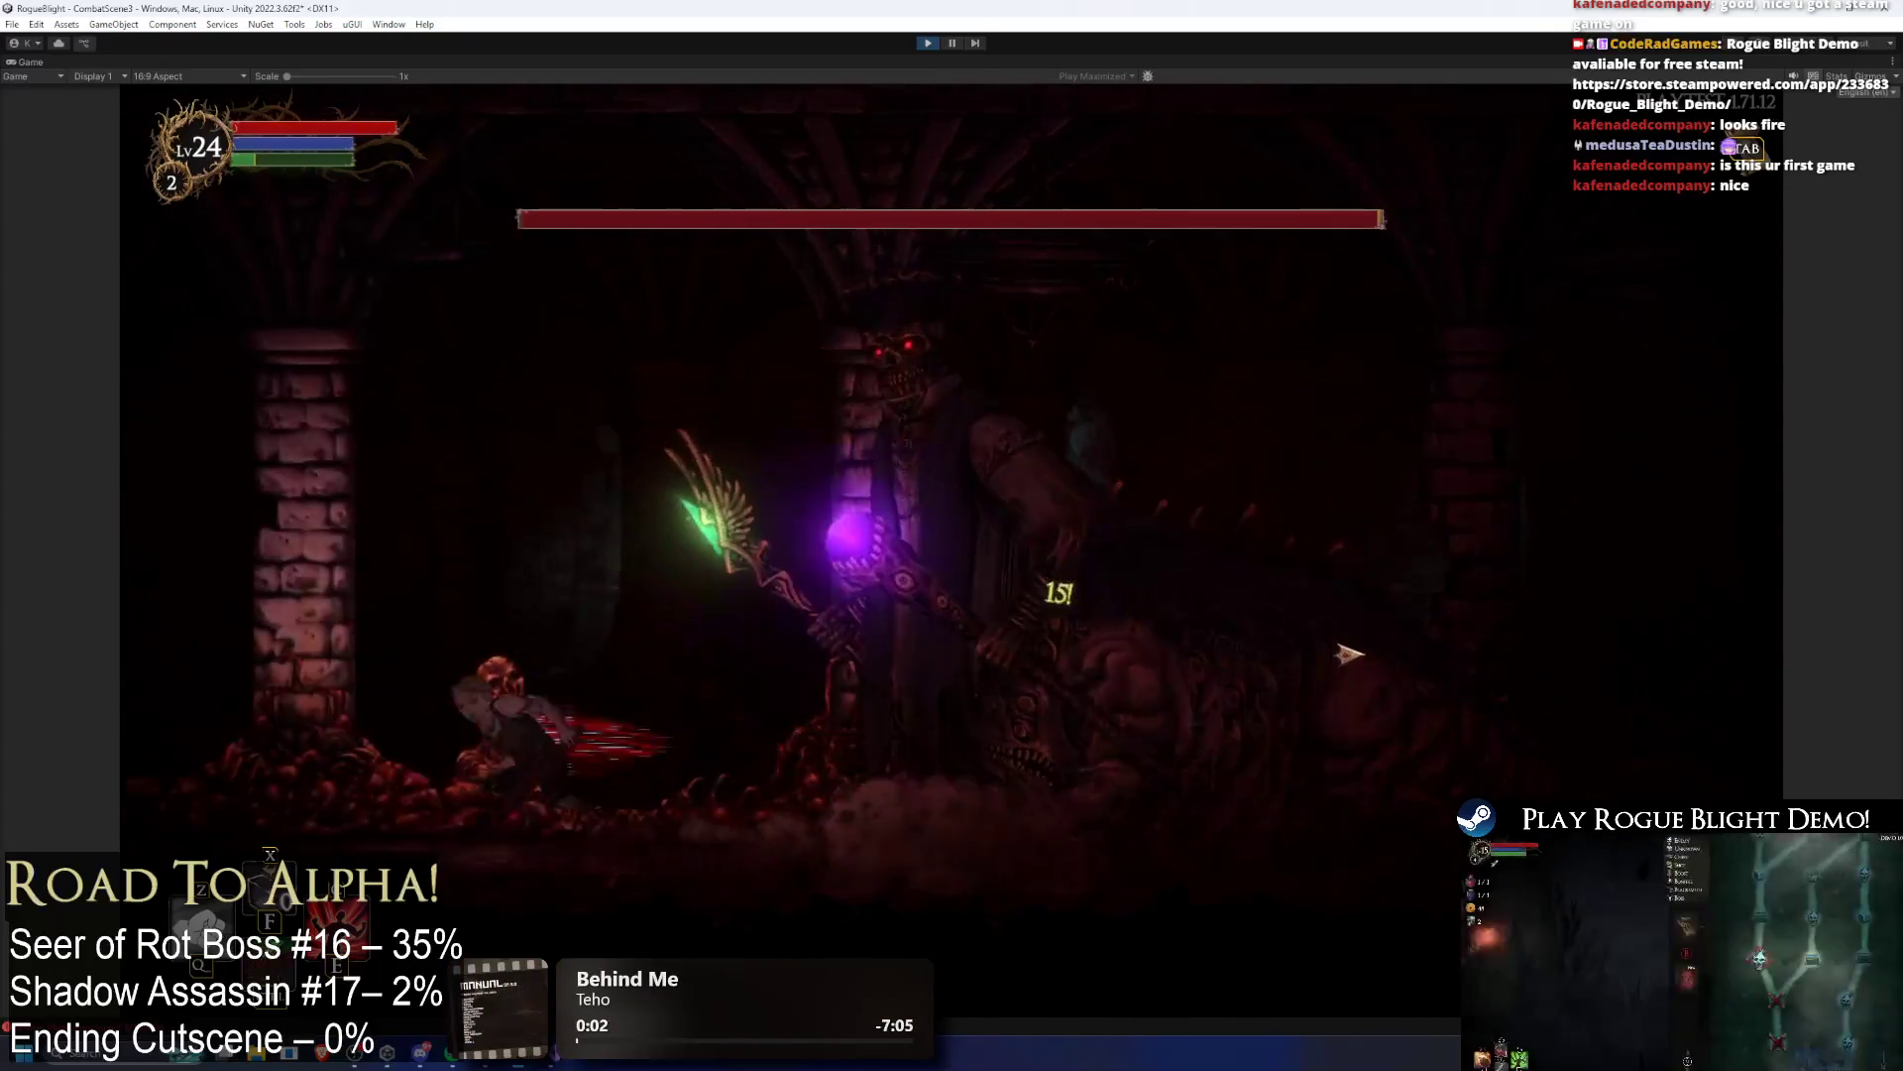
Step: Use the F1/F2 cheats to set every enemy's health to 1, then back to full
{"action": "key", "text": "F1"}
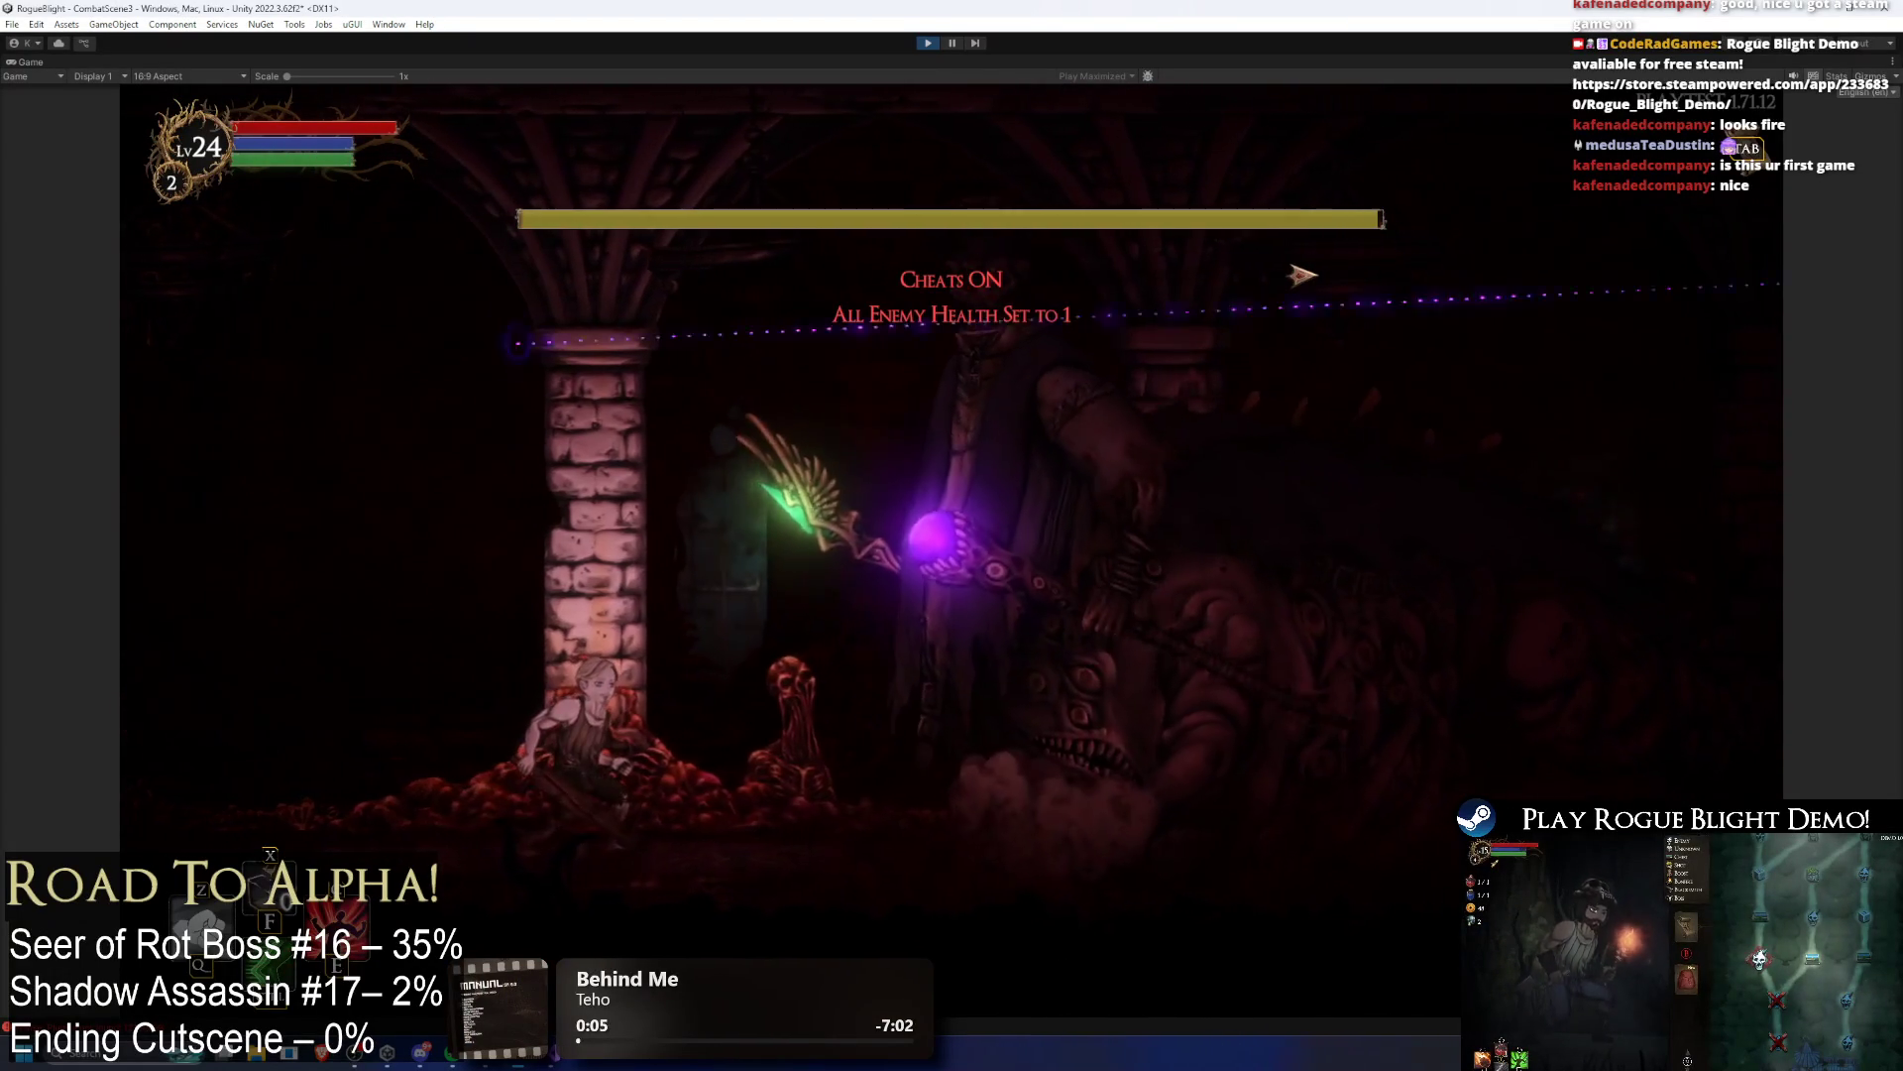
{"action": "key", "text": "F2"}
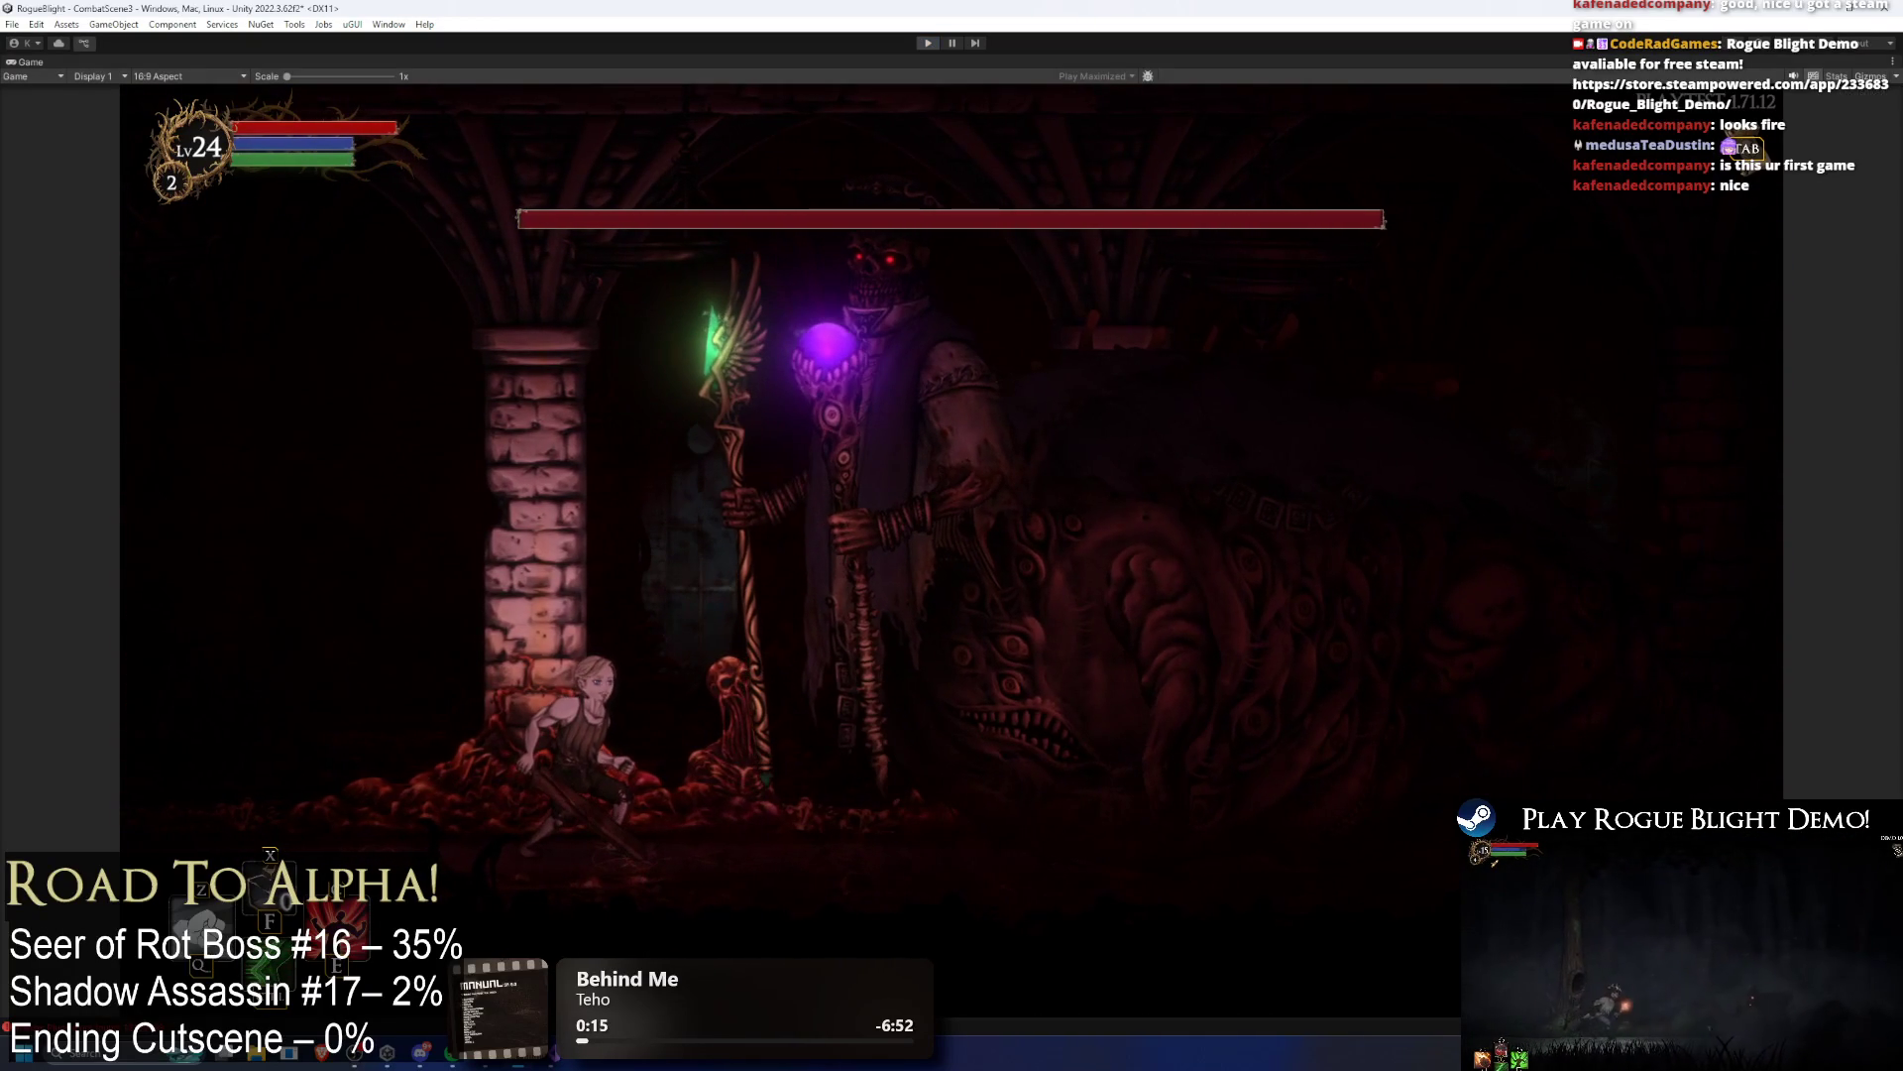
Step: Stop the Seer of Rot playtest and leave Play mode
{"action": "key", "text": "ctrl+p"}
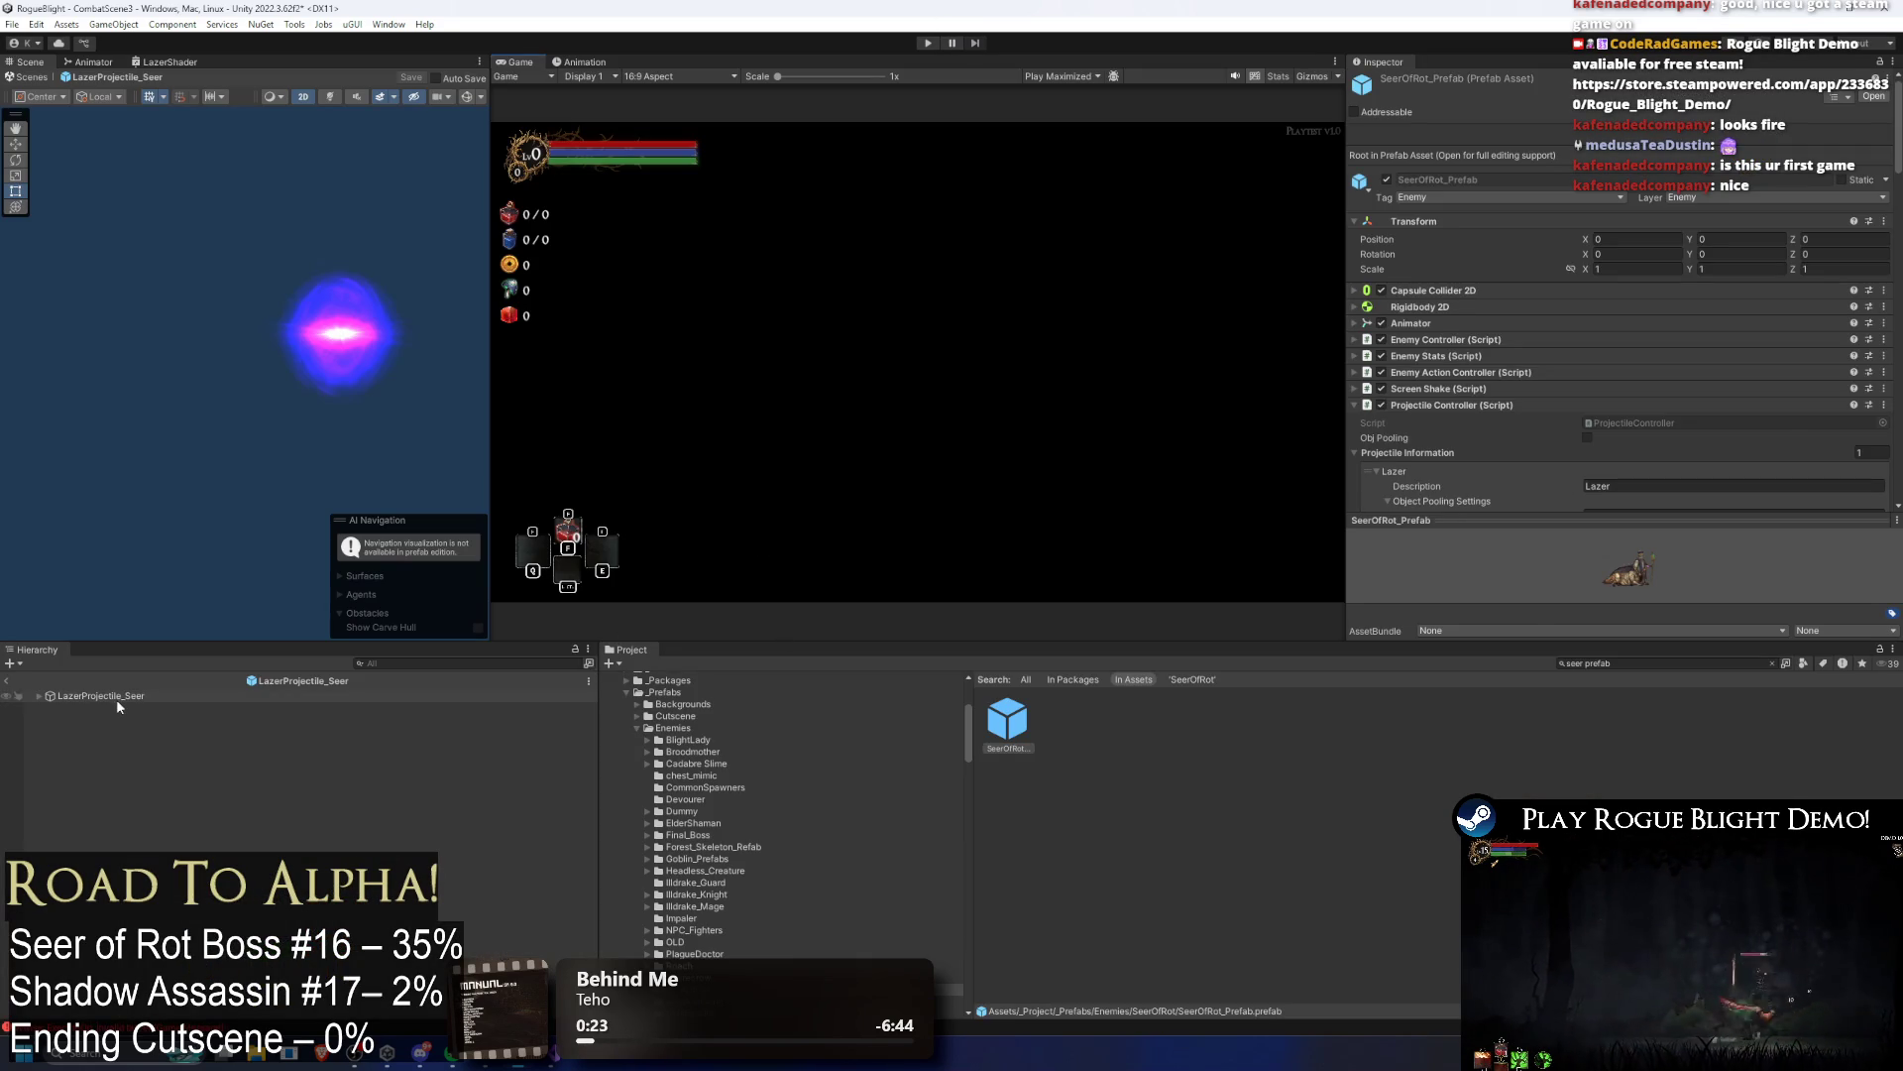
Step: Select LazerProjectile_Seer and expand its Laser 2D_Limits Smooth (Script) settings
{"action": "left_click", "coordinate": [116, 697]}
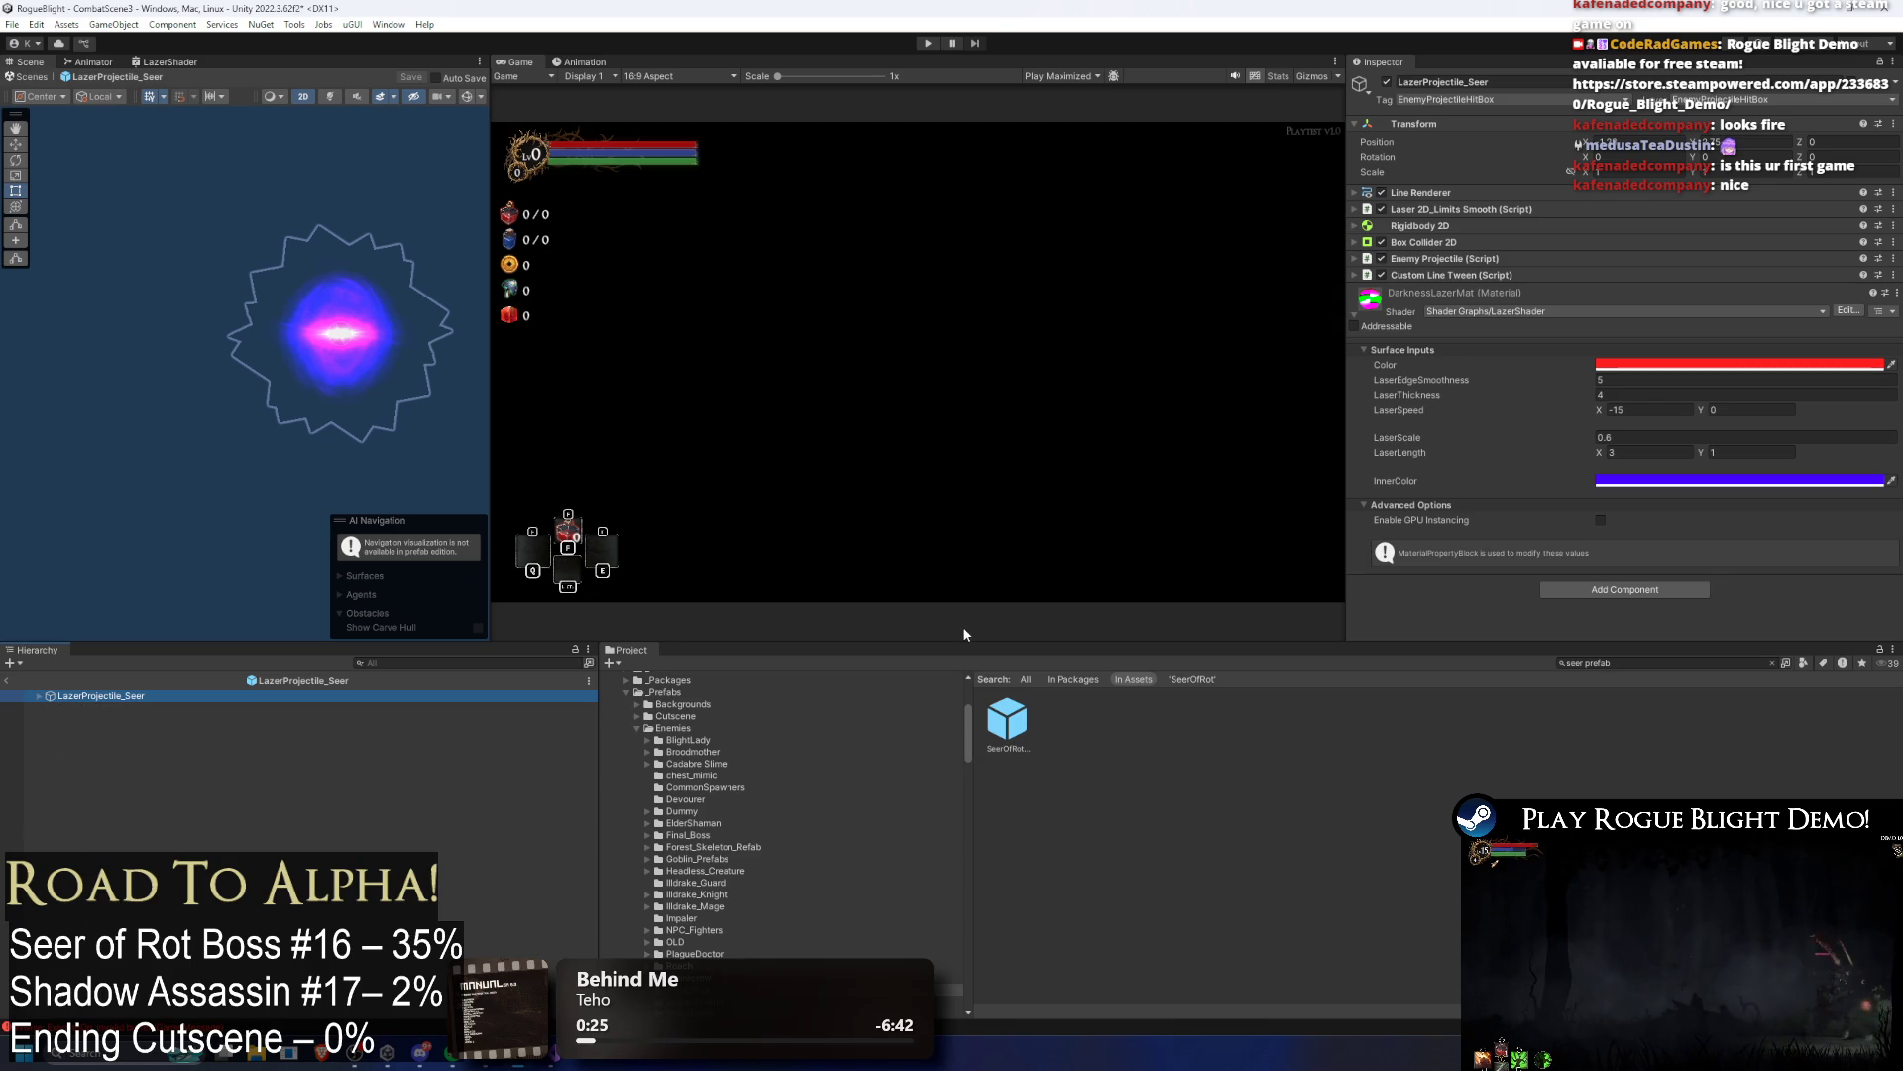
{"action": "left_click", "coordinate": [1453, 191]}
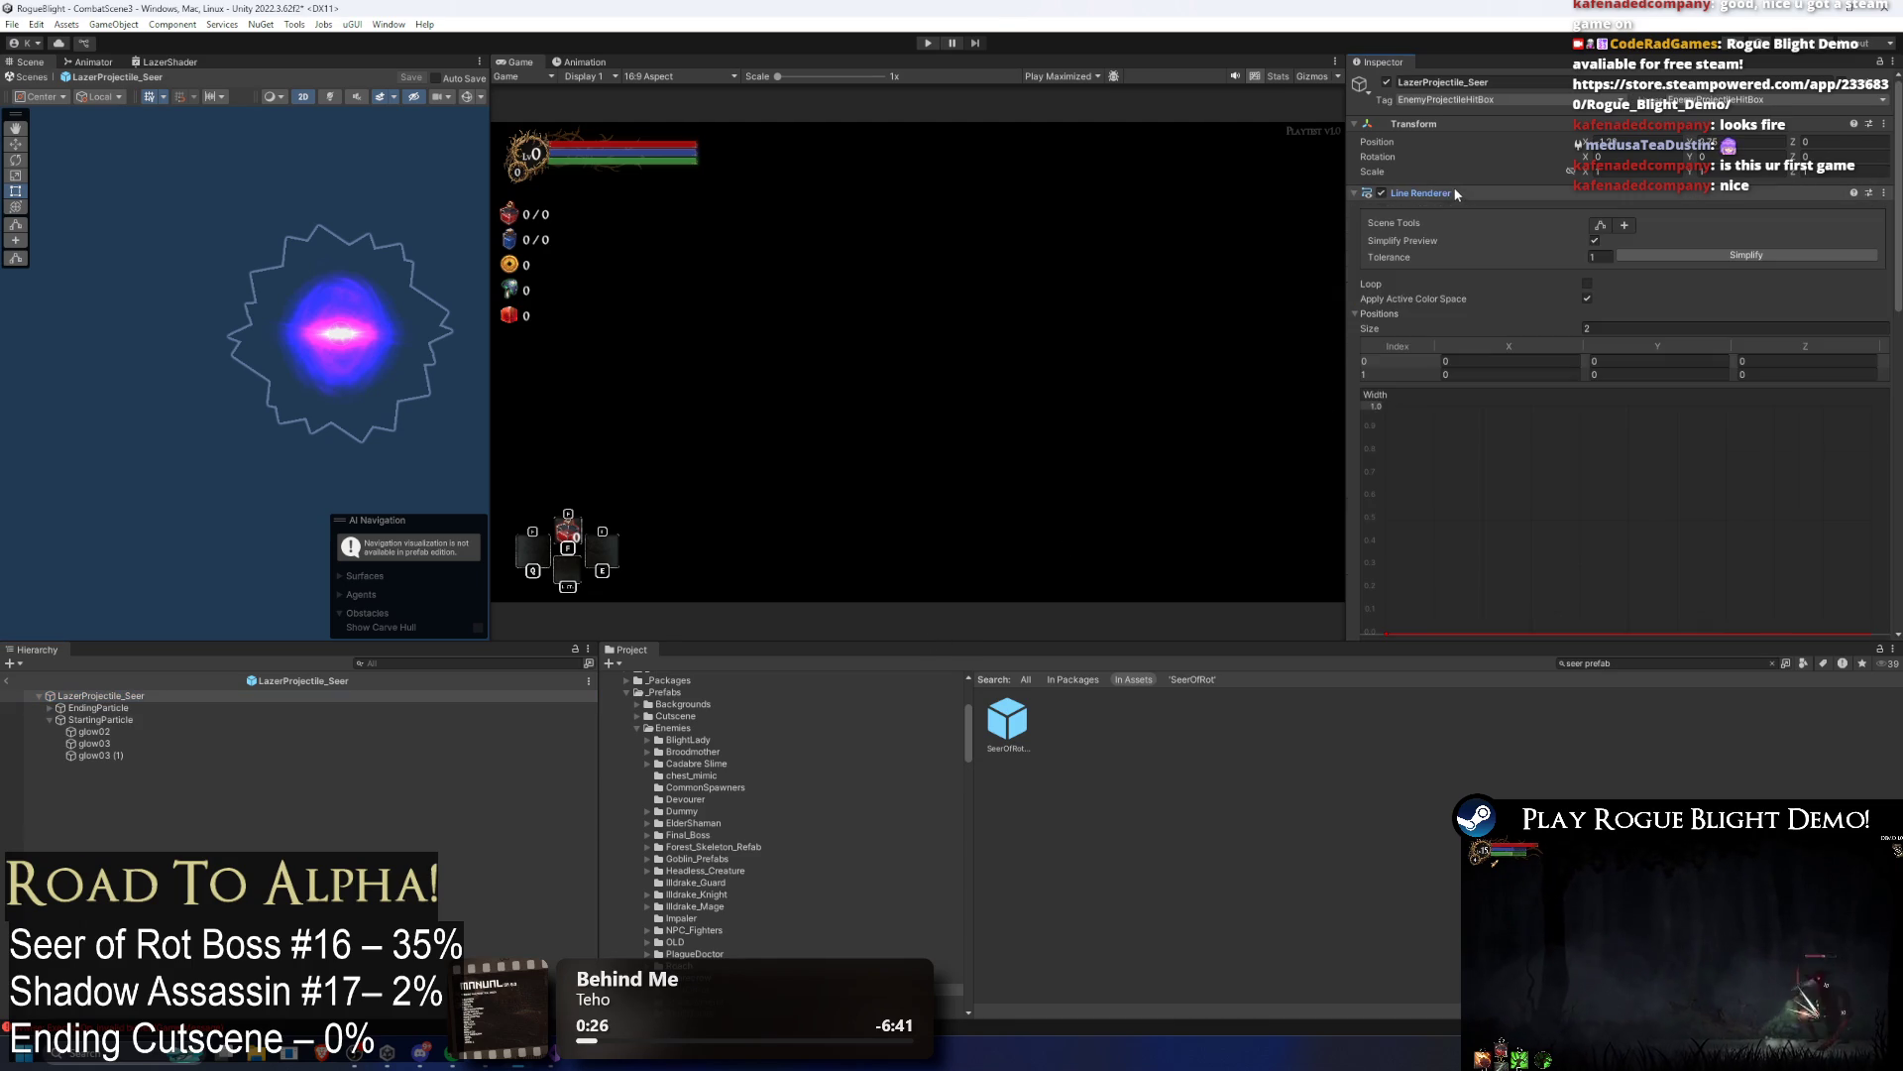
{"action": "left_click", "coordinate": [1462, 195]}
{"action": "left_click", "coordinate": [1484, 210]}
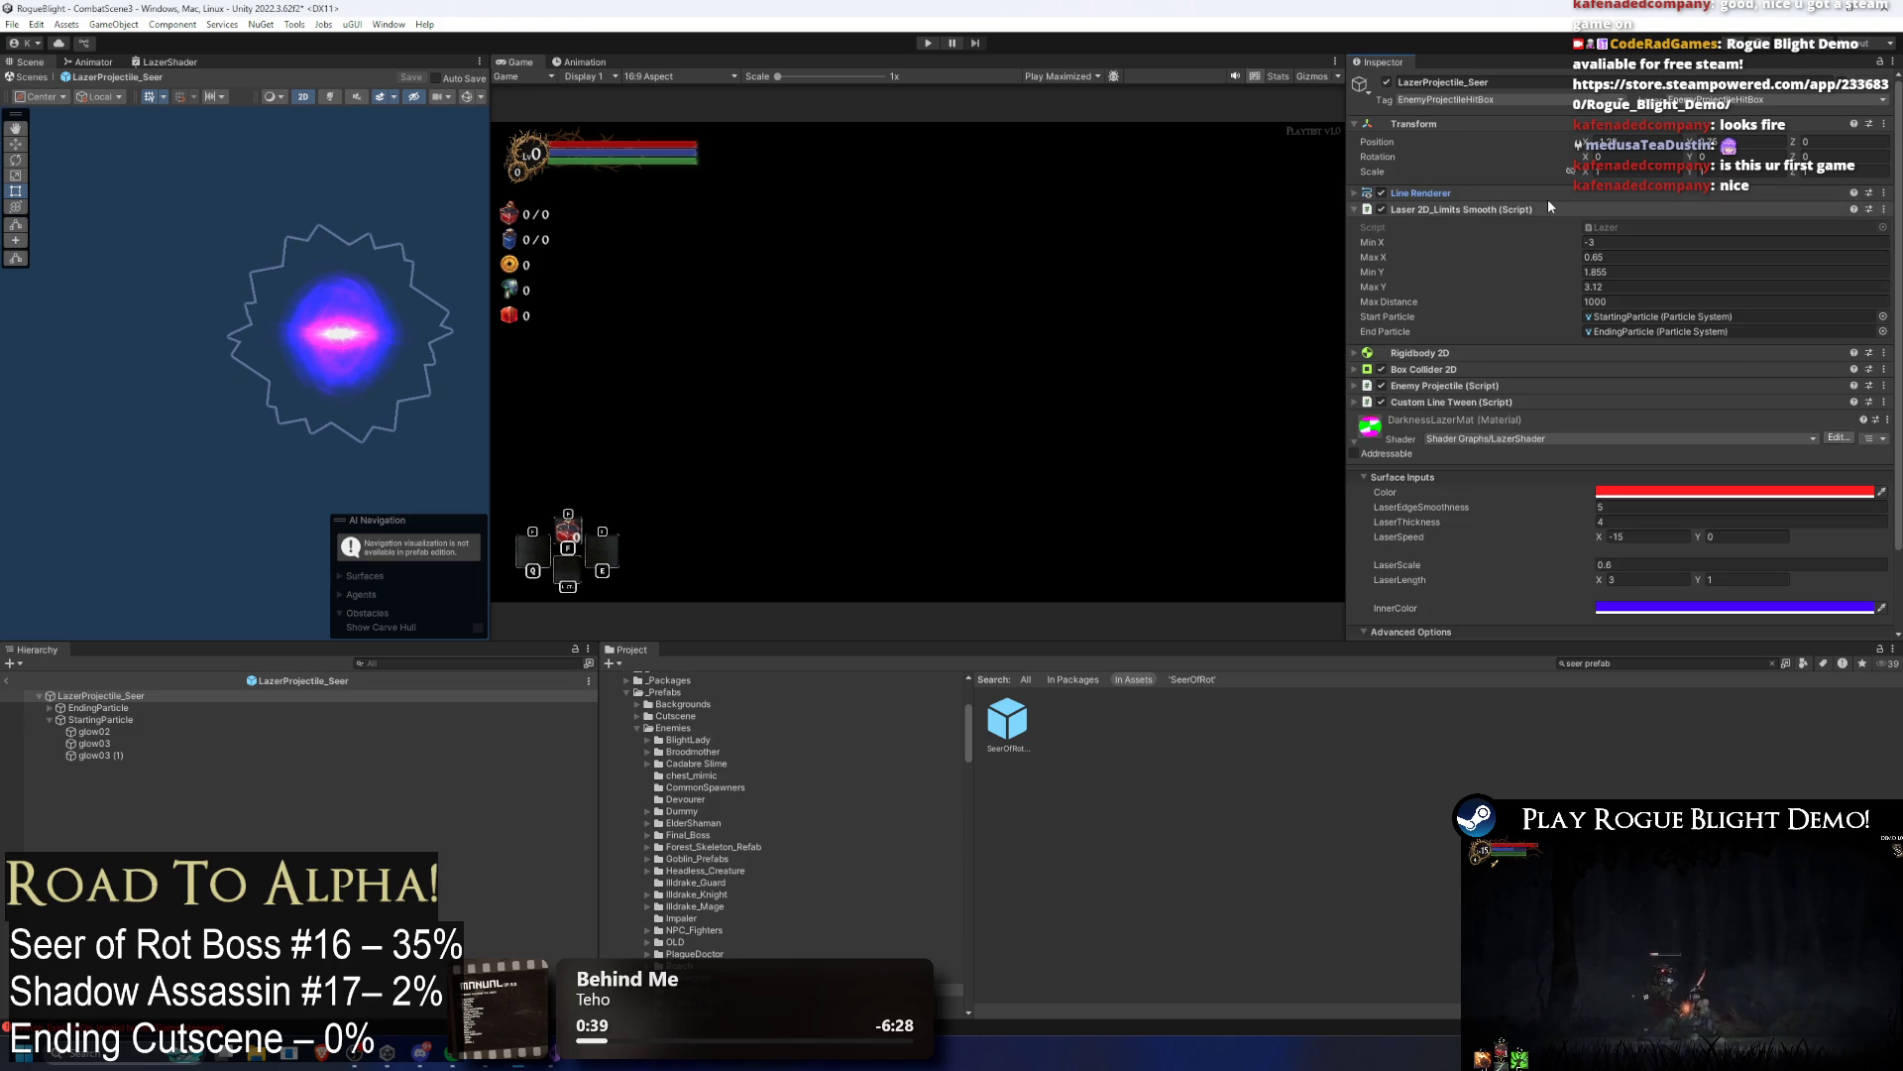
Step: Set Custom Line Tween Element 2 Start Delay to 6.5, save the prefab, then select EndingParticle
{"action": "scroll", "coordinate": [1526, 223], "scroll_direction": "down", "scroll_amount": 2}
{"action": "left_click", "coordinate": [1436, 305]}
{"action": "scroll", "coordinate": [1641, 399], "scroll_direction": "down", "scroll_amount": 3}
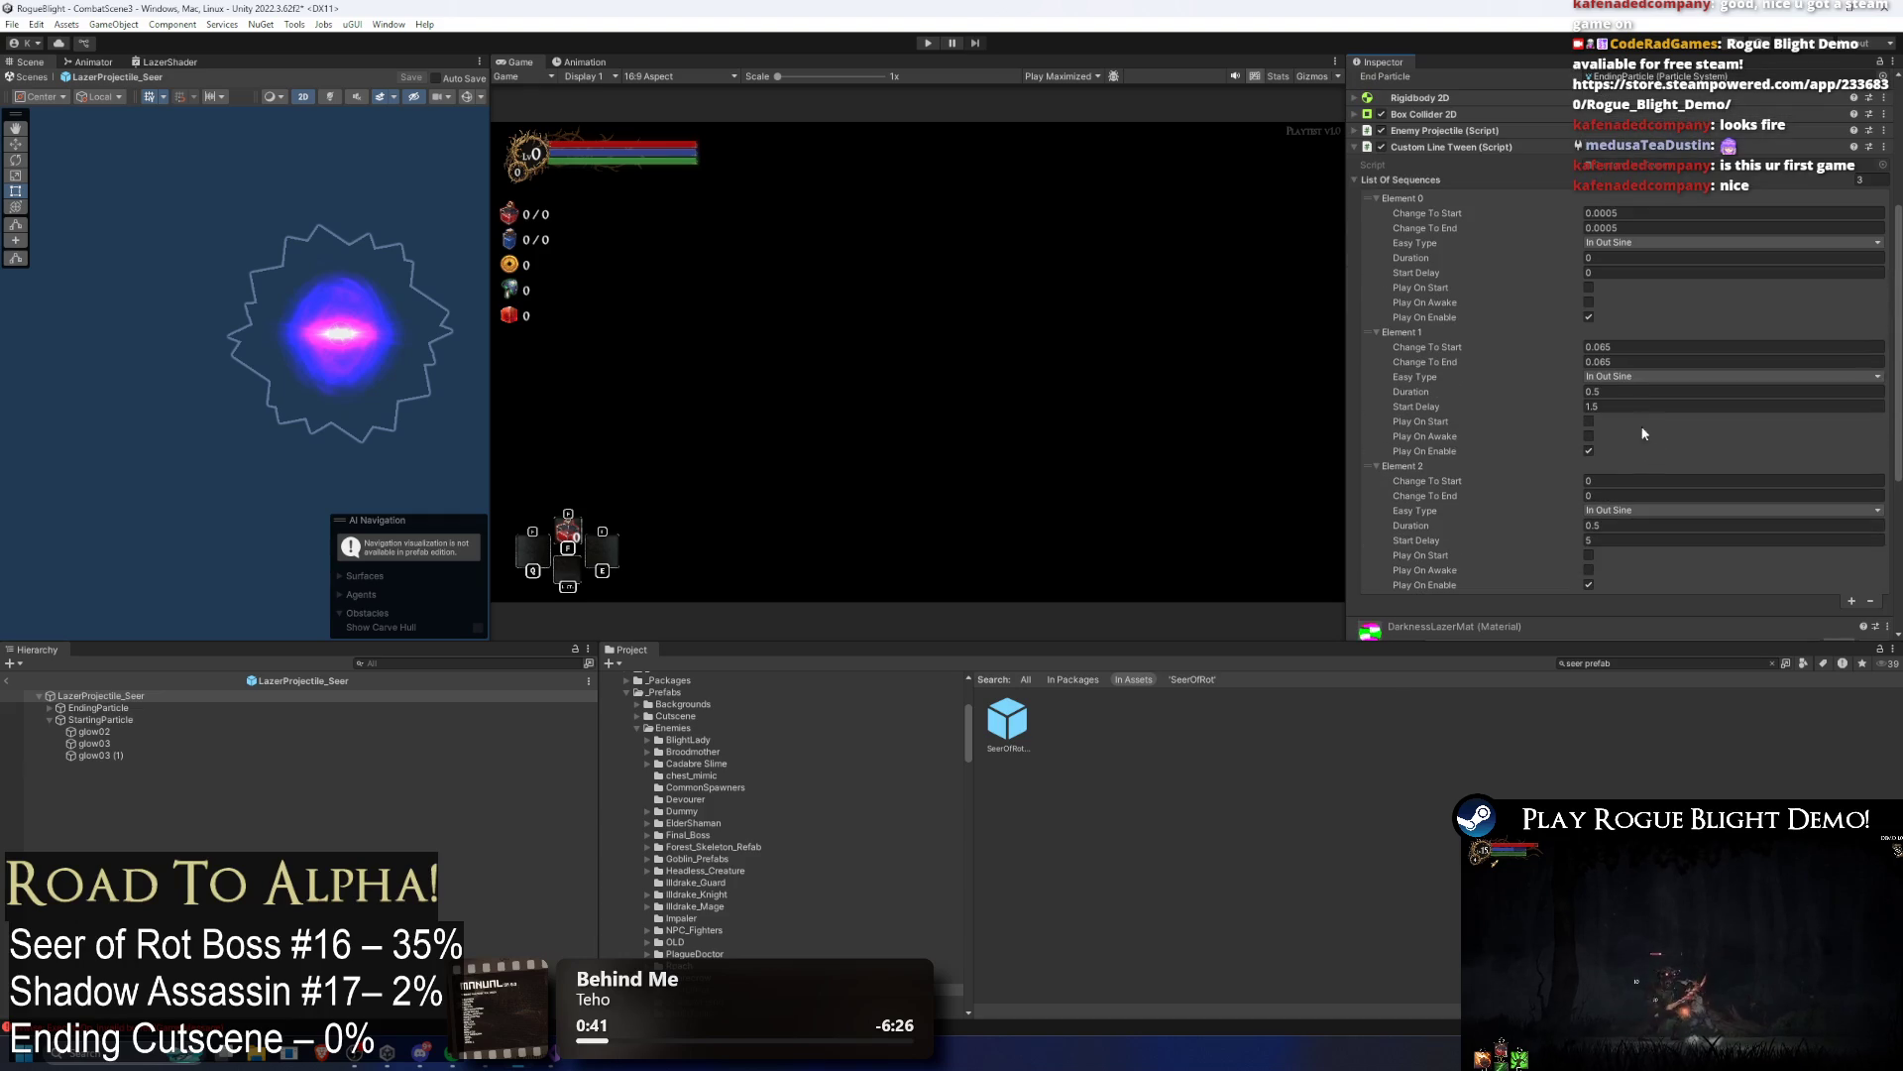
{"action": "left_click", "coordinate": [1627, 540]}
{"action": "type", "text": ".5"}
{"action": "key", "text": "Return"}
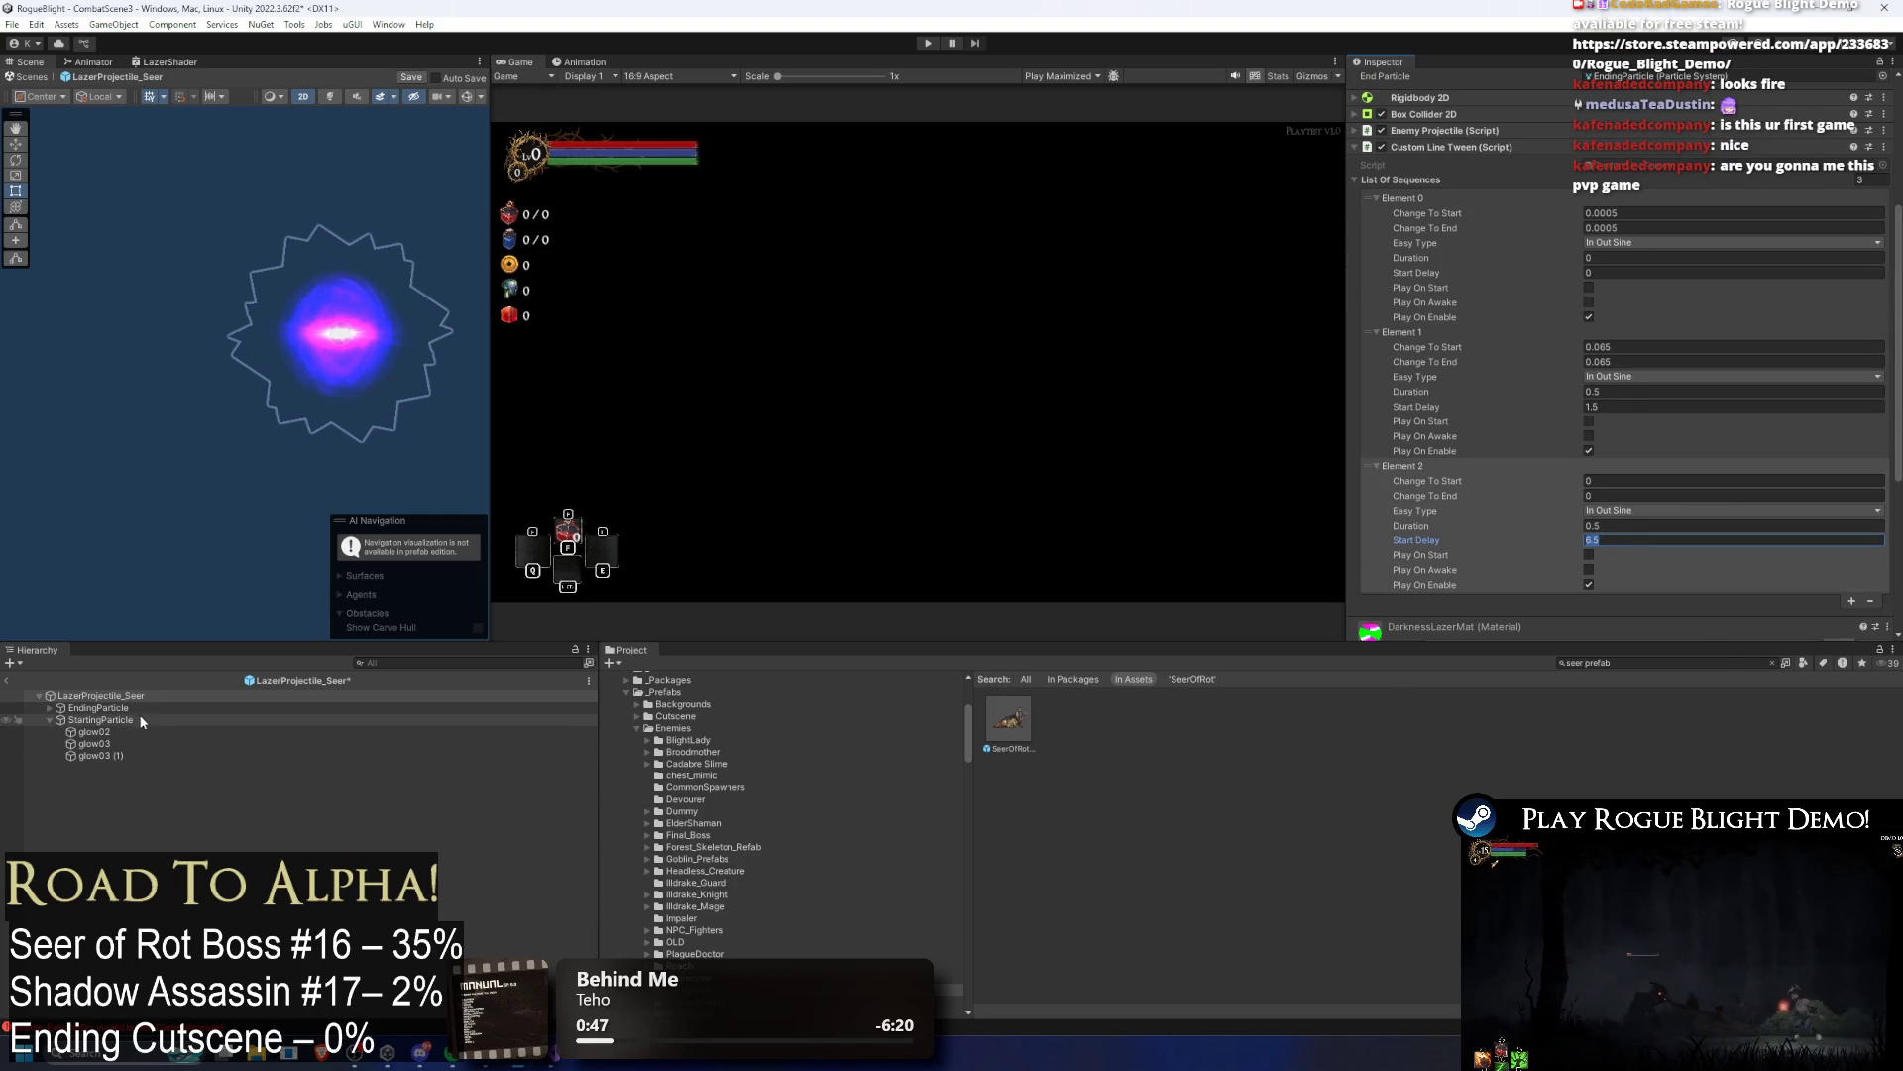
{"action": "key", "text": "ctrl+s"}
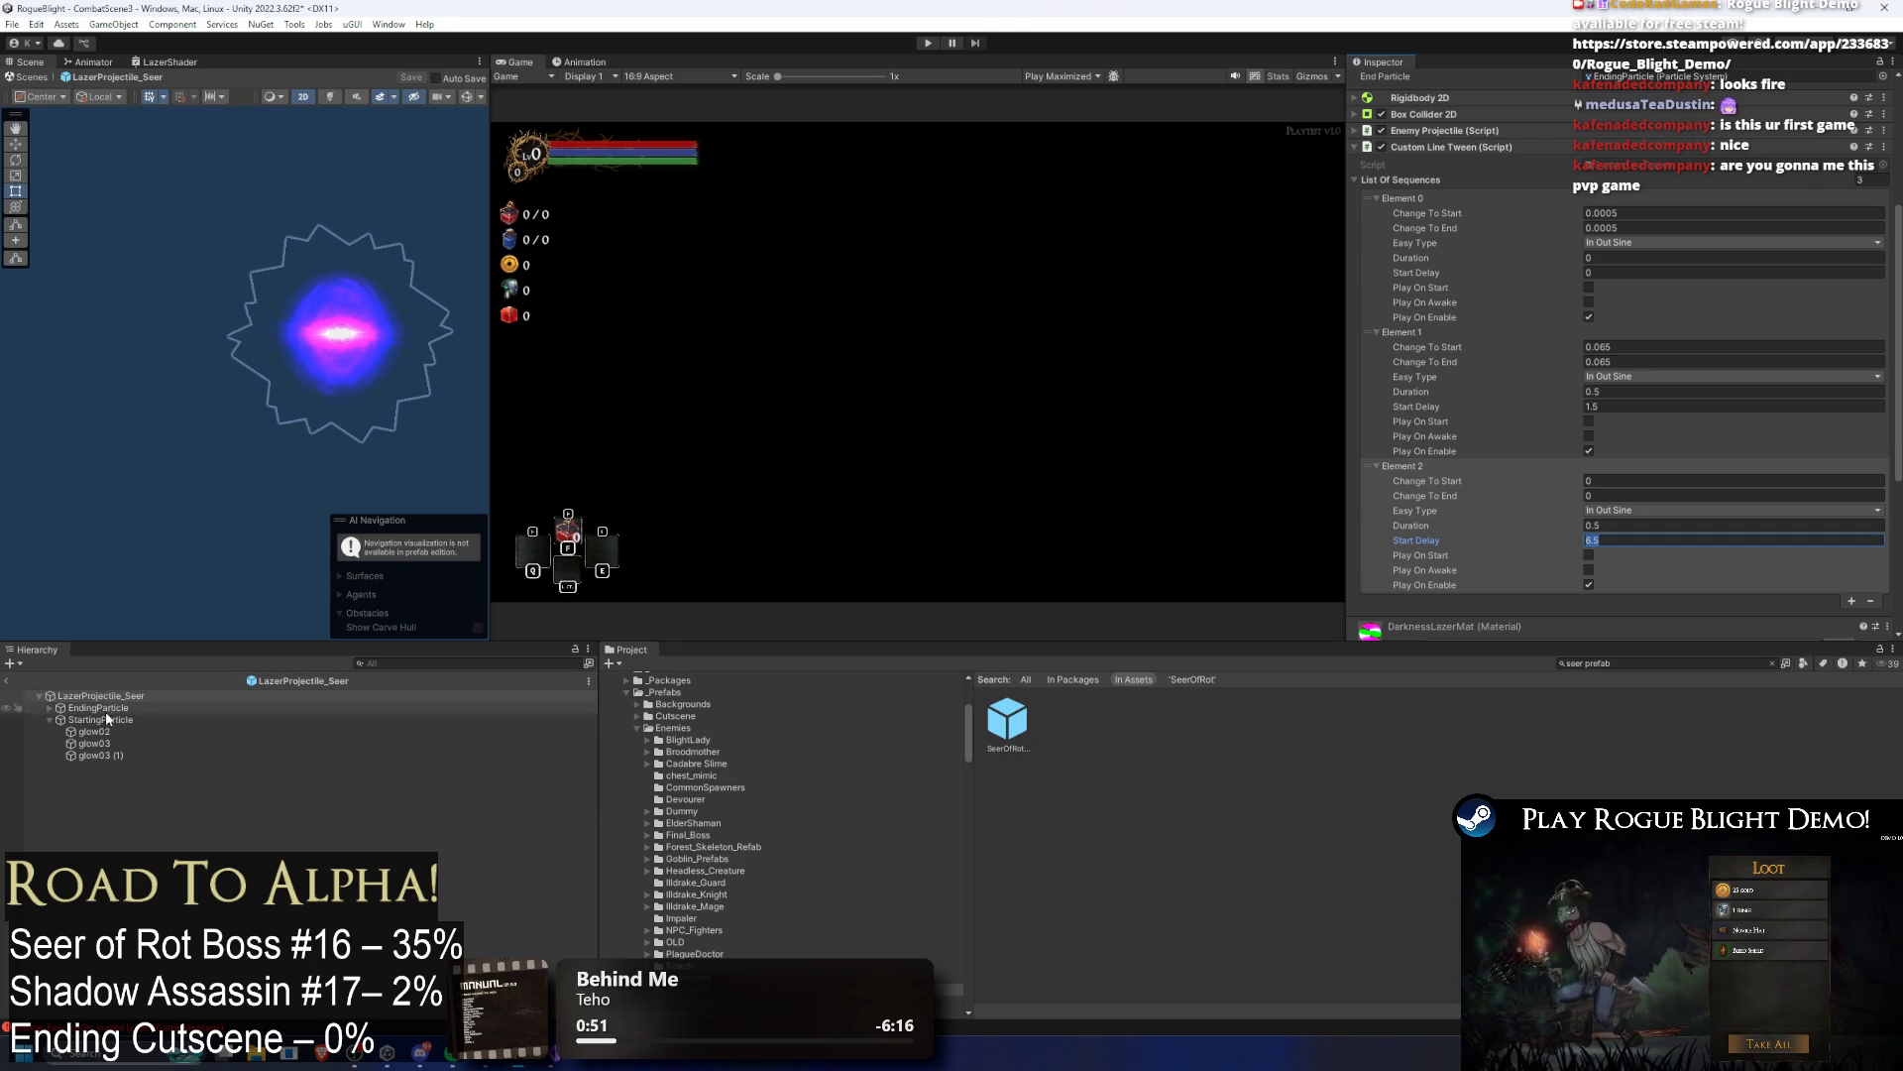
{"action": "left_click", "coordinate": [99, 706]}
{"action": "scroll", "coordinate": [1697, 396], "scroll_direction": "down", "scroll_amount": 10}
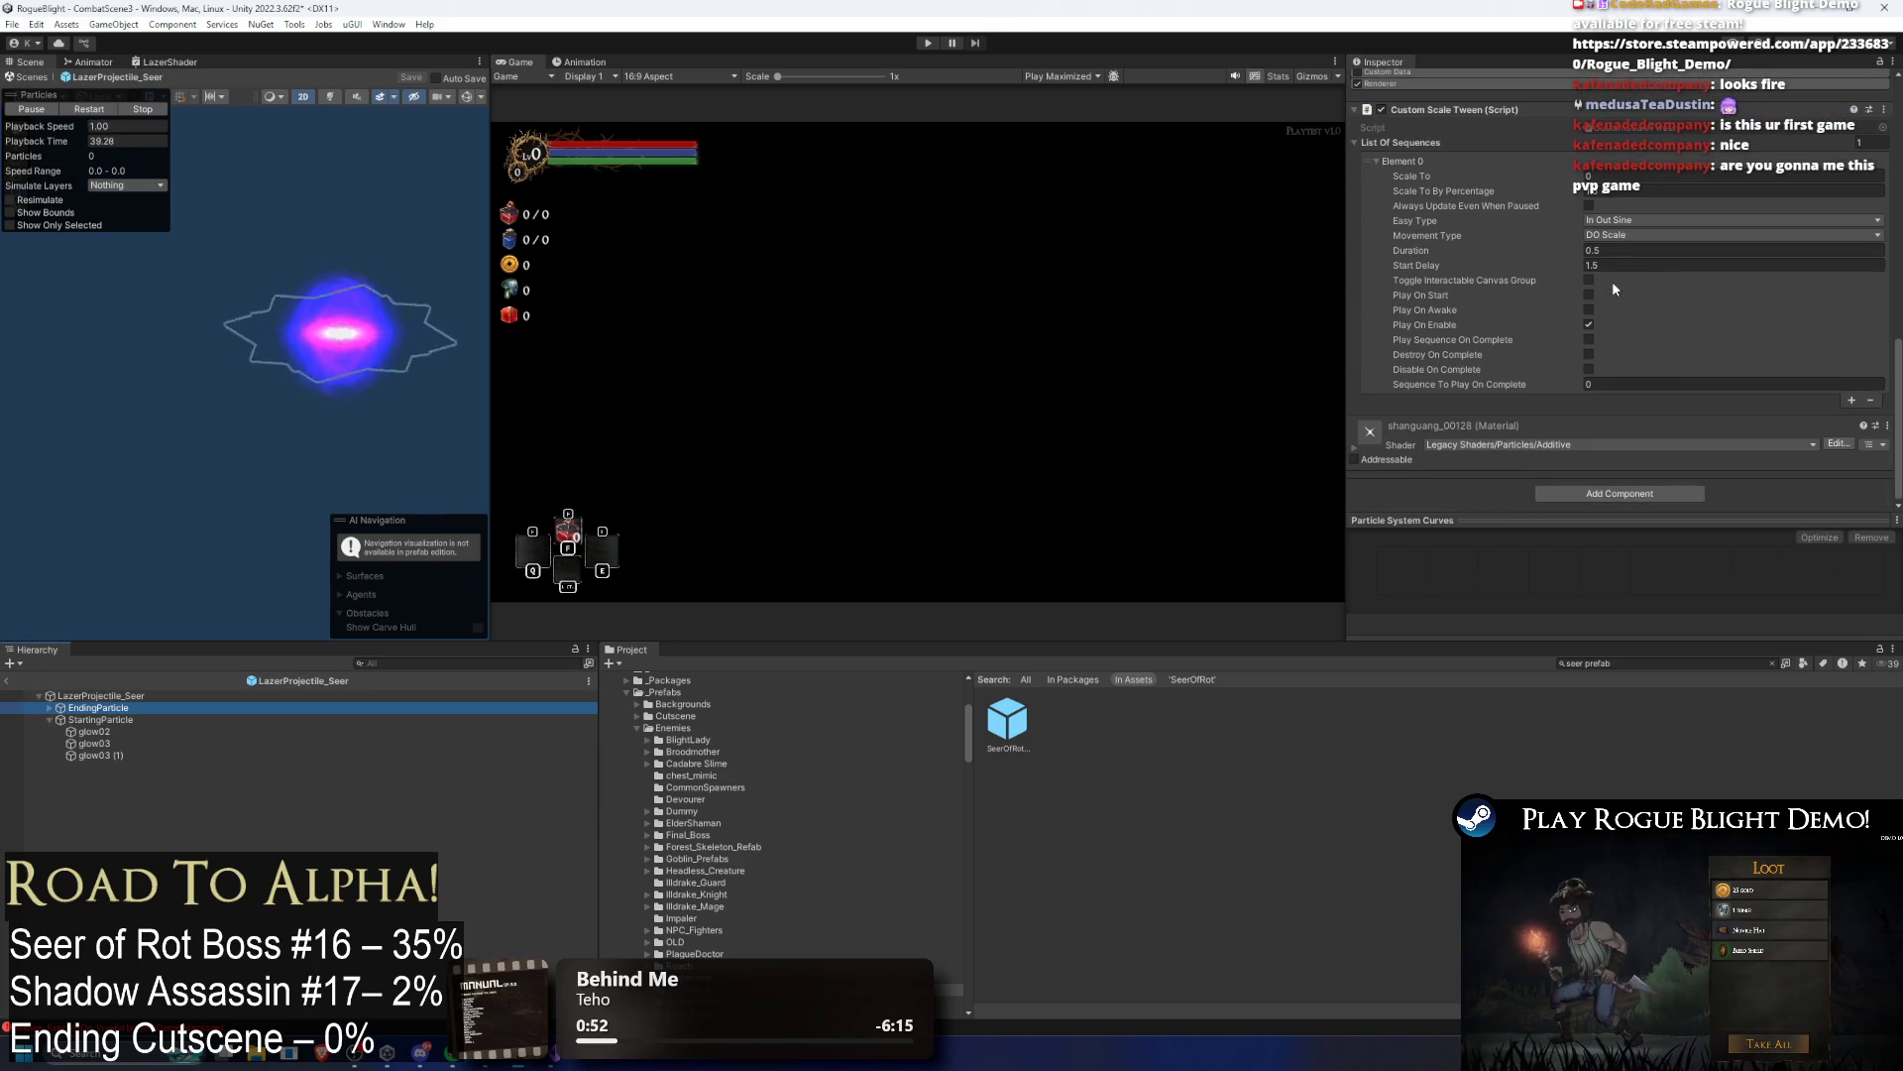
Step: Edit the Duration values of StartingParticle and its glow02 particle
{"action": "scroll", "coordinate": [1651, 212], "scroll_direction": "up", "scroll_amount": 10}
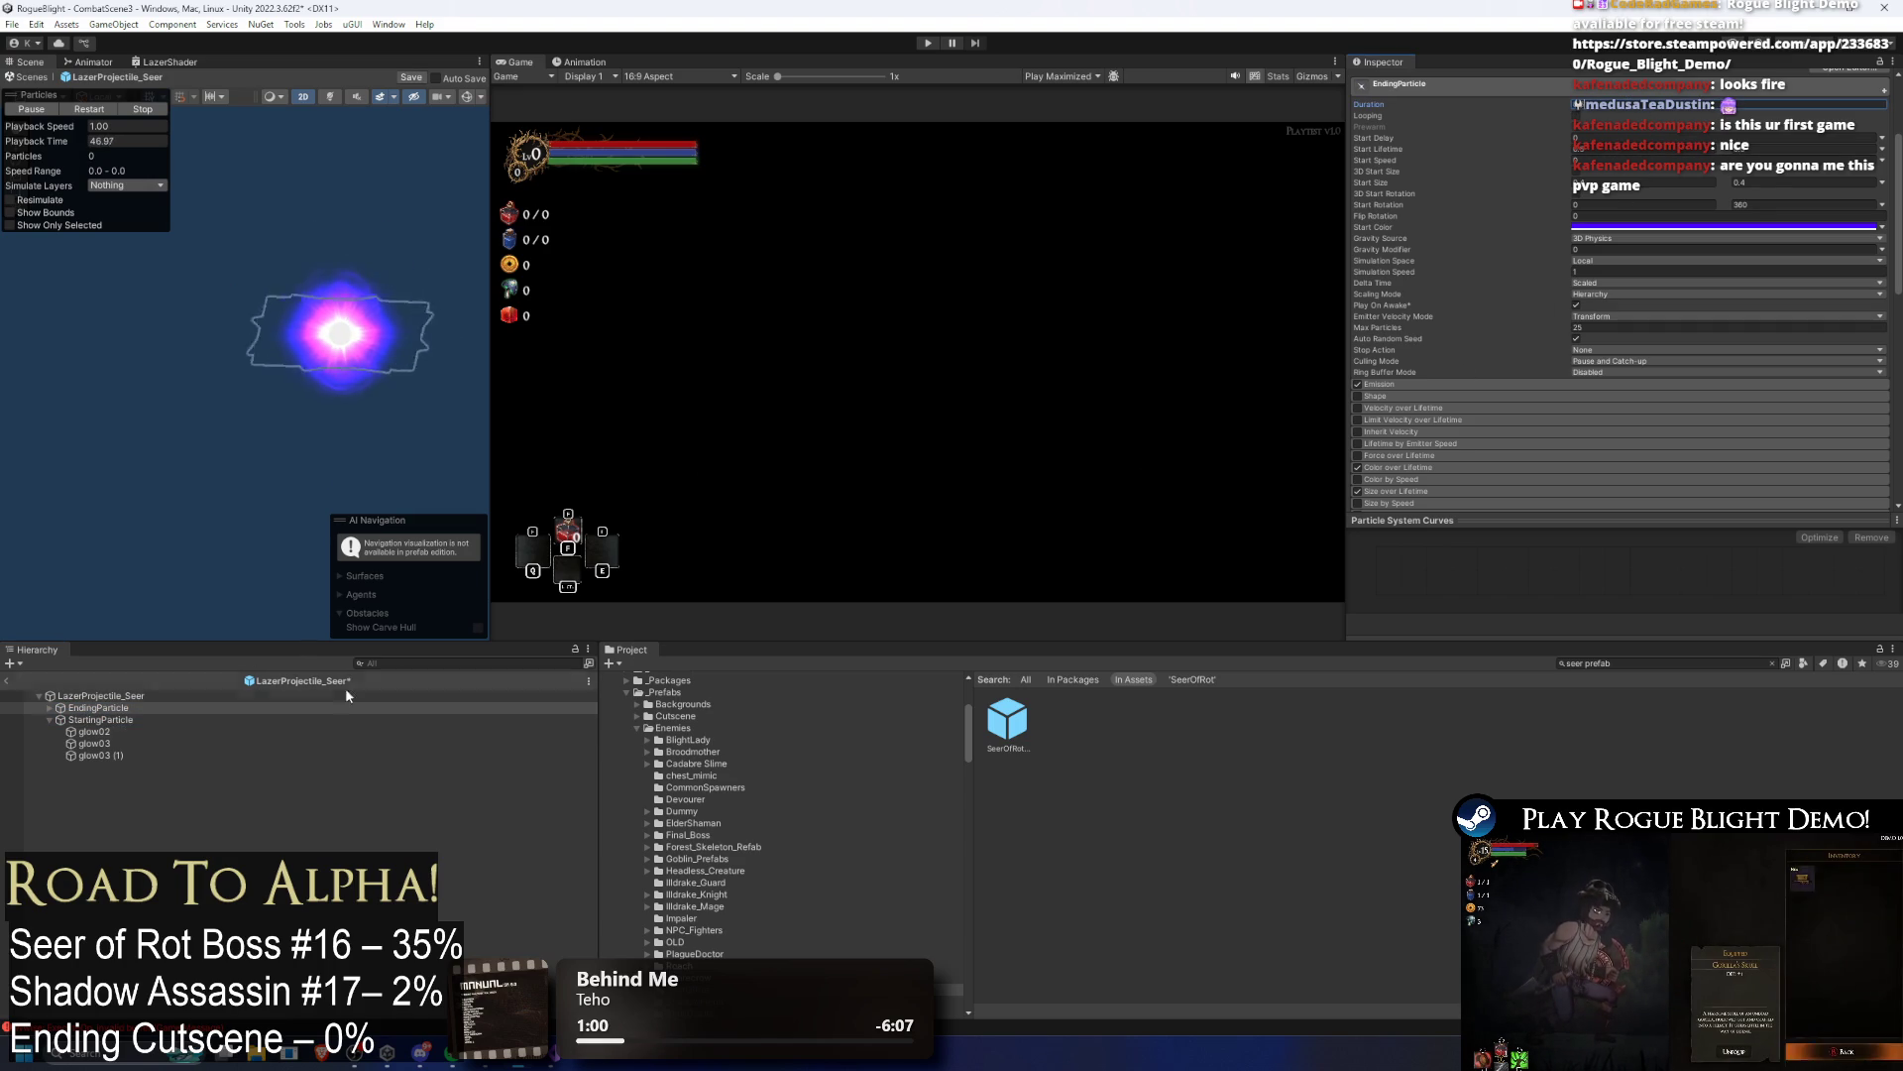
{"action": "left_click", "coordinate": [99, 719]}
{"action": "left_click", "coordinate": [1716, 107]}
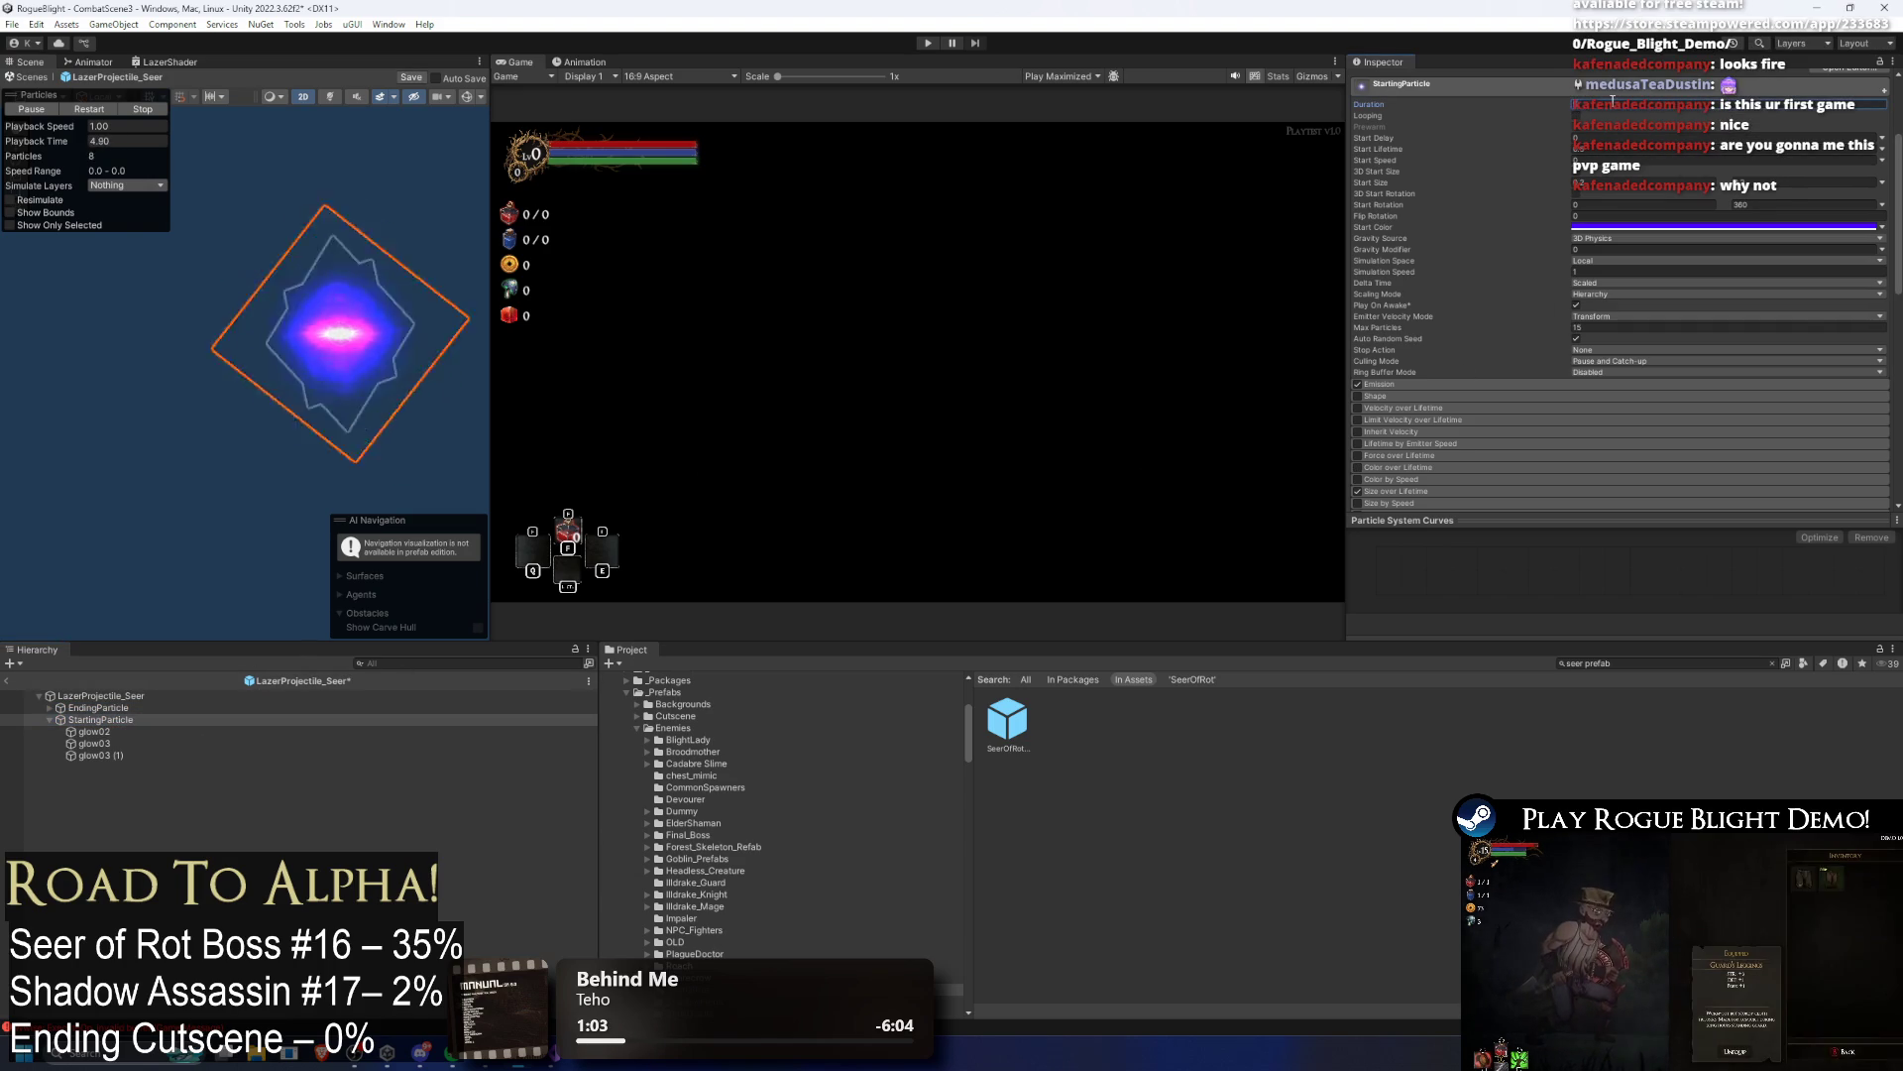
{"action": "left_click", "coordinate": [105, 744]}
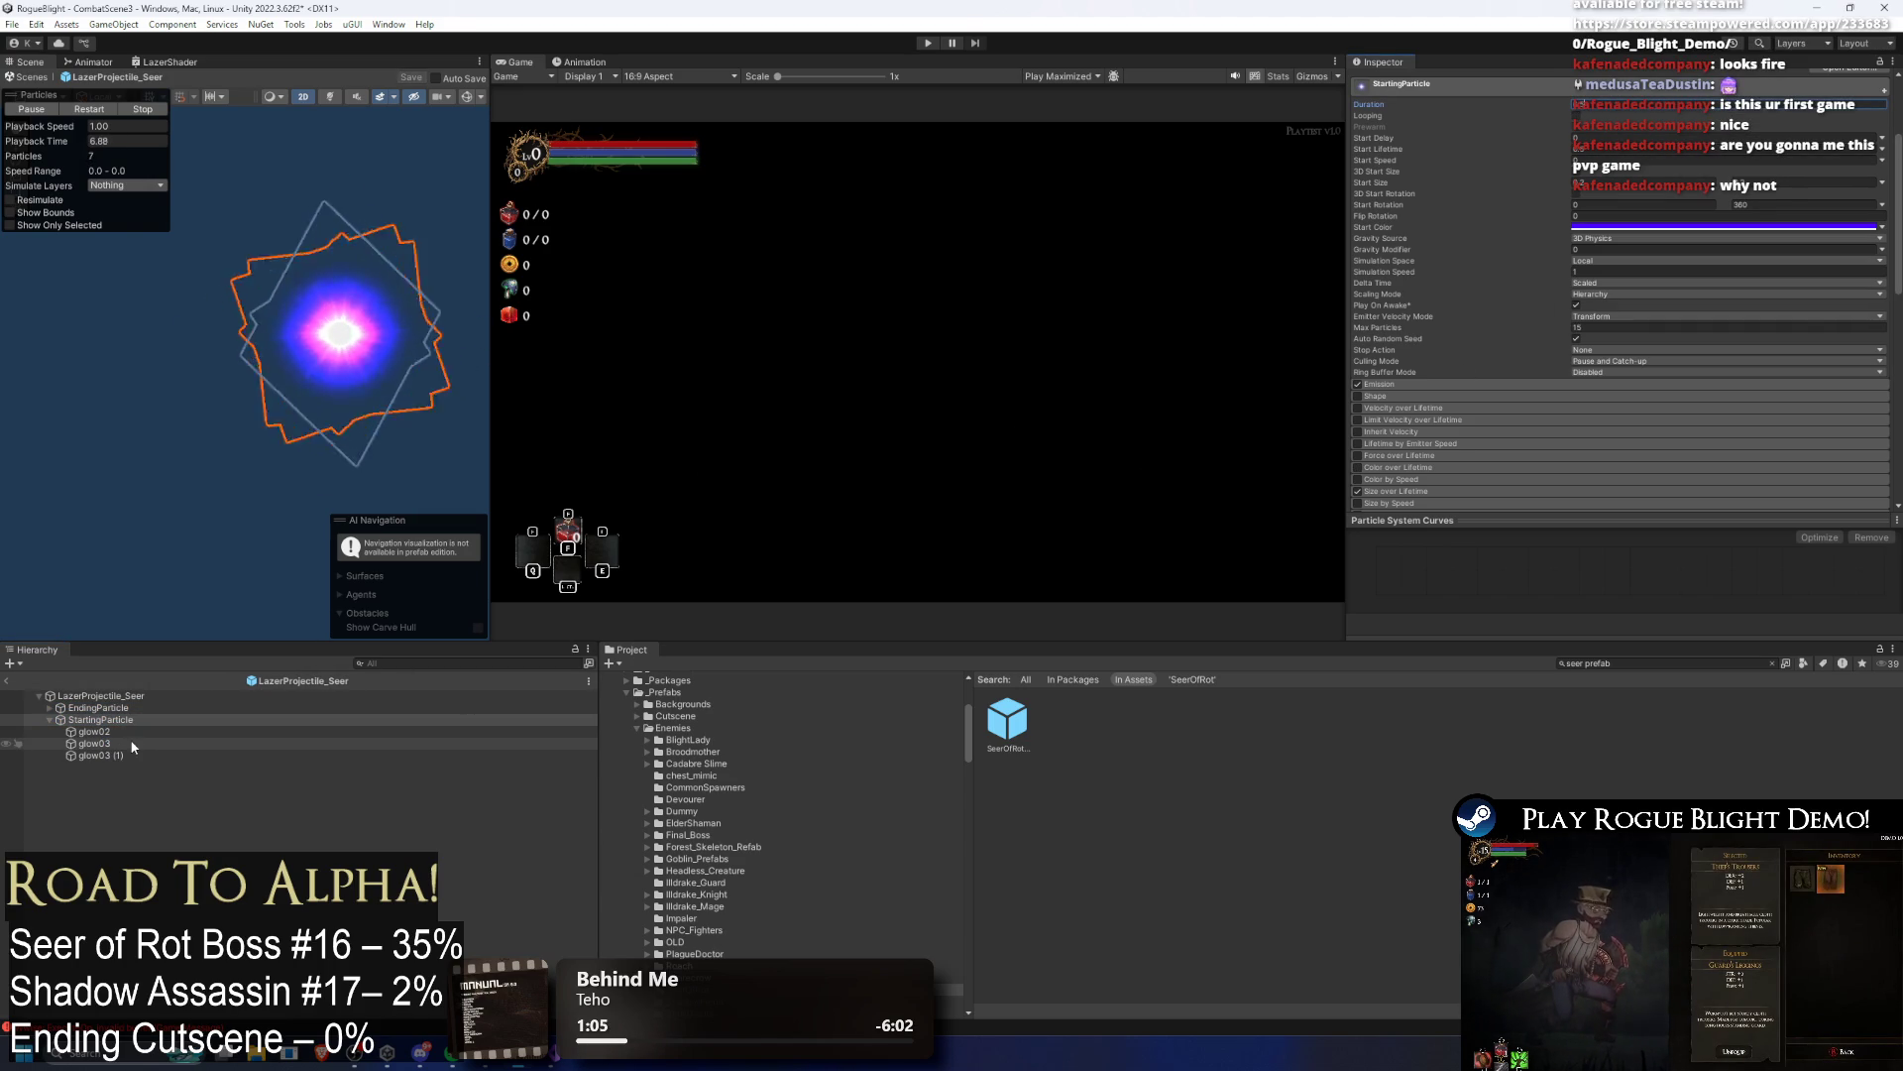
{"action": "key", "text": "Up"}
{"action": "key", "text": "Up"}
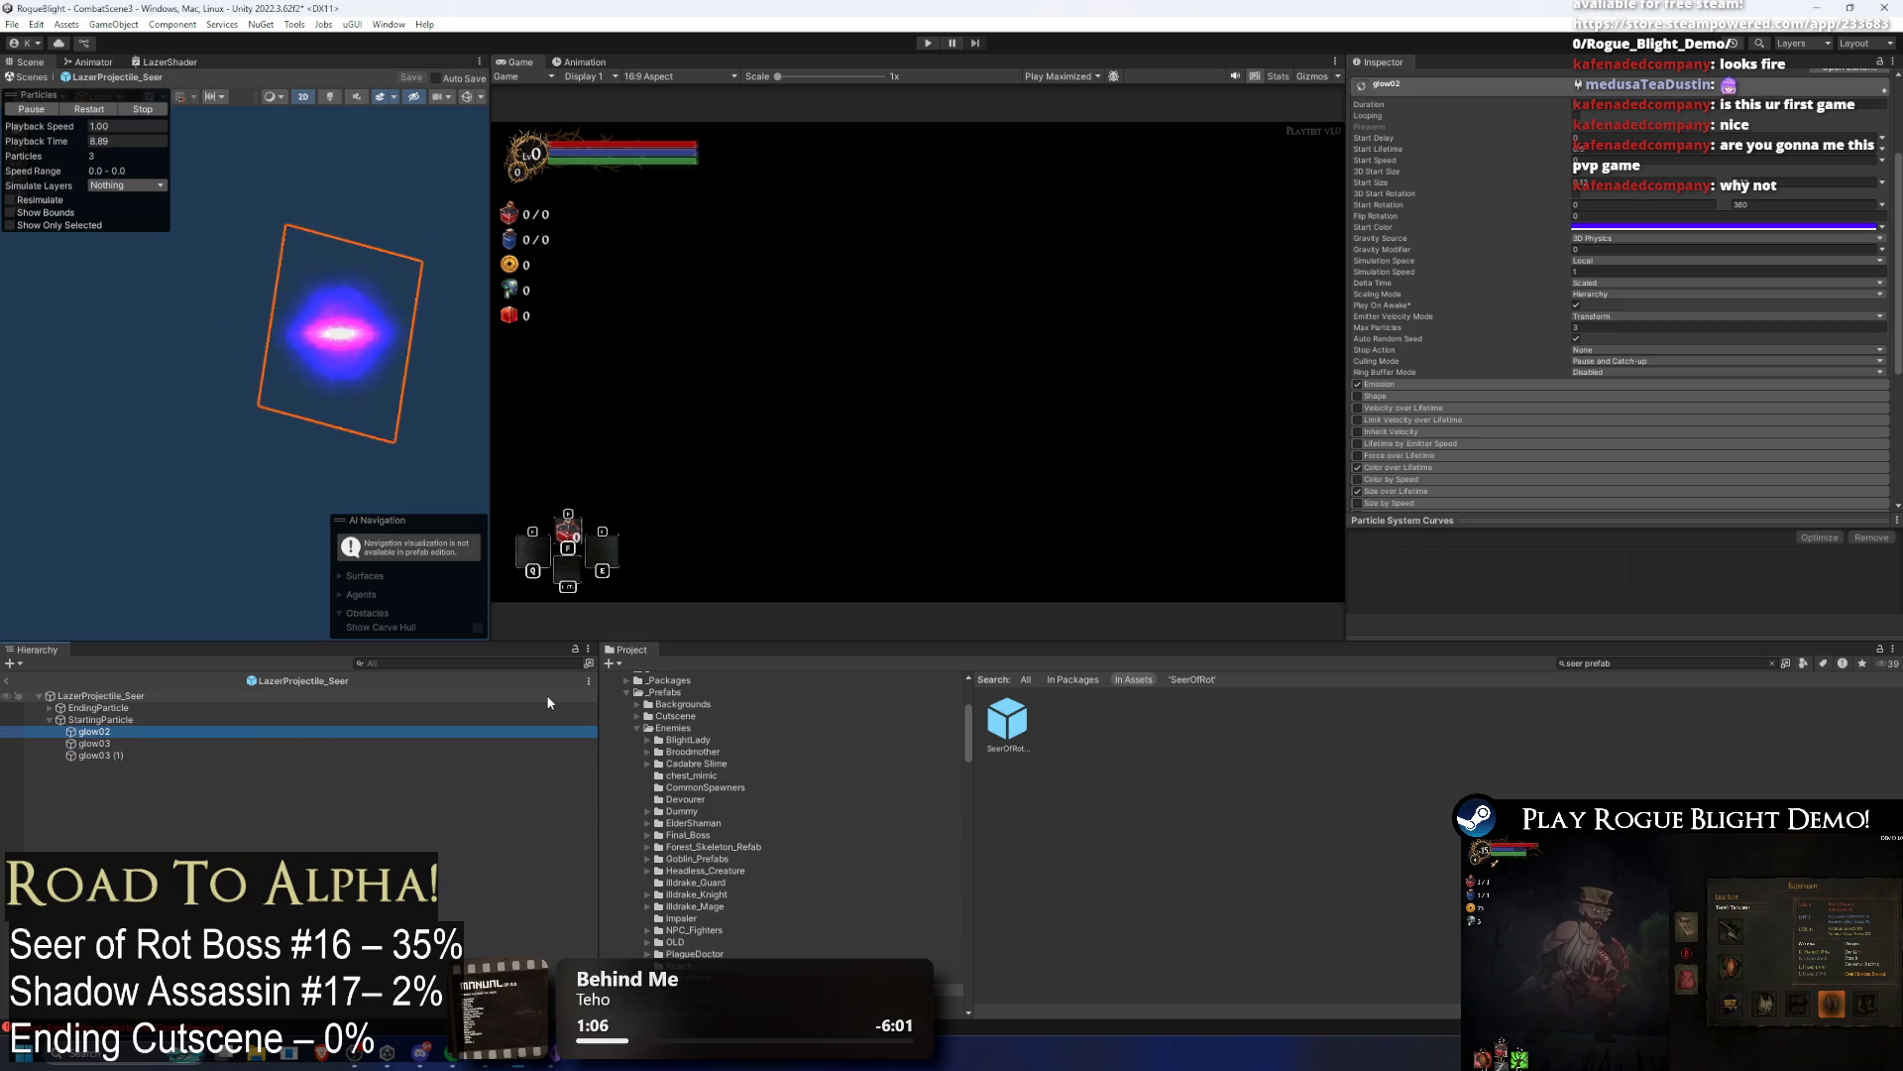
{"action": "key", "text": "Down"}
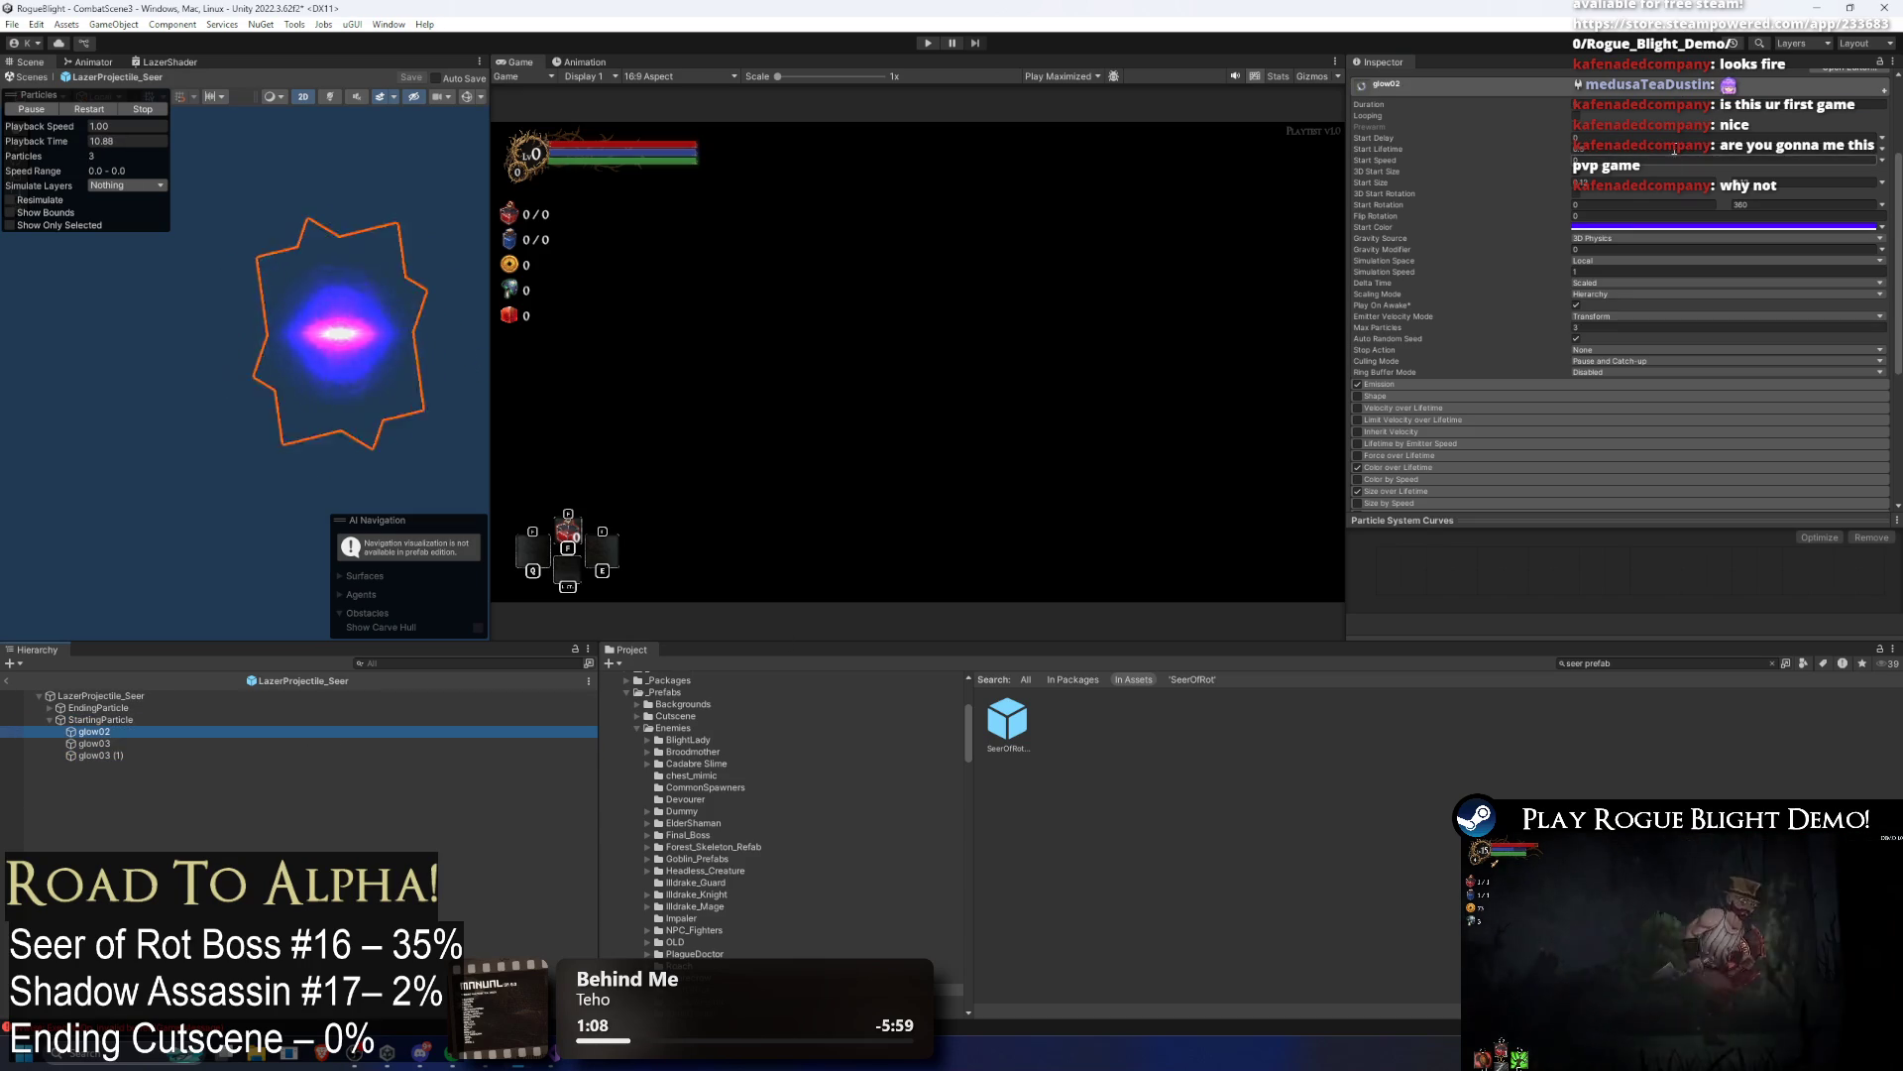
{"action": "left_click", "coordinate": [1626, 106]}
Step: Edit glow03 (1)'s particle settings and inspect mangci (2) and glow03 (2) under EndingParticle
{"action": "left_click", "coordinate": [108, 745]}
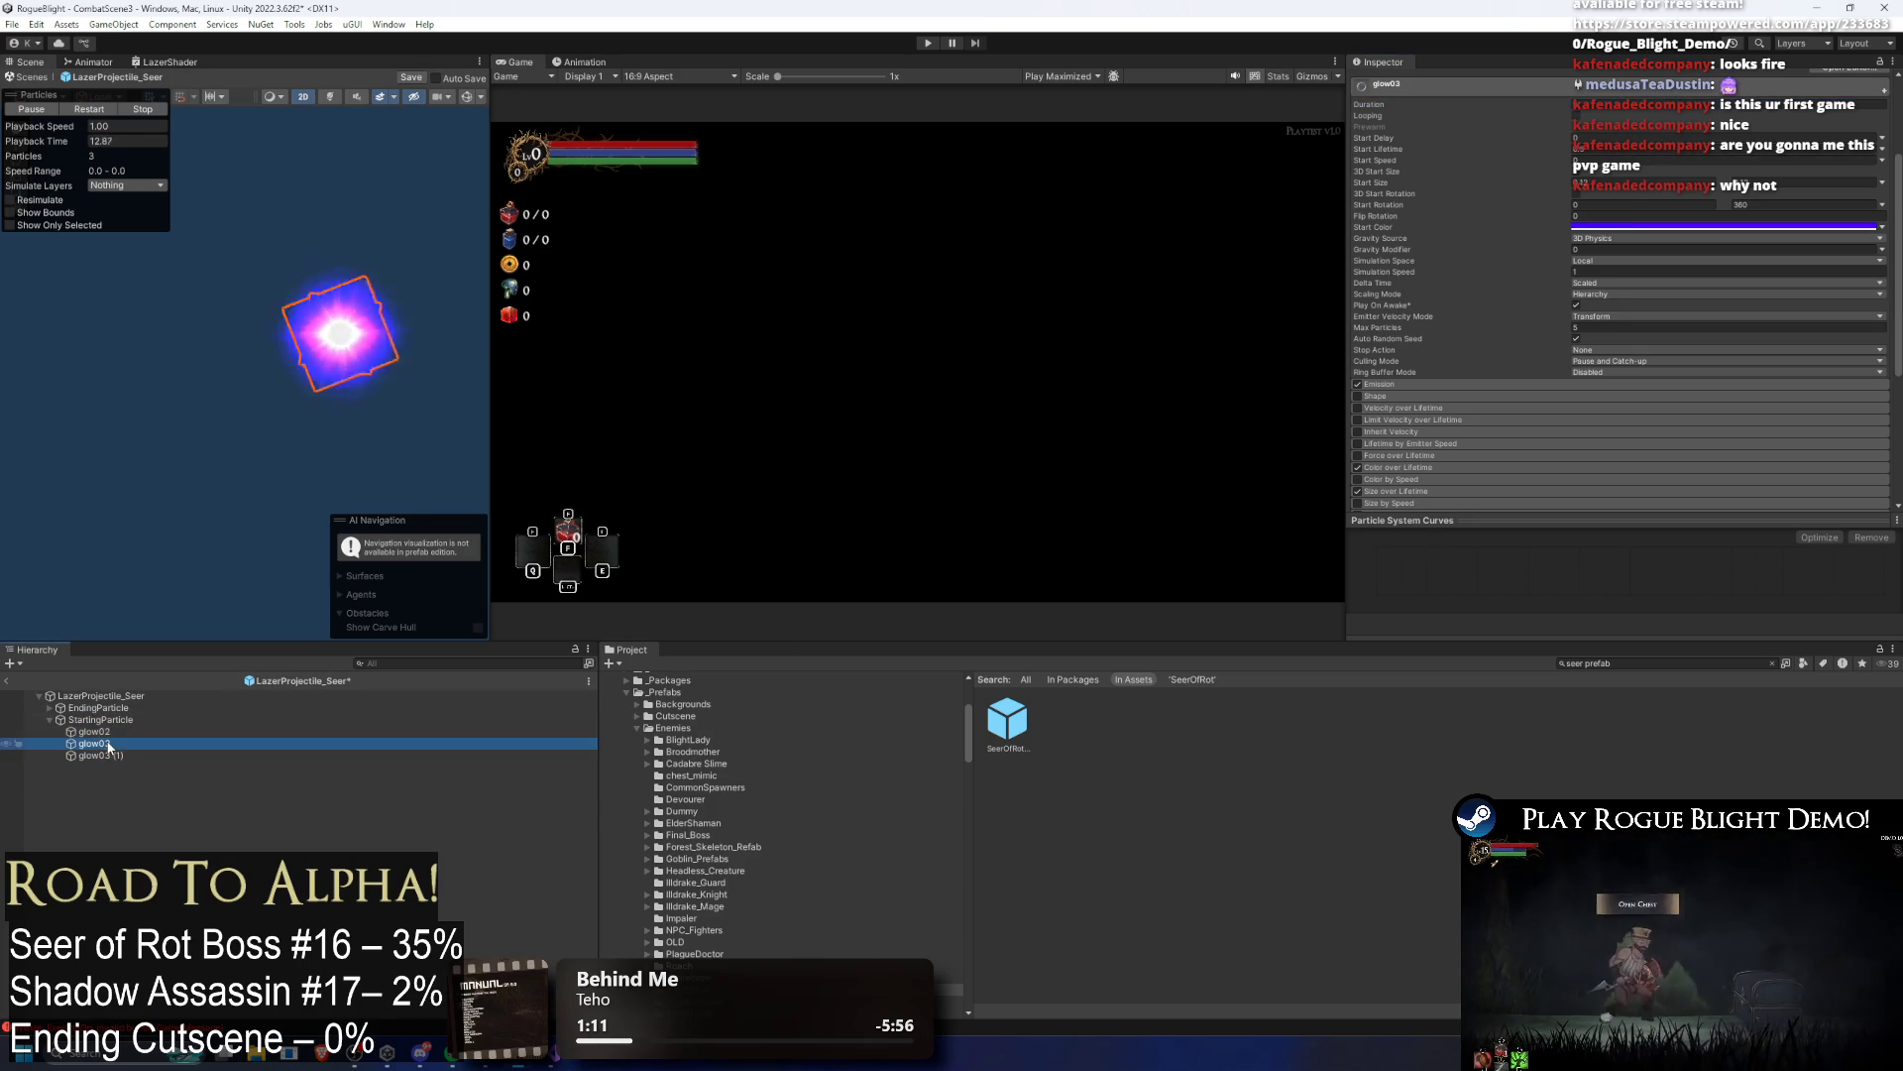
{"action": "left_click", "coordinate": [105, 755]}
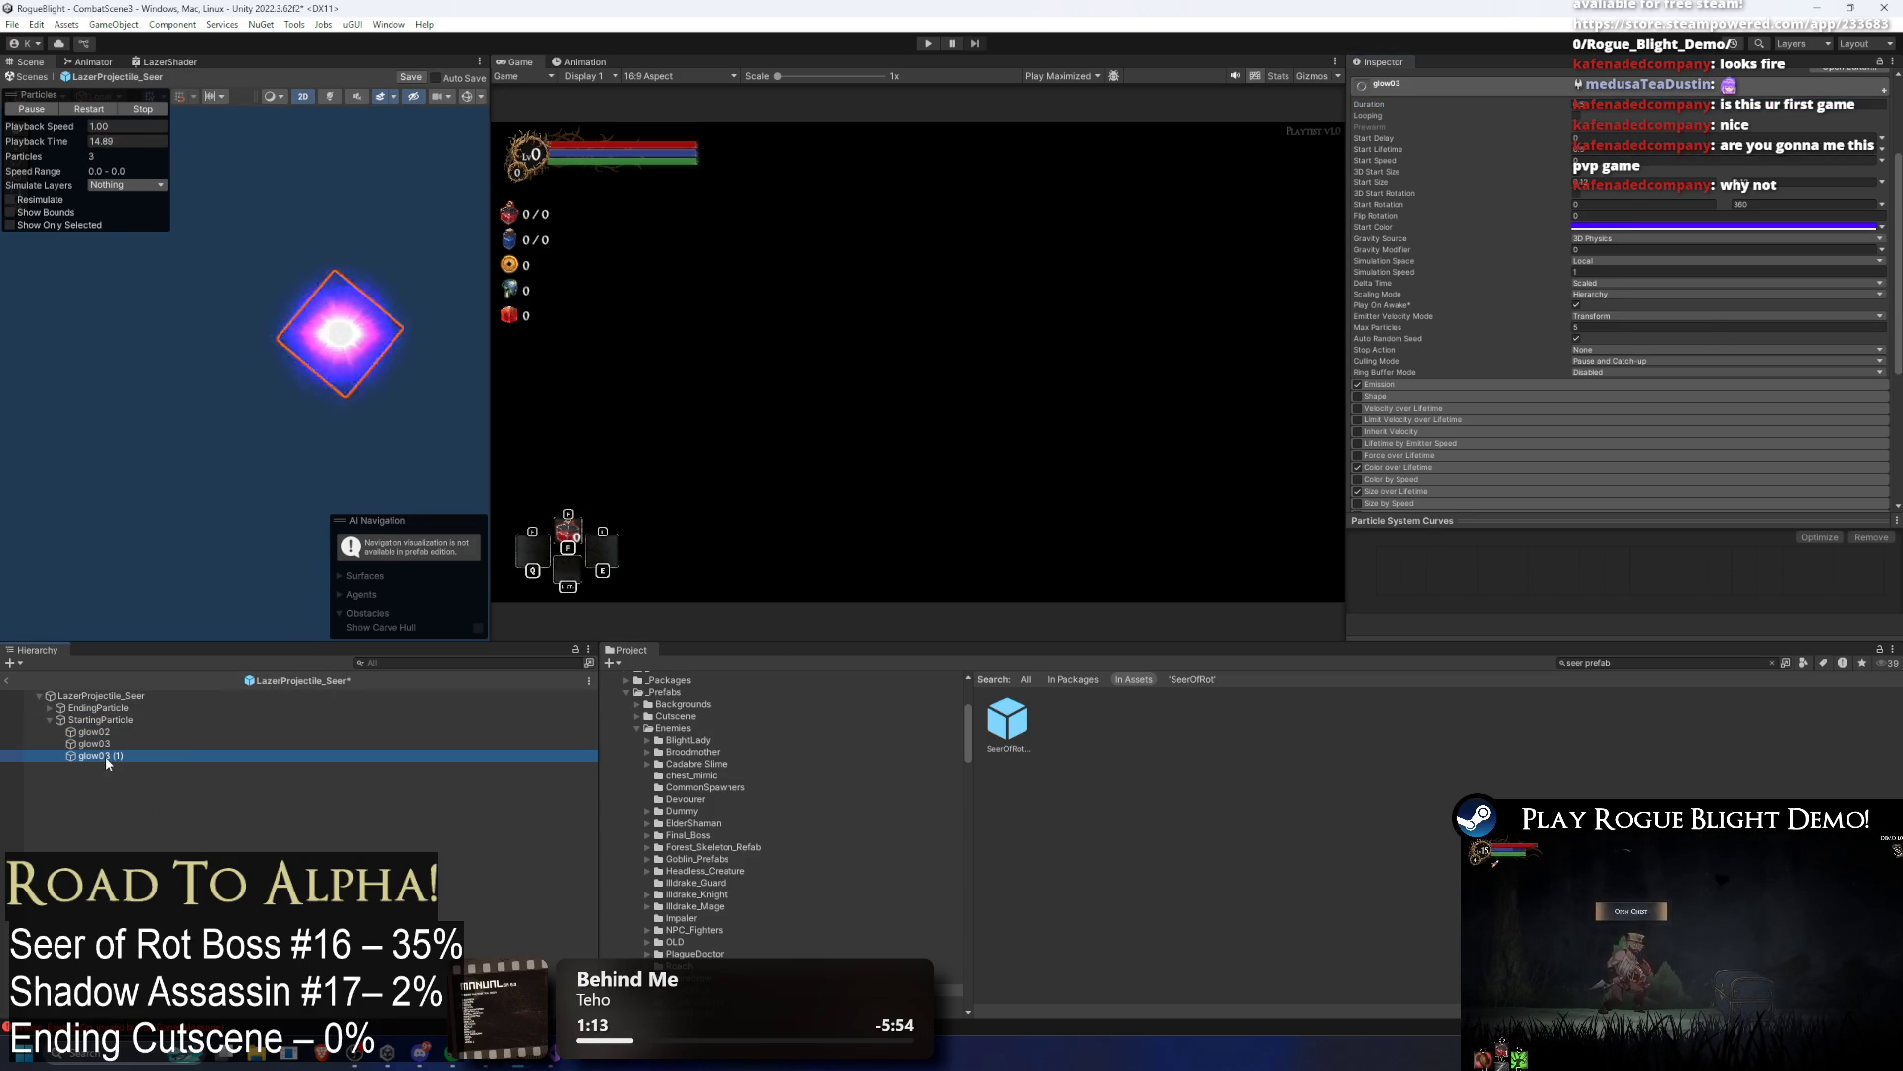
{"action": "left_click", "coordinate": [1601, 137]}
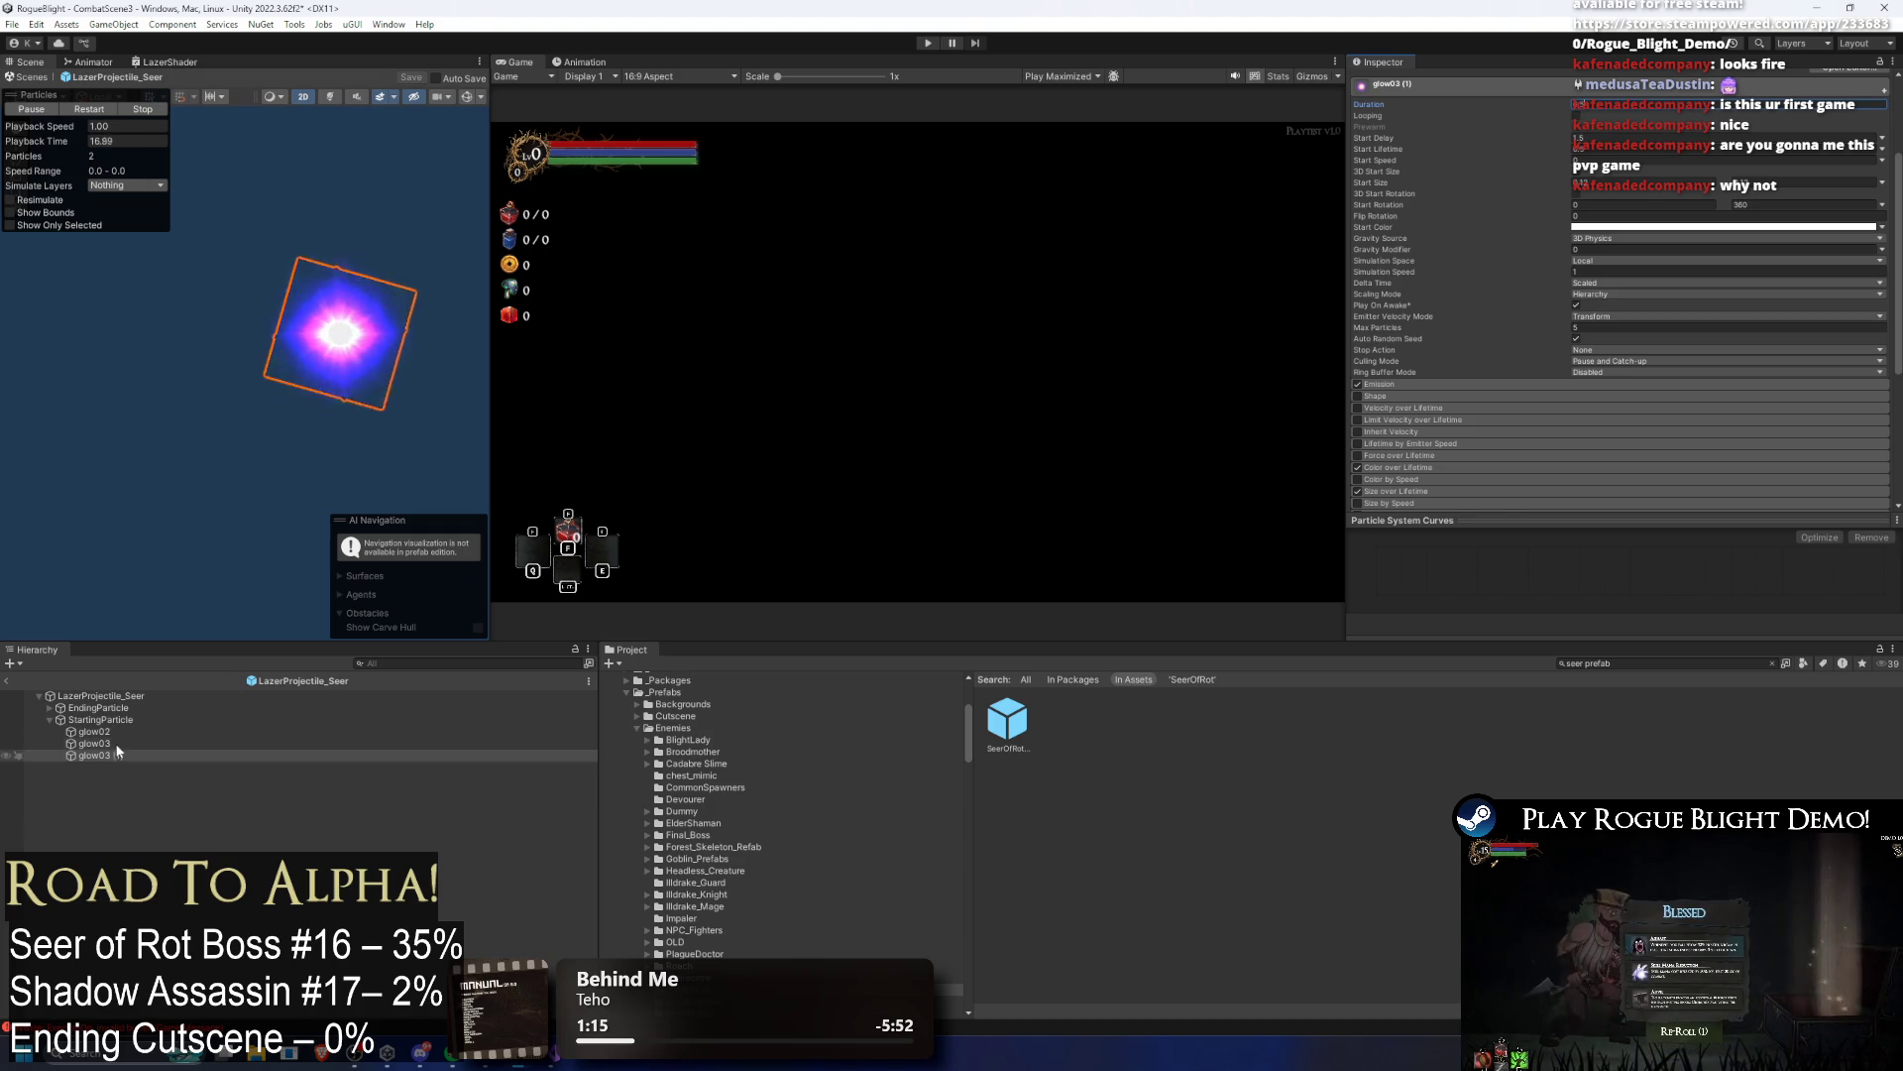
{"action": "key", "text": "ctrl+d"}
{"action": "left_click_drag", "start_coordinate": [116, 766], "coordinate": [177, 698]}
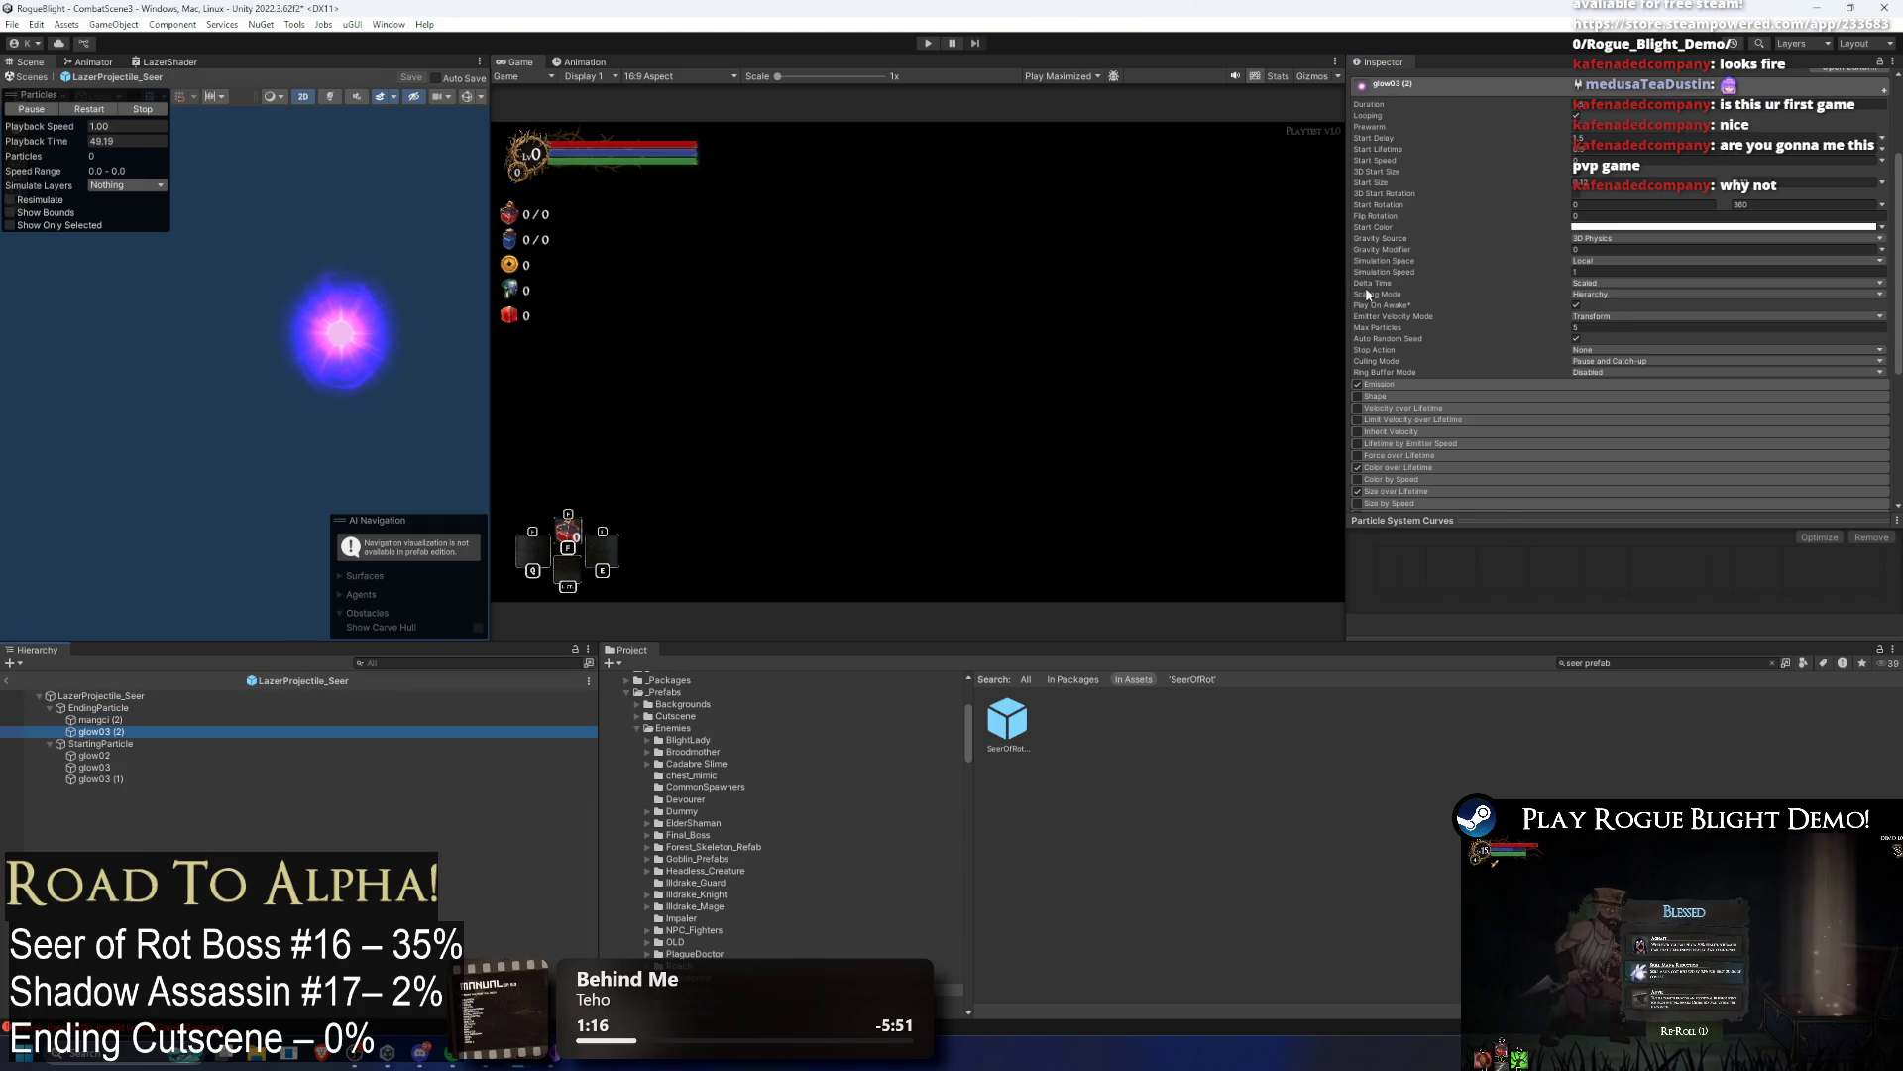
{"action": "key", "text": "Up"}
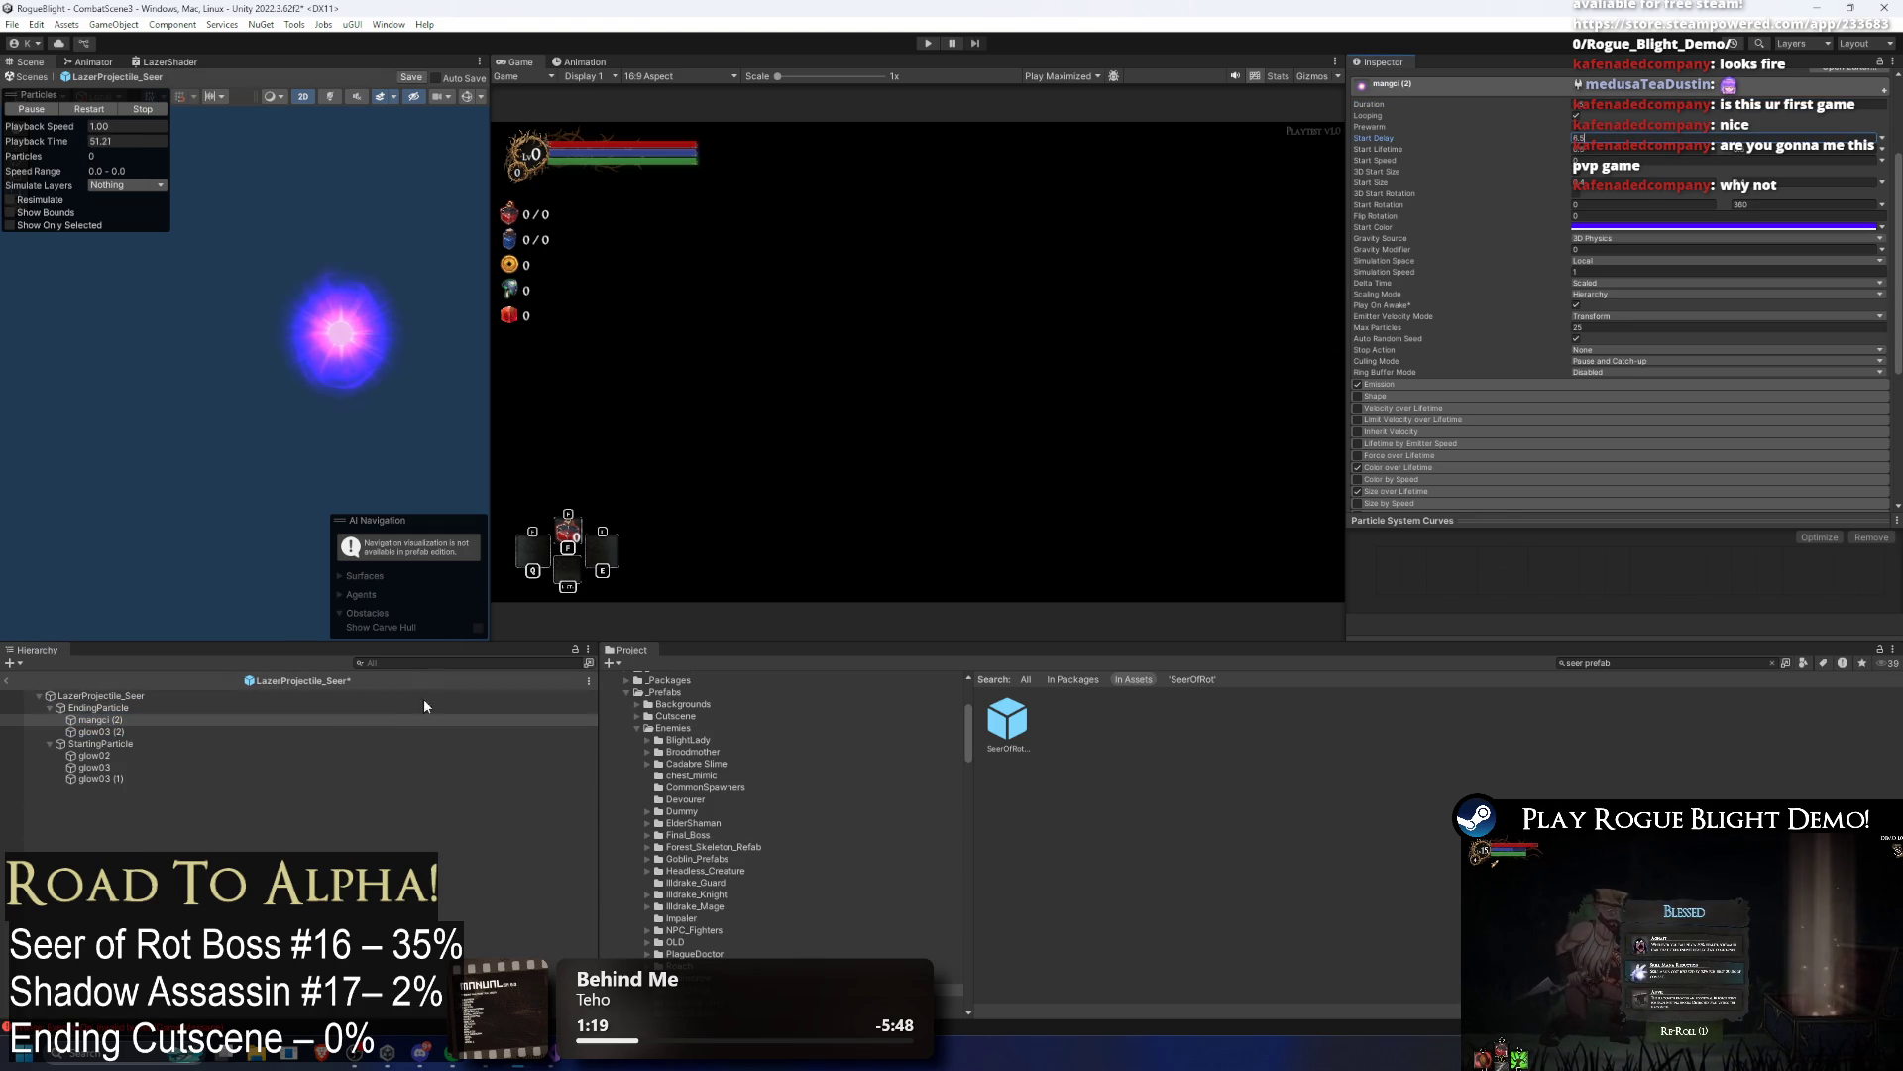
{"action": "left_click", "coordinate": [148, 731]}
{"action": "left_click", "coordinate": [208, 708]}
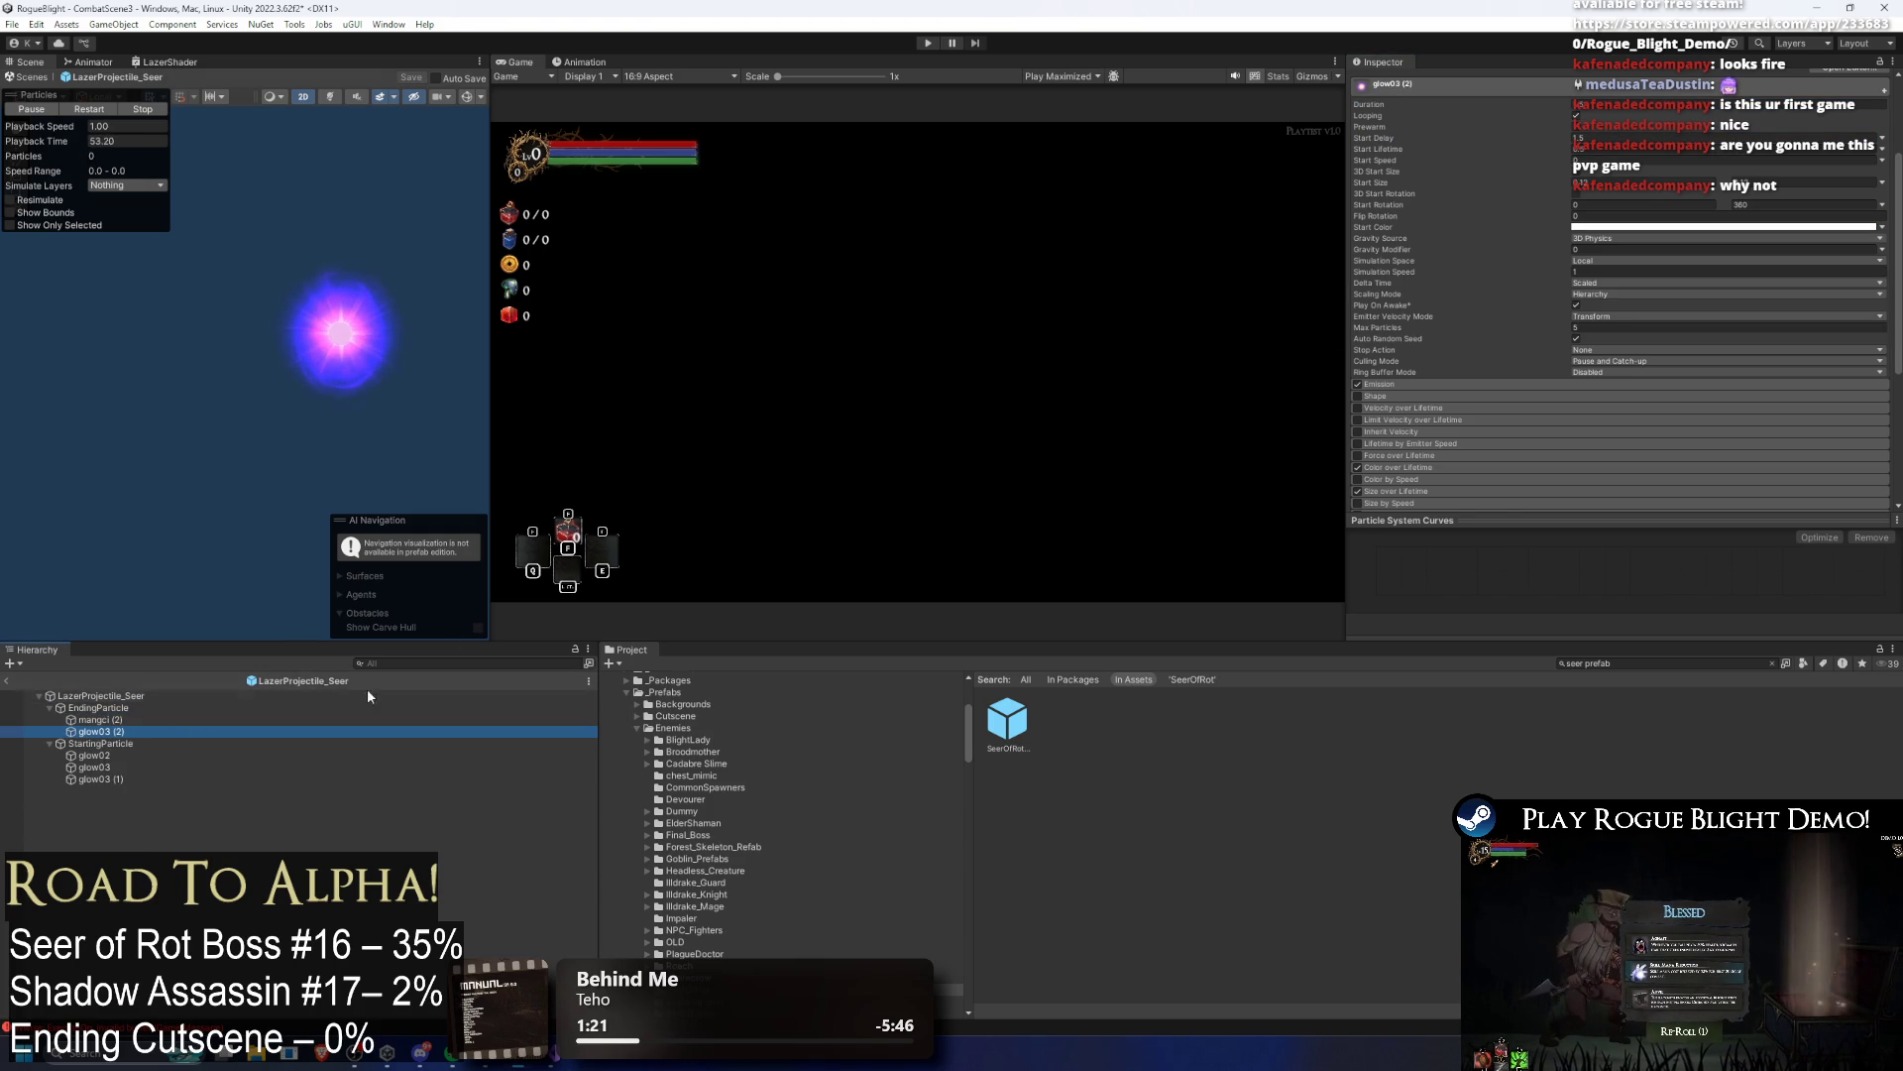
{"action": "key", "text": "Left"}
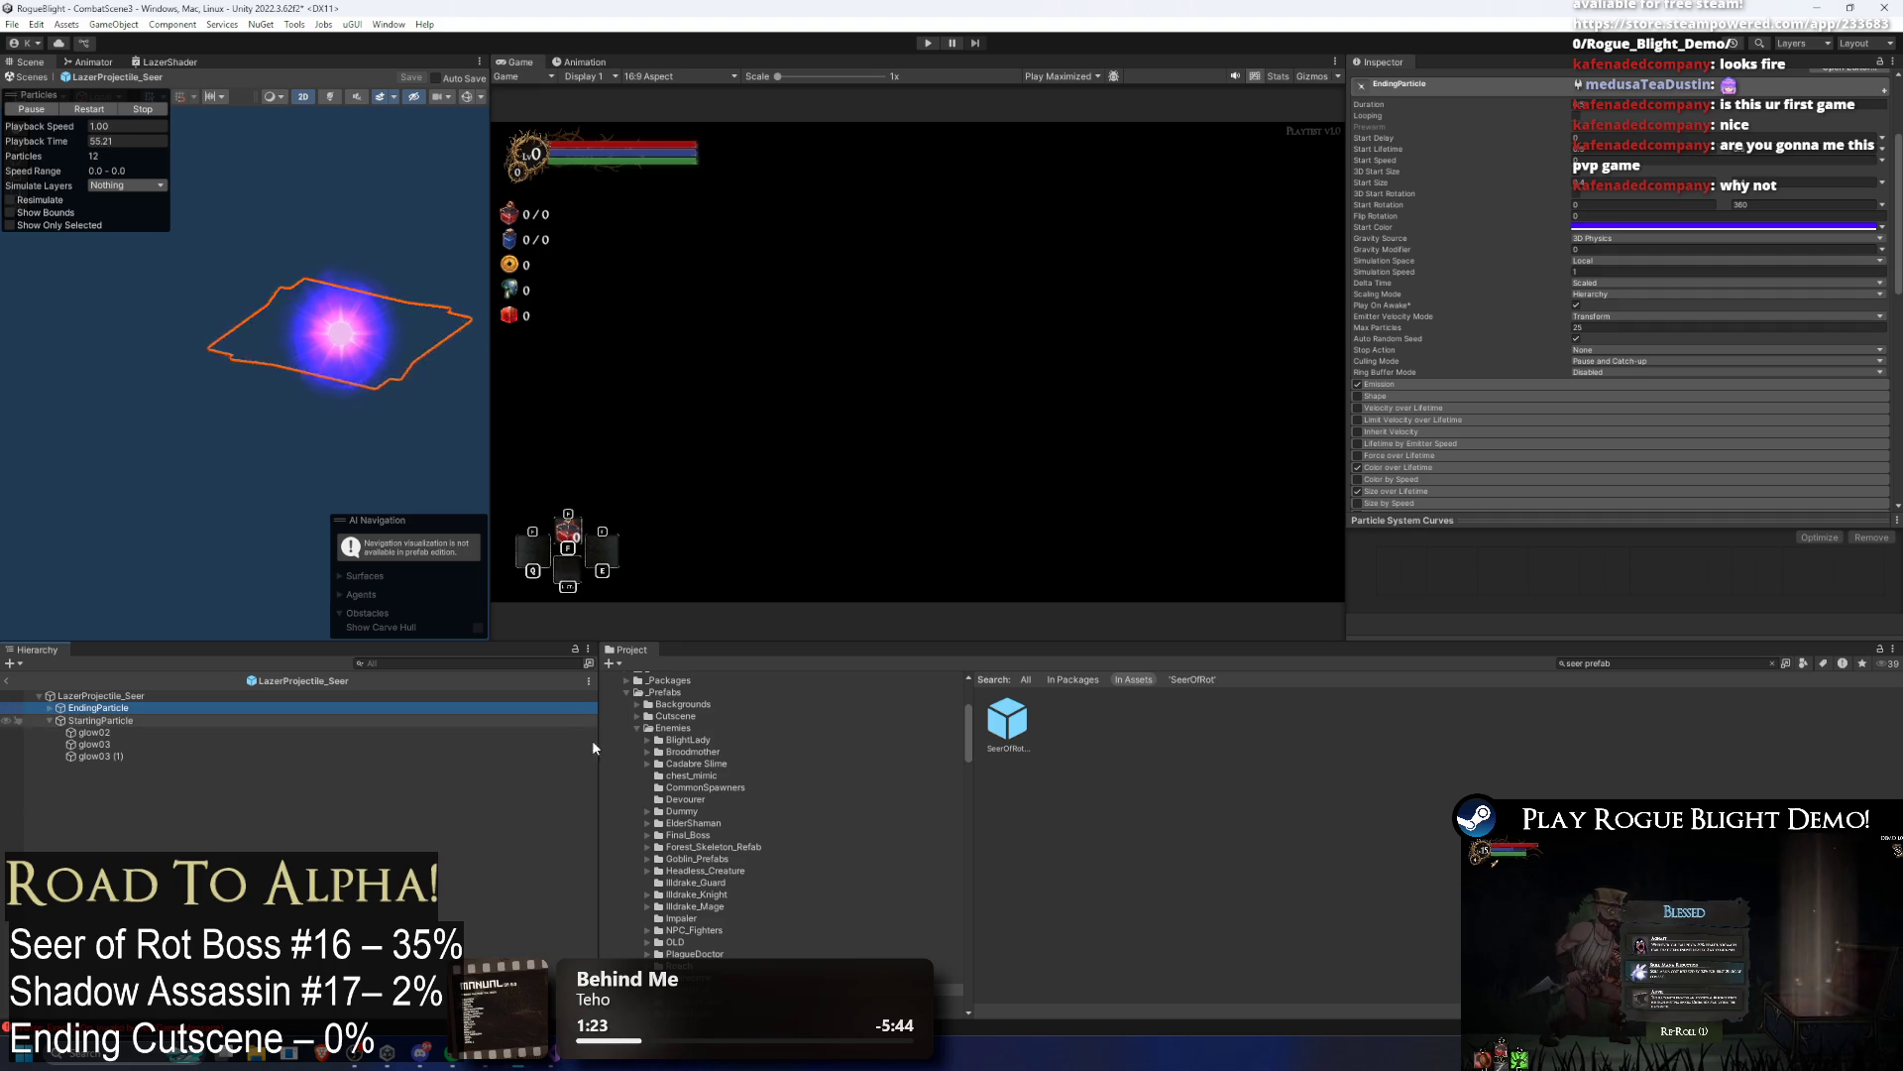
Step: Step through glow03 (1), glow02 and EndingParticle, replaying their particle previews
{"action": "key", "text": "Down"}
{"action": "key", "text": "Down"}
{"action": "key", "text": "Down"}
{"action": "key", "text": "Up"}
{"action": "key", "text": "Up"}
{"action": "key", "text": "Up"}
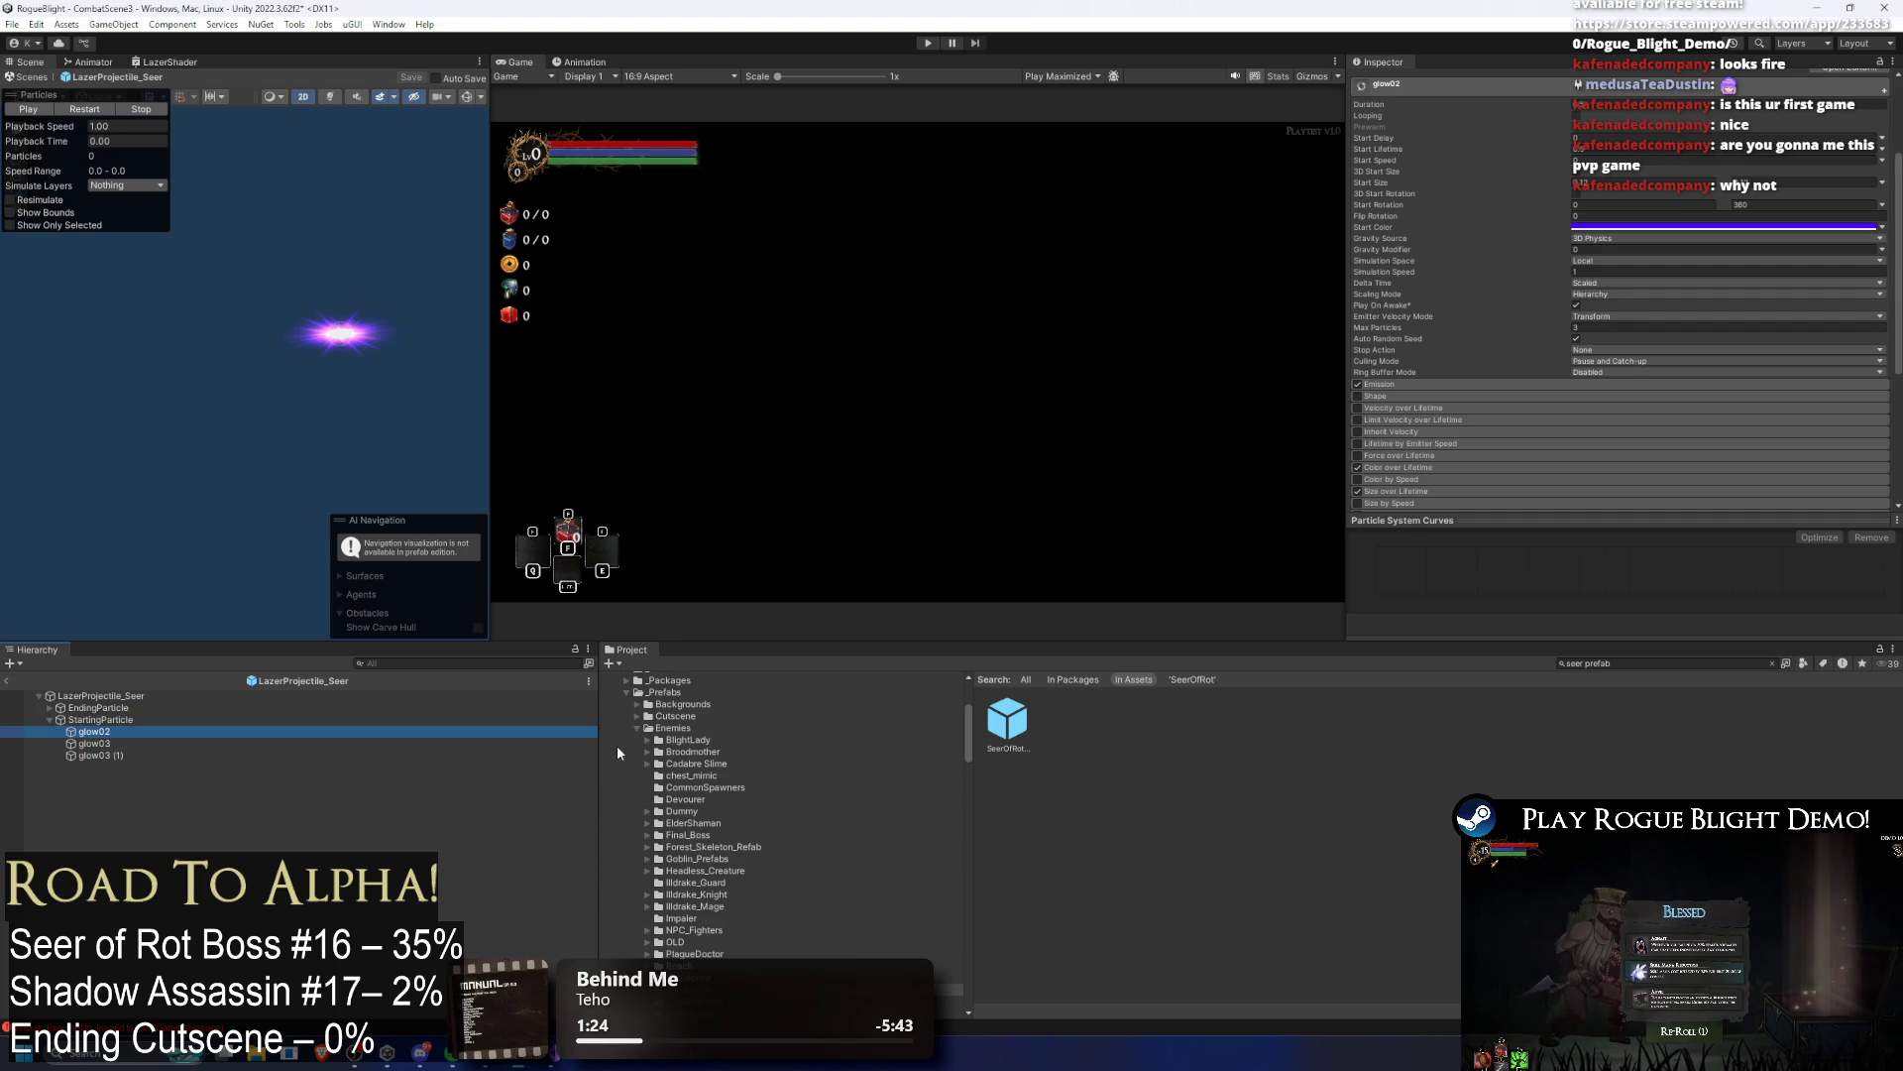
{"action": "key", "text": "Down"}
{"action": "key", "text": "Down"}
{"action": "key", "text": "Down"}
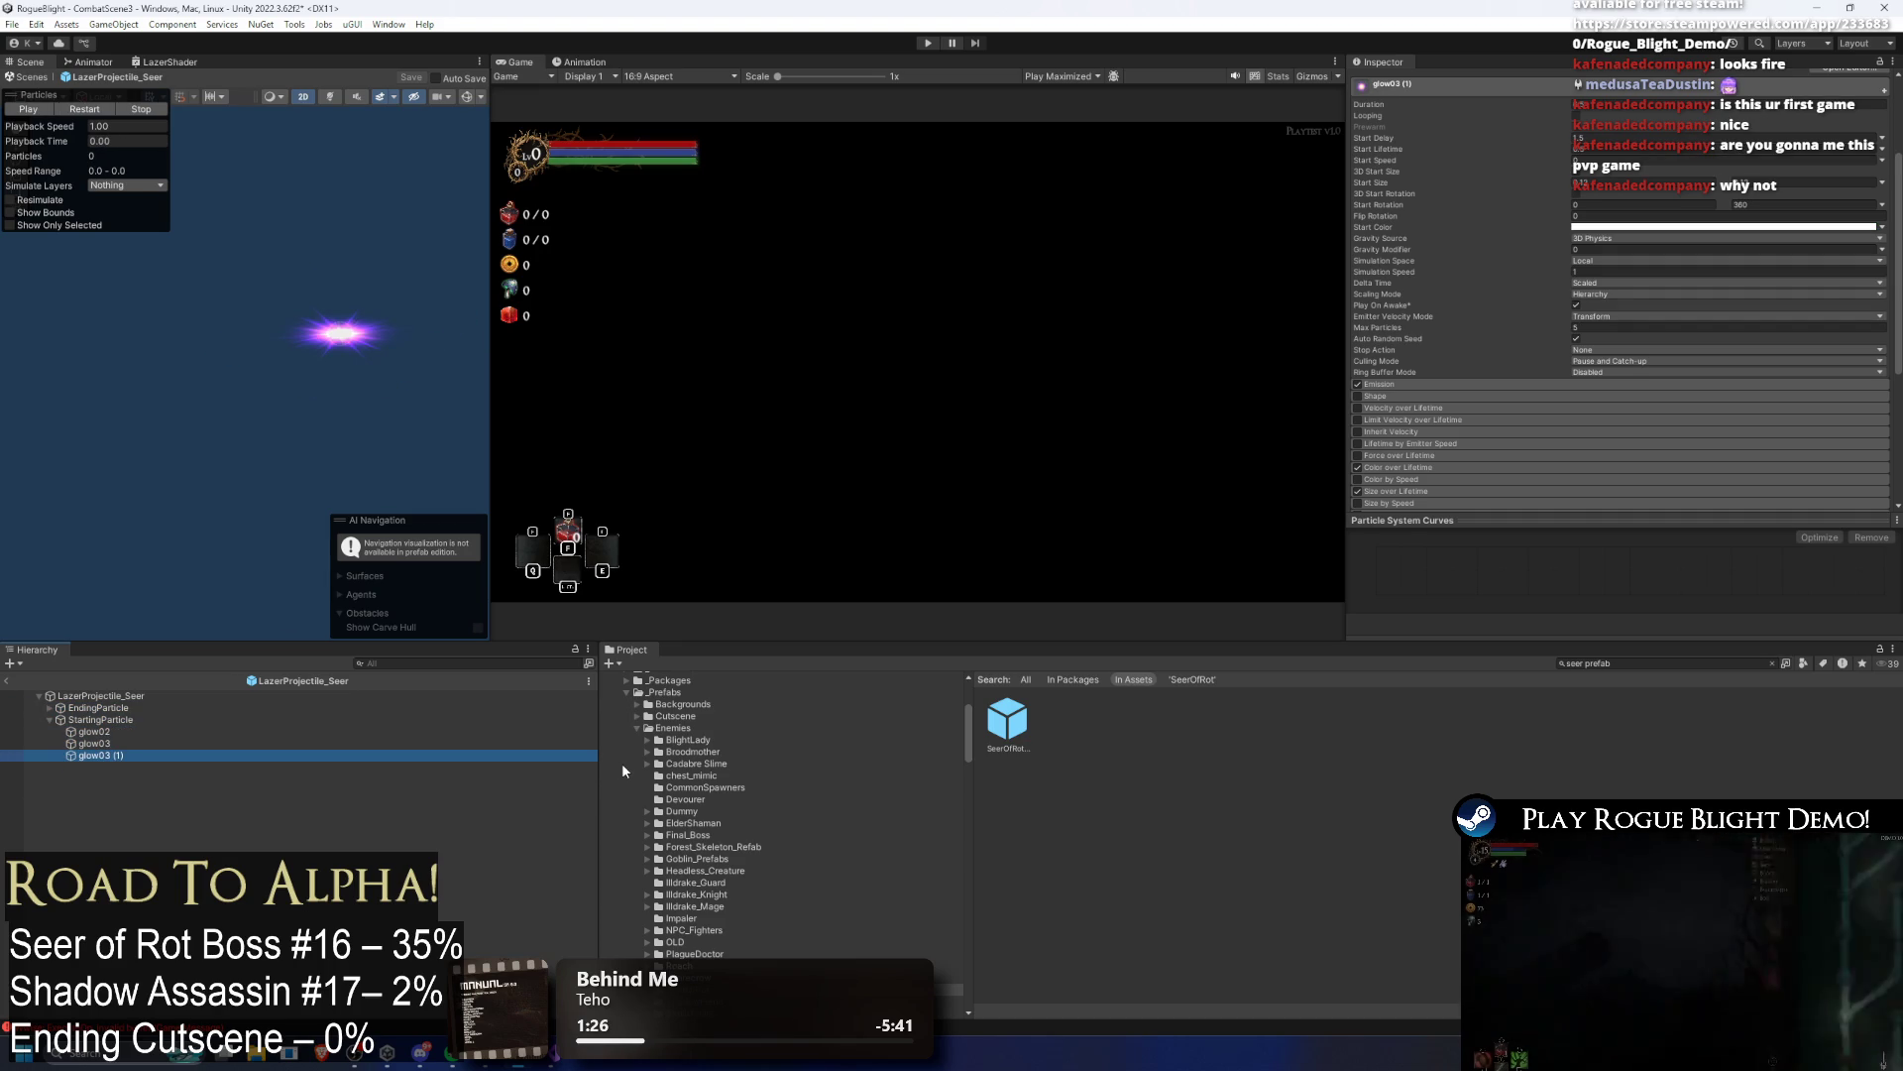
{"action": "key", "text": "Up"}
{"action": "key", "text": "Up"}
{"action": "key", "text": "Up"}
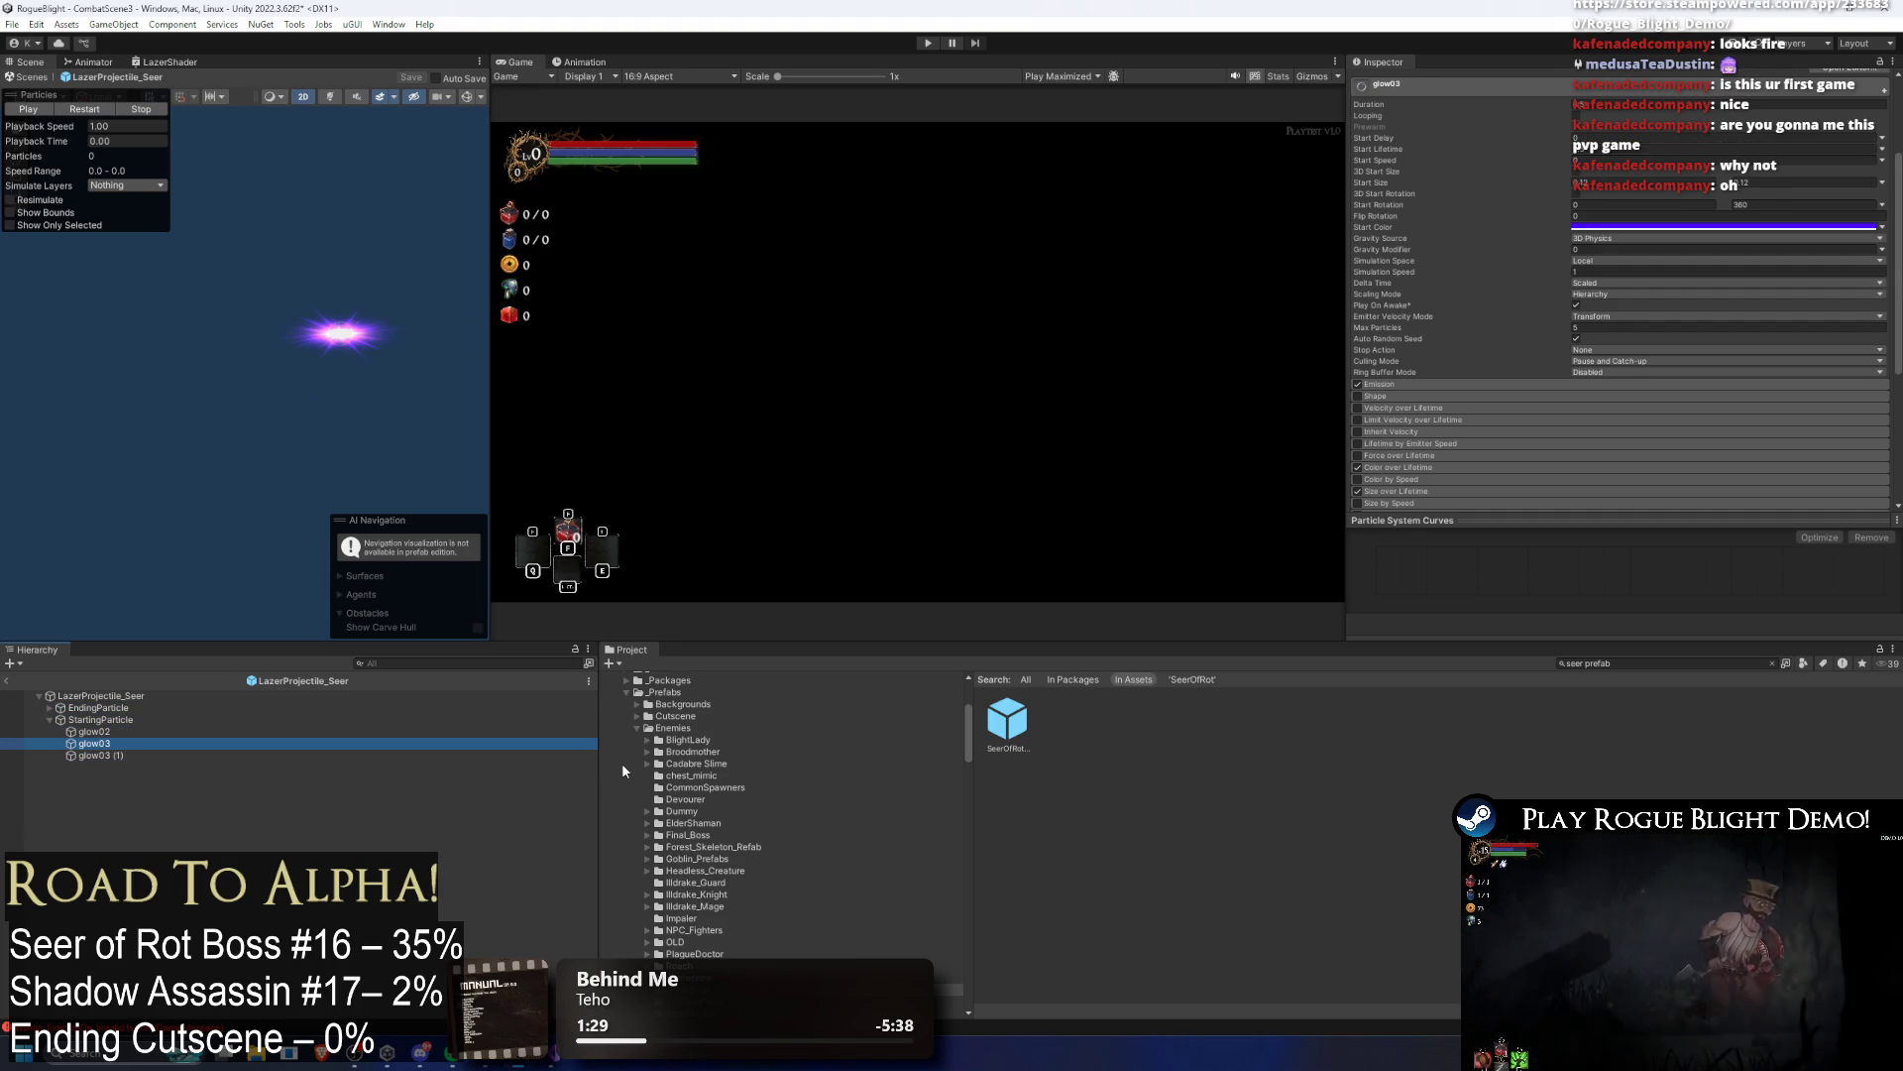
{"action": "key", "text": "Down"}
{"action": "key", "text": "Down"}
{"action": "key", "text": "Up"}
{"action": "key", "text": "Up"}
{"action": "key", "text": "Up"}
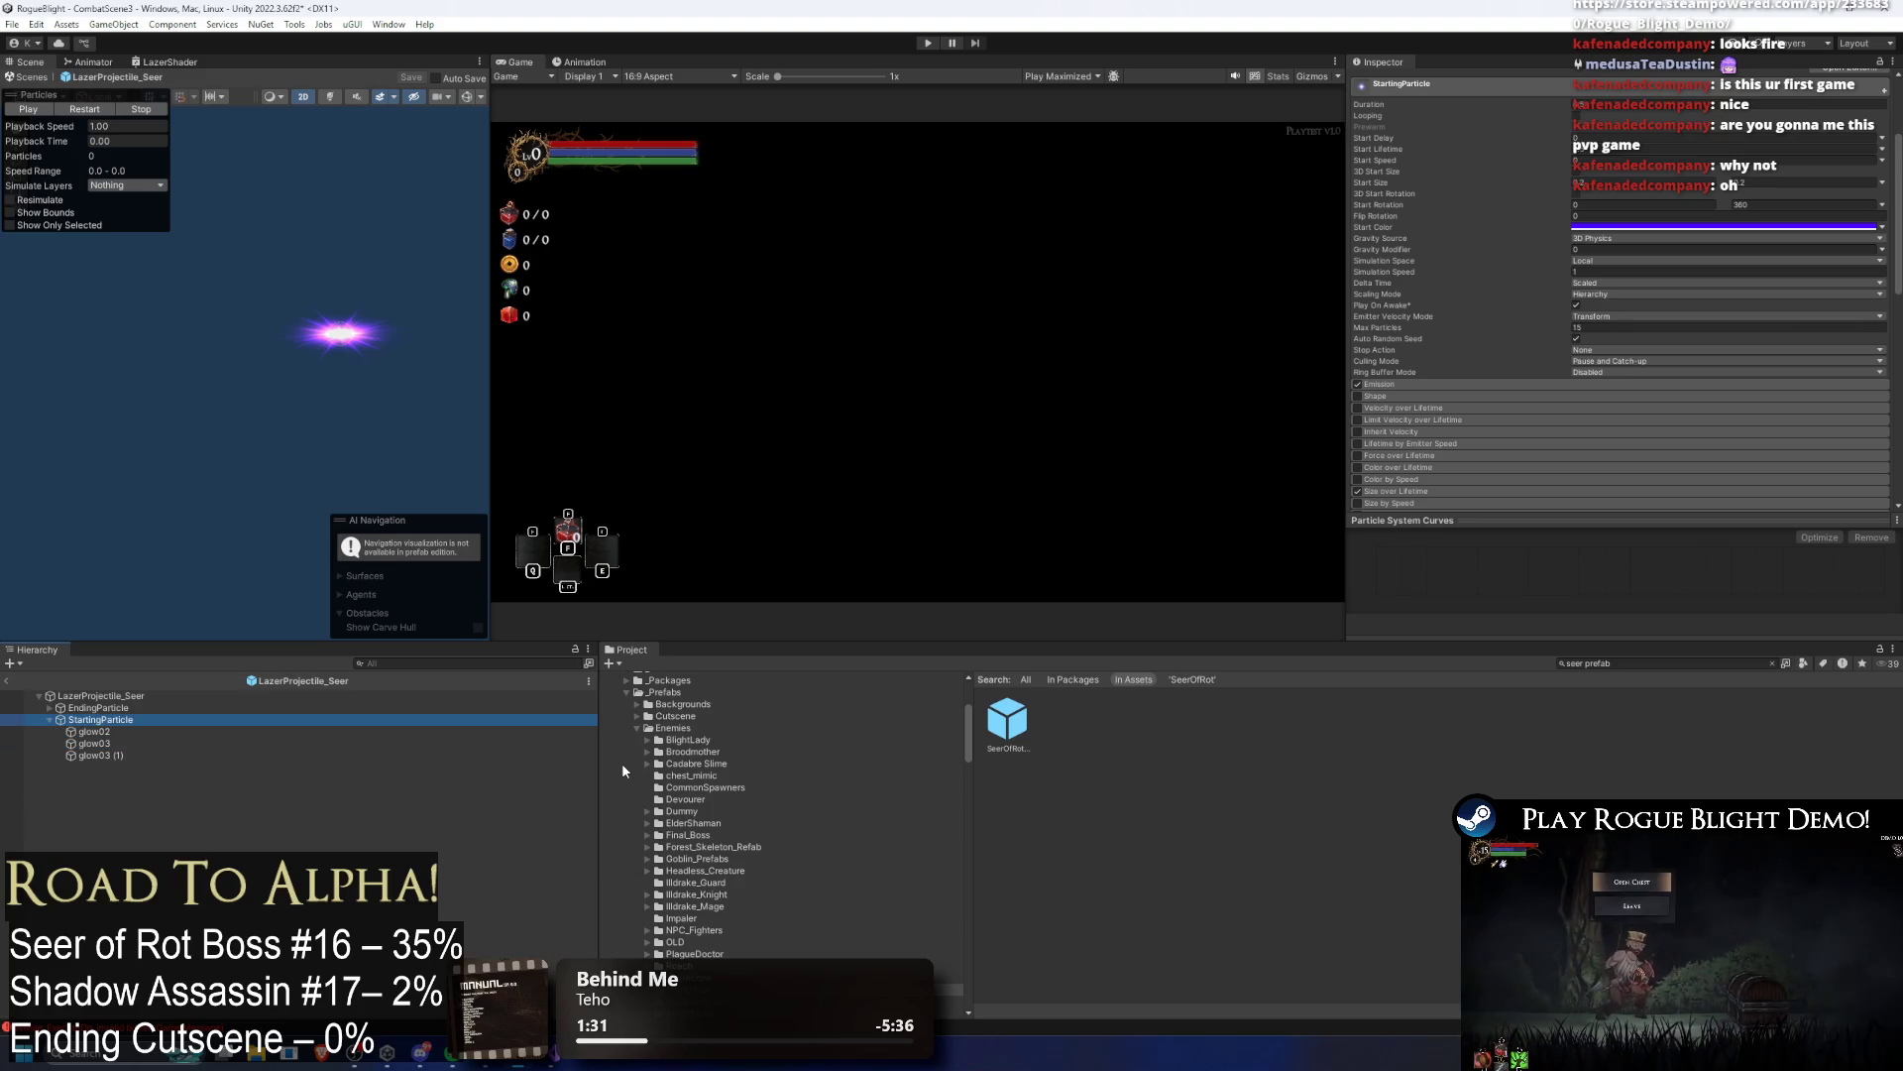
{"action": "key", "text": "Down"}
{"action": "key", "text": "Up"}
{"action": "key", "text": "Down"}
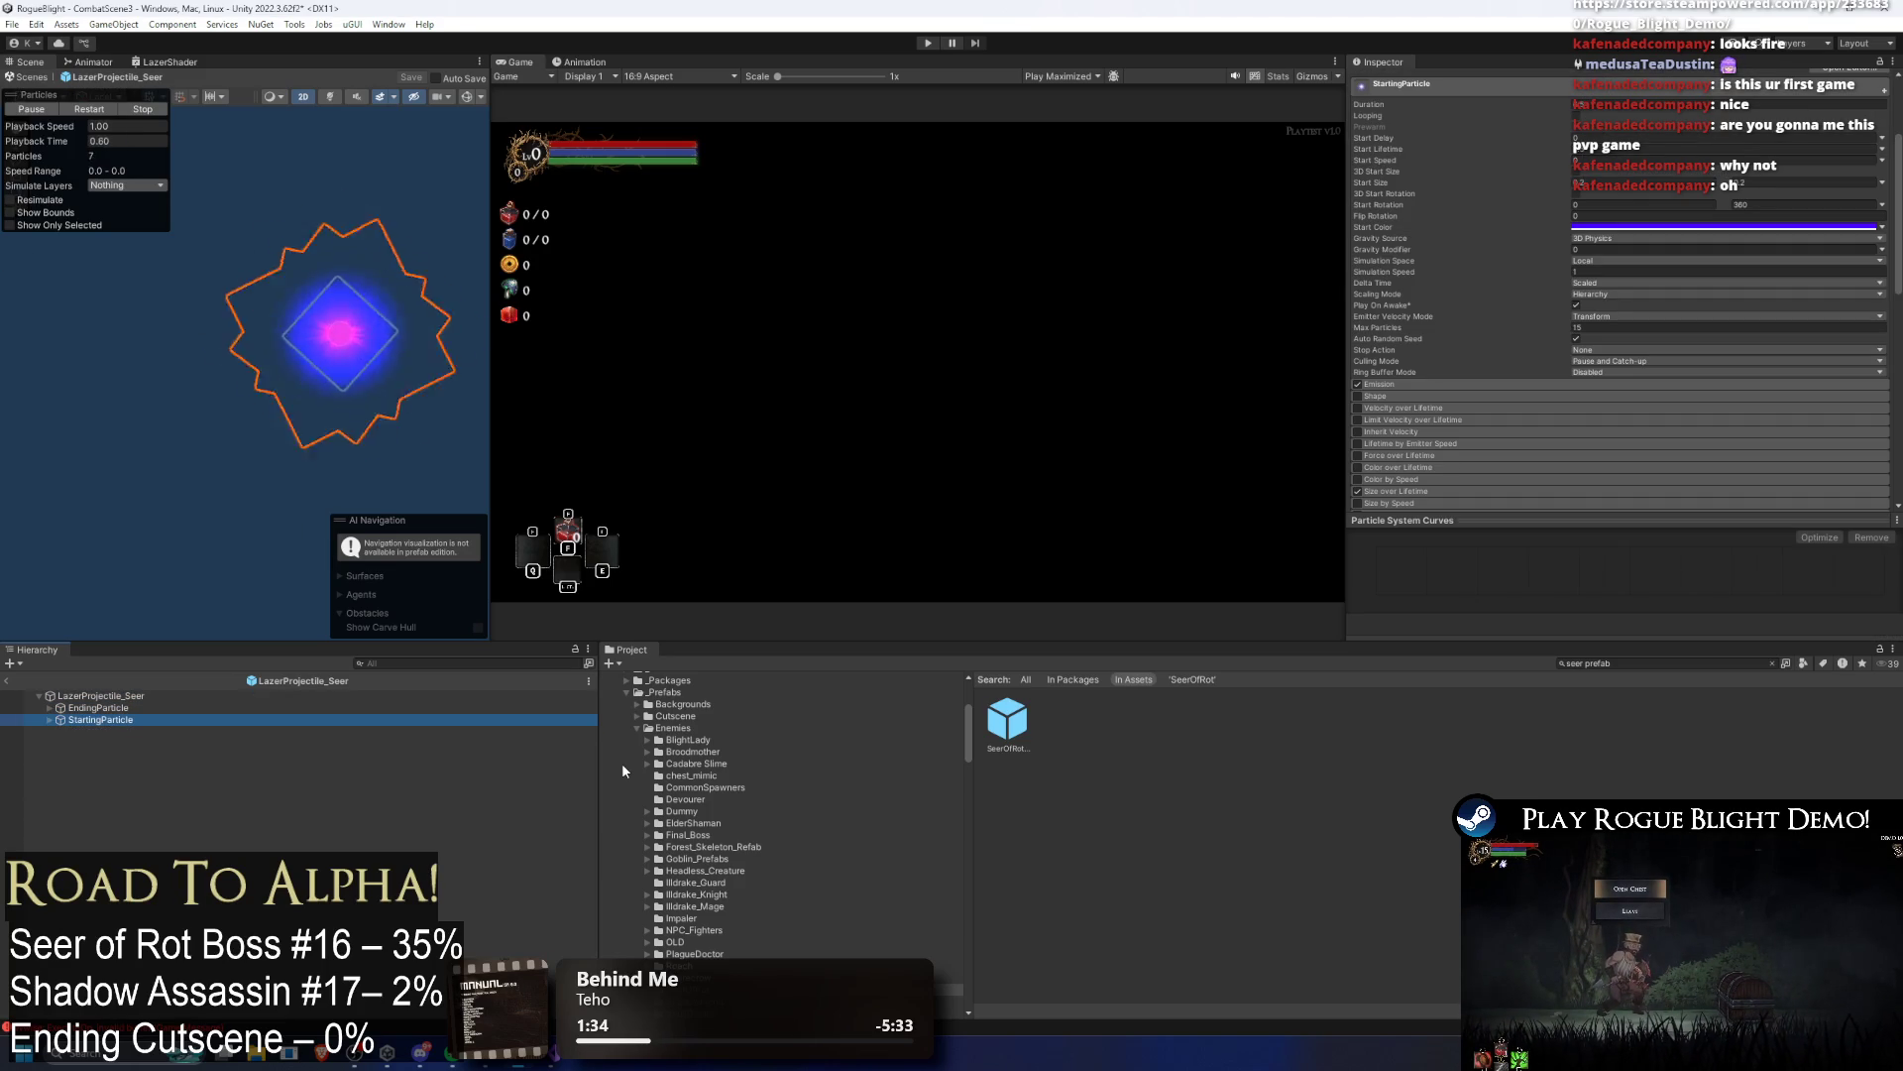
Step: Select StartingParticle and drag it left along the X axis in the Scene view
{"action": "scroll", "coordinate": [1586, 396], "scroll_direction": "down", "scroll_amount": 5}
{"action": "scroll", "coordinate": [1746, 330], "scroll_direction": "down", "scroll_amount": 2}
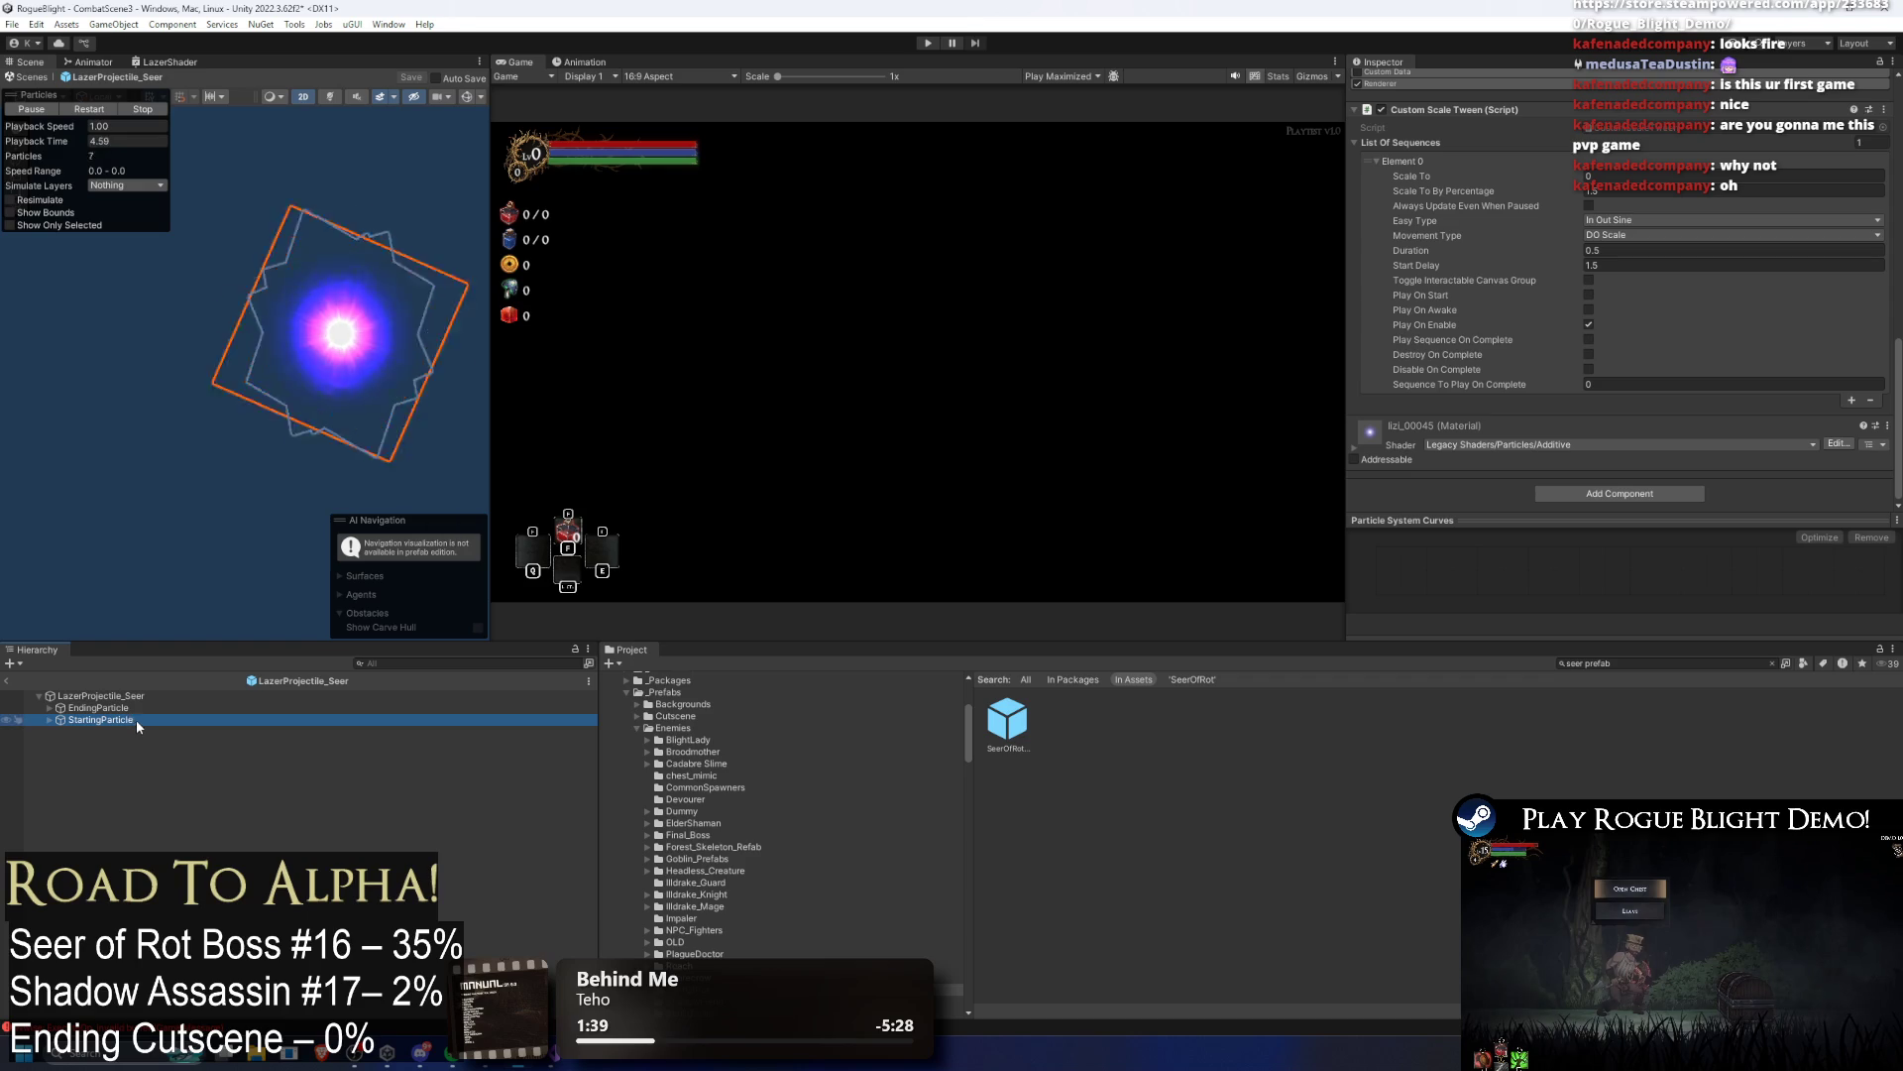
{"action": "key", "text": "Right"}
{"action": "key", "text": "Down"}
{"action": "left_click", "coordinate": [201, 715]}
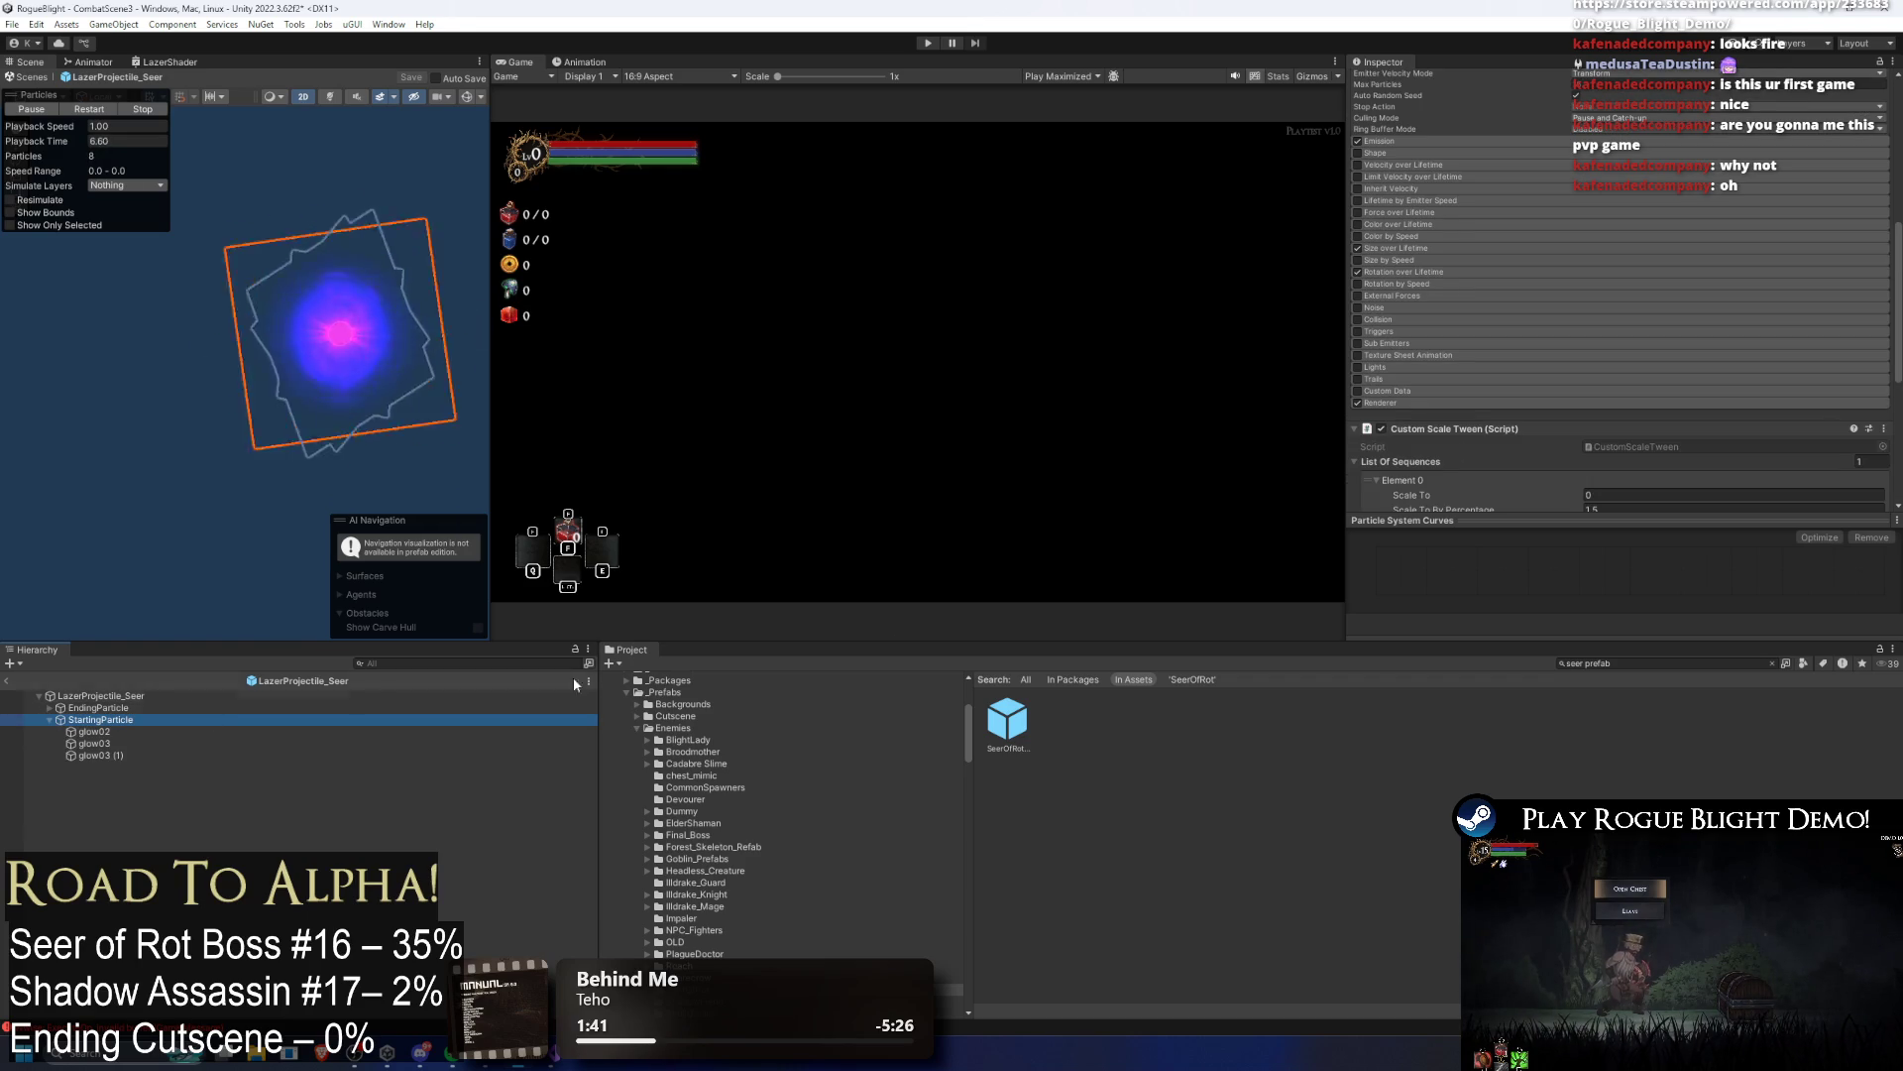
{"action": "scroll", "coordinate": [1550, 396], "scroll_direction": "down", "scroll_amount": 3}
{"action": "scroll", "coordinate": [1579, 419], "scroll_direction": "up", "scroll_amount": 8}
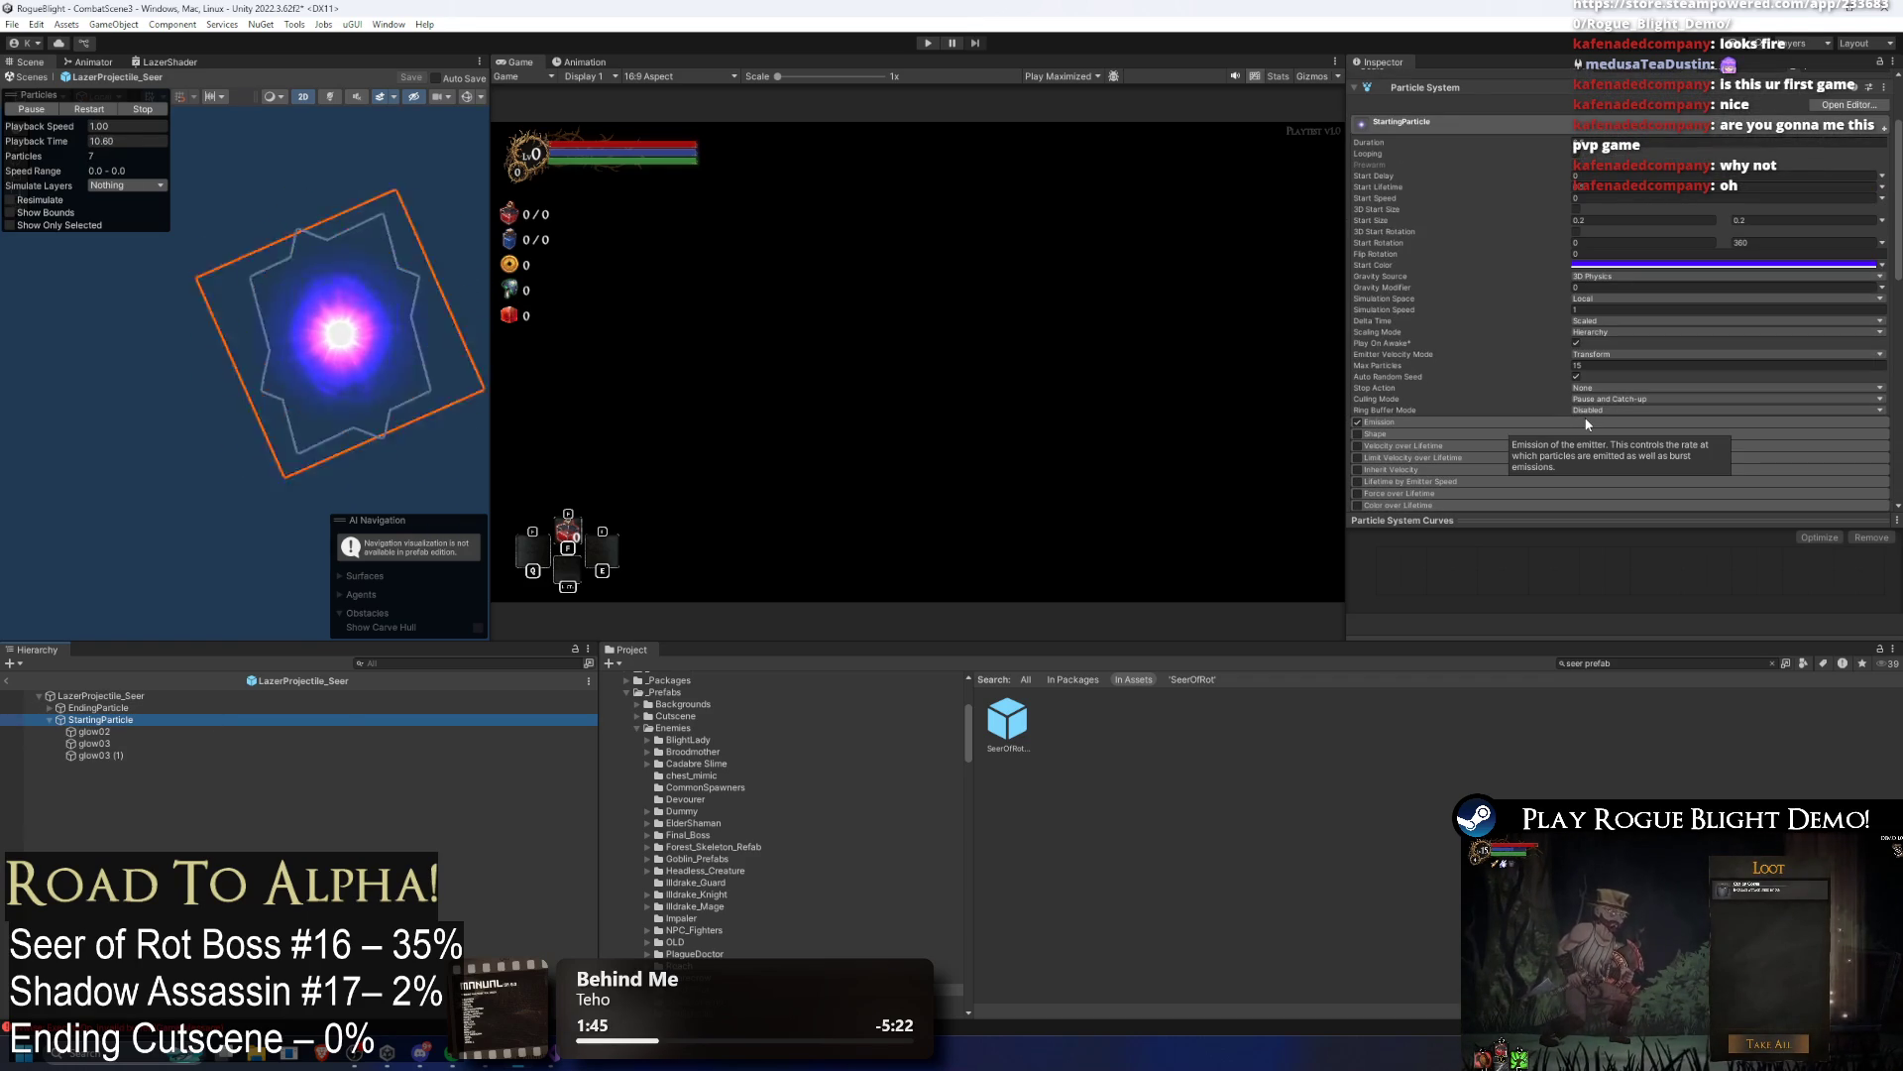
{"action": "left_click", "coordinate": [116, 721]}
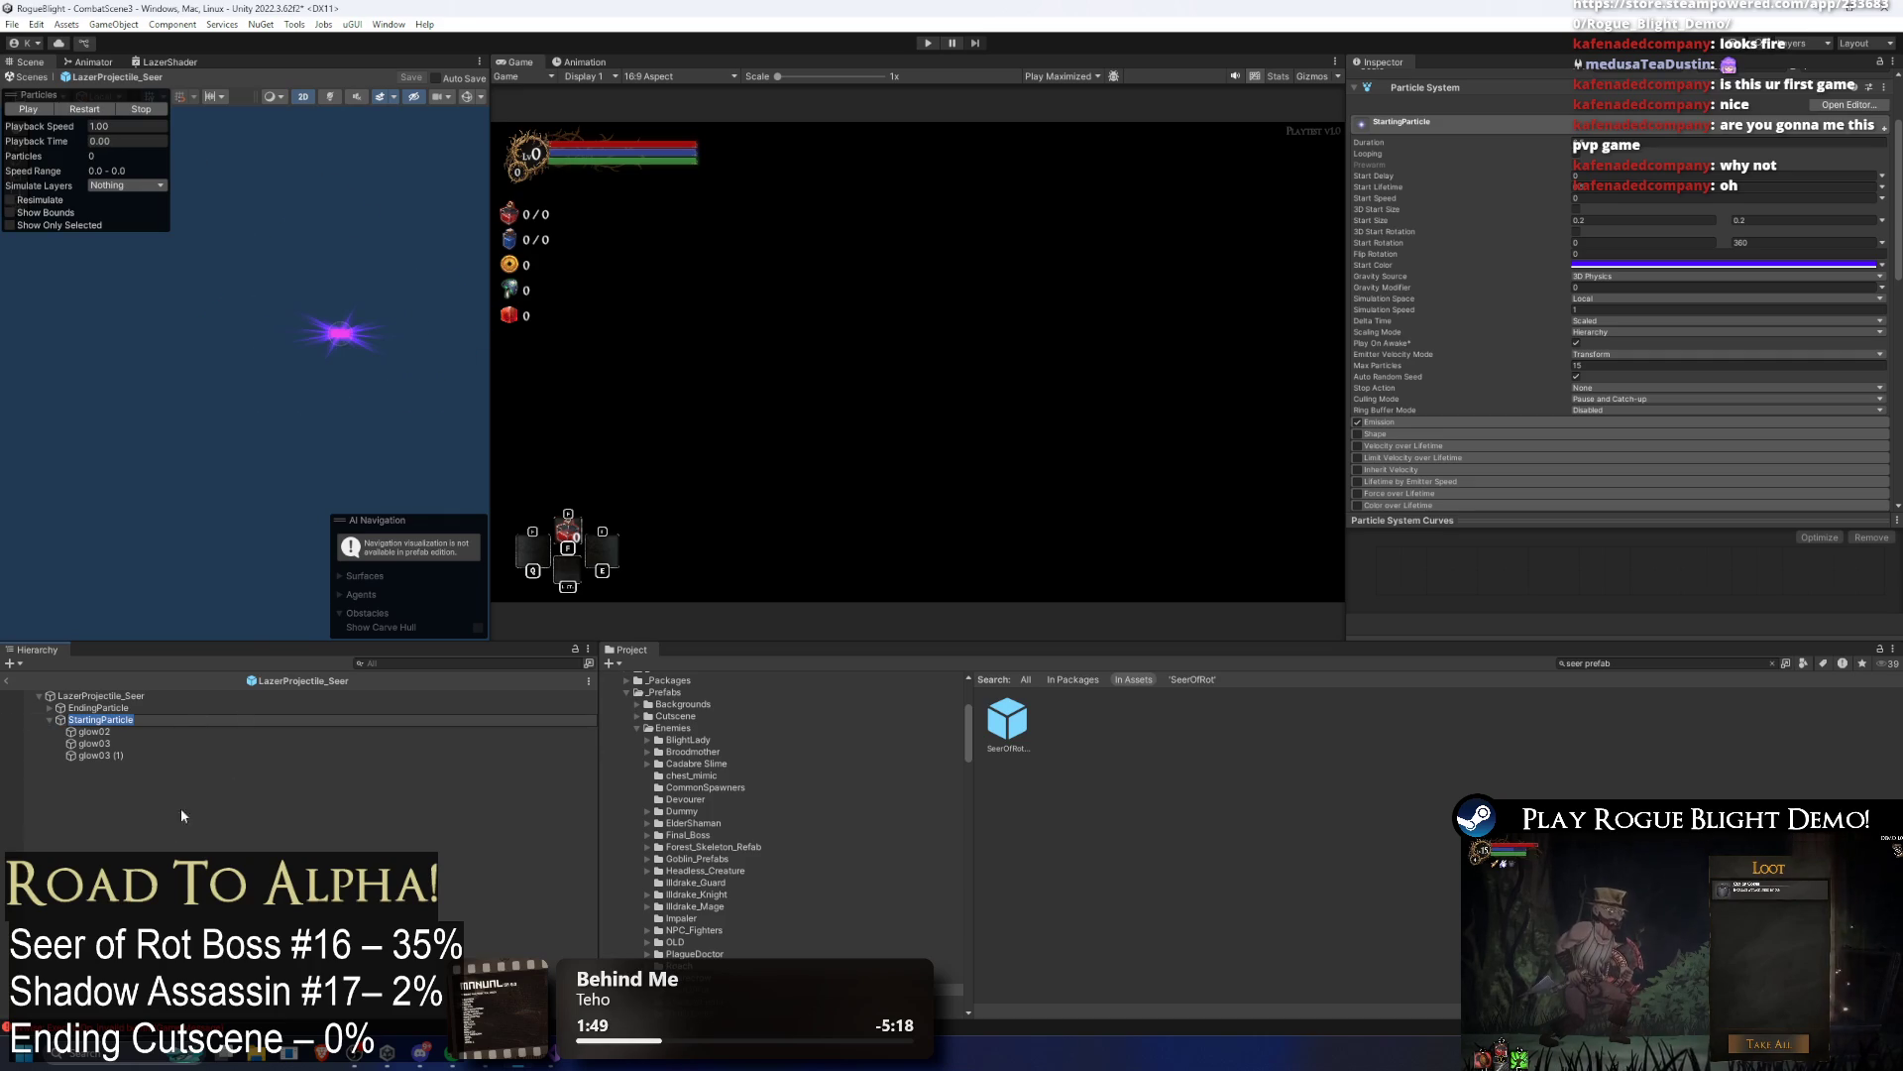
{"action": "key", "text": "Return"}
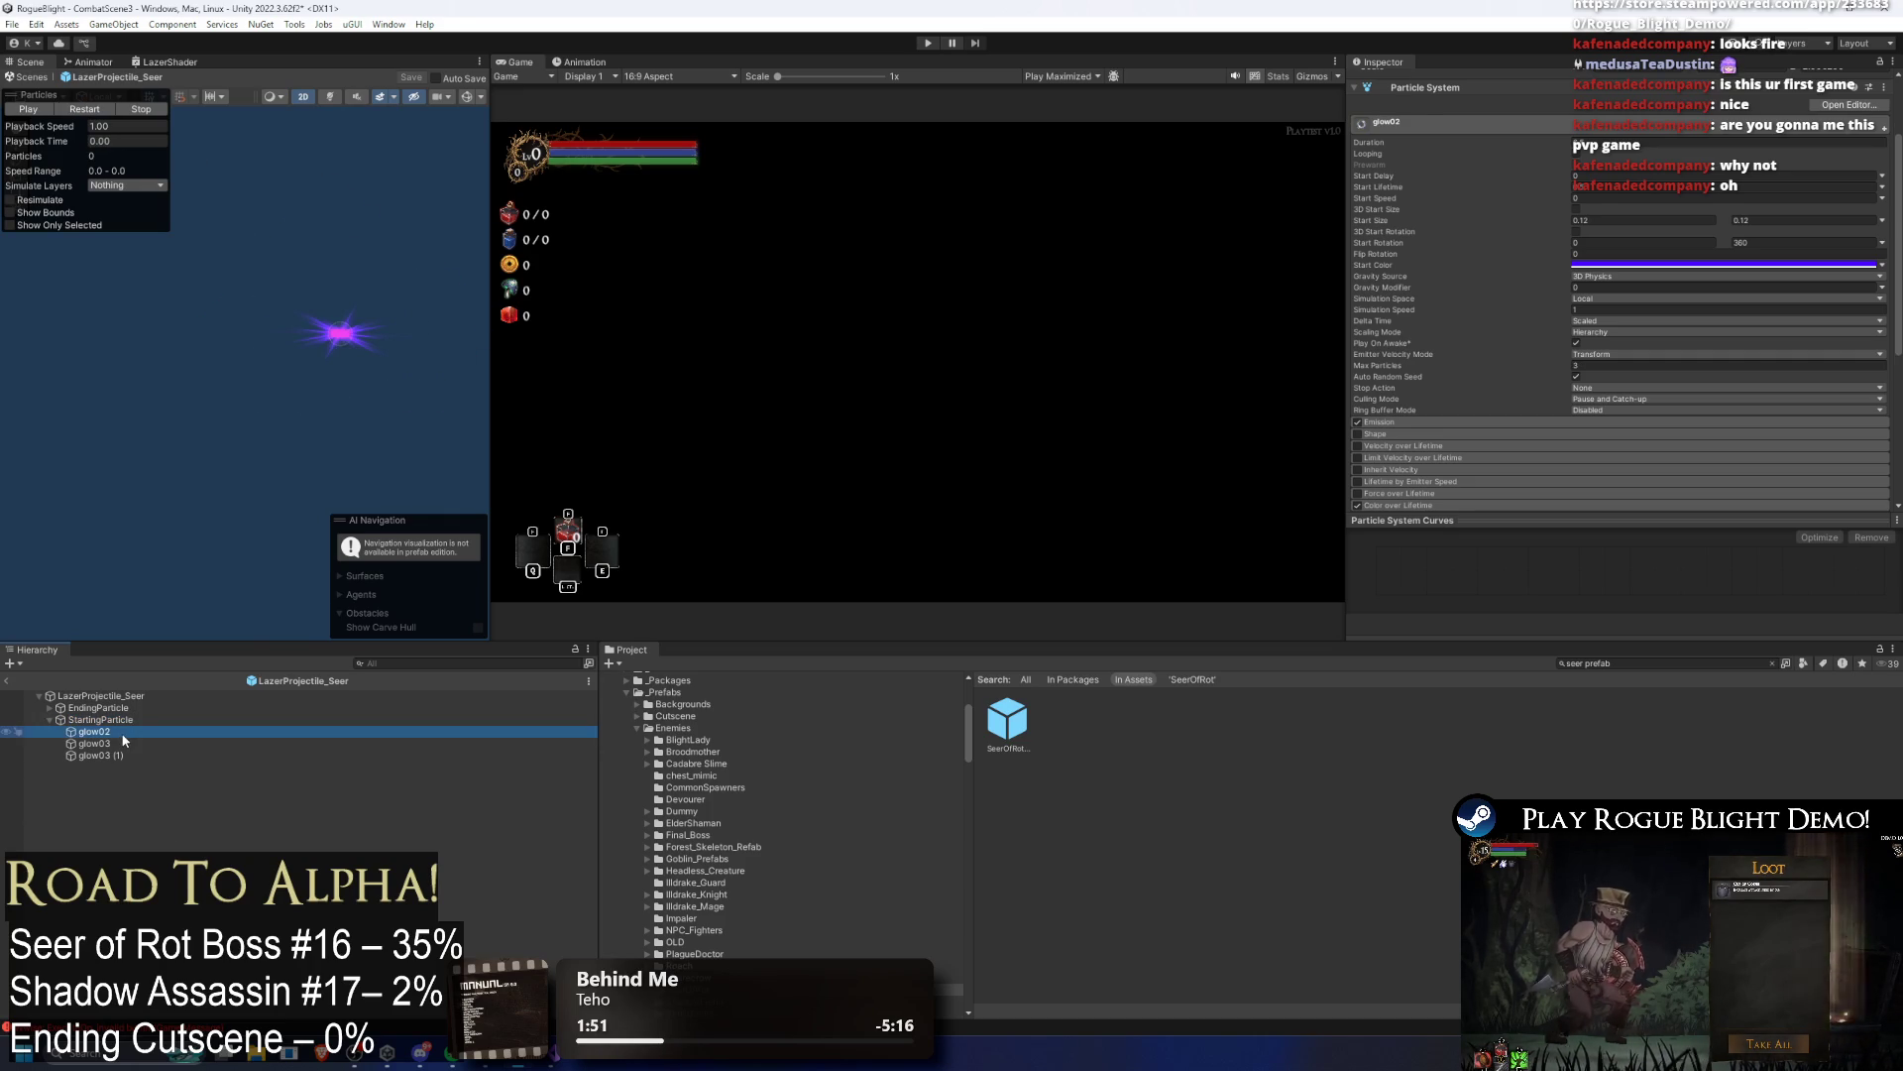
{"action": "left_click_drag", "start_coordinate": [382, 314], "coordinate": [237, 327]}
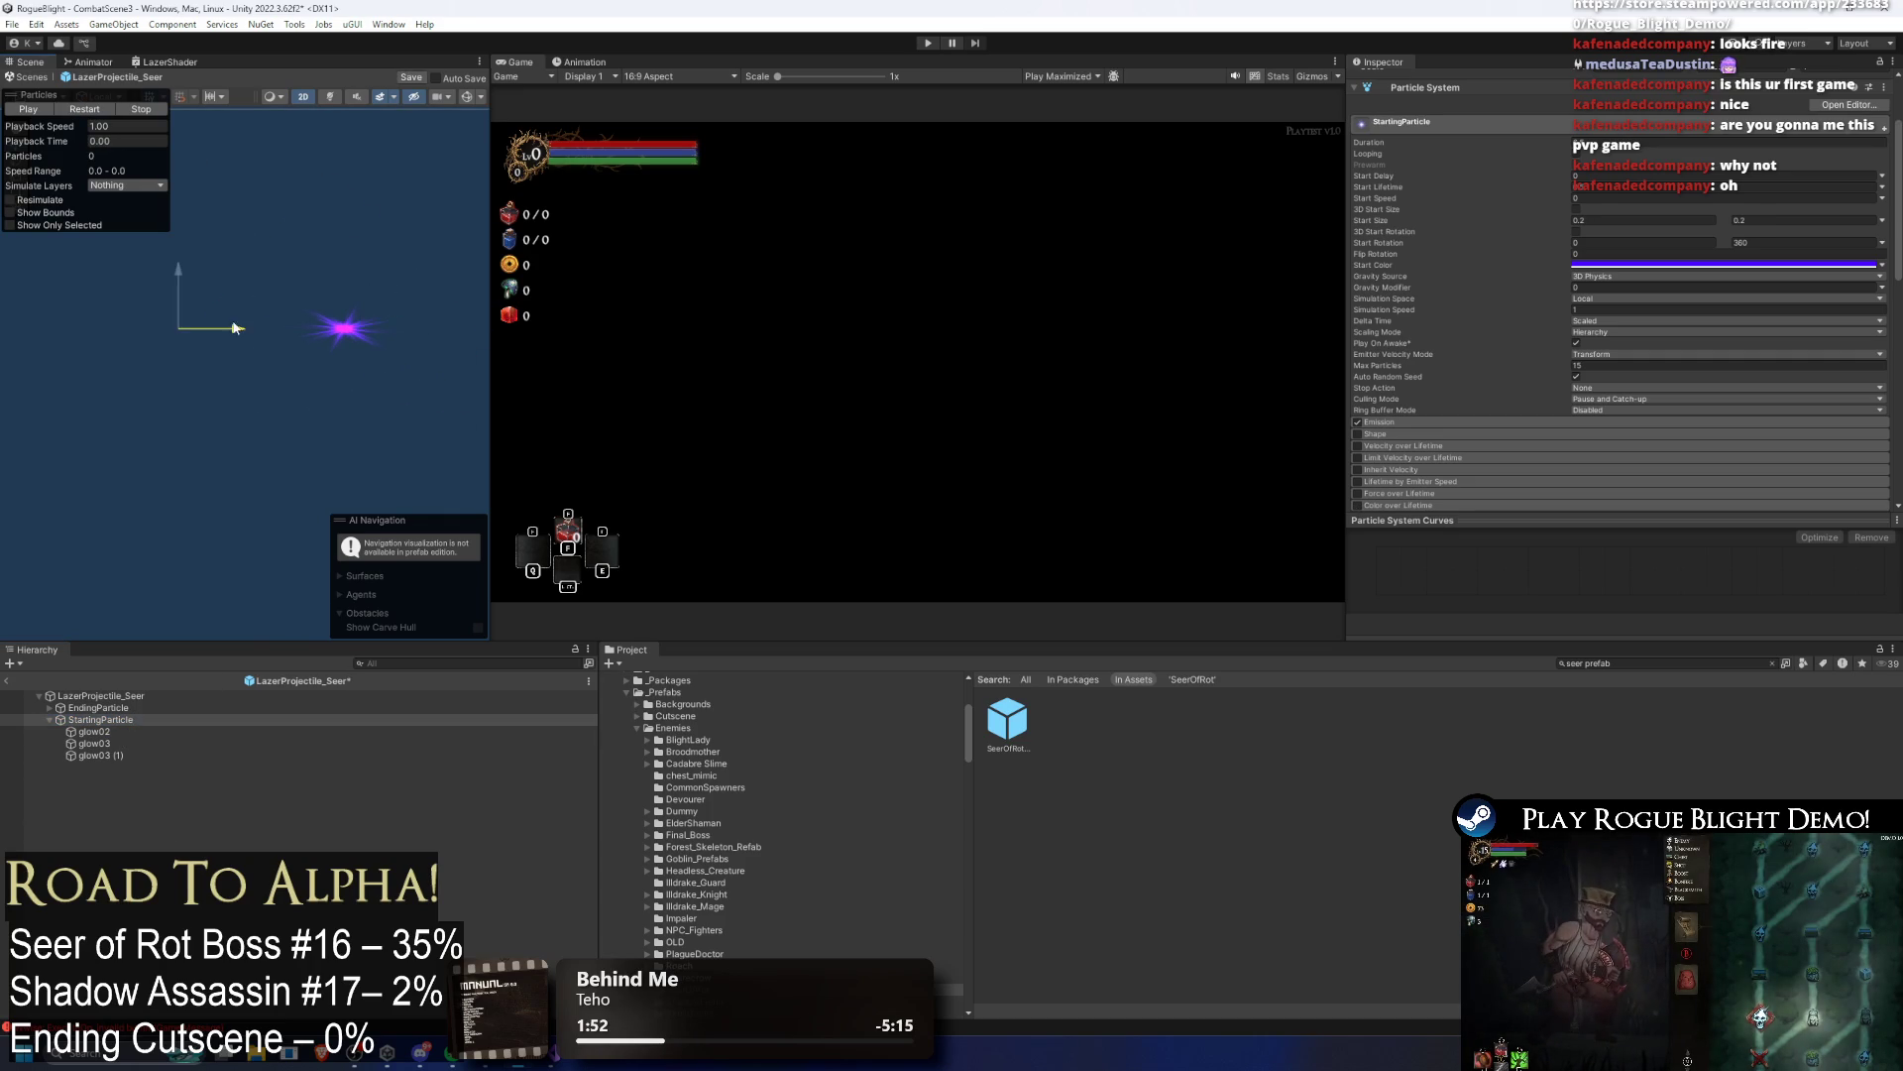
{"action": "left_click", "coordinate": [101, 115]}
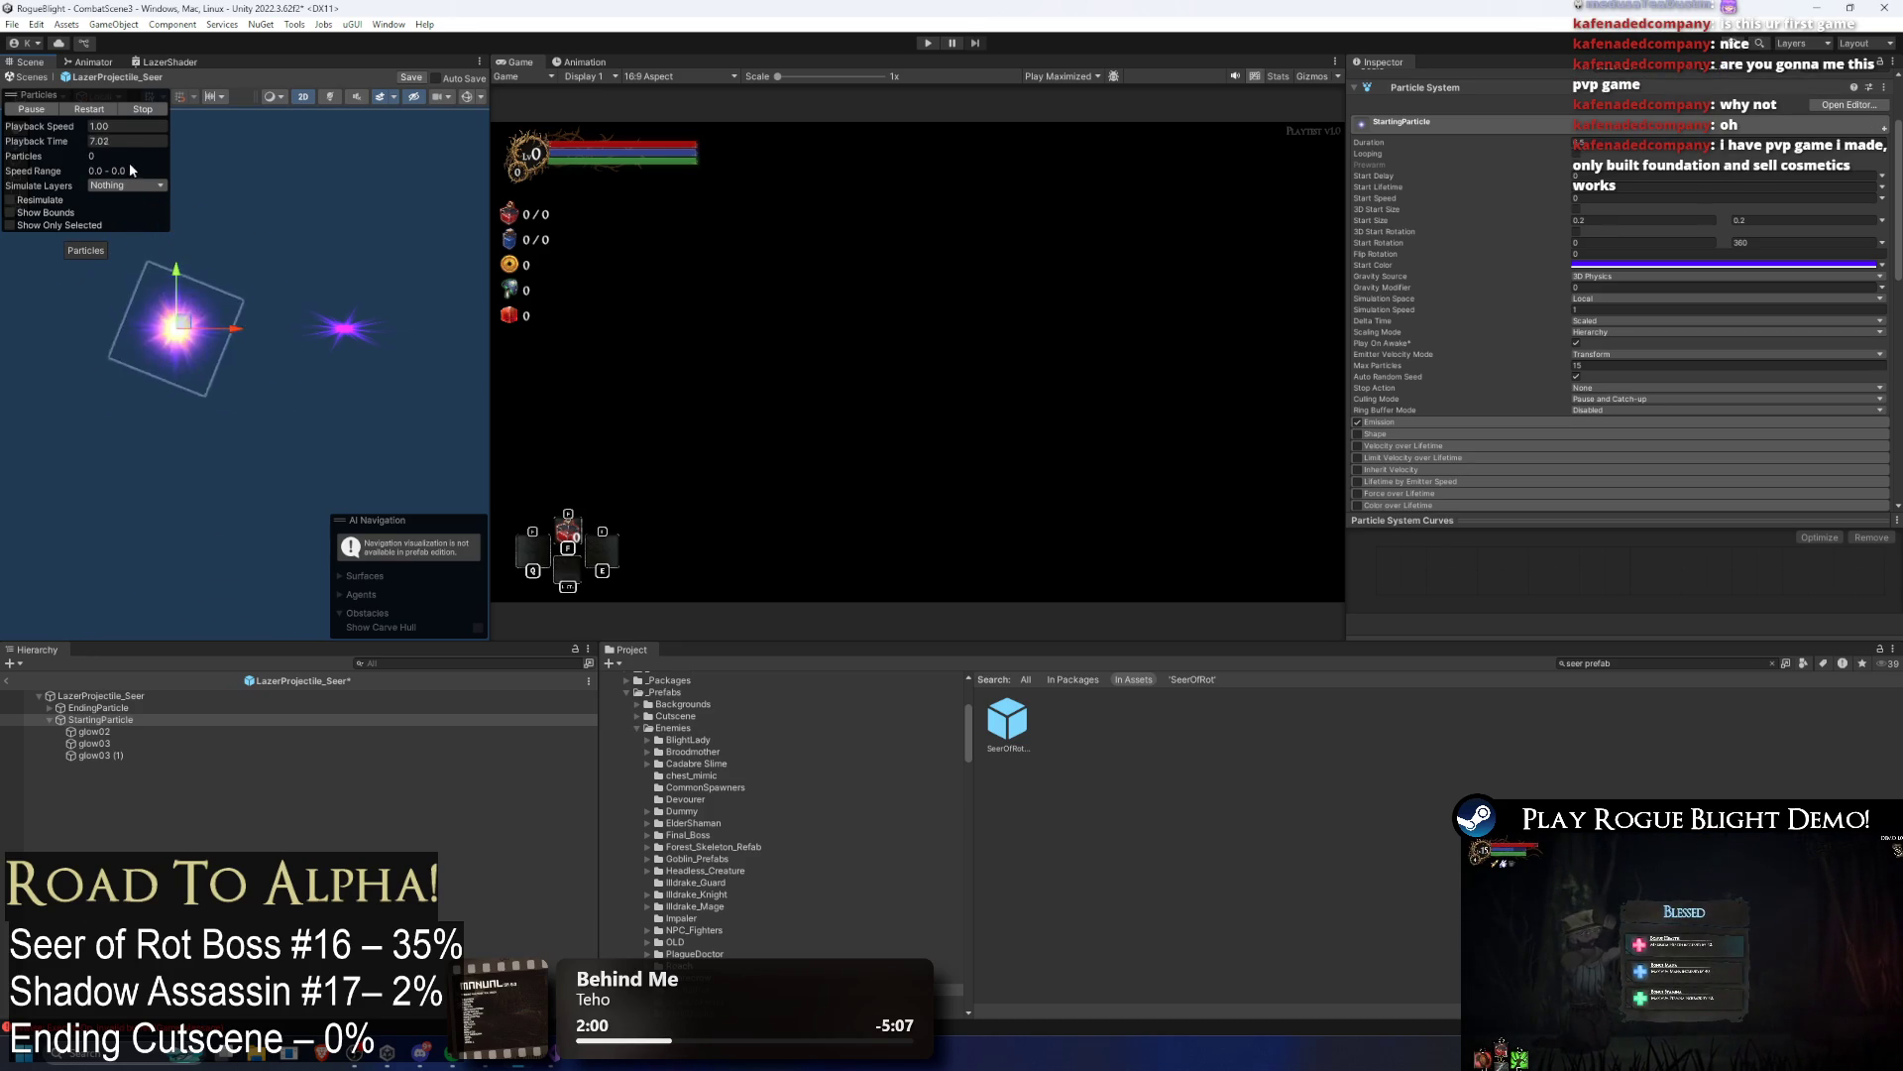
{"action": "left_click", "coordinate": [99, 731]}
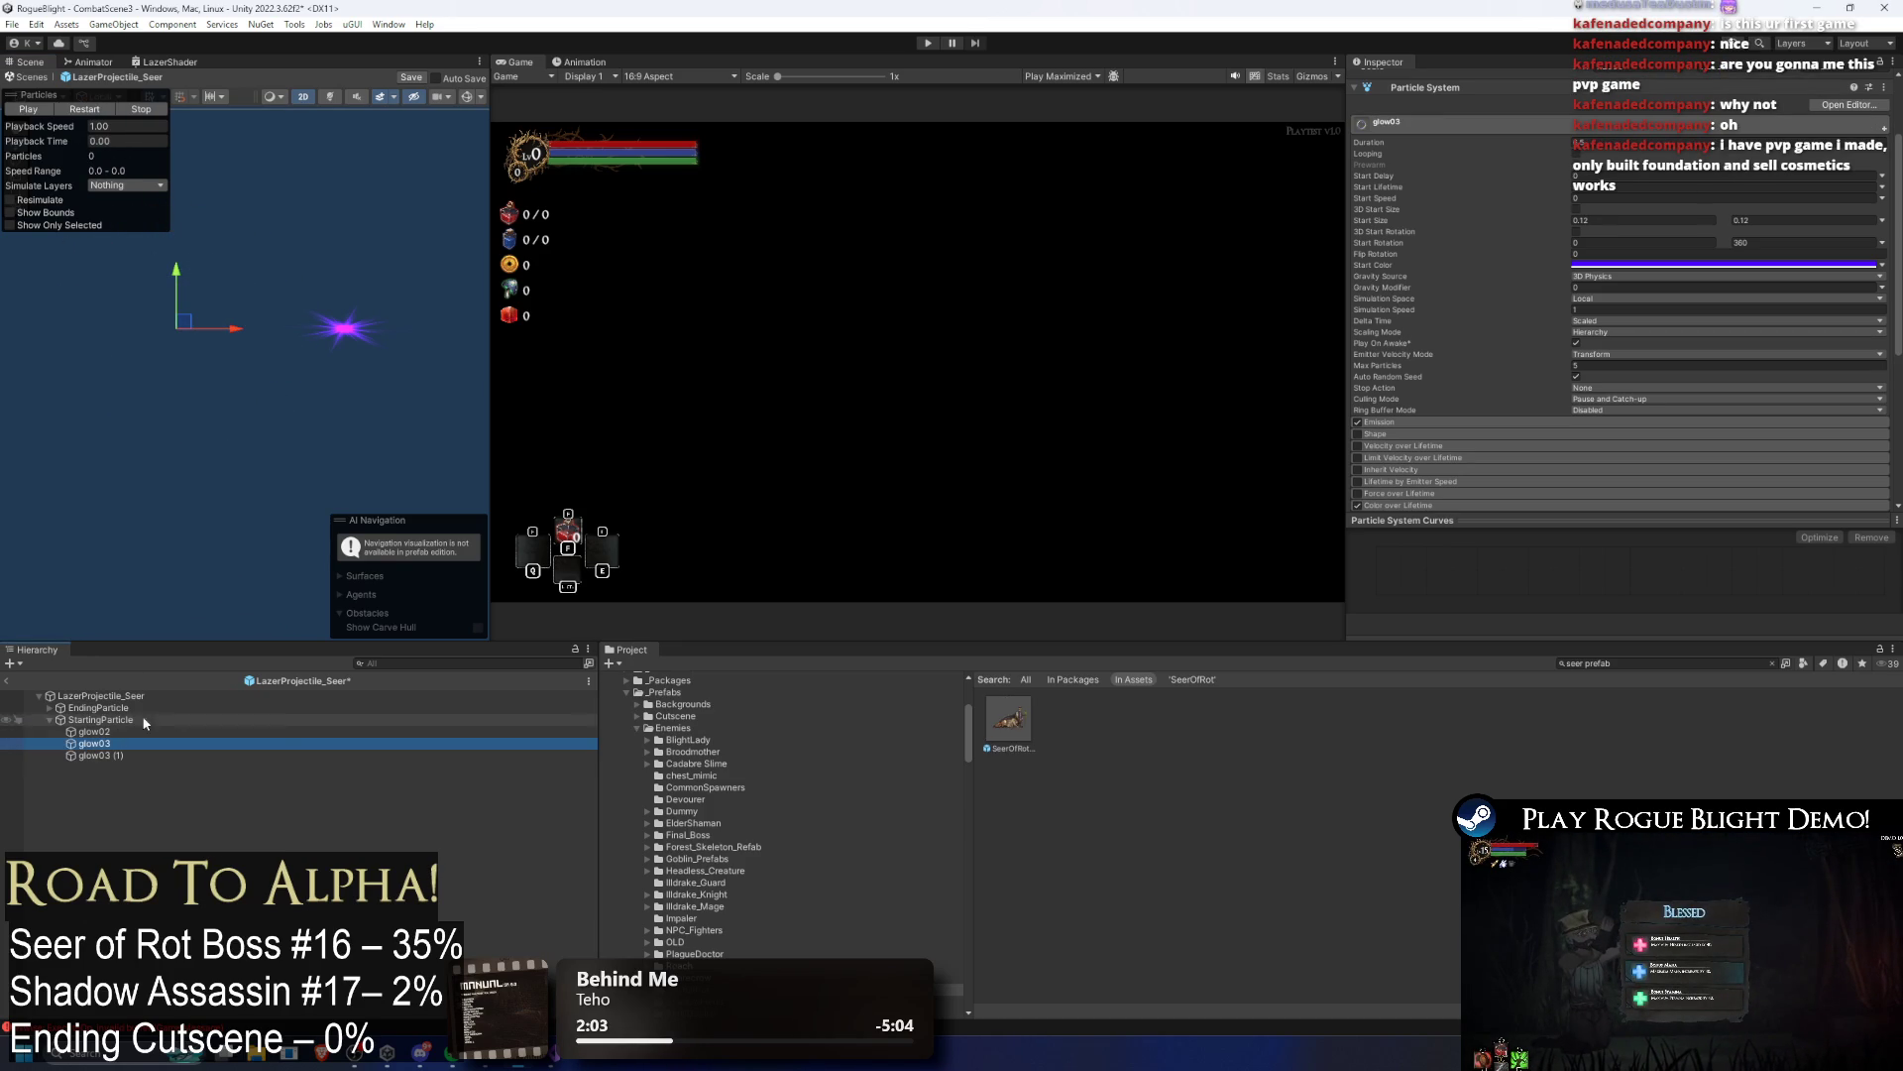
{"action": "key", "text": "Up"}
{"action": "key", "text": "Up"}
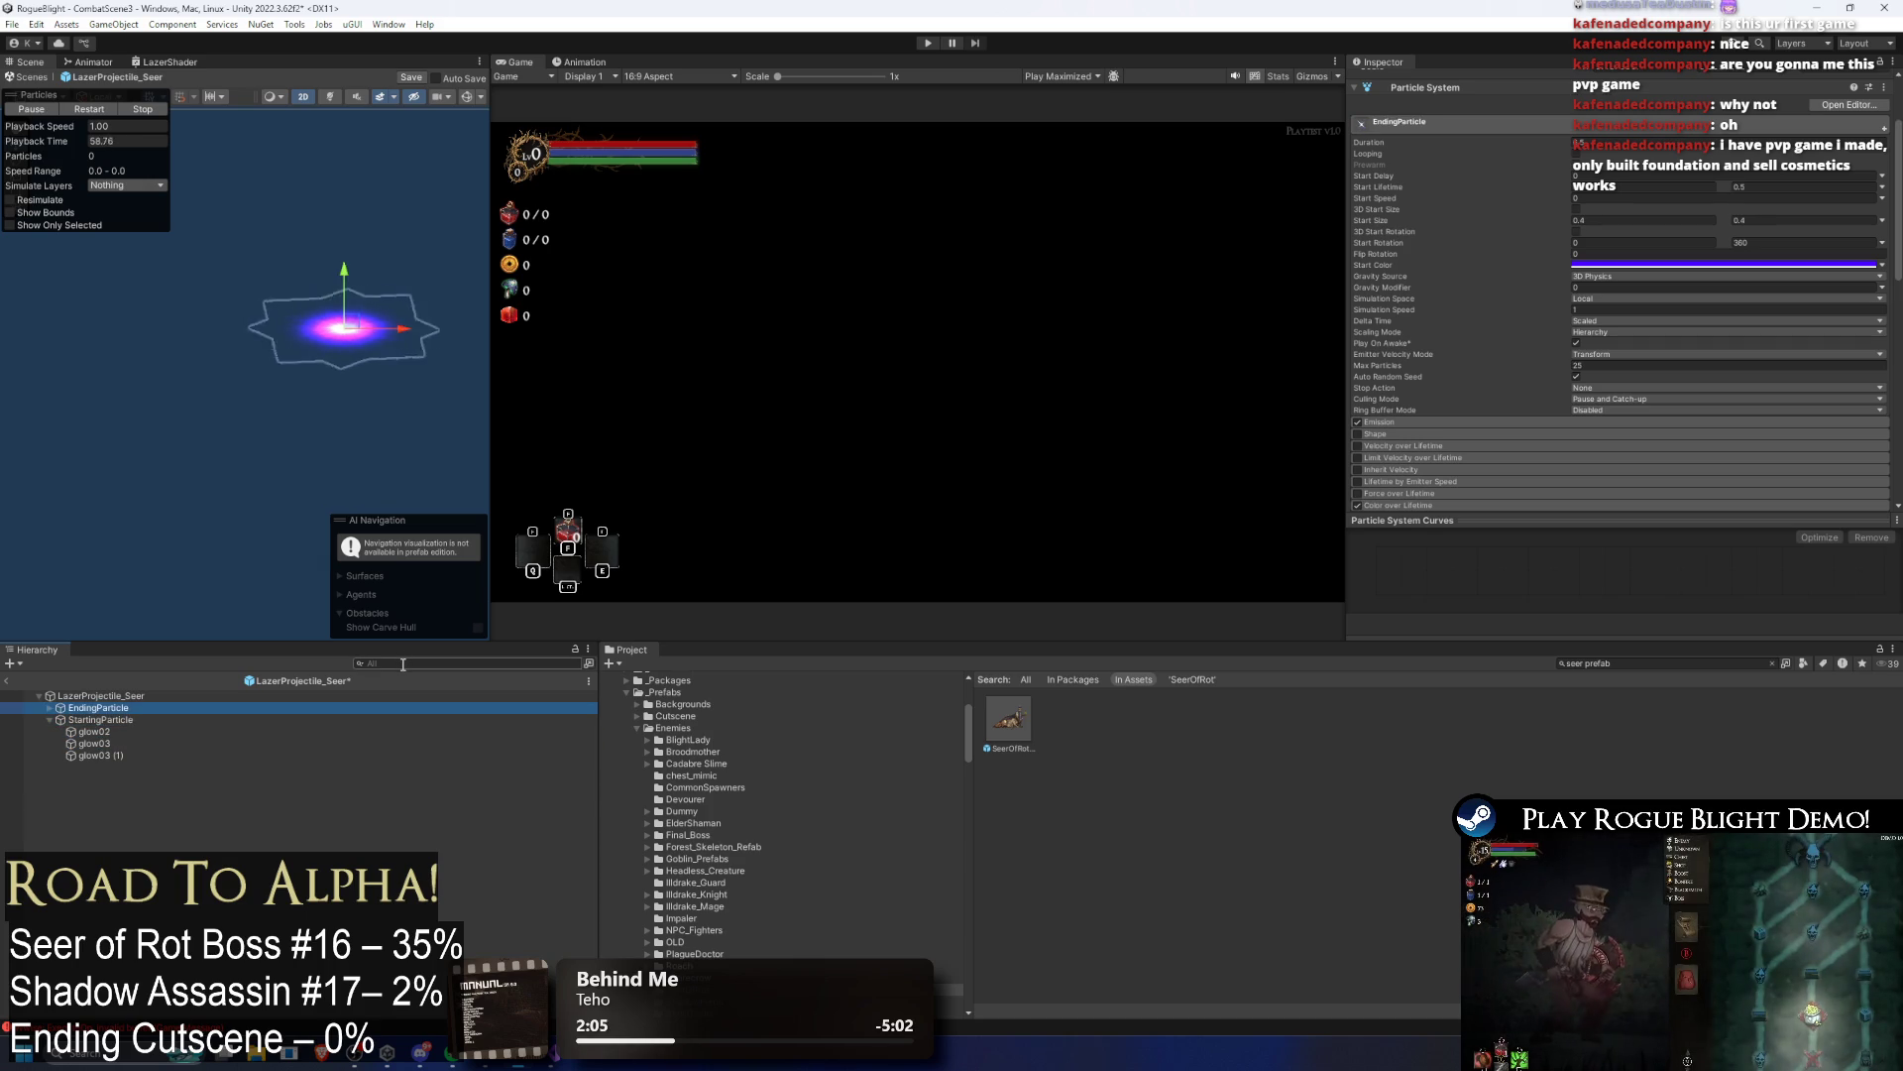
{"action": "key", "text": "Down"}
{"action": "key", "text": "Down"}
{"action": "key", "text": "Down"}
{"action": "key", "text": "Down"}
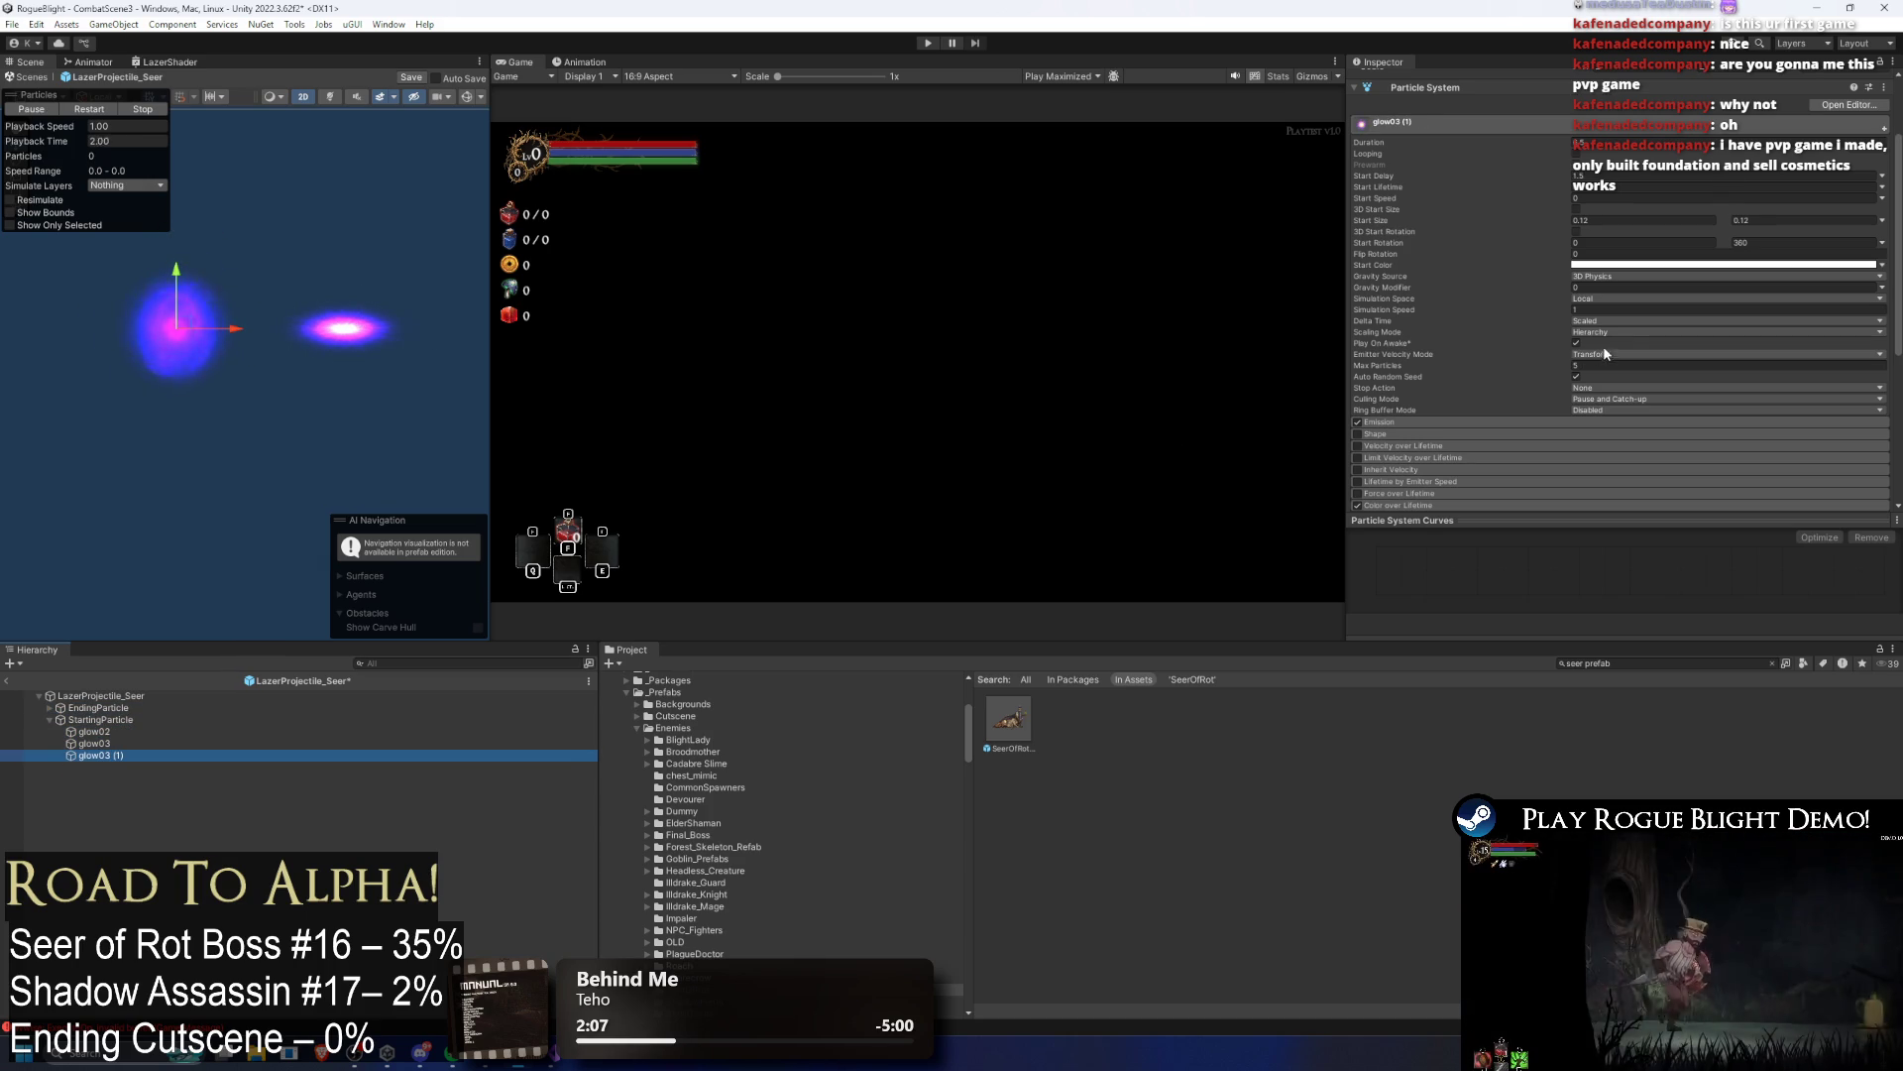
{"action": "left_click", "coordinate": [1633, 144]}
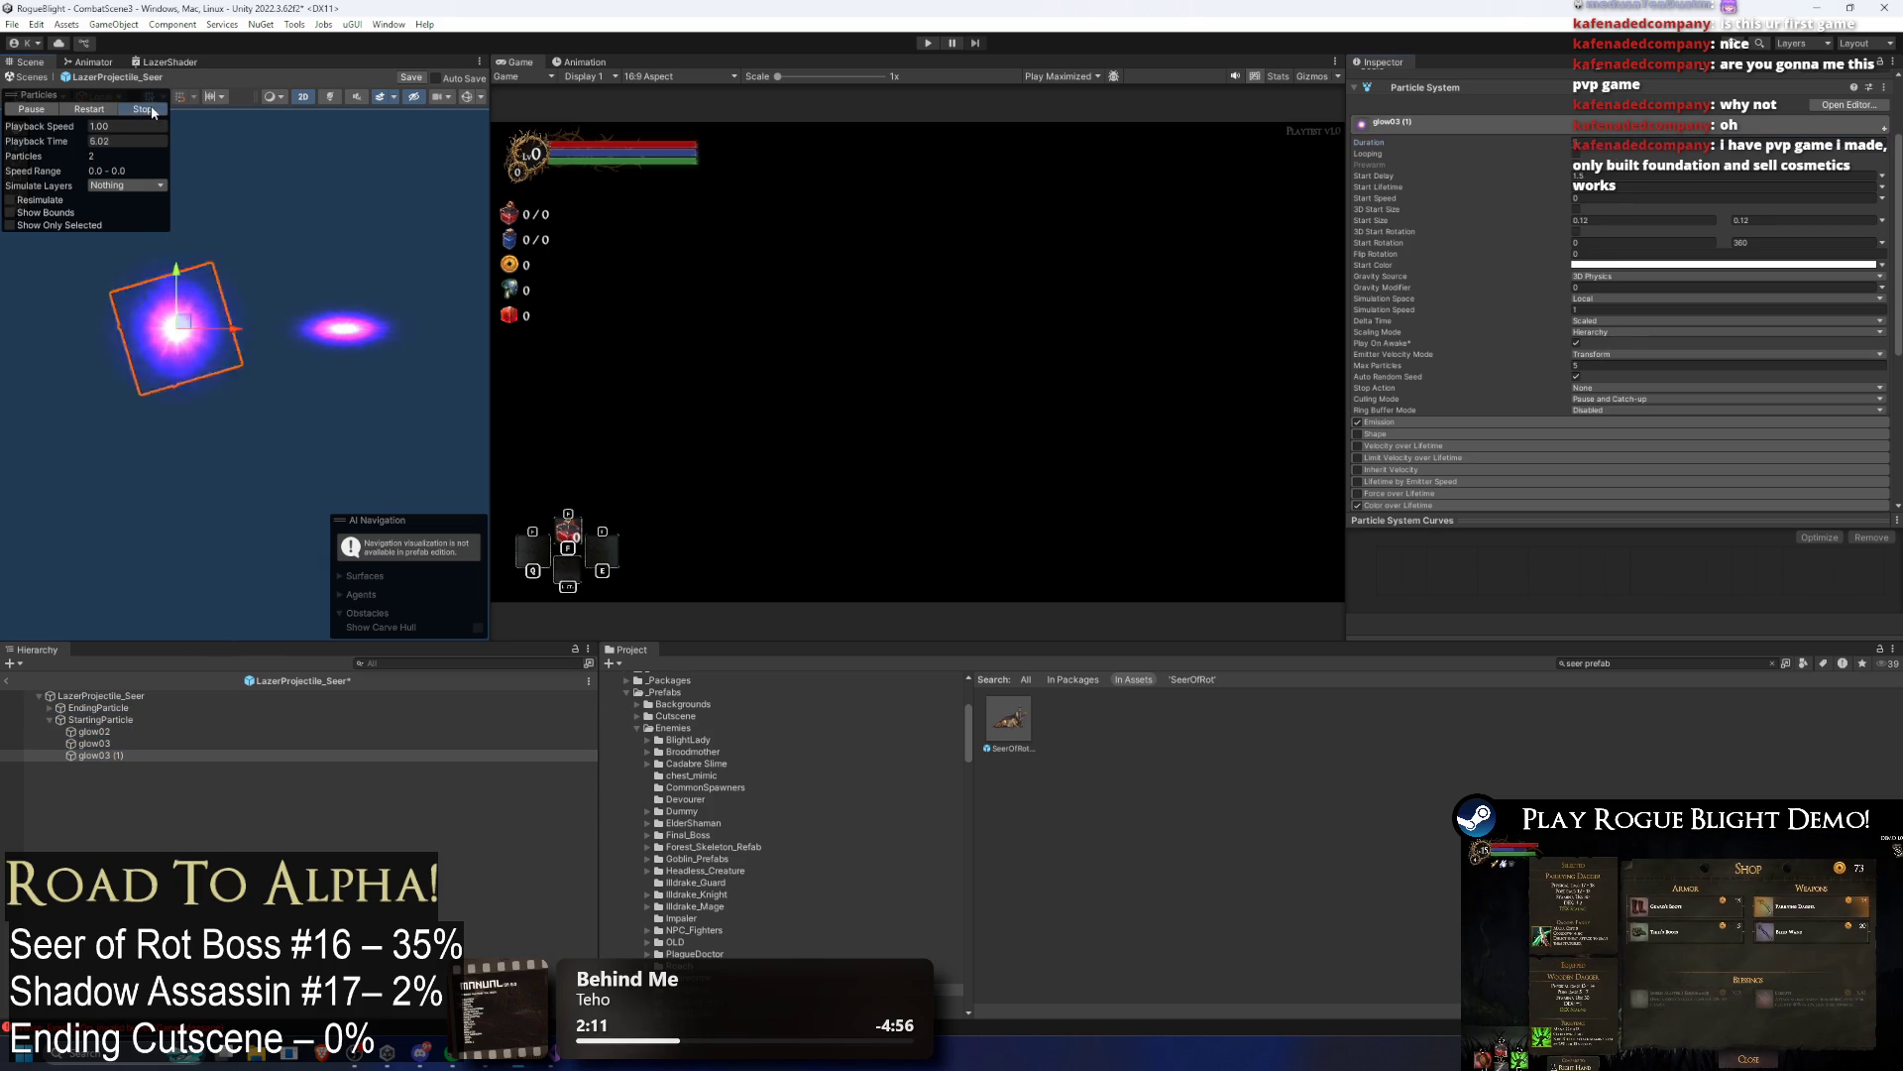
{"action": "left_click", "coordinate": [91, 110]}
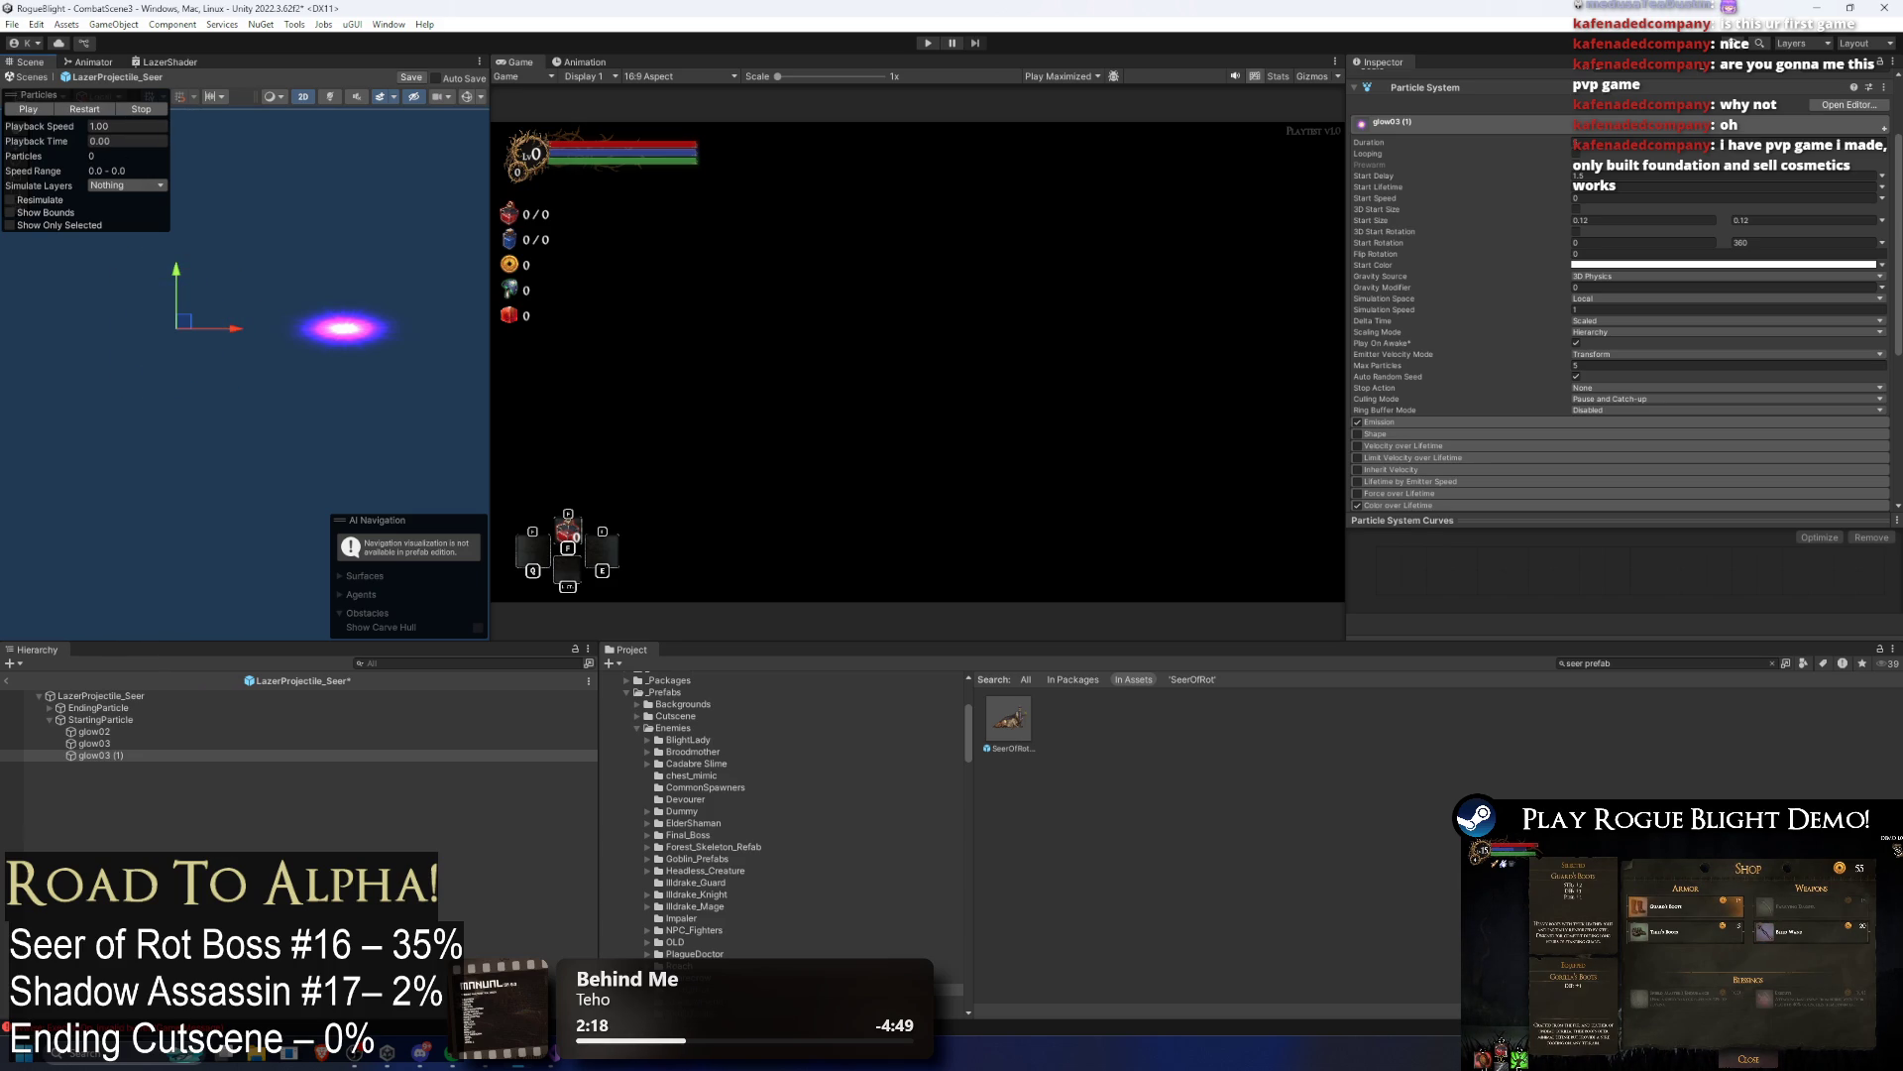
{"action": "left_click", "coordinate": [96, 111]}
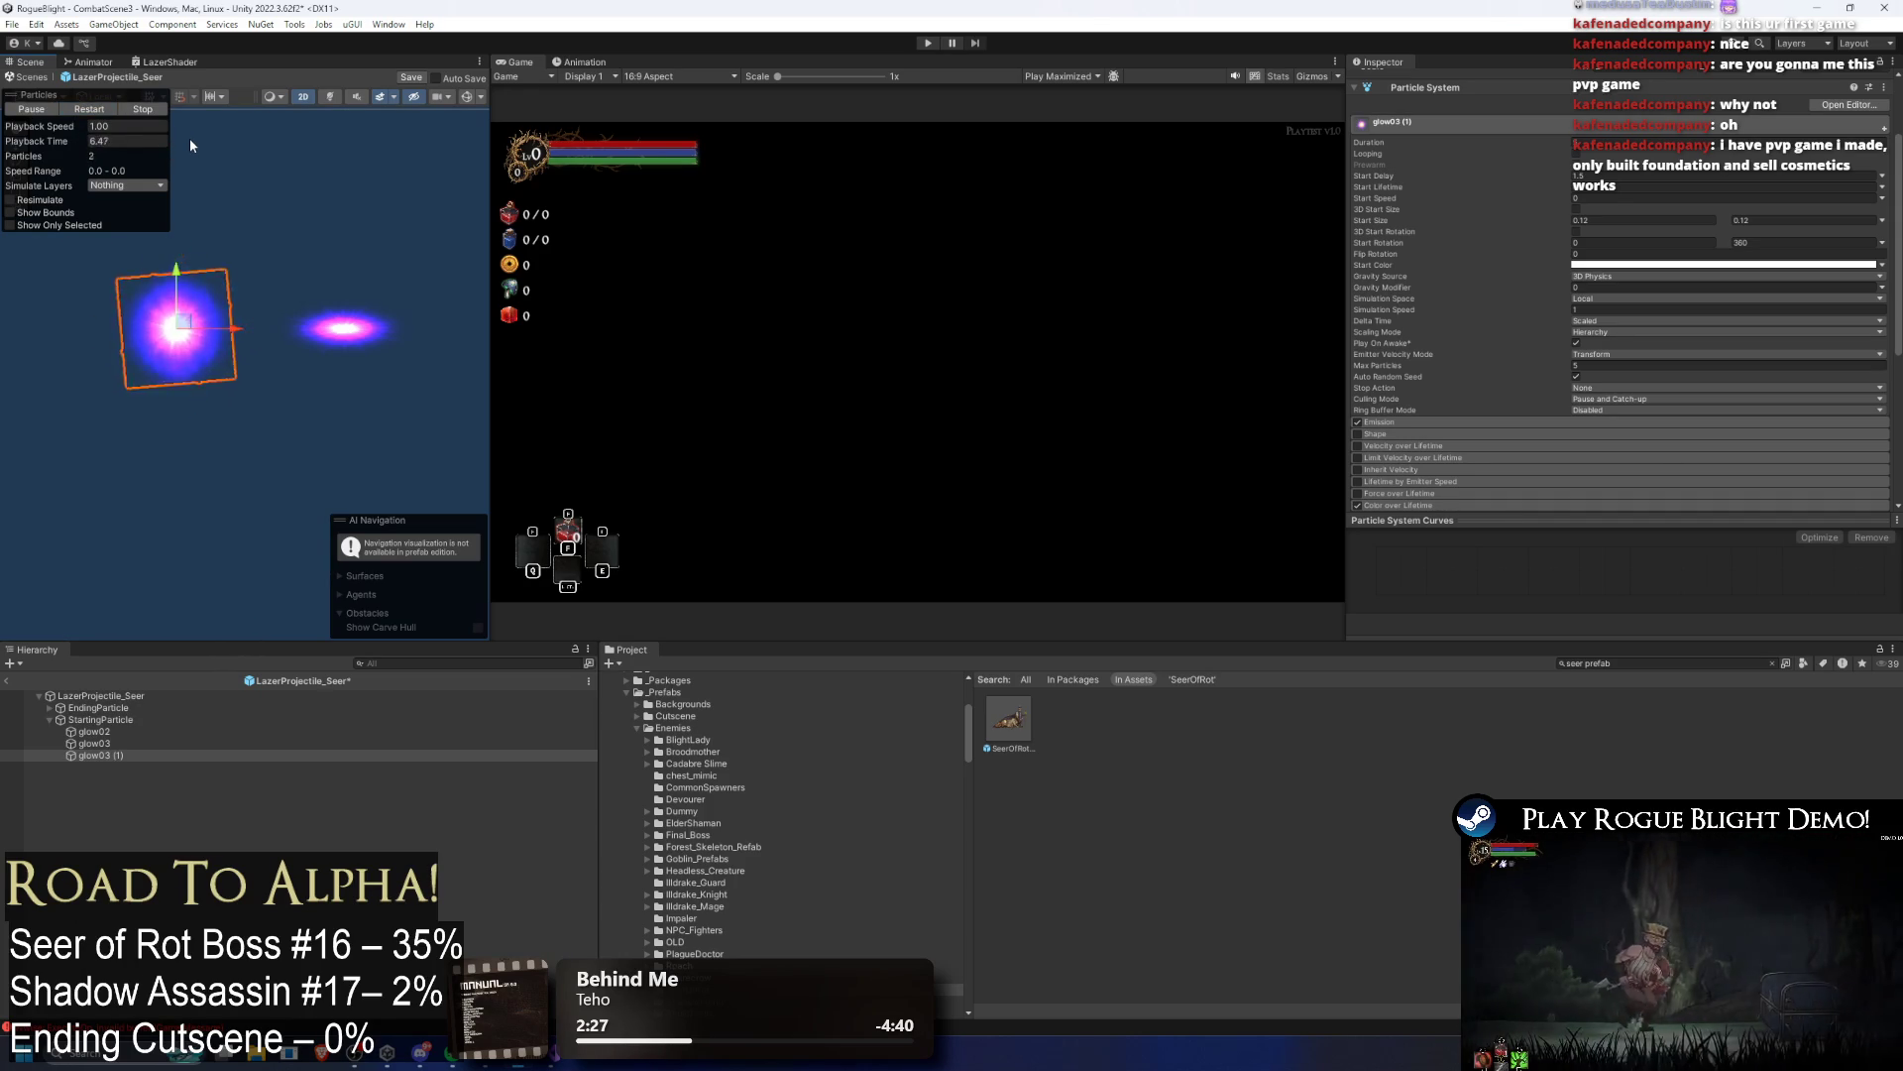
{"action": "left_click_drag", "start_coordinate": [40, 141], "coordinate": [383, 148]}
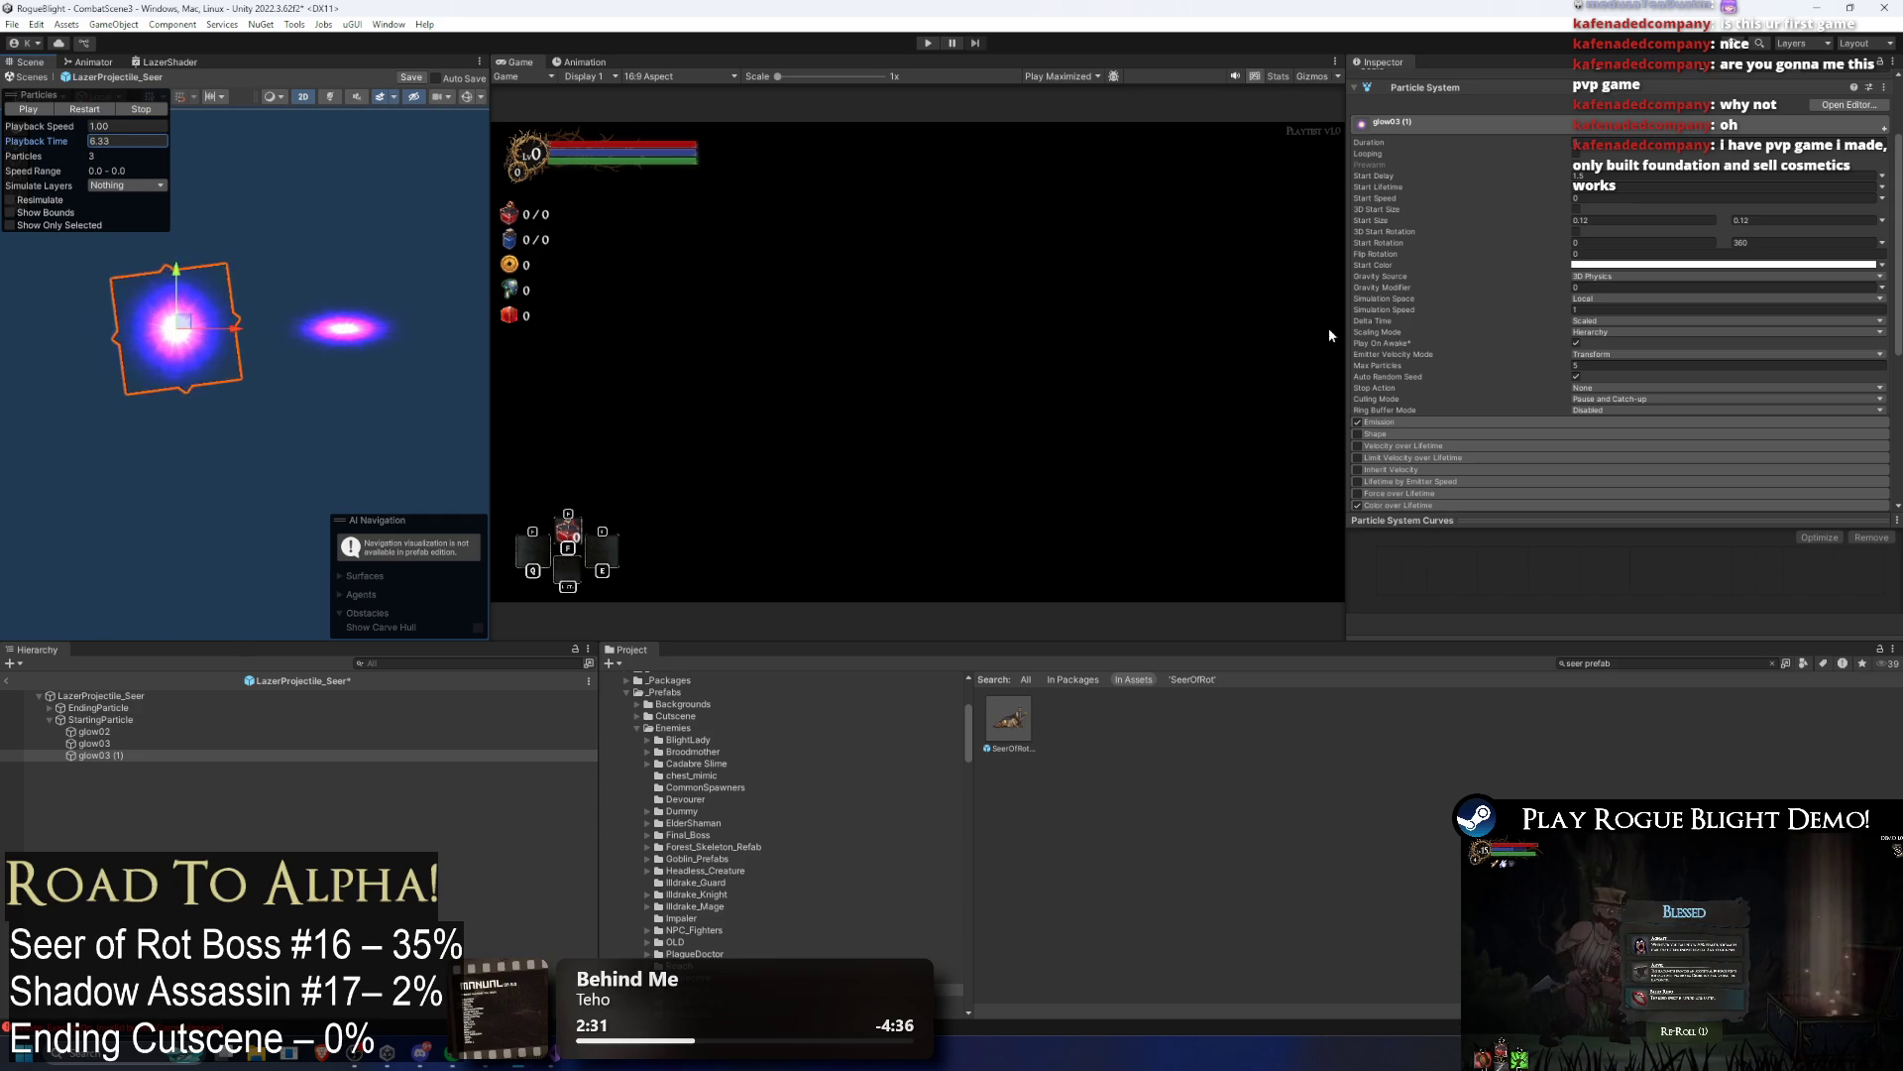
{"action": "mouse_move", "coordinate": [1471, 319]}
{"action": "left_mouse_down"}
{"action": "mouse_move", "coordinate": [1573, 320]}
{"action": "mouse_move", "coordinate": [1489, 302]}
{"action": "mouse_move", "coordinate": [1271, 325]}
{"action": "mouse_move", "coordinate": [1398, 312]}
{"action": "left_mouse_up"}
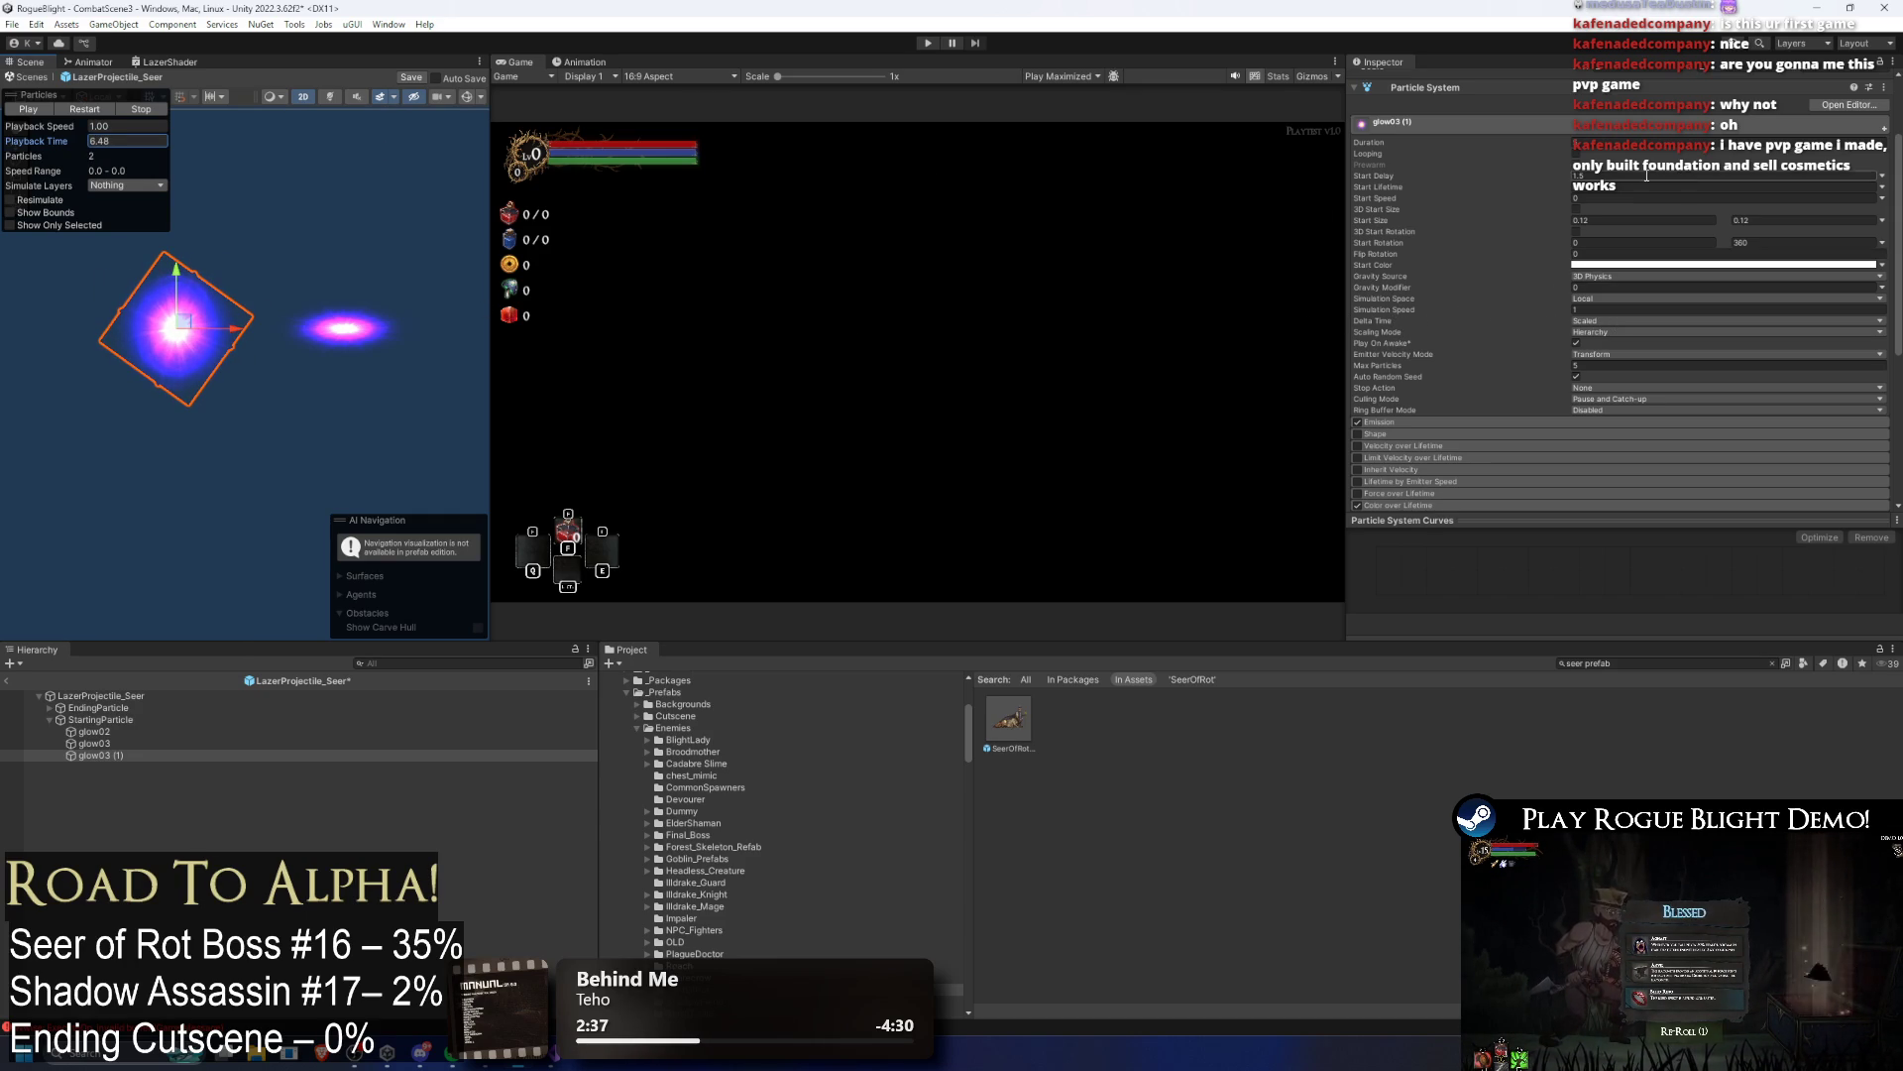
{"action": "left_click_drag", "start_coordinate": [1653, 175], "coordinate": [1653, 175]}
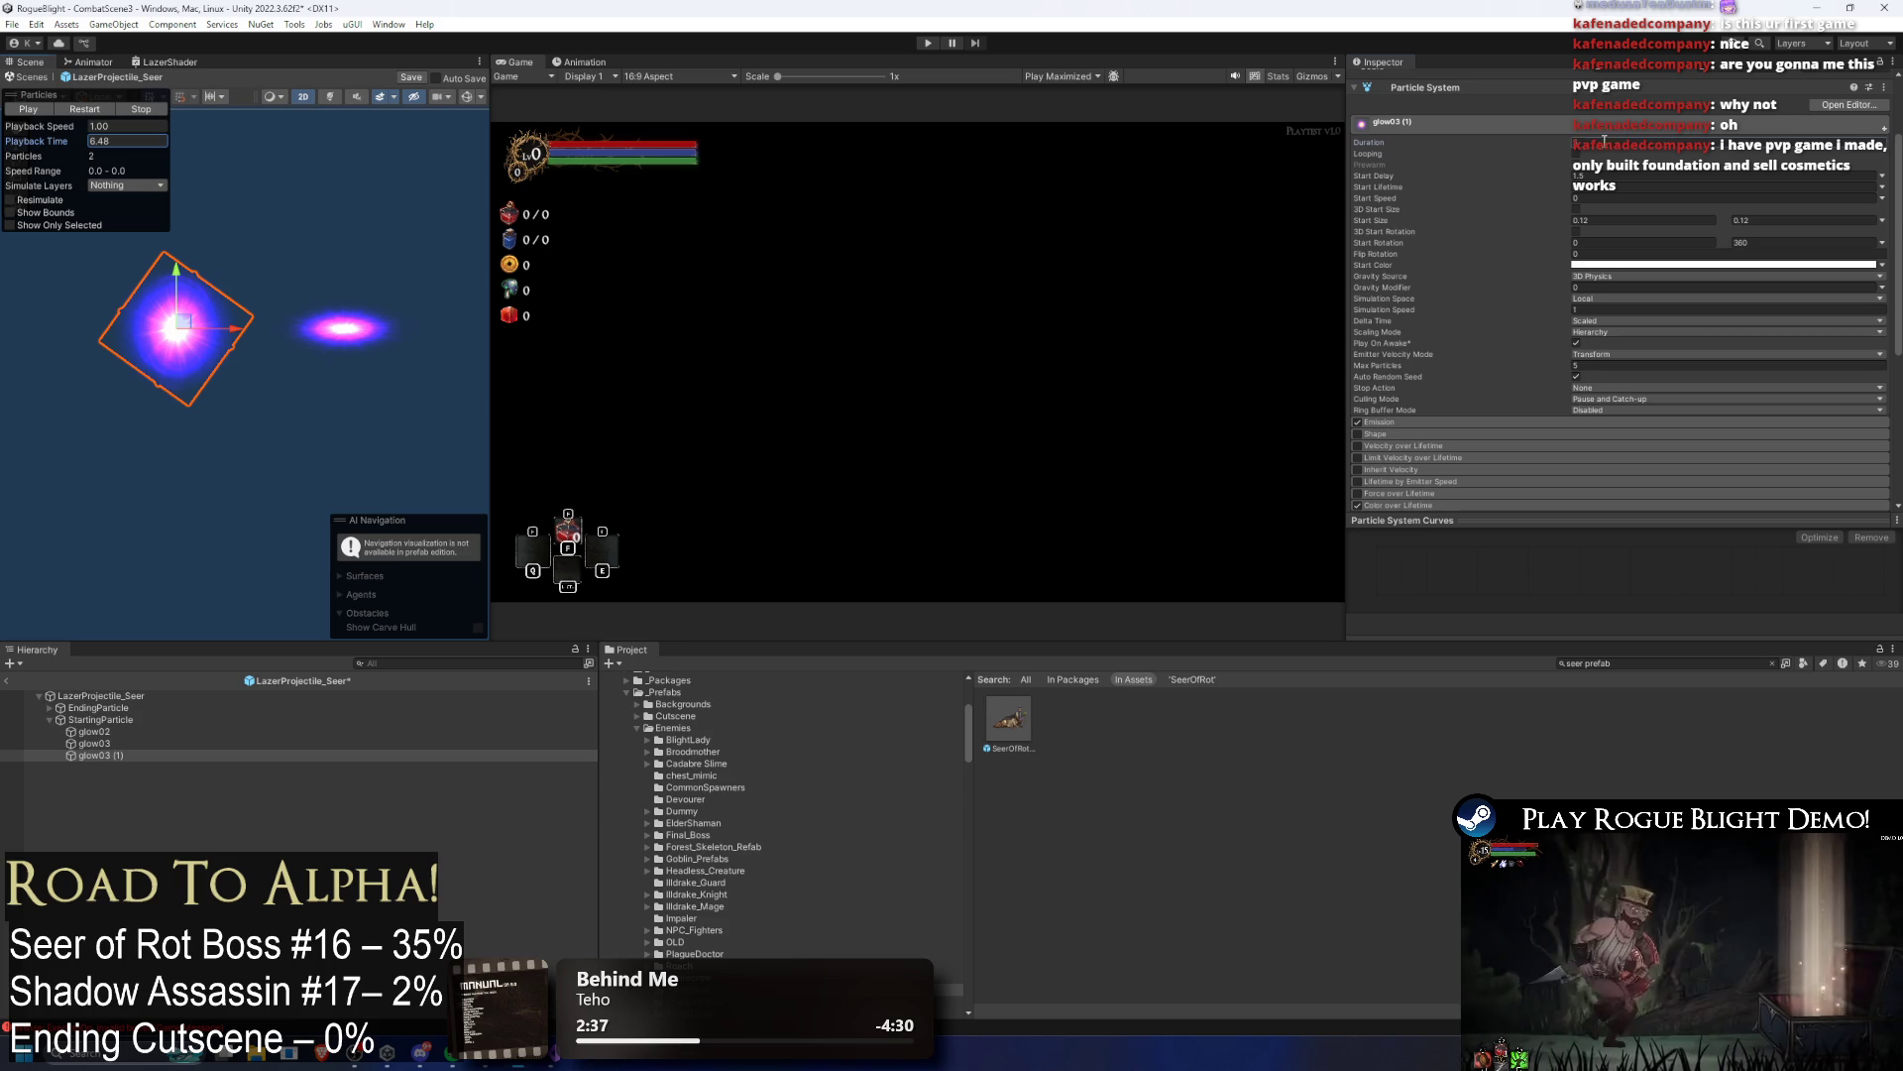
{"action": "left_click", "coordinate": [96, 721]}
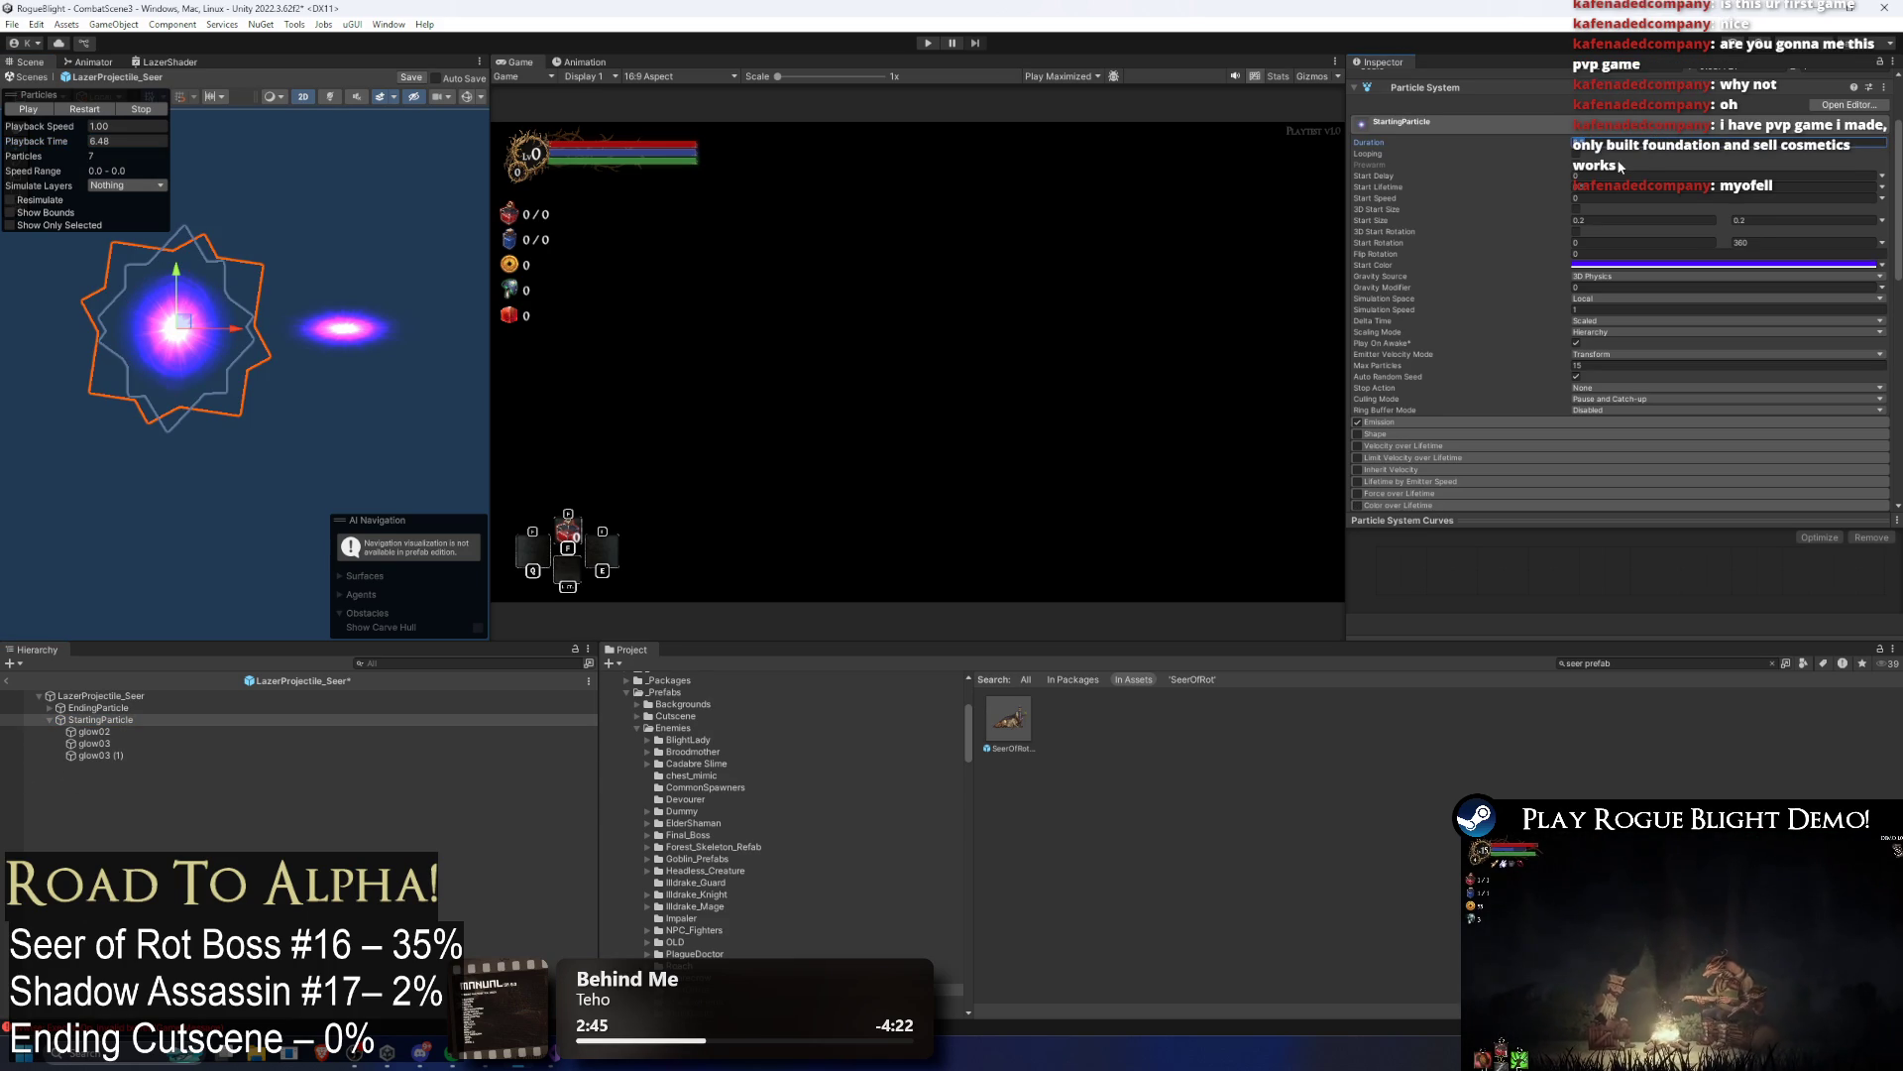
{"action": "left_click", "coordinate": [94, 732]}
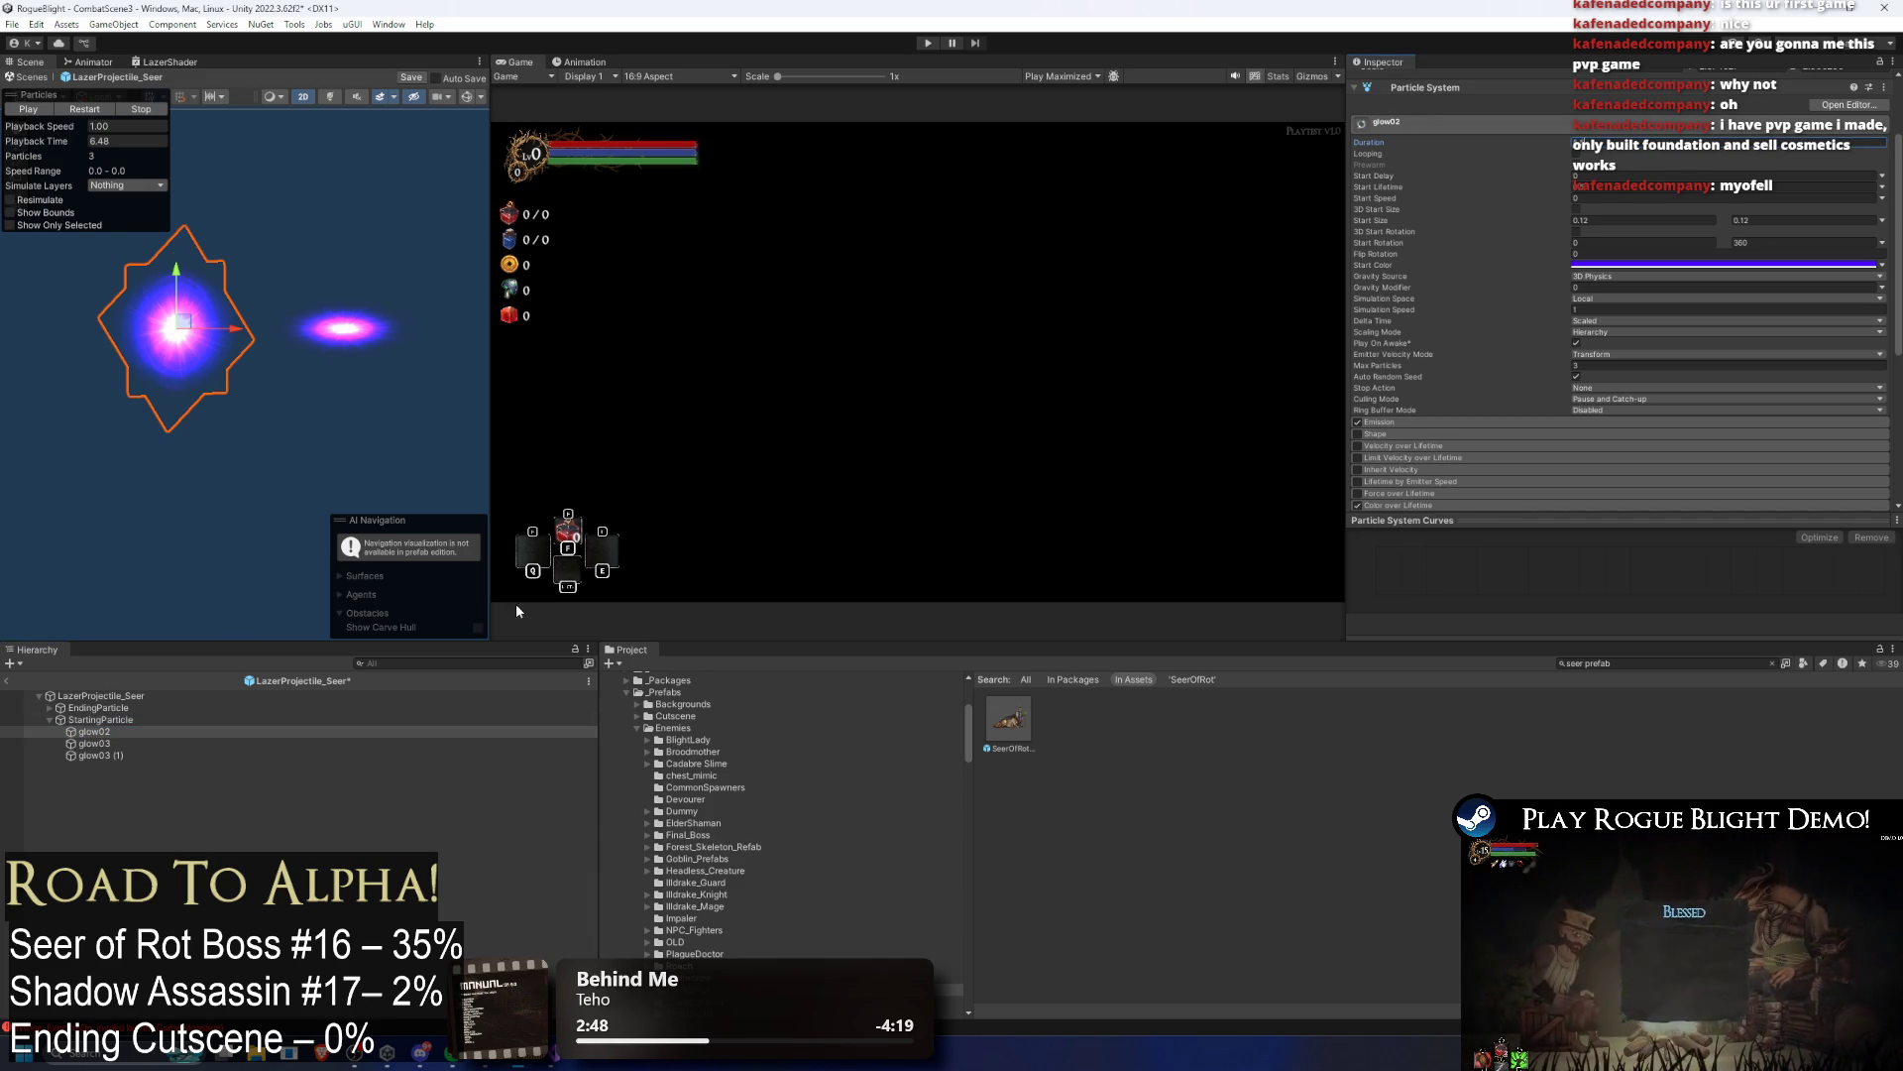
{"action": "left_click", "coordinate": [94, 743]}
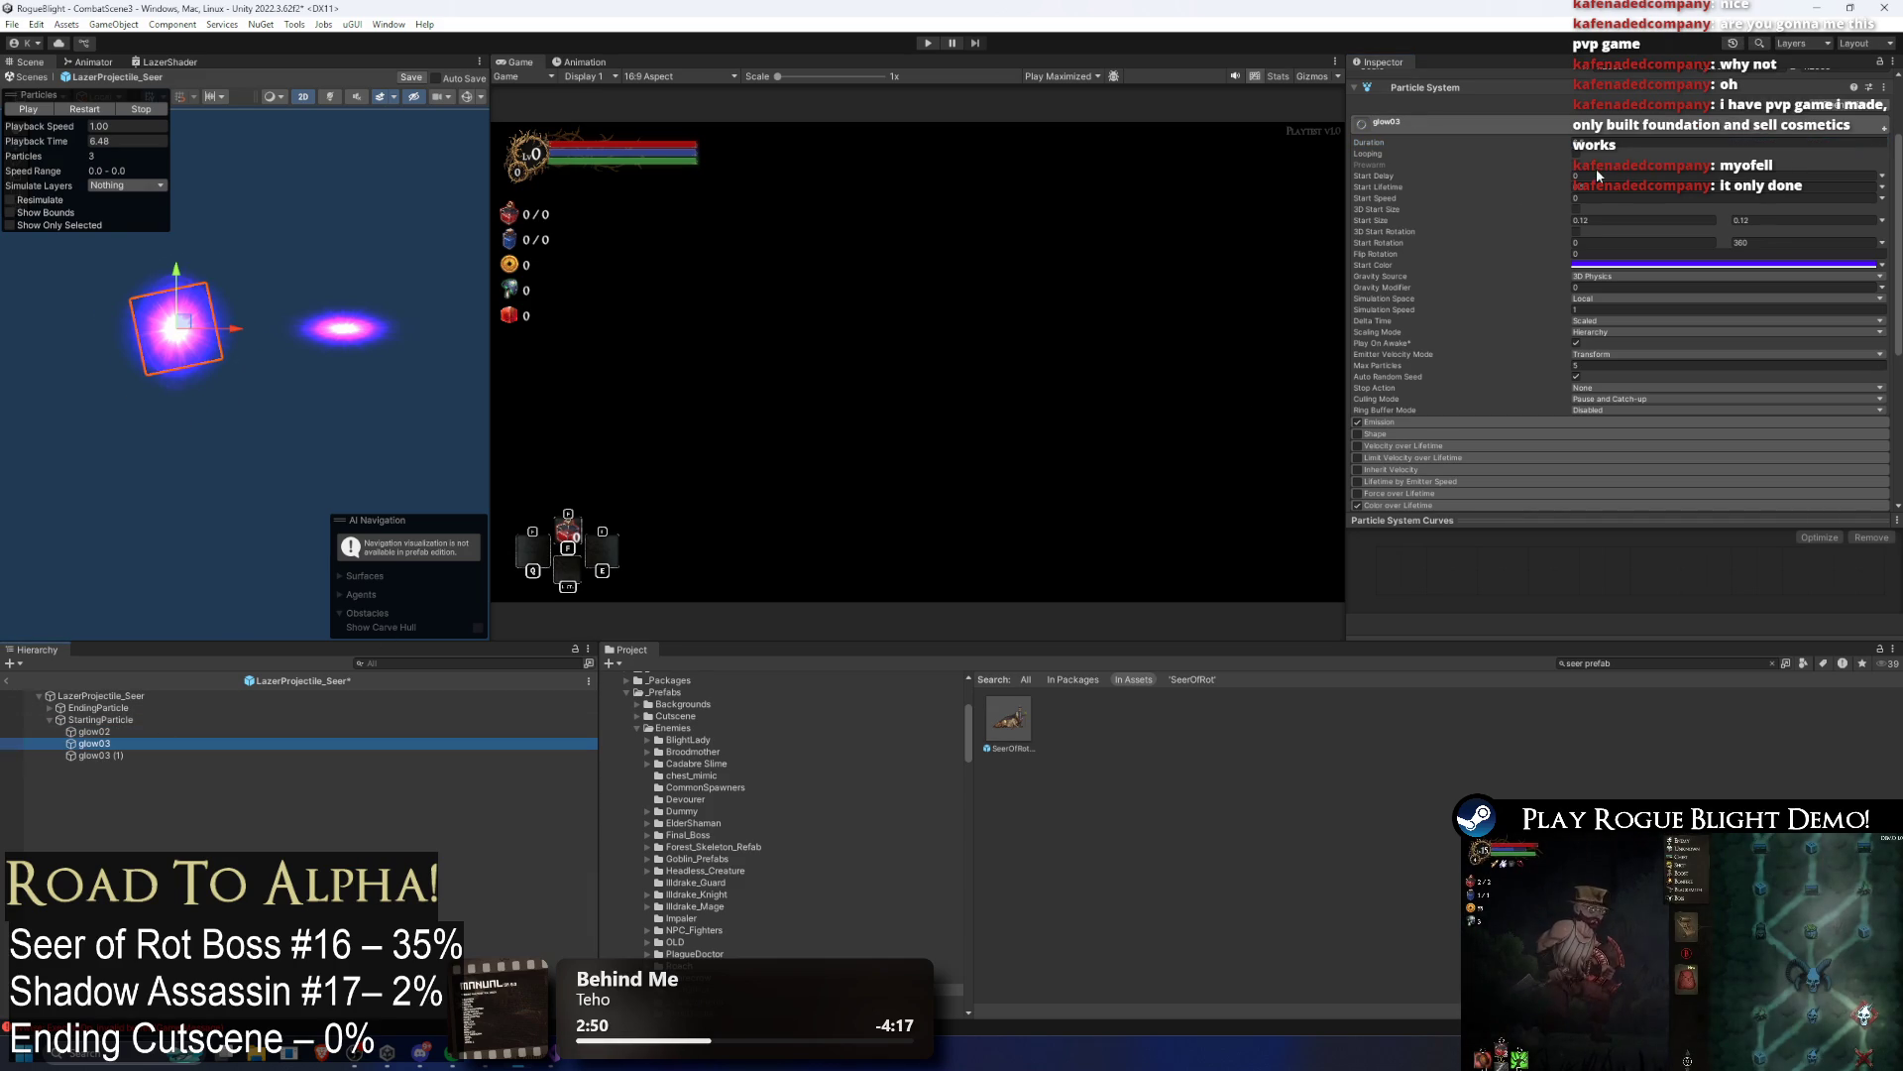
Step: Check the glow03 and glow03 (1) Durations, scrub the preview to about 6 seconds, and save
{"action": "left_click", "coordinate": [1586, 142]}
{"action": "left_click", "coordinate": [123, 757]}
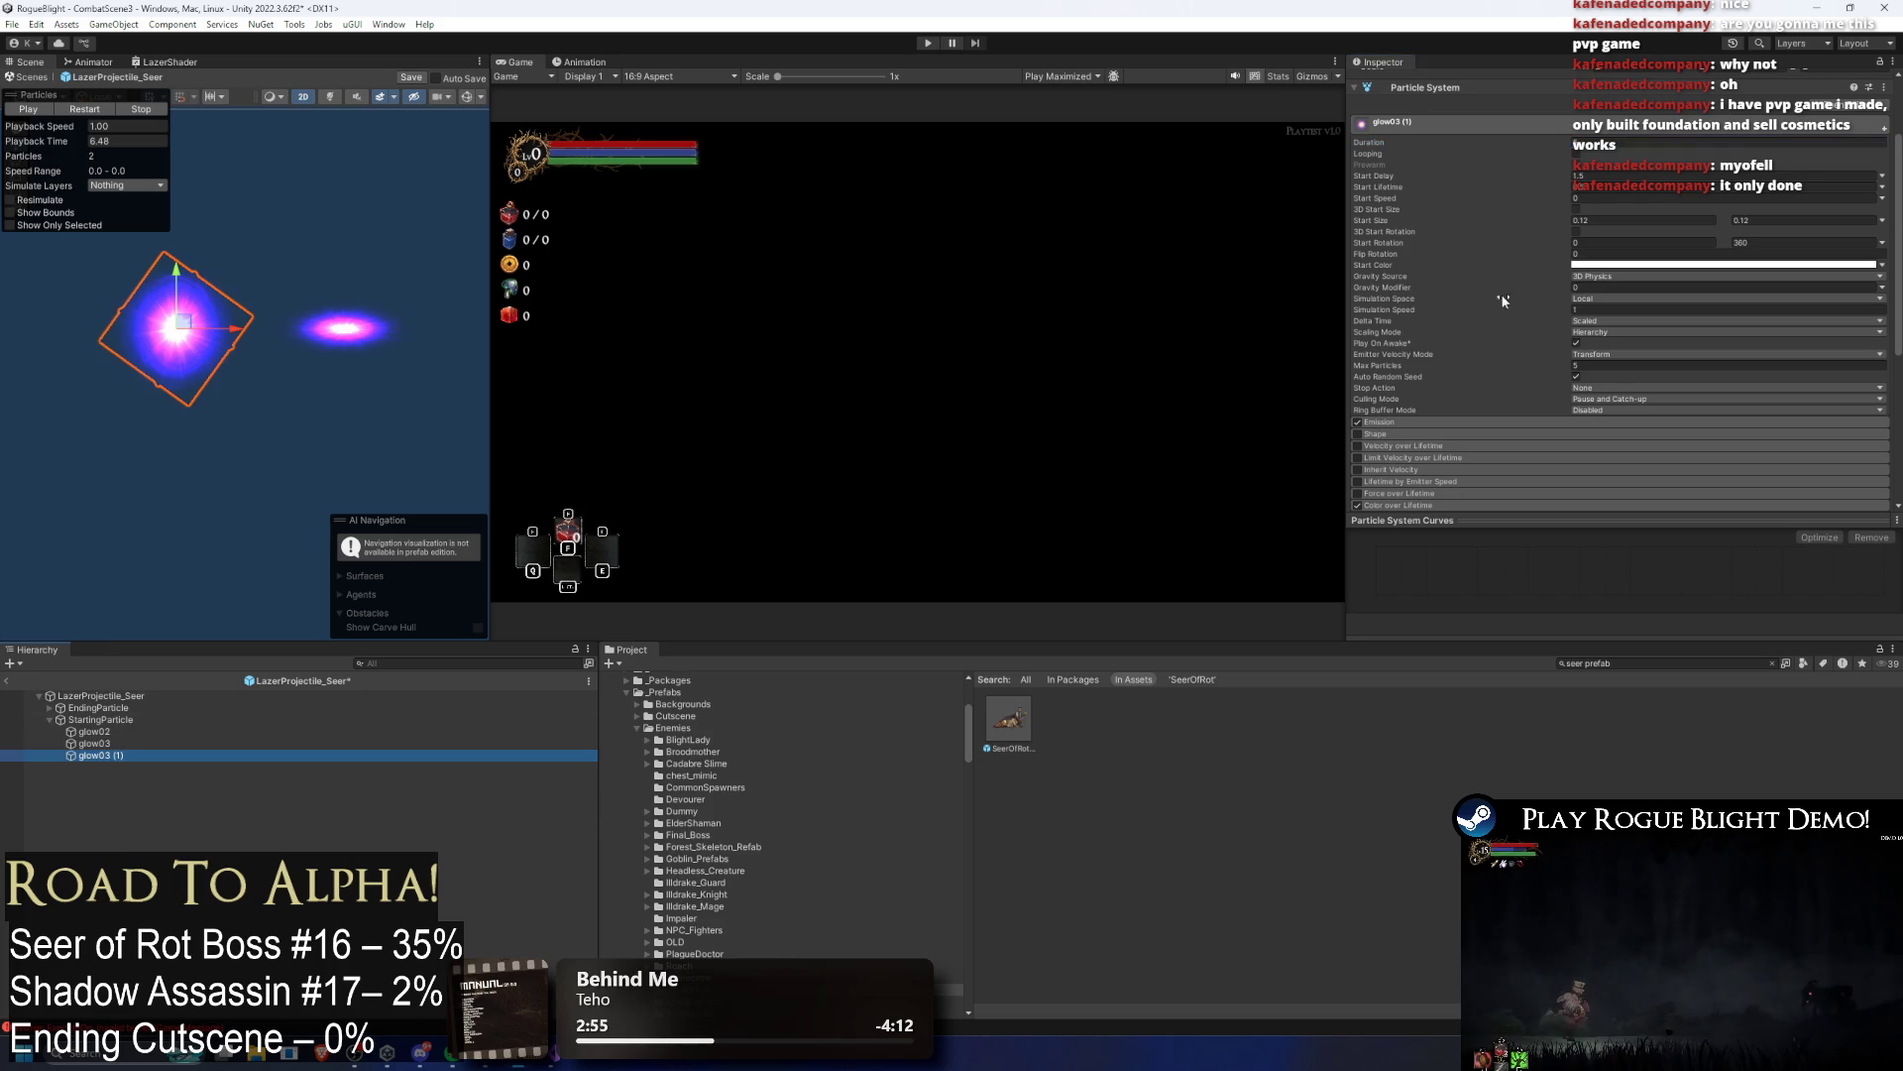
{"action": "left_click", "coordinate": [1631, 144]}
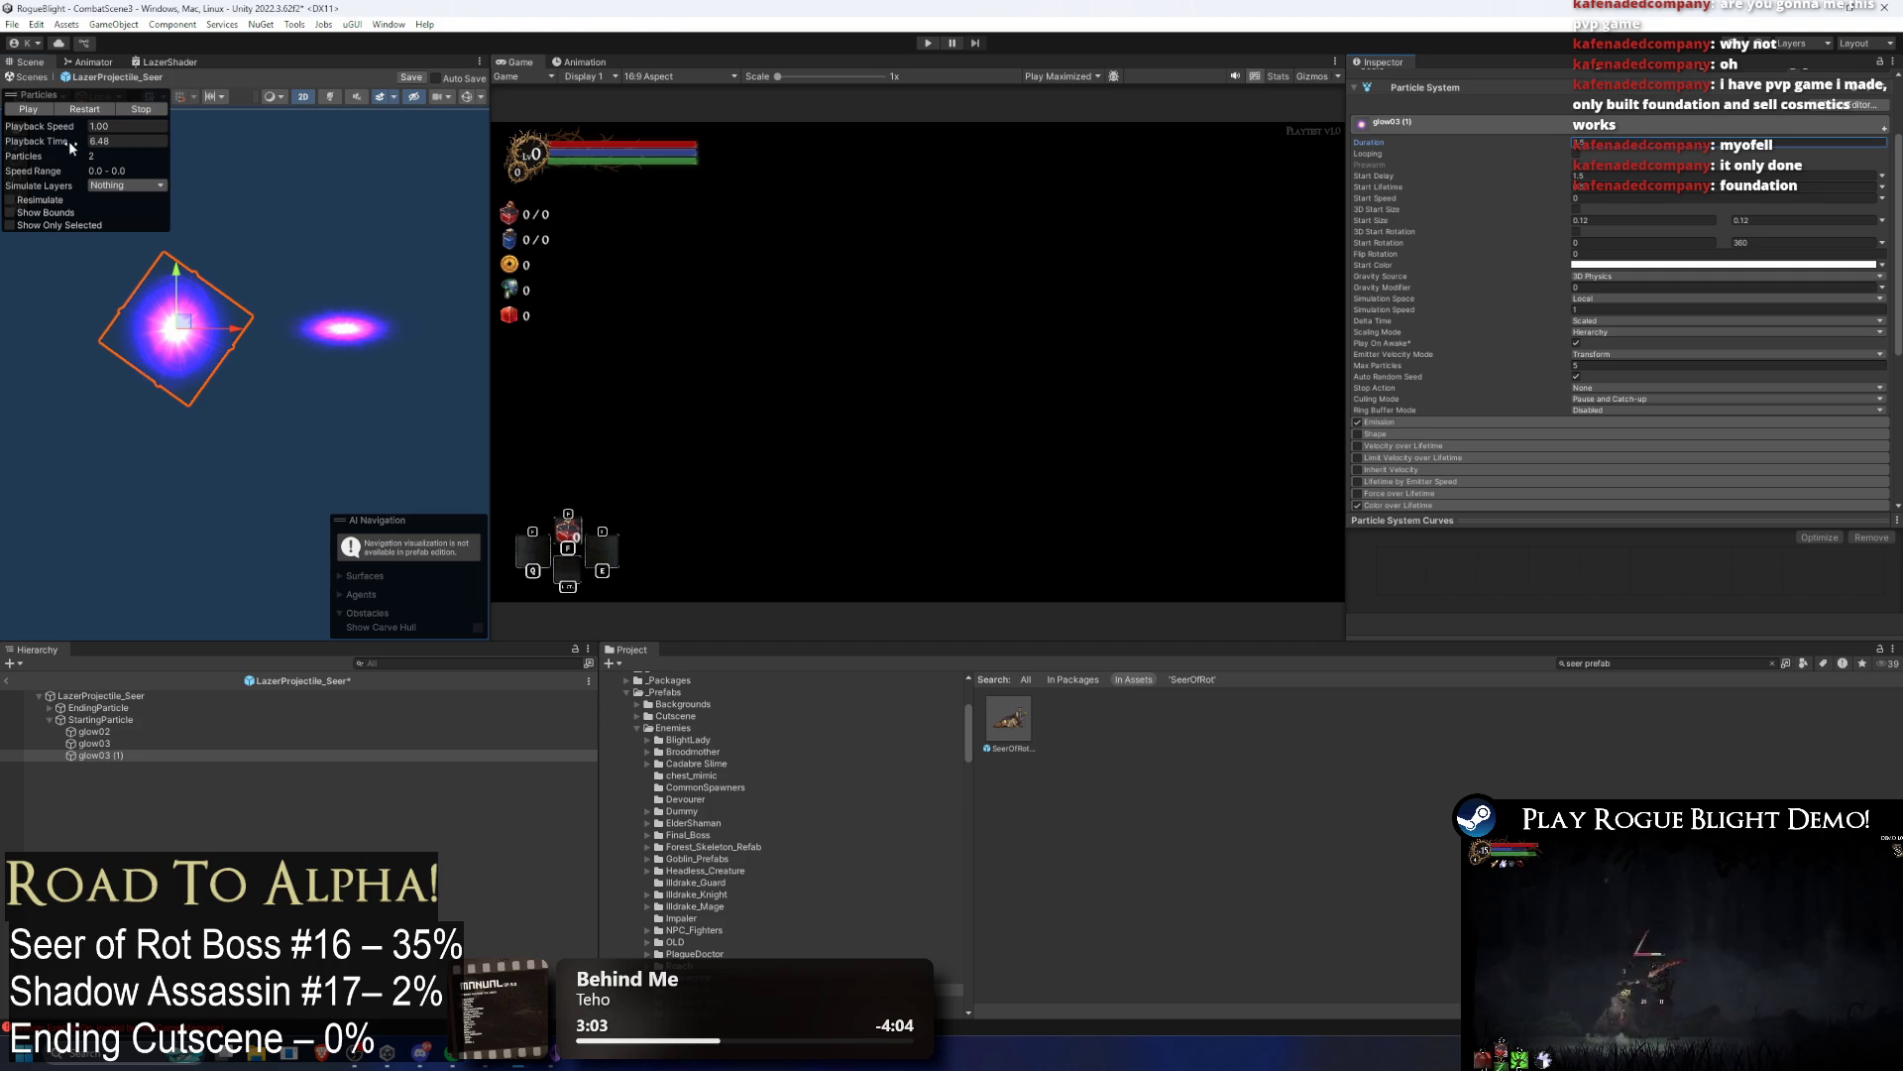
{"action": "left_click_drag", "start_coordinate": [68, 144], "coordinate": [83, 141]}
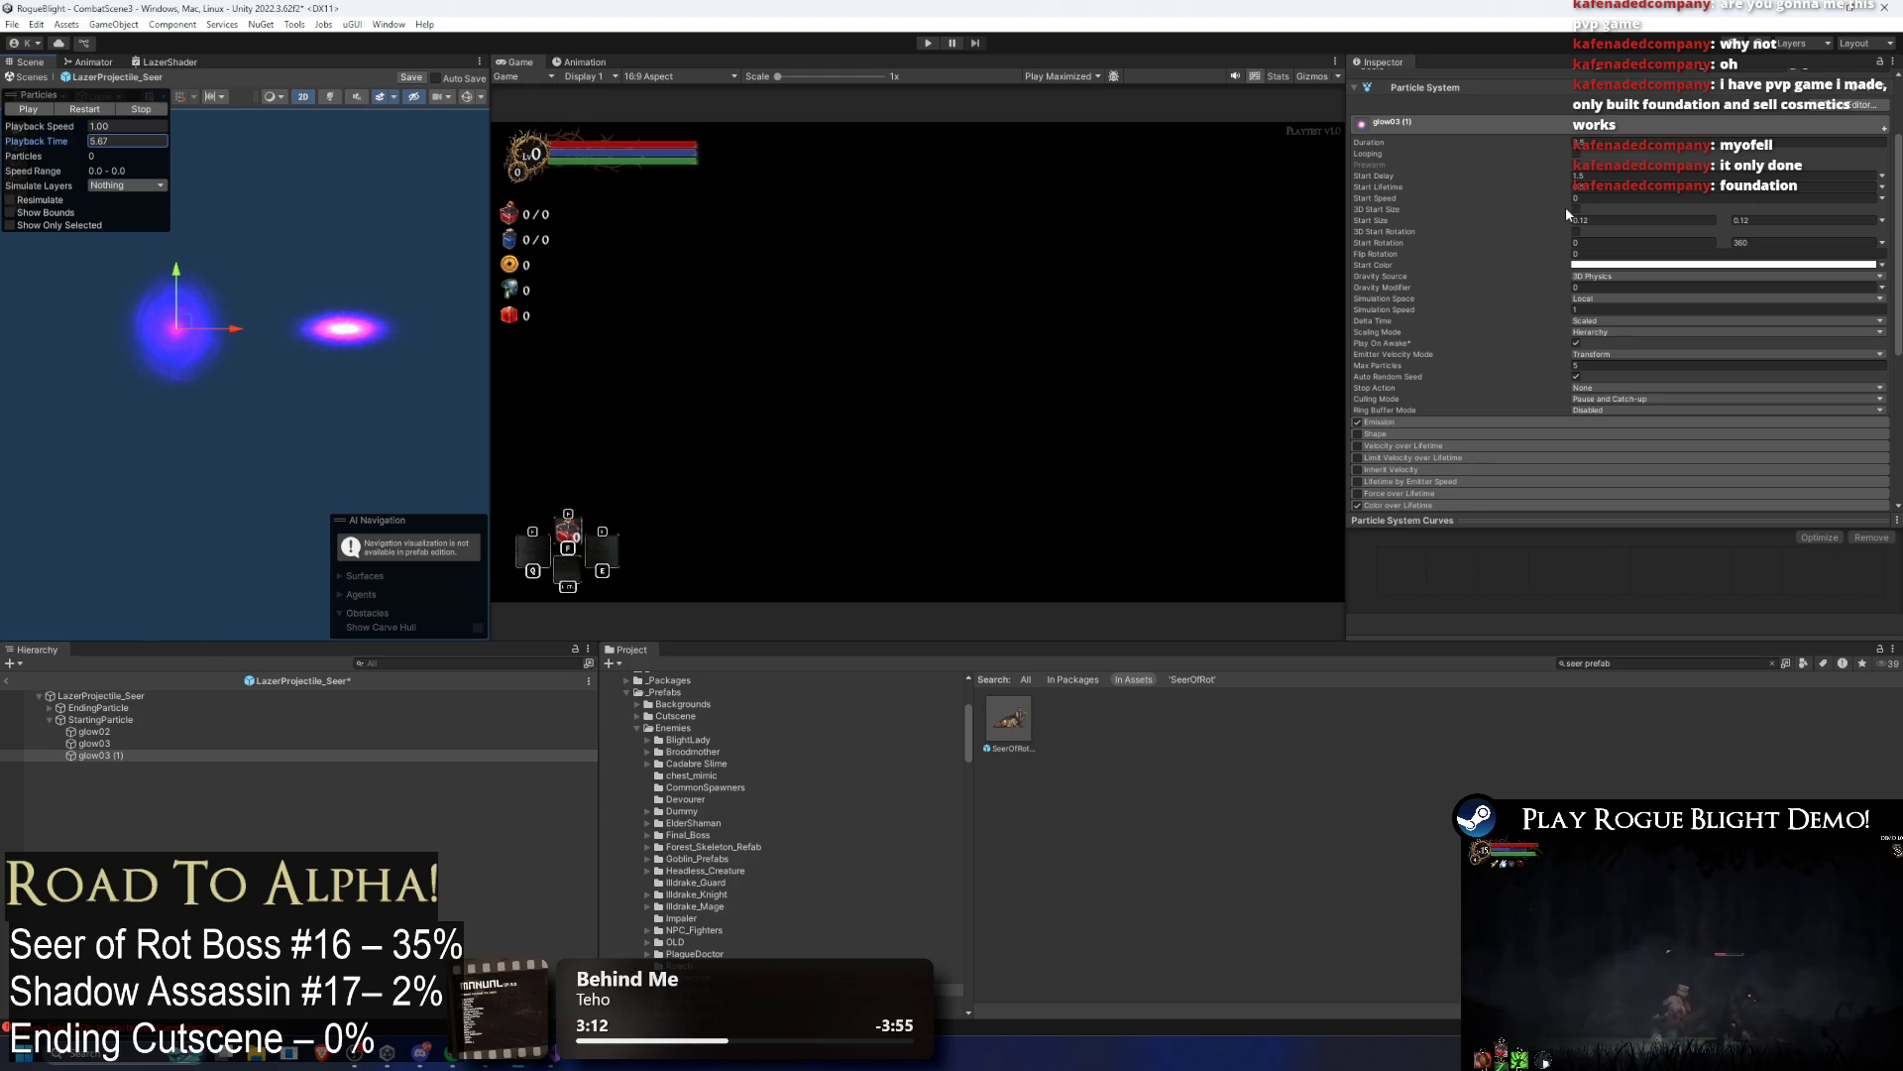
{"action": "left_click", "coordinate": [1631, 141]}
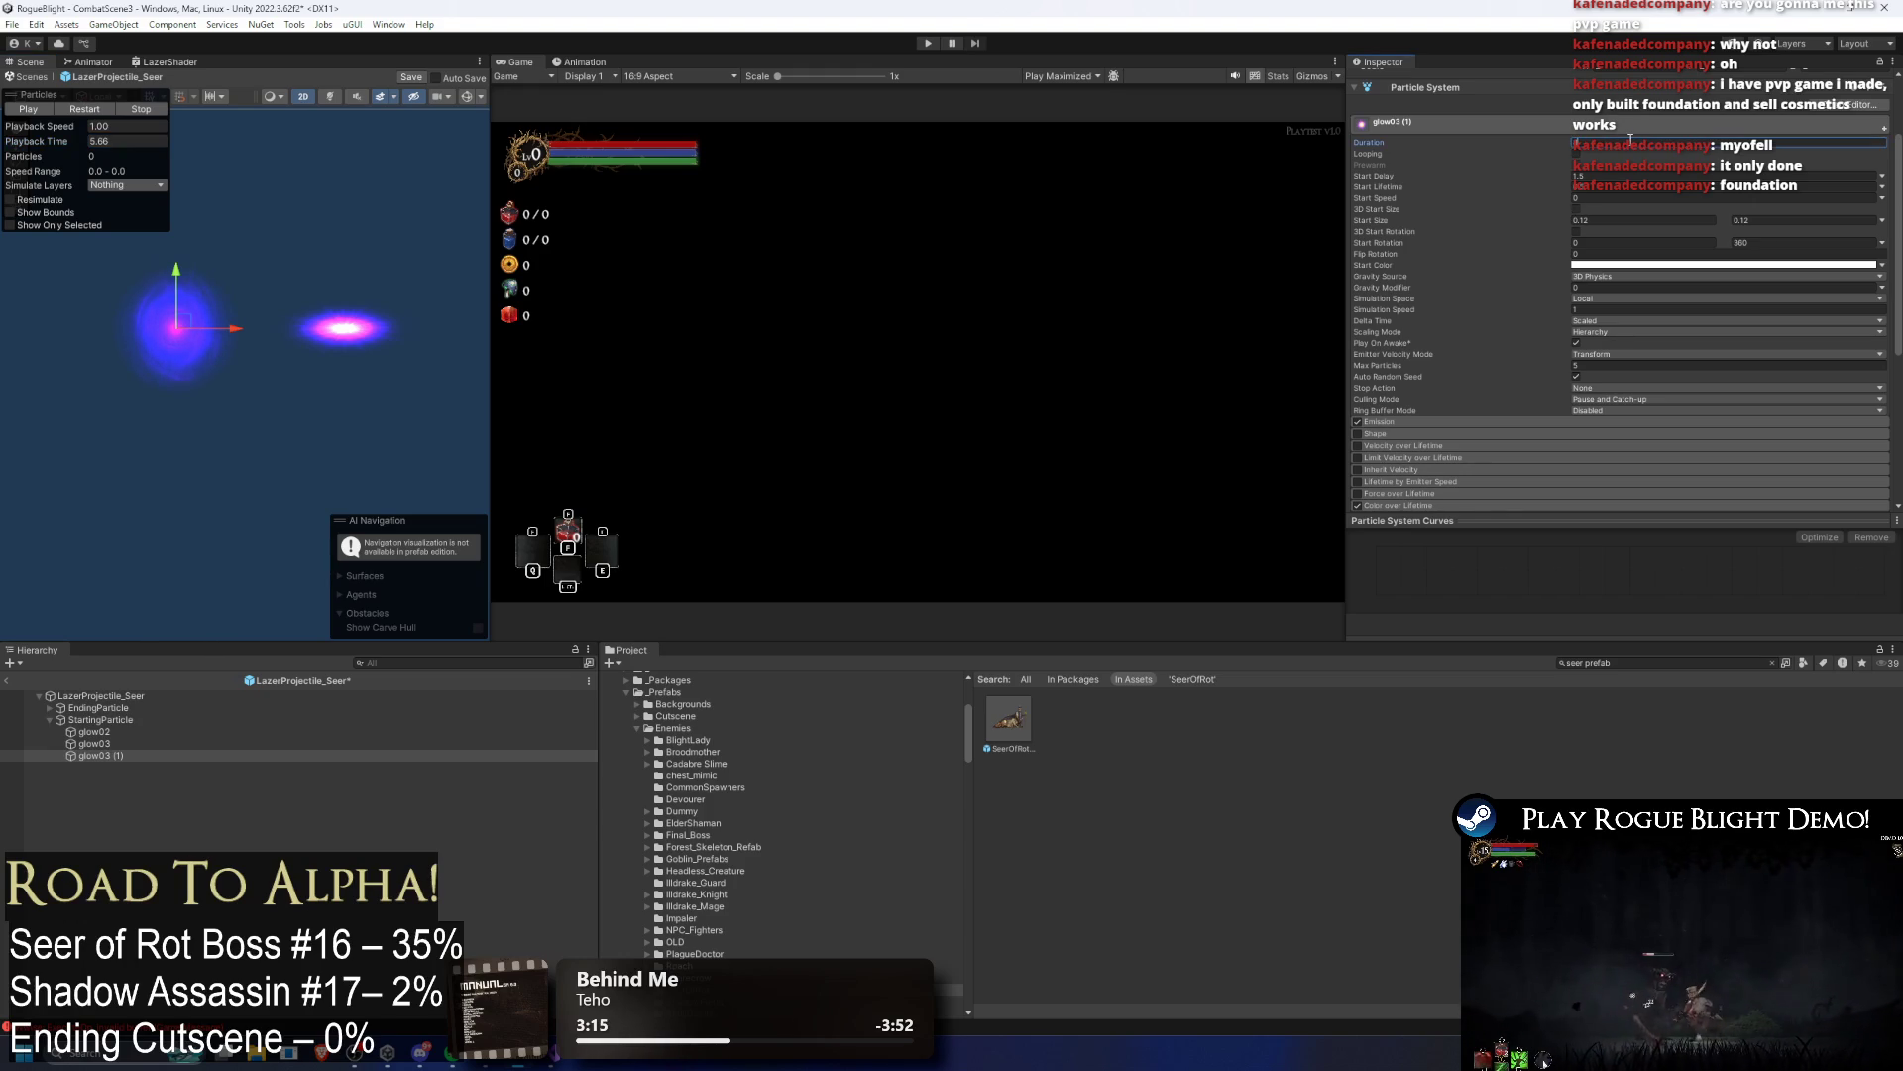
{"action": "left_click_drag", "start_coordinate": [64, 146], "coordinate": [164, 145]}
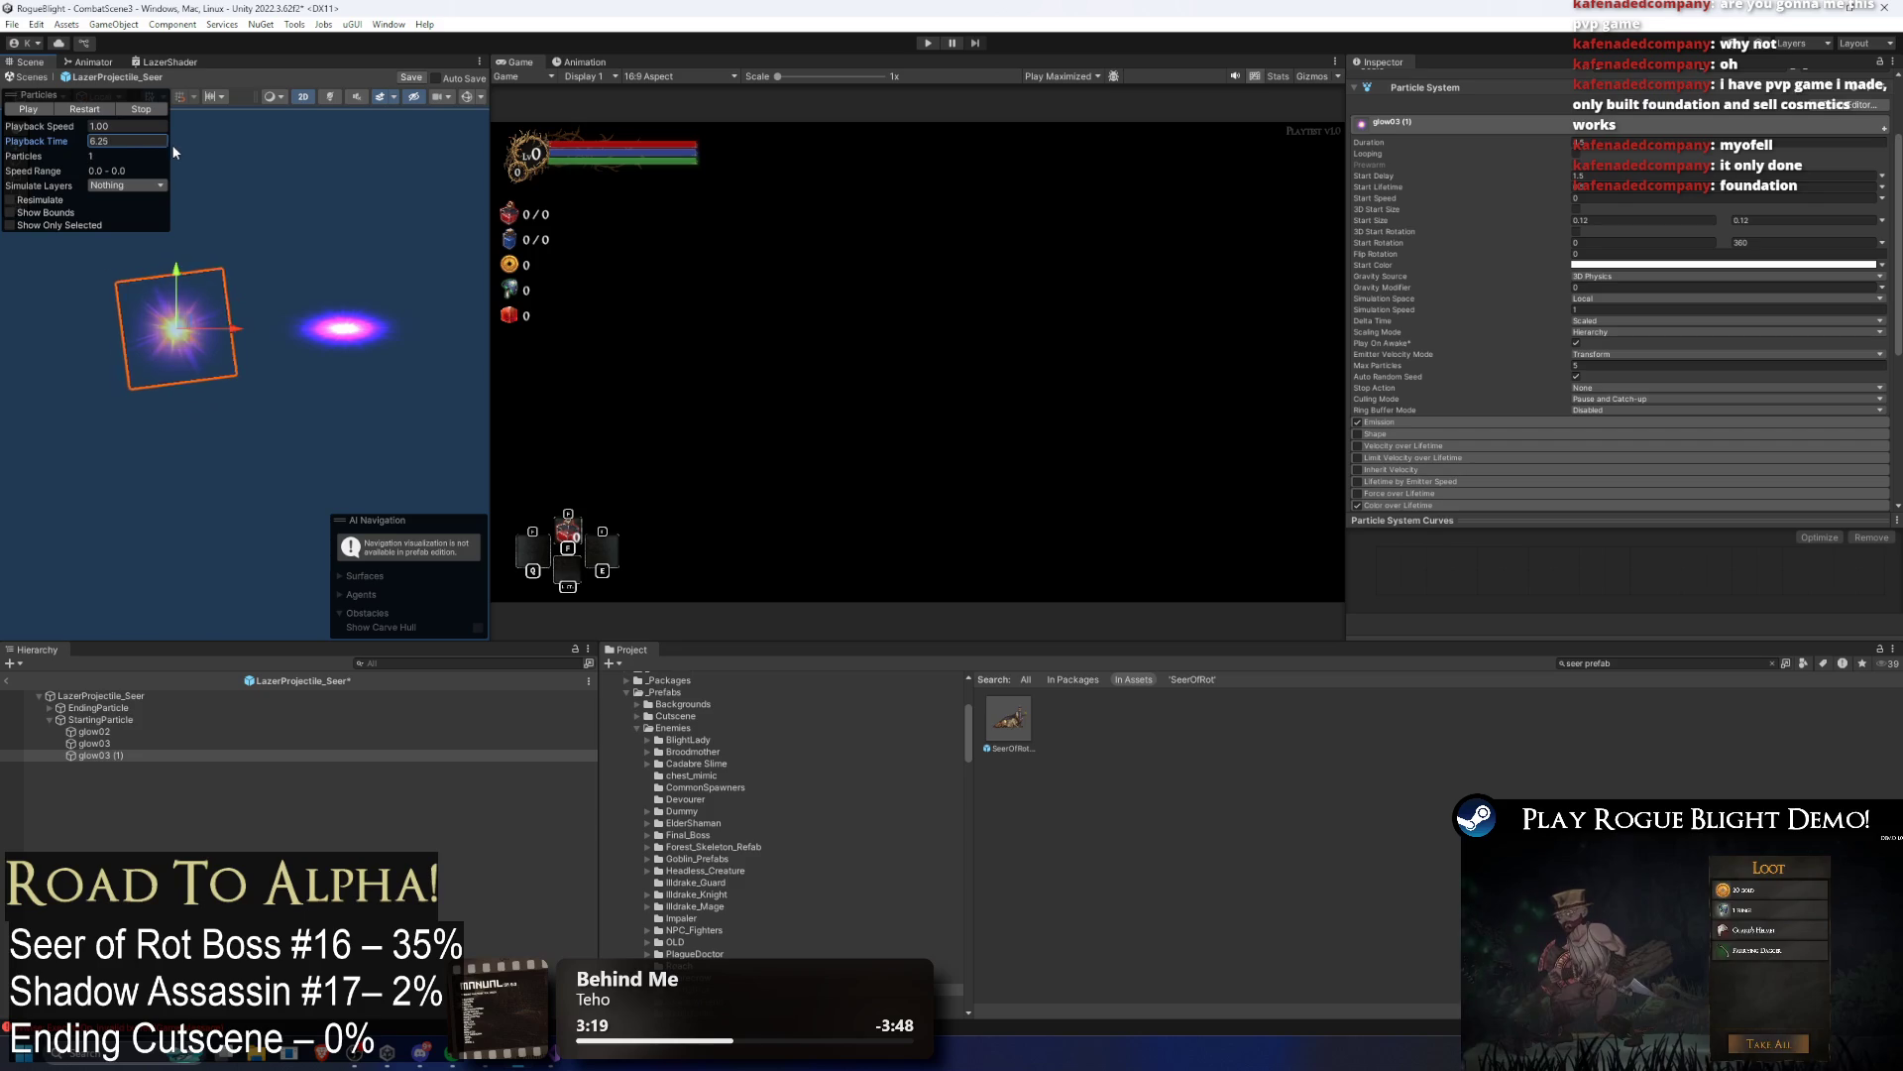
{"action": "left_click", "coordinate": [1614, 142]}
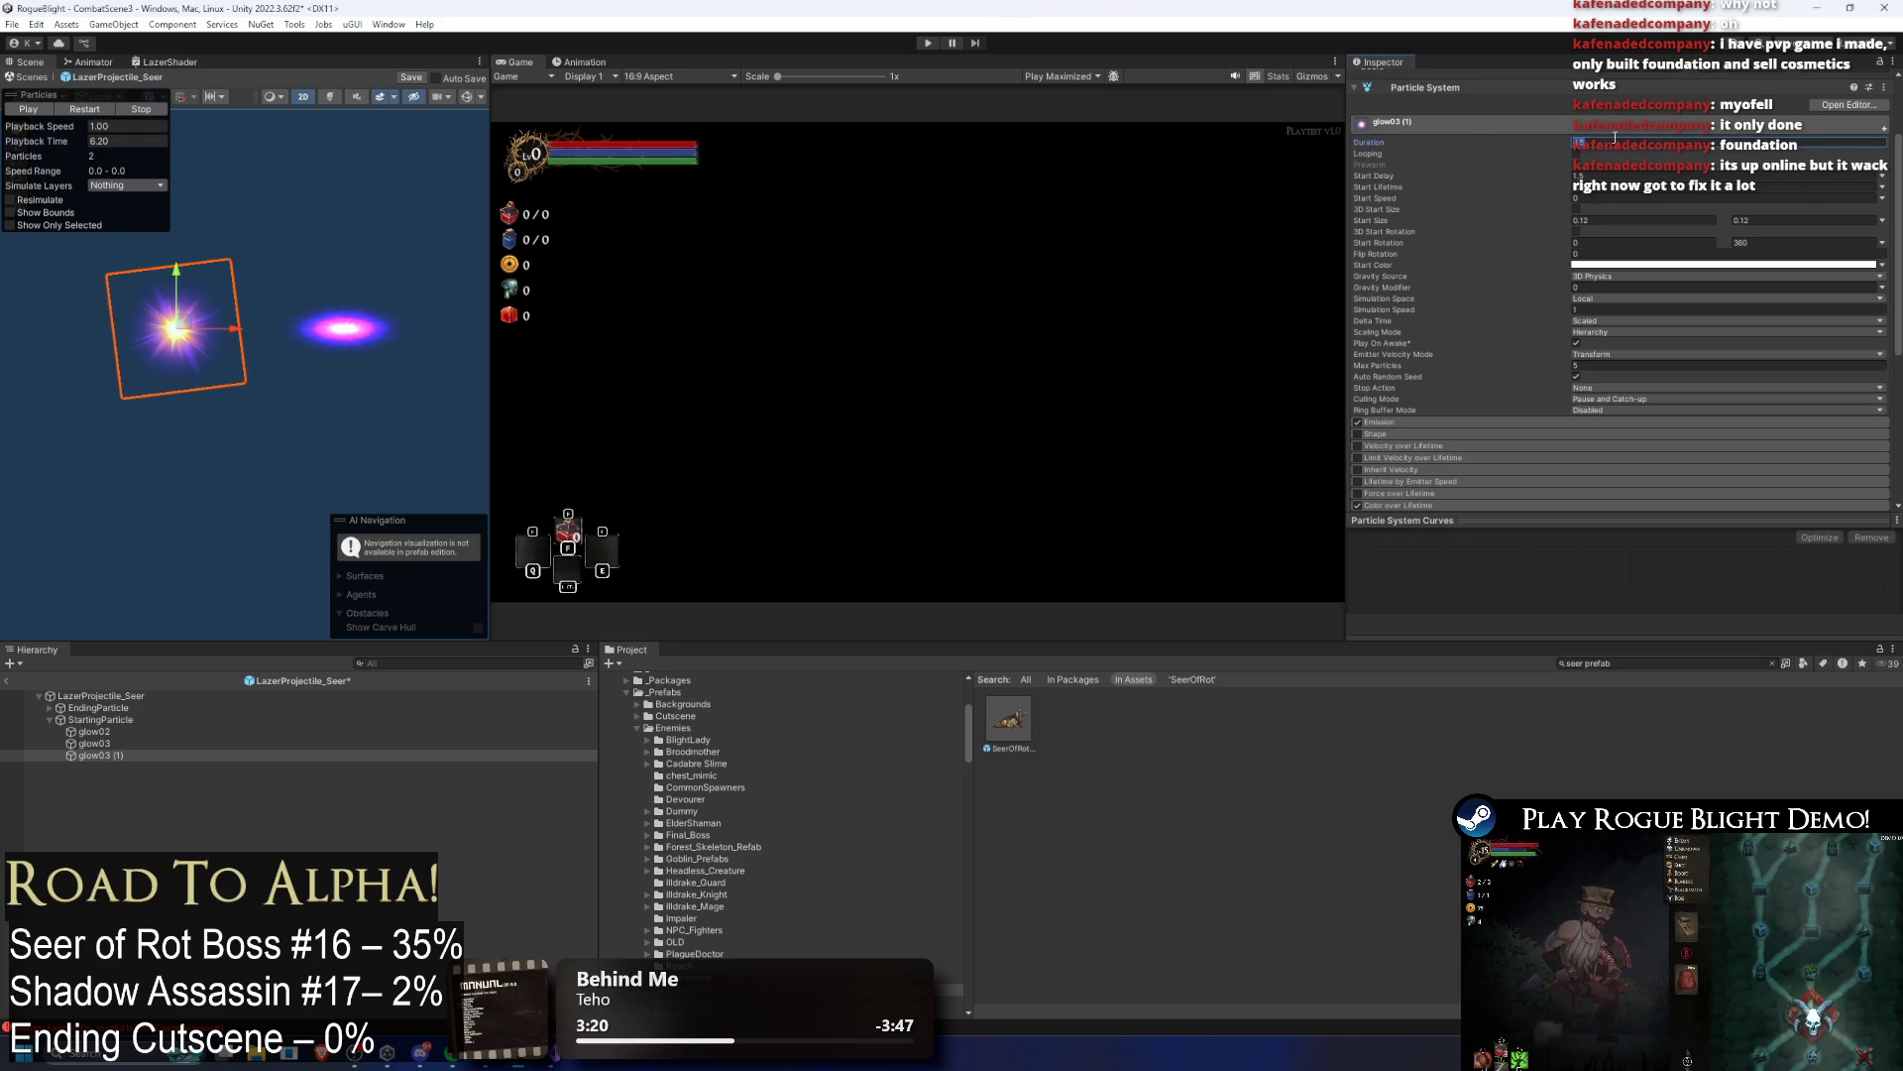
{"action": "mouse_move", "coordinate": [65, 141]}
{"action": "left_mouse_down"}
{"action": "mouse_move", "coordinate": [6, 152]}
{"action": "mouse_move", "coordinate": [1876, 154]}
{"action": "left_mouse_up"}
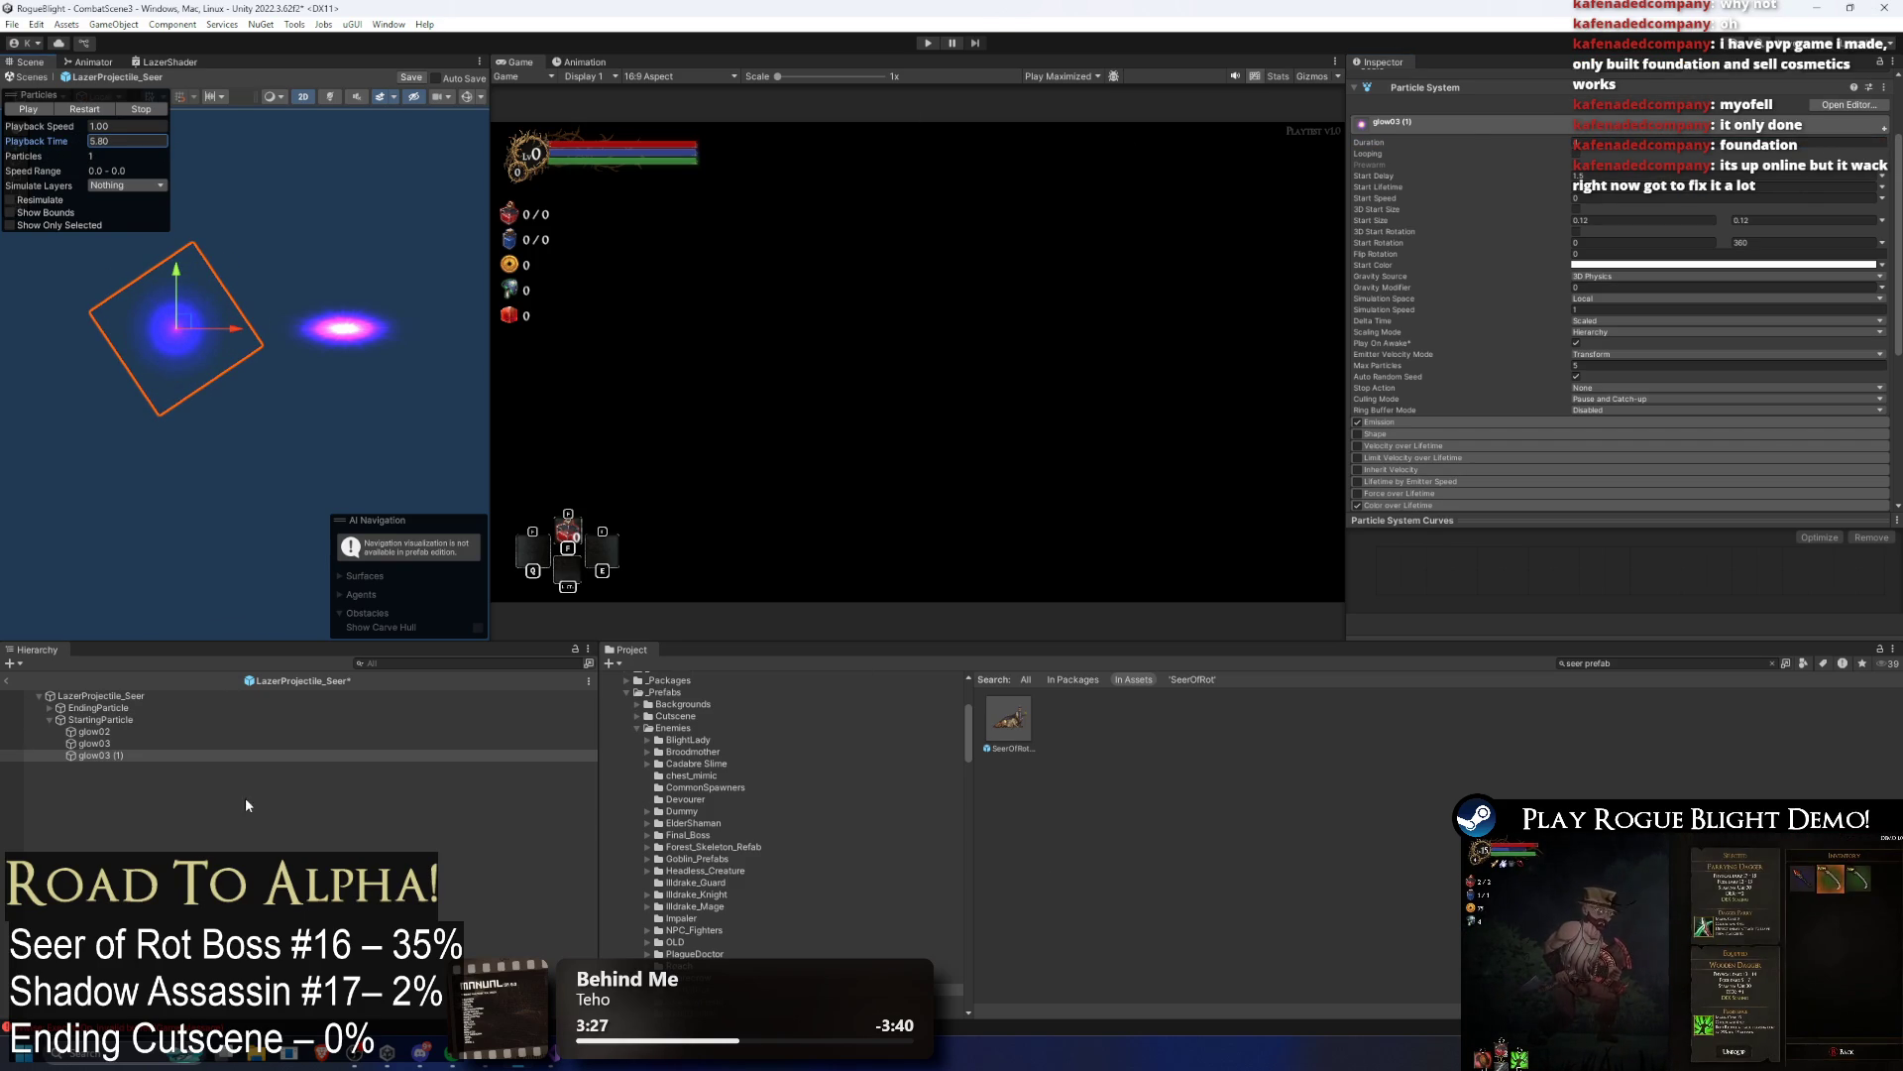
{"action": "key", "text": "ctrl+s"}
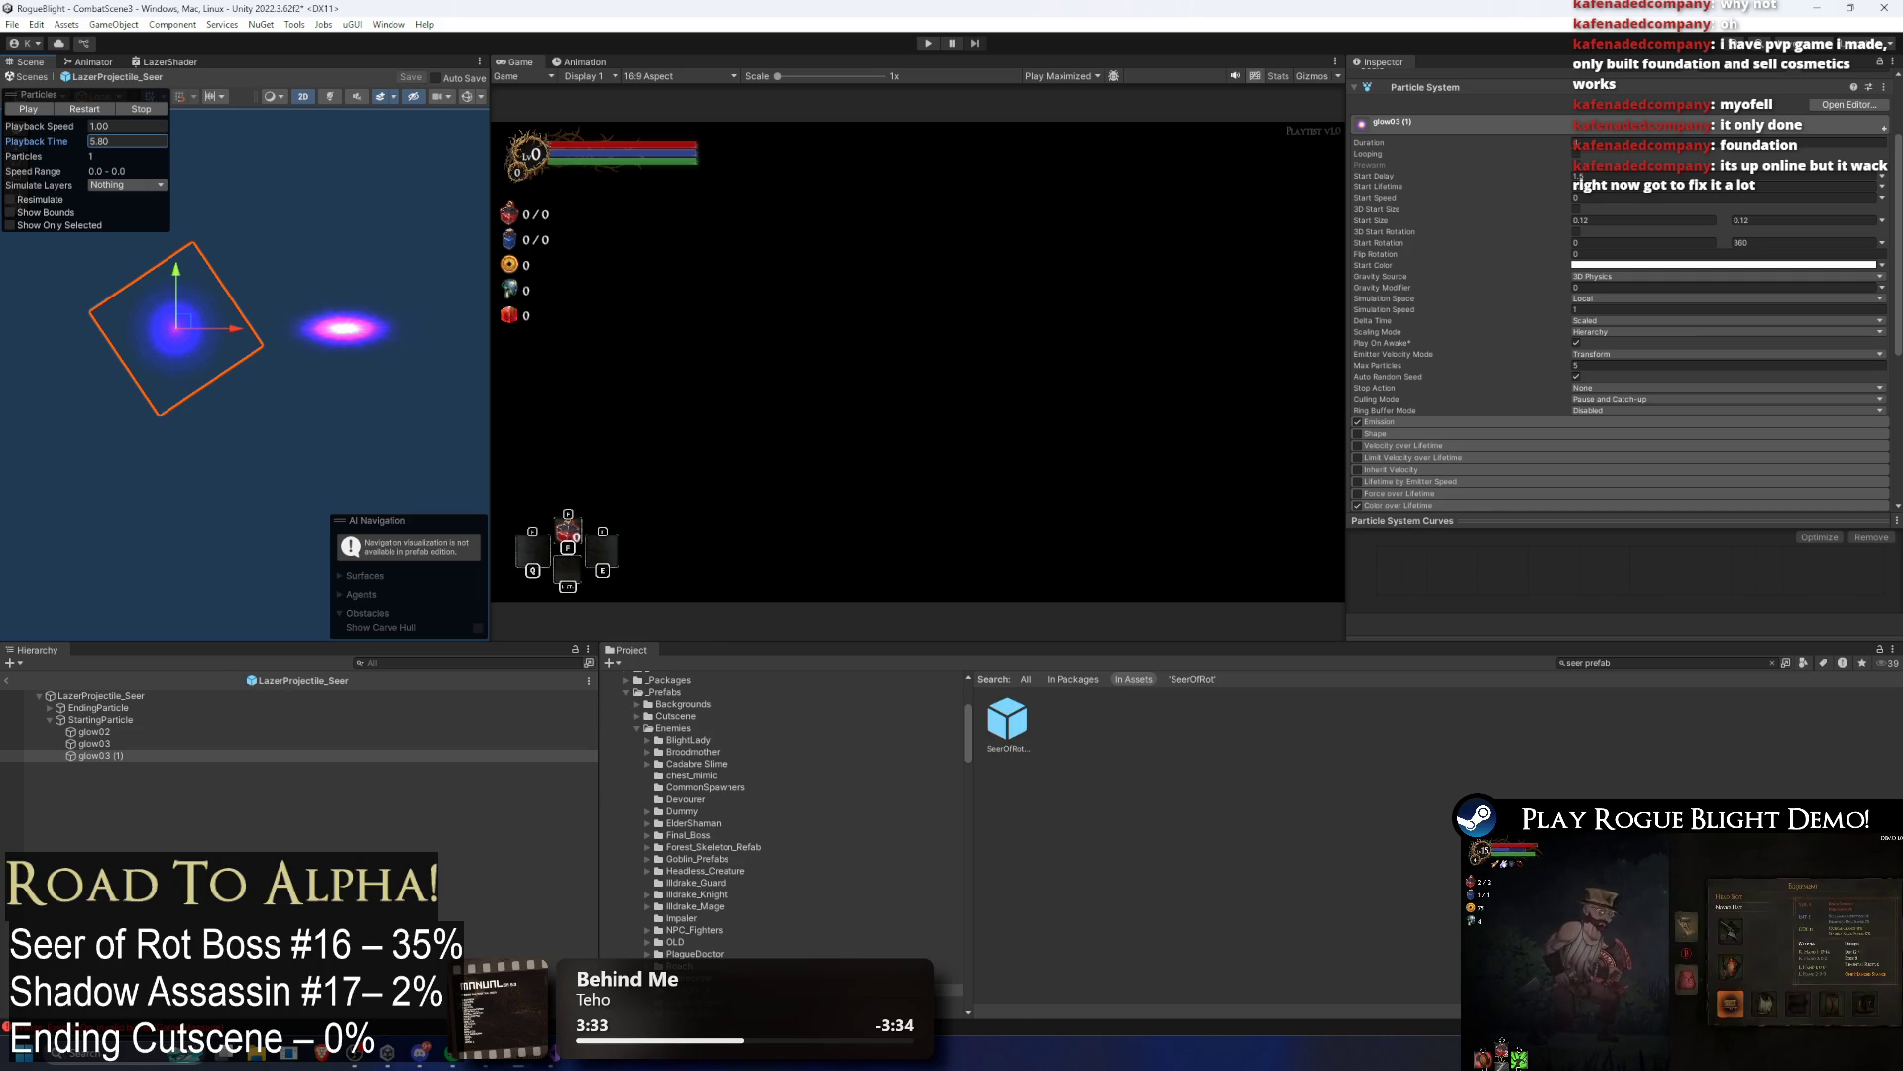
{"action": "key", "text": "super"}
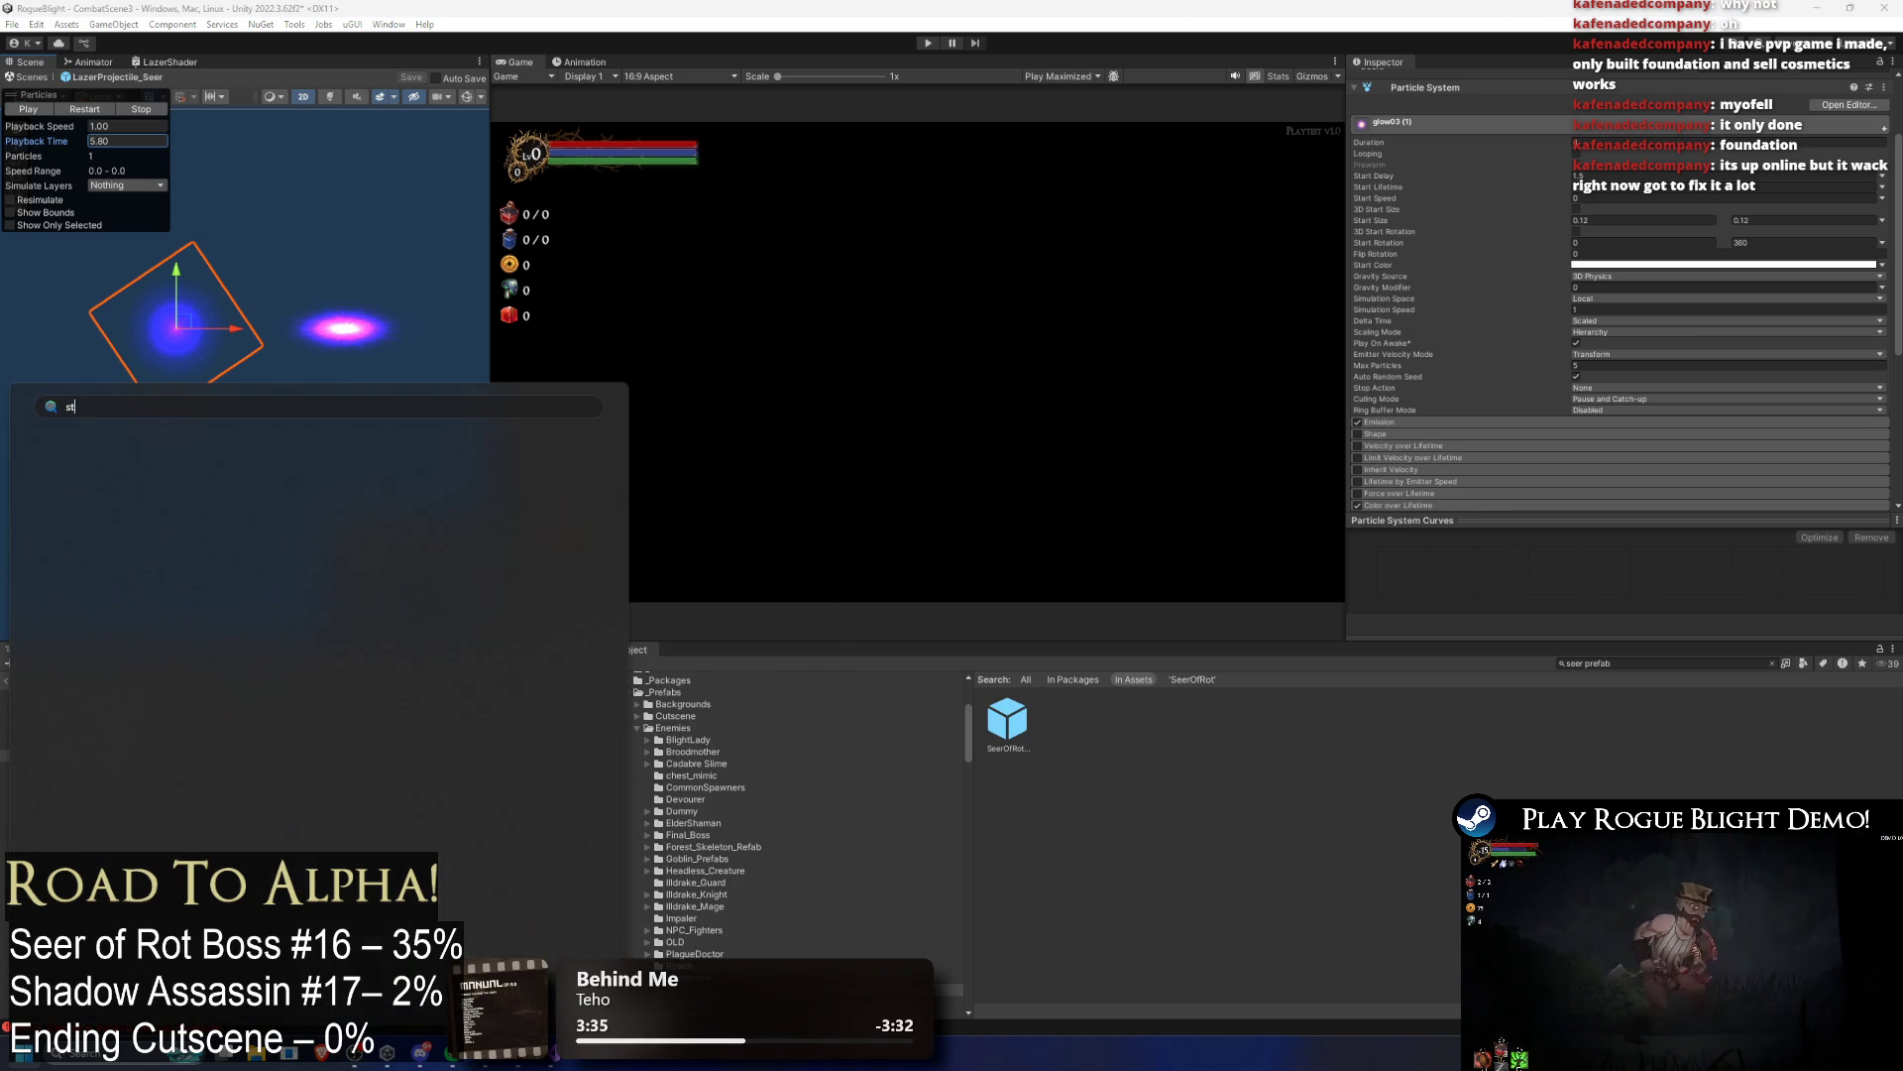
Step: Search the Steam store for 'myofell', clear the search, and return to Unity
{"action": "key", "text": "Escape"}
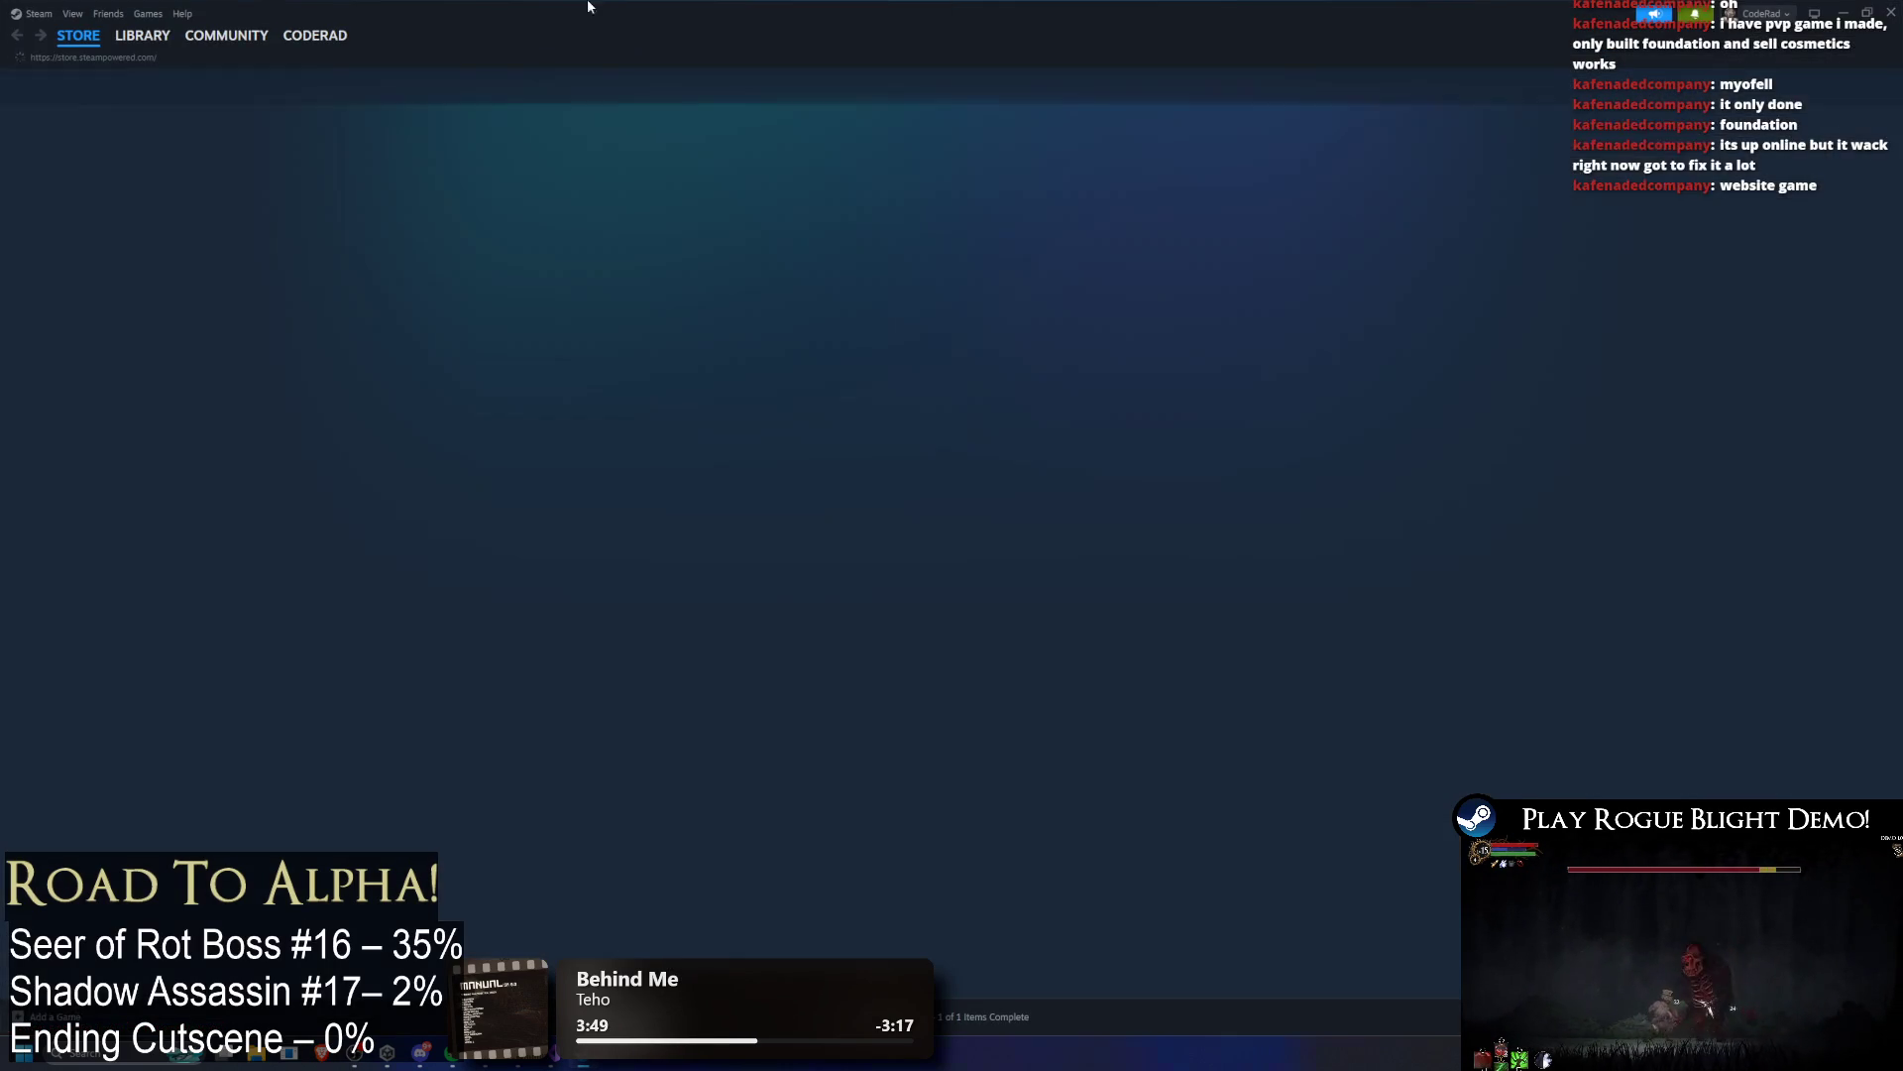
{"action": "mouse_move", "coordinate": [171, 36]}
{"action": "left_click", "coordinate": [1265, 79]}
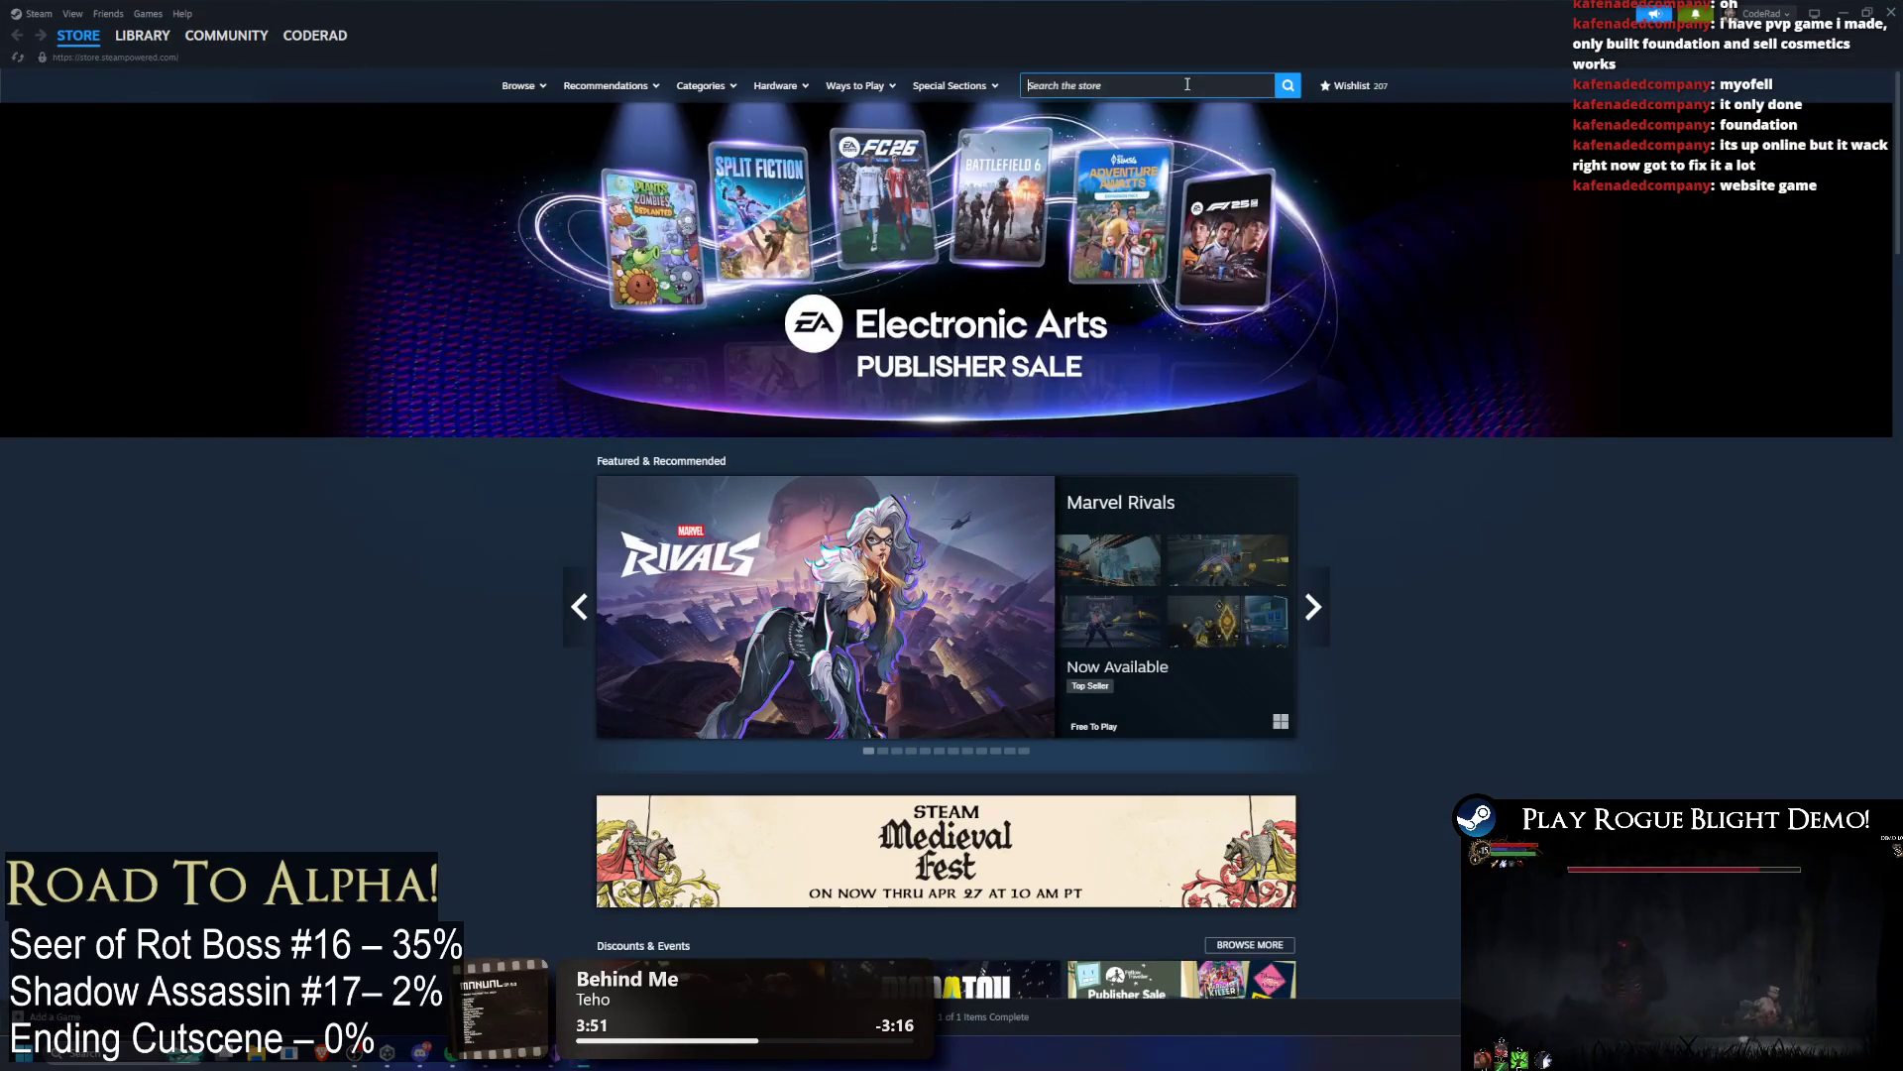
{"action": "type", "text": "myofell"}
{"action": "key", "text": "BackSpace"}
{"action": "key", "text": "BackSpace"}
{"action": "key", "text": "BackSpace"}
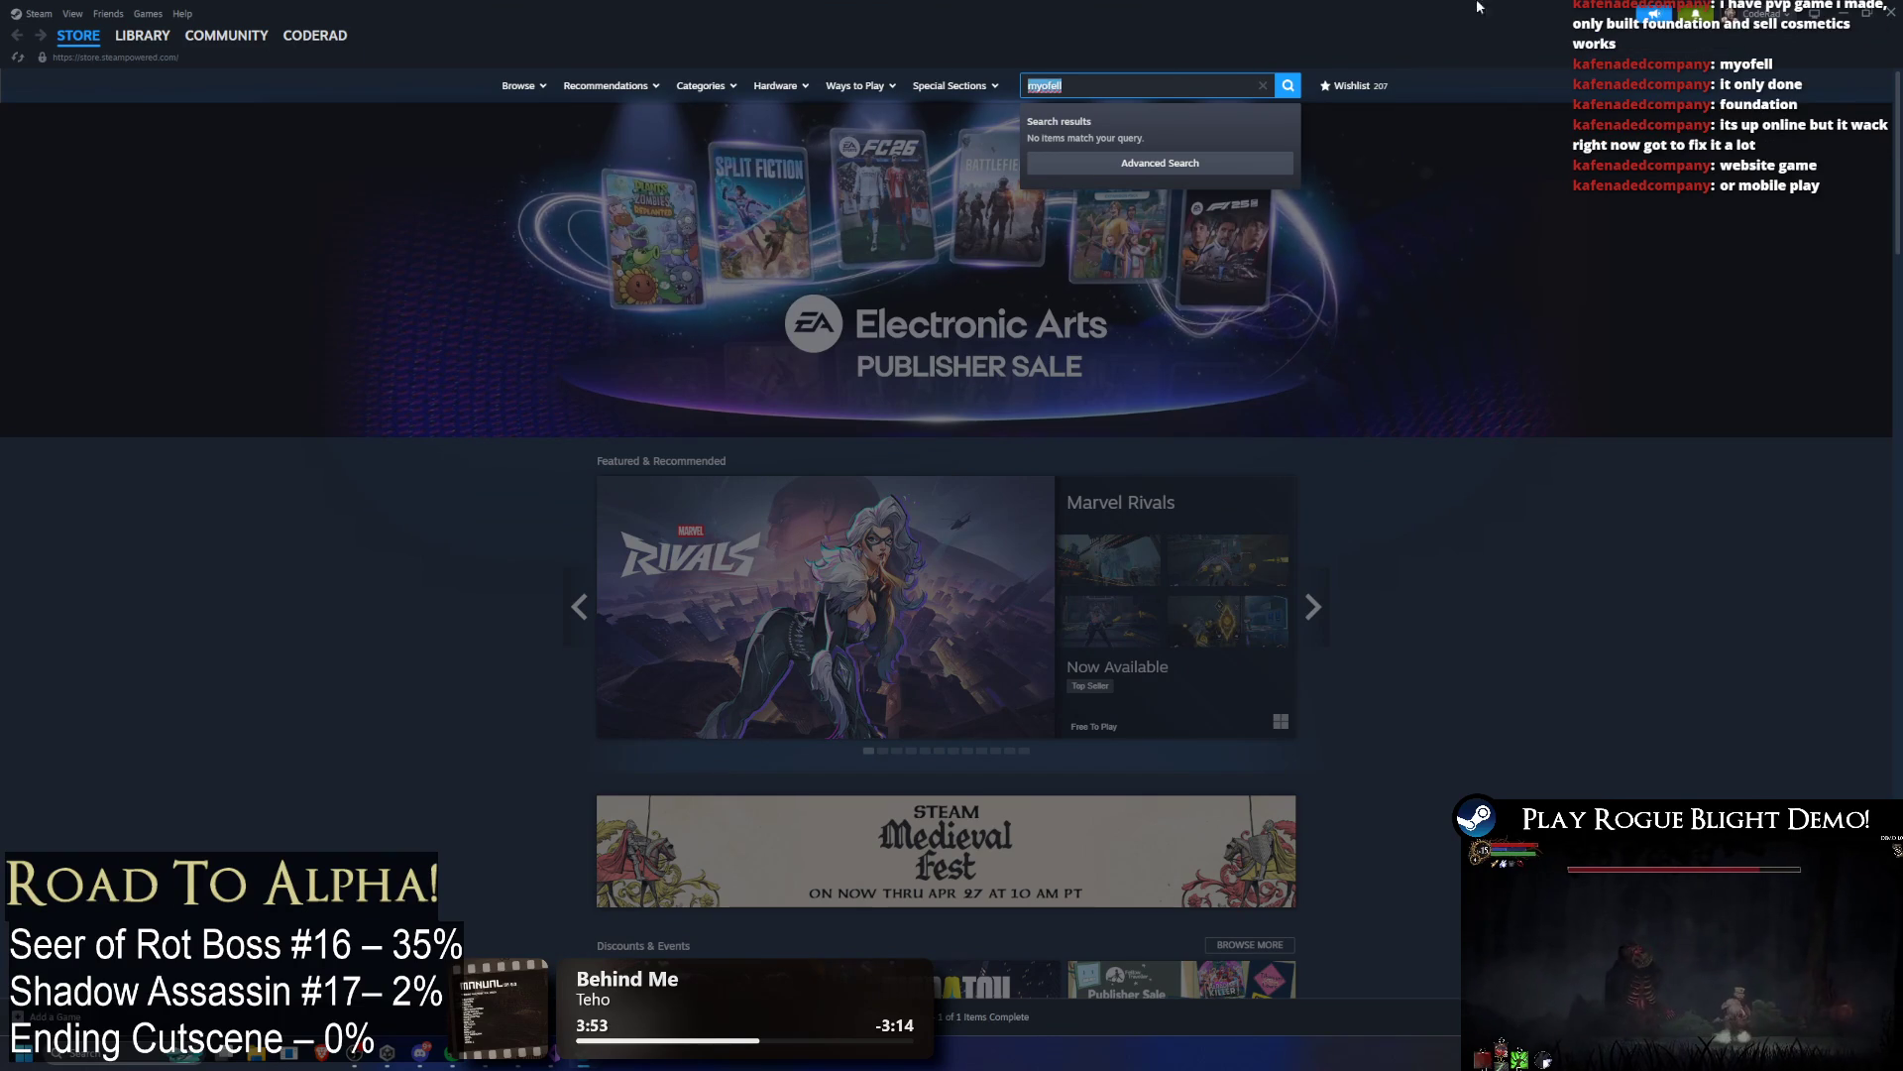
{"action": "key", "text": "alt+Tab"}
{"action": "key", "text": "super"}
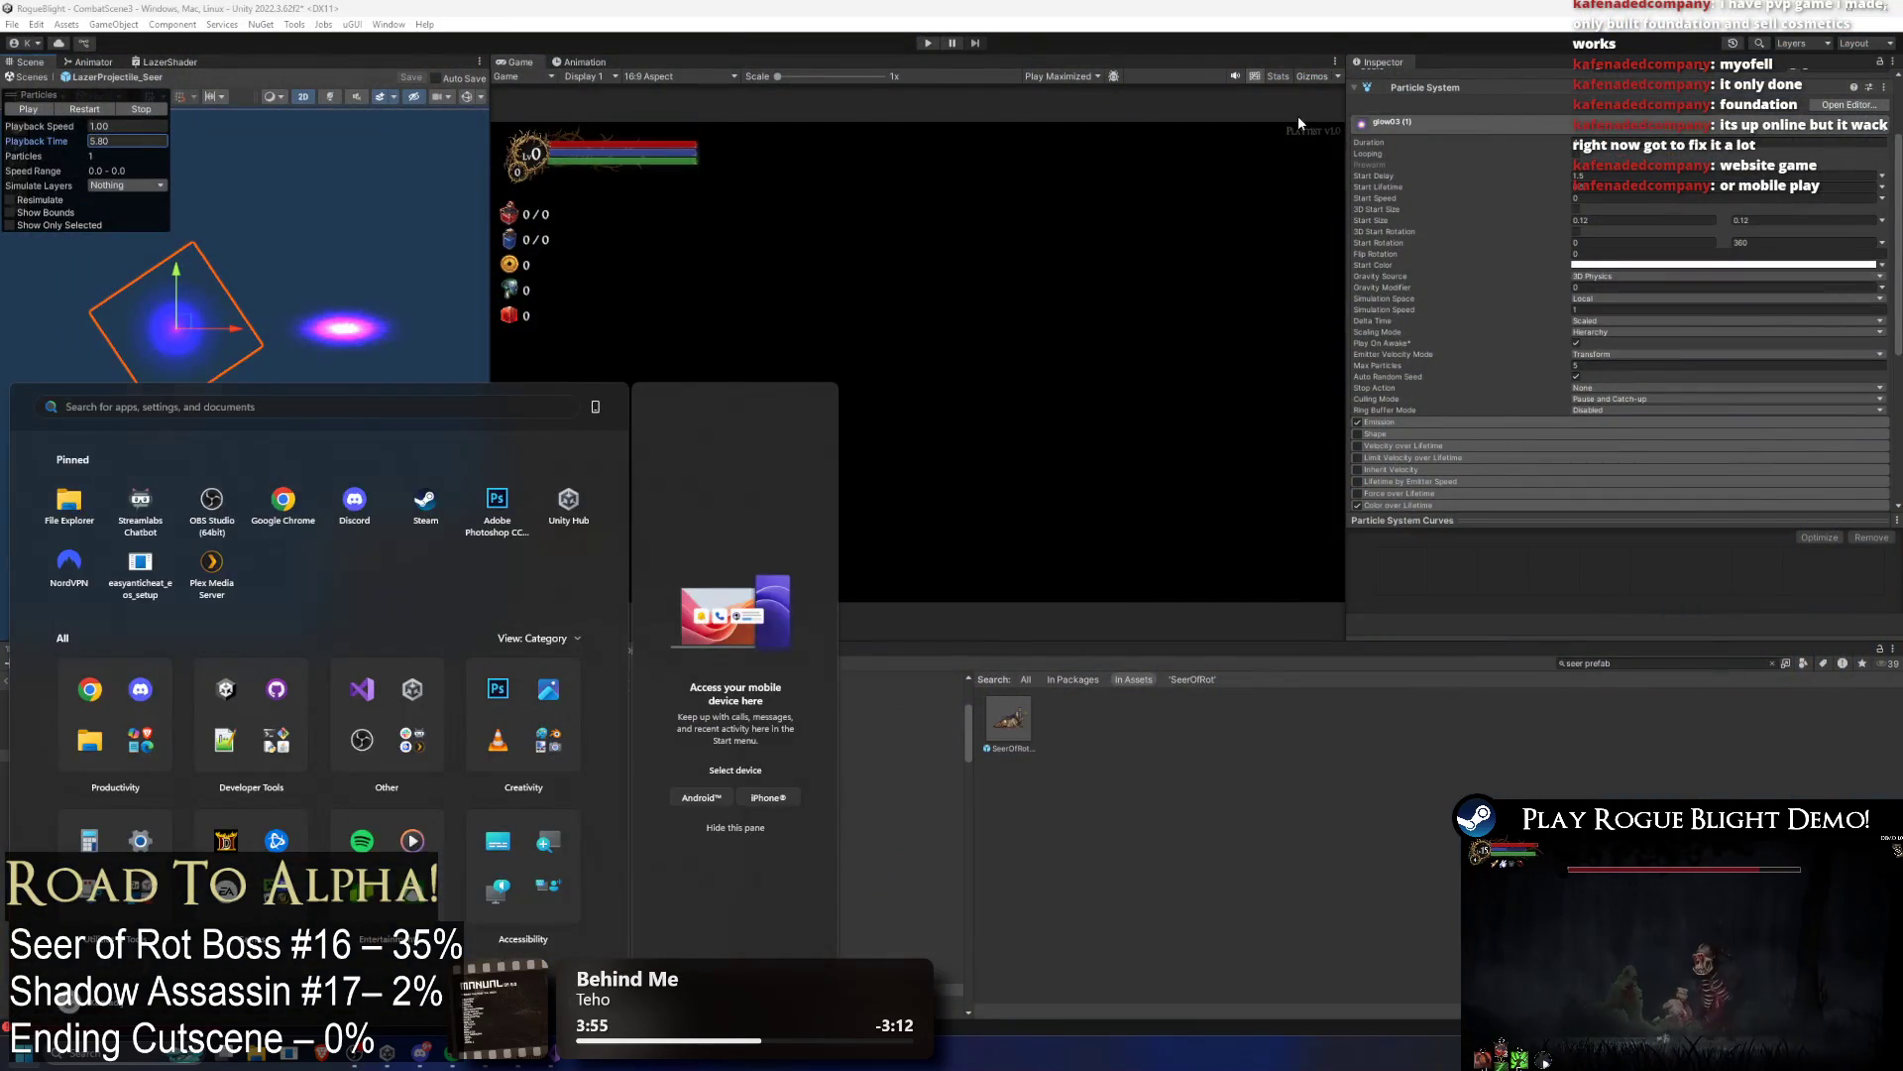
Step: Launch Google Chrome from the Start search and move its window to the right-hand monitor
{"action": "type", "text": "g"}
{"action": "key", "text": "Escape"}
{"action": "key", "text": "super"}
{"action": "type", "text": "g"}
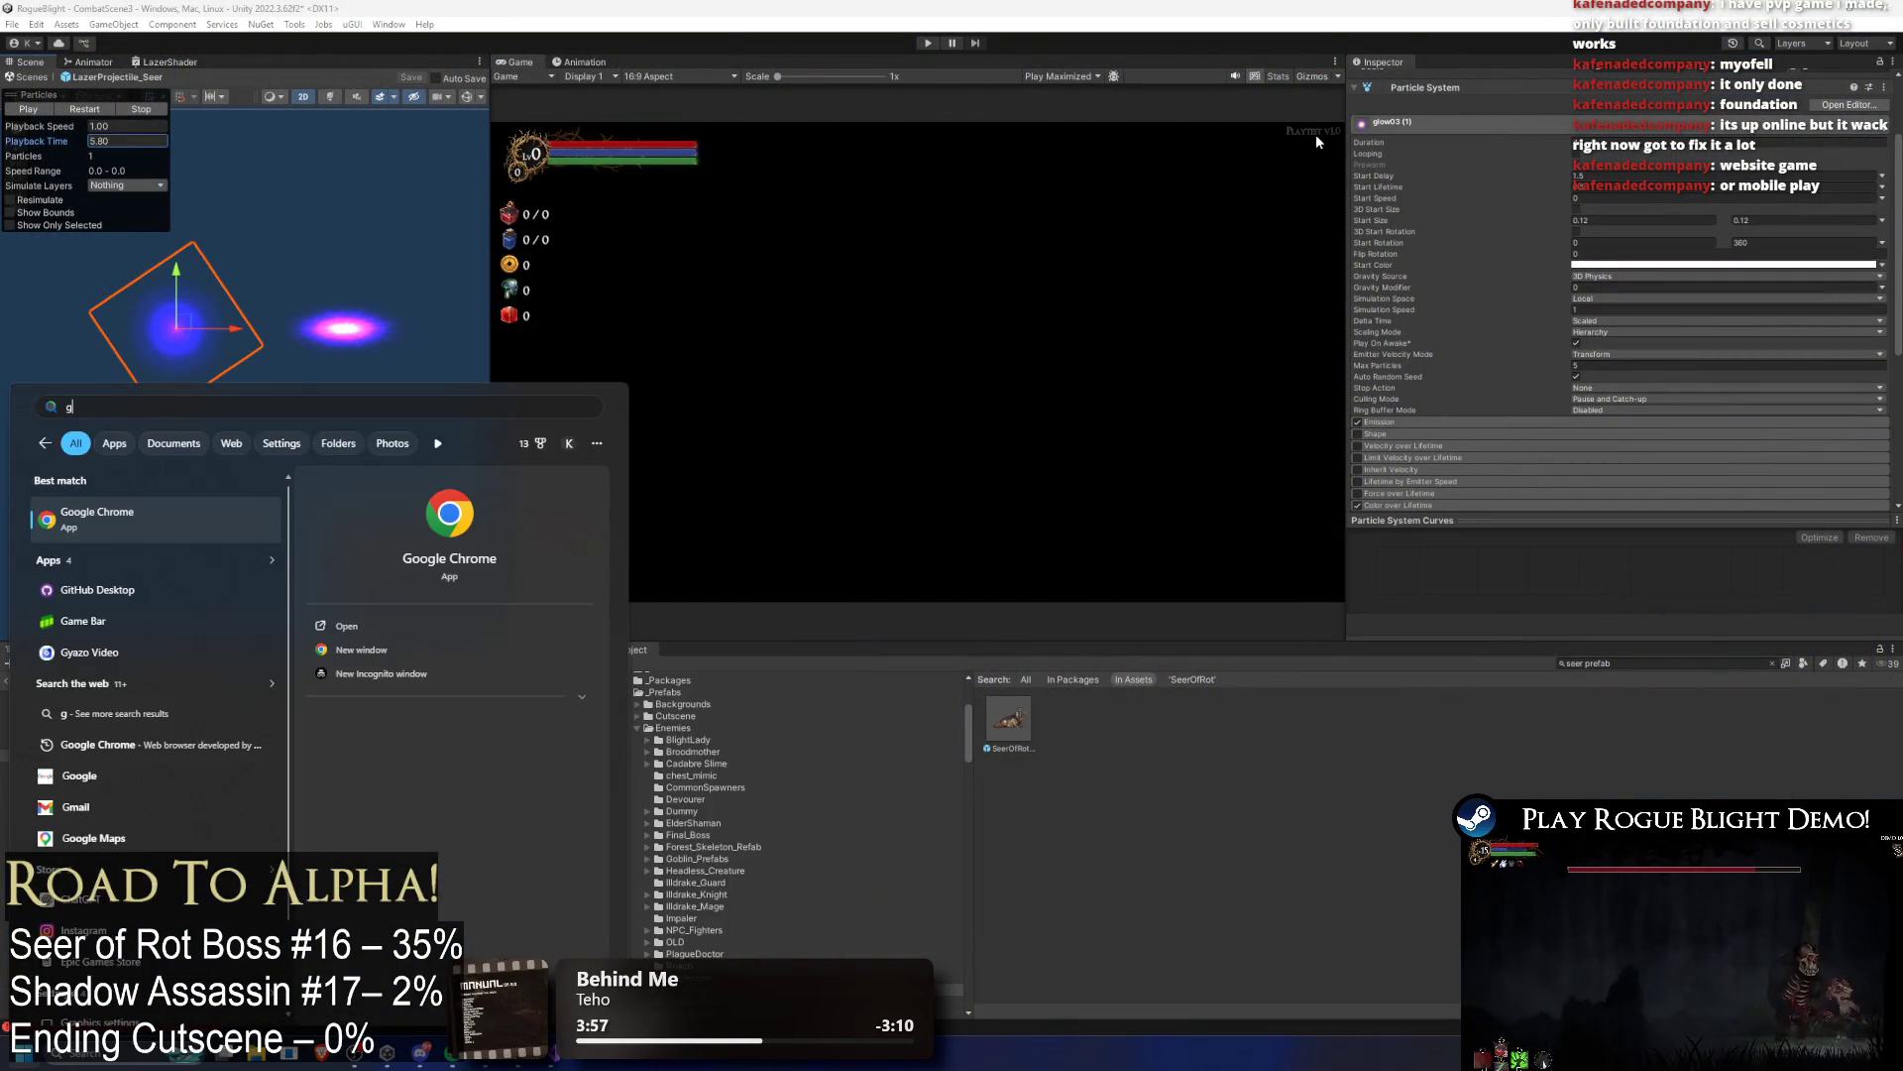
{"action": "key", "text": "Return"}
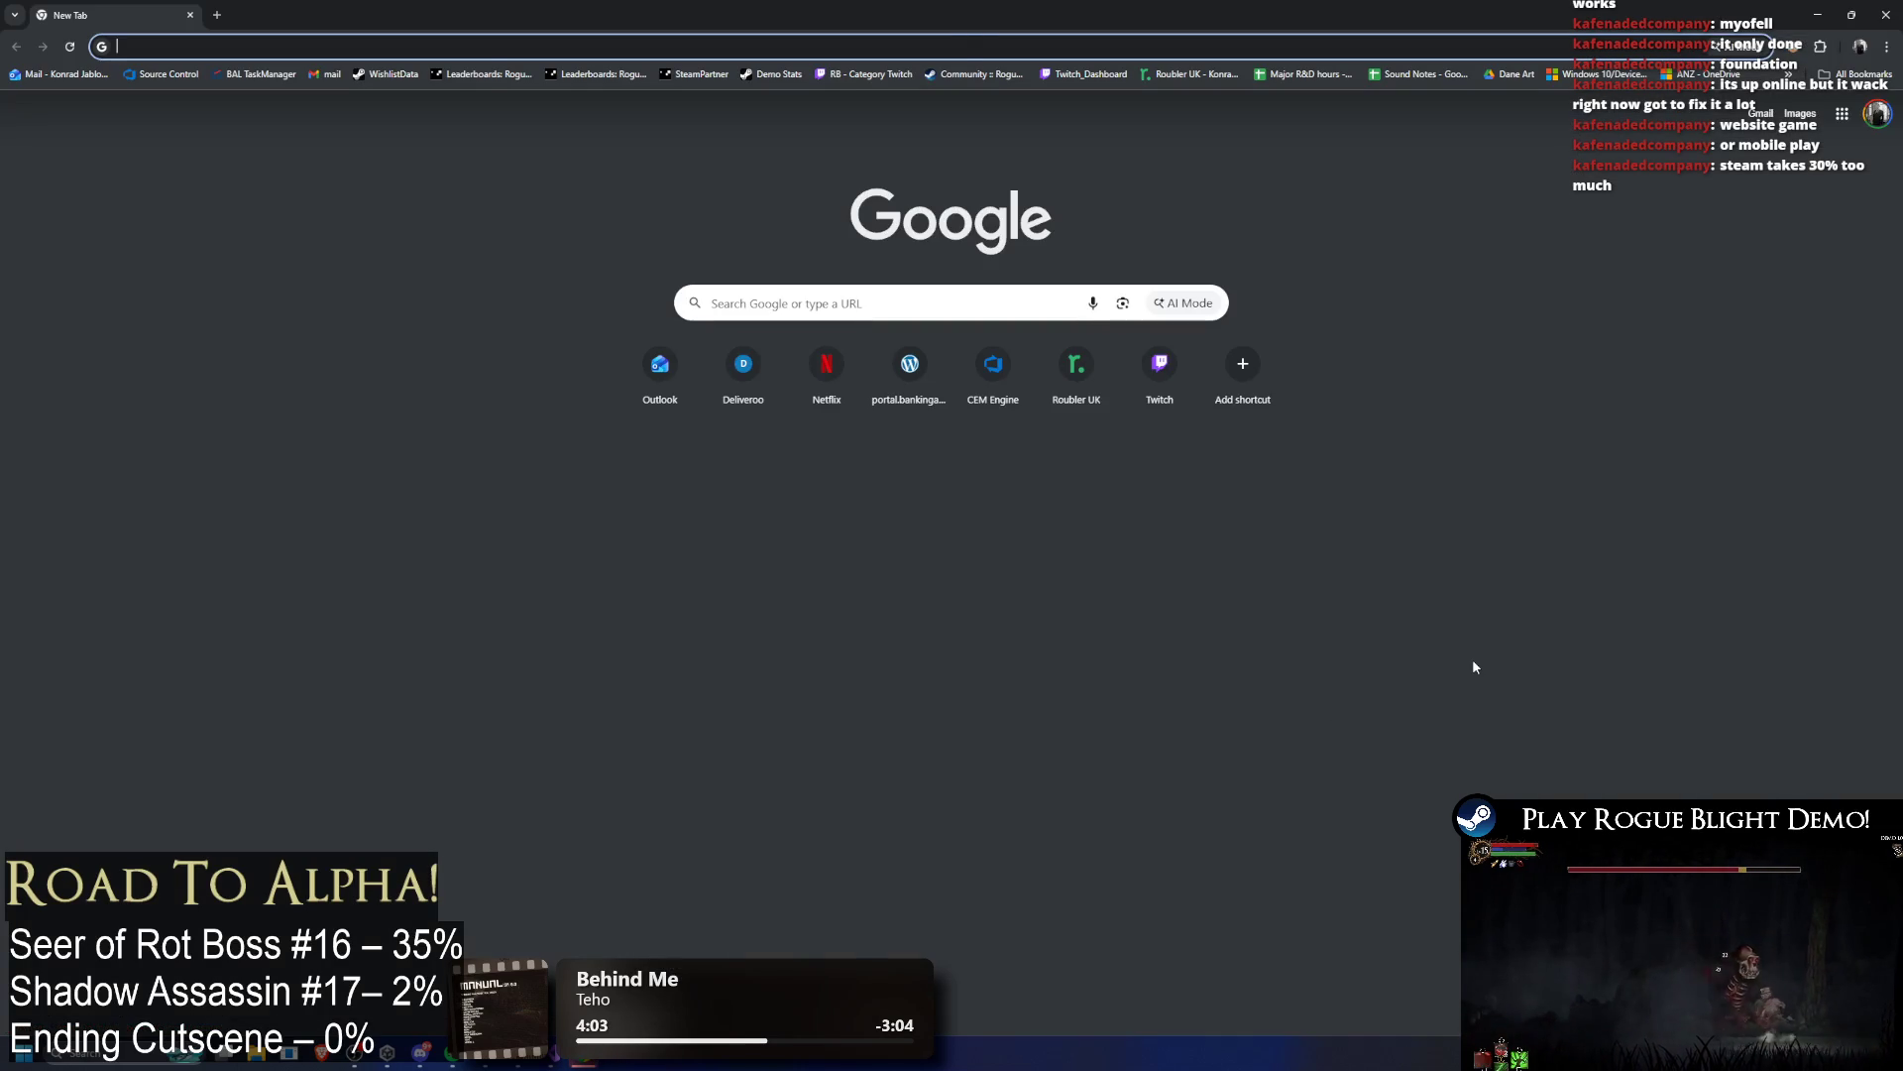
{"action": "key", "text": "super+shift+Right"}
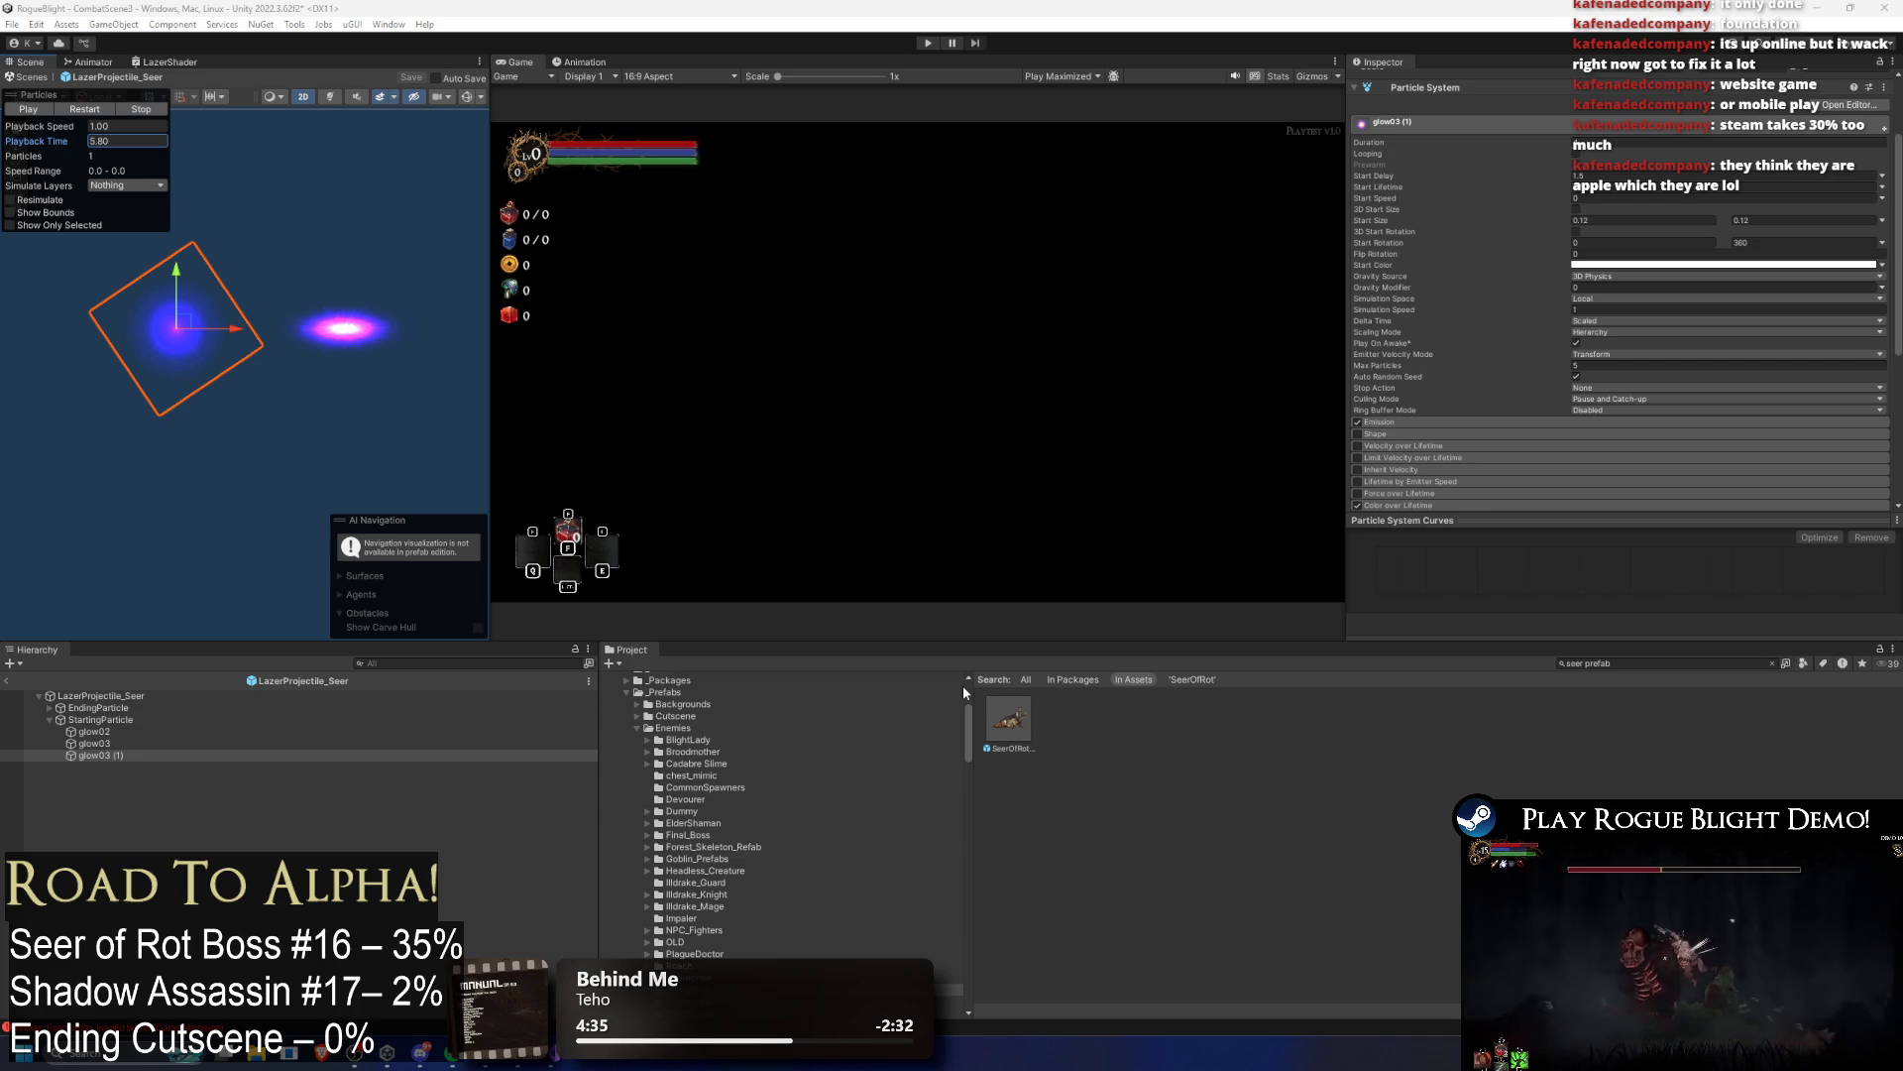
Step: Set StartingParticle's Transform Position X to 0
{"action": "mouse_move", "coordinate": [70, 139]}
{"action": "left_mouse_down"}
{"action": "mouse_move", "coordinate": [270, 166]}
{"action": "mouse_move", "coordinate": [113, 204]}
{"action": "mouse_move", "coordinate": [156, 209]}
{"action": "left_mouse_up"}
{"action": "left_click", "coordinate": [109, 720]}
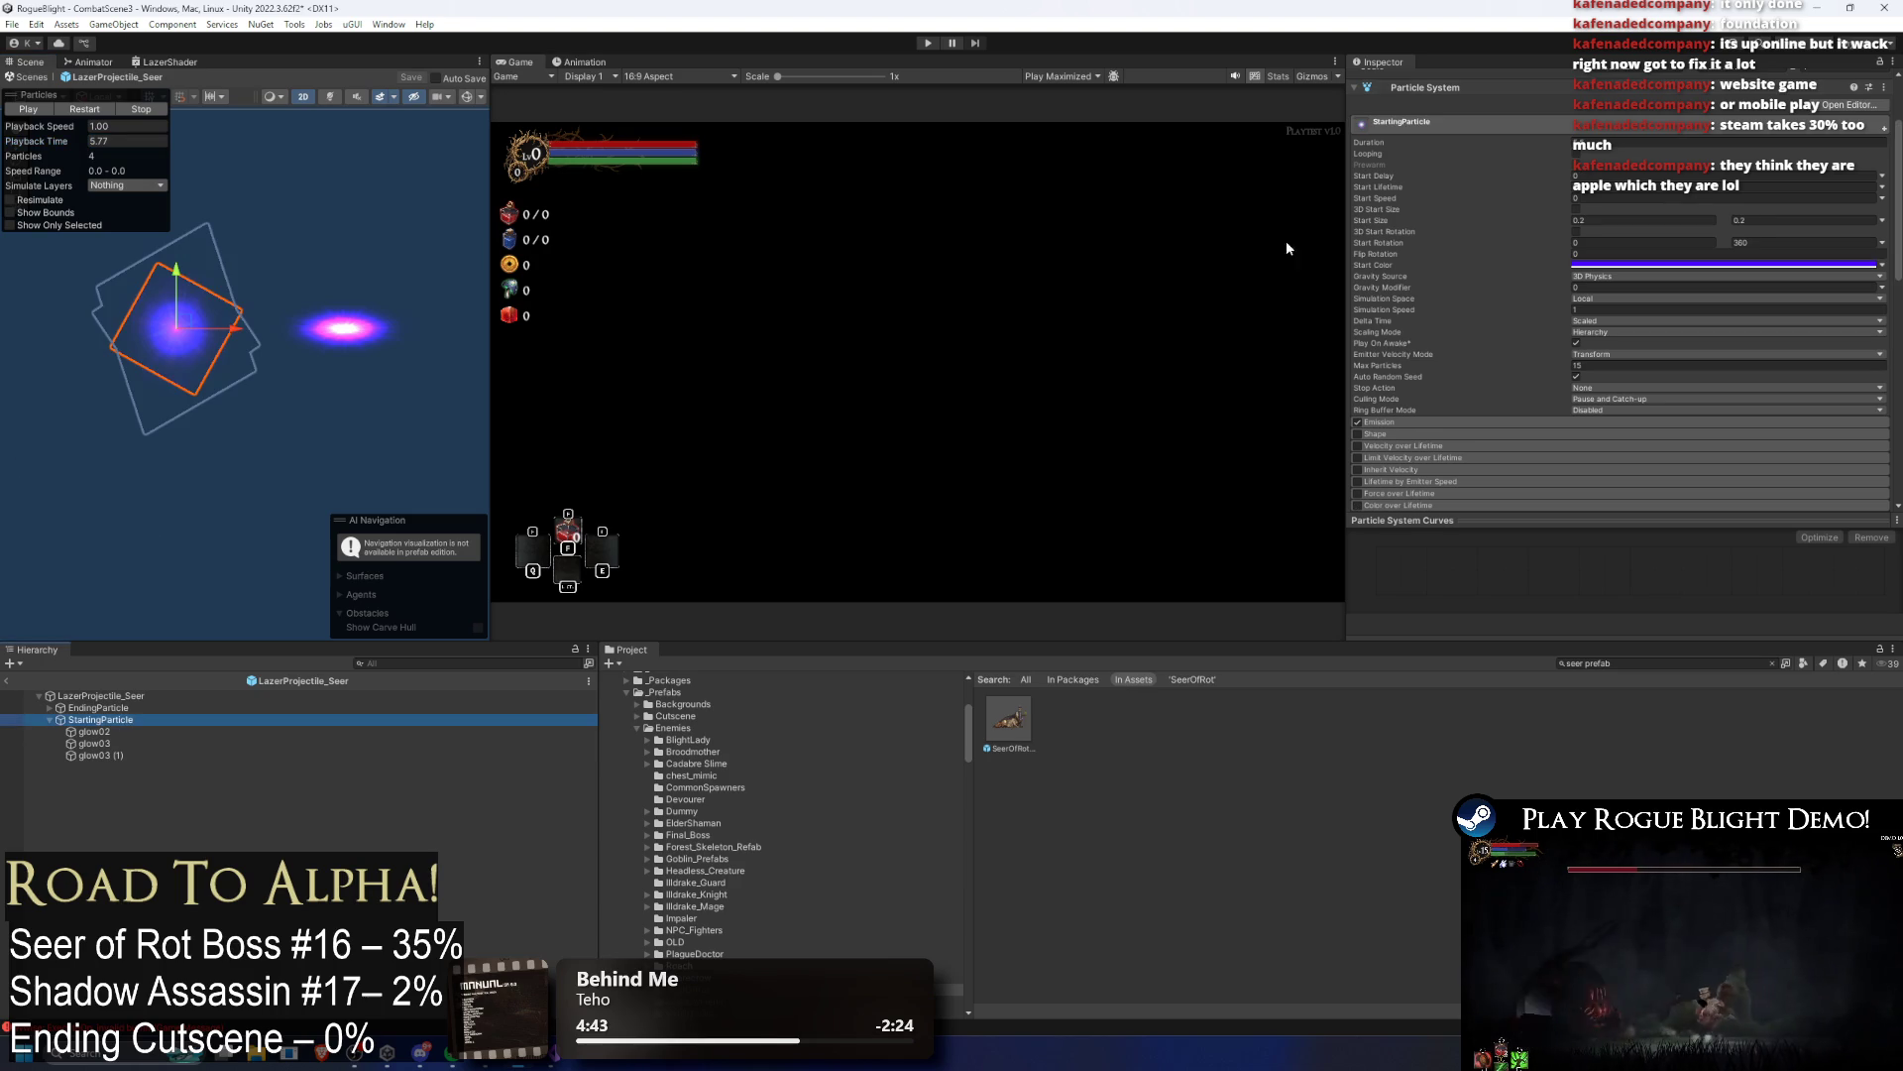
{"action": "left_click", "coordinate": [1656, 142]}
{"action": "type", "text": "0"}
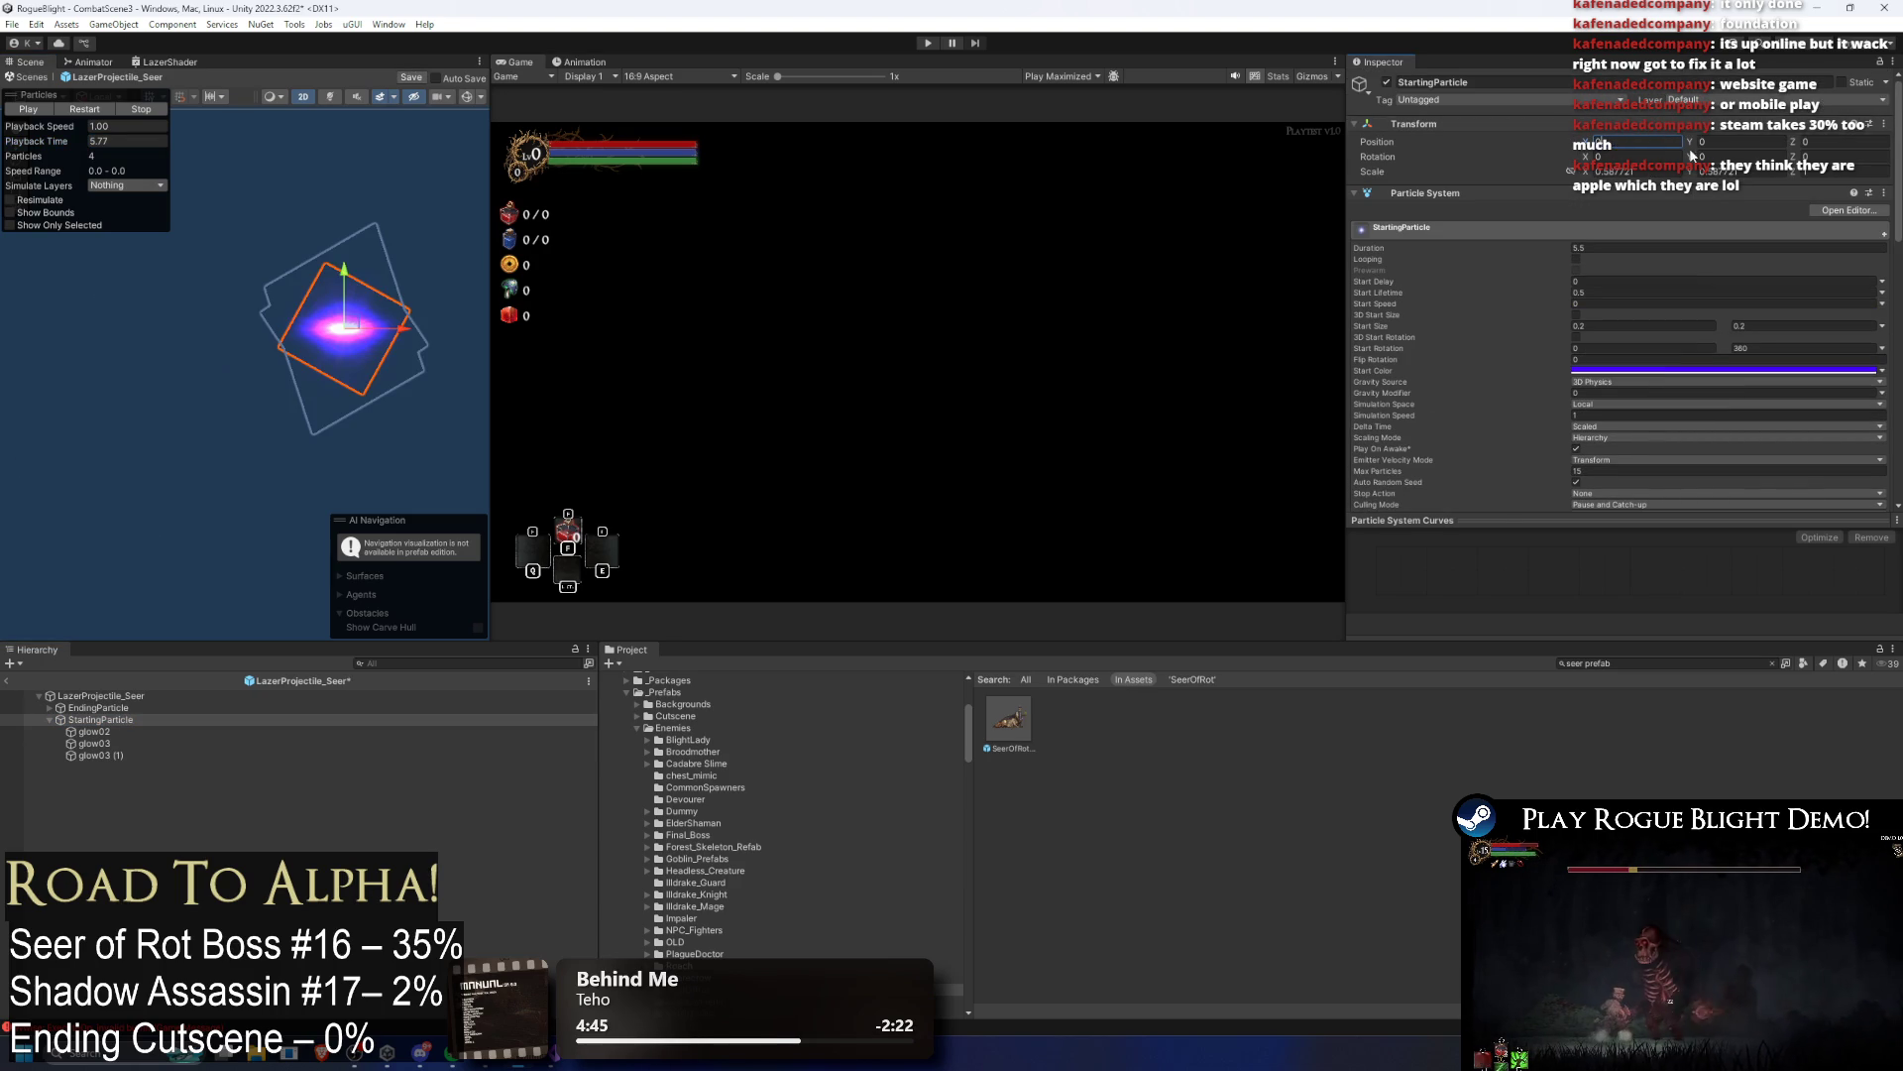
Step: Expand EndingParticle and select its mangci (2) and glow03 (2) children together
{"action": "left_click", "coordinate": [99, 707]}
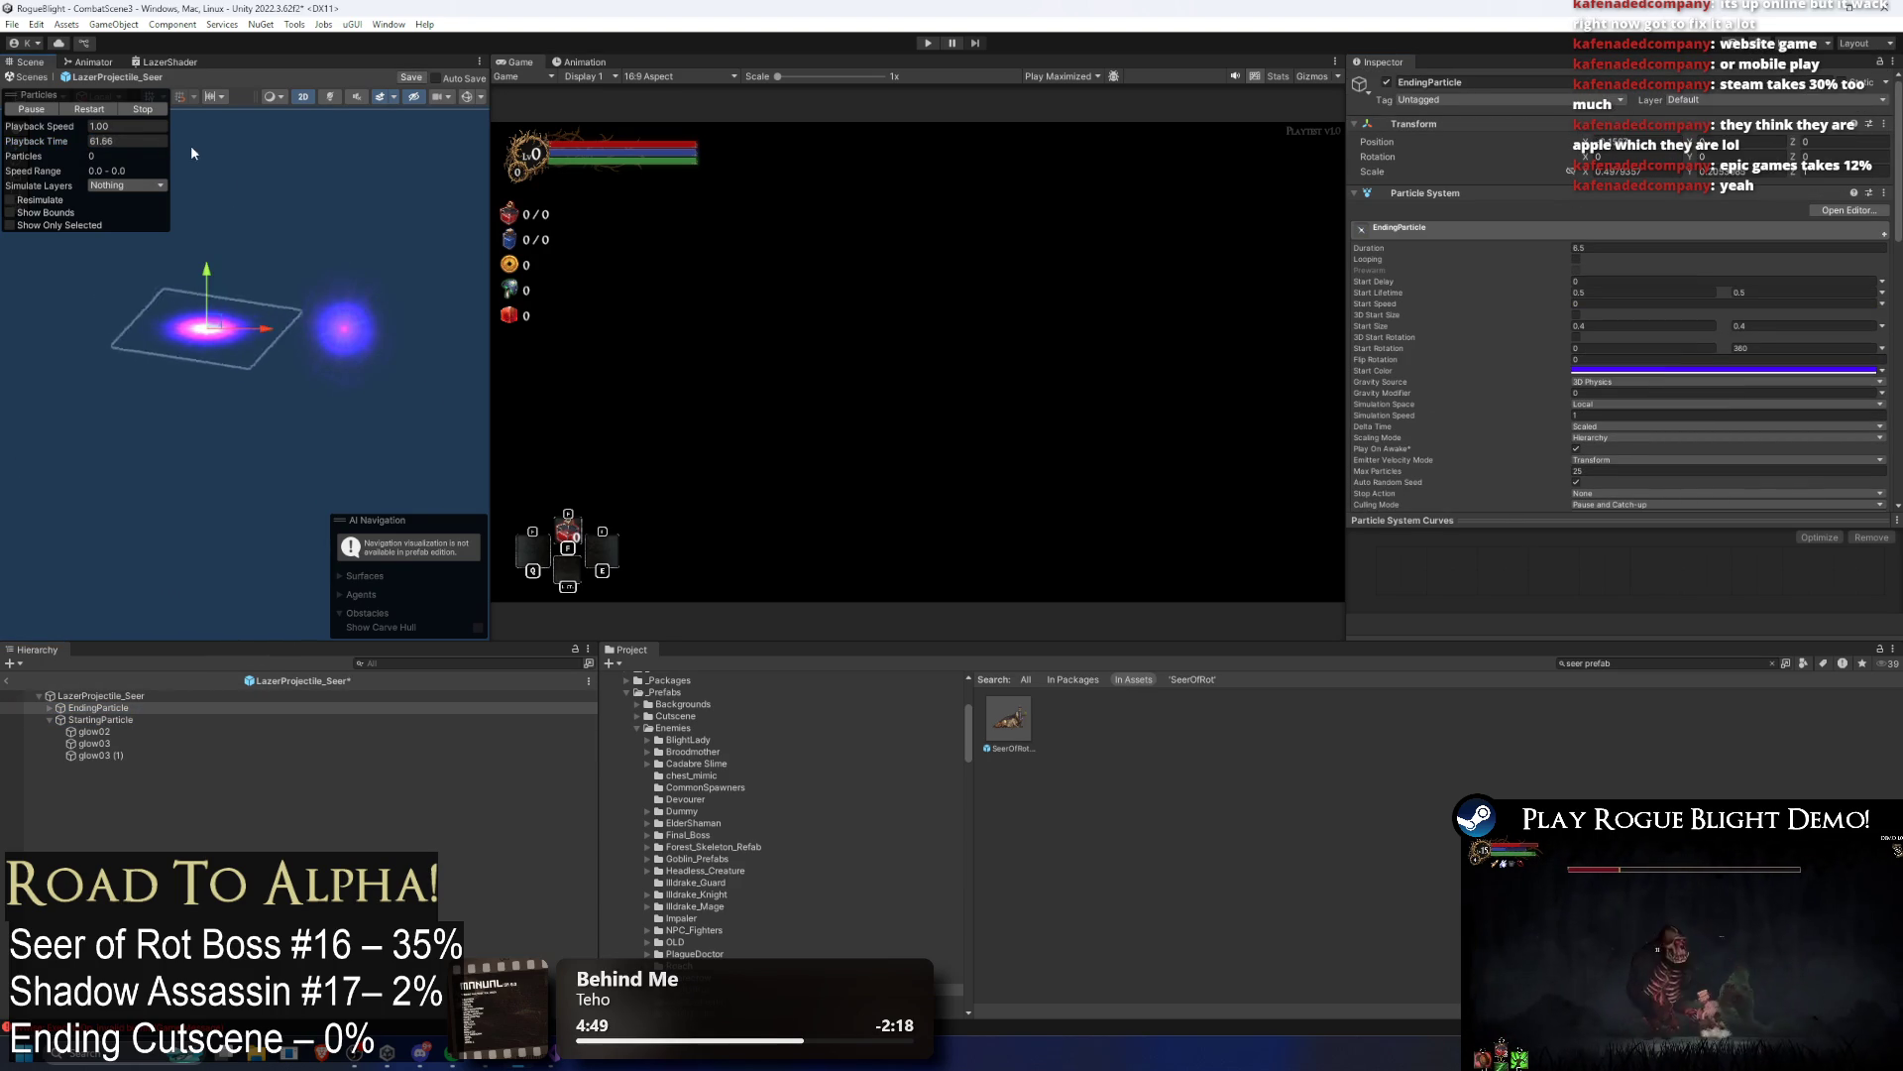
{"action": "left_click", "coordinate": [141, 109]}
{"action": "mouse_move", "coordinate": [74, 138]}
{"action": "left_mouse_down"}
{"action": "mouse_move", "coordinate": [198, 152]}
{"action": "mouse_move", "coordinate": [254, 225]}
{"action": "left_mouse_up"}
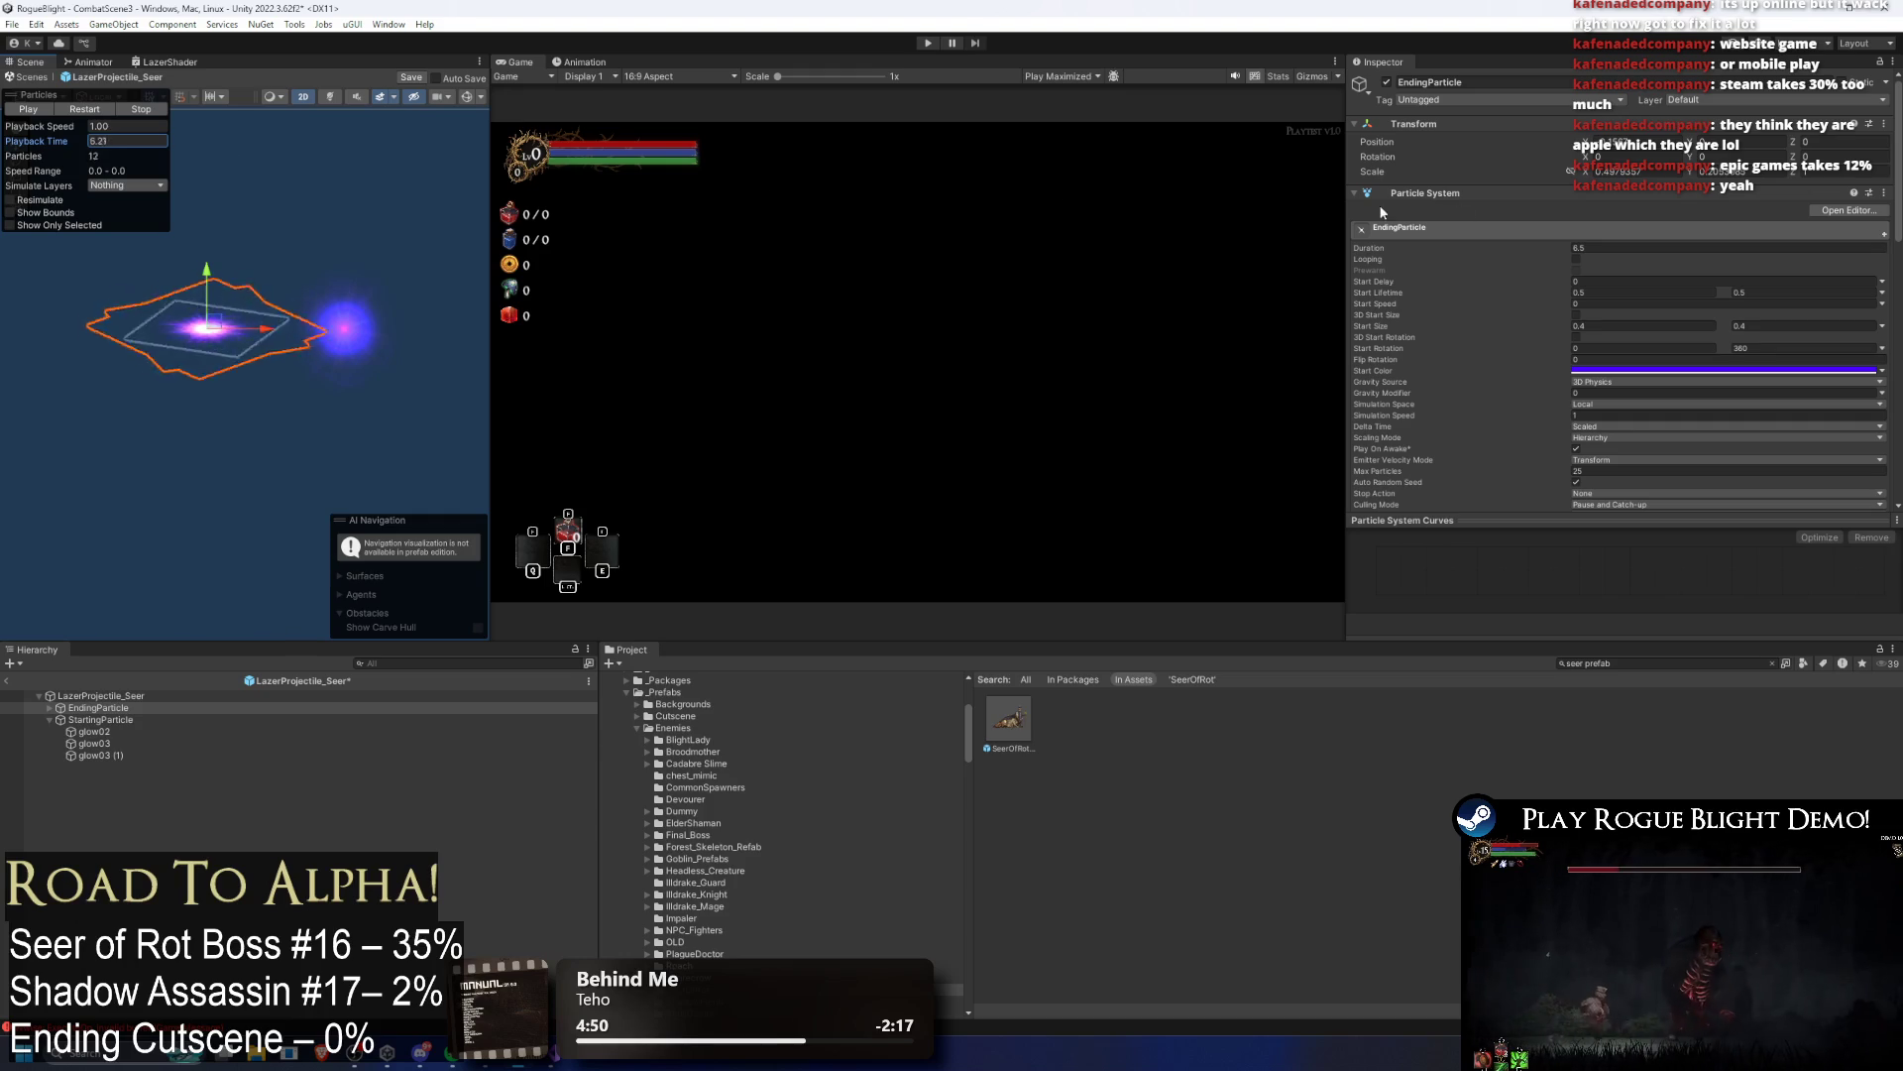
{"action": "left_click", "coordinate": [148, 708]}
{"action": "key", "text": "Right"}
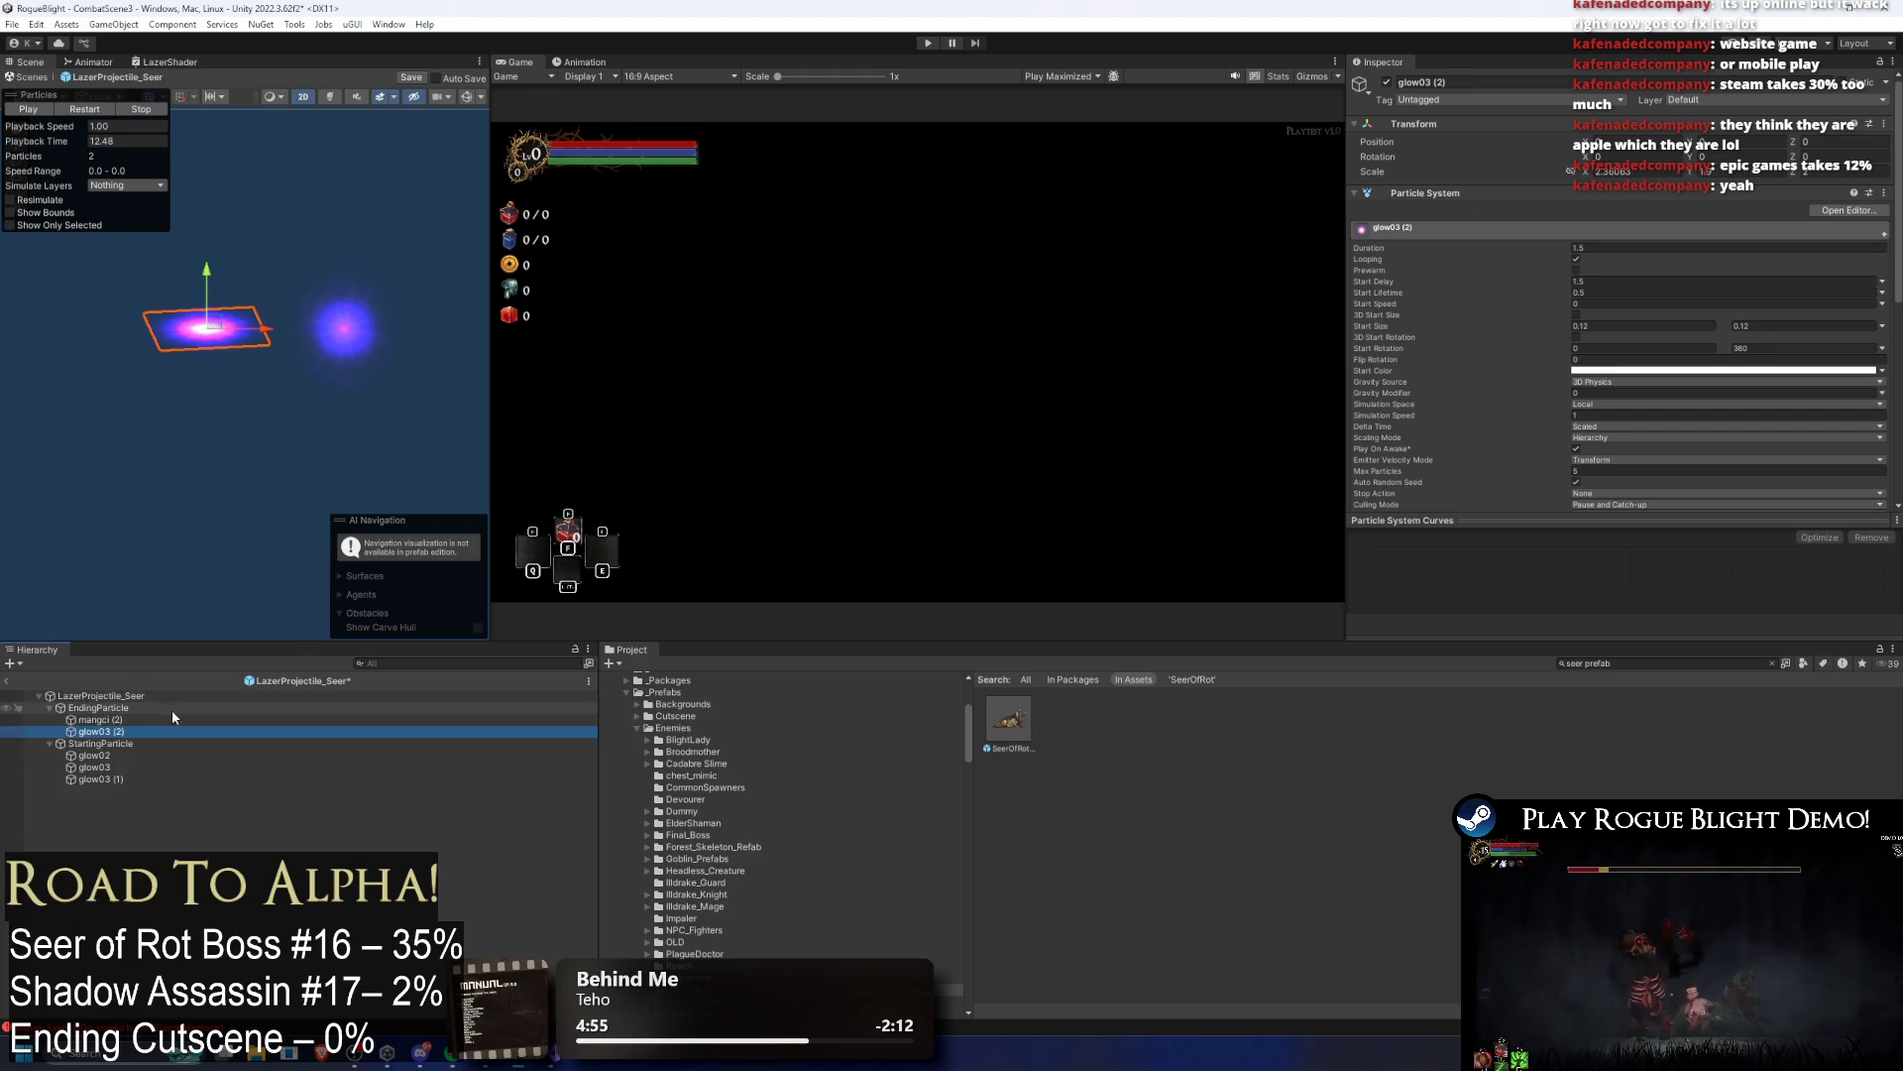
{"action": "left_click", "coordinate": [172, 719]}
{"action": "left_click", "coordinate": [103, 731], "text": "ctrl"}
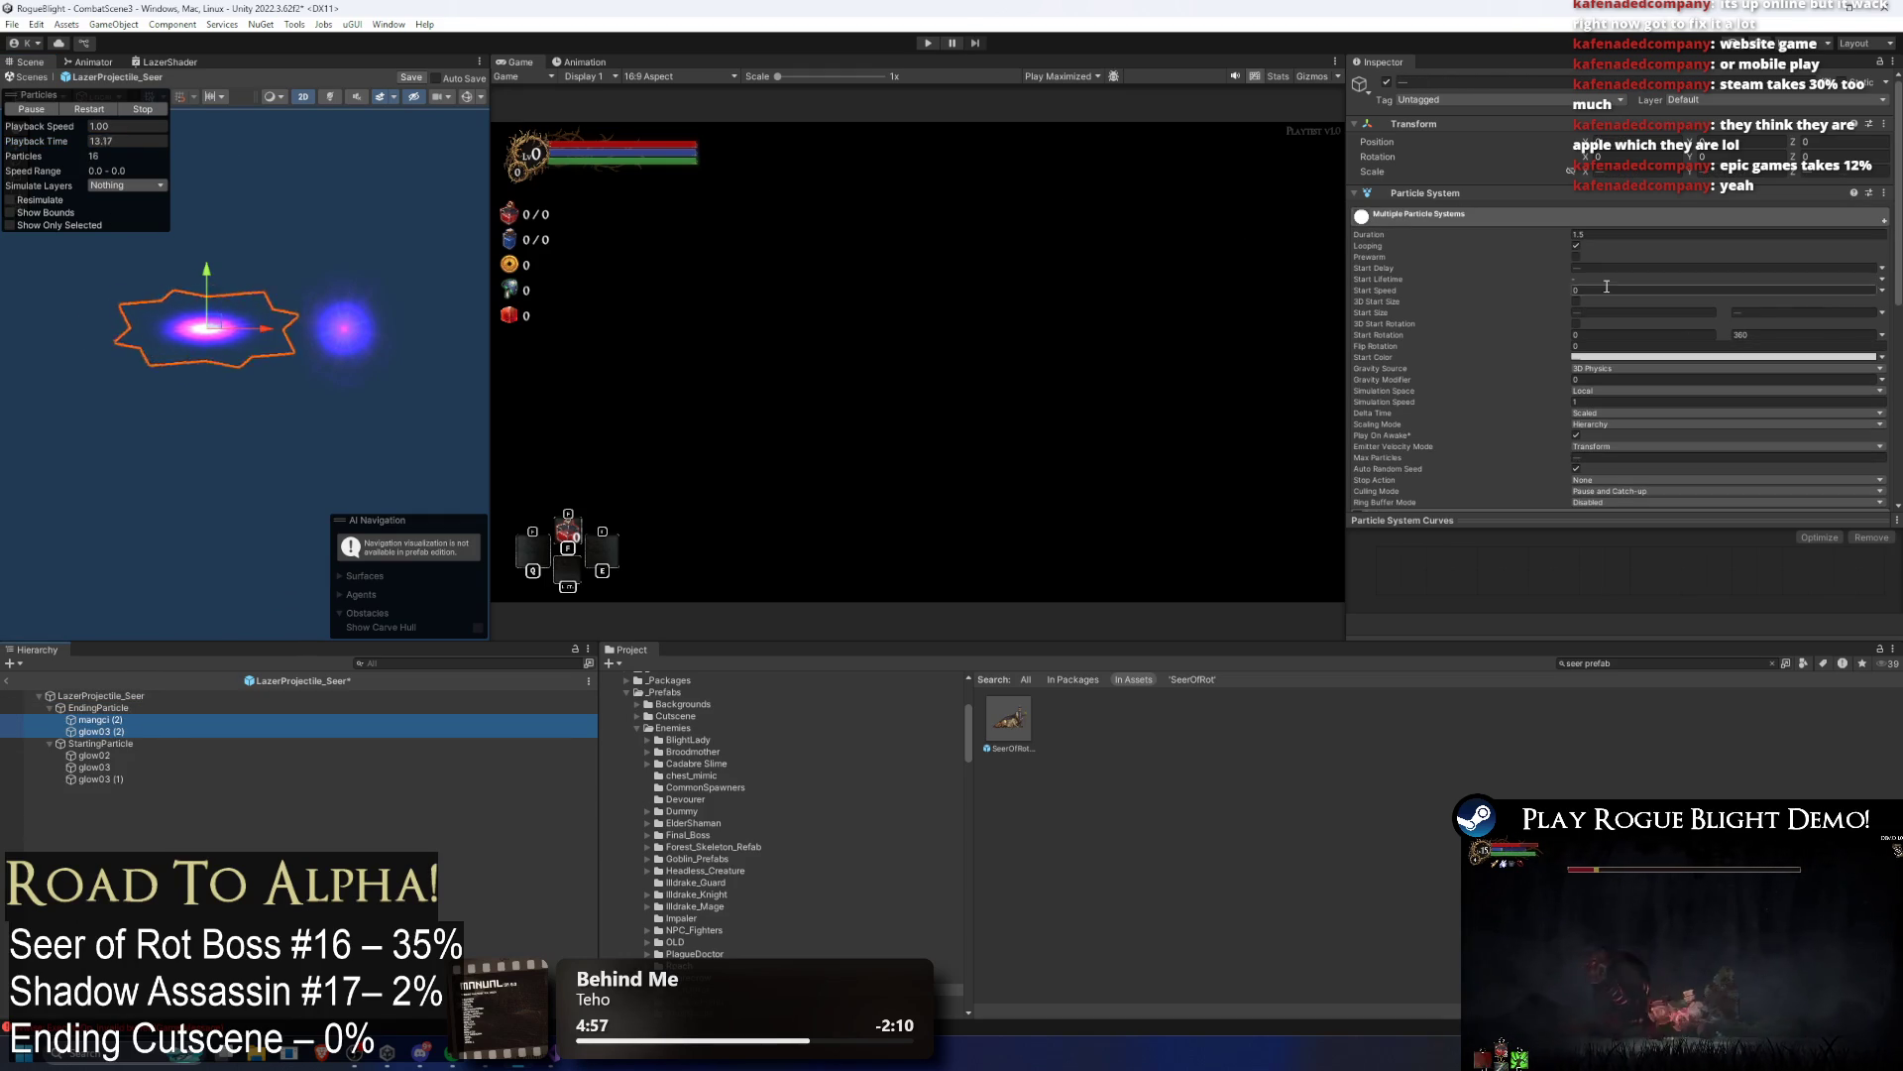
{"action": "left_click", "coordinate": [127, 708]}
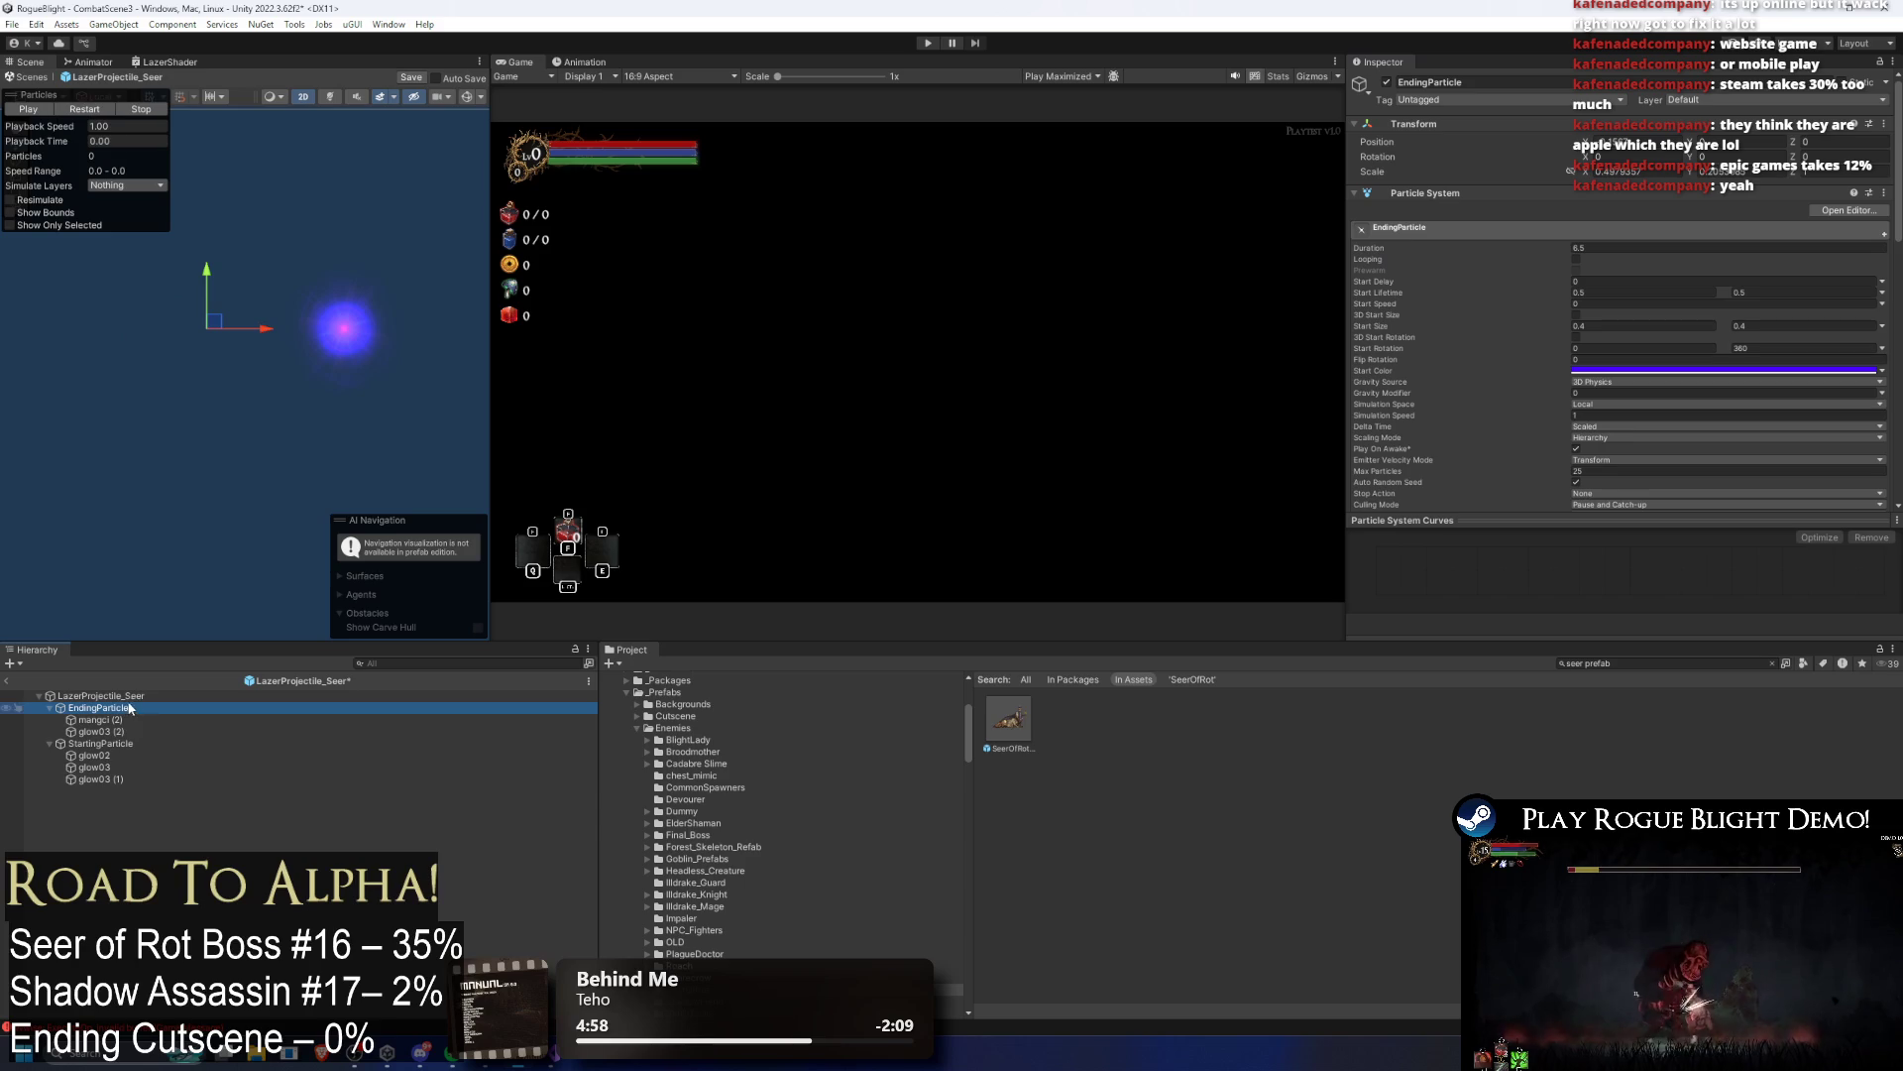
{"action": "left_click", "coordinate": [99, 720]}
{"action": "left_click", "coordinate": [103, 731], "text": "ctrl"}
Step: Give mangci (2) and glow03 (2) a 6.5-second Duration and replay the preview
{"action": "left_click", "coordinate": [1625, 233]}
{"action": "type", "text": "6.54"}
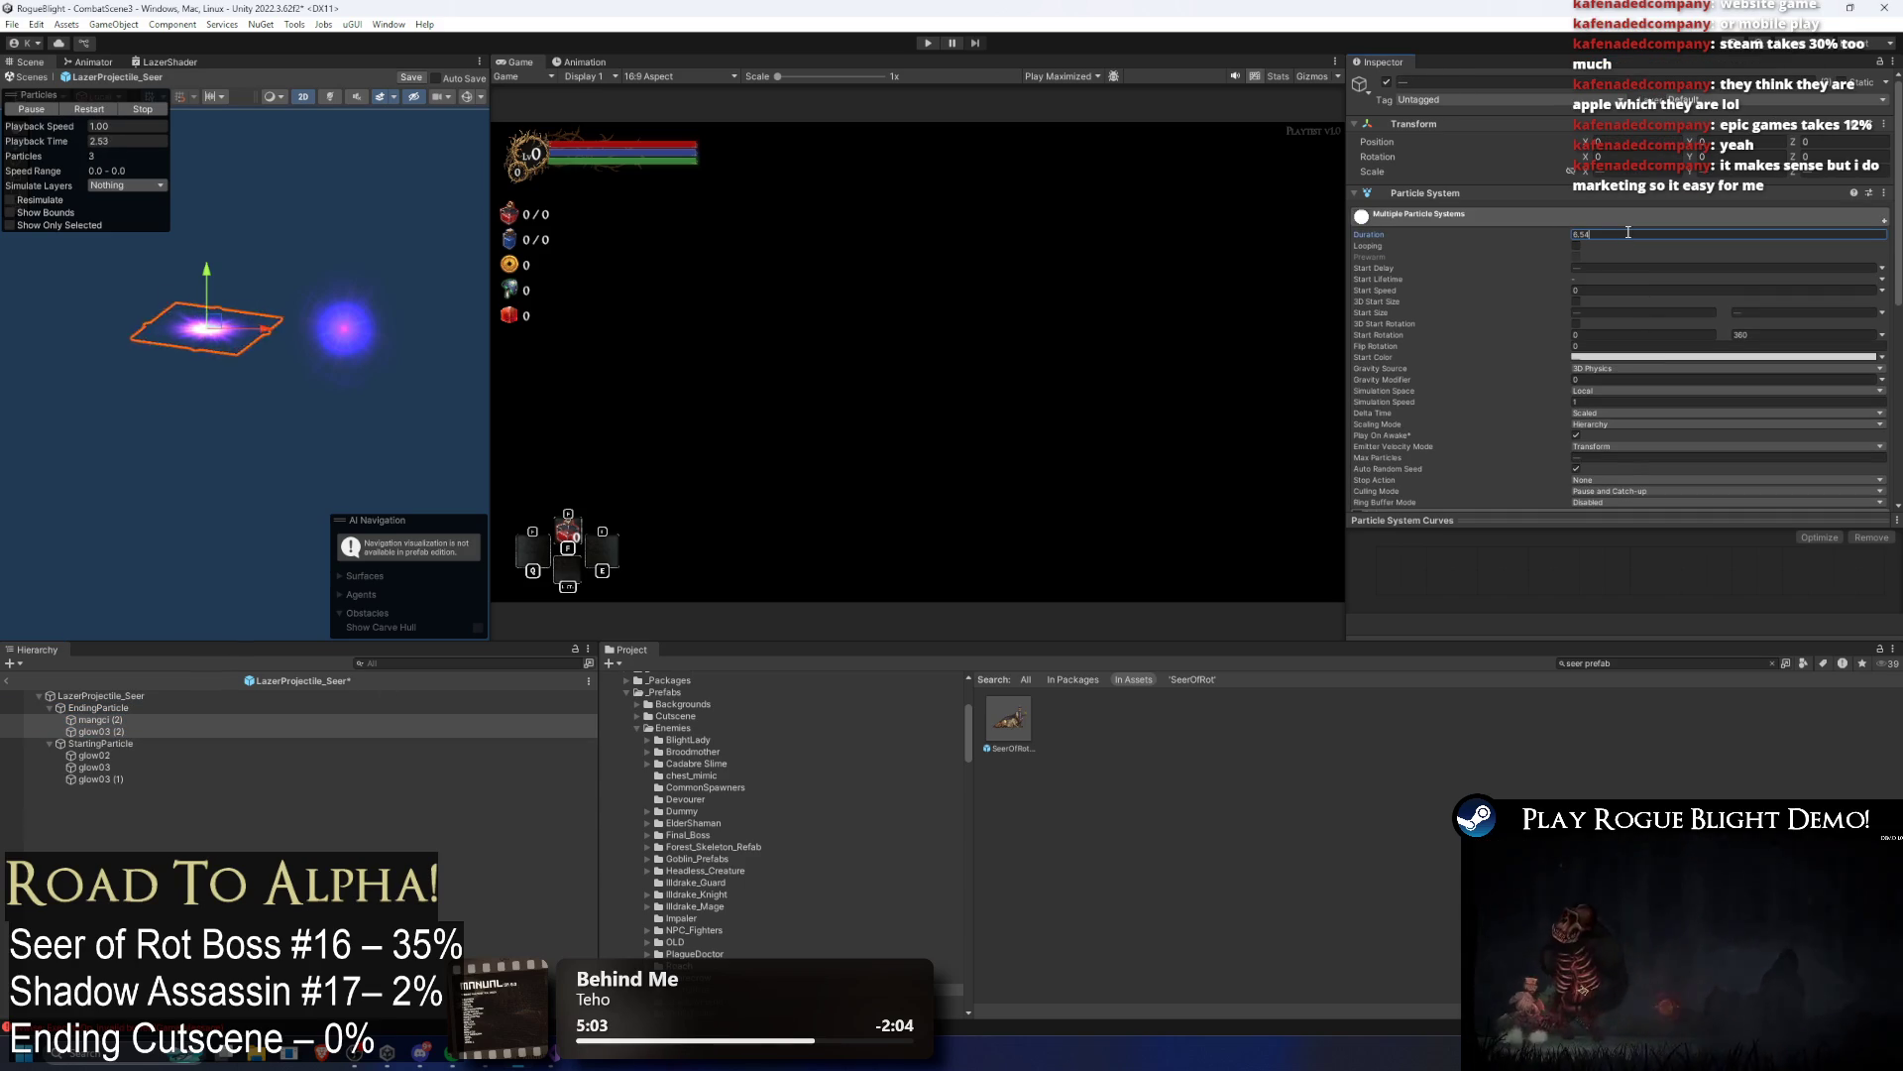
{"action": "key", "text": "BackSpace"}
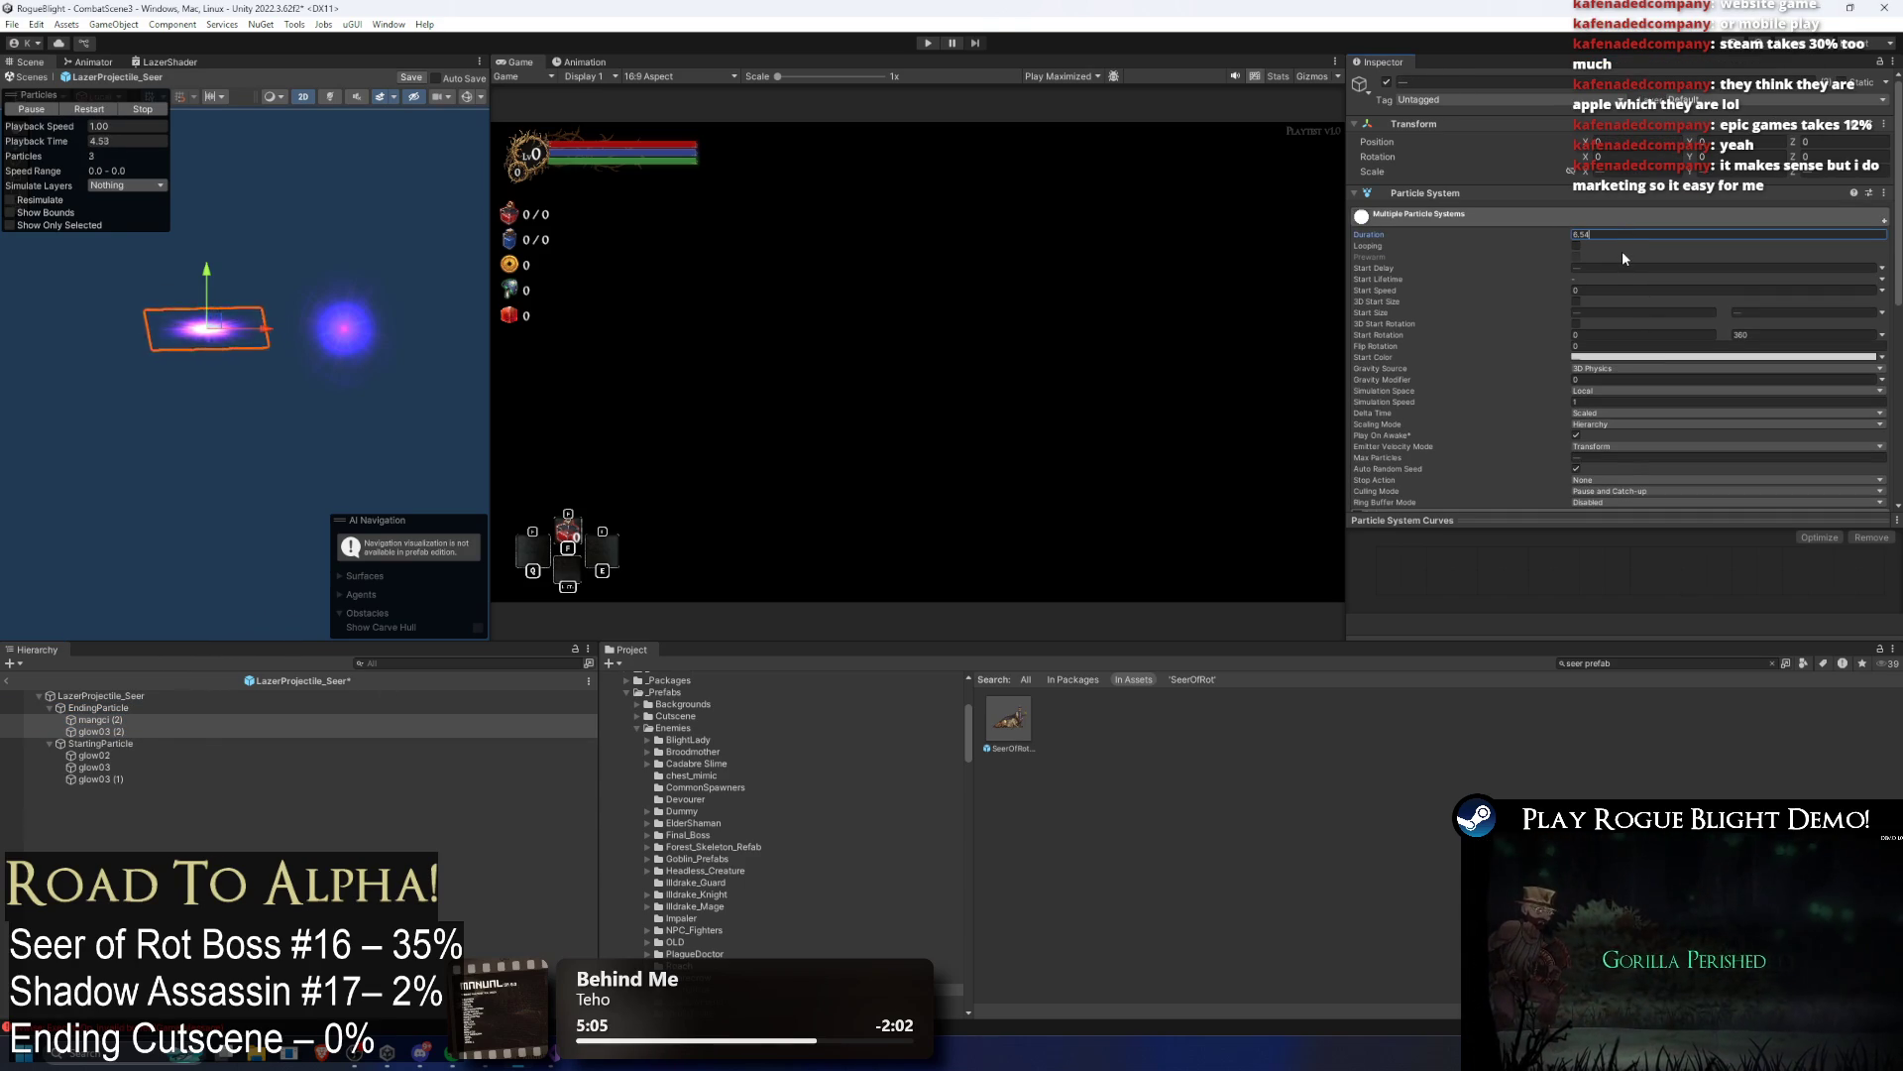
{"action": "left_click_drag", "start_coordinate": [69, 141], "coordinate": [41, 146]}
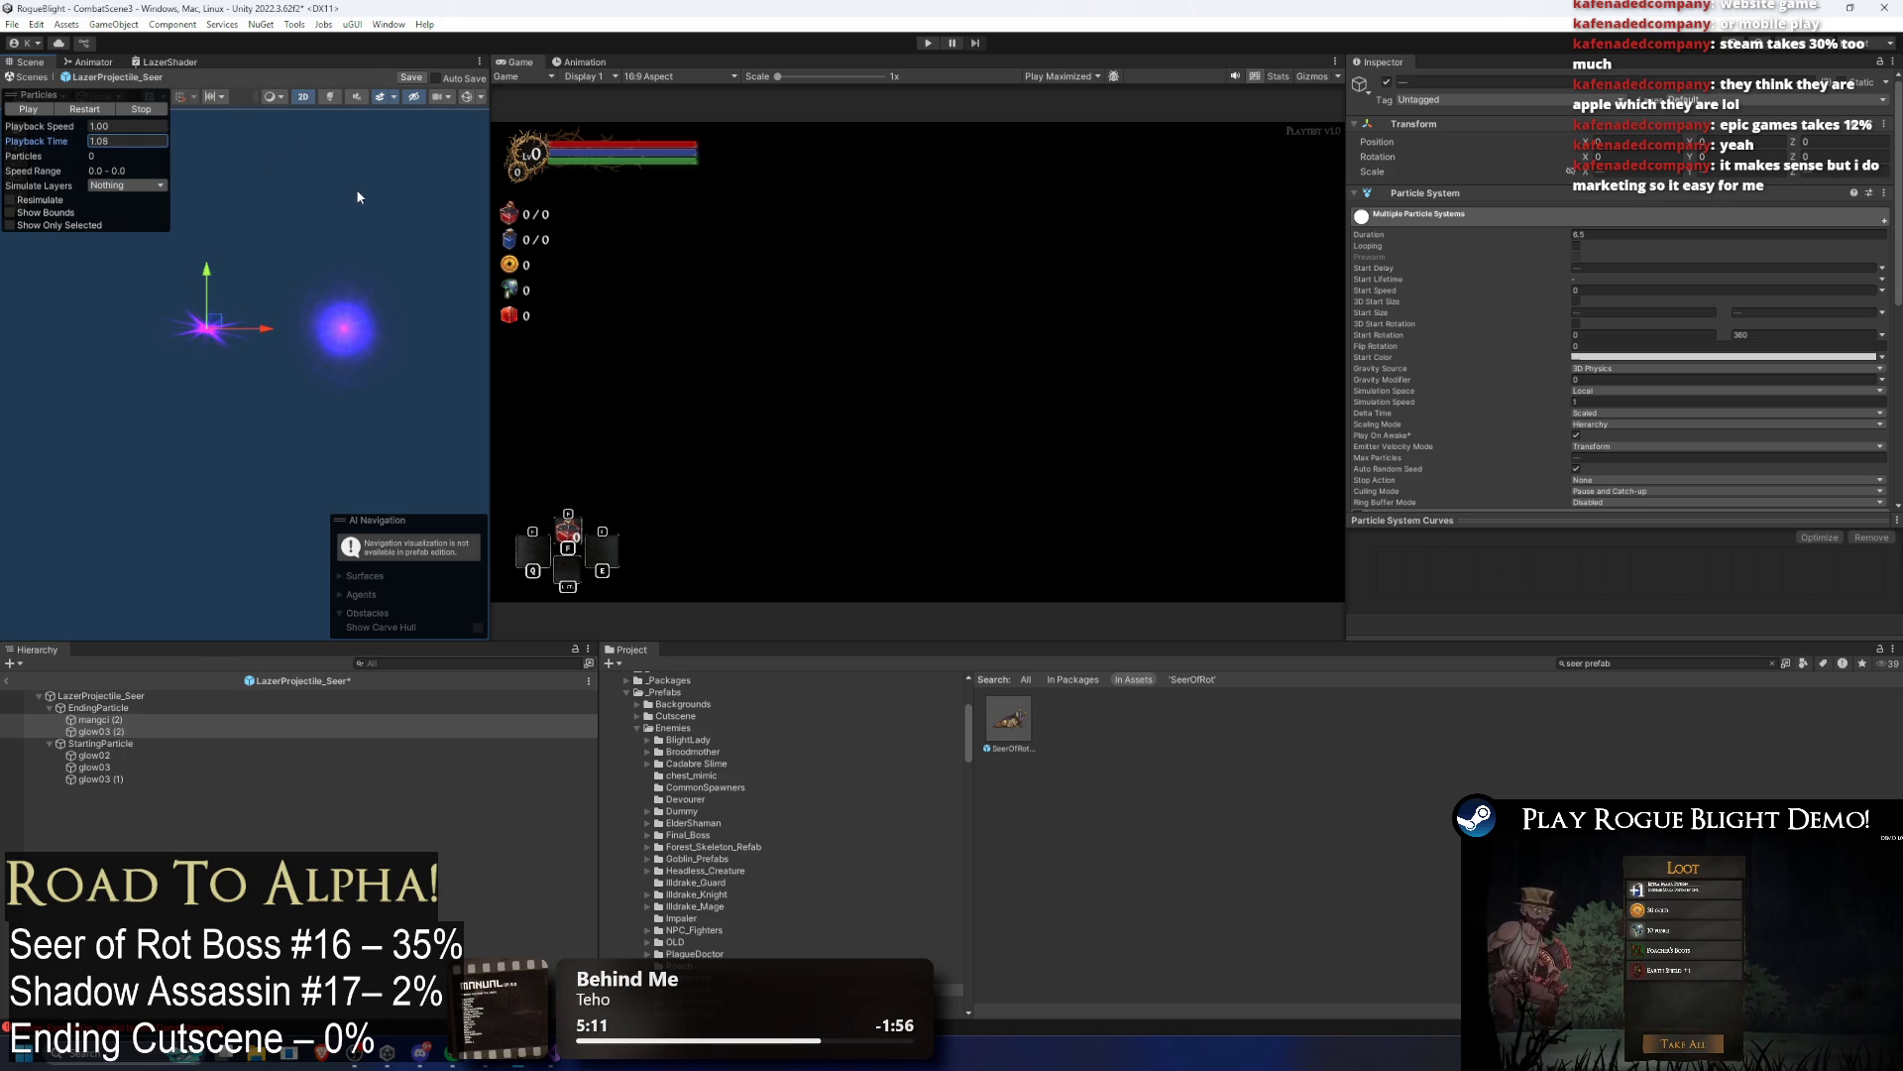
{"action": "mouse_move", "coordinate": [481, 206]}
{"action": "left_mouse_down"}
{"action": "mouse_move", "coordinate": [1898, 274]}
{"action": "mouse_move", "coordinate": [704, 275]}
{"action": "mouse_move", "coordinate": [1525, 275]}
{"action": "mouse_move", "coordinate": [1269, 246]}
{"action": "mouse_move", "coordinate": [1455, 265]}
{"action": "left_mouse_up"}
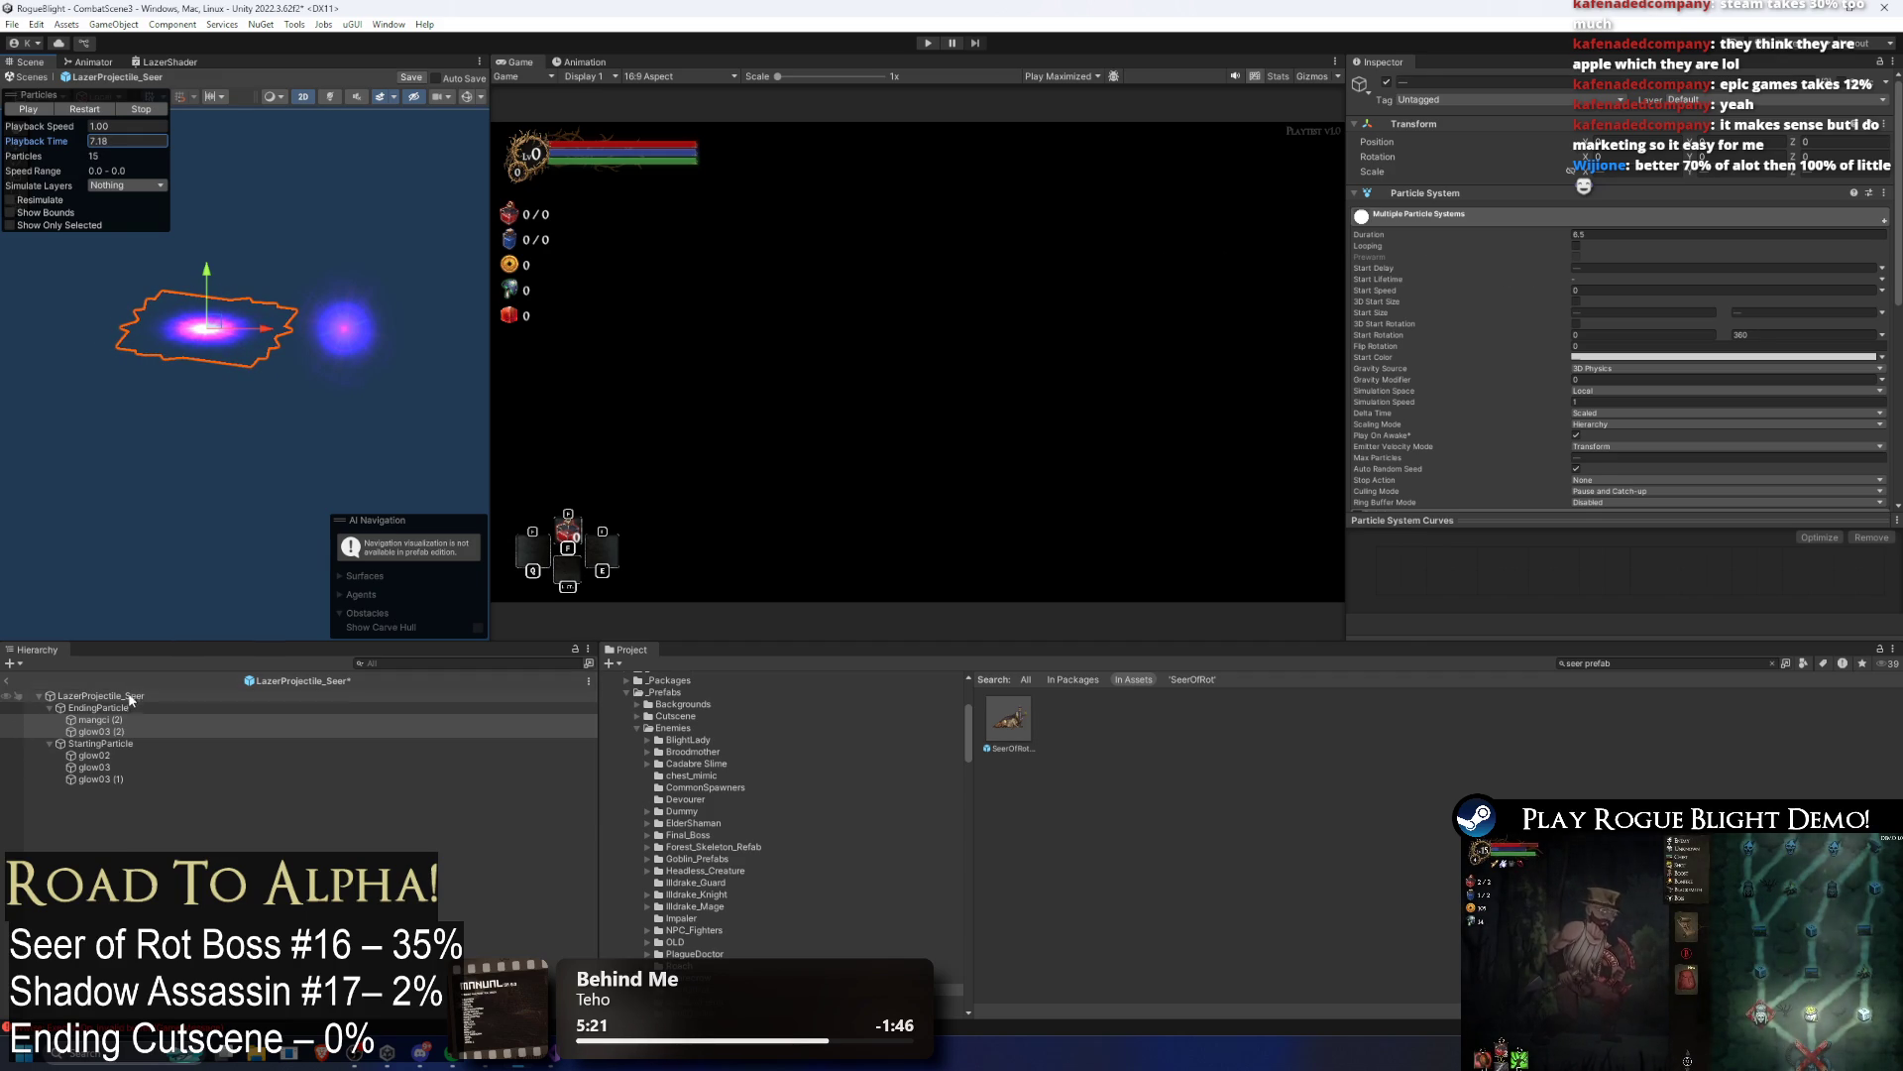
Step: Inspect mangci (2), glow03 (2), StartingParticle and EndingParticle, scrubbing their particle previews
{"action": "left_click", "coordinate": [130, 696]}
{"action": "left_click", "coordinate": [129, 708]}
{"action": "left_click", "coordinate": [128, 720]}
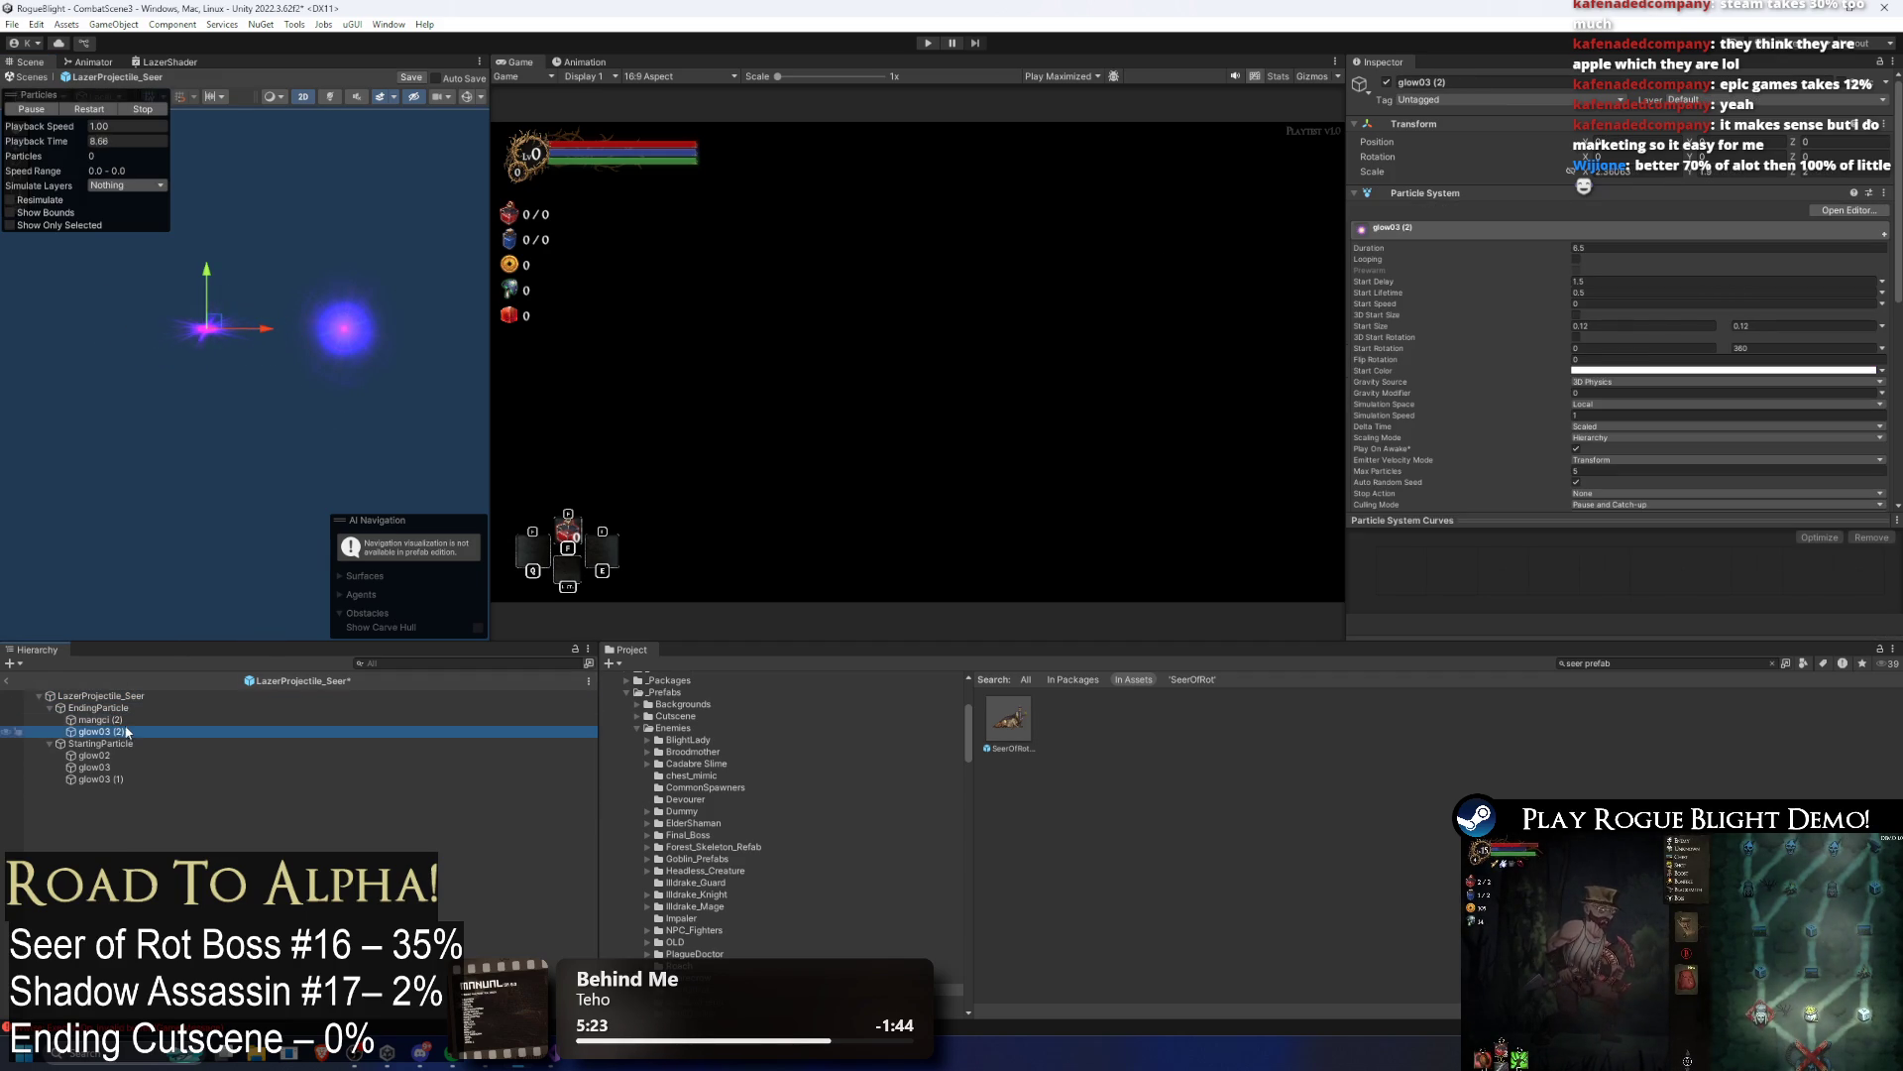
{"action": "left_click", "coordinate": [125, 731]}
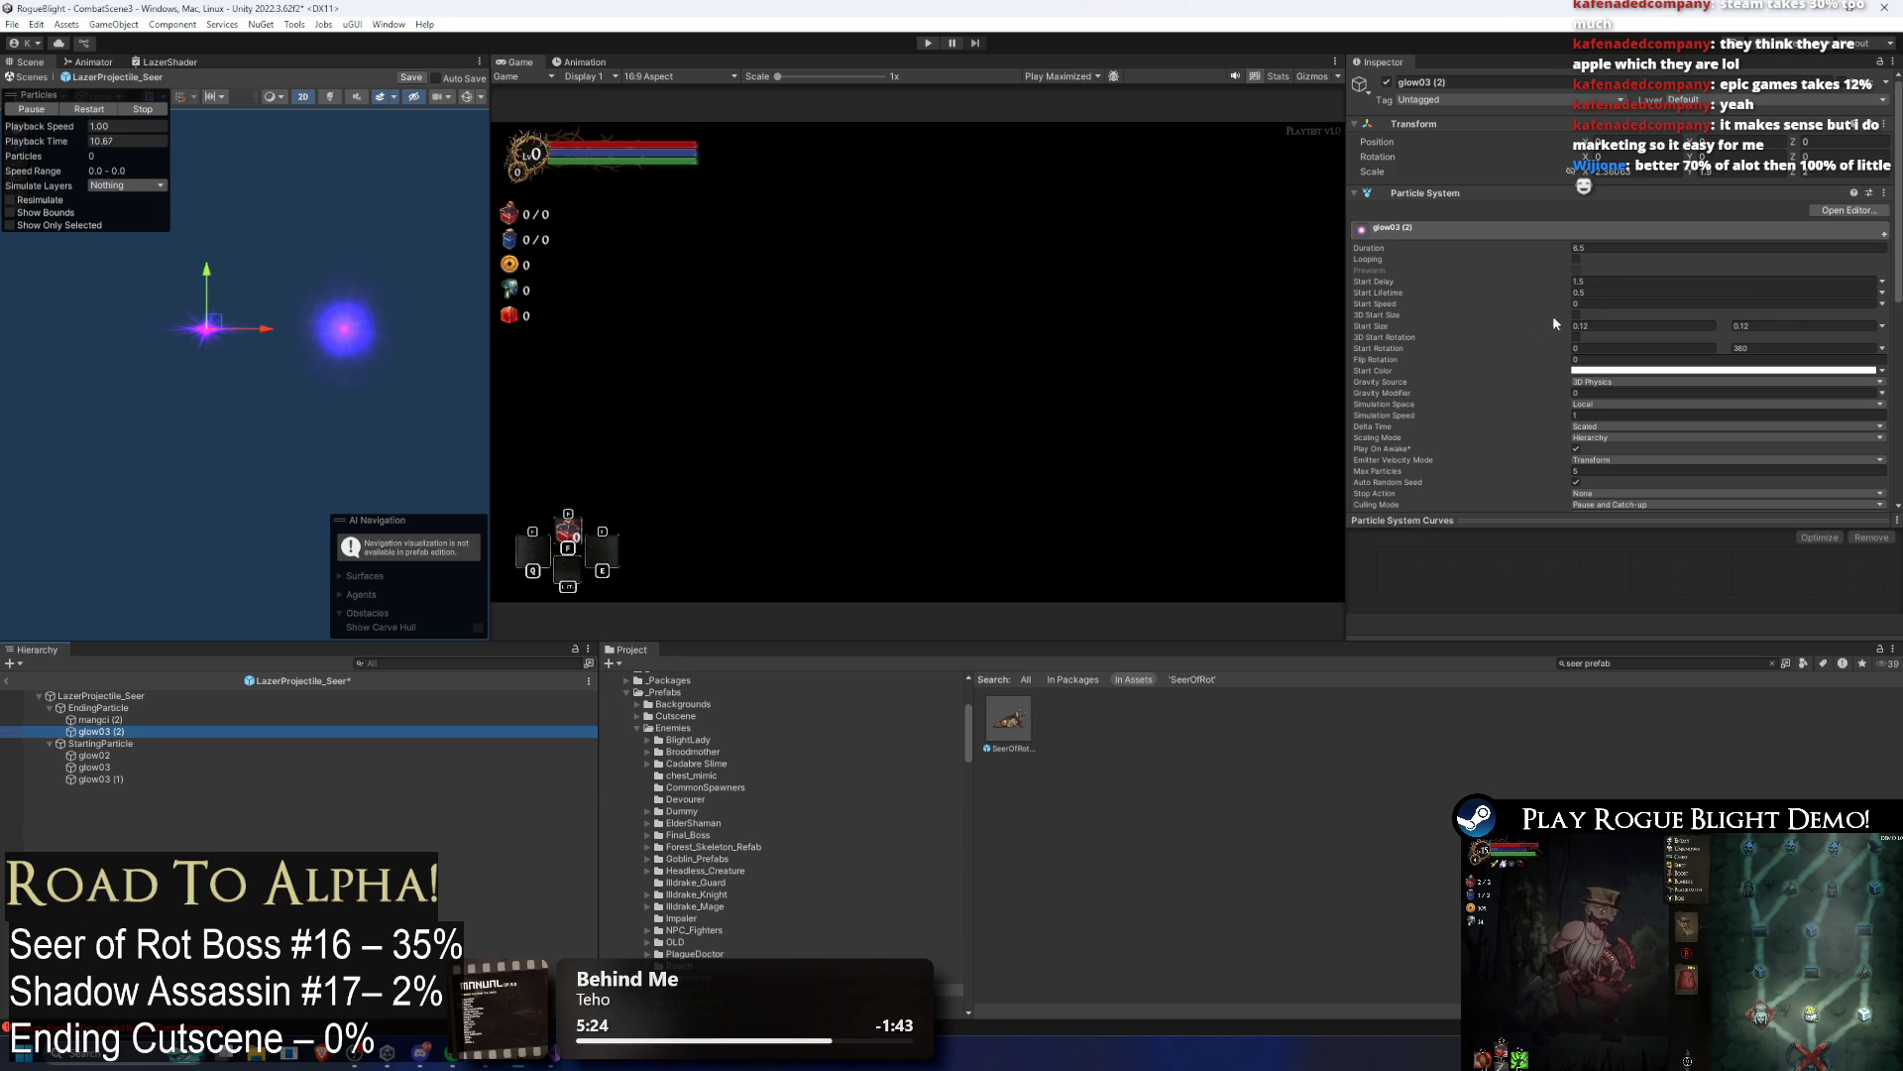
{"action": "key", "text": "Up"}
{"action": "left_click", "coordinate": [1630, 281]}
{"action": "left_click", "coordinate": [98, 708]}
{"action": "left_click", "coordinate": [101, 743]}
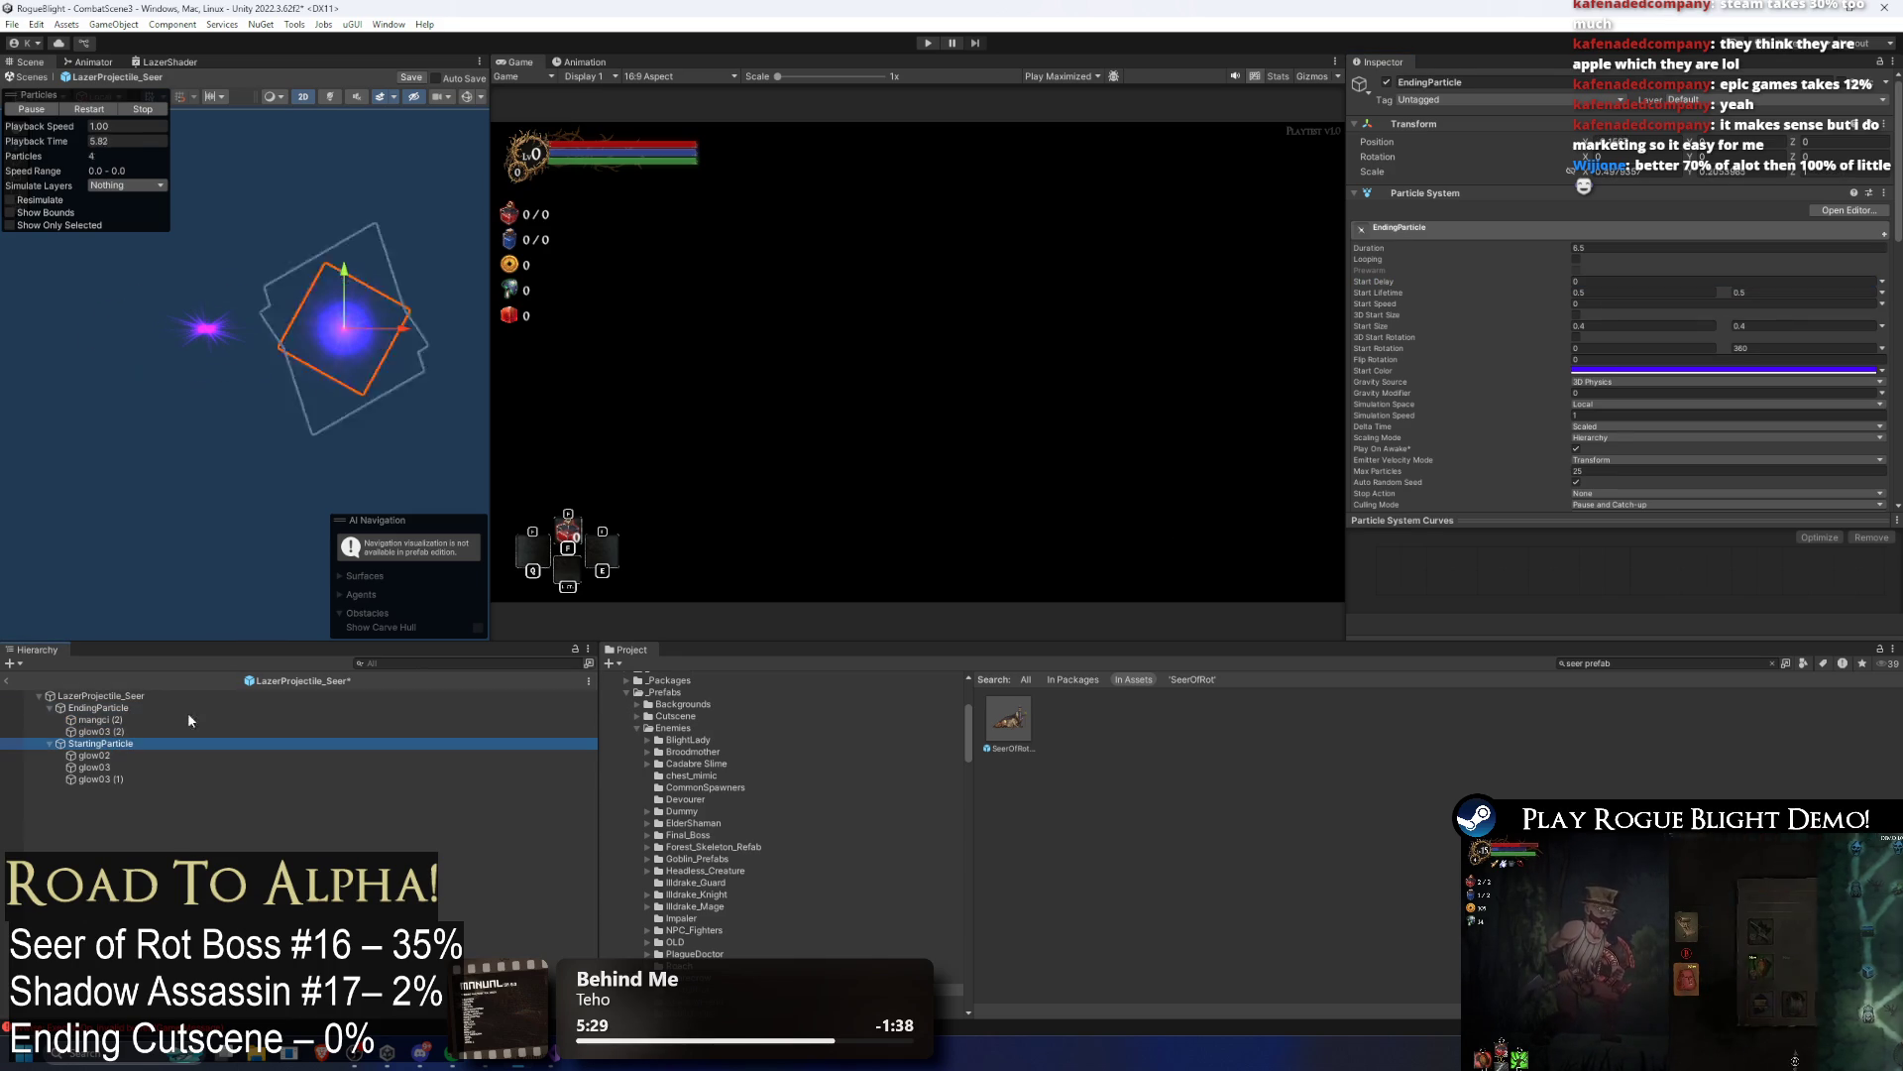
{"action": "left_click_drag", "start_coordinate": [90, 145], "coordinate": [196, 220]}
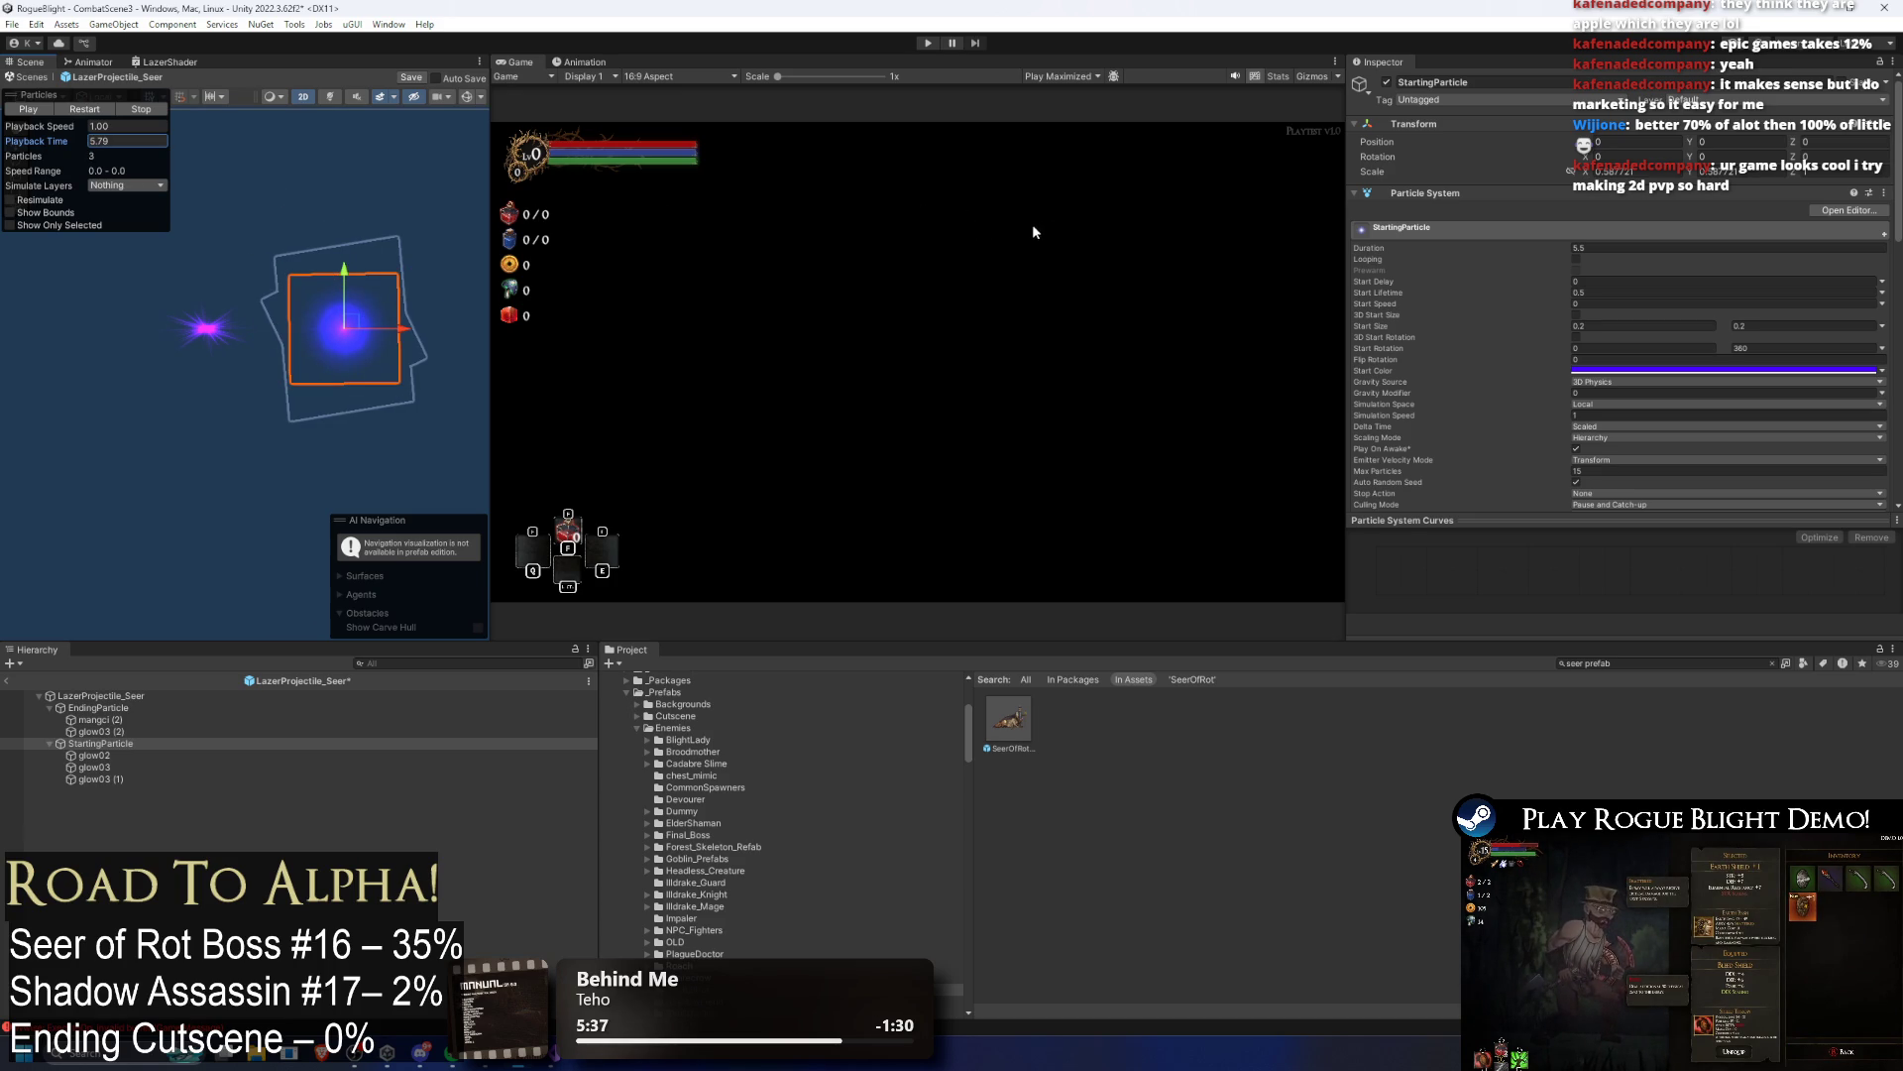
{"action": "left_click", "coordinate": [121, 708]}
{"action": "mouse_move", "coordinate": [75, 140]}
{"action": "left_mouse_down"}
{"action": "mouse_move", "coordinate": [1424, 168]}
{"action": "mouse_move", "coordinate": [1636, 196]}
{"action": "mouse_move", "coordinate": [52, 210]}
{"action": "mouse_move", "coordinate": [740, 210]}
{"action": "left_mouse_up"}
Step: Set the Duration of EndingParticle, mangci (2) and glow03 (2) to 5, then to 4
{"action": "left_click", "coordinate": [101, 731], "text": "shift"}
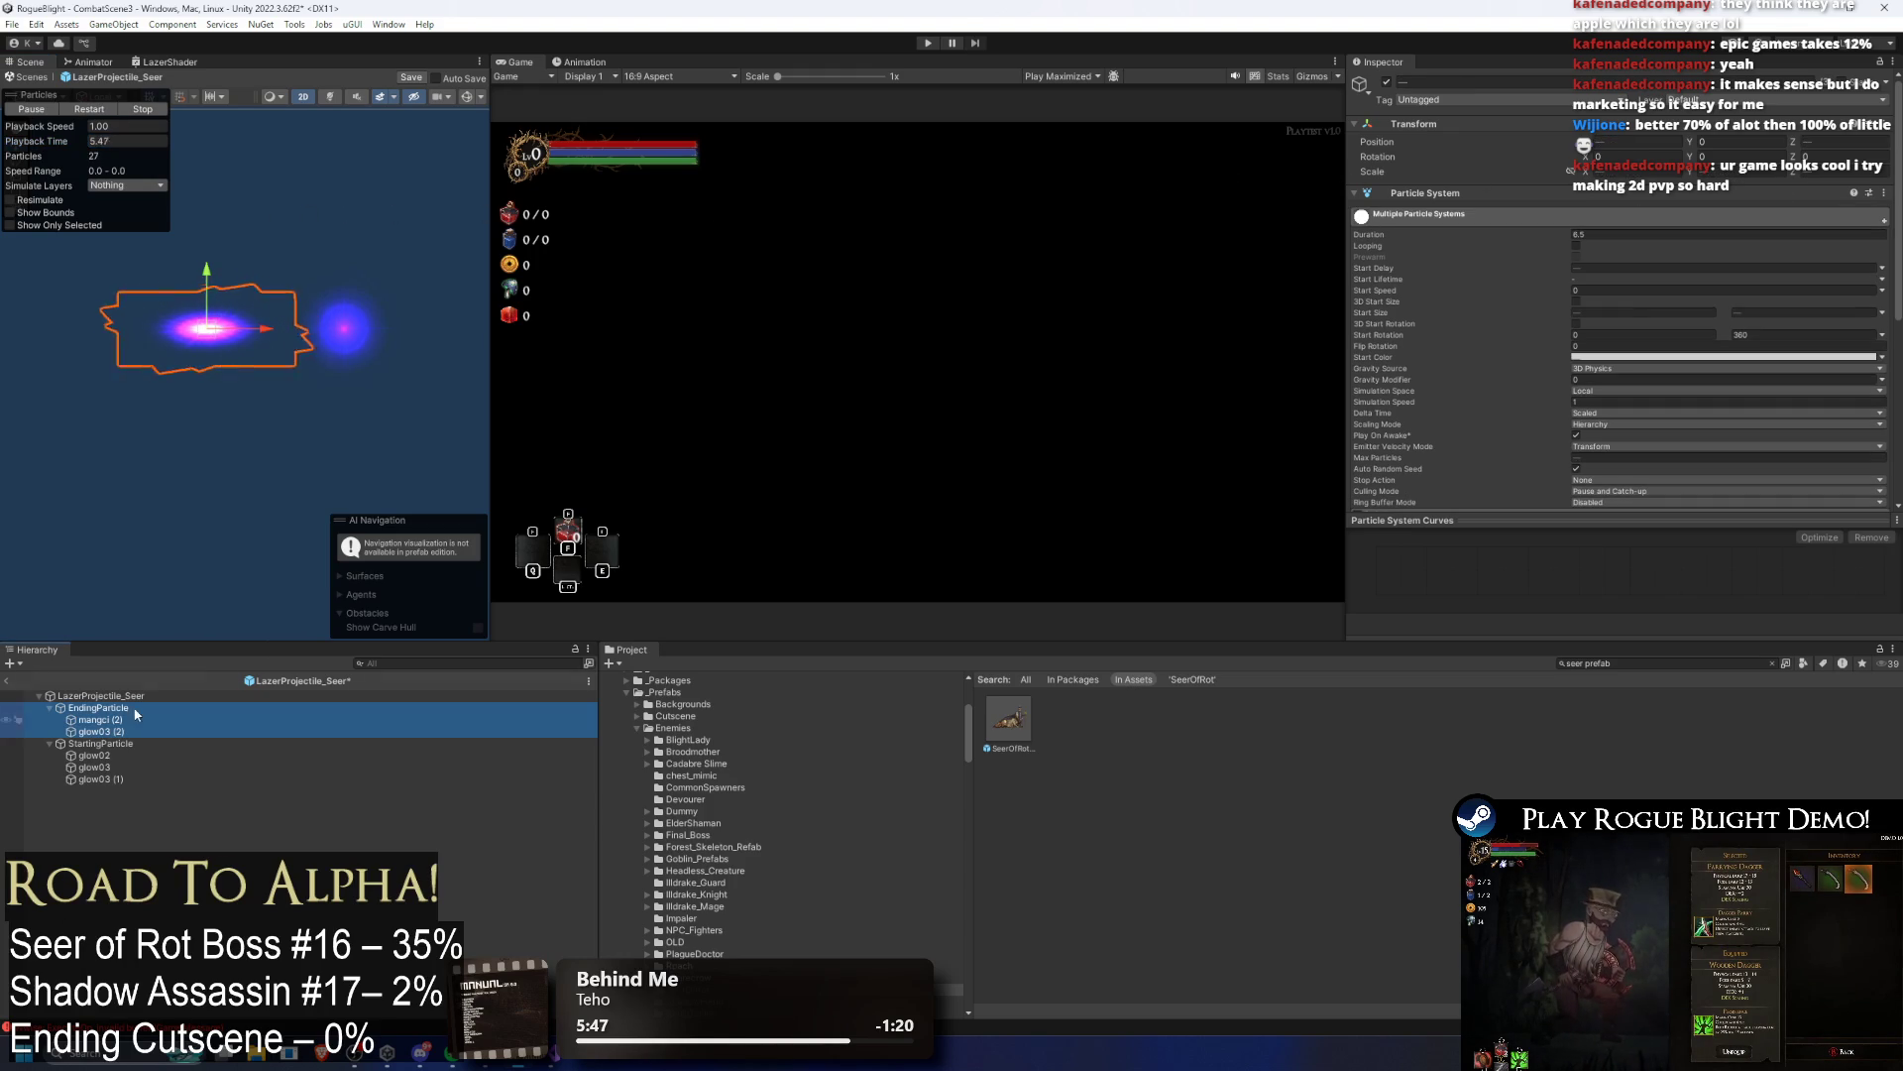
{"action": "left_click", "coordinate": [1598, 234]}
{"action": "type", "text": "5"}
{"action": "key", "text": "Return"}
{"action": "mouse_move", "coordinate": [75, 140]}
{"action": "left_mouse_down"}
{"action": "mouse_move", "coordinate": [1493, 170]}
{"action": "mouse_move", "coordinate": [60, 177]}
{"action": "mouse_move", "coordinate": [1540, 178]}
{"action": "left_mouse_up"}
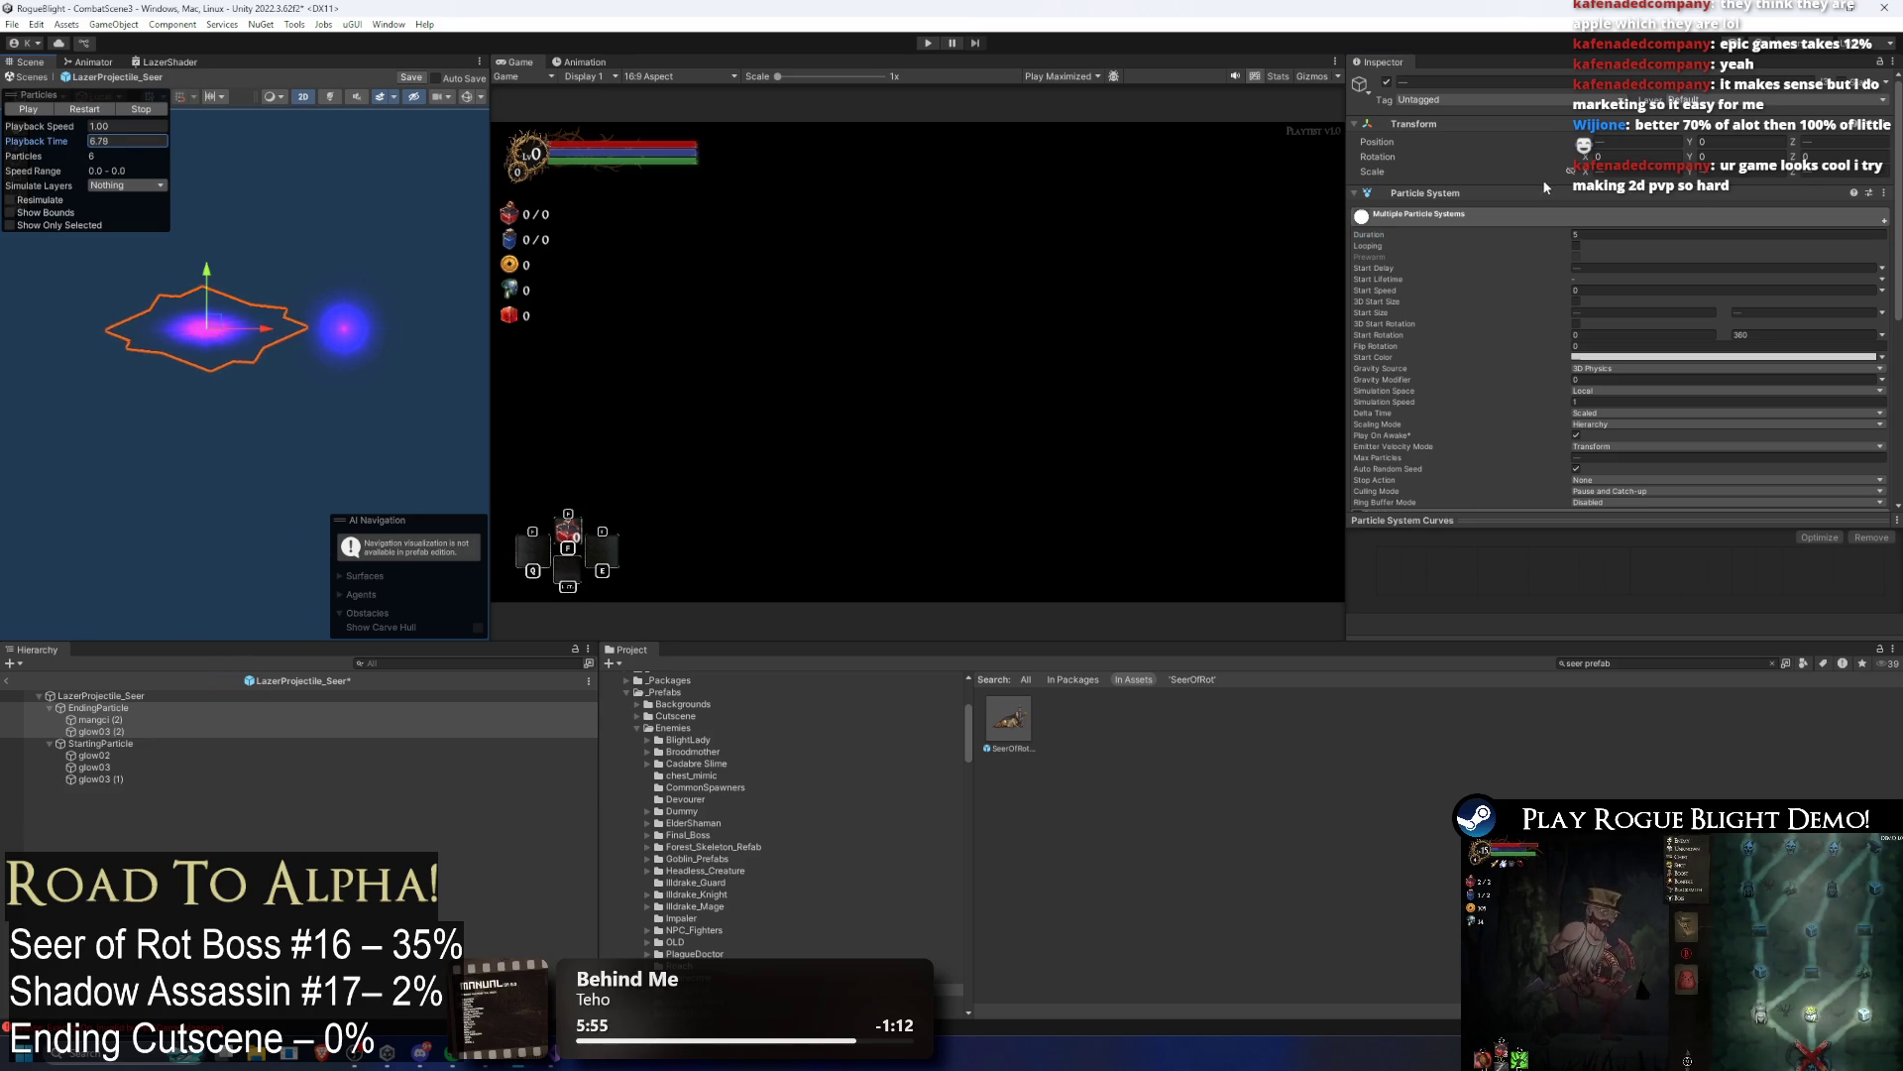
{"action": "left_click", "coordinate": [1591, 234]}
{"action": "type", "text": "4"}
{"action": "mouse_move", "coordinate": [59, 141]}
{"action": "left_mouse_down"}
{"action": "mouse_move", "coordinate": [252, 143]}
{"action": "mouse_move", "coordinate": [51, 142]}
{"action": "left_mouse_up"}
Step: Try EndingParticle group Durations of 3.5, 3 and 3.2, then settle on 3.15, previewing each
{"action": "mouse_move", "coordinate": [1877, 150]}
{"action": "left_mouse_down"}
{"action": "mouse_move", "coordinate": [1457, 143]}
{"action": "mouse_move", "coordinate": [1722, 141]}
{"action": "mouse_move", "coordinate": [1705, 146]}
{"action": "left_mouse_up"}
{"action": "left_click", "coordinate": [1610, 236]}
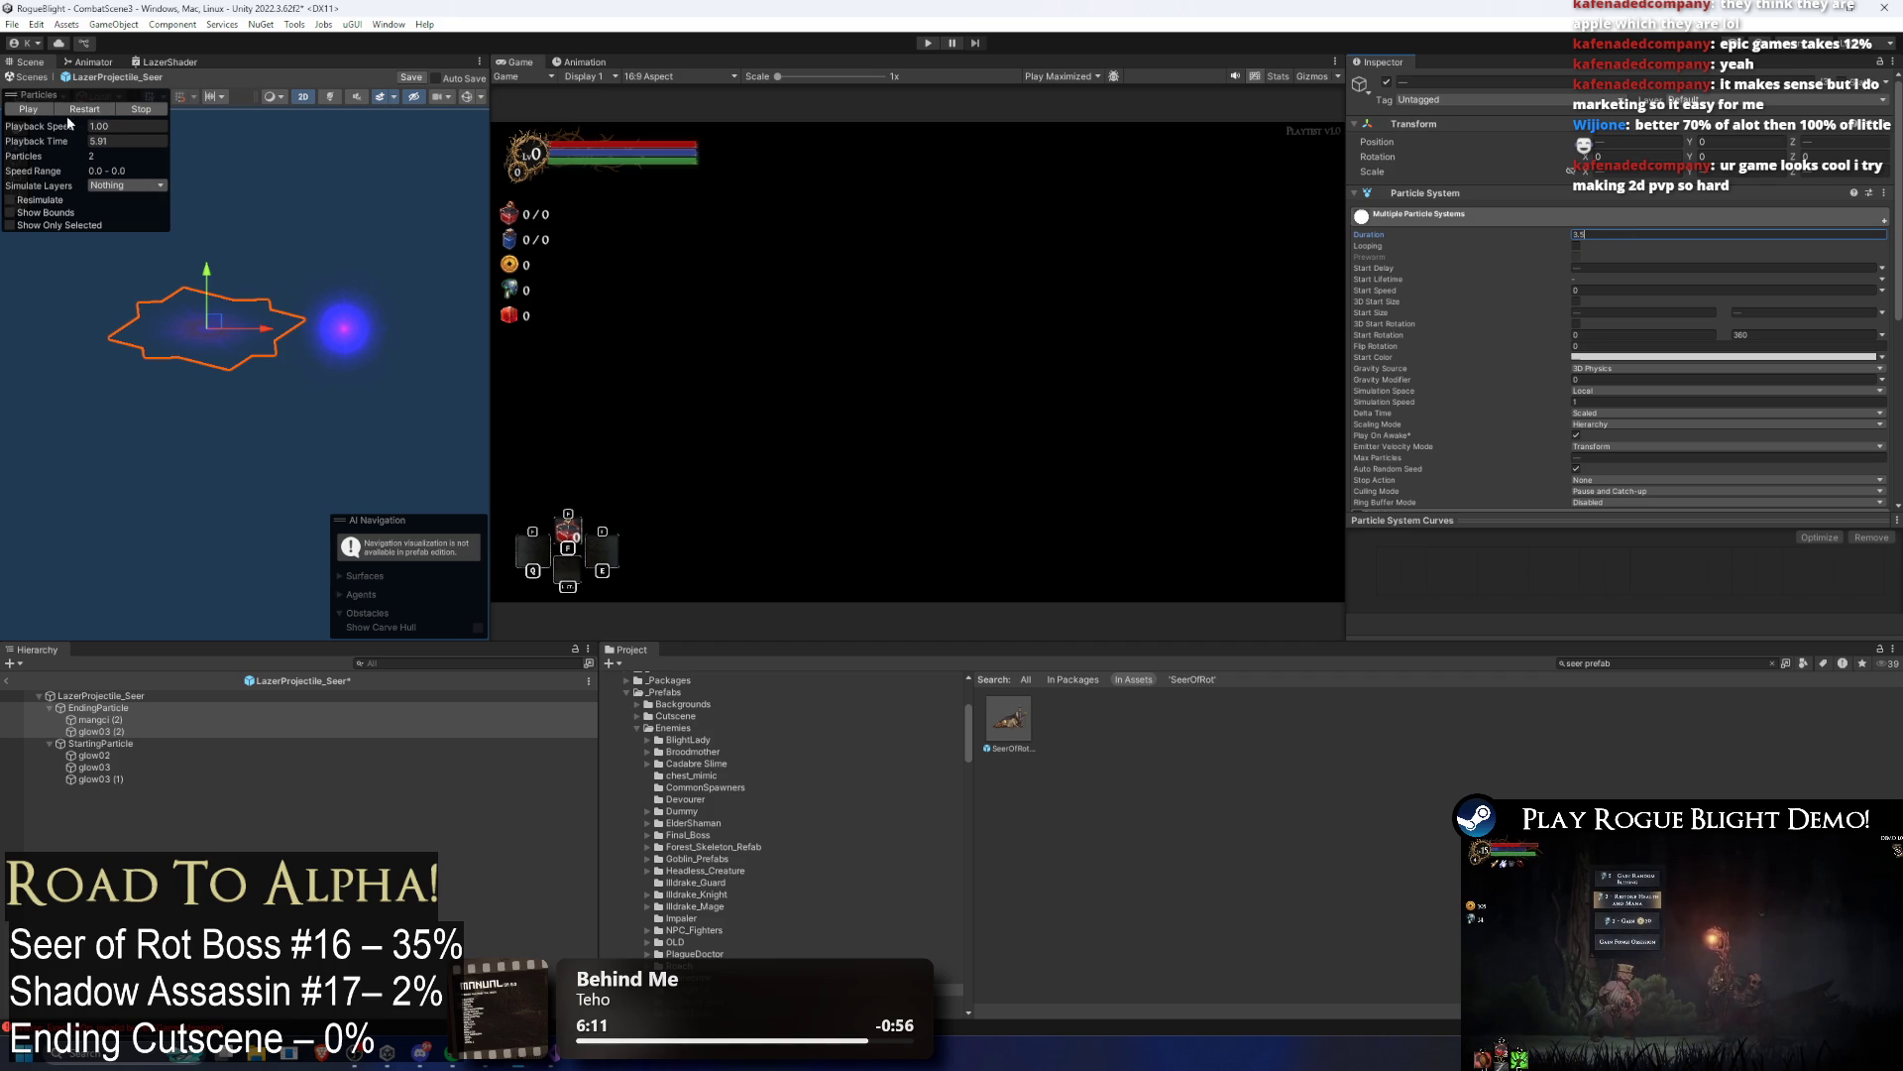
{"action": "left_click_drag", "start_coordinate": [51, 143], "coordinate": [29, 139]}
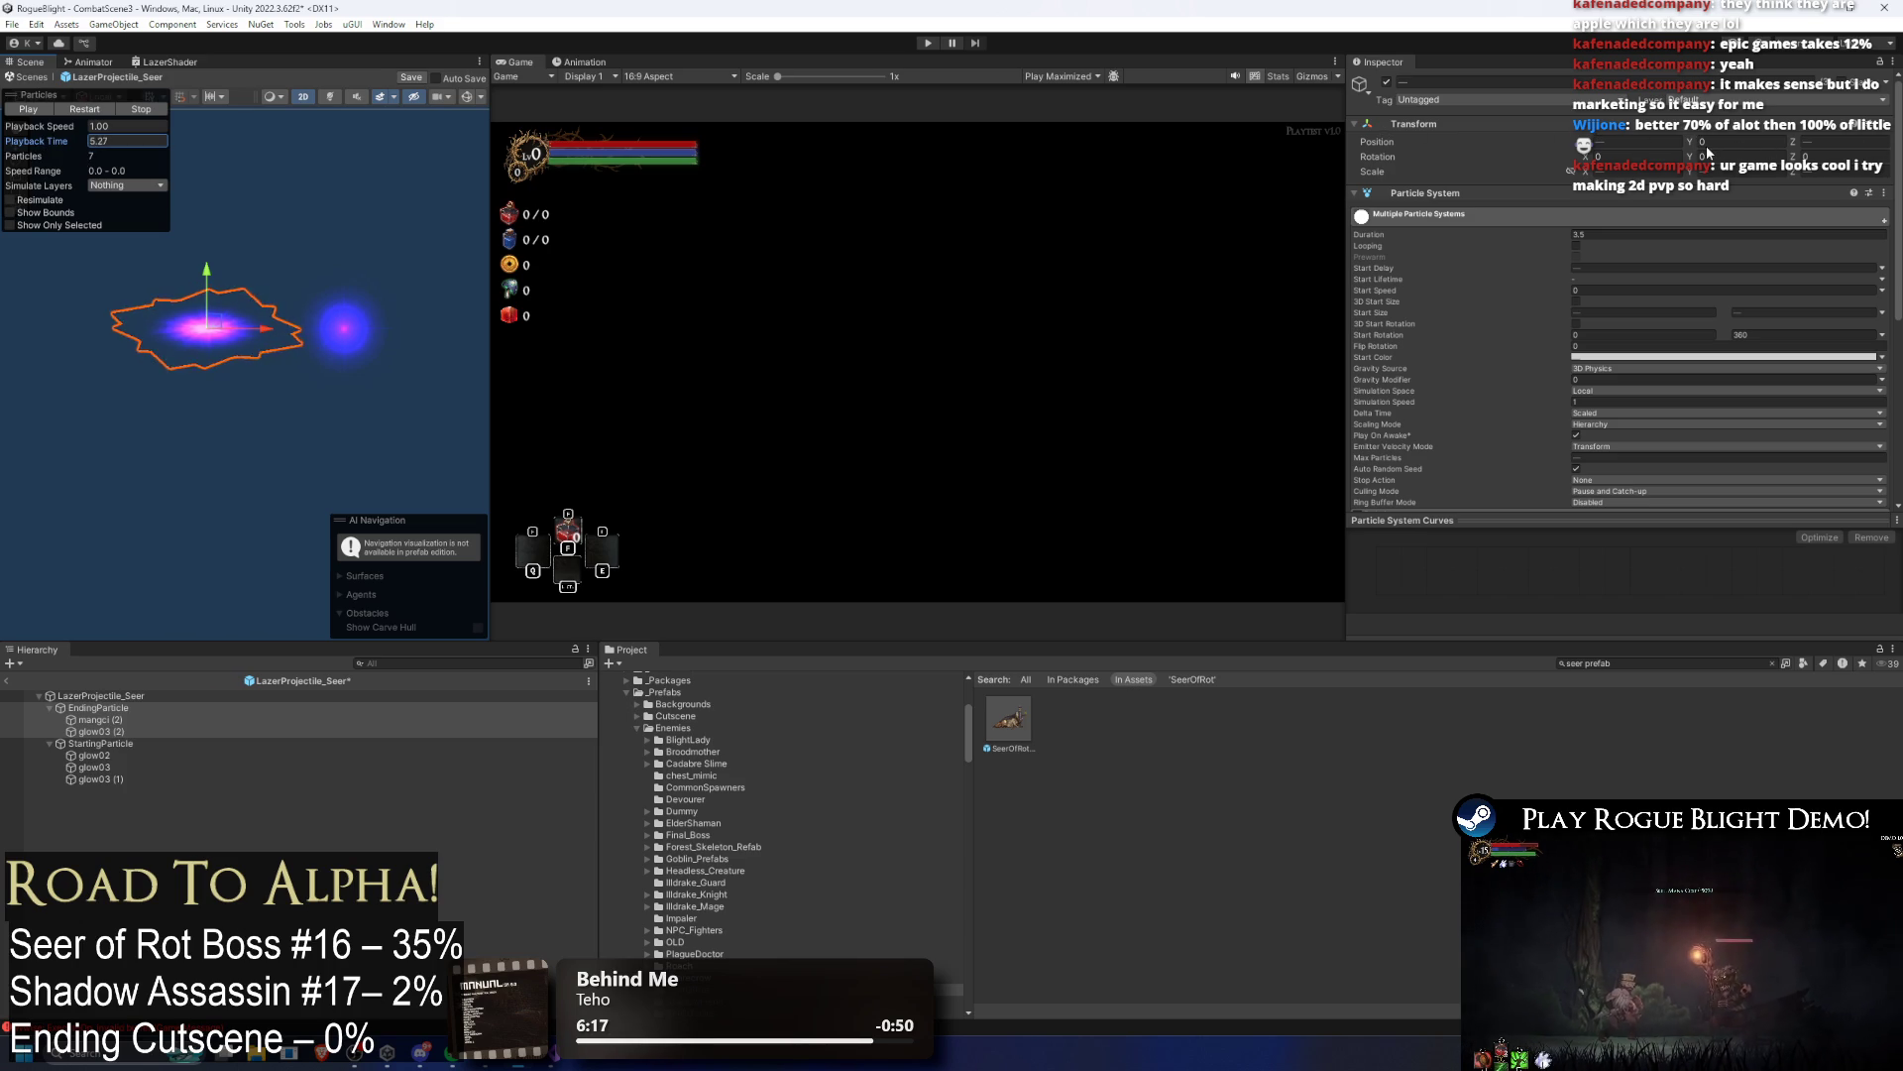
{"action": "left_click", "coordinate": [1586, 234]}
{"action": "left_click_drag", "start_coordinate": [65, 141], "coordinate": [74, 142]}
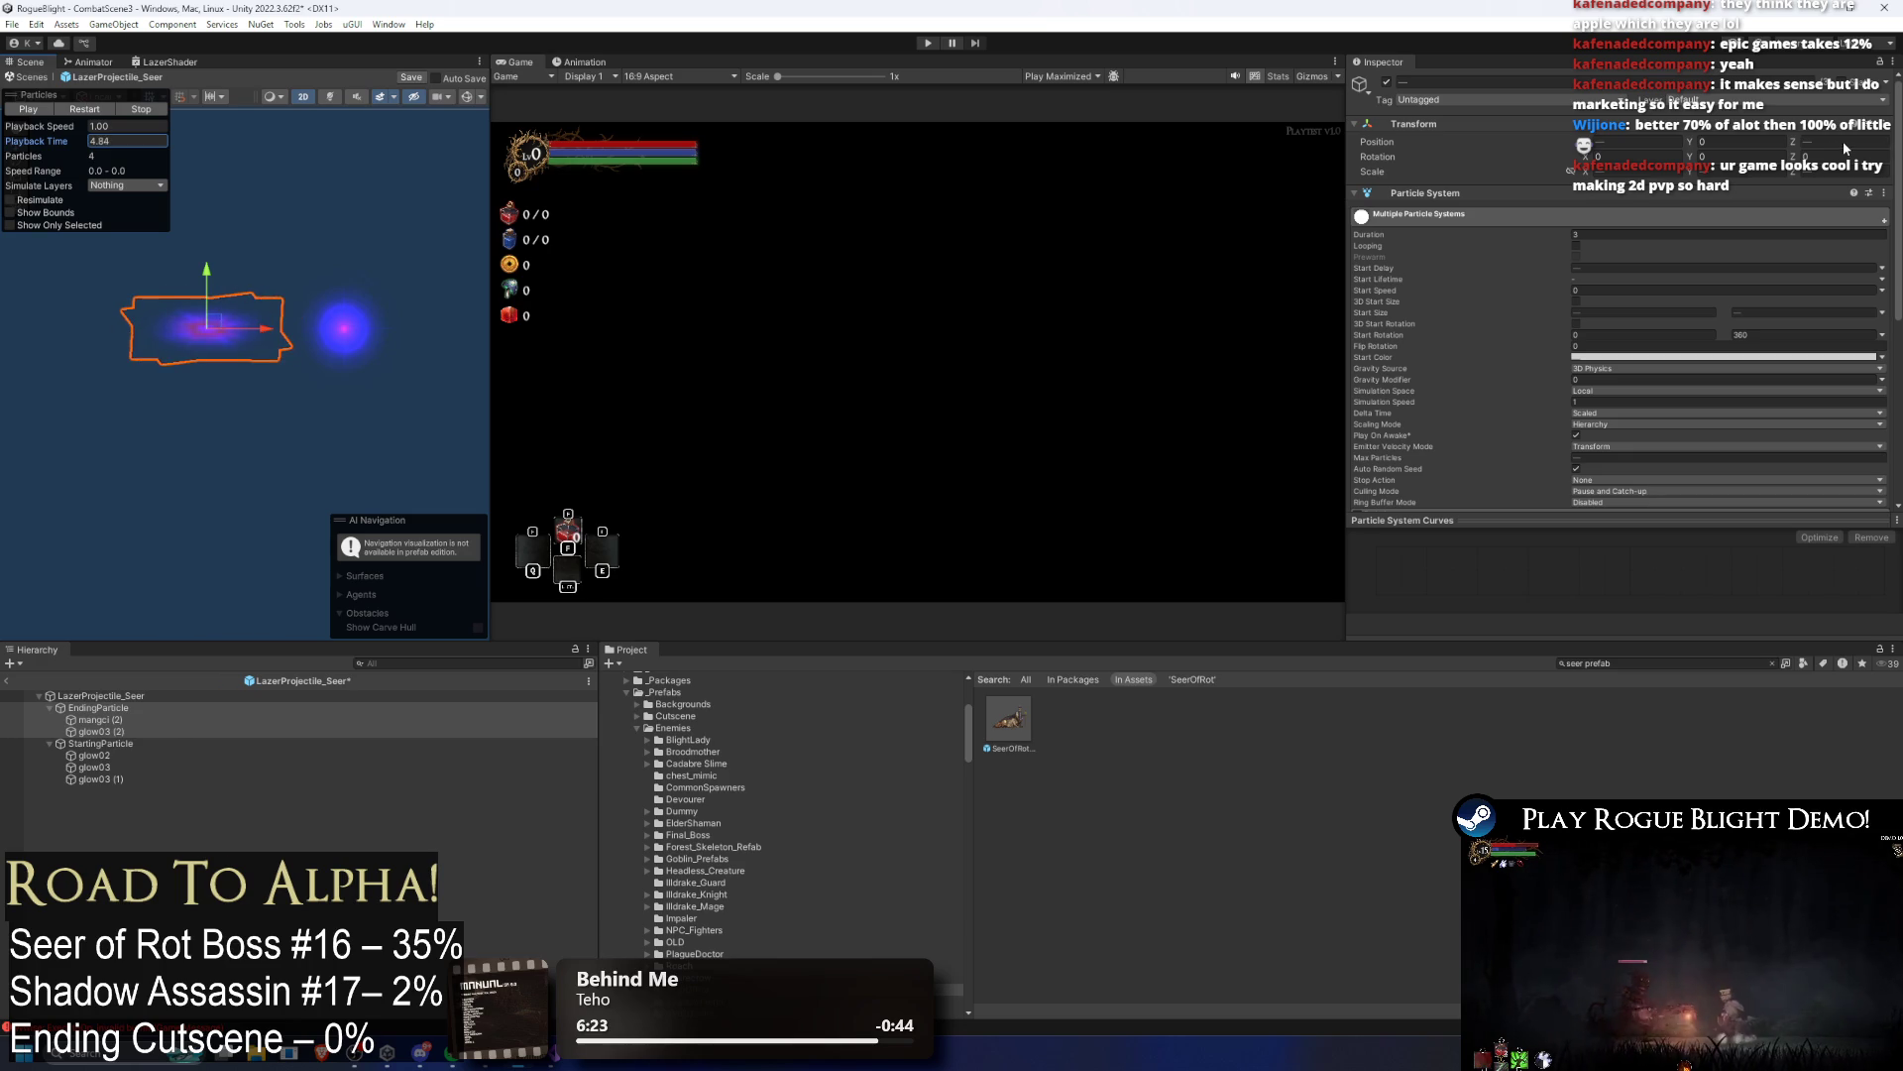
{"action": "left_click", "coordinate": [1664, 236]}
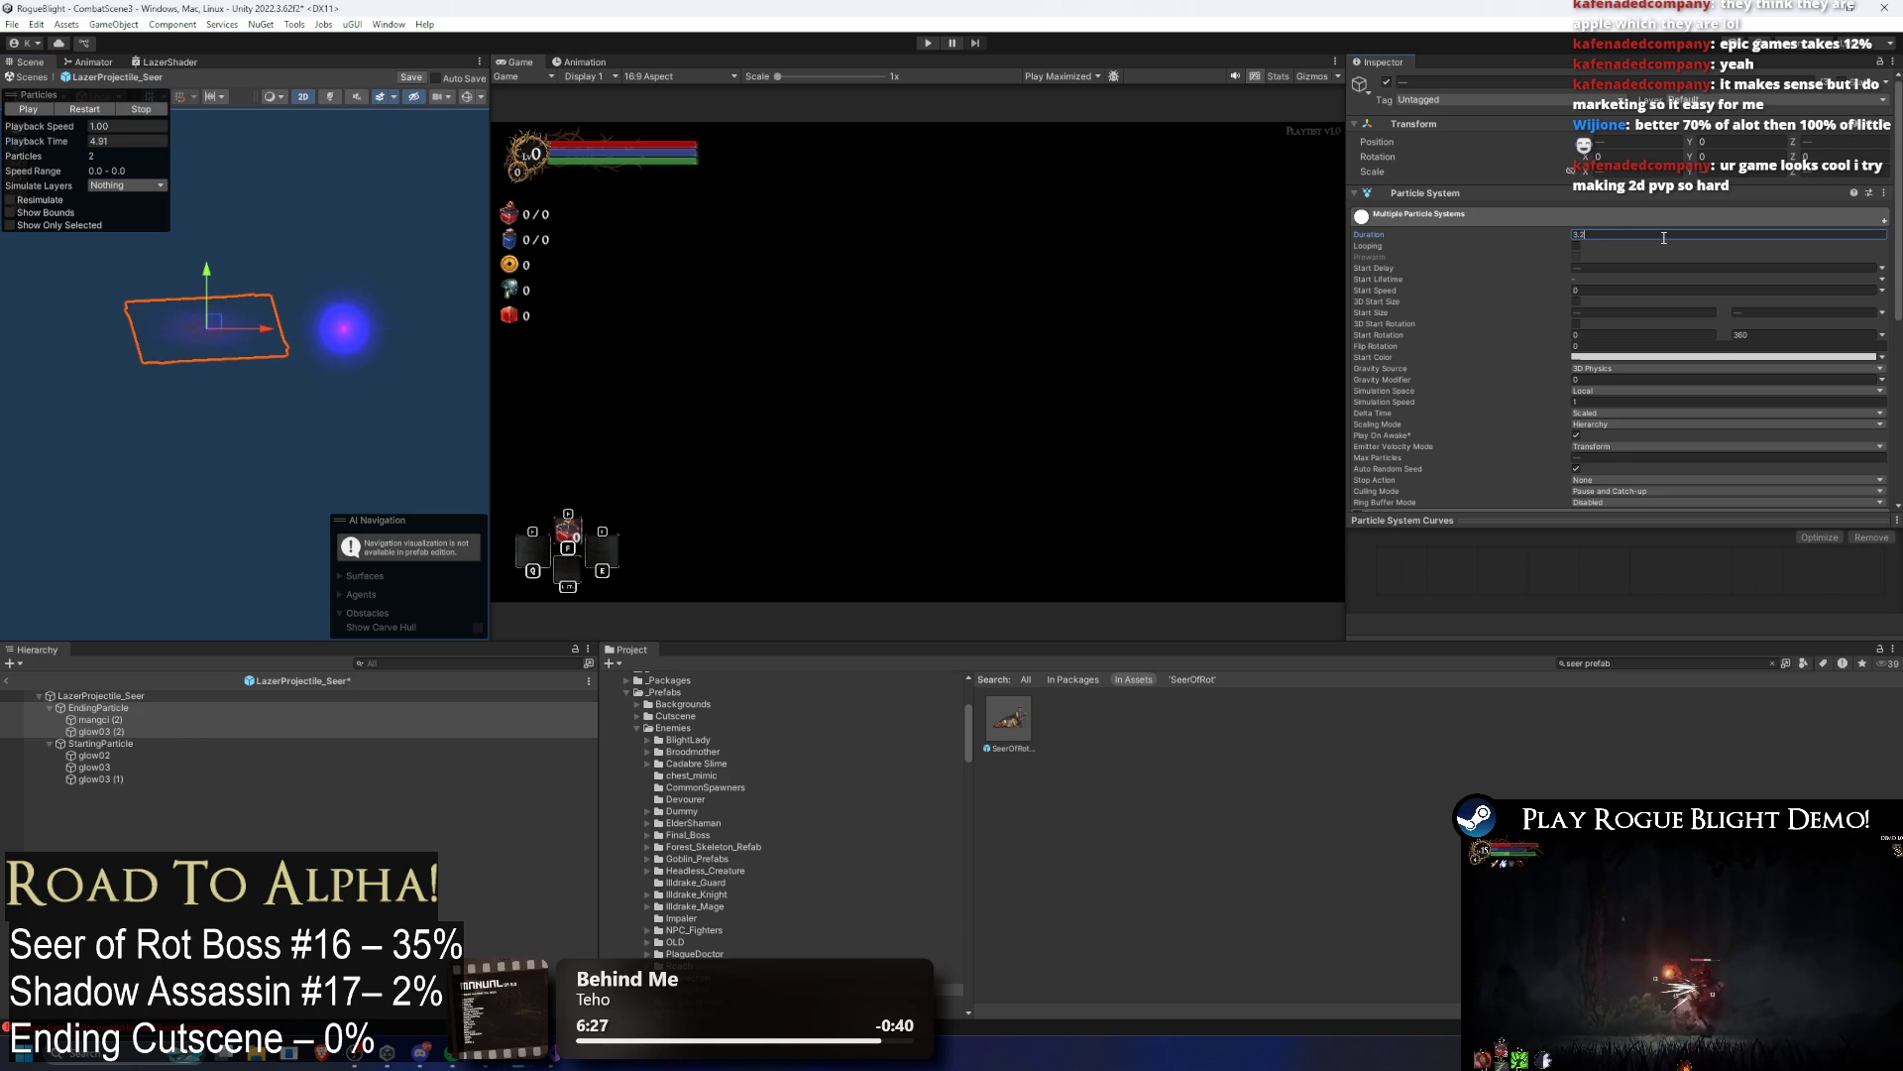
{"action": "left_click", "coordinate": [59, 142]}
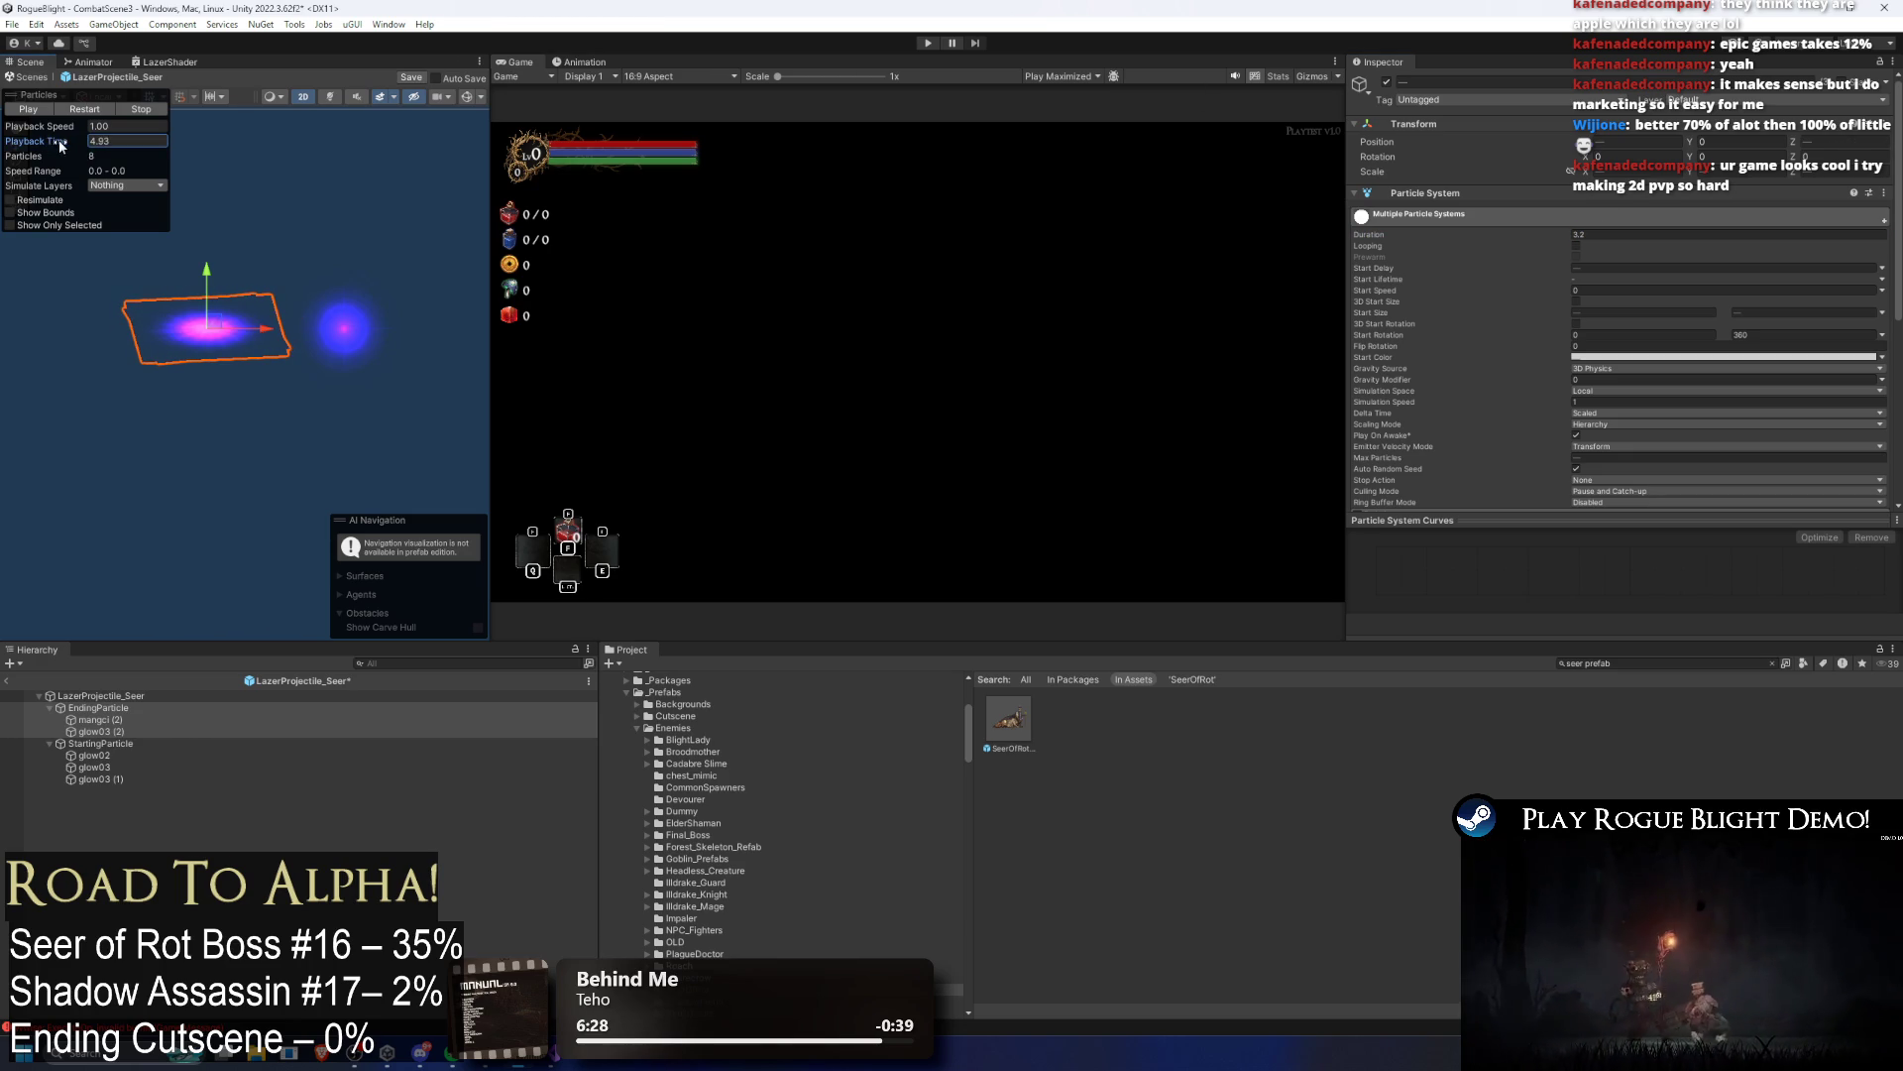
{"action": "left_click_drag", "start_coordinate": [62, 139], "coordinate": [74, 140]}
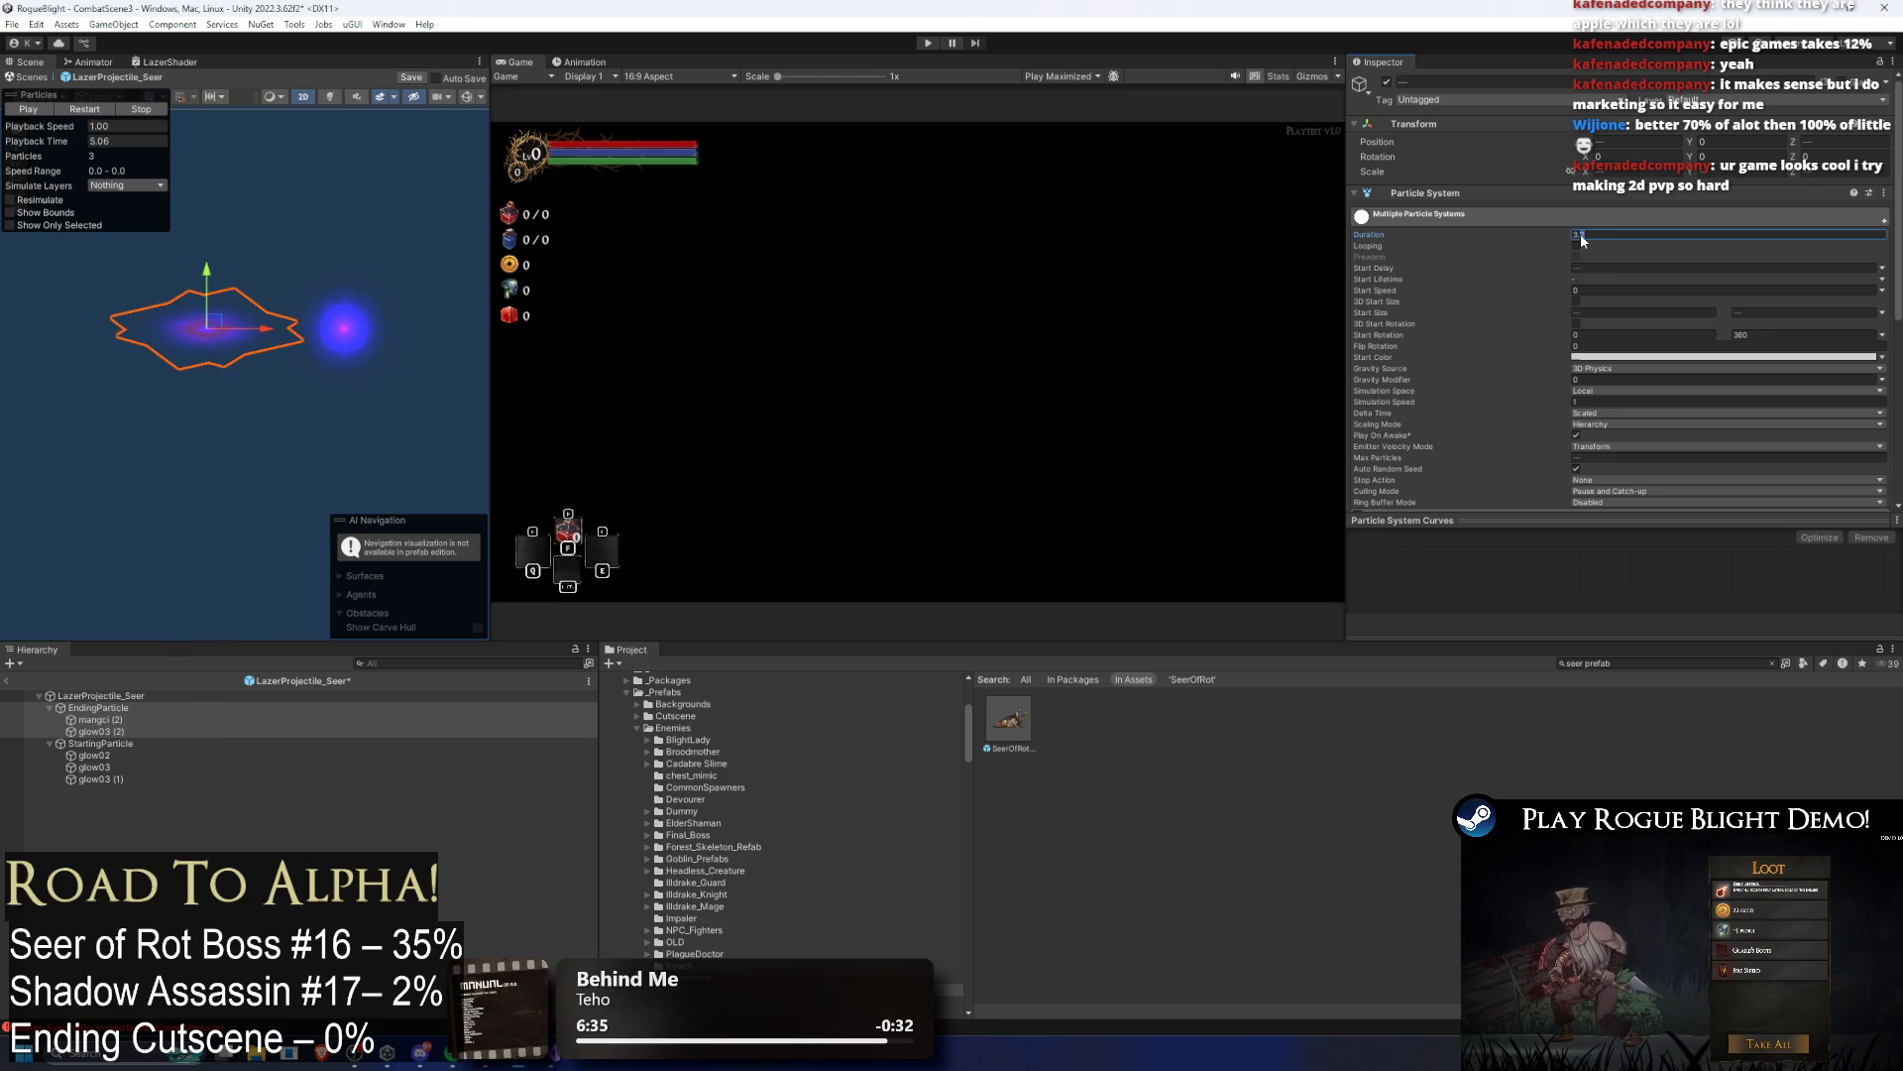
{"action": "type", "text": "3.15"}
{"action": "left_click_drag", "start_coordinate": [67, 151], "coordinate": [78, 149]}
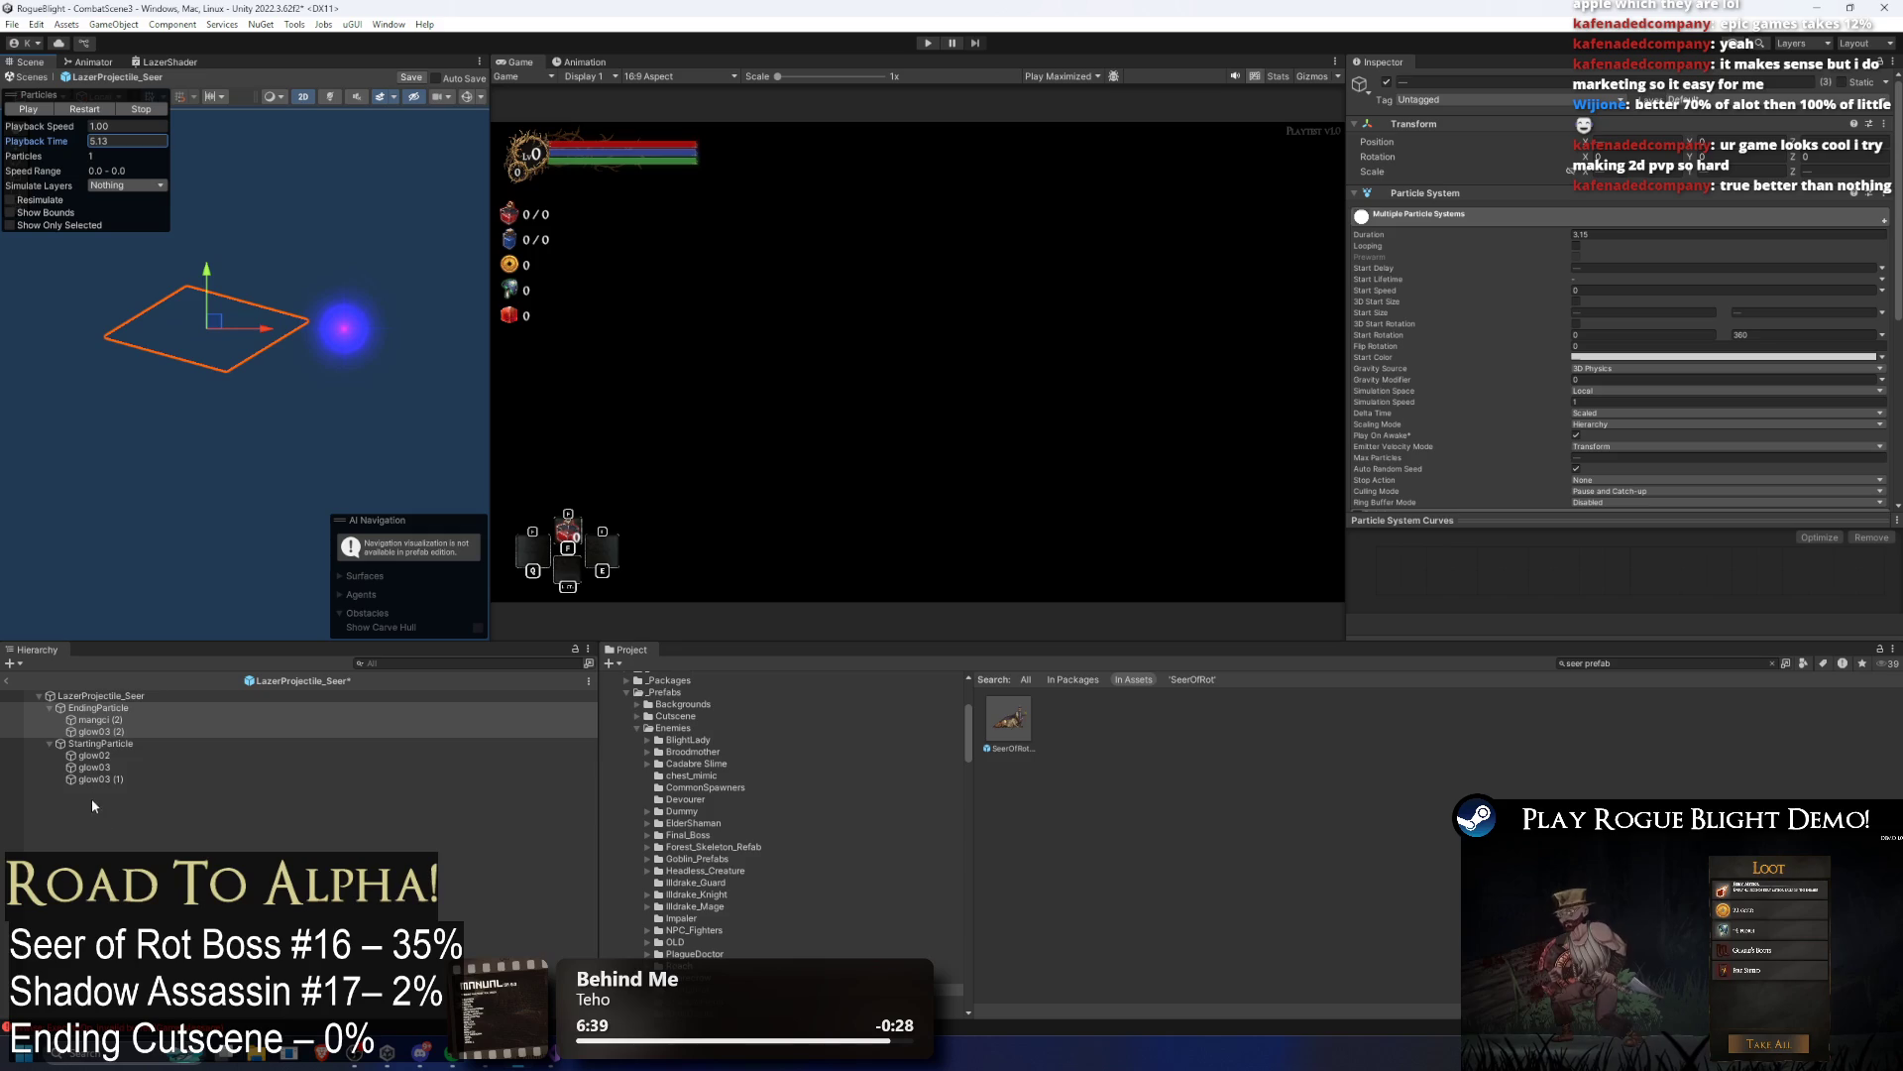
Step: Review EndingParticle, glow03 (2) and StartingParticle settings, then select the LazerProjectile_Seer root
{"action": "left_click", "coordinate": [103, 708]}
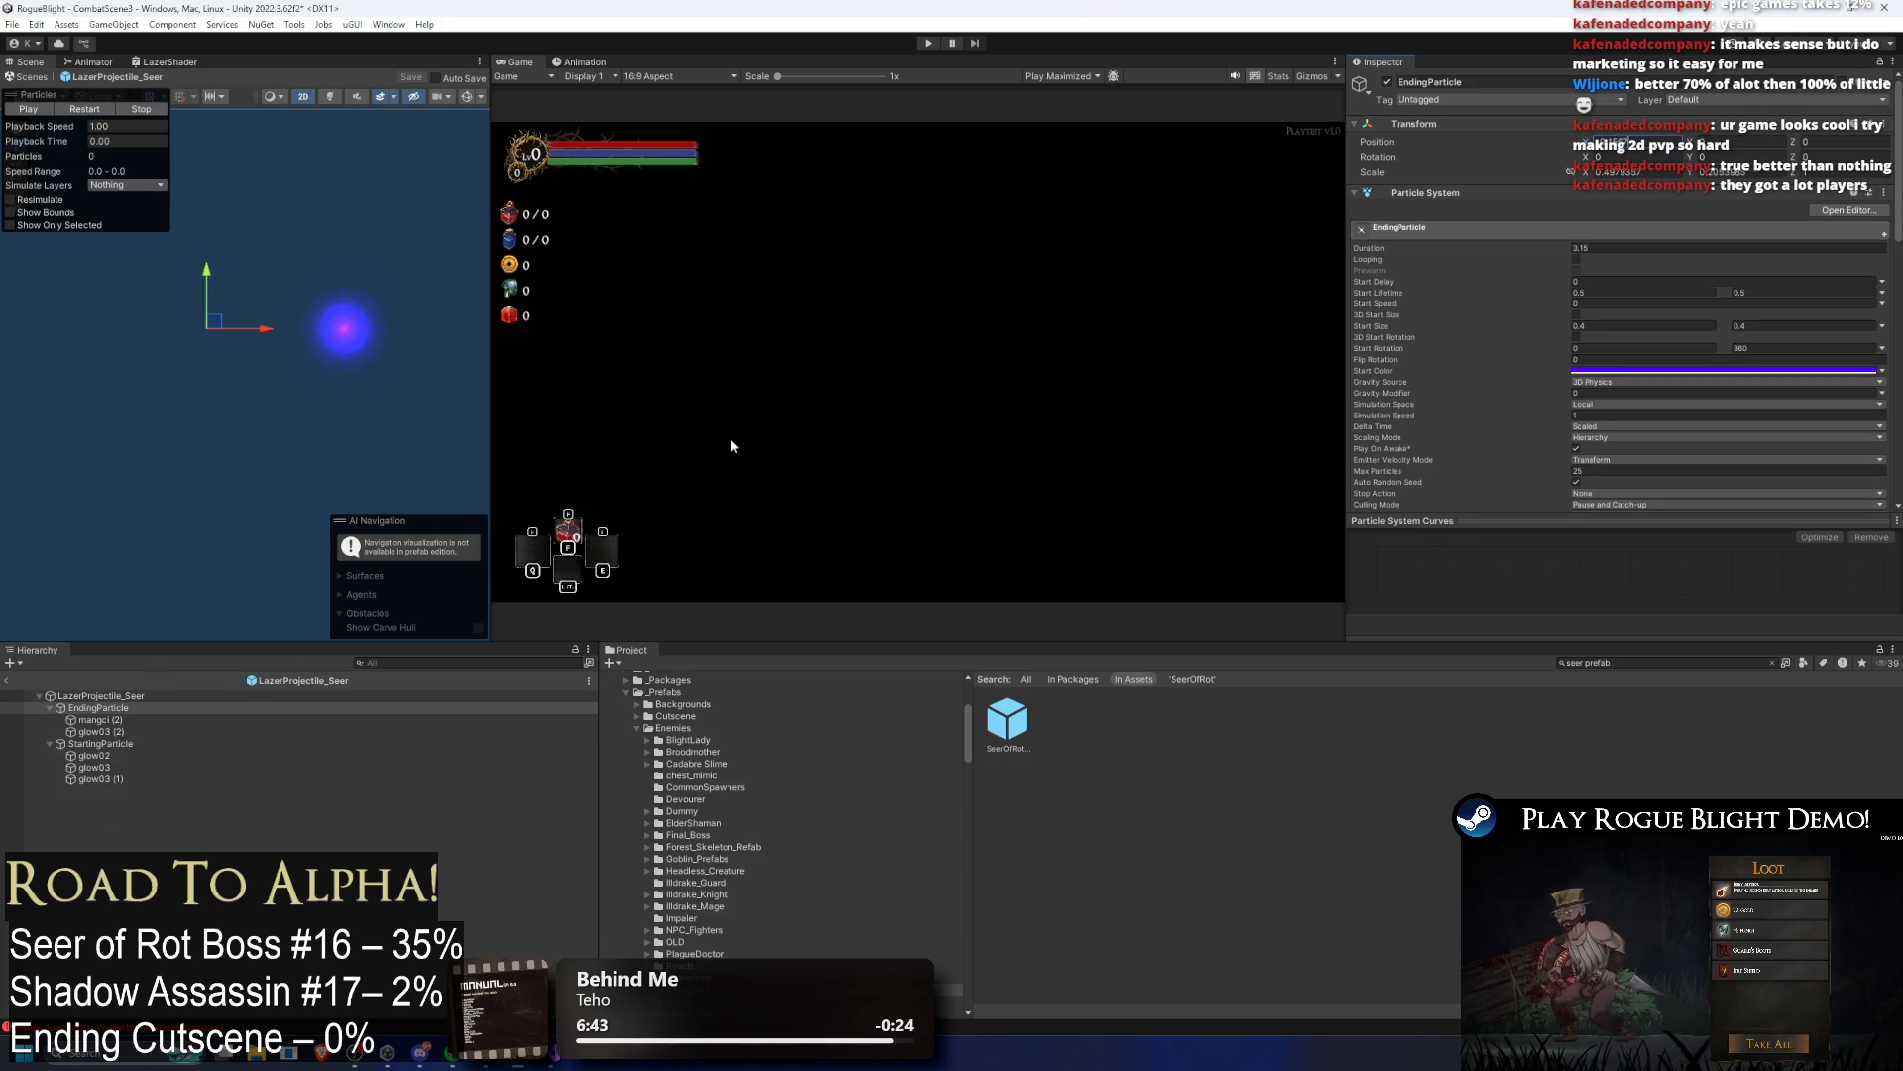
{"action": "left_click", "coordinate": [95, 731]}
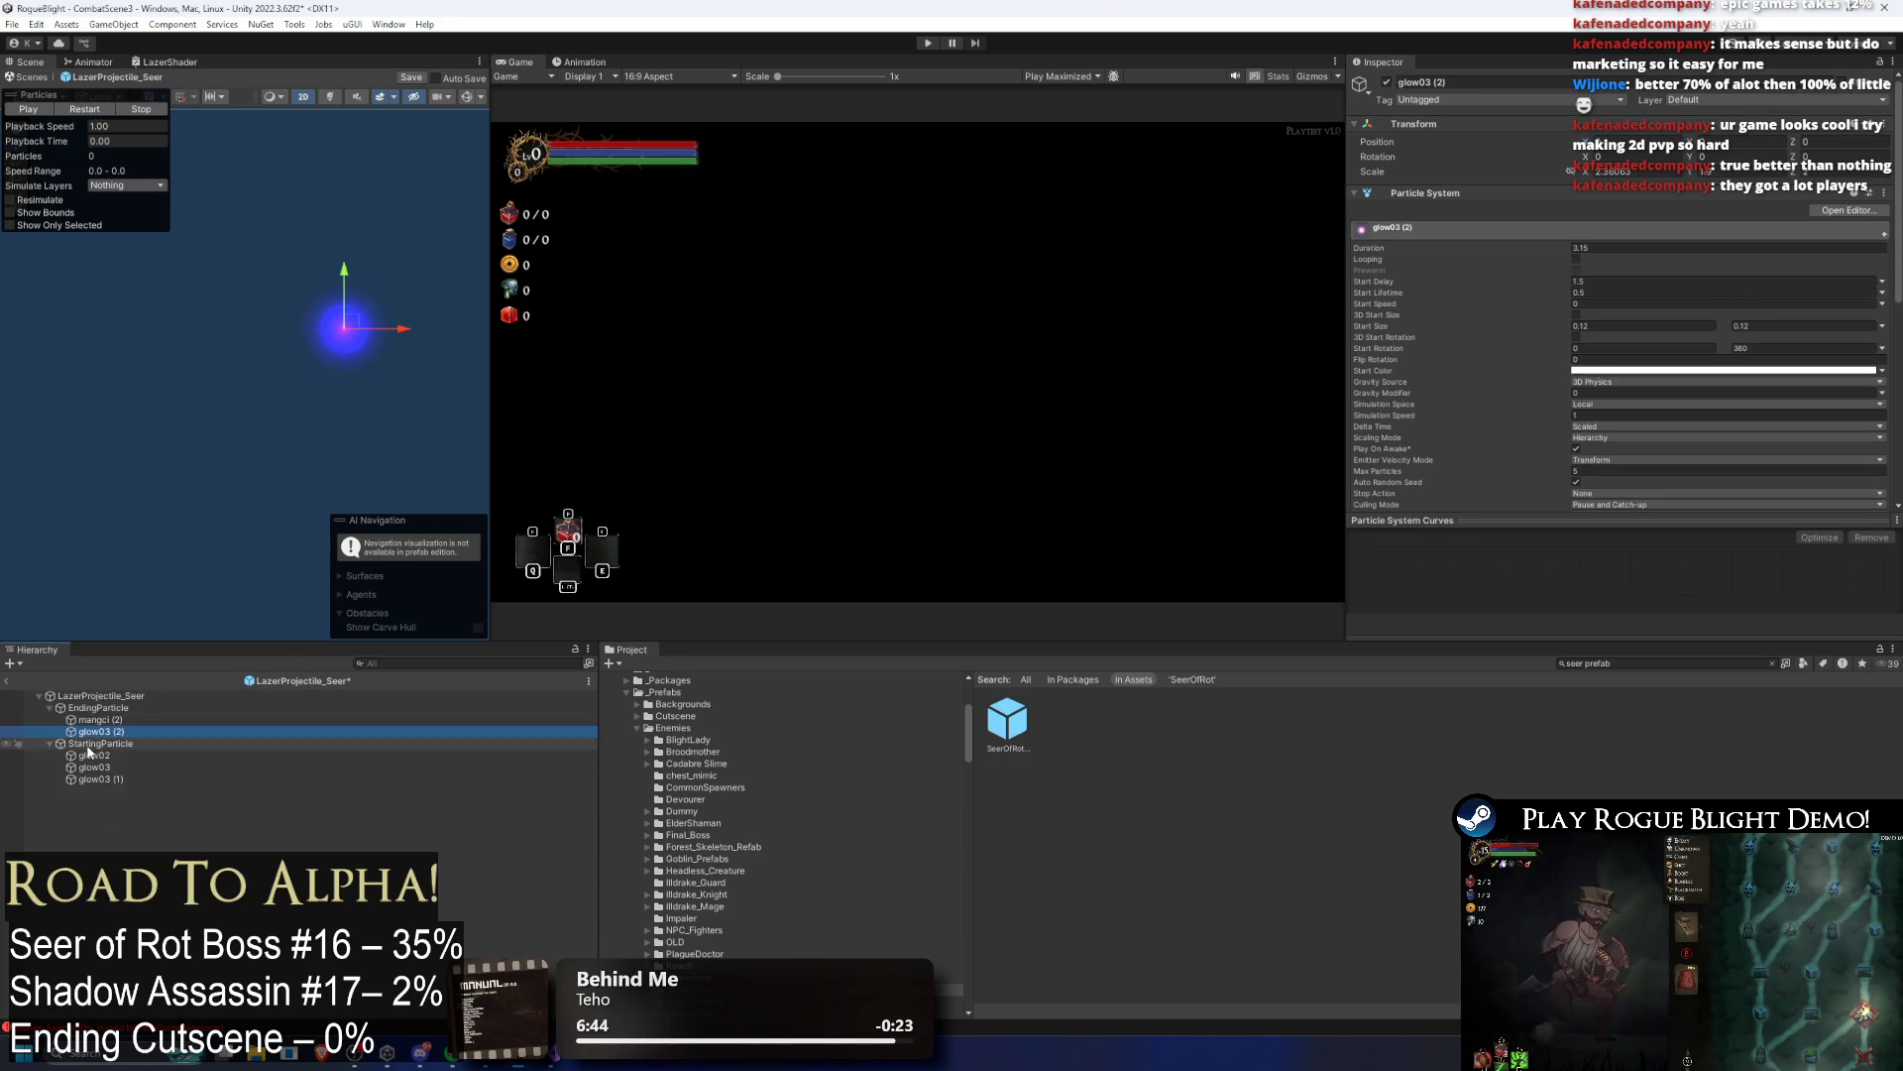
{"action": "left_click", "coordinate": [87, 744]}
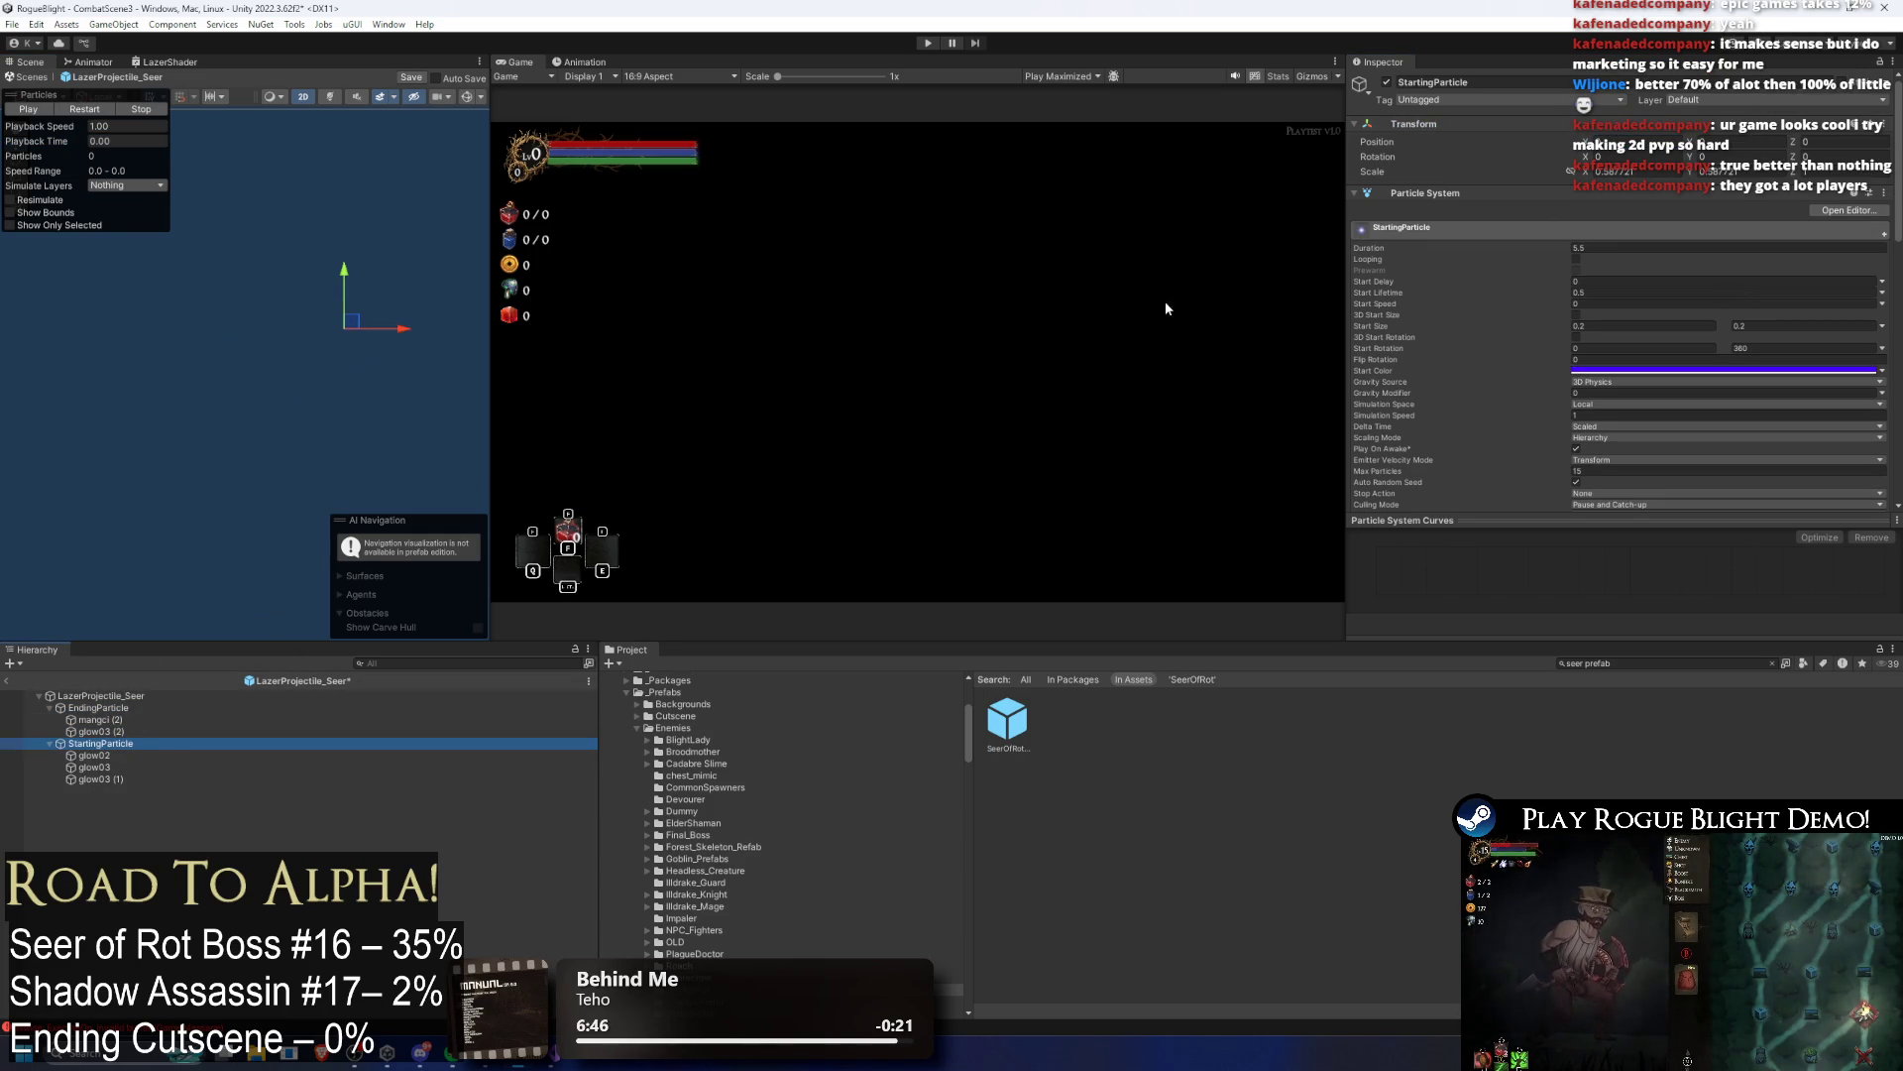
{"action": "left_click", "coordinate": [428, 492]}
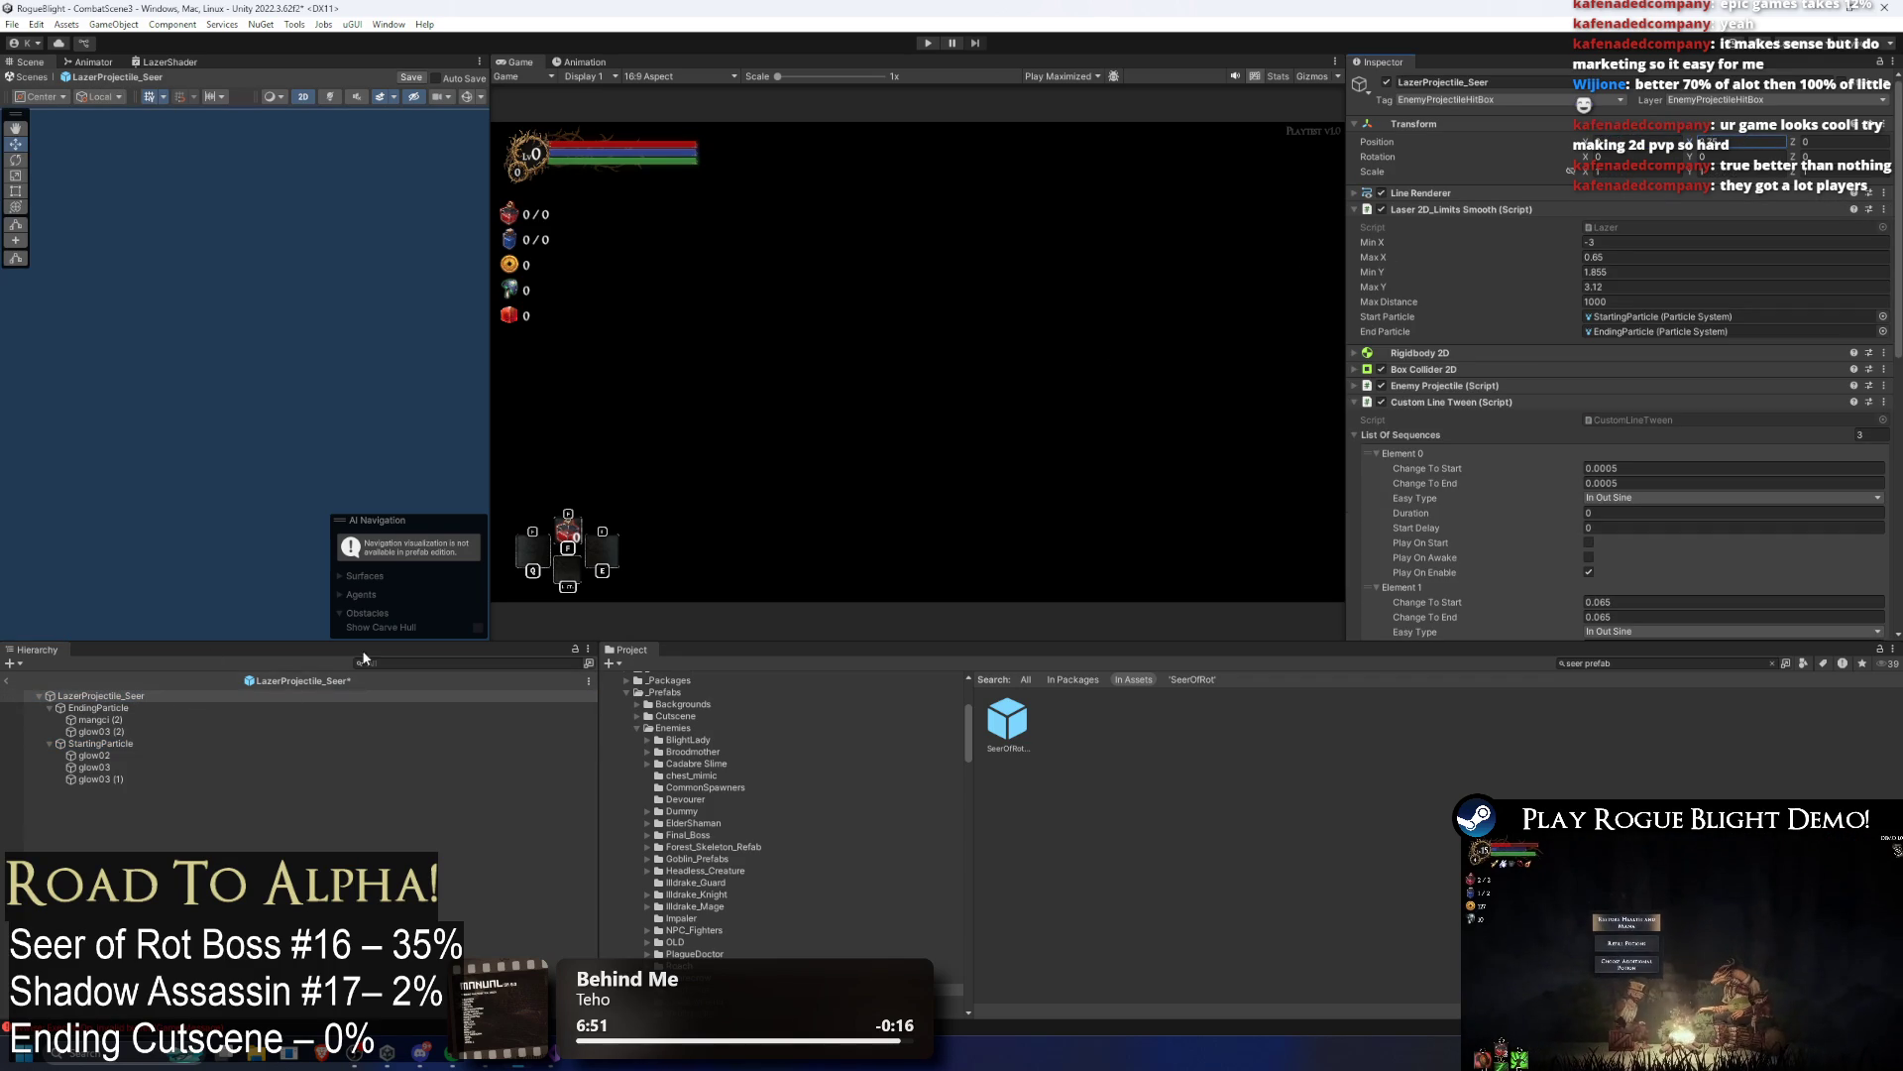
Step: Save the LazerProjectile_Seer prefab with Ctrl+S and enter play mode
{"action": "key", "text": "ctrl+s"}
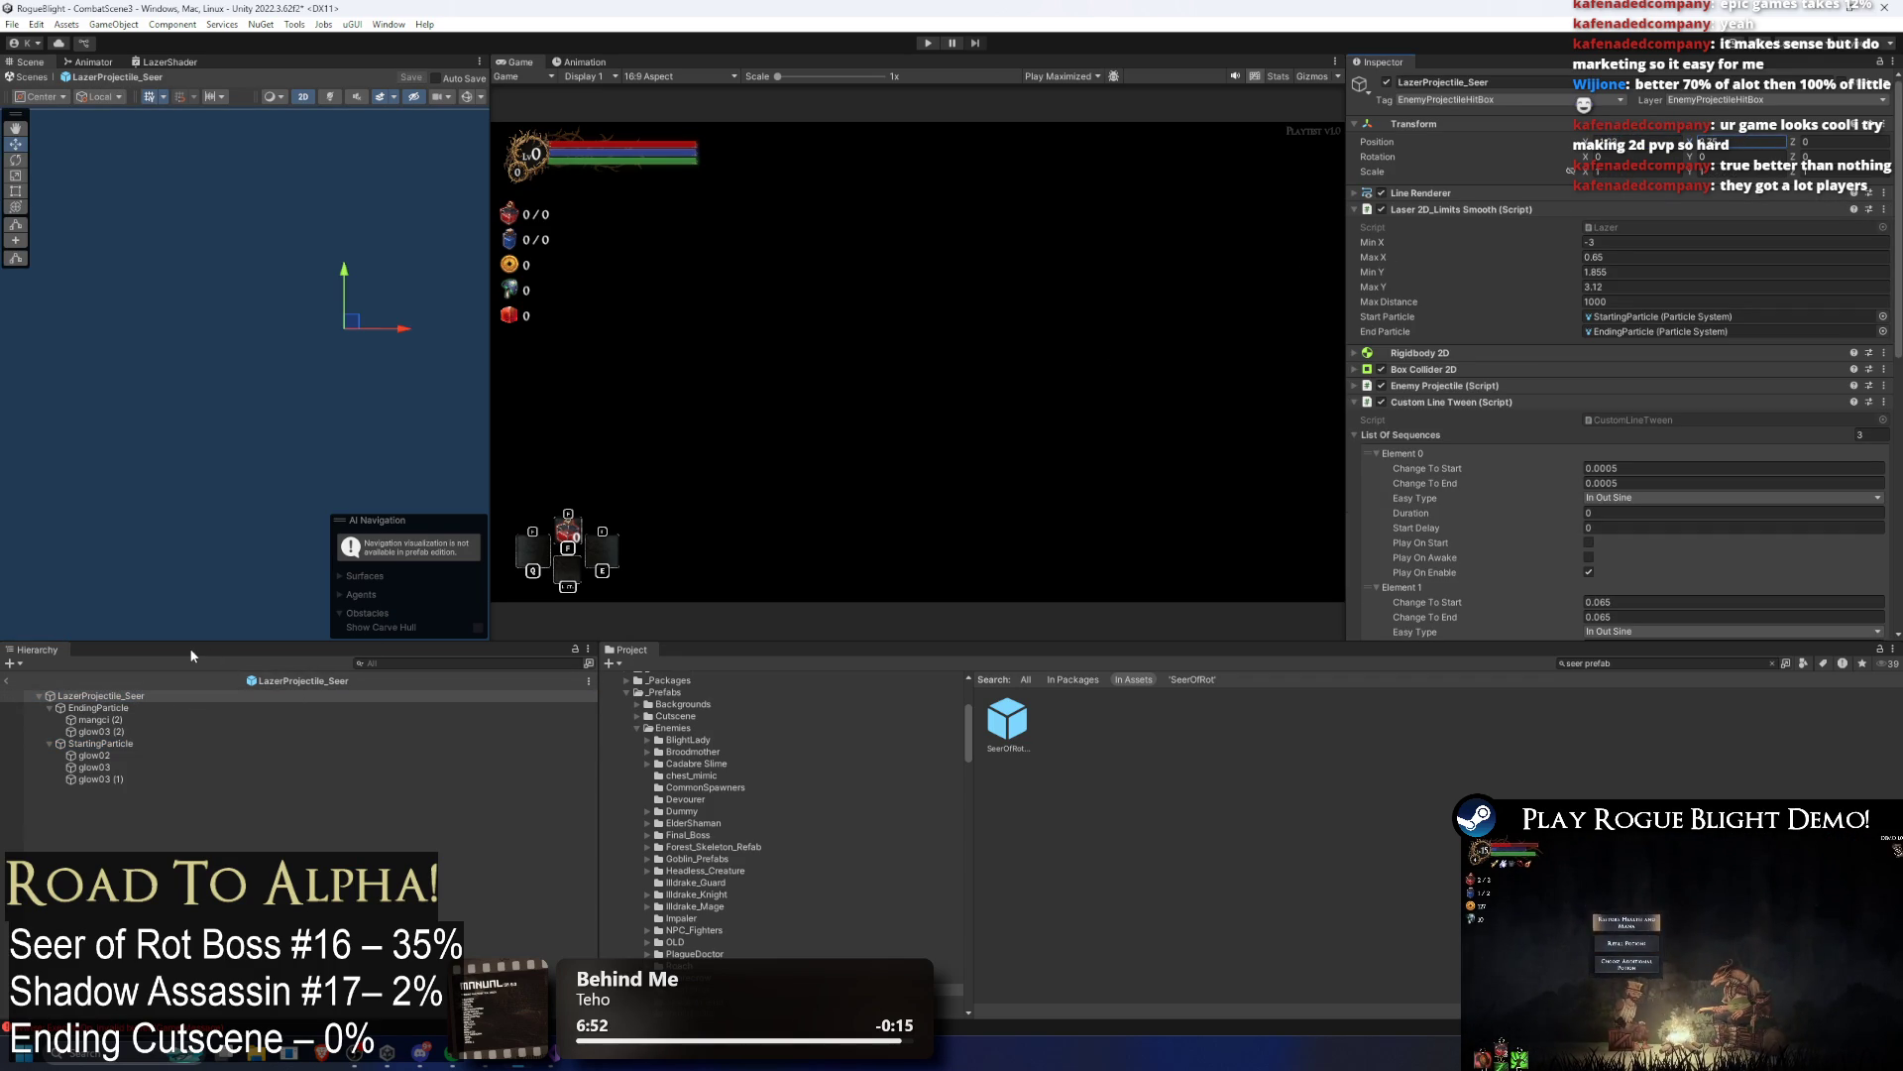
{"action": "left_click", "coordinate": [927, 43]}
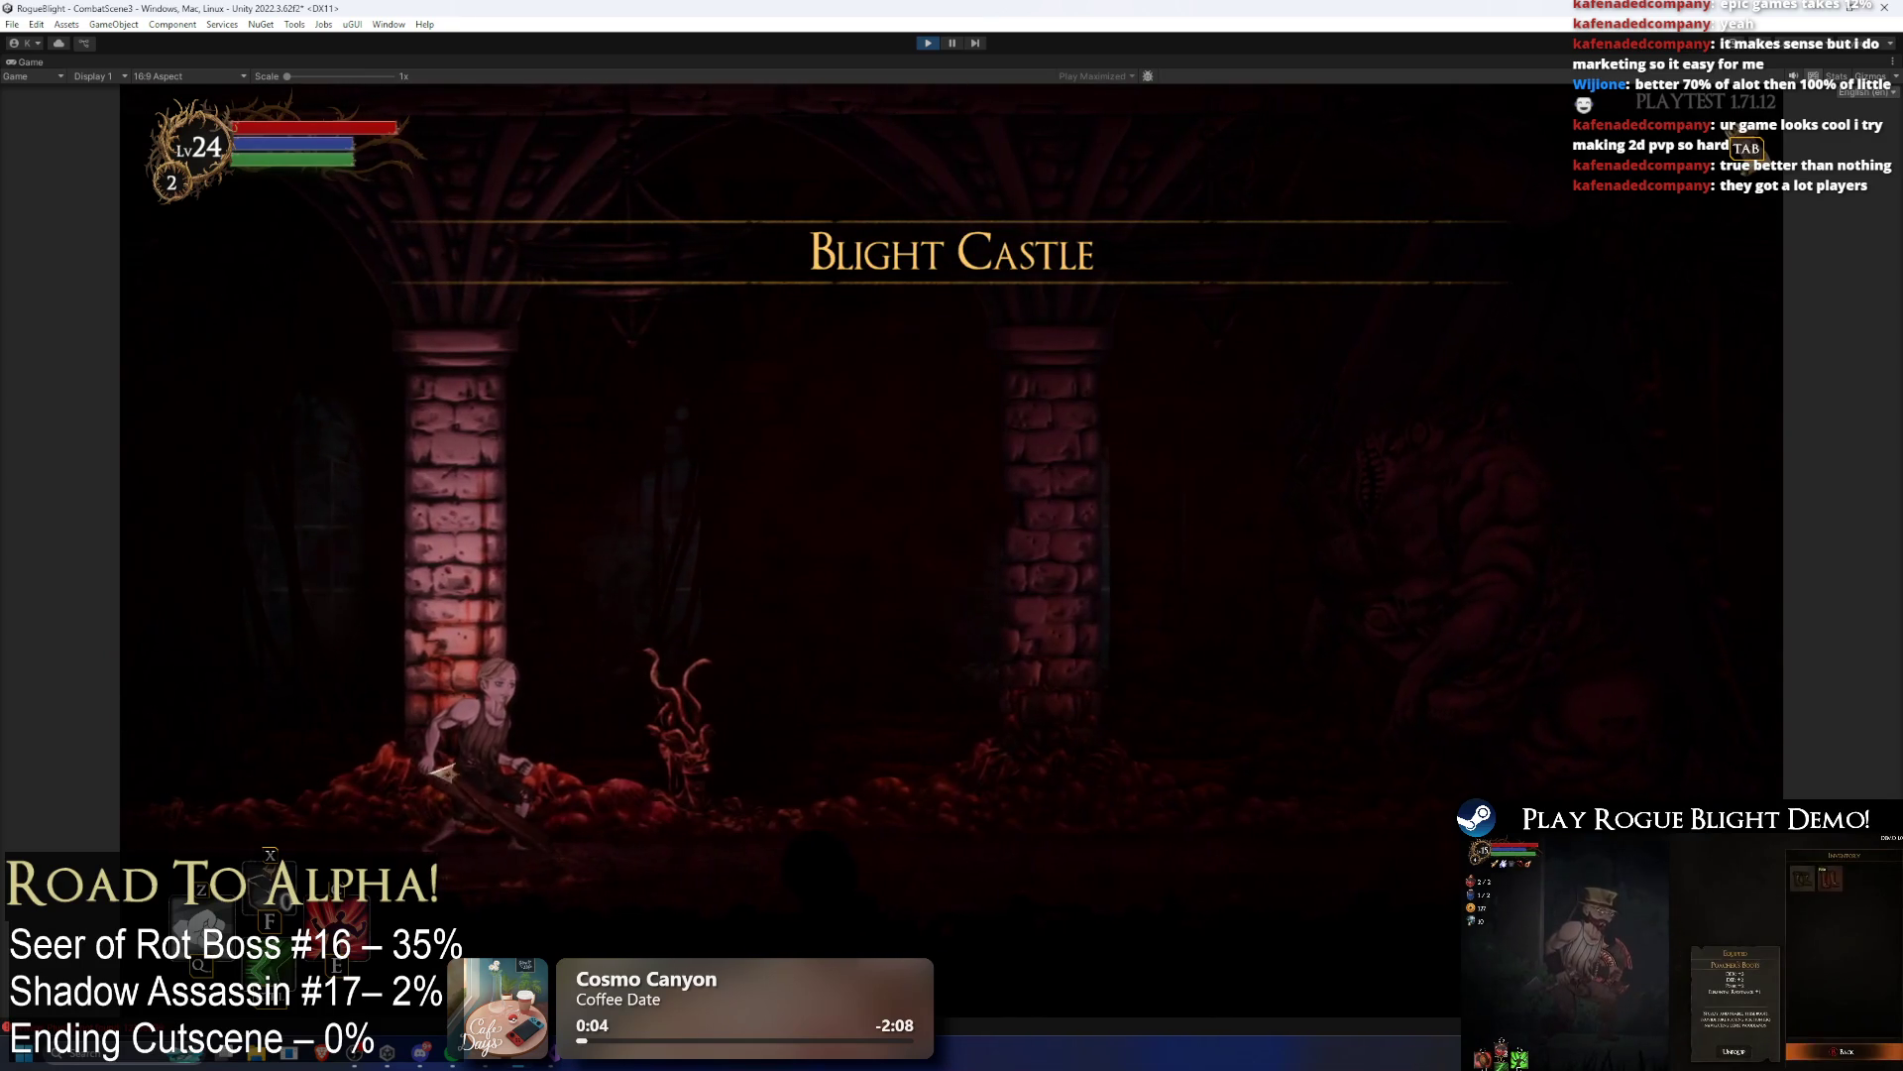
Step: Move into the boss arena and attack the Seer of Rot with jumps and sword strikes
{"action": "key", "text": "d"}
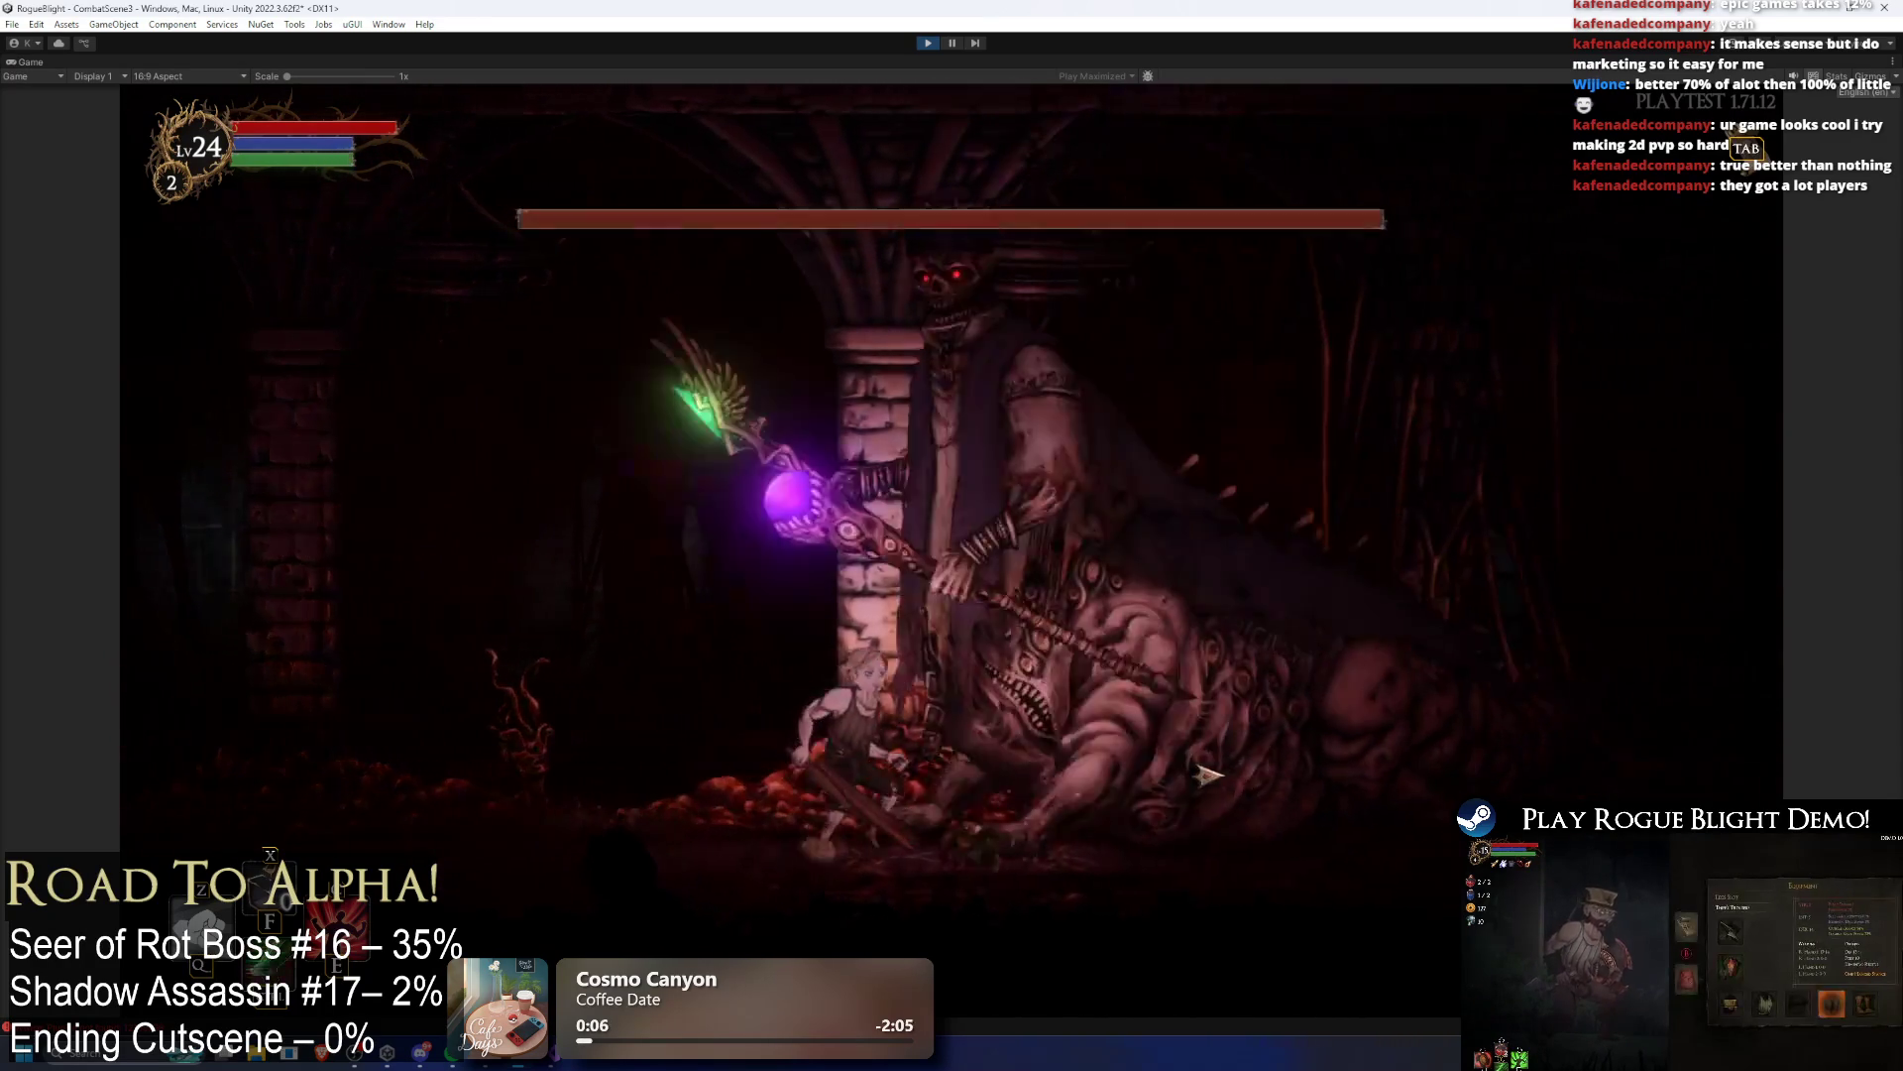
{"action": "left_click", "coordinate": [1209, 774]}
{"action": "key", "text": "space"}
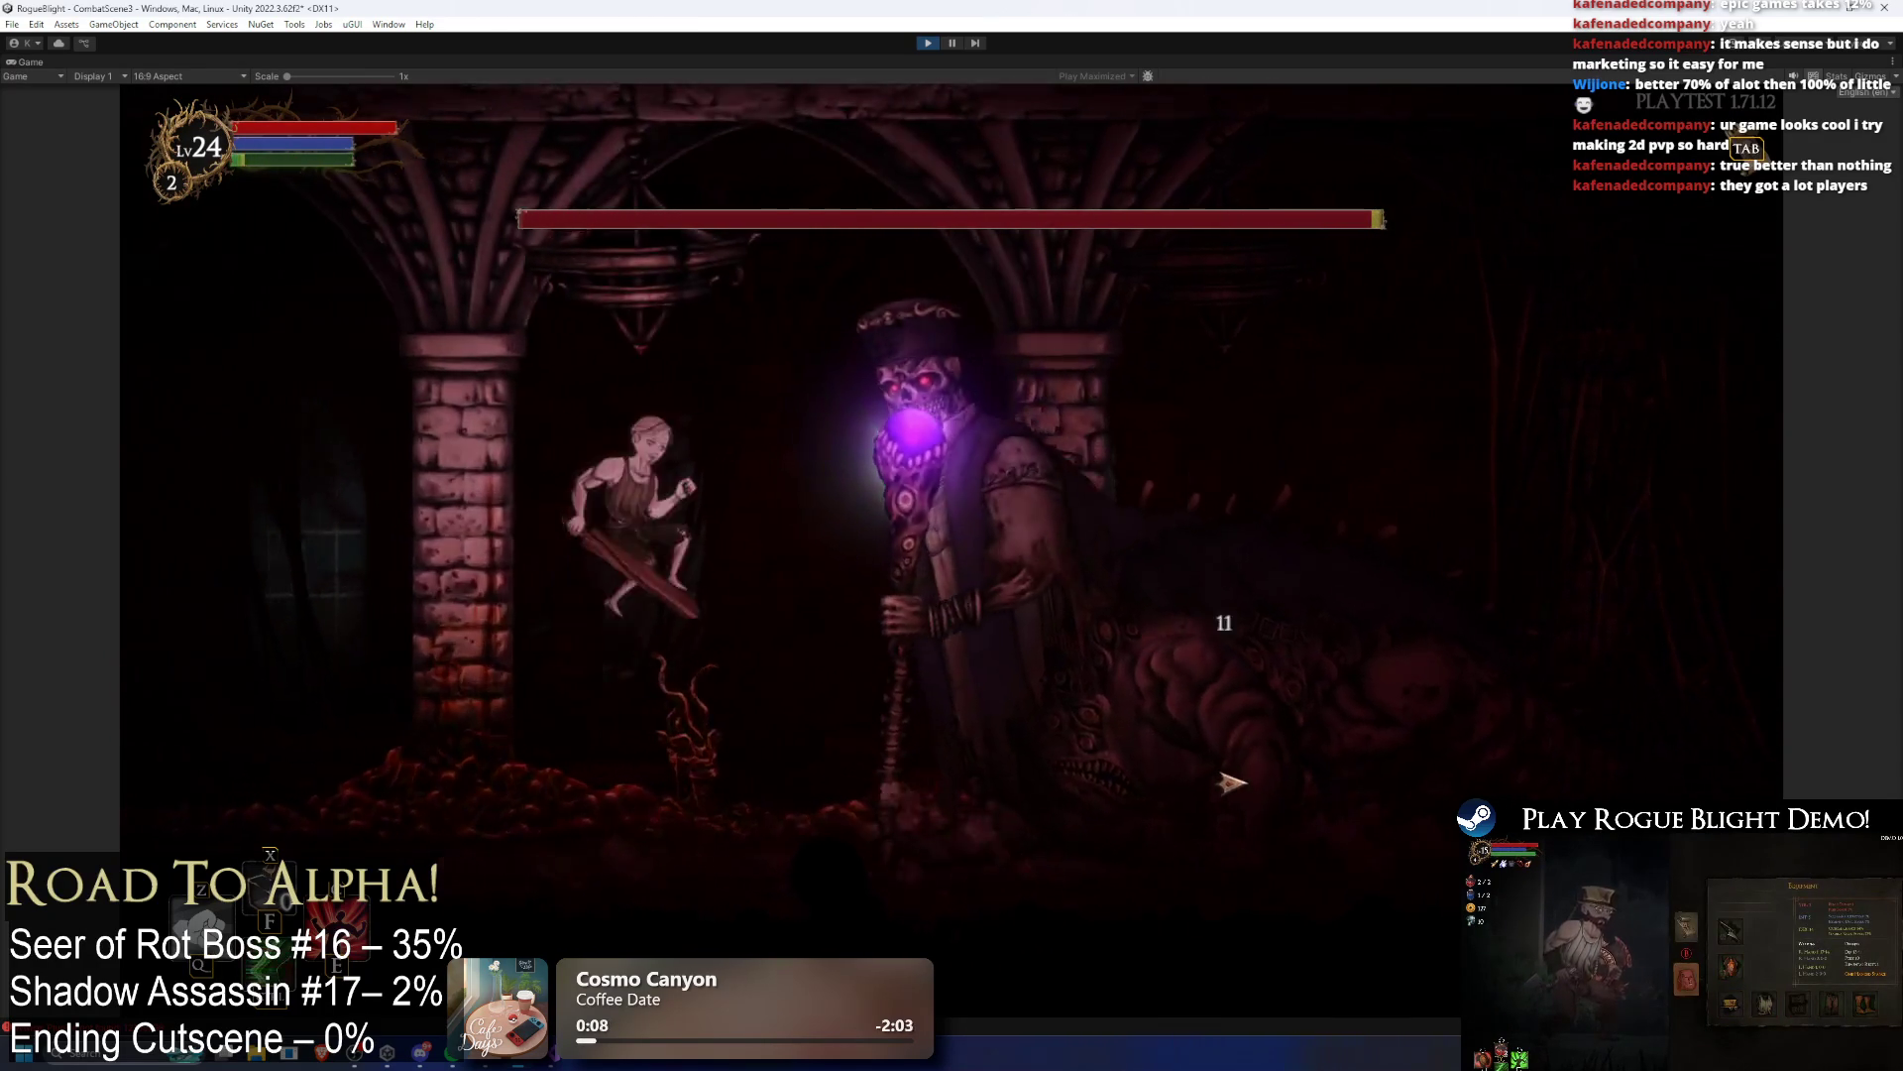
{"action": "left_click", "coordinate": [1231, 776]}
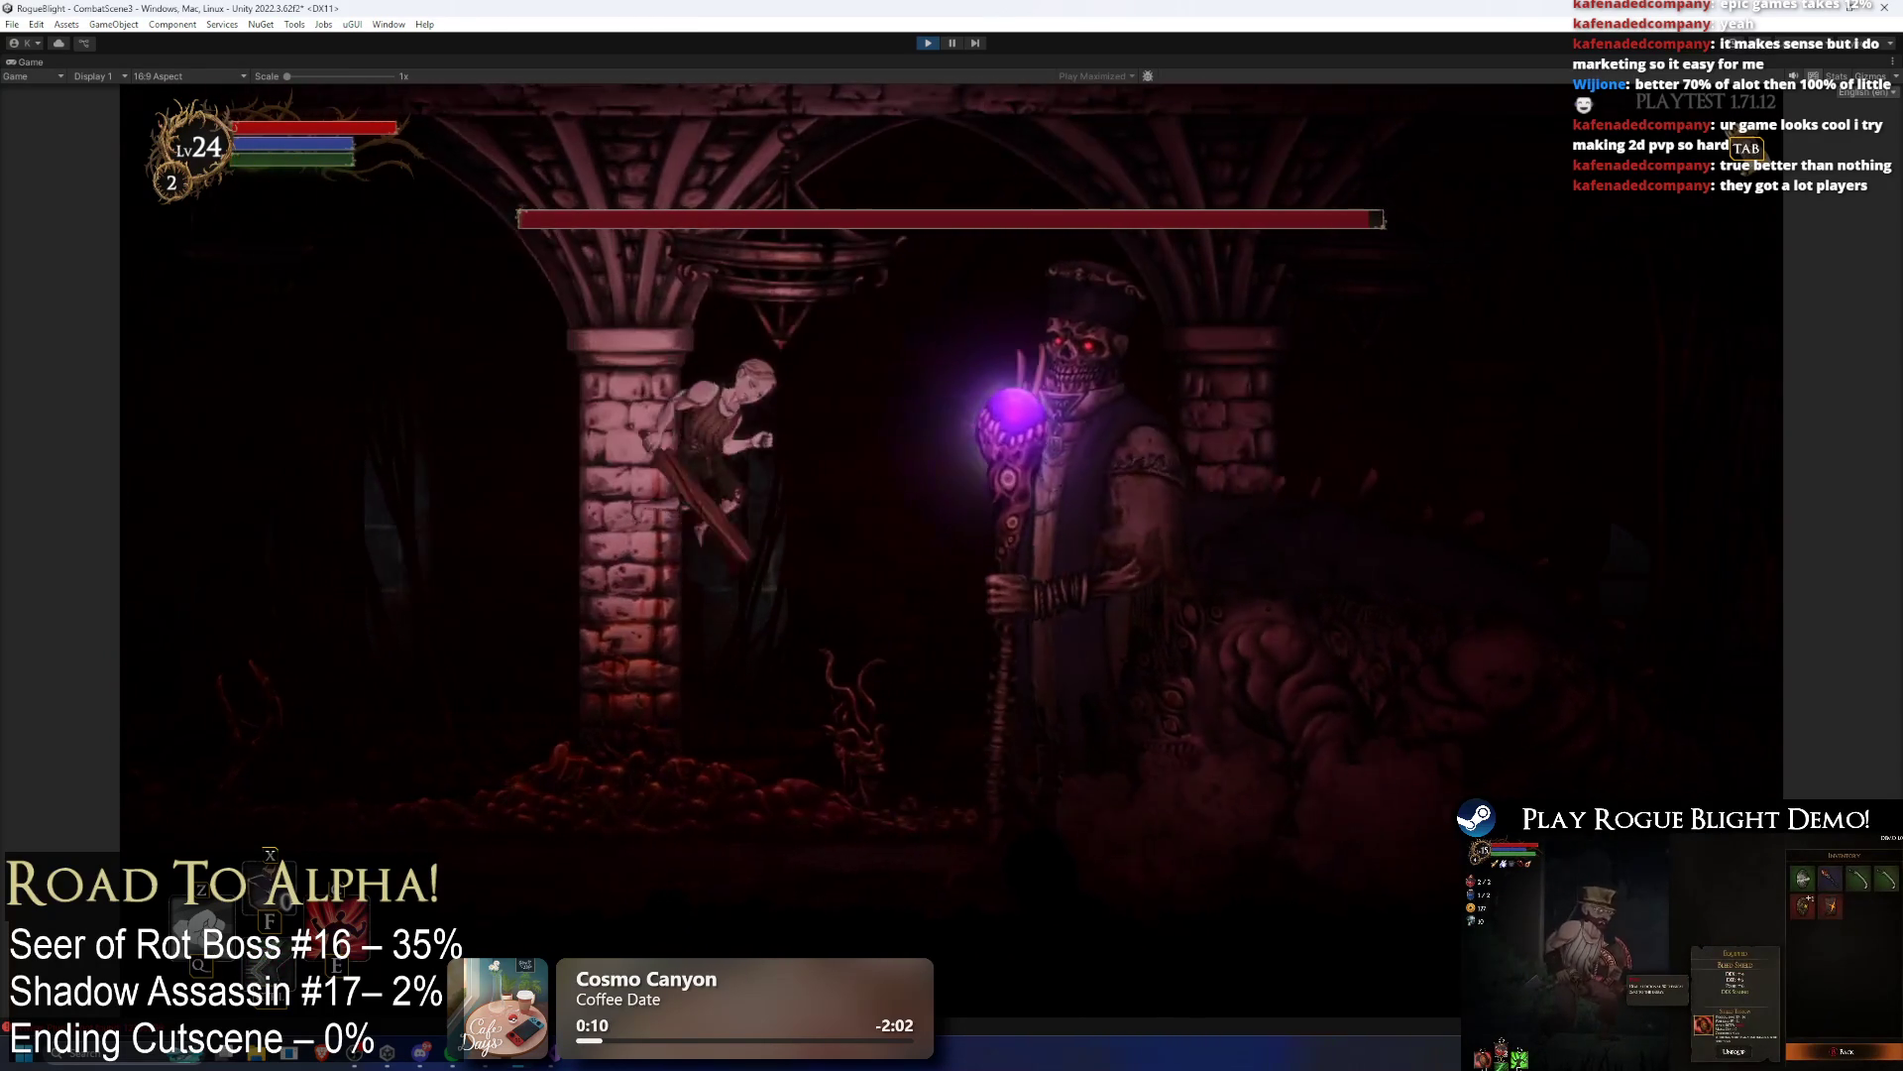
{"action": "key", "text": "space"}
{"action": "left_click", "coordinate": [1158, 654]}
Step: Toggle the F1/F2 health cheats, dodge the purple laser, then stop play mode
{"action": "key", "text": "a"}
{"action": "key", "text": "F1"}
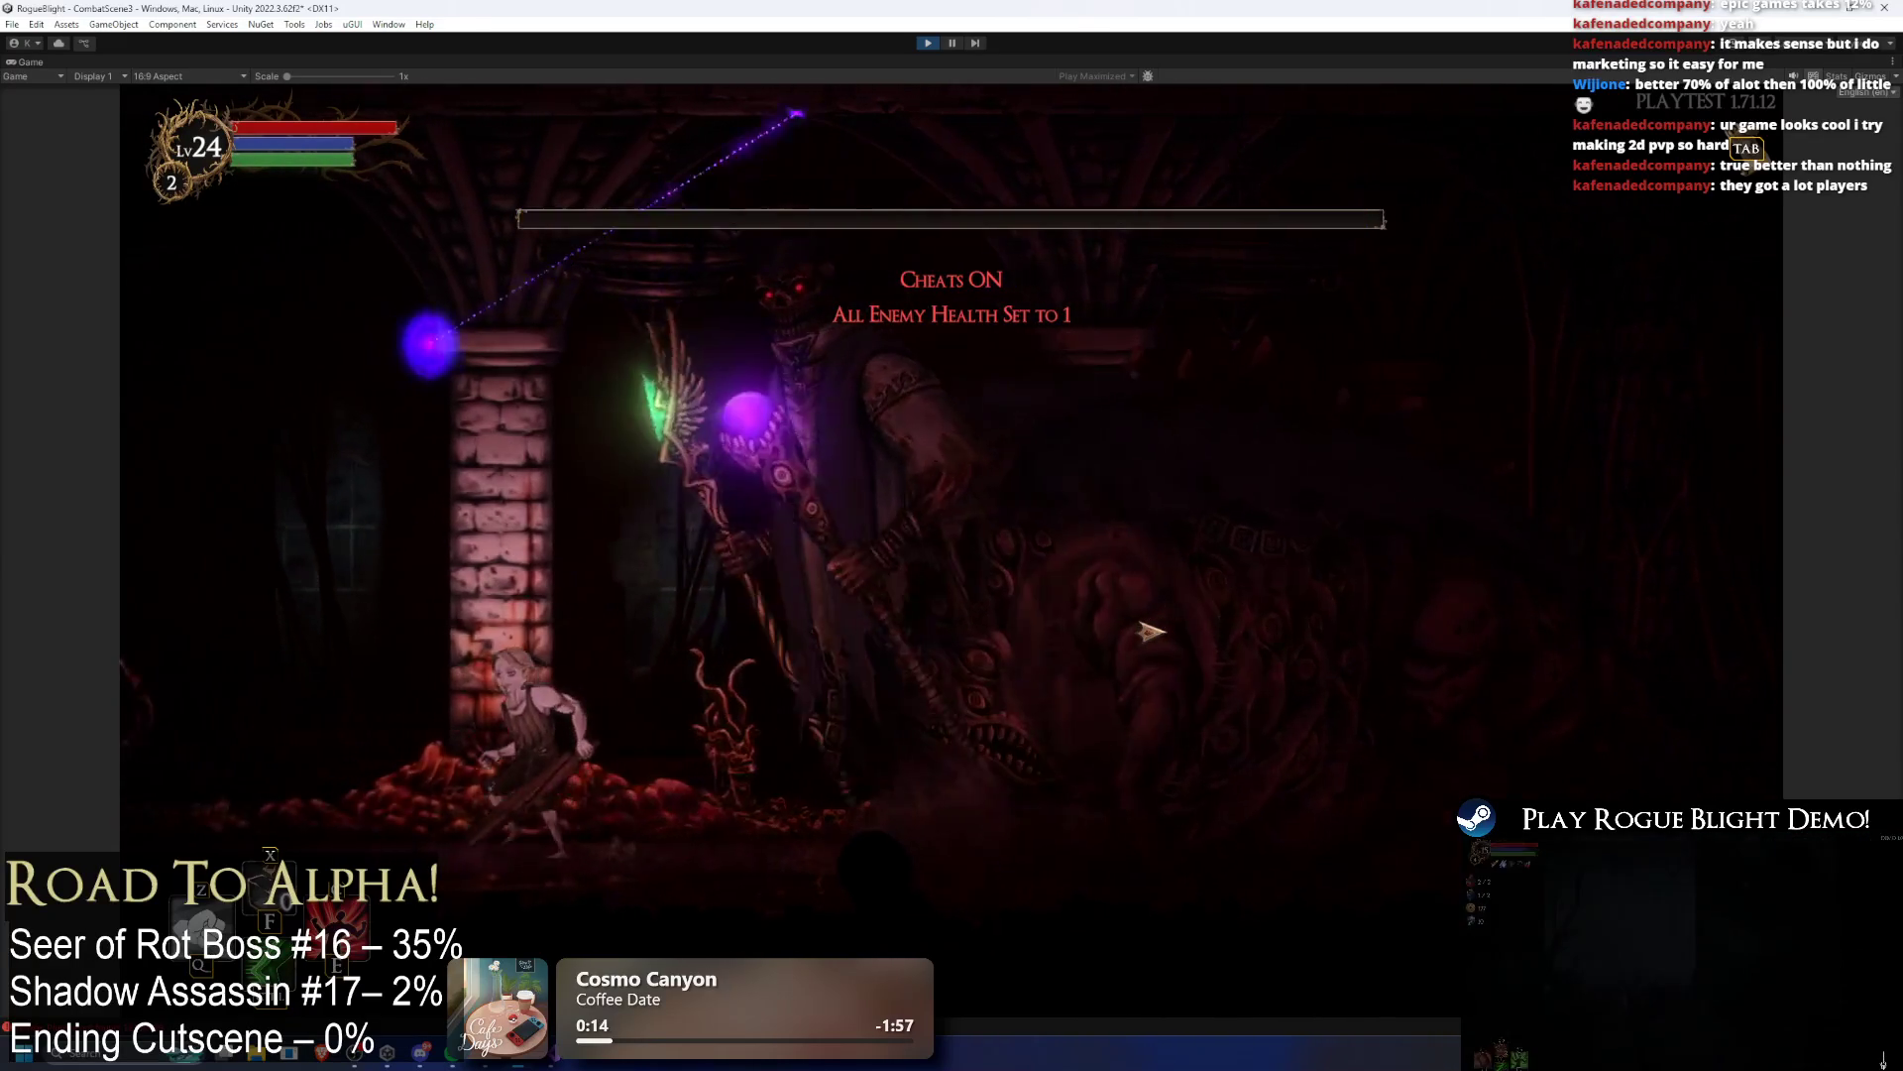
{"action": "key", "text": "F2"}
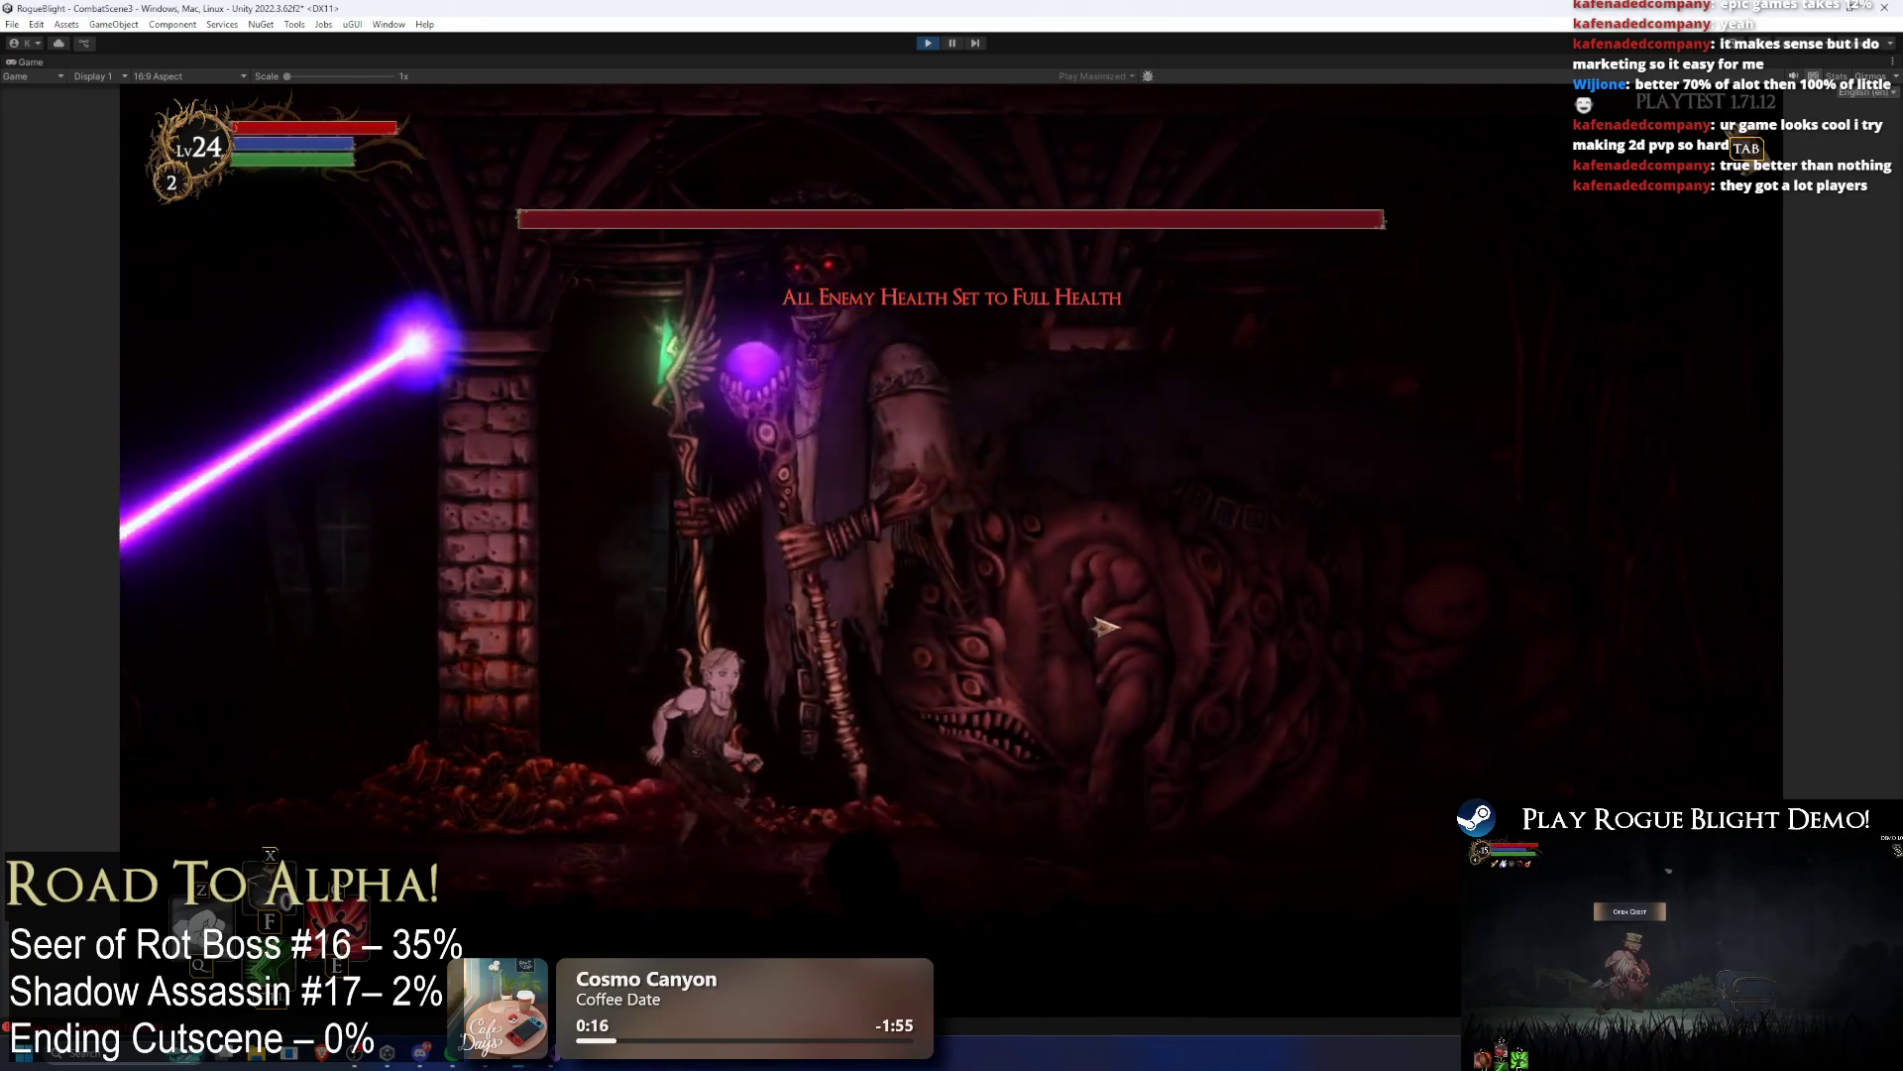
{"action": "key", "text": "a"}
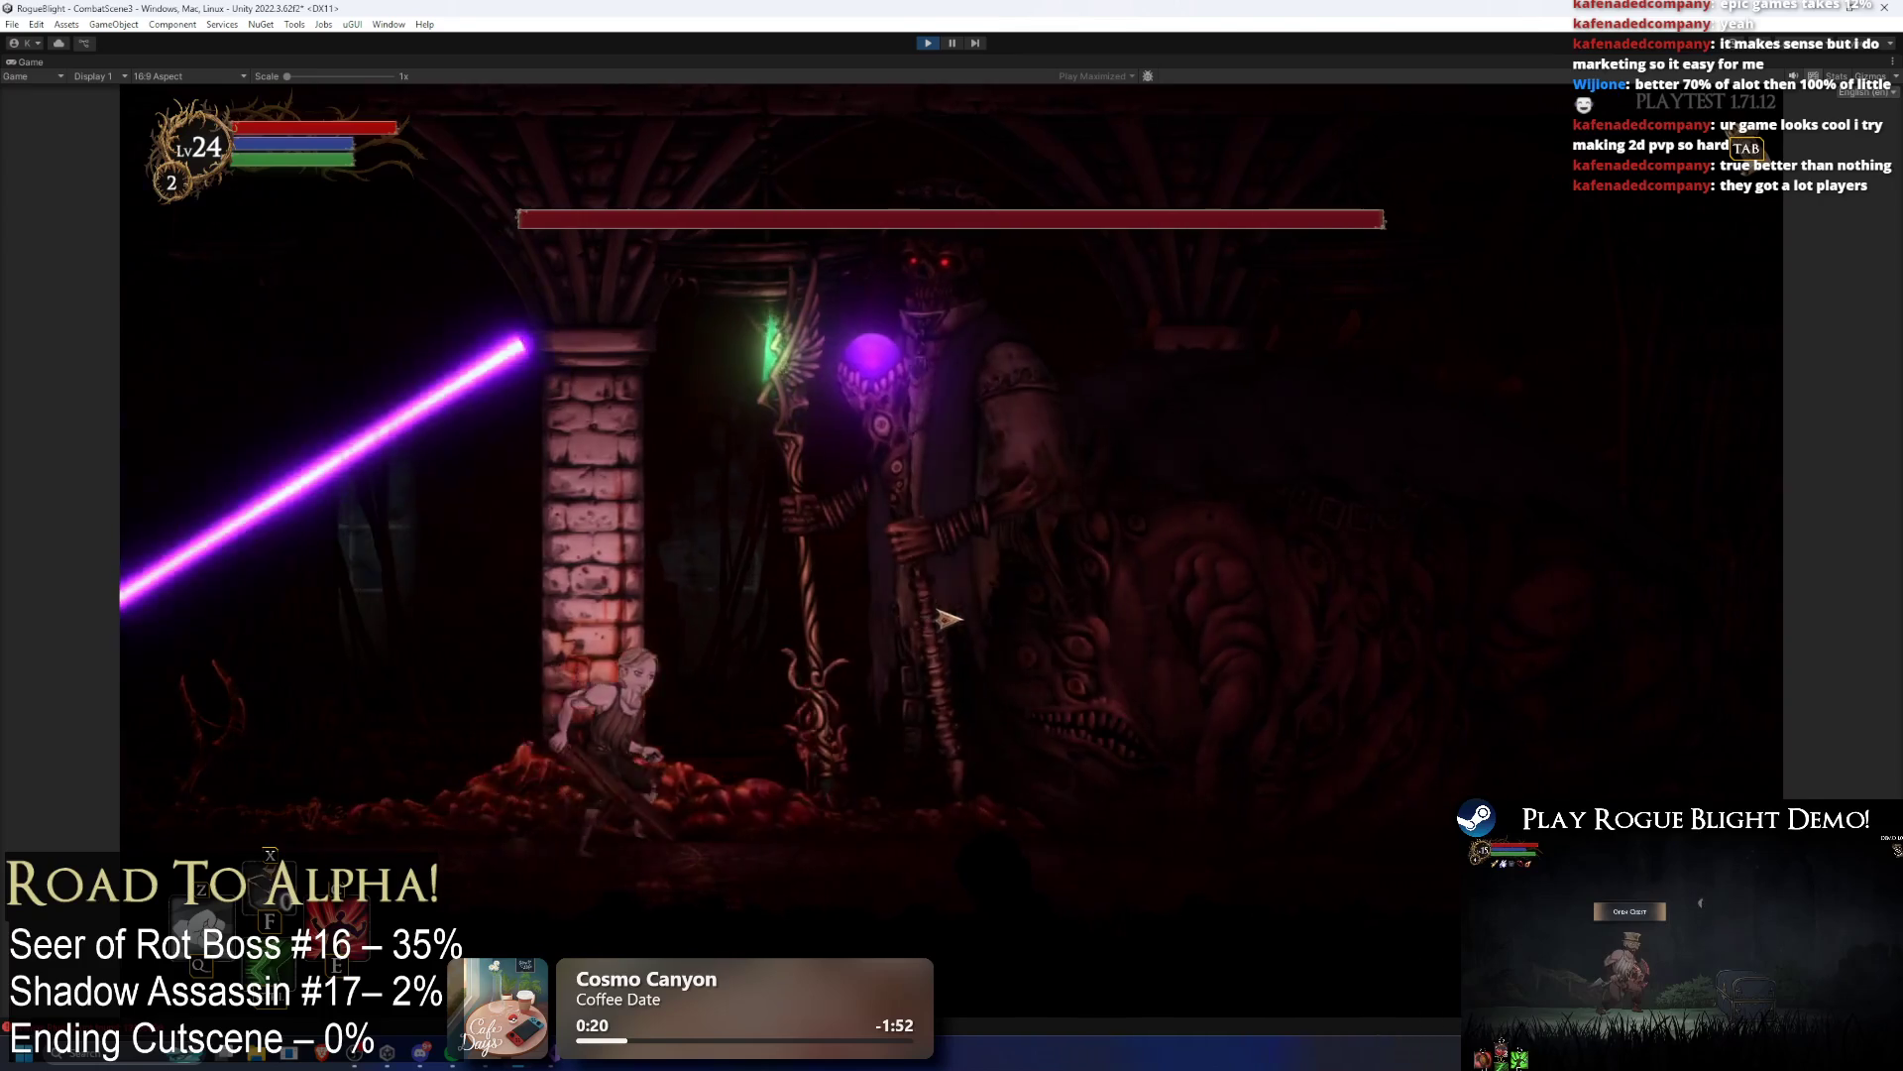
{"action": "key", "text": "d"}
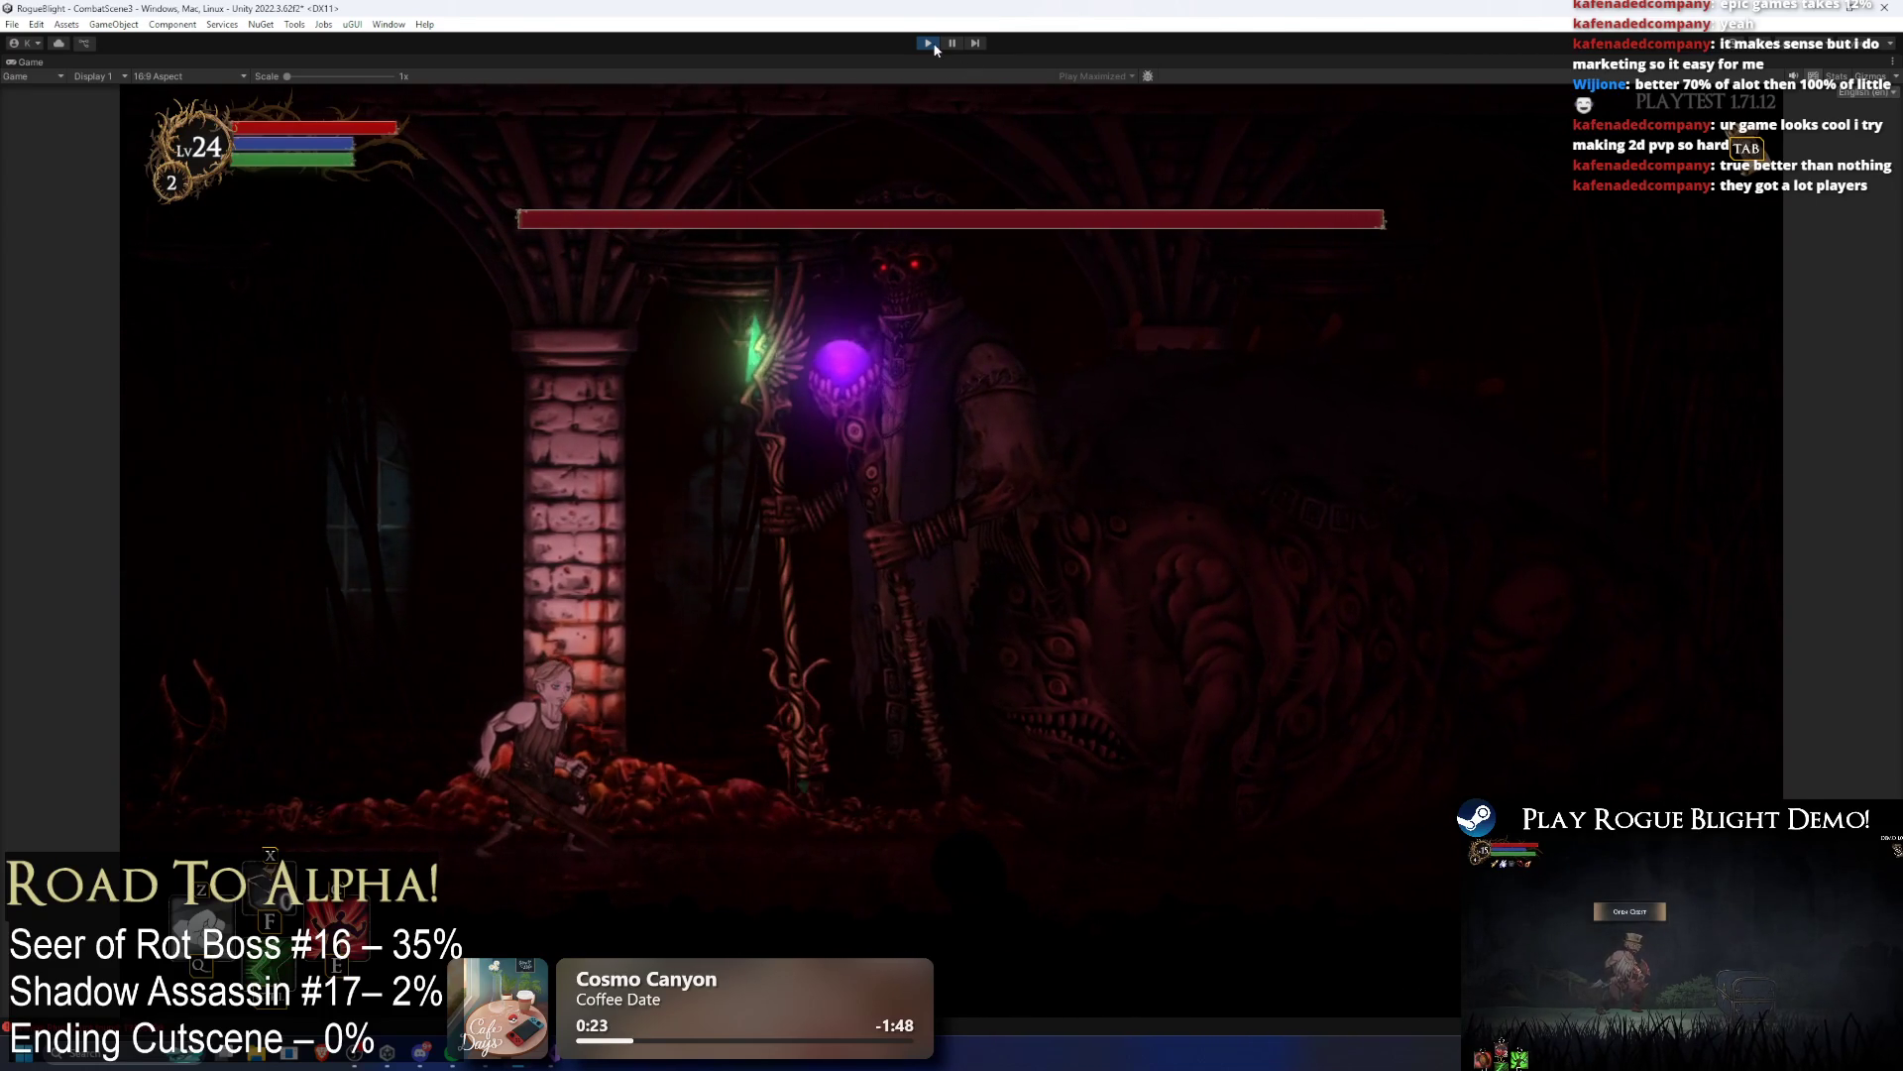
{"action": "left_click", "coordinate": [935, 46]}
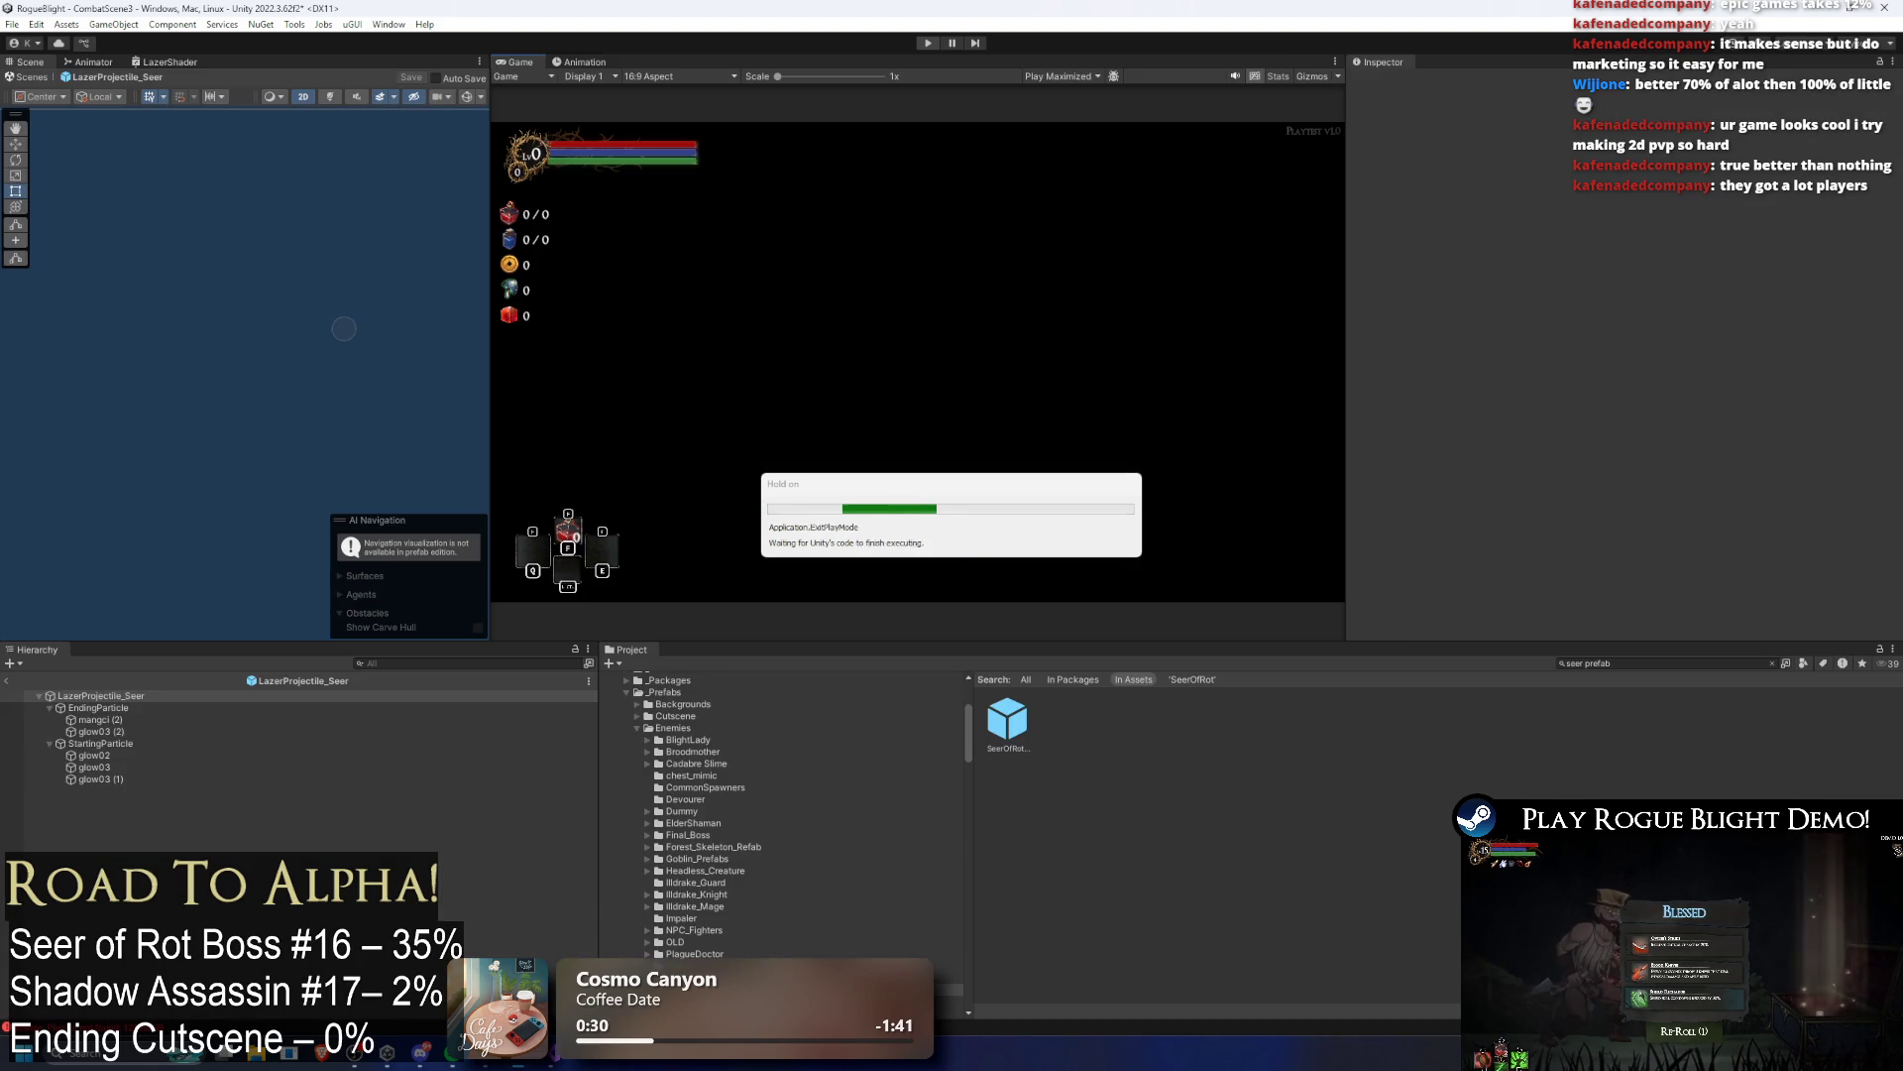
Step: Edit the shared Duration of EndingParticle, mangci (2) and glow03 (2), and save the prefab
{"action": "left_click", "coordinate": [119, 708]}
{"action": "left_click", "coordinate": [94, 720], "text": "shift"}
{"action": "left_click", "coordinate": [95, 732], "text": "shift"}
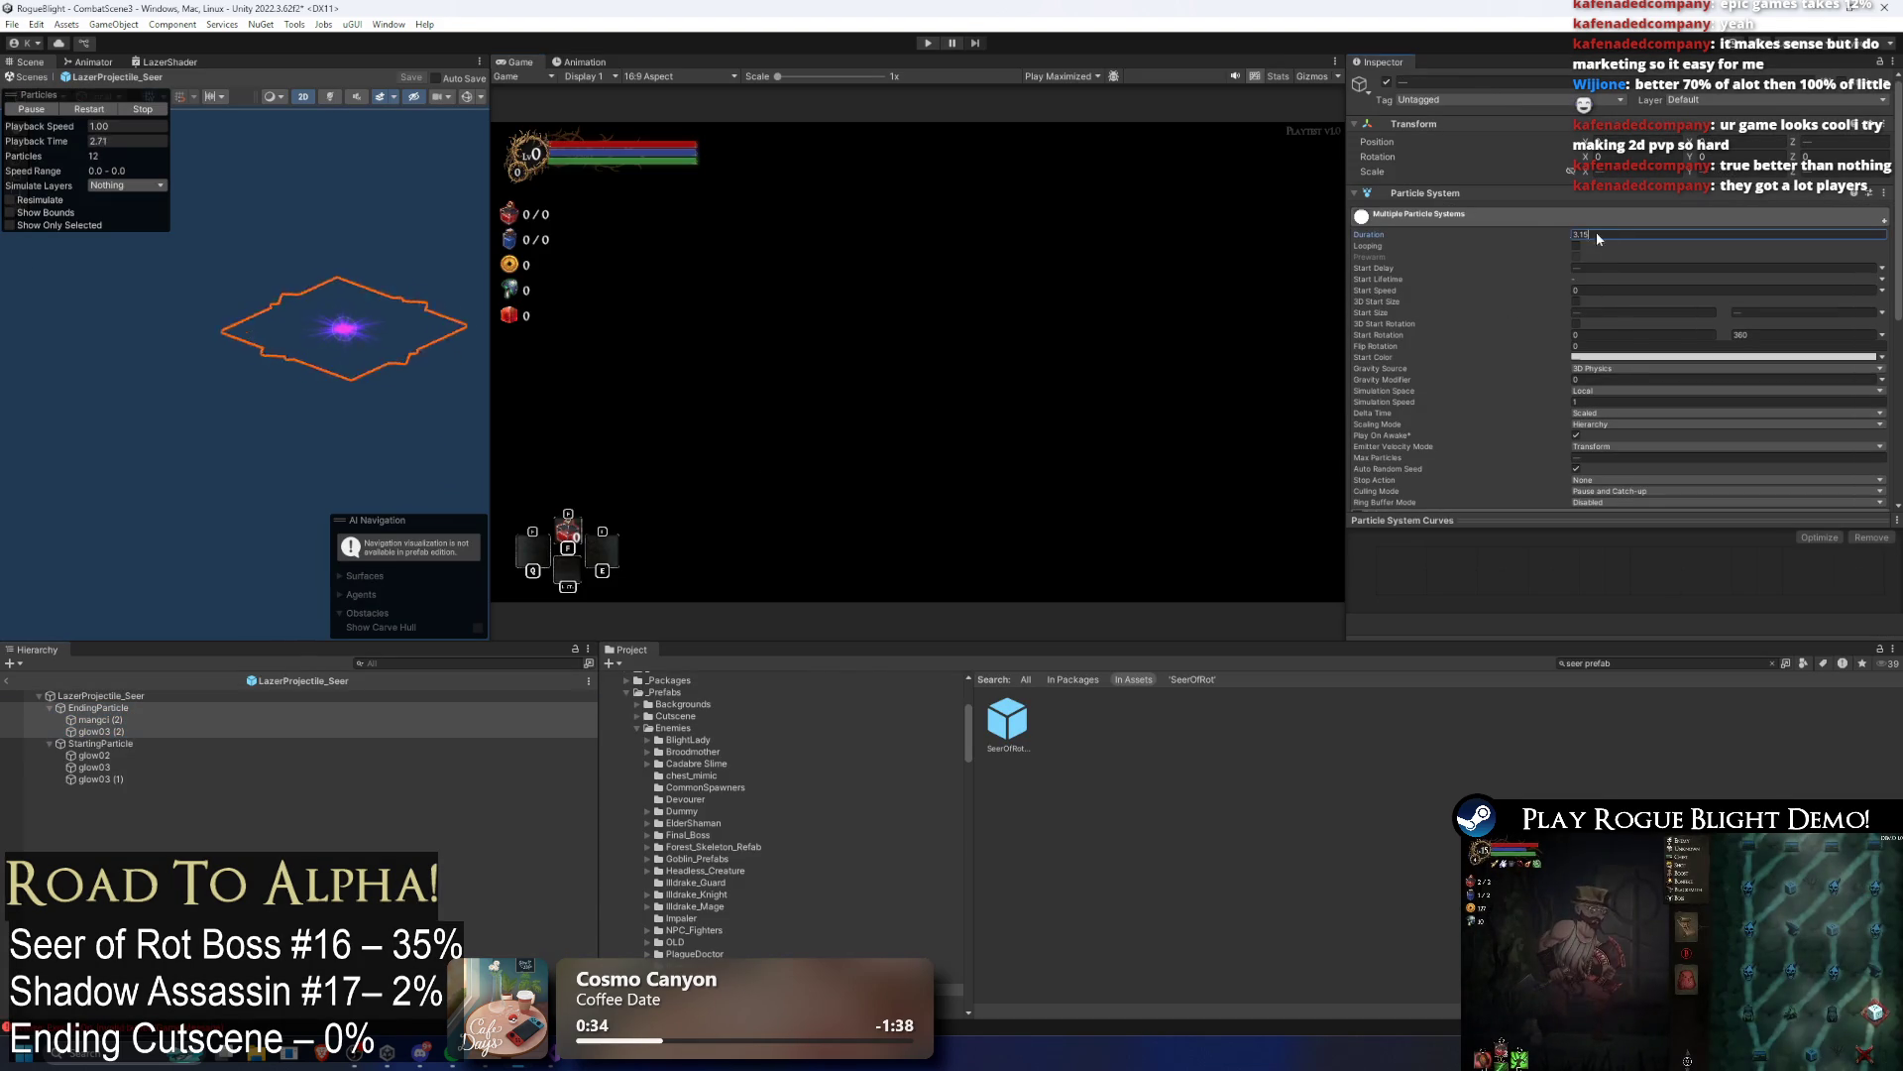
{"action": "left_click", "coordinate": [1657, 233]}
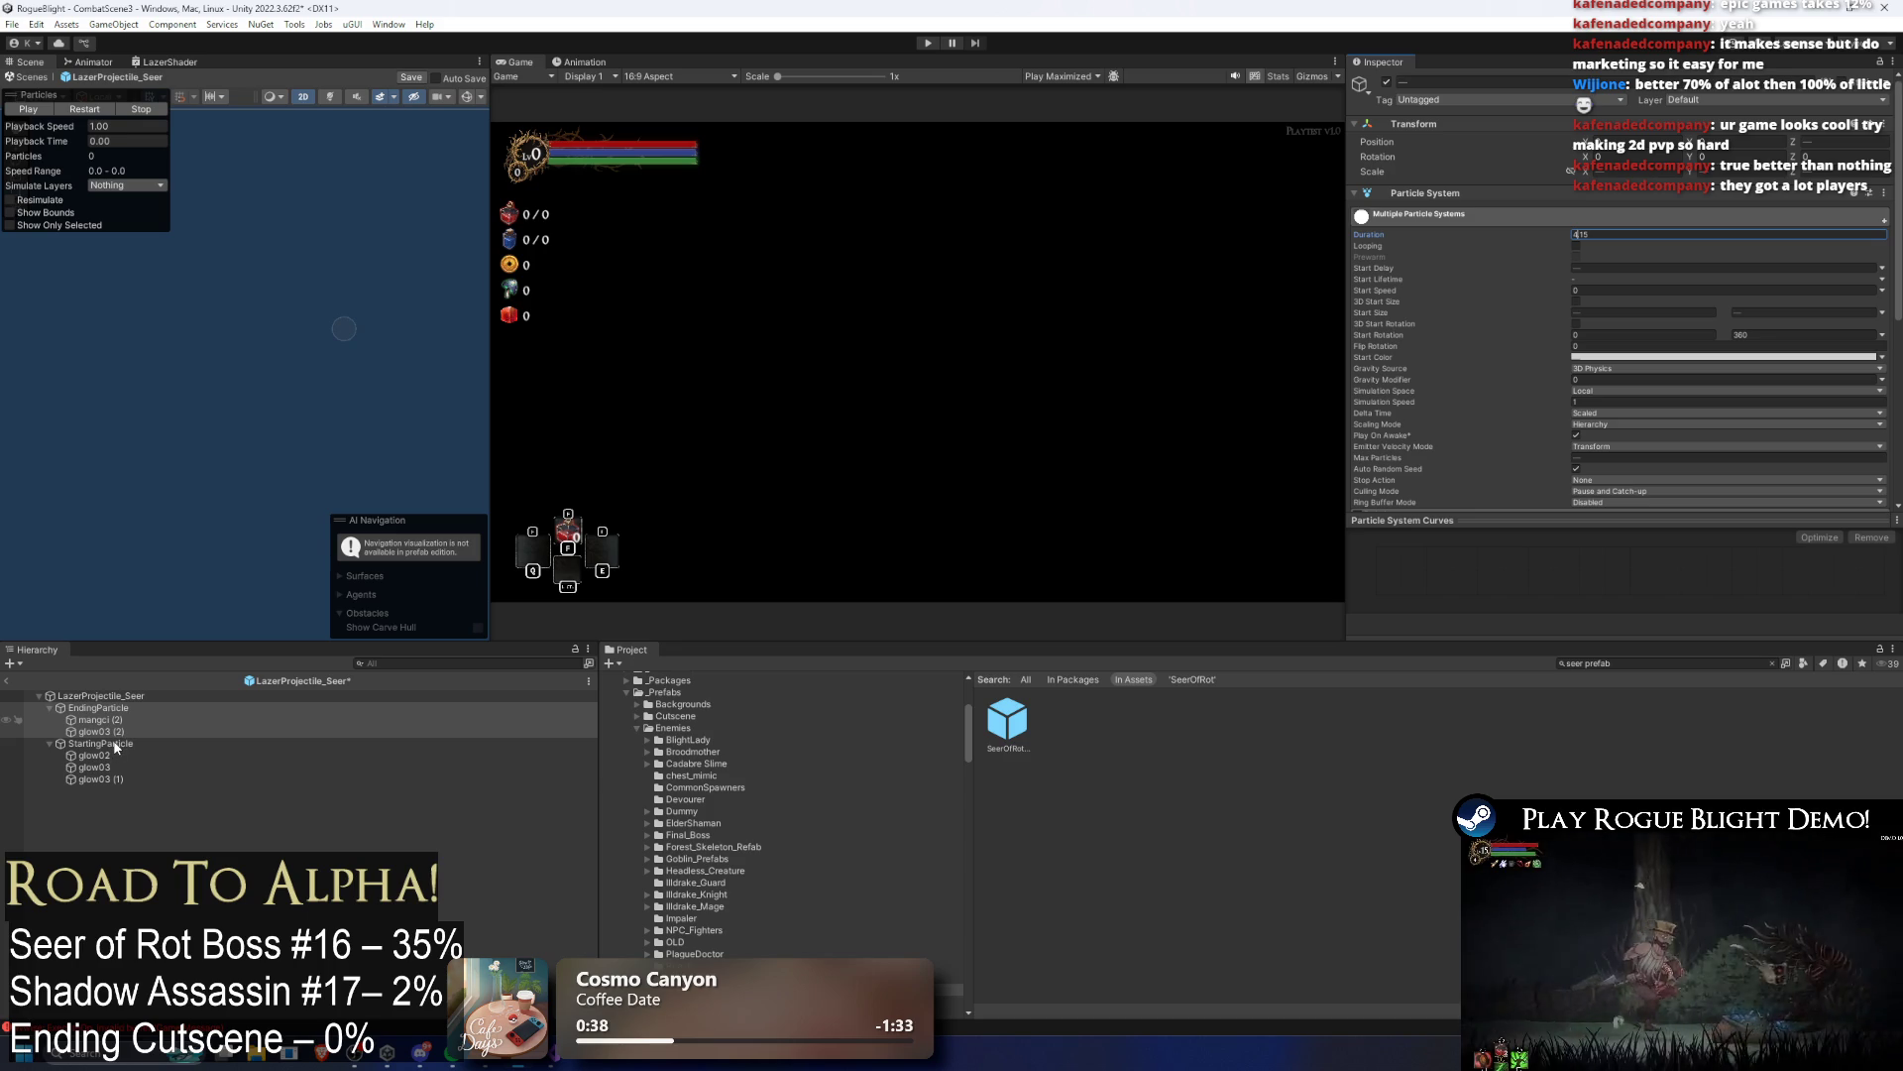
{"action": "key", "text": "ctrl+s"}
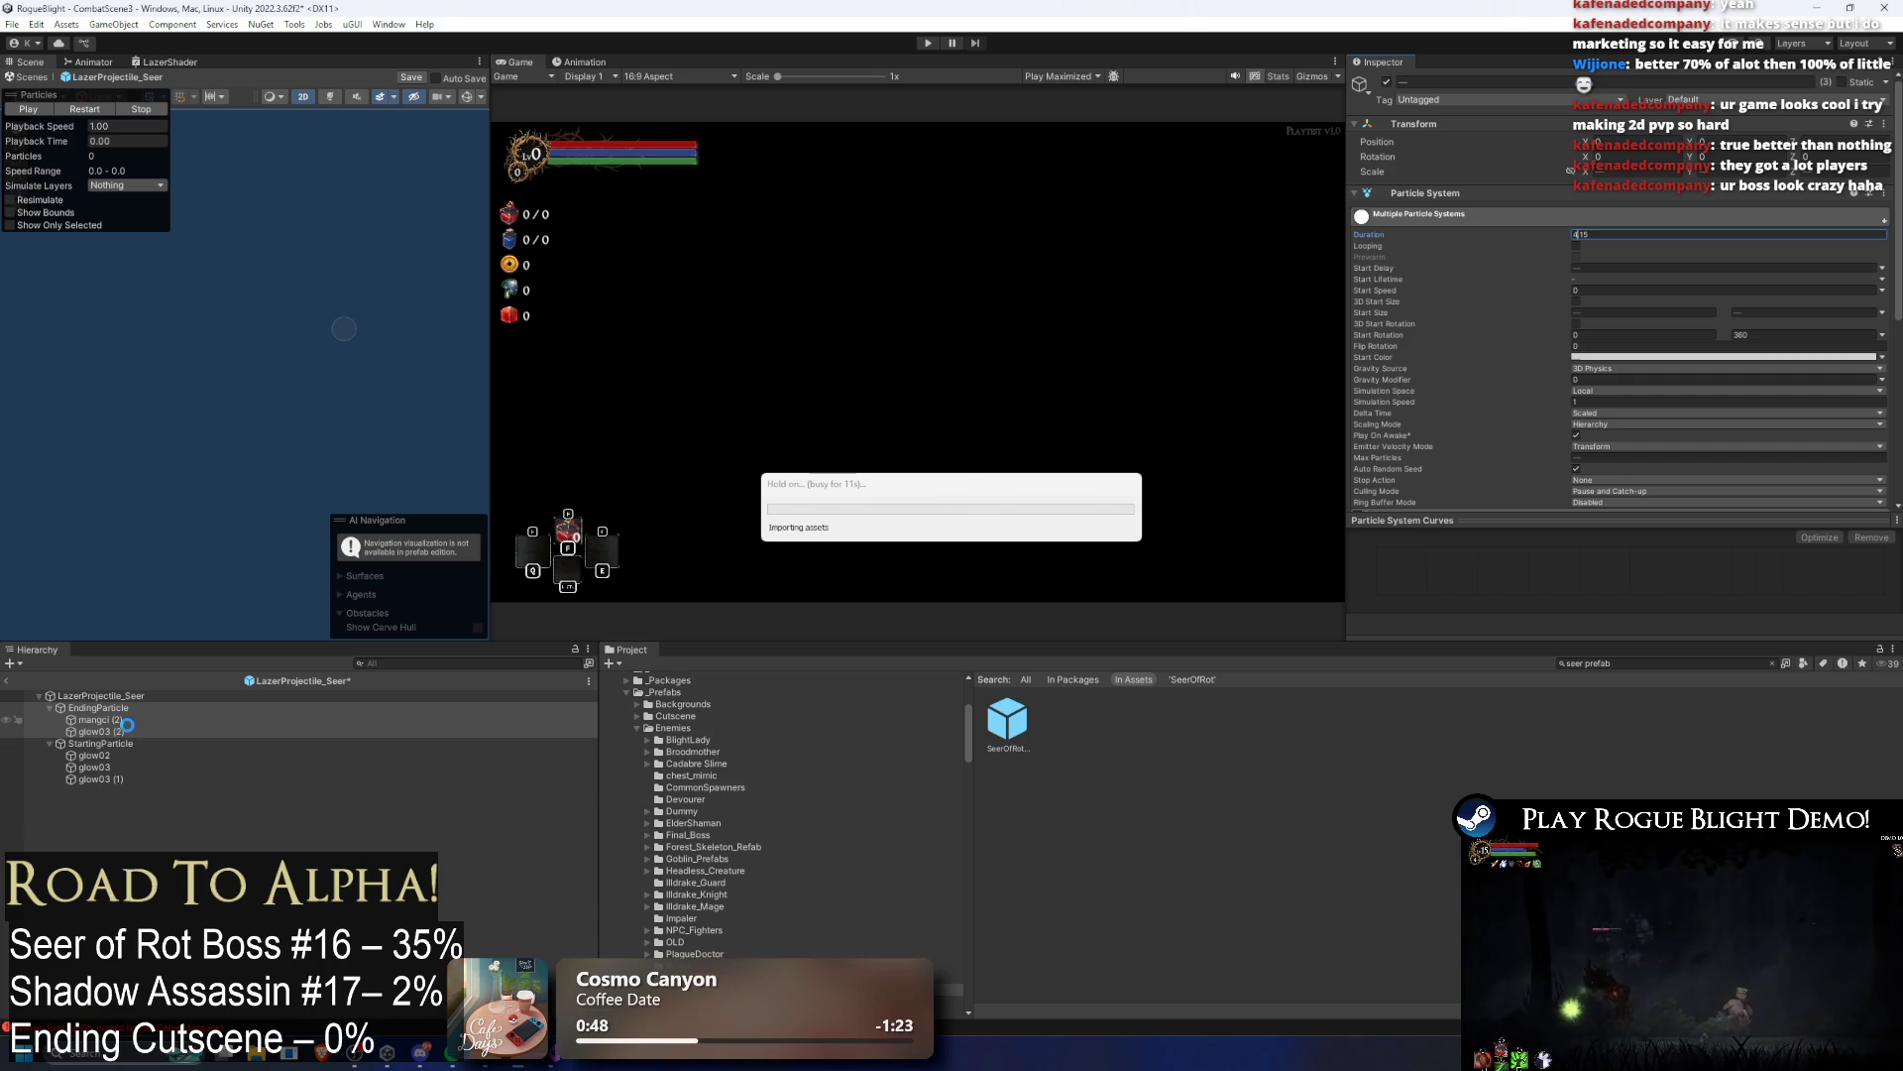
Step: Set the StartingParticle Duration to 6.5
{"action": "left_click", "coordinate": [119, 742]}
{"action": "left_click", "coordinate": [1572, 248]}
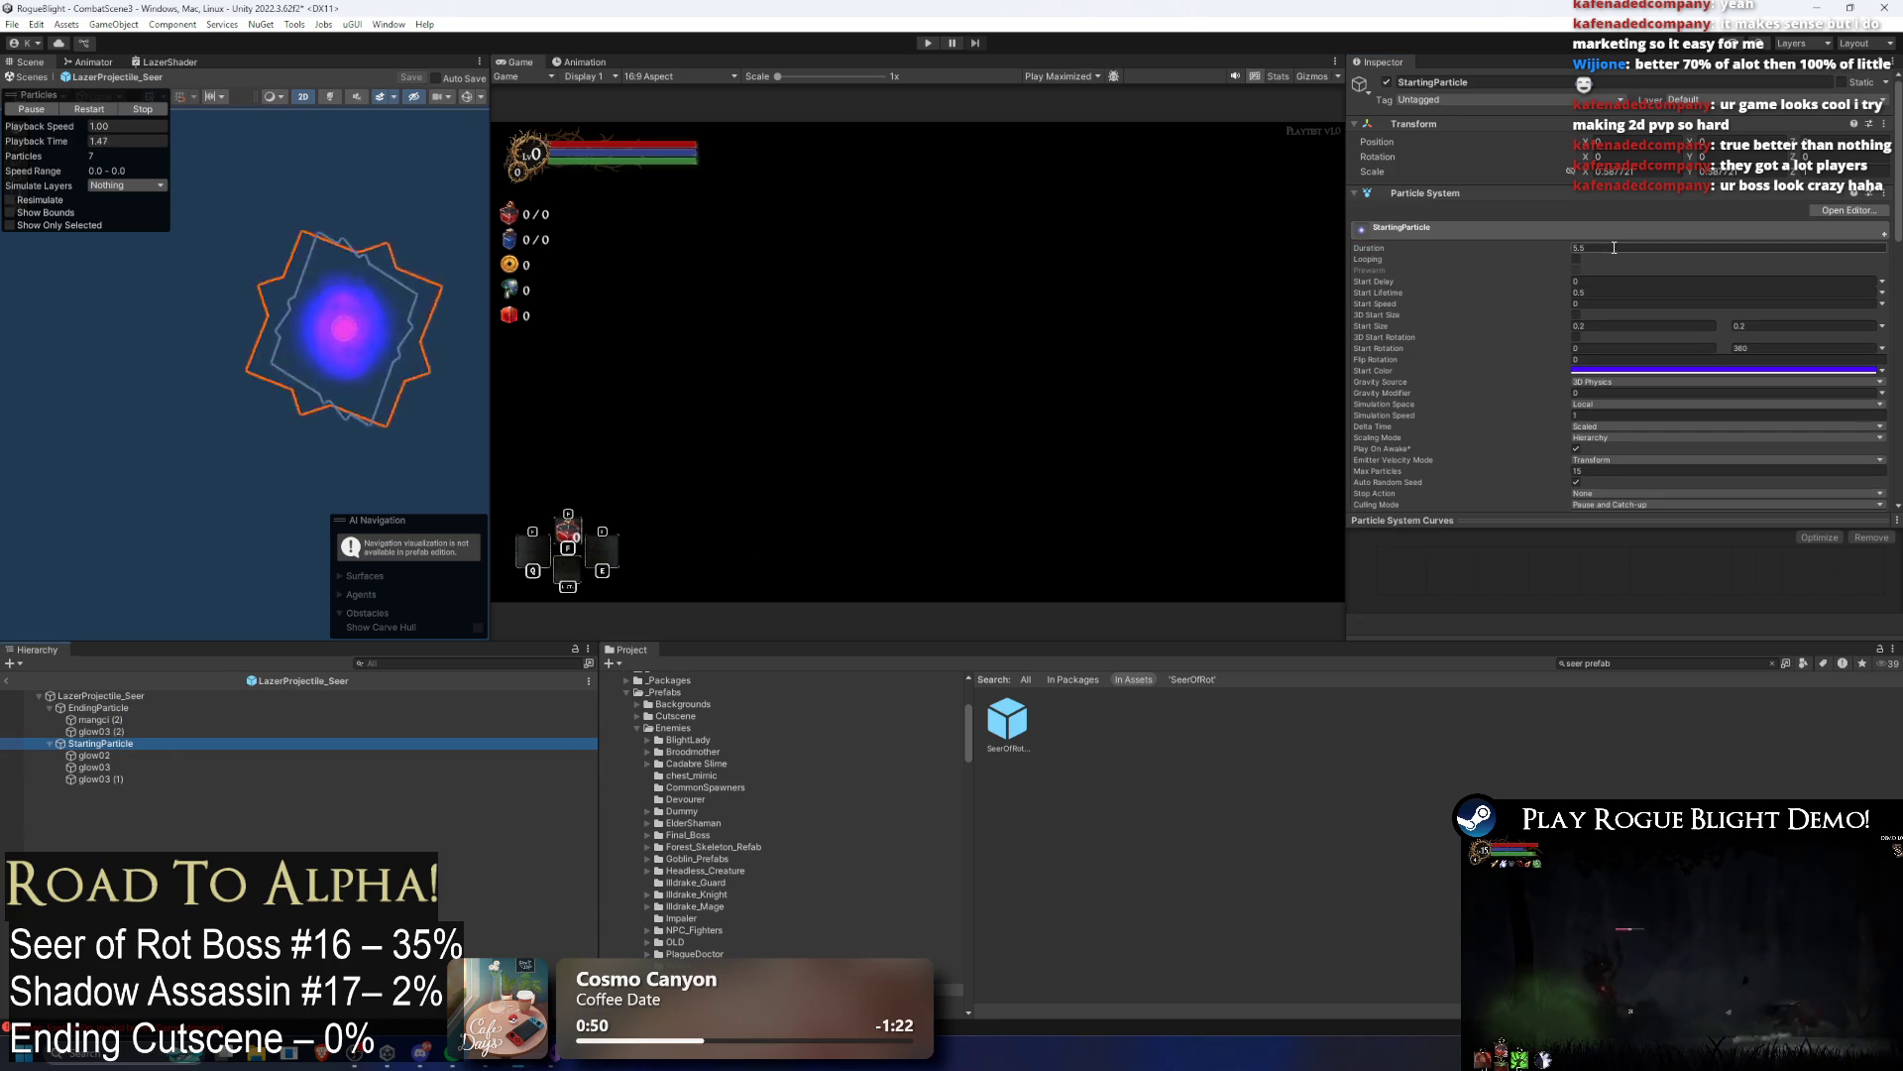
{"action": "type", "text": "0.5"}
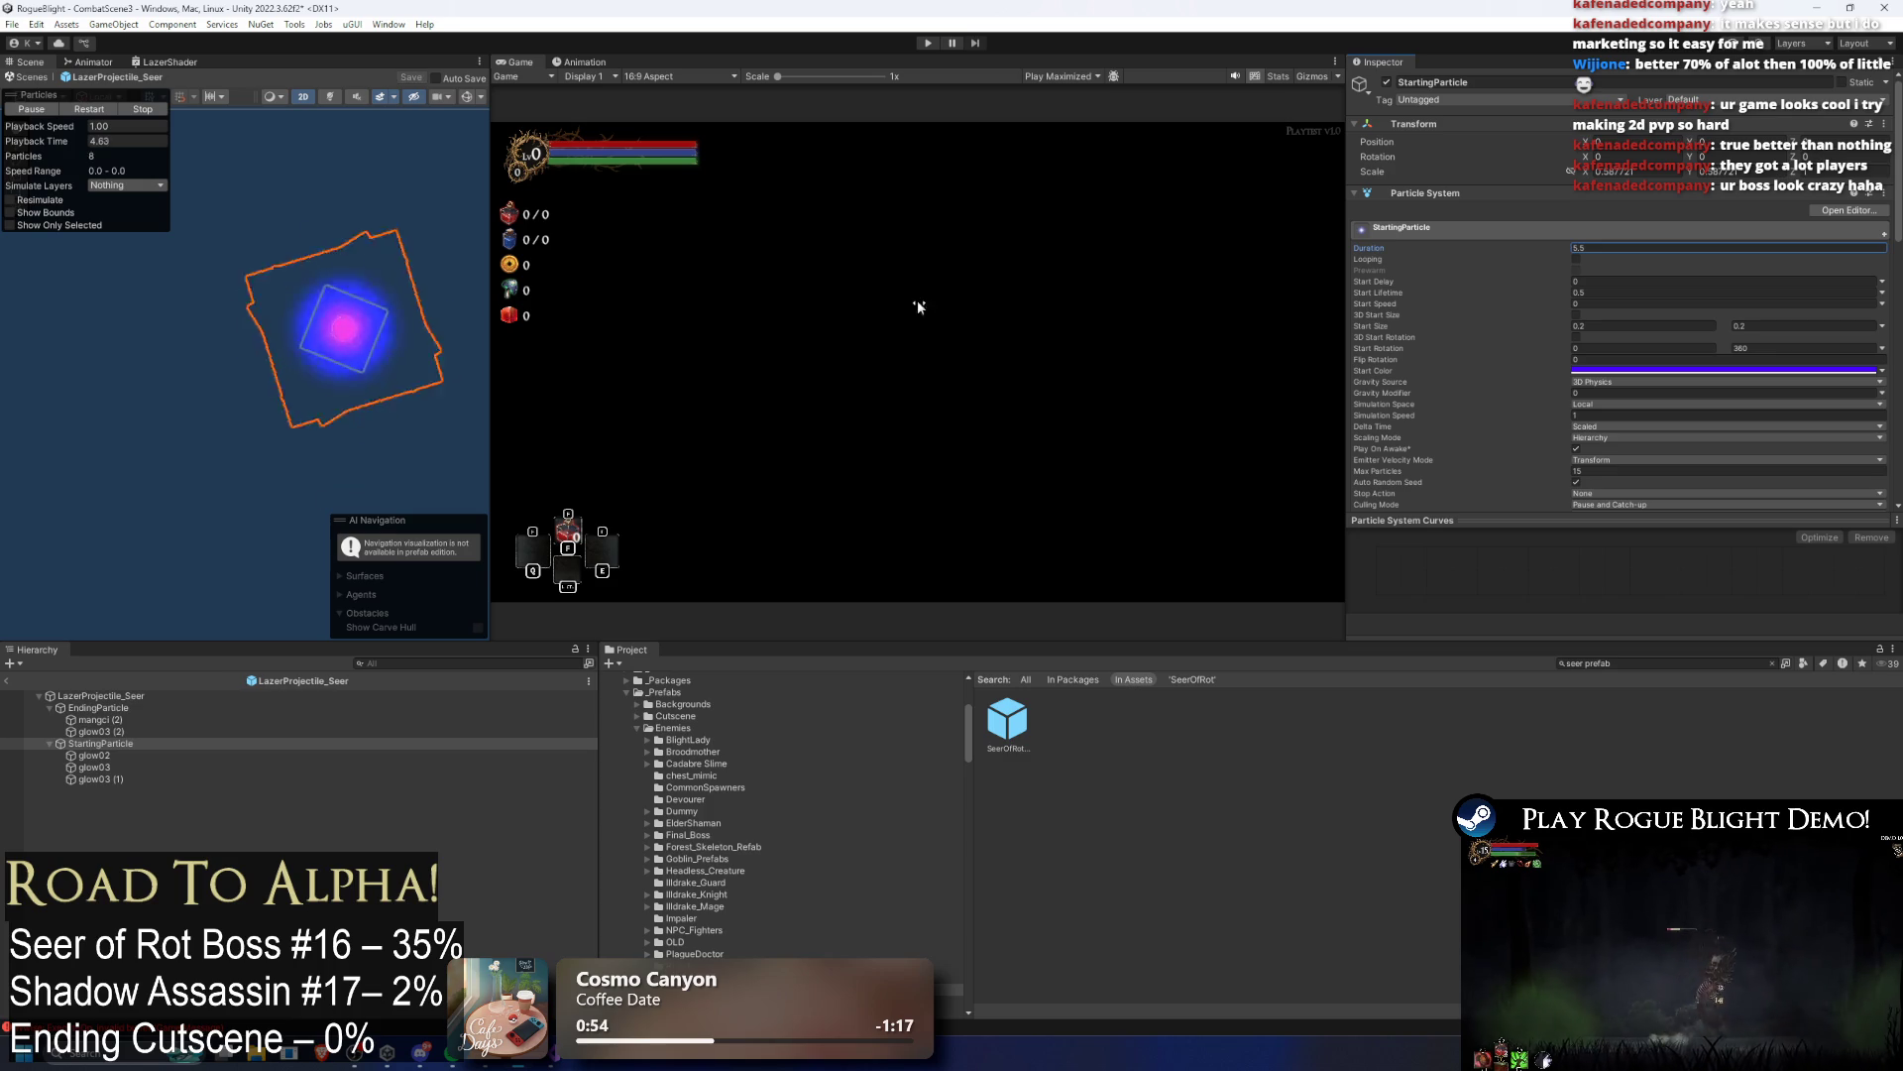
{"action": "left_click", "coordinate": [147, 696]}
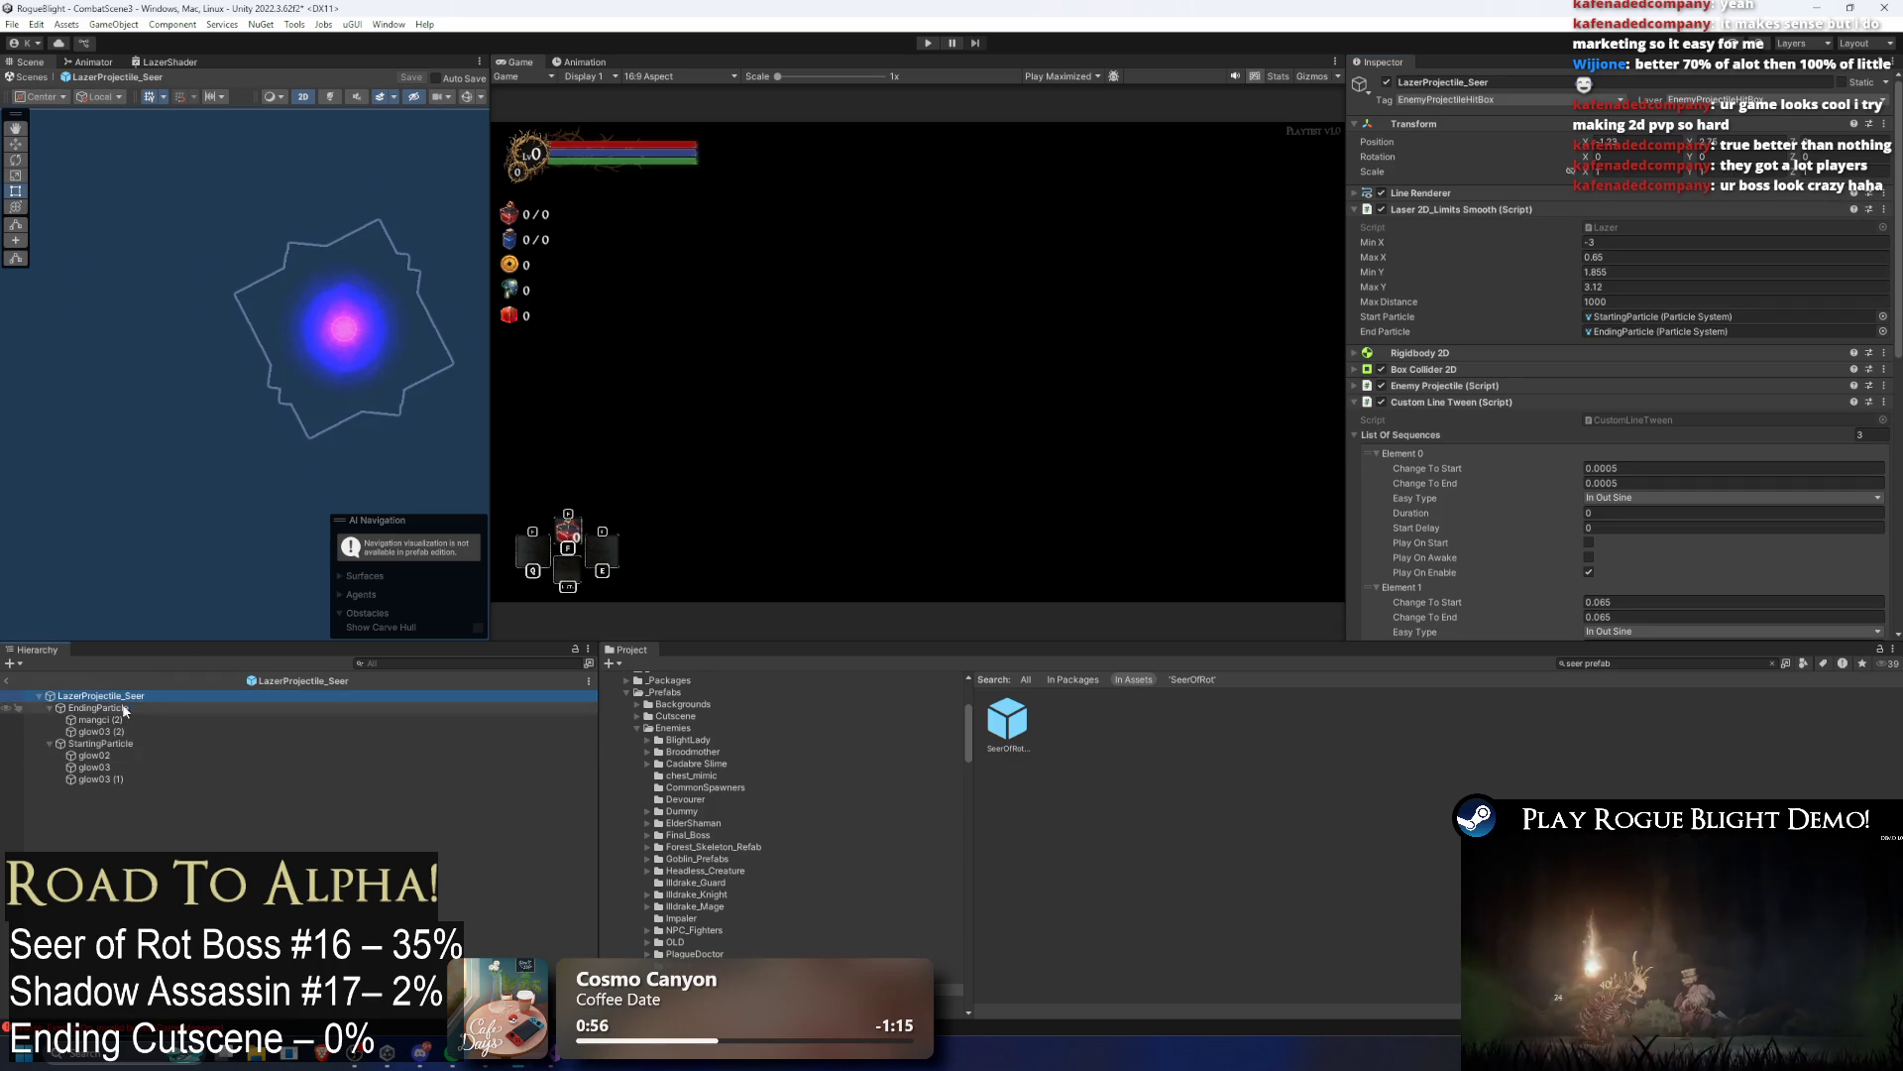
{"action": "left_click", "coordinate": [100, 743]}
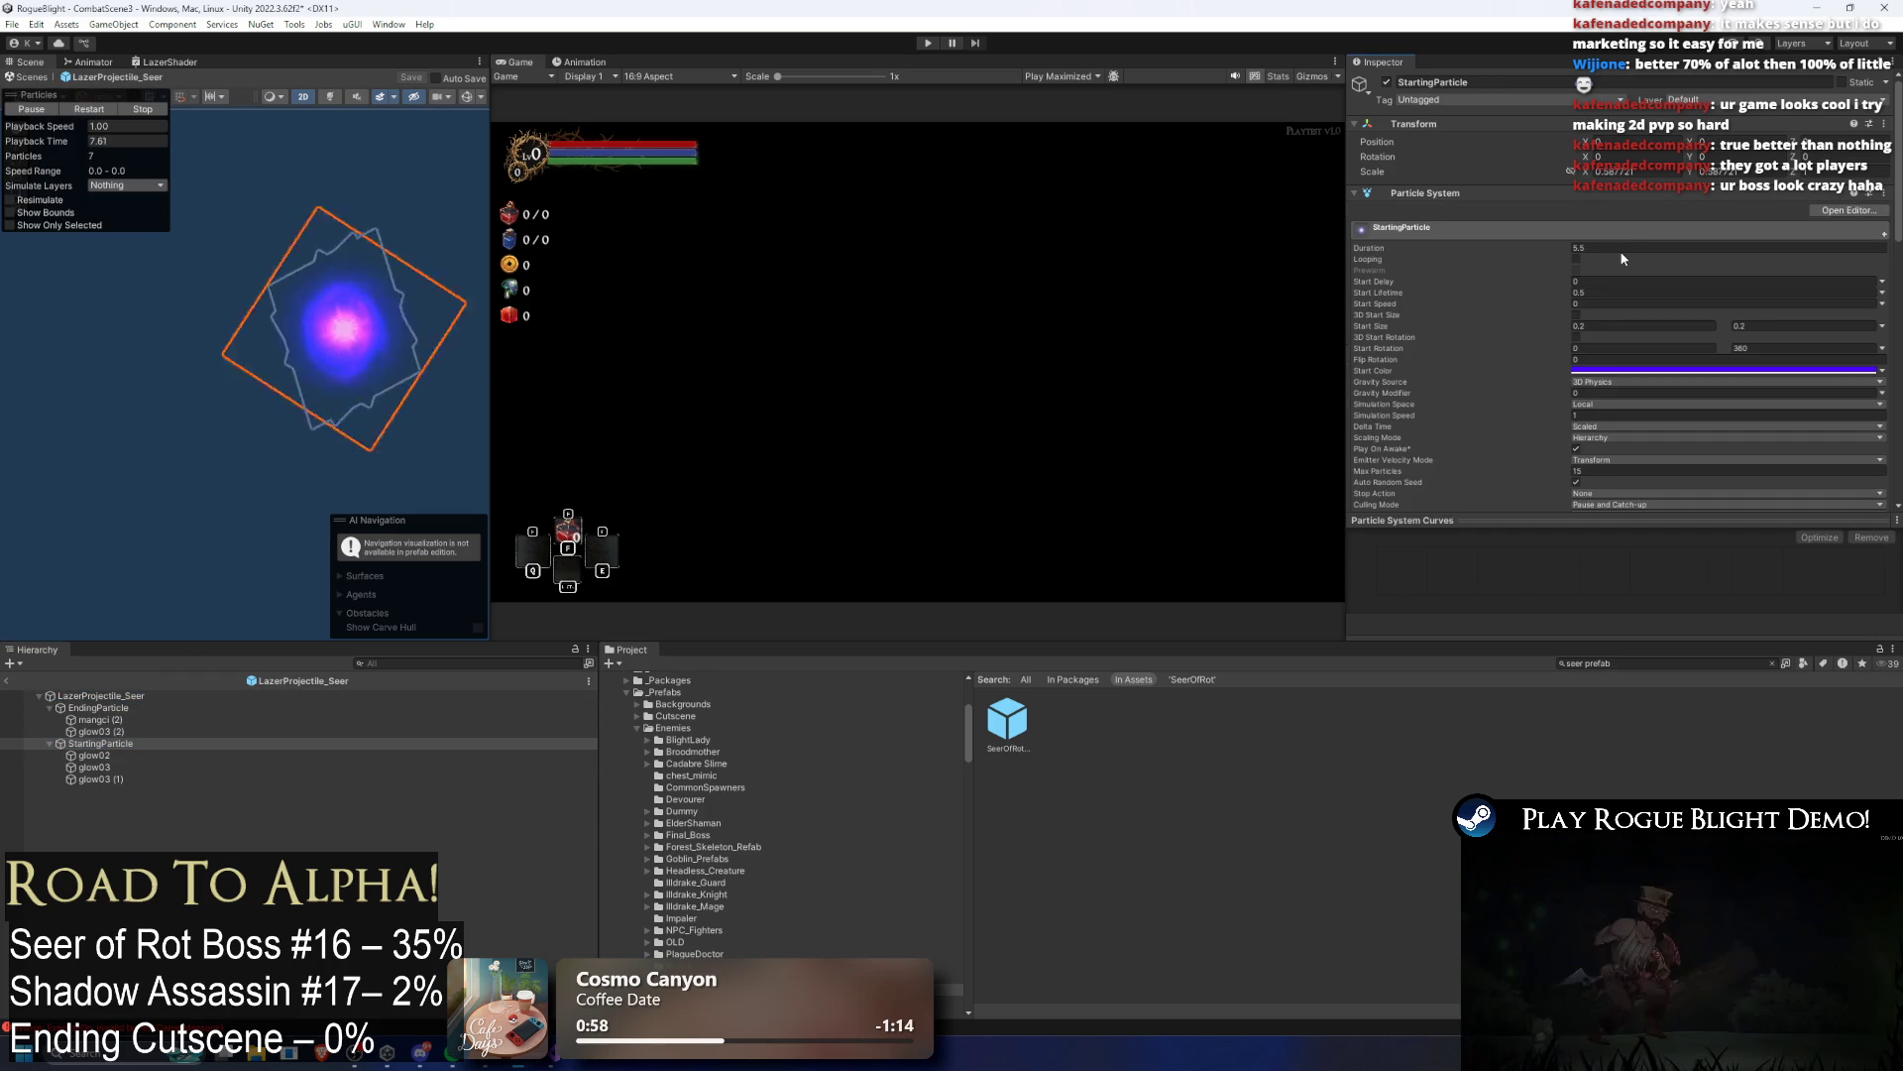
{"action": "left_click", "coordinate": [1624, 246]}
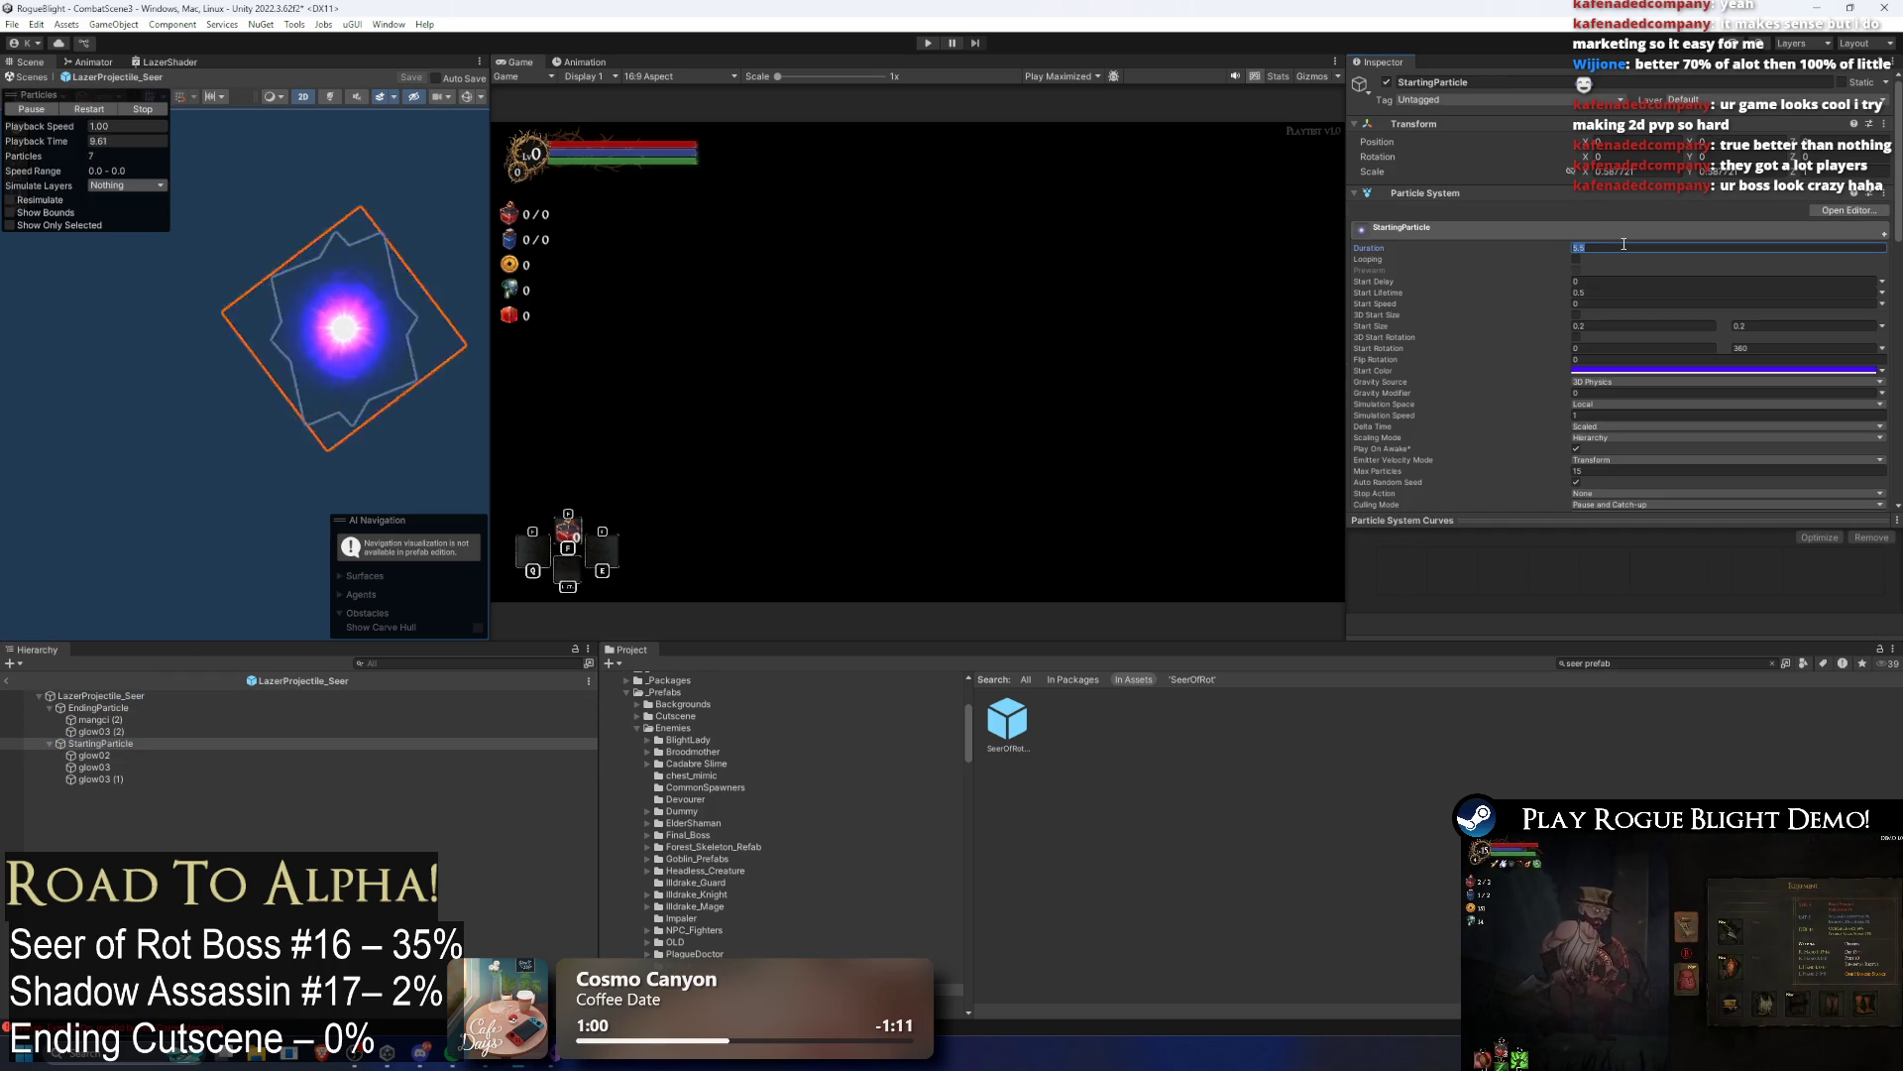
{"action": "type", "text": "6.5"}
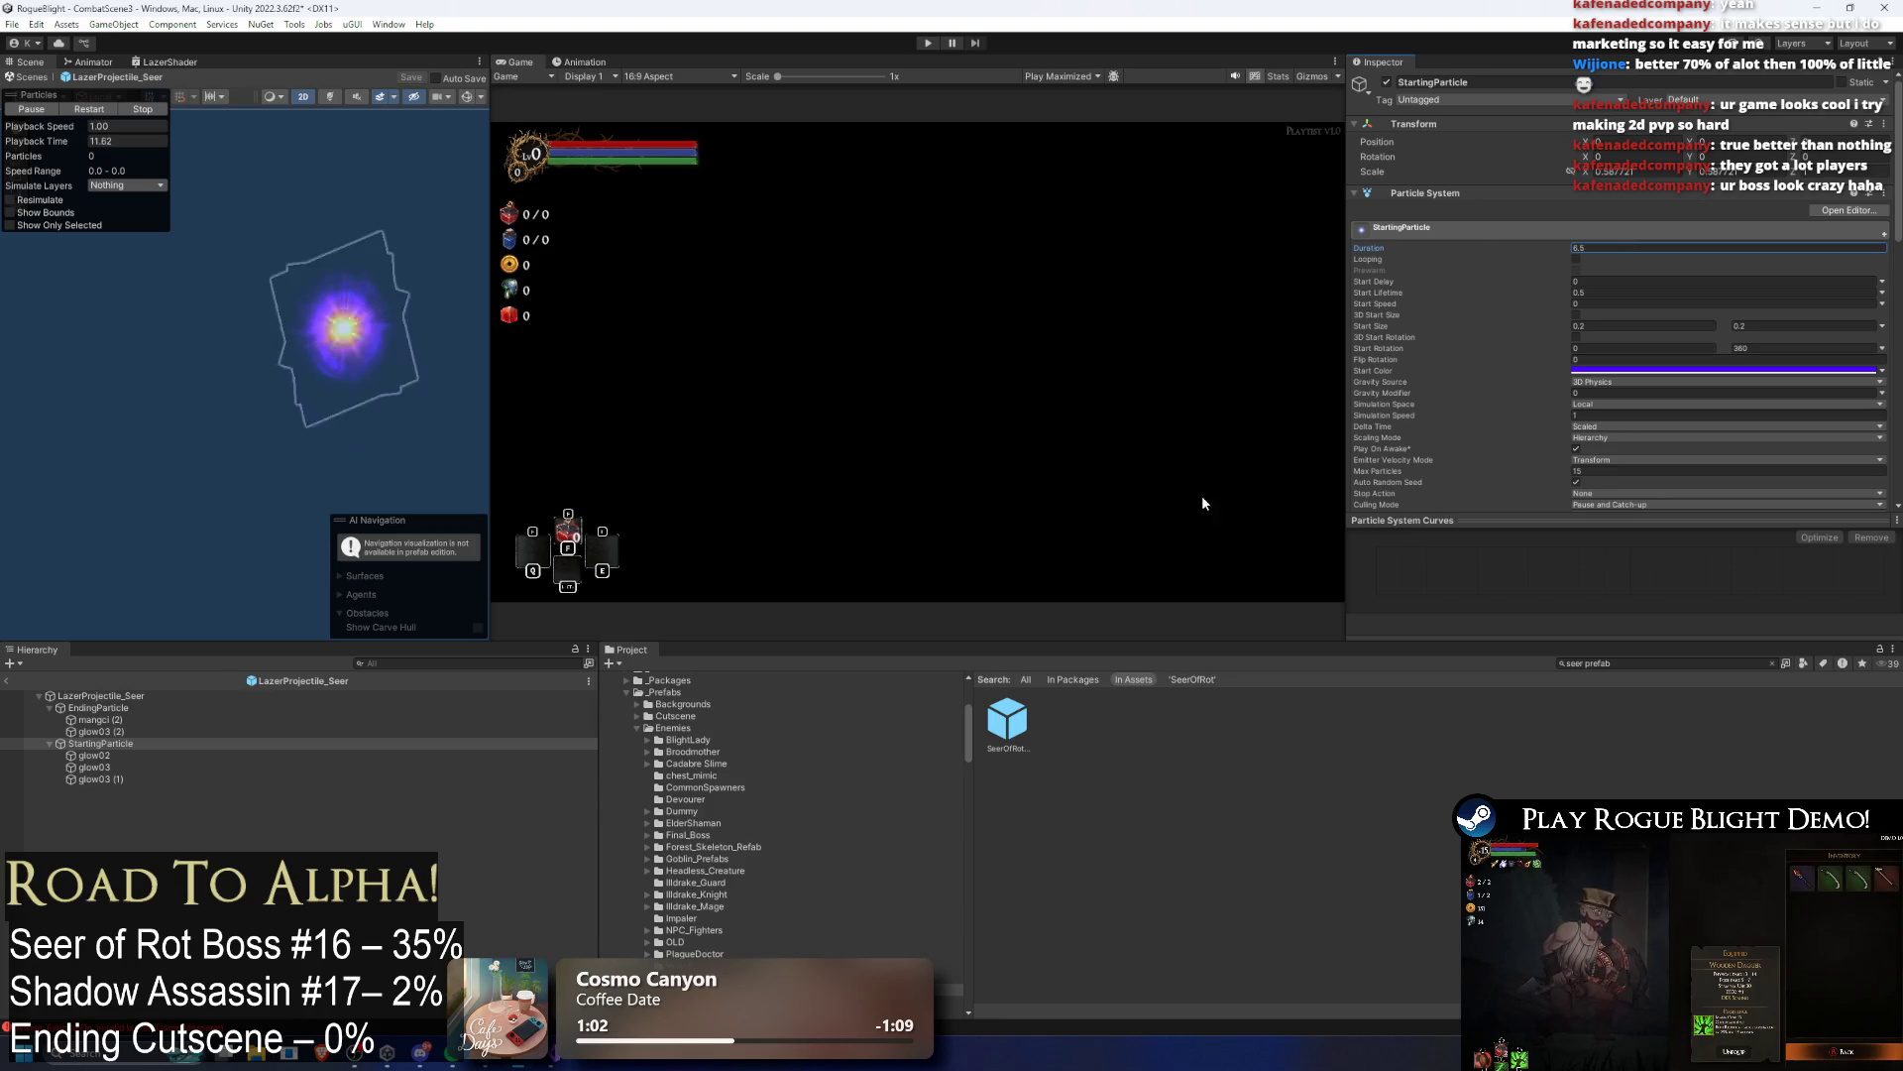
Step: Set the SeerOfRot laser's Self Destruct Timer to 7 and save
{"action": "left_click", "coordinate": [1007, 719]}
{"action": "scroll", "coordinate": [1750, 283], "scroll_direction": "down", "scroll_amount": 10}
{"action": "scroll", "coordinate": [1707, 278], "scroll_direction": "down", "scroll_amount": 8}
{"action": "left_click", "coordinate": [1633, 287]}
{"action": "type", "text": "7"}
{"action": "double_click", "coordinate": [1636, 285]}
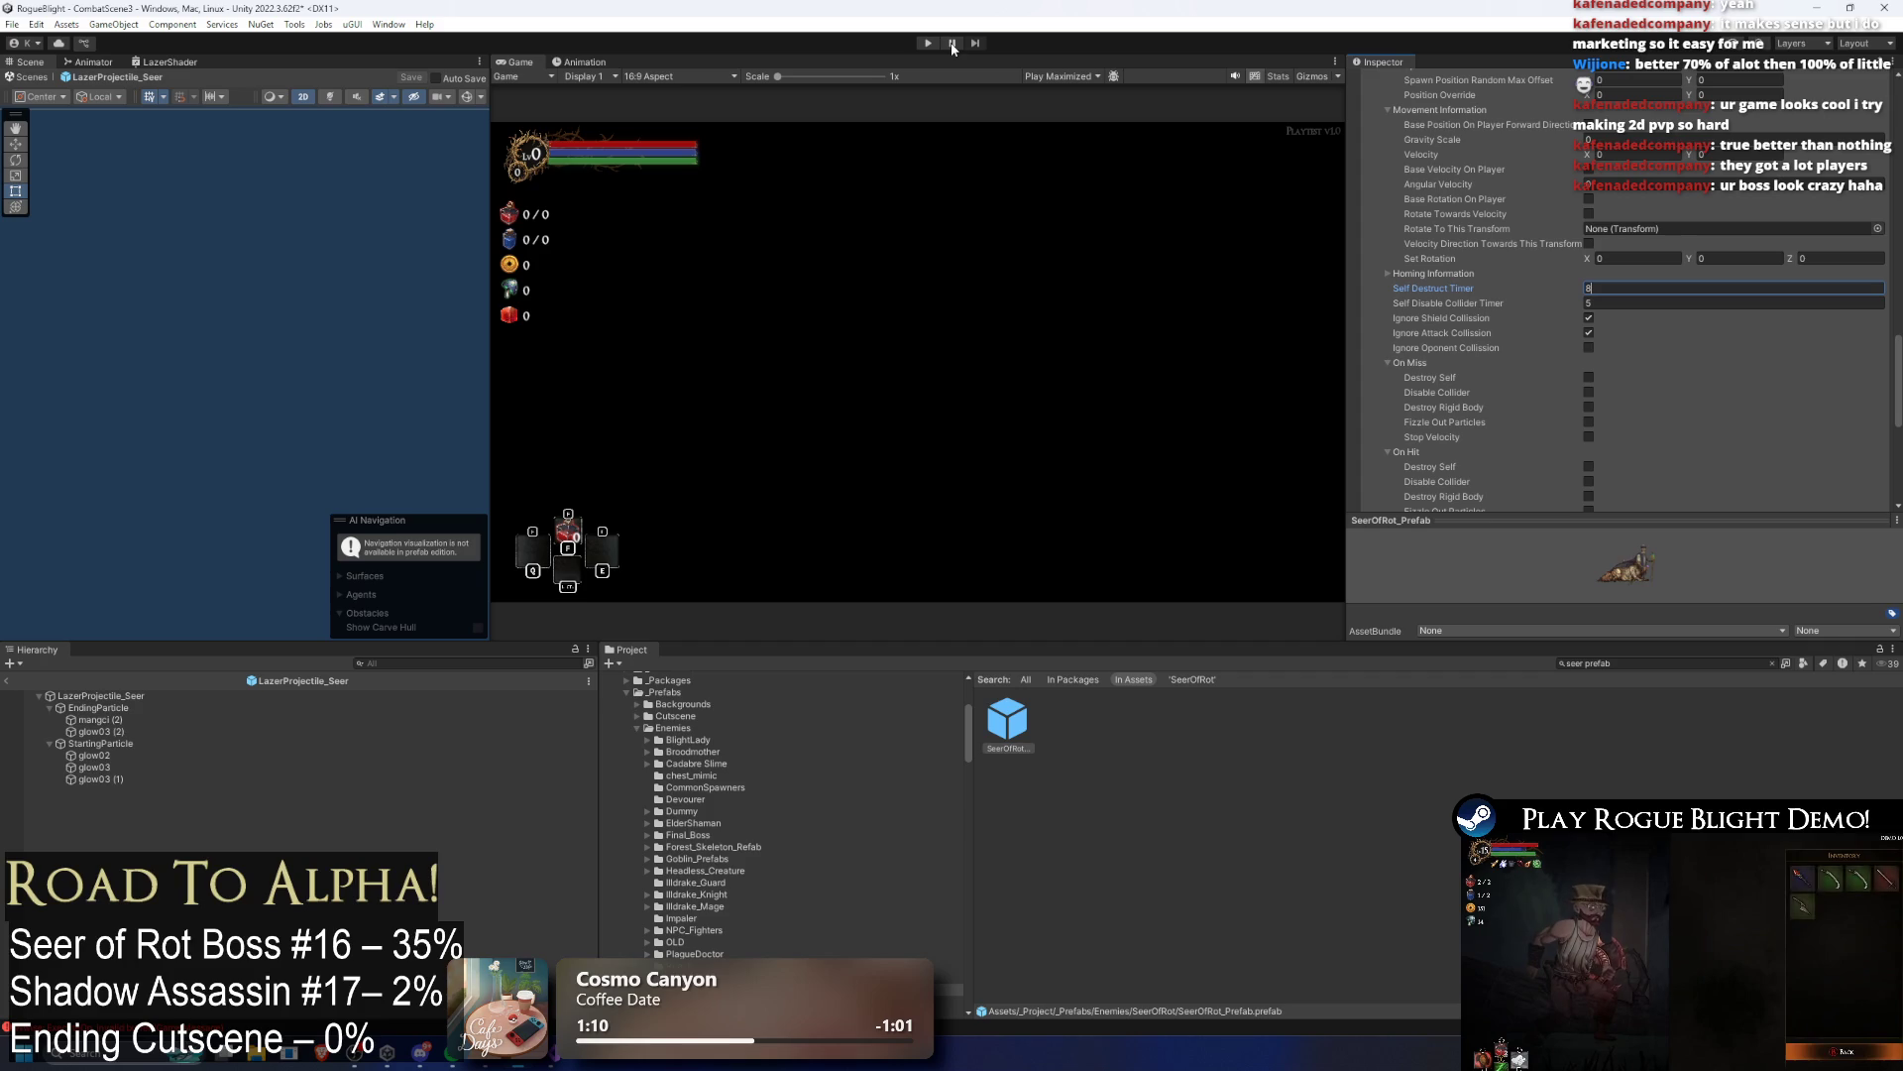
{"action": "key", "text": "ctrl+s"}
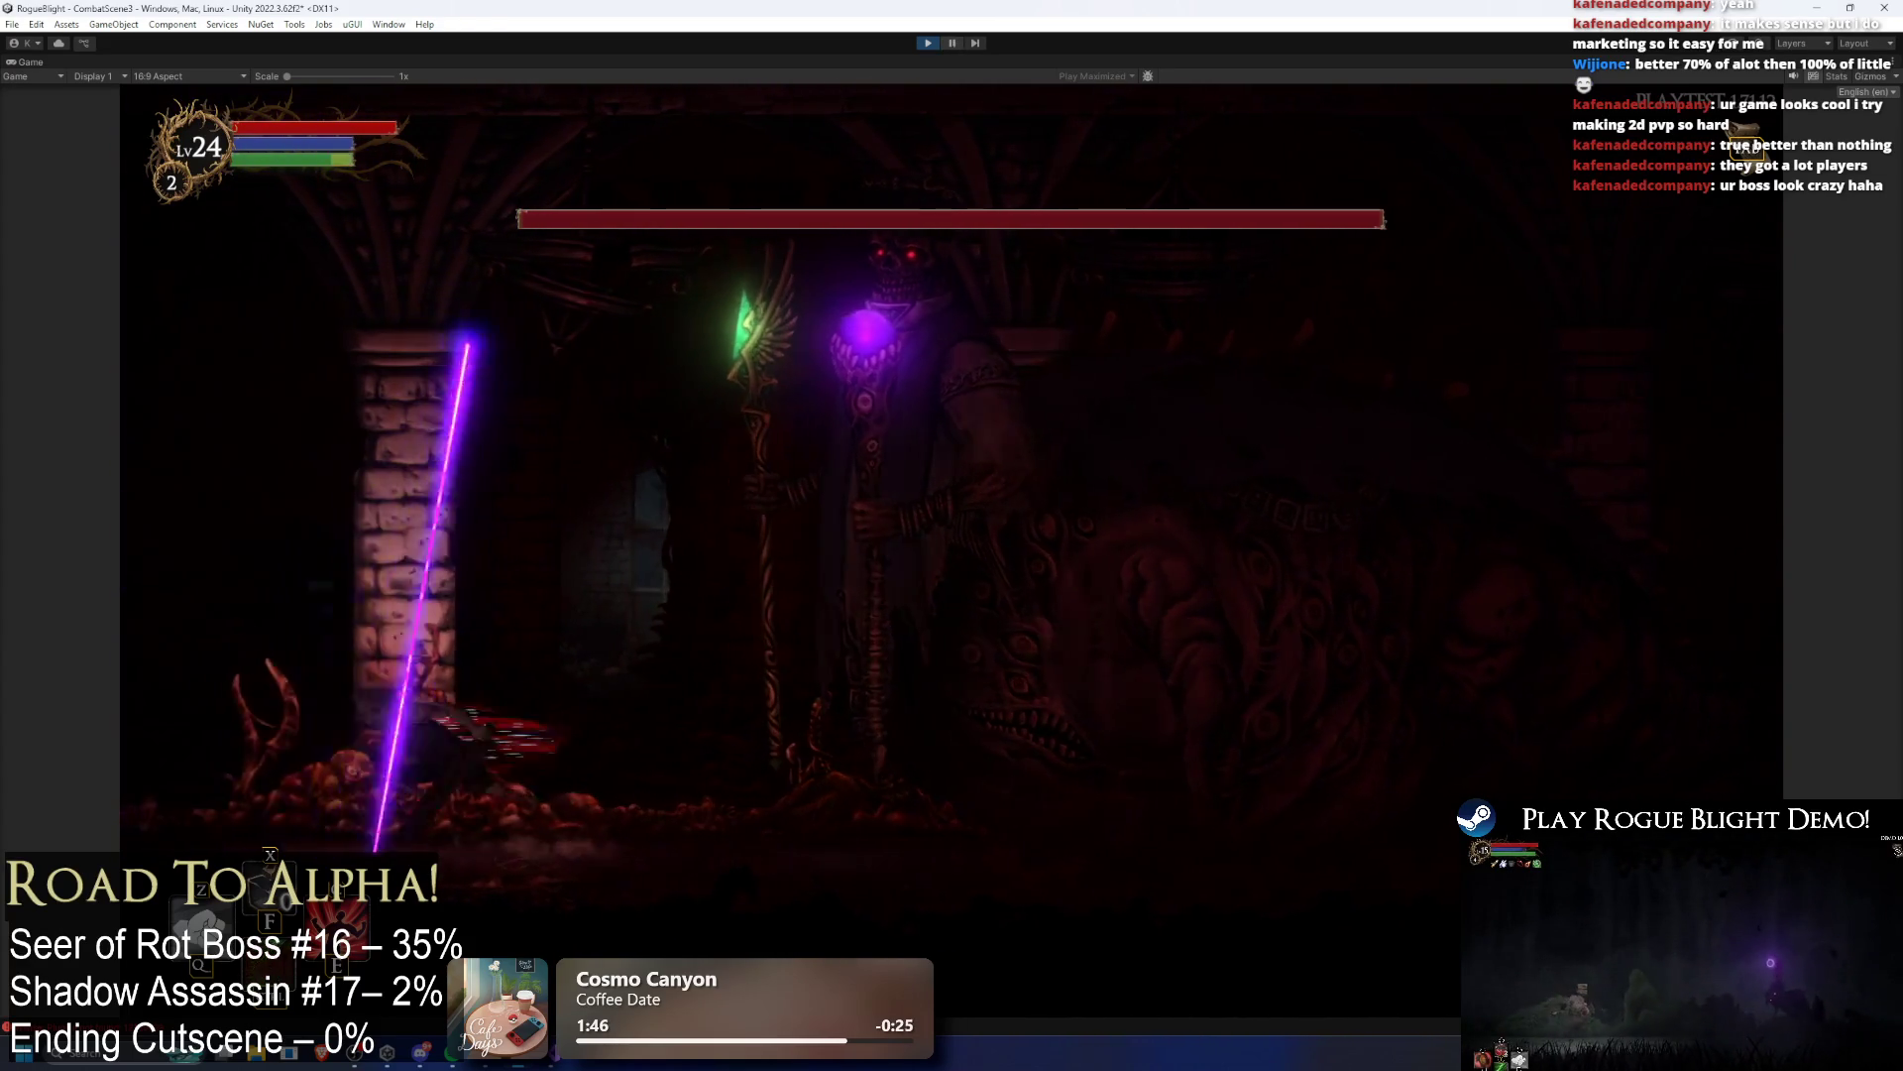
Step: Stop the boss laser playtest and return to the editor
{"action": "left_click", "coordinate": [954, 42]}
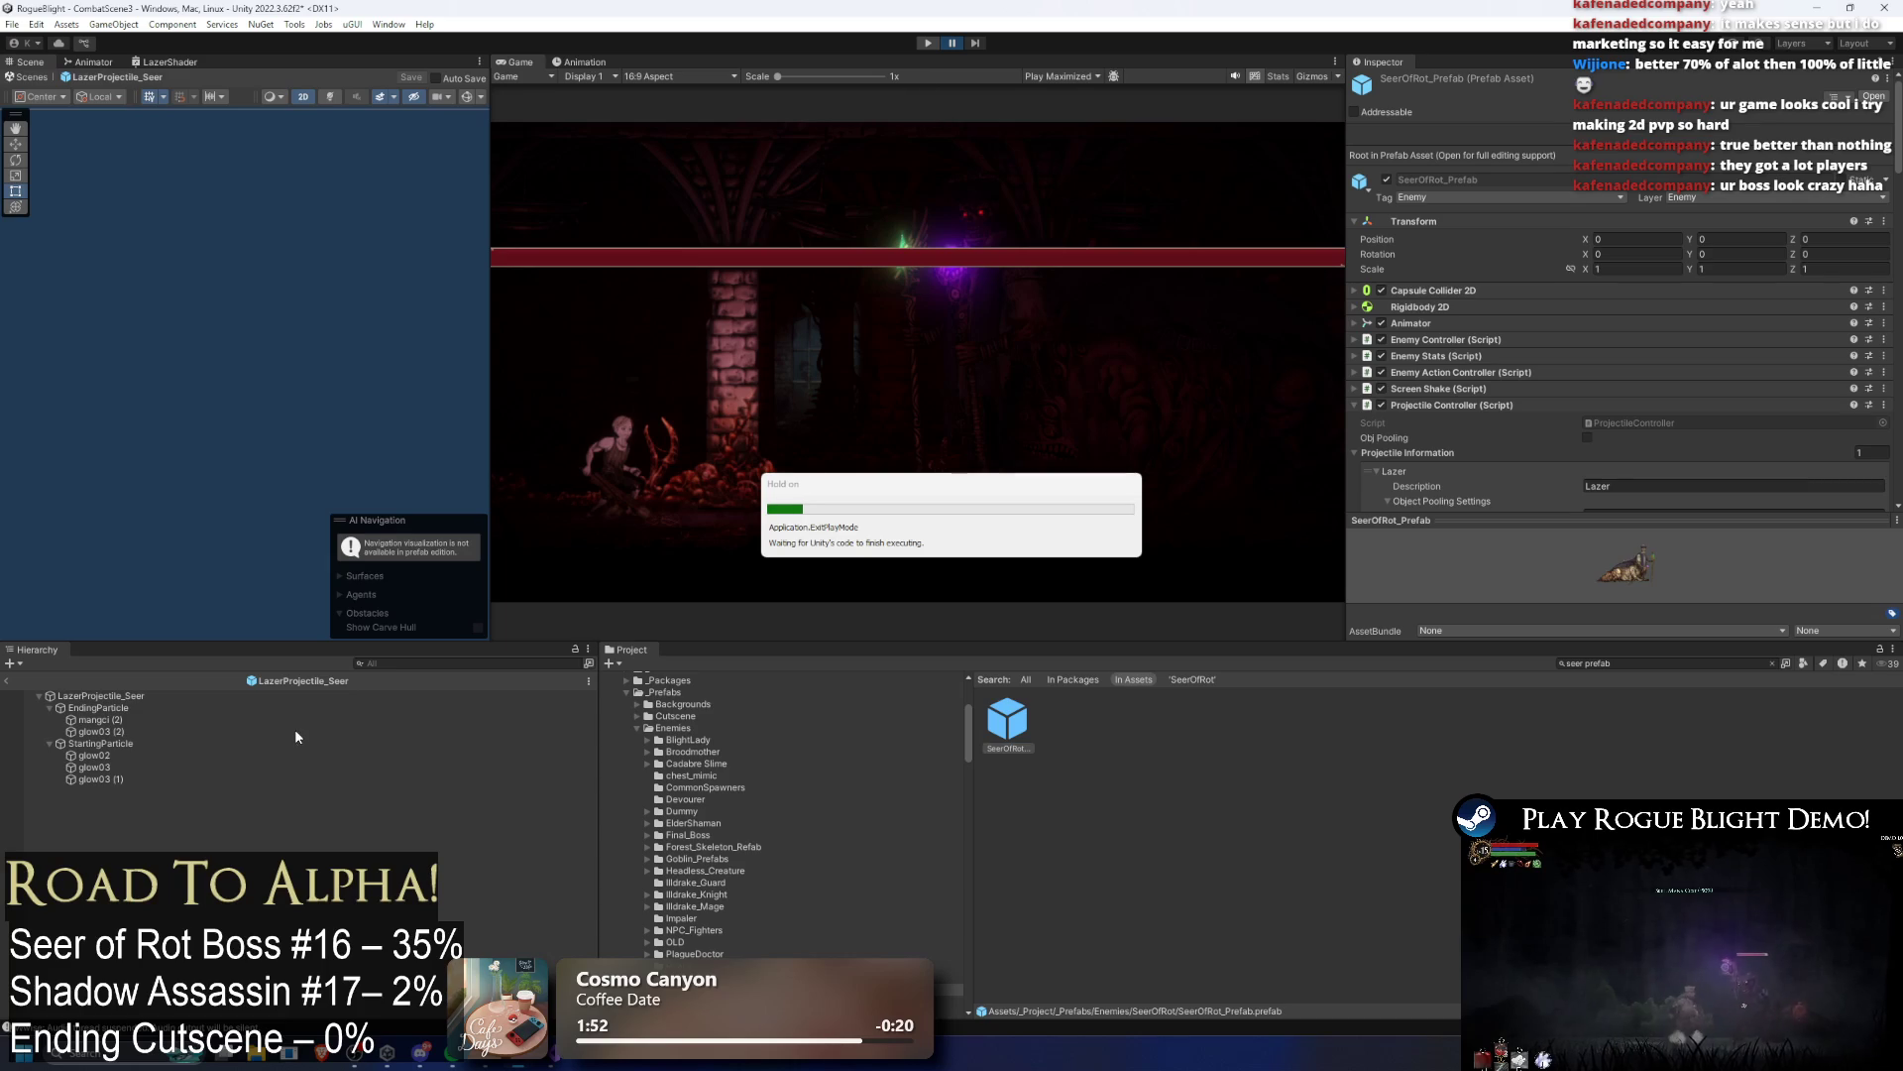
Step: Set the shared Duration of mangci (2) and glow03 (2) to 5.55 and start a playtest
{"action": "left_click", "coordinate": [131, 730]}
{"action": "left_click", "coordinate": [146, 719]}
{"action": "left_click", "coordinate": [149, 730]}
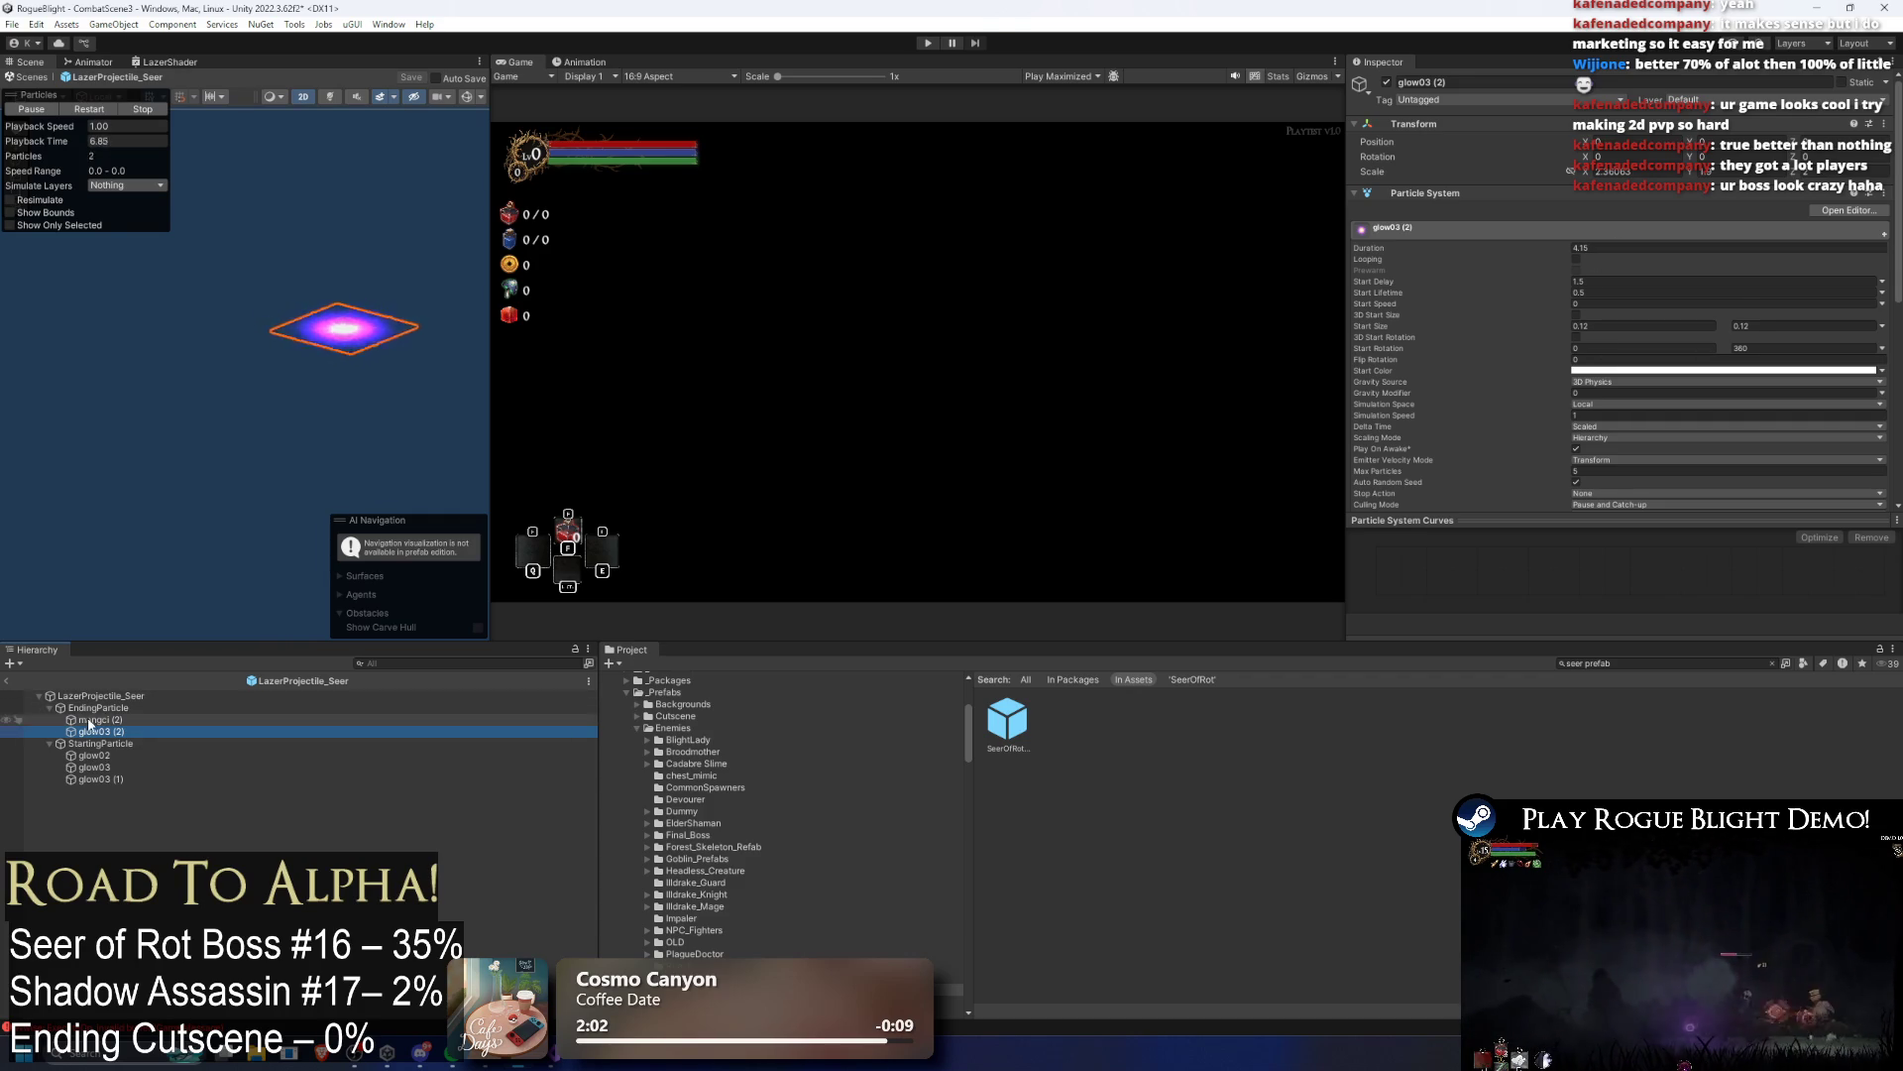
{"action": "left_click", "coordinate": [117, 721]}
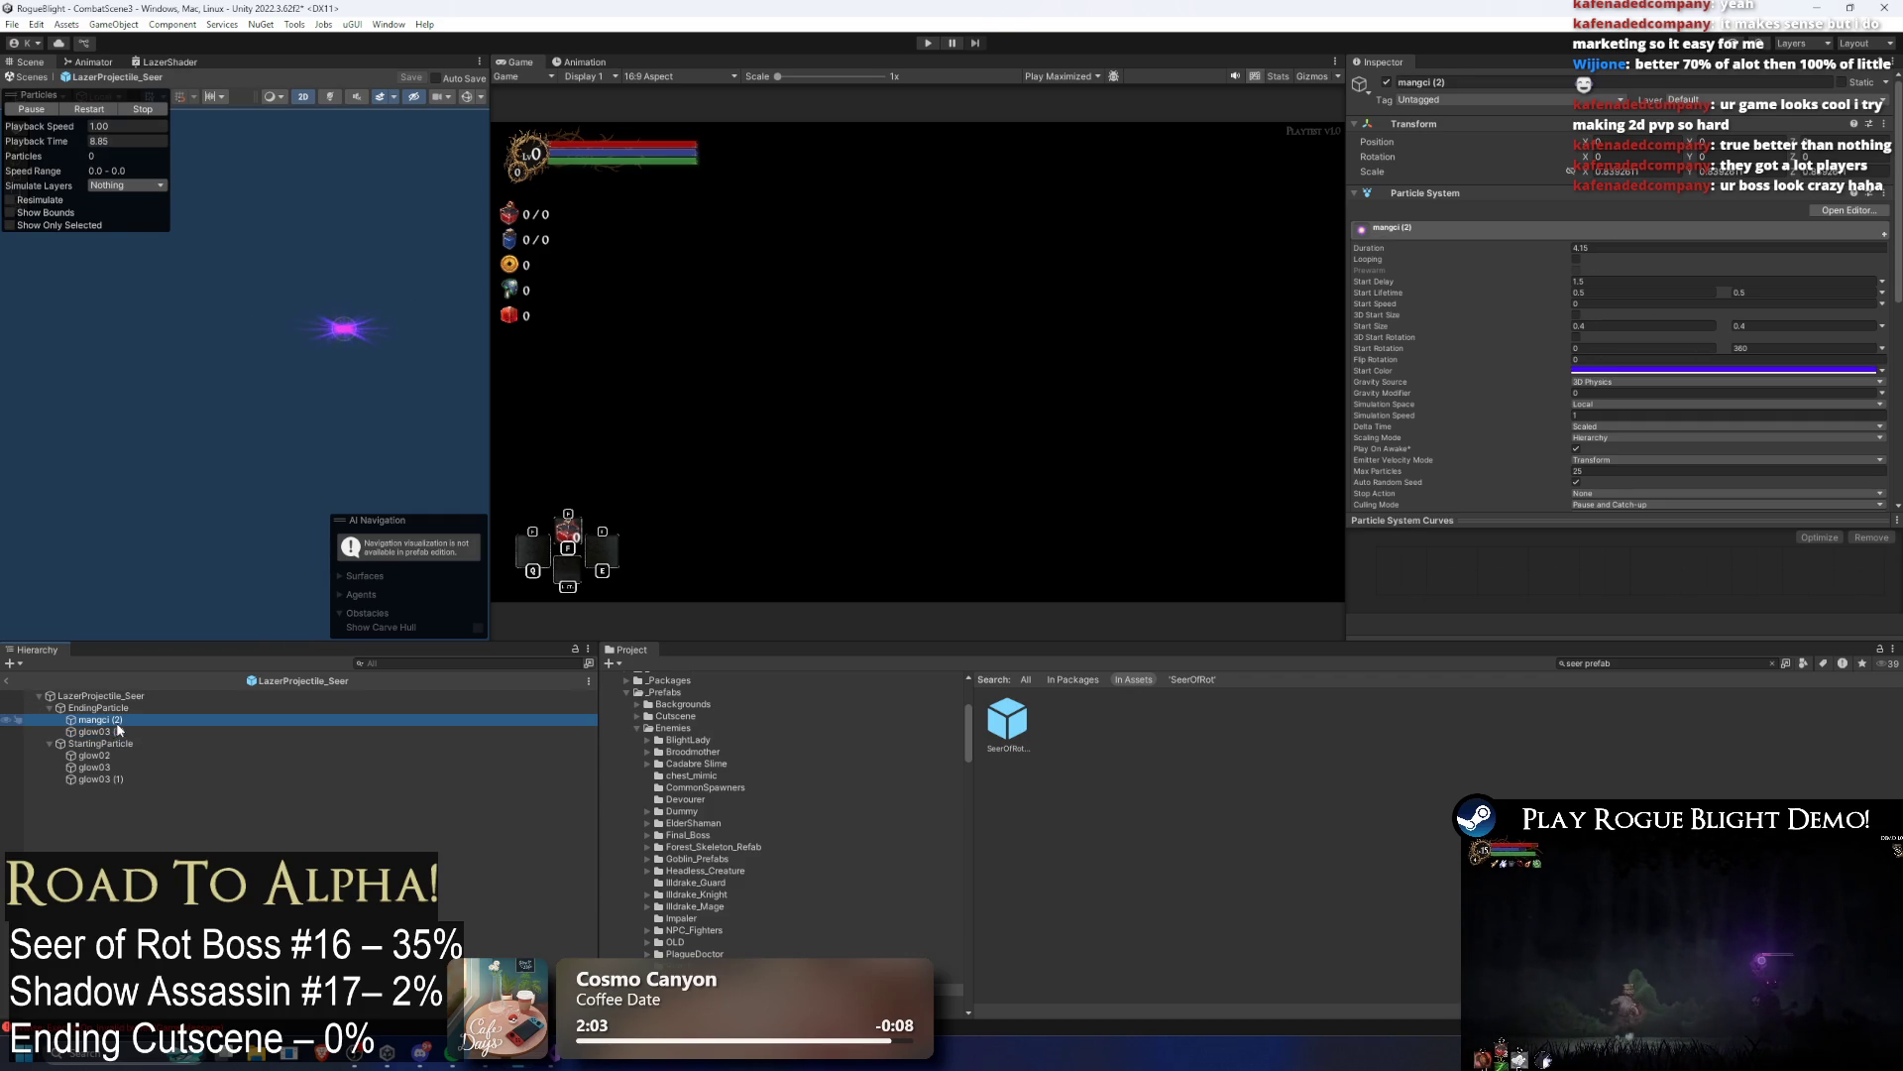
{"action": "left_click", "coordinate": [129, 707]}
{"action": "left_click", "coordinate": [132, 720]}
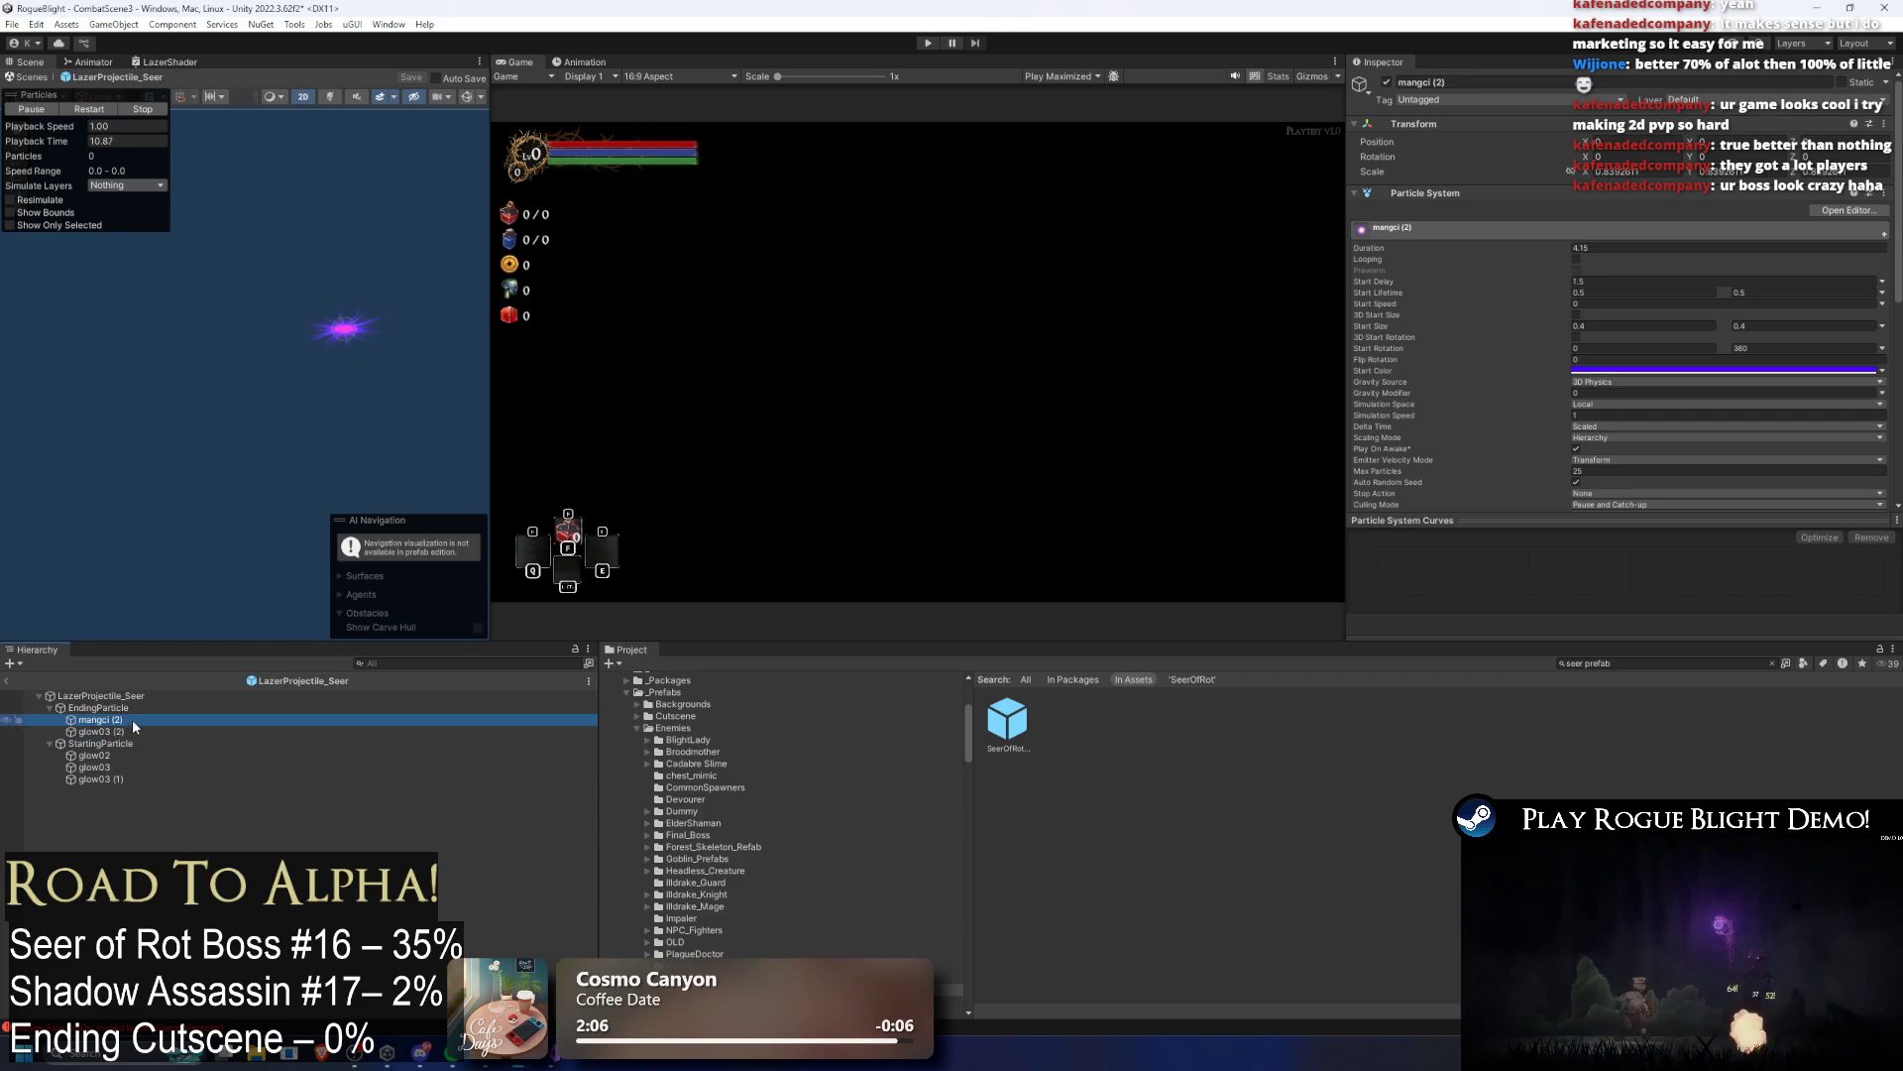
{"action": "left_click", "coordinate": [129, 731], "text": "shift"}
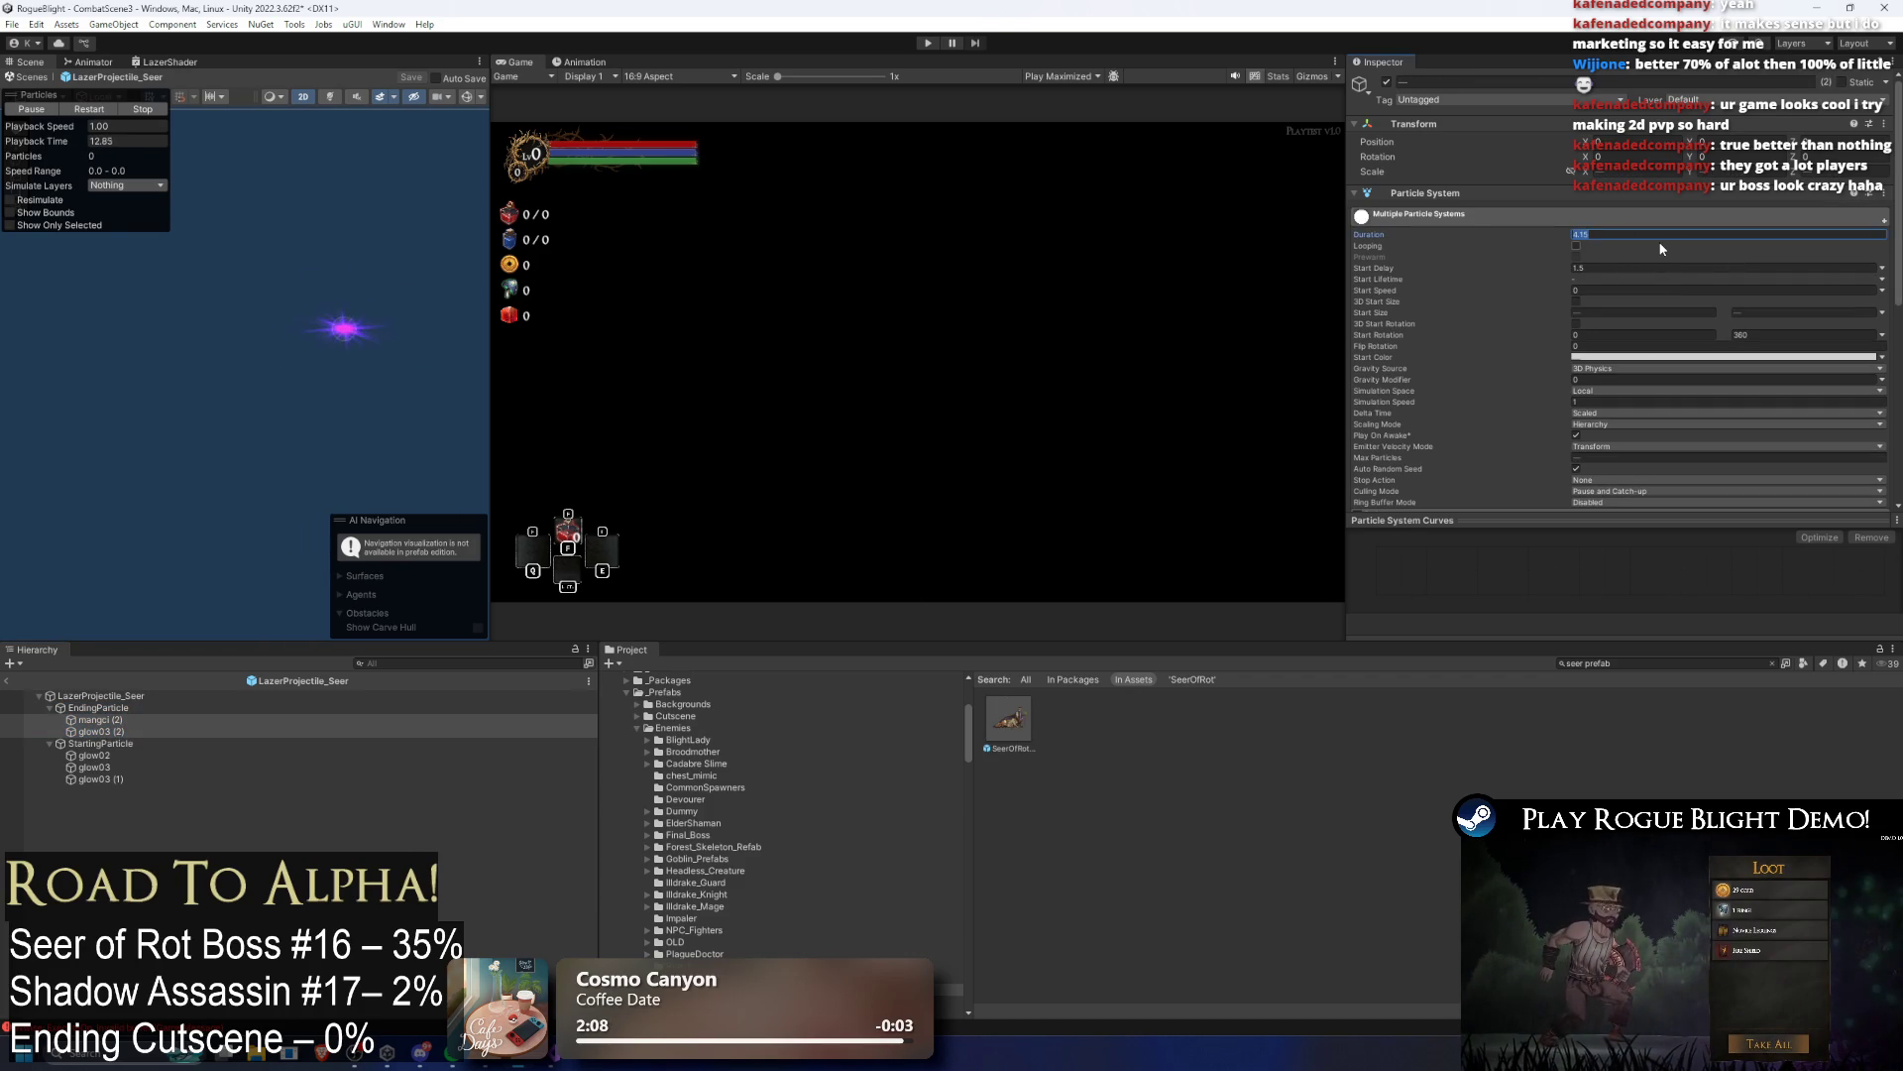
{"action": "type", "text": "5"}
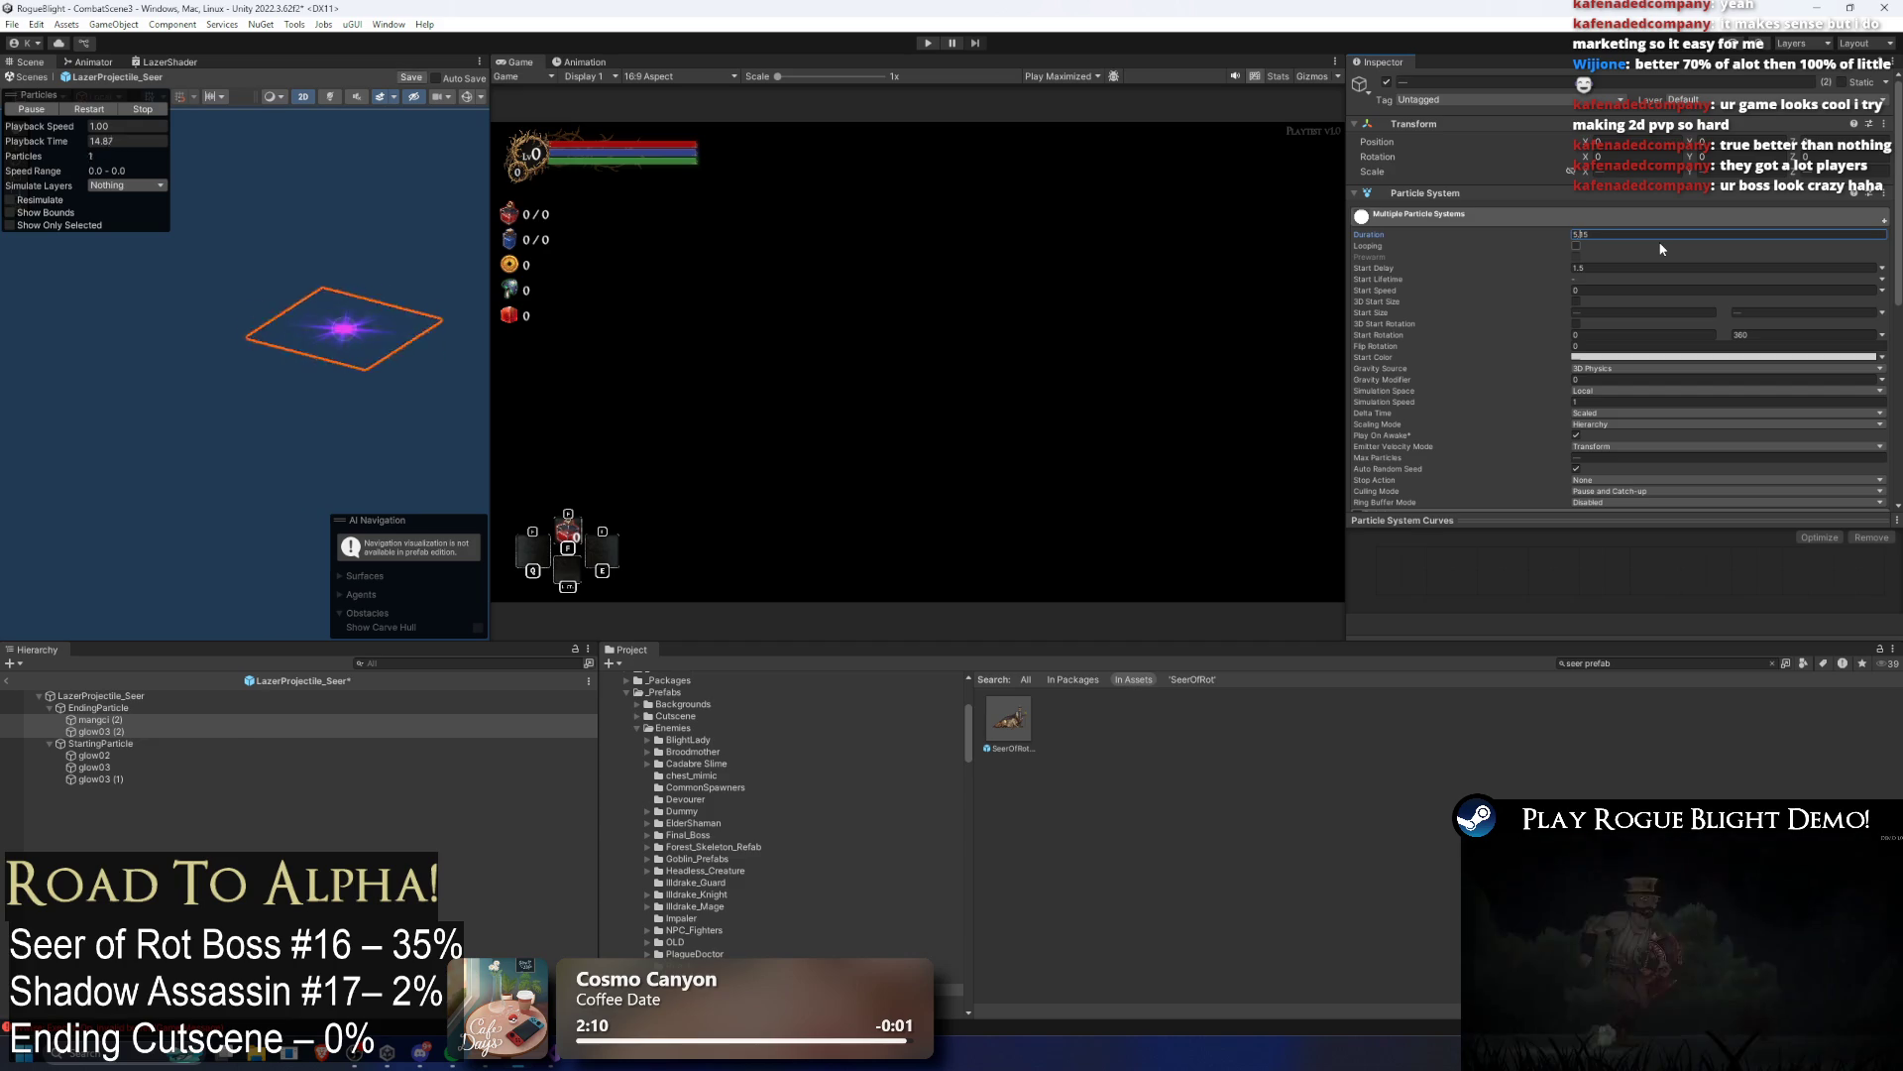
{"action": "left_click", "coordinate": [927, 43]}
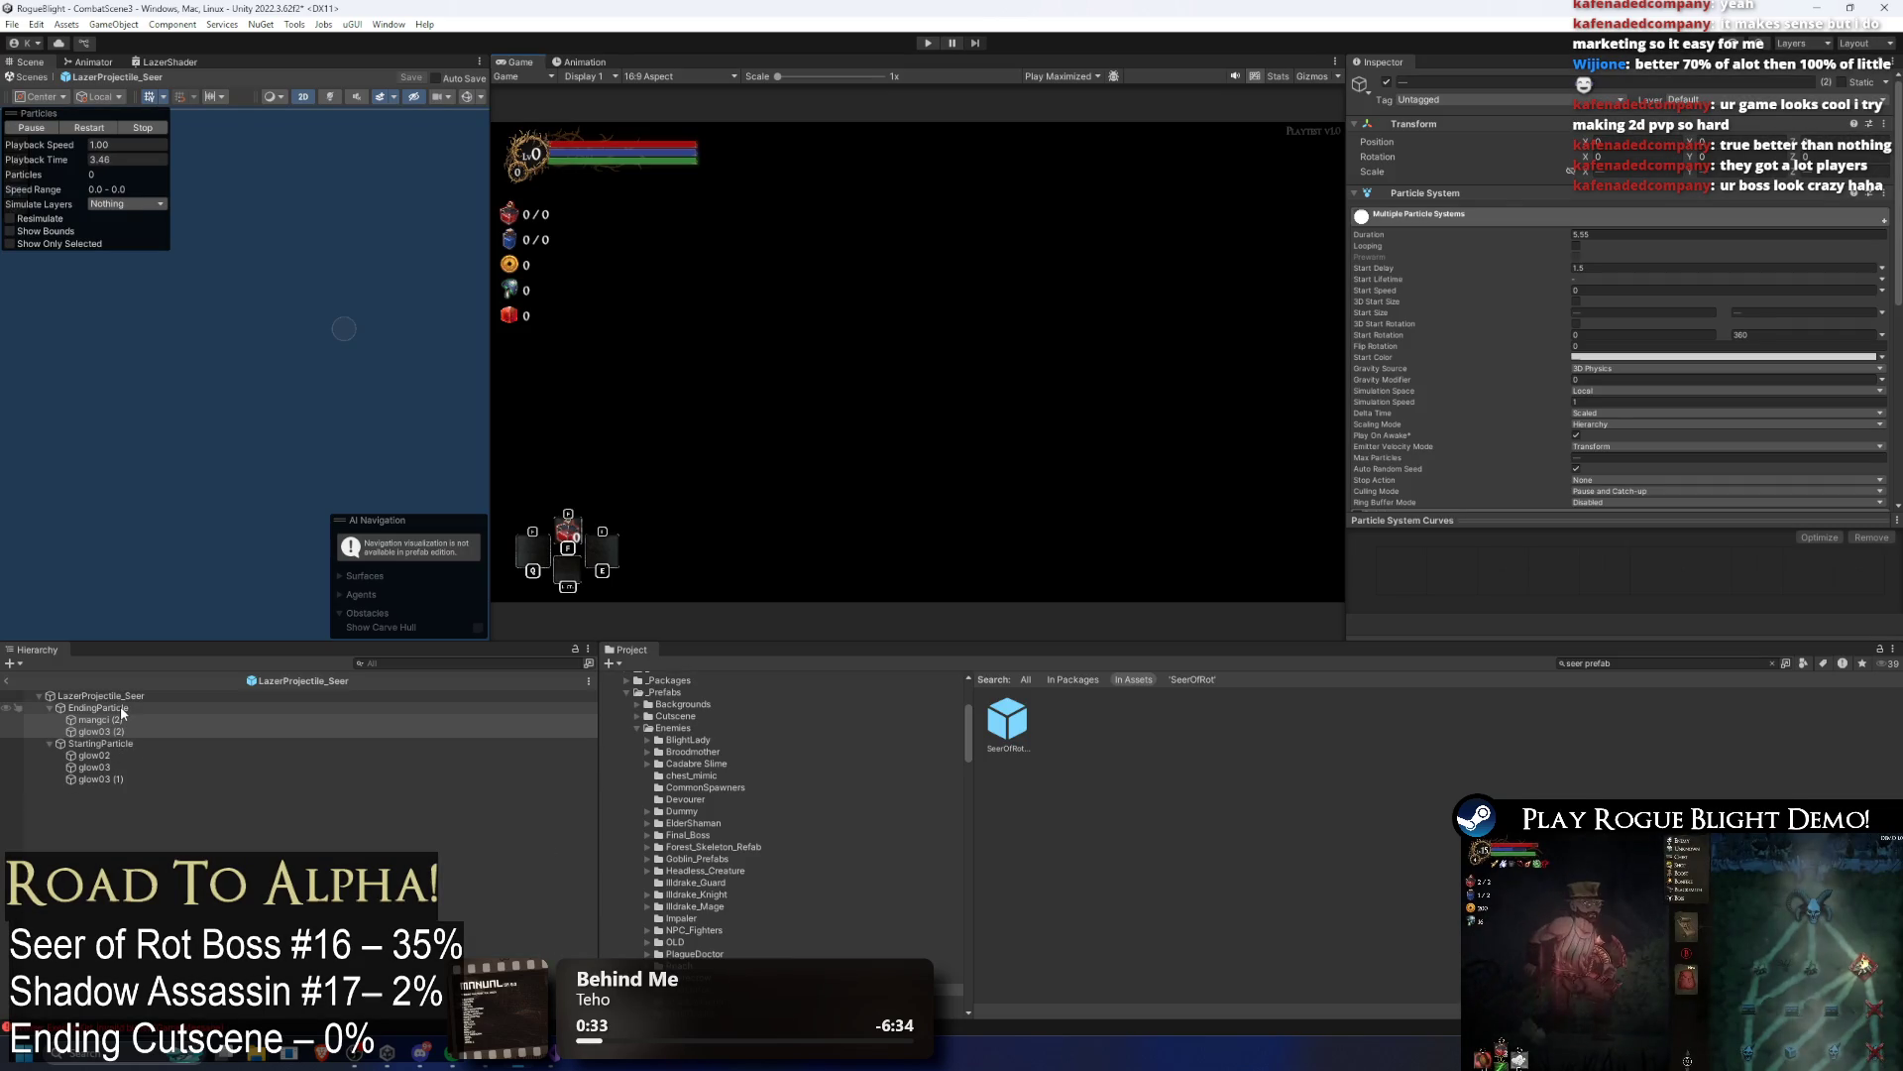
Step: Review EndingParticle, mangci (2), glow03 (2), glow02 and StartingParticle durations, then start a playtest
{"action": "left_click", "coordinate": [121, 706]}
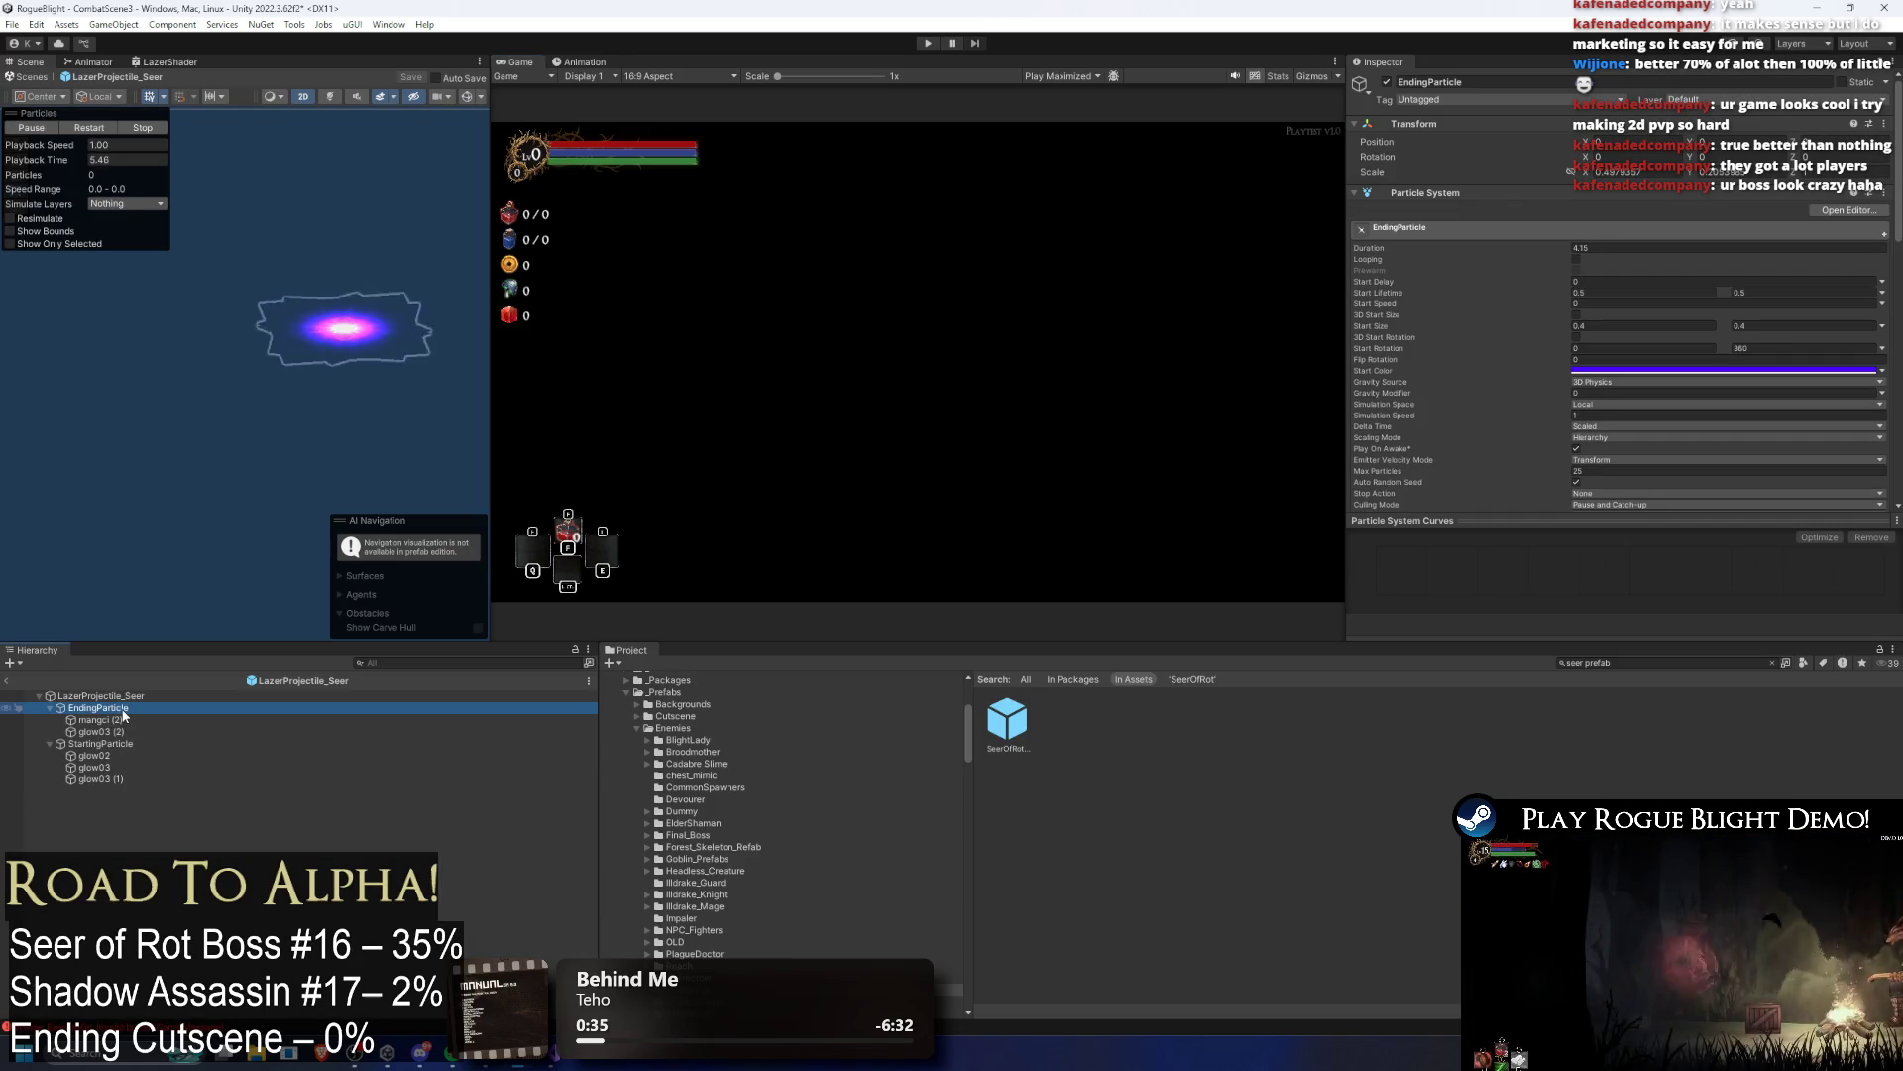
{"action": "left_click", "coordinate": [125, 718]}
{"action": "left_click", "coordinate": [103, 732], "text": "shift"}
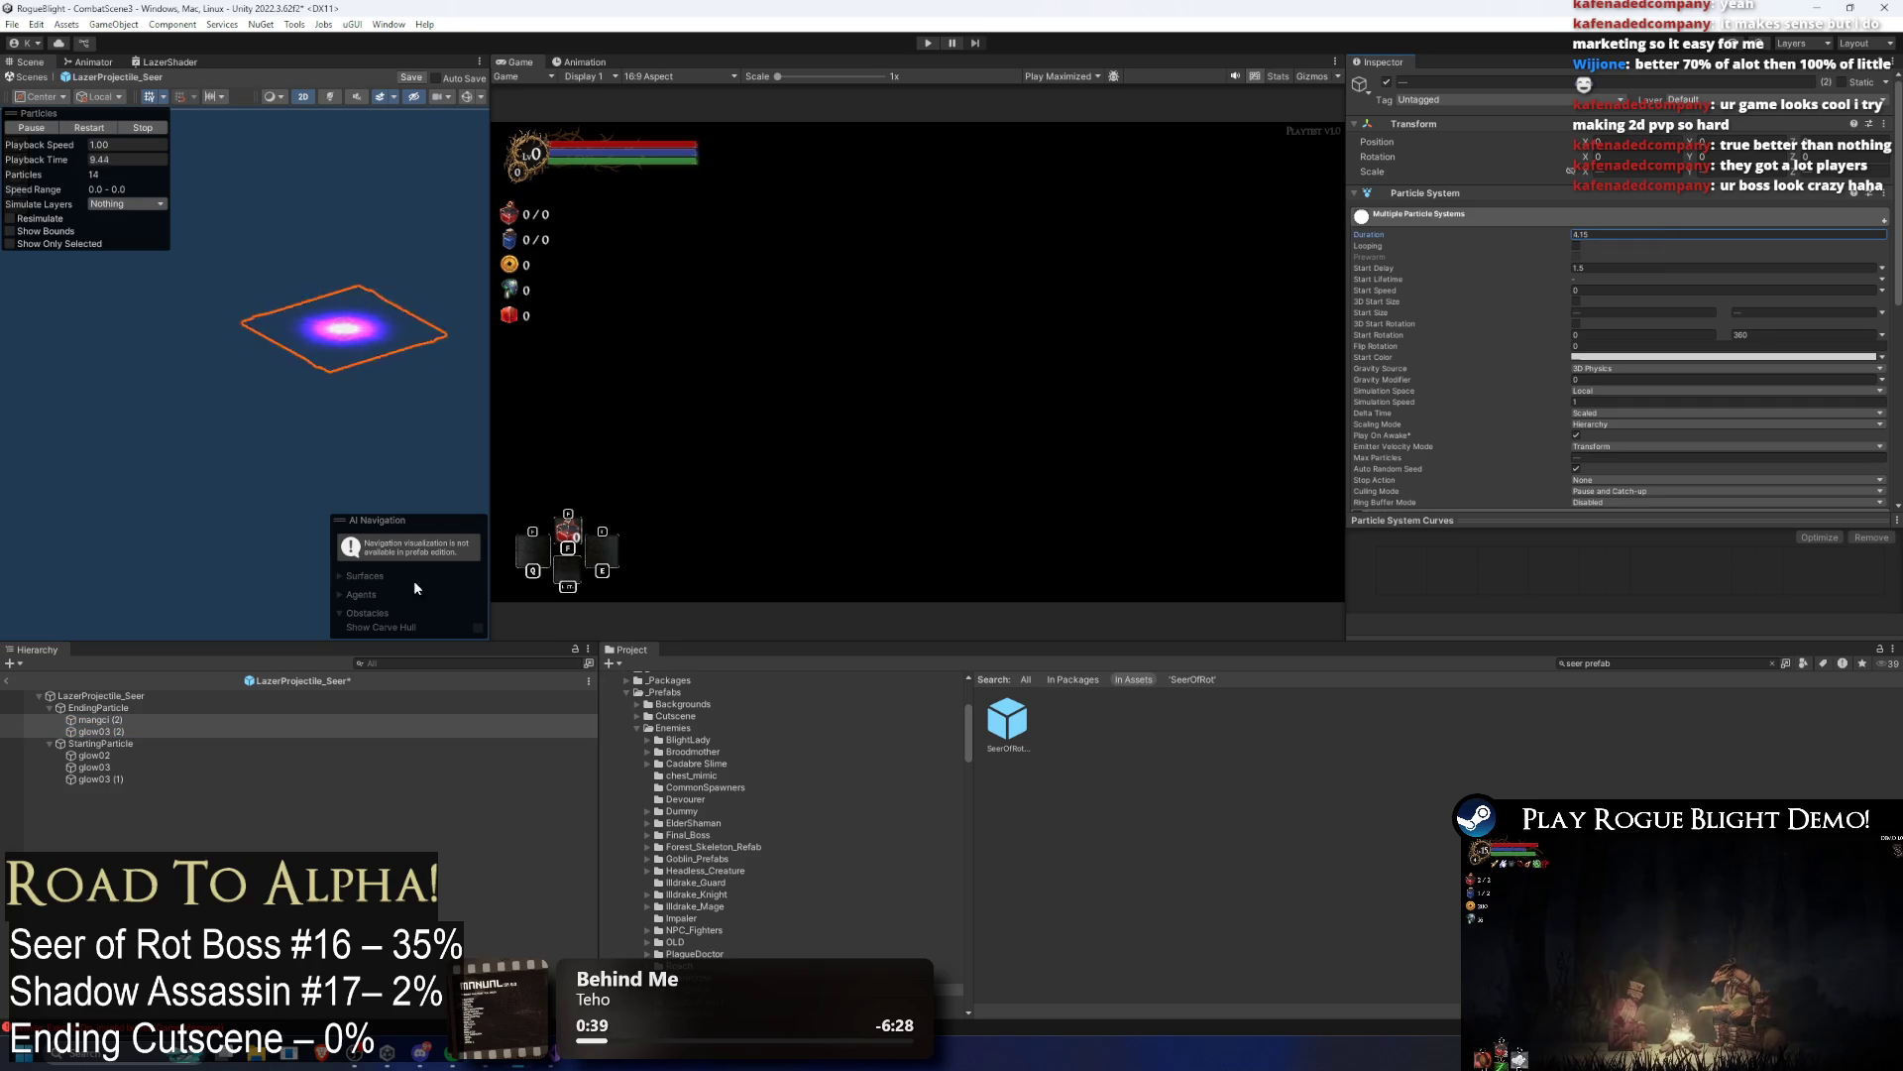
{"action": "left_click", "coordinate": [129, 754]}
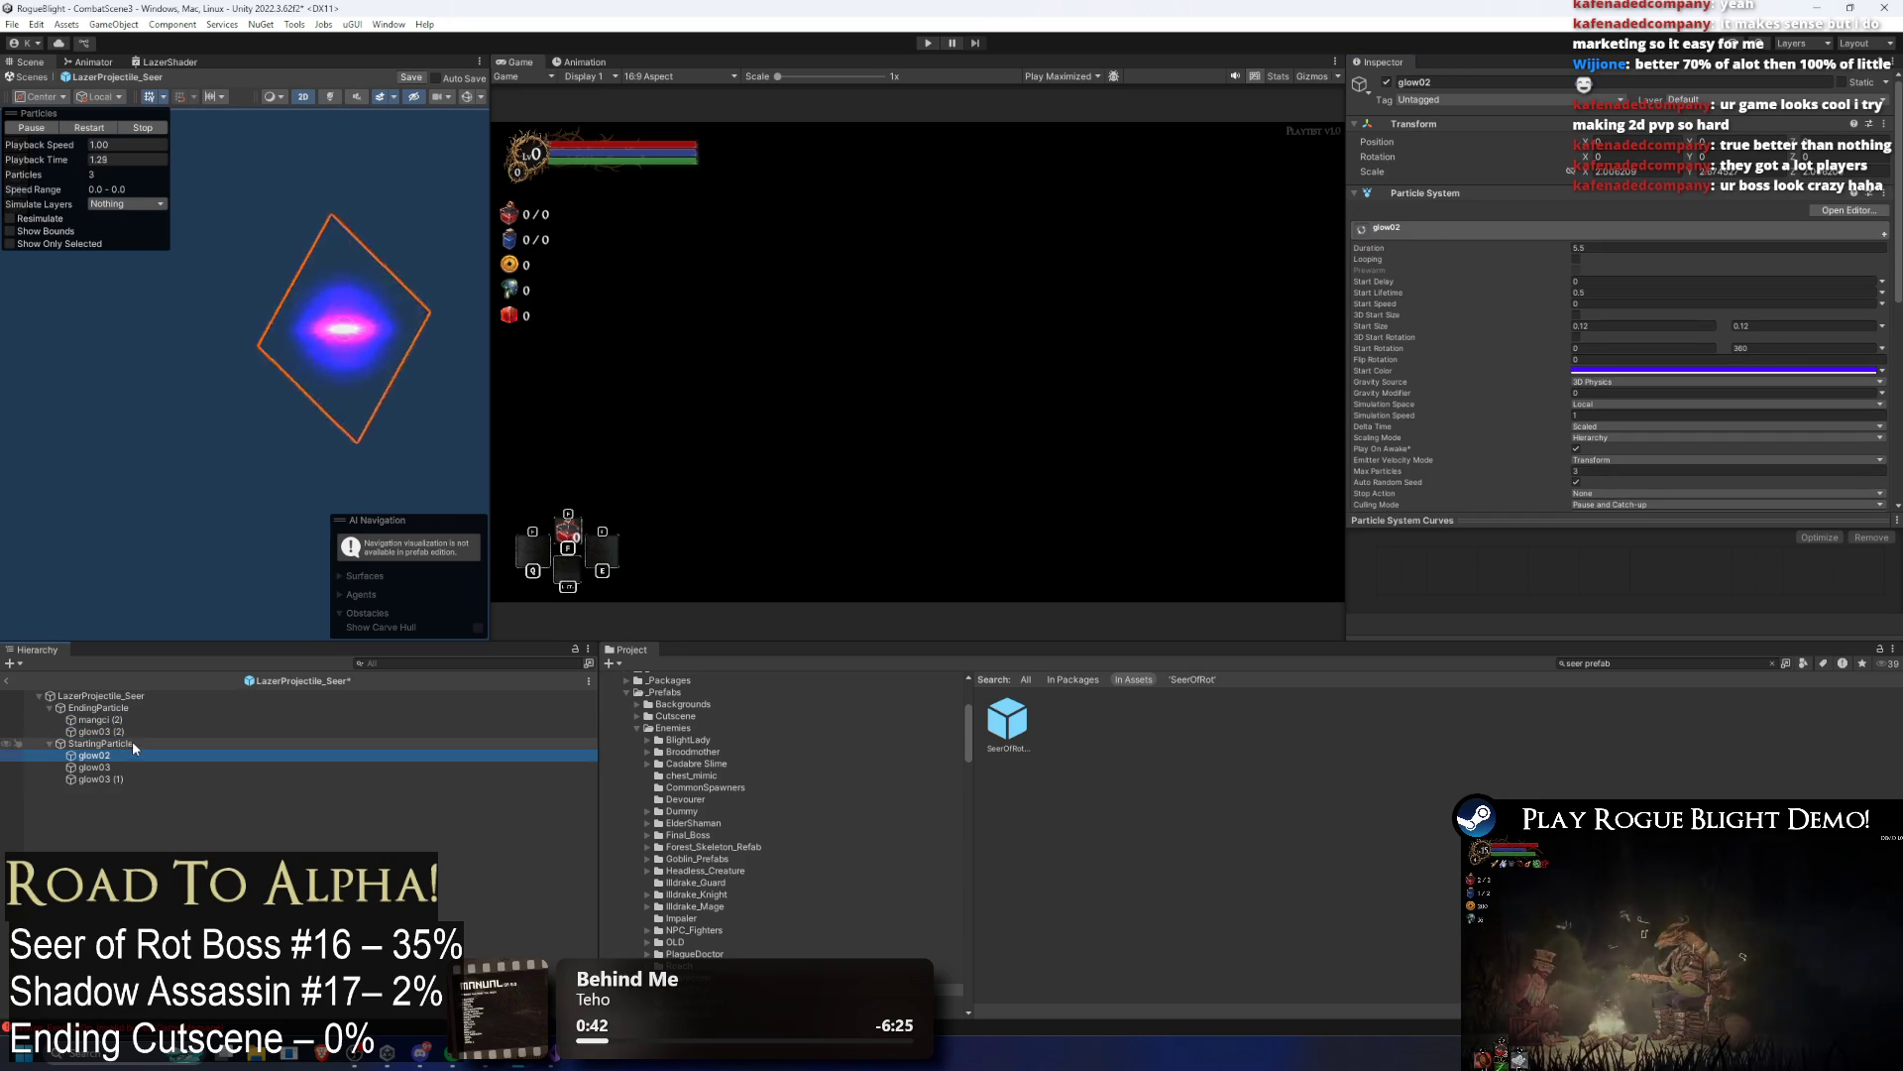
{"action": "left_click", "coordinate": [134, 744]}
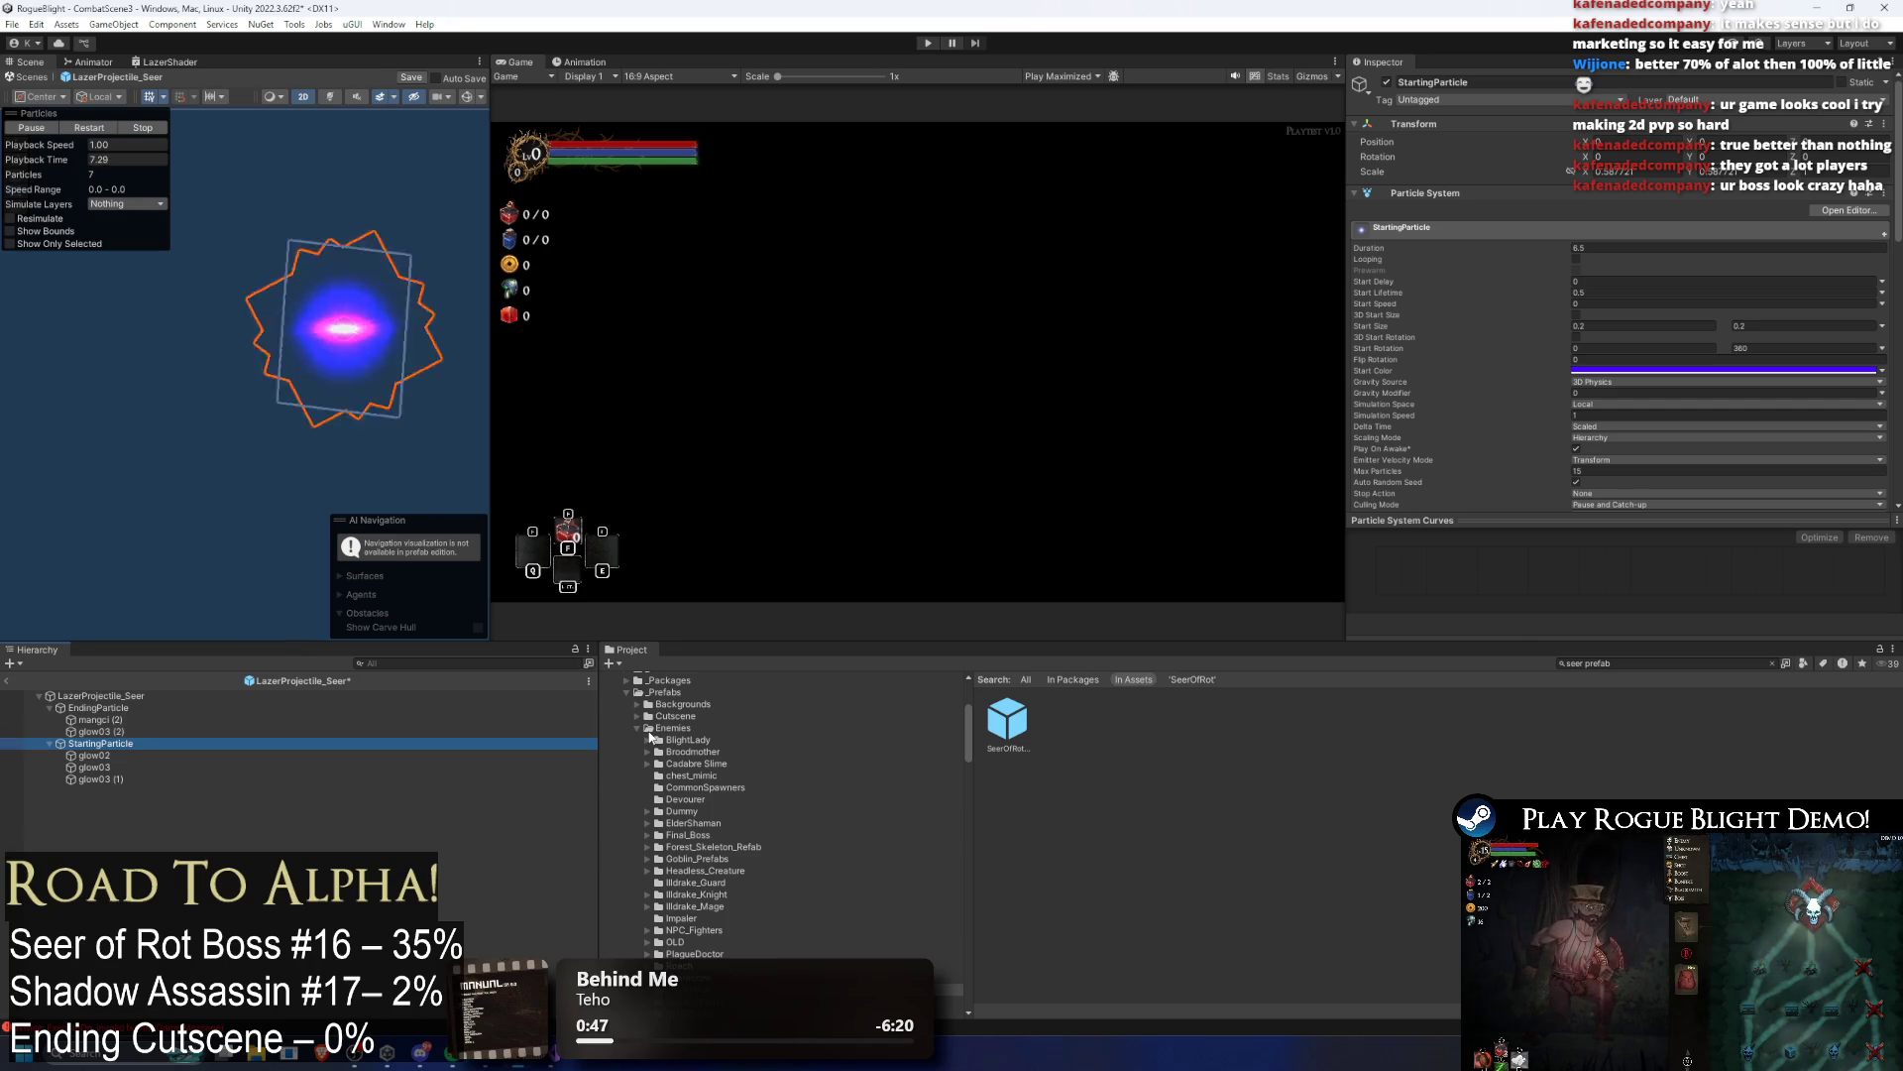
{"action": "left_click", "coordinate": [930, 45]}
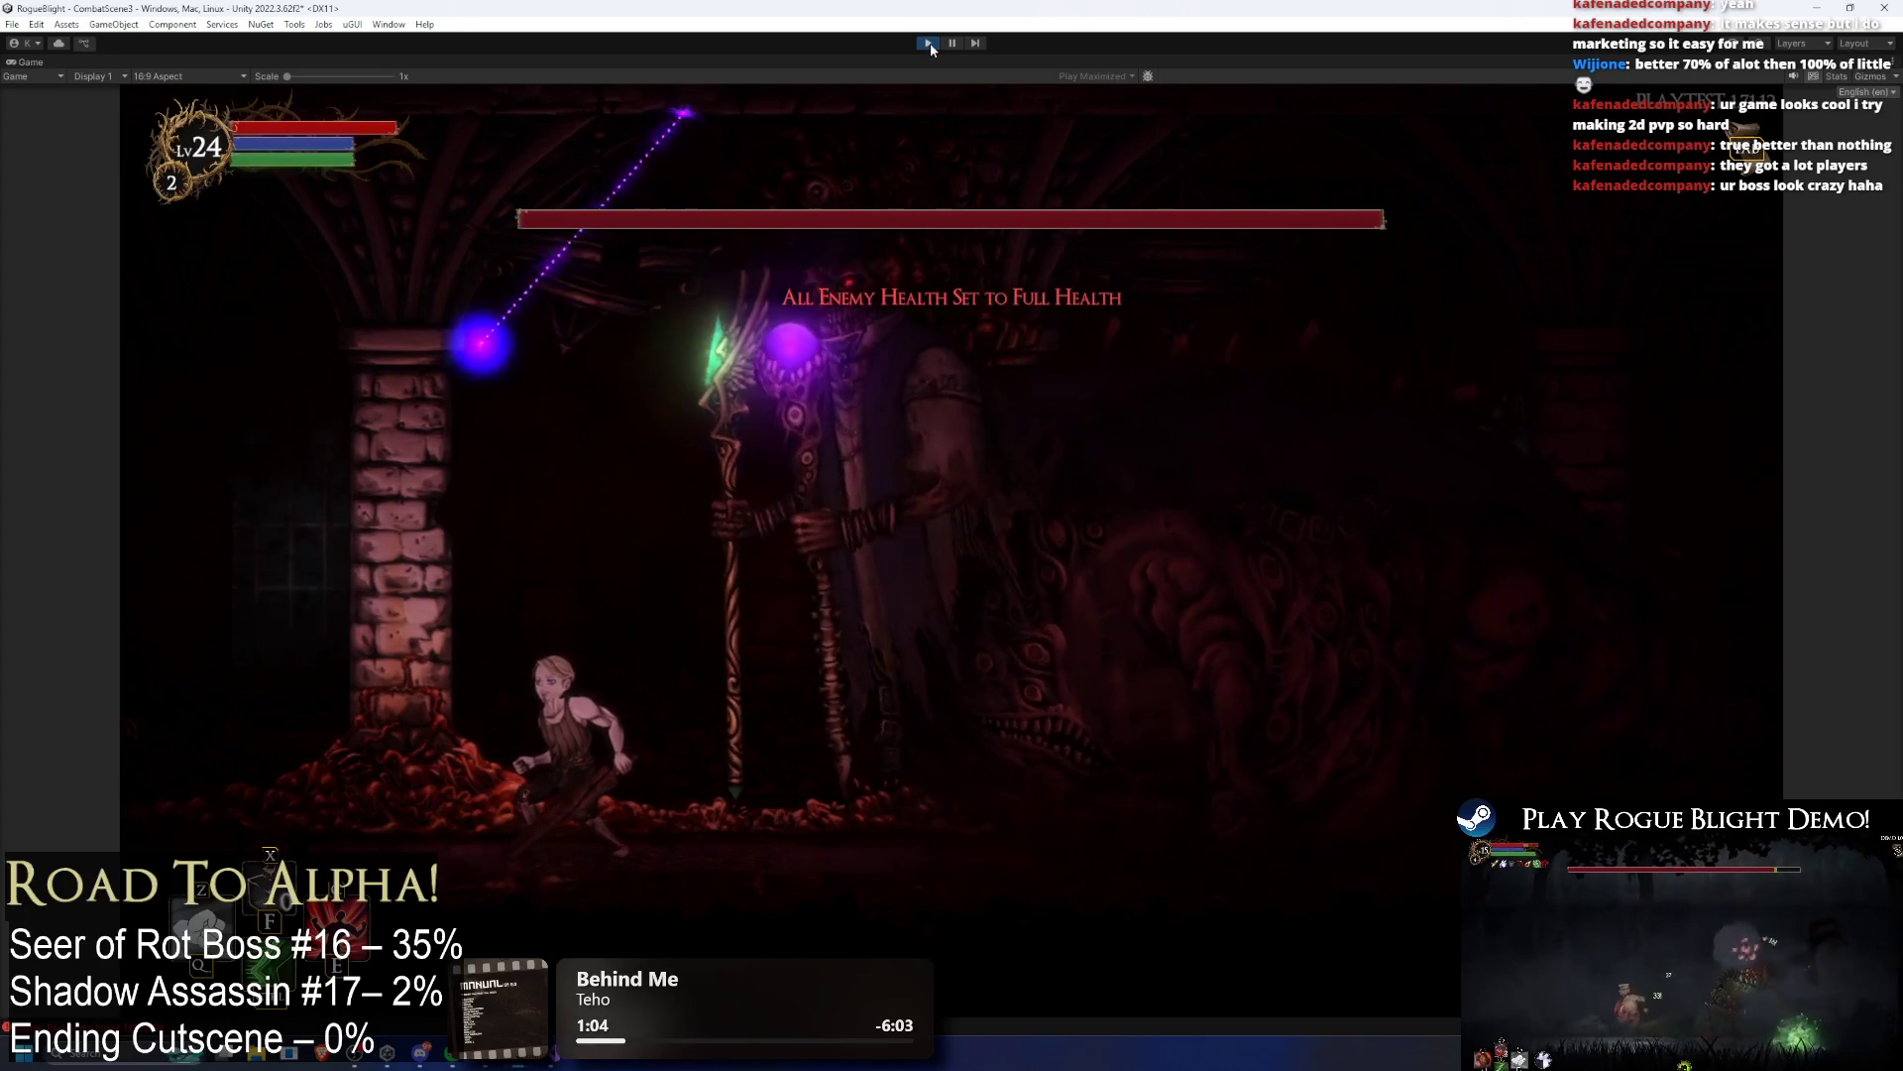
Step: Move left twice to dodge the boss's sweeping purple laser
{"action": "key", "text": "Left"}
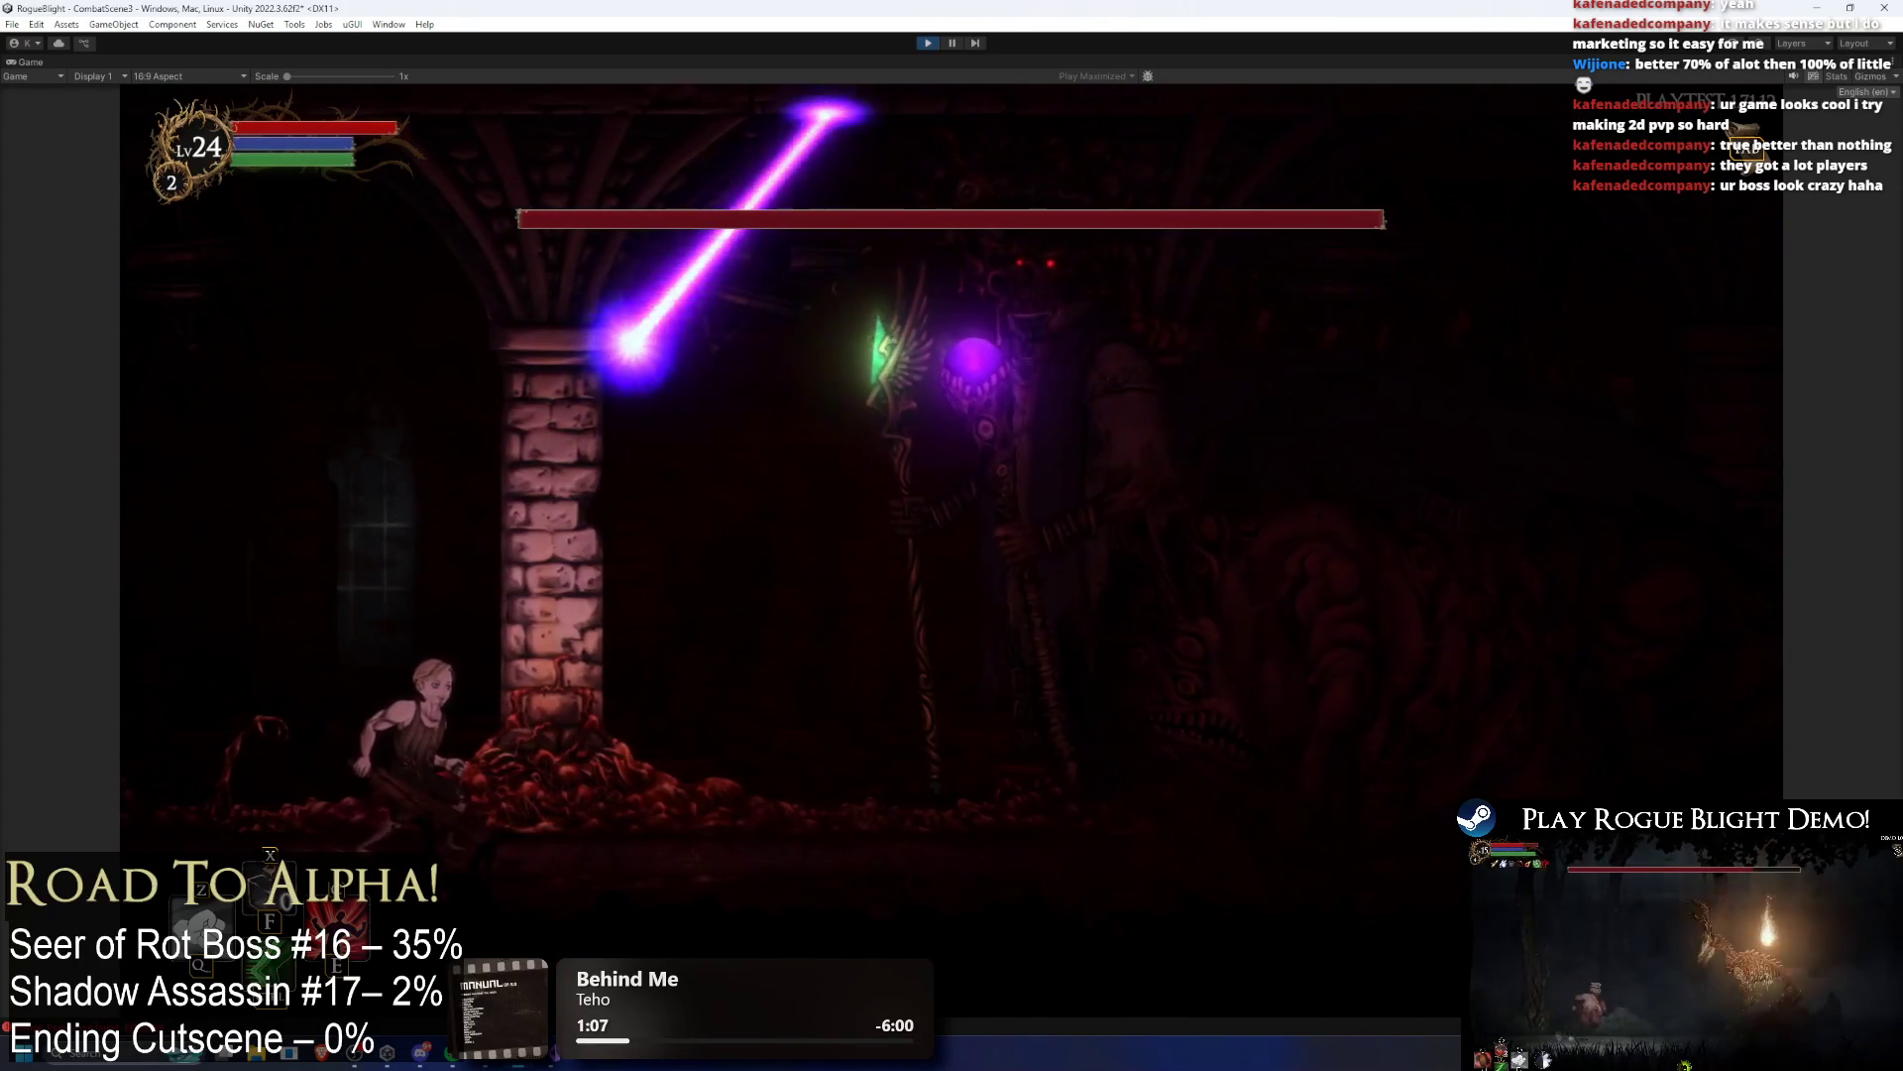
{"action": "key", "text": "Left"}
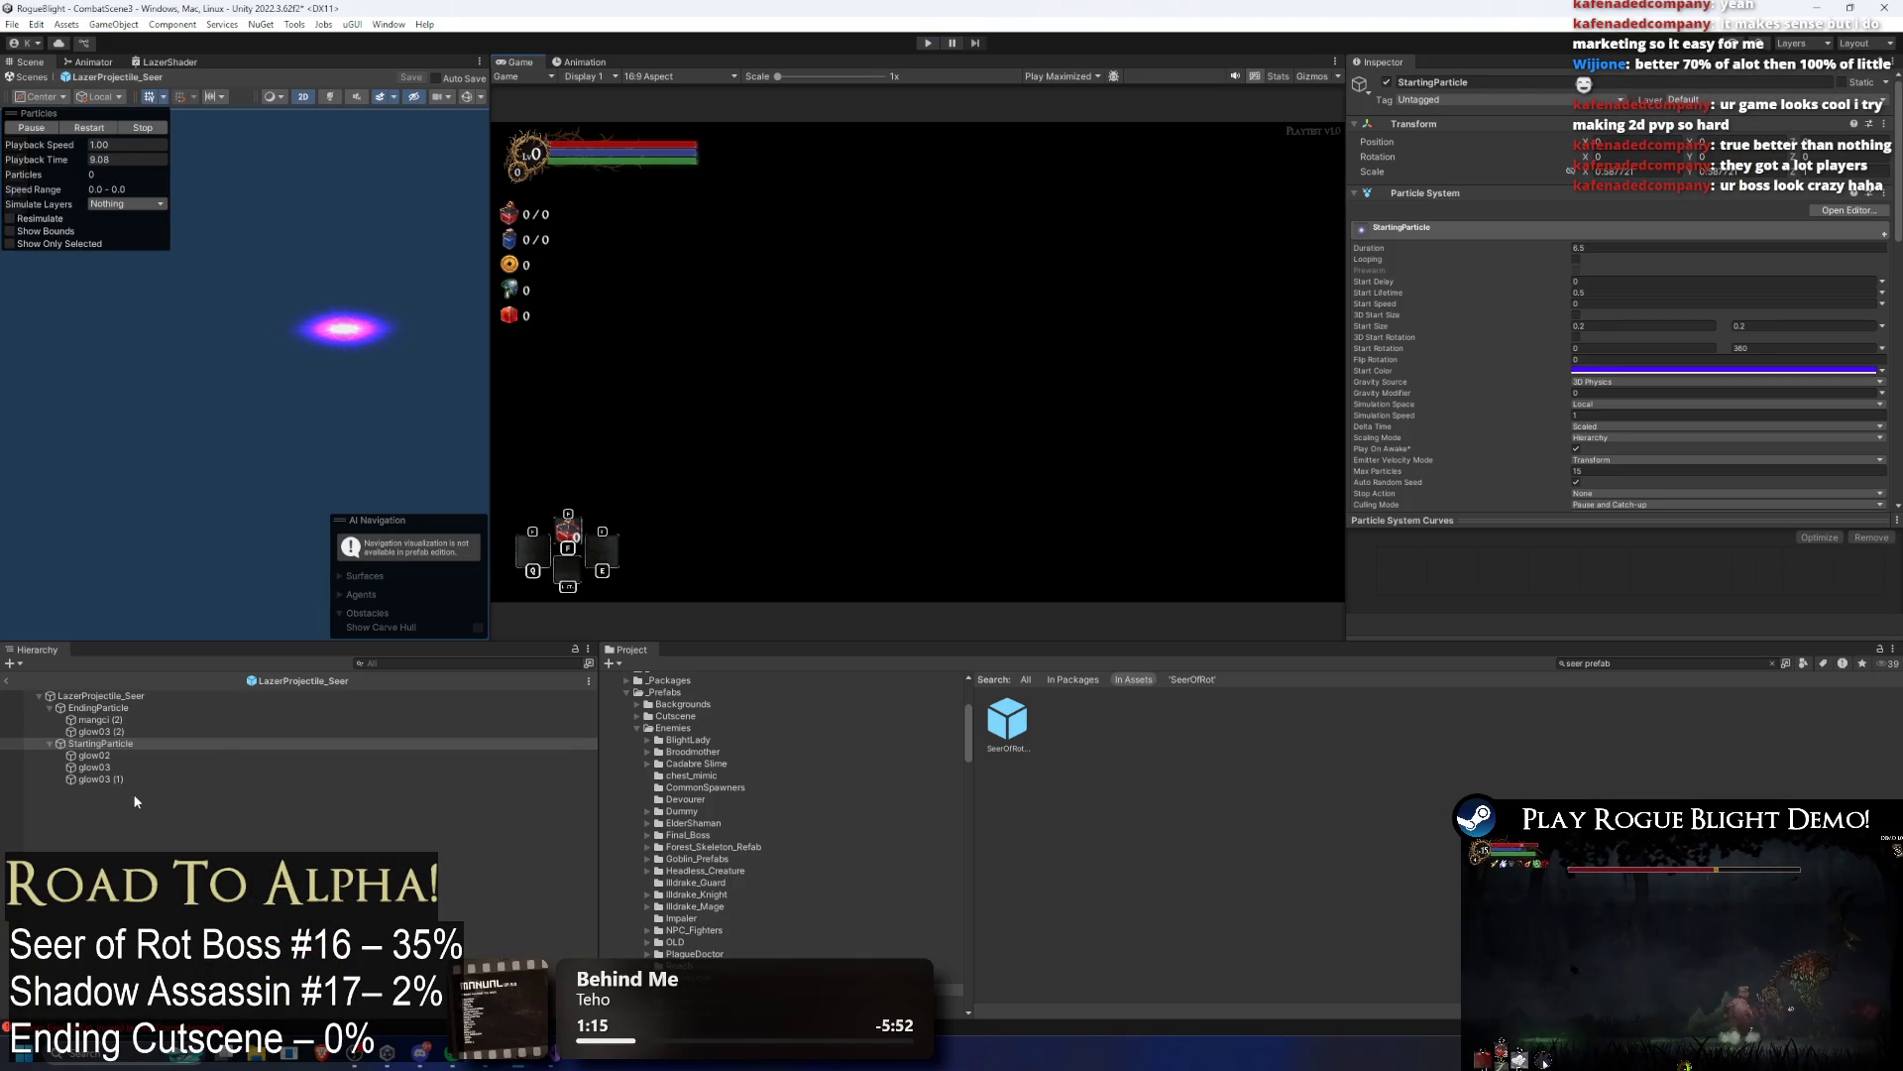
Step: Retime glow03 (1)'s Duration, save the Seer laser prefab, and start a playtest
{"action": "left_click", "coordinate": [129, 780]}
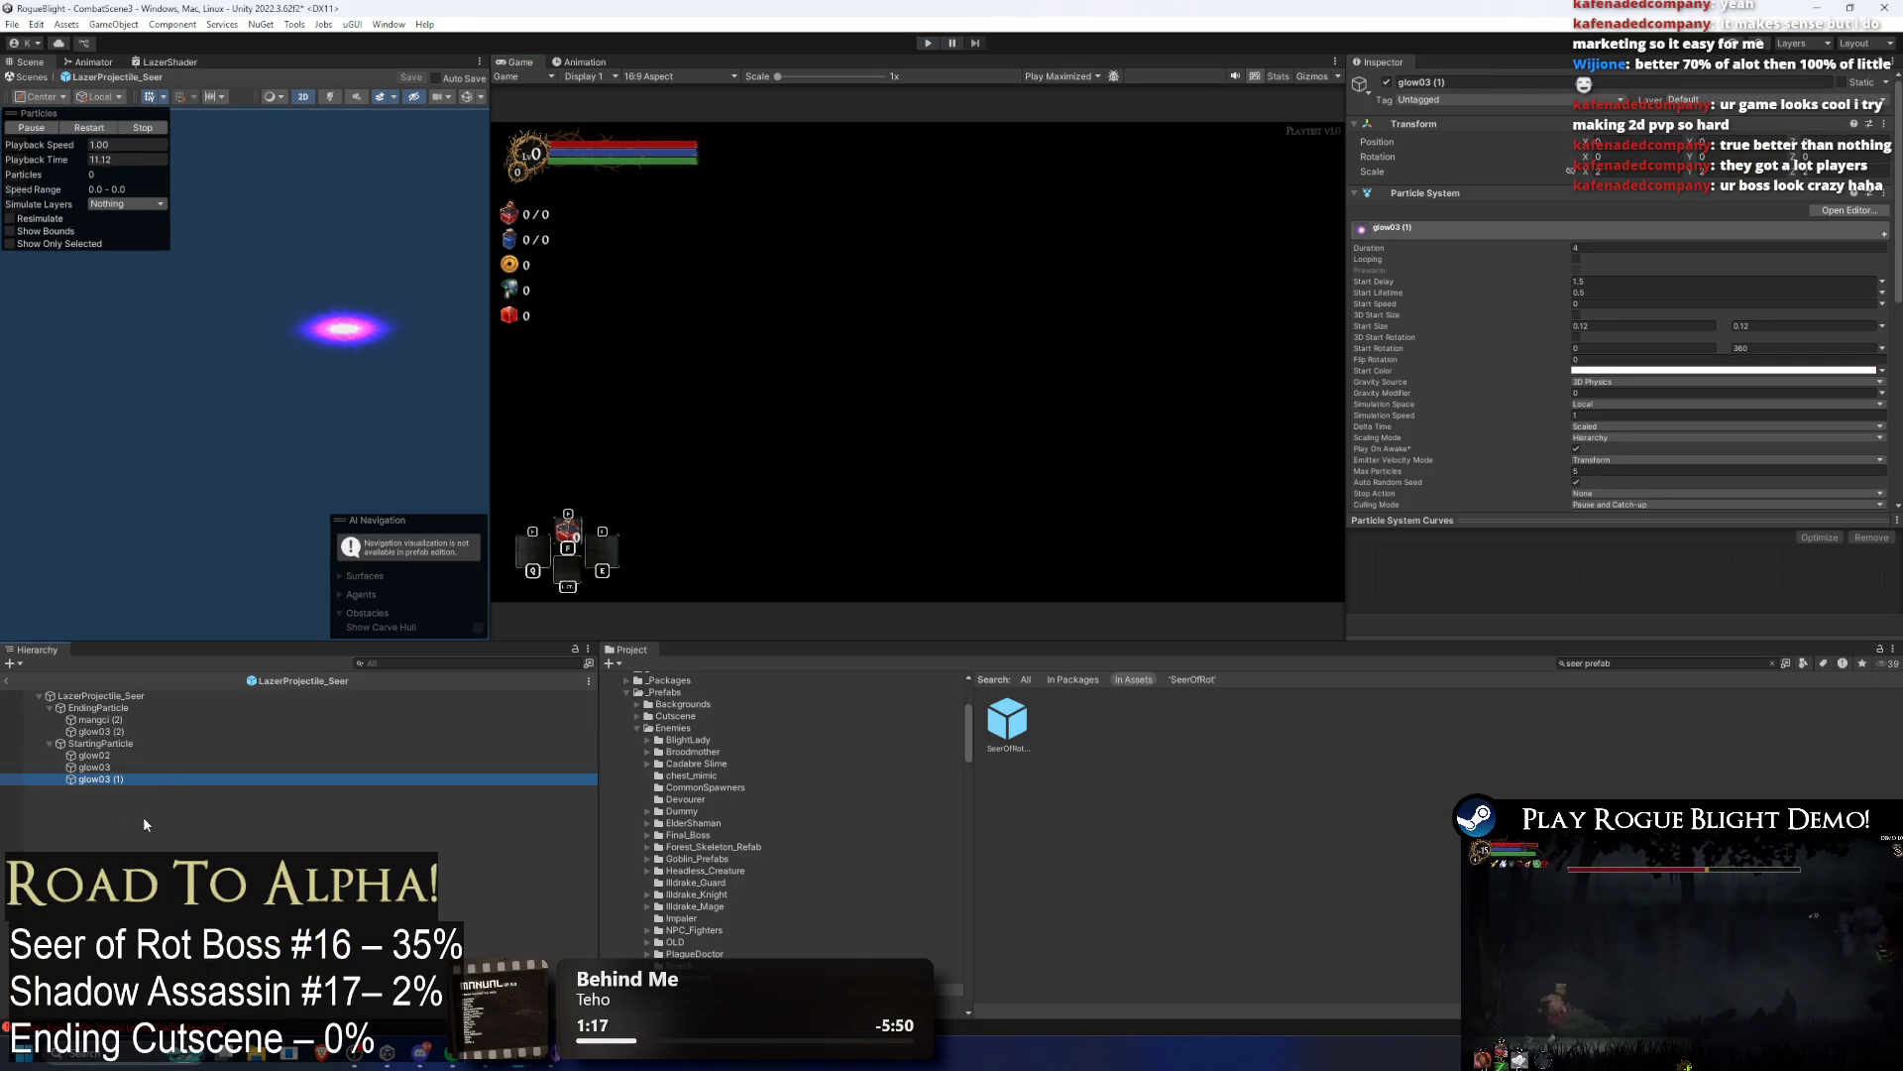
{"action": "left_click", "coordinate": [99, 768]}
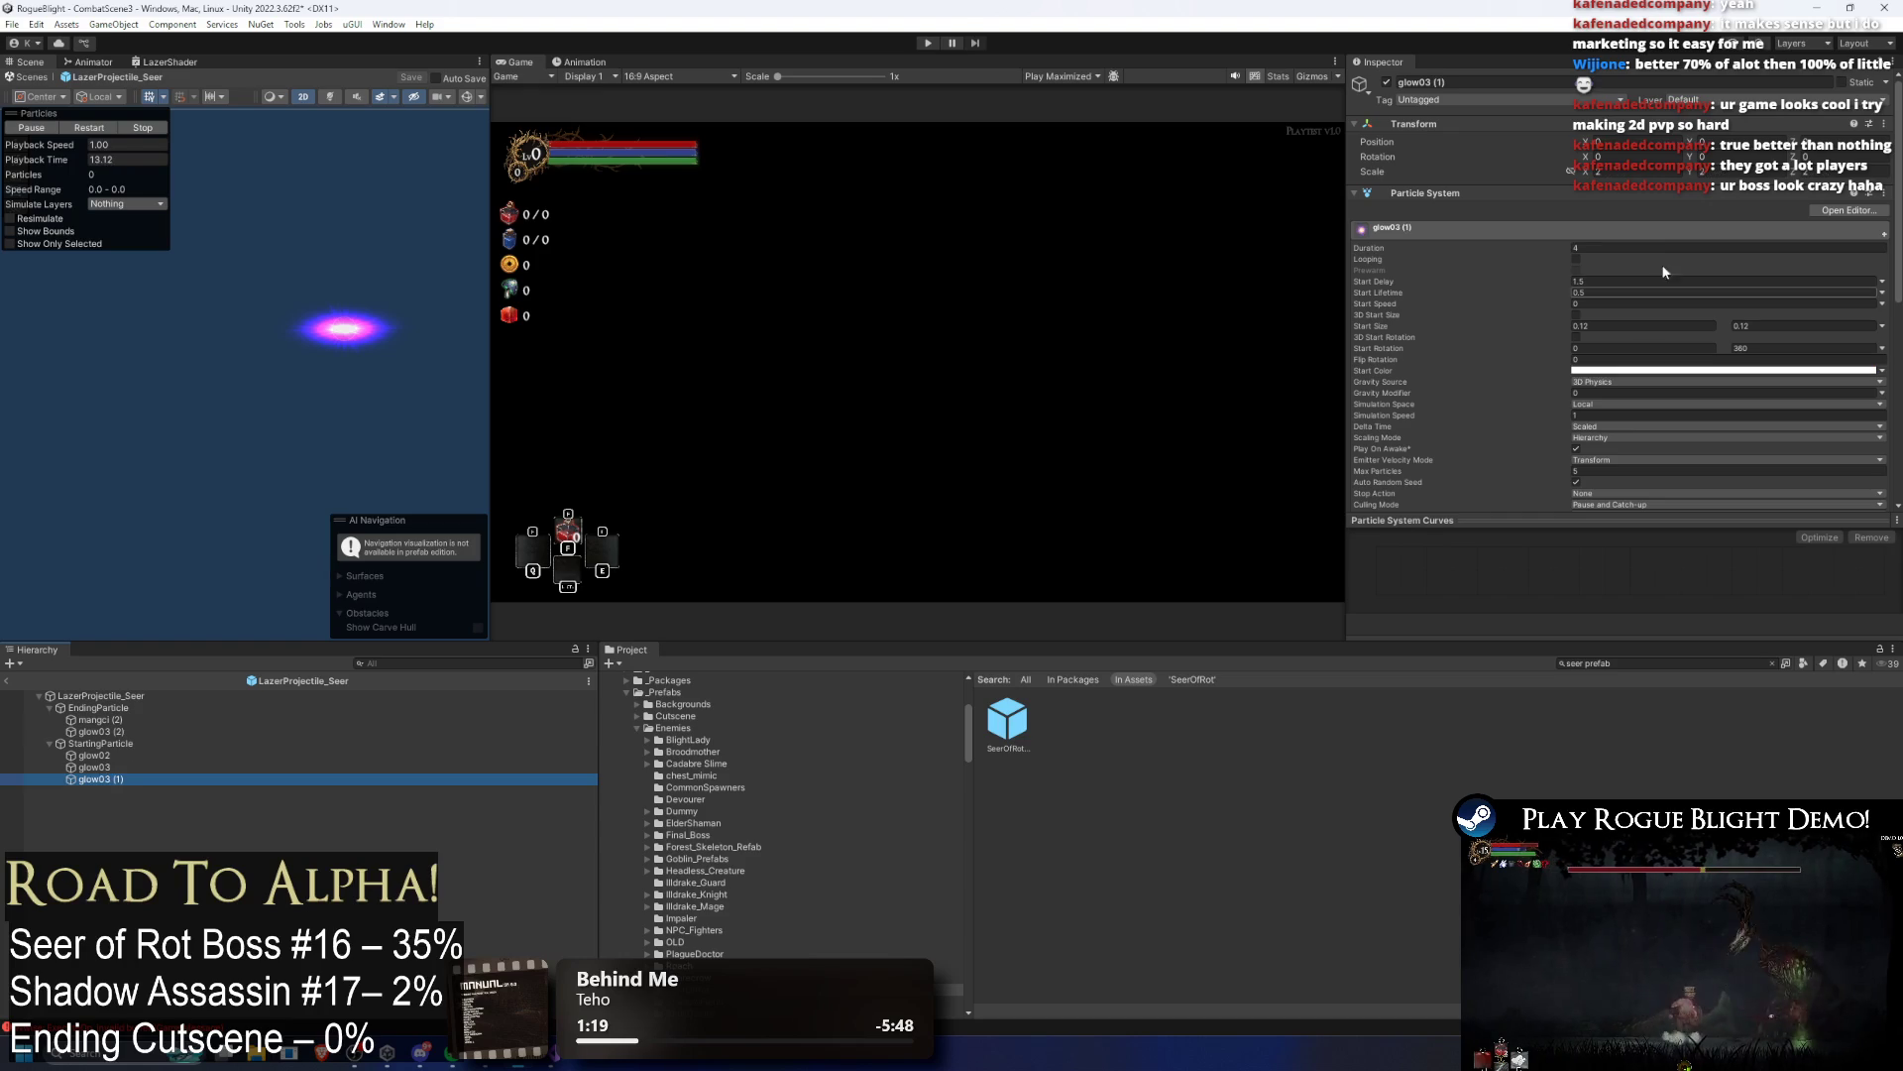
{"action": "key", "text": "Down"}
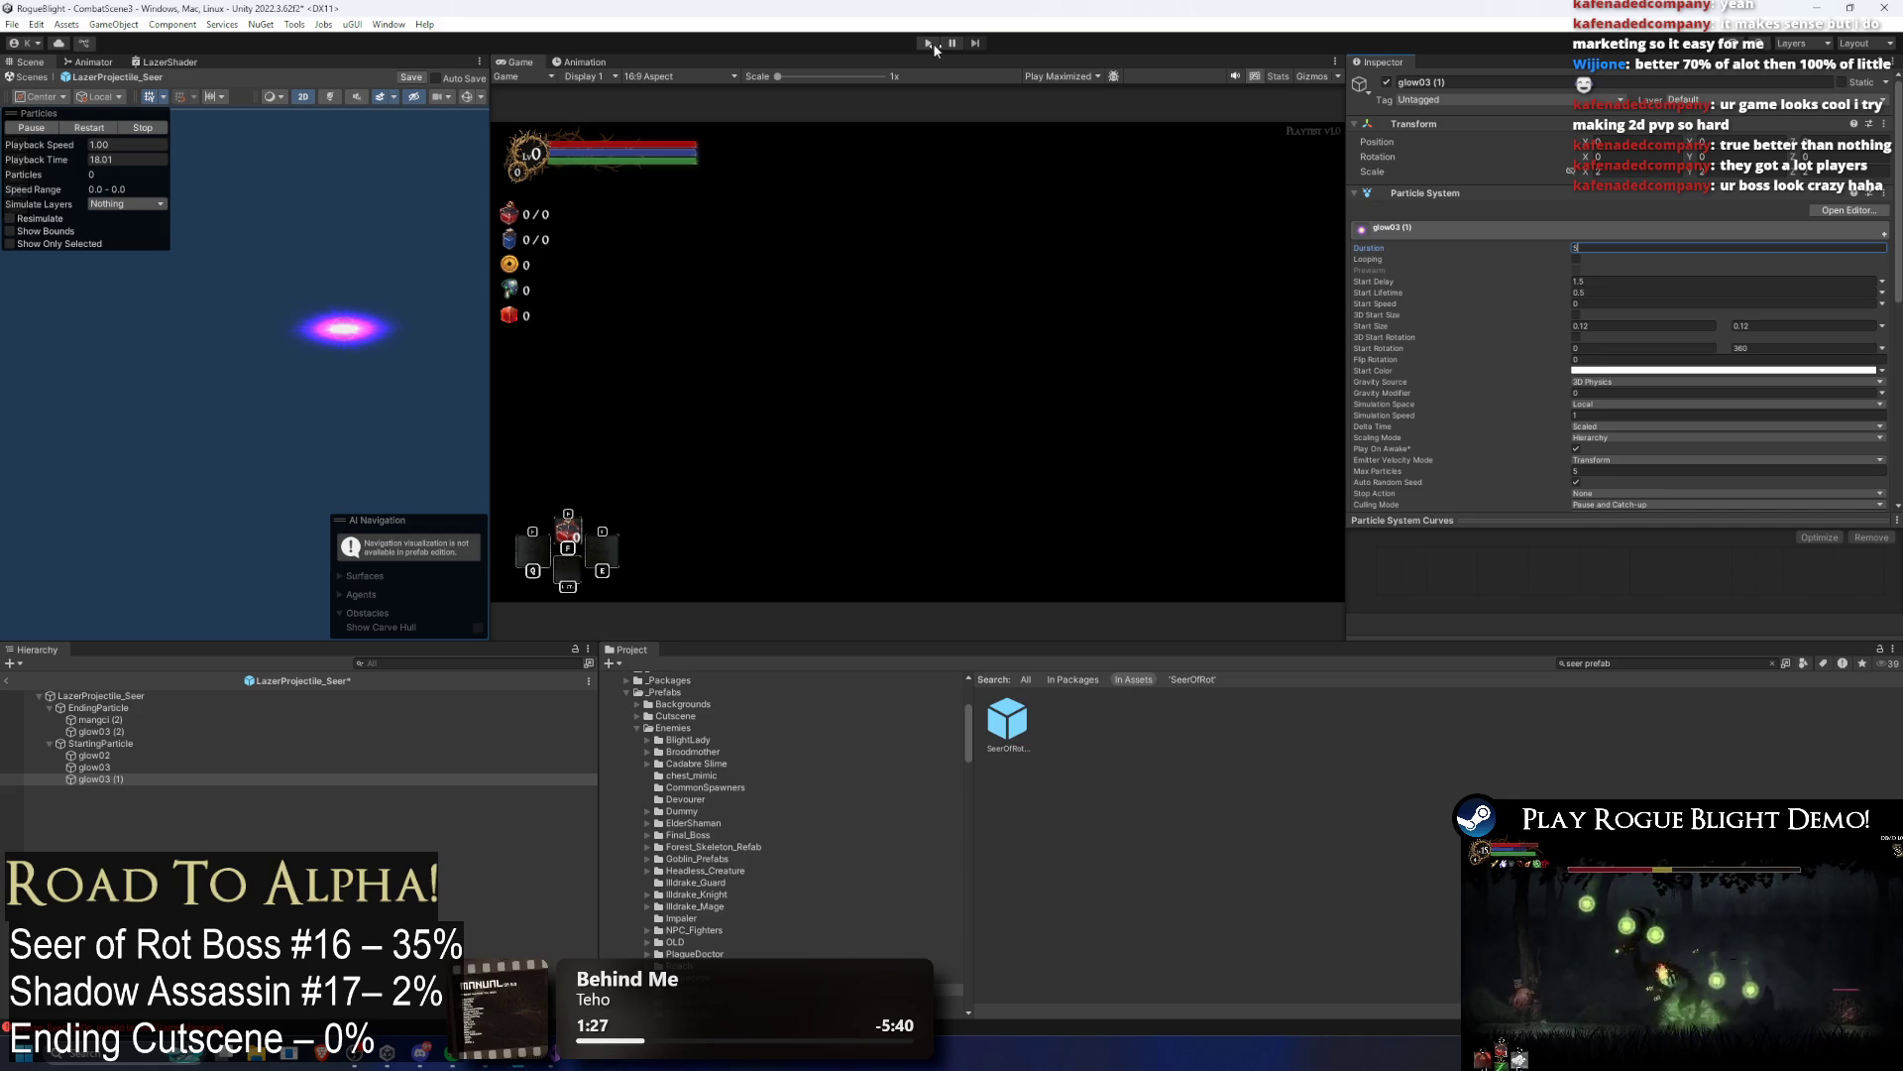
{"action": "key", "text": "ctrl+s"}
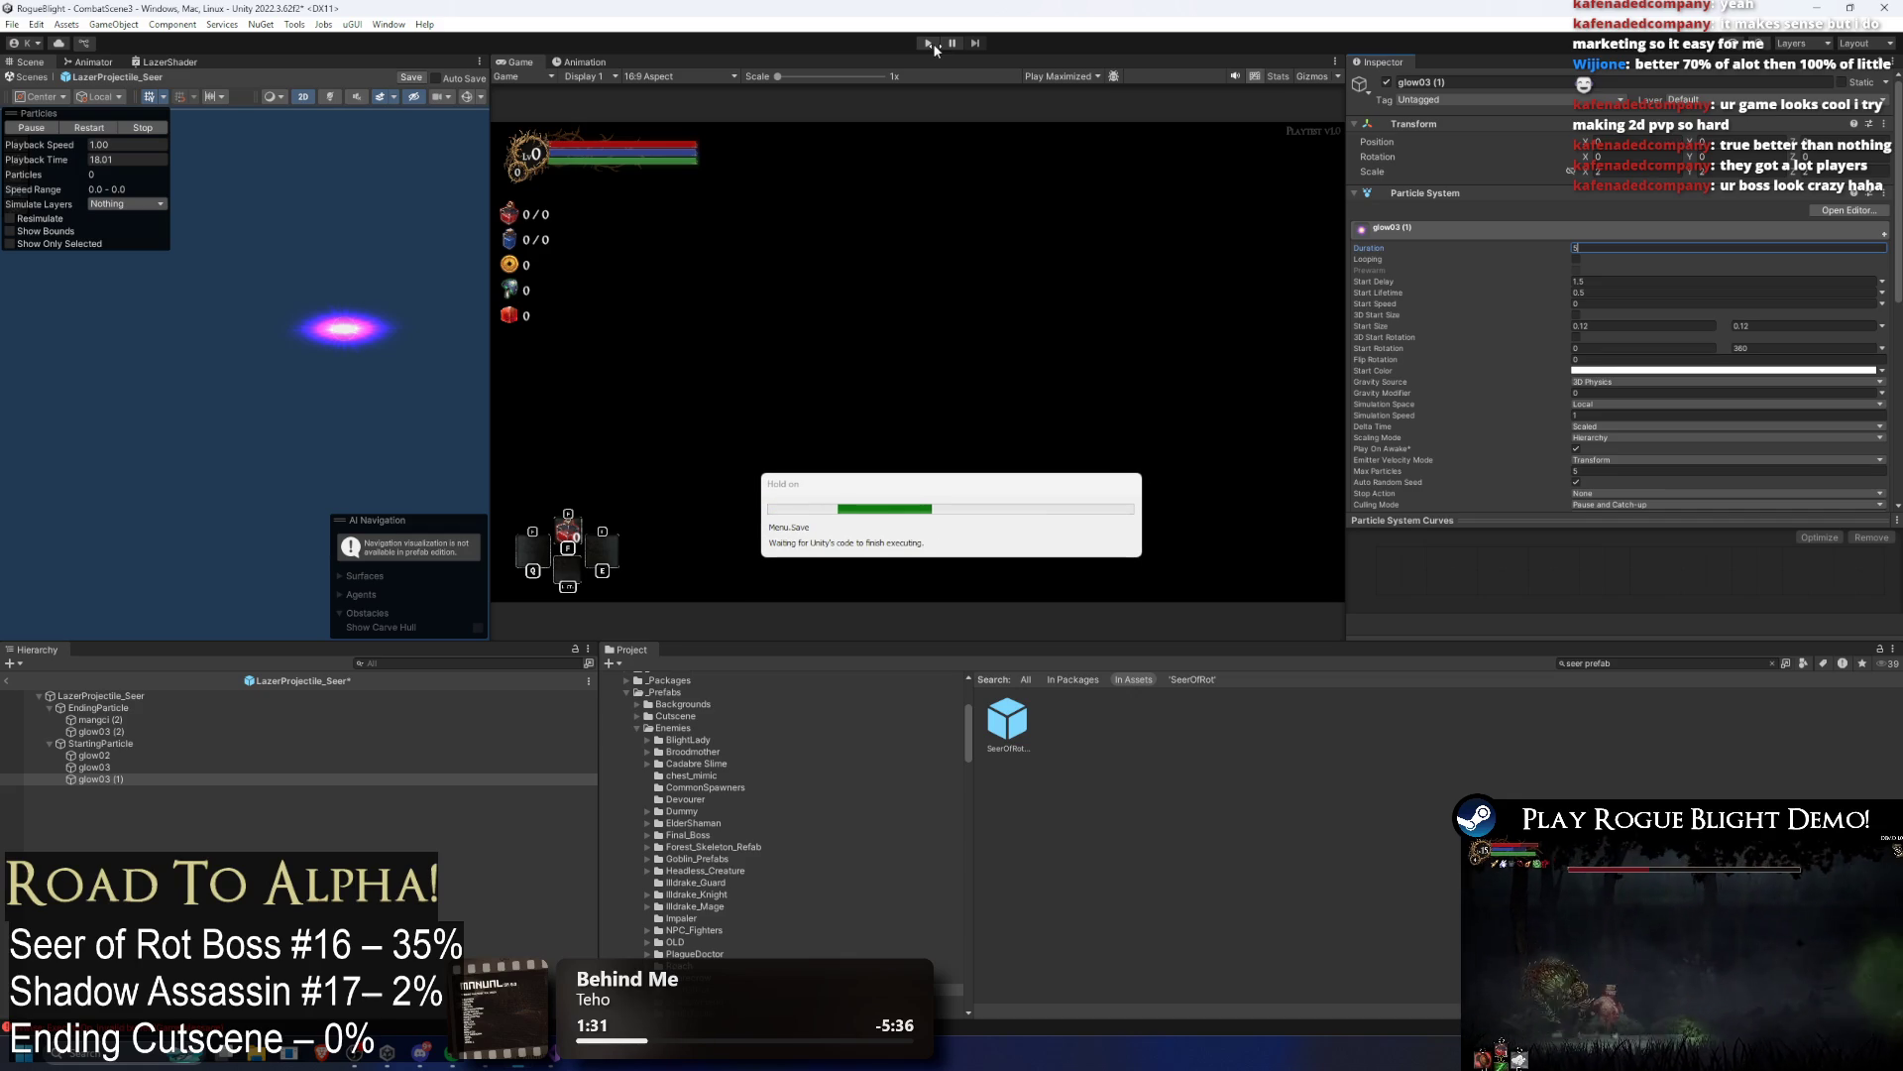
{"action": "left_click", "coordinate": [932, 44]}
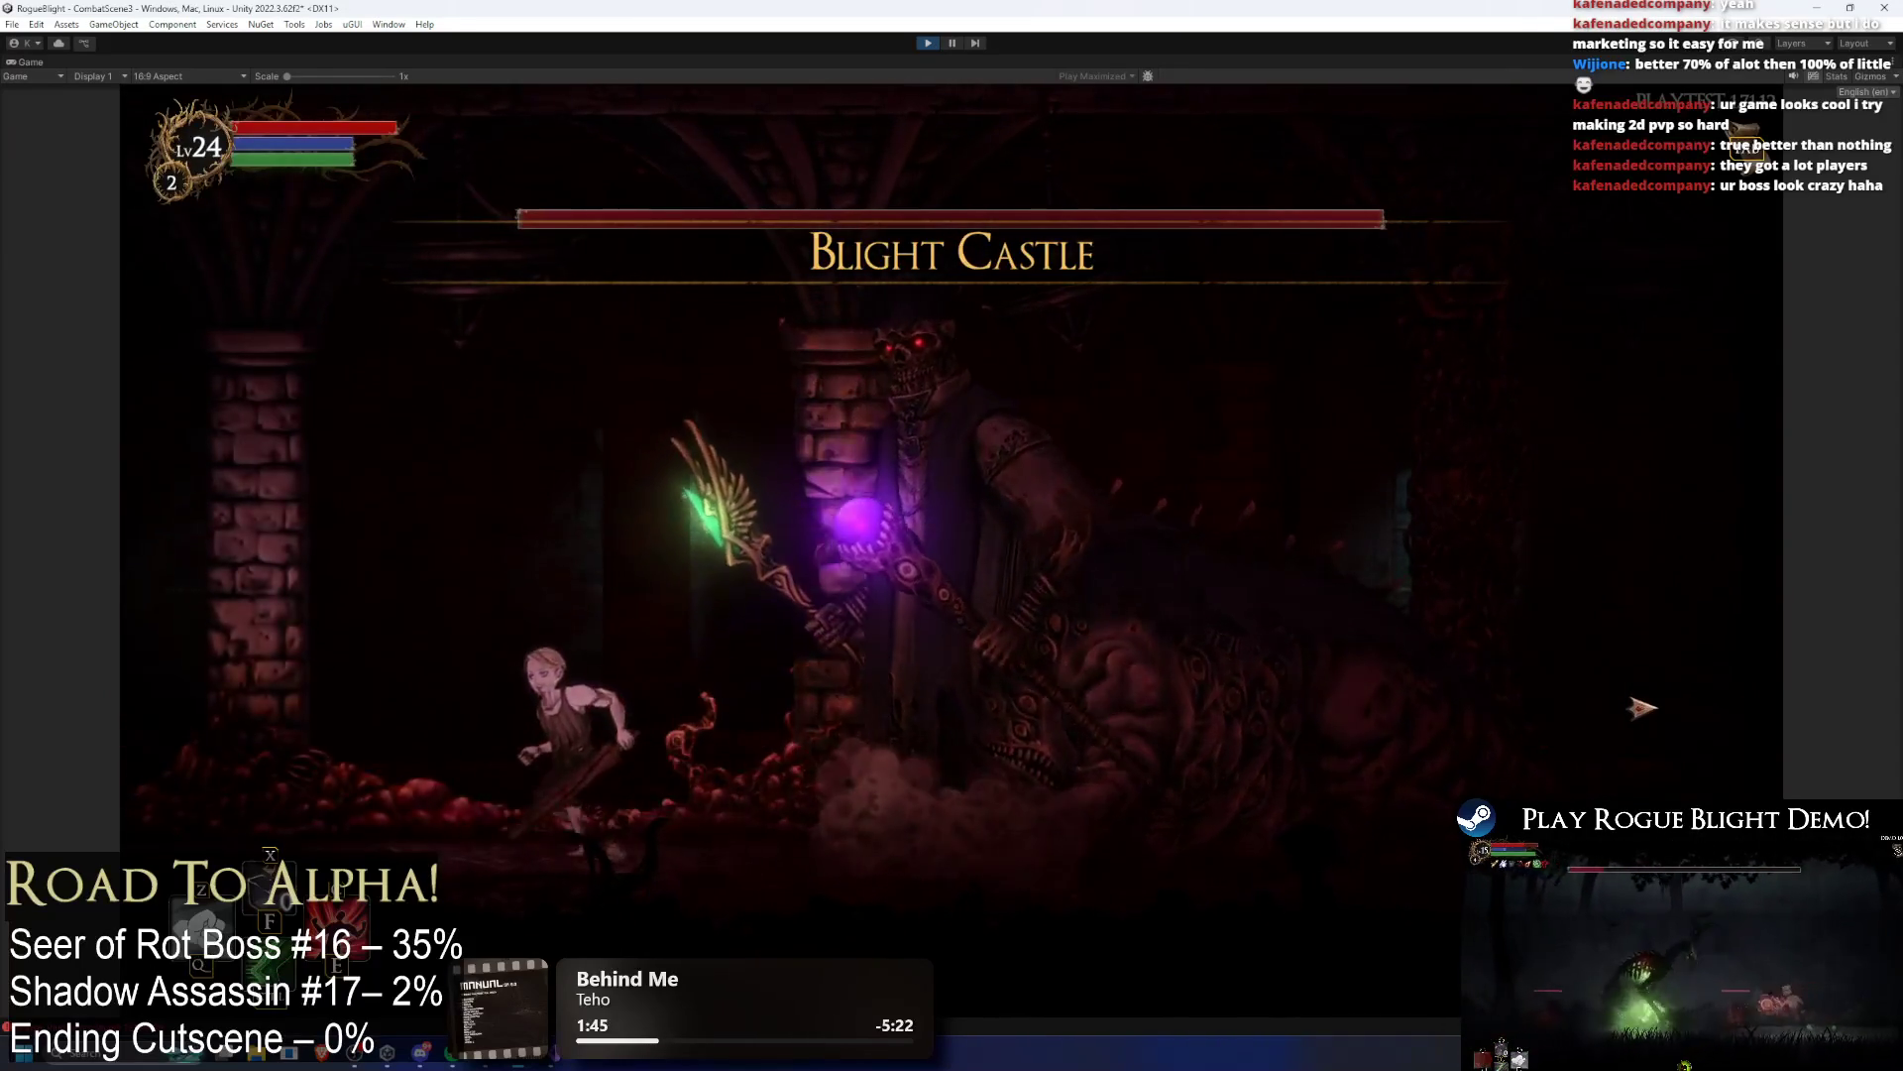
Step: Toggle the F1/F2 health cheats, dodge the laser moving left and right, then stop with Ctrl+P
{"action": "key", "text": "F1"}
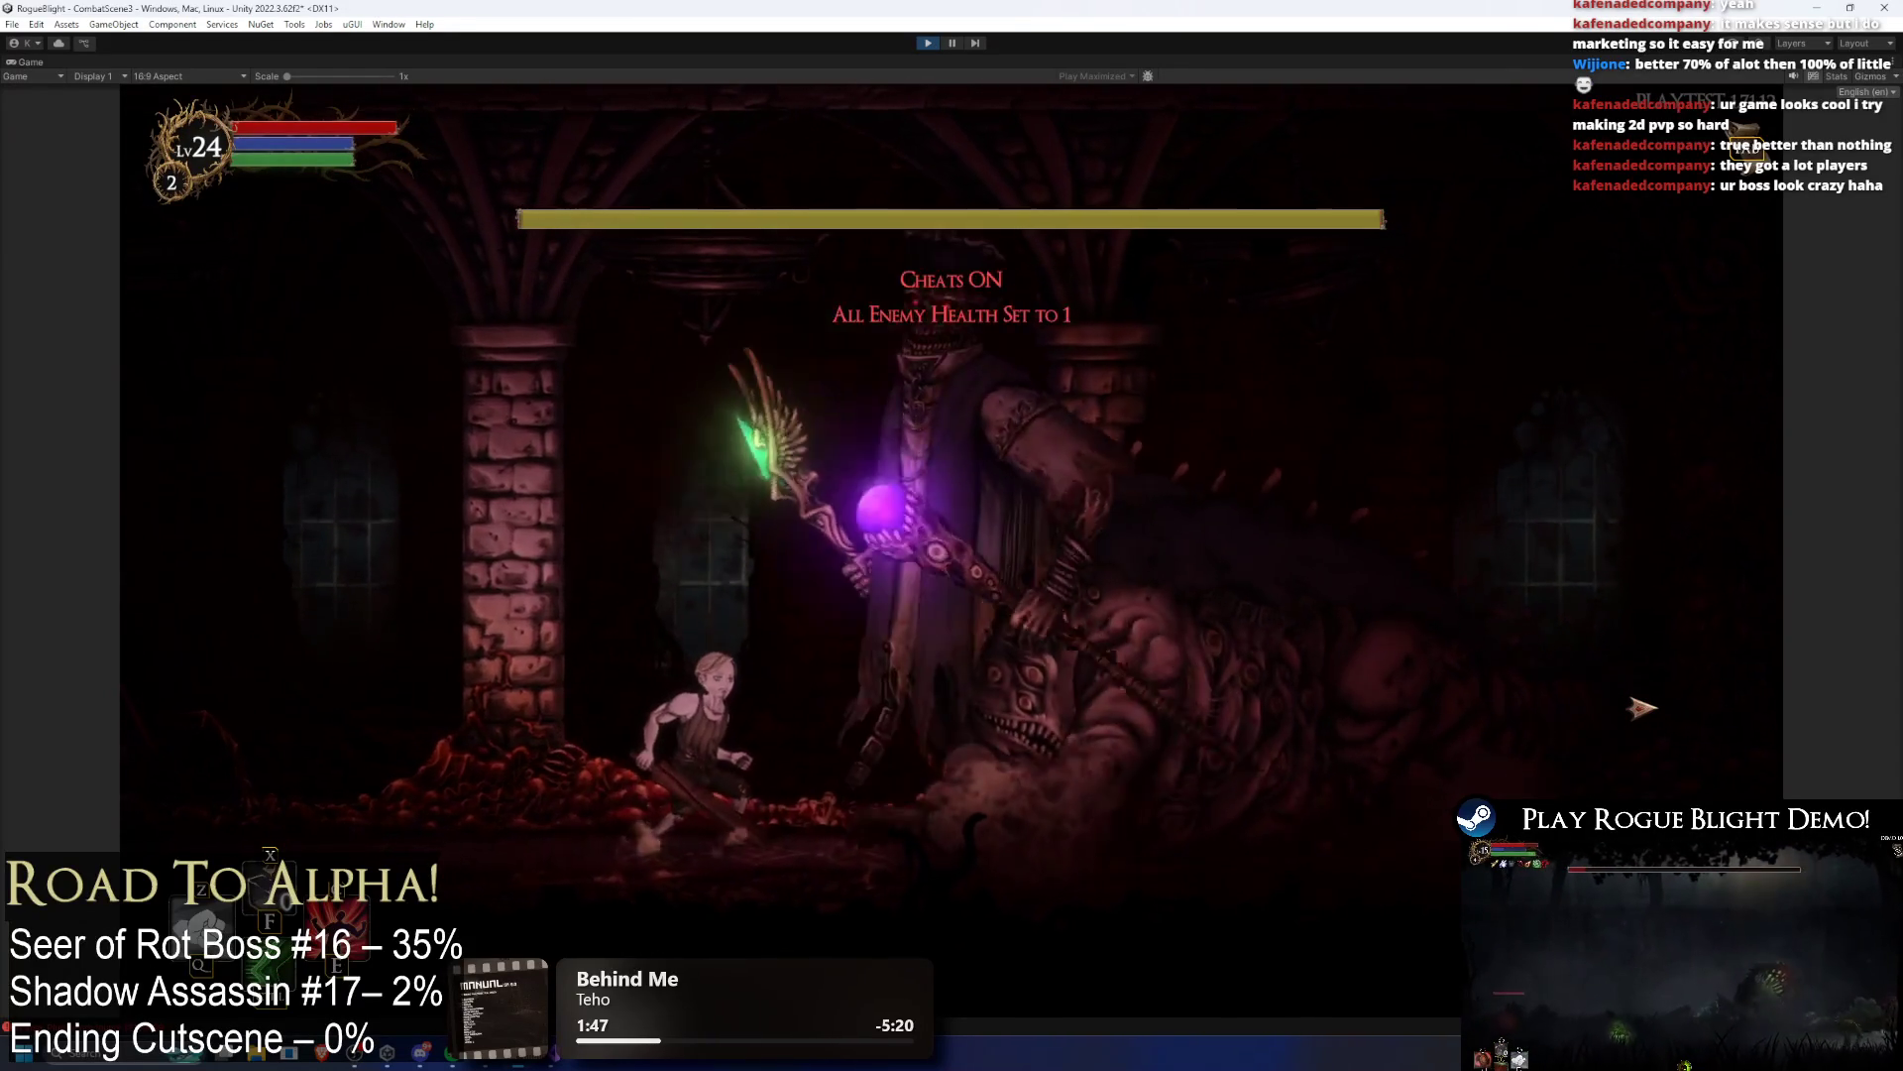
{"action": "key", "text": "F2"}
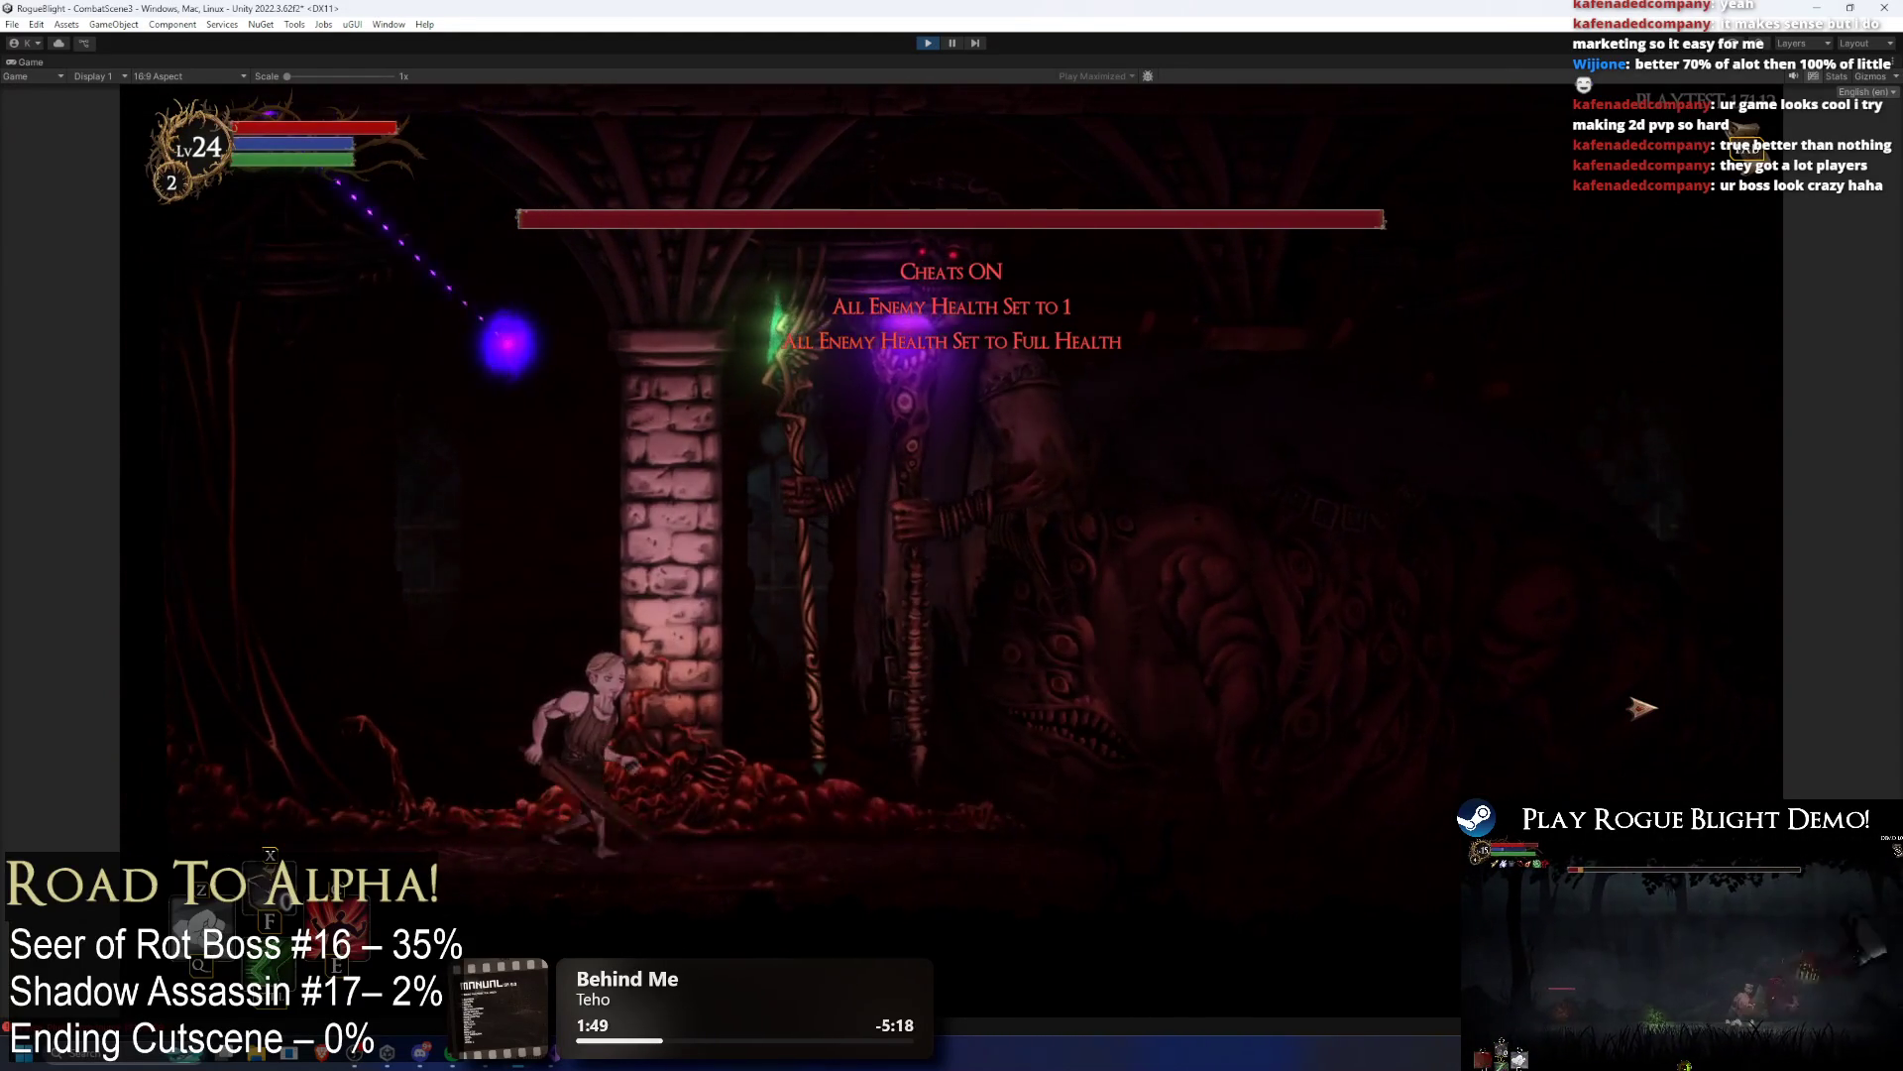
{"action": "key", "text": "Left"}
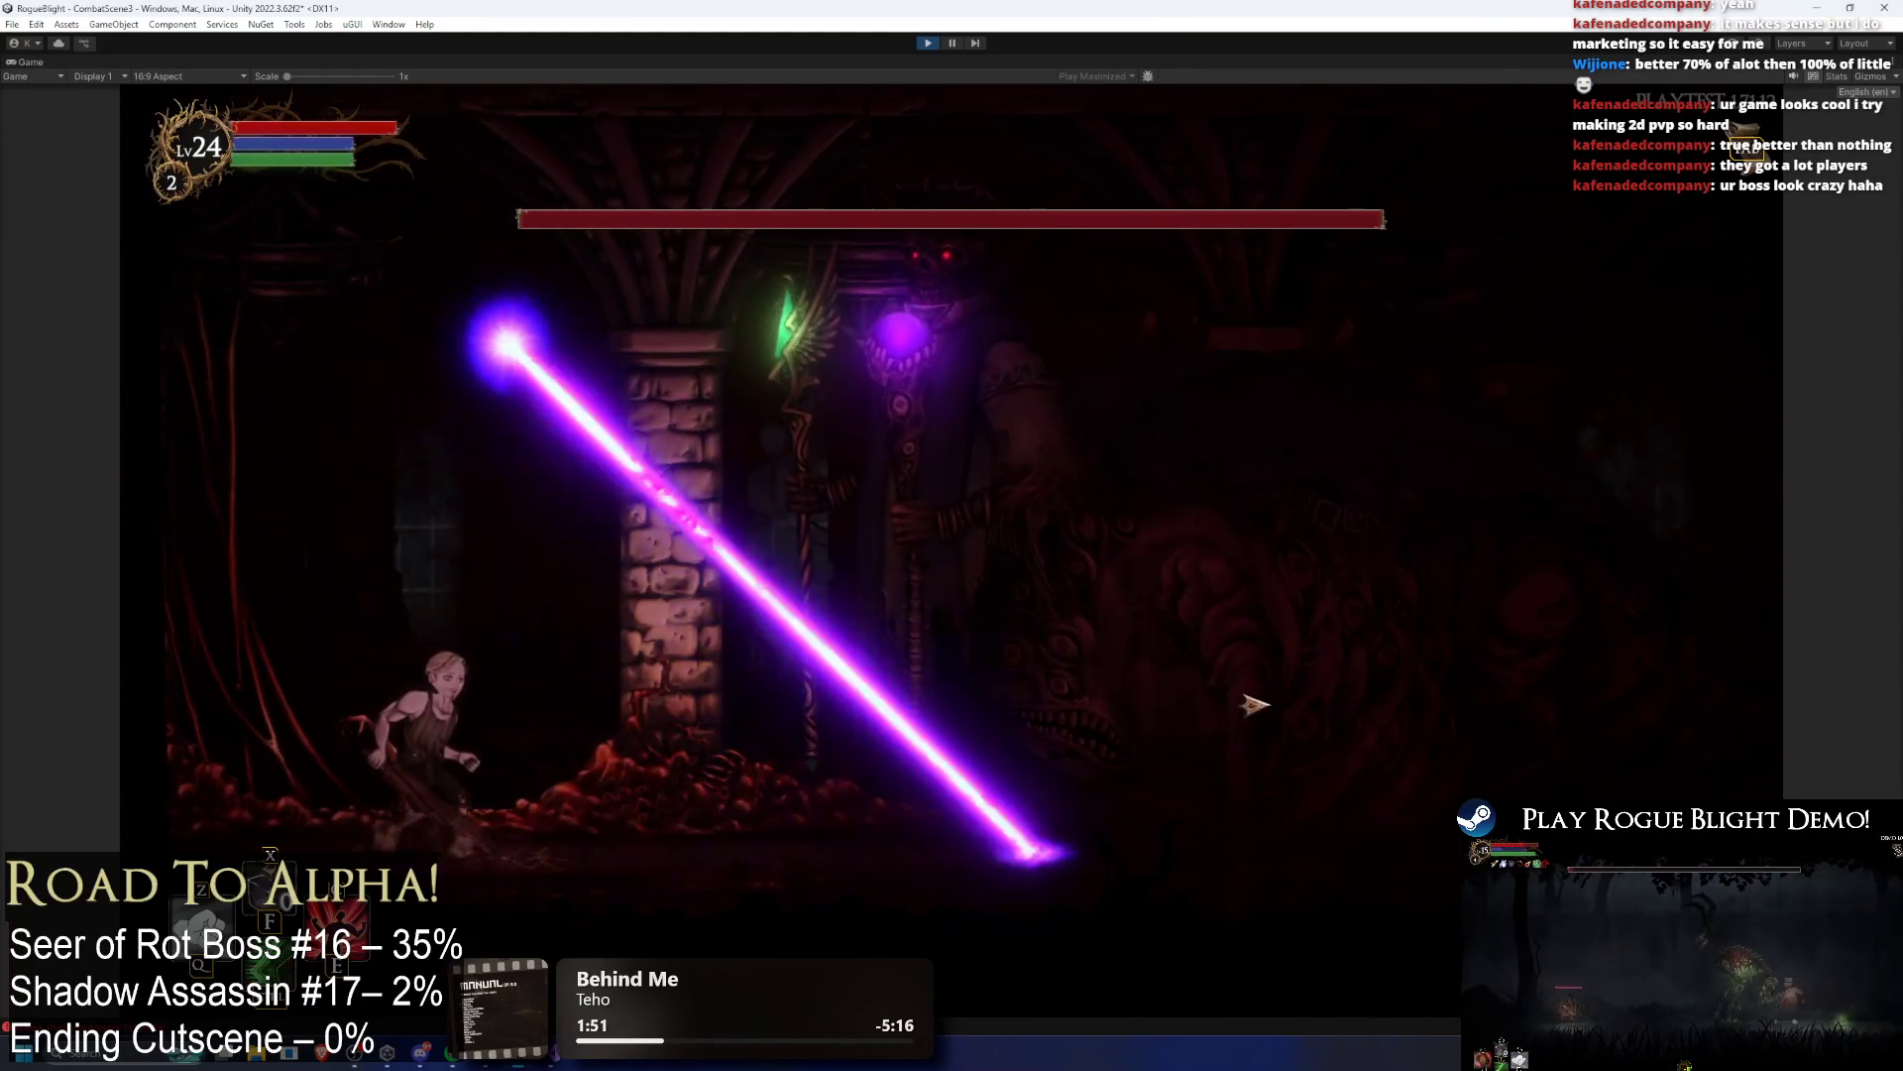
{"action": "key", "text": "Right"}
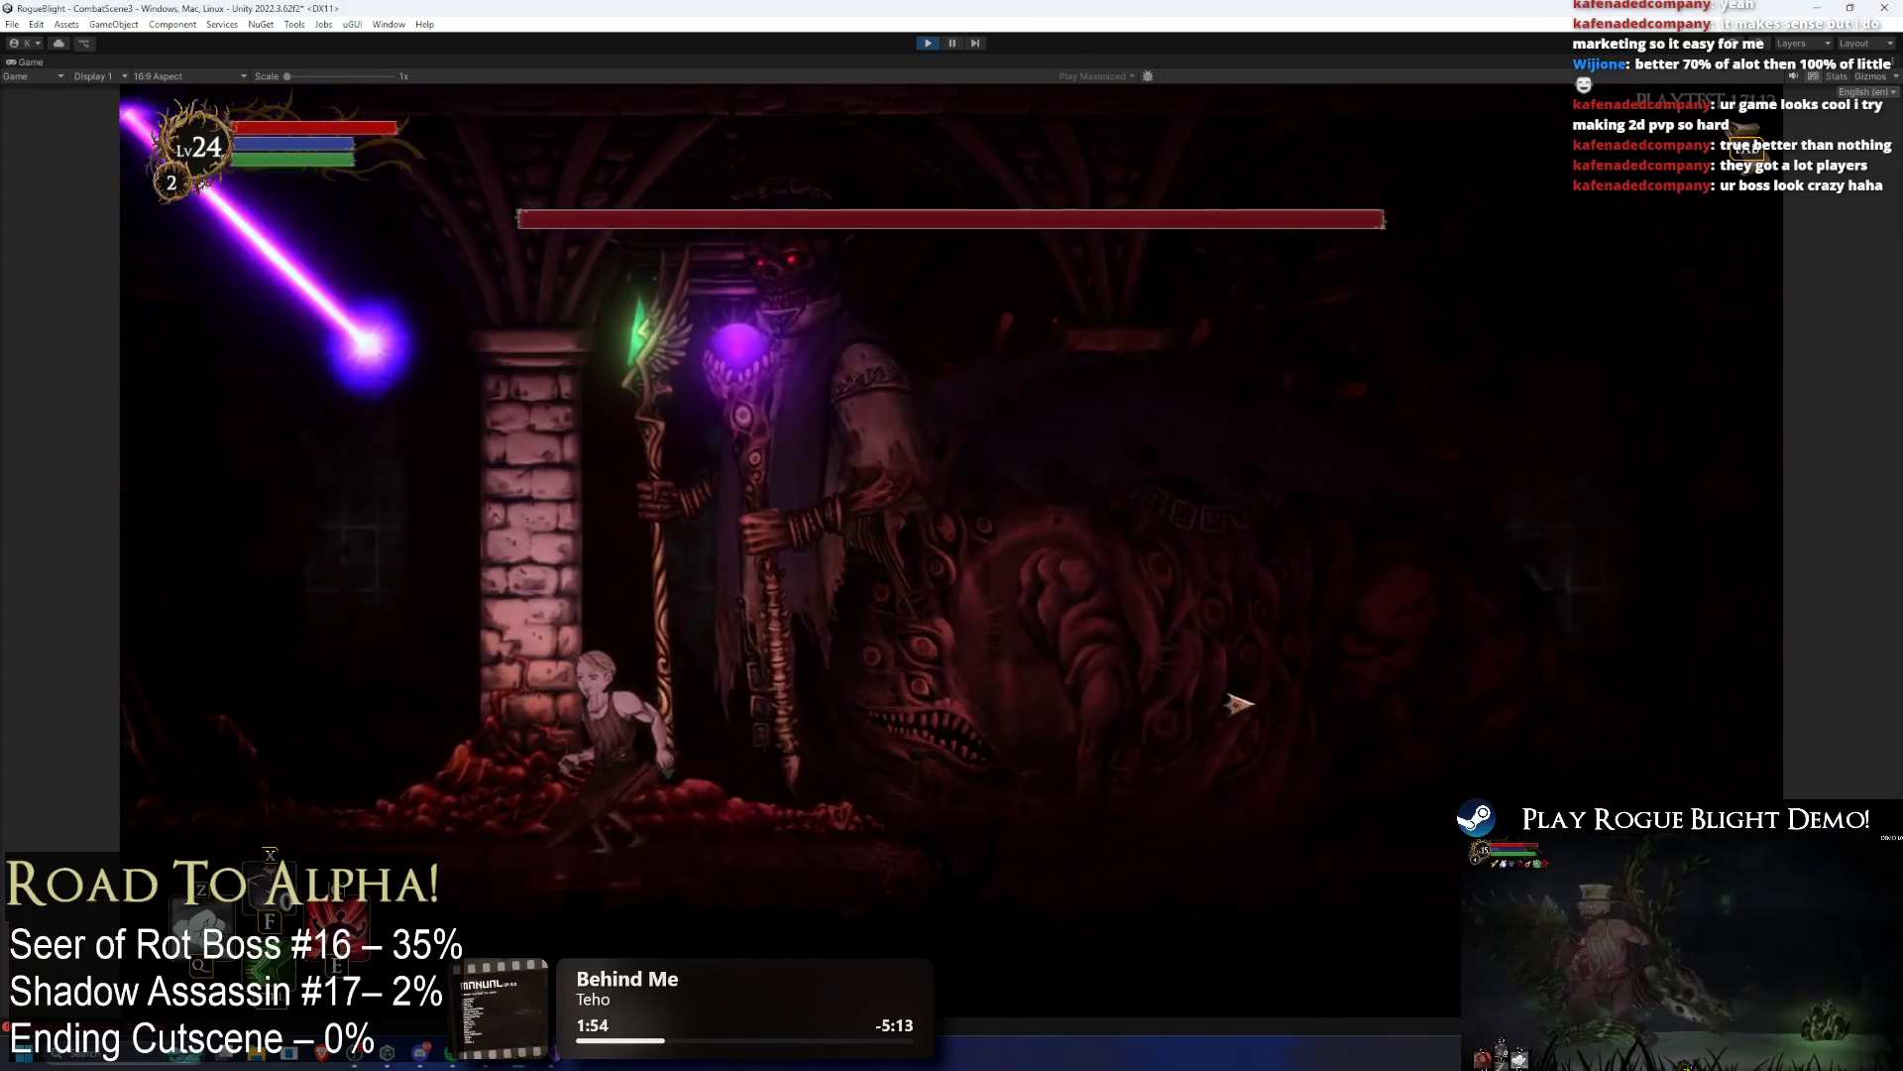
{"action": "key", "text": "Left"}
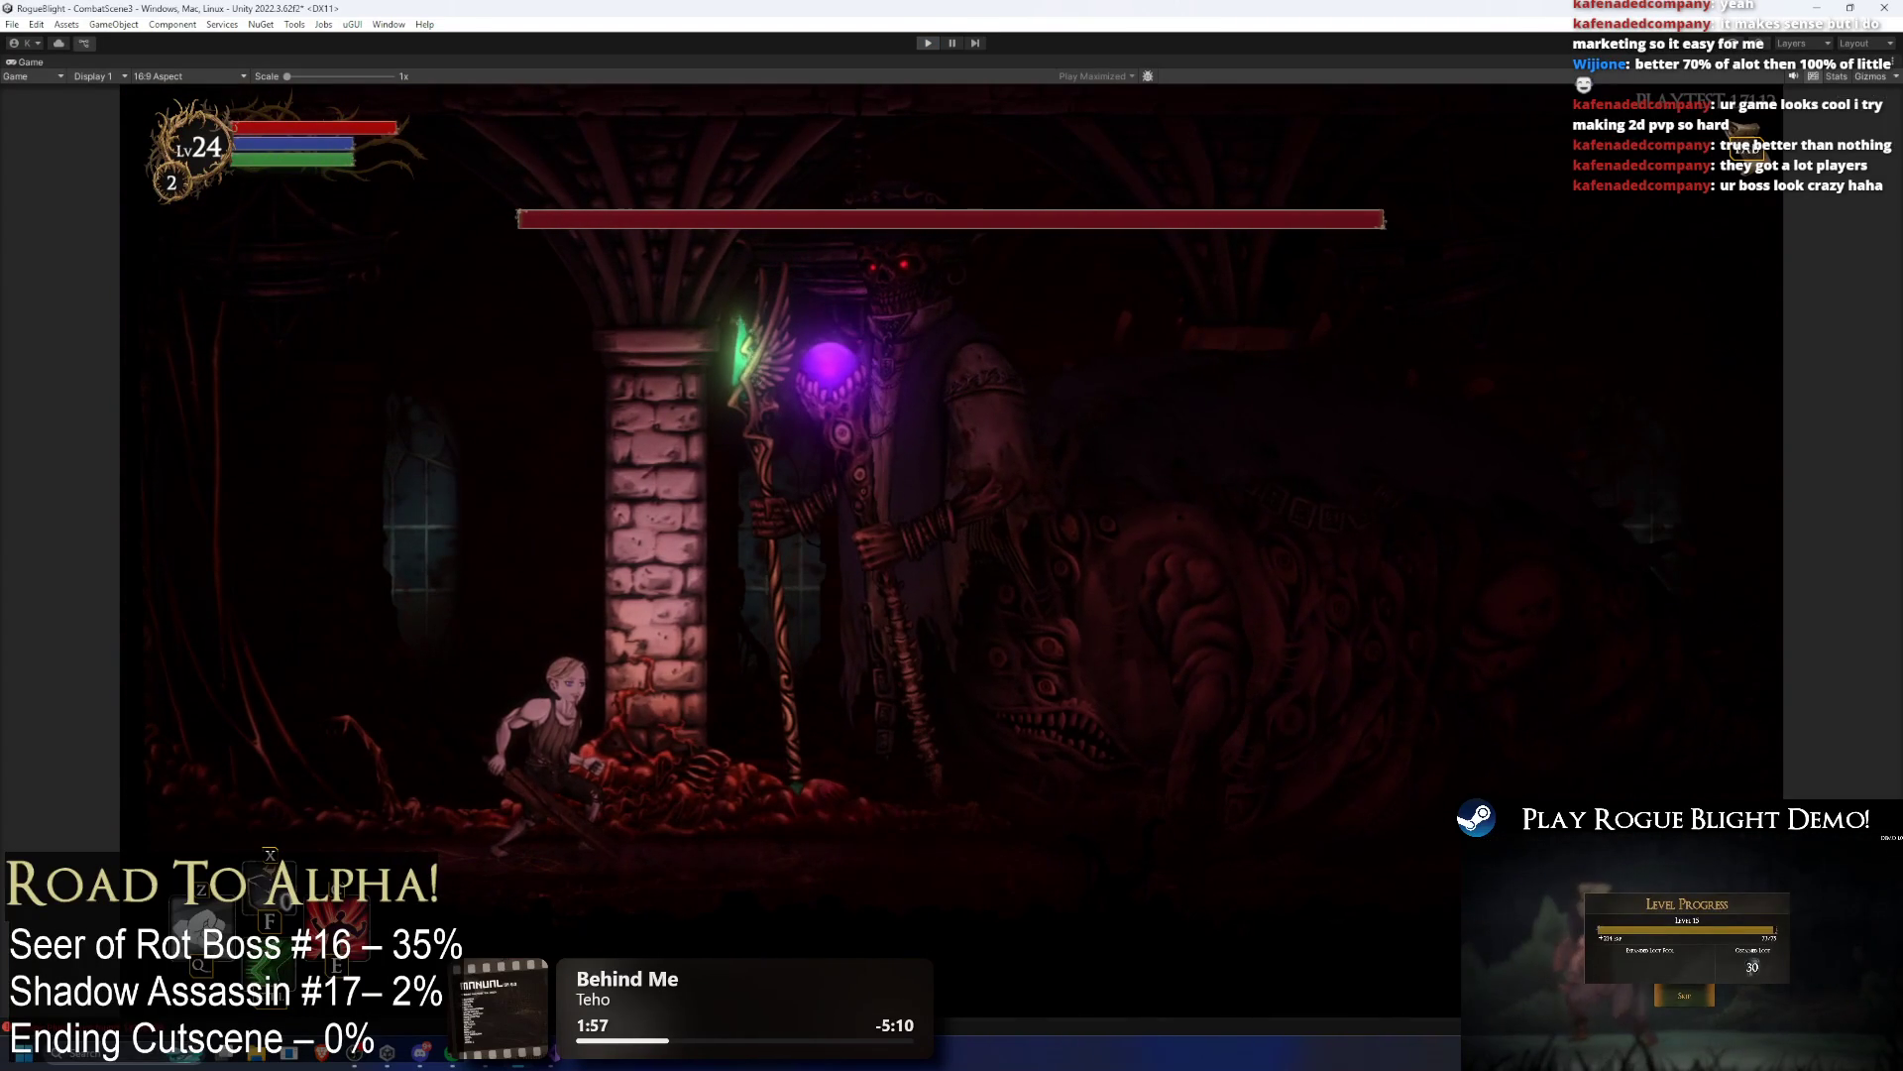
{"action": "key", "text": "ctrl+p"}
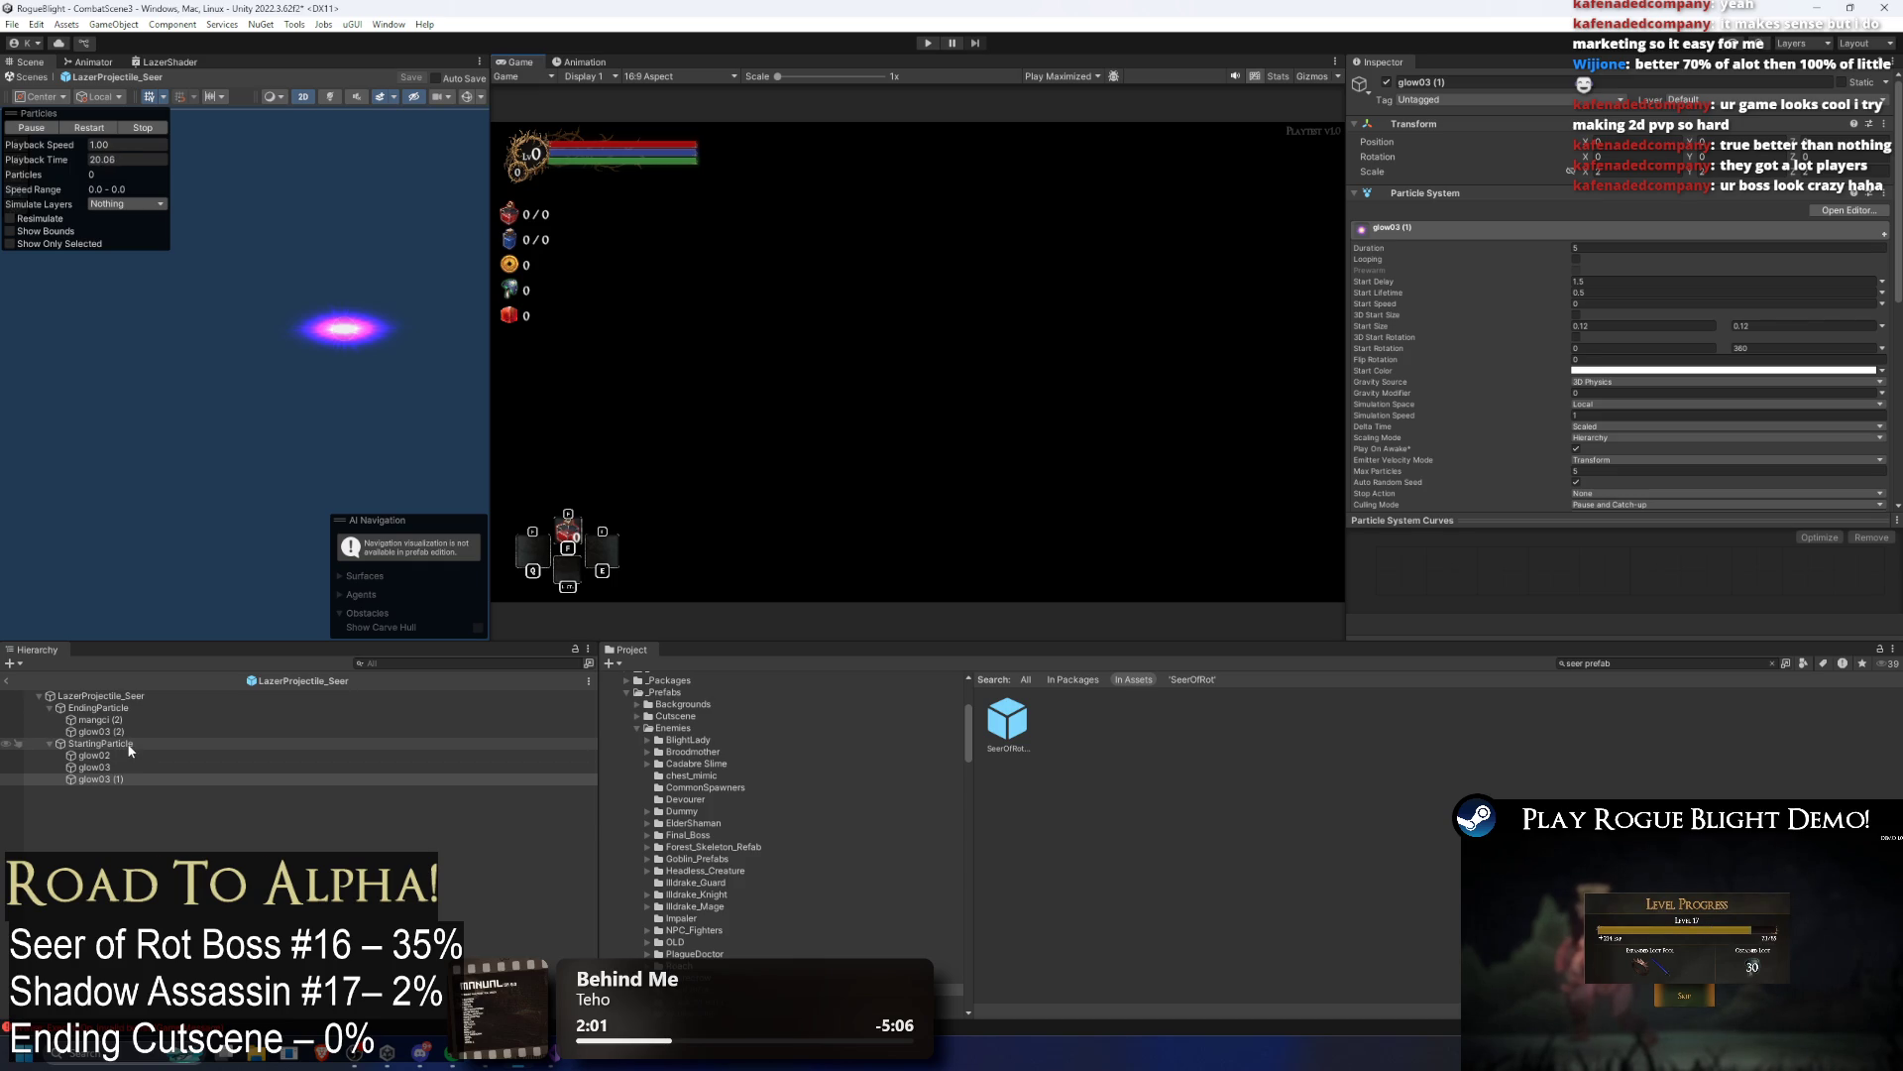
Step: Compare the Duration settings of the StartingParticle glow03 and glow03 (1) children
{"action": "left_click", "coordinate": [130, 744]}
{"action": "key", "text": "Down"}
{"action": "key", "text": "Down"}
{"action": "key", "text": "Up"}
{"action": "key", "text": "Down"}
{"action": "key", "text": "Down"}
{"action": "key", "text": "Up"}
{"action": "key", "text": "Down"}
{"action": "key", "text": "Up"}
{"action": "key", "text": "Up"}
{"action": "key", "text": "Up"}
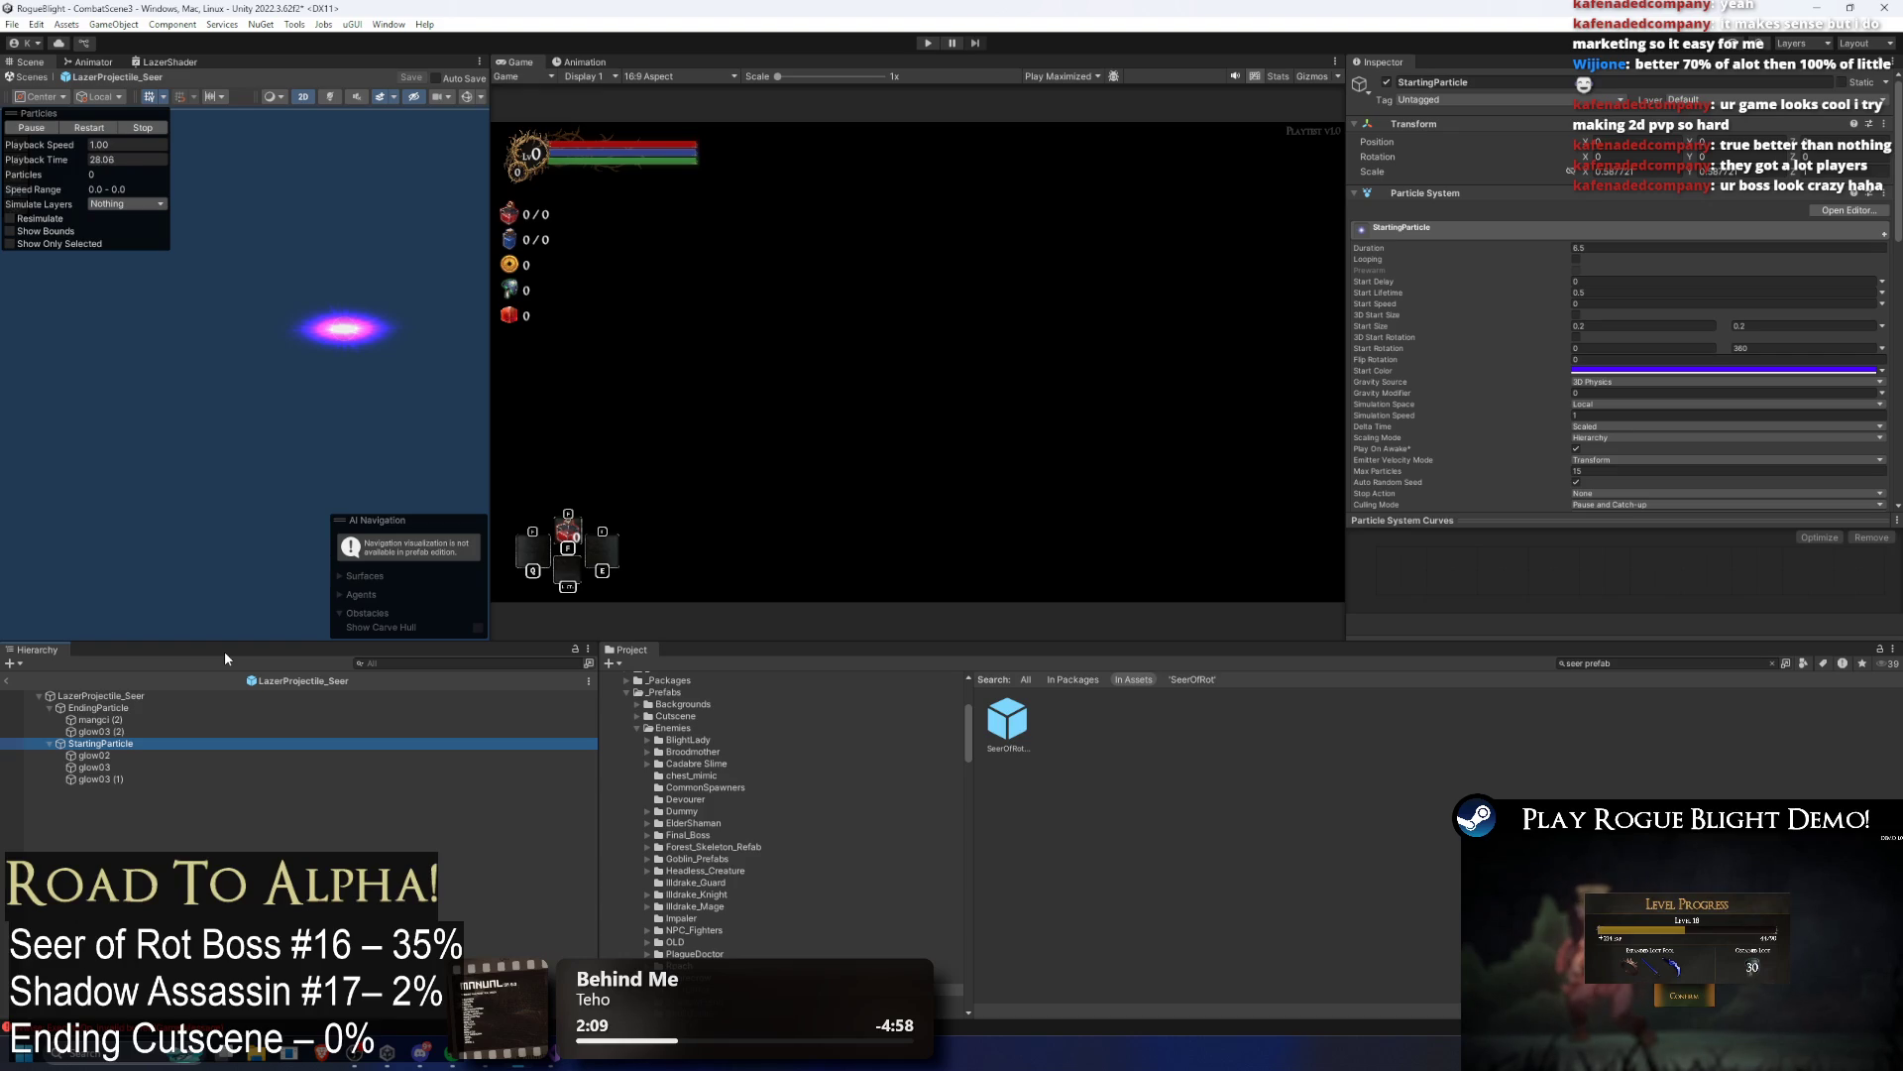
{"action": "key", "text": "Down"}
{"action": "key", "text": "Down"}
{"action": "key", "text": "Down"}
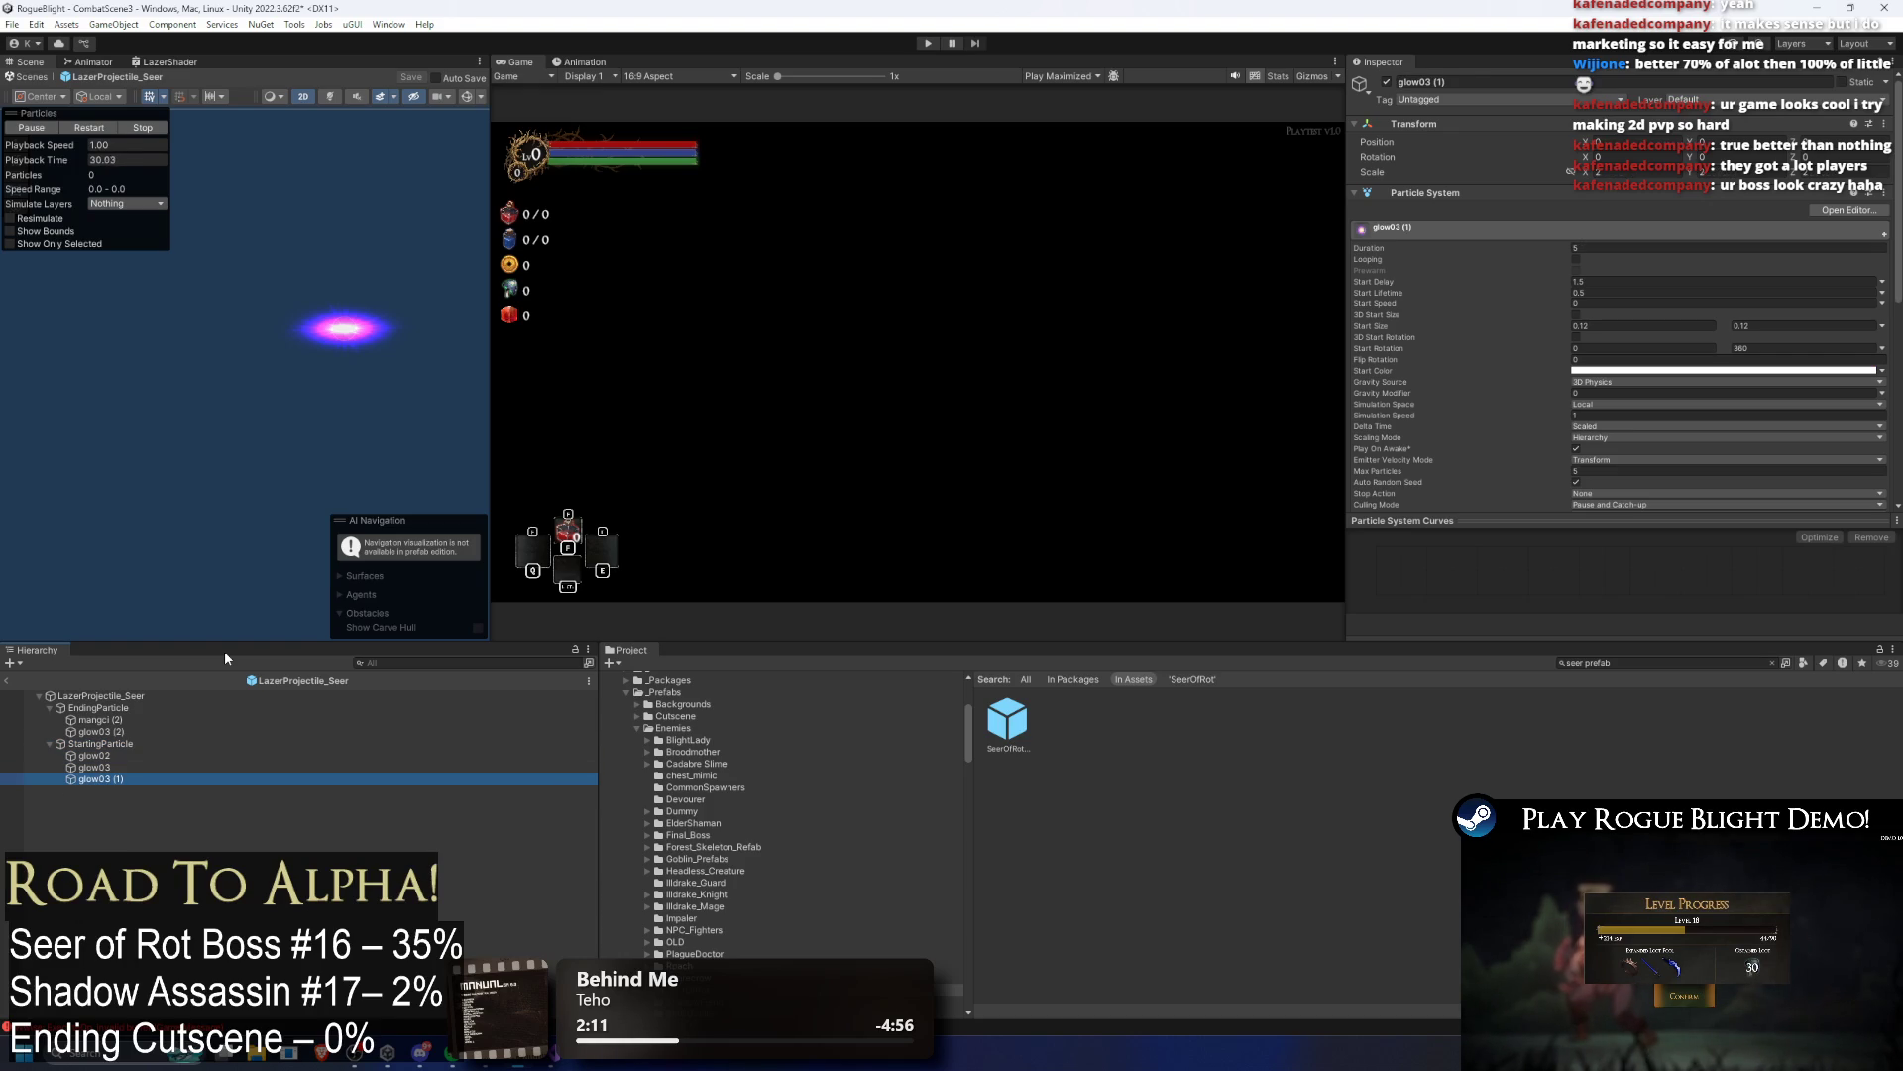
Step: Multi-select glow02 and glow03 for a shared Duration and start a new playtest
{"action": "key", "text": "Up"}
{"action": "key", "text": "shift+Up"}
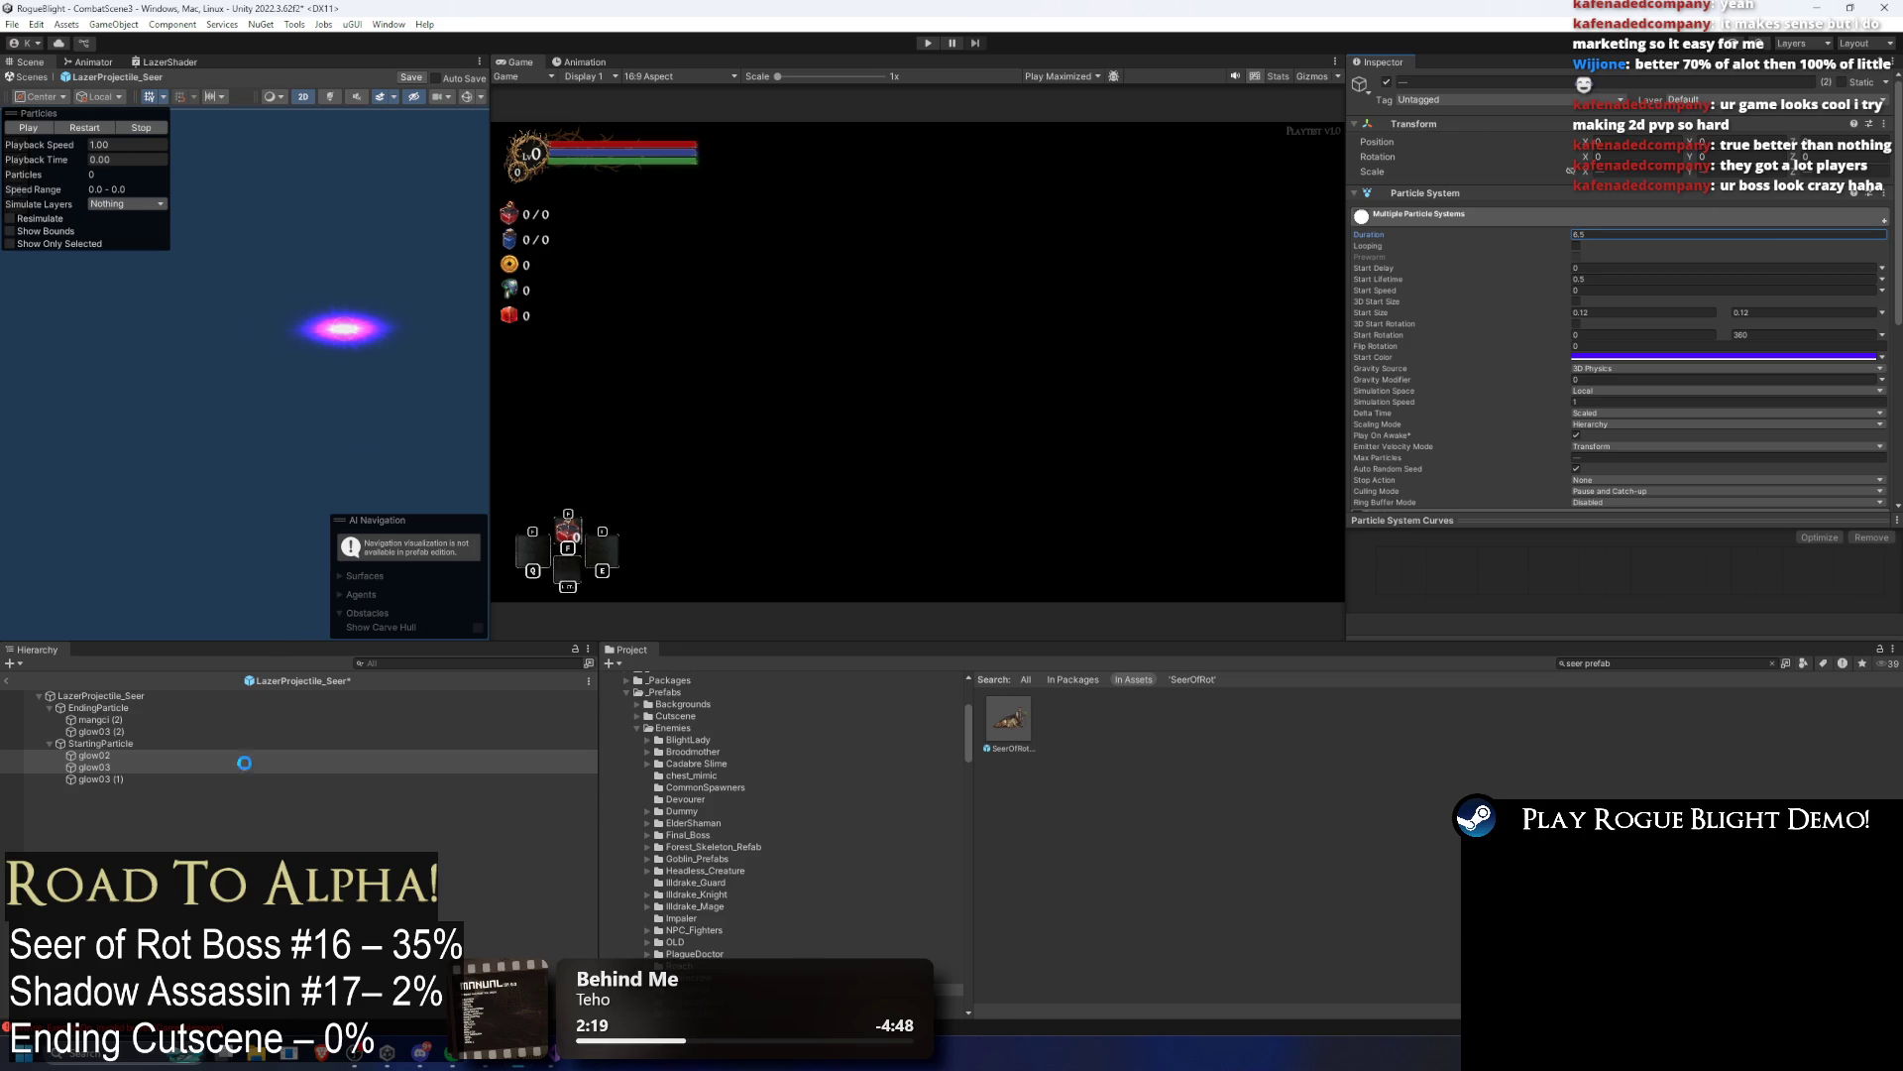
{"action": "left_click", "coordinate": [932, 43]}
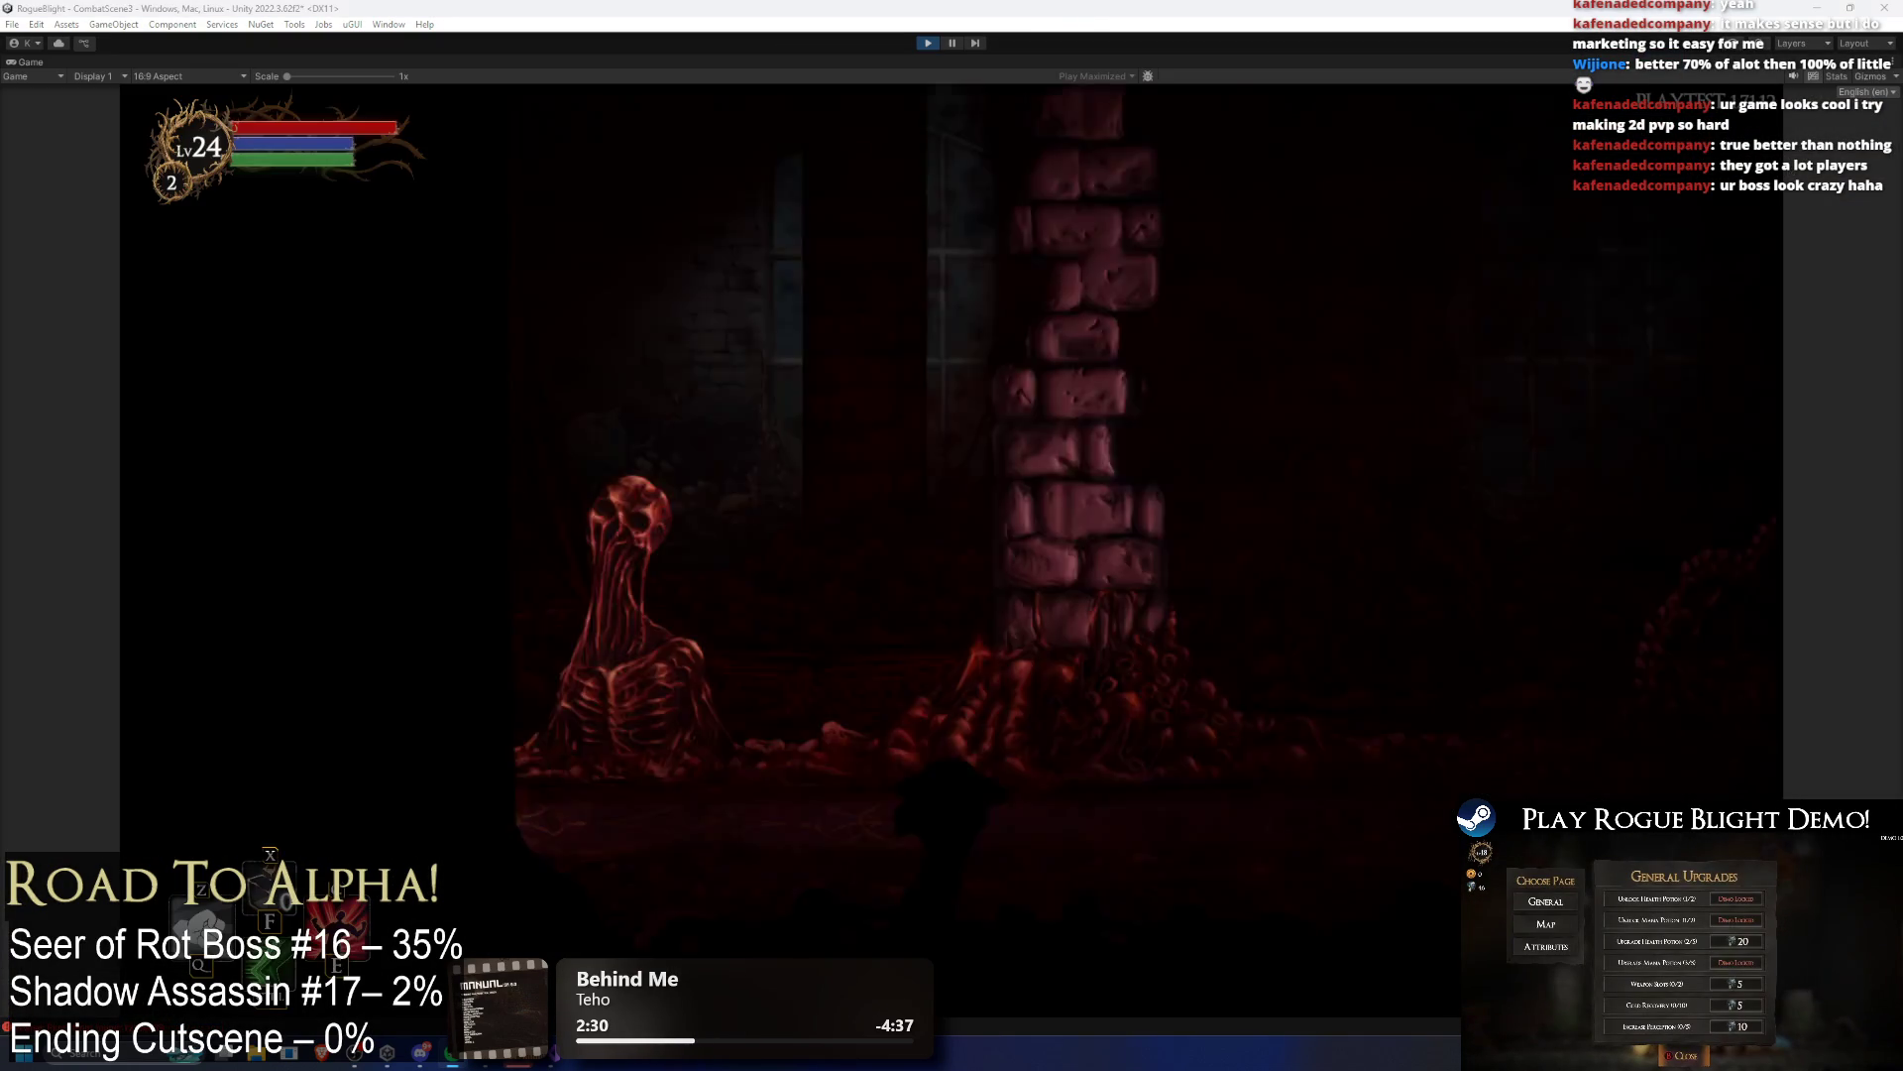
Step: Walk to the Seer of Rot, restore enemy health with the cheat, dodge the laser, then stop
{"action": "key", "text": "Right"}
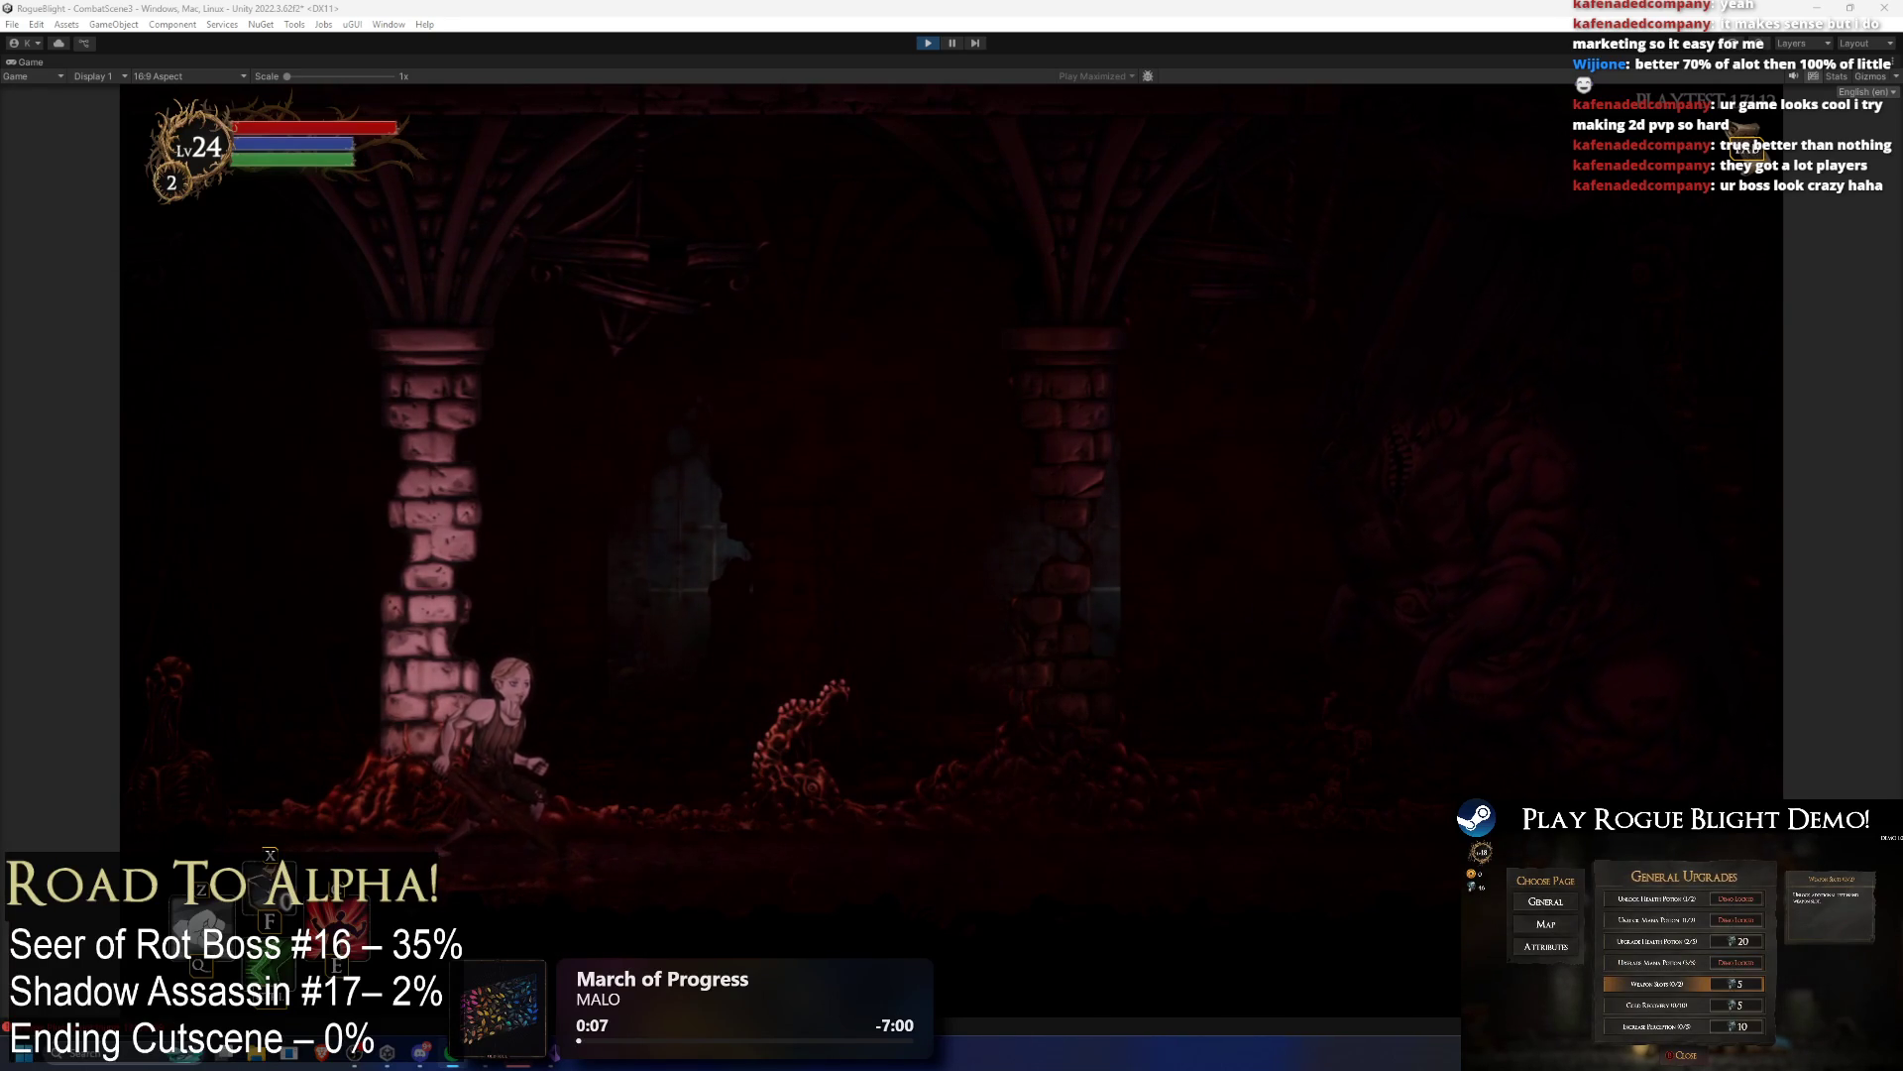
{"action": "key", "text": "Right"}
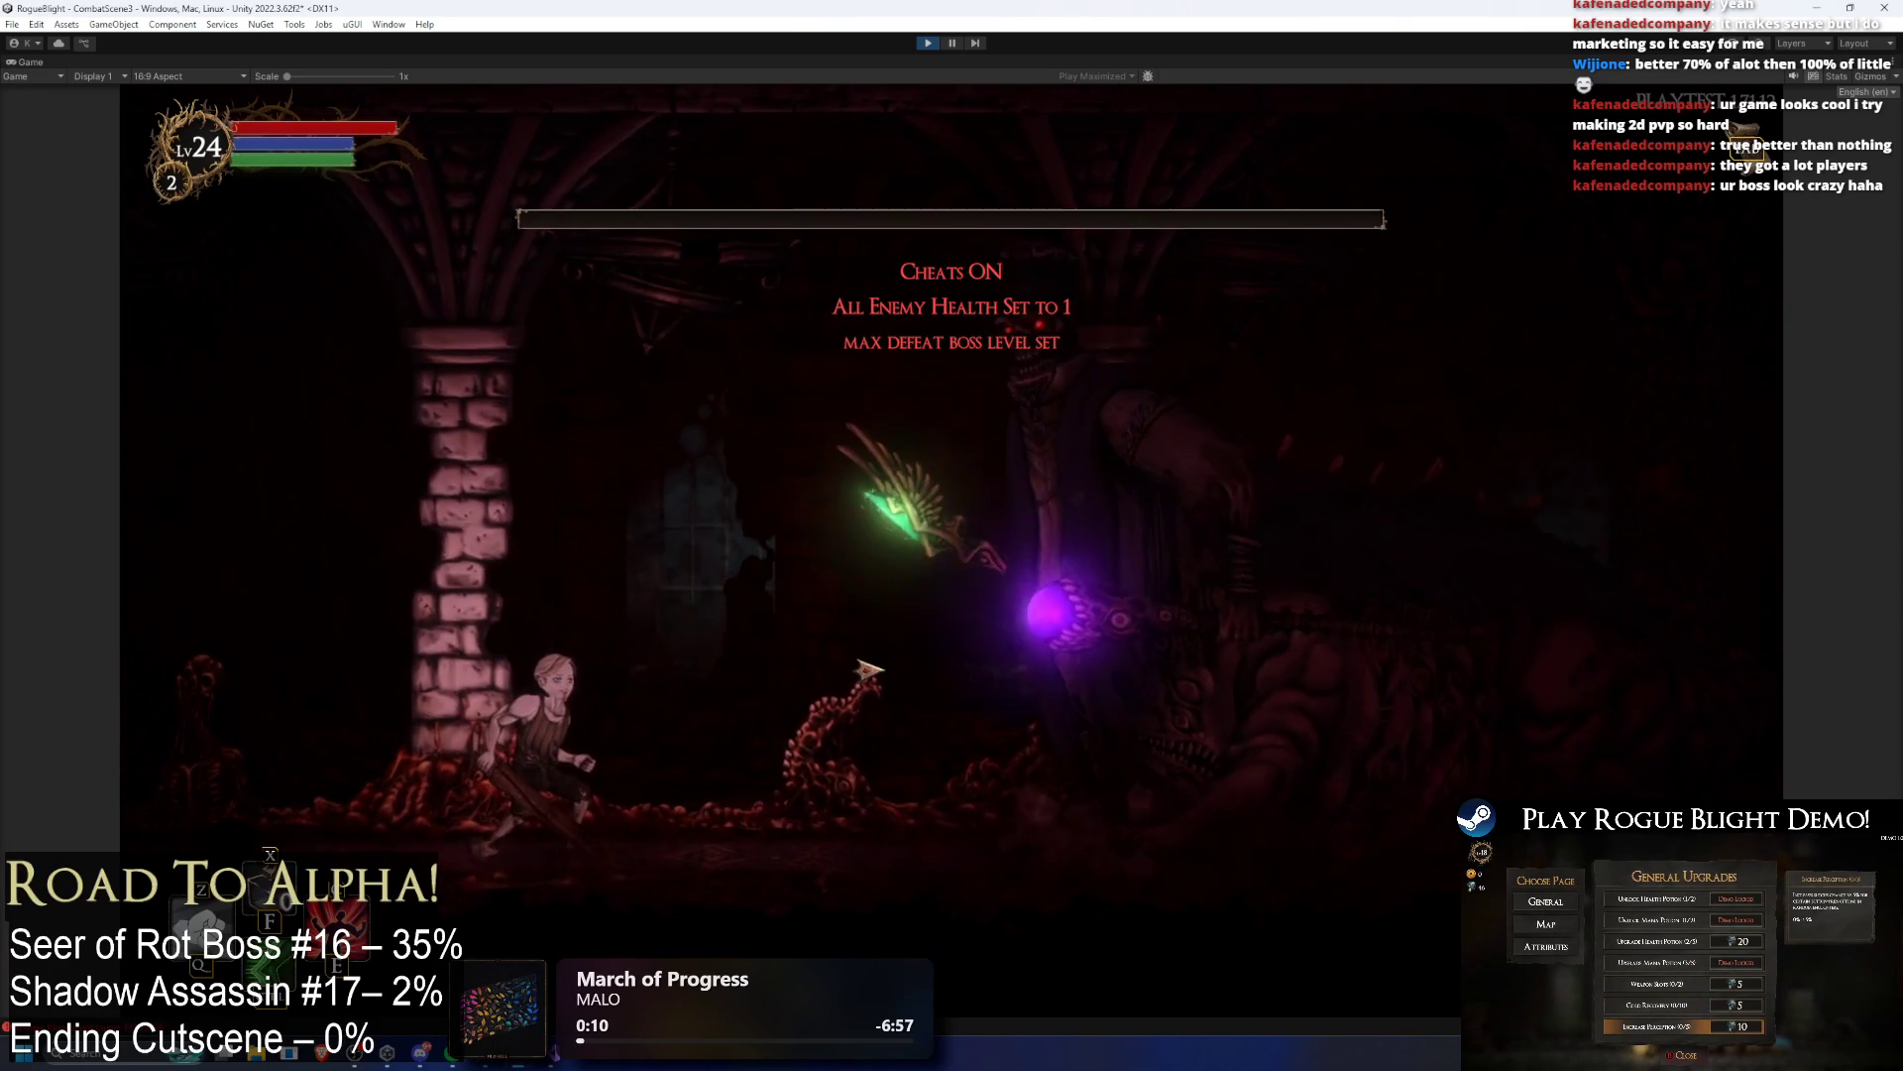
{"action": "key", "text": "h"}
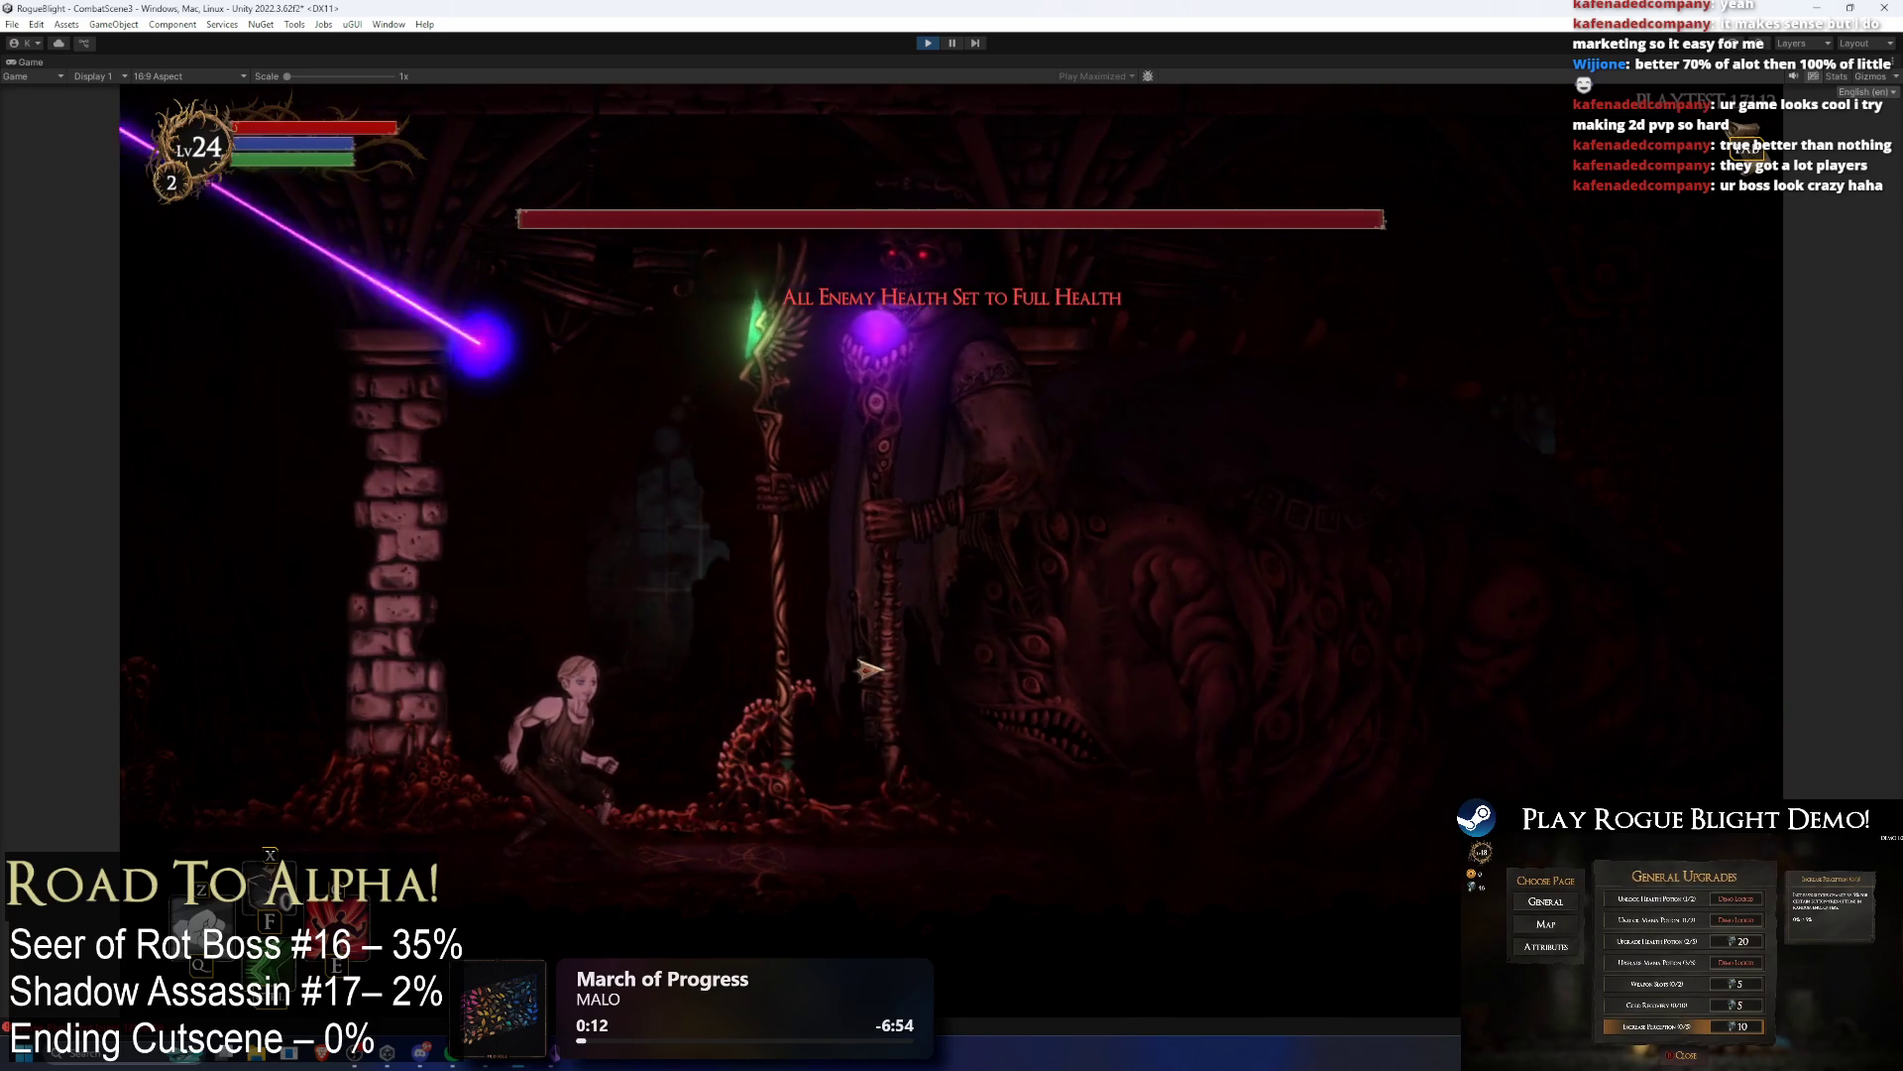
{"action": "key", "text": "Left"}
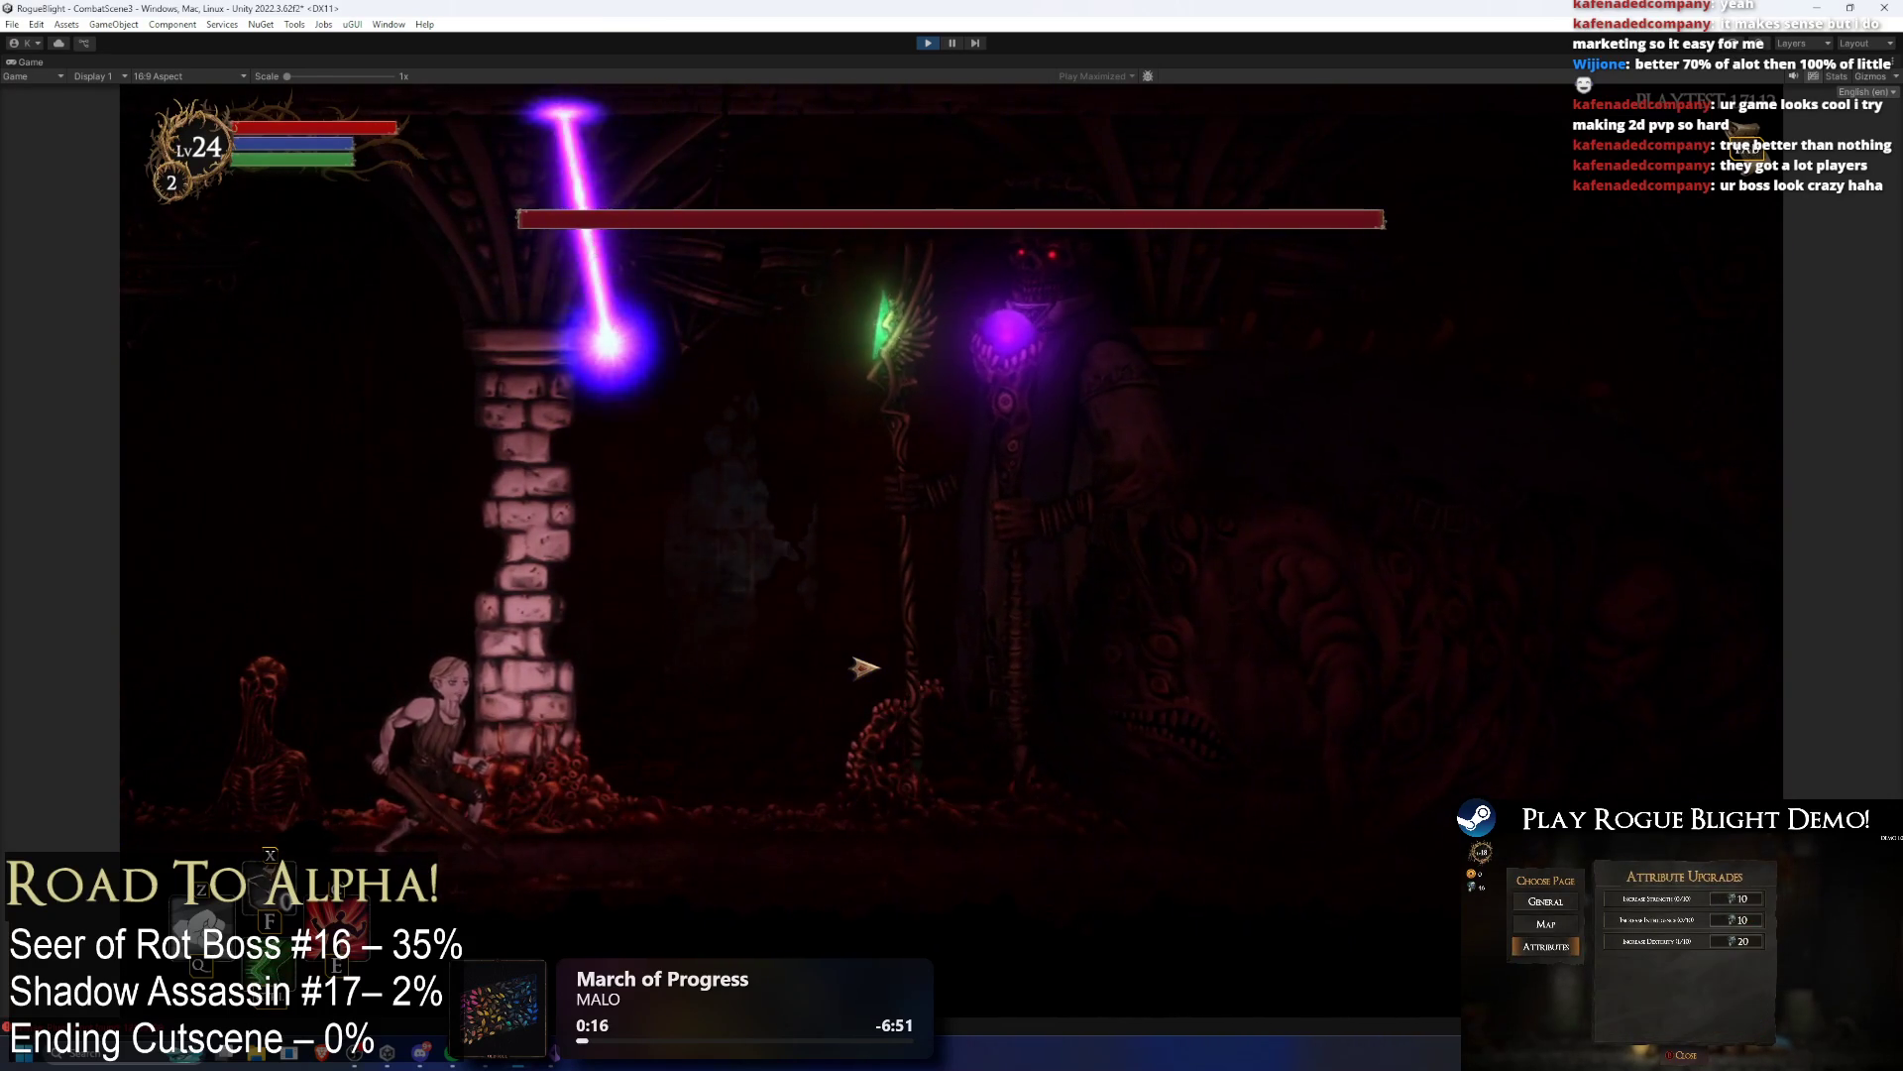
{"action": "key", "text": "Right"}
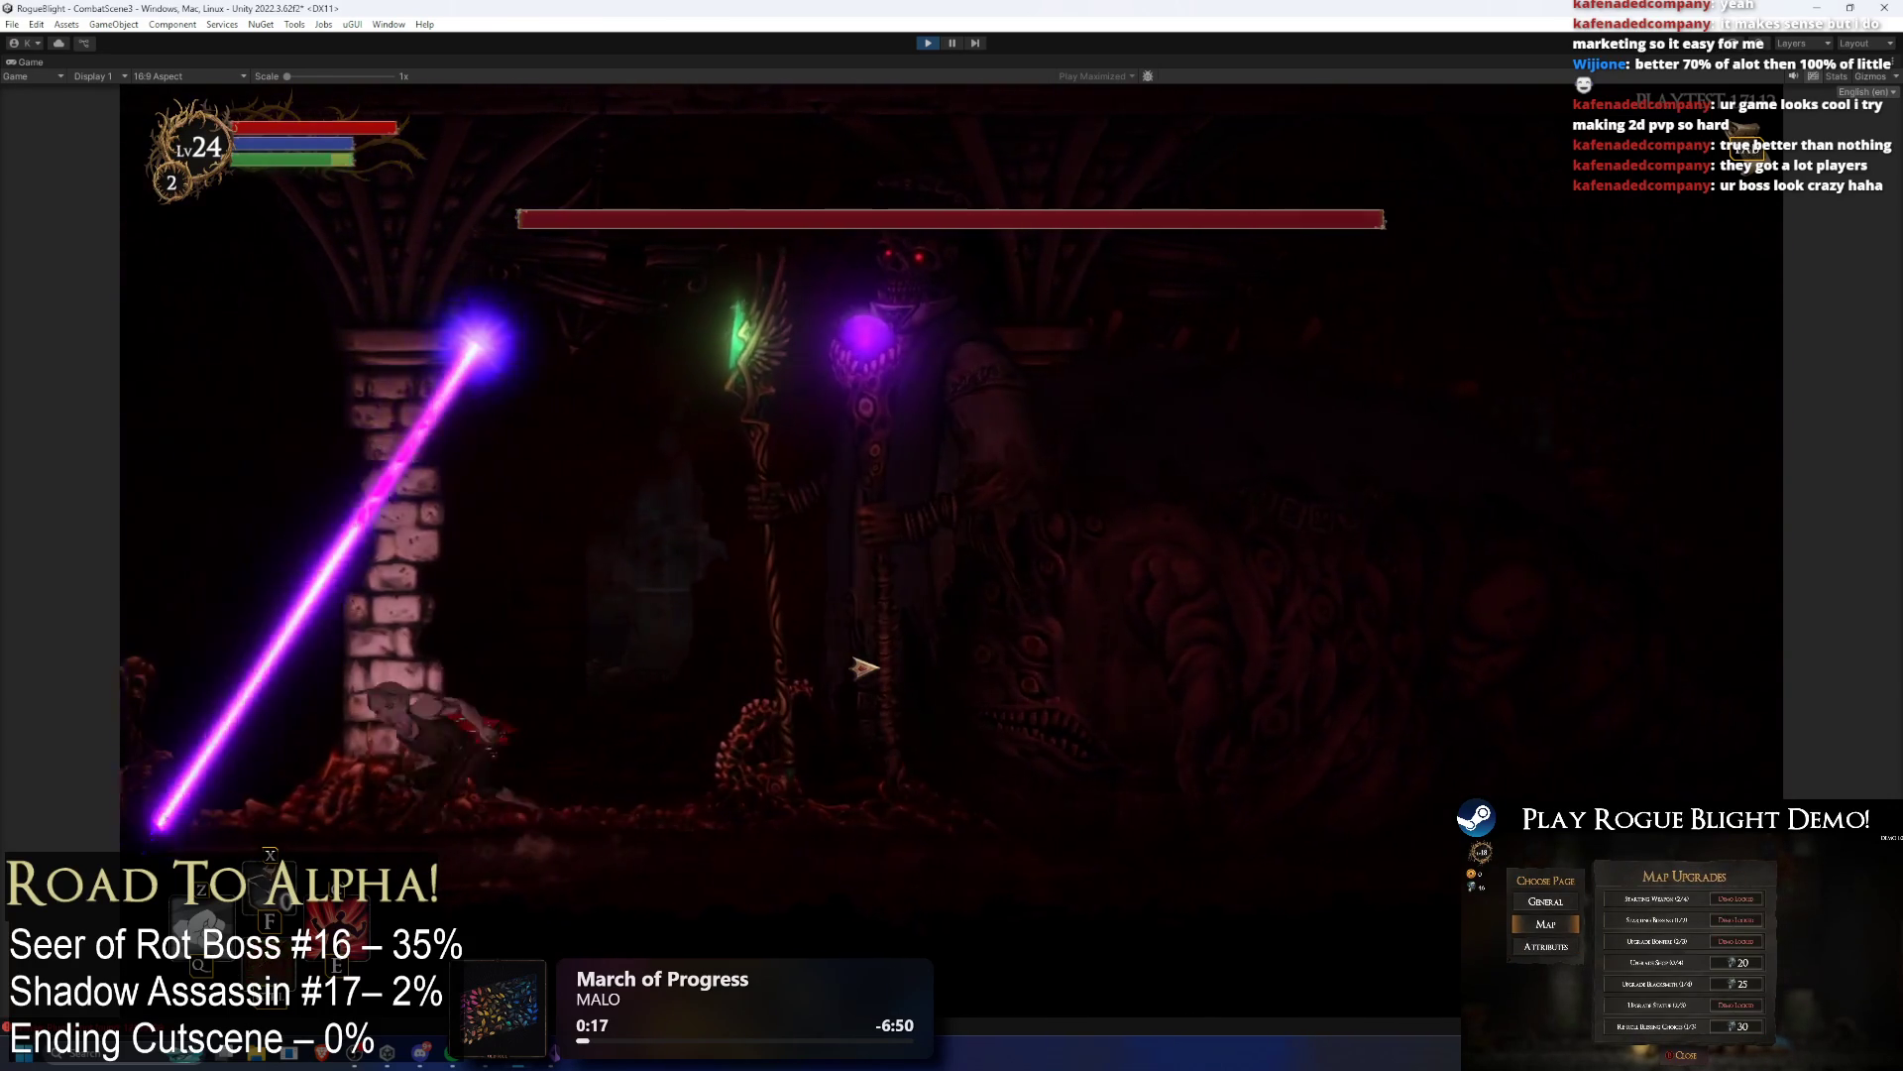
{"action": "key", "text": "Left"}
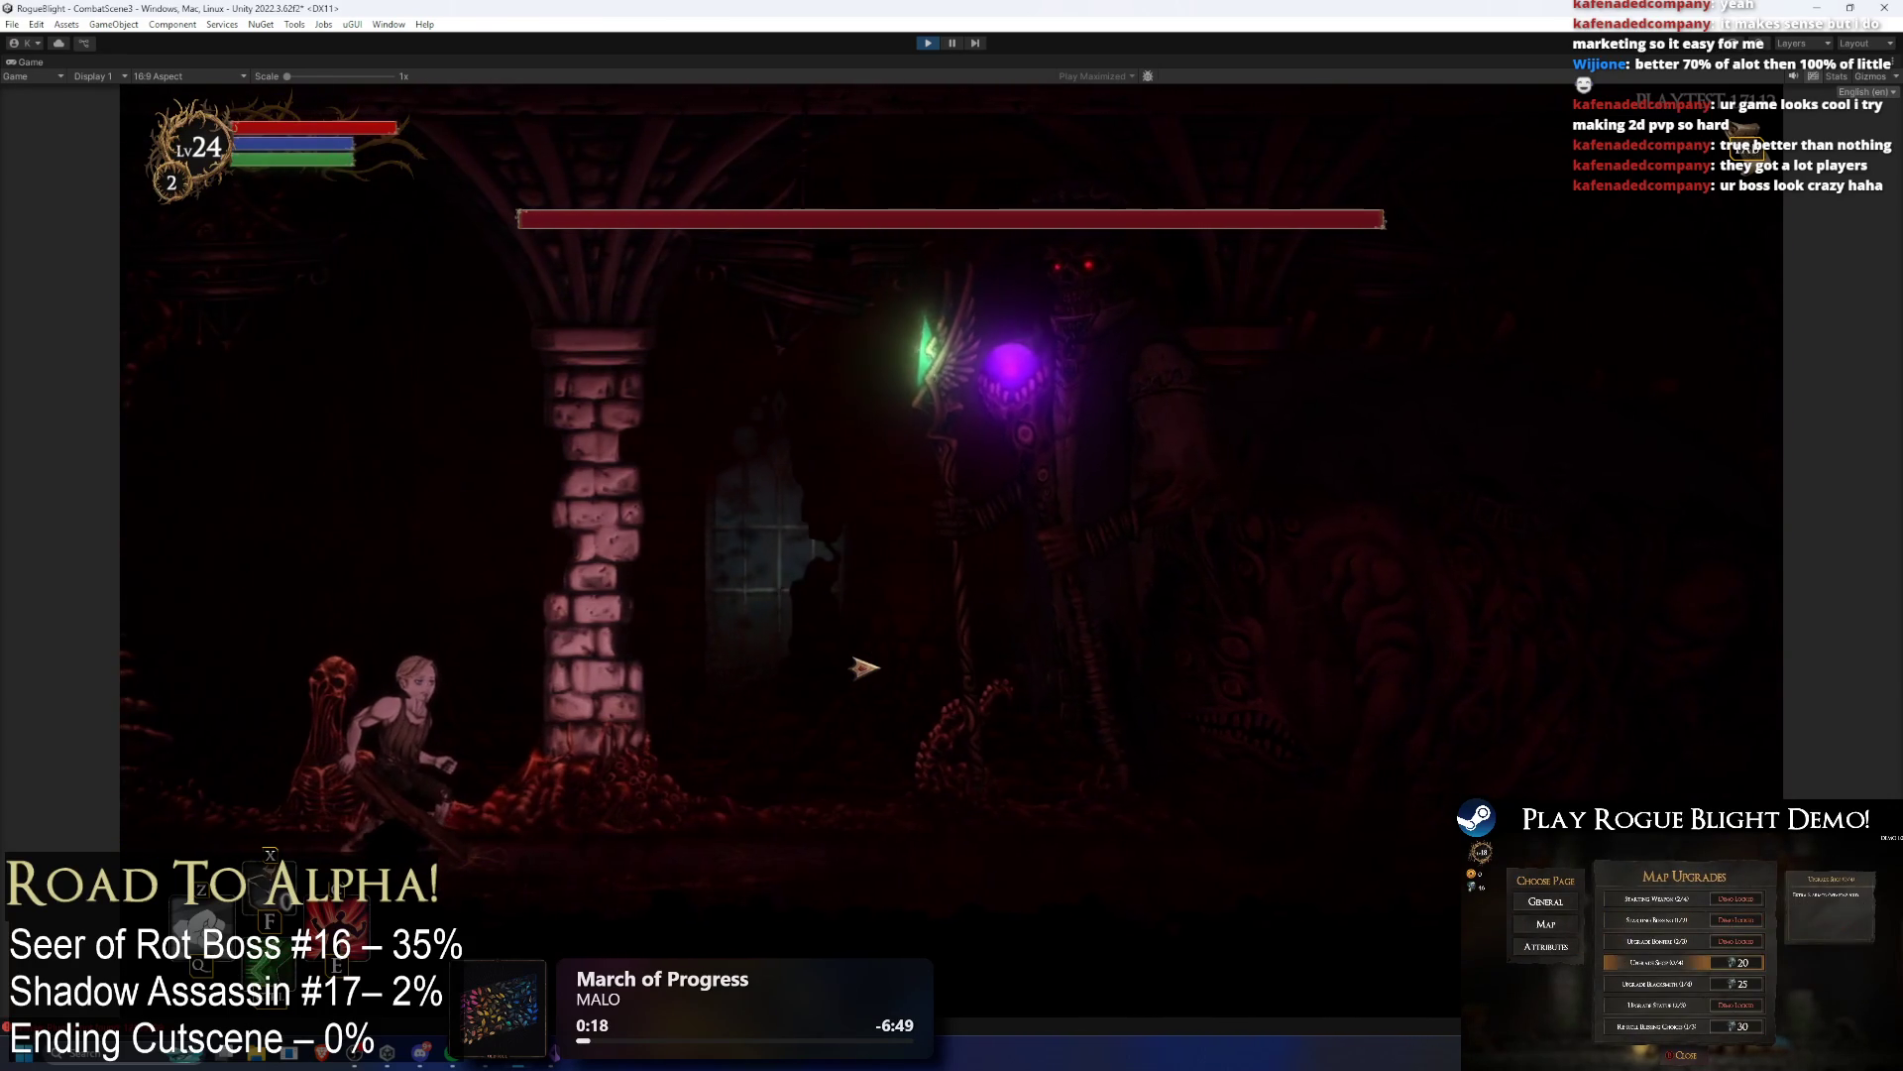
{"action": "key", "text": "Right"}
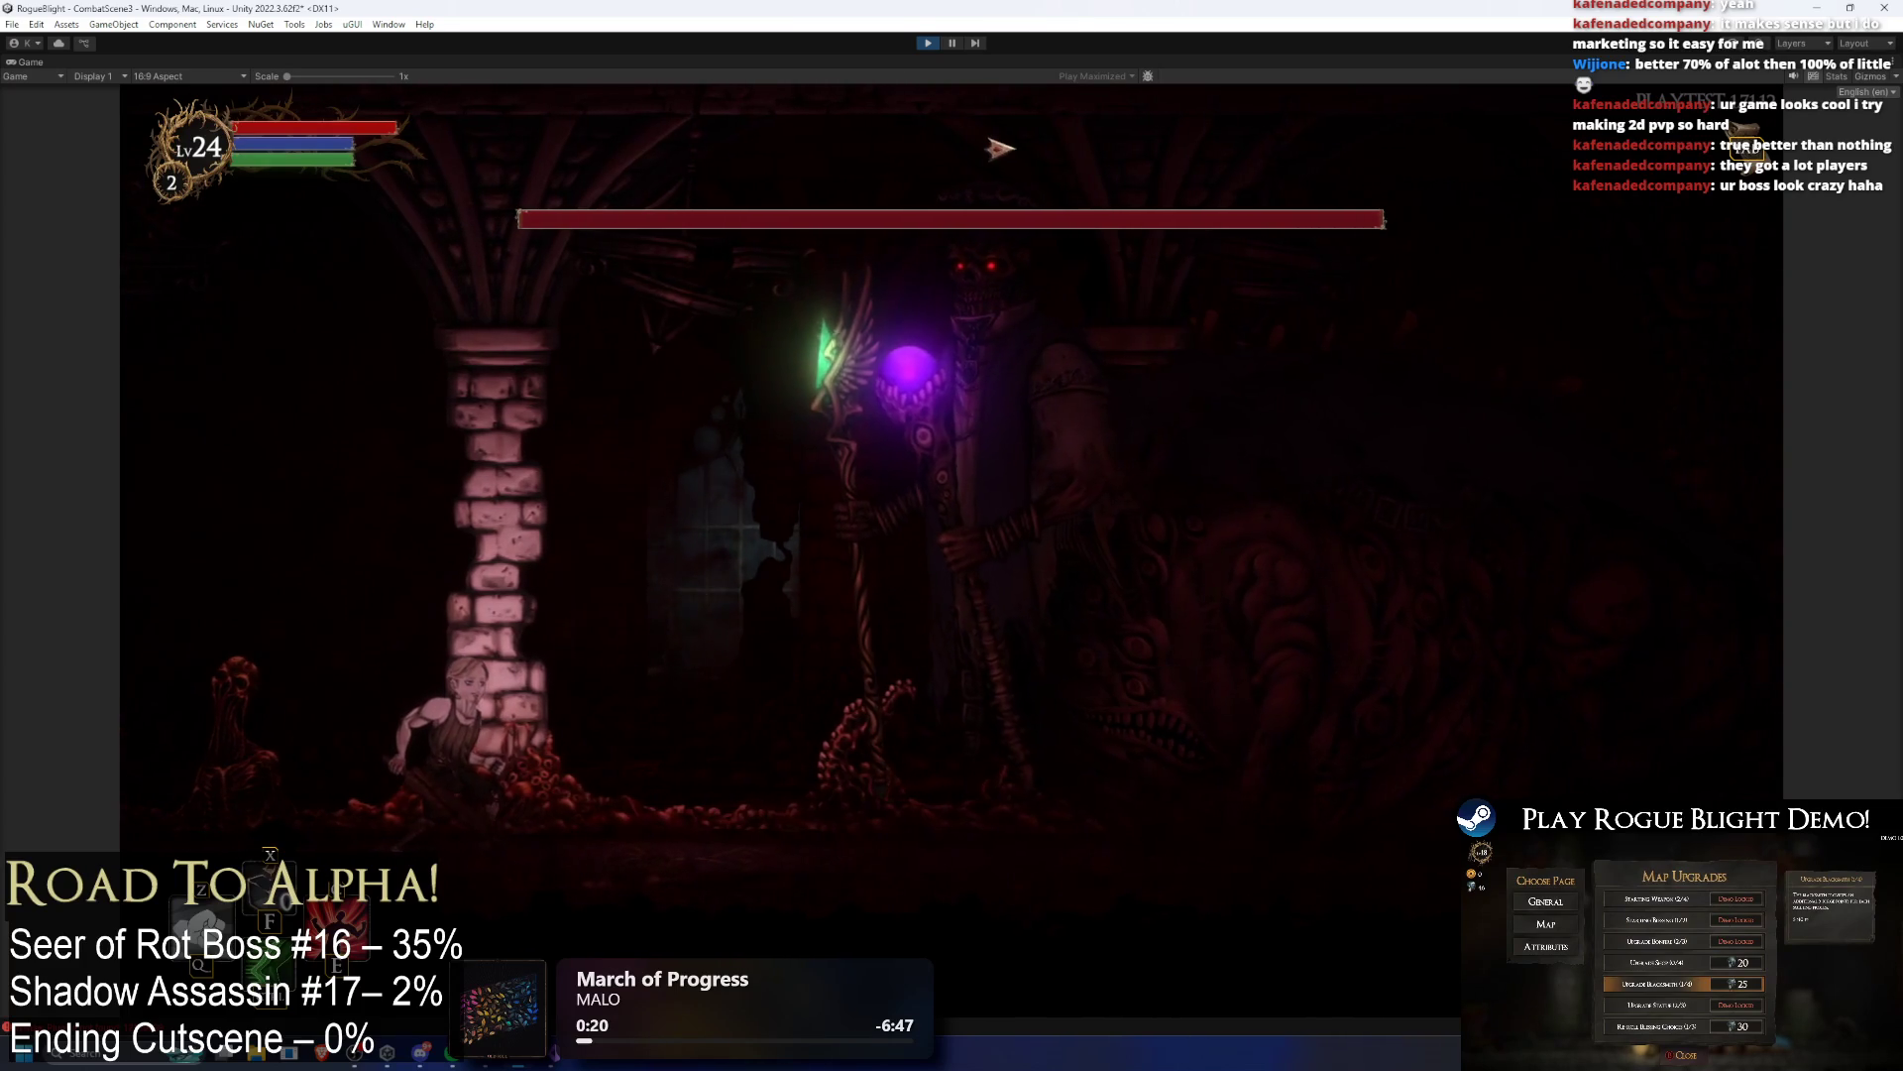
{"action": "key", "text": "ctrl+p"}
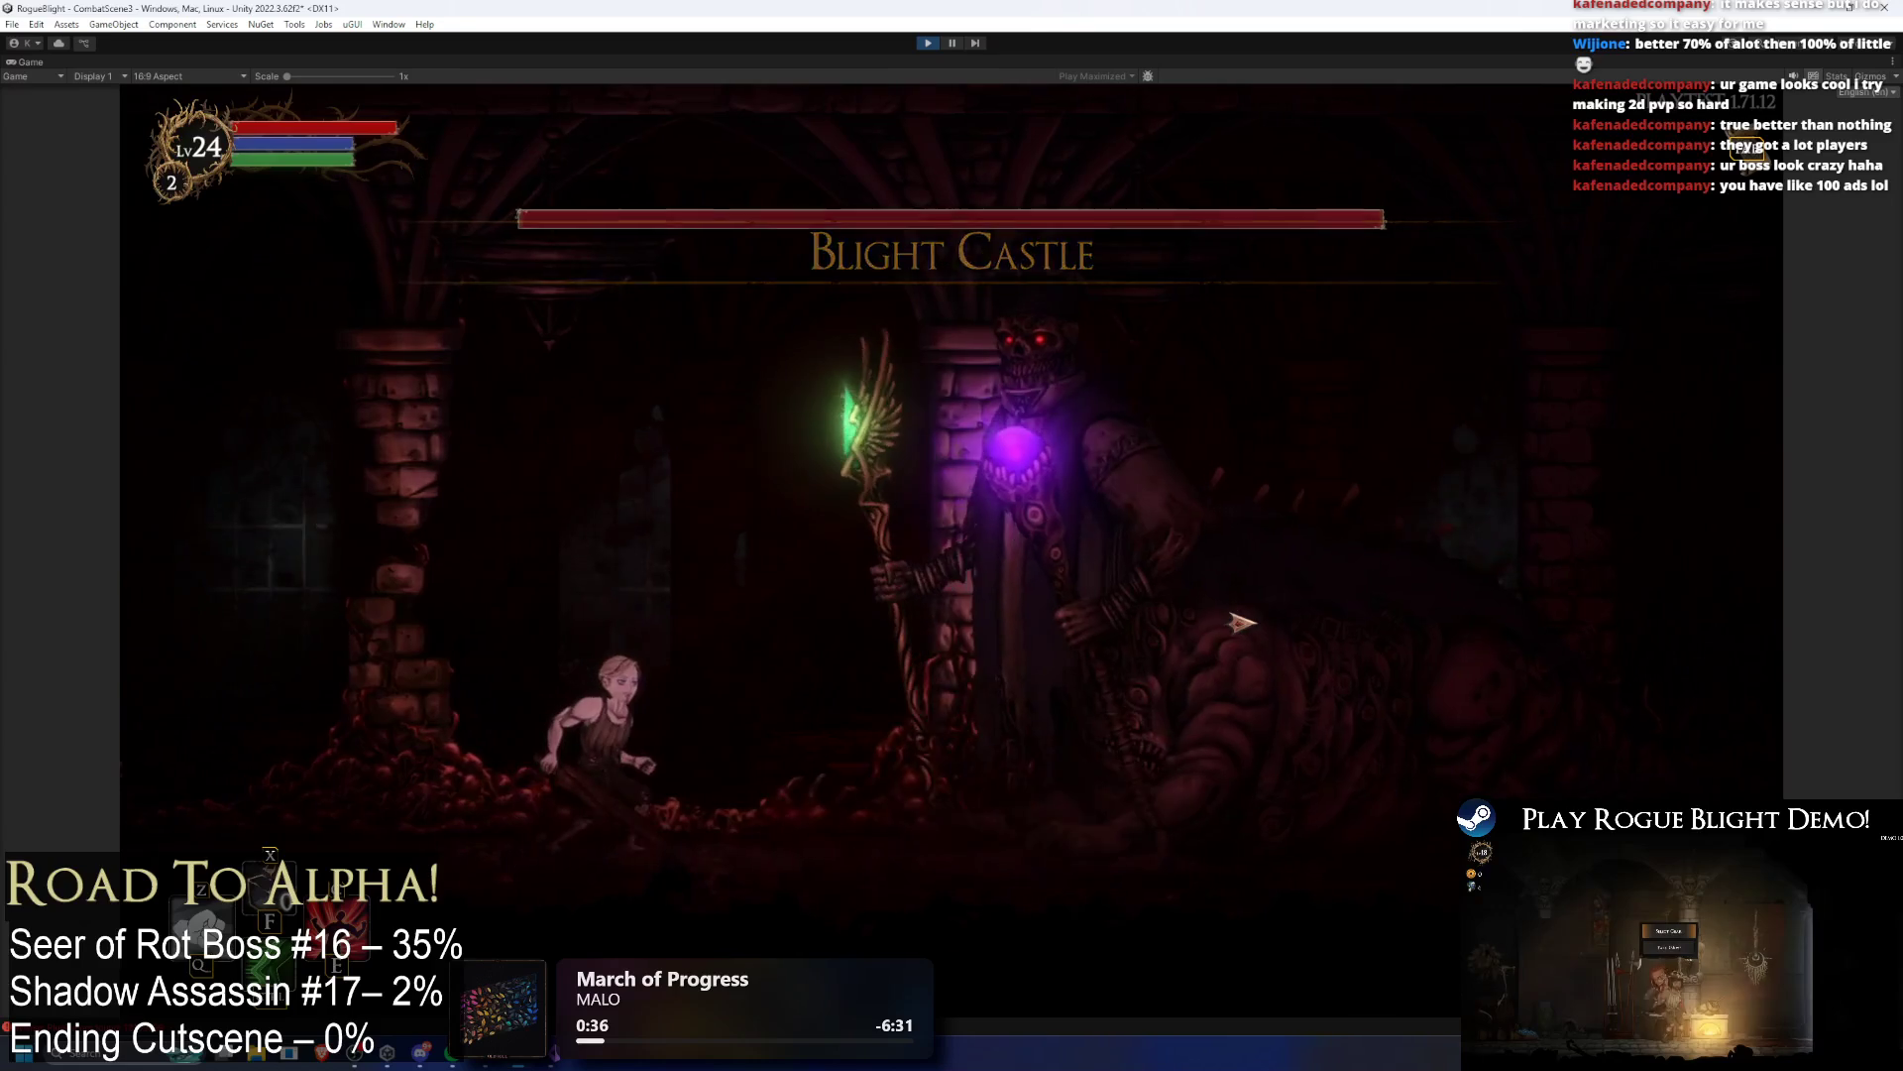
Step: Replay the boss fight with F1 cheats on, move left, then stop the playtest
{"action": "key", "text": "F1"}
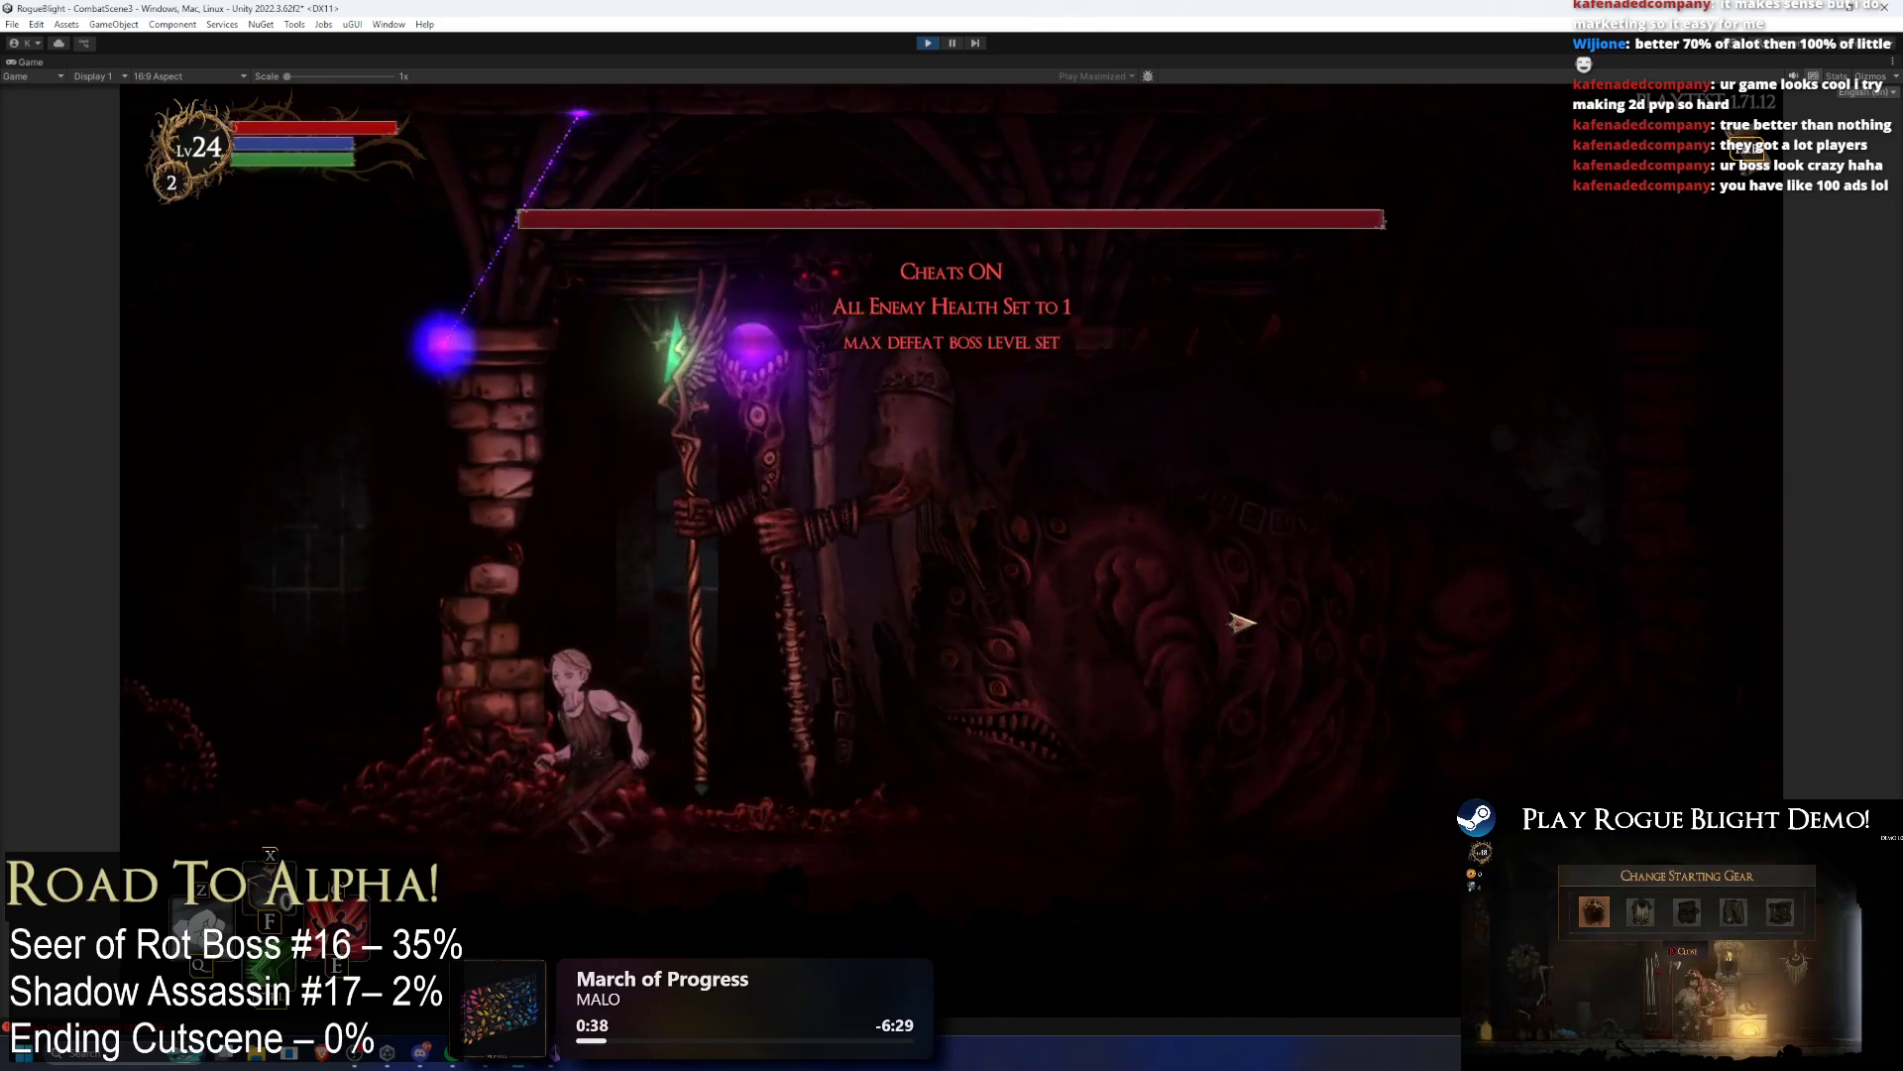
{"action": "key", "text": "F1"}
{"action": "key", "text": "super"}
{"action": "left_click", "coordinate": [288, 378]}
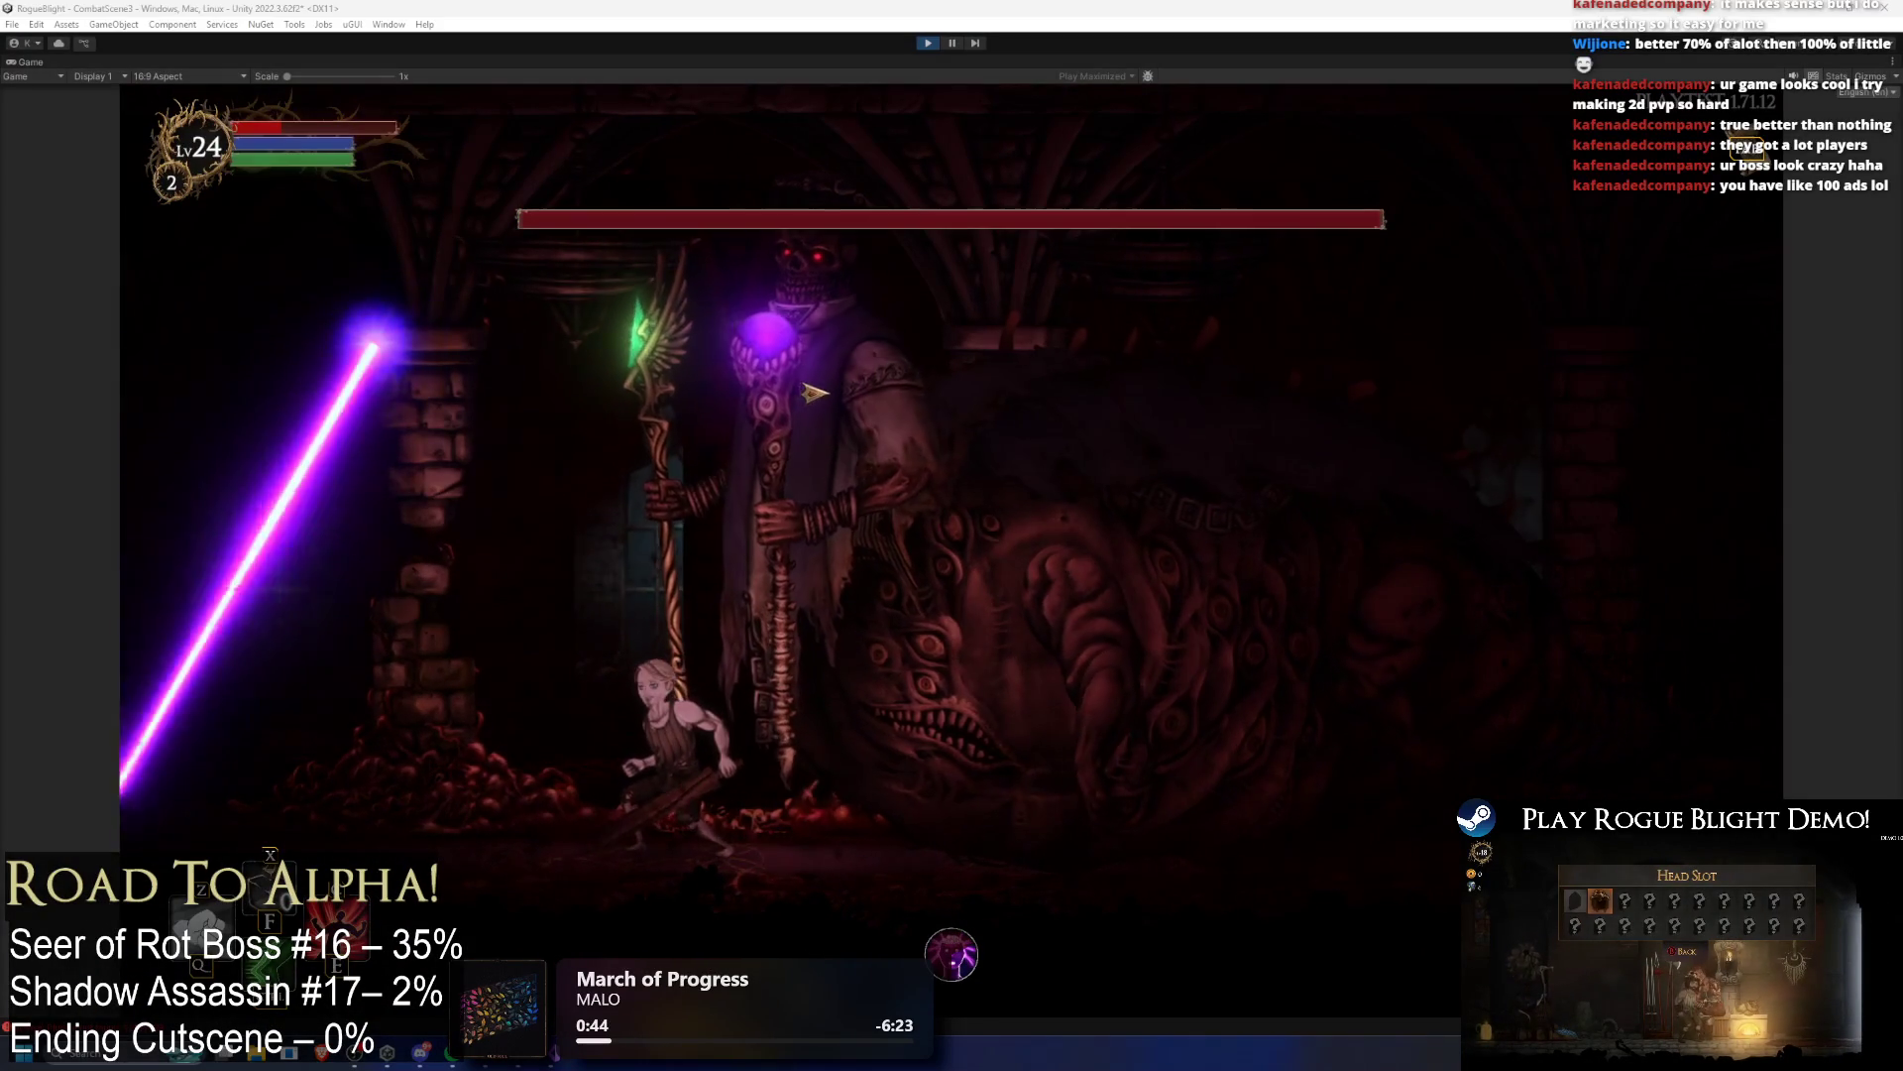
{"action": "key", "text": "a"}
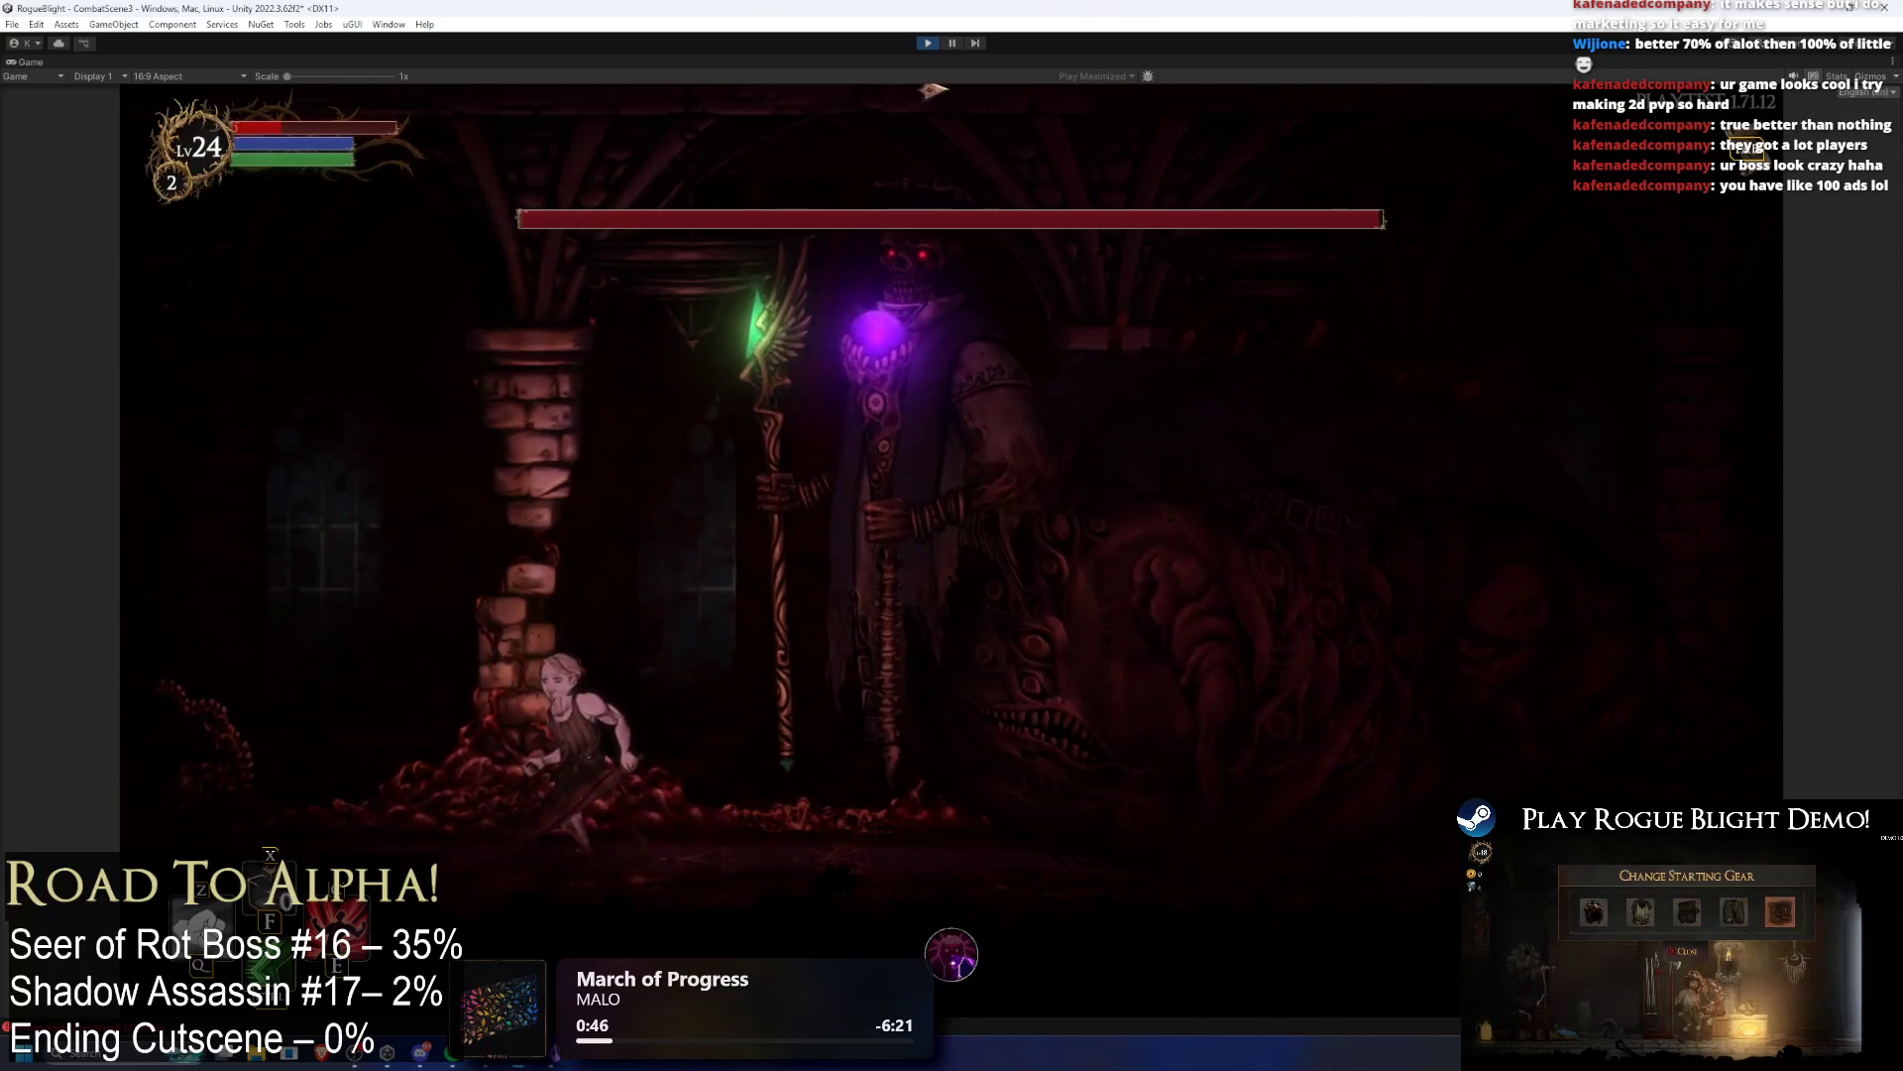
{"action": "left_click", "coordinate": [928, 43]}
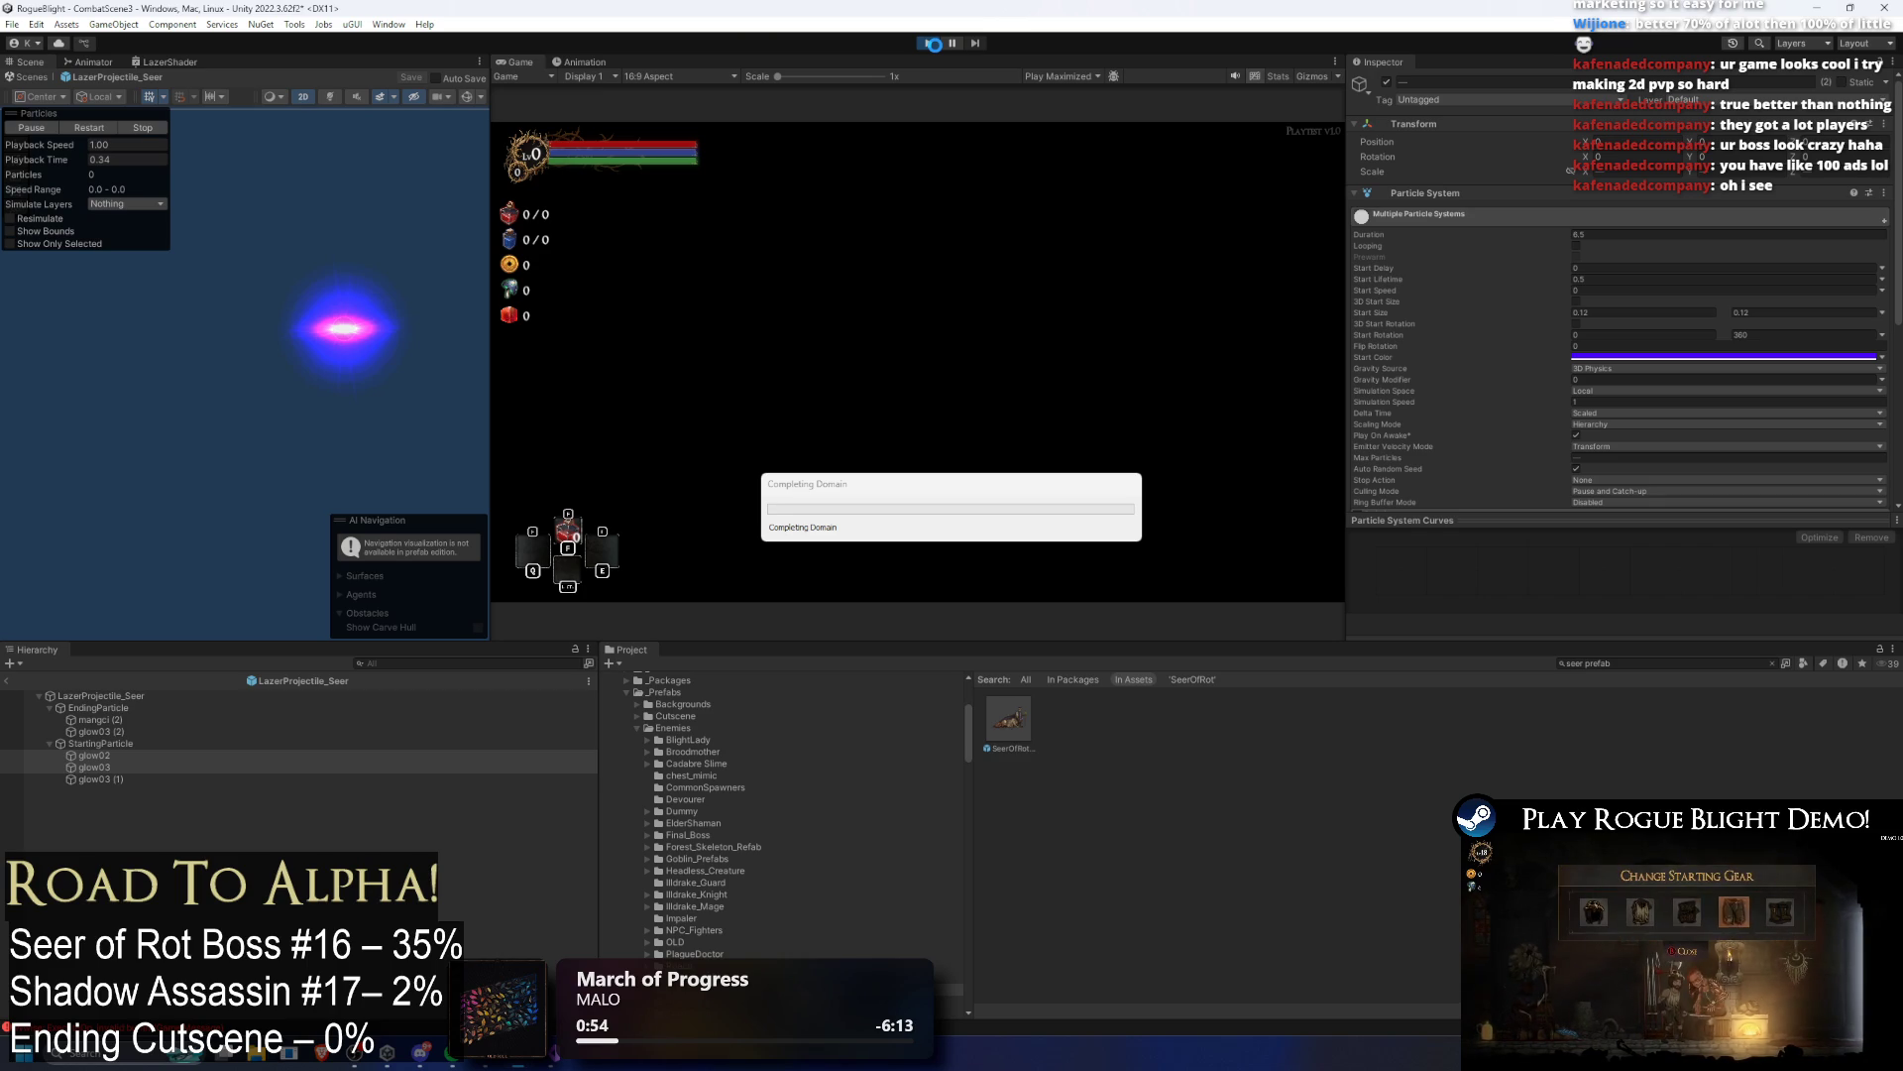
Step: Start another boss playtest and bring up the game's pause menu
{"action": "left_click", "coordinate": [933, 44]}
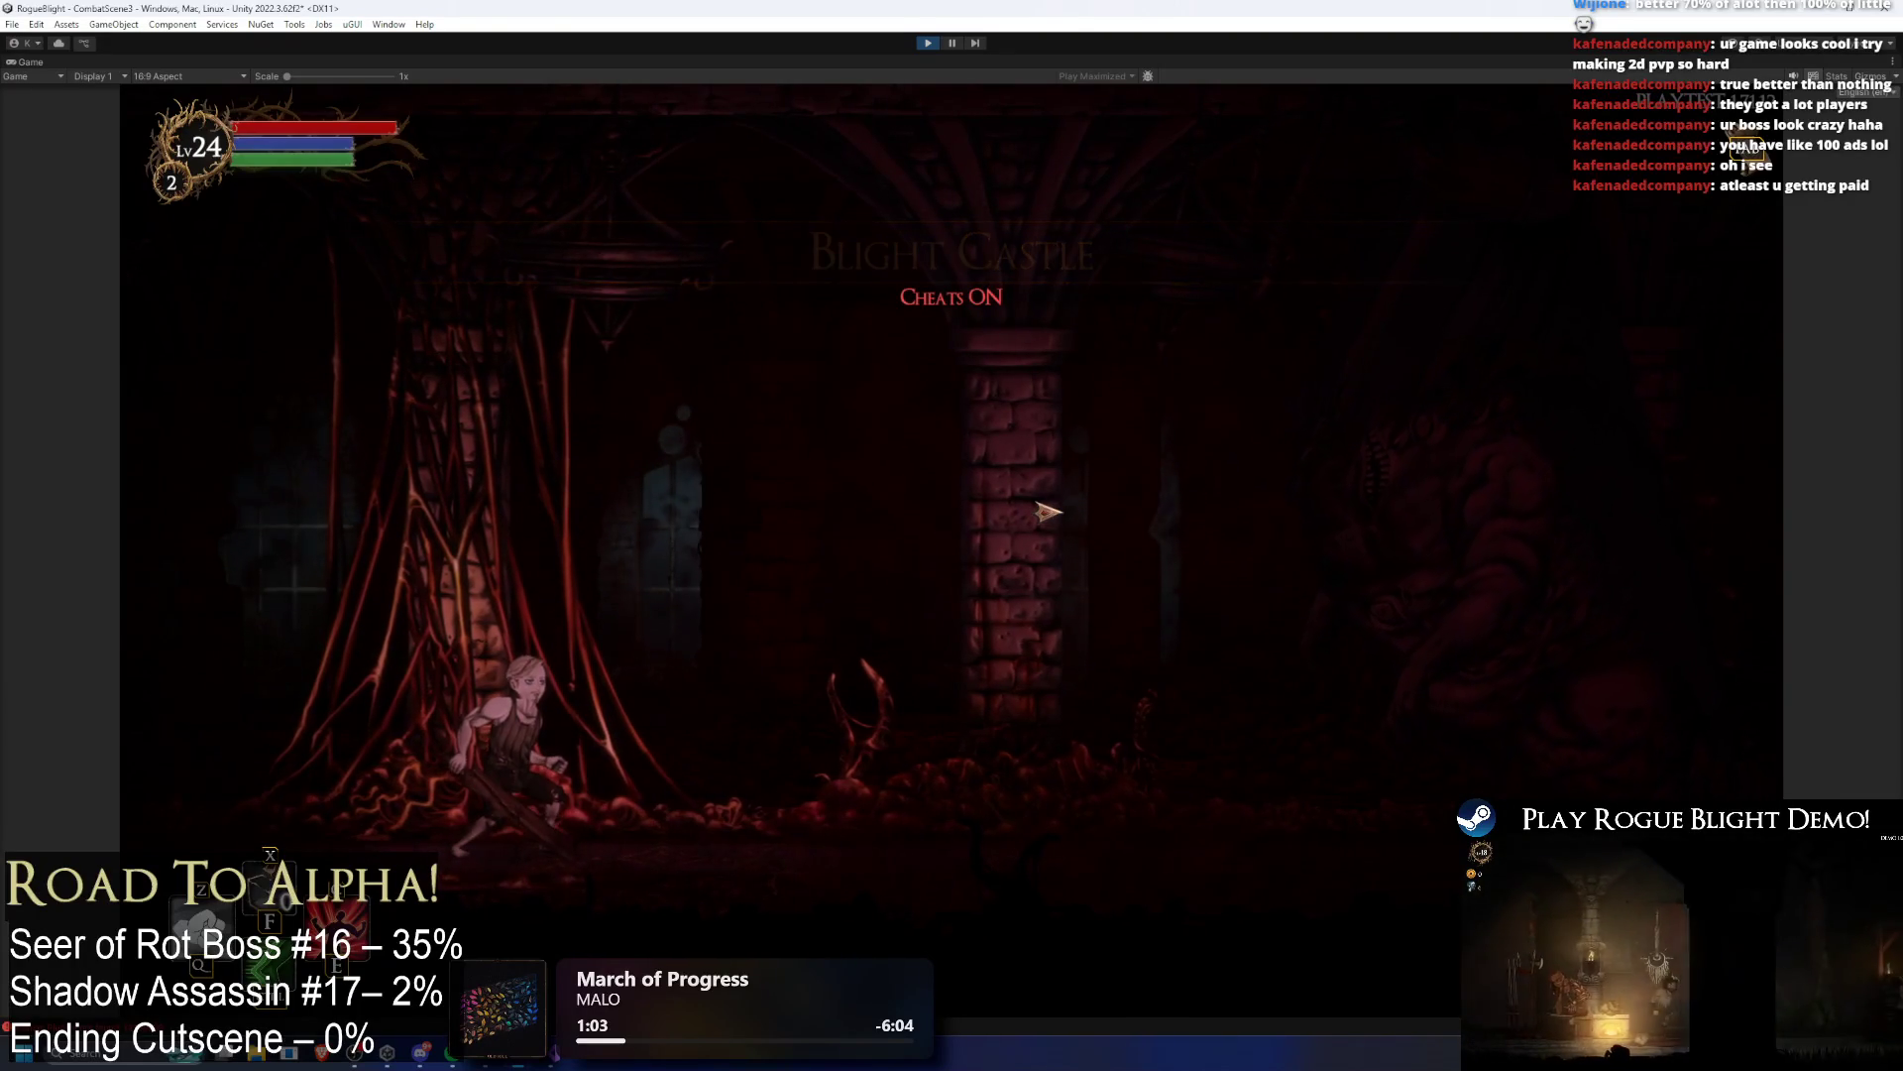
{"action": "key", "text": "super"}
{"action": "key", "text": "super"}
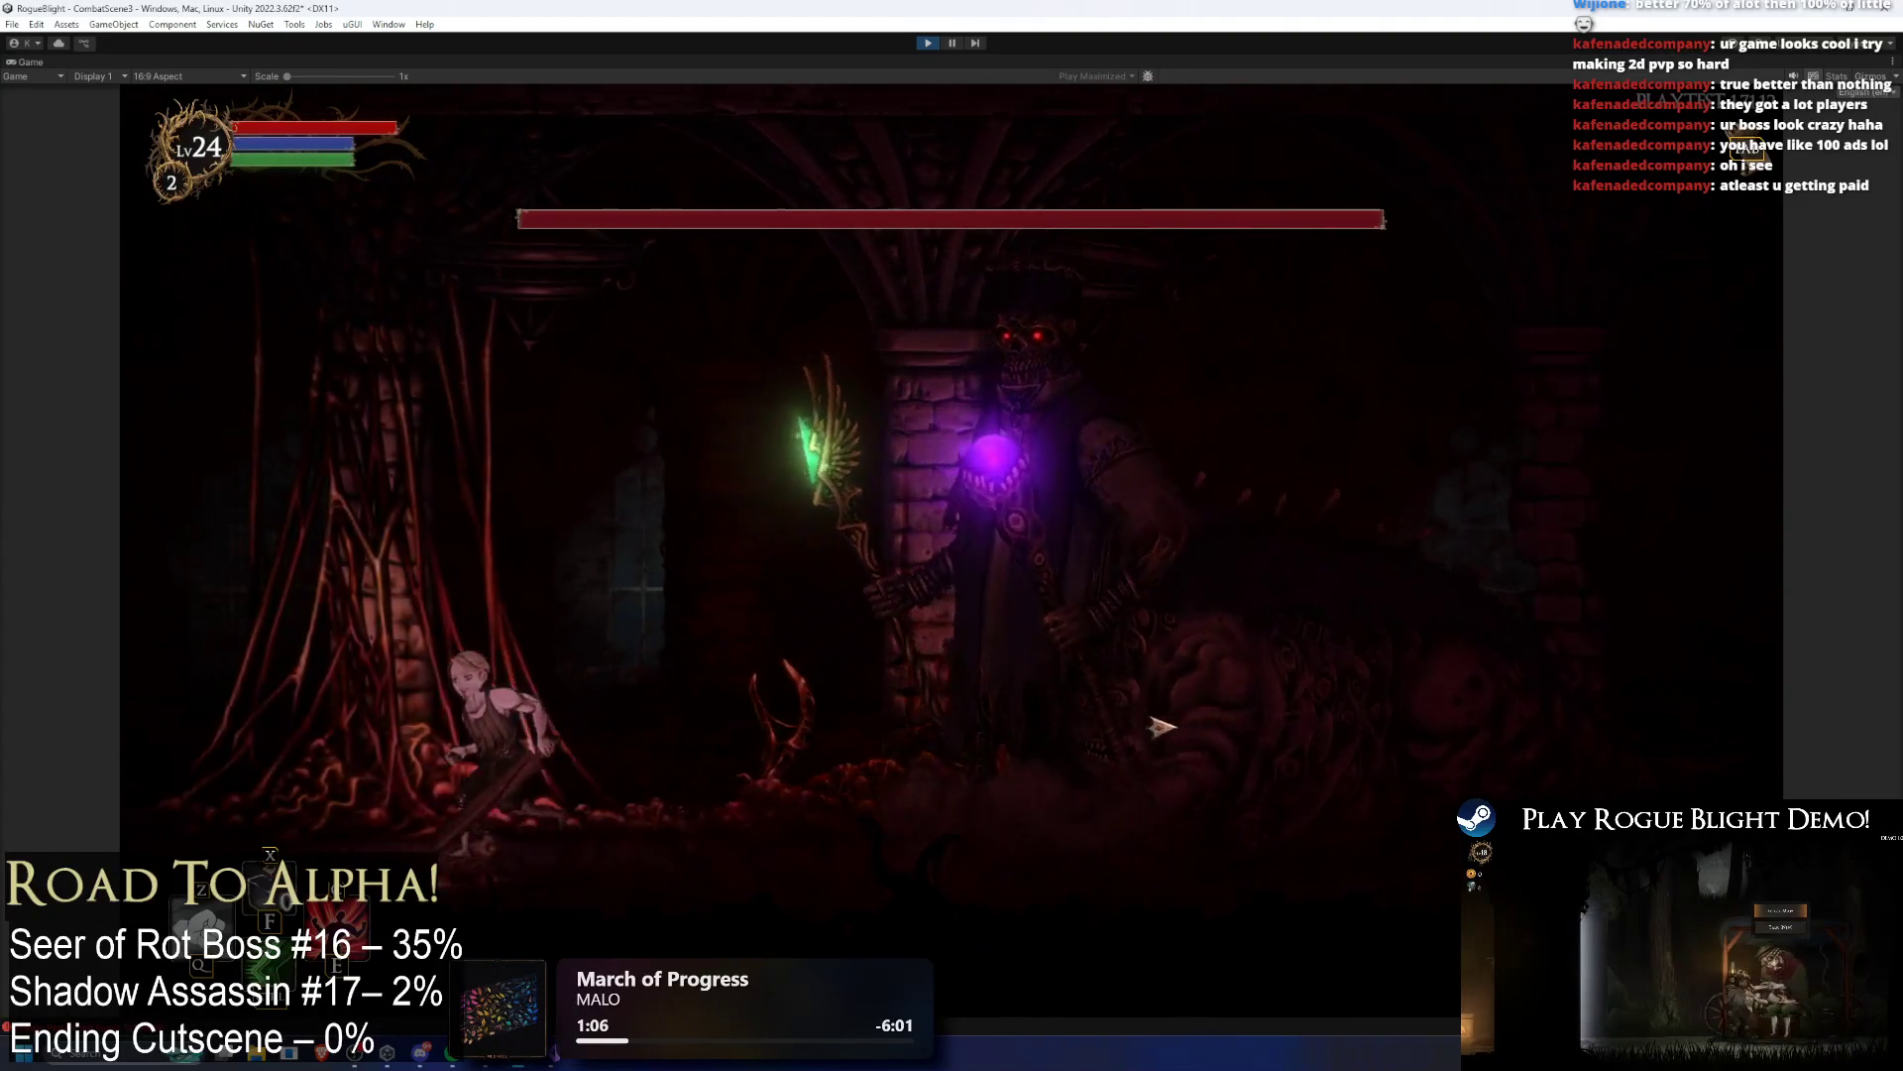
{"action": "key", "text": "Escape"}
{"action": "key", "text": "super"}
{"action": "type", "text": "chrome"}
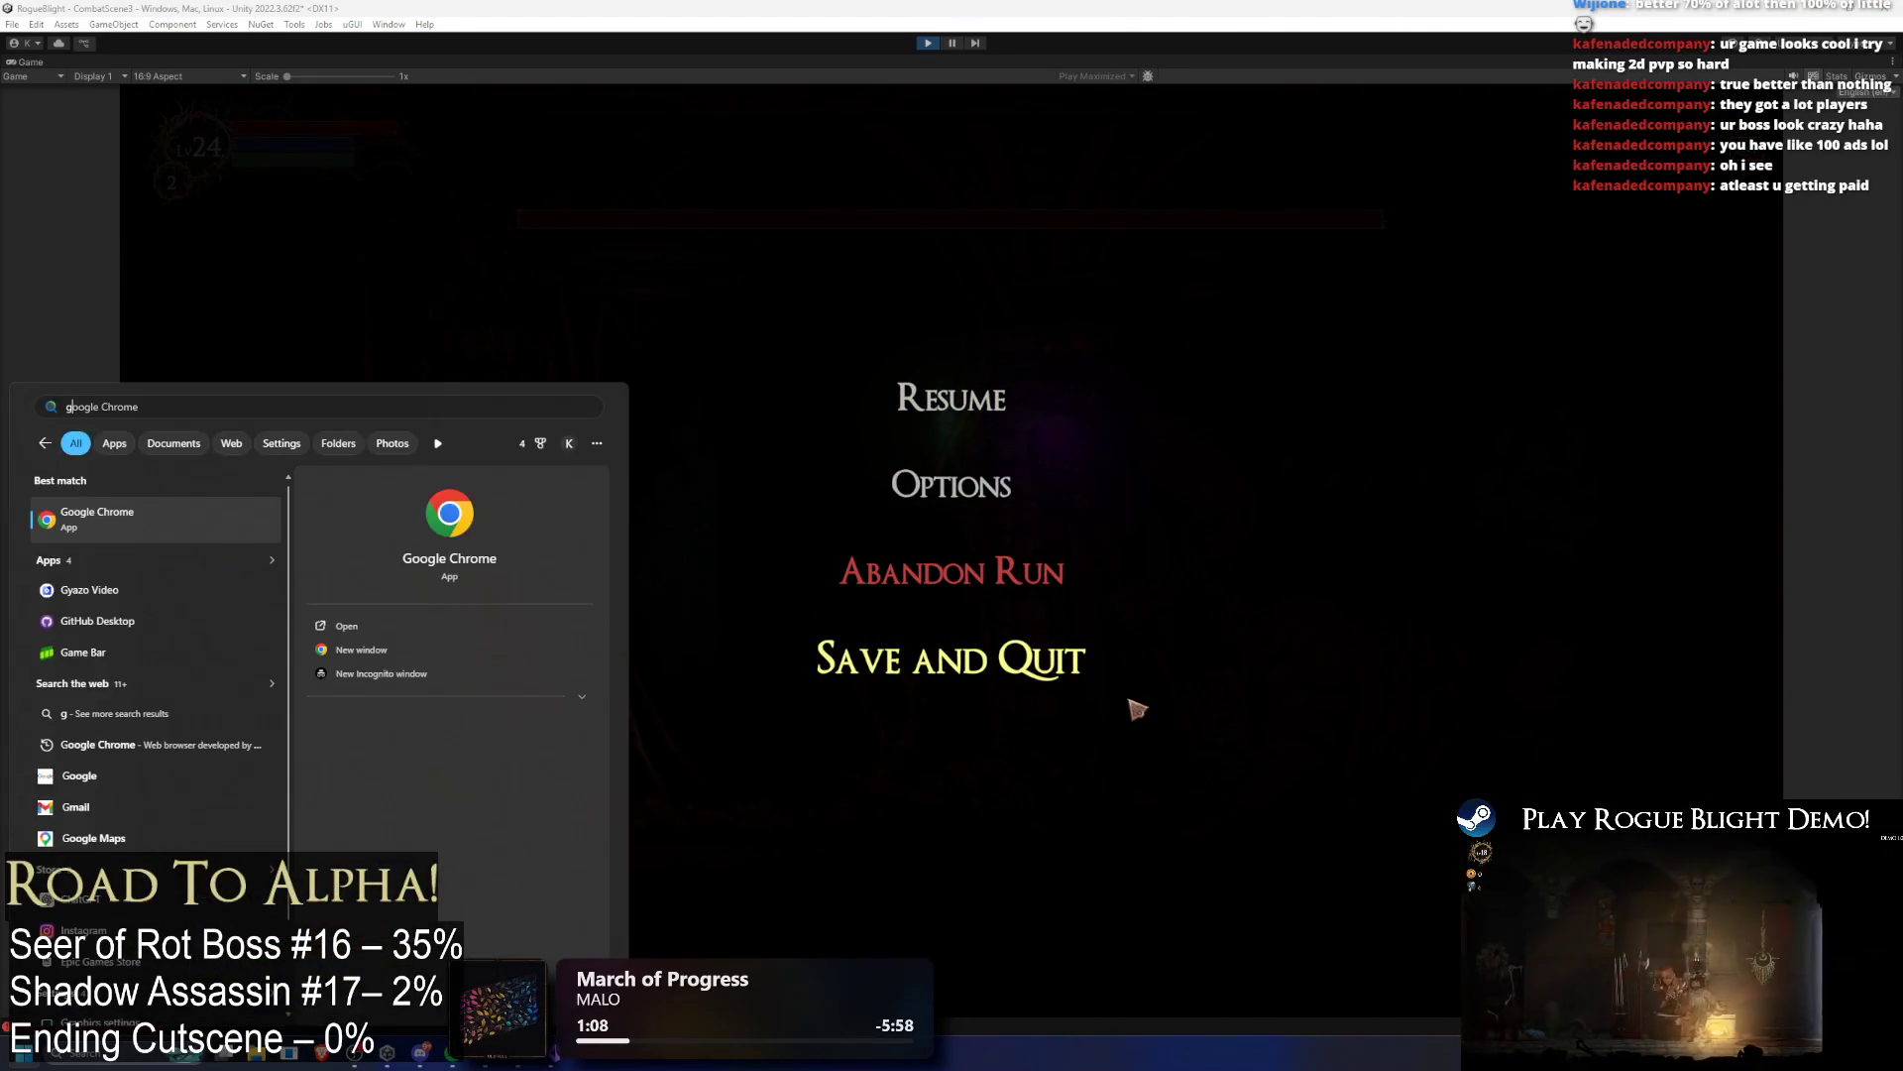
{"action": "key", "text": "Escape"}
{"action": "key", "text": "Escape"}
{"action": "key", "text": "F1"}
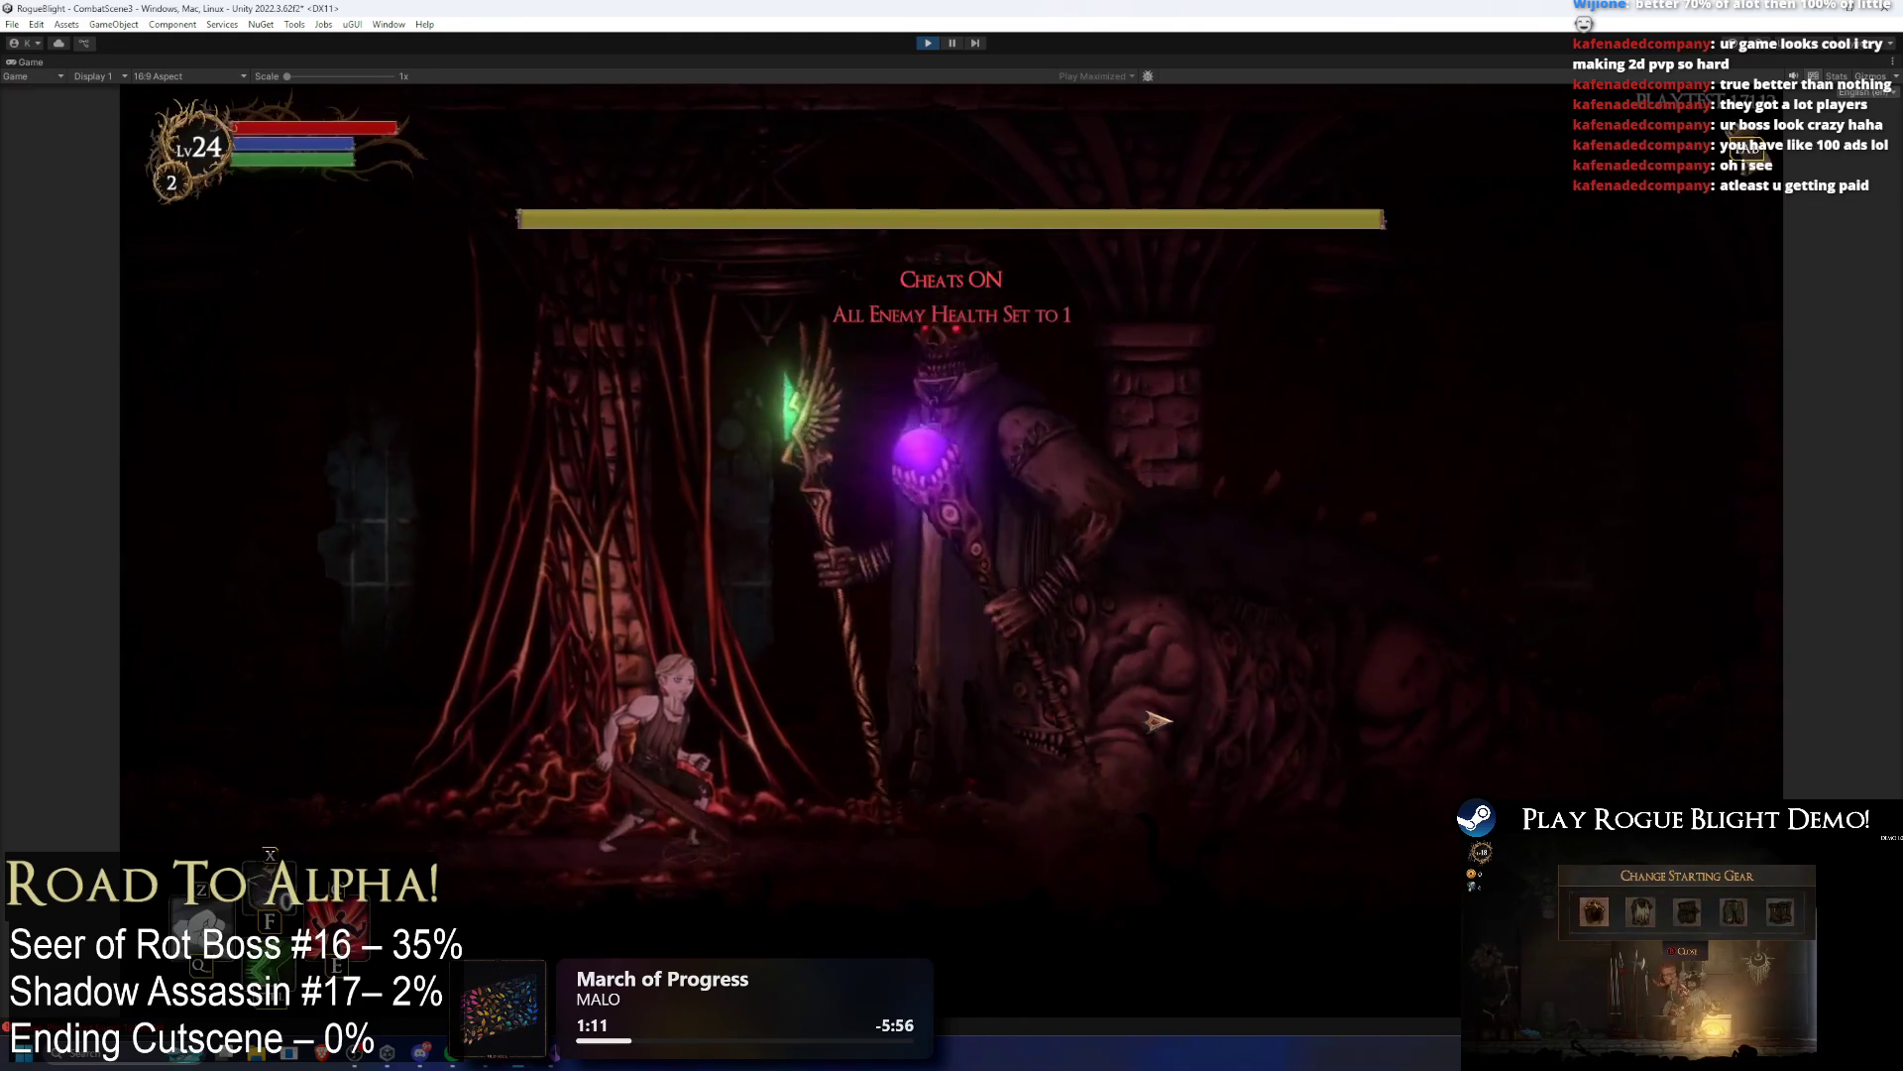
{"action": "key", "text": "Escape"}
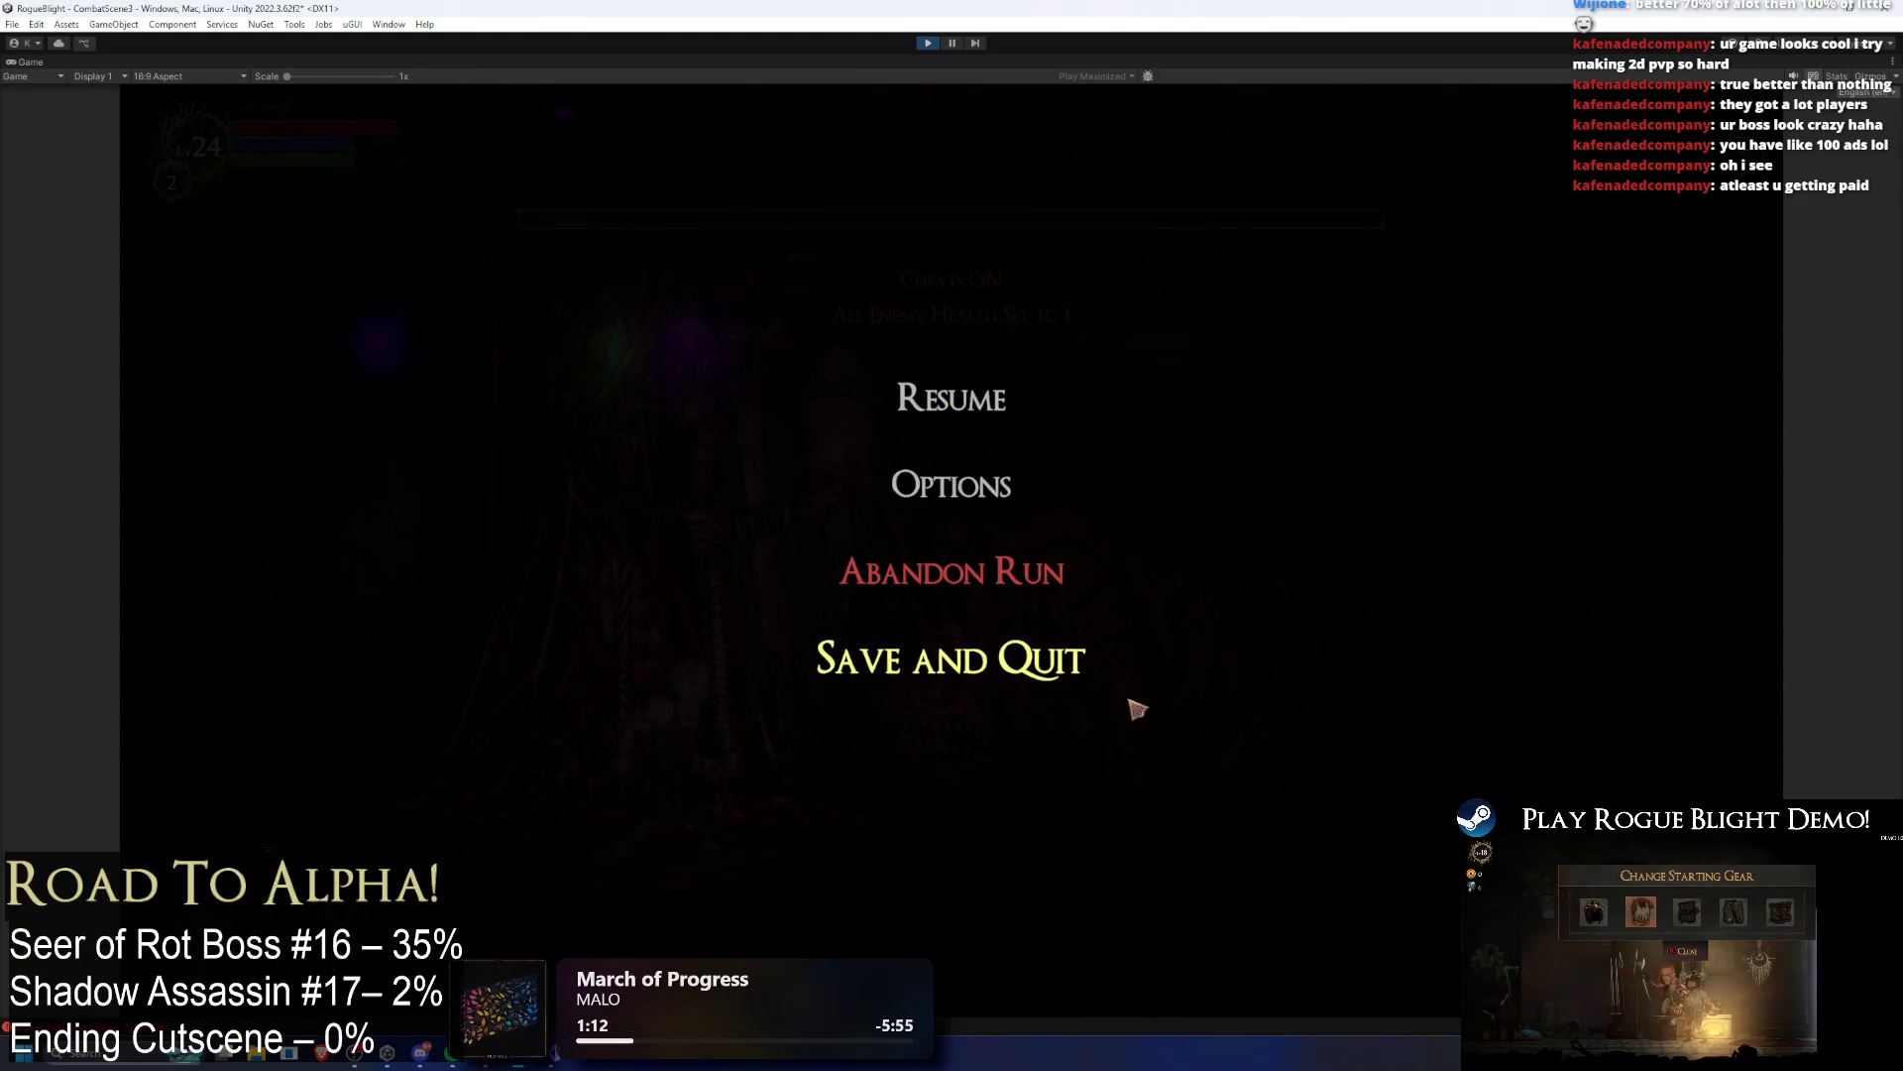
Step: Record a Gyazo clip of the Game view as the boss fight resumes, then pause and end play
{"action": "key", "text": "super"}
{"action": "type", "text": "g"}
{"action": "key", "text": "Return"}
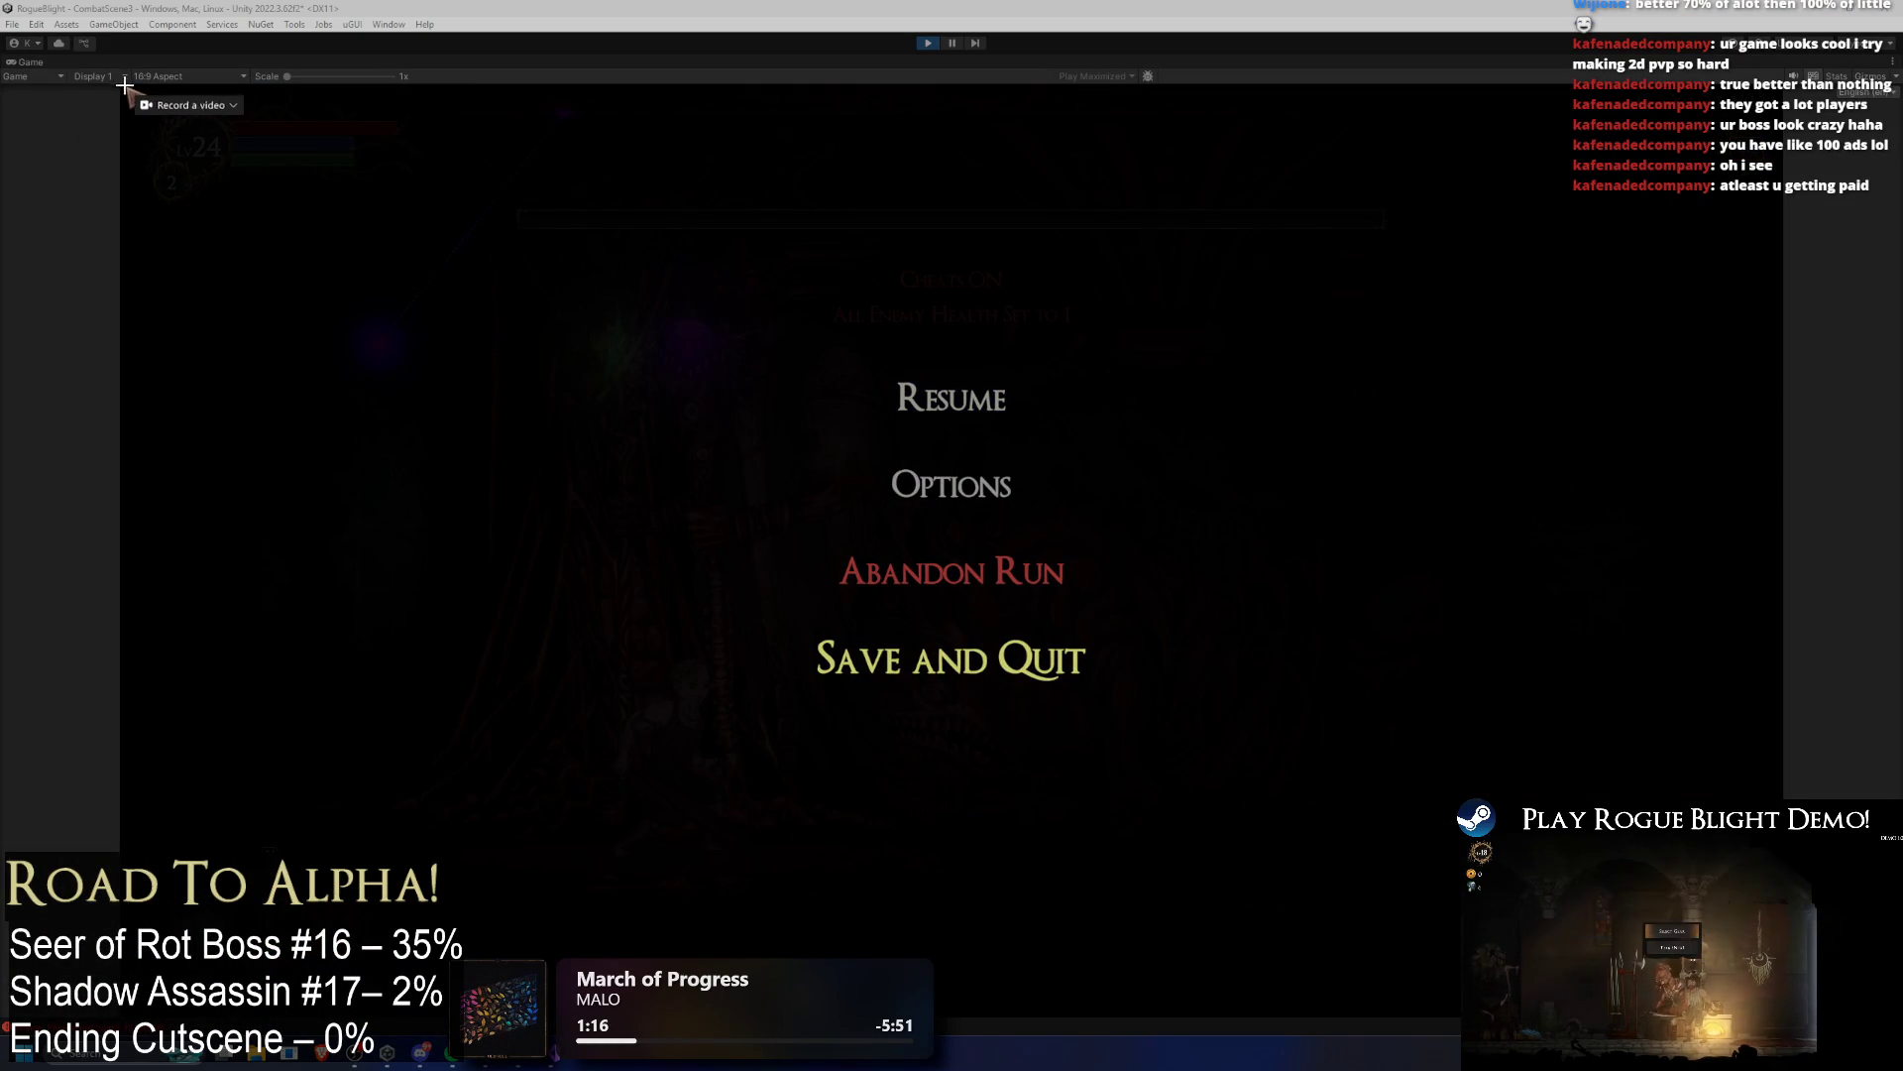
{"action": "left_click_drag", "start_coordinate": [122, 84], "coordinate": [1770, 786]}
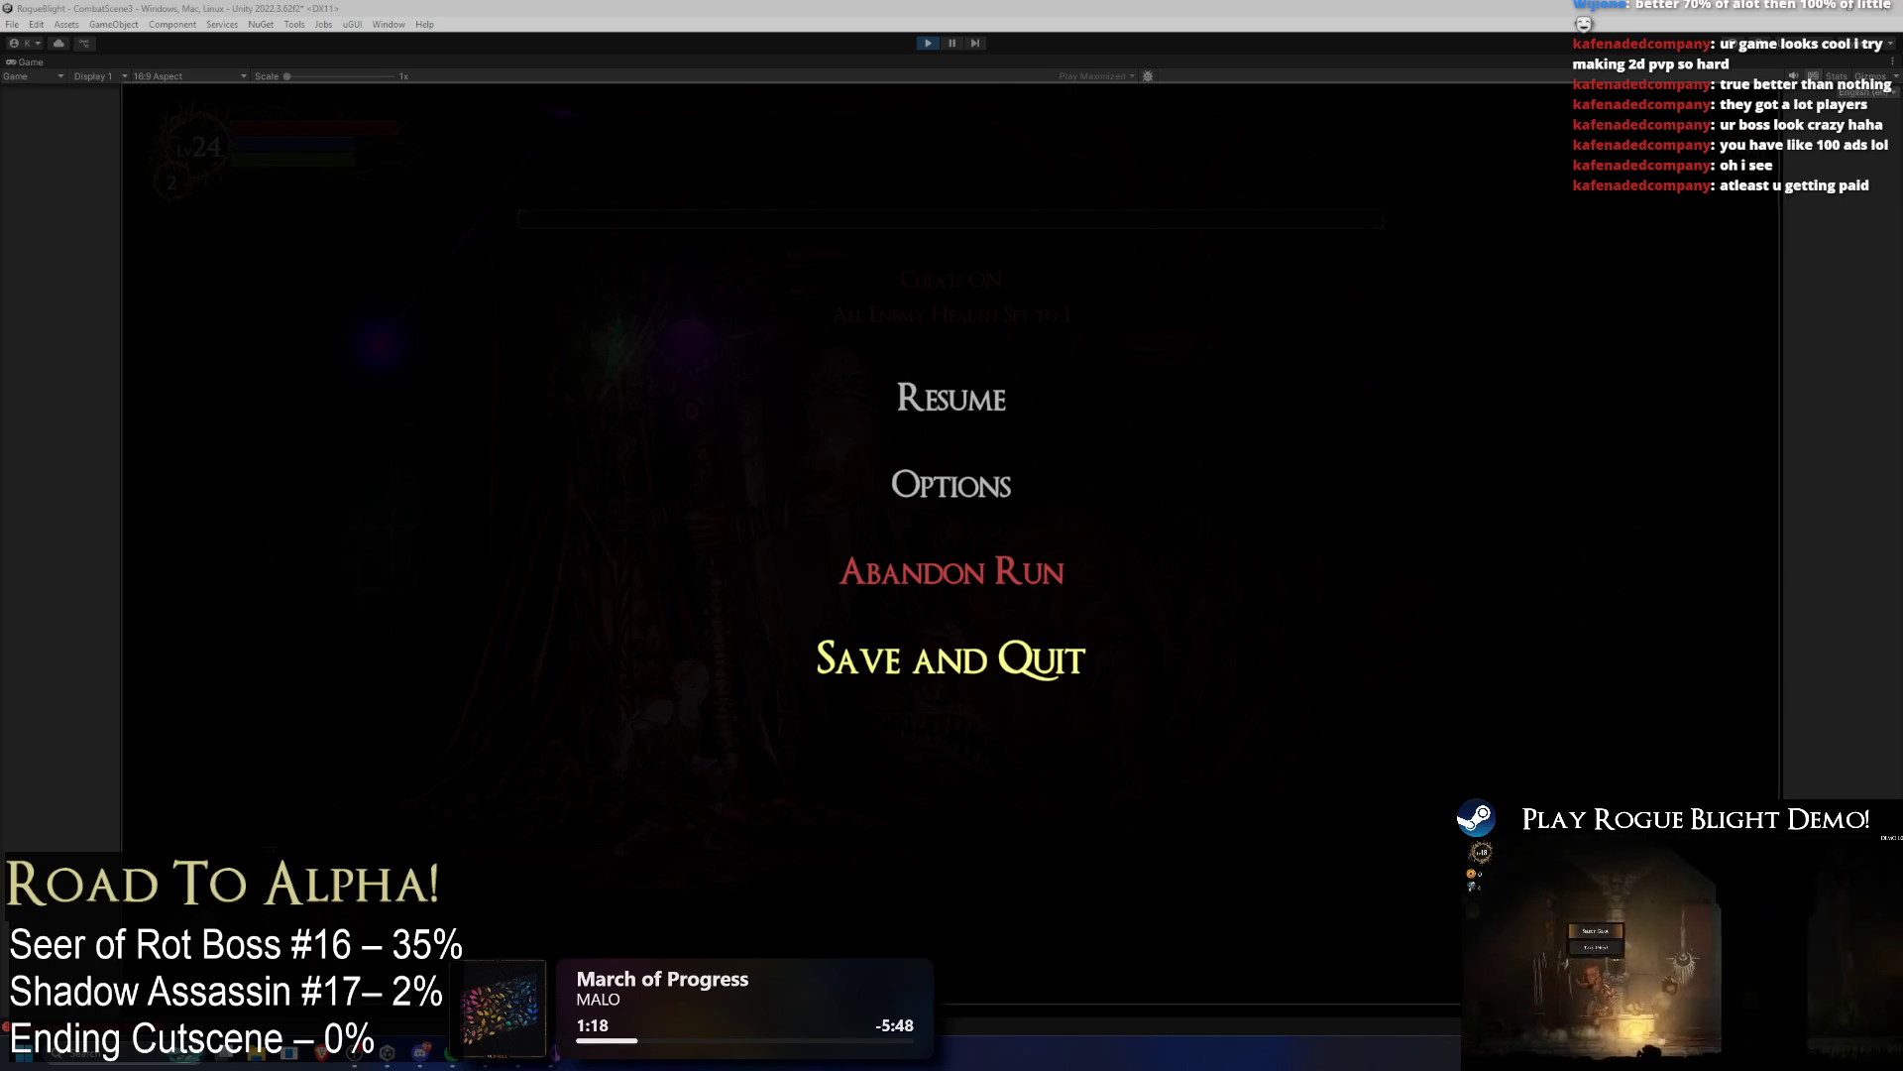
{"action": "left_click", "coordinate": [981, 426]}
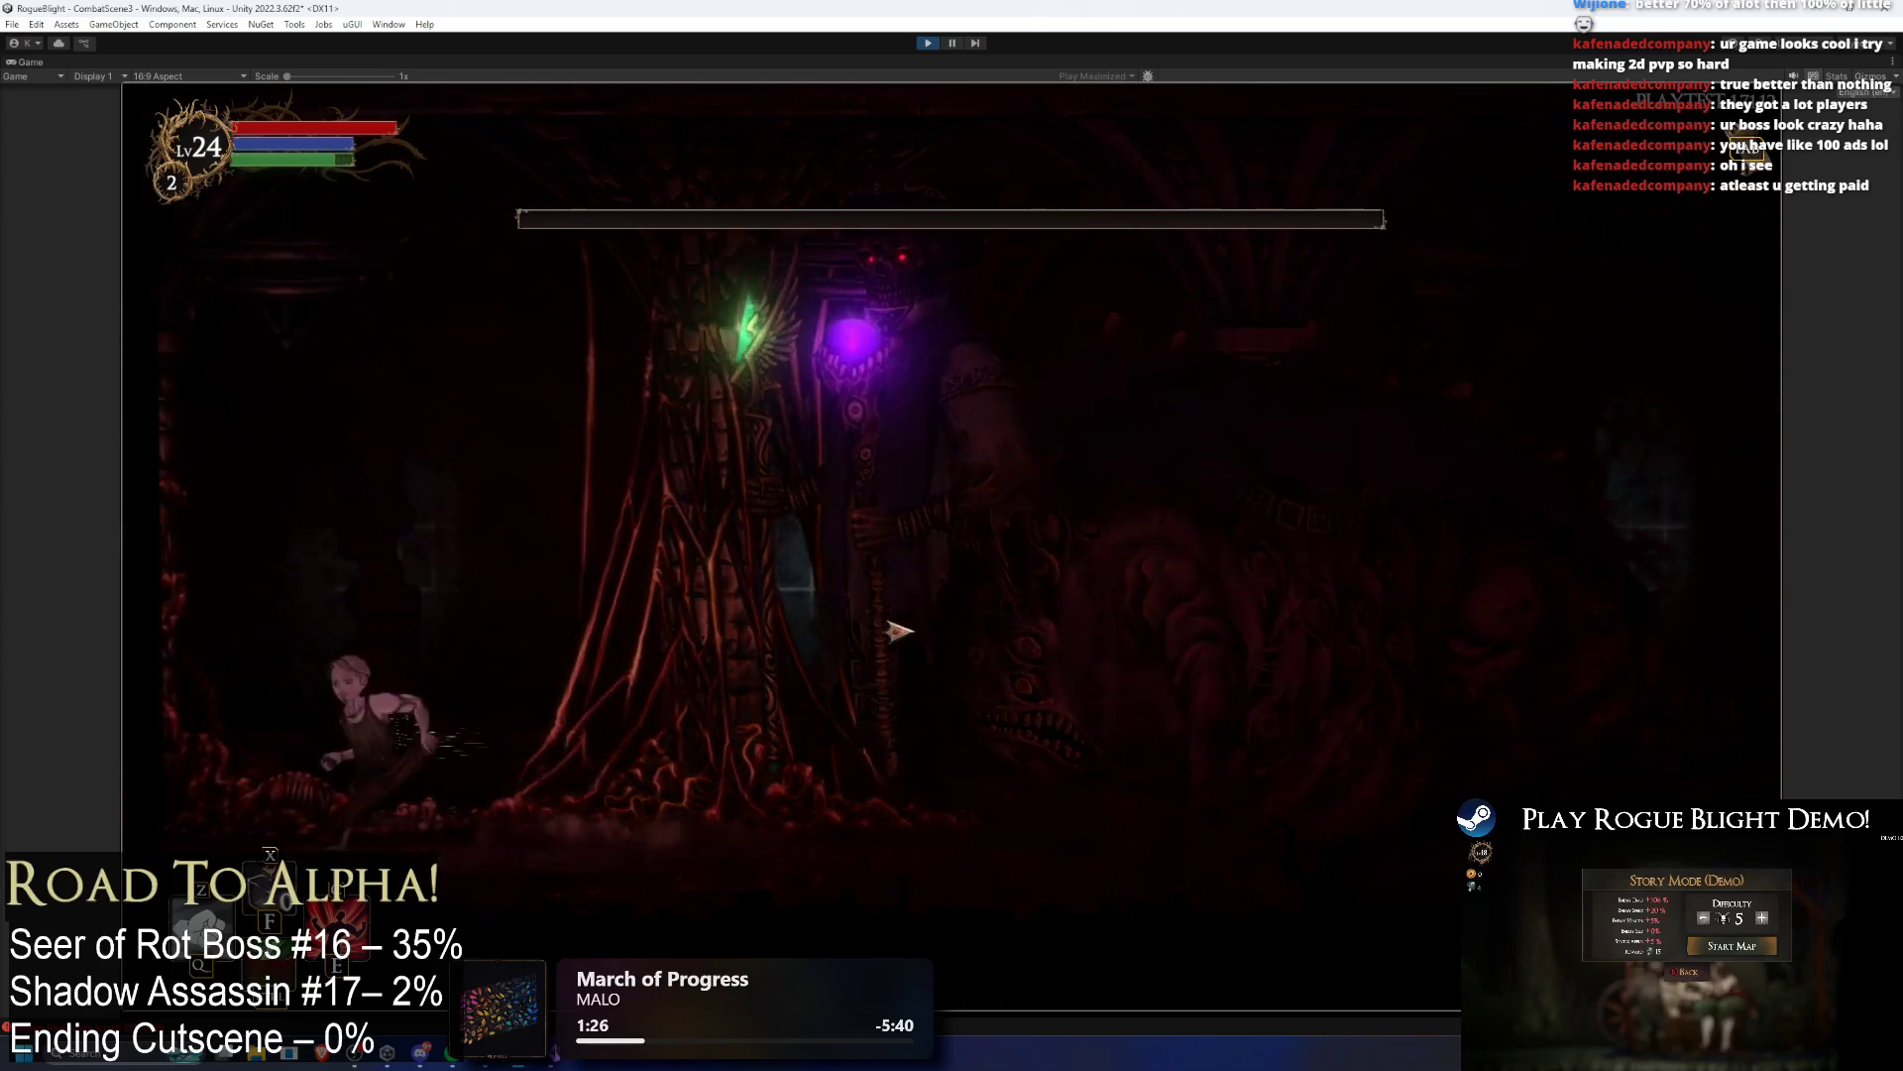
{"action": "left_click", "coordinate": [949, 45]}
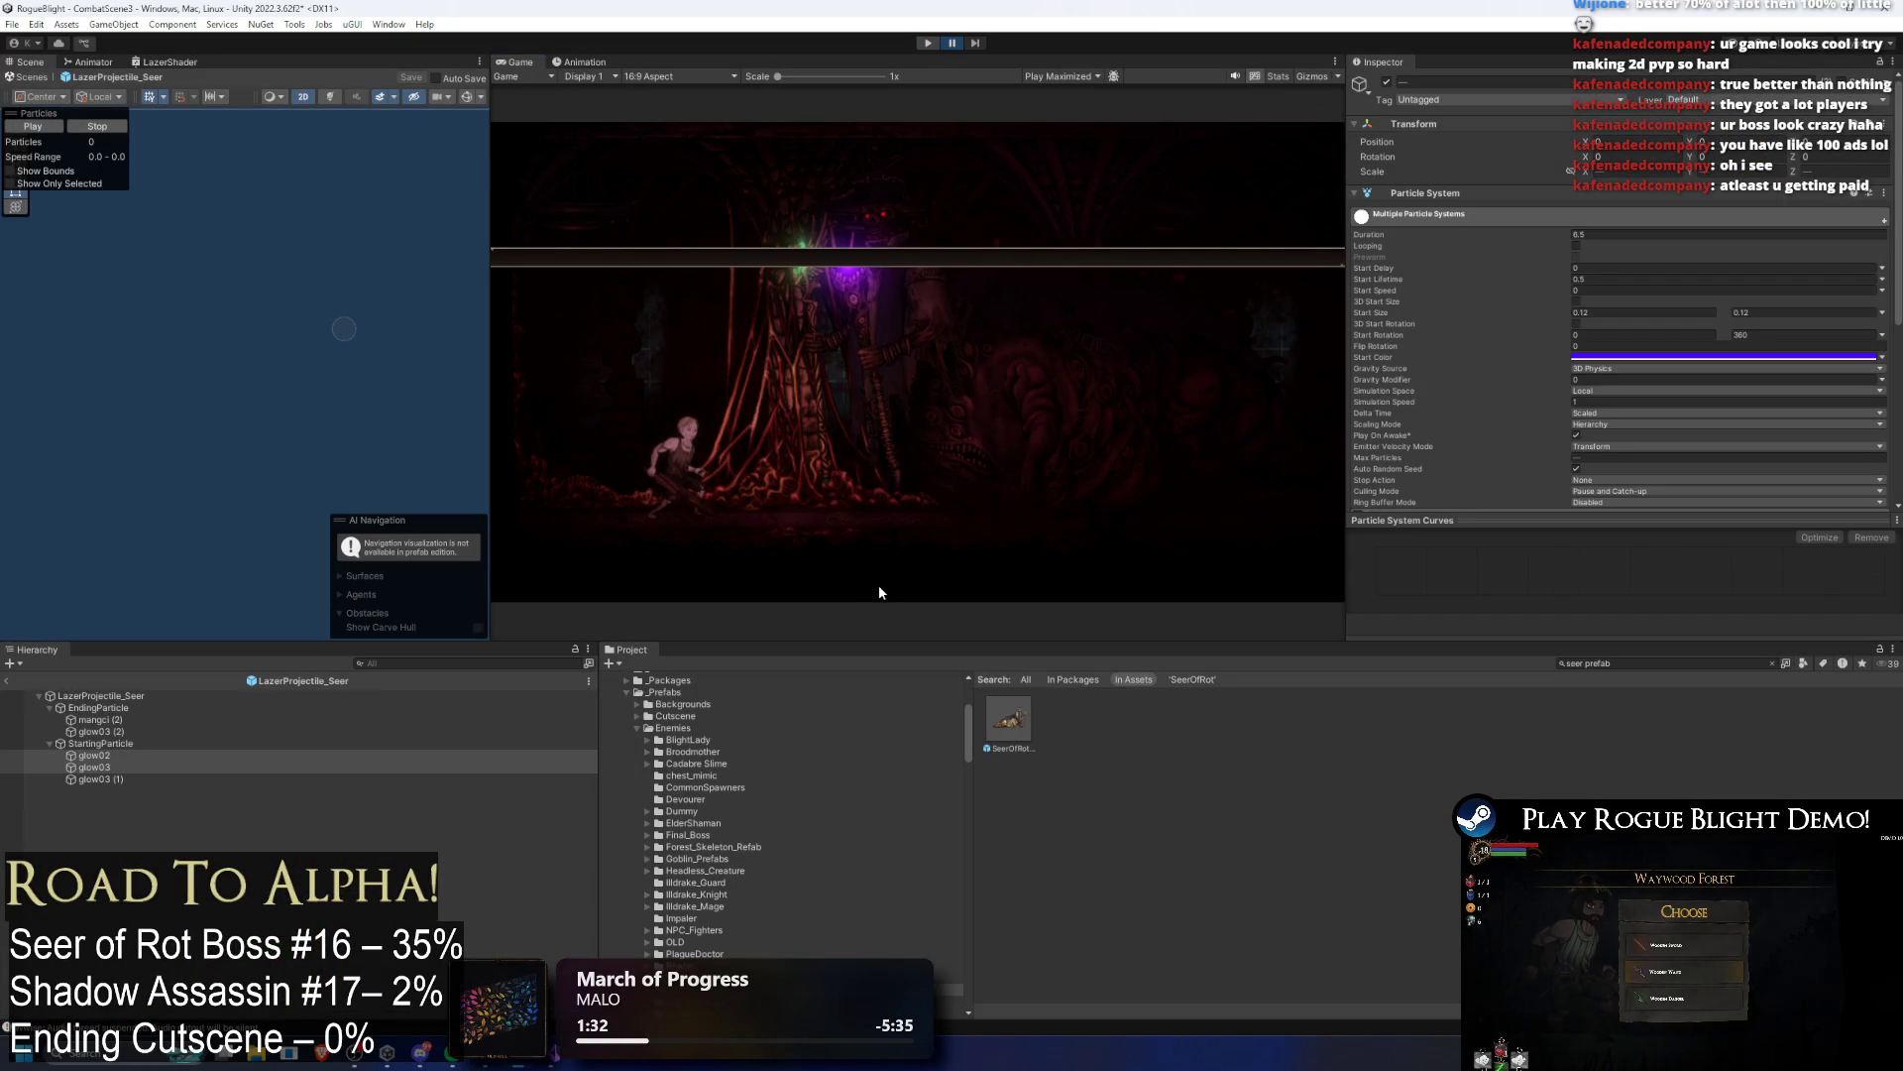
{"action": "key", "text": "ctrl+p"}
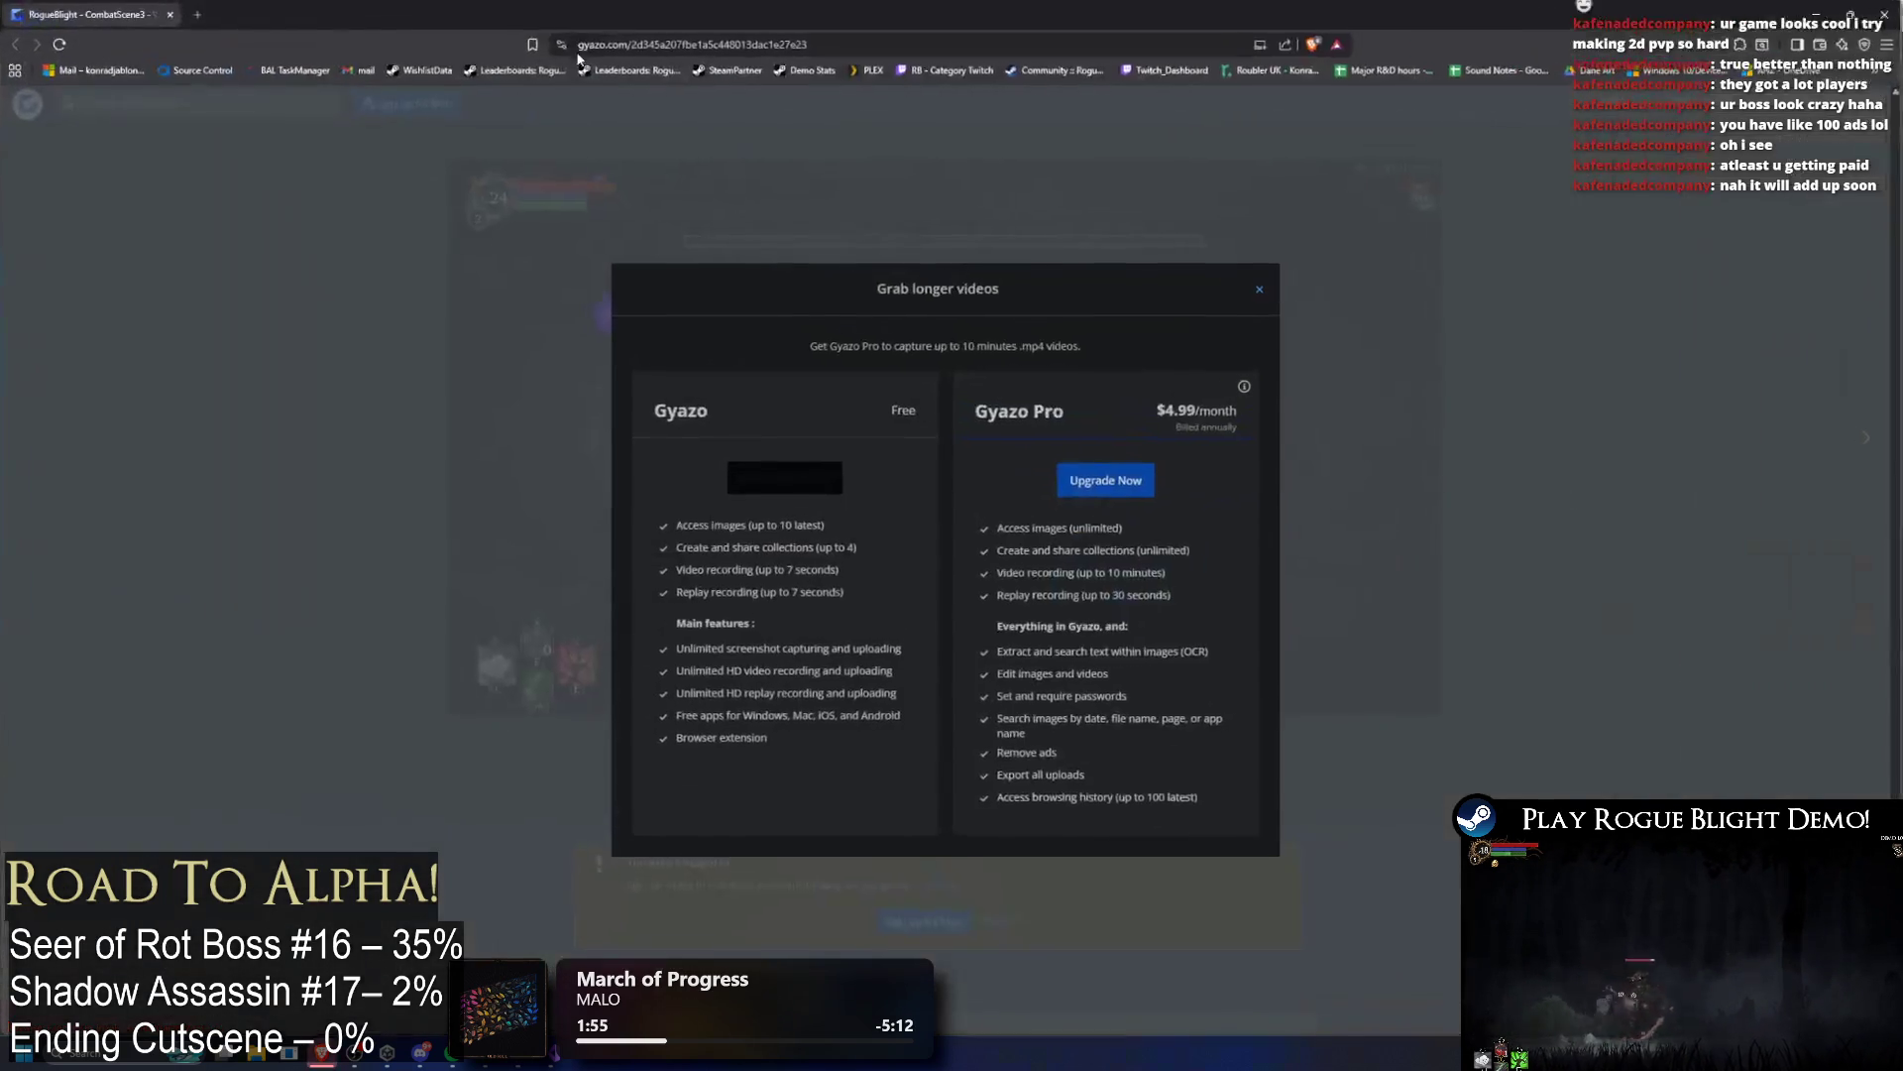
Step: Select the recorded clip's Gyazo URL in the browser address bar
{"action": "left_click", "coordinate": [865, 45]}
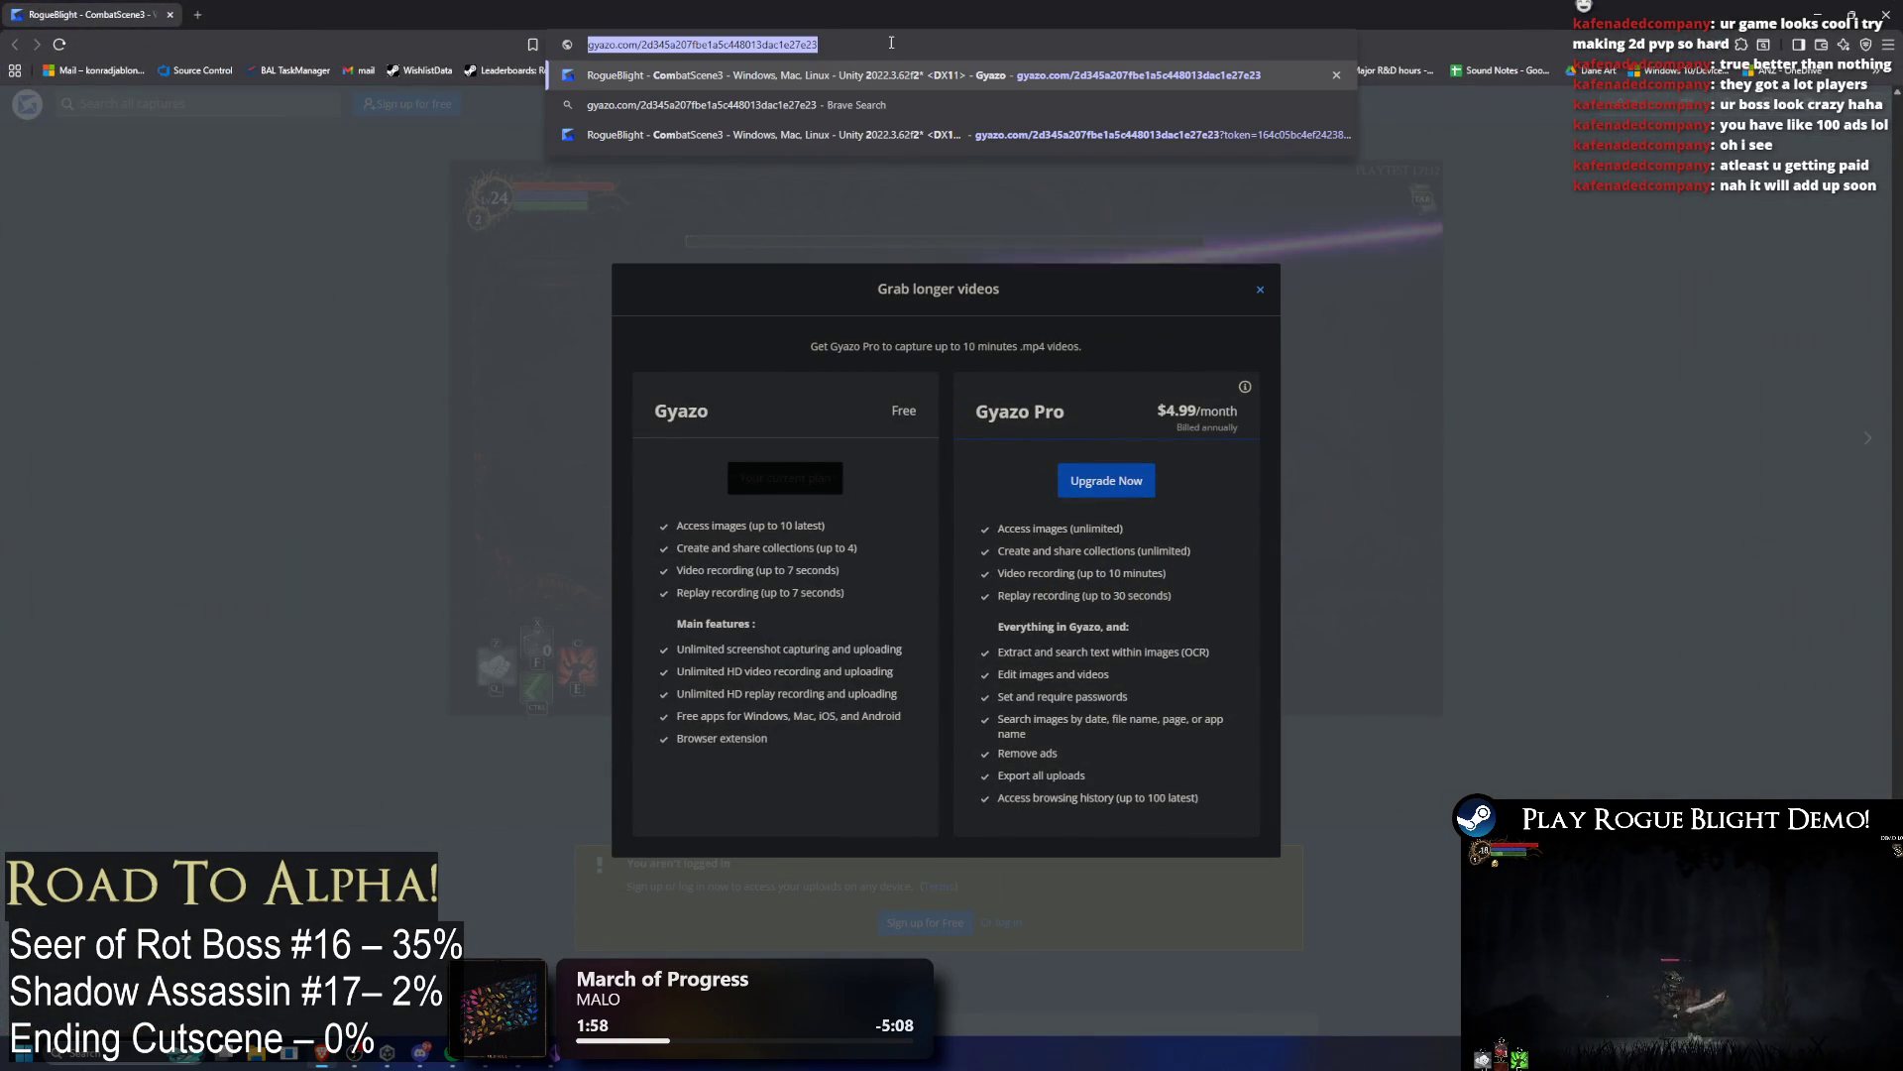
Step: Load the raw clip by adding 'i.' and '.mp4' to the Gyazo URL, and scrub through it
{"action": "left_click", "coordinate": [891, 42]}
{"action": "type", "text": ".mp4"}
{"action": "key", "text": "Home"}
{"action": "type", "text": "i."}
{"action": "key", "text": "Return"}
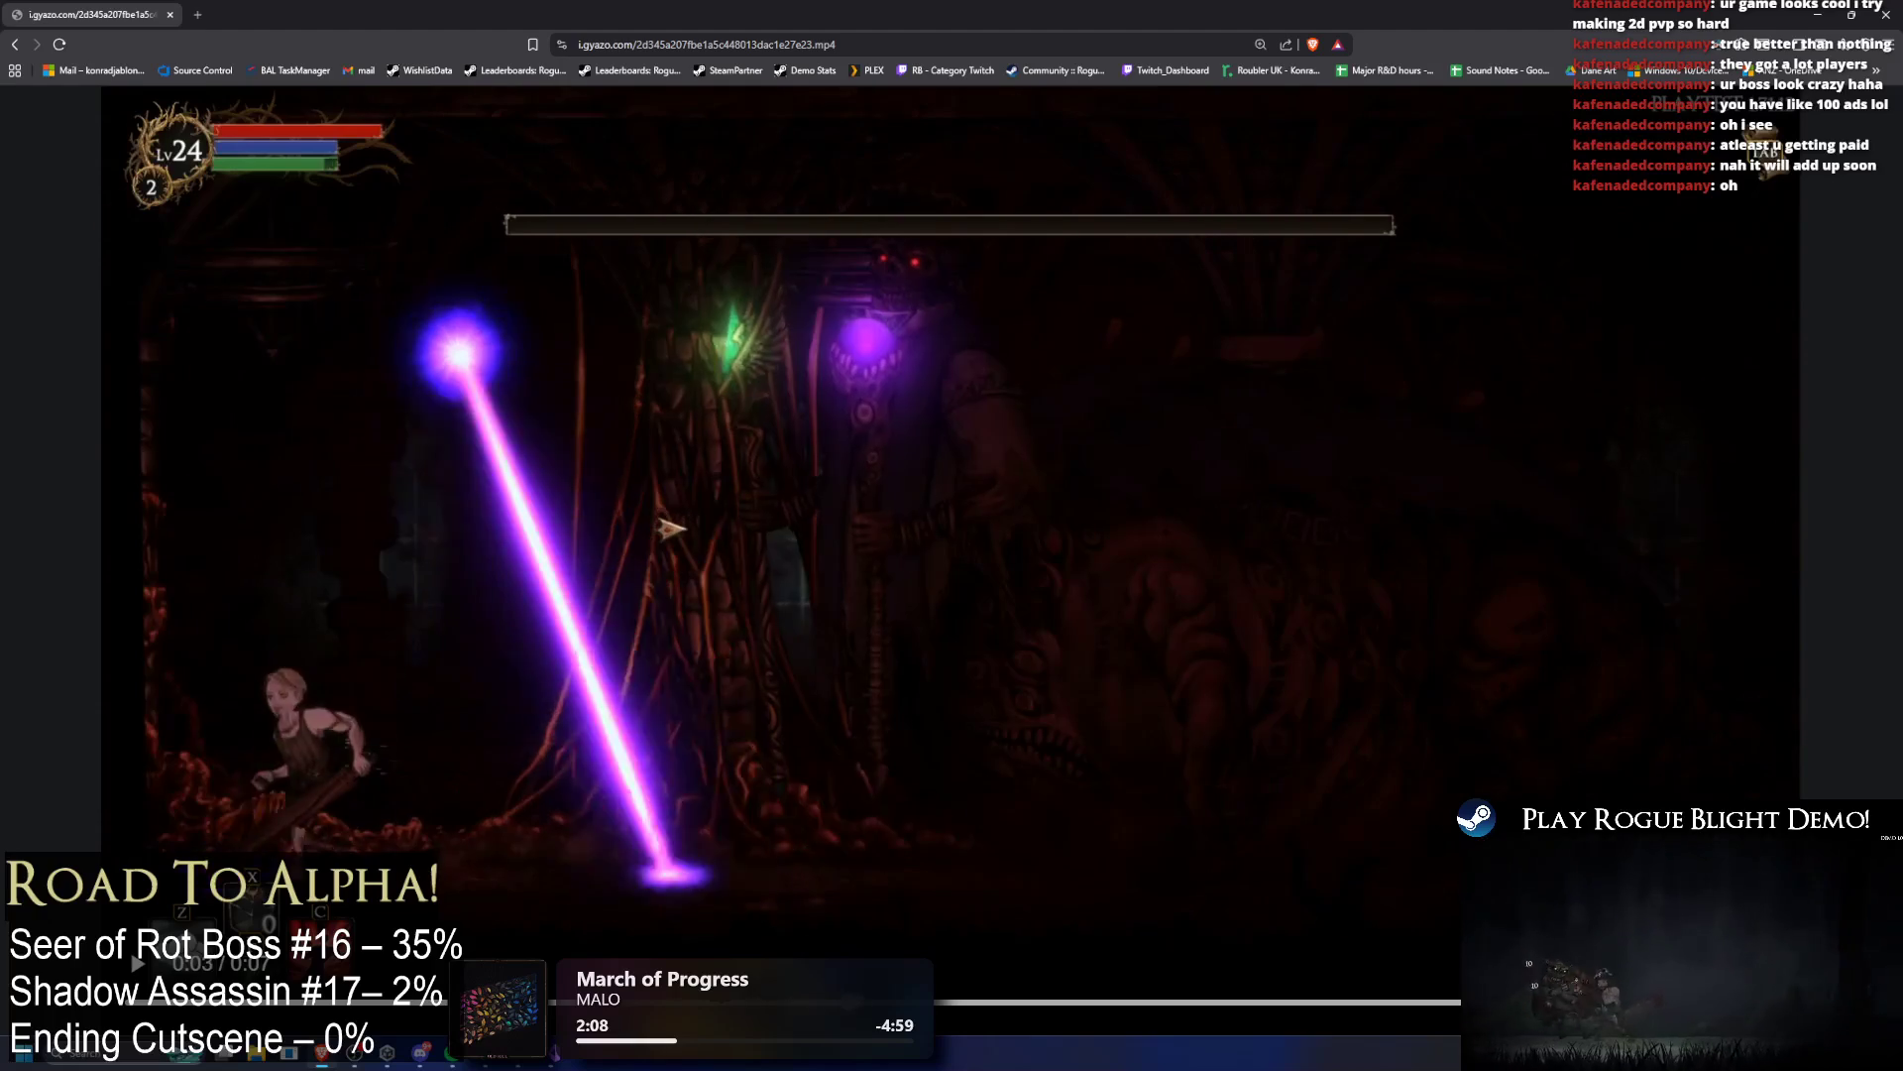
{"action": "left_click_drag", "start_coordinate": [1043, 996], "coordinate": [1371, 991]}
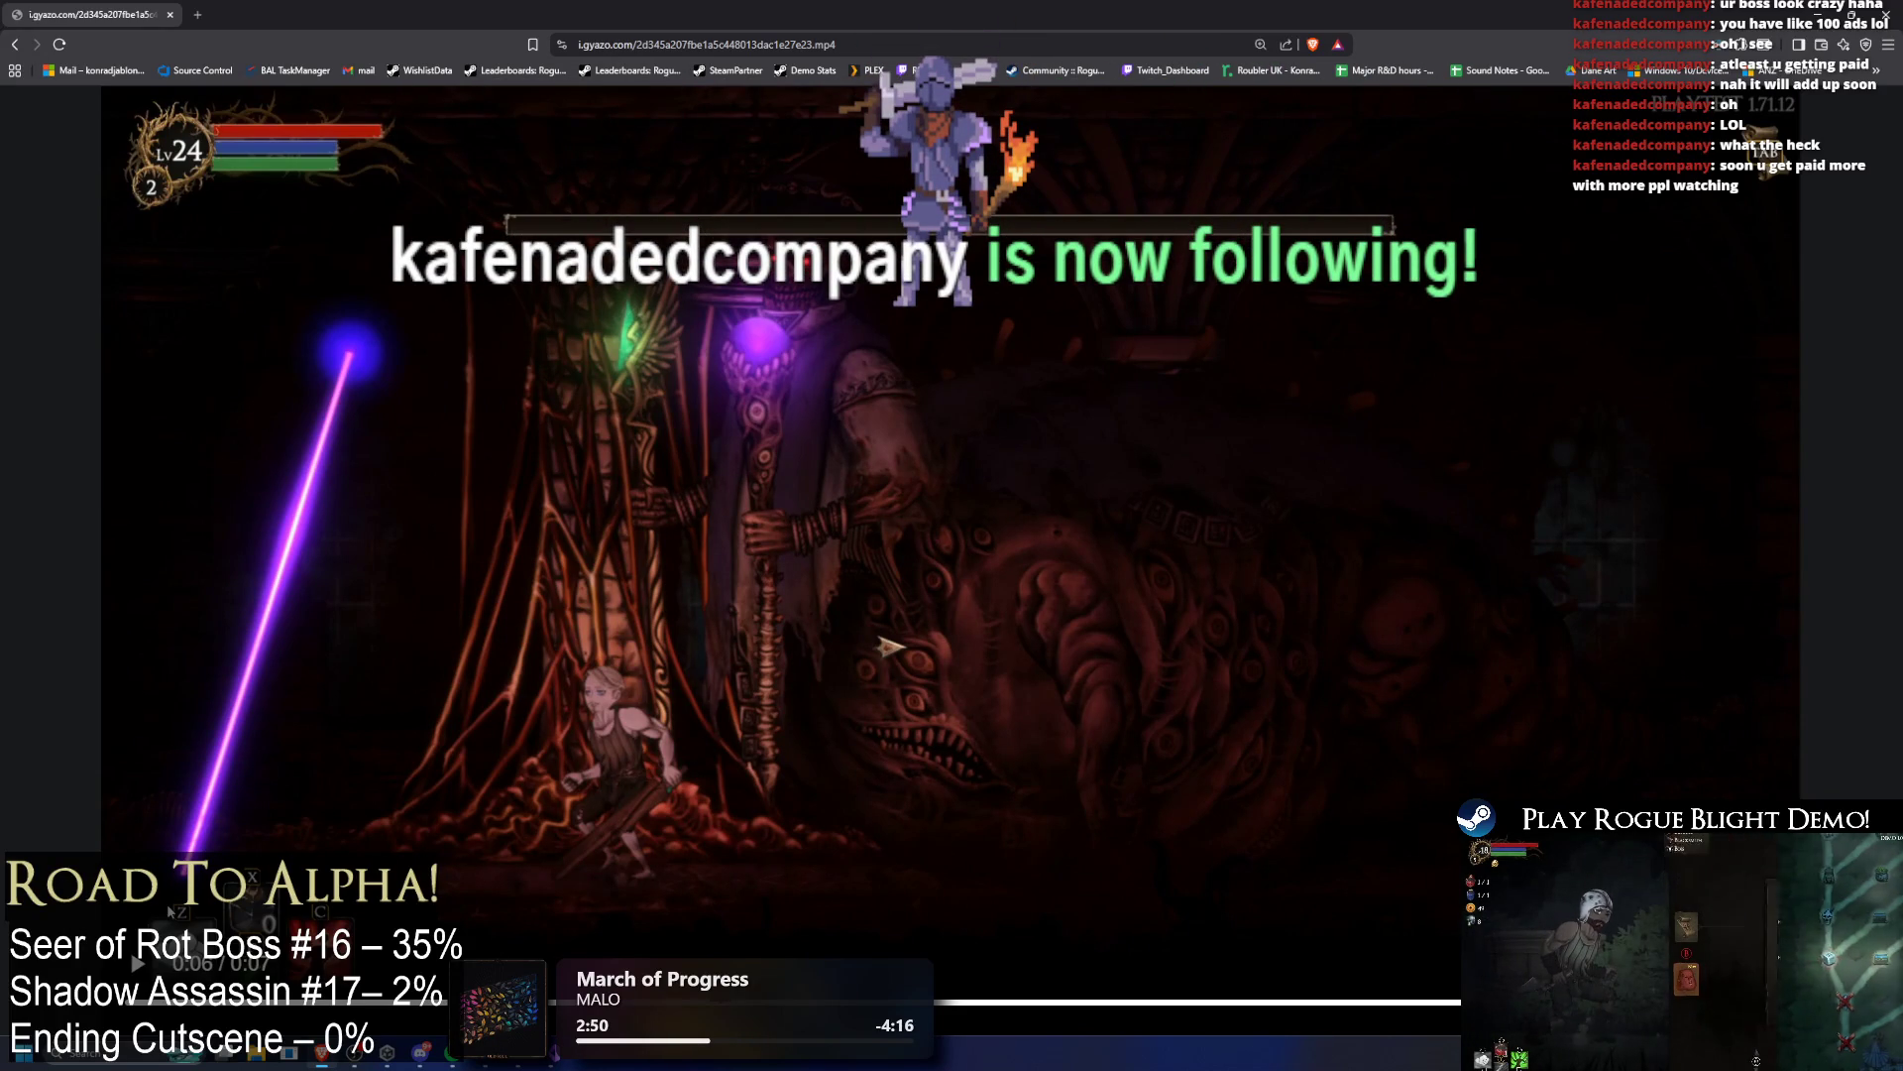
Step: Compare the clip against Unity, selecting EndingParticle and then mangci (2) in the Hierarchy
{"action": "key", "text": "alt+Tab"}
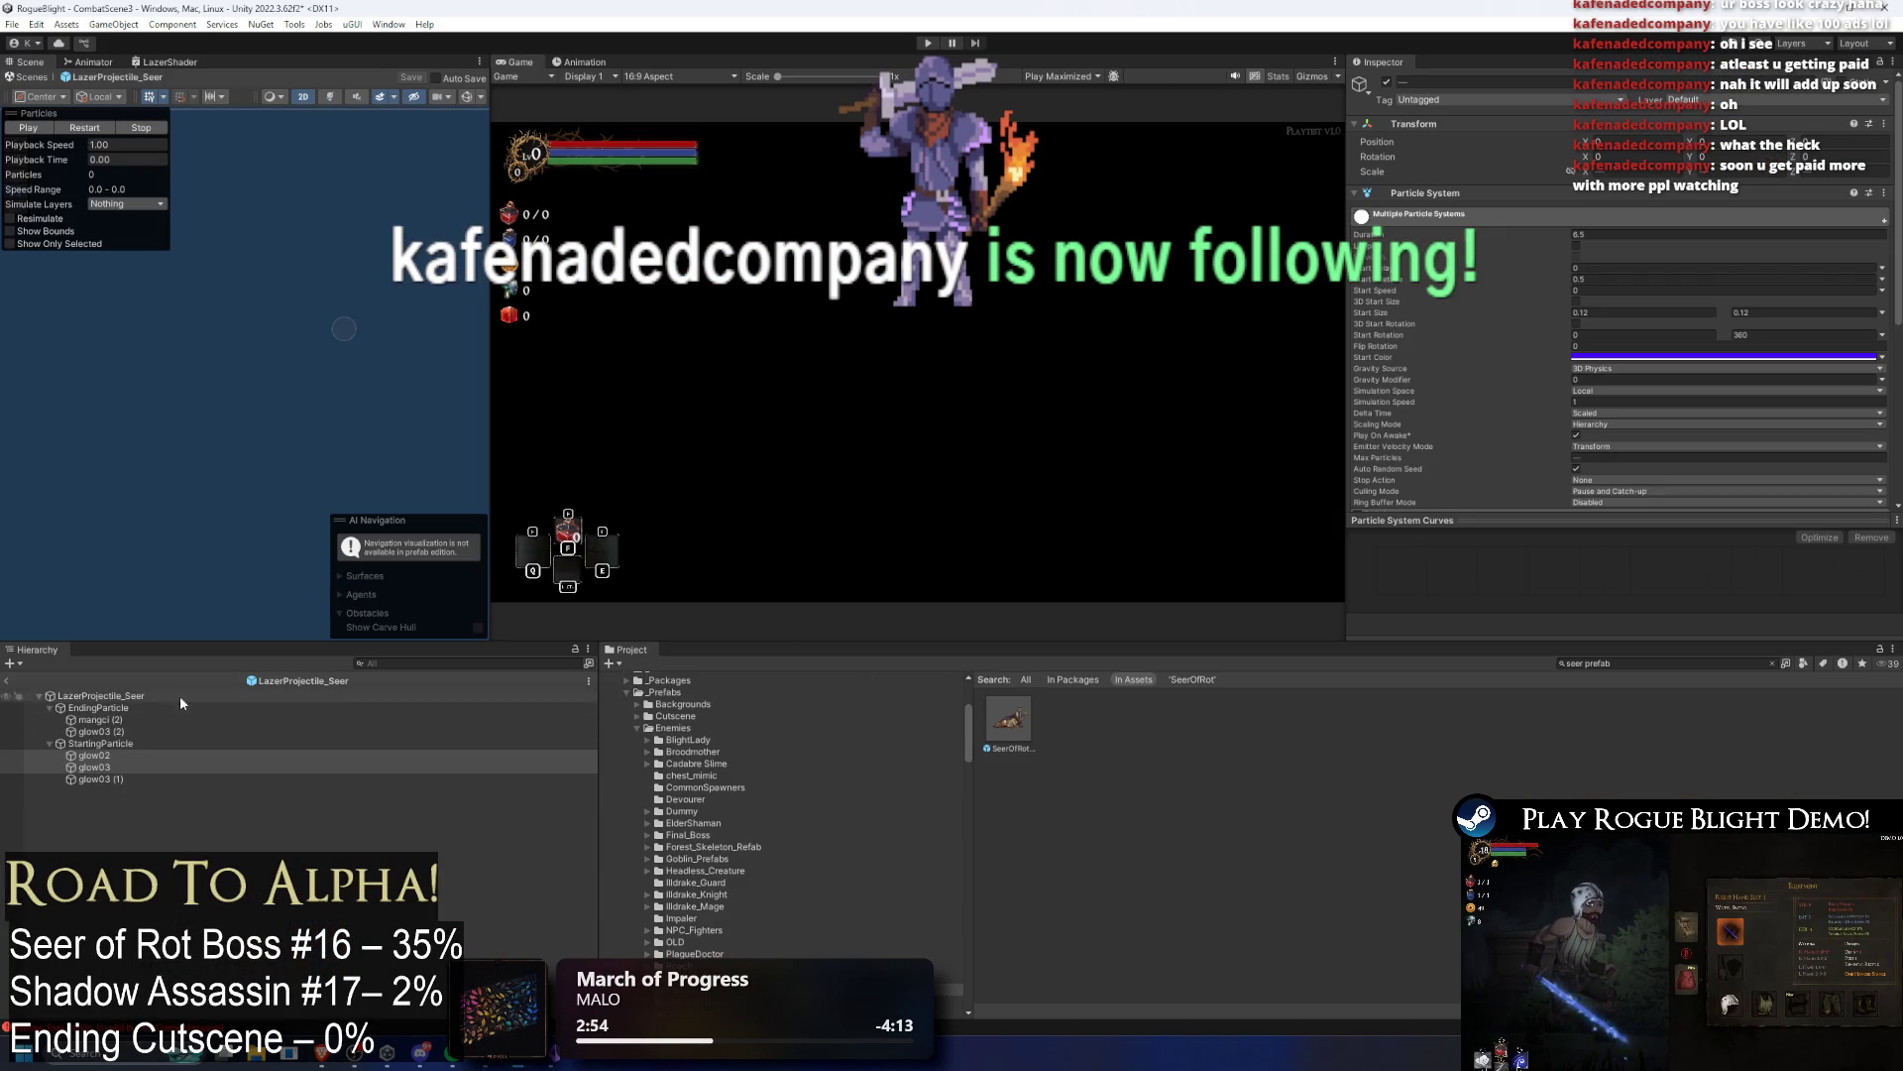
{"action": "left_click", "coordinate": [120, 709]}
{"action": "key", "text": "alt+Tab"}
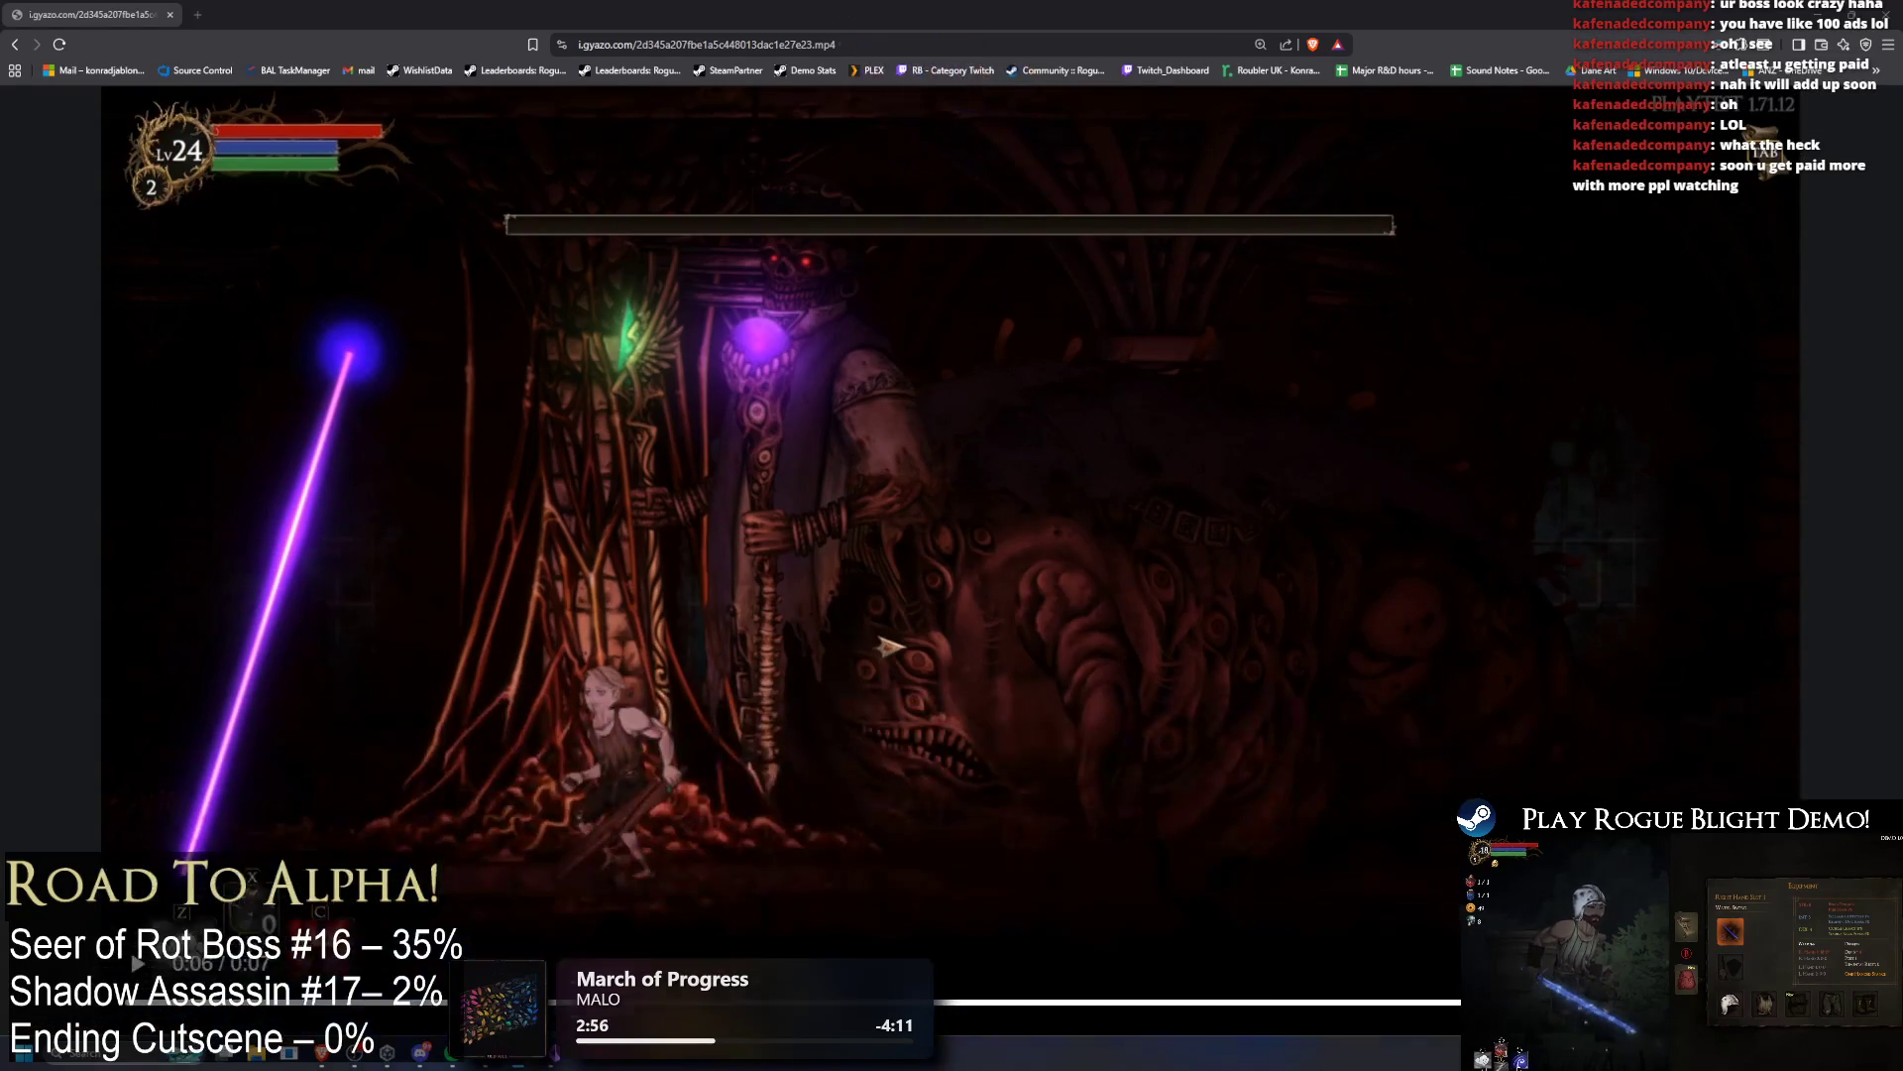
{"action": "key", "text": "alt+Tab"}
{"action": "key", "text": "alt+Tab"}
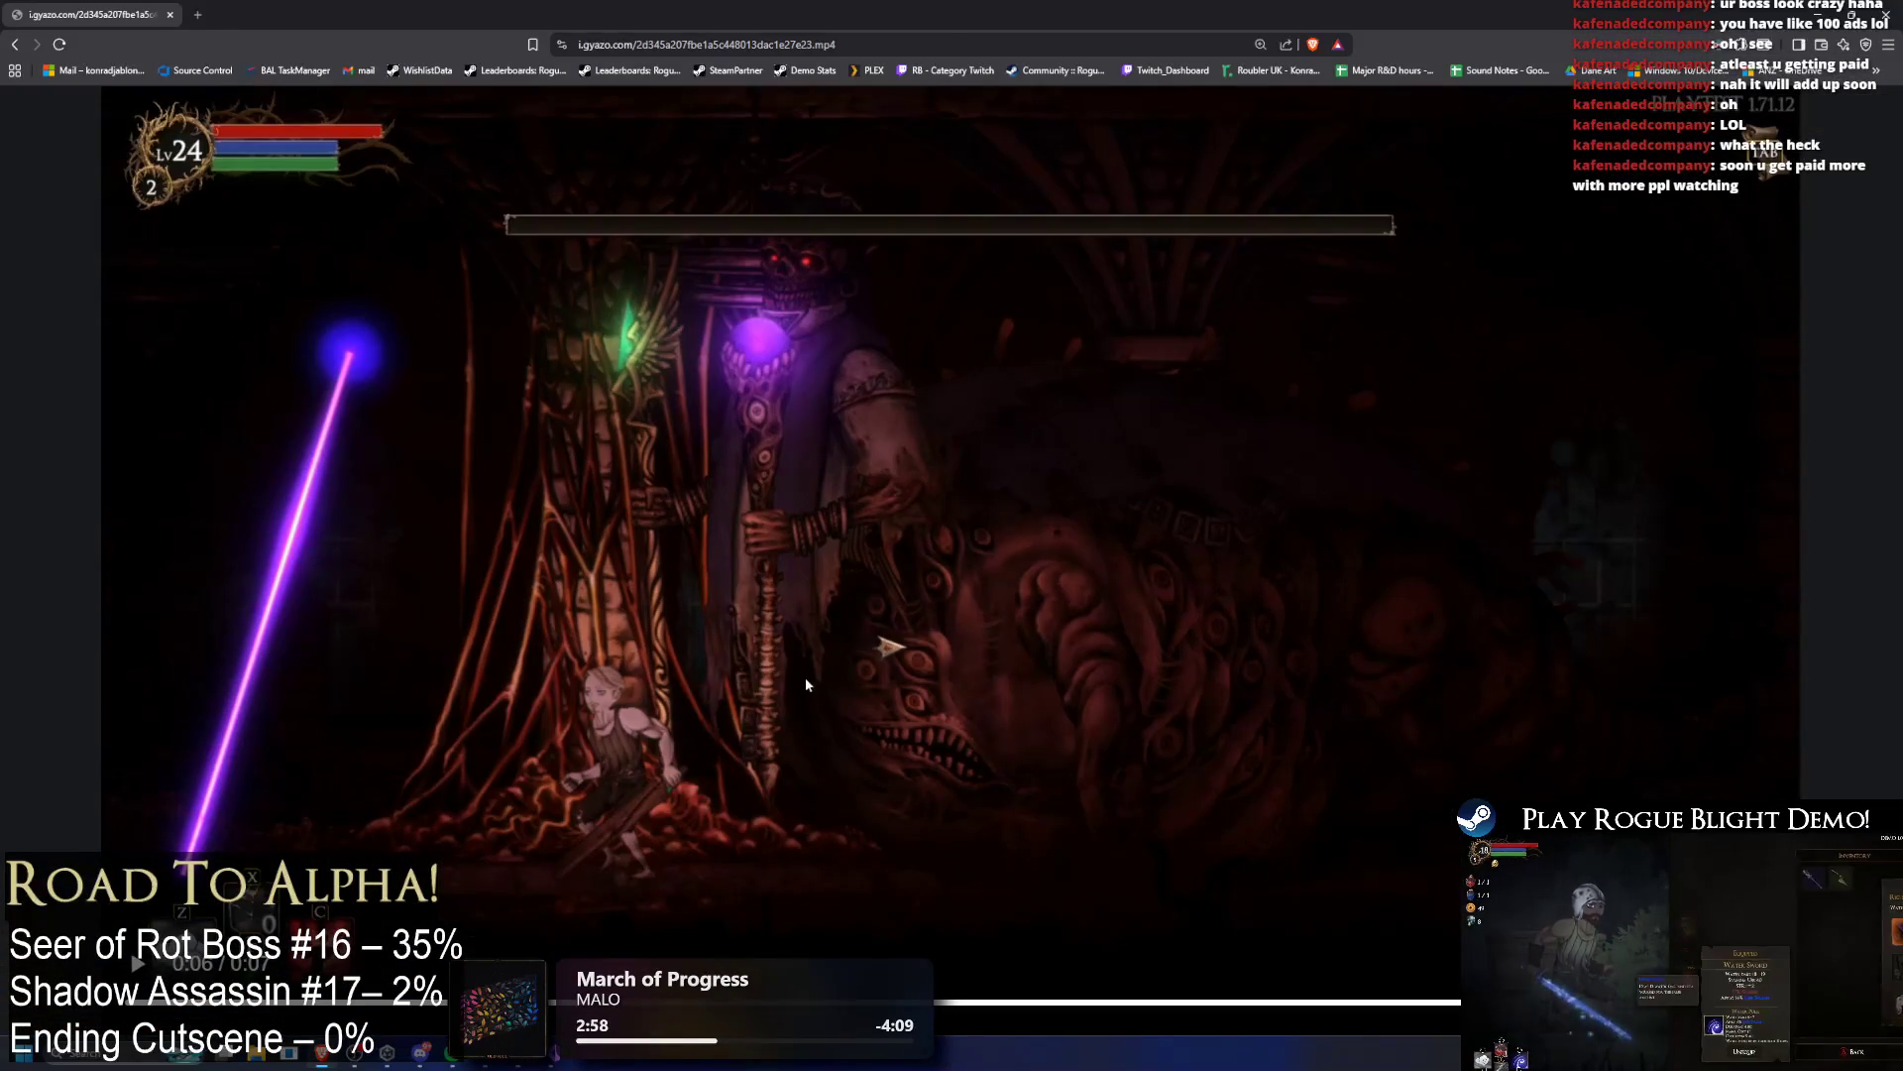
{"action": "key", "text": "alt+Tab"}
{"action": "left_click", "coordinate": [100, 731]}
{"action": "left_click", "coordinate": [128, 720]}
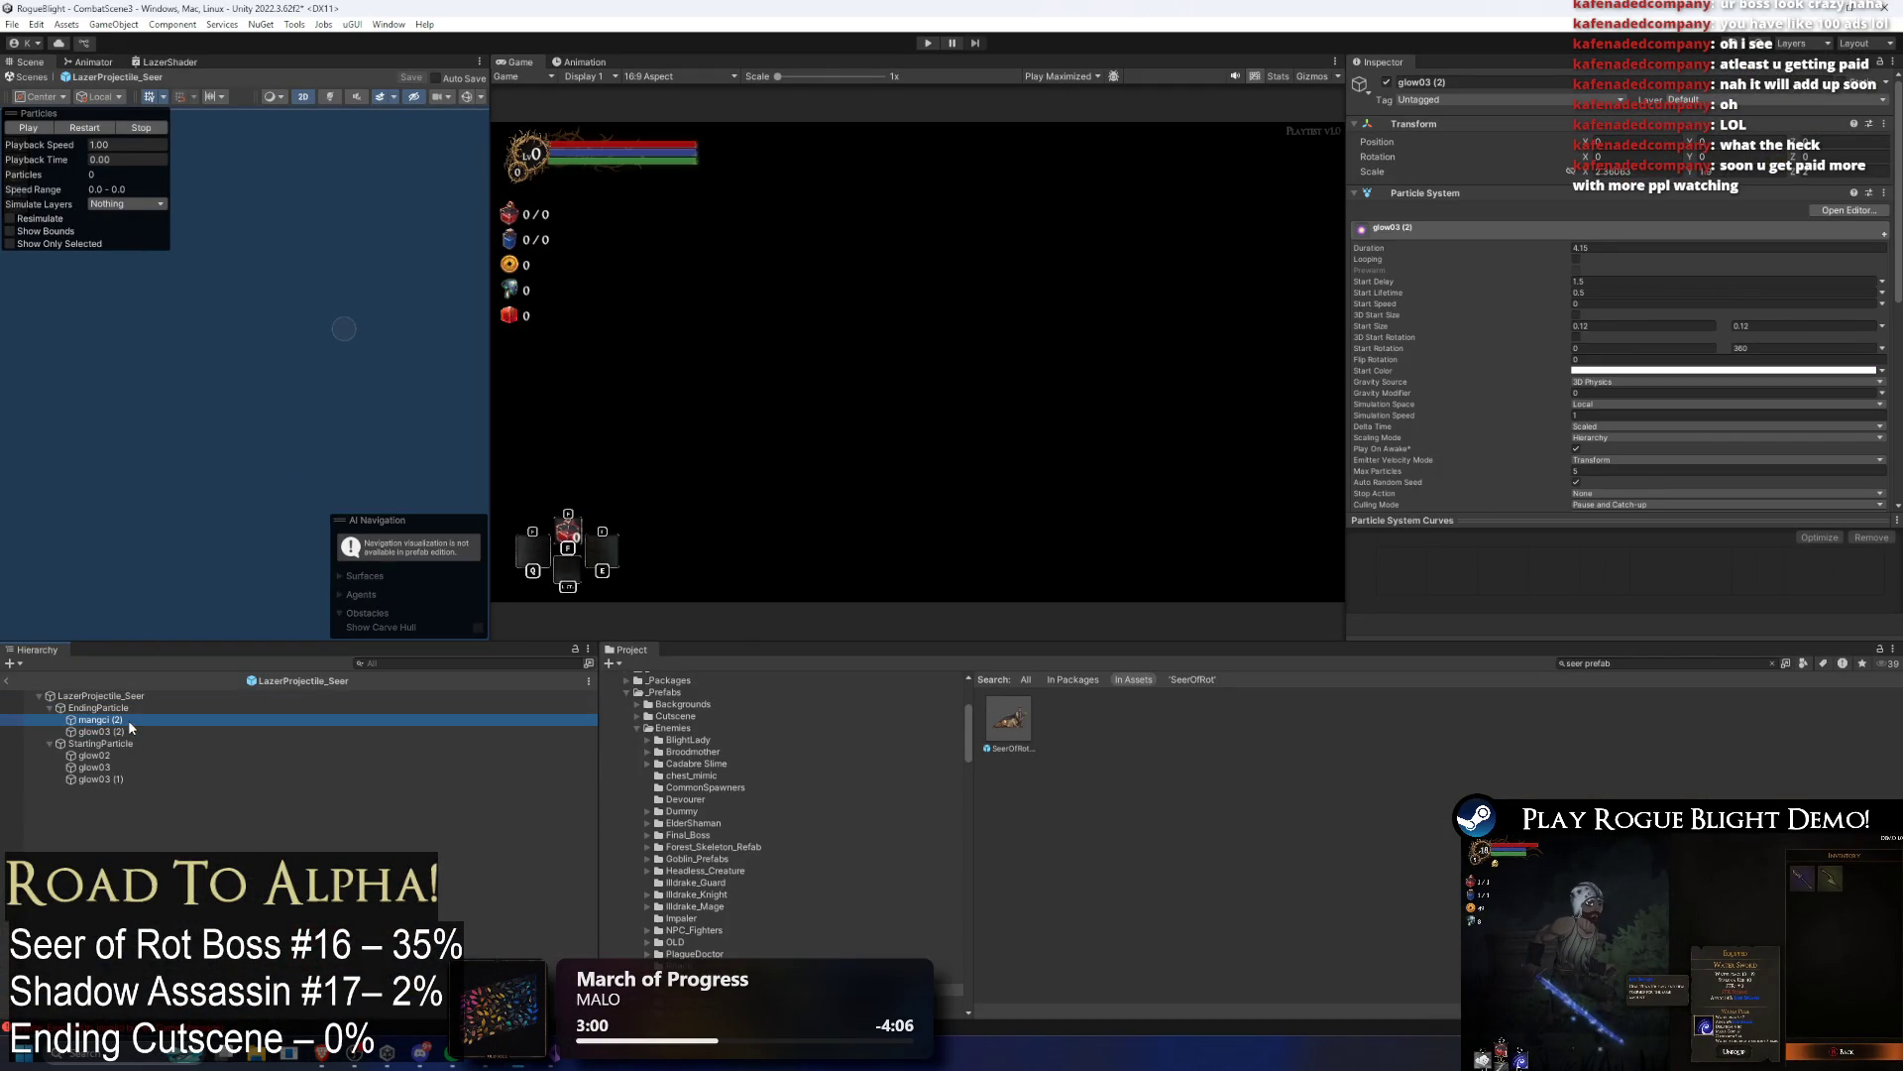
Step: Adjust the Duration of EndingParticle and its glow children, then save the LazerProjectile_Seer prefab
{"action": "left_click", "coordinate": [154, 706]}
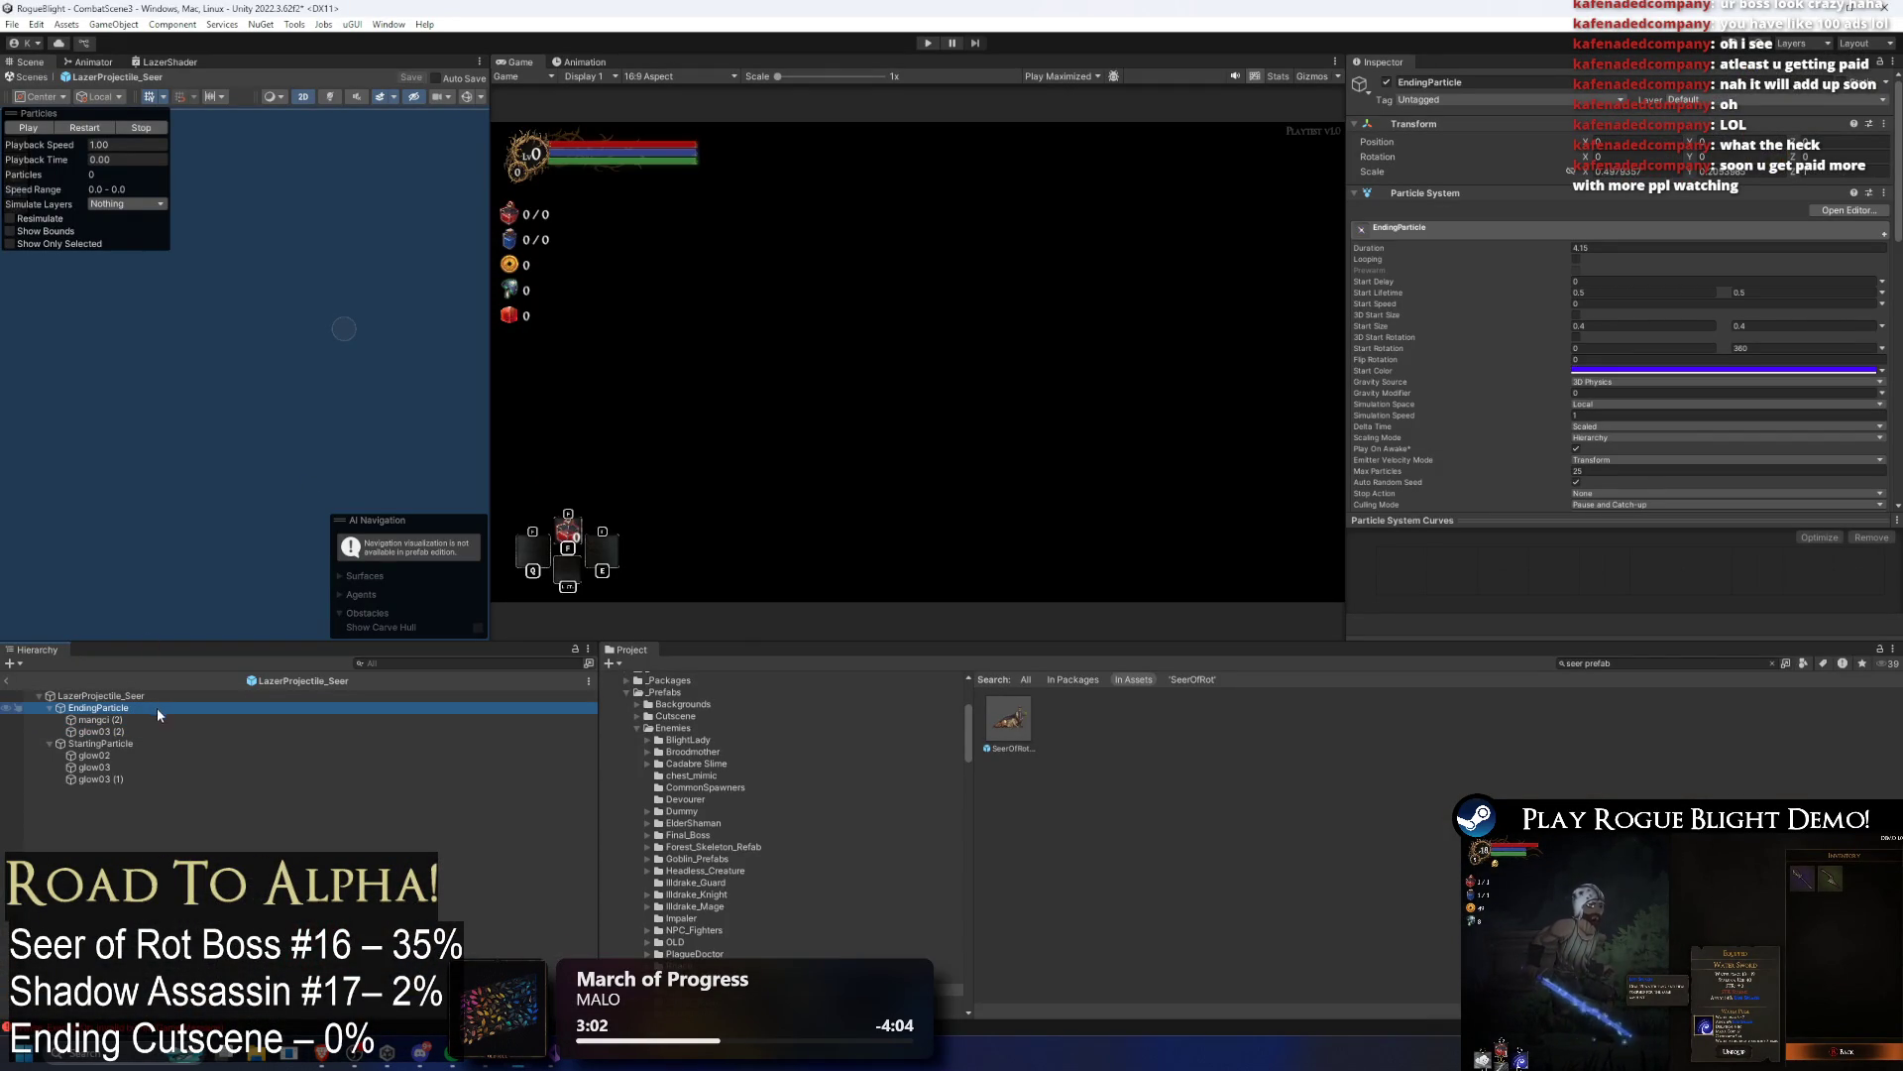
{"action": "key", "text": "alt+Tab"}
{"action": "key", "text": "alt+Tab"}
{"action": "left_click", "coordinate": [119, 732], "text": "shift"}
{"action": "left_click", "coordinate": [1648, 235]}
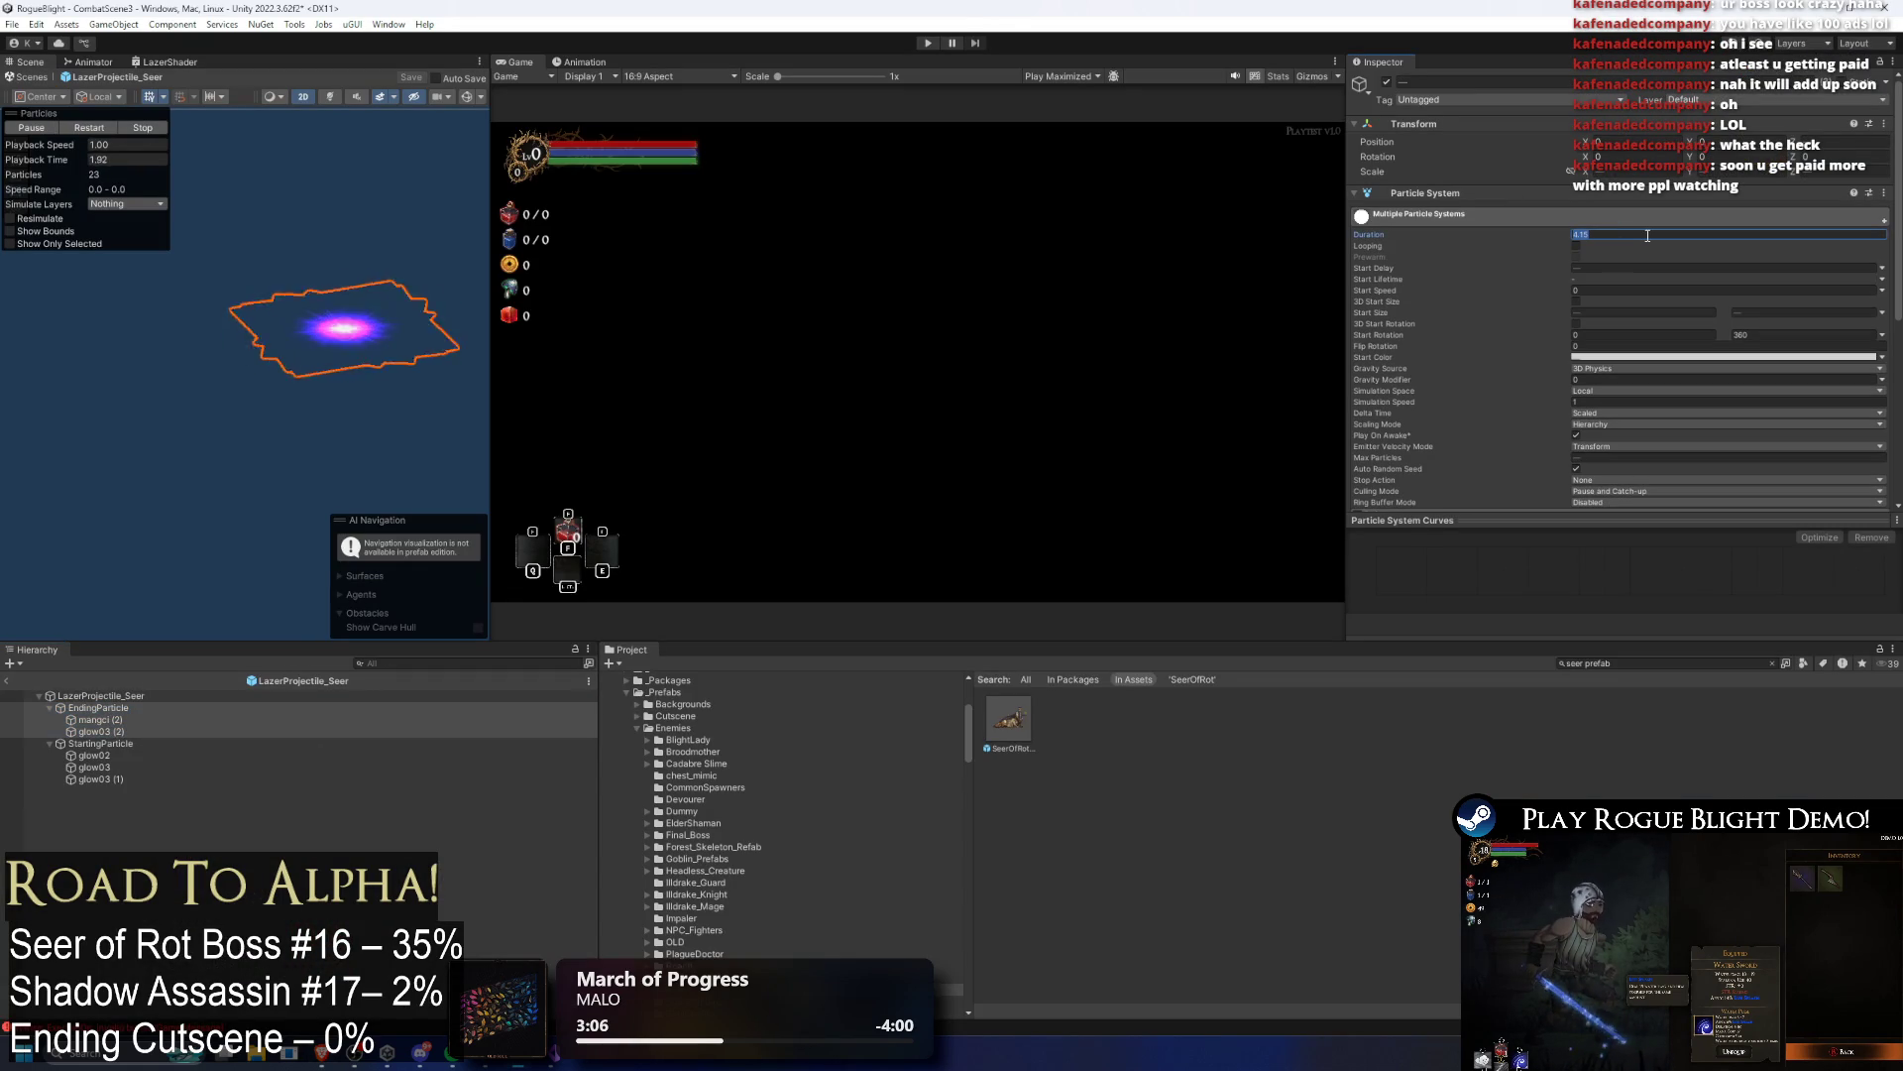
{"action": "left_click", "coordinate": [139, 707]}
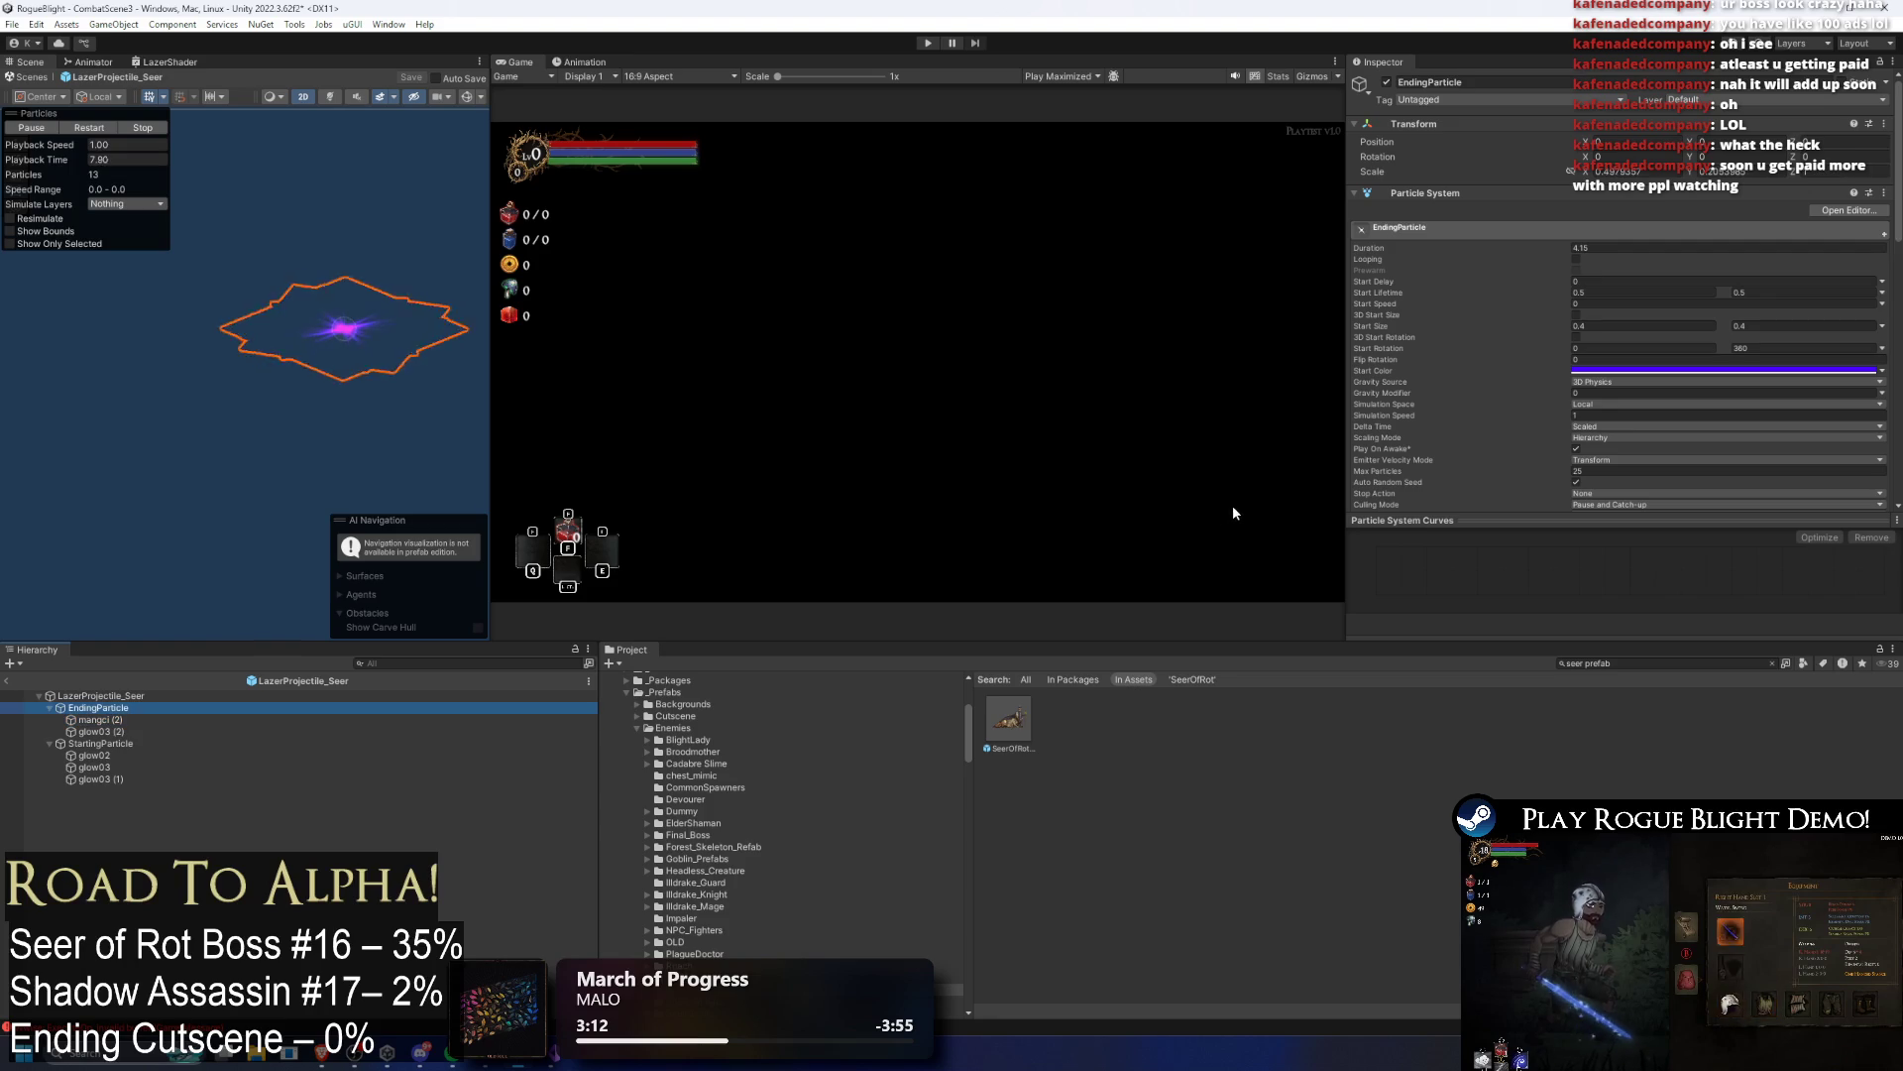
{"action": "left_click", "coordinate": [1627, 245]}
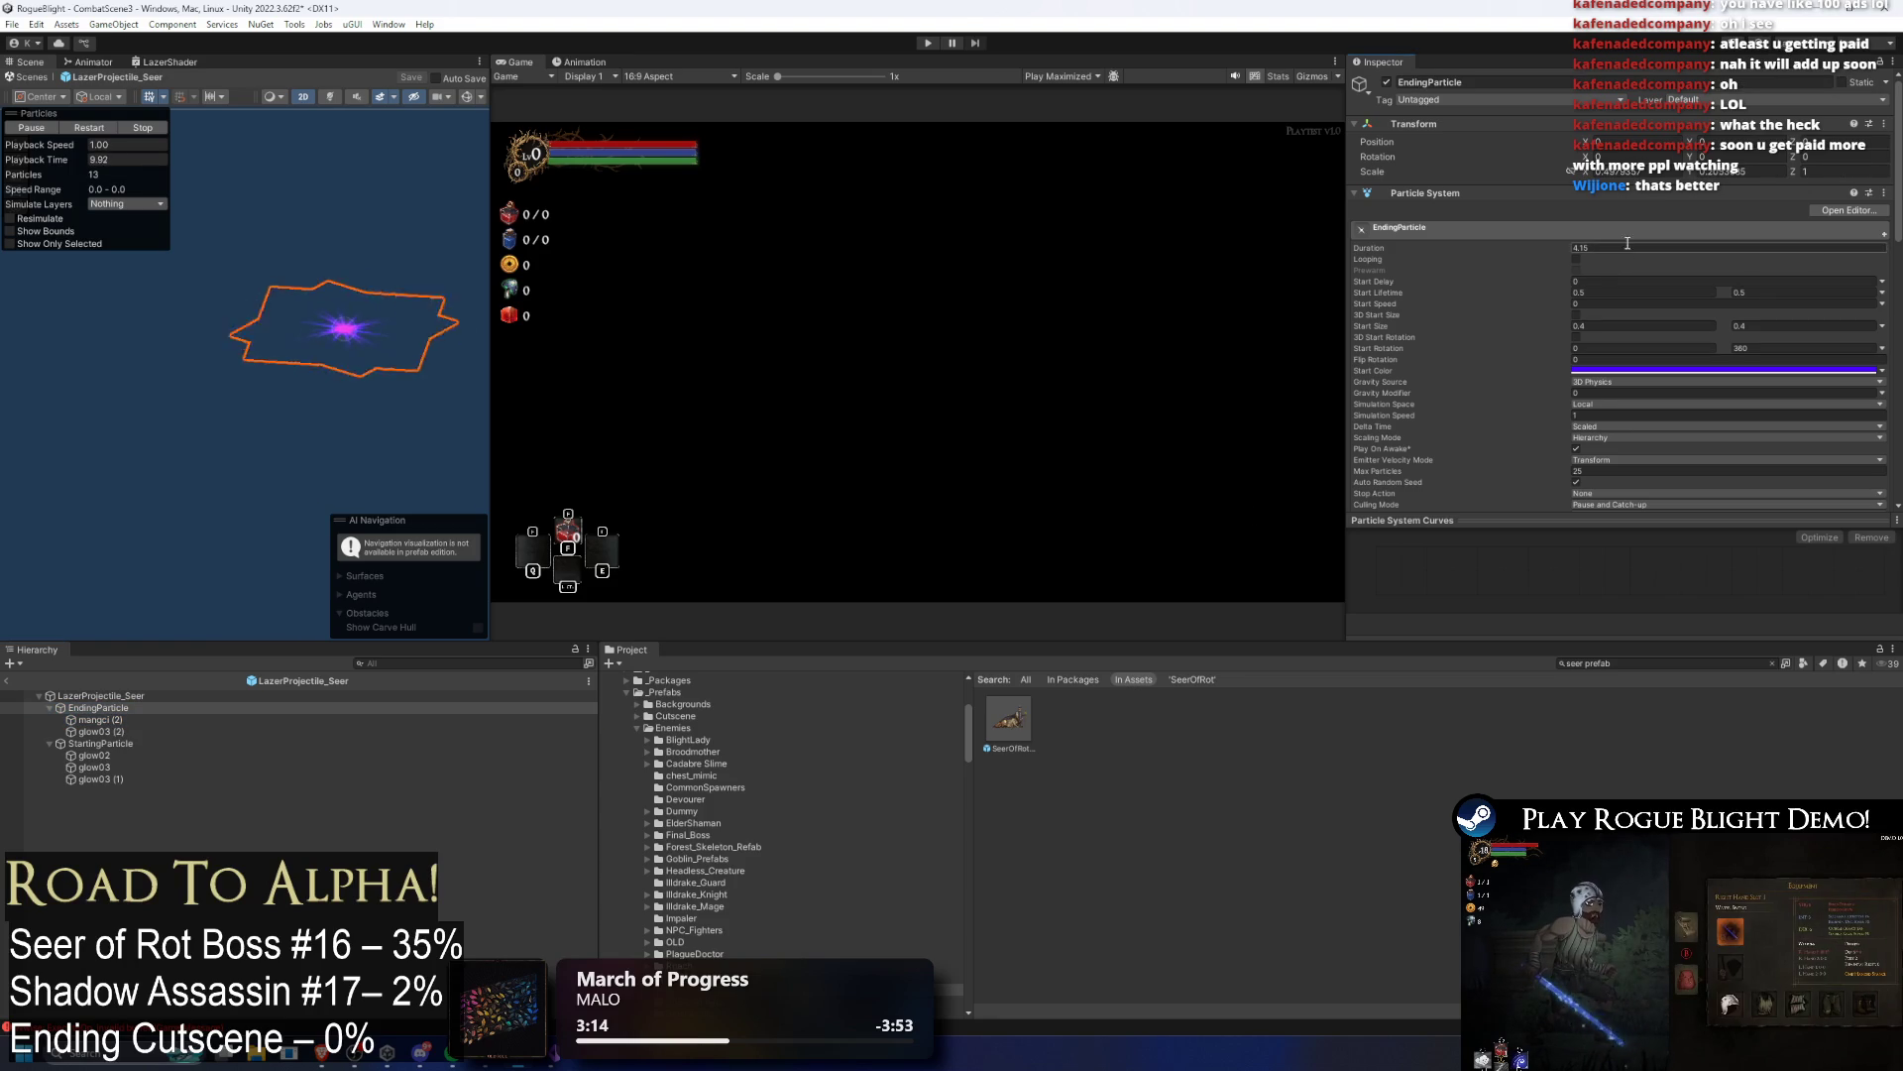
{"action": "left_click", "coordinate": [1623, 245]}
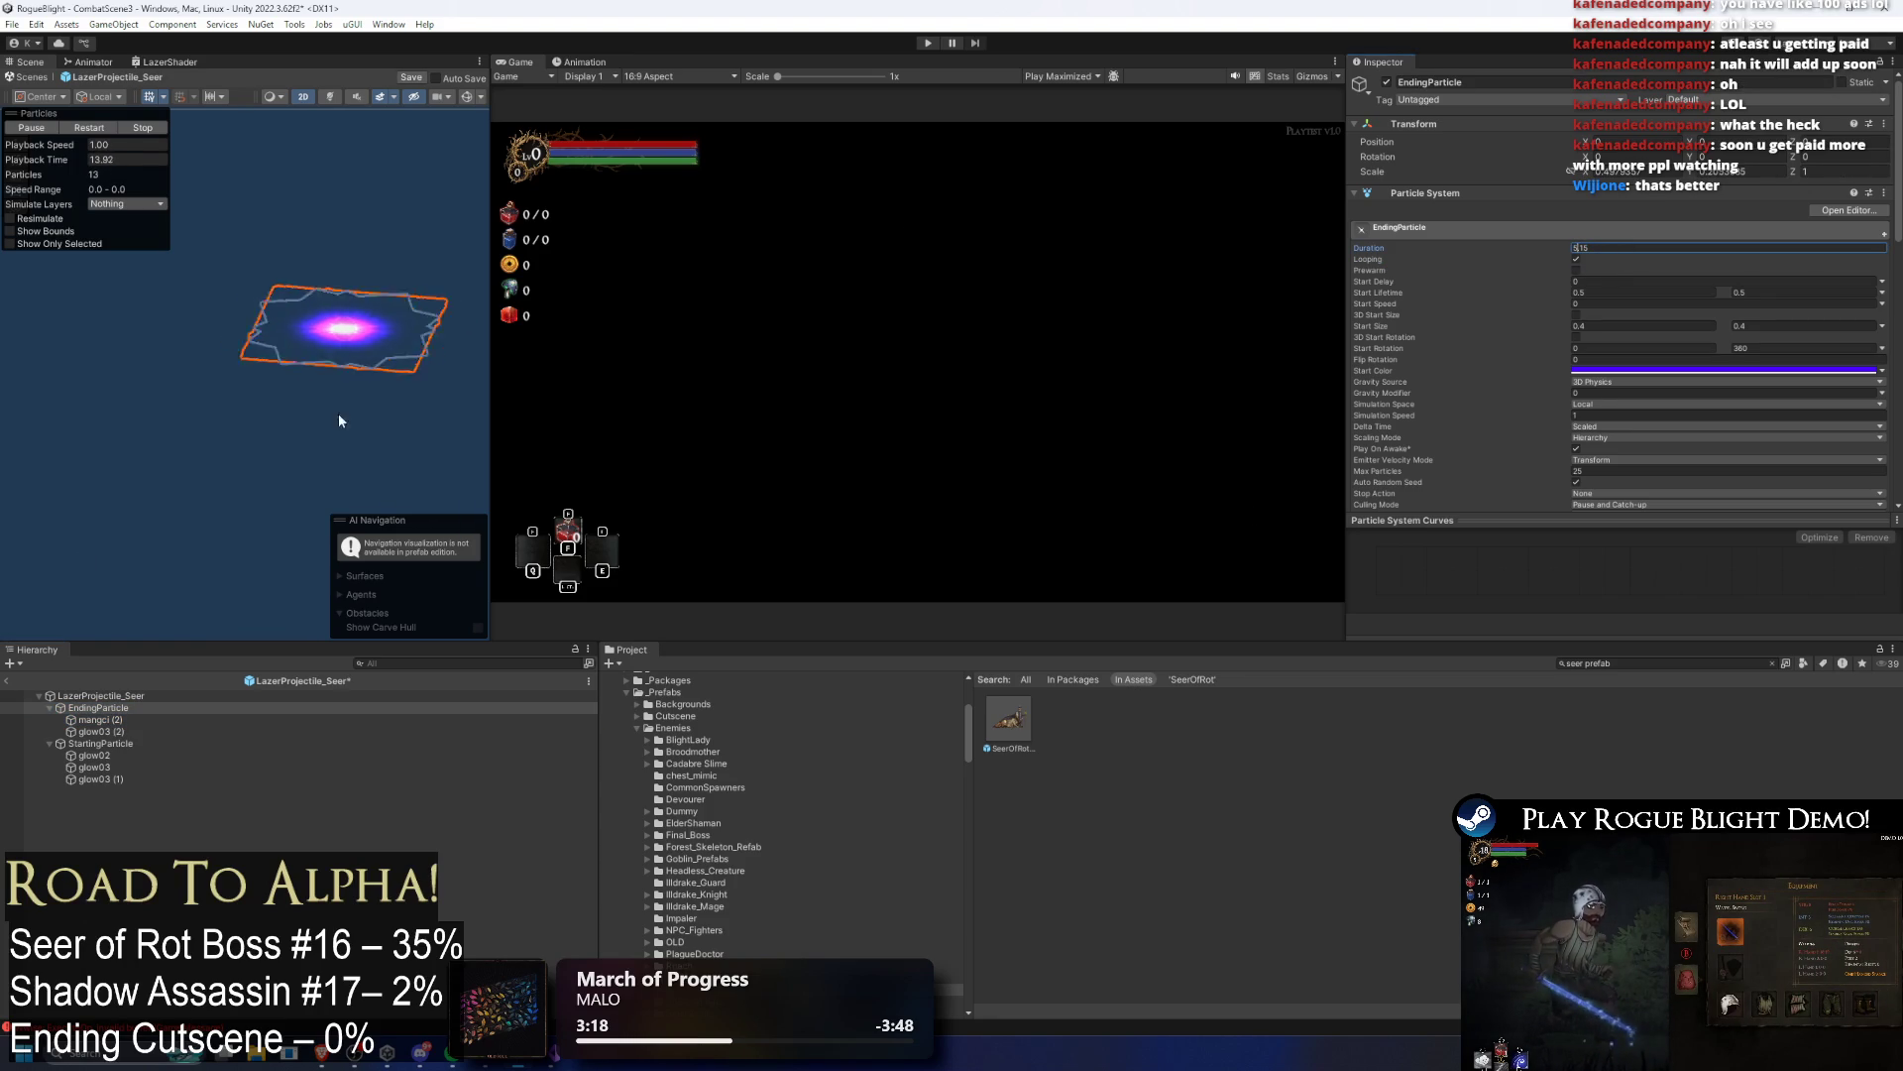
{"action": "left_click", "coordinate": [124, 719]}
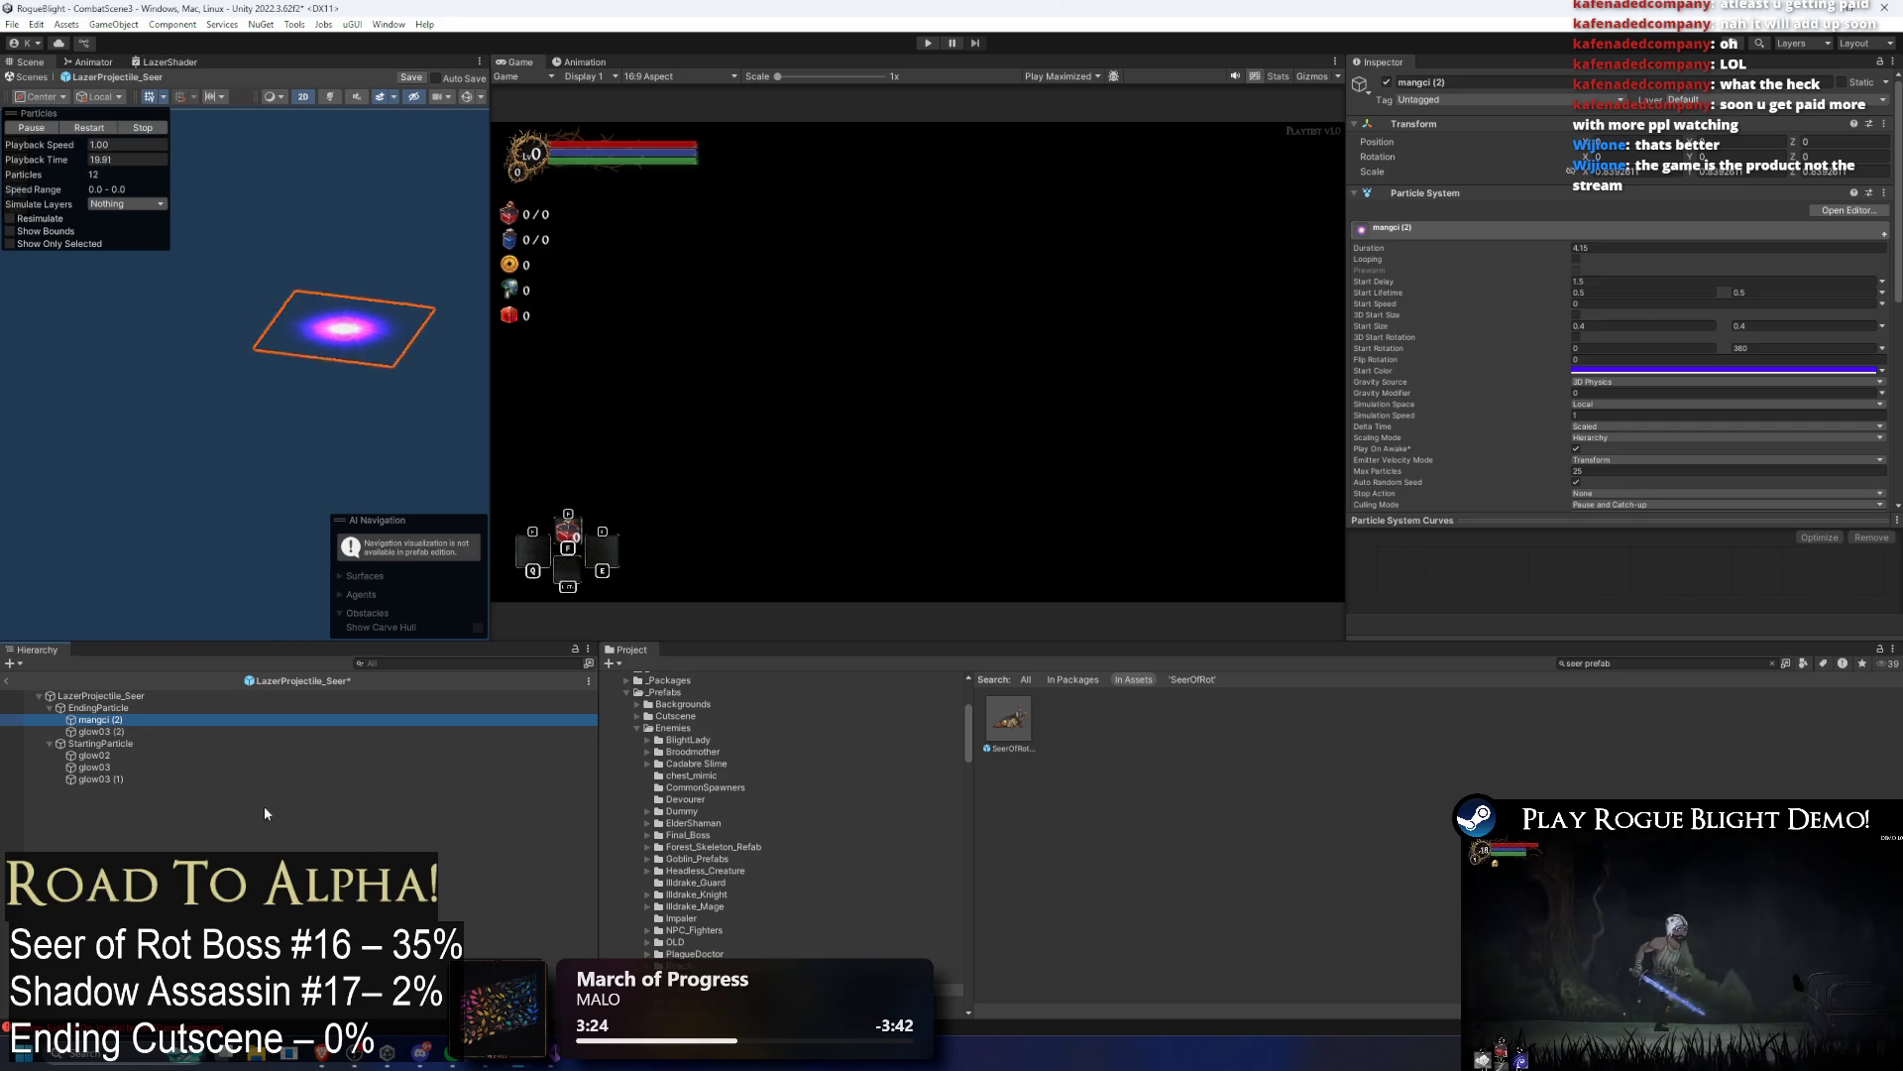
{"action": "key", "text": "ctrl+s"}
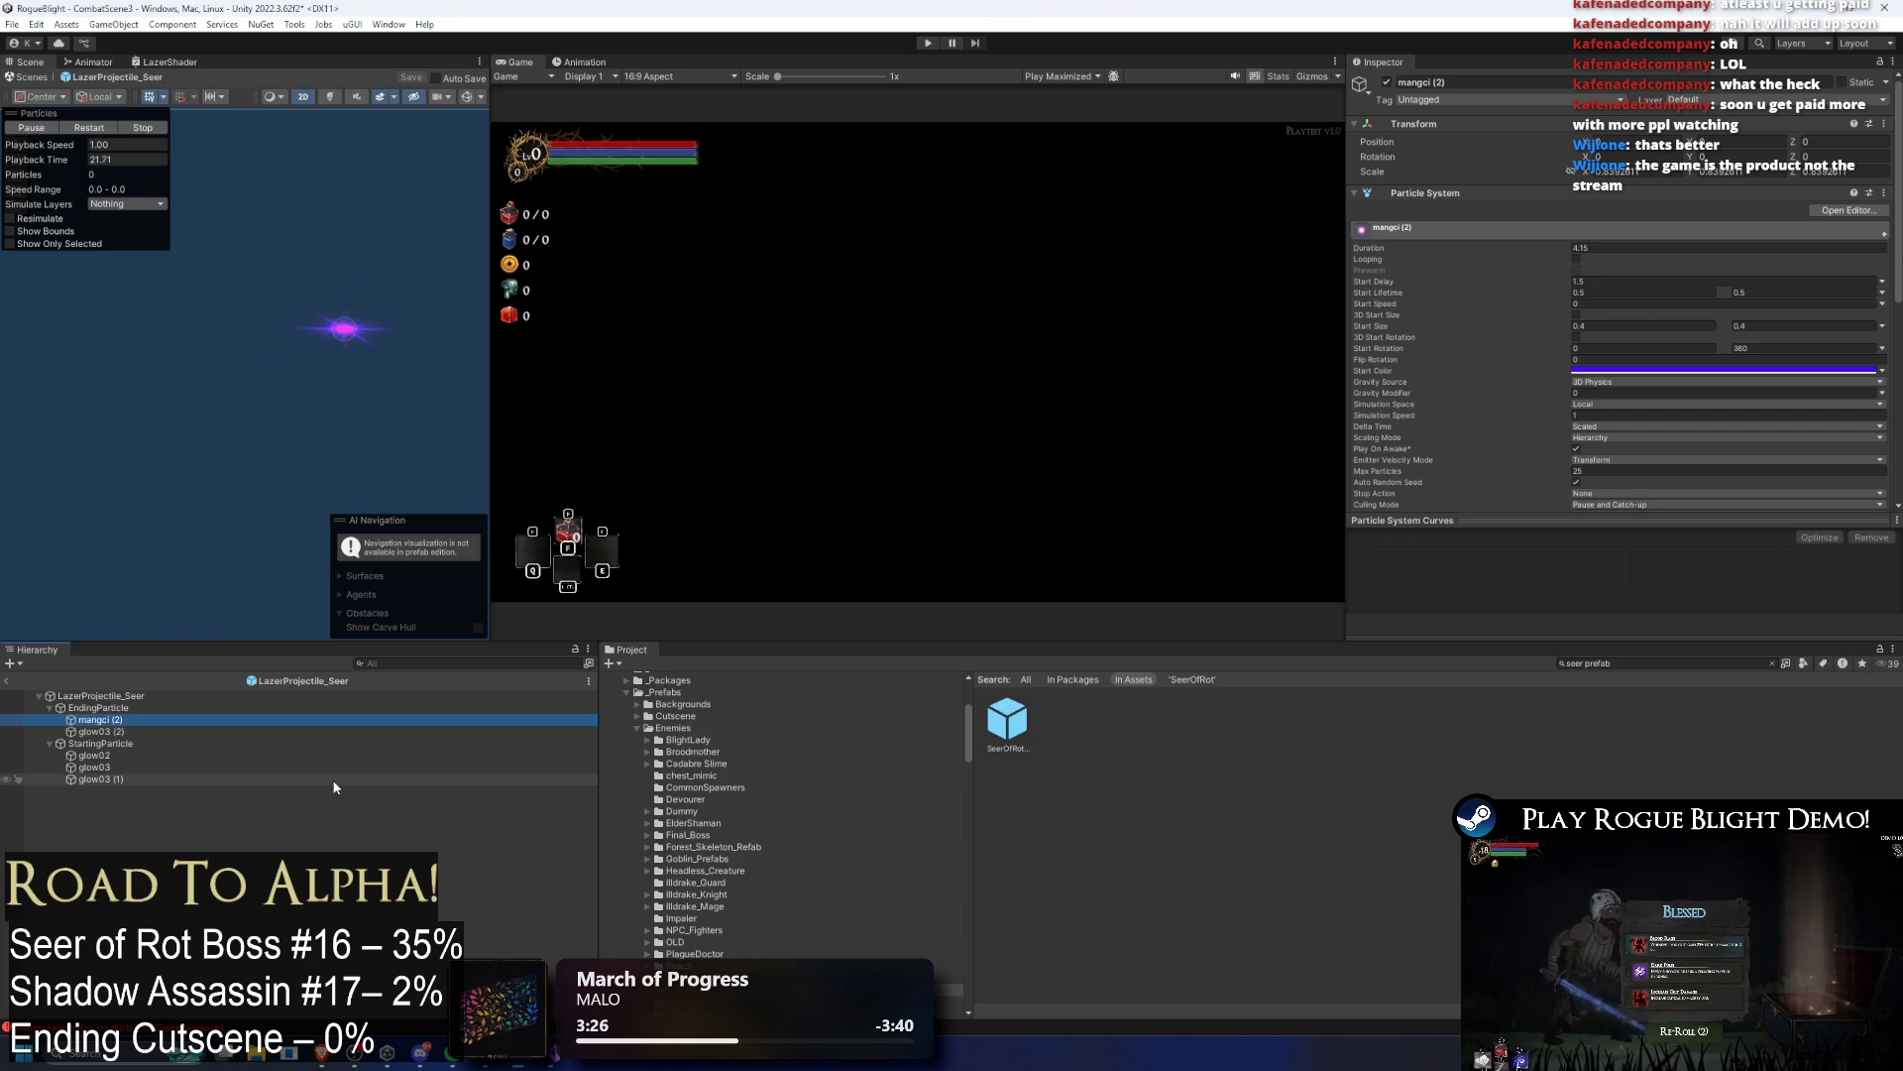
Step: Set the Duration of mangci (2) and glow03 (2) to 5
{"action": "left_click", "coordinate": [117, 708]}
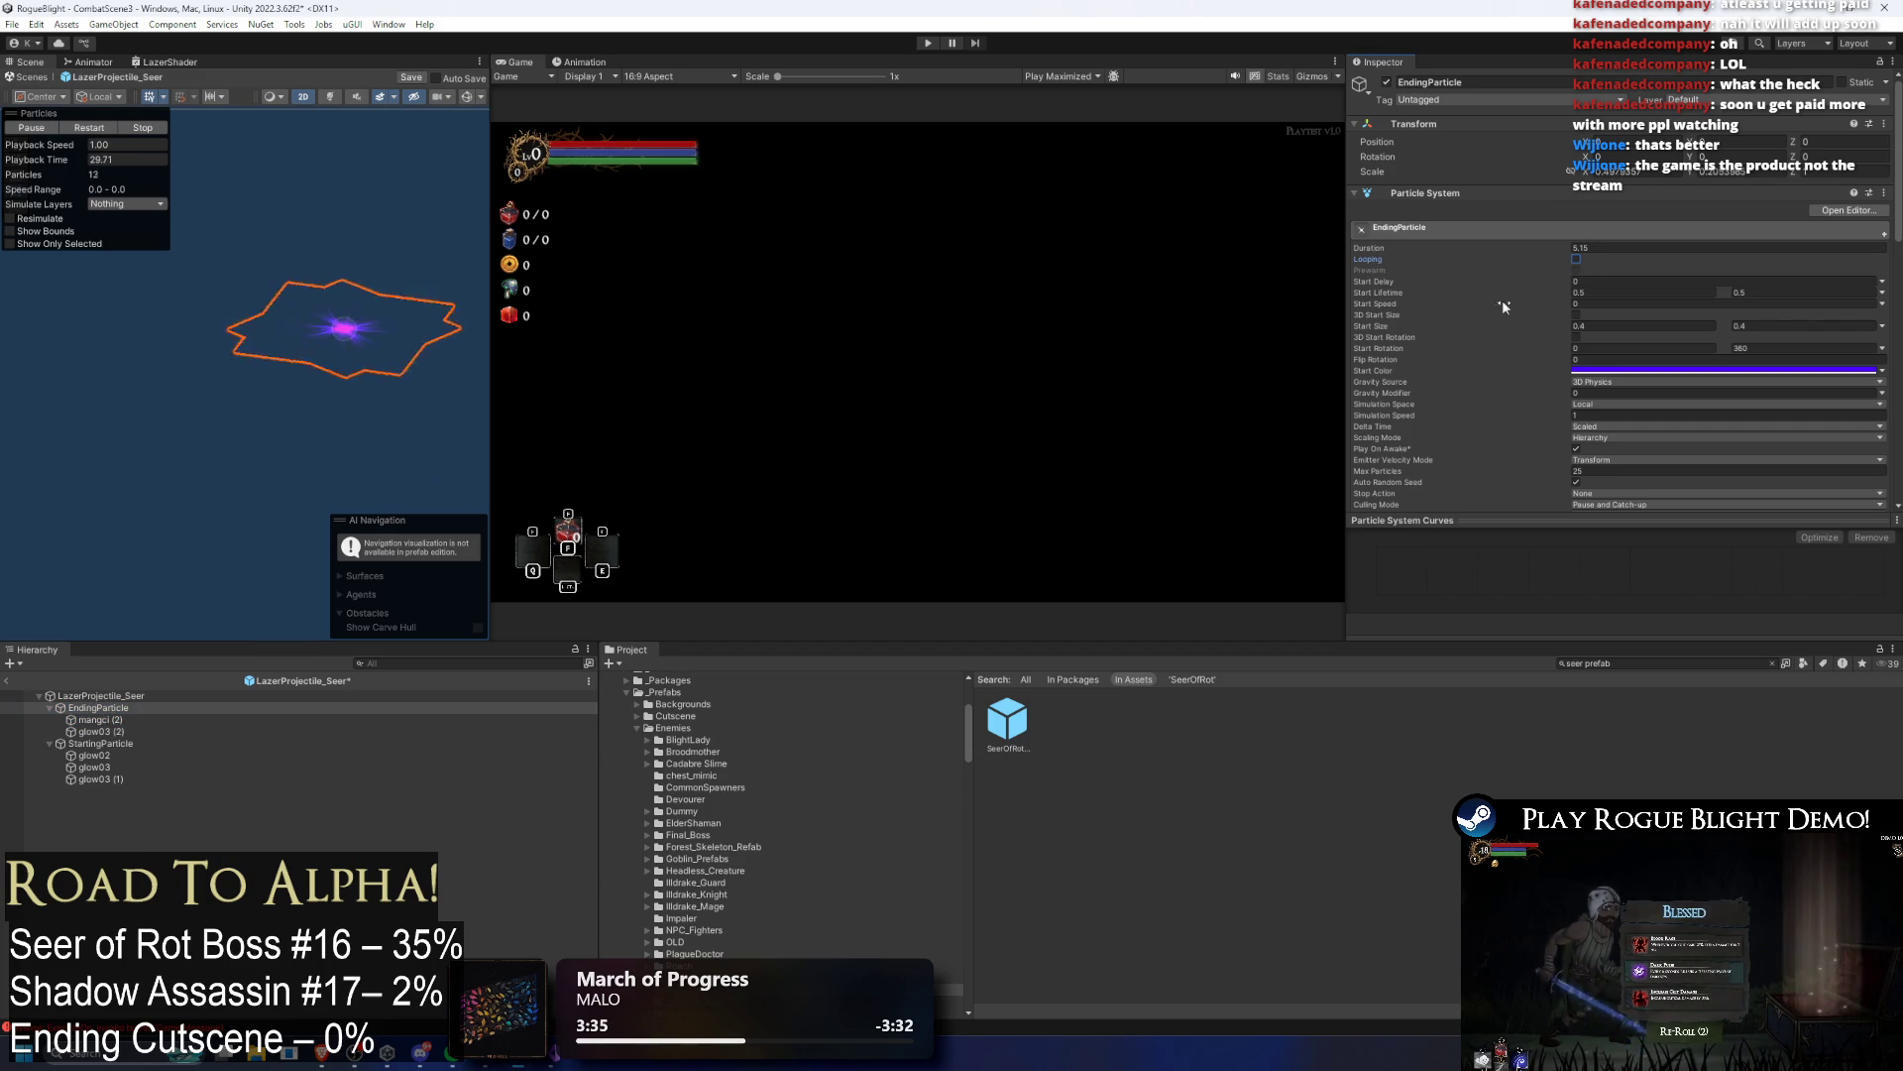
{"action": "left_click", "coordinate": [144, 719]}
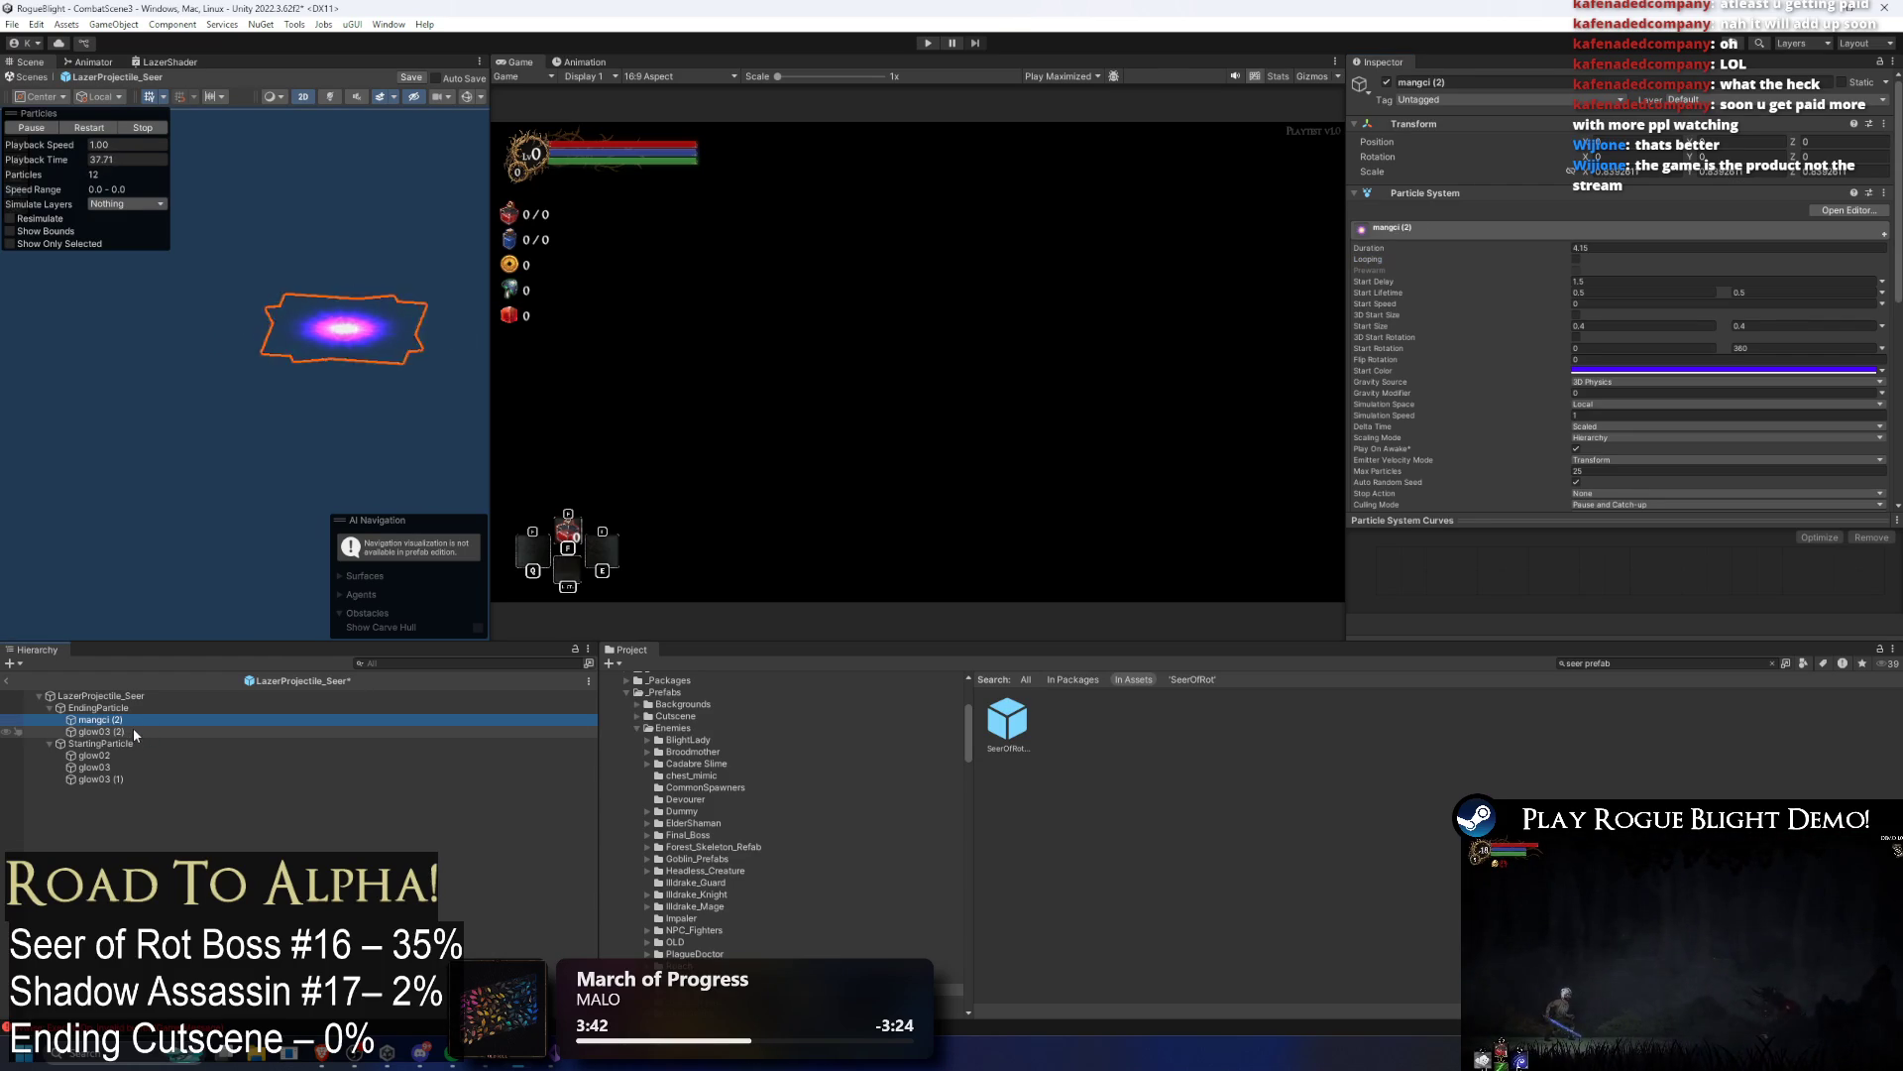
{"action": "left_click", "coordinate": [132, 731], "text": "ctrl"}
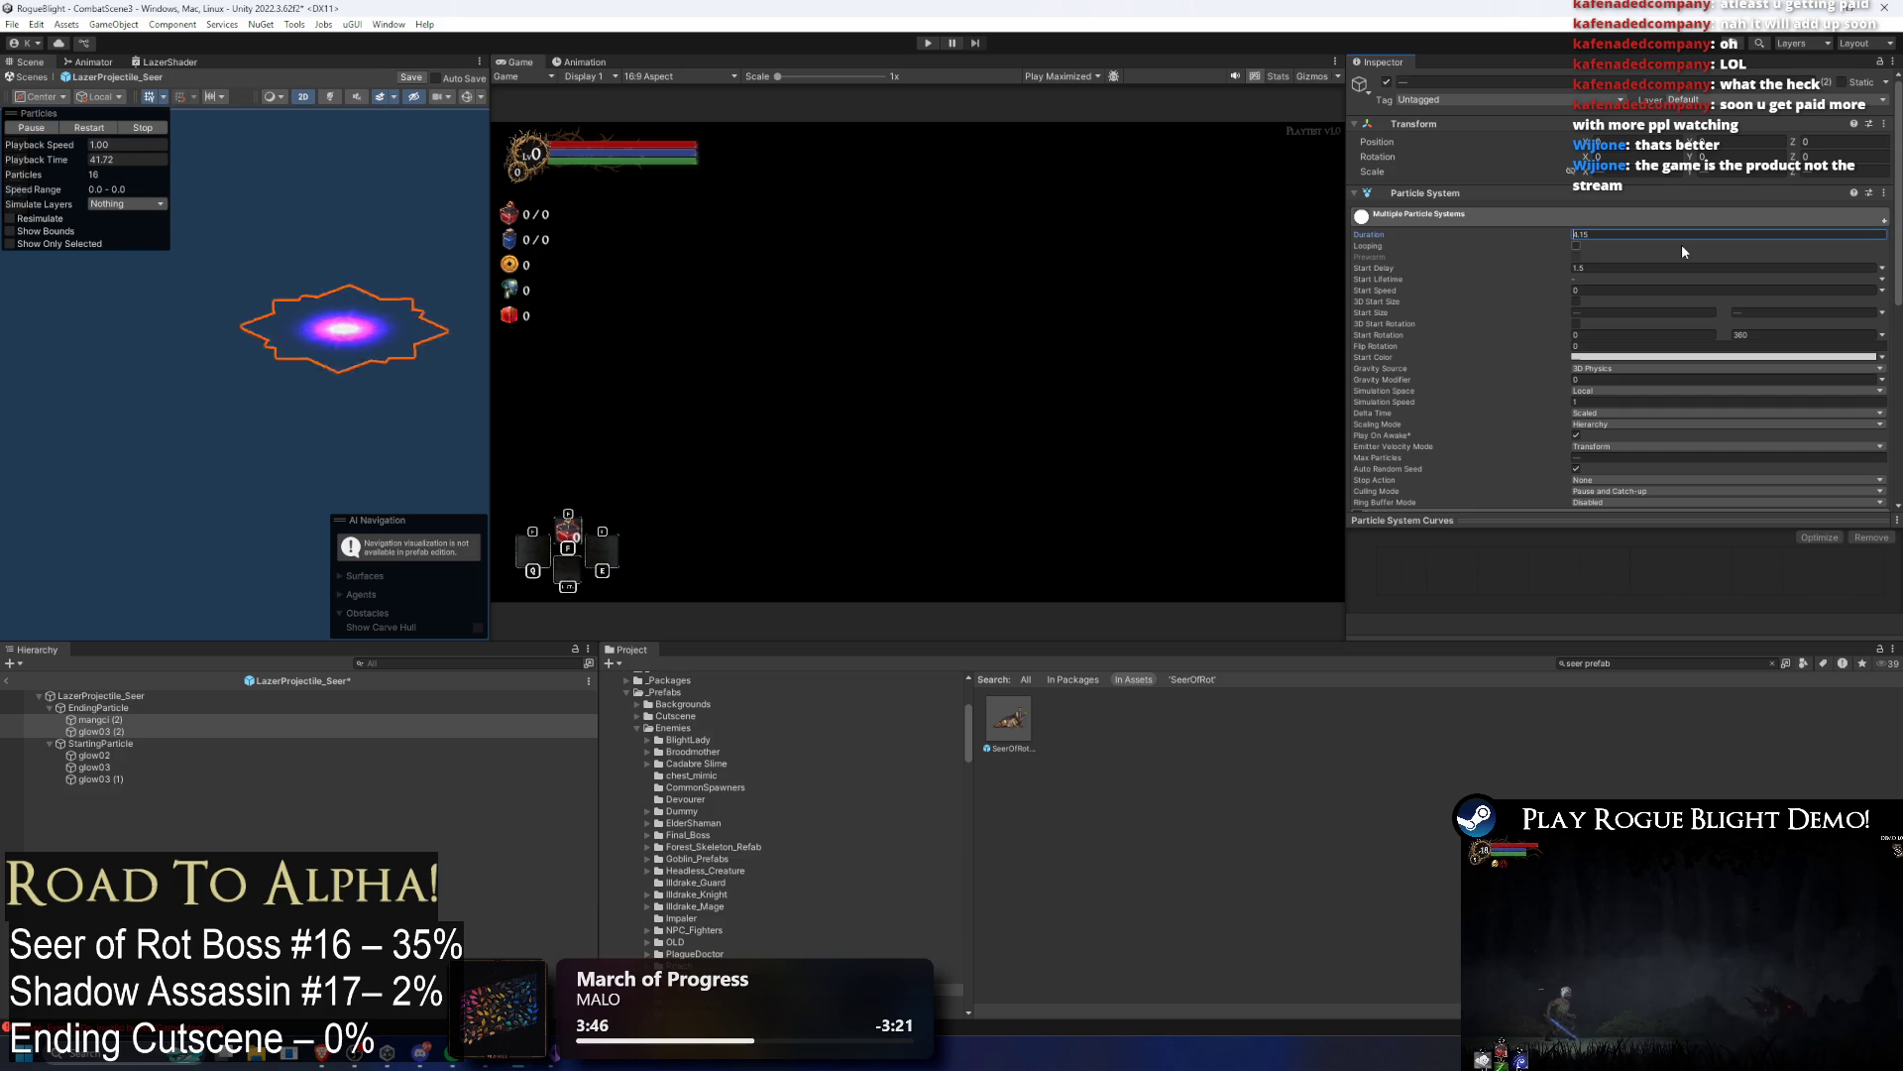
{"action": "type", "text": "5"}
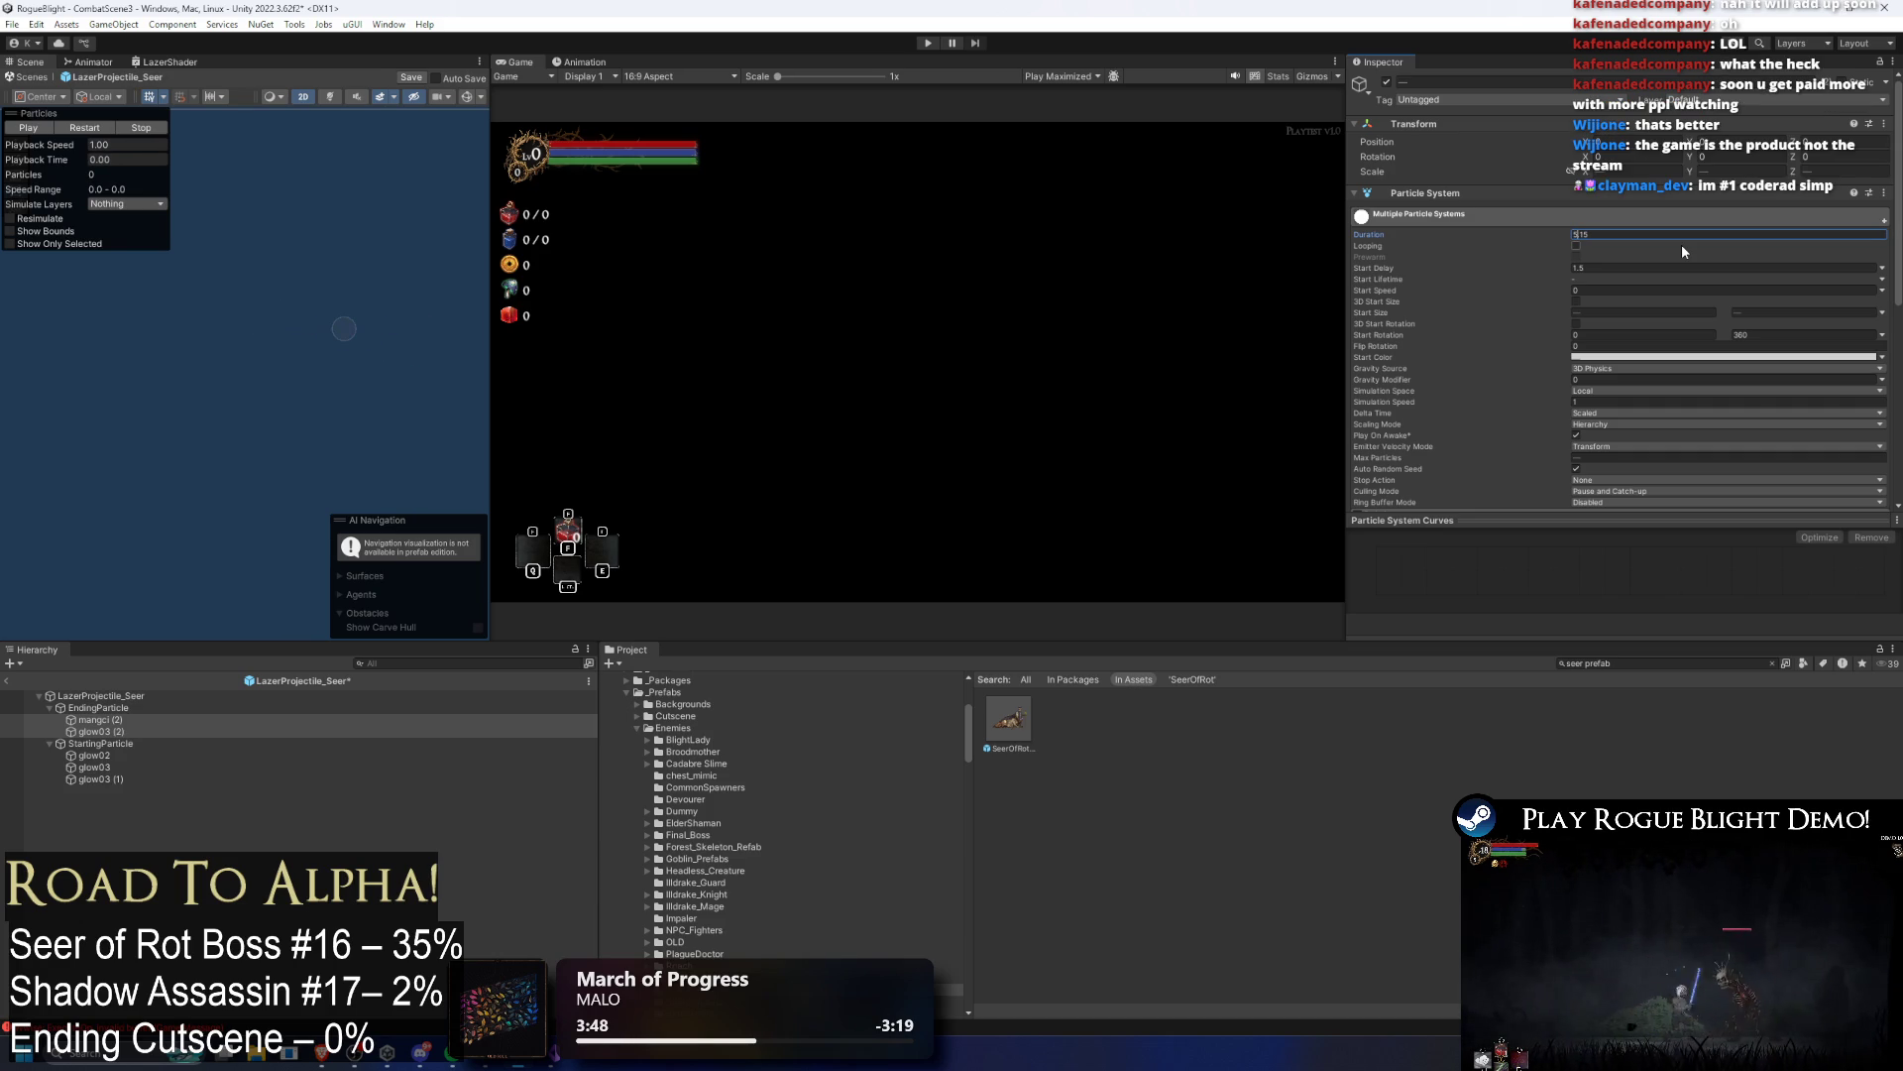
Step: Set the shared Duration of glow02 and glow03 to 7
{"action": "left_click", "coordinate": [109, 766]}
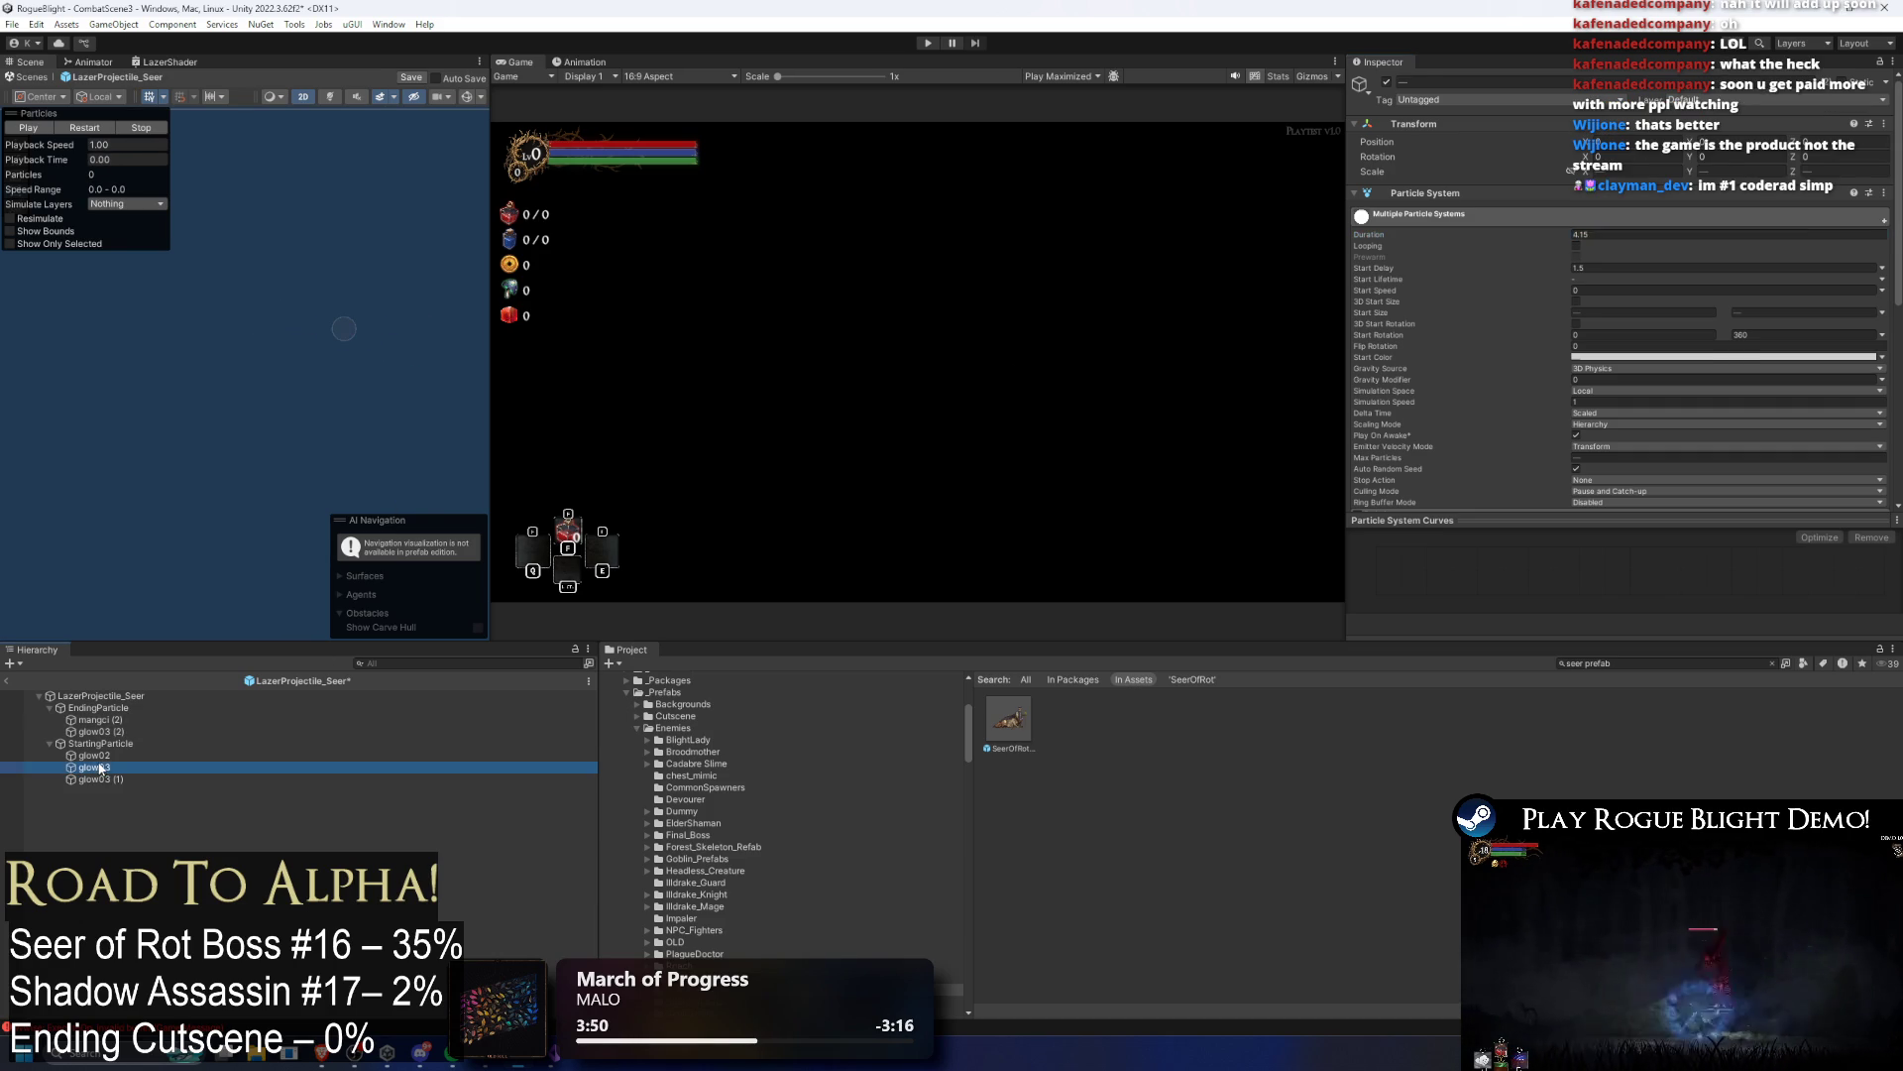
{"action": "left_click", "coordinate": [101, 780]}
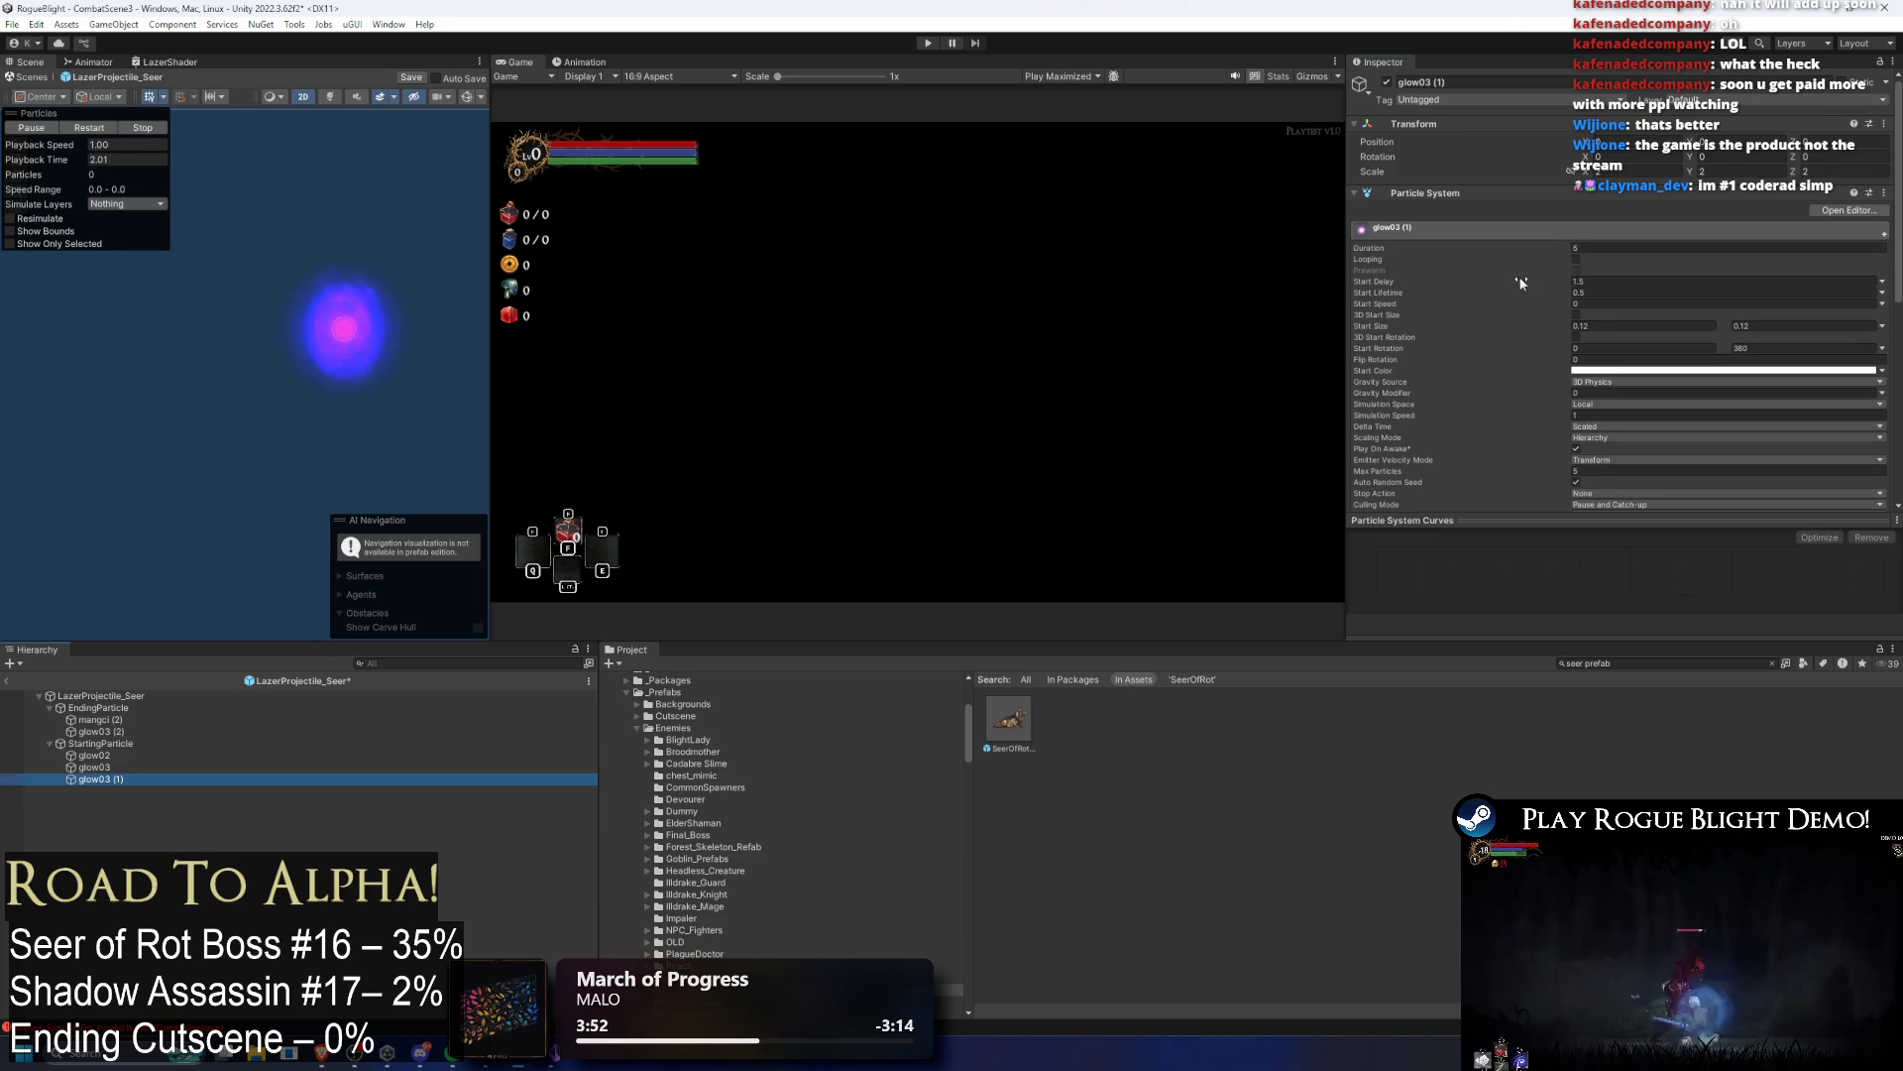
{"action": "left_click", "coordinate": [105, 768]}
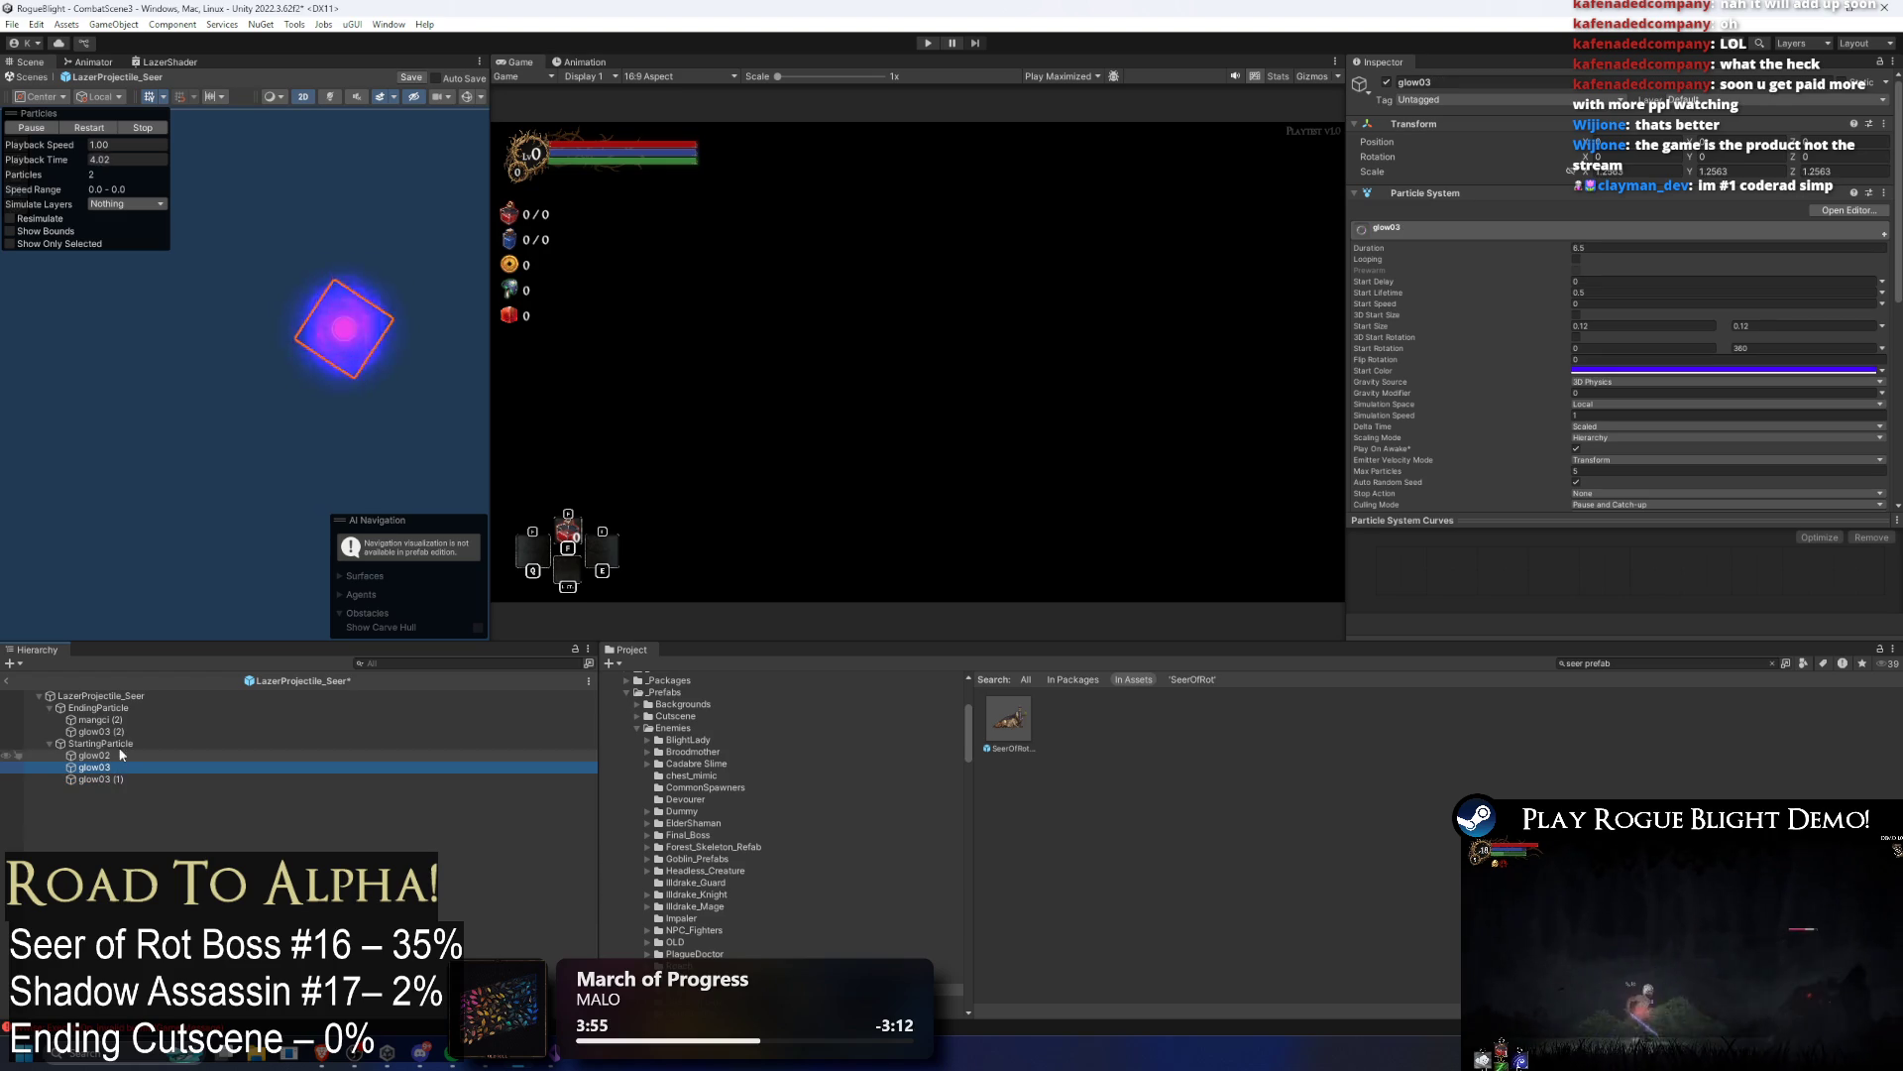
{"action": "left_click", "coordinate": [113, 754], "text": "shift"}
{"action": "left_click", "coordinate": [1666, 235]}
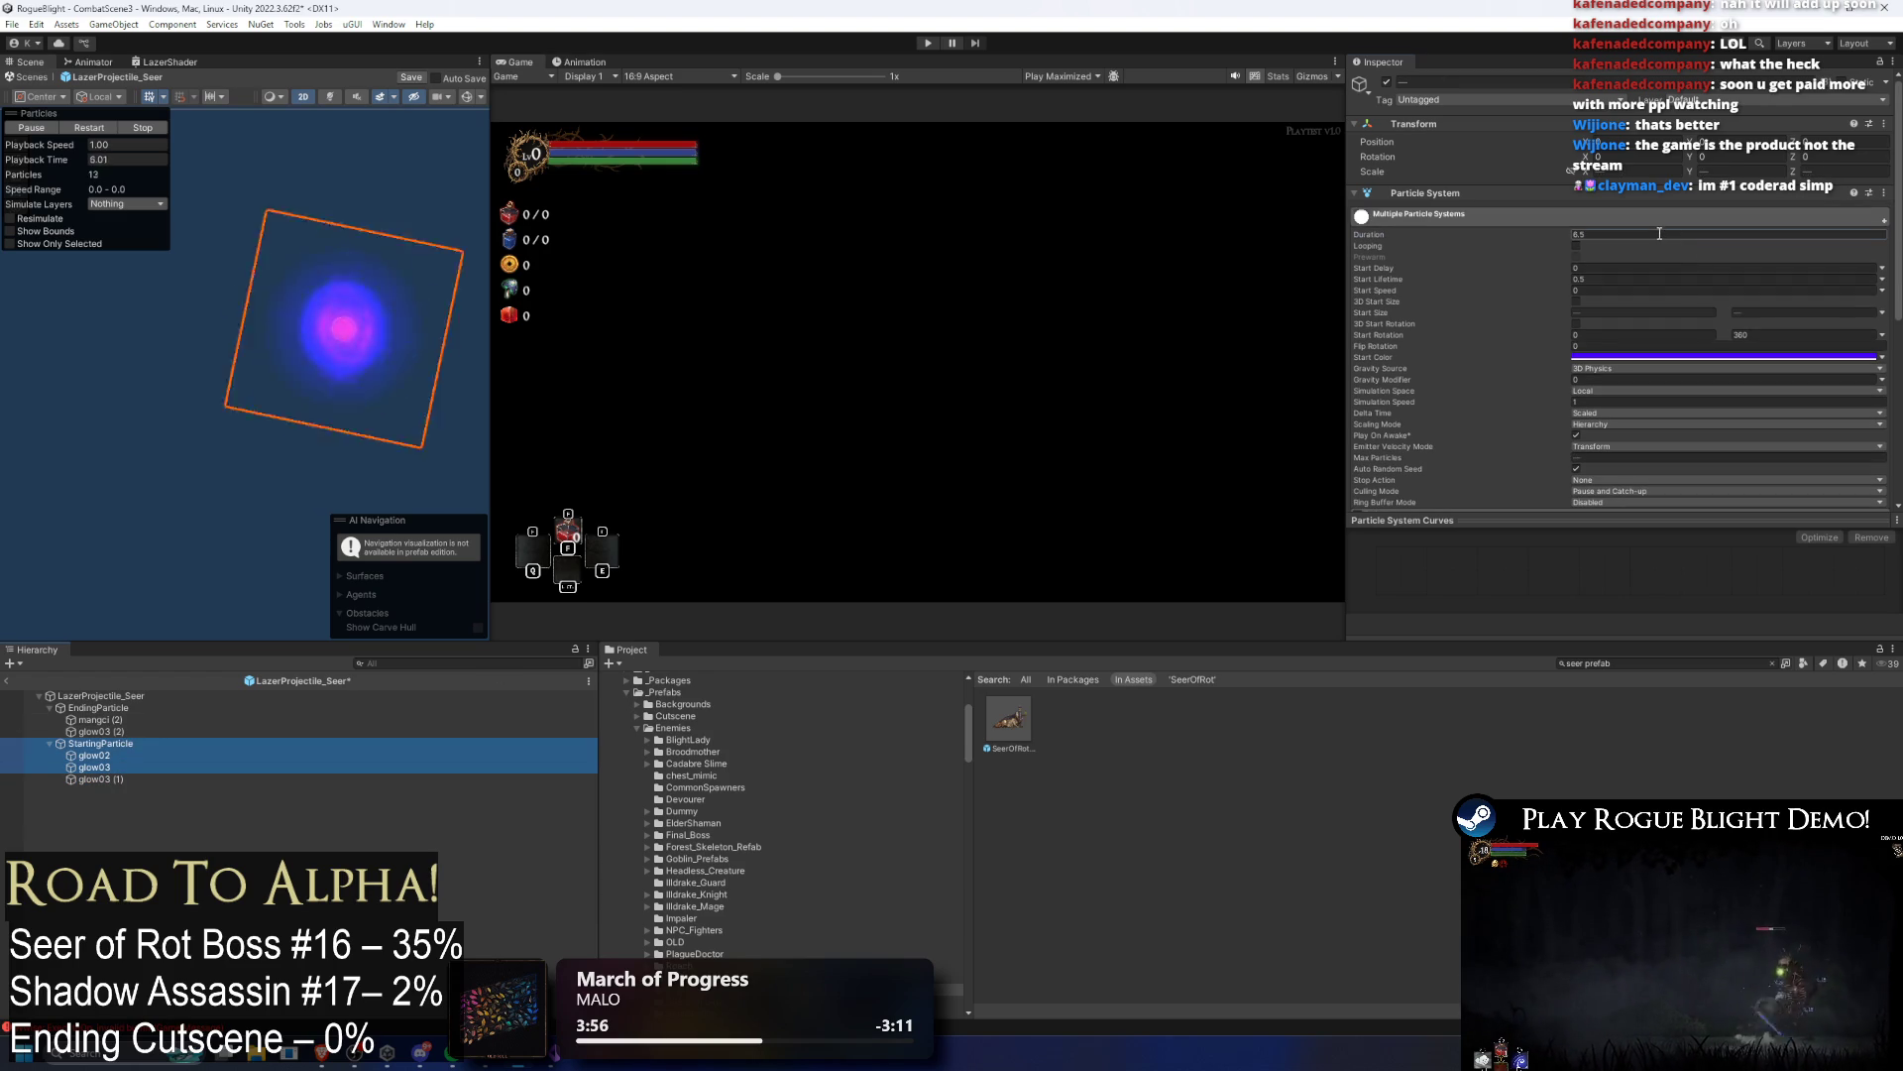
{"action": "type", "text": "7"}
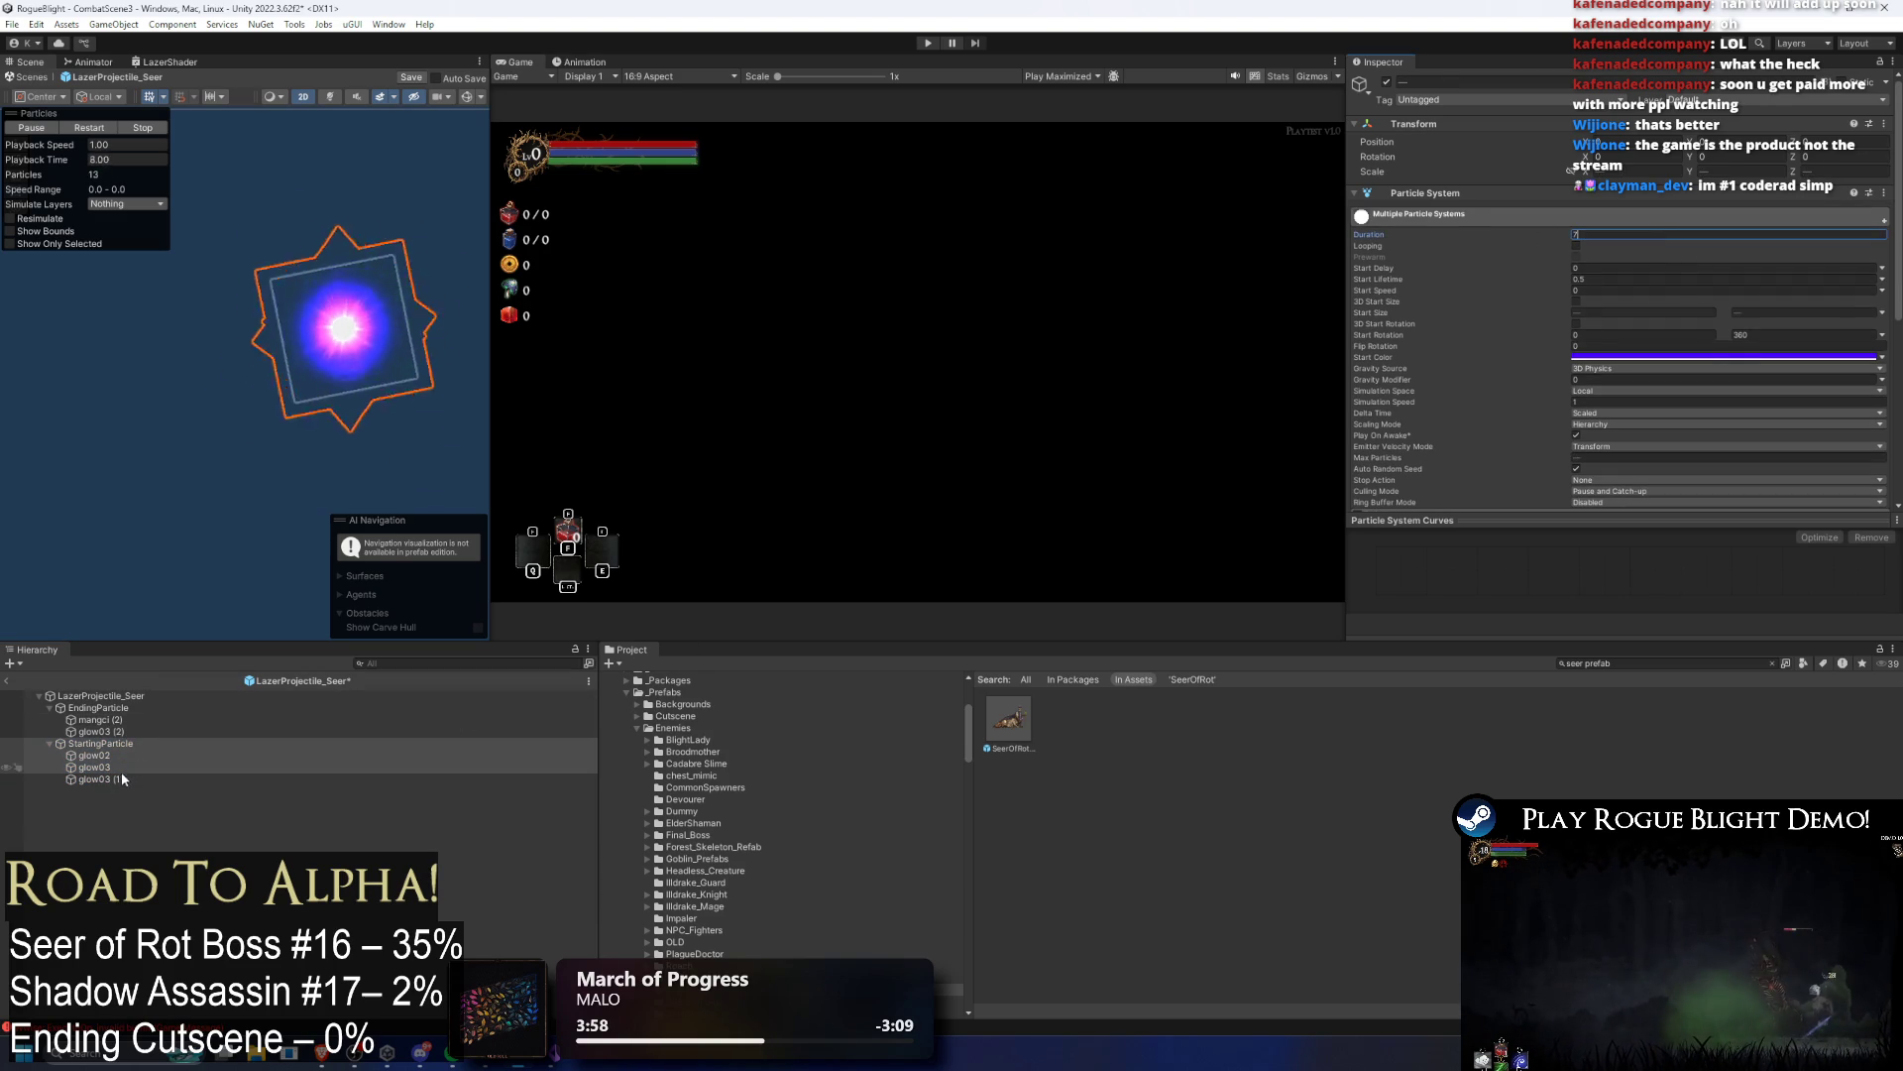
Step: Review the glow03 (1), glow03 (2) and EndingParticle durations, then start a playtest
{"action": "left_click", "coordinate": [122, 779]}
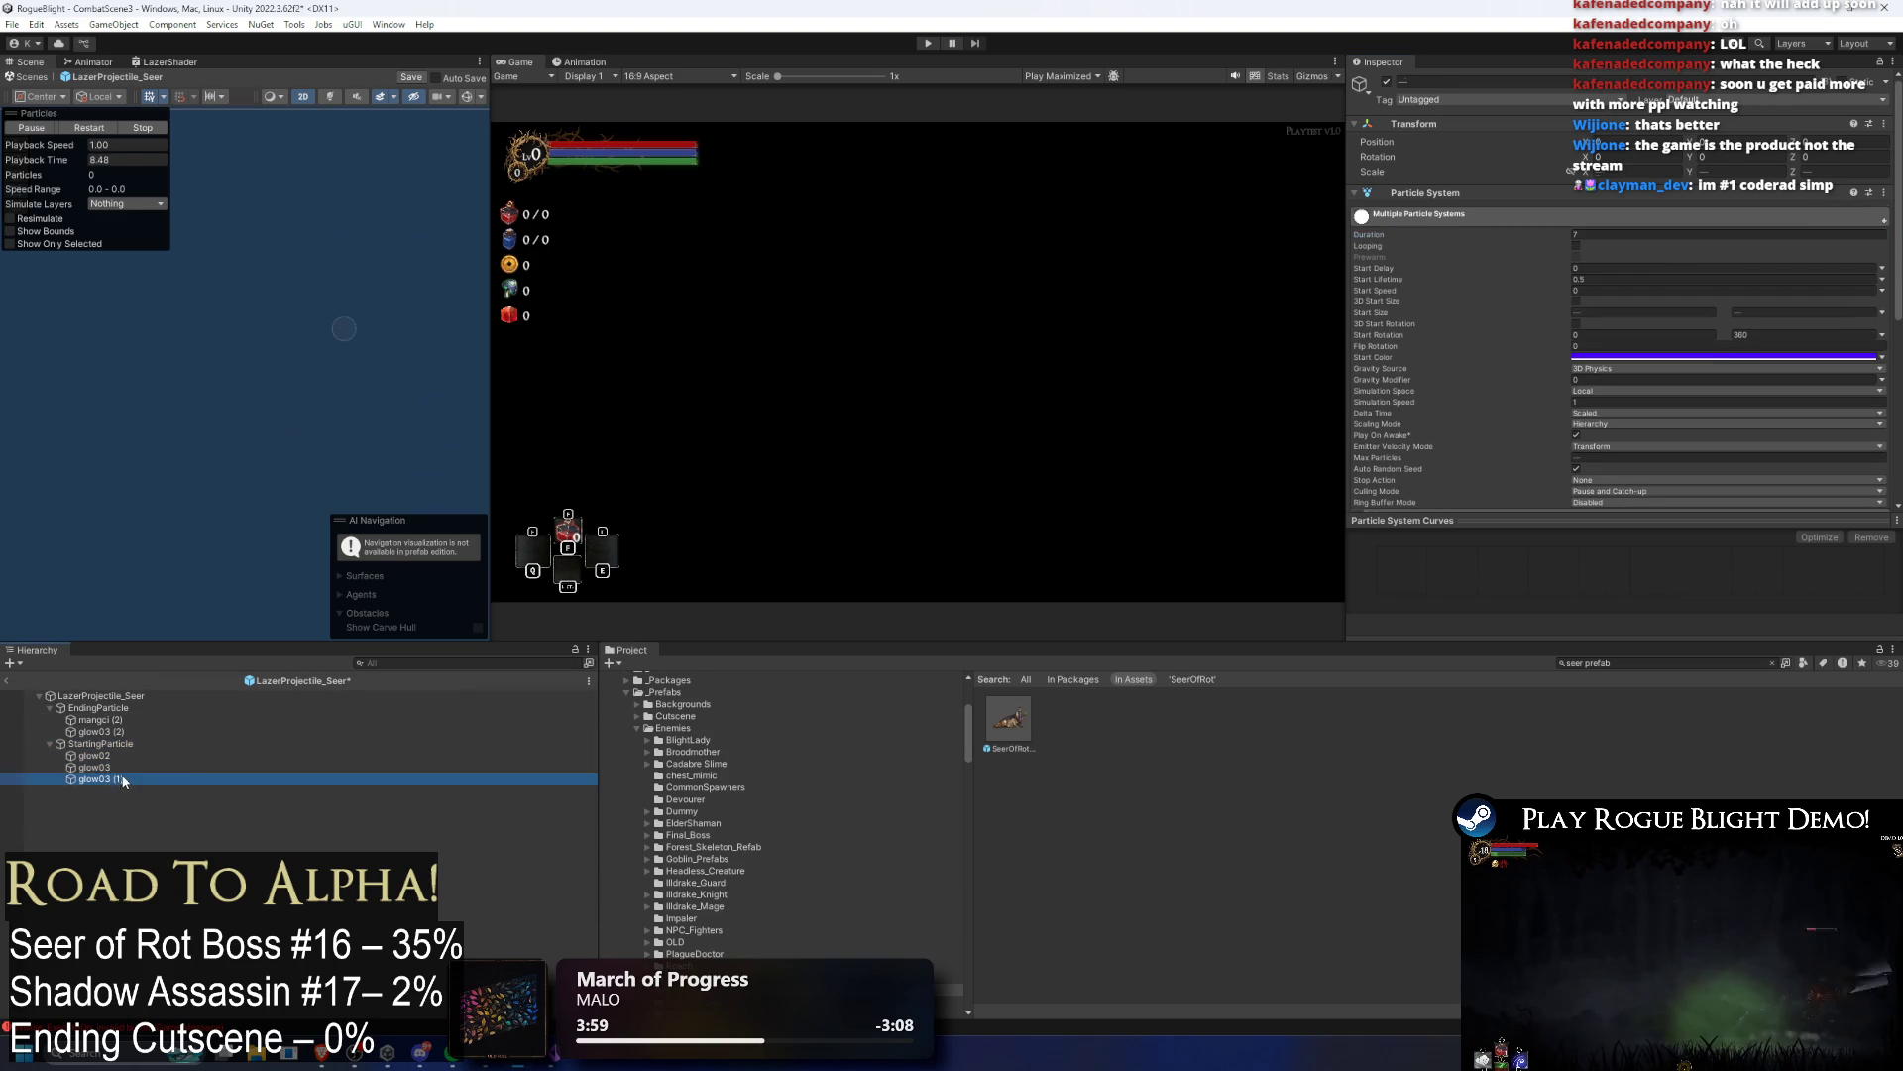
{"action": "left_click", "coordinate": [1613, 246]}
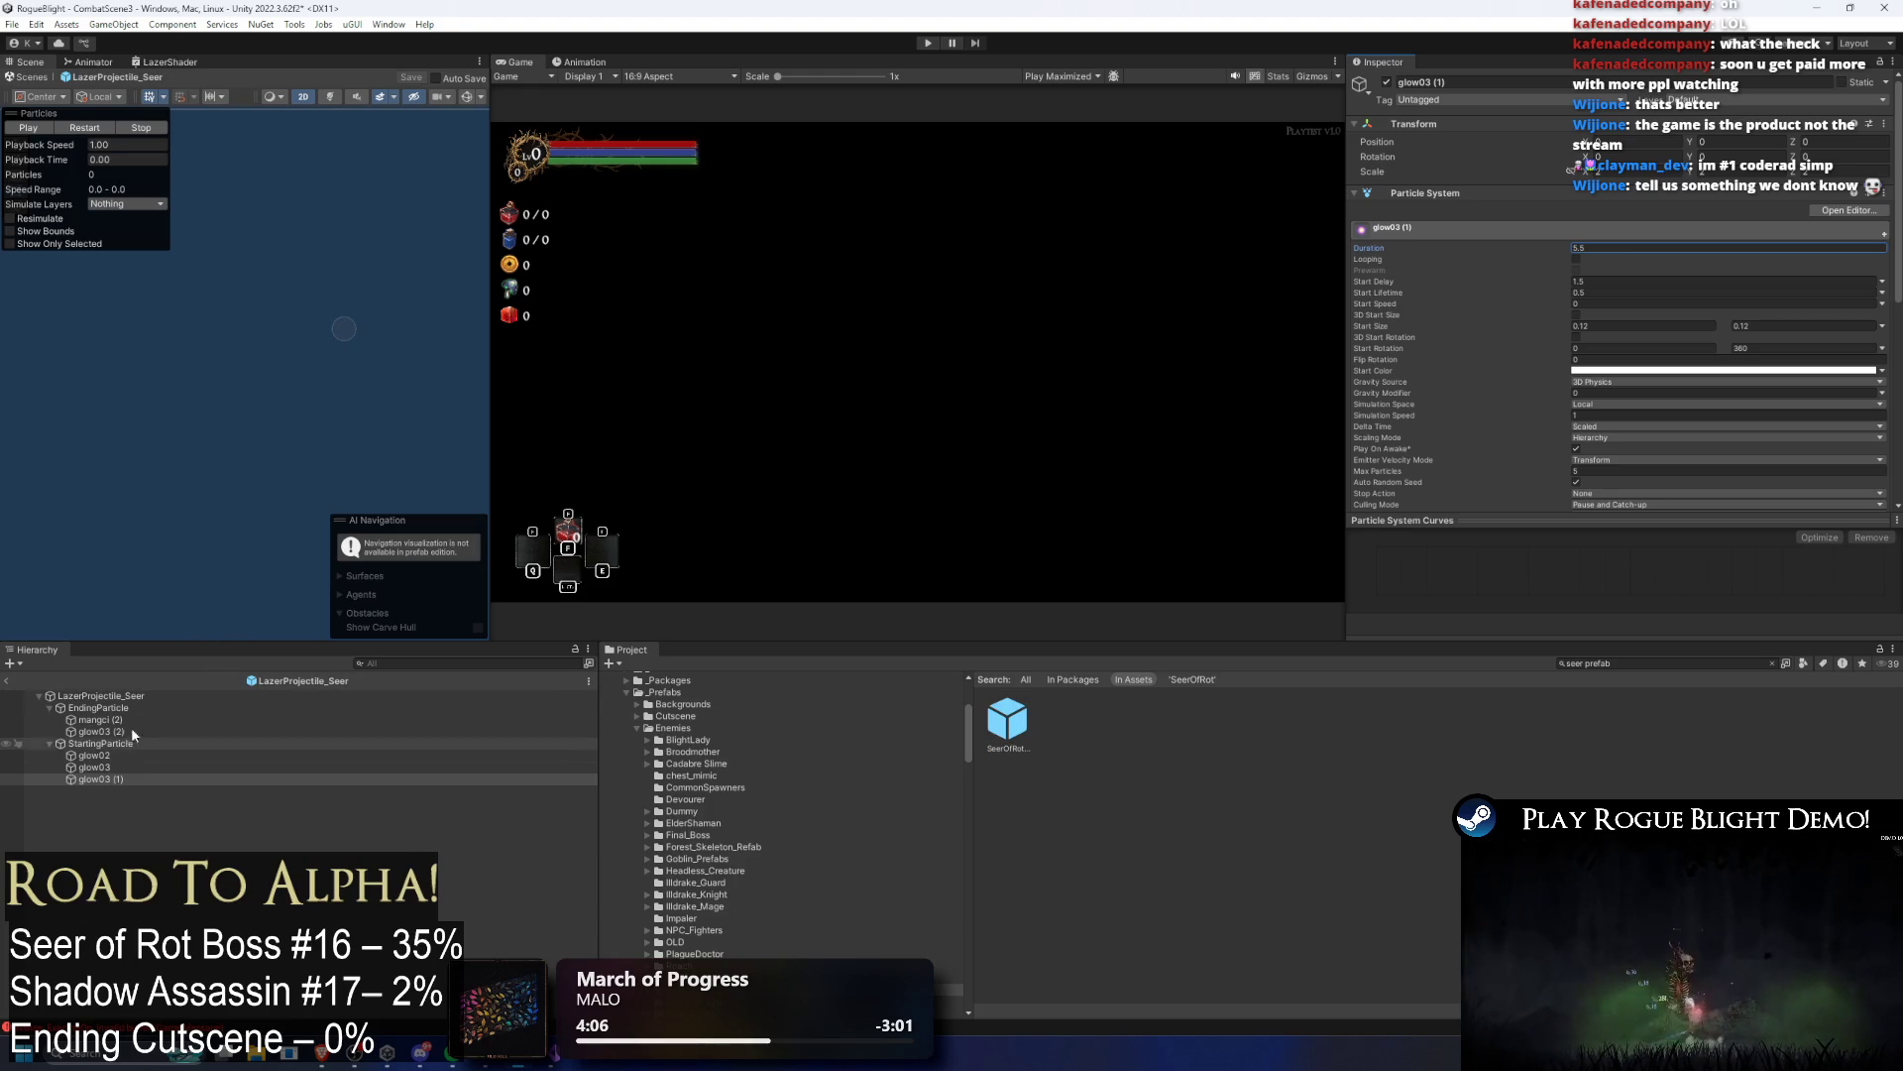
{"action": "left_click", "coordinate": [327, 730]}
{"action": "key", "text": "Up"}
{"action": "key", "text": "Up"}
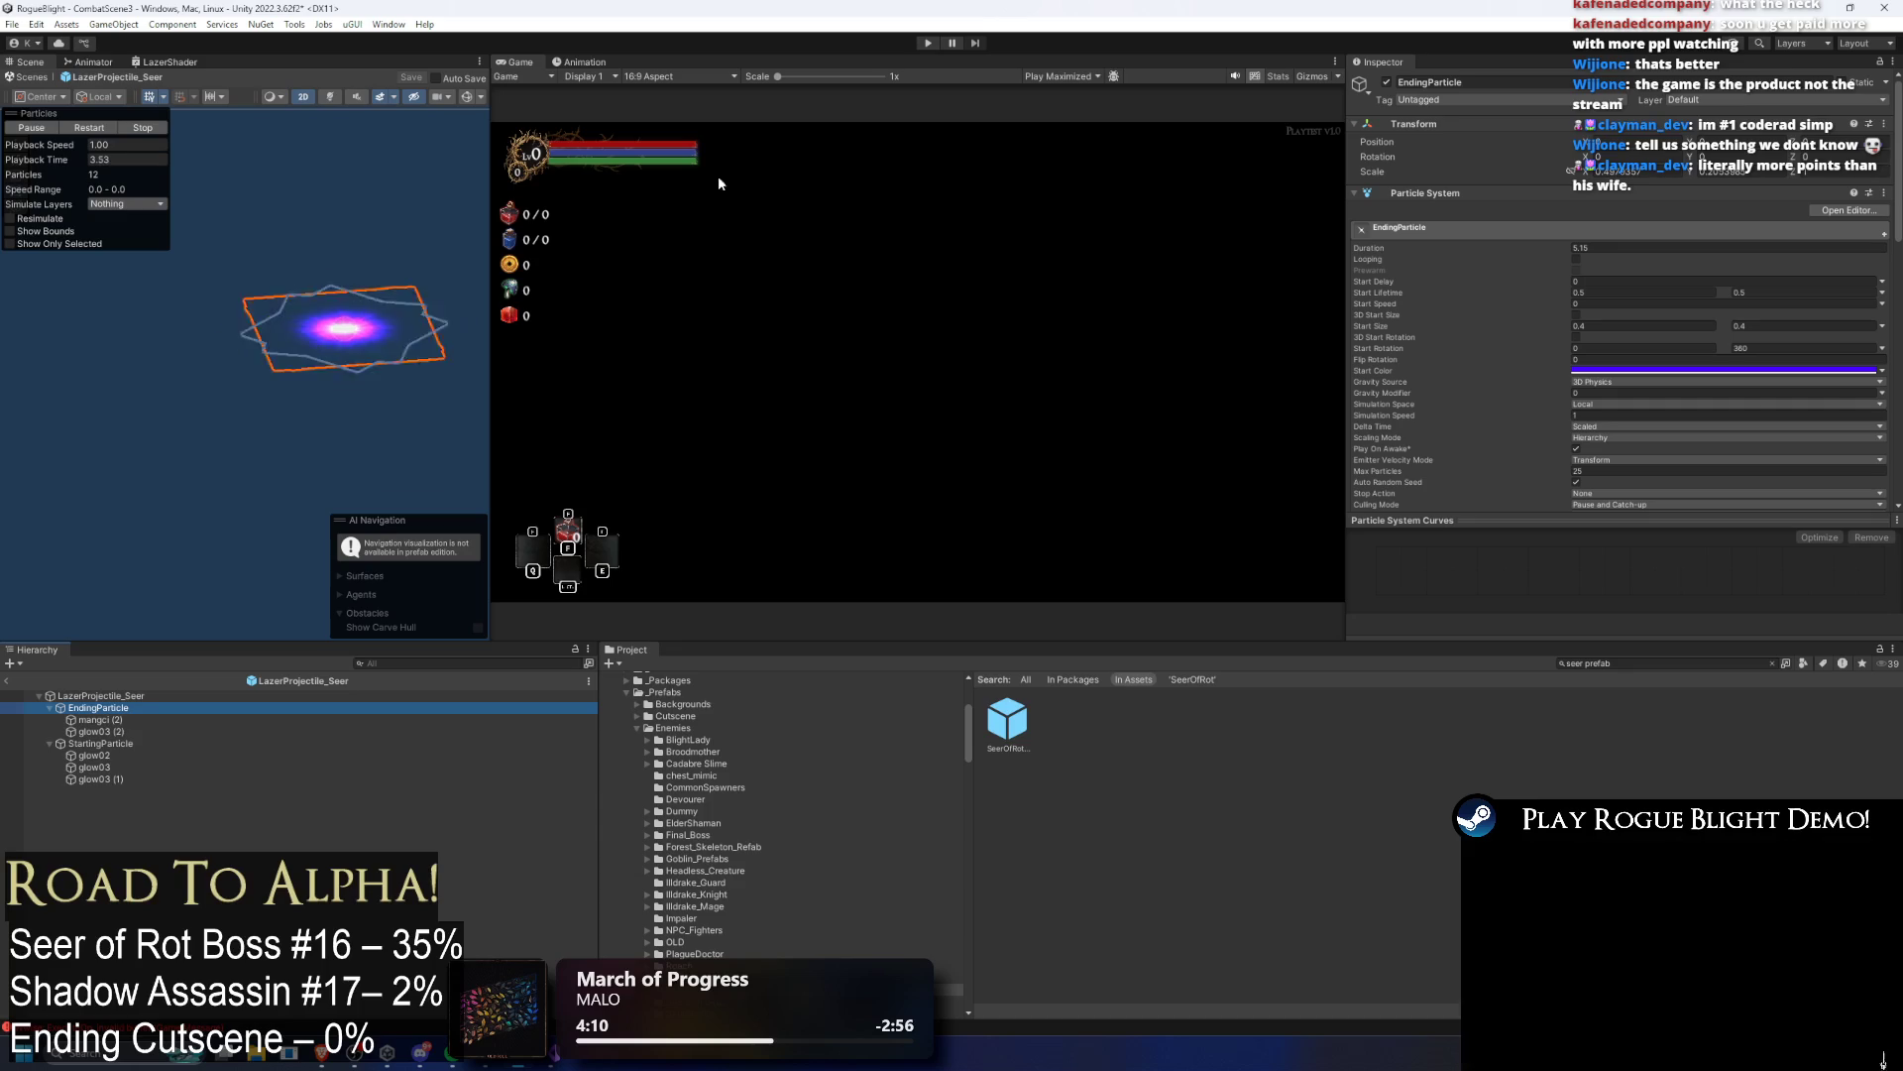
{"action": "left_click", "coordinate": [930, 43]}
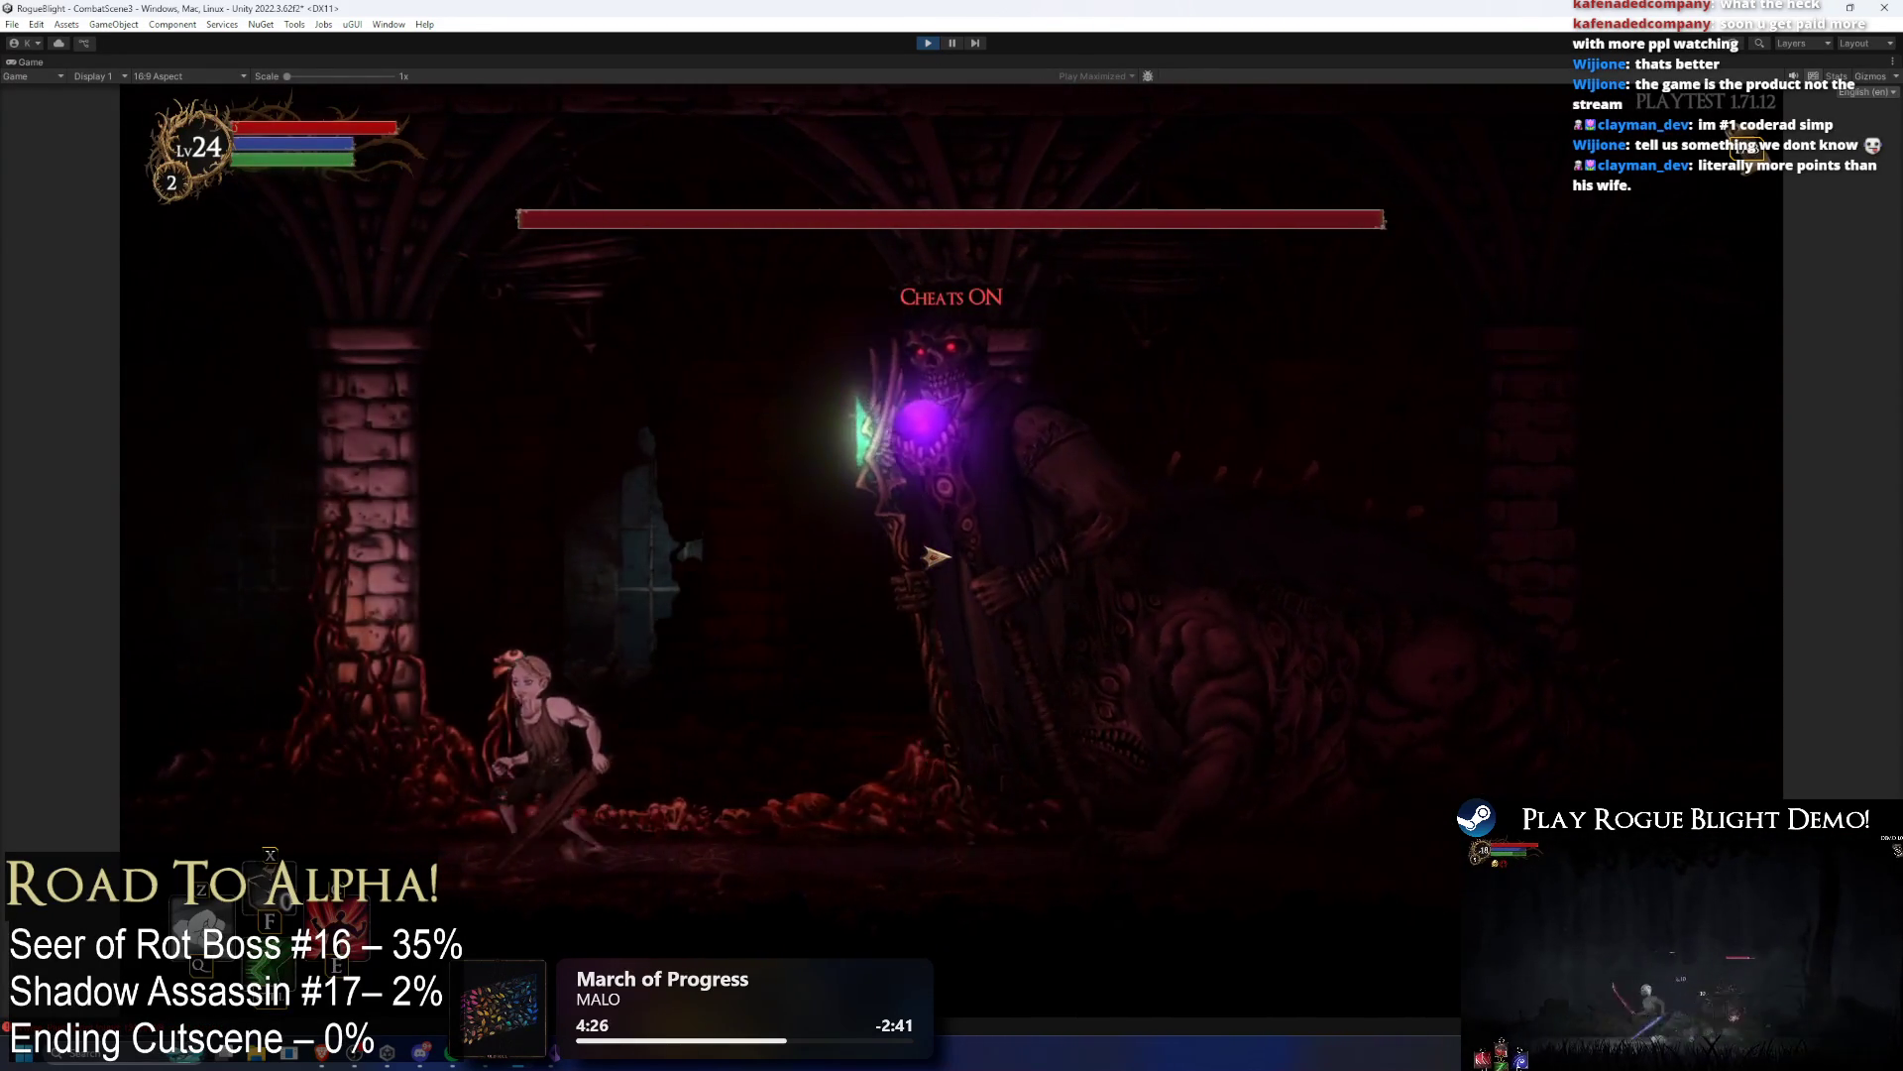
Step: Use the F2/F3 cheats, freeze and step one frame during the boss laser, then exit play mode
{"action": "key", "text": "F2"}
{"action": "key", "text": "F3"}
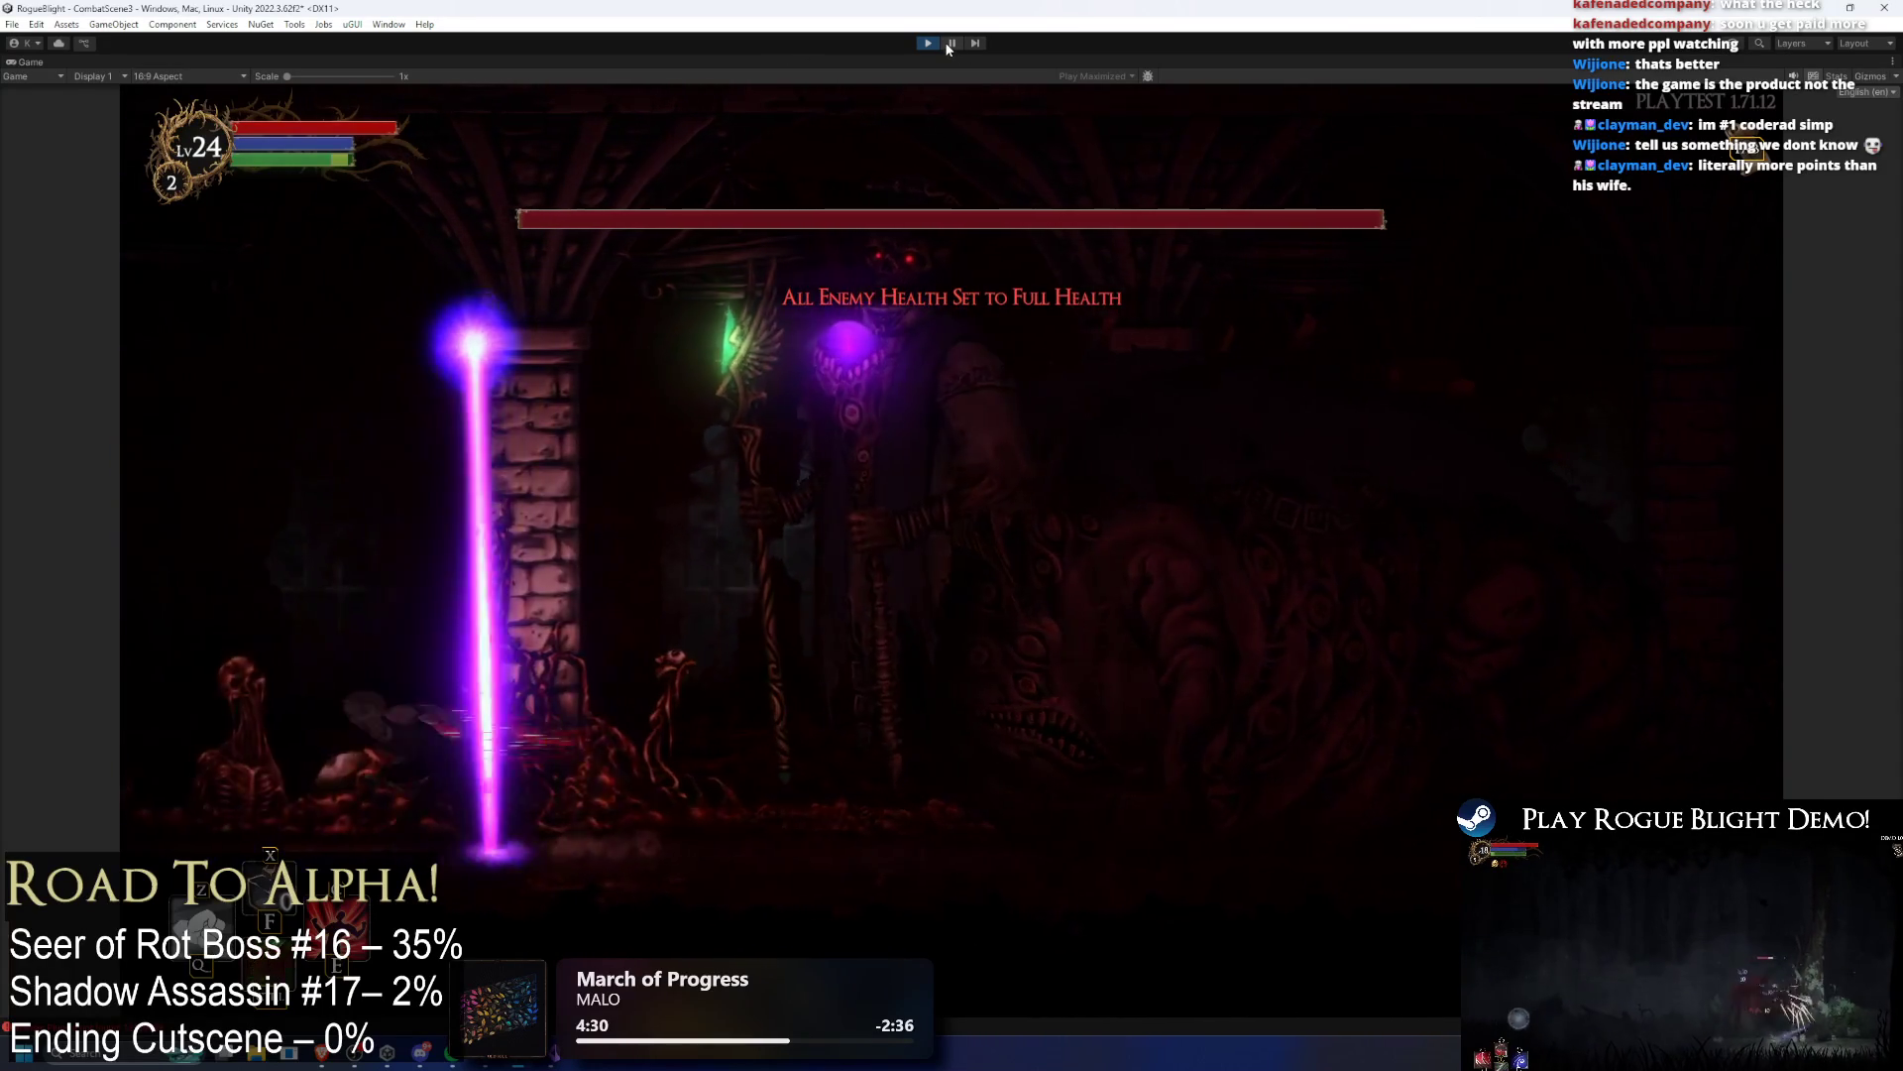
{"action": "key", "text": "Right"}
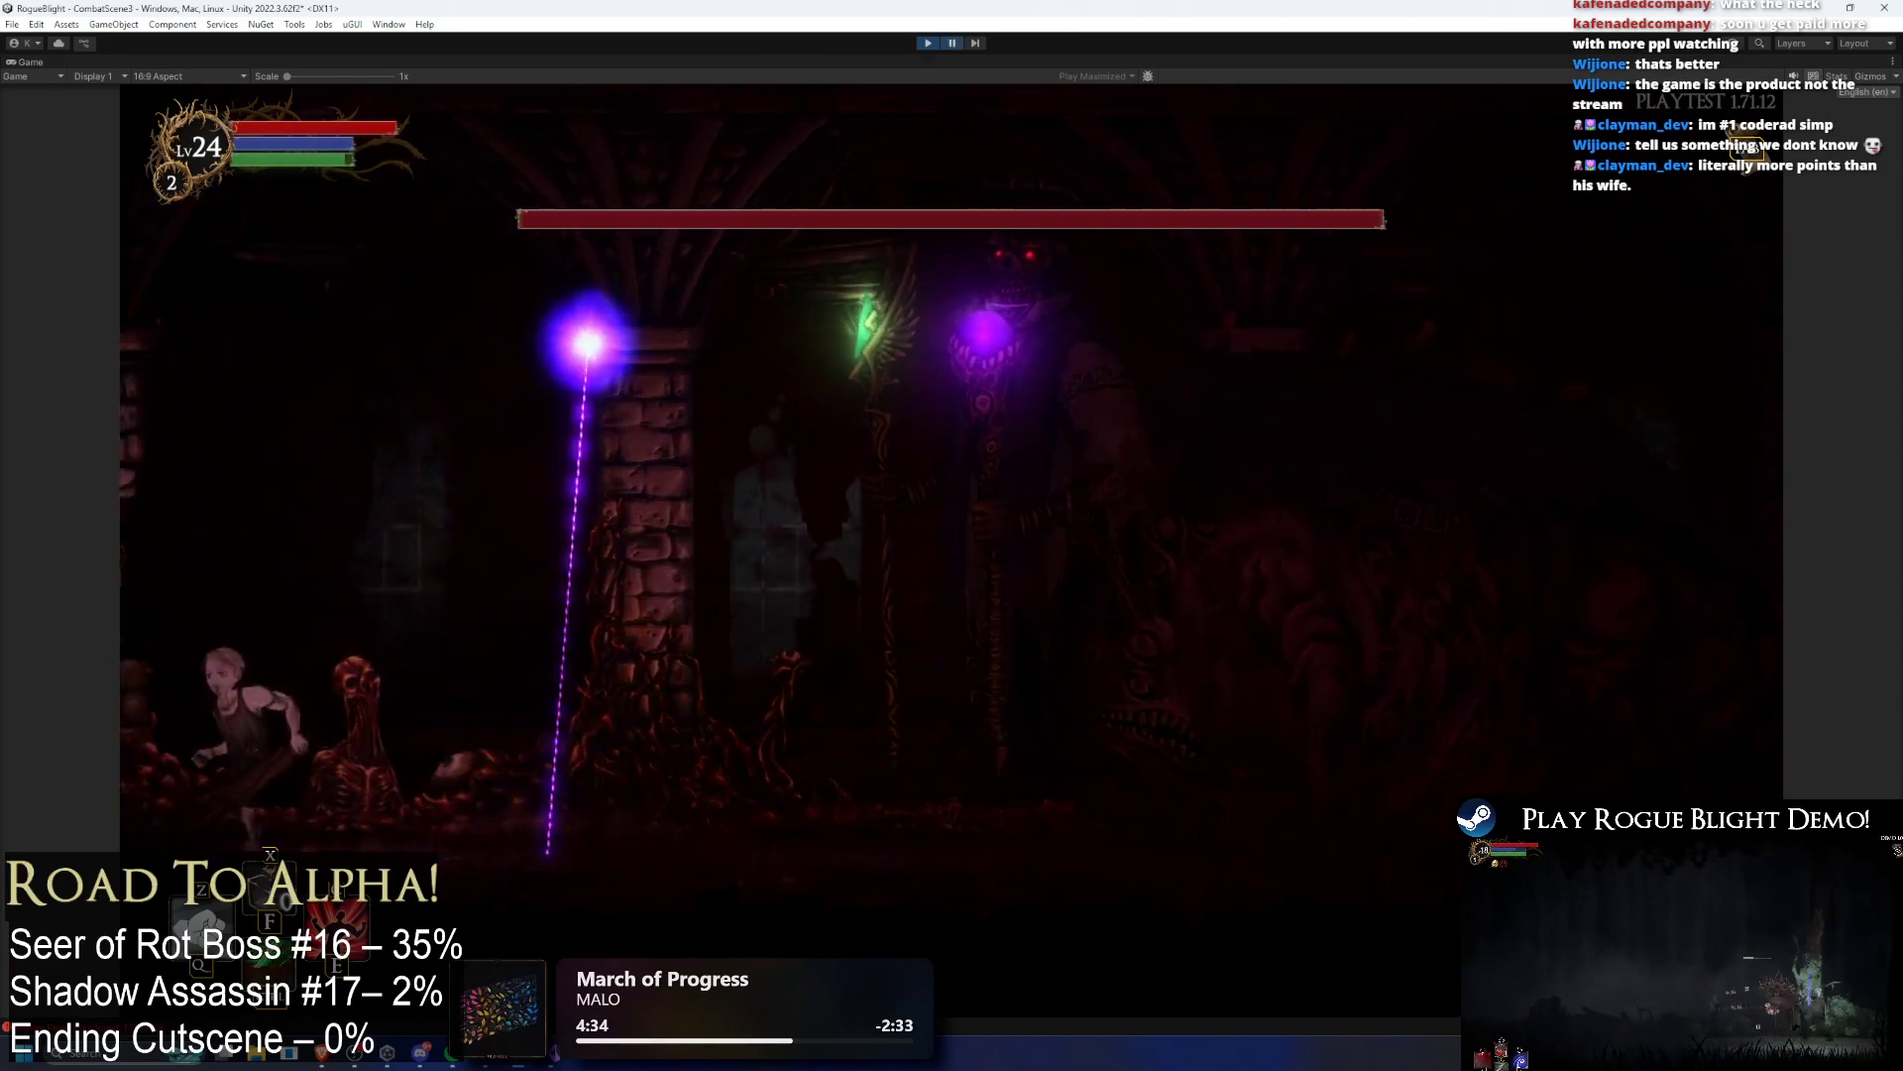
{"action": "left_click", "coordinate": [948, 46]}
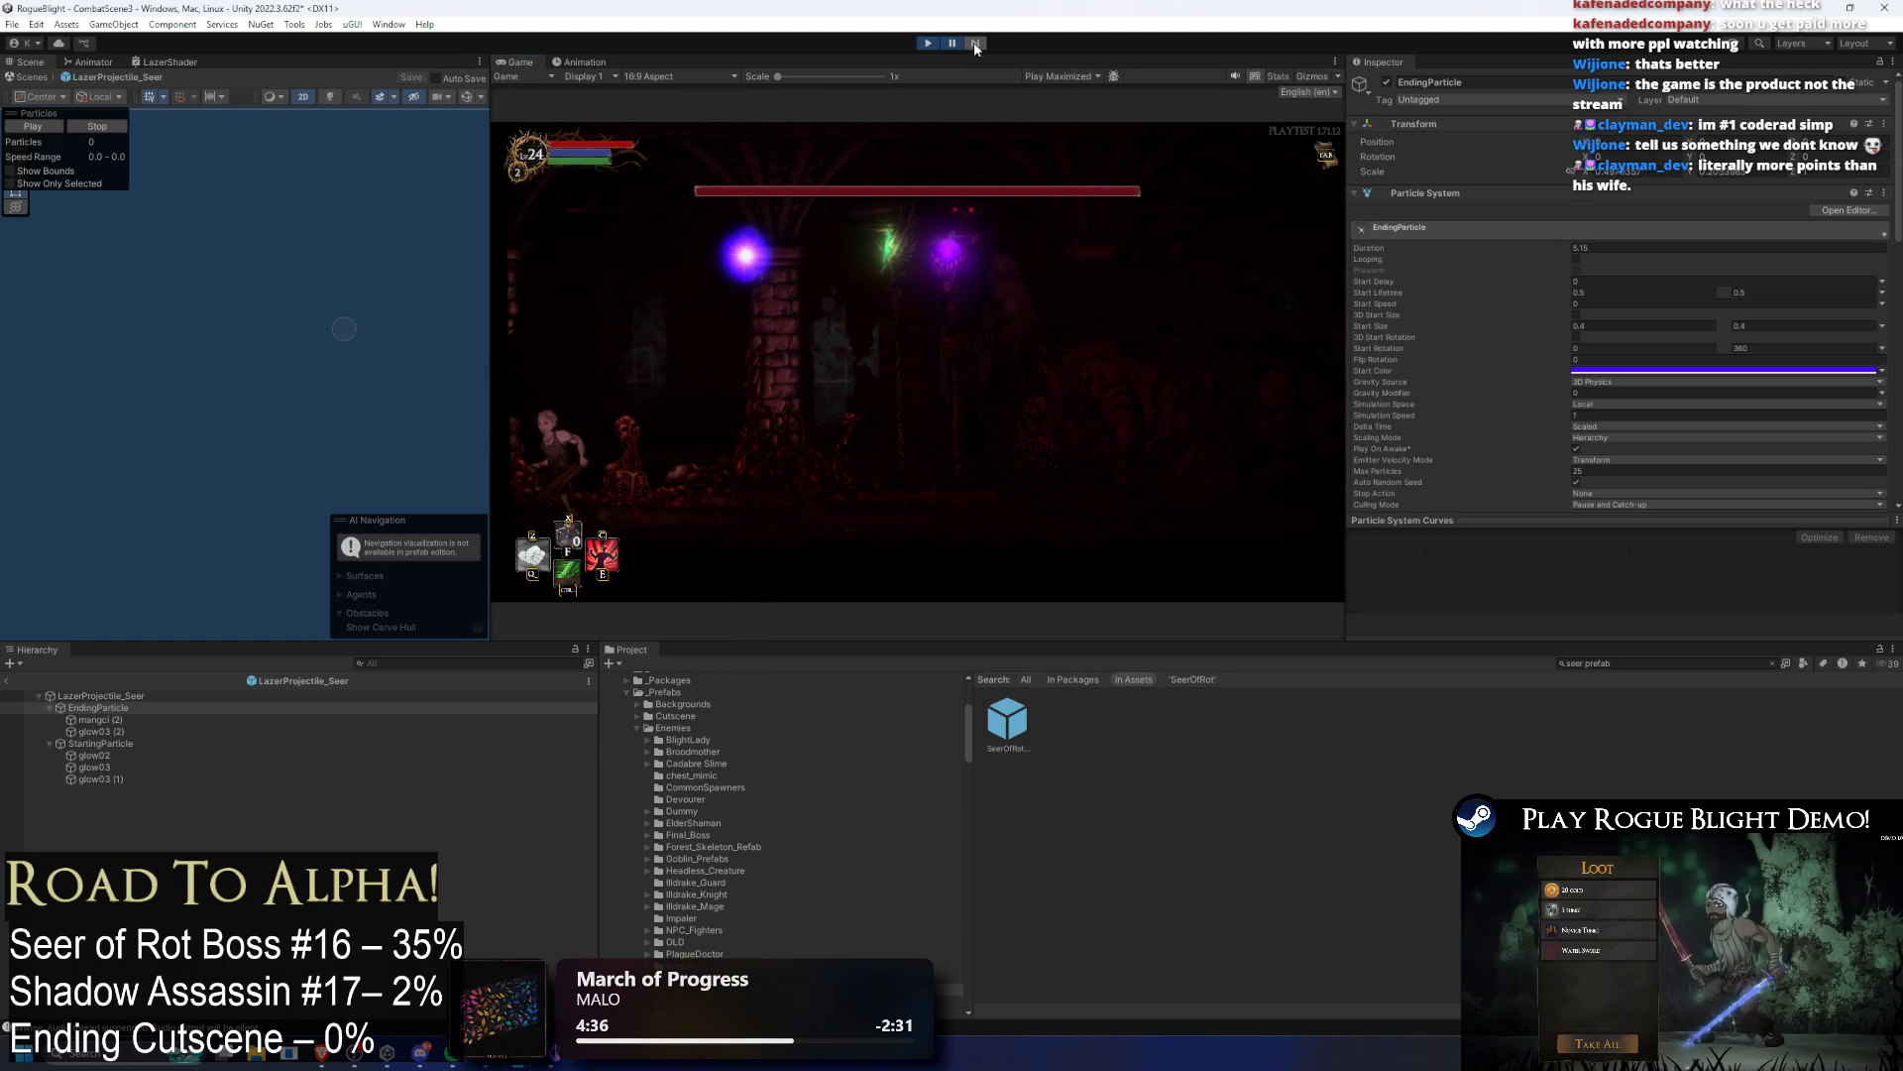
{"action": "left_click", "coordinate": [975, 44]}
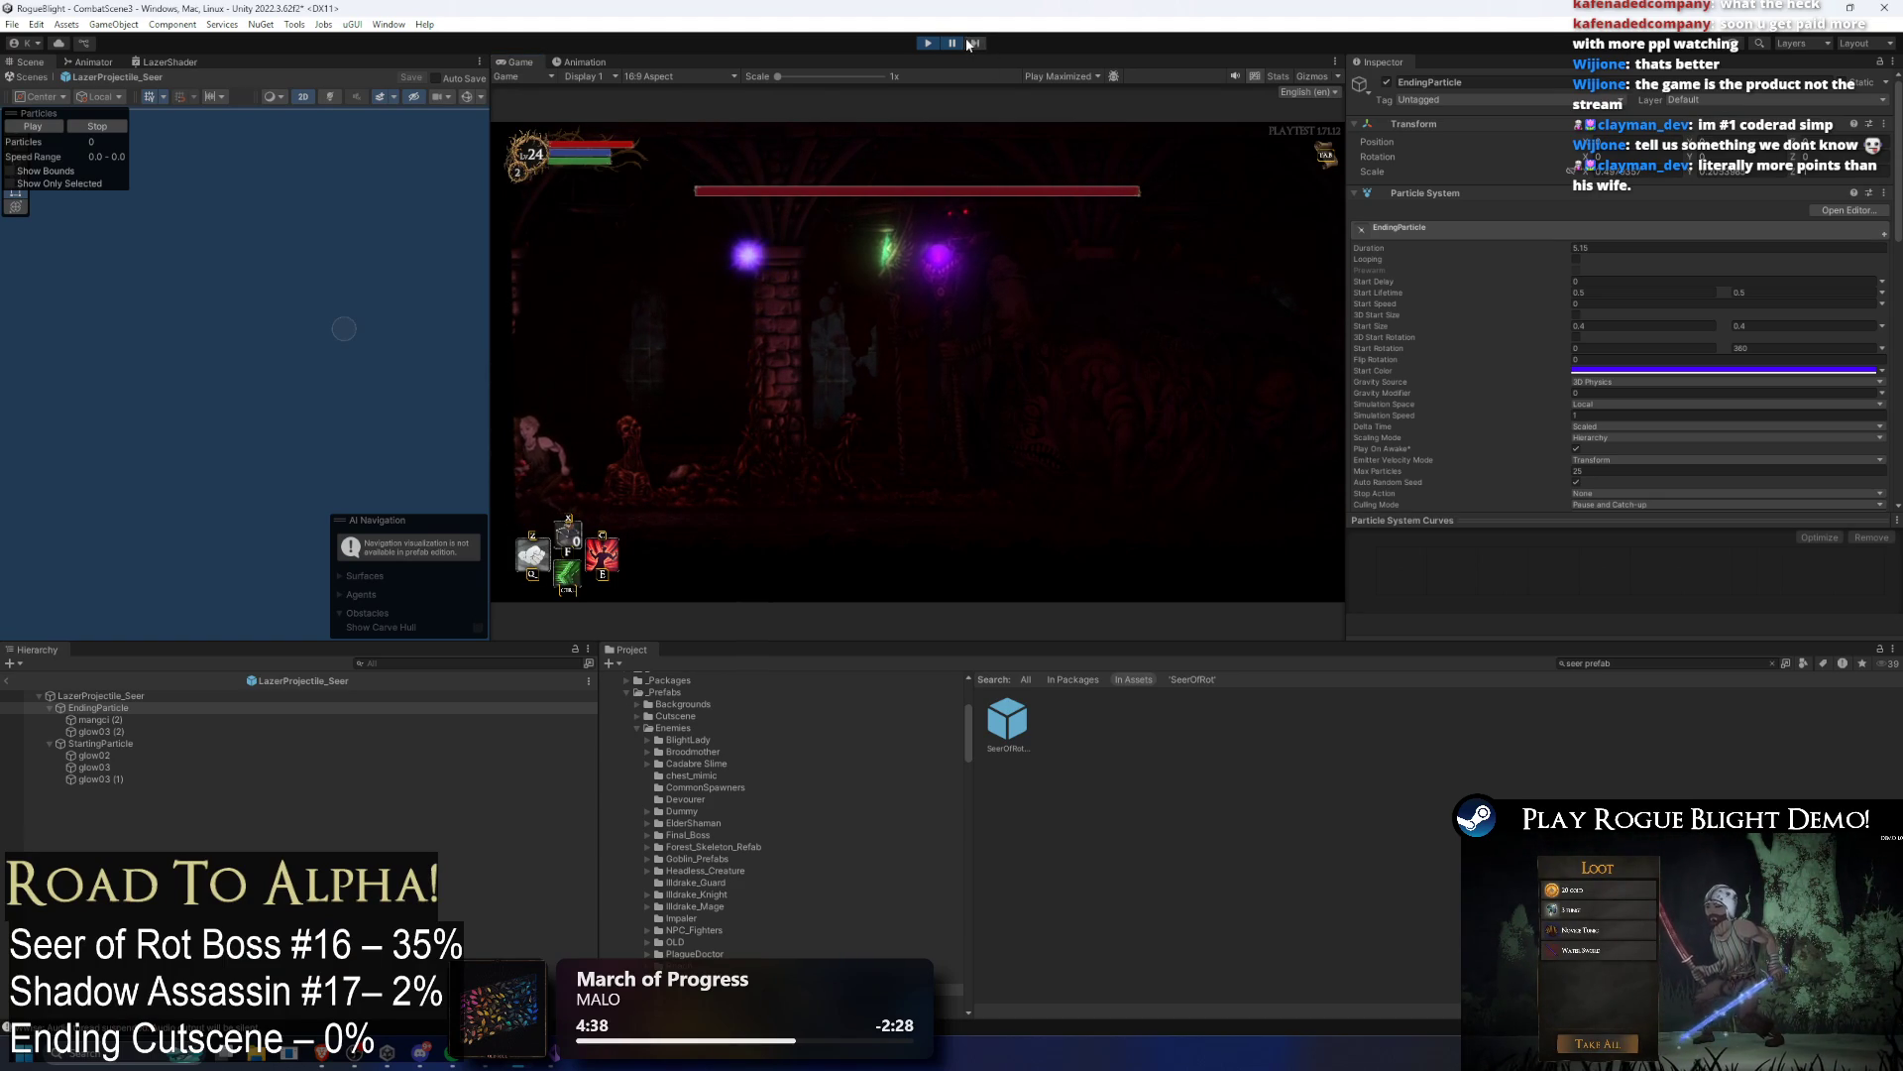
{"action": "left_click", "coordinate": [952, 44]}
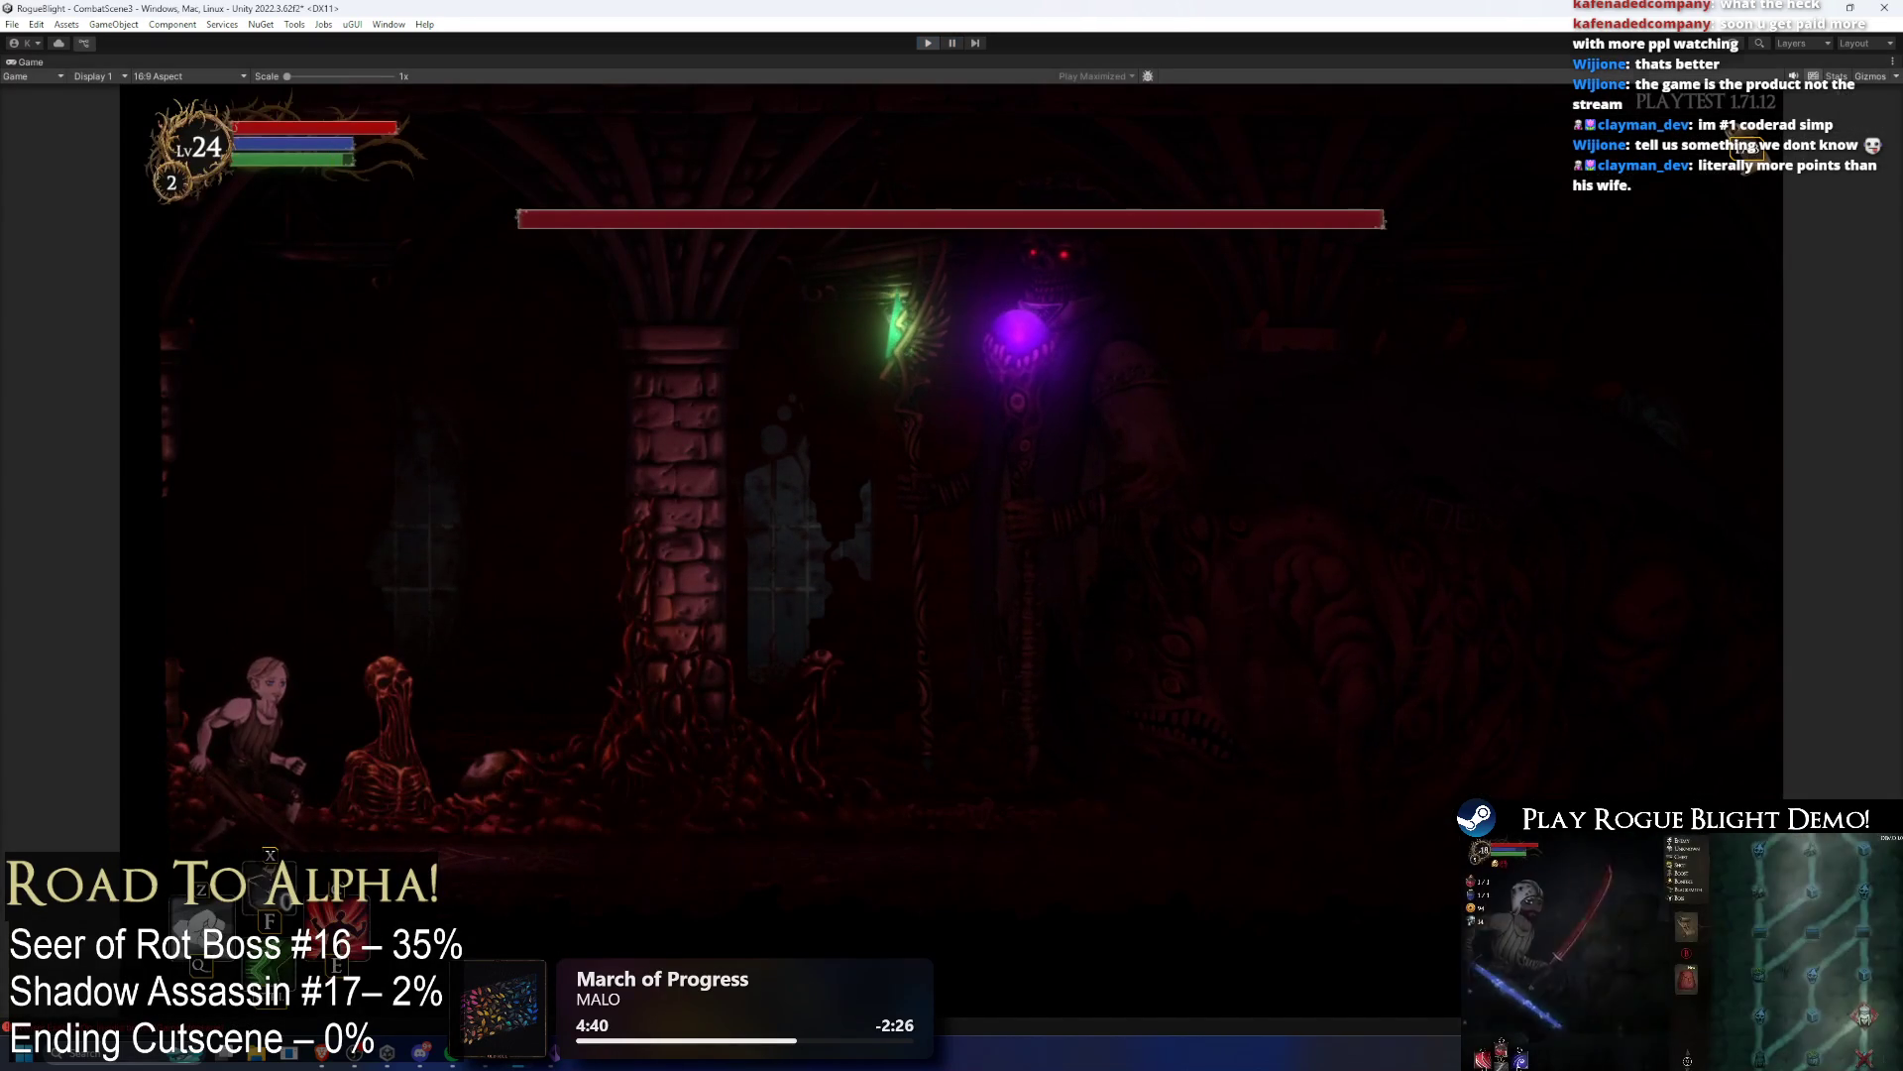
{"action": "key", "text": "ctrl+p"}
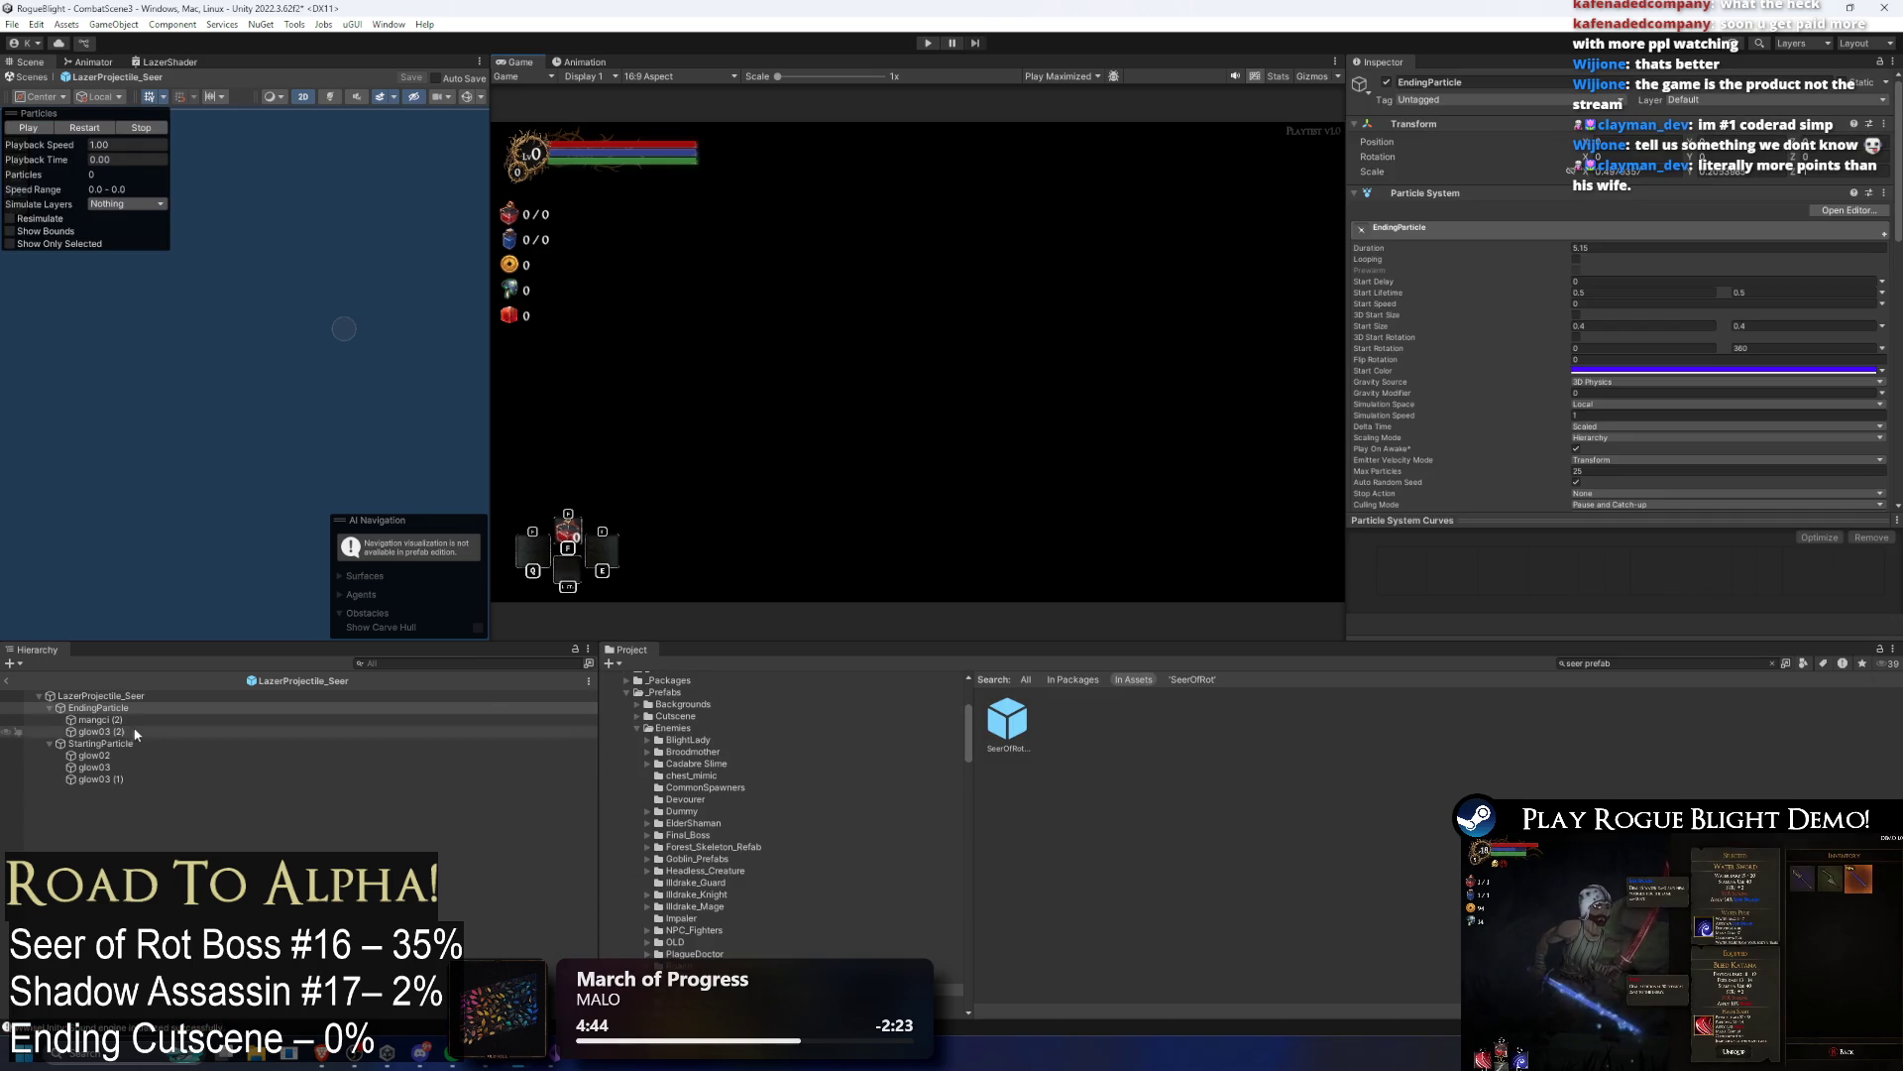
Step: Multi-select the EndingParticle children and give them a Duration of 5
{"action": "left_click", "coordinate": [116, 732]}
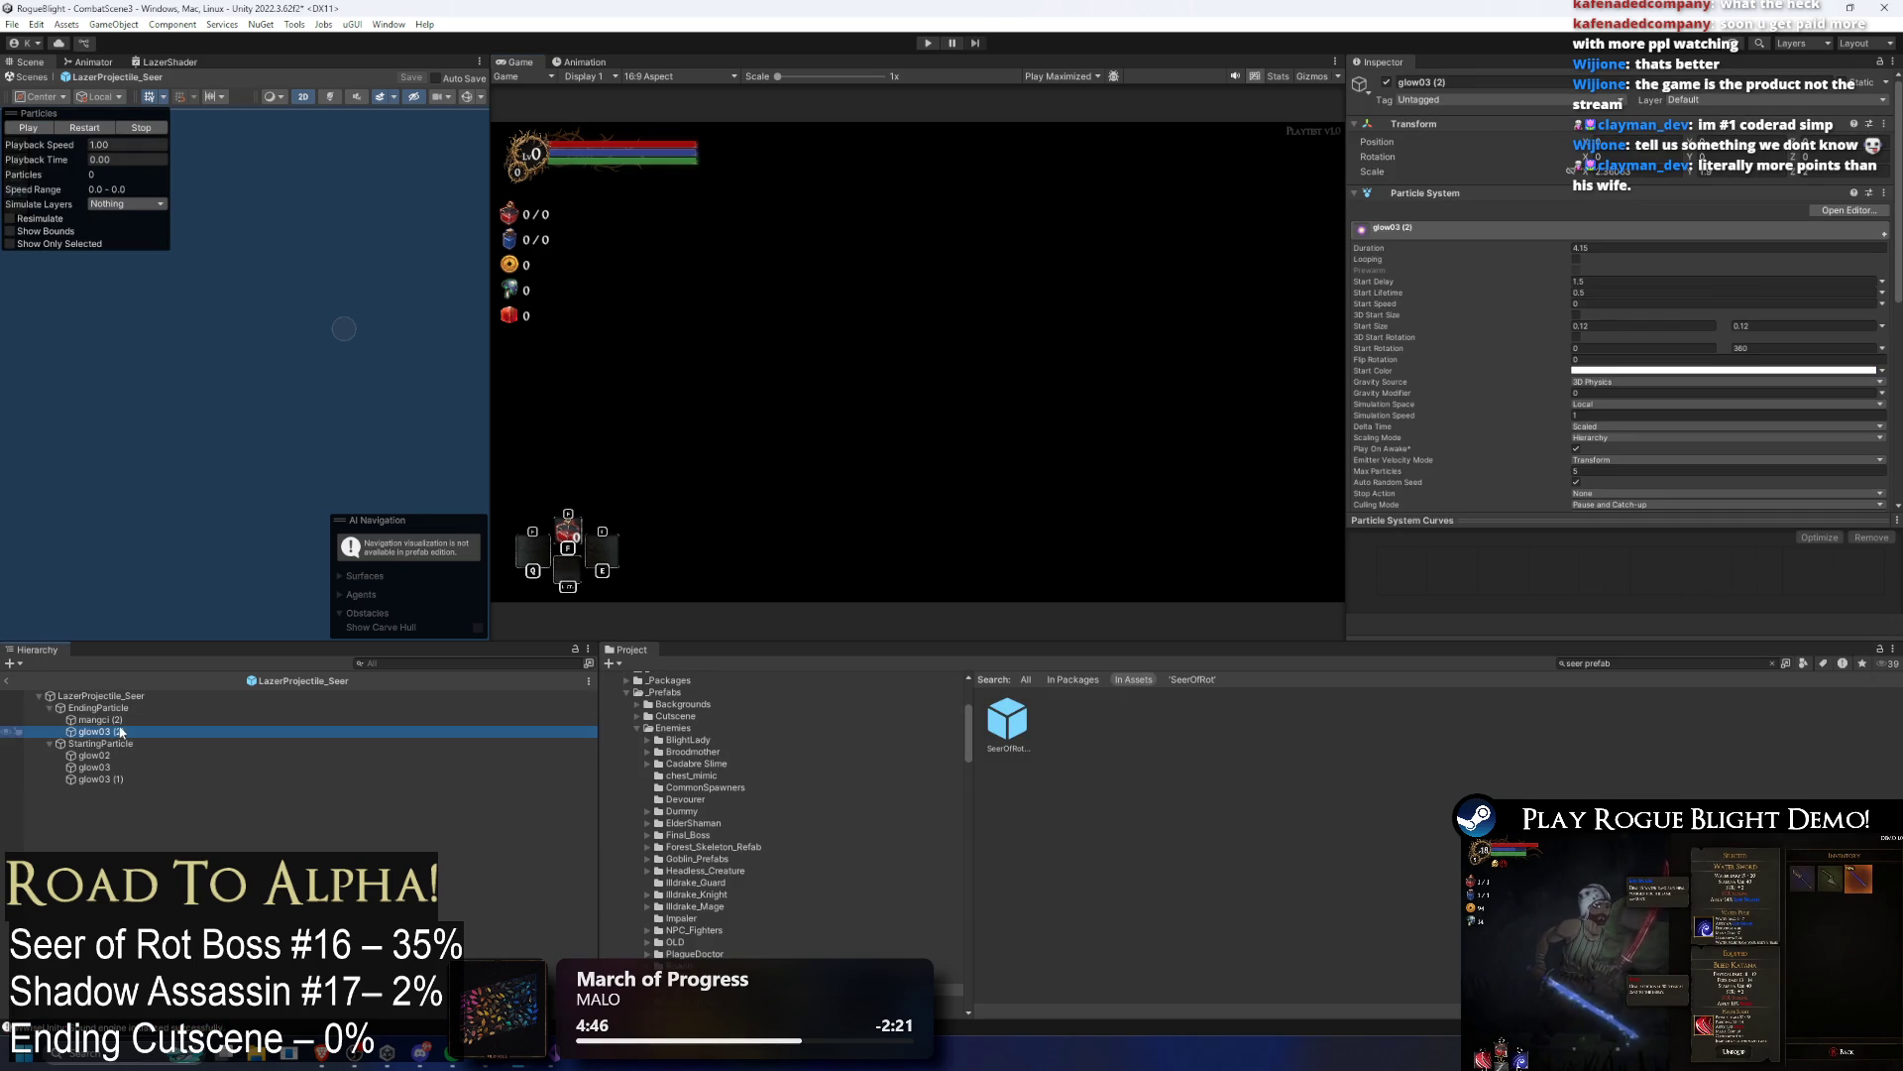
{"action": "left_click", "coordinate": [124, 706]}
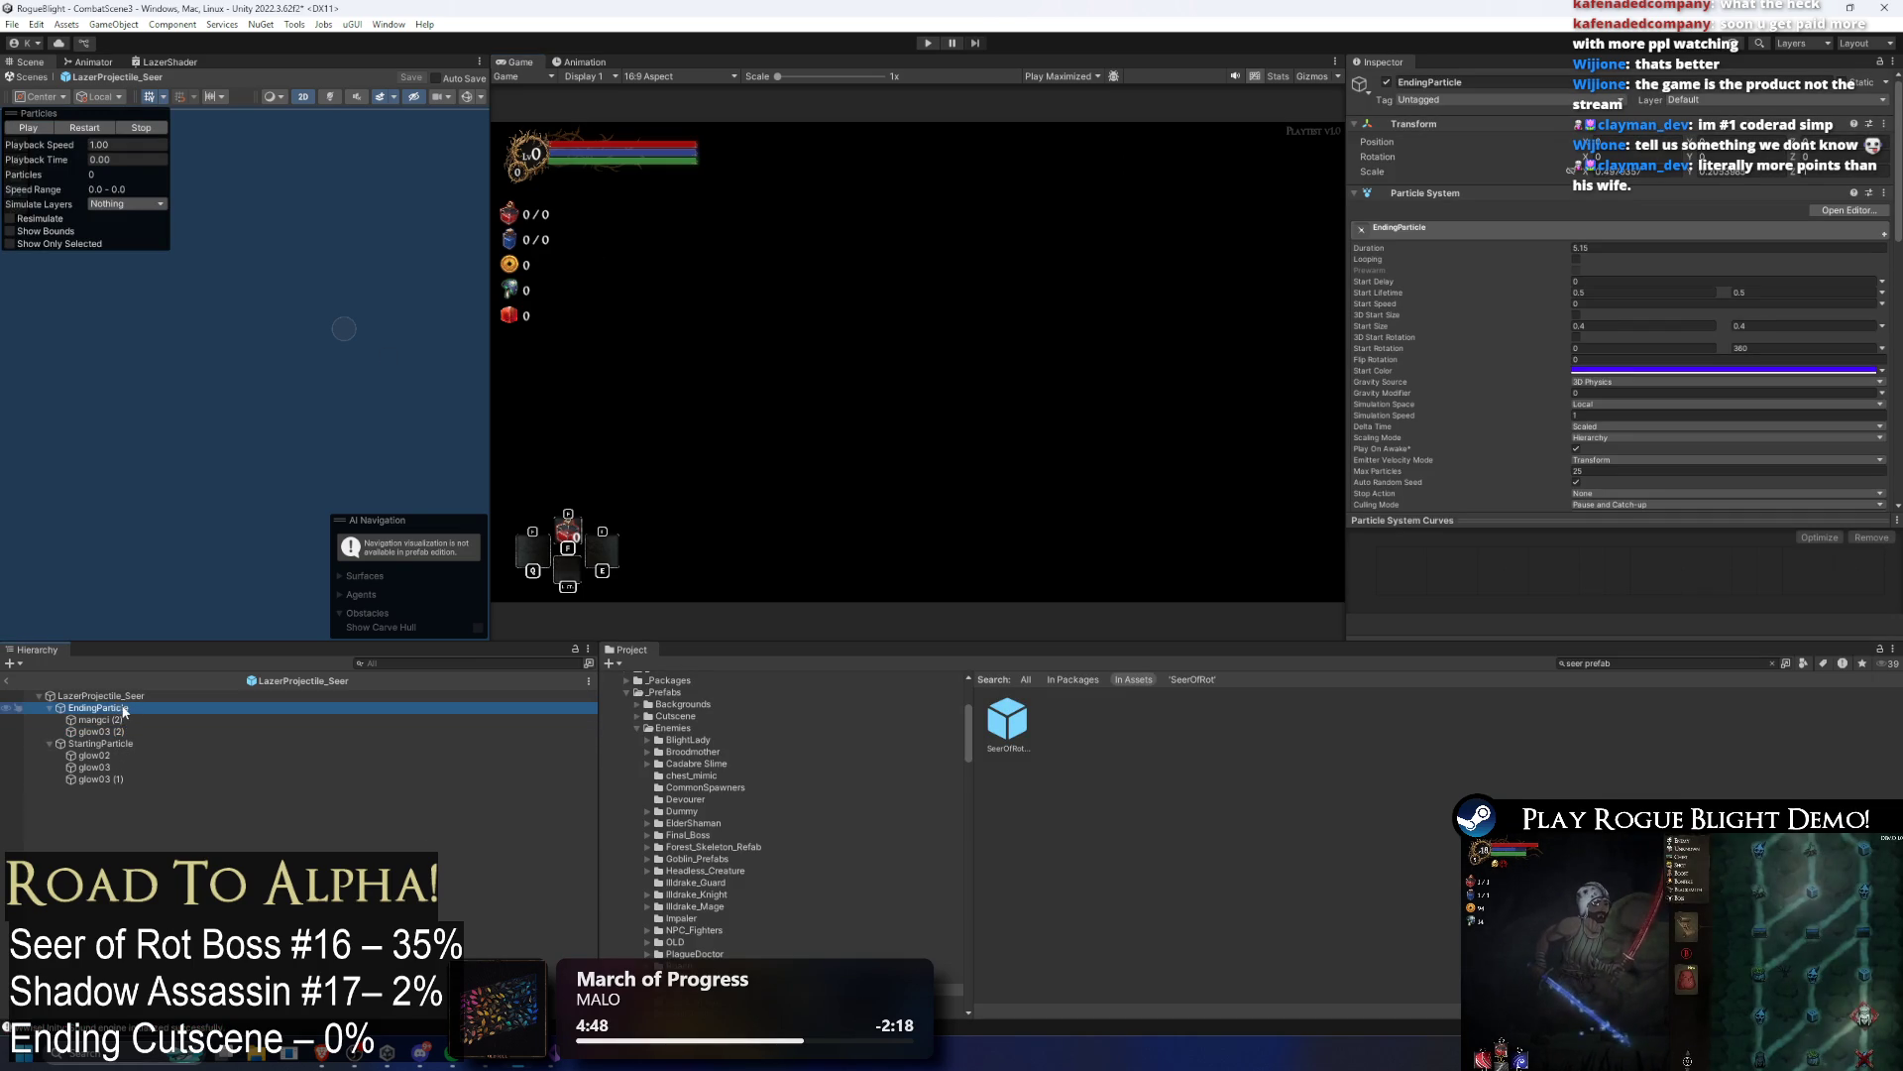
{"action": "left_click", "coordinate": [127, 718]}
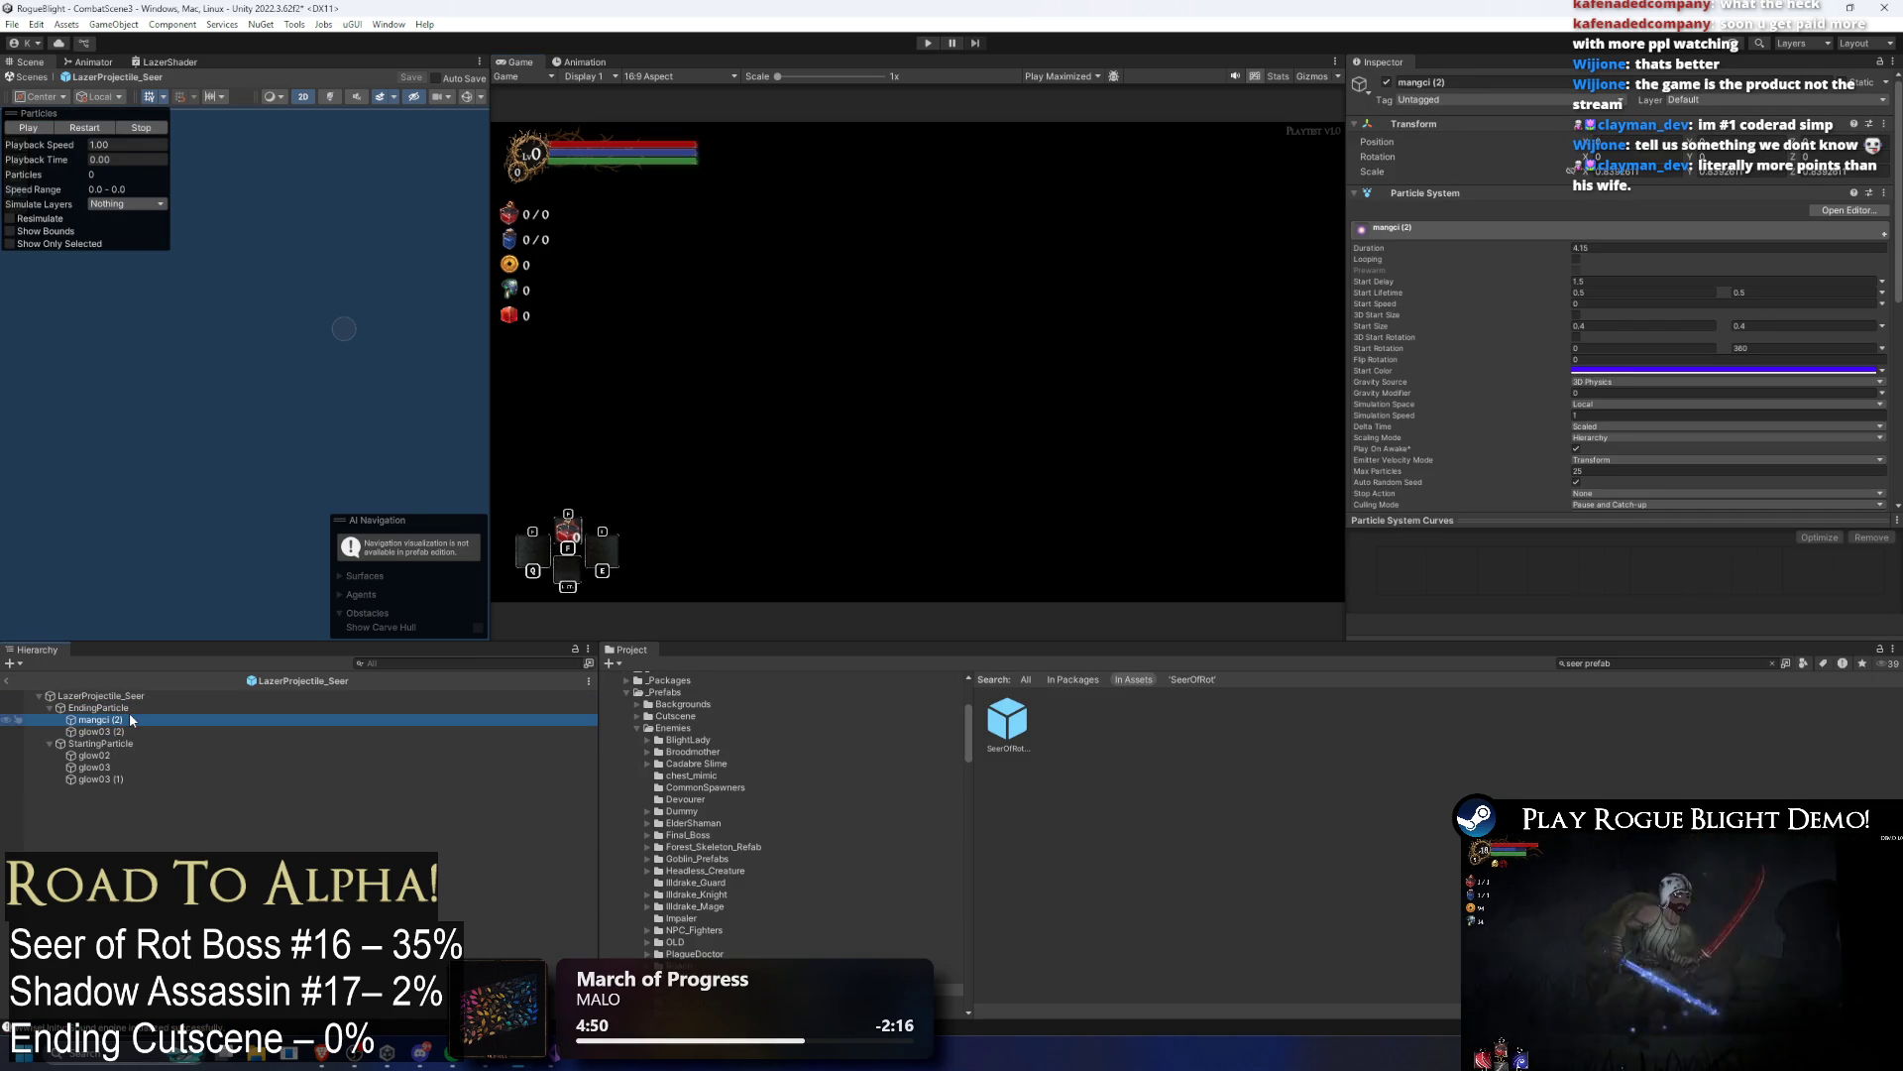
{"action": "left_click", "coordinate": [129, 710]}
{"action": "left_click", "coordinate": [127, 717], "text": "shift"}
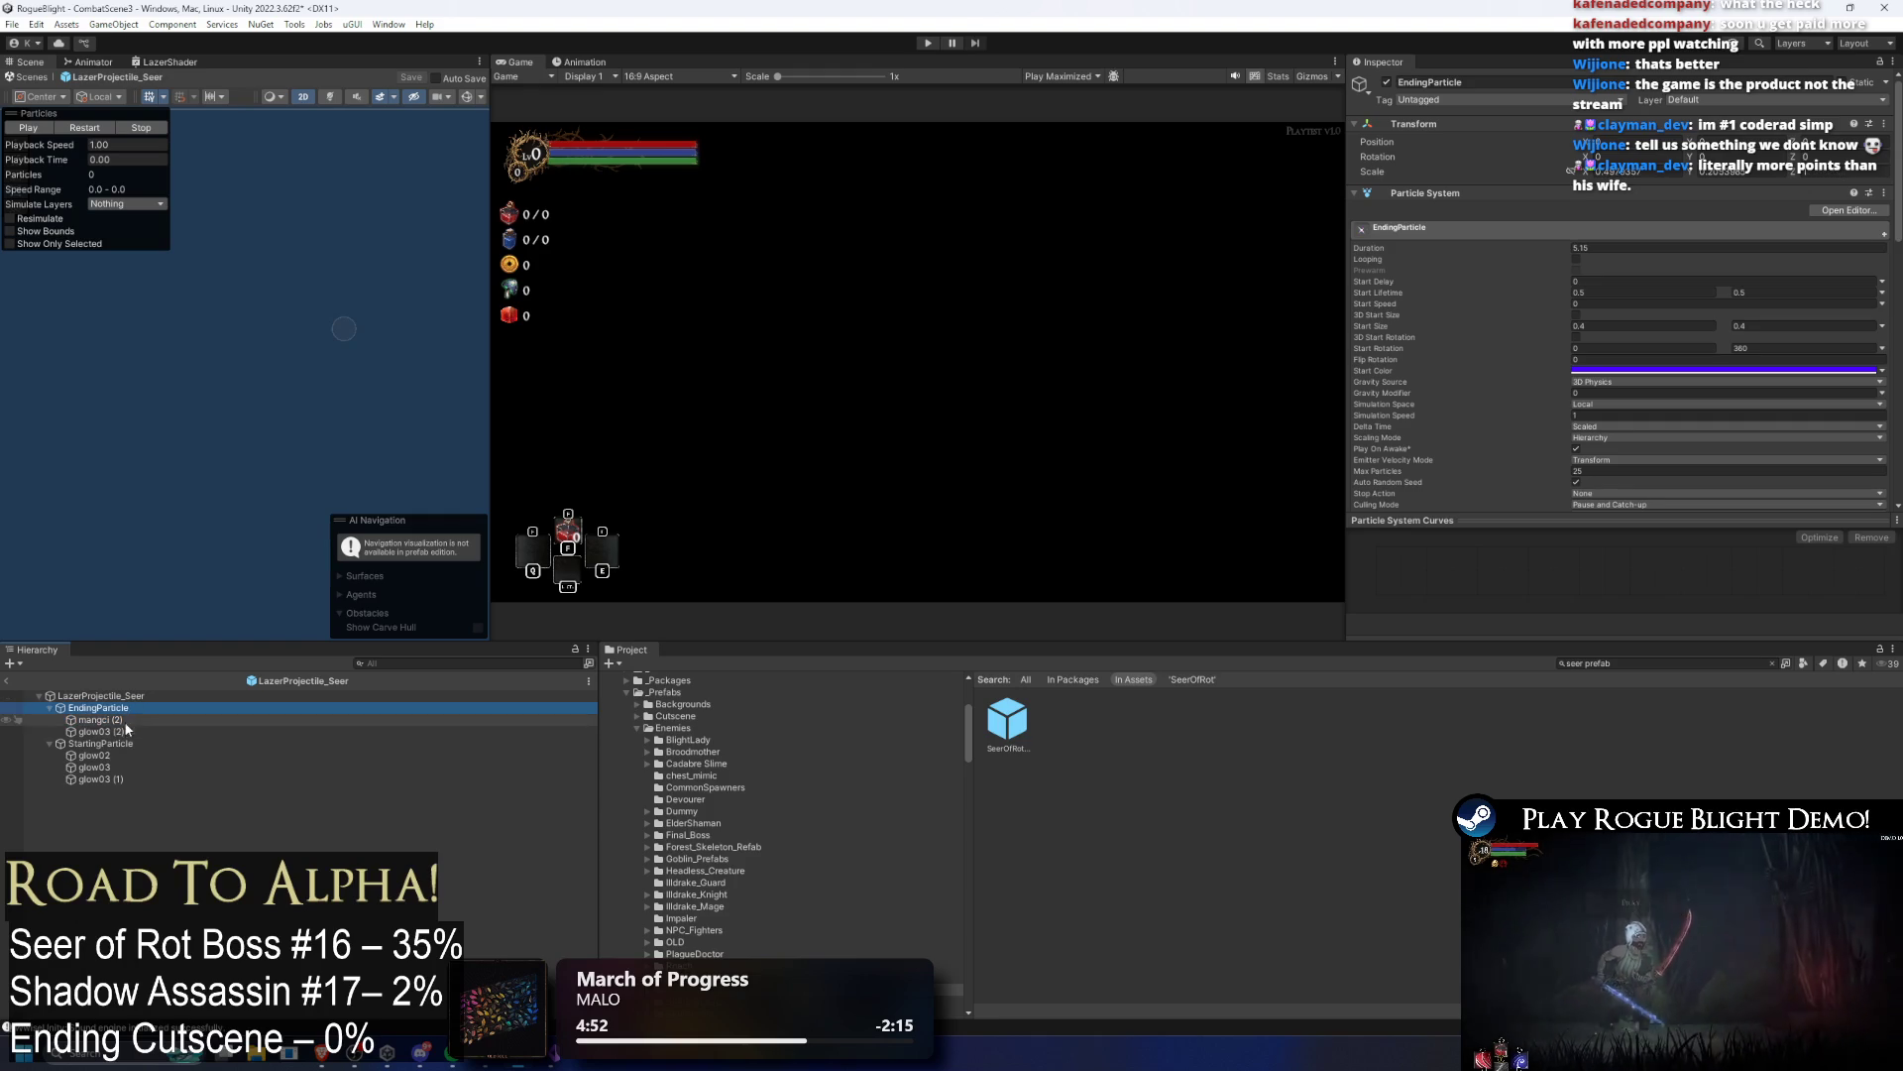
{"action": "key", "text": "shift+Down"}
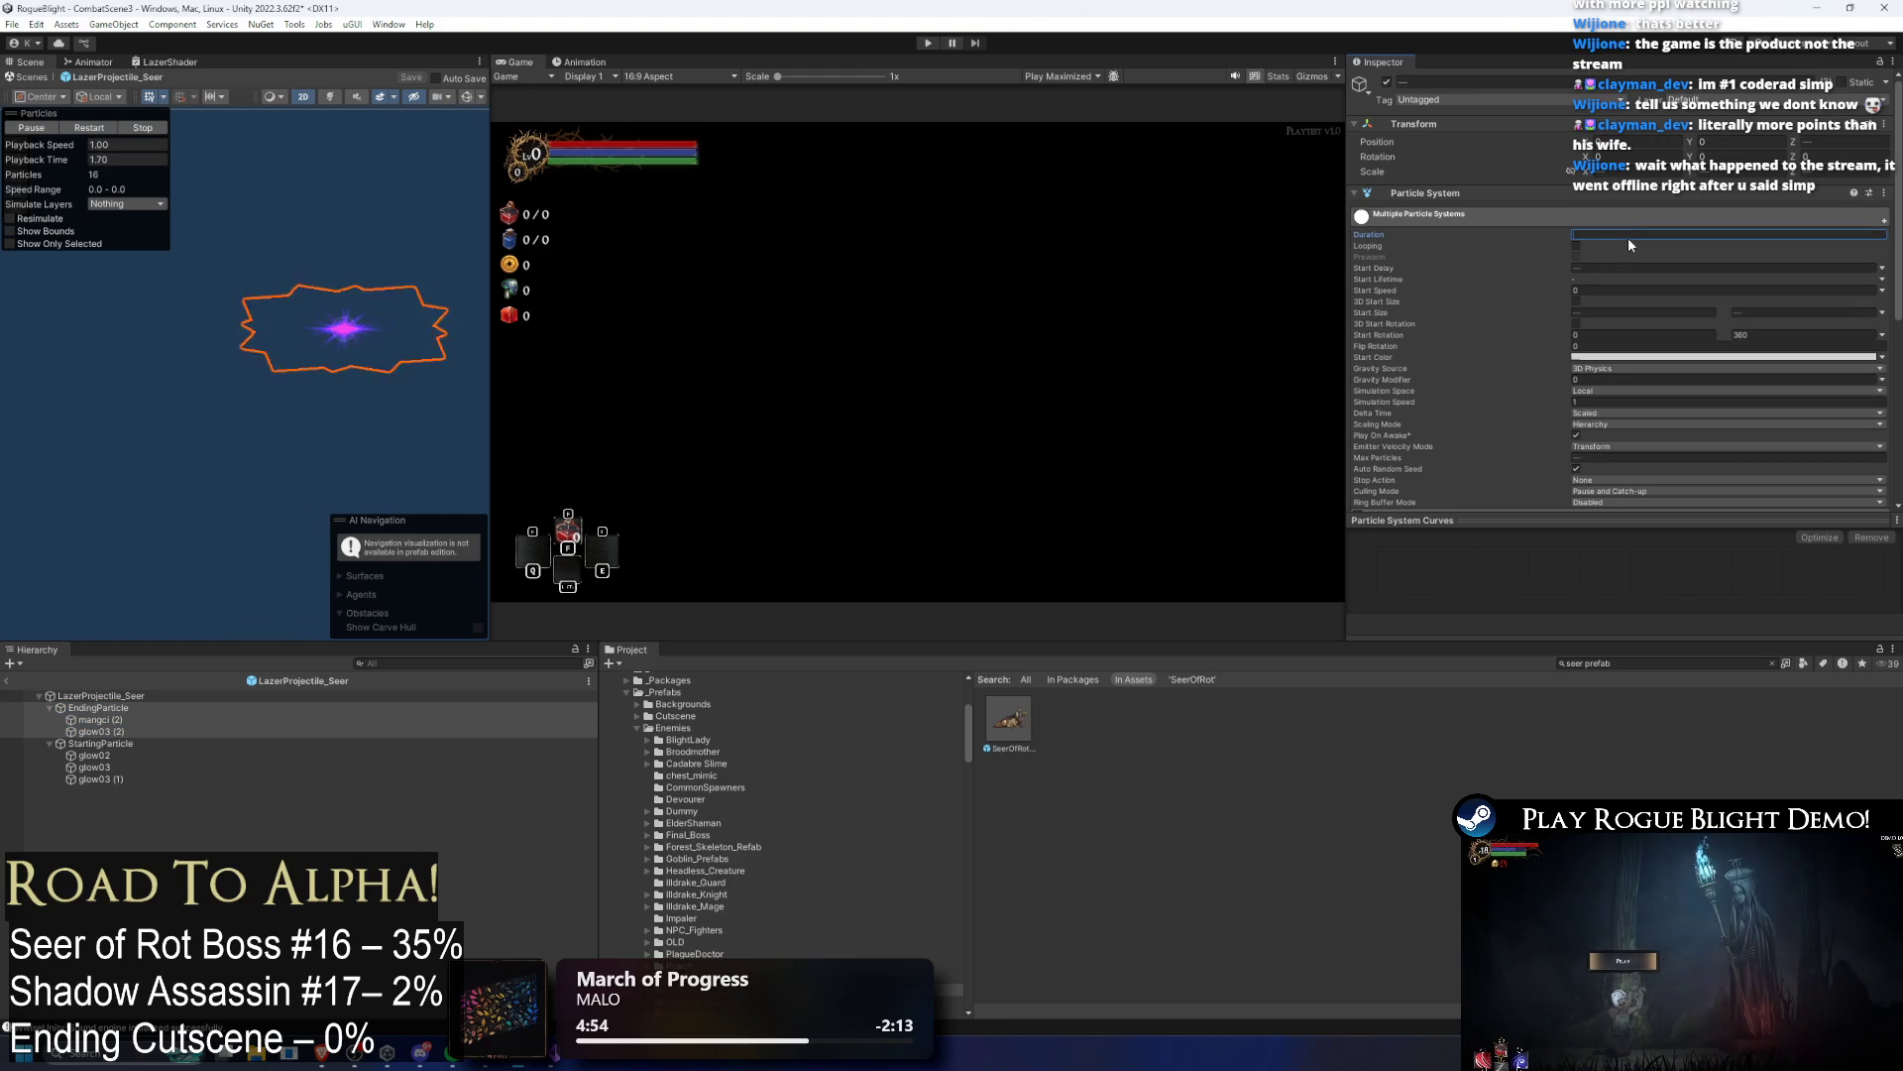
{"action": "type", "text": "5"}
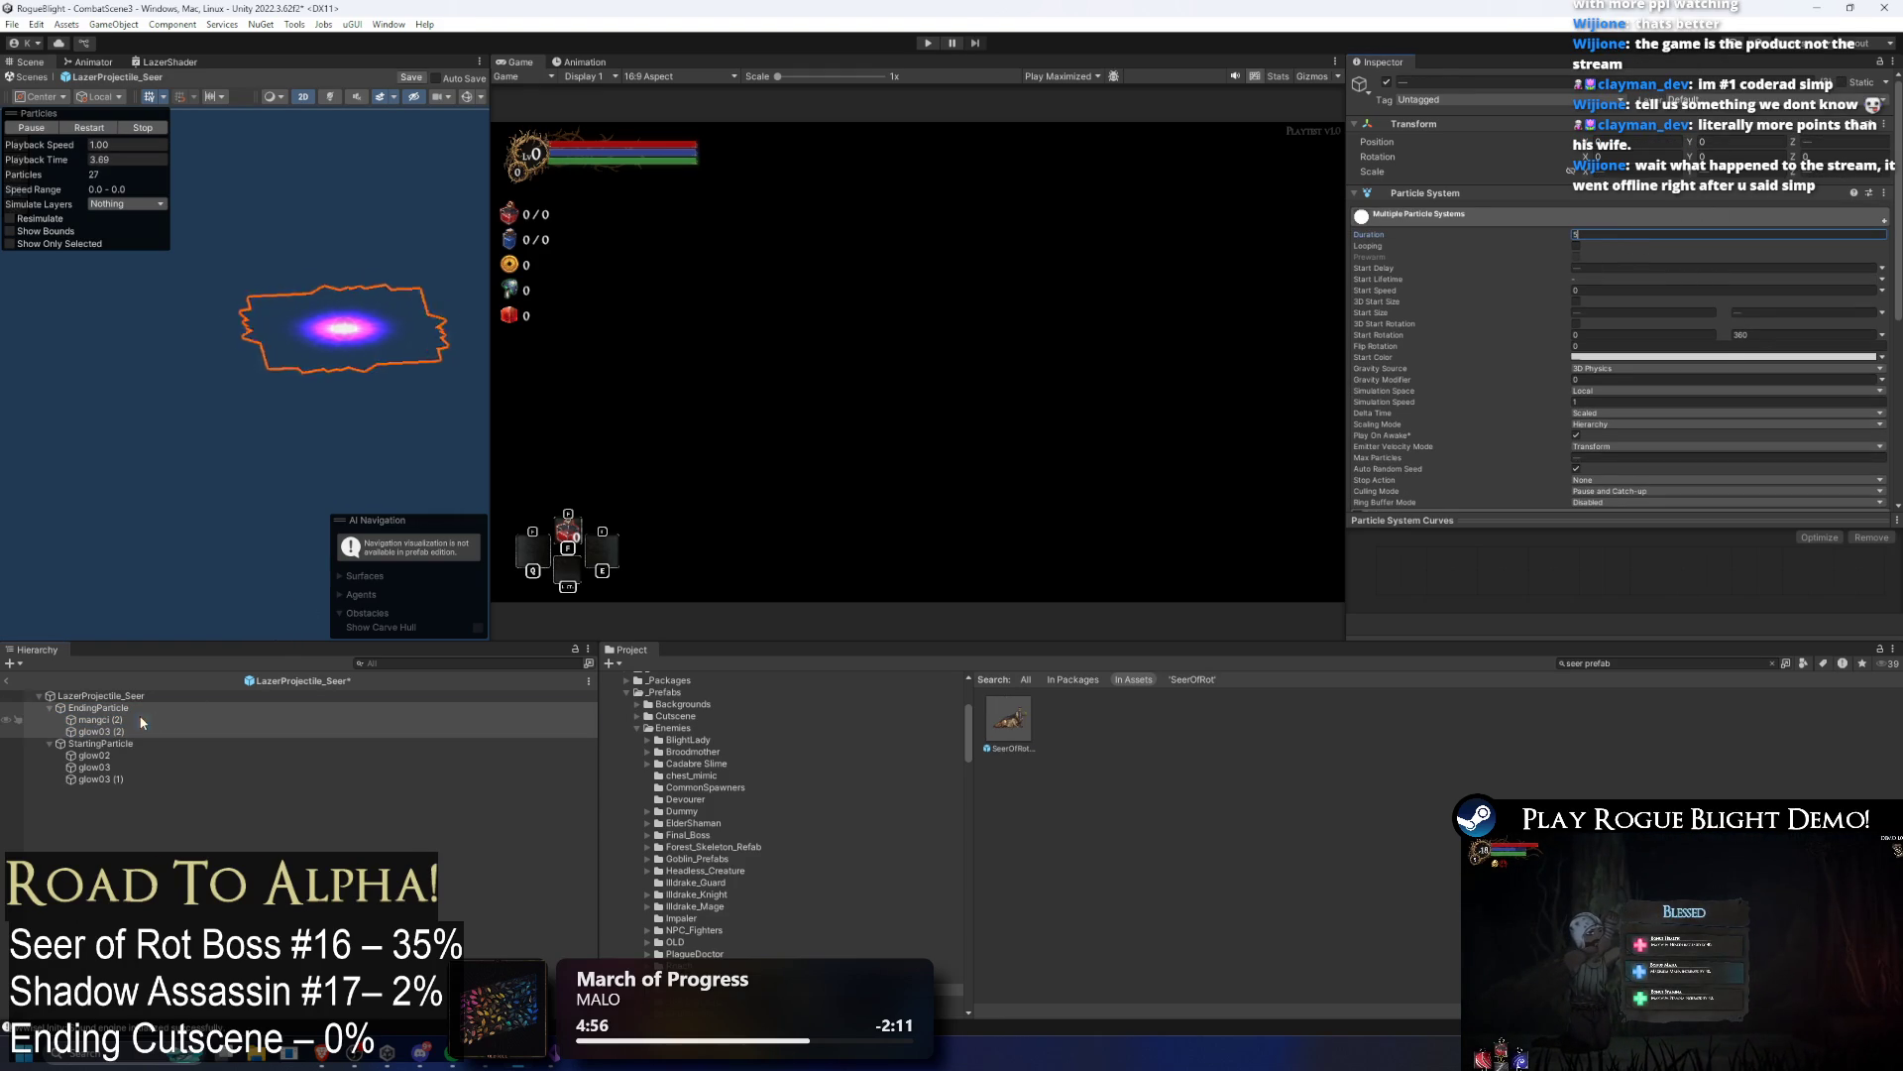
Step: Reselect mangci (2) with glow03 (2), set EndingParticle's Duration to 5.5, and start playing
{"action": "left_click", "coordinate": [139, 718]}
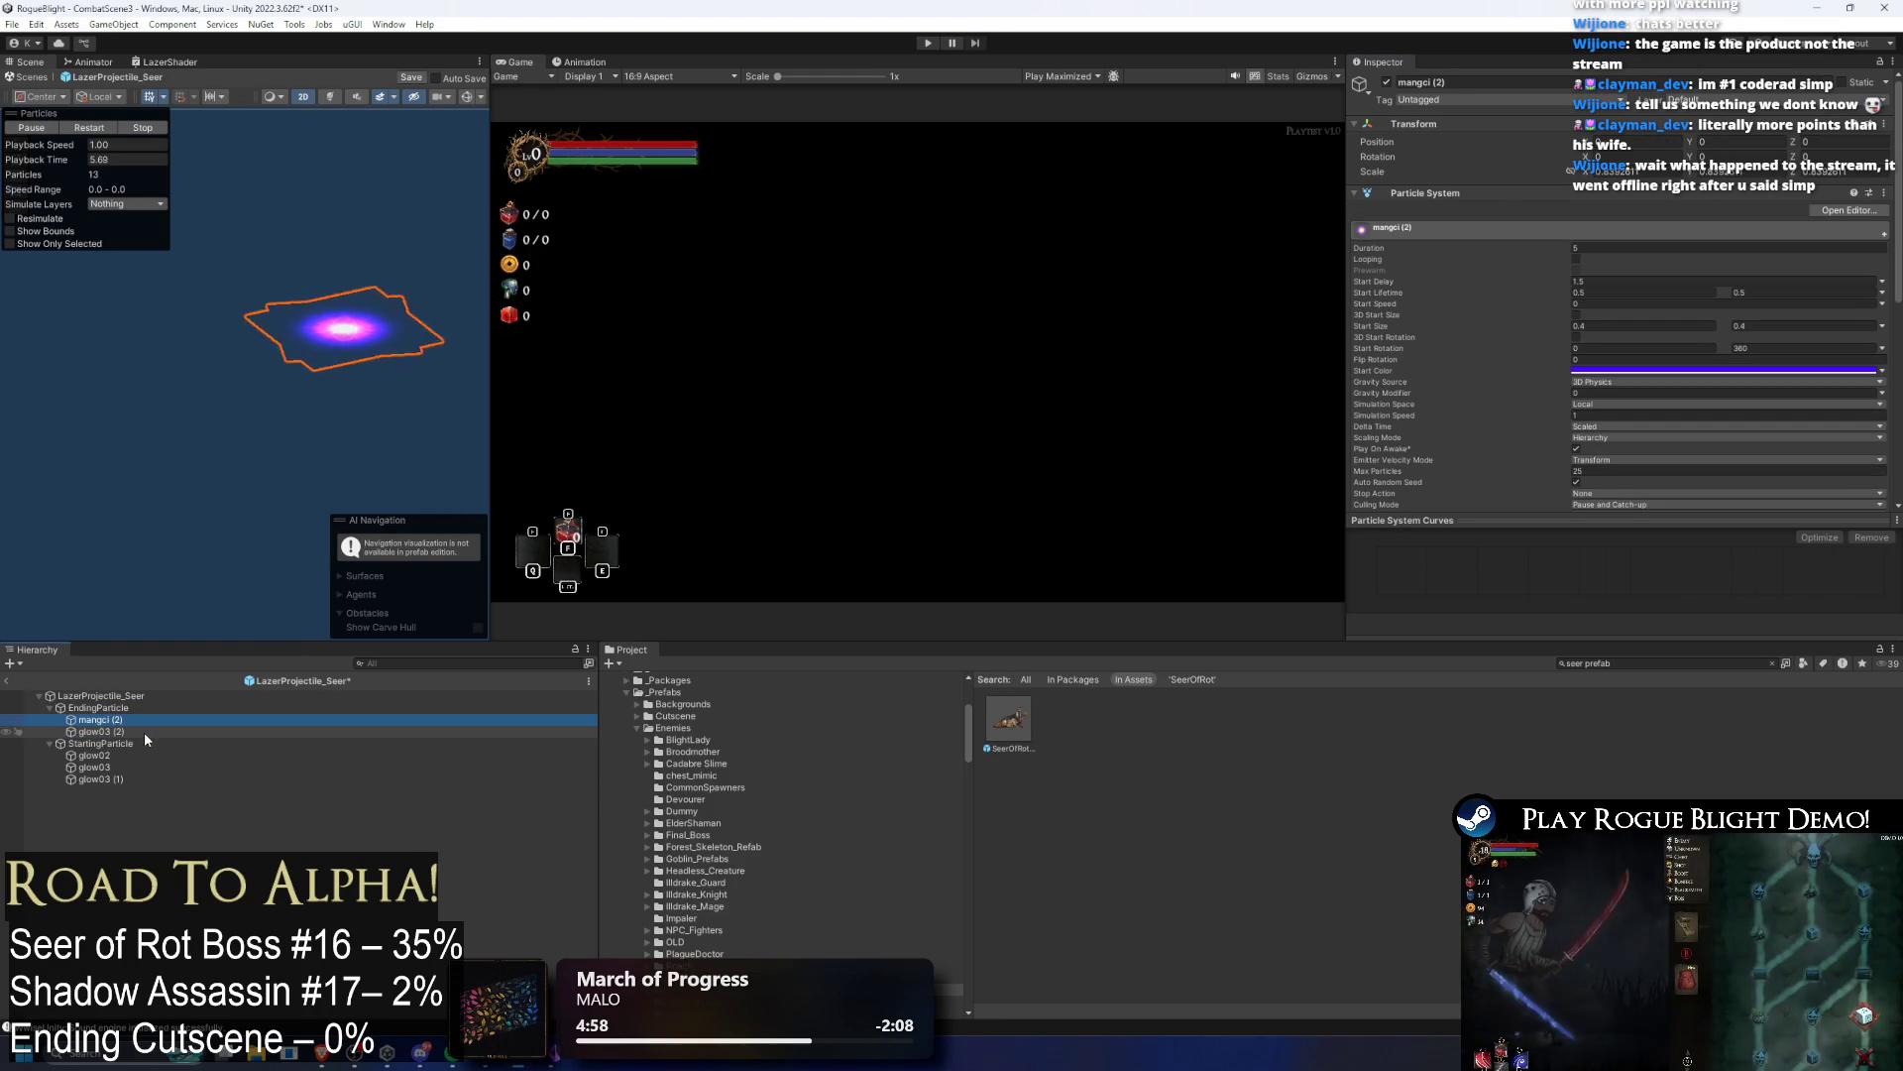
{"action": "left_click", "coordinate": [145, 733], "text": "ctrl"}
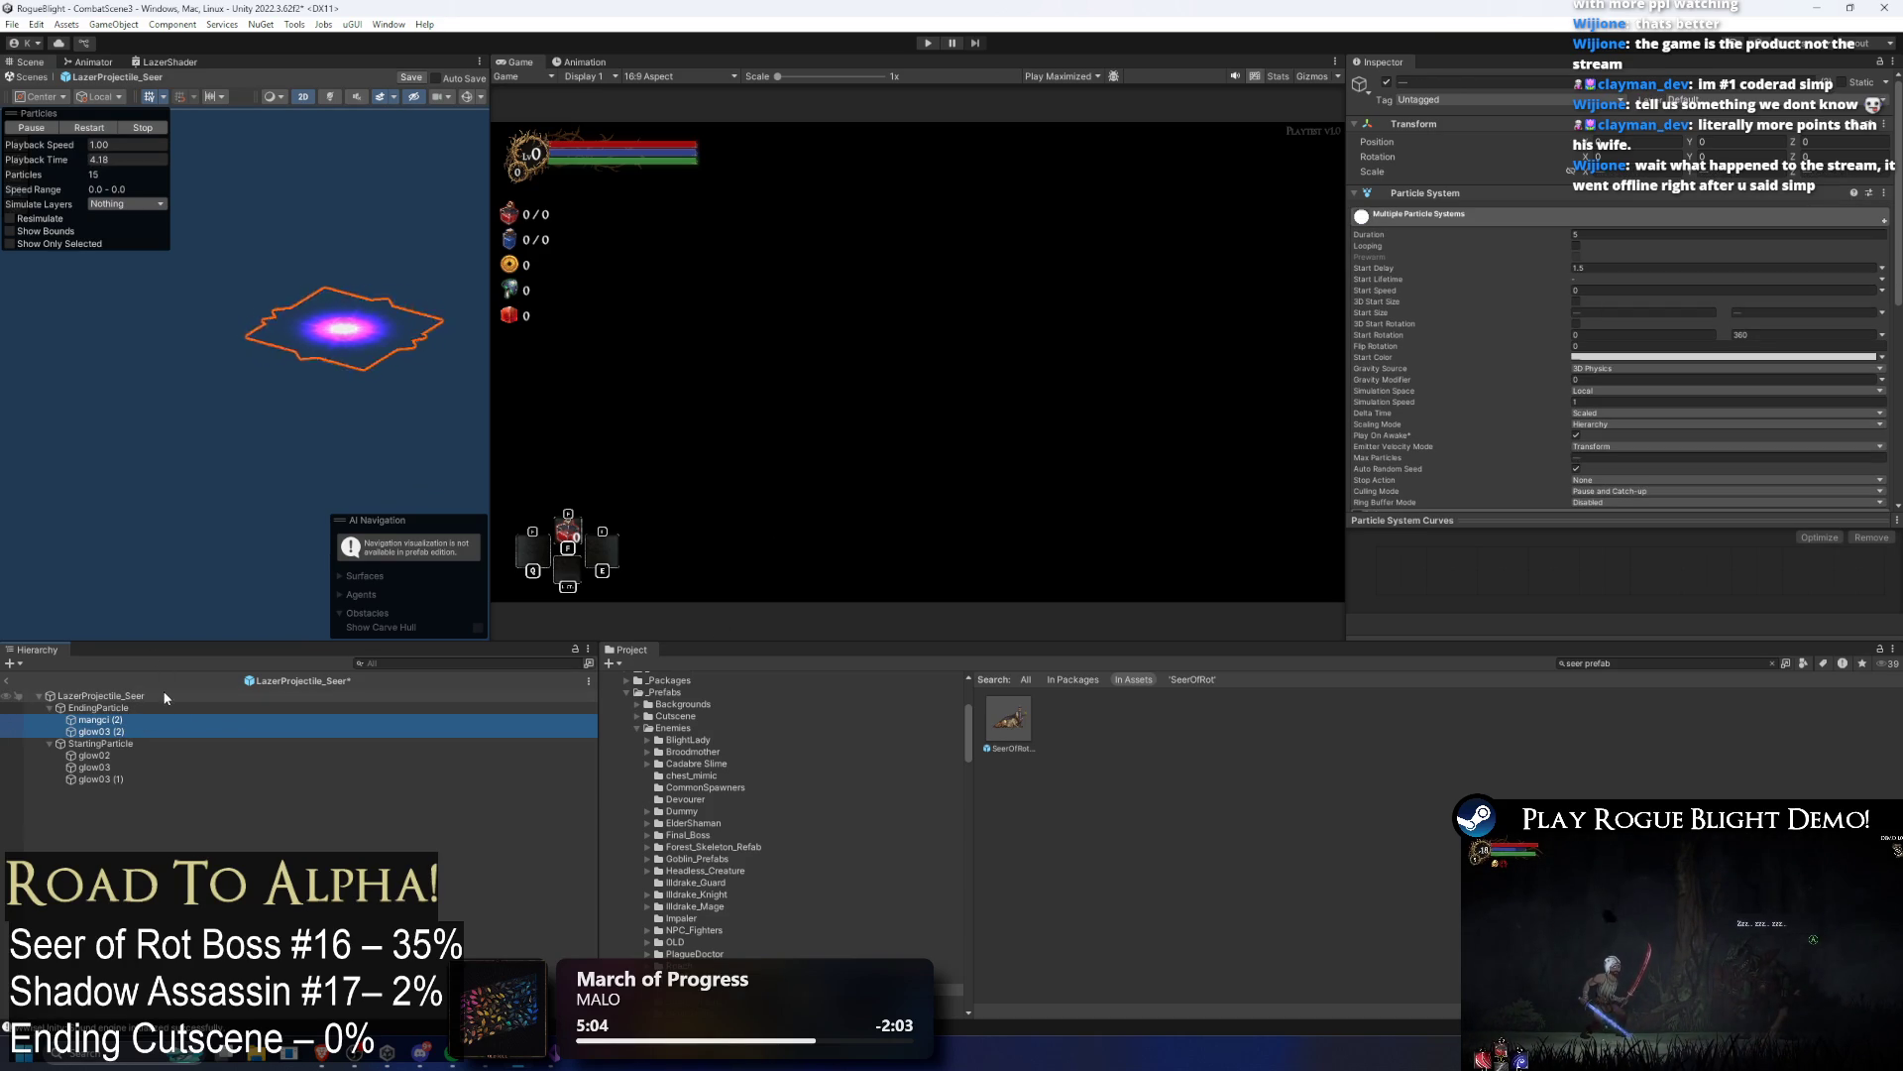
{"action": "left_click", "coordinate": [131, 719]}
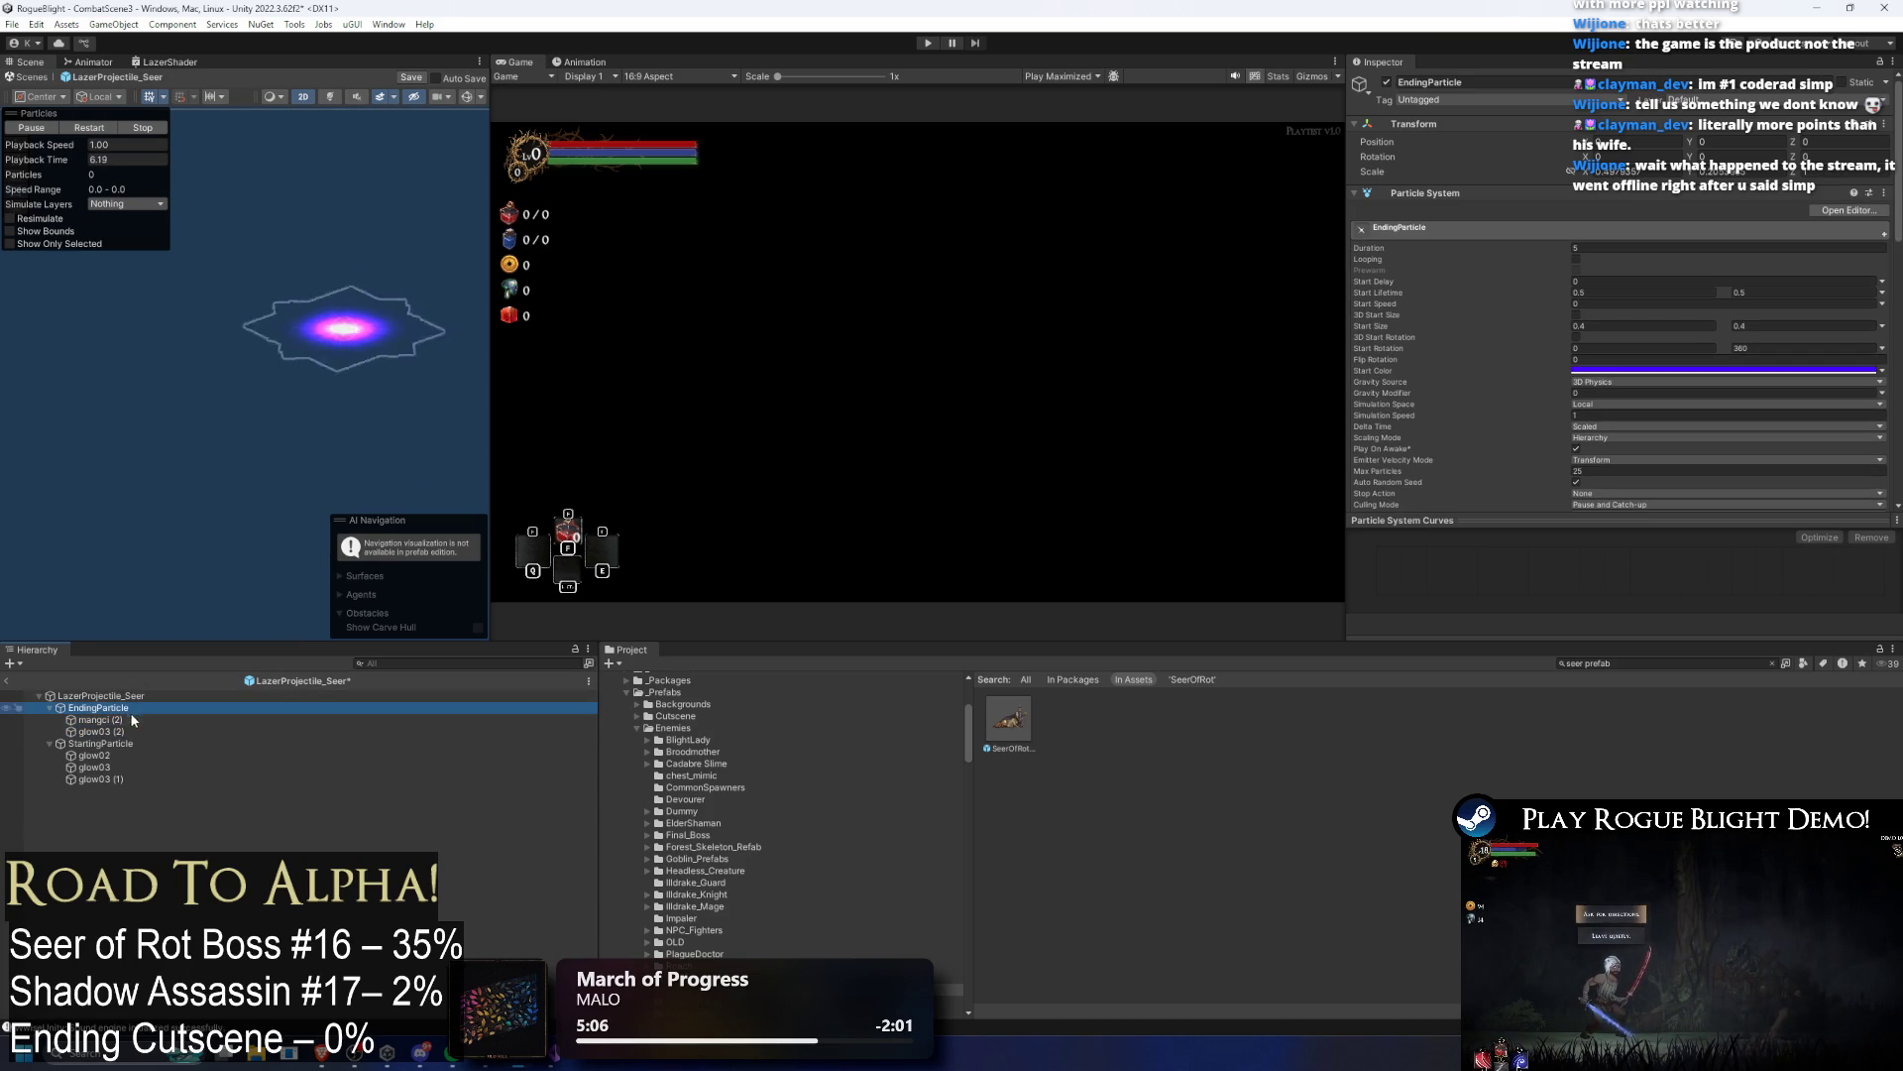
{"action": "left_click", "coordinate": [123, 732], "text": "ctrl"}
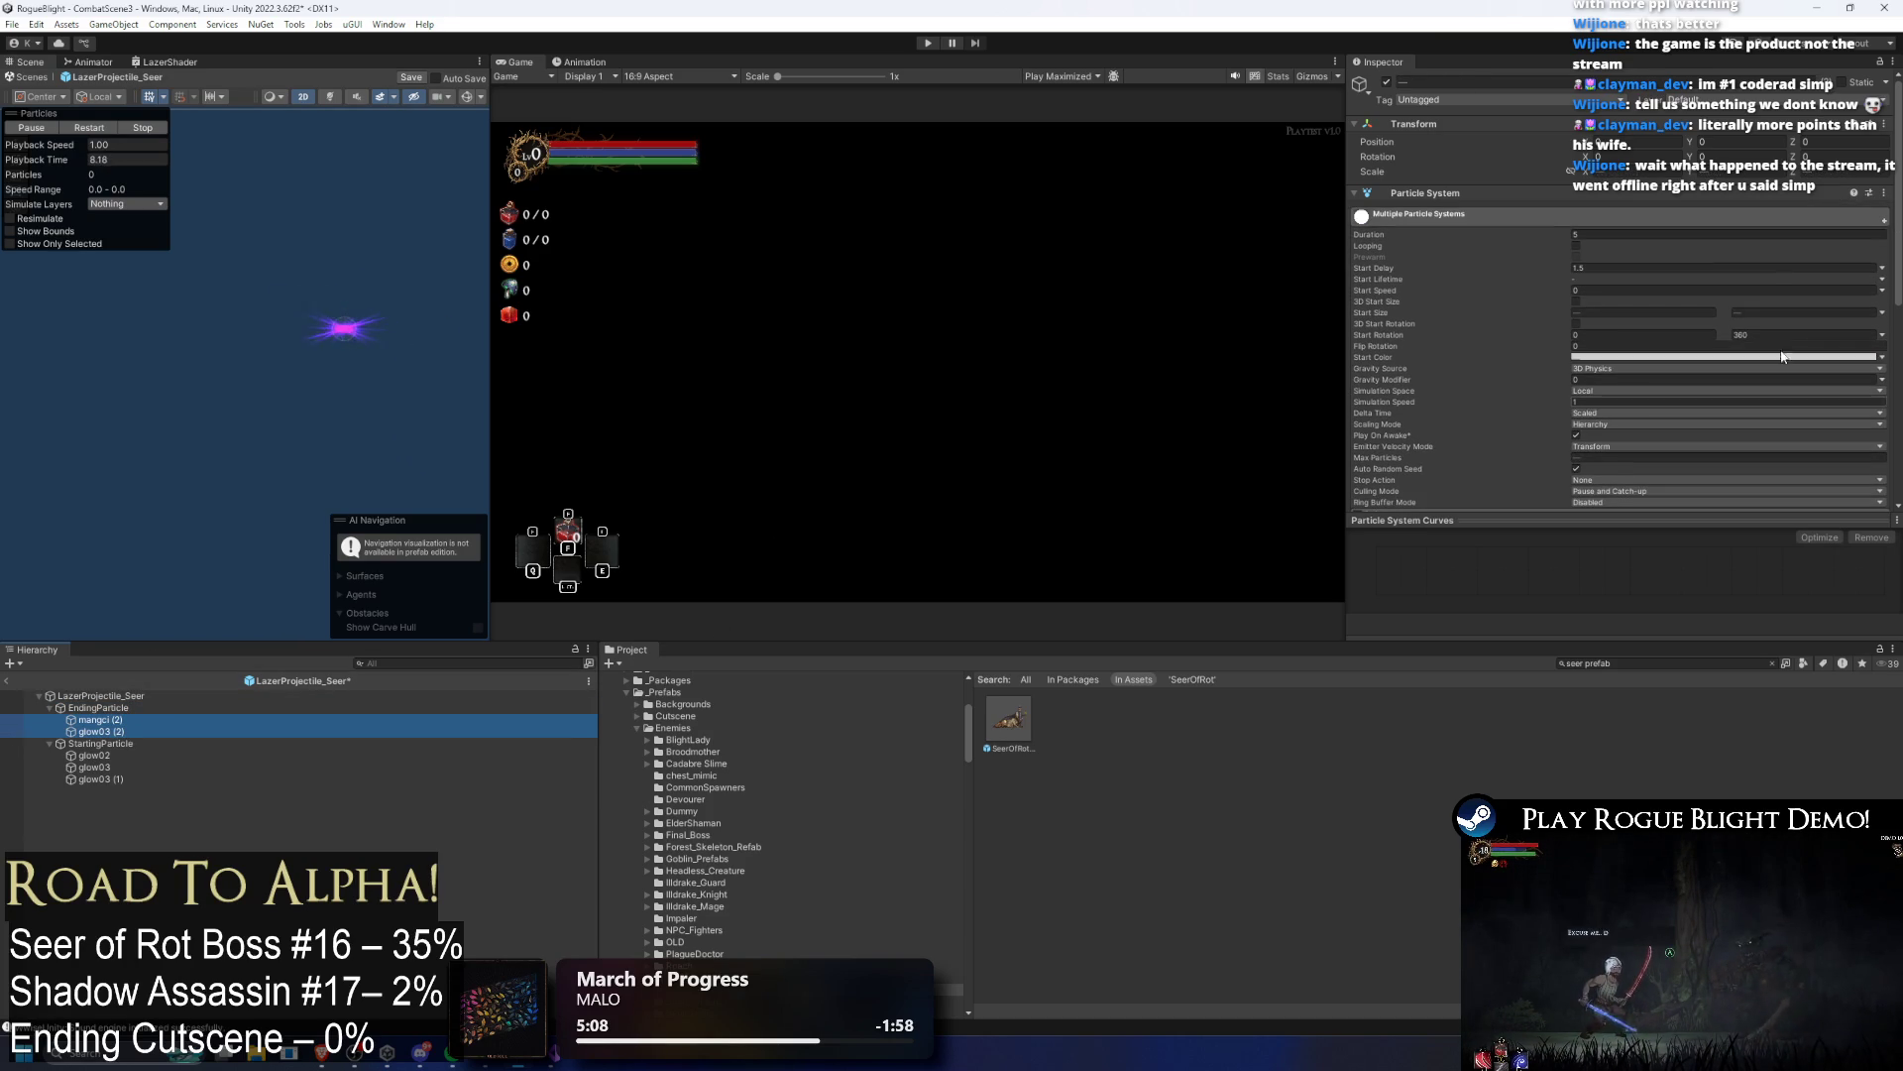
{"action": "left_click", "coordinate": [328, 707]}
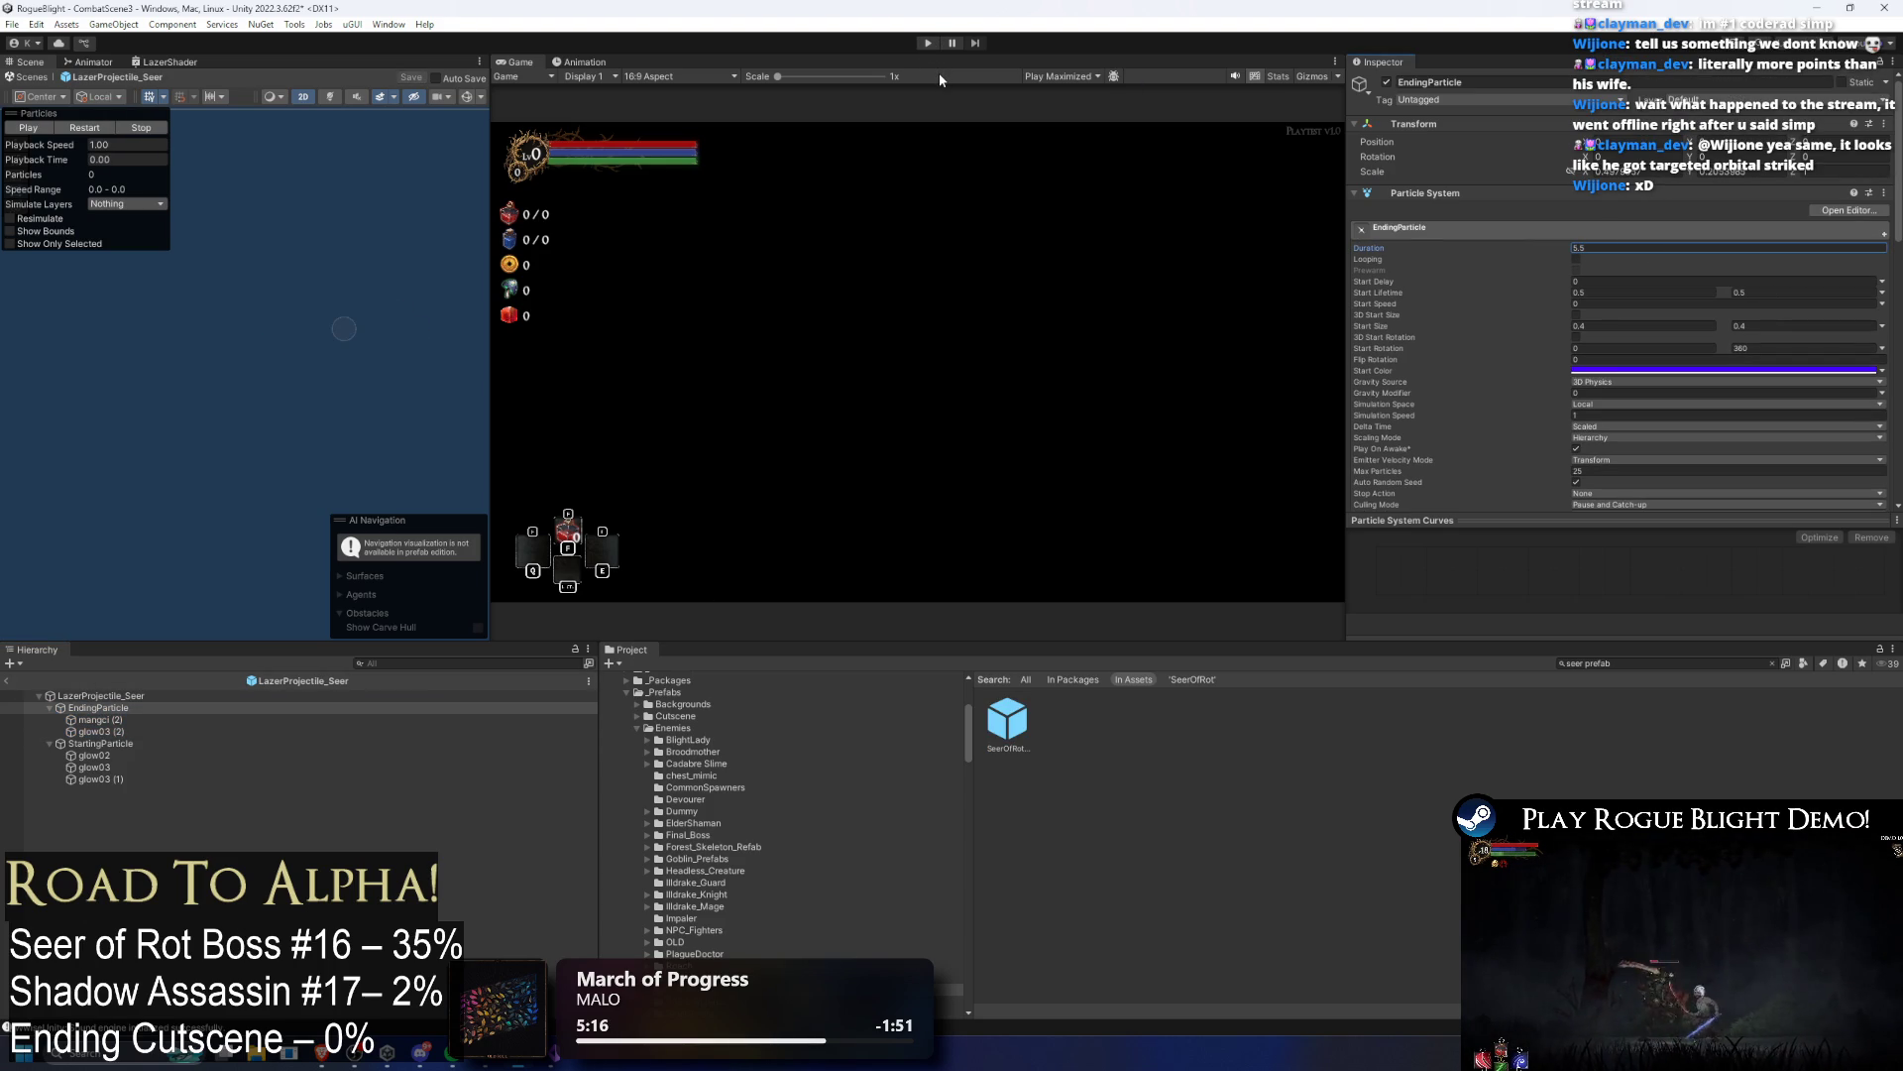
{"action": "left_click", "coordinate": [930, 45]}
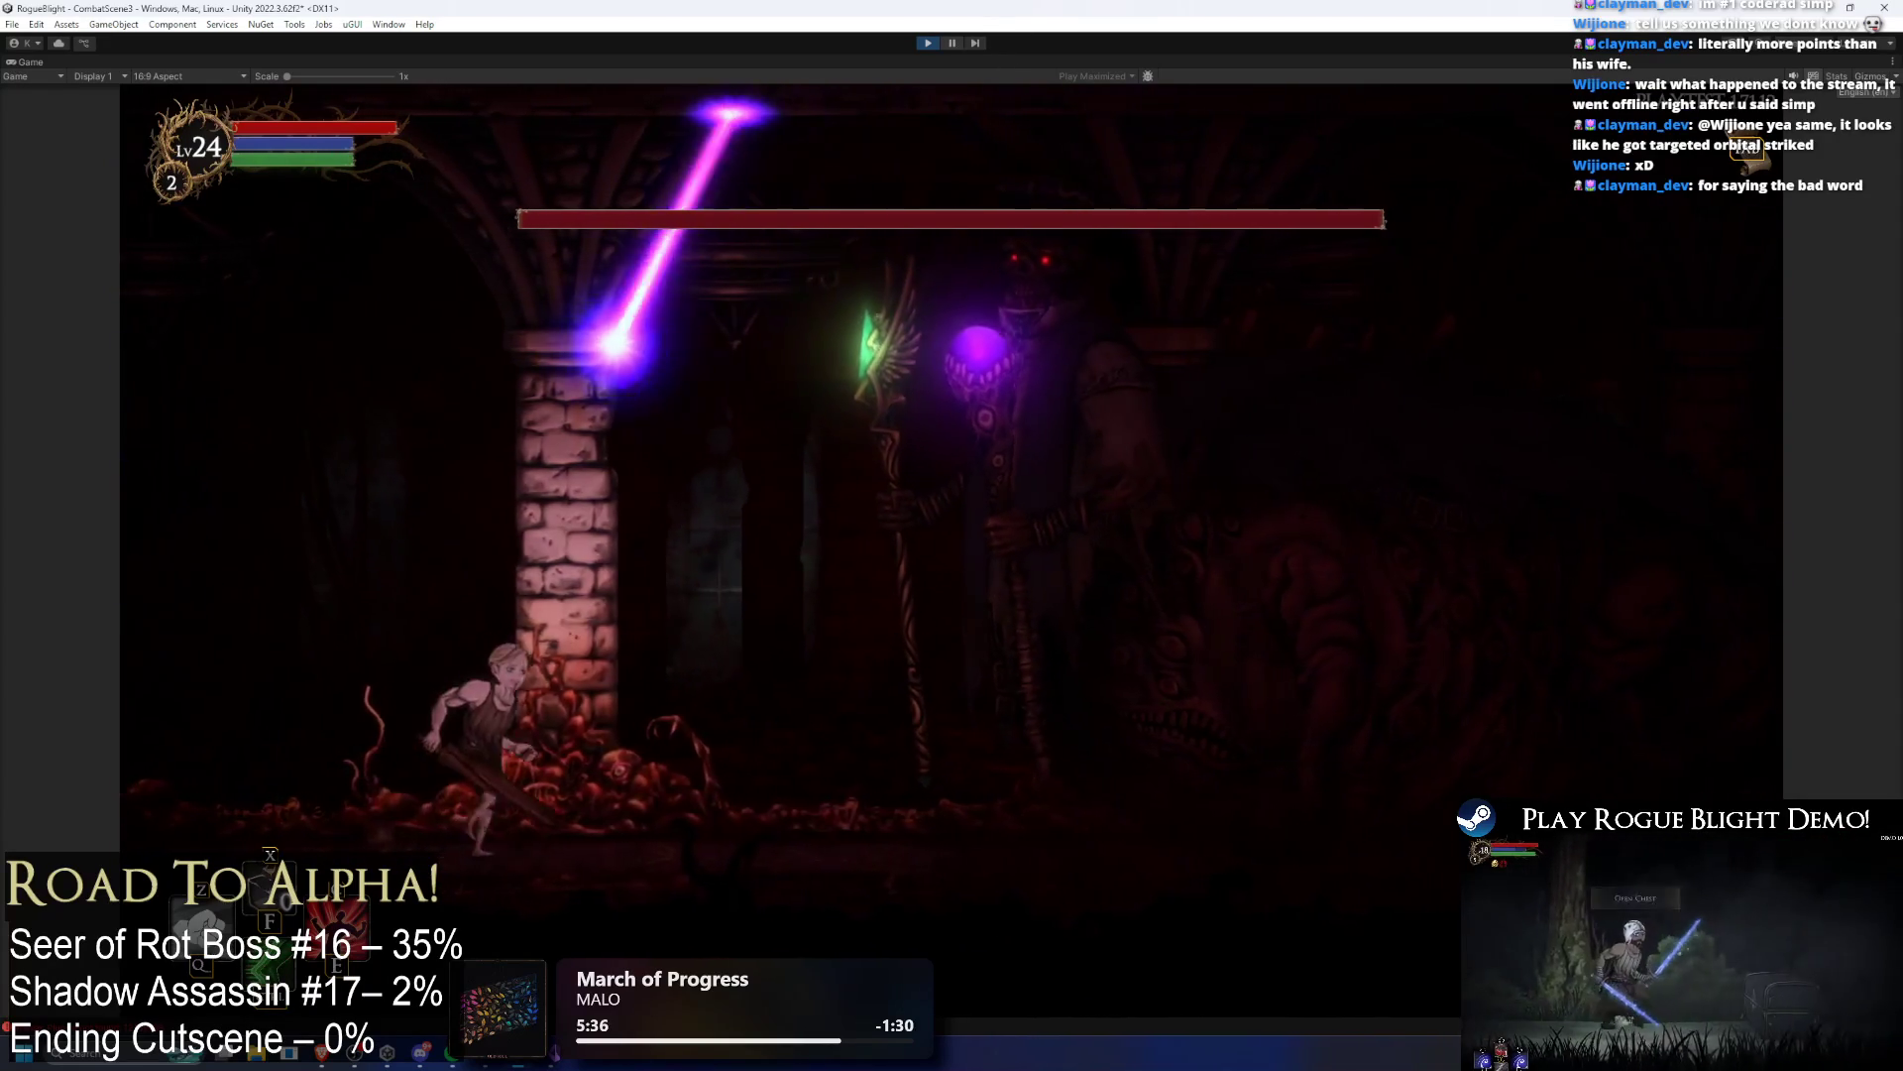
Step: Pause as the laser fires, step nine frames through its fade, then inspect glow03 (2)
{"action": "left_click", "coordinate": [952, 44]}
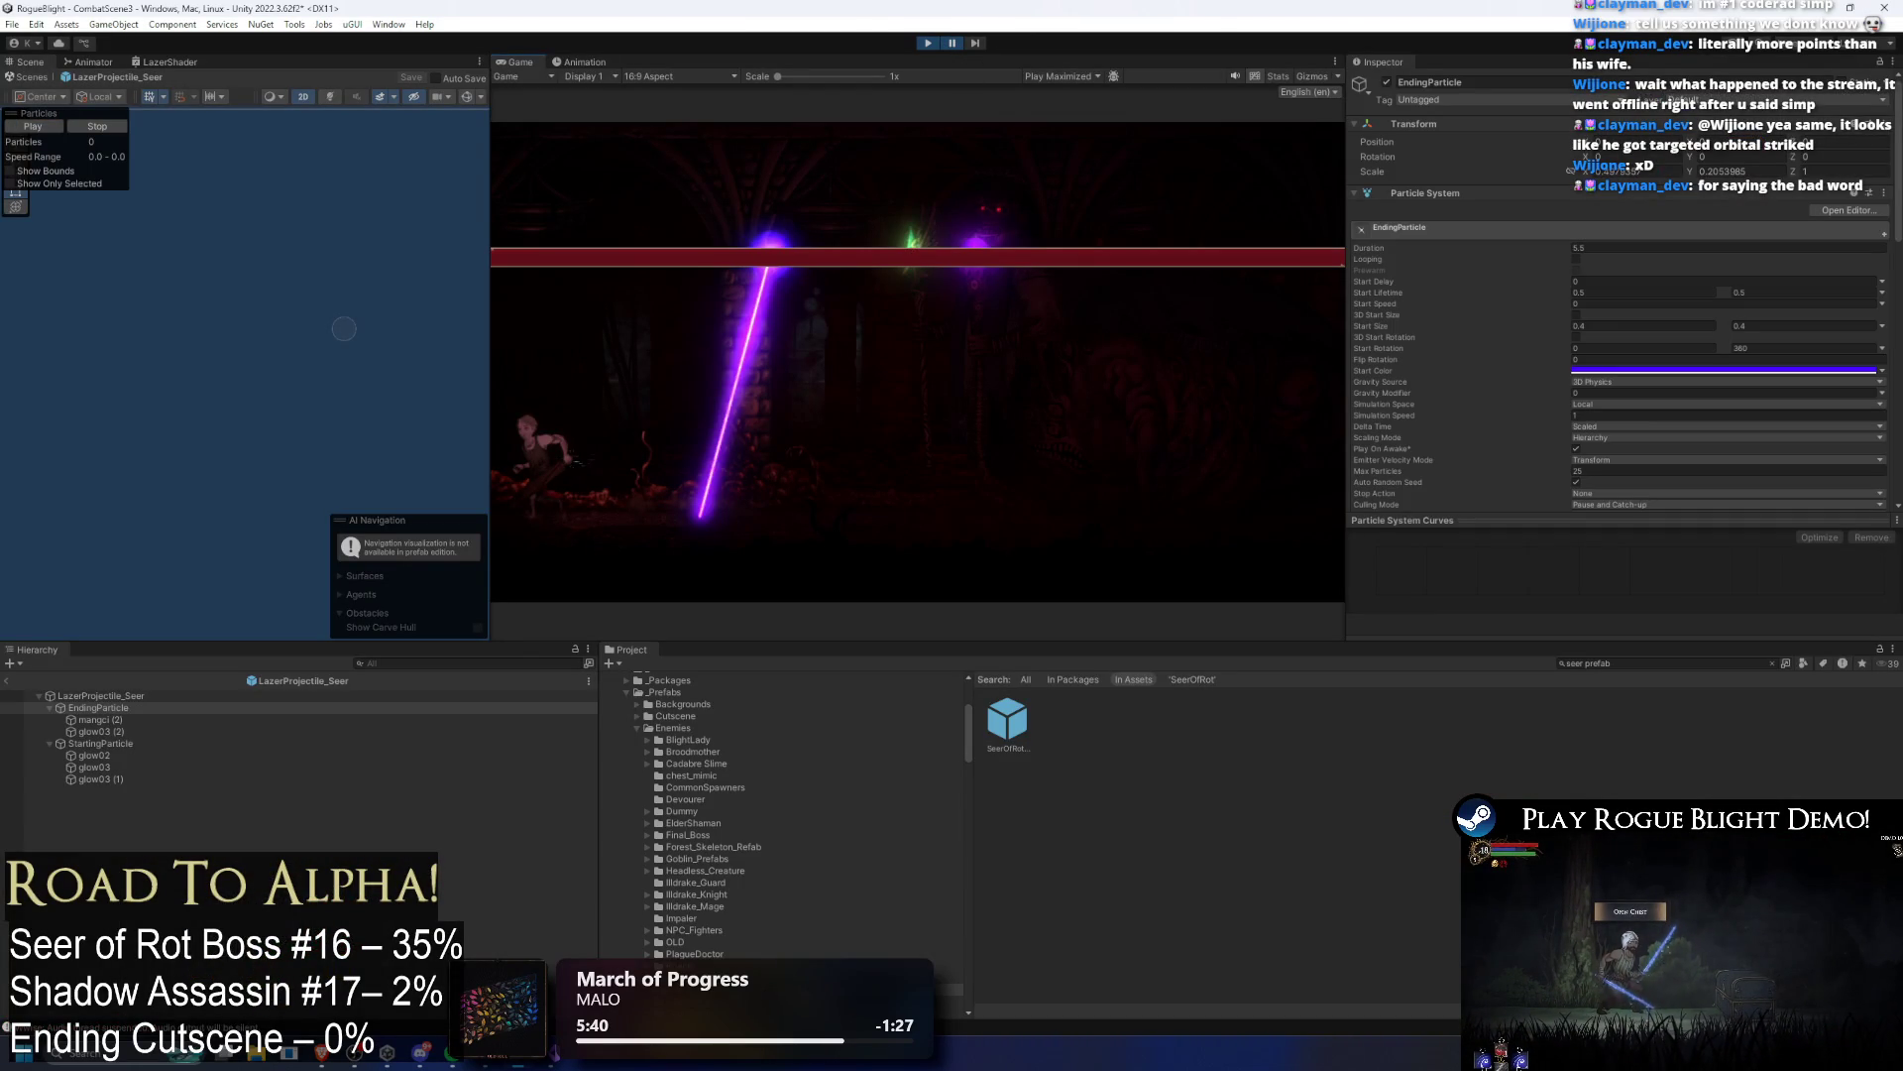
{"action": "left_click", "coordinate": [983, 45]}
{"action": "left_click", "coordinate": [983, 46]}
{"action": "left_click", "coordinate": [983, 46]}
{"action": "left_click", "coordinate": [984, 46]}
{"action": "left_click", "coordinate": [983, 45]}
{"action": "left_click", "coordinate": [979, 43]}
{"action": "left_click", "coordinate": [979, 44]}
{"action": "left_click", "coordinate": [980, 43]}
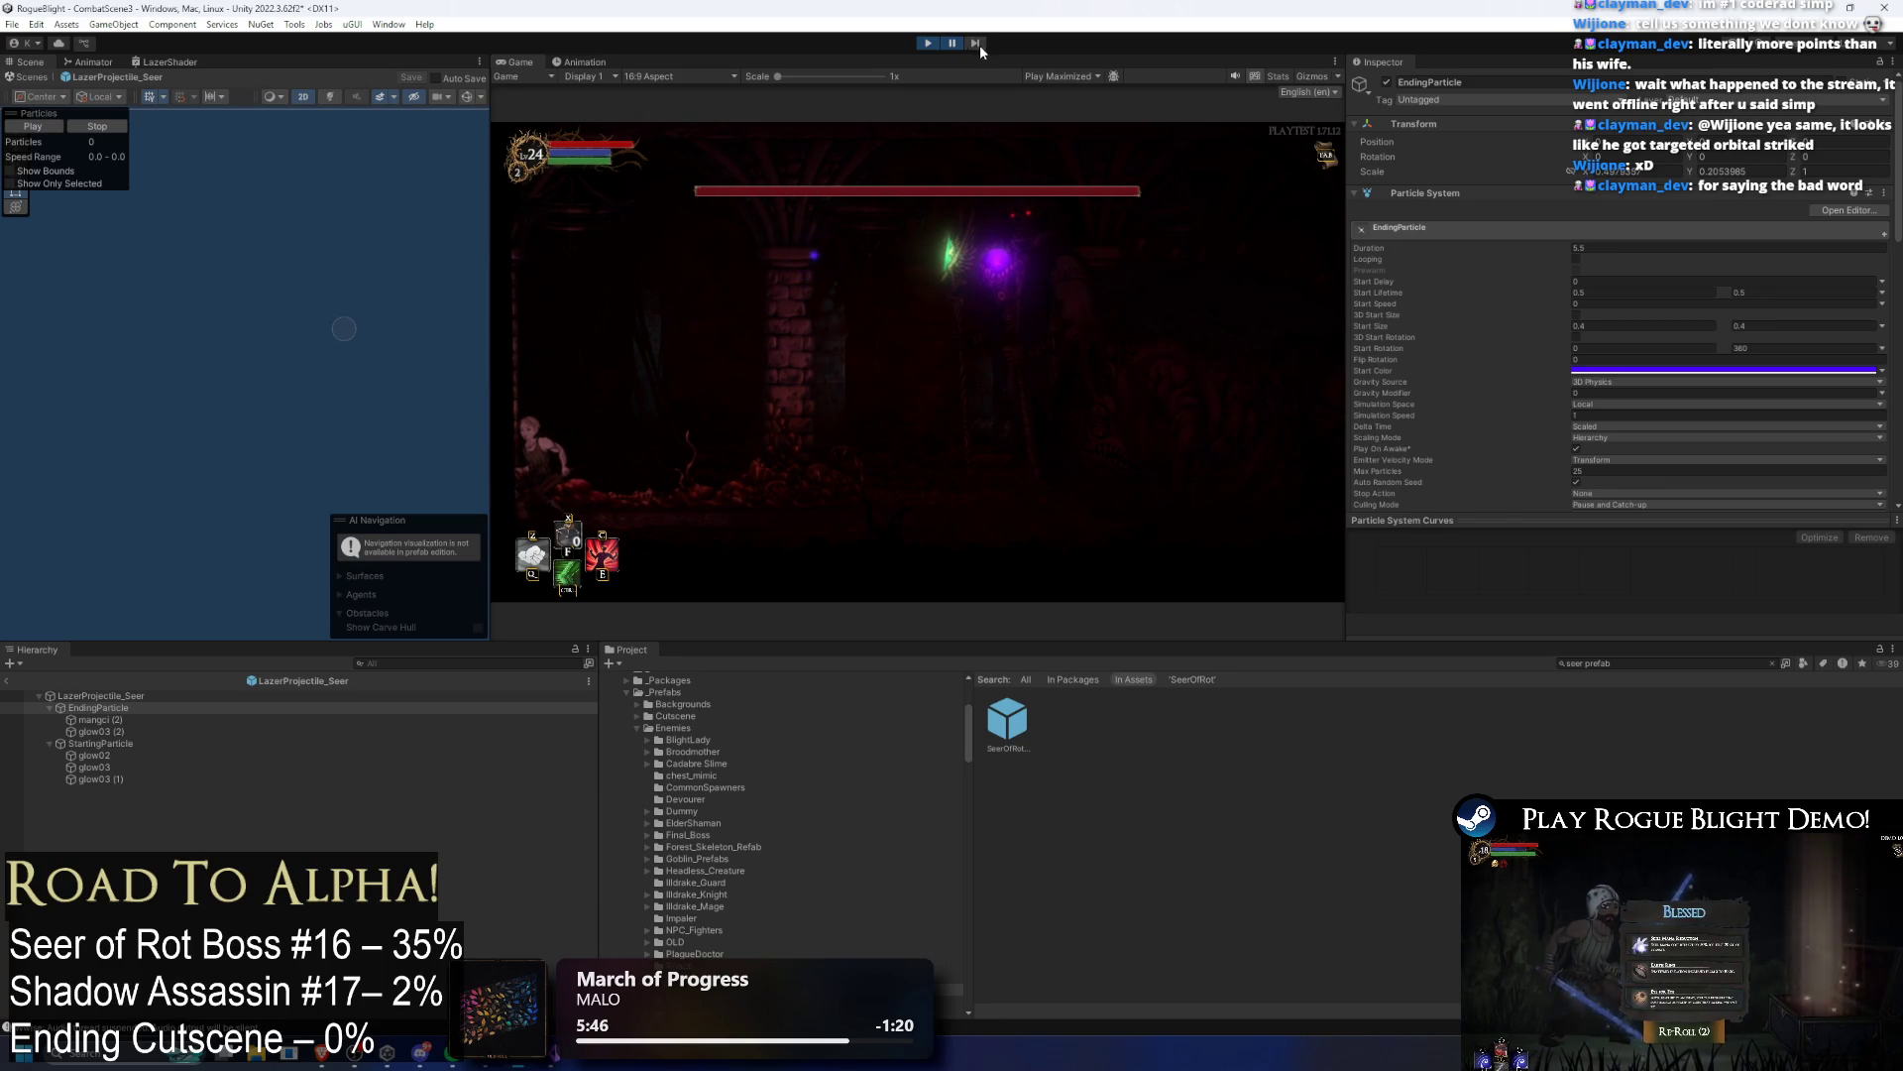
{"action": "left_click", "coordinate": [979, 44]}
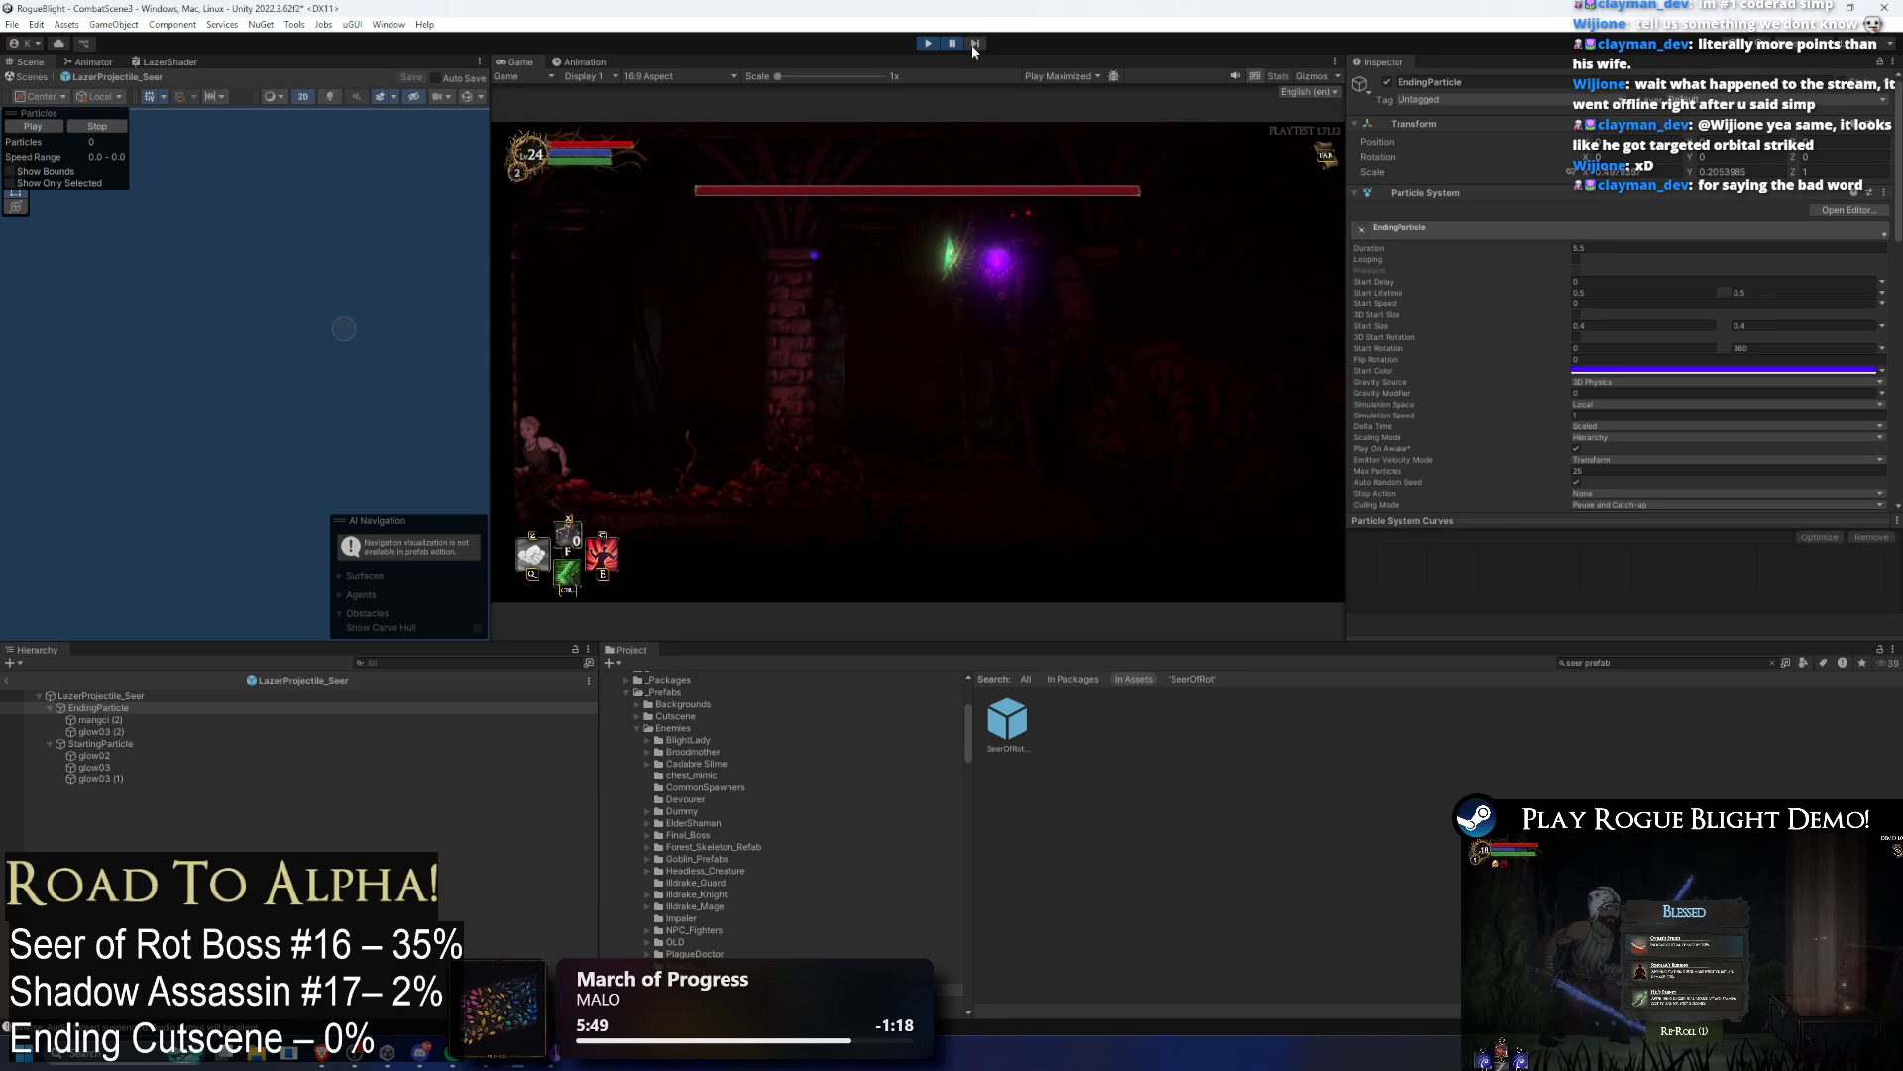
{"action": "left_click", "coordinate": [116, 732]}
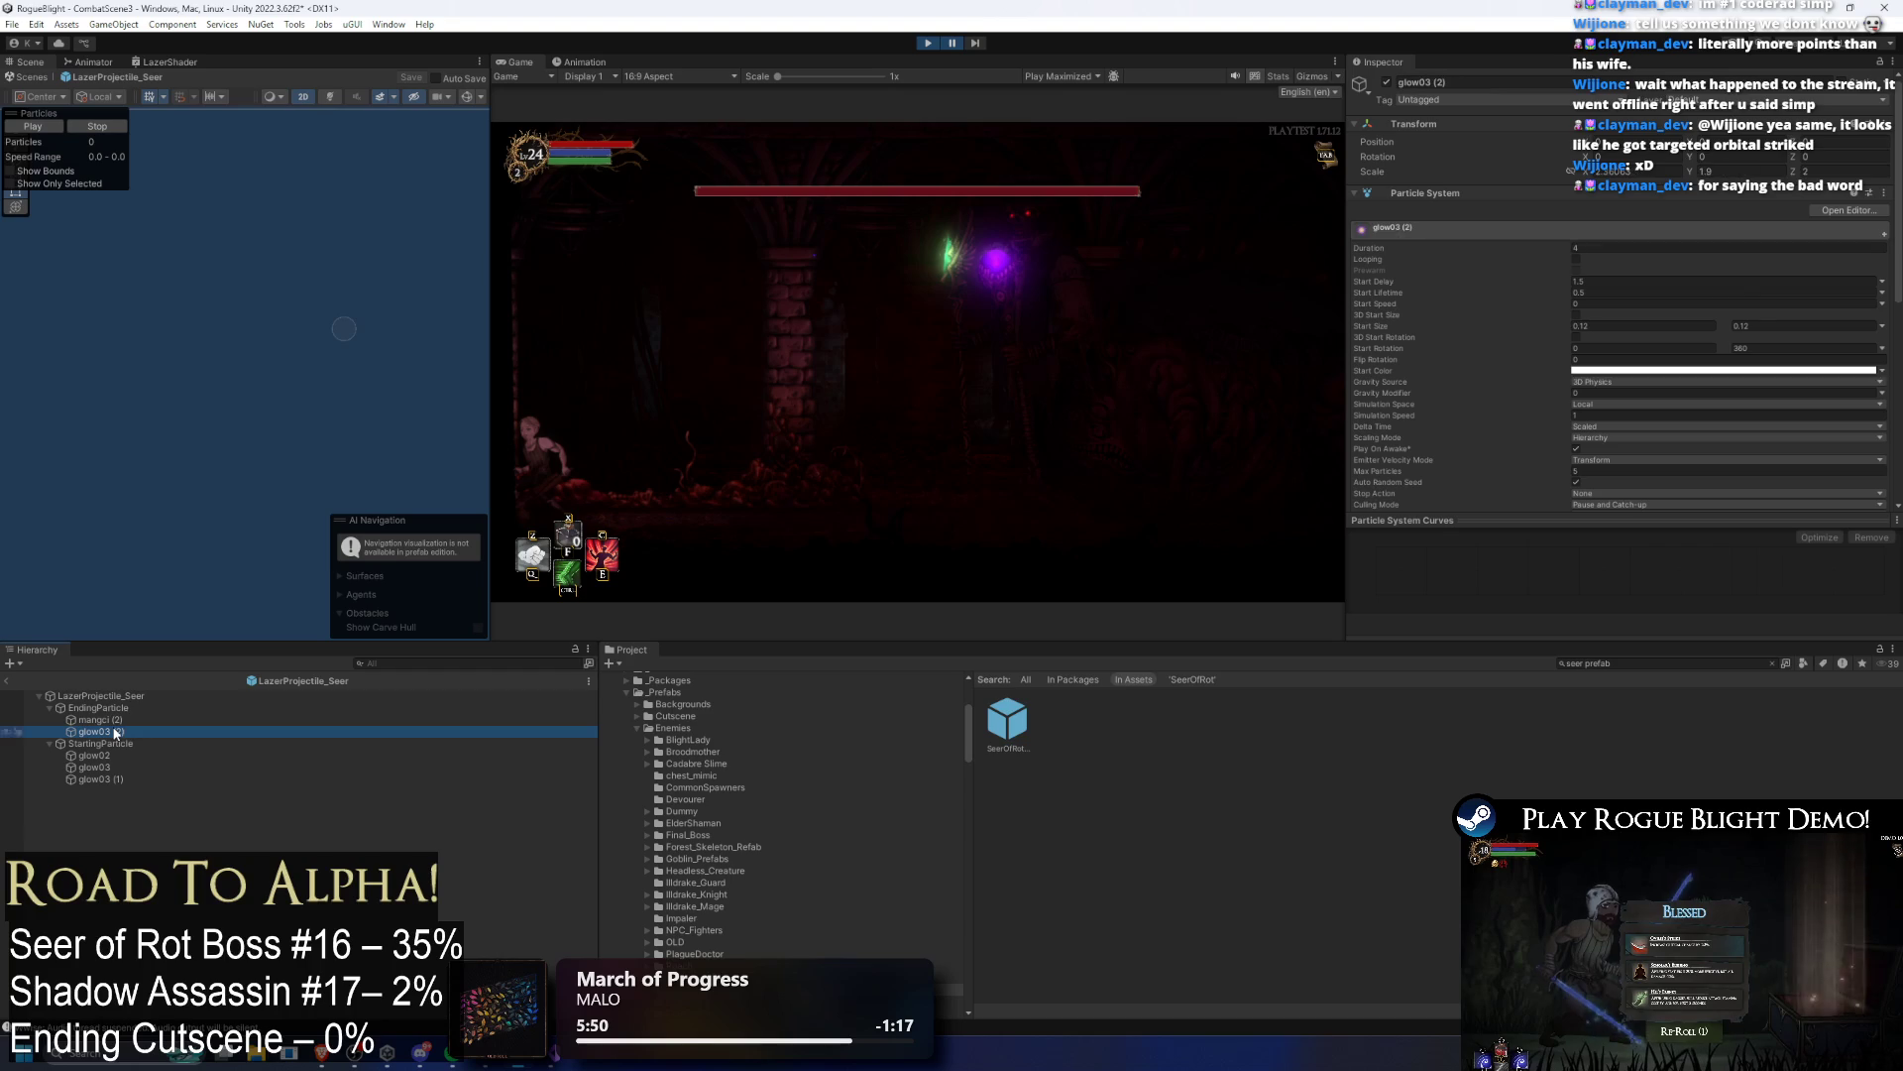
Step: Select mangci (2) and glow03 (2), set their Duration to 4.5, and relaunch the playtest
{"action": "left_click", "coordinate": [118, 720]}
{"action": "left_click", "coordinate": [123, 710]}
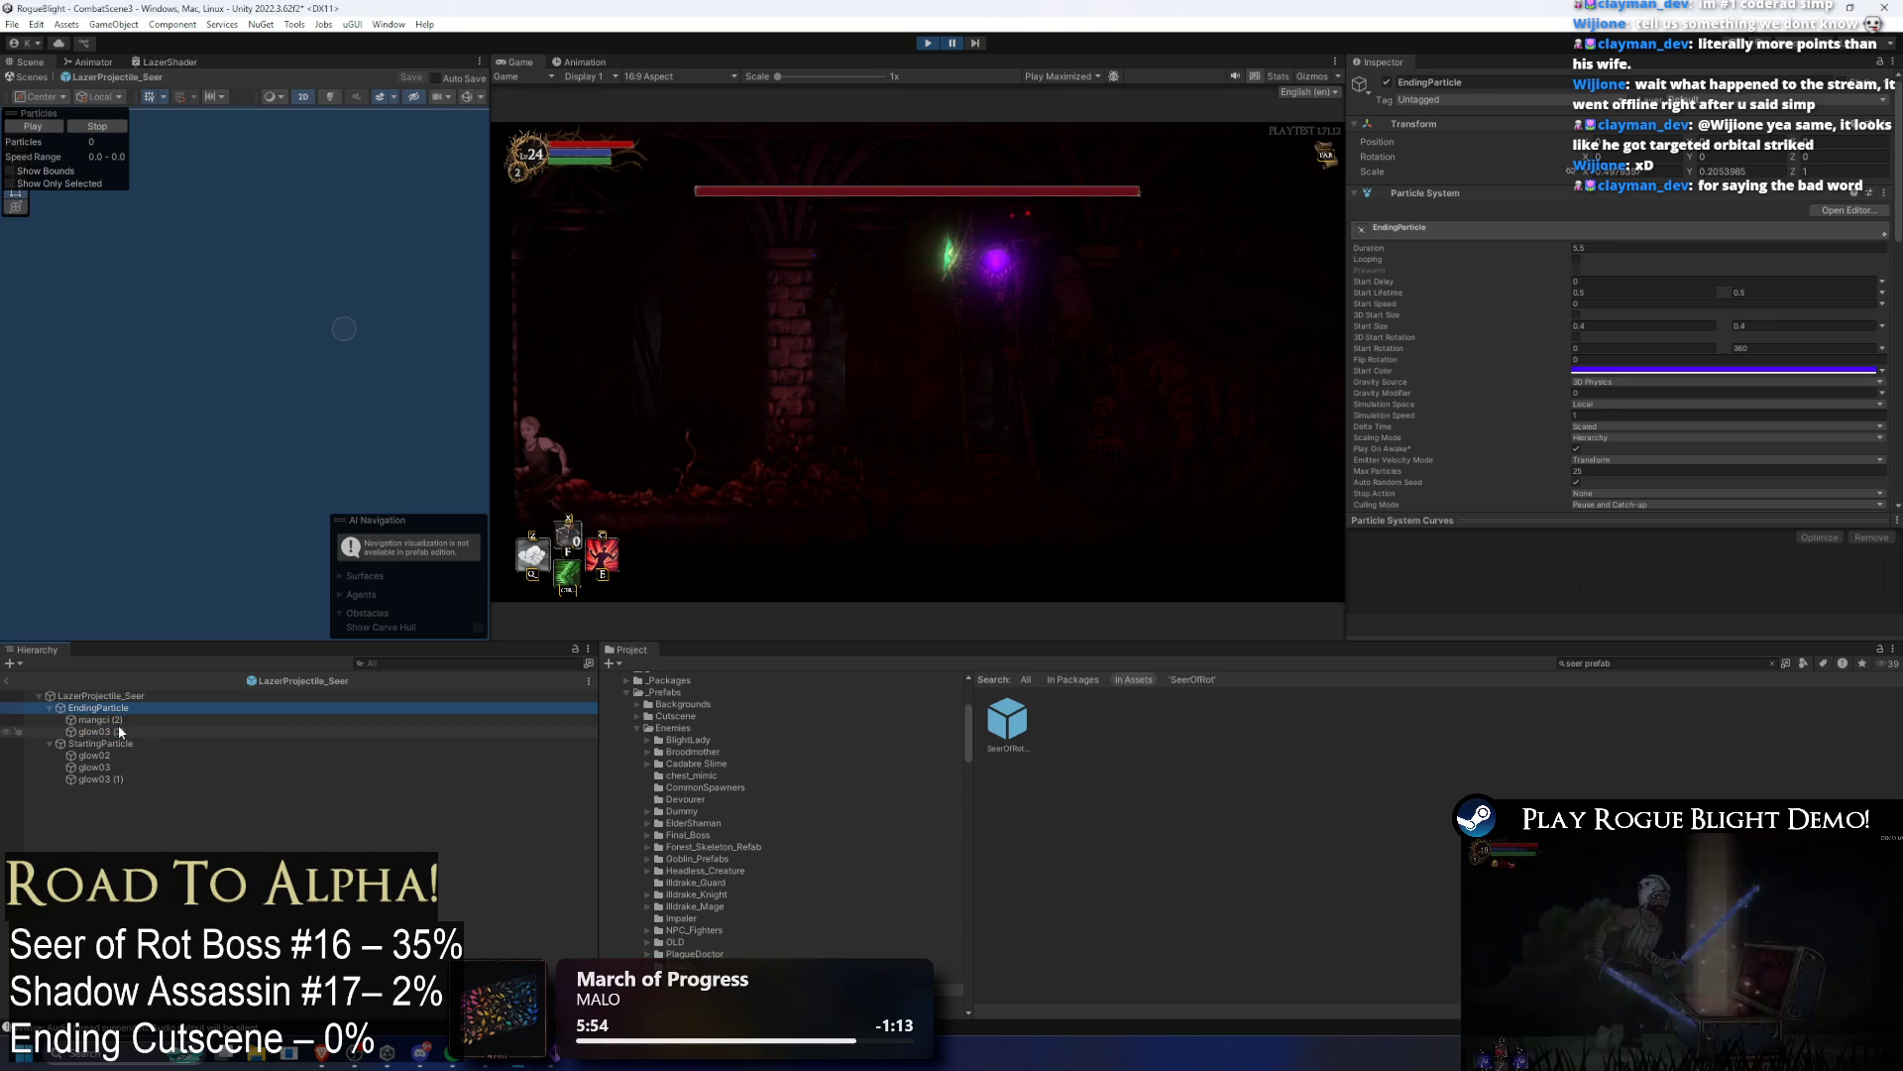
{"action": "left_click", "coordinate": [100, 729], "text": "shift"}
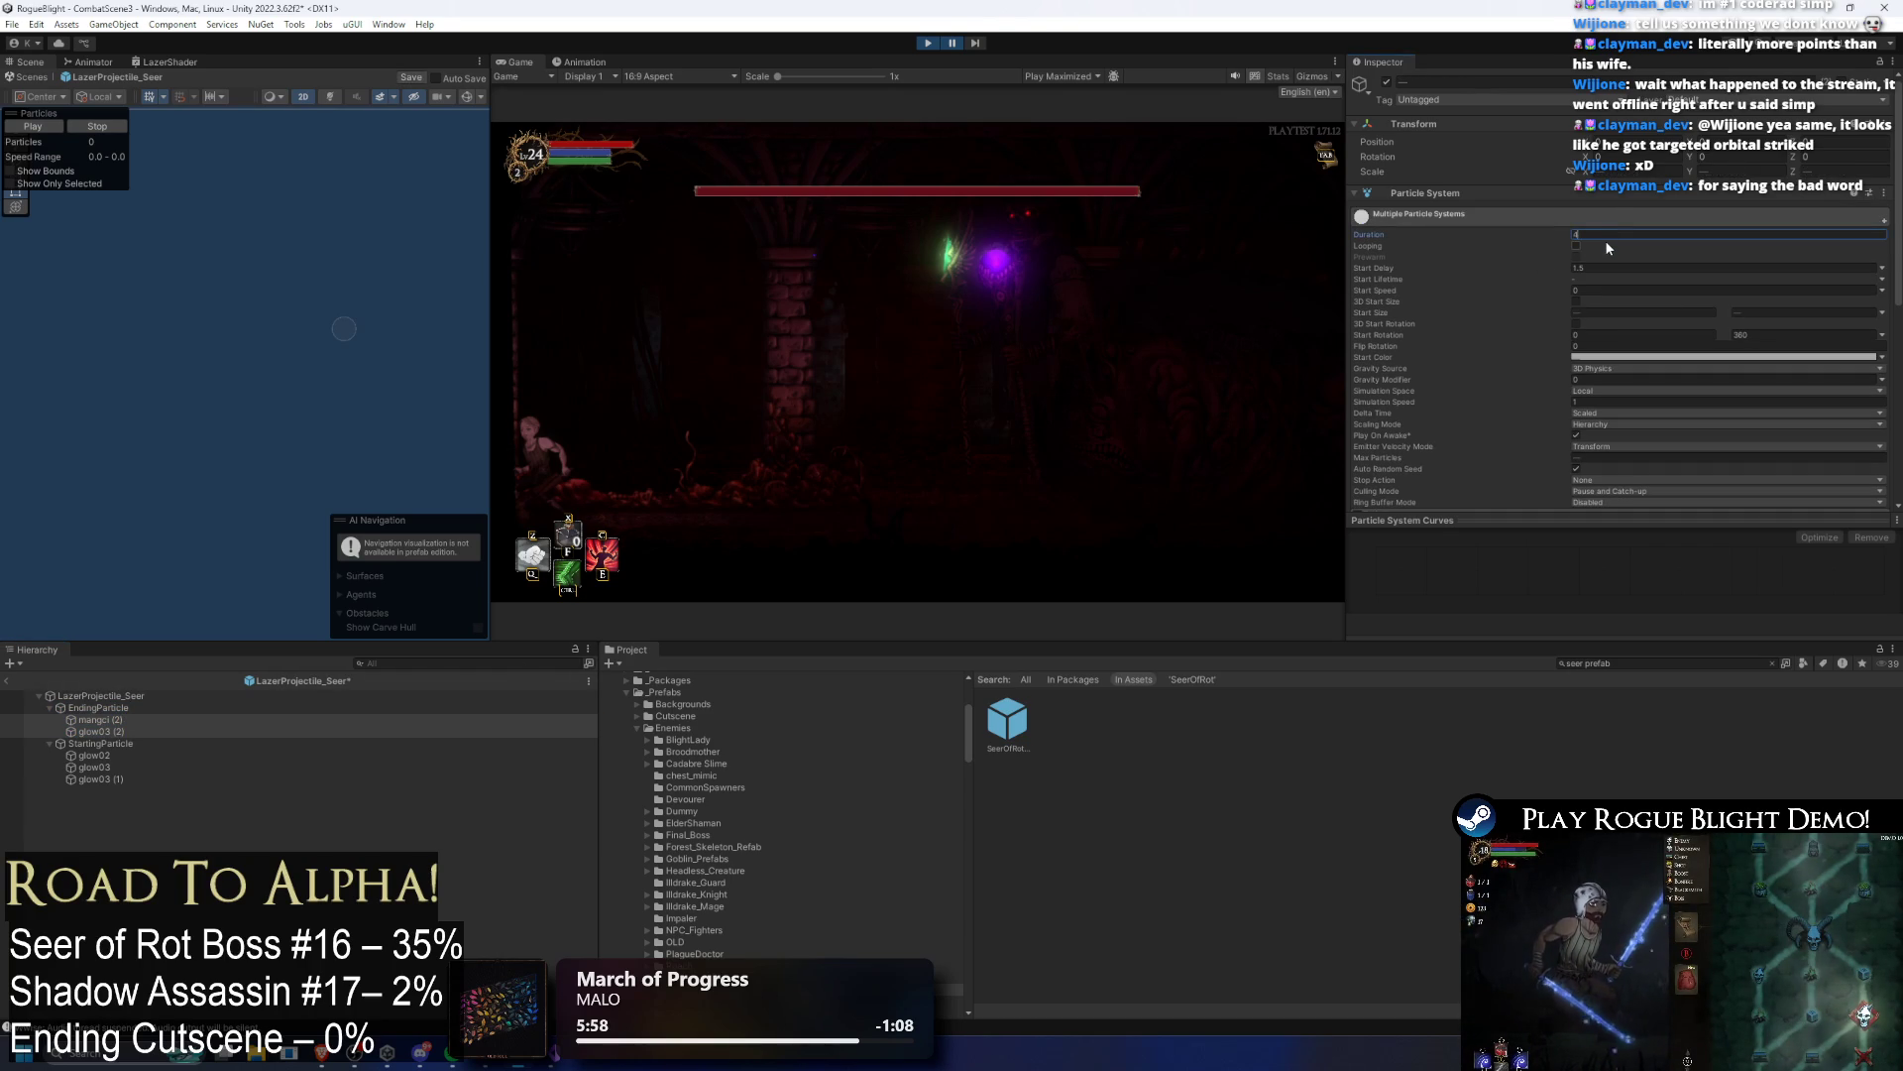
{"action": "left_click", "coordinate": [929, 43]}
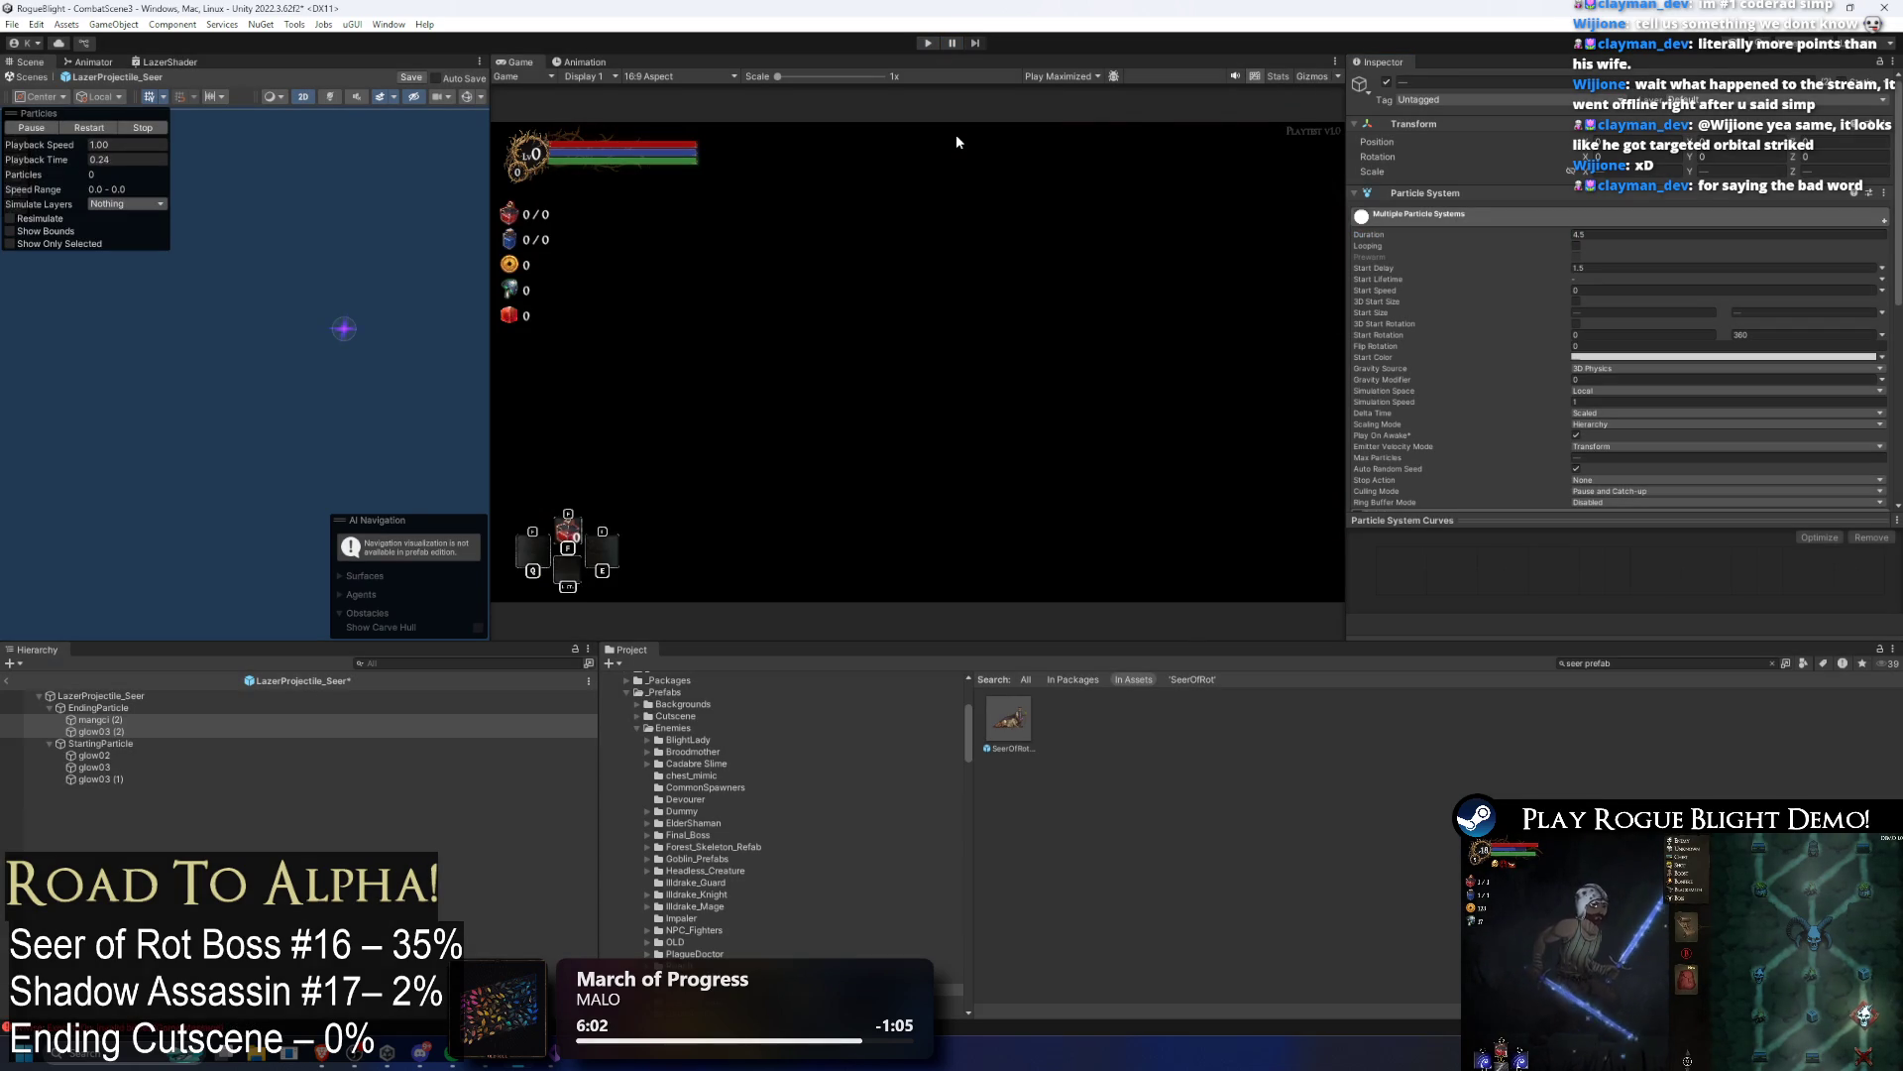
{"action": "left_click", "coordinate": [930, 45]}
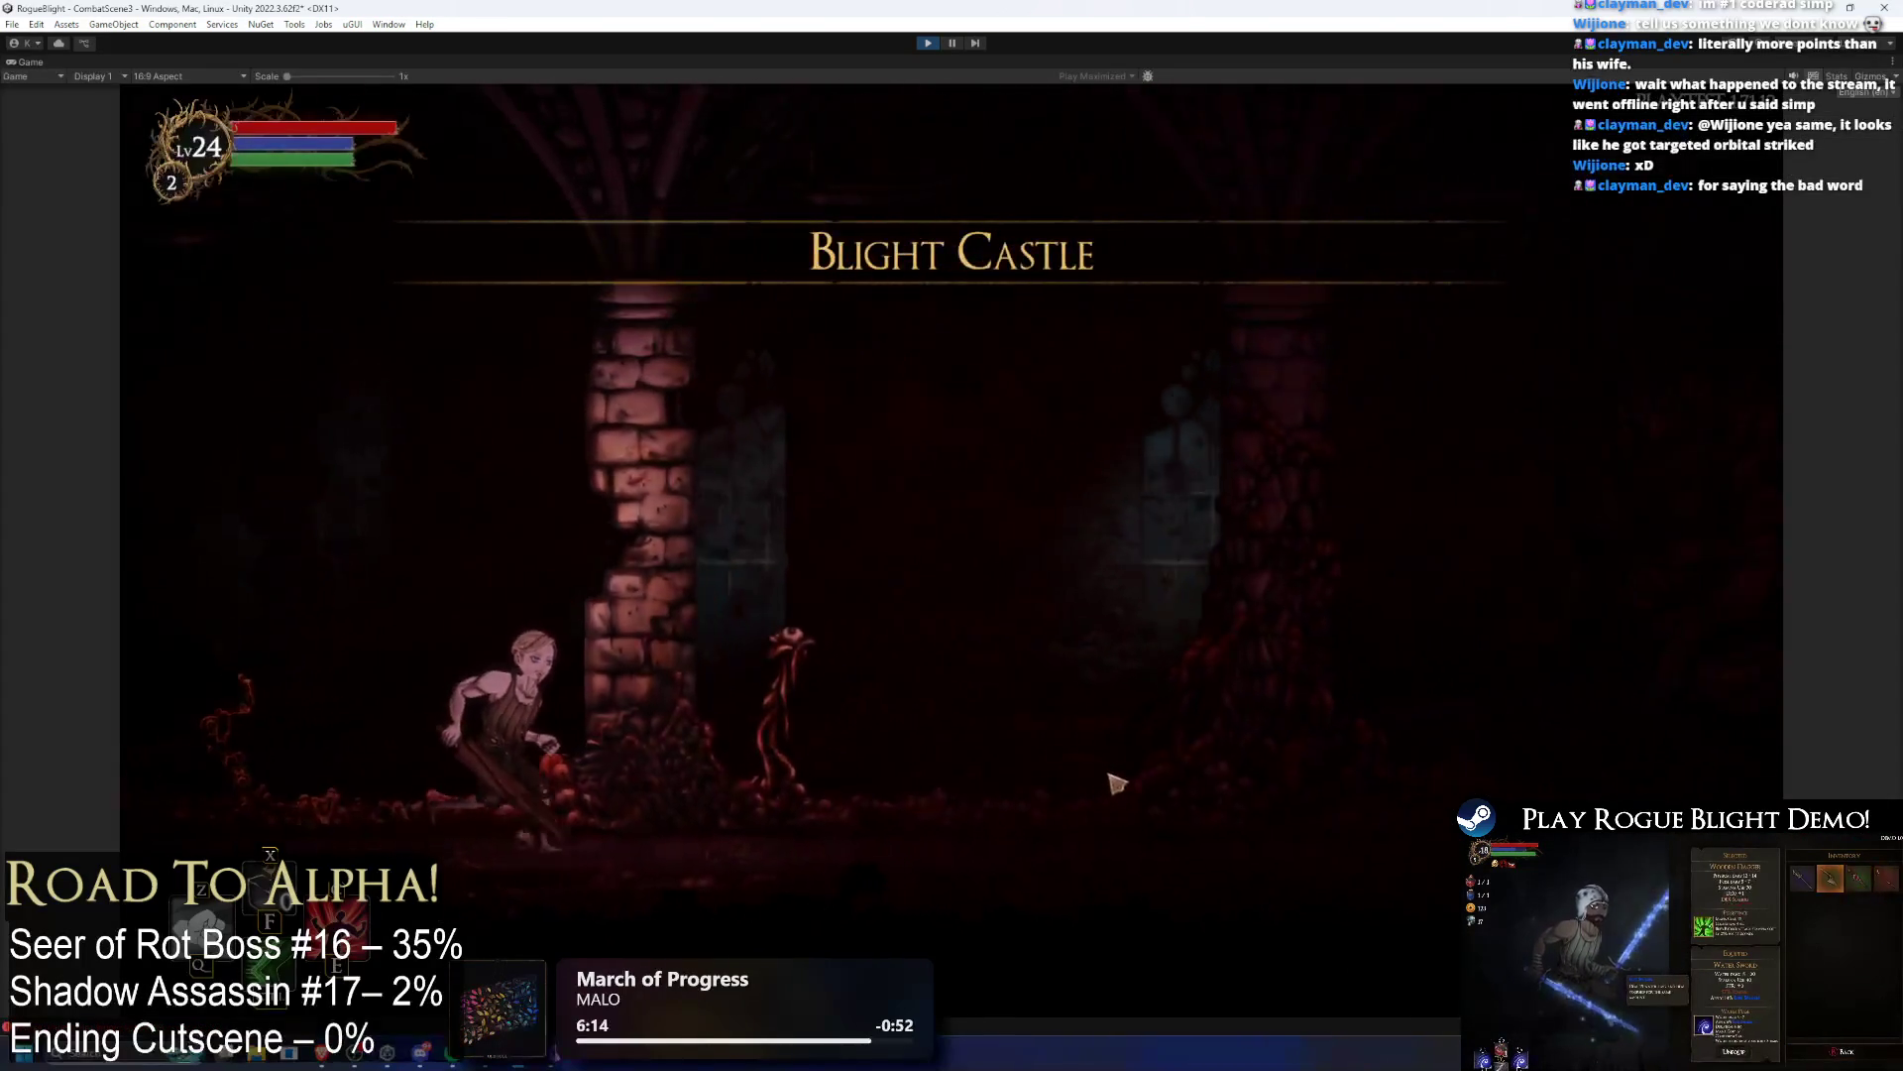
Step: Start the Seer of Rot fight and toggle the debug and enemy health cheats
{"action": "left_click", "coordinate": [1235, 731]}
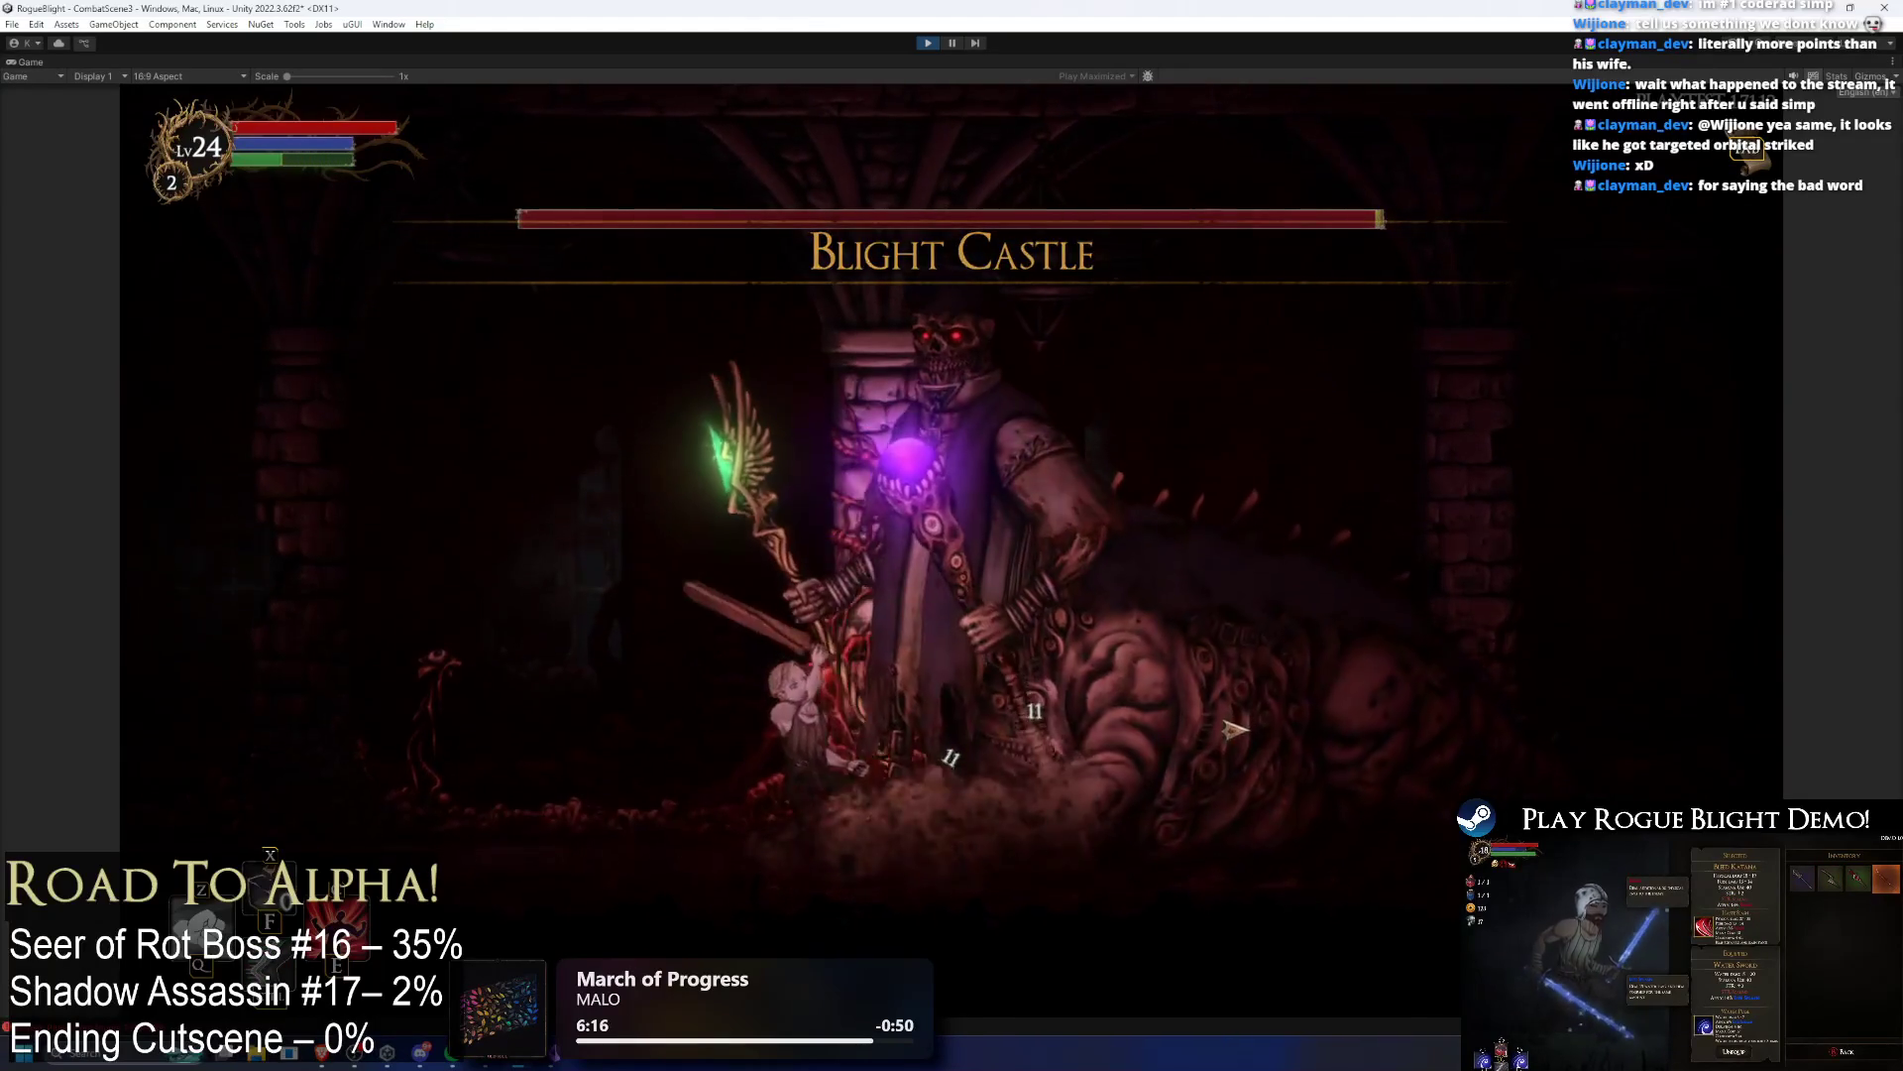
{"action": "key", "text": "a"}
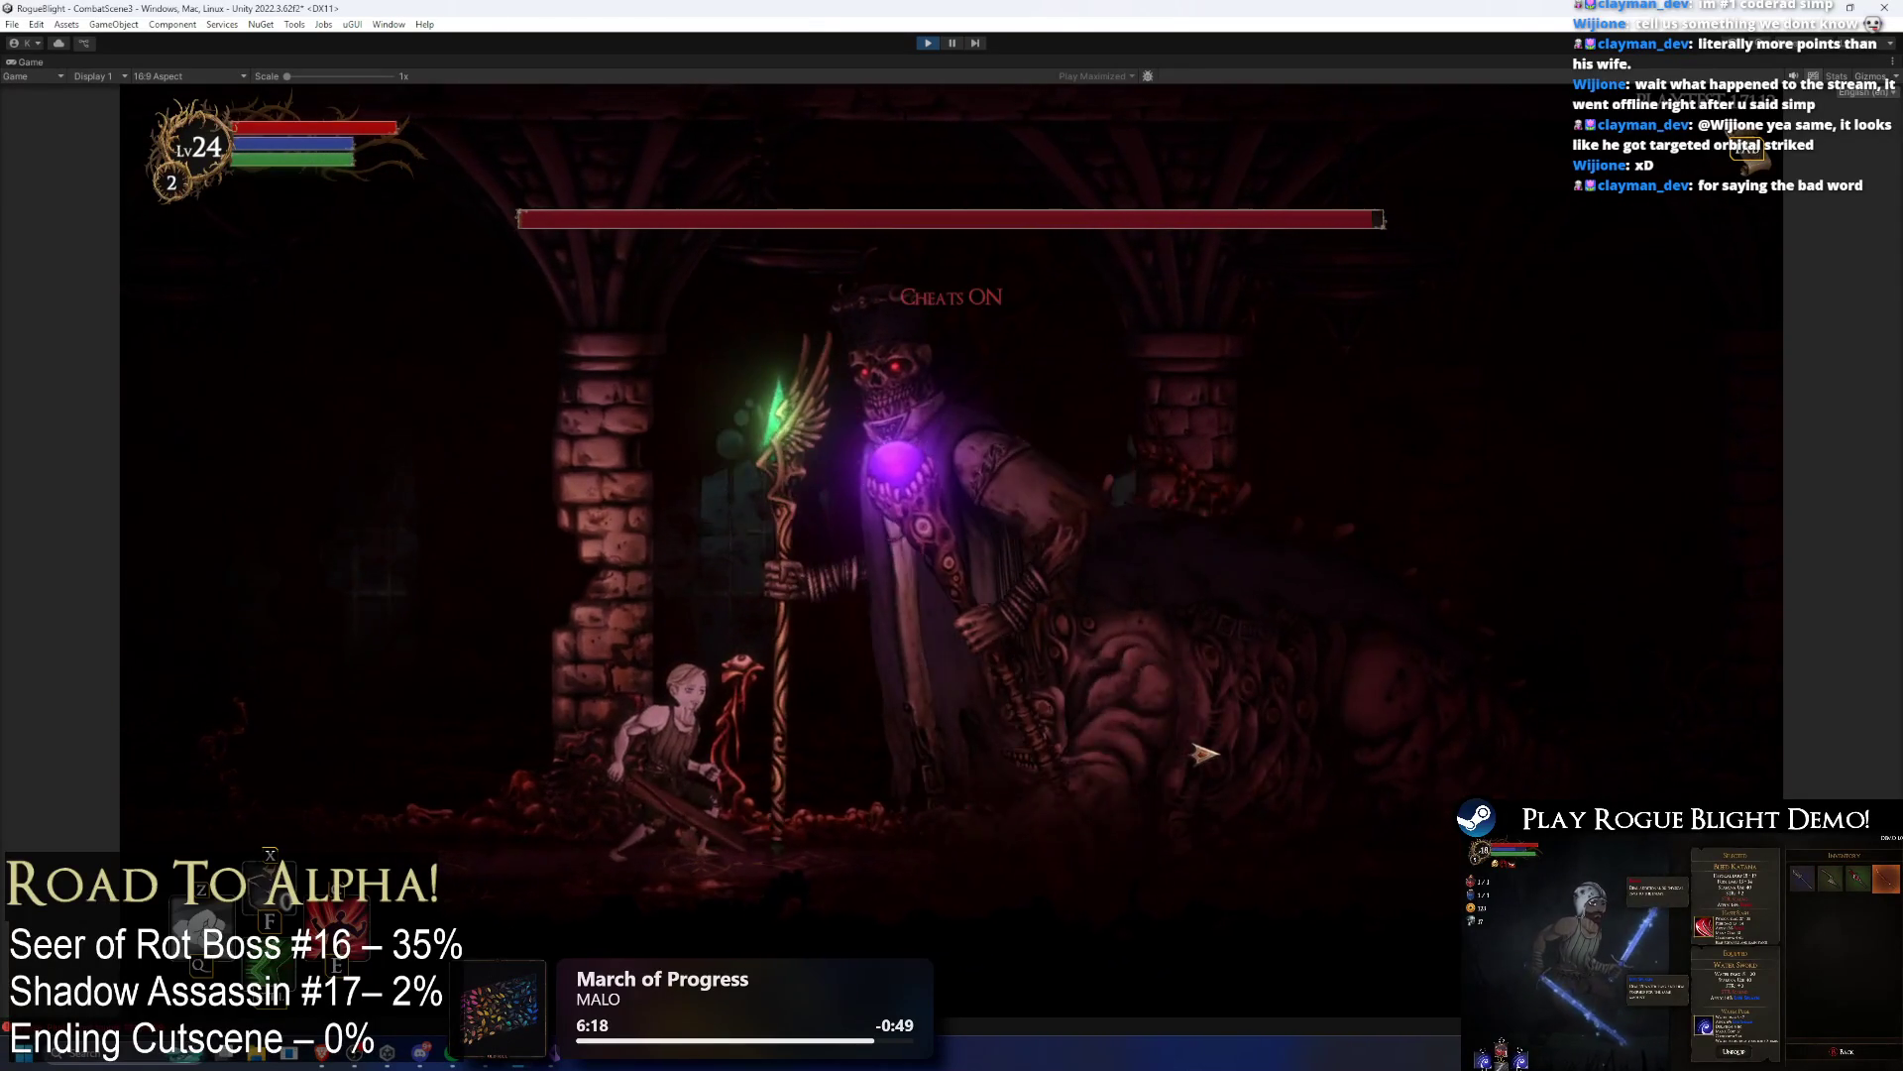
{"action": "key", "text": "1"}
{"action": "key", "text": "2"}
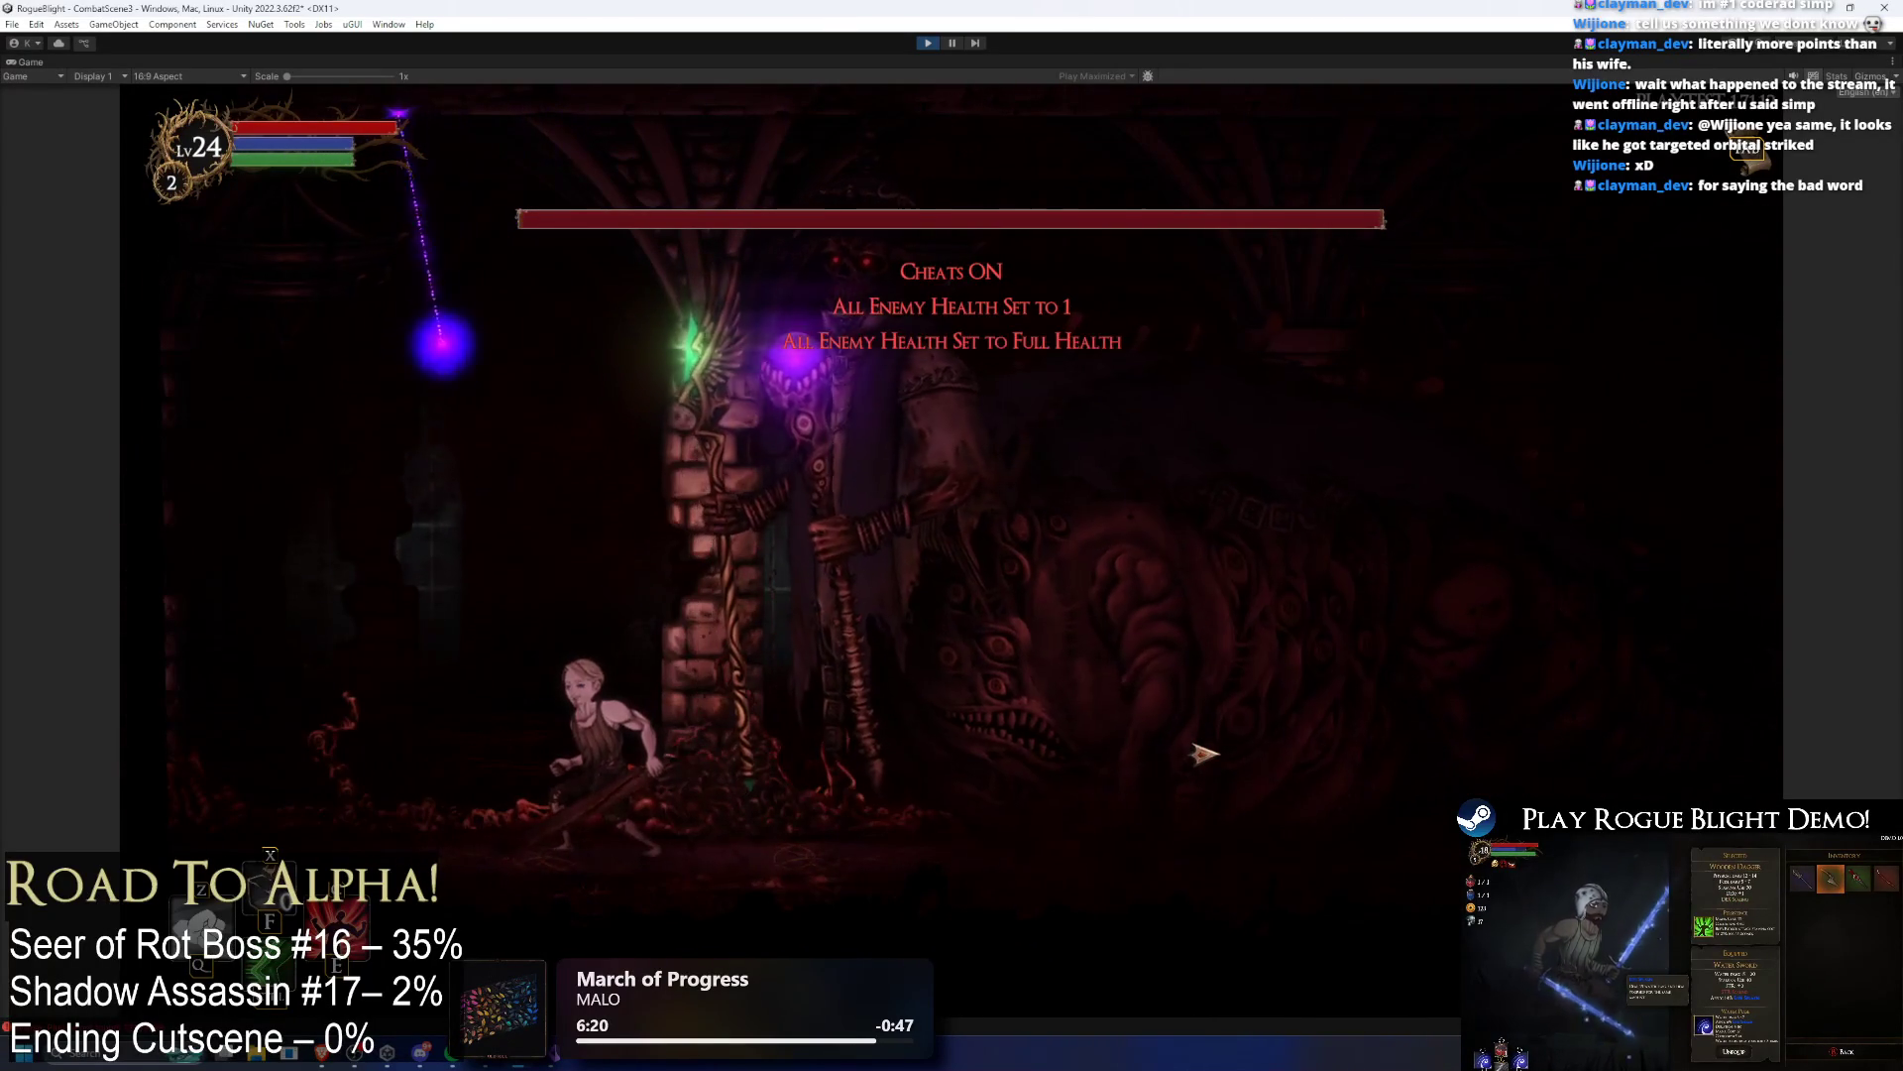
Step: Move the character back and forth across the arena to dodge the boss's laser
{"action": "key", "text": "a"}
{"action": "key", "text": "d"}
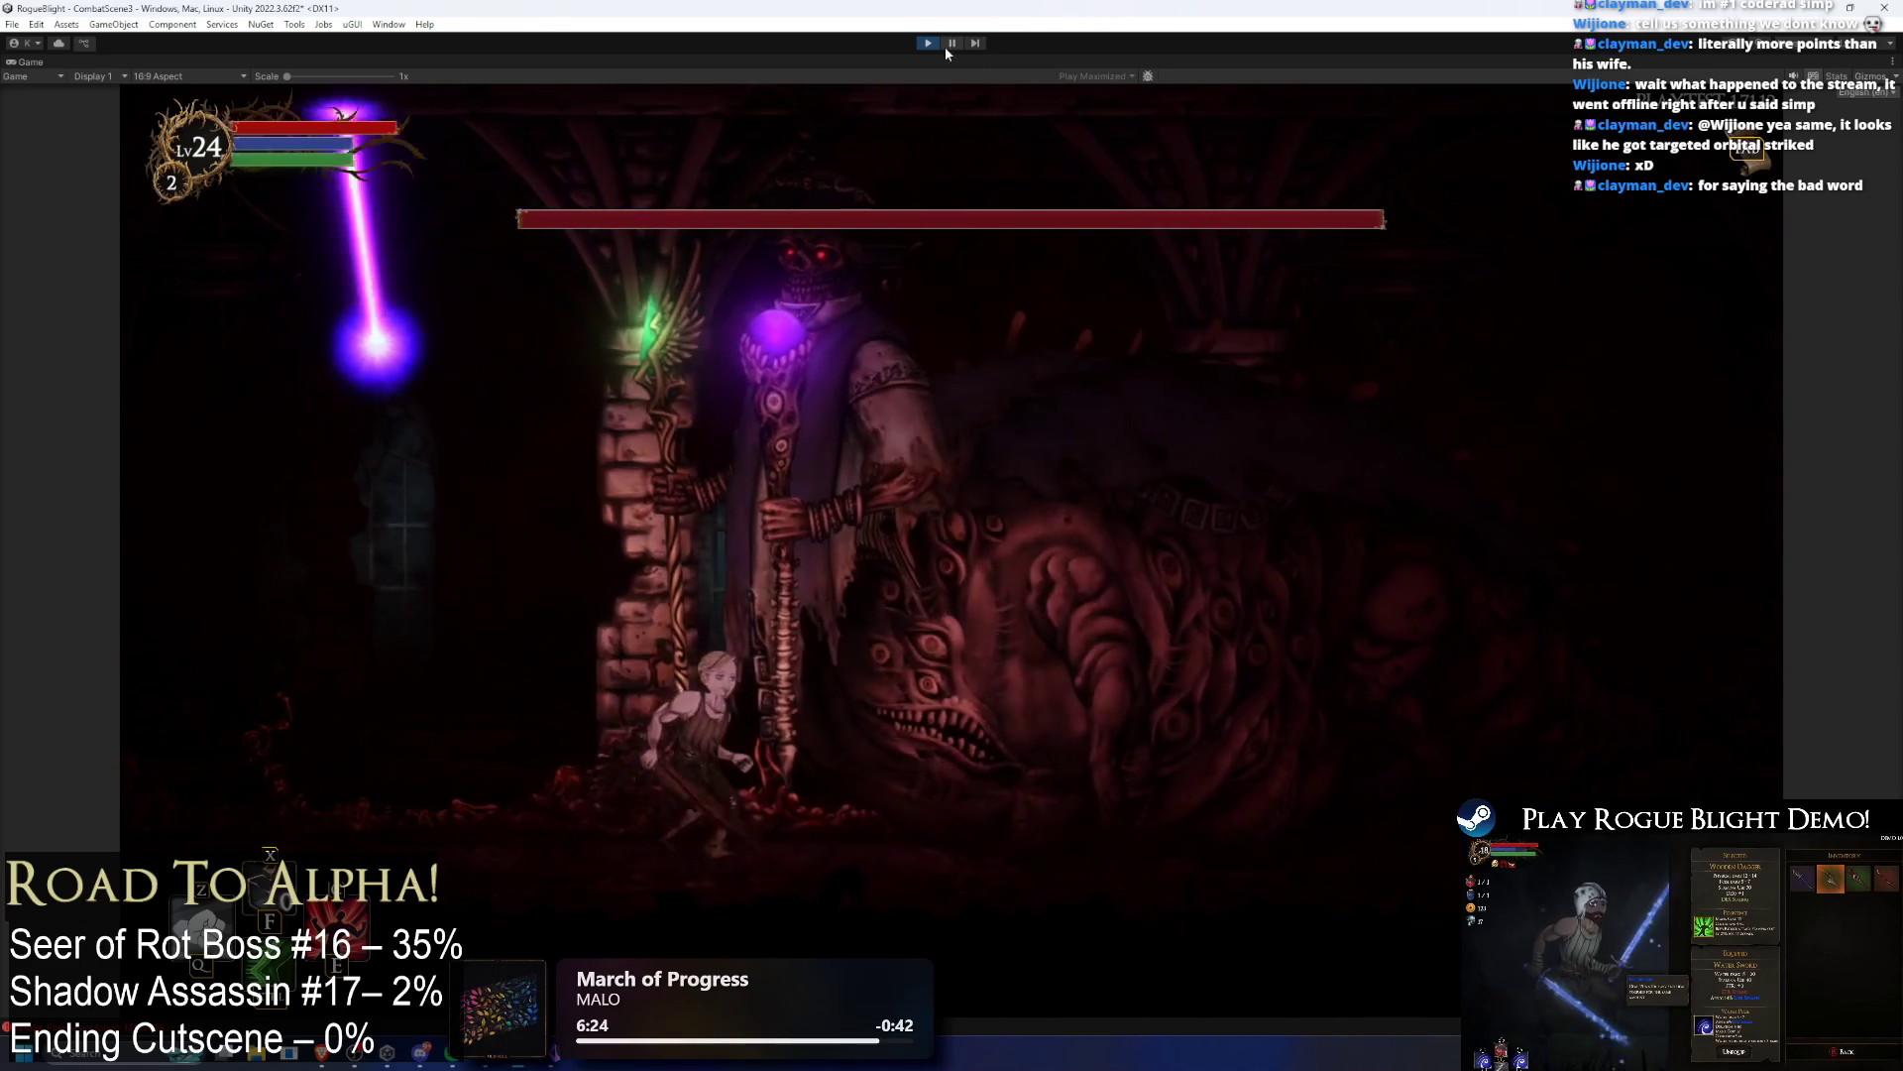
{"action": "key", "text": "a"}
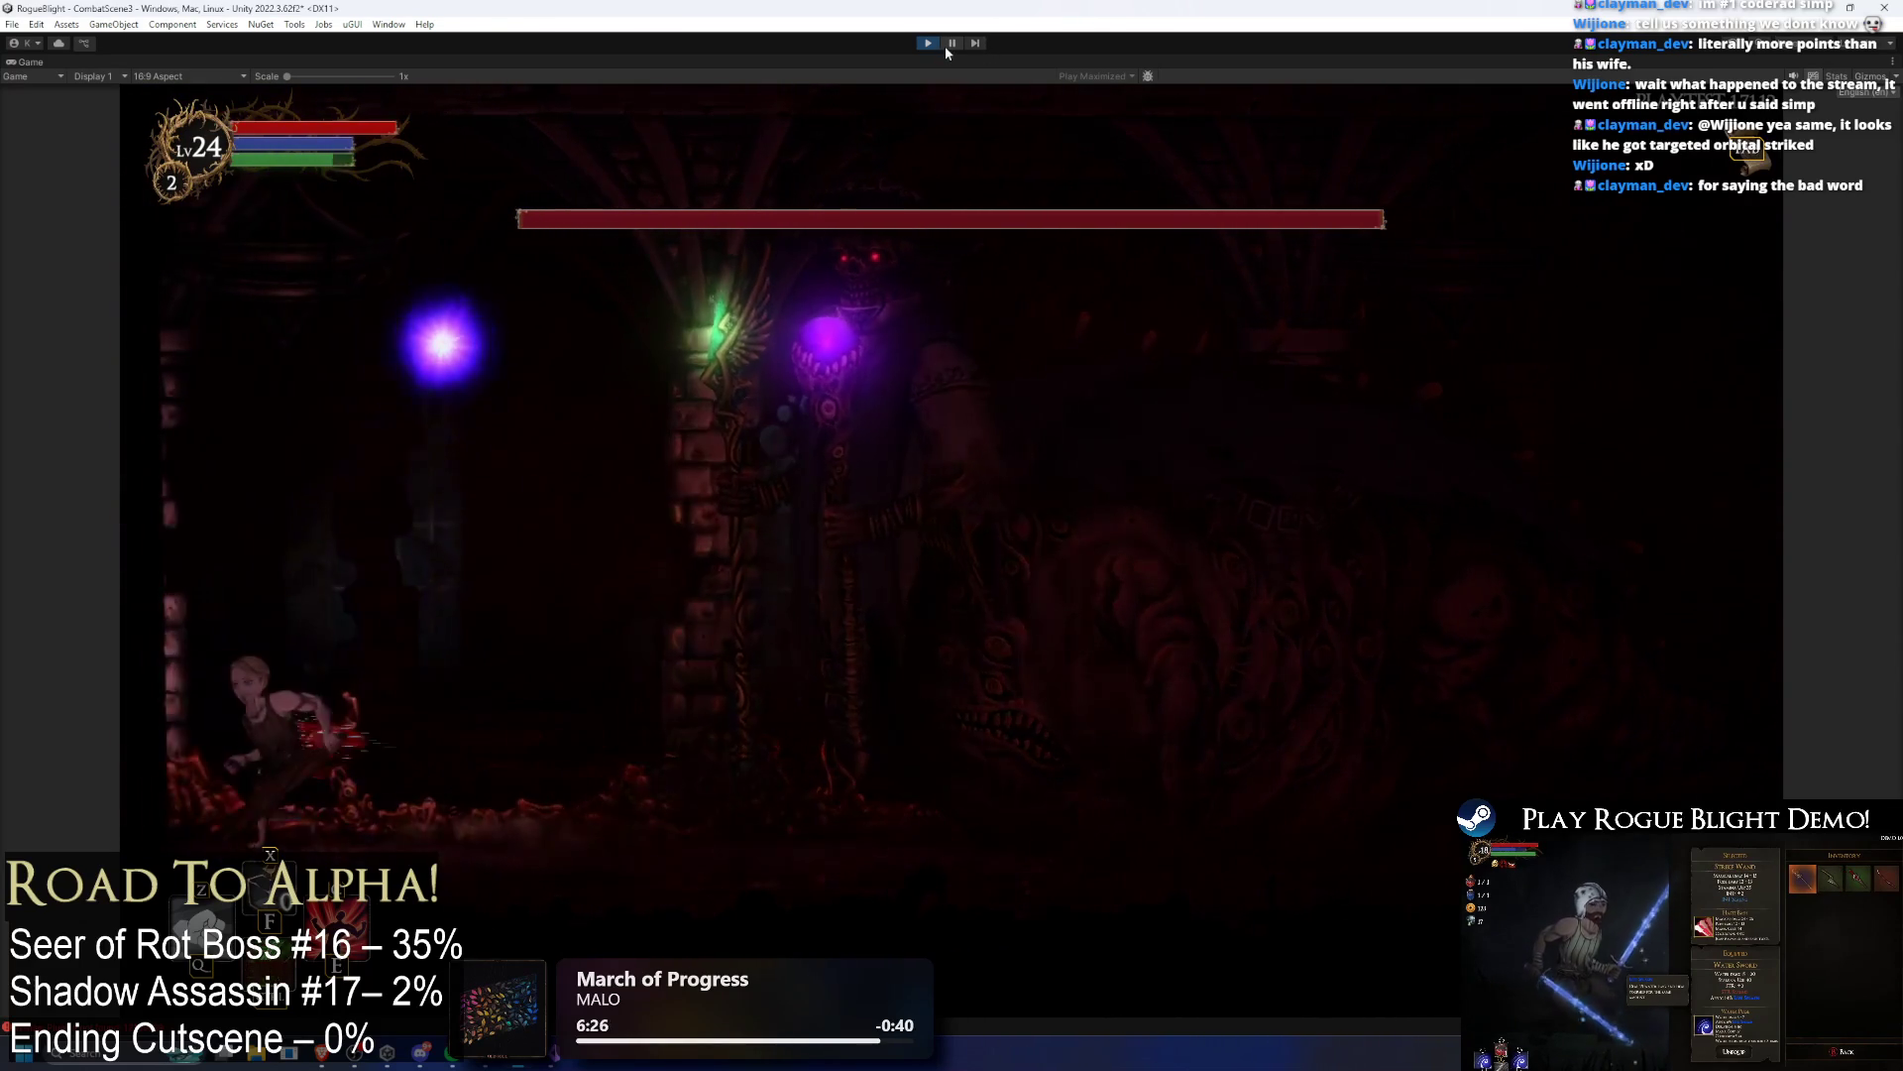
{"action": "key", "text": "d"}
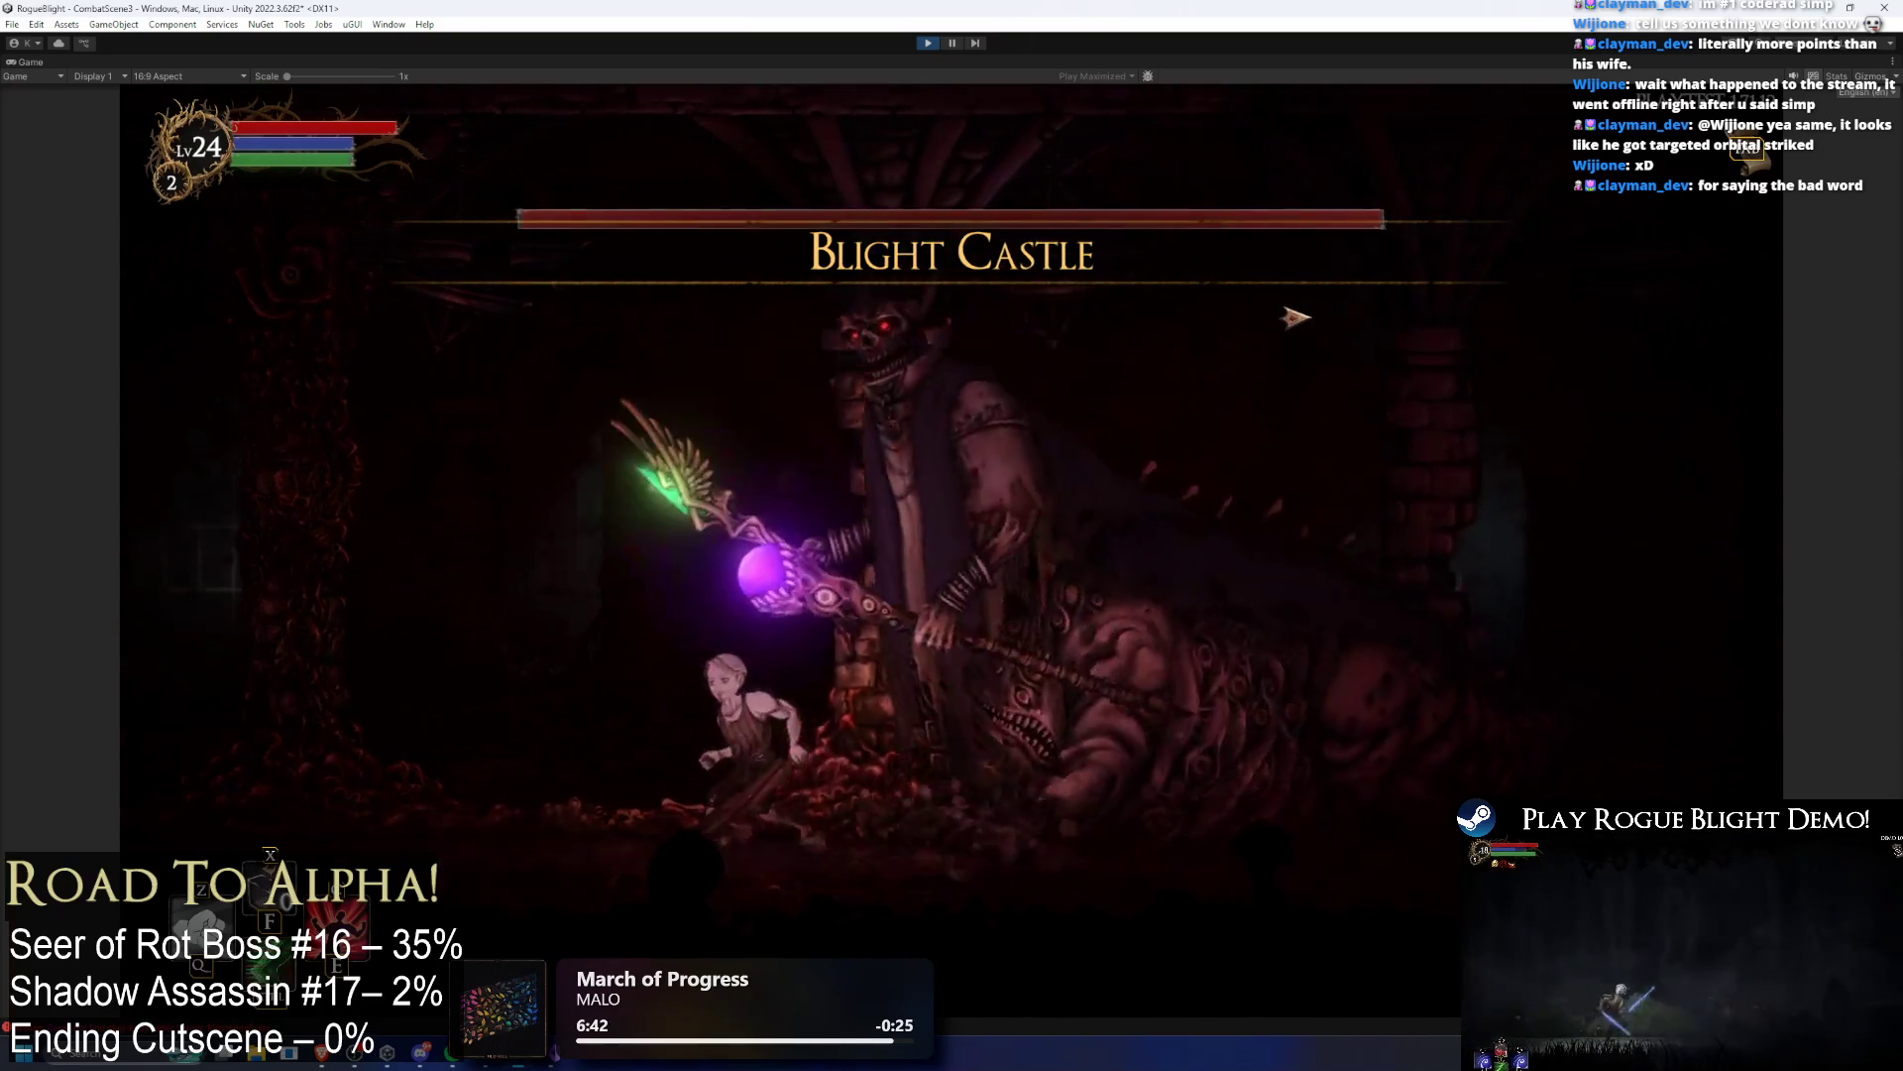
{"action": "key", "text": "Left"}
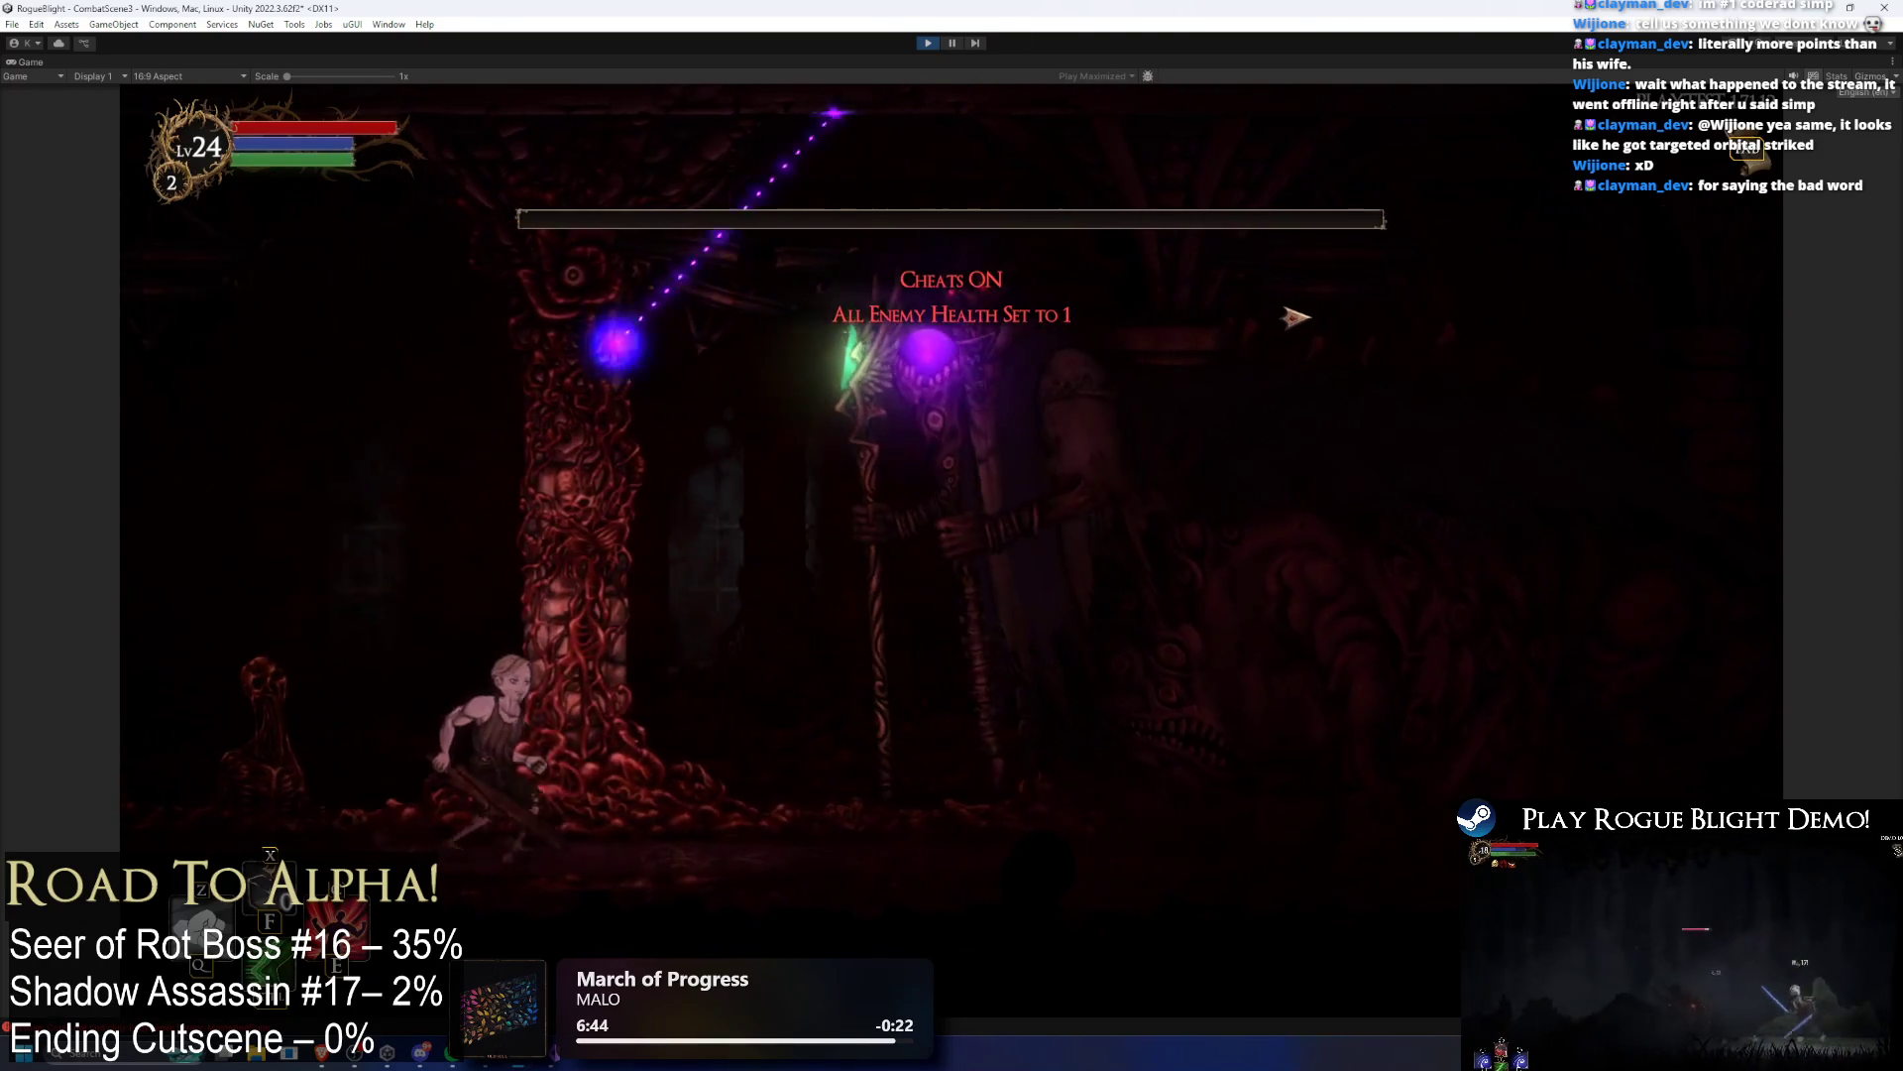
{"action": "key", "text": "Right"}
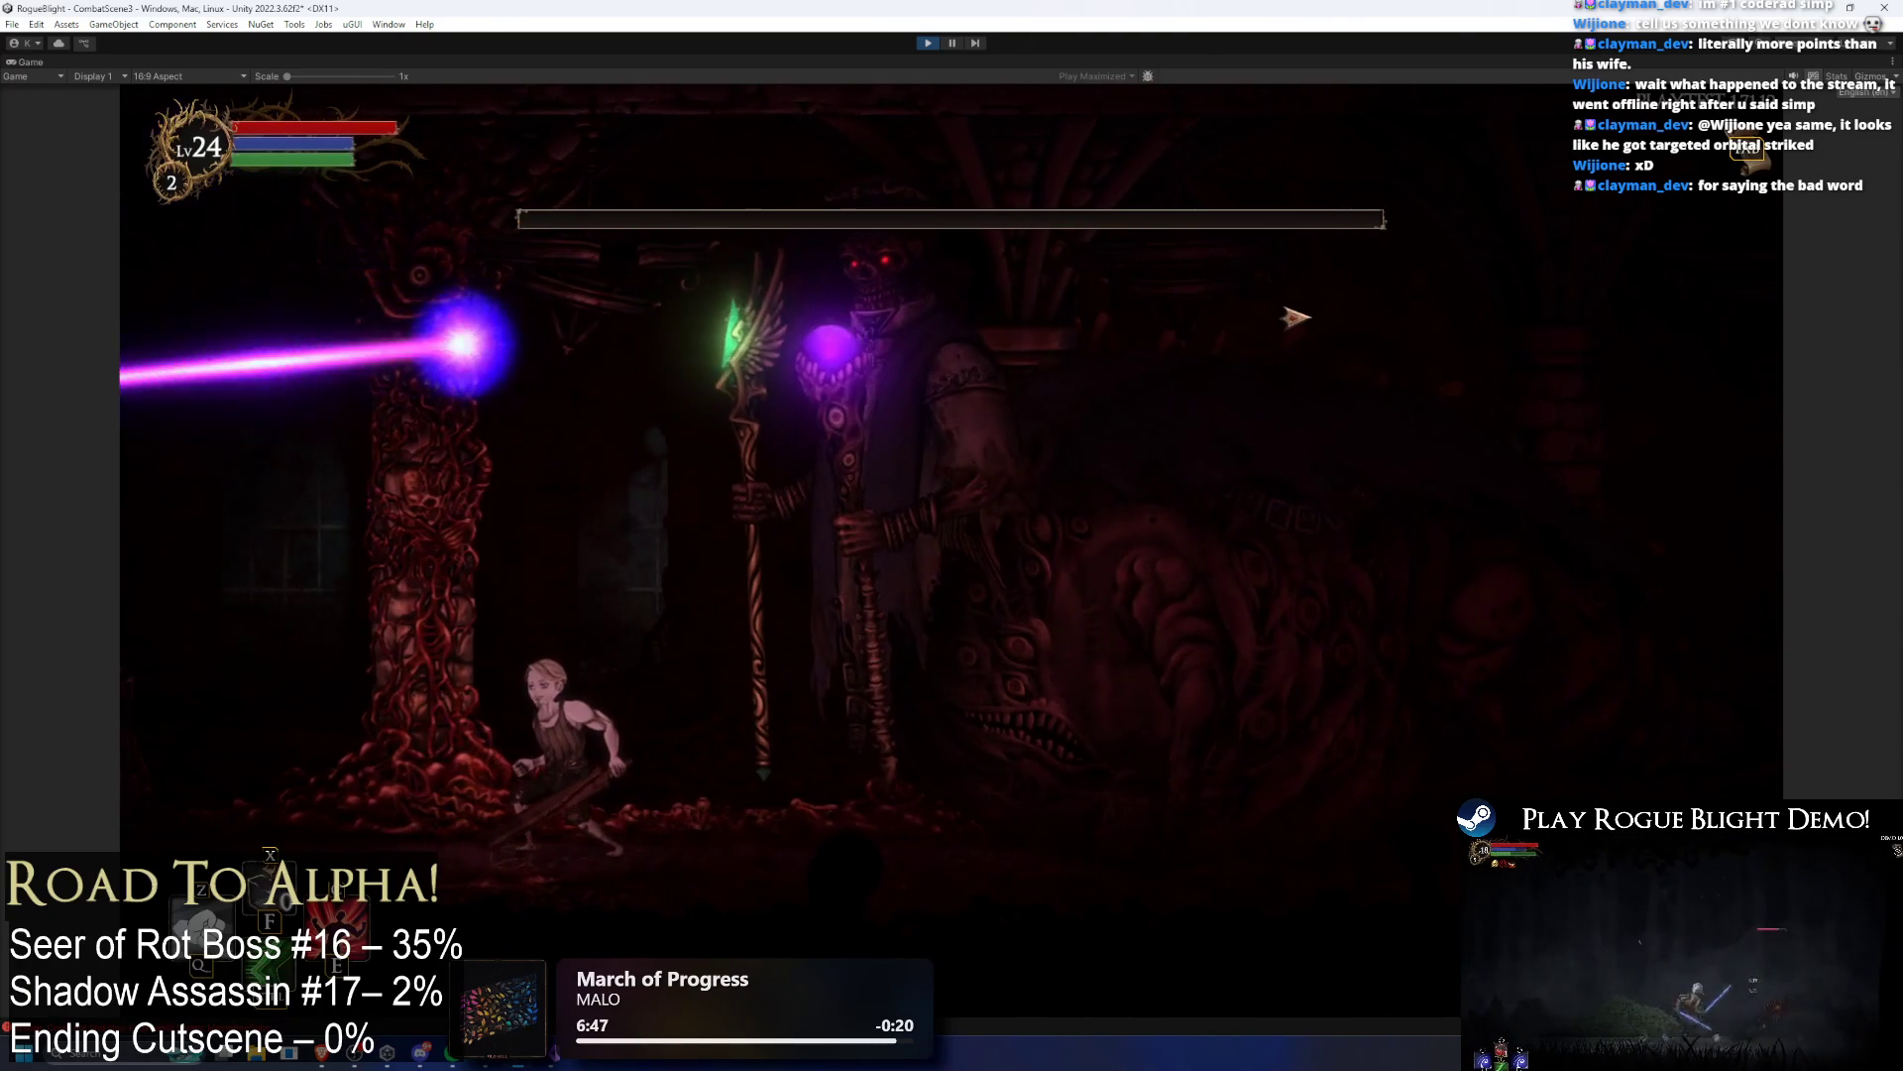
{"action": "key", "text": "Left"}
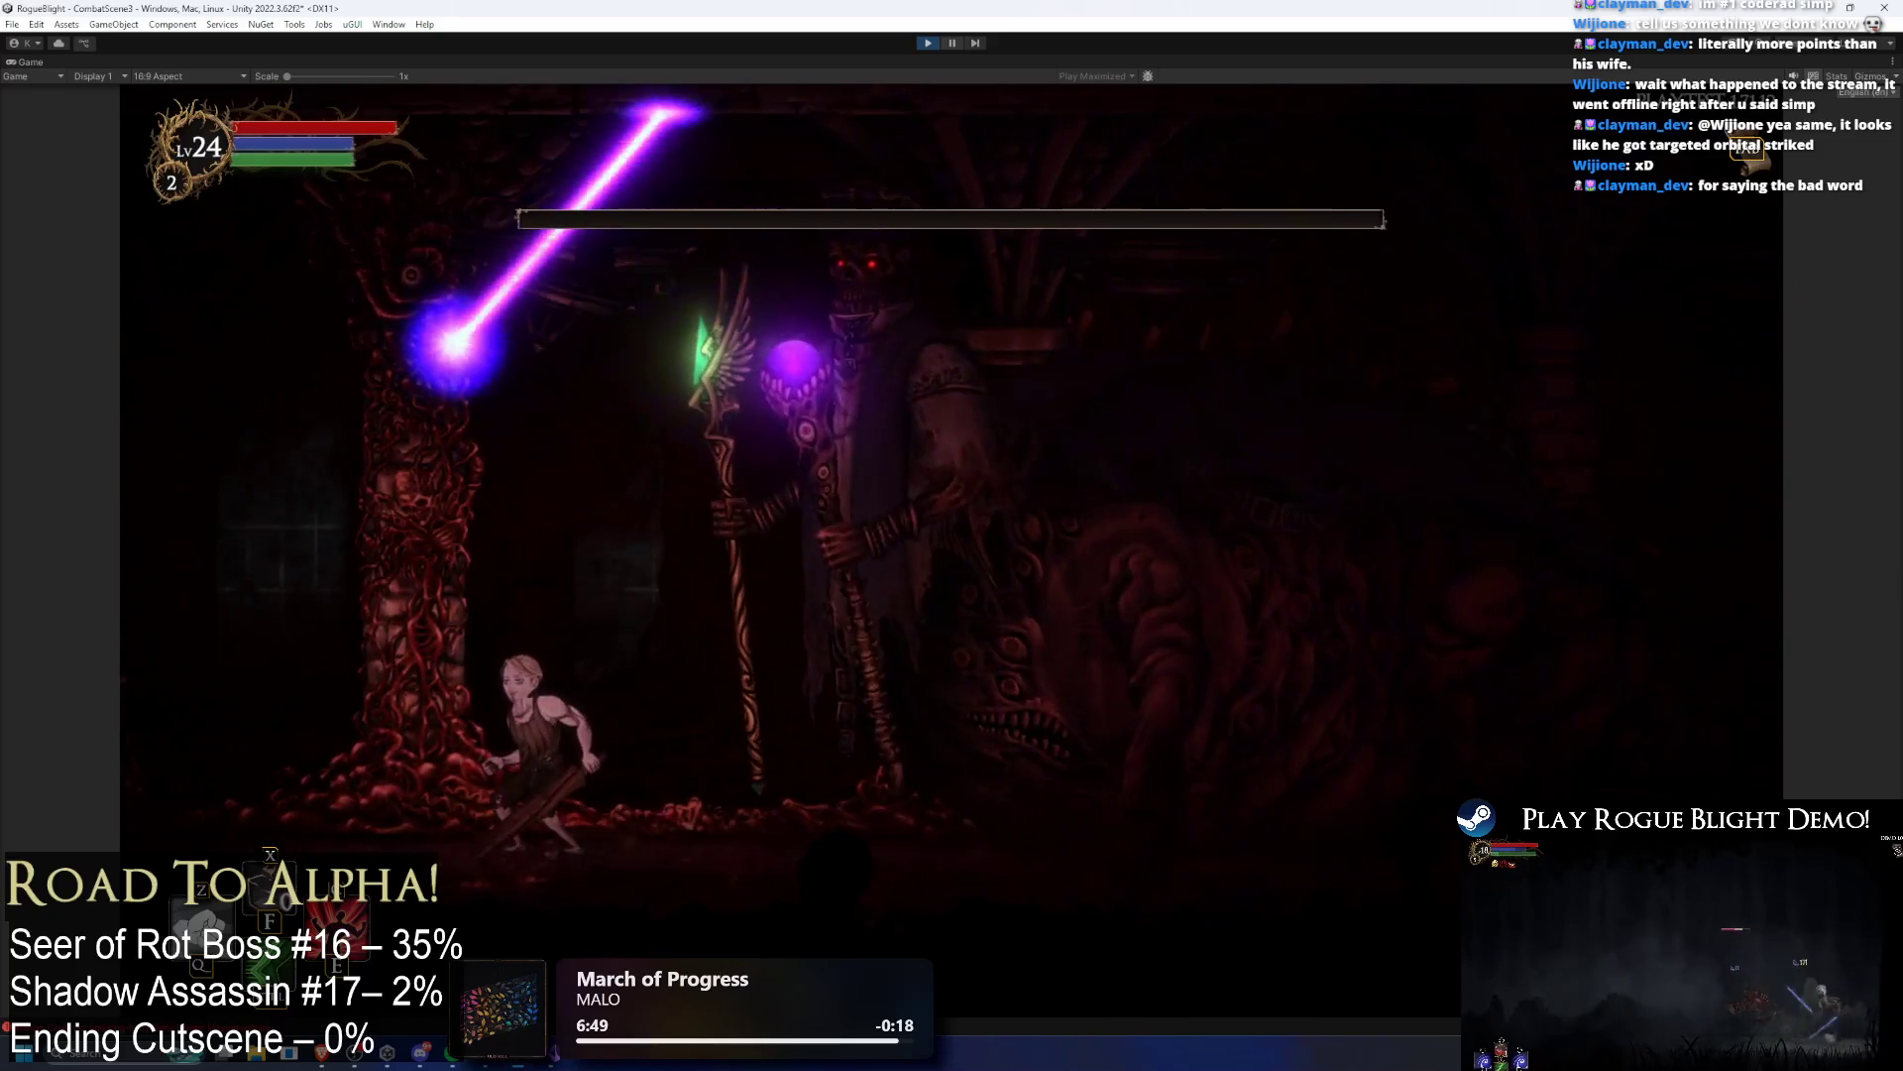
{"action": "key", "text": "Right"}
{"action": "key", "text": "Left"}
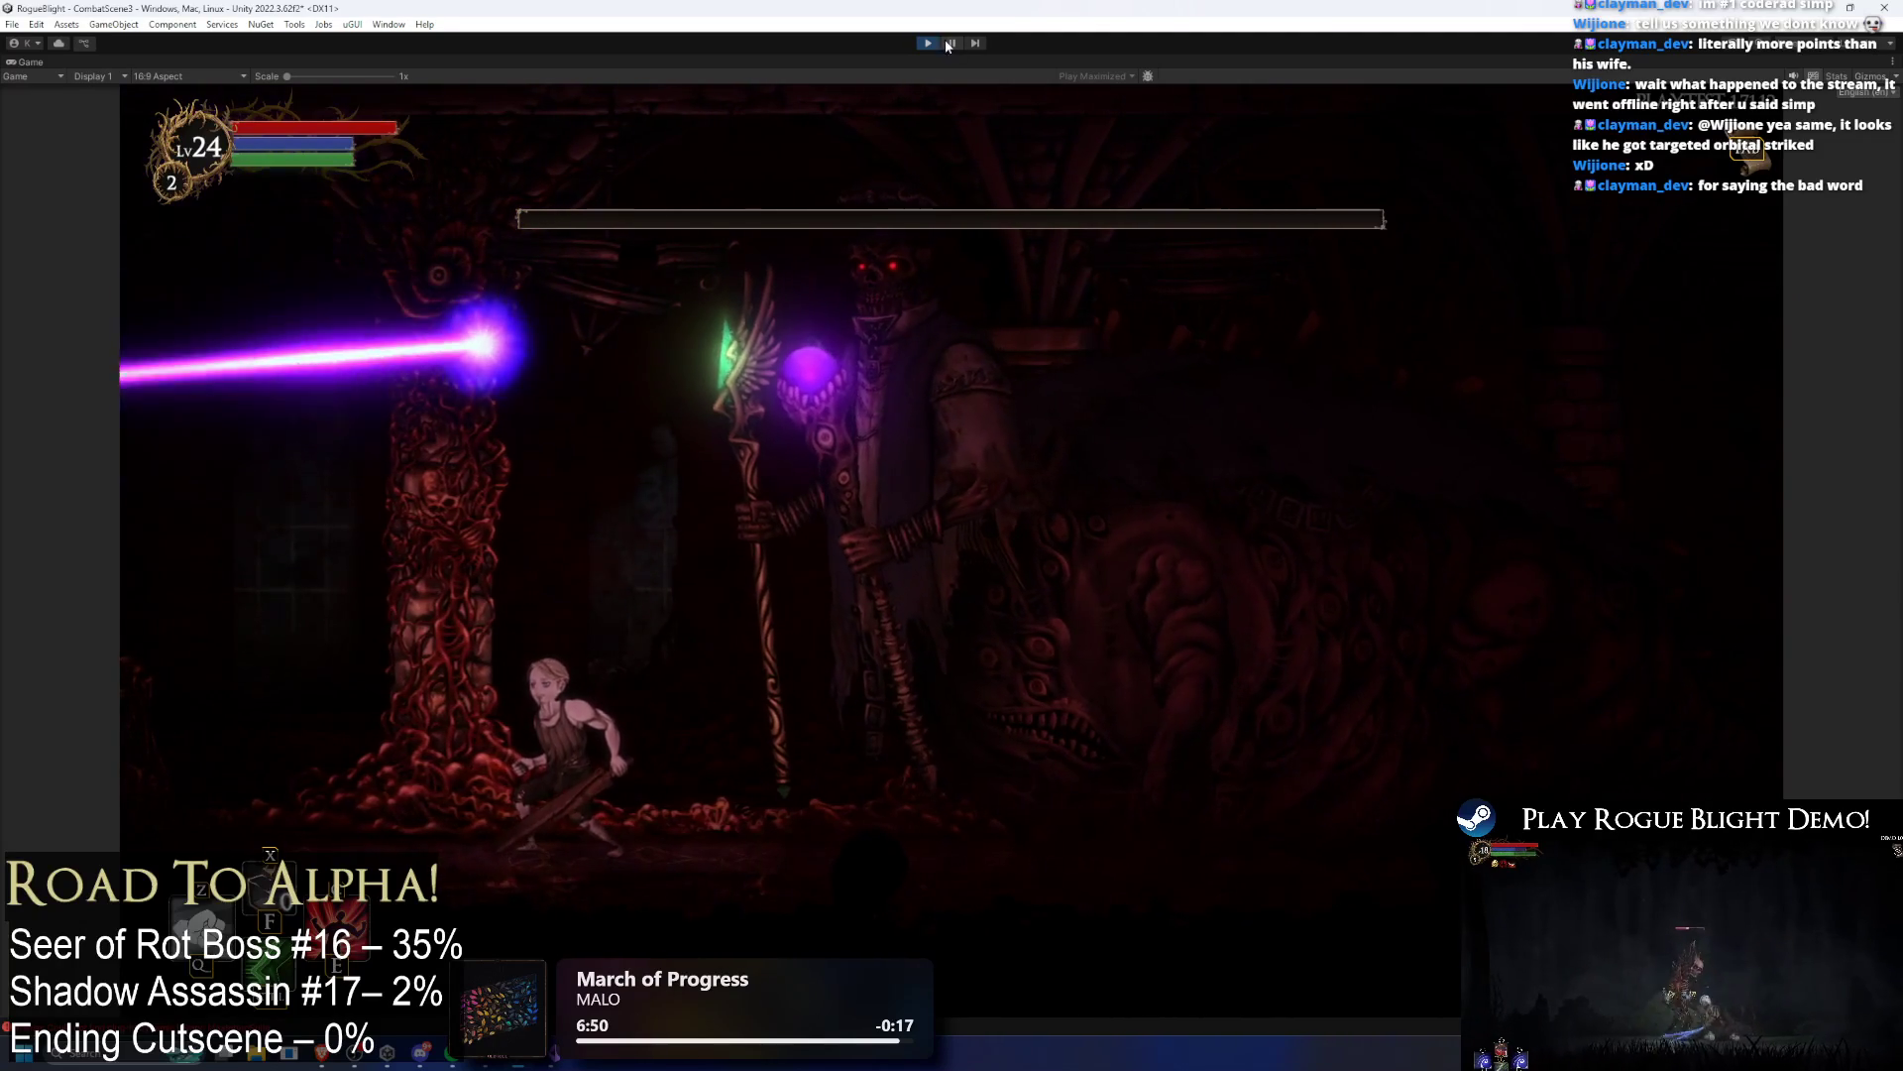
Step: Pause mid-laser, step ten frames as the beam fades, then resume the game
{"action": "key", "text": "ctrl+shift+p"}
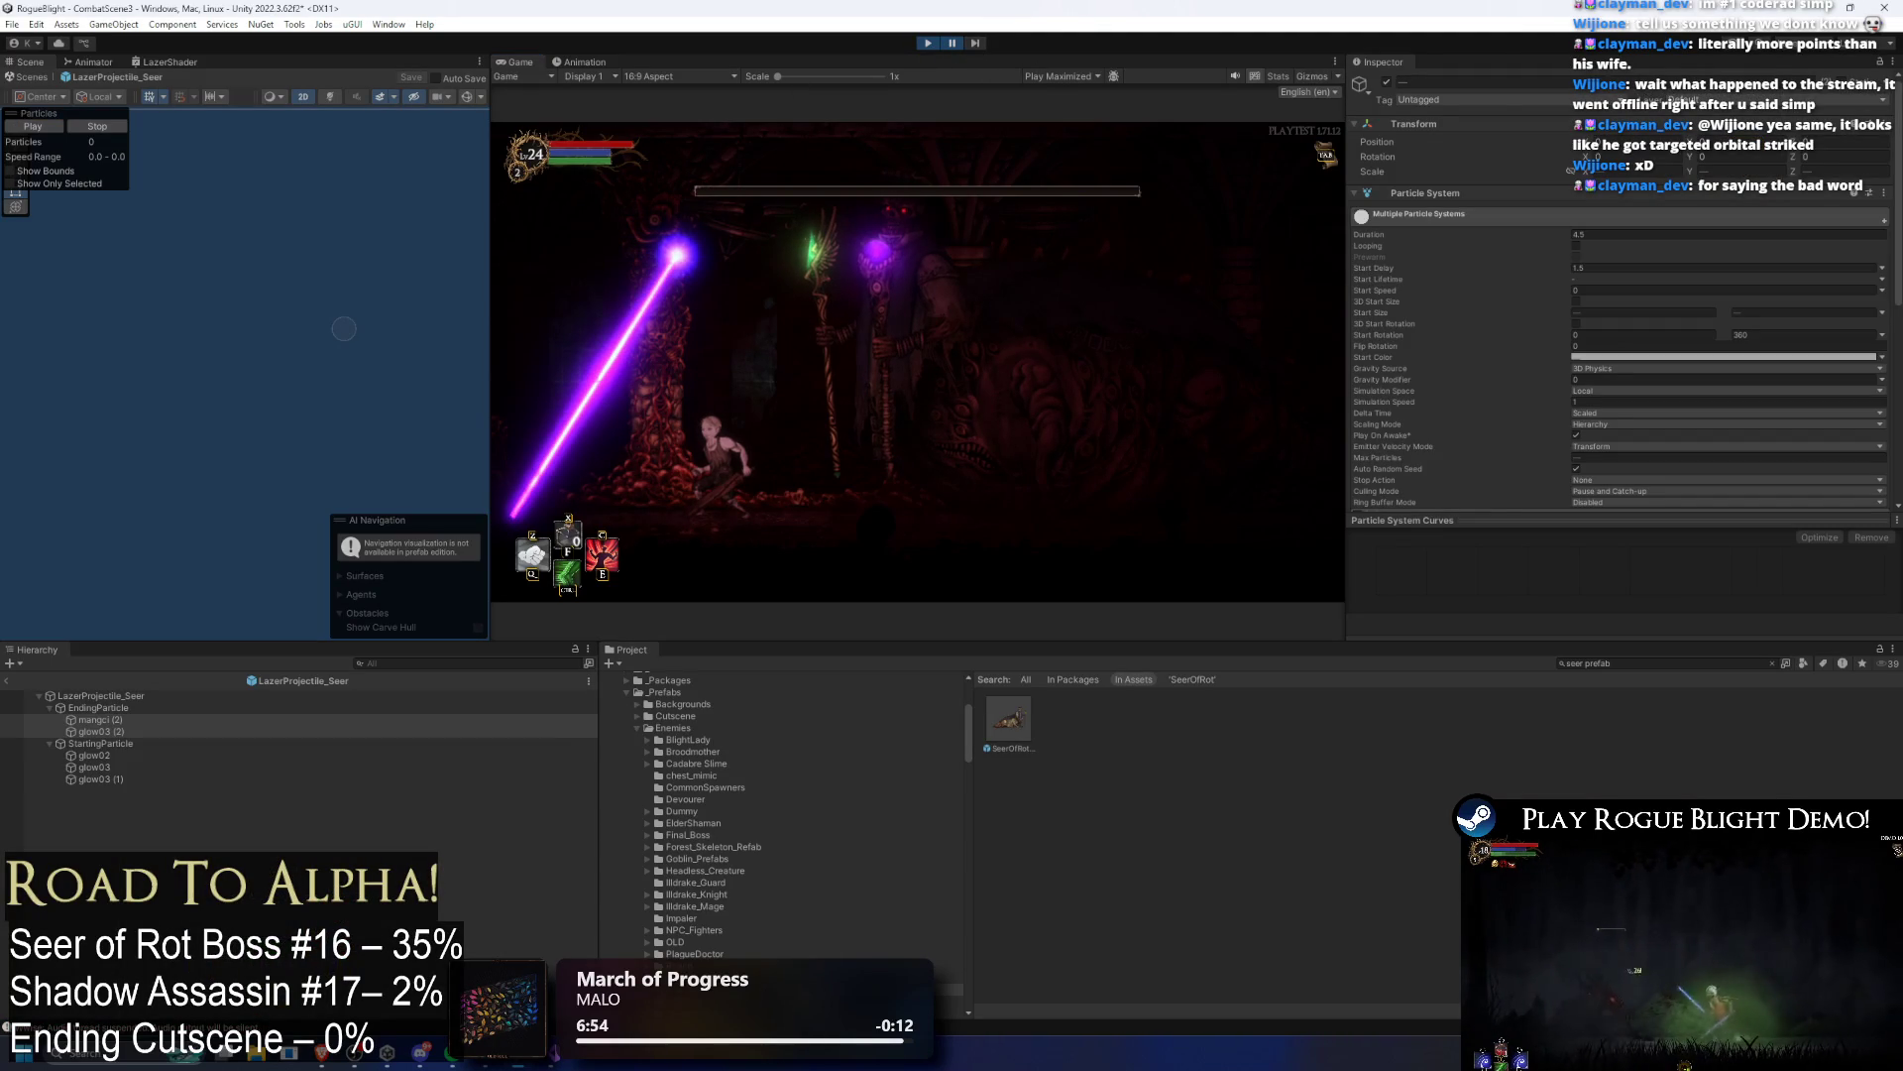
{"action": "left_click", "coordinate": [977, 45]}
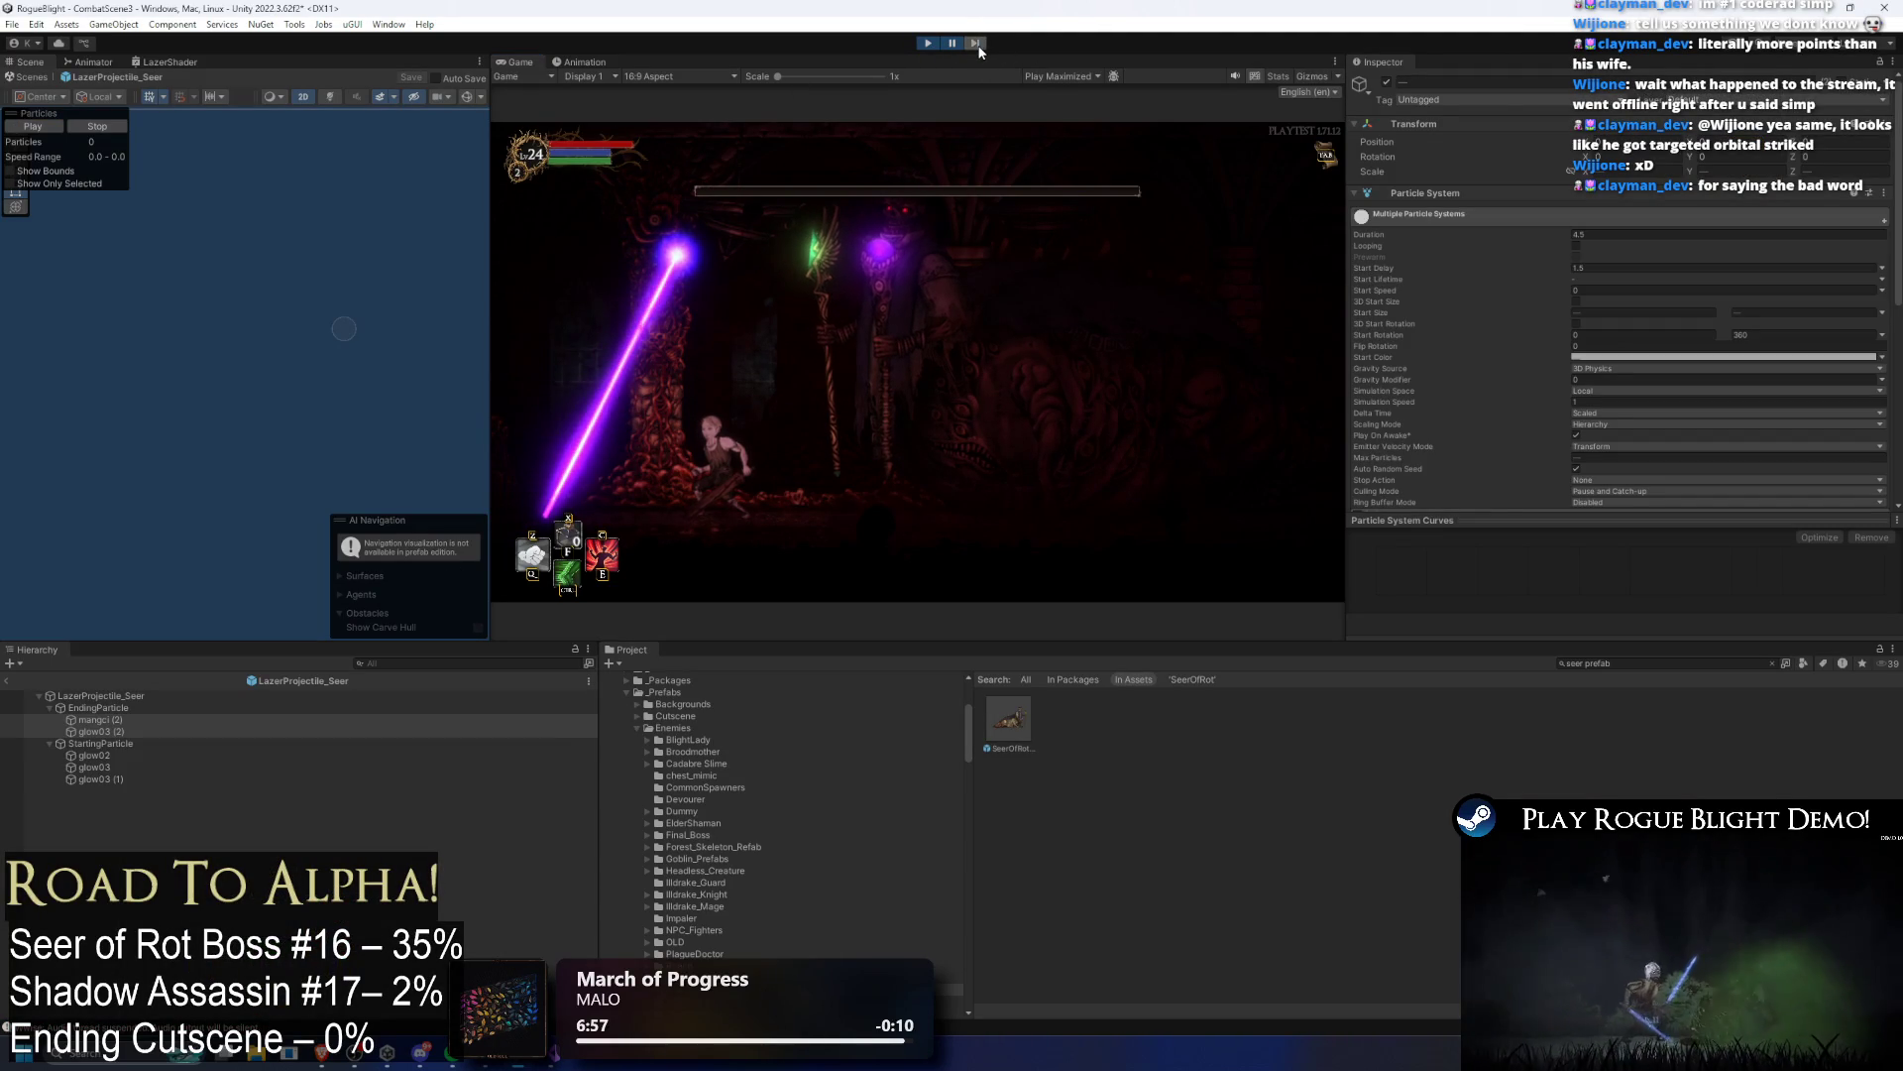
{"action": "left_click", "coordinate": [977, 44]}
{"action": "left_click", "coordinate": [978, 45]}
{"action": "left_click", "coordinate": [978, 45]}
{"action": "left_click", "coordinate": [980, 44]}
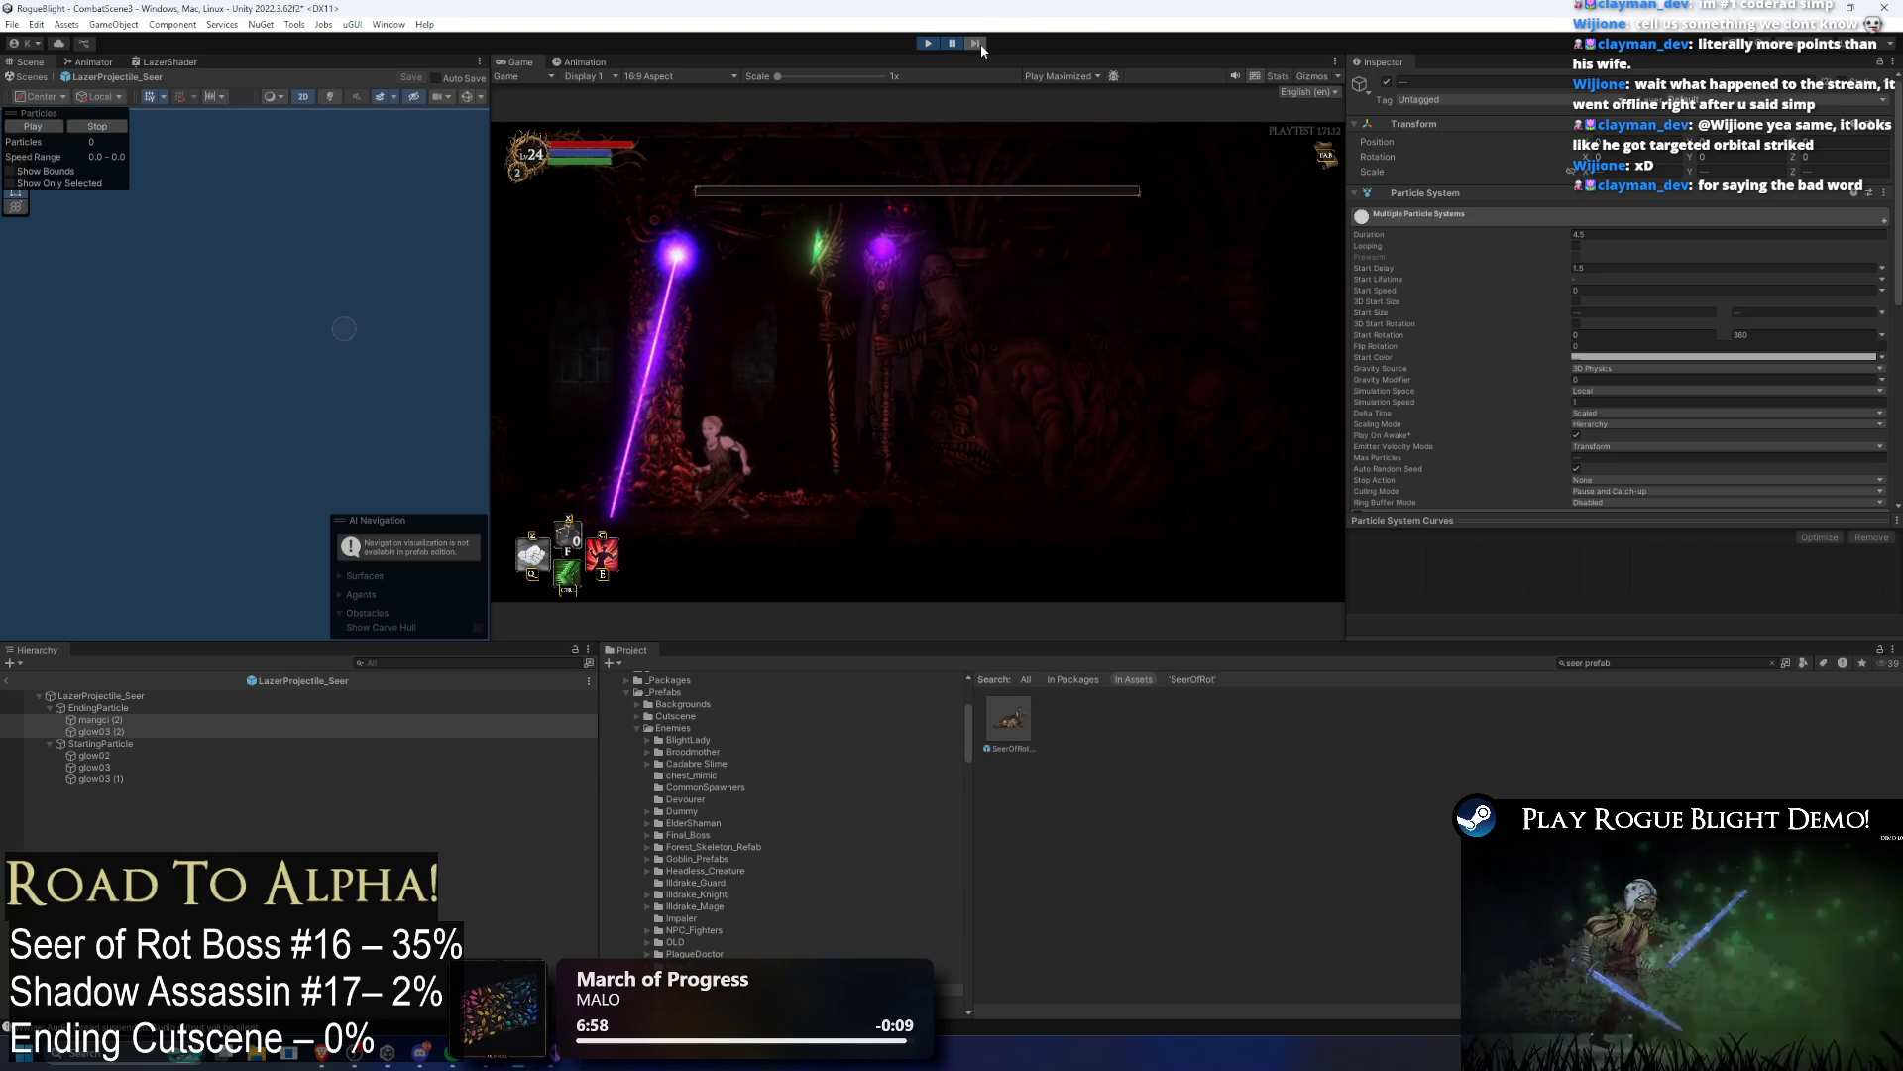
{"action": "left_click", "coordinate": [980, 44]}
{"action": "left_click", "coordinate": [982, 44]}
{"action": "left_click", "coordinate": [981, 41]}
{"action": "left_click", "coordinate": [982, 41]}
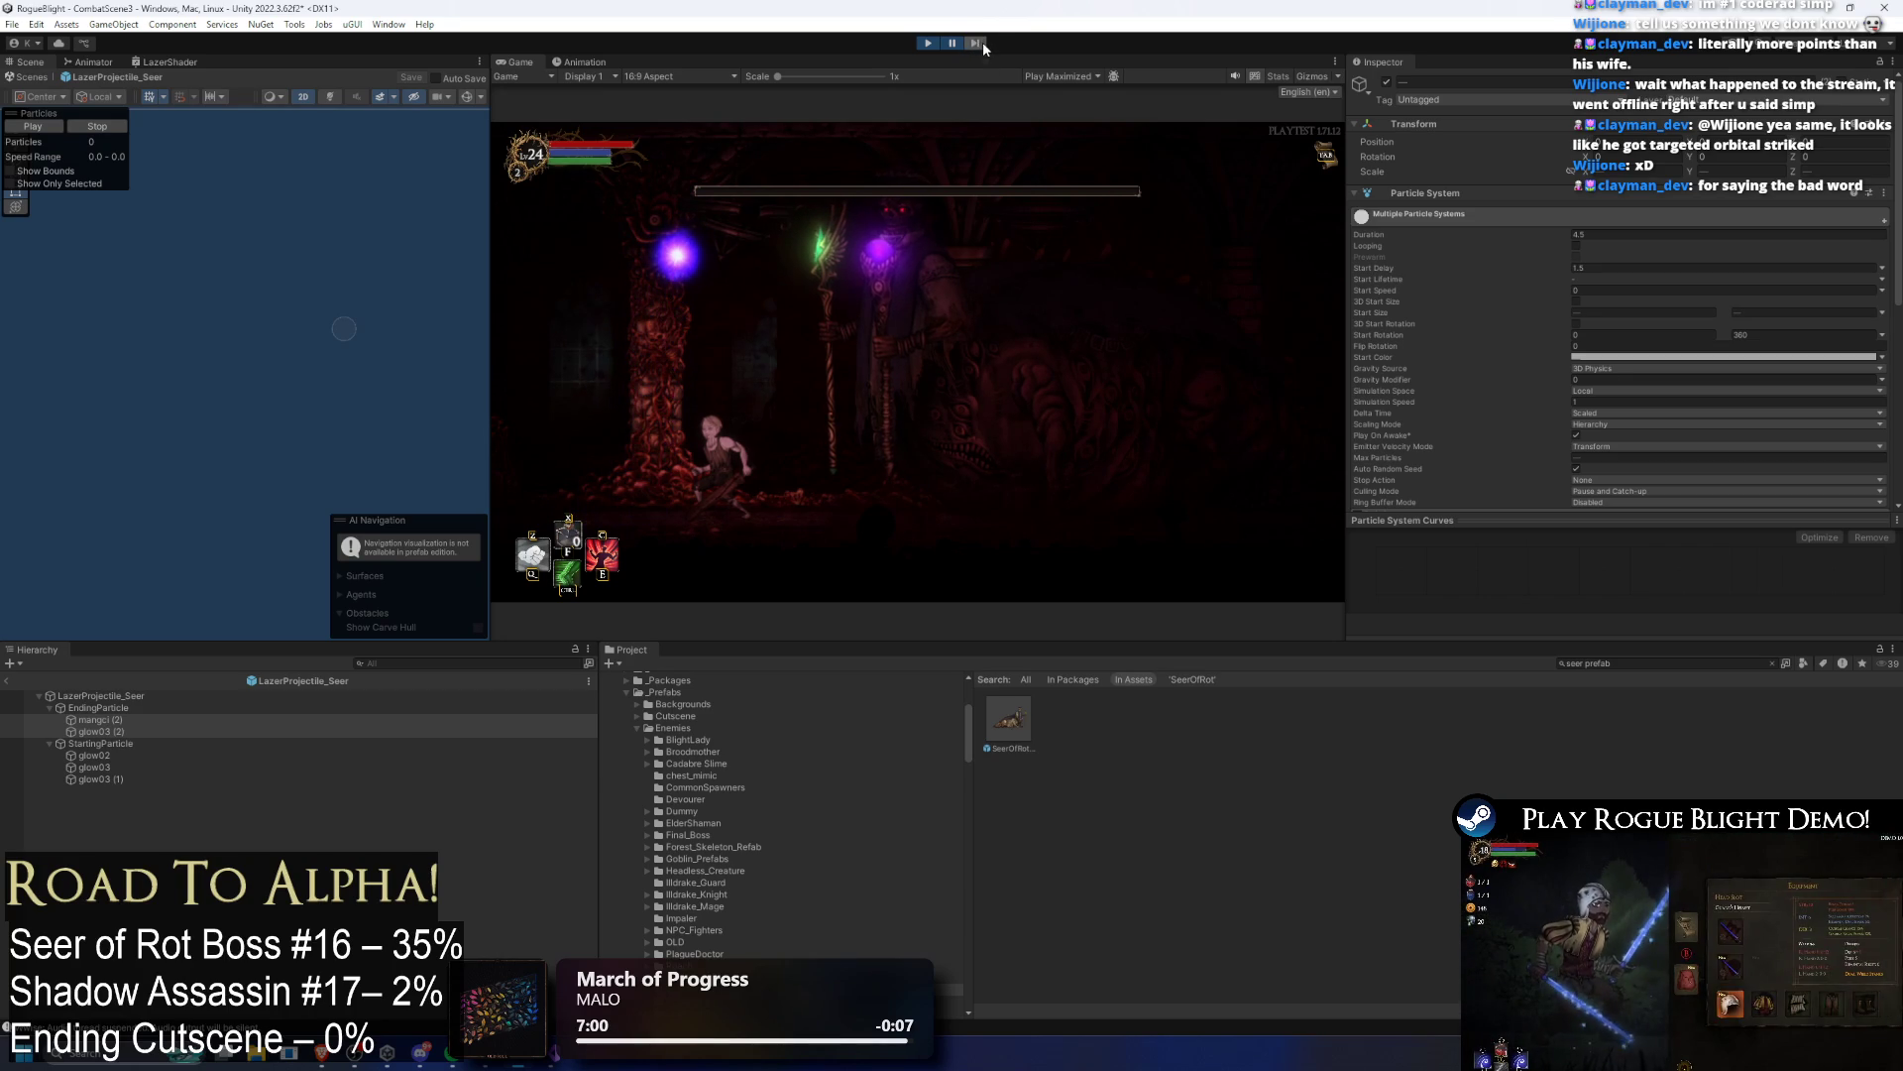
{"action": "left_click", "coordinate": [980, 45]}
{"action": "left_click", "coordinate": [952, 43]}
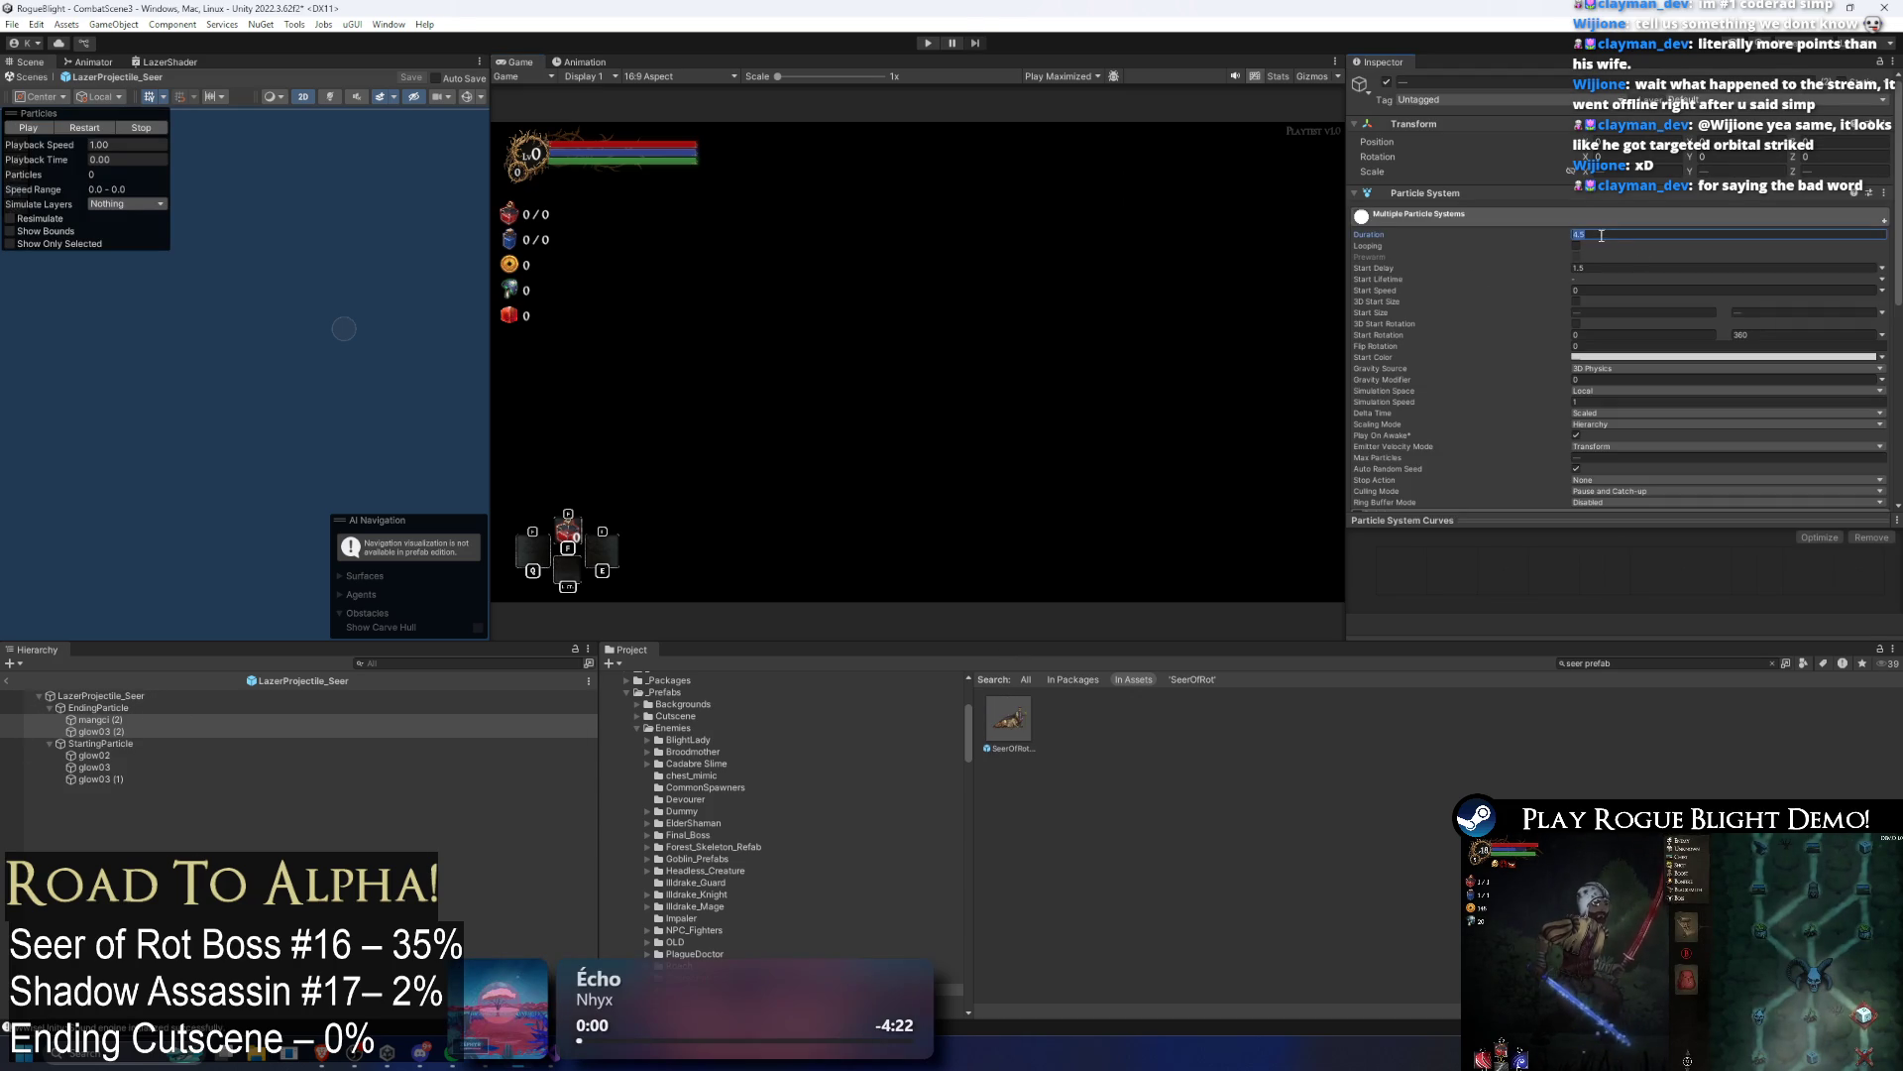
Step: Change EndingParticle's Duration to 6.5, save the prefab, and enter Play mode
{"action": "left_click", "coordinate": [97, 708]}
{"action": "left_click", "coordinate": [1610, 247]}
{"action": "type", "text": "6.5"}
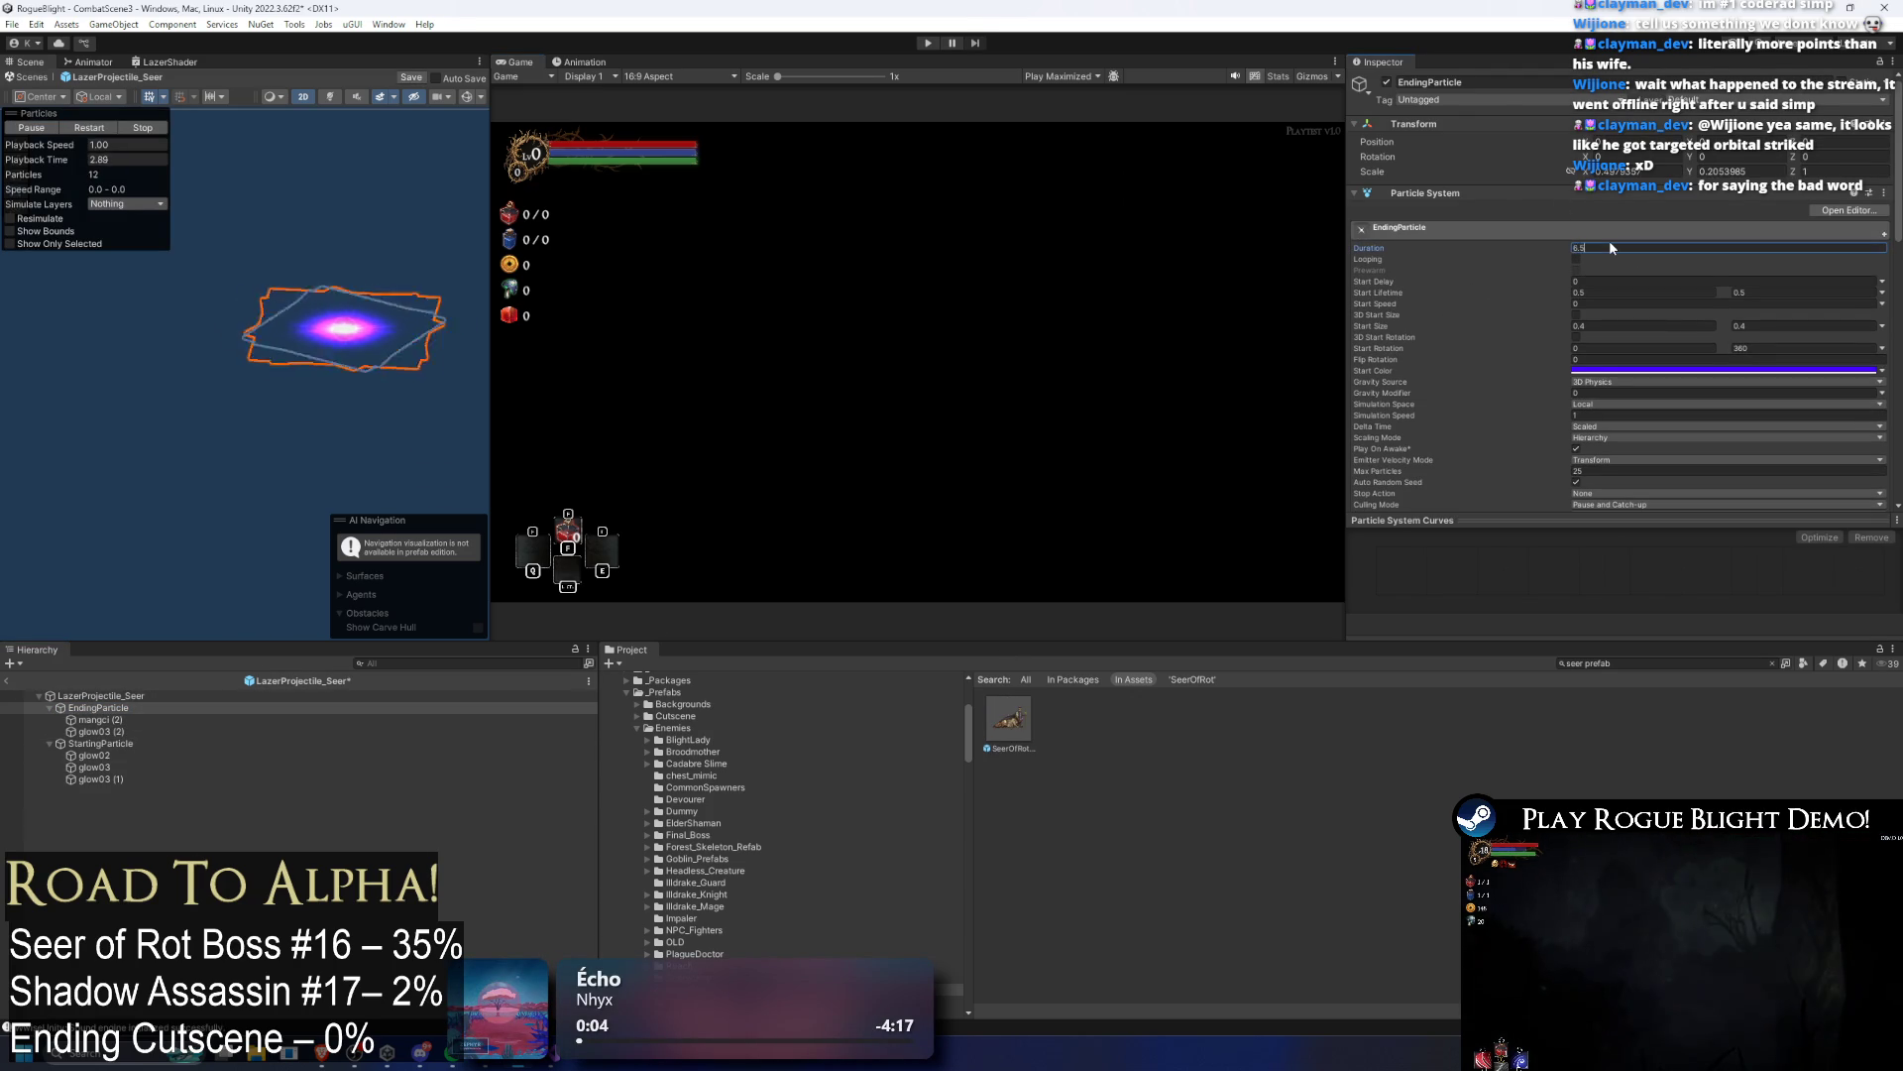
{"action": "key", "text": "ctrl+s"}
{"action": "left_click", "coordinate": [929, 44]}
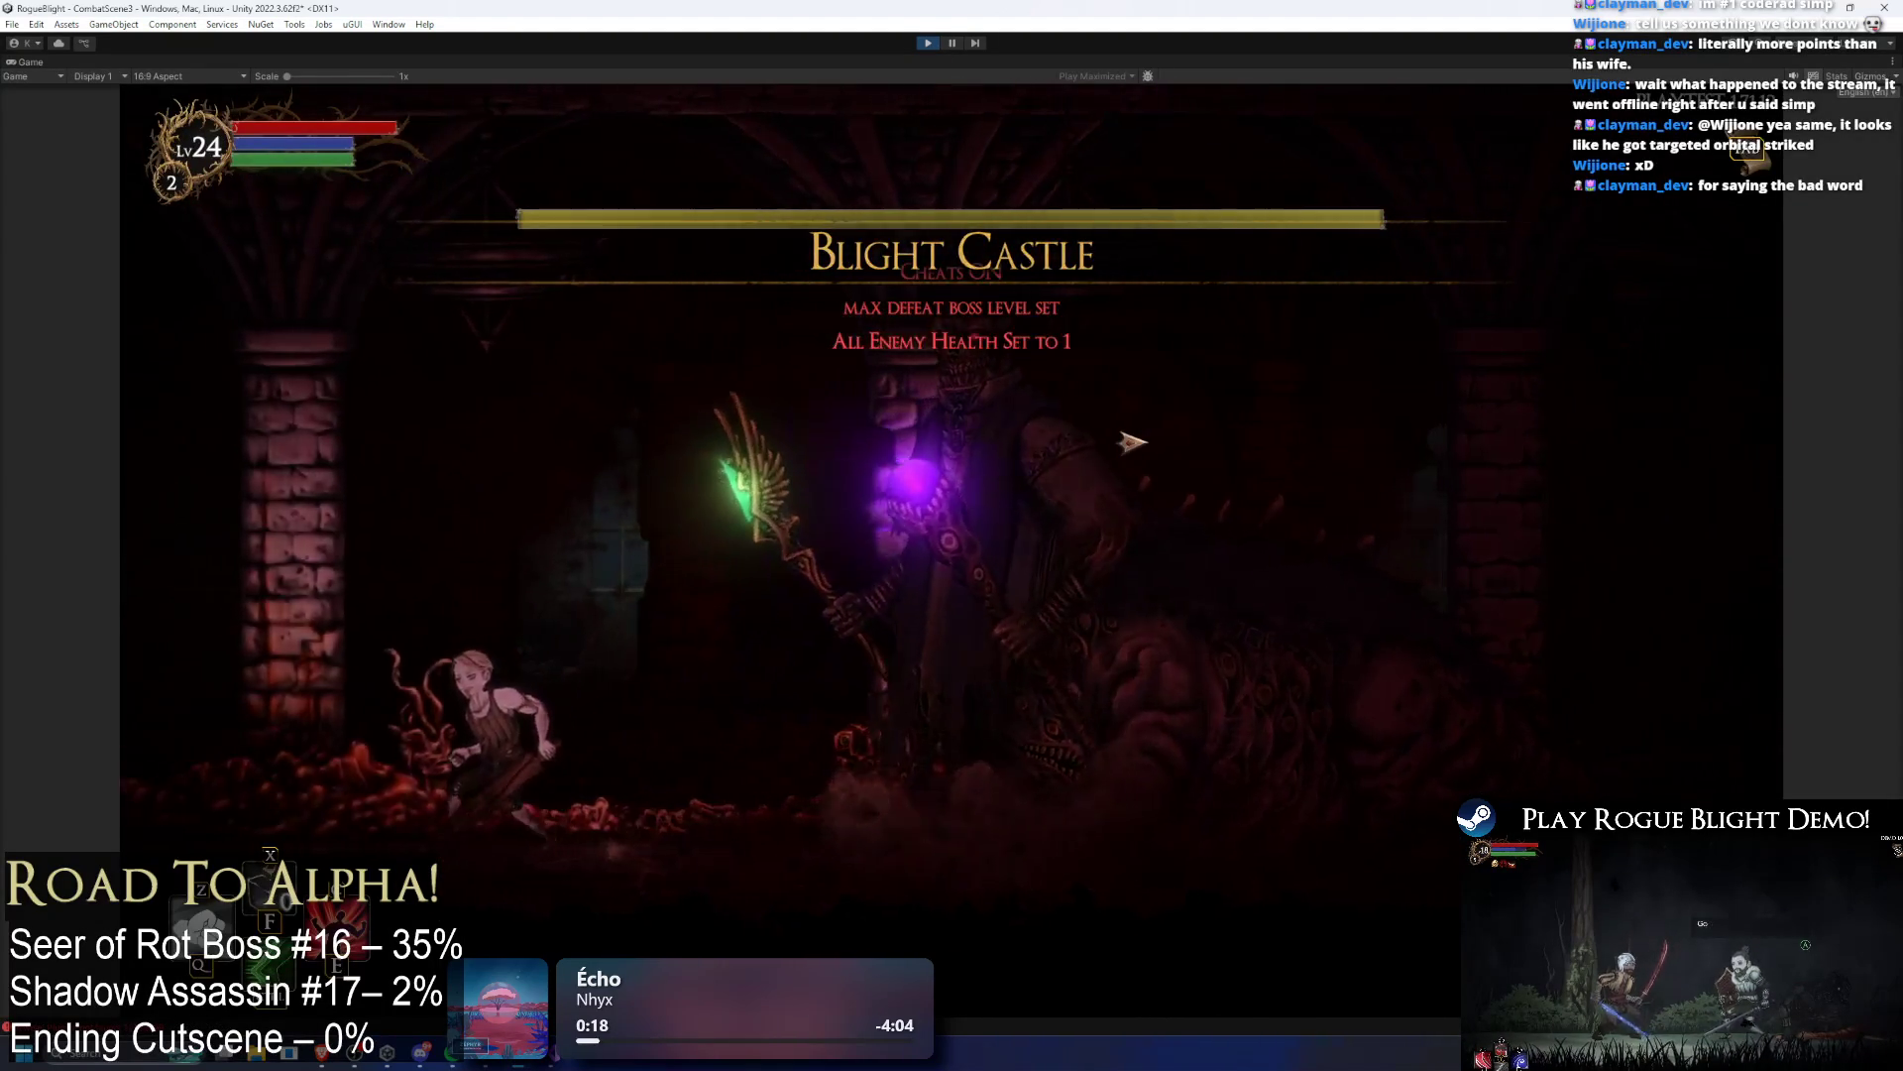
Step: Reset all enemies to full health with the H cheat and pause once the laser fires
{"action": "key", "text": "a"}
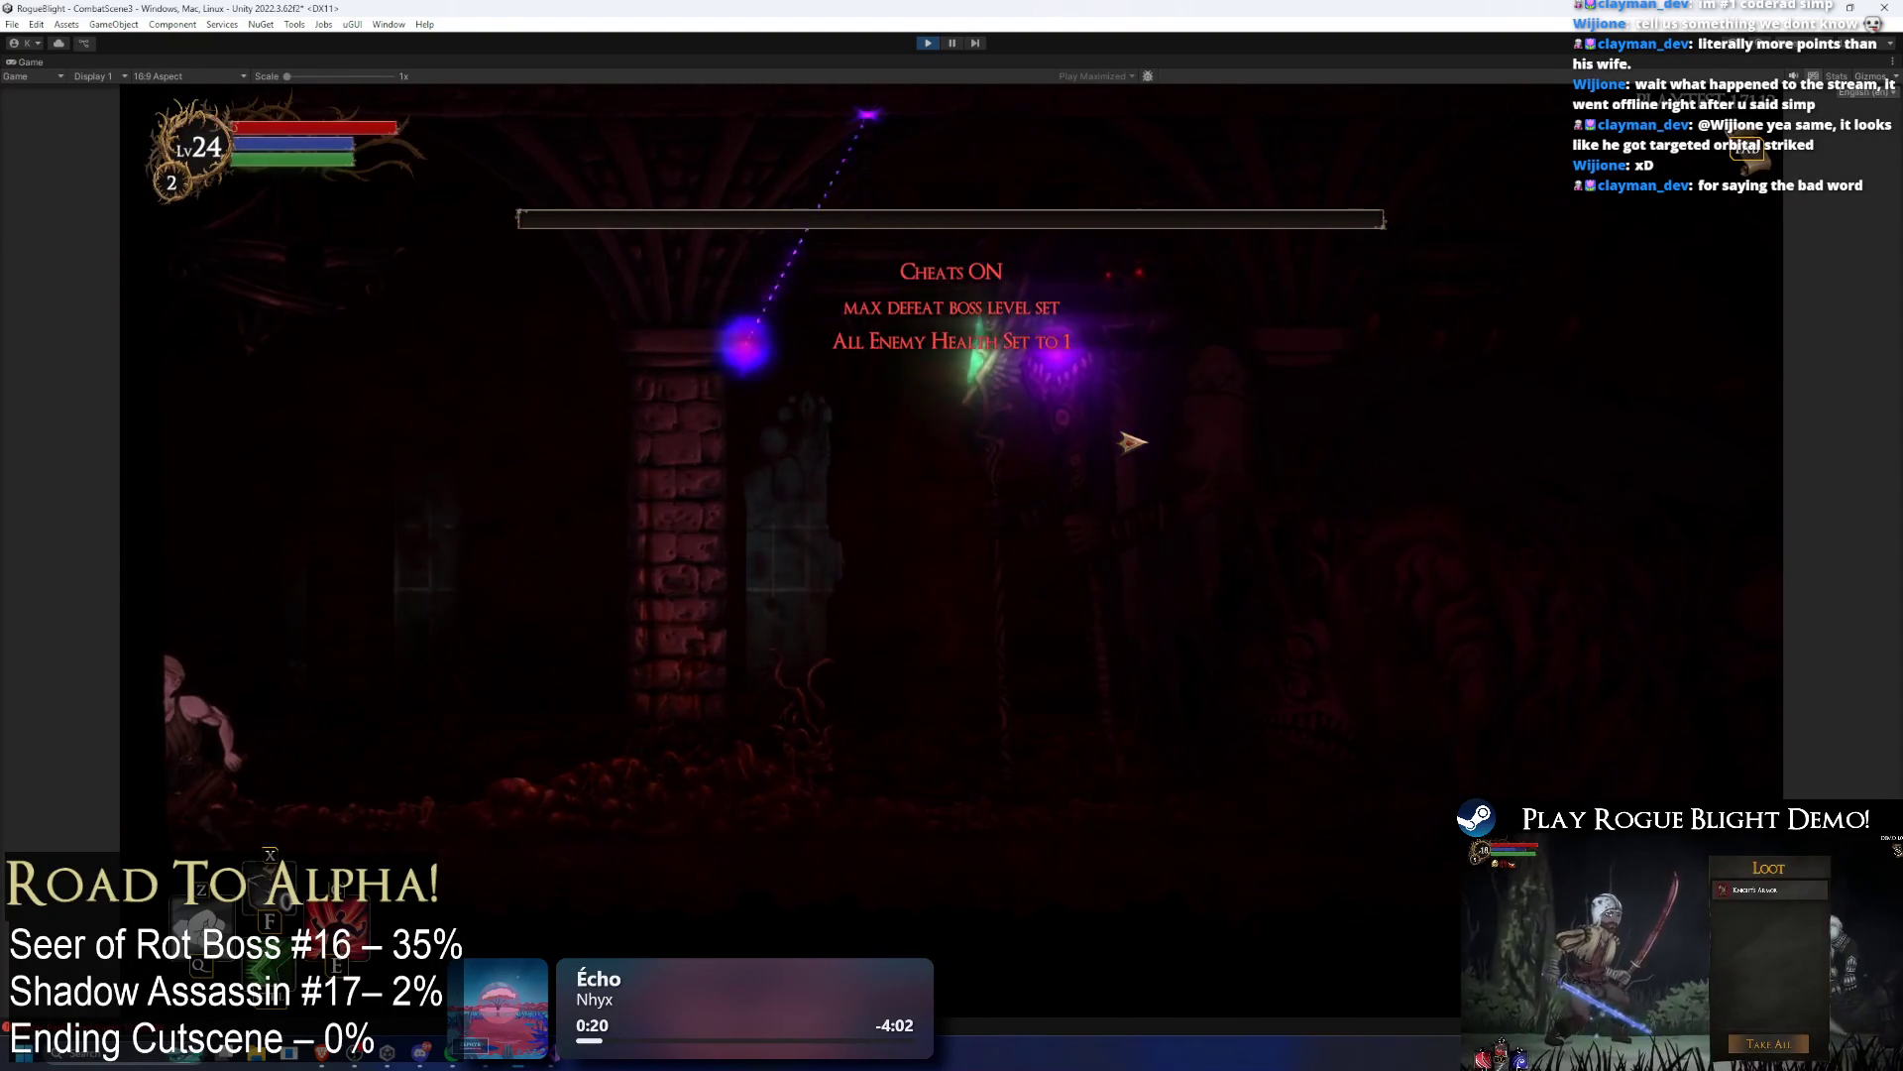
{"action": "key", "text": "h"}
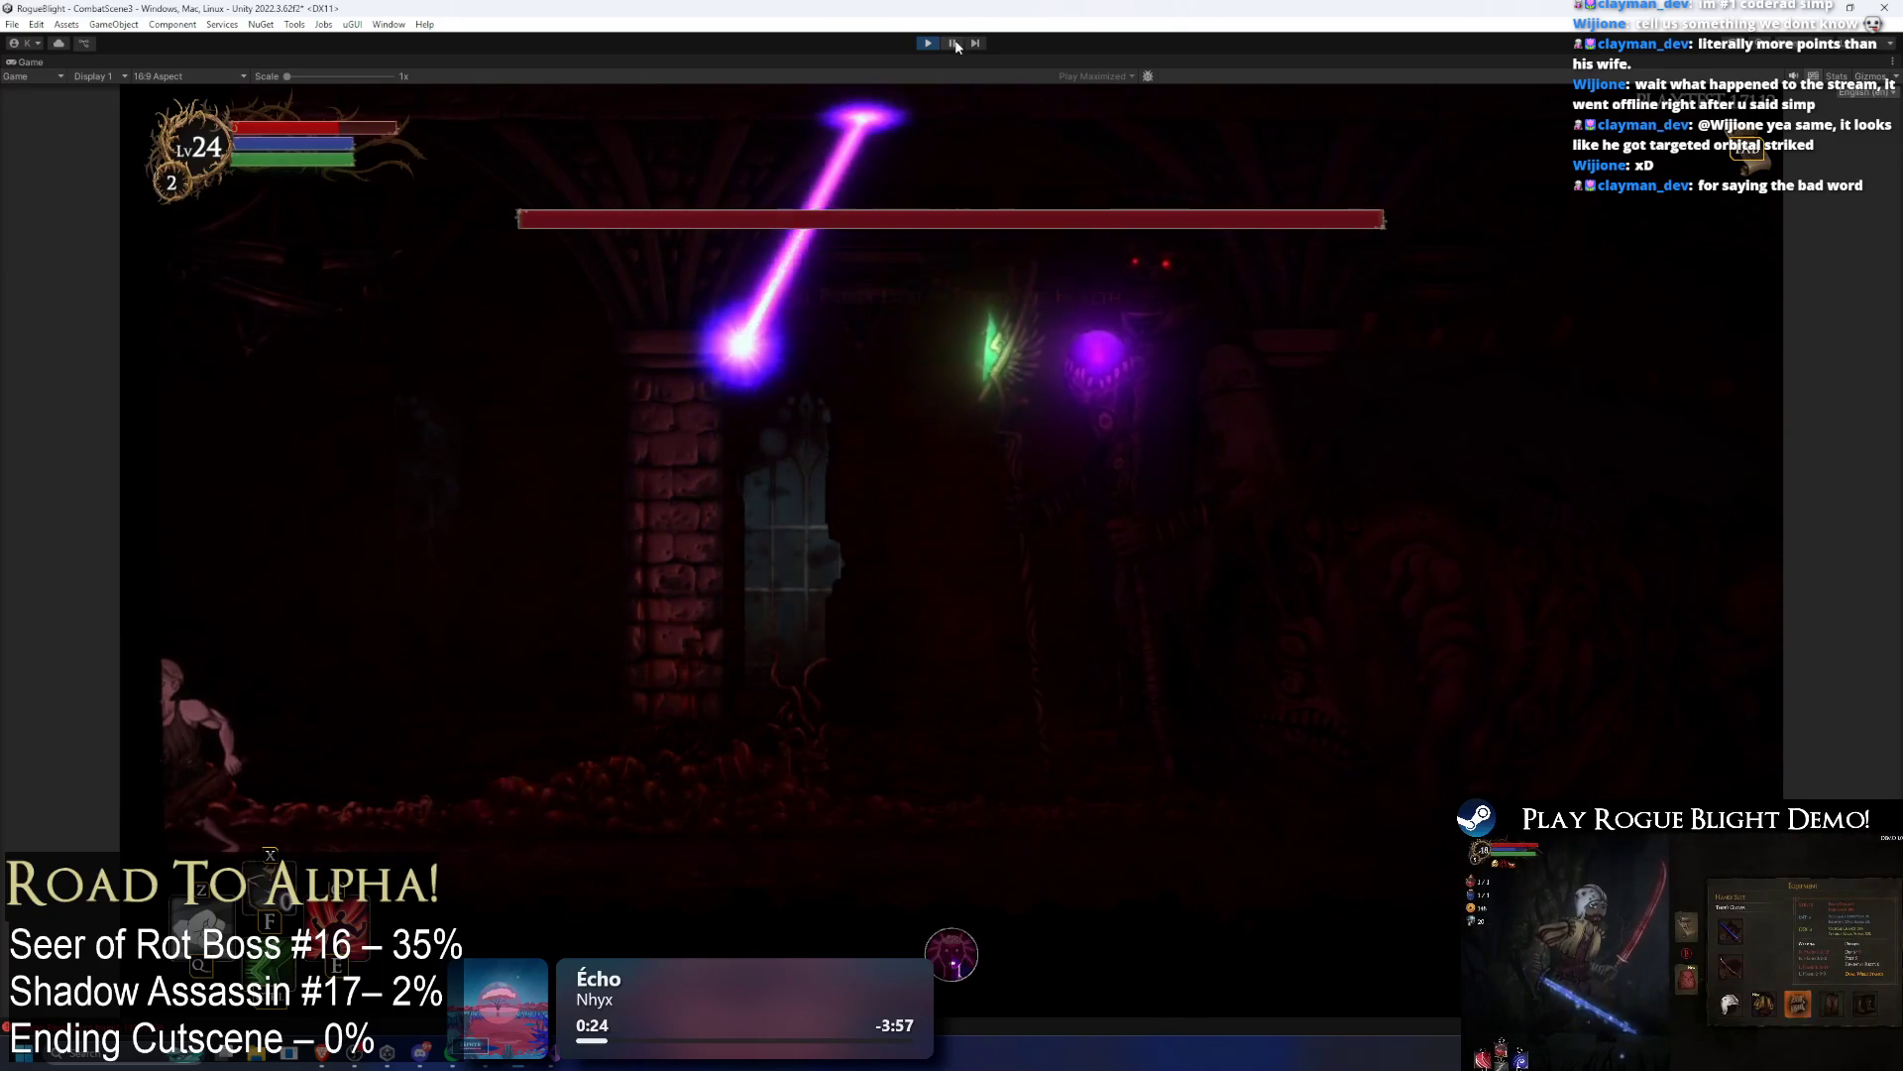
{"action": "left_click", "coordinate": [953, 43]}
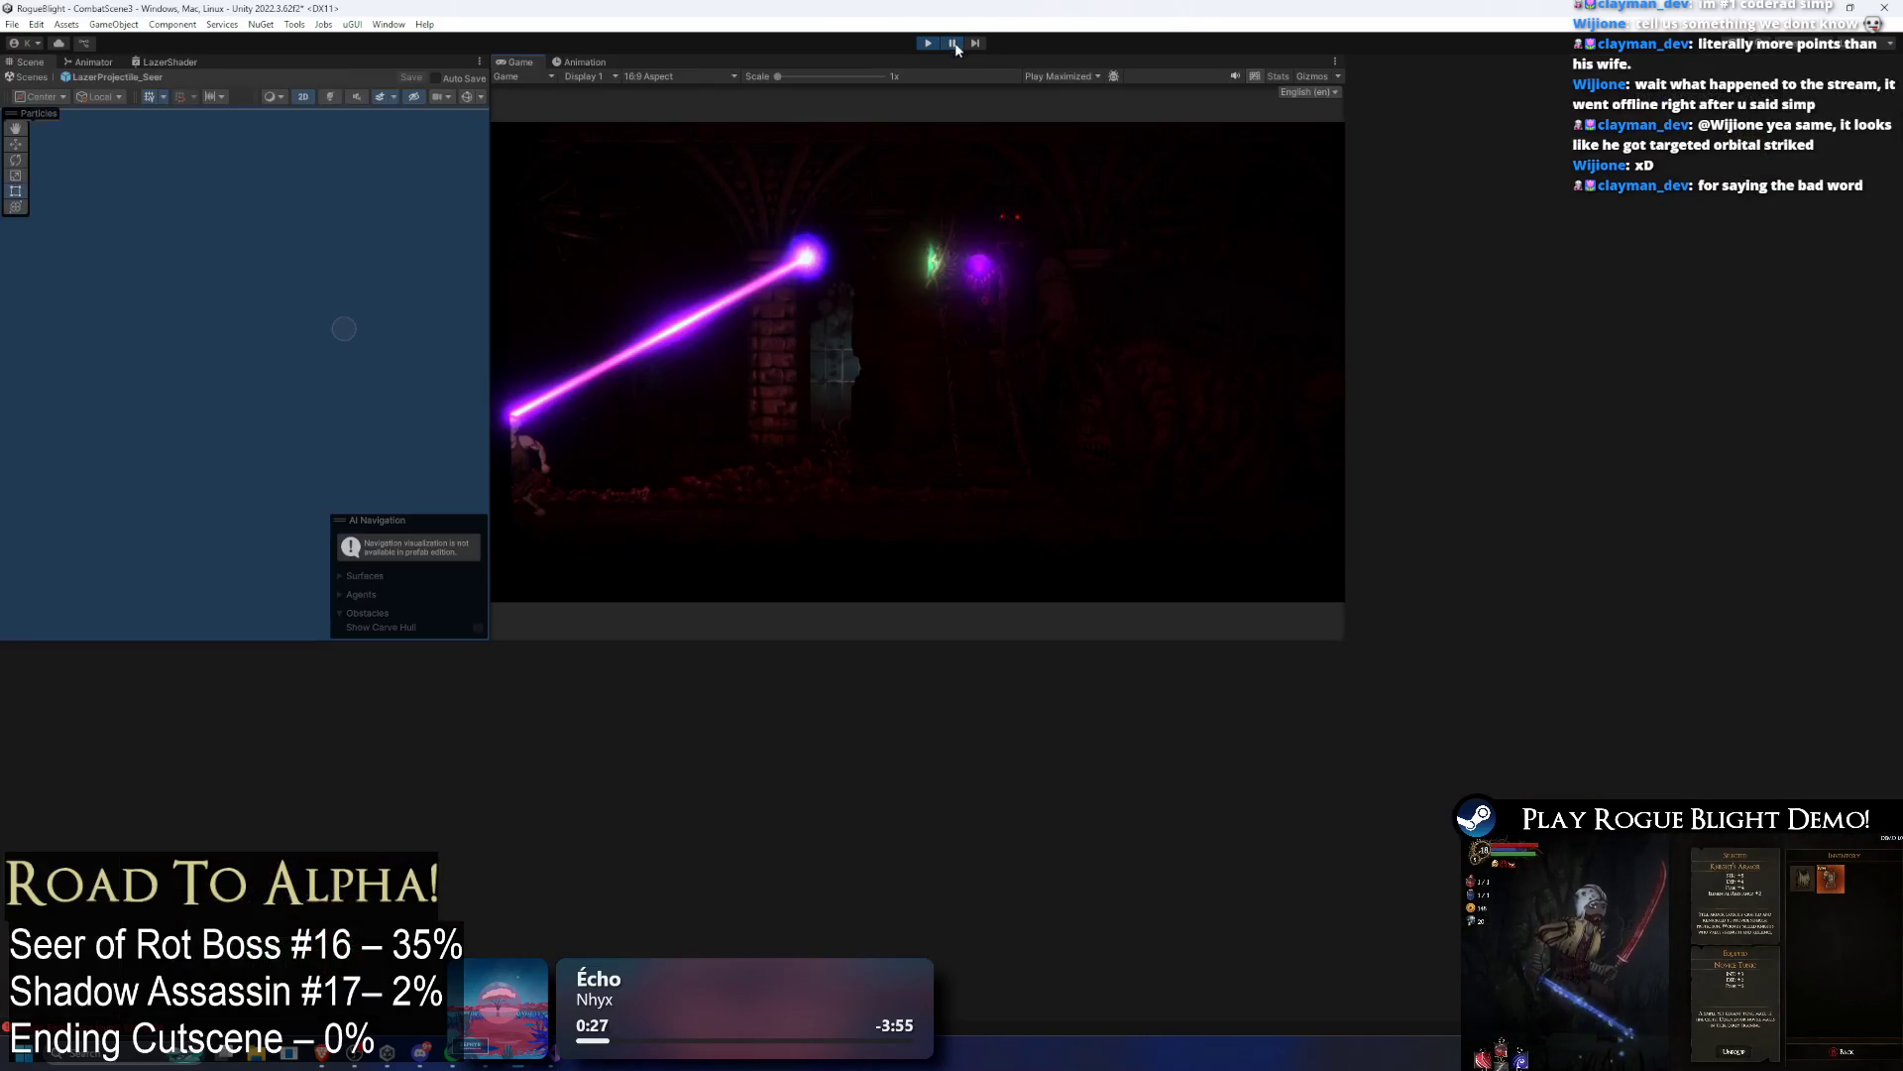
Step: Step the paused game twenty frames until the purple laser fades, then stop the playtest
{"action": "left_click", "coordinate": [985, 43]}
{"action": "left_click", "coordinate": [982, 40]}
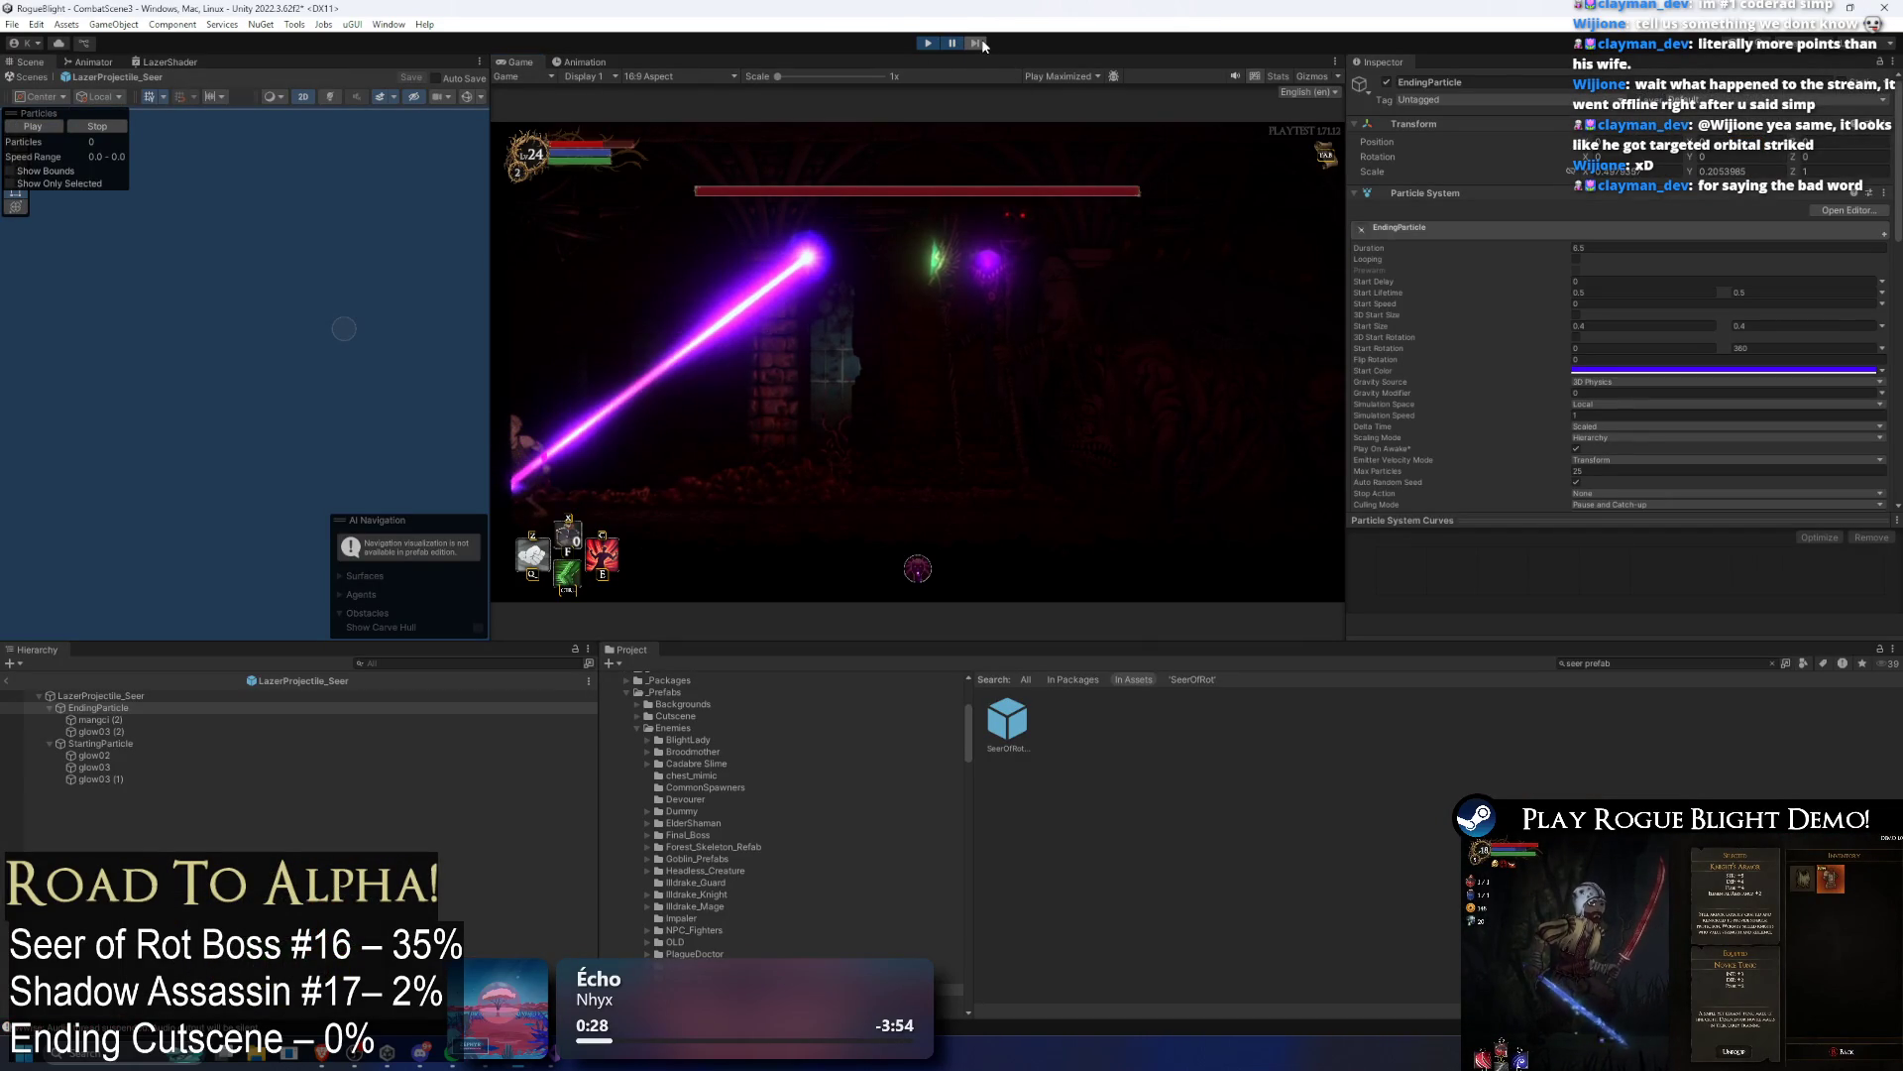
{"action": "left_click", "coordinate": [982, 39]}
{"action": "left_click", "coordinate": [983, 39]}
{"action": "left_click", "coordinate": [984, 39]}
{"action": "left_click", "coordinate": [985, 40]}
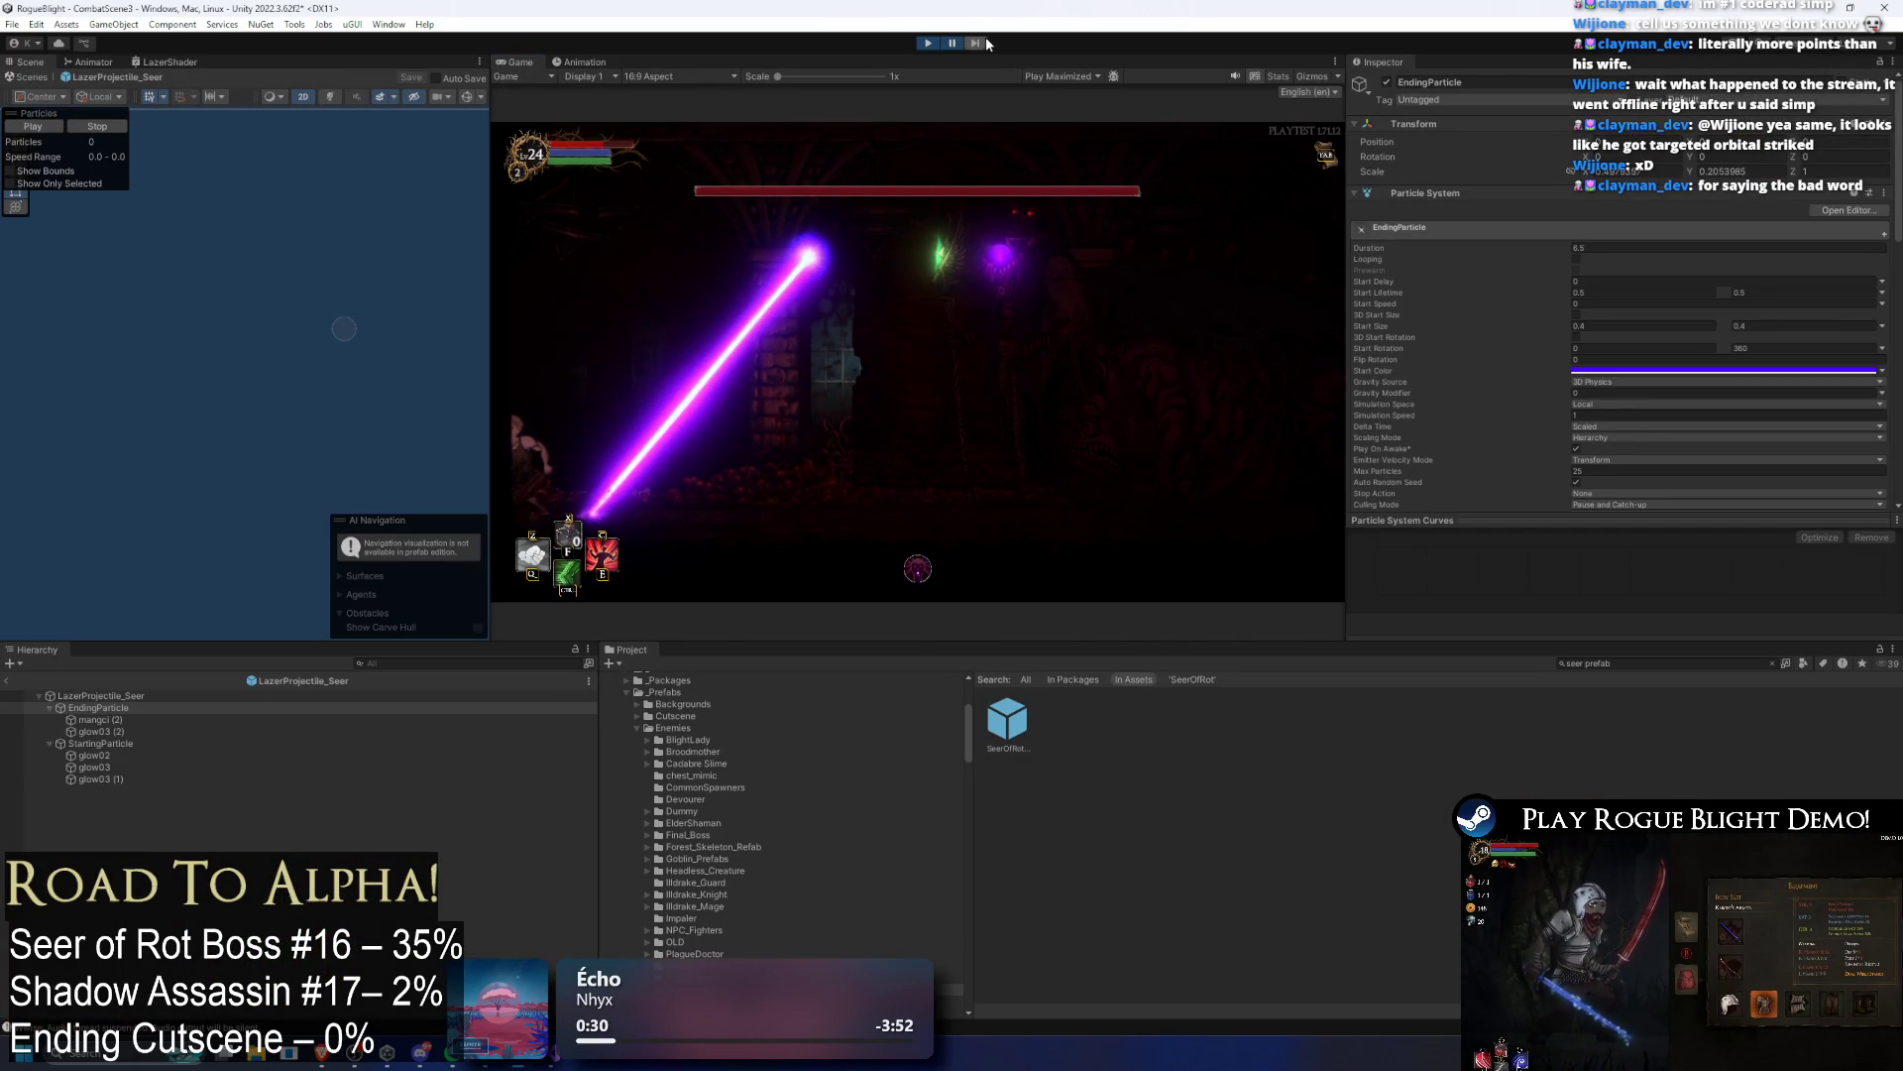
{"action": "left_click", "coordinate": [986, 40]}
{"action": "left_click", "coordinate": [985, 40]}
{"action": "left_click", "coordinate": [983, 40]}
{"action": "left_click", "coordinate": [984, 40]}
{"action": "left_click", "coordinate": [986, 42]}
{"action": "left_click", "coordinate": [986, 43]}
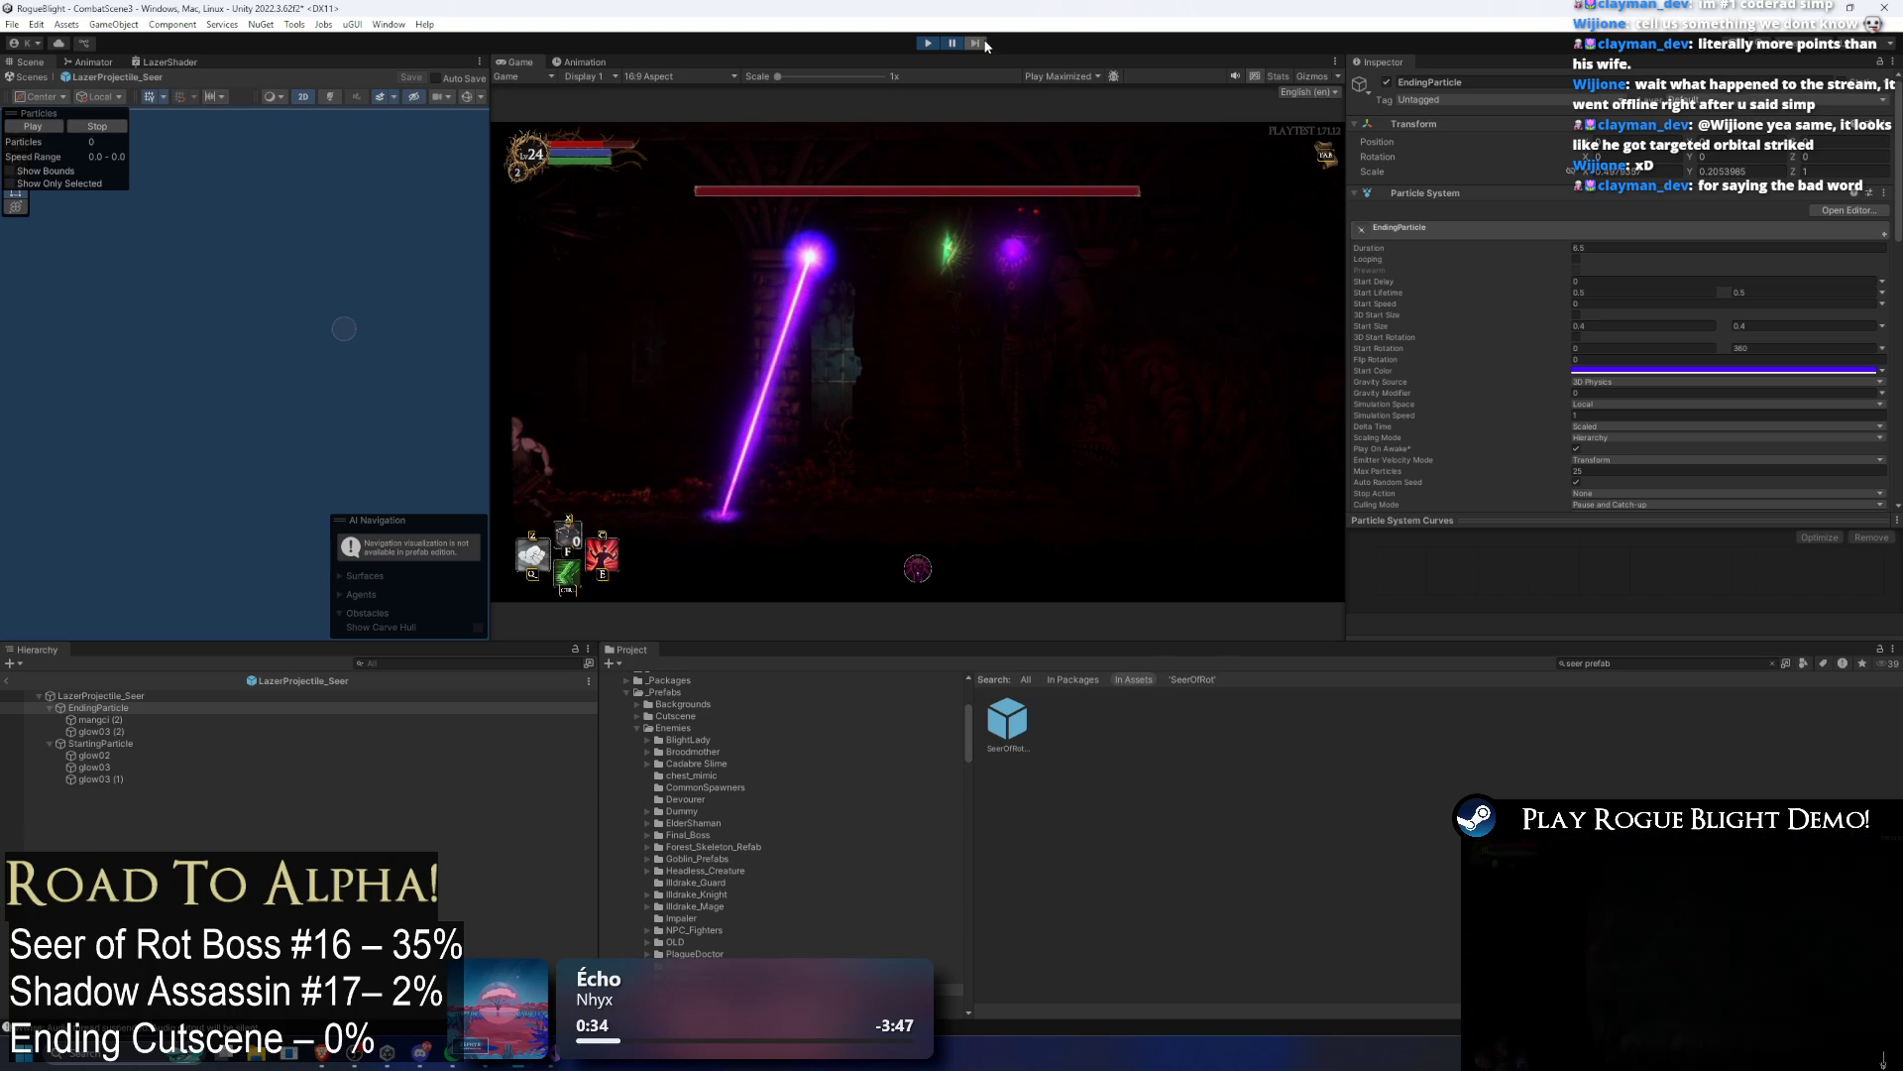
{"action": "left_click", "coordinate": [986, 41]}
{"action": "left_click", "coordinate": [985, 42]}
{"action": "left_click", "coordinate": [987, 44]}
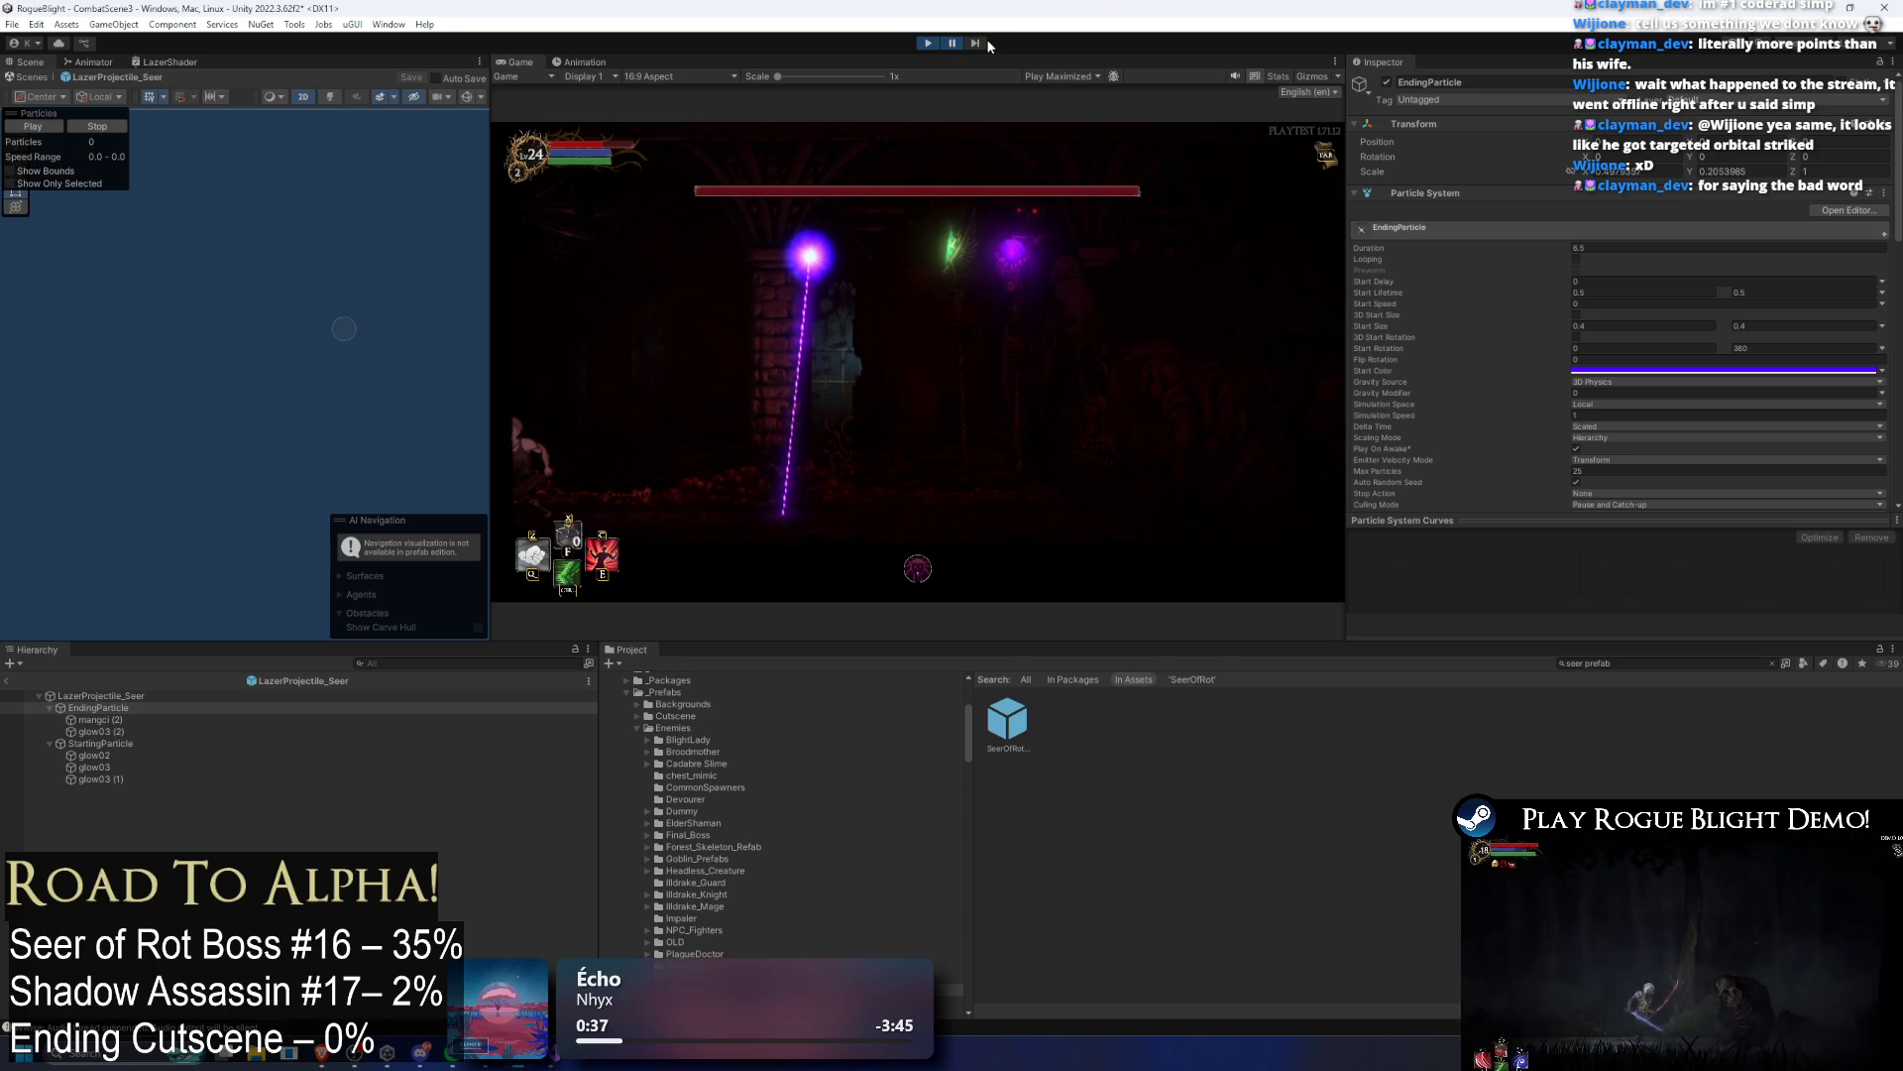
{"action": "left_click", "coordinate": [982, 40]}
{"action": "left_click", "coordinate": [981, 39]}
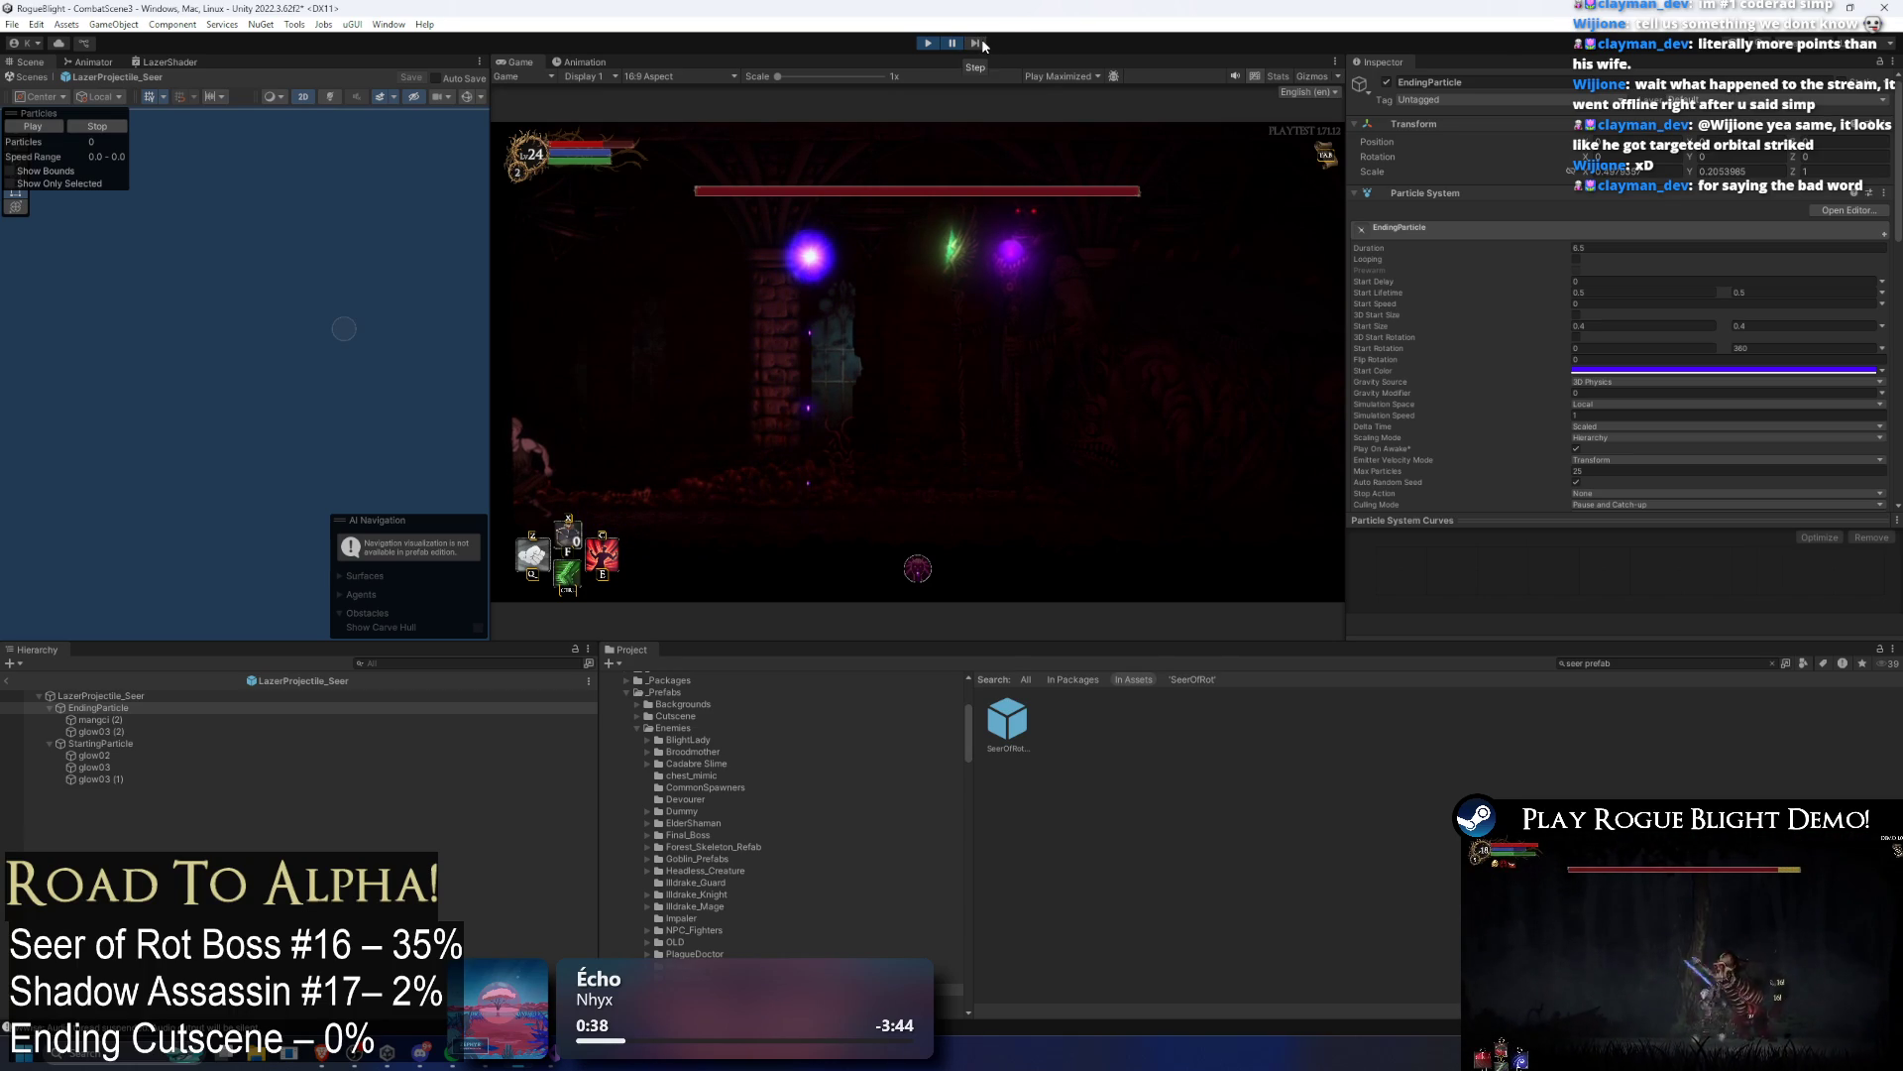
{"action": "left_click", "coordinate": [983, 41]}
{"action": "left_click", "coordinate": [983, 41]}
{"action": "left_click", "coordinate": [984, 41]}
{"action": "left_click", "coordinate": [985, 42]}
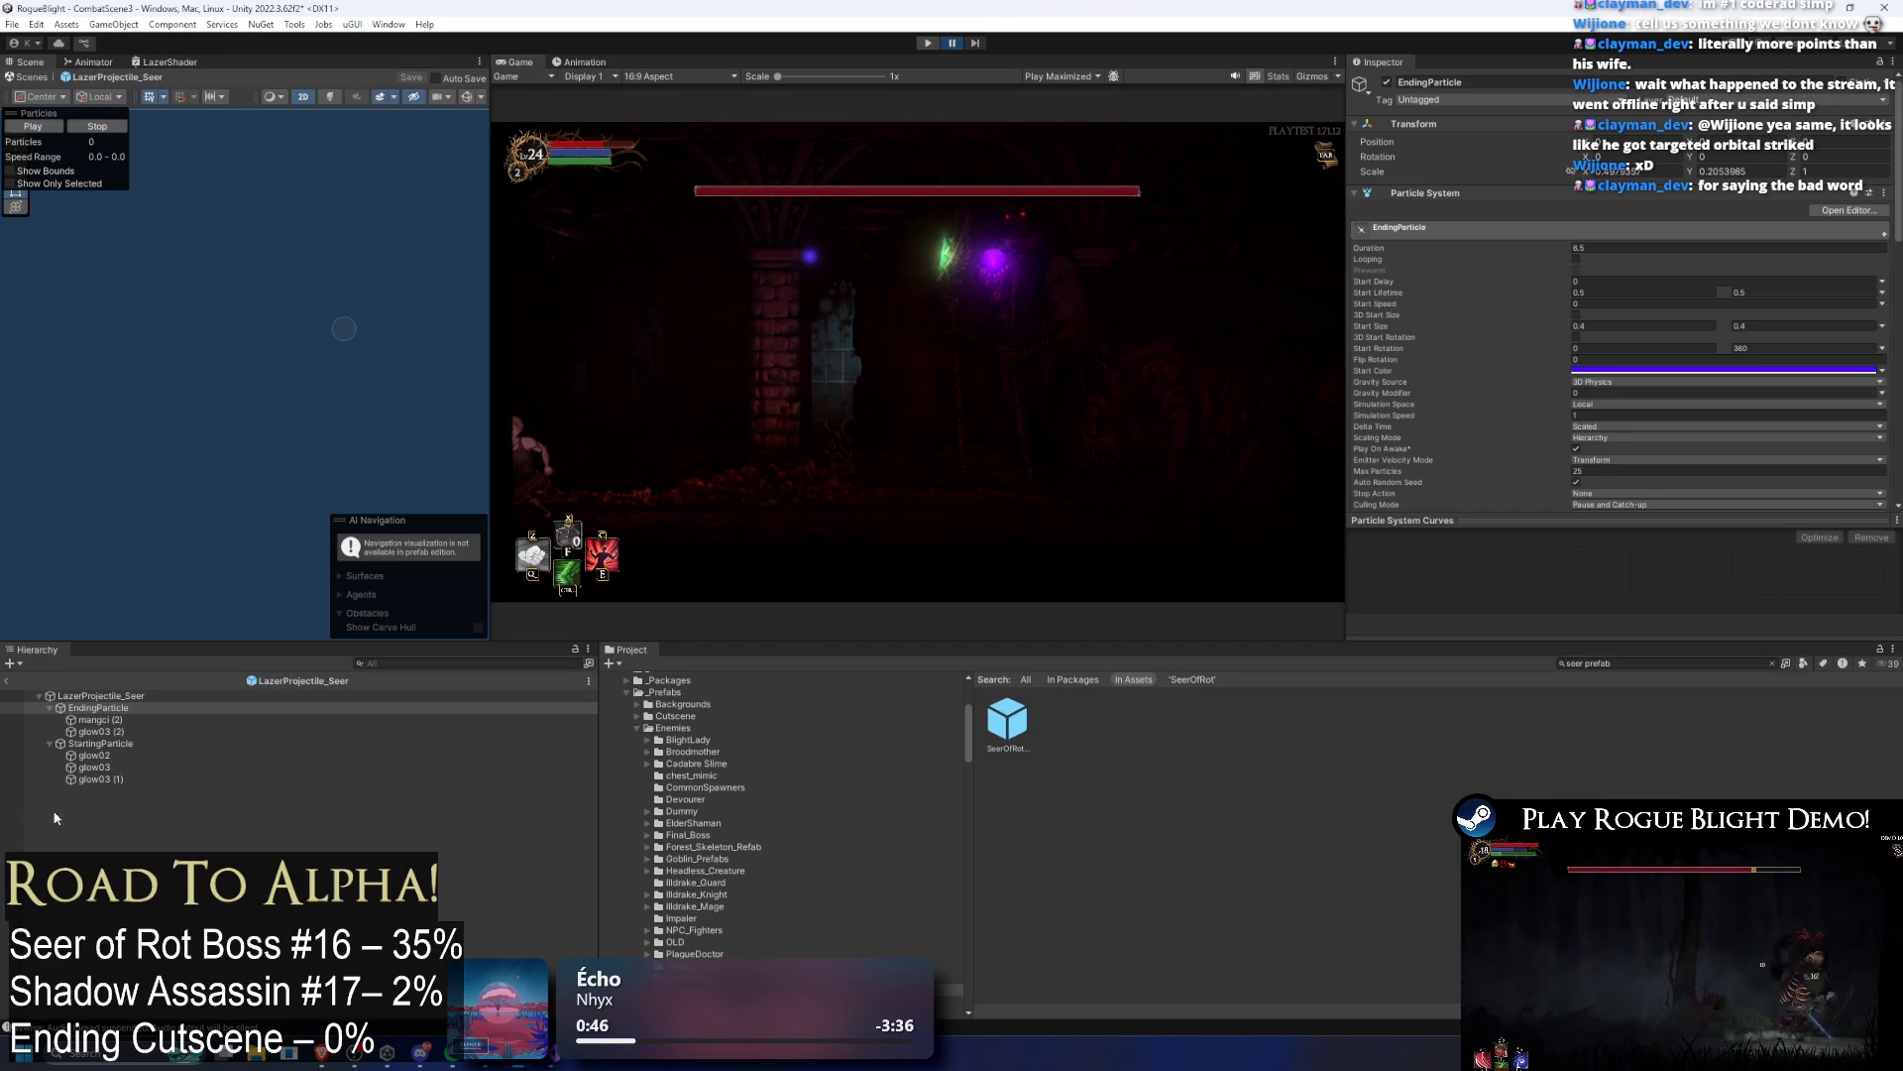
{"action": "key", "text": "ctrl+p"}
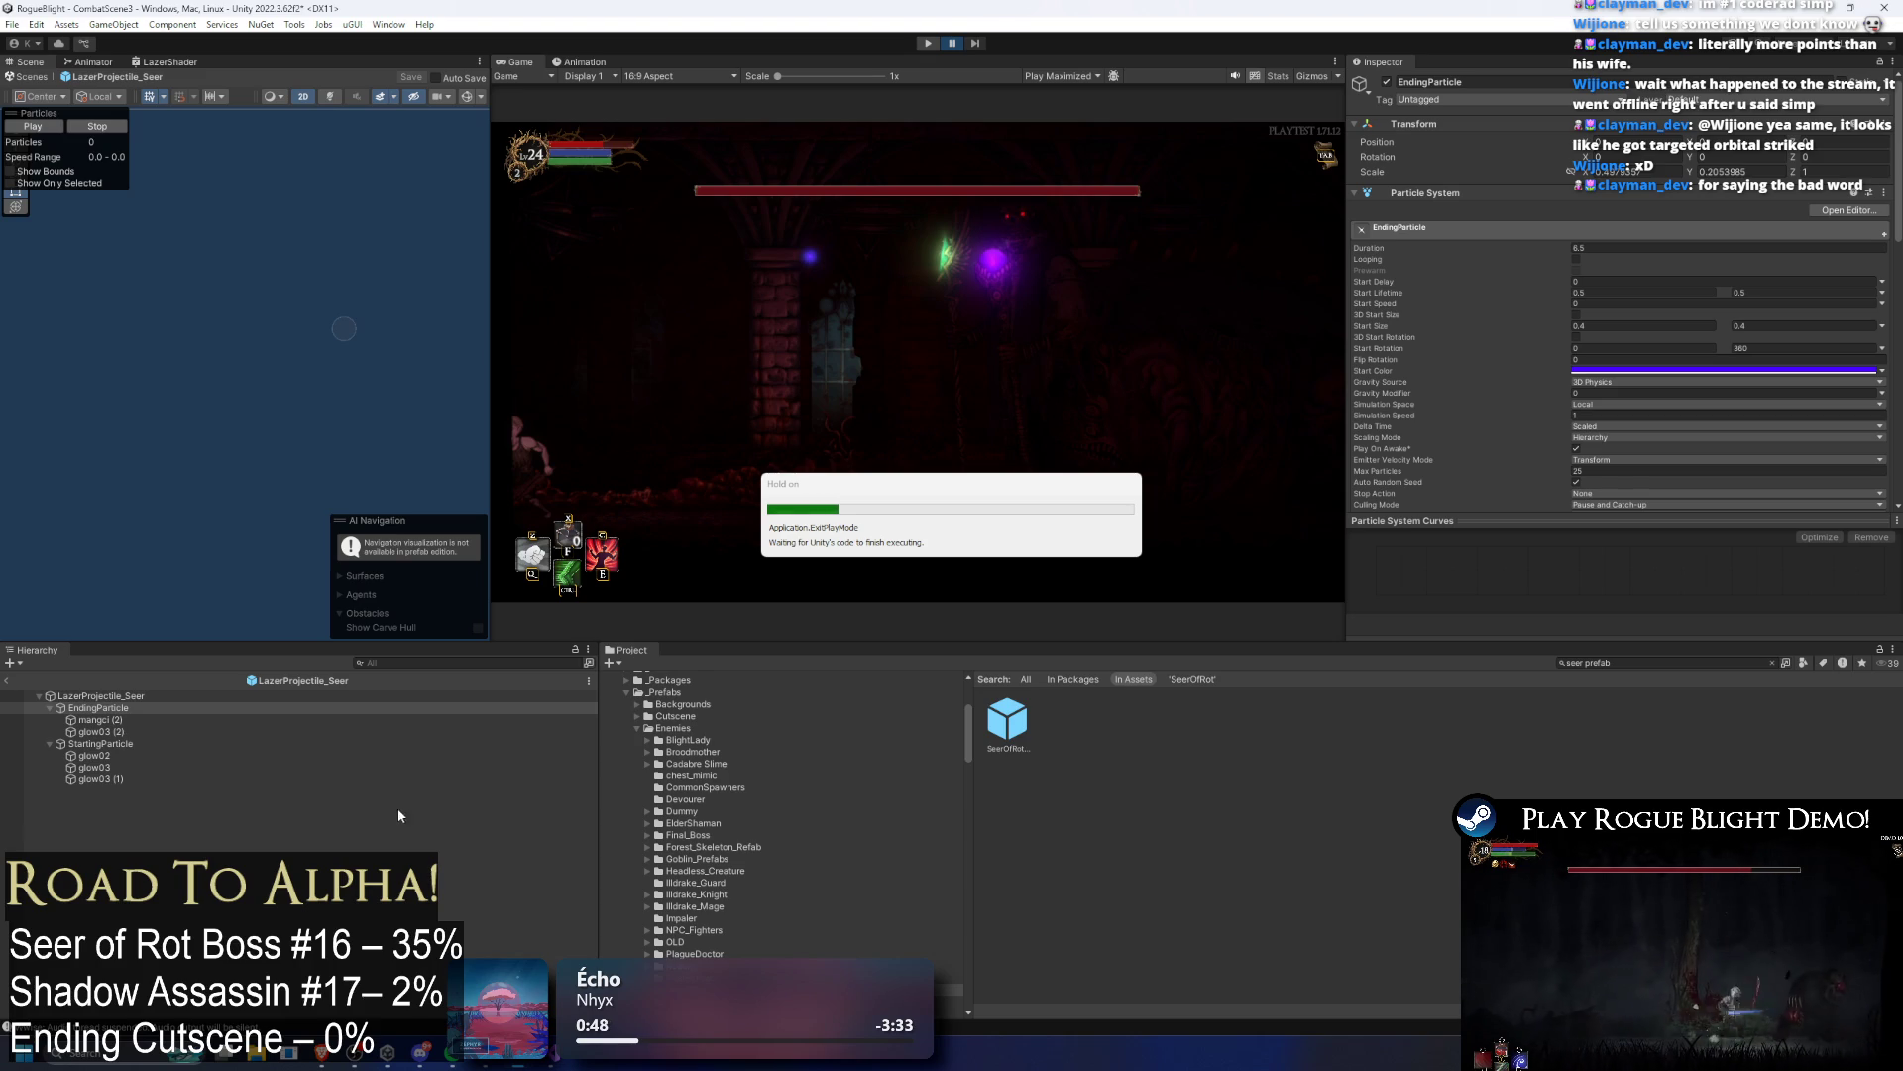
Step: Set StartingParticle's Duration to 6.7
{"action": "left_click", "coordinate": [87, 741]}
{"action": "left_click", "coordinate": [1617, 248]}
{"action": "type", "text": "6."}
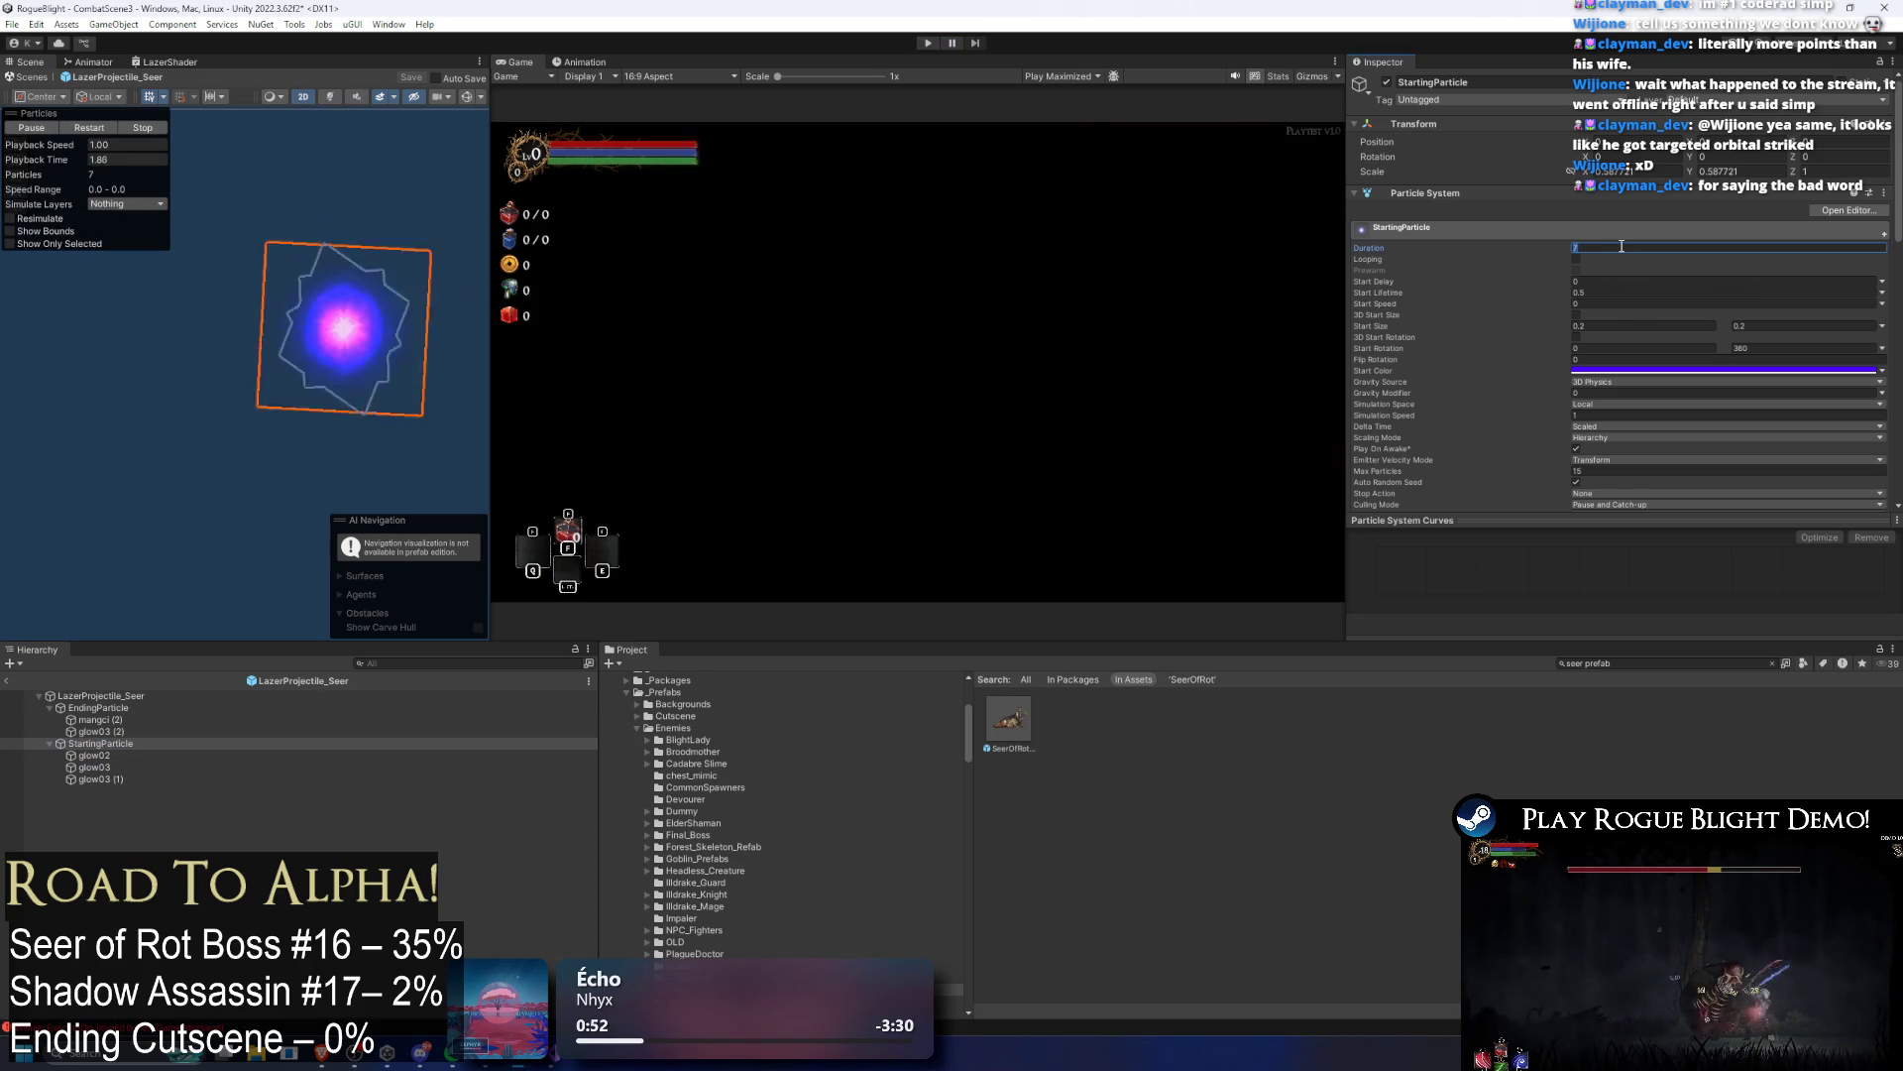
{"action": "type", "text": "7"}
{"action": "key", "text": "Return"}
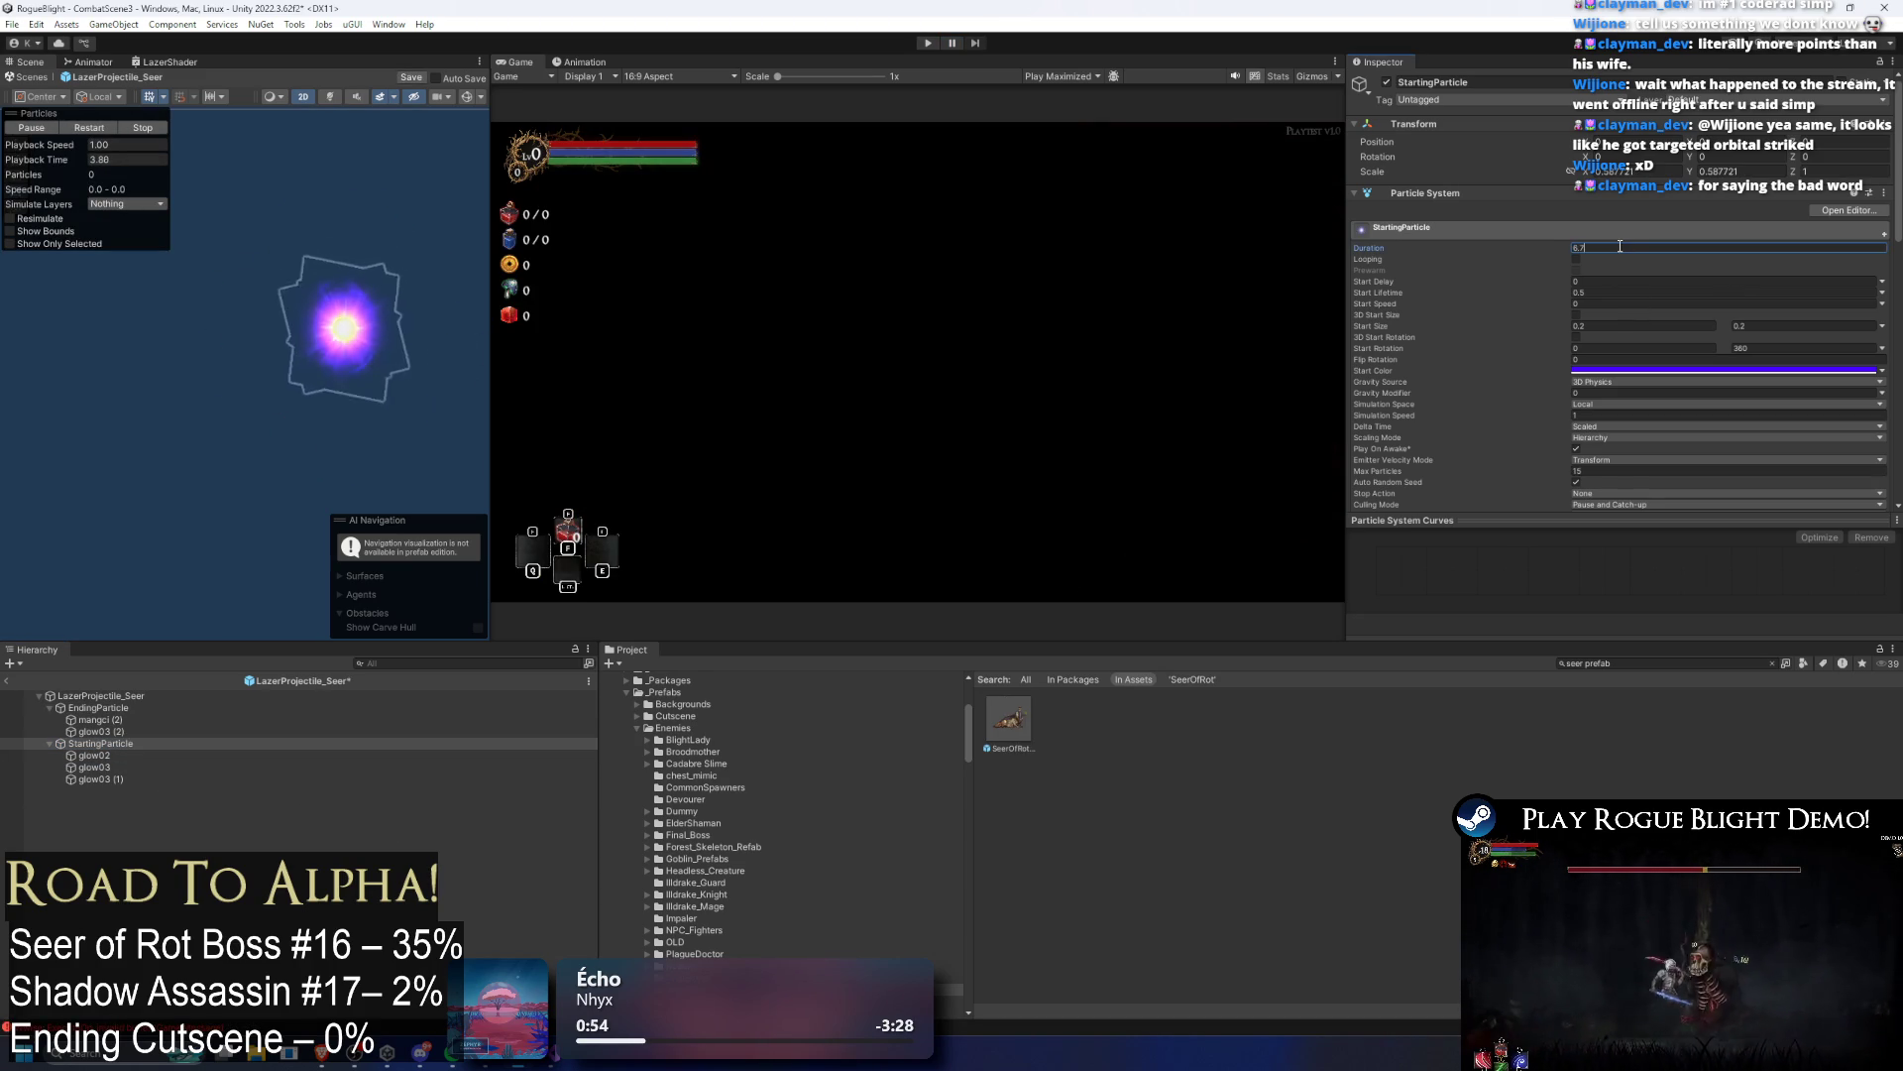
Step: Set glow03 (1)'s Duration to 5.3, save the prefab, and play again
{"action": "left_click", "coordinate": [89, 755]}
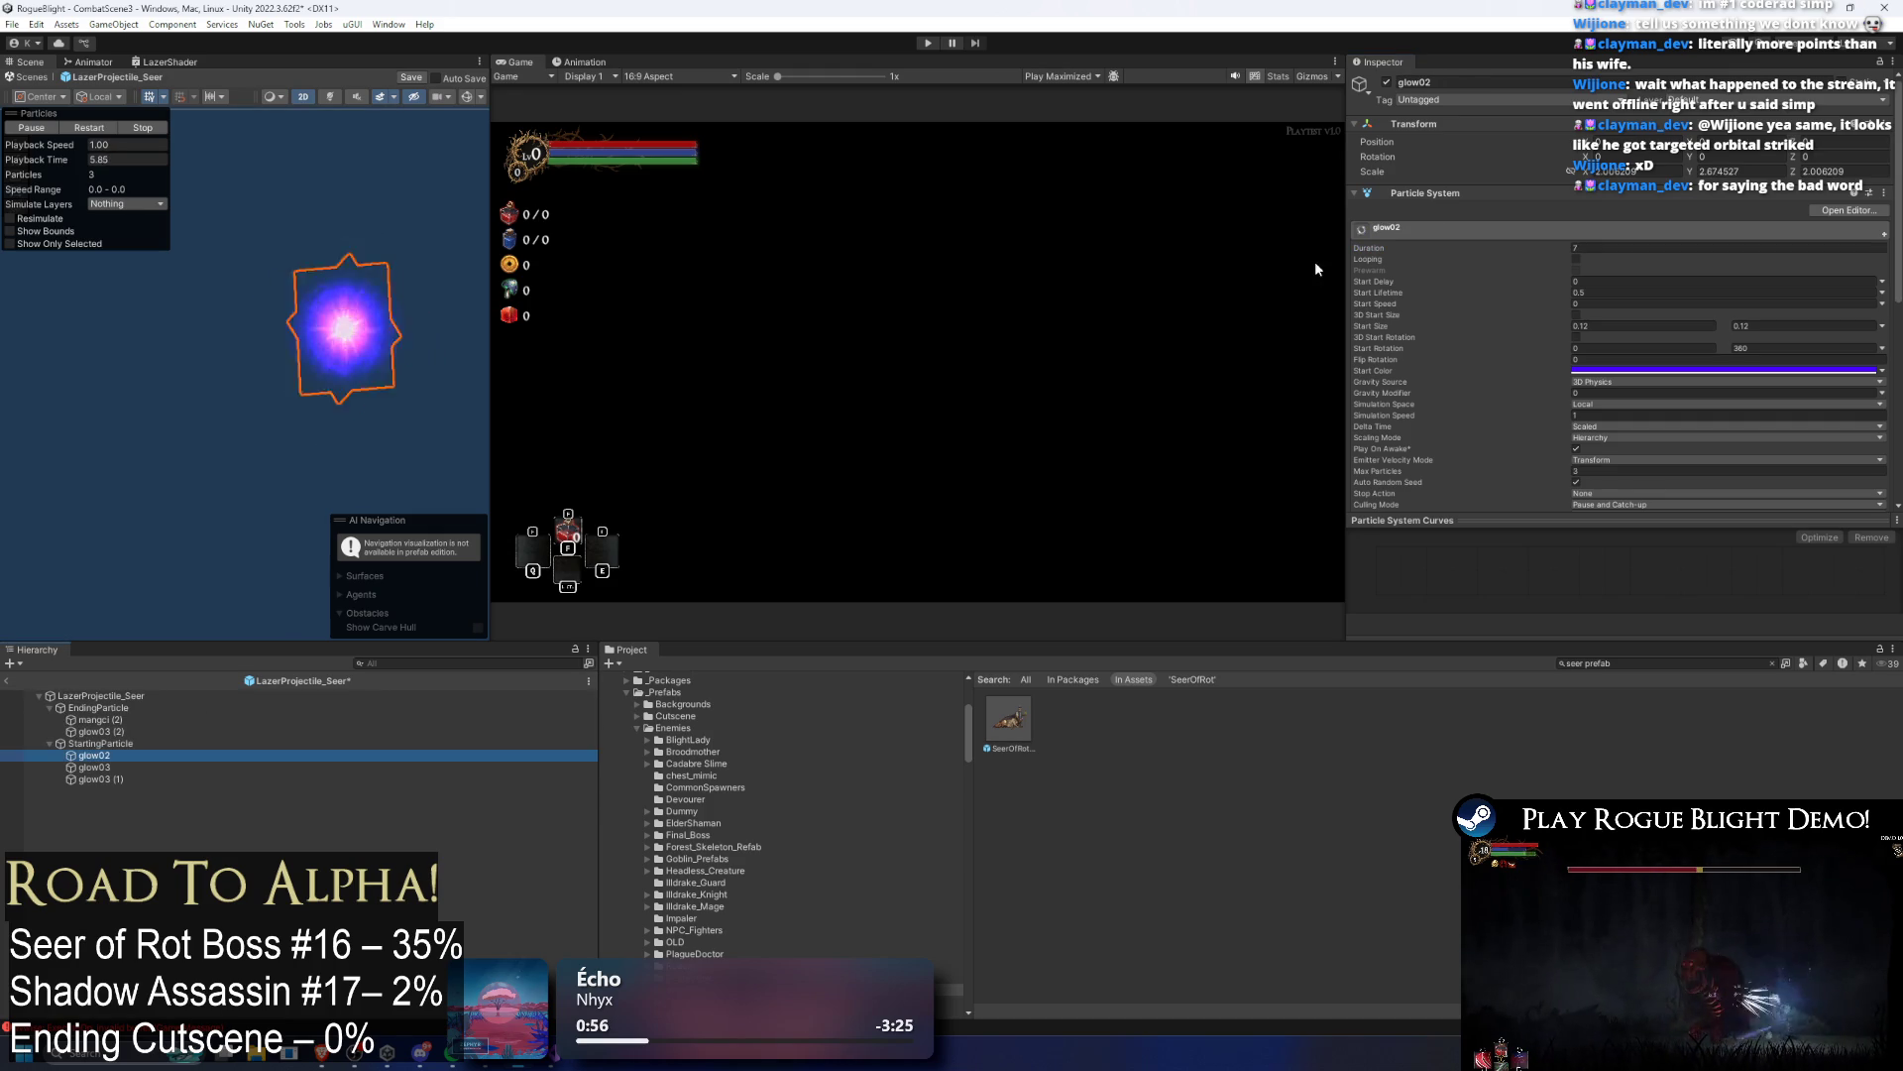
{"action": "left_click", "coordinate": [1593, 249]}
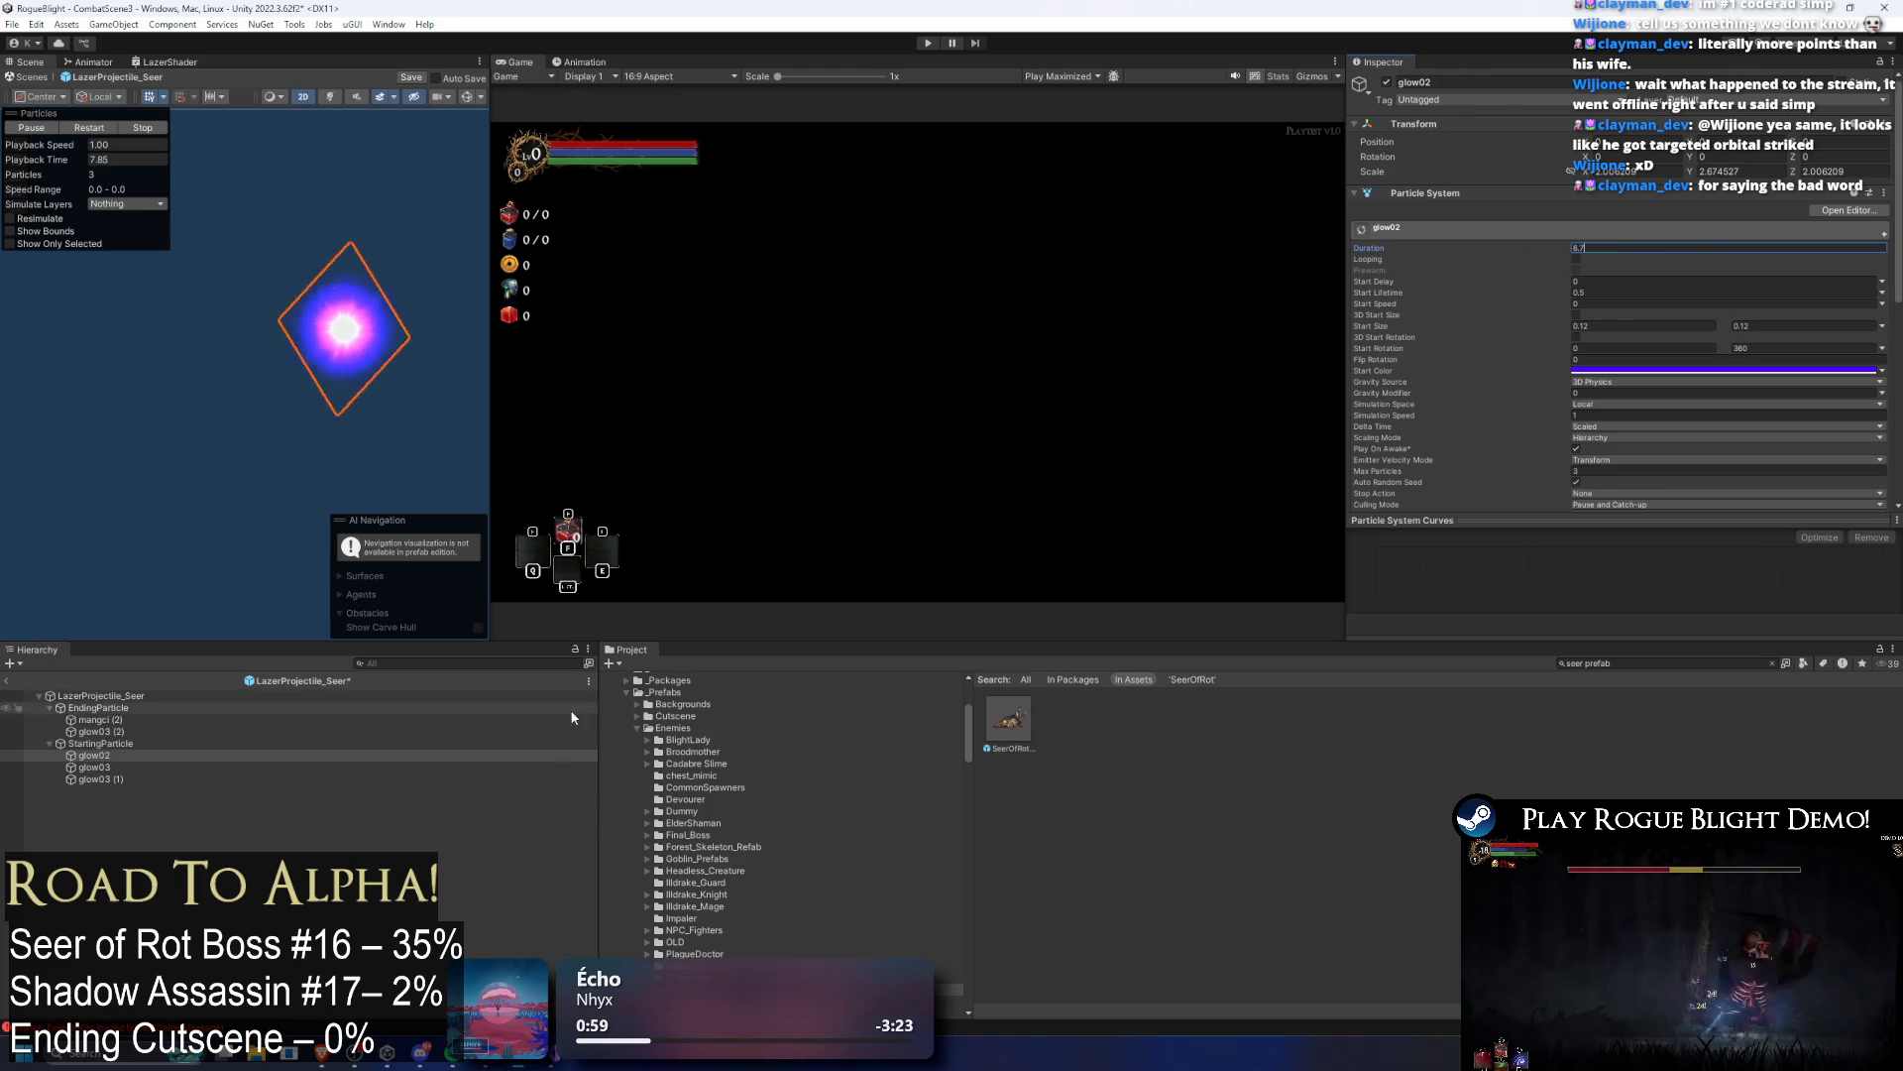
{"action": "left_click", "coordinate": [97, 768]}
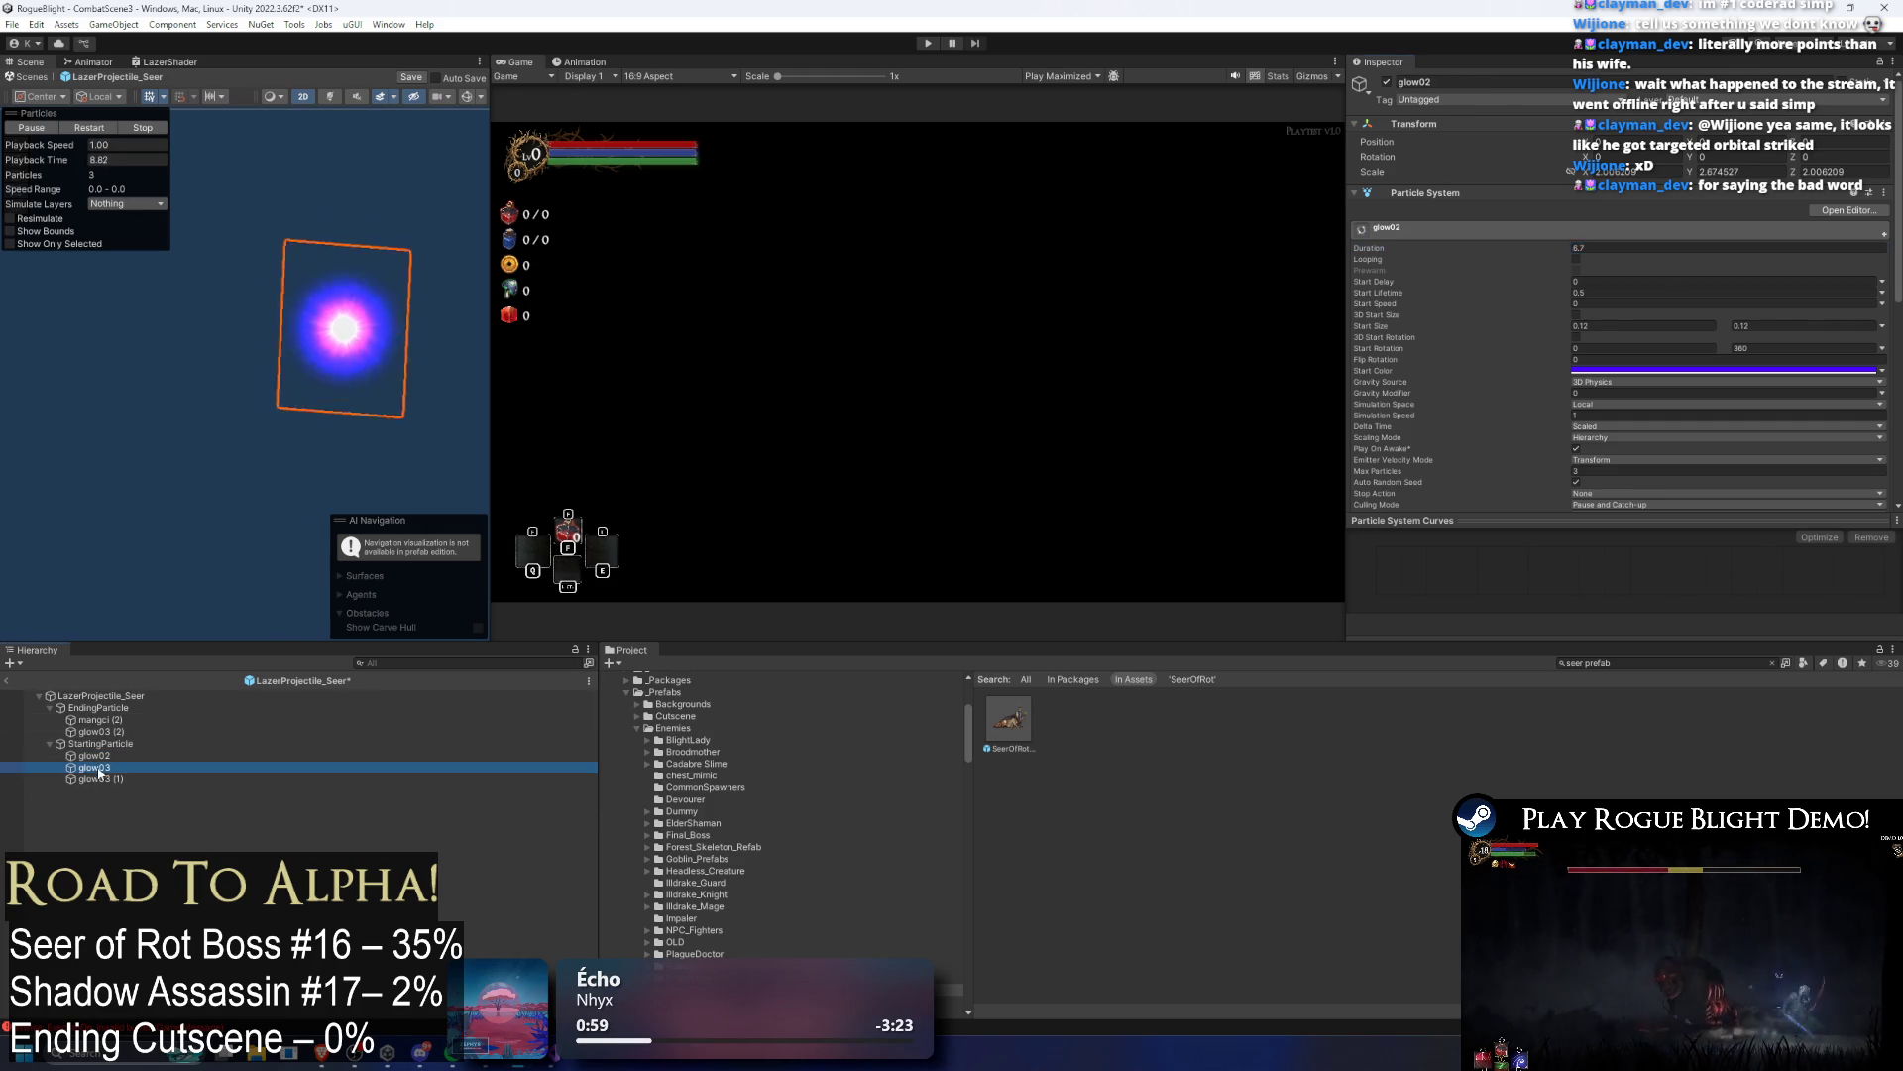
{"action": "key", "text": "Down"}
{"action": "left_click", "coordinate": [1596, 250]}
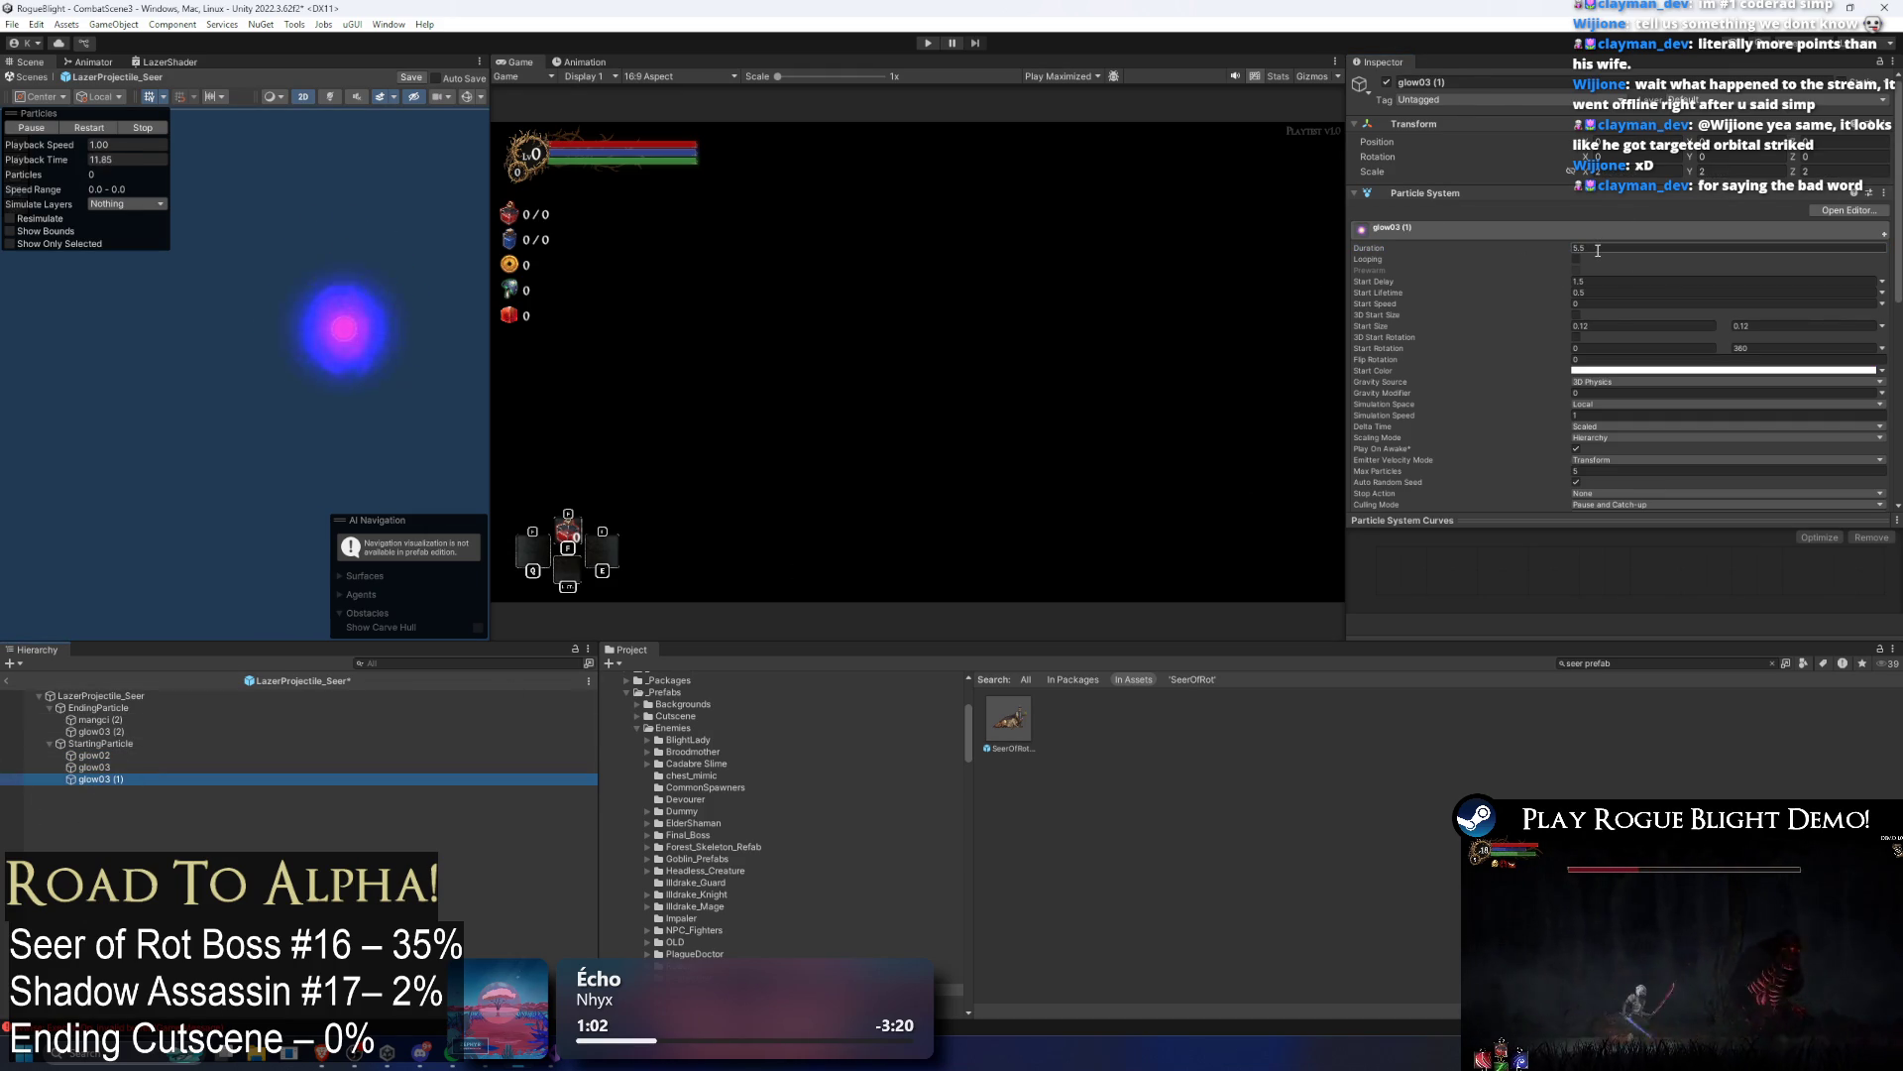
{"action": "left_click", "coordinate": [1616, 249]}
{"action": "type", "text": "5.3"}
{"action": "key", "text": "ctrl+s"}
{"action": "left_click", "coordinate": [926, 43]}
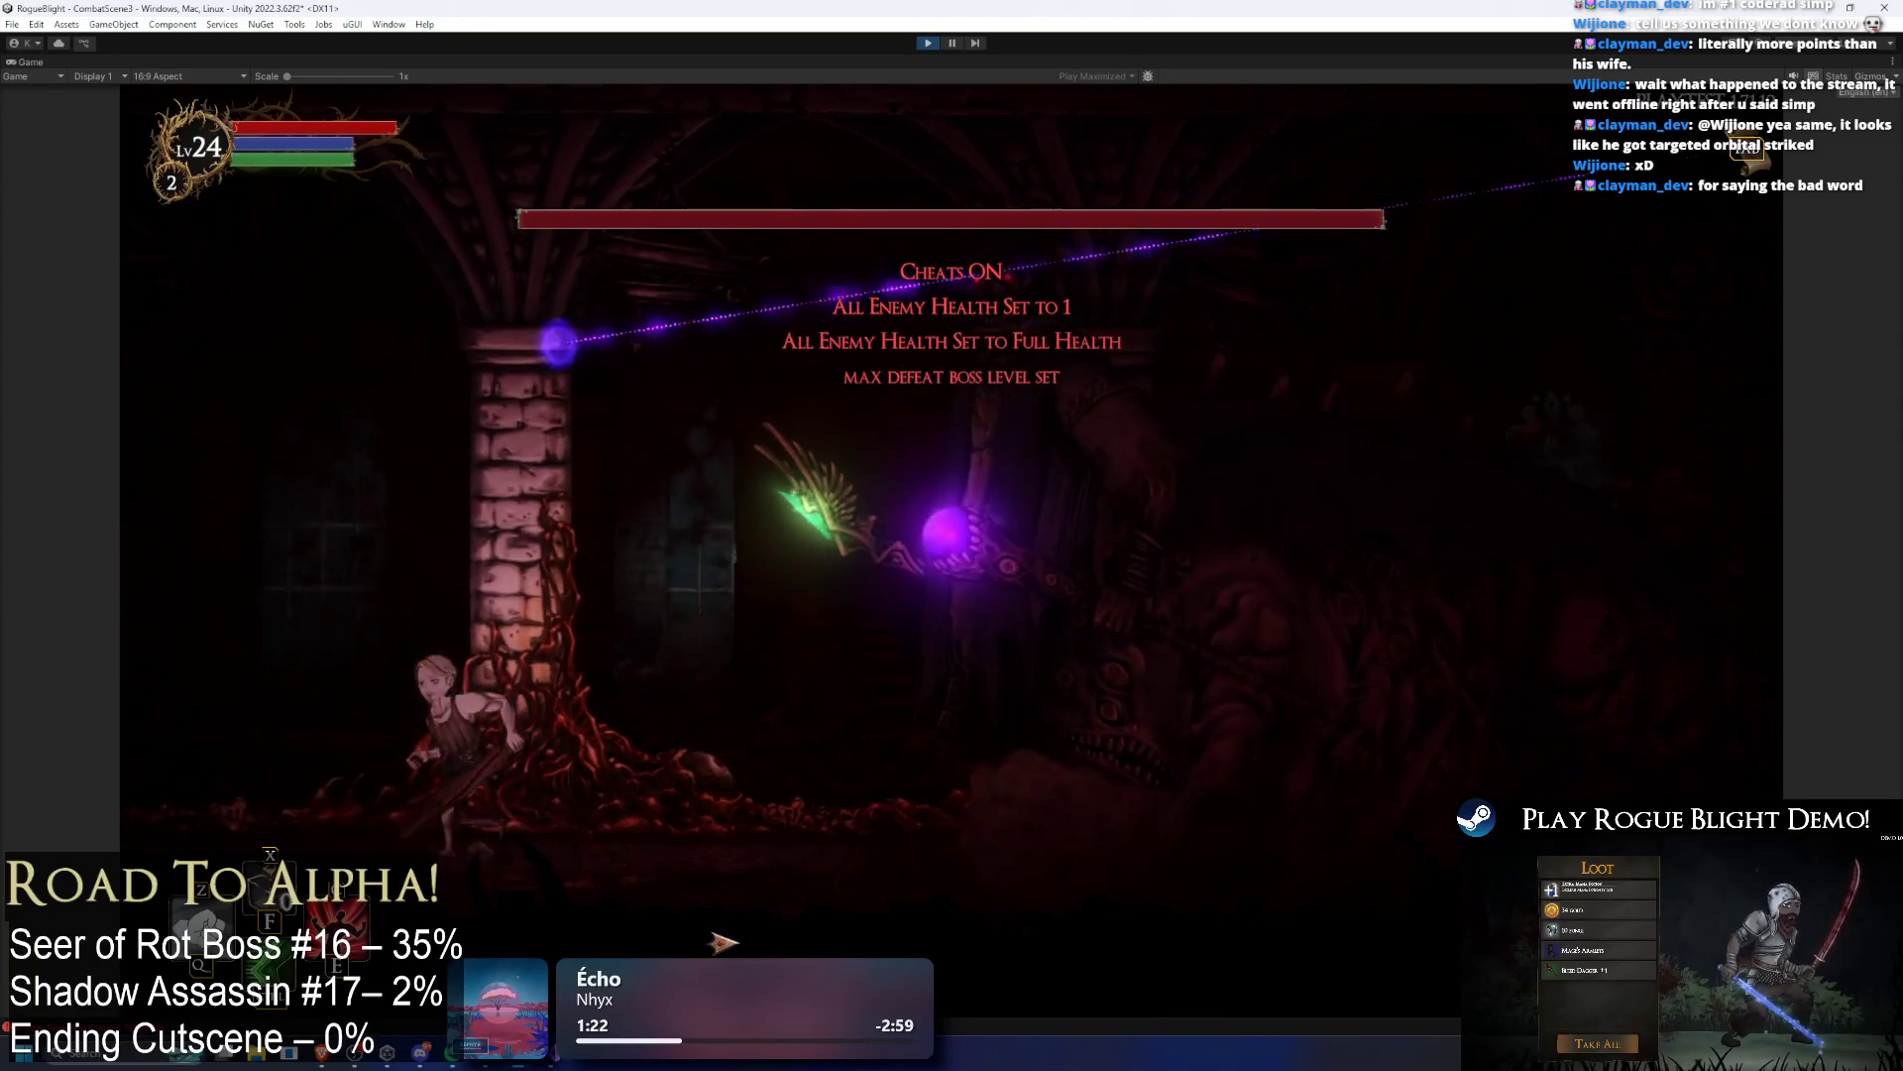
Step: Run the player left and right around the pillar, then exit Play mode
{"action": "key", "text": "a"}
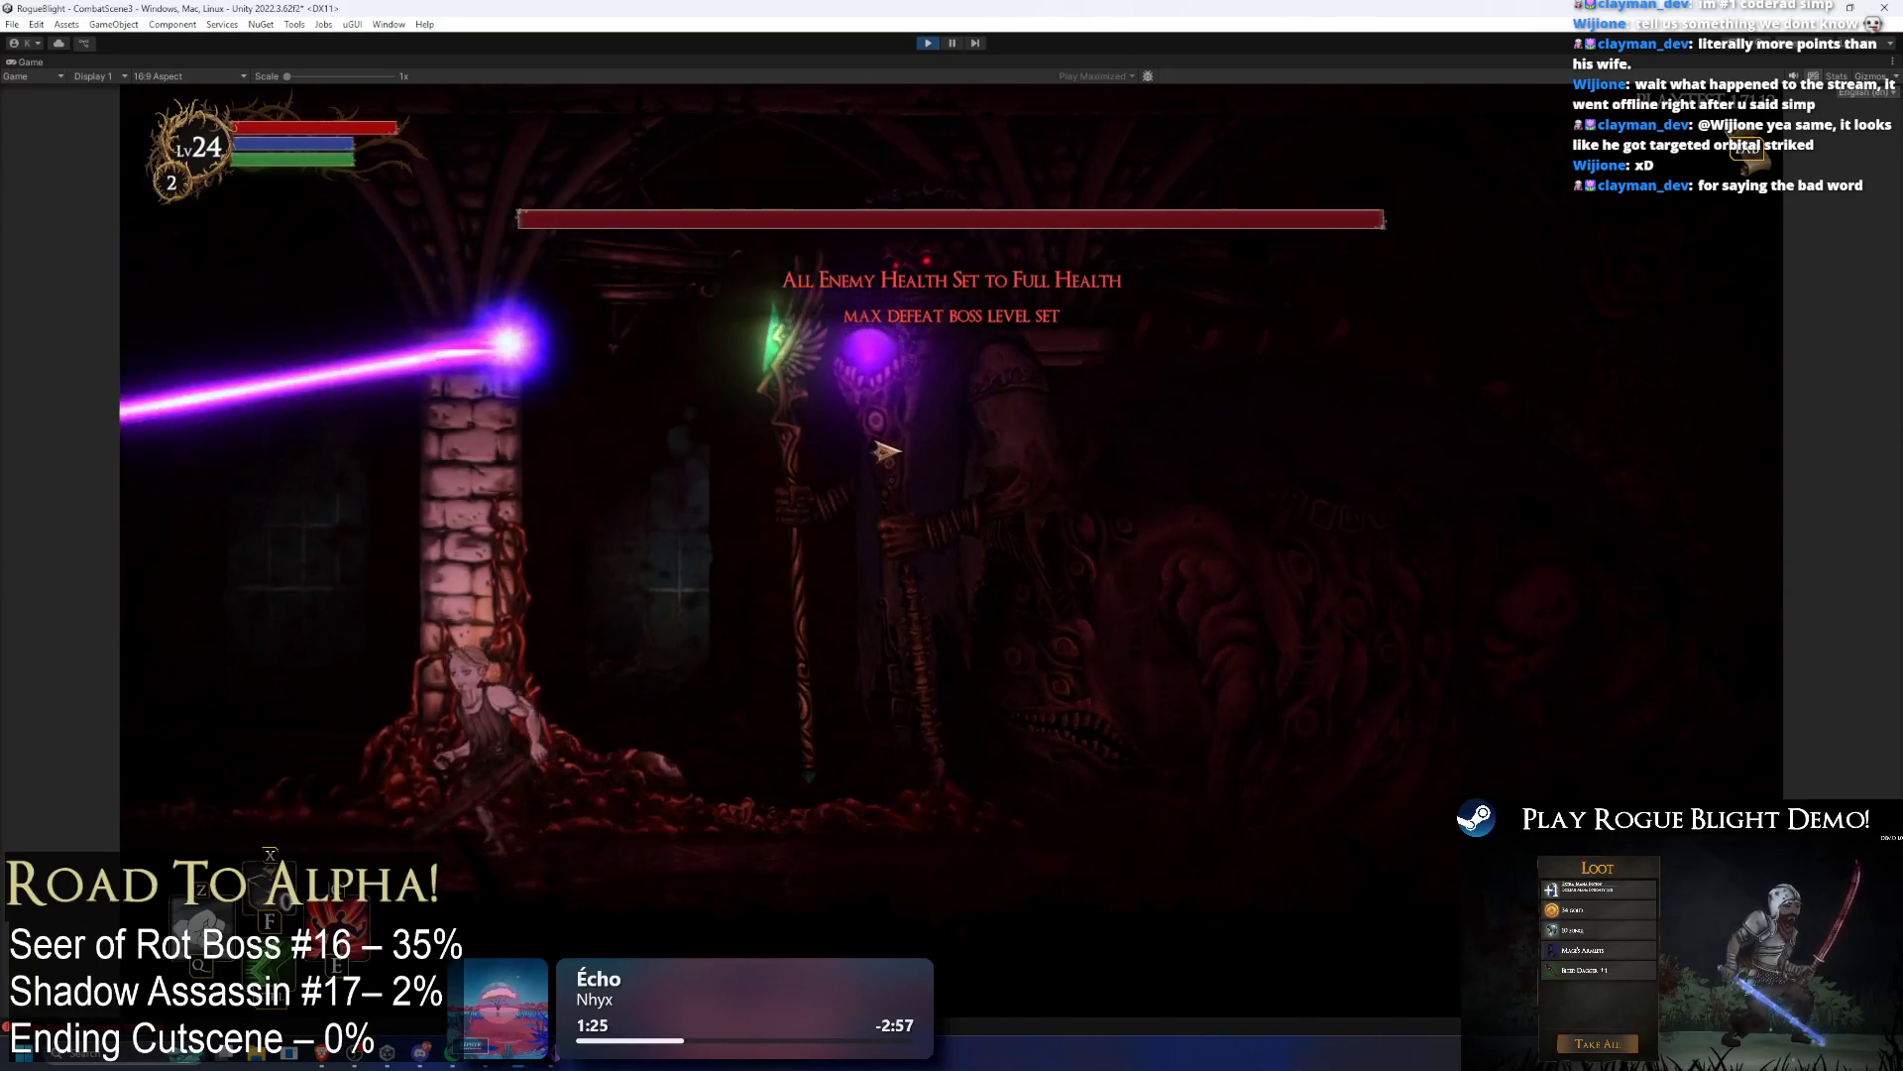
{"action": "key", "text": "d"}
{"action": "key", "text": "a"}
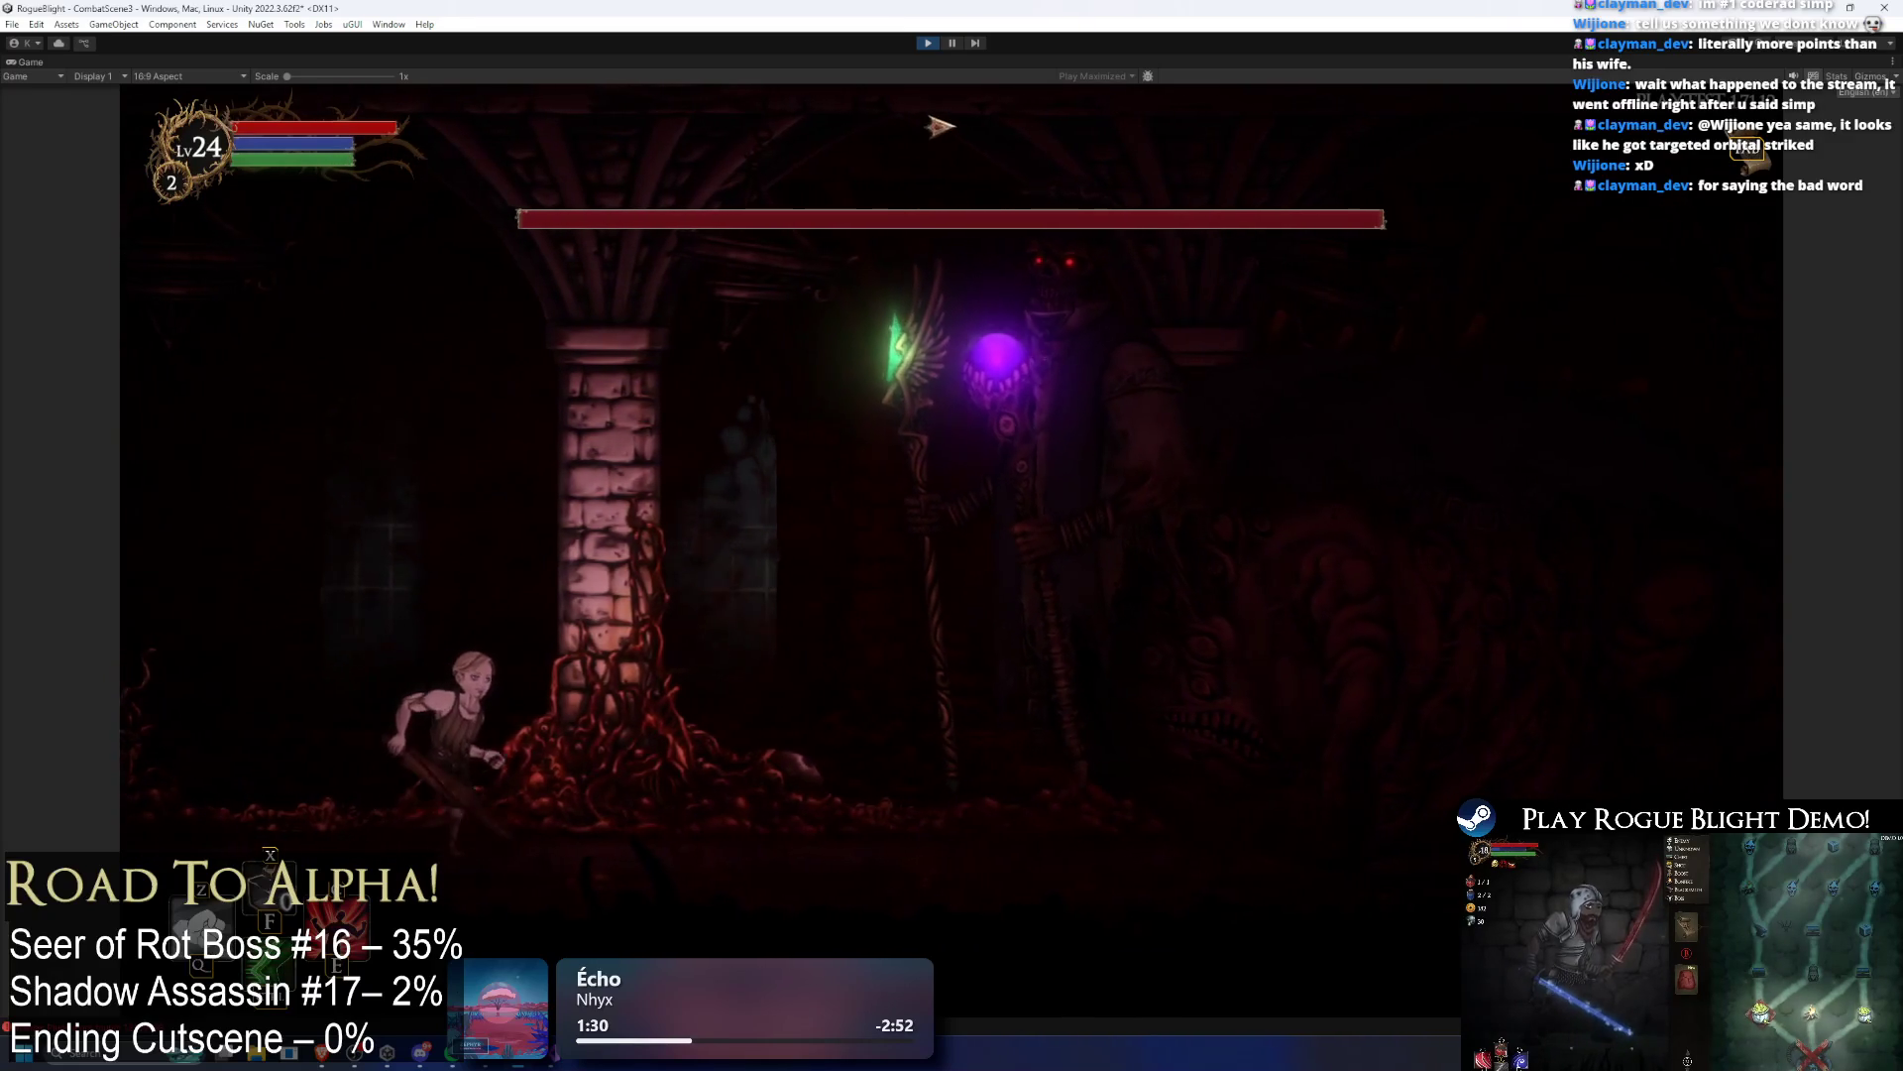
{"action": "key", "text": "d"}
{"action": "key", "text": "ctrl+p"}
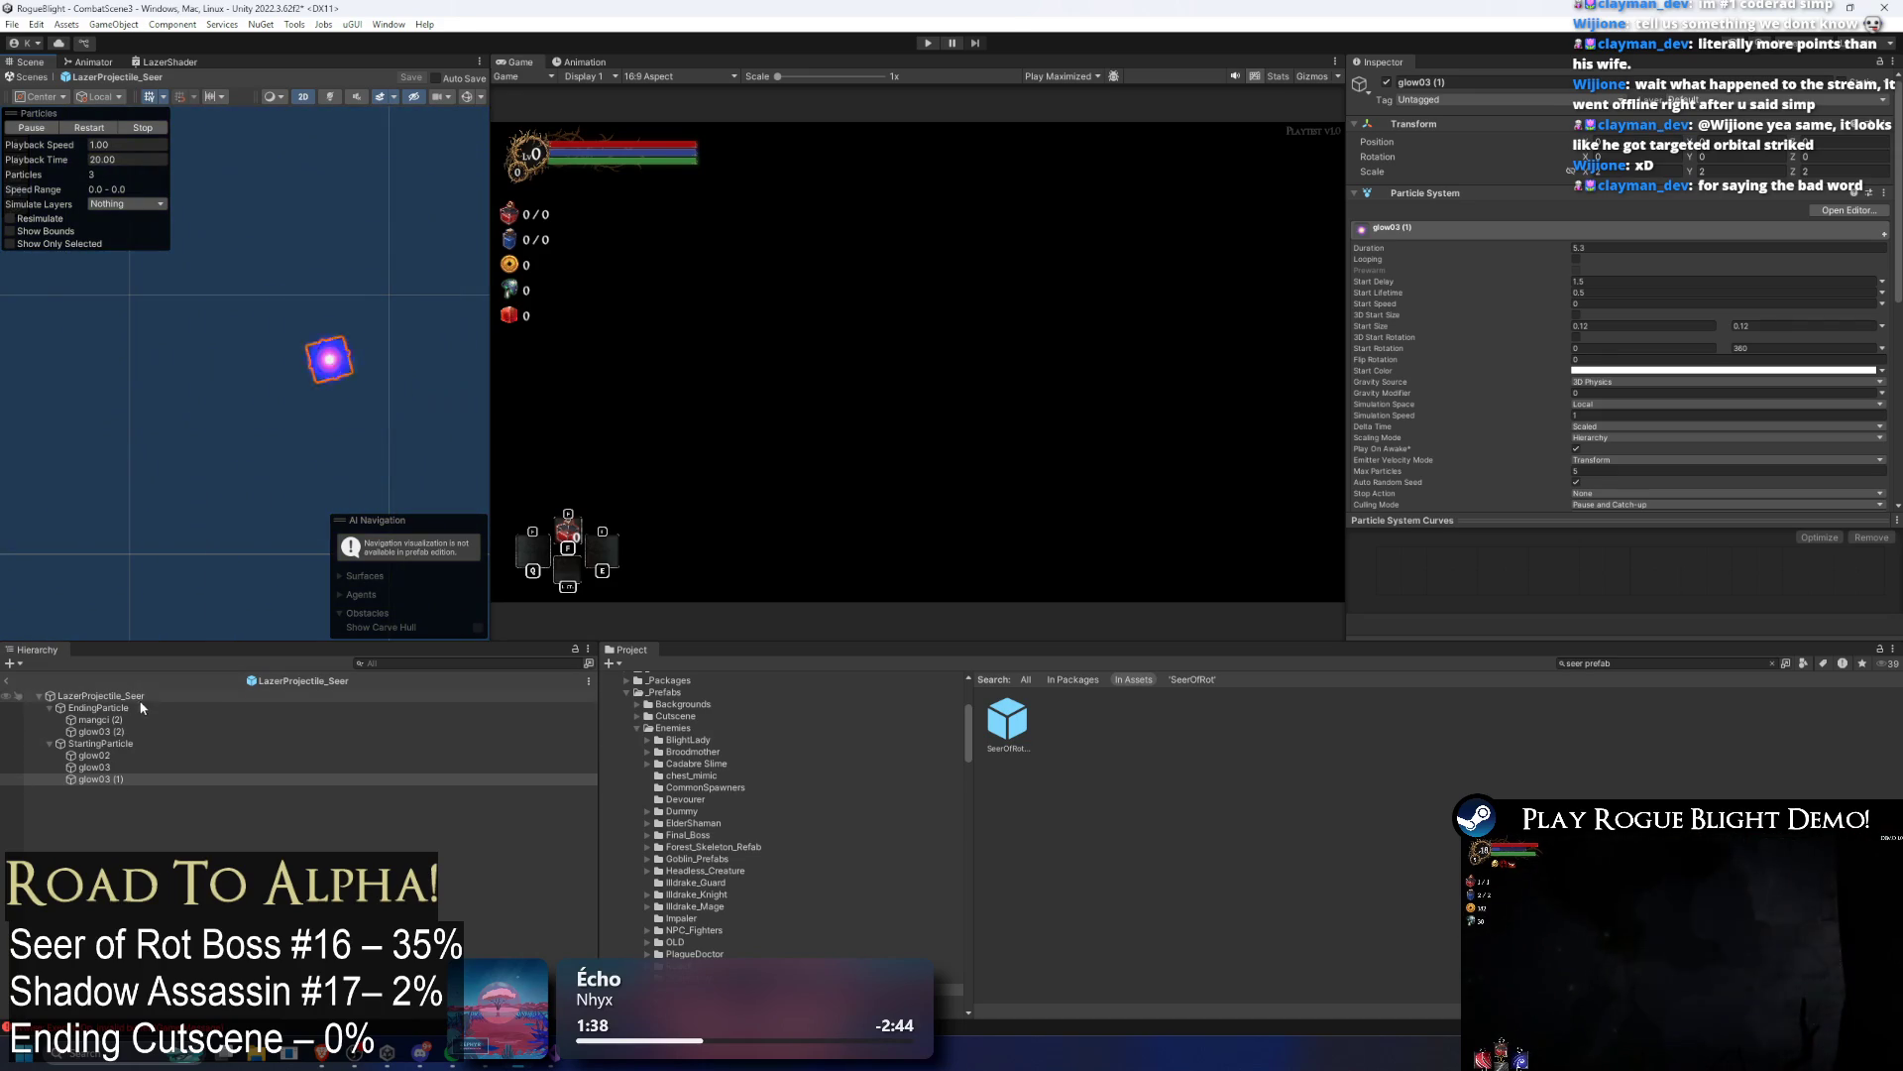
Step: Replay the glow03 (1) particle preview and select the LazerProjectile_Seer root
{"action": "left_click", "coordinate": [99, 779]}
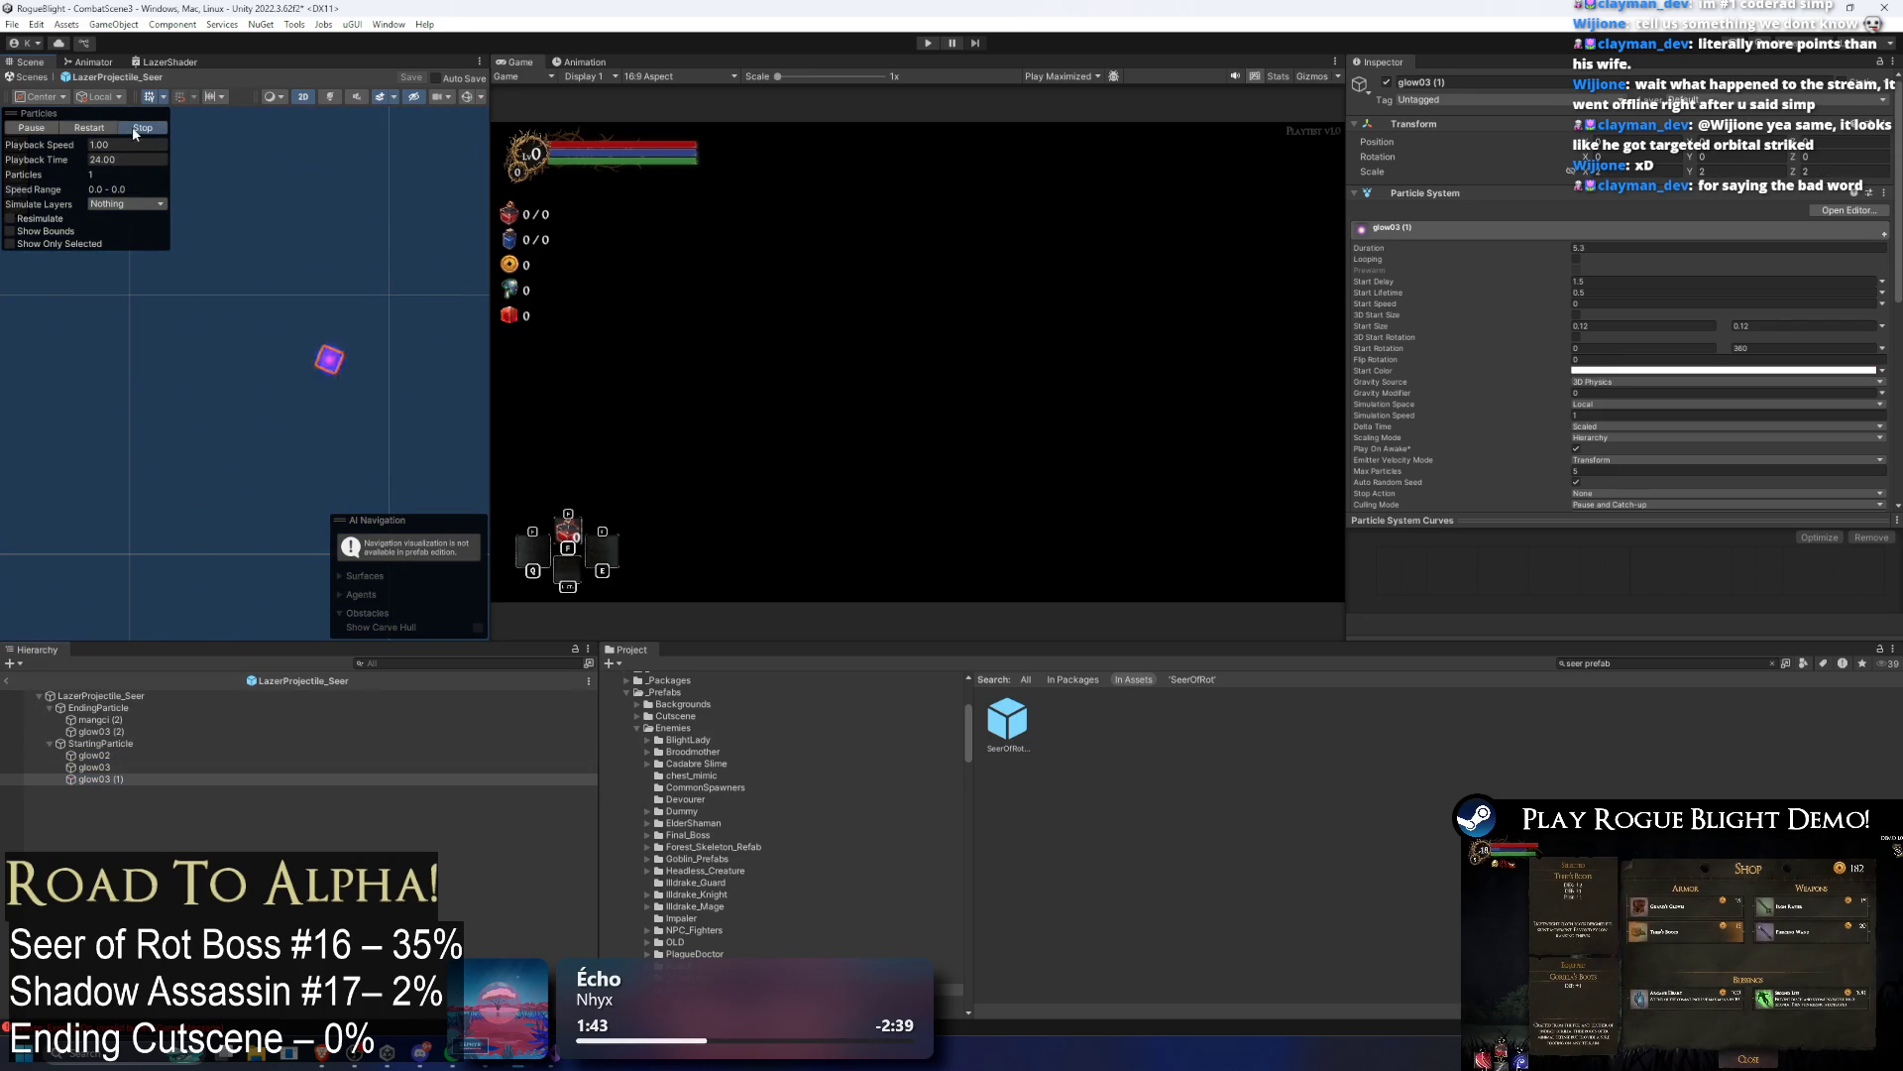
{"action": "left_click", "coordinate": [102, 130]}
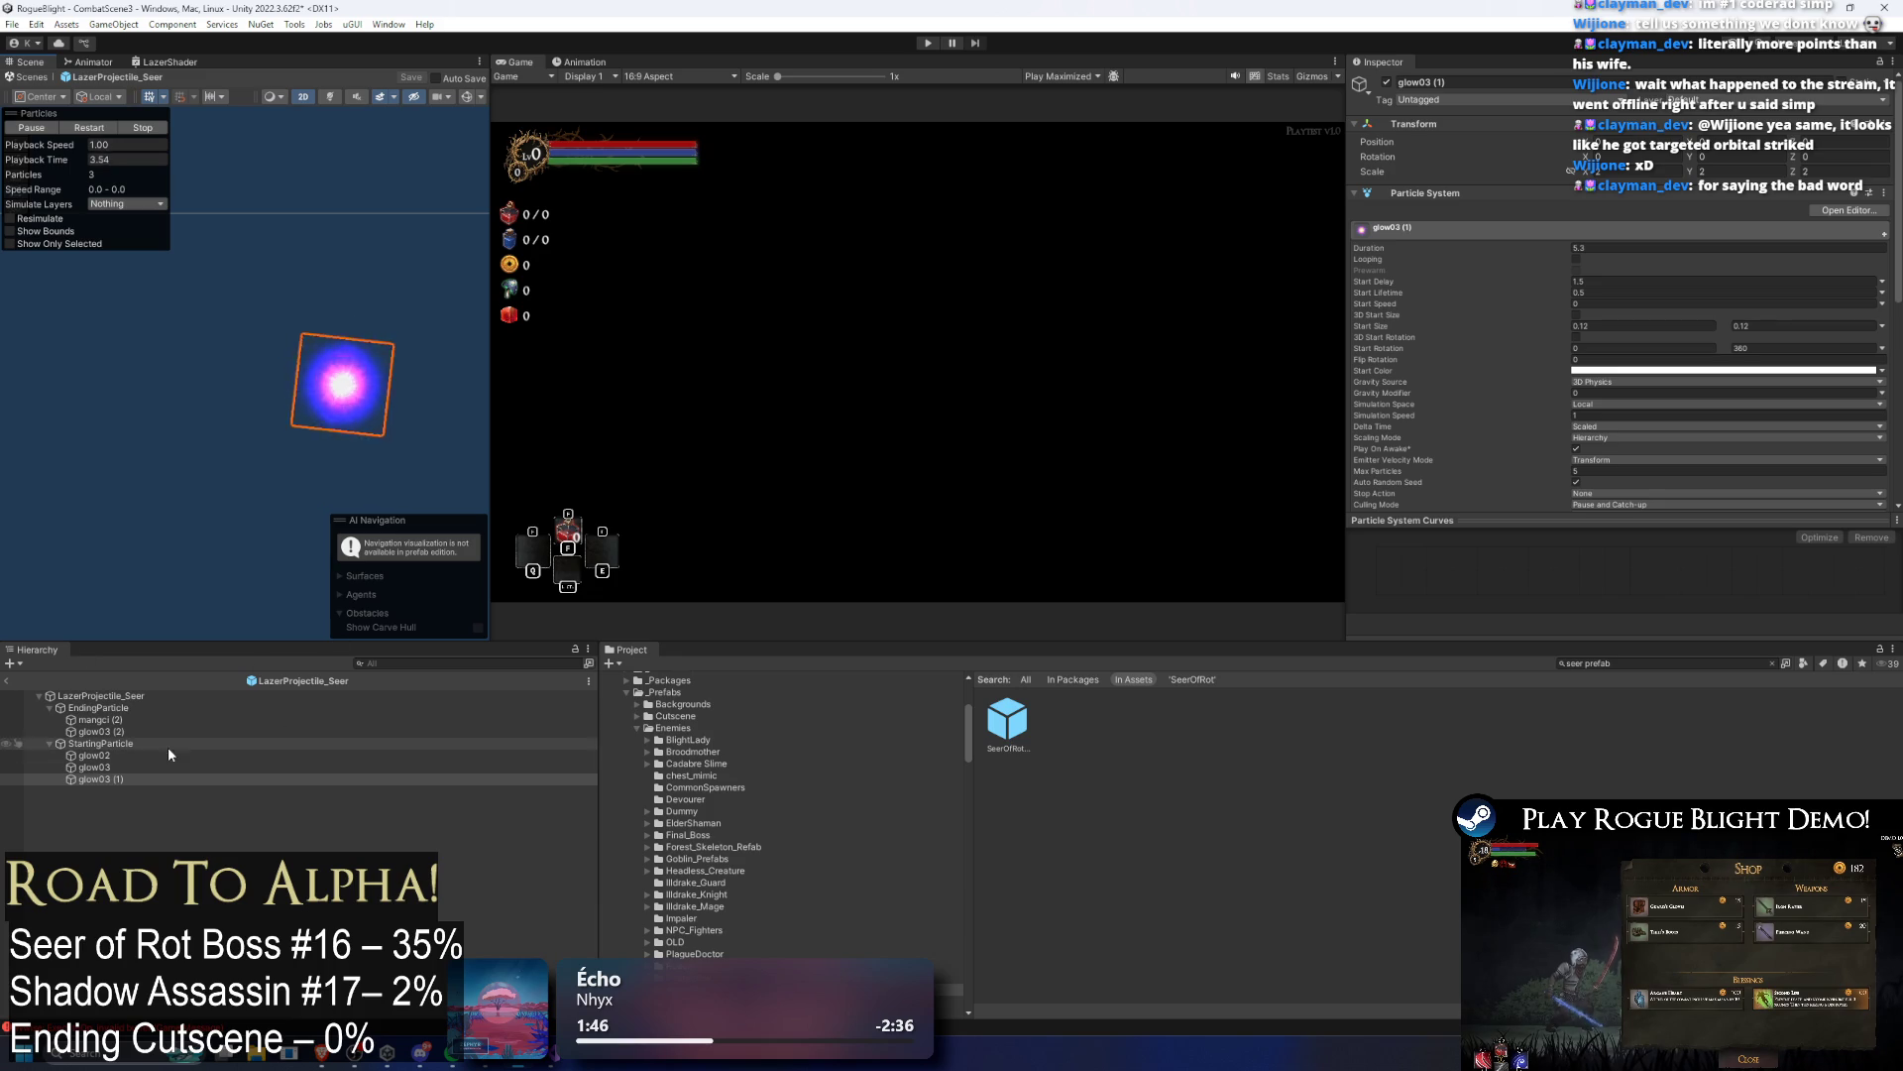
{"action": "left_click", "coordinate": [114, 696]}
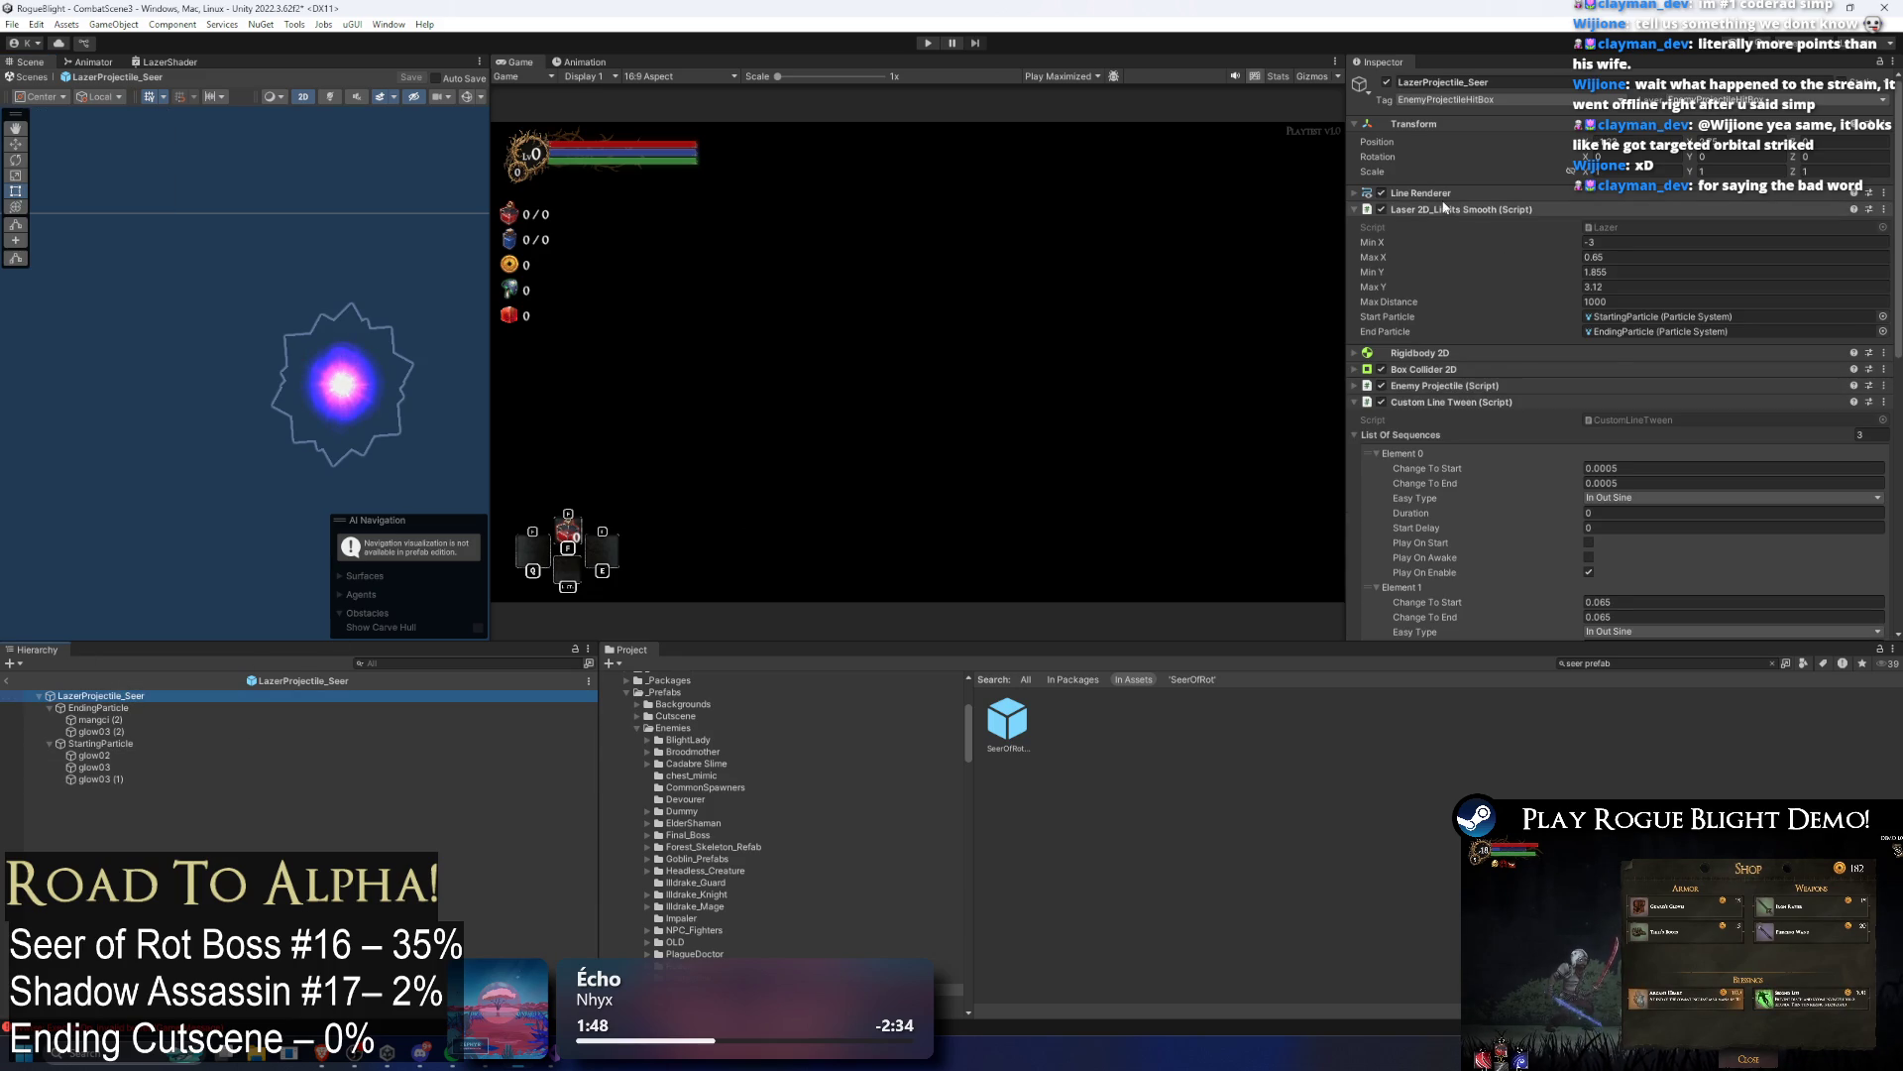
Step: Disable the LazerProjectile_Seer prefab's Box Collider 2D
{"action": "left_click", "coordinate": [1442, 209]}
{"action": "left_click", "coordinate": [1431, 276]}
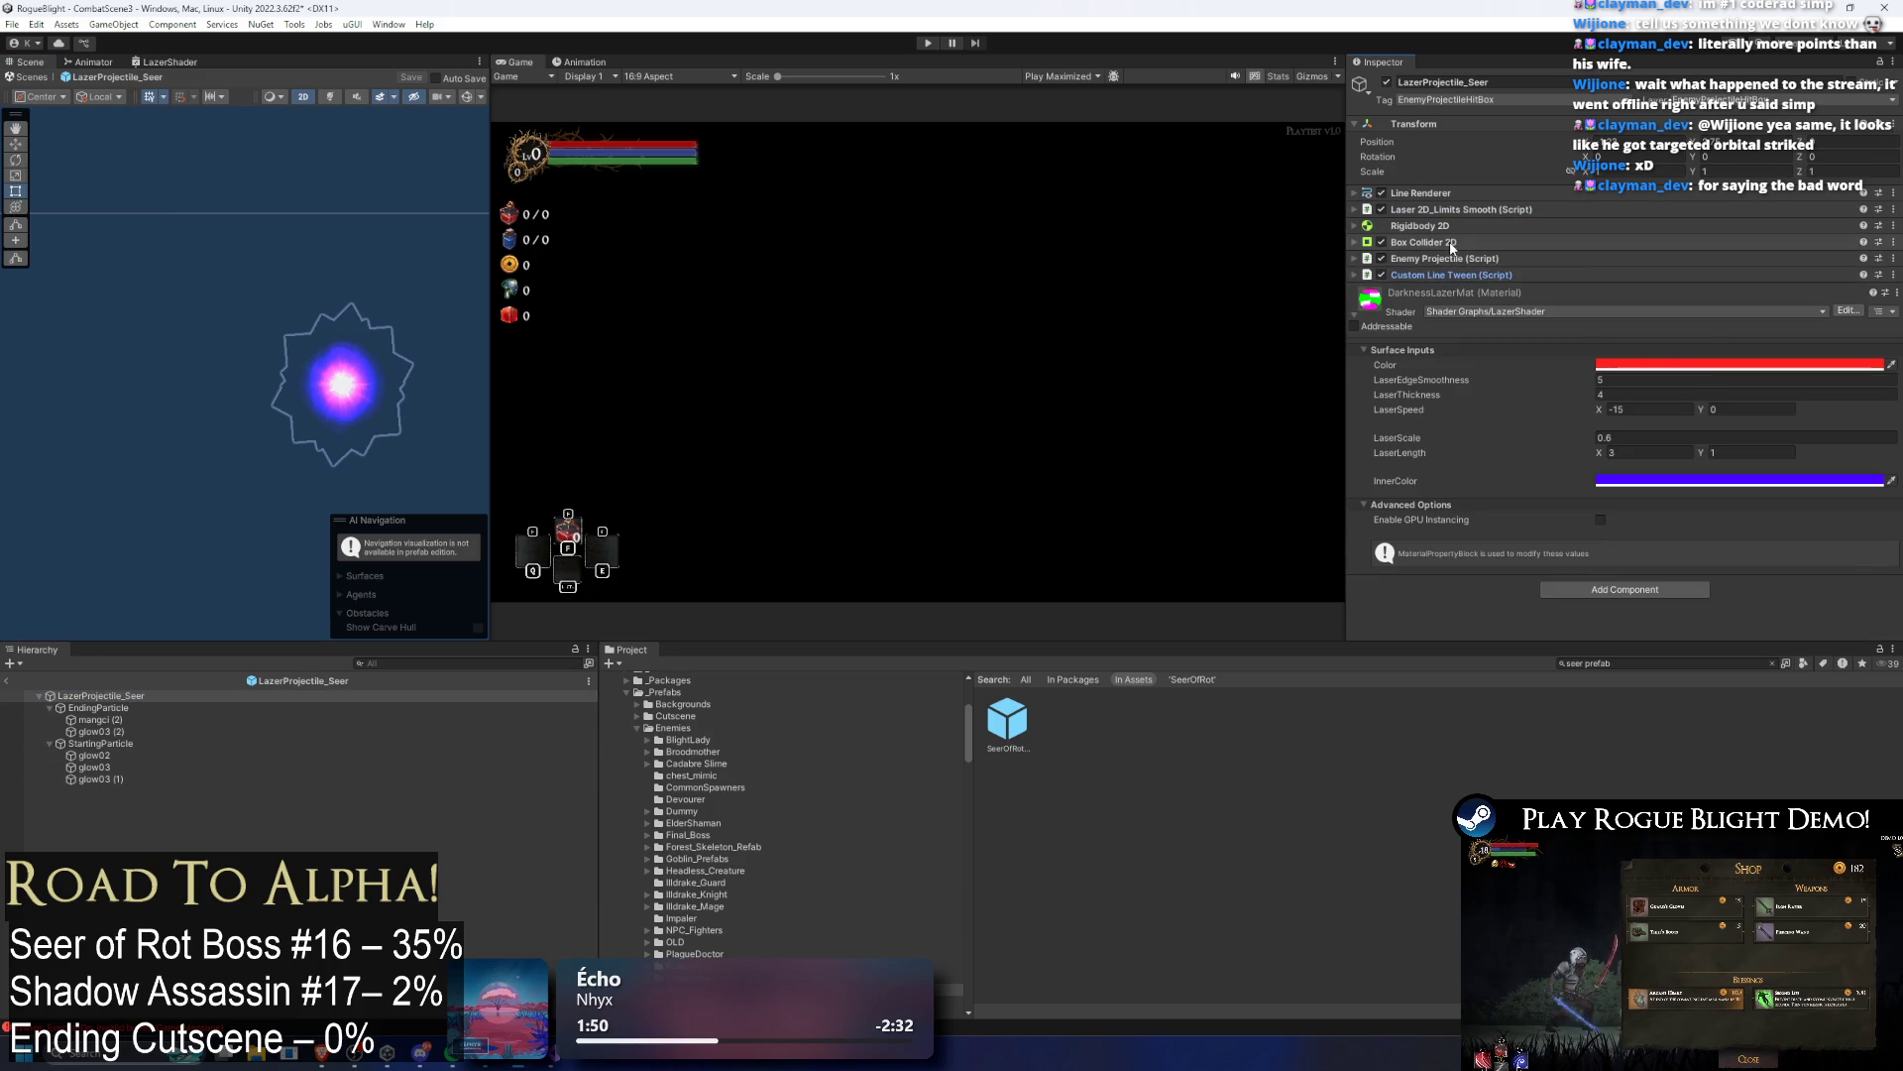
{"action": "left_click", "coordinate": [1450, 242]}
{"action": "left_click", "coordinate": [1456, 238]}
{"action": "left_click", "coordinate": [1459, 239]}
{"action": "left_click", "coordinate": [1459, 242]}
{"action": "left_click", "coordinate": [1382, 242]}
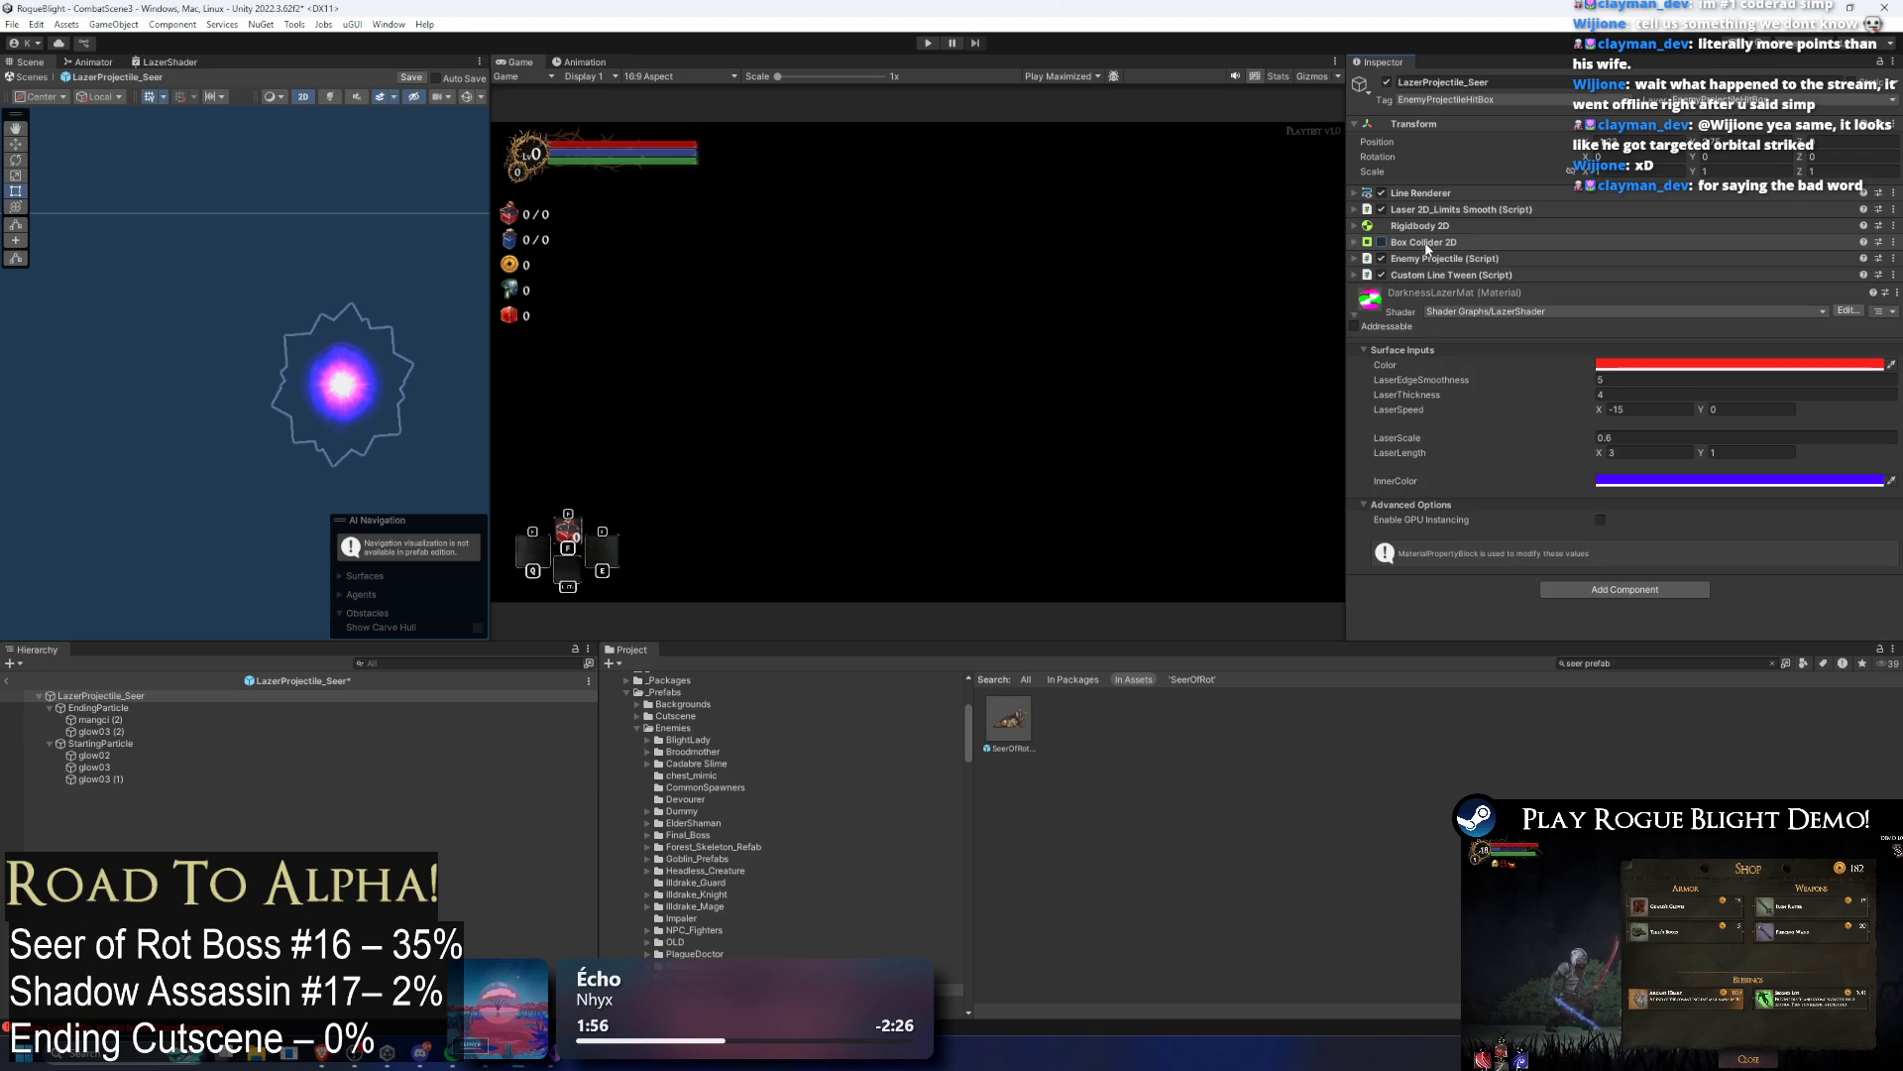
{"action": "left_click", "coordinate": [1442, 277]}
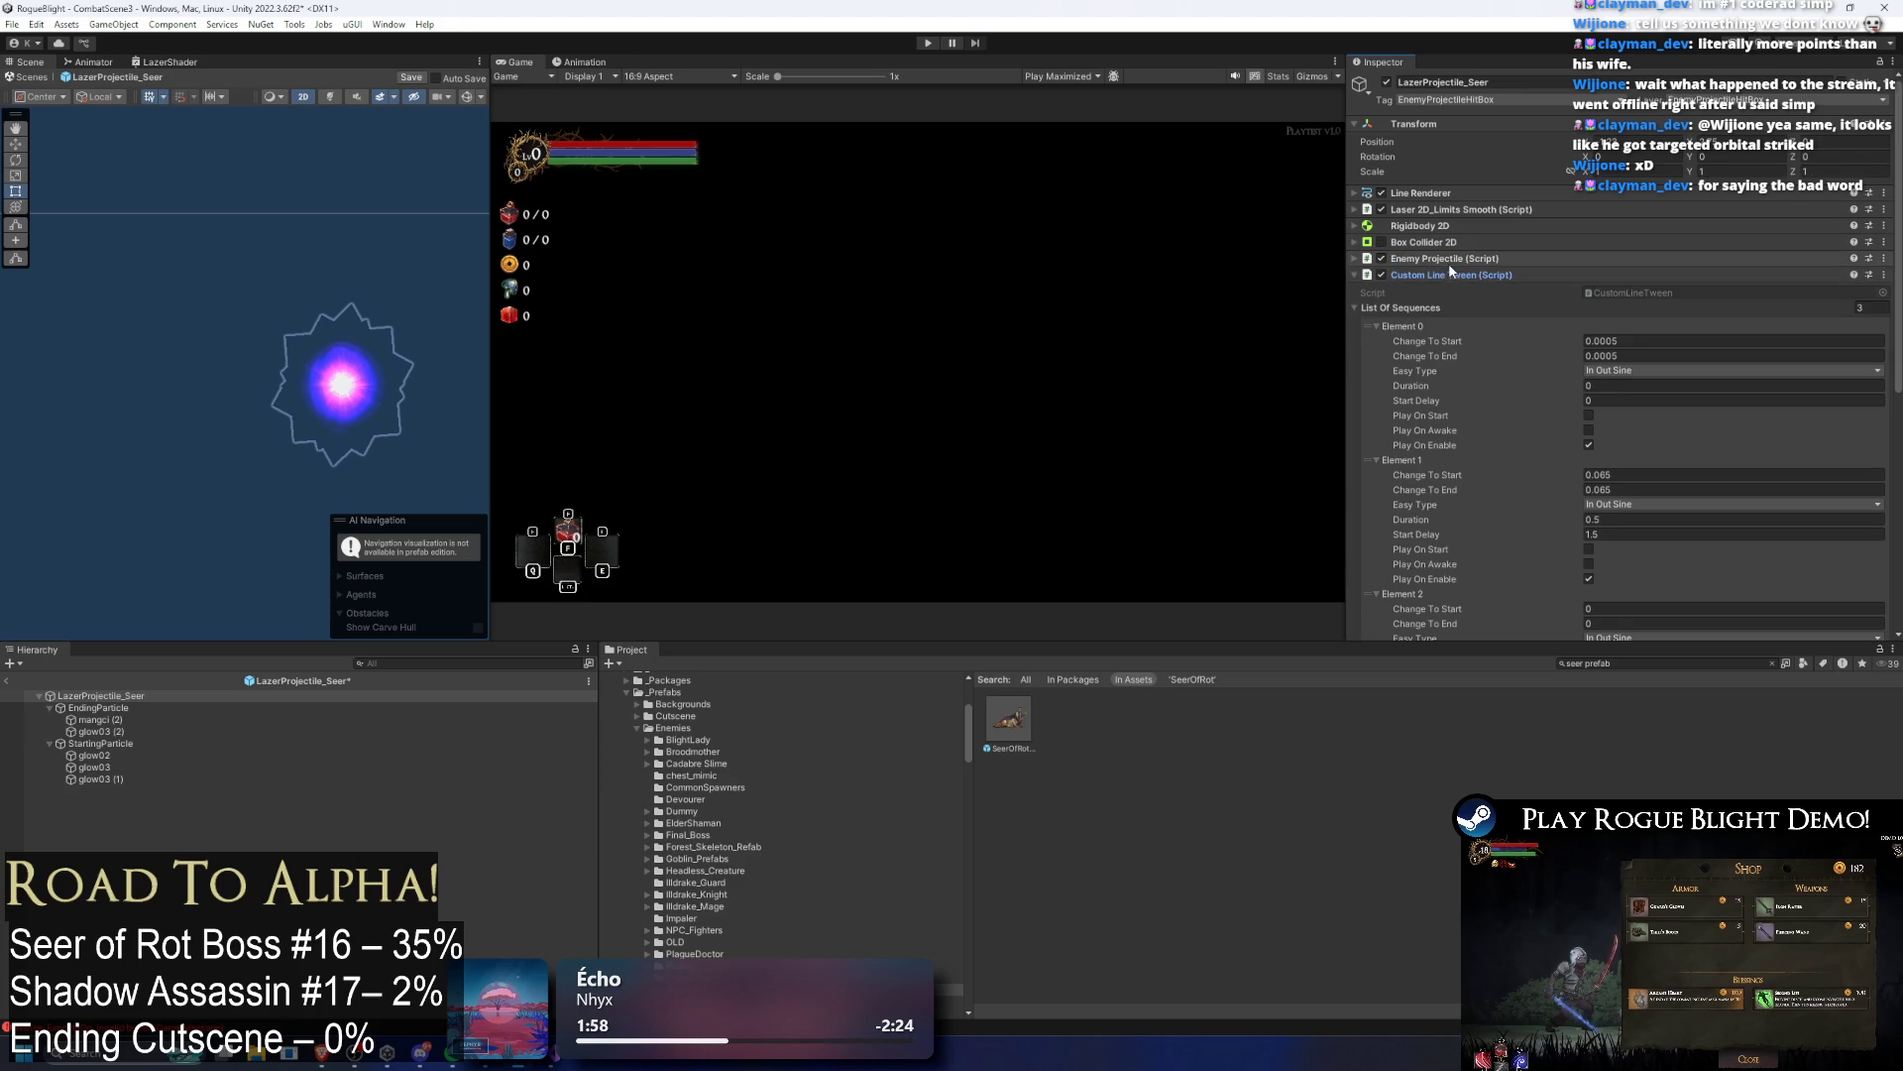
{"action": "left_click", "coordinate": [1444, 277]}
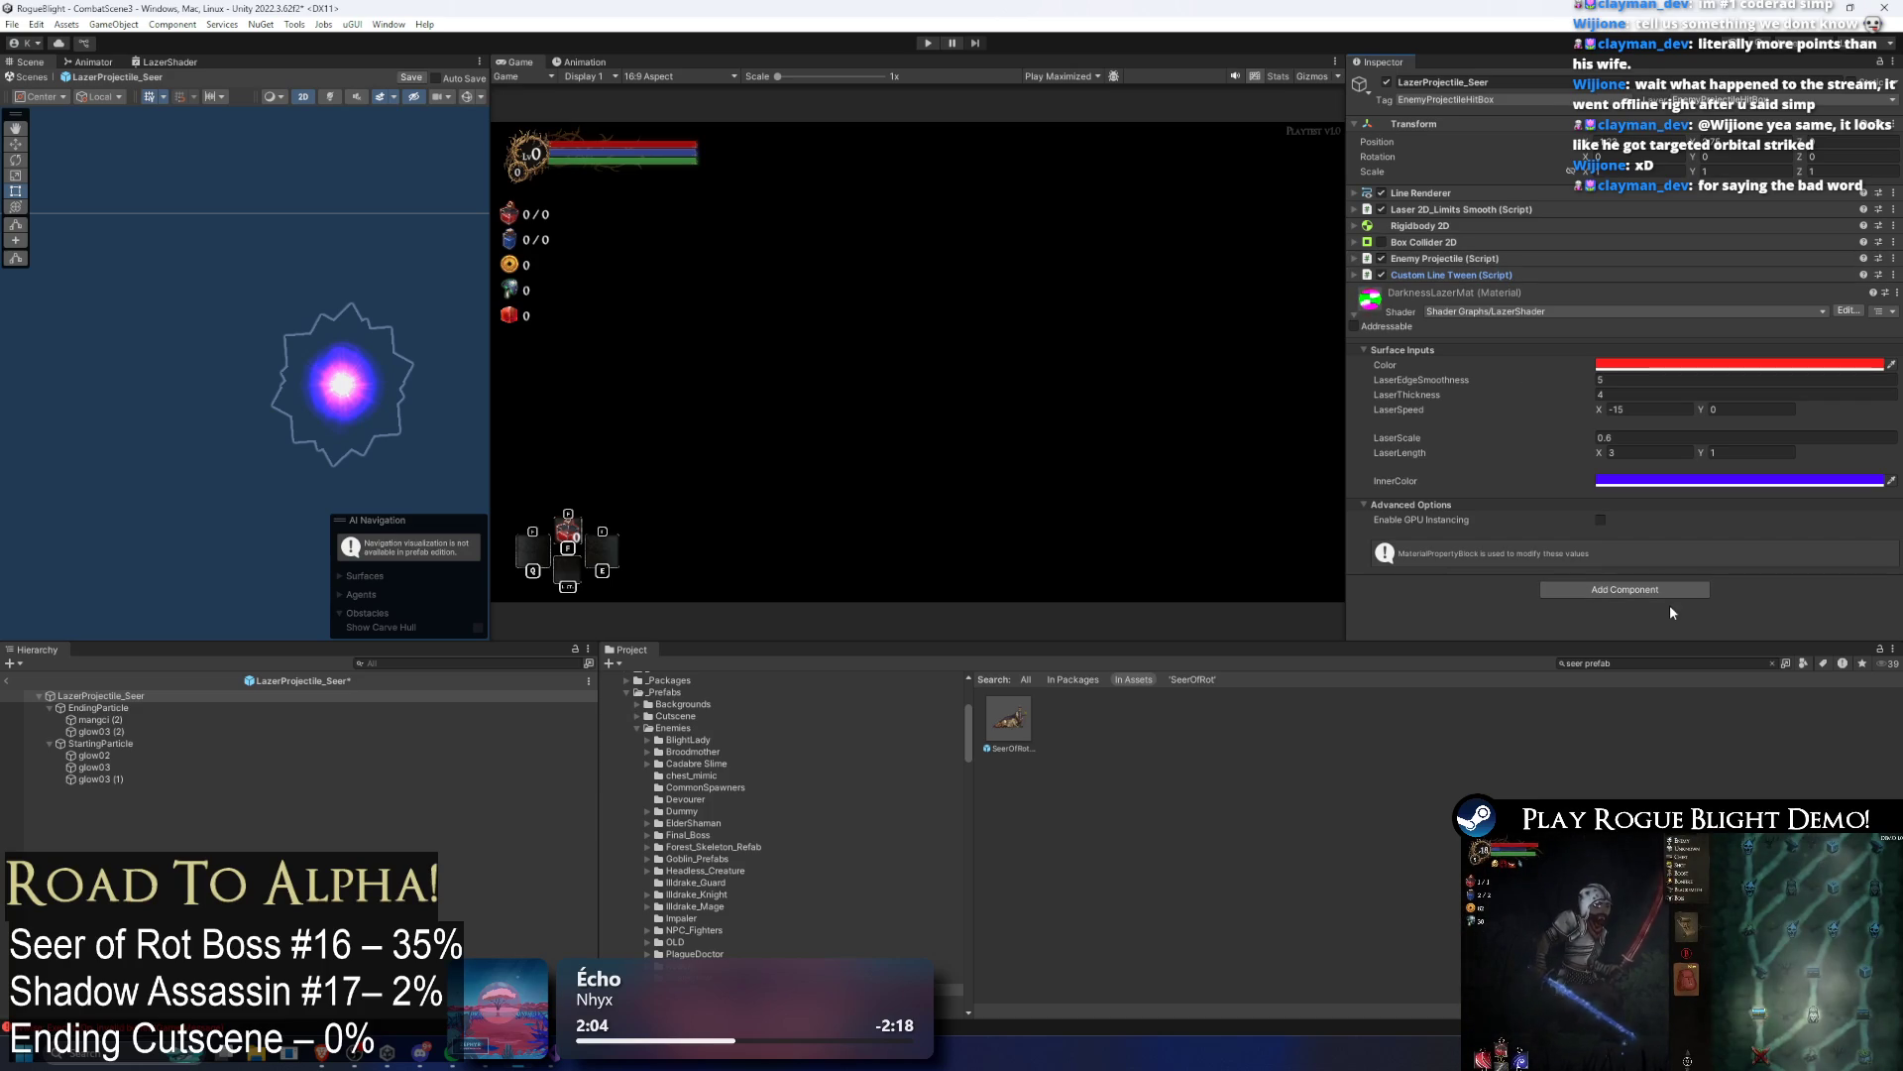
Step: Add a Toggle Collider that turns the collider on after 1.5 seconds
{"action": "left_click", "coordinate": [1631, 590]}
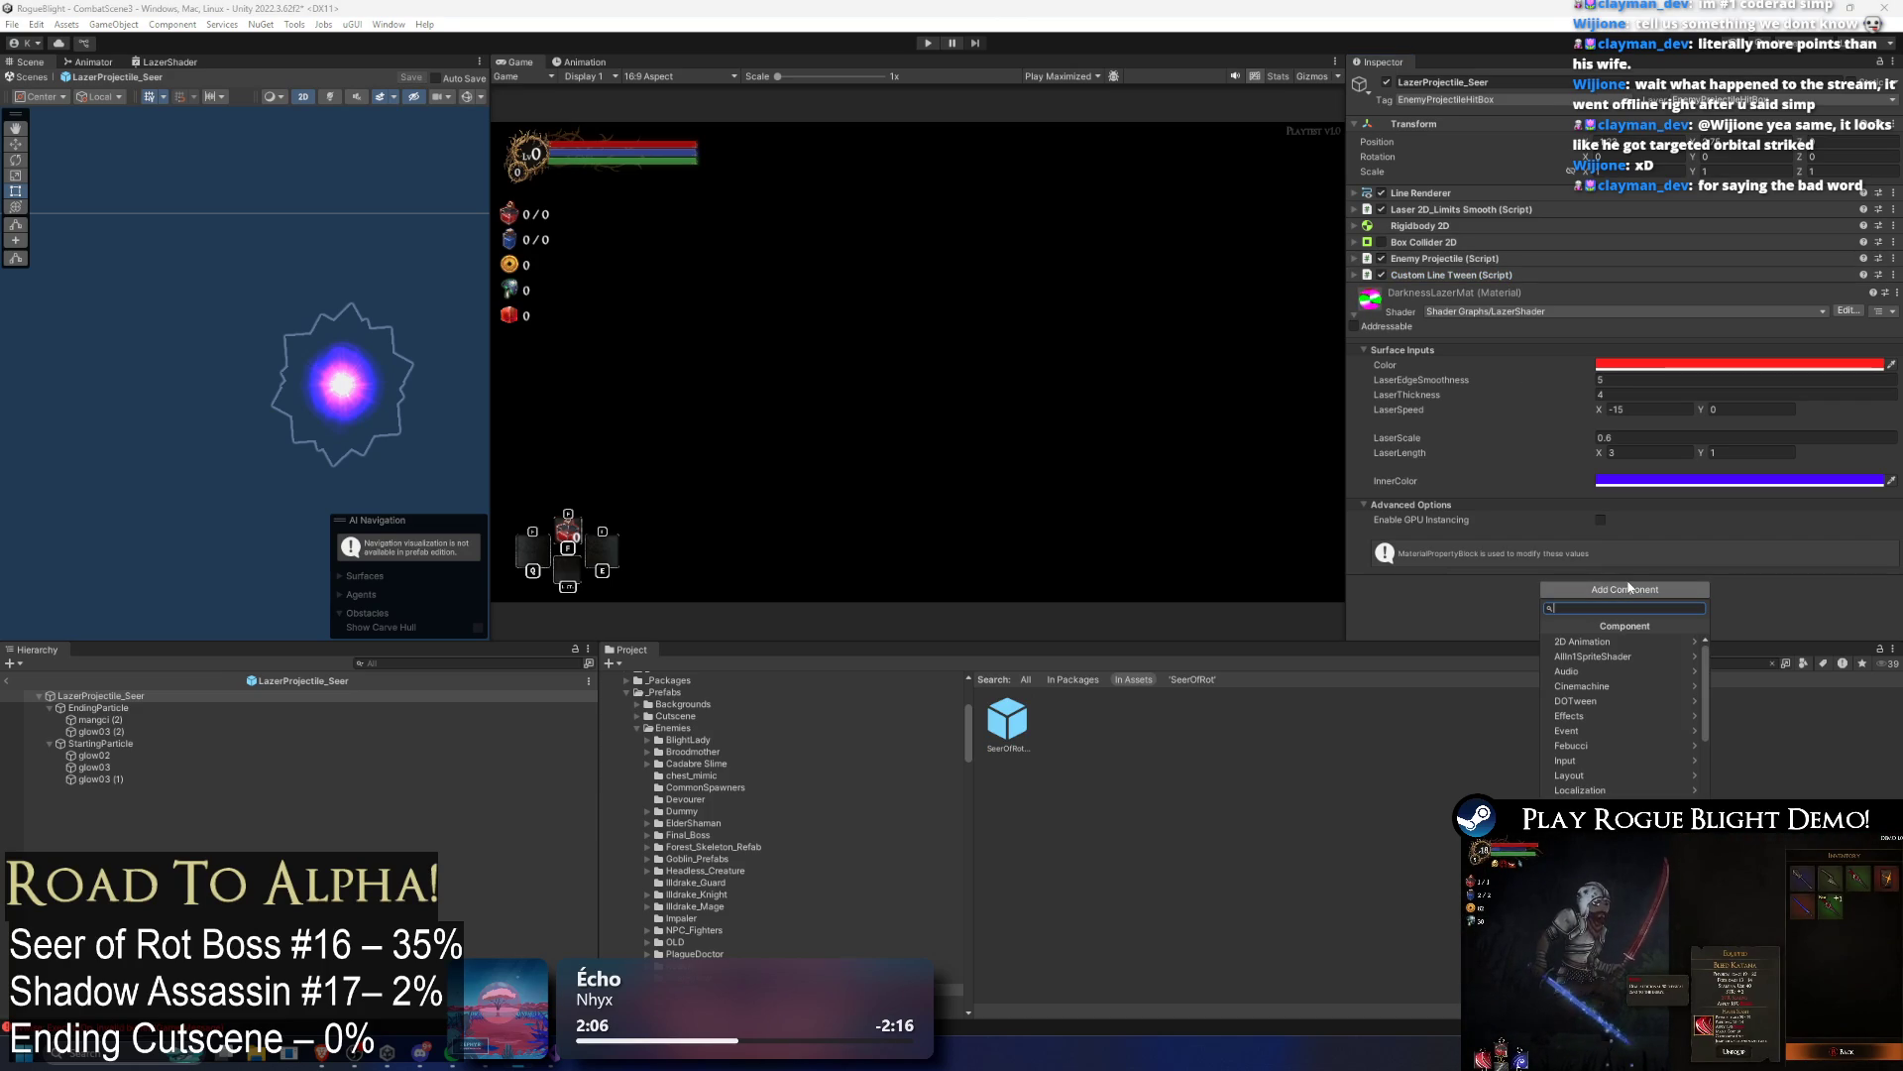
{"action": "type", "text": "togg"}
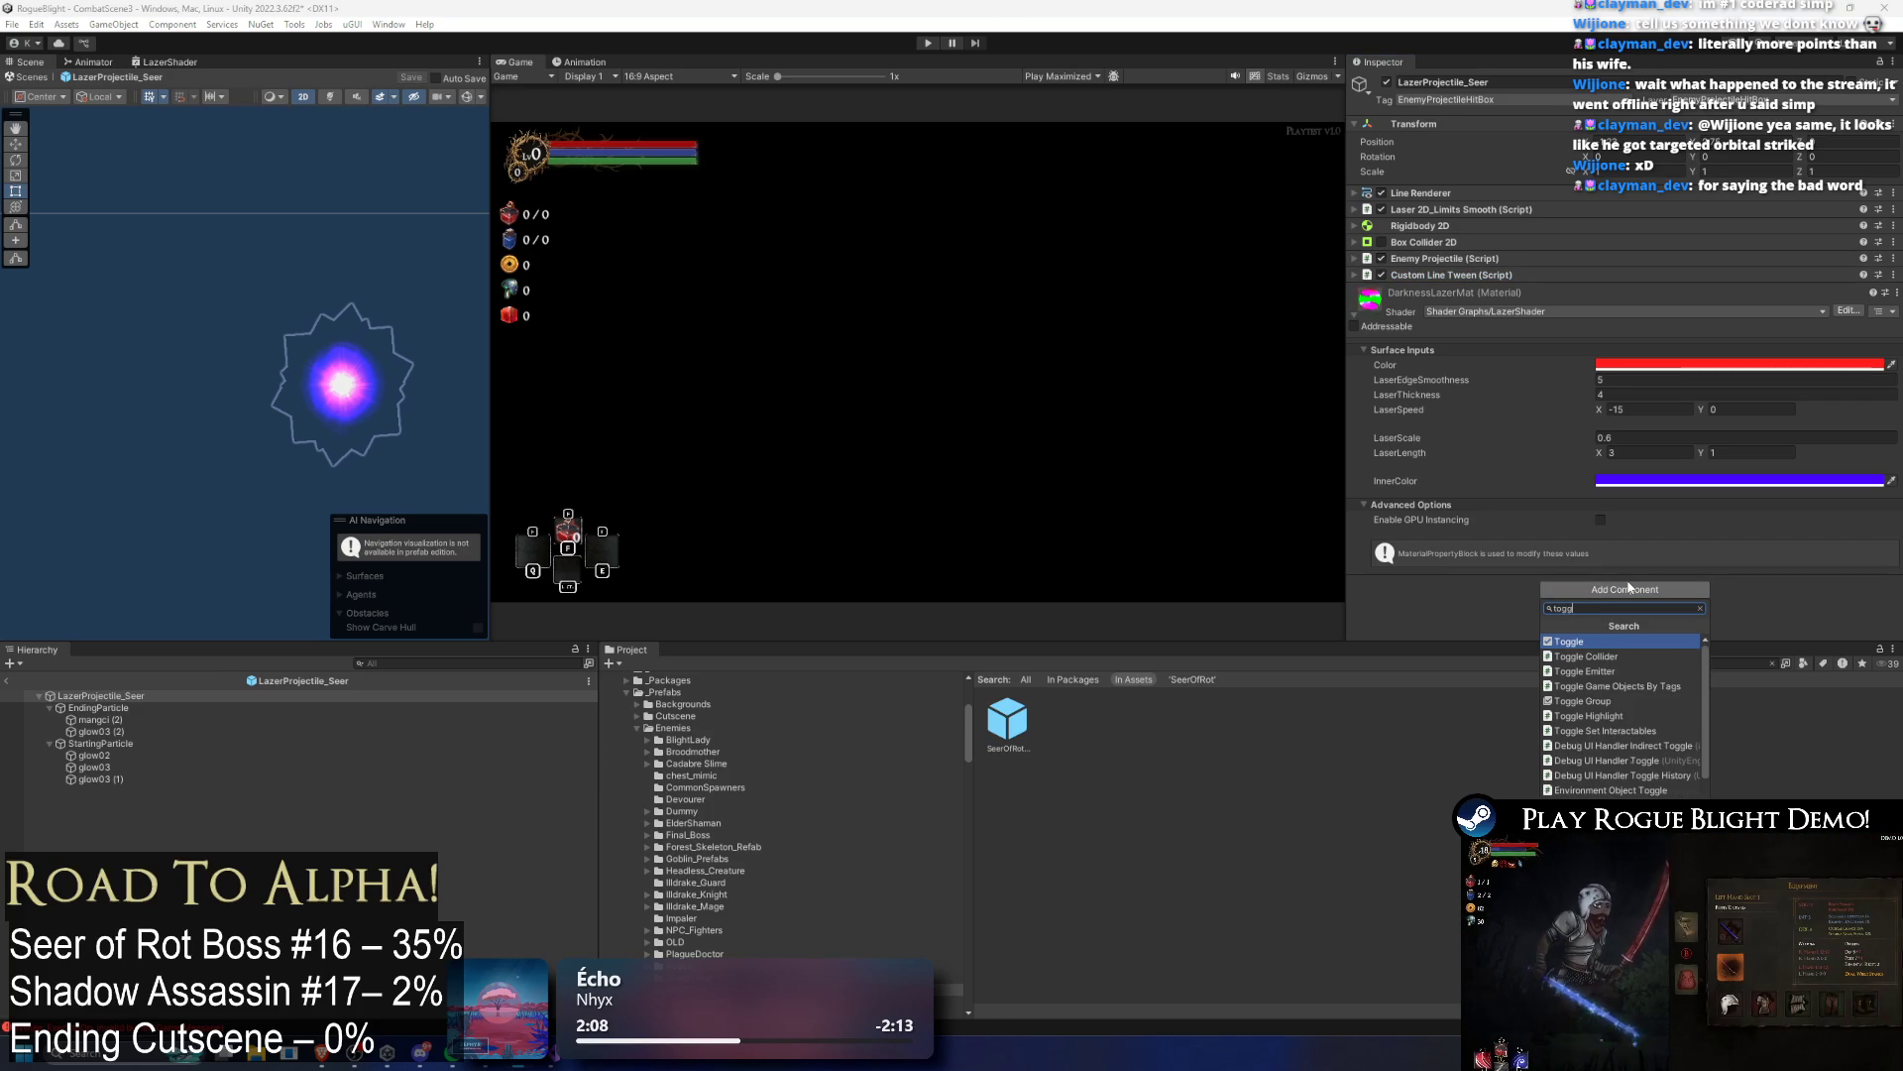
{"action": "type", "text": "le"}
{"action": "key", "text": "Down"}
{"action": "key", "text": "Return"}
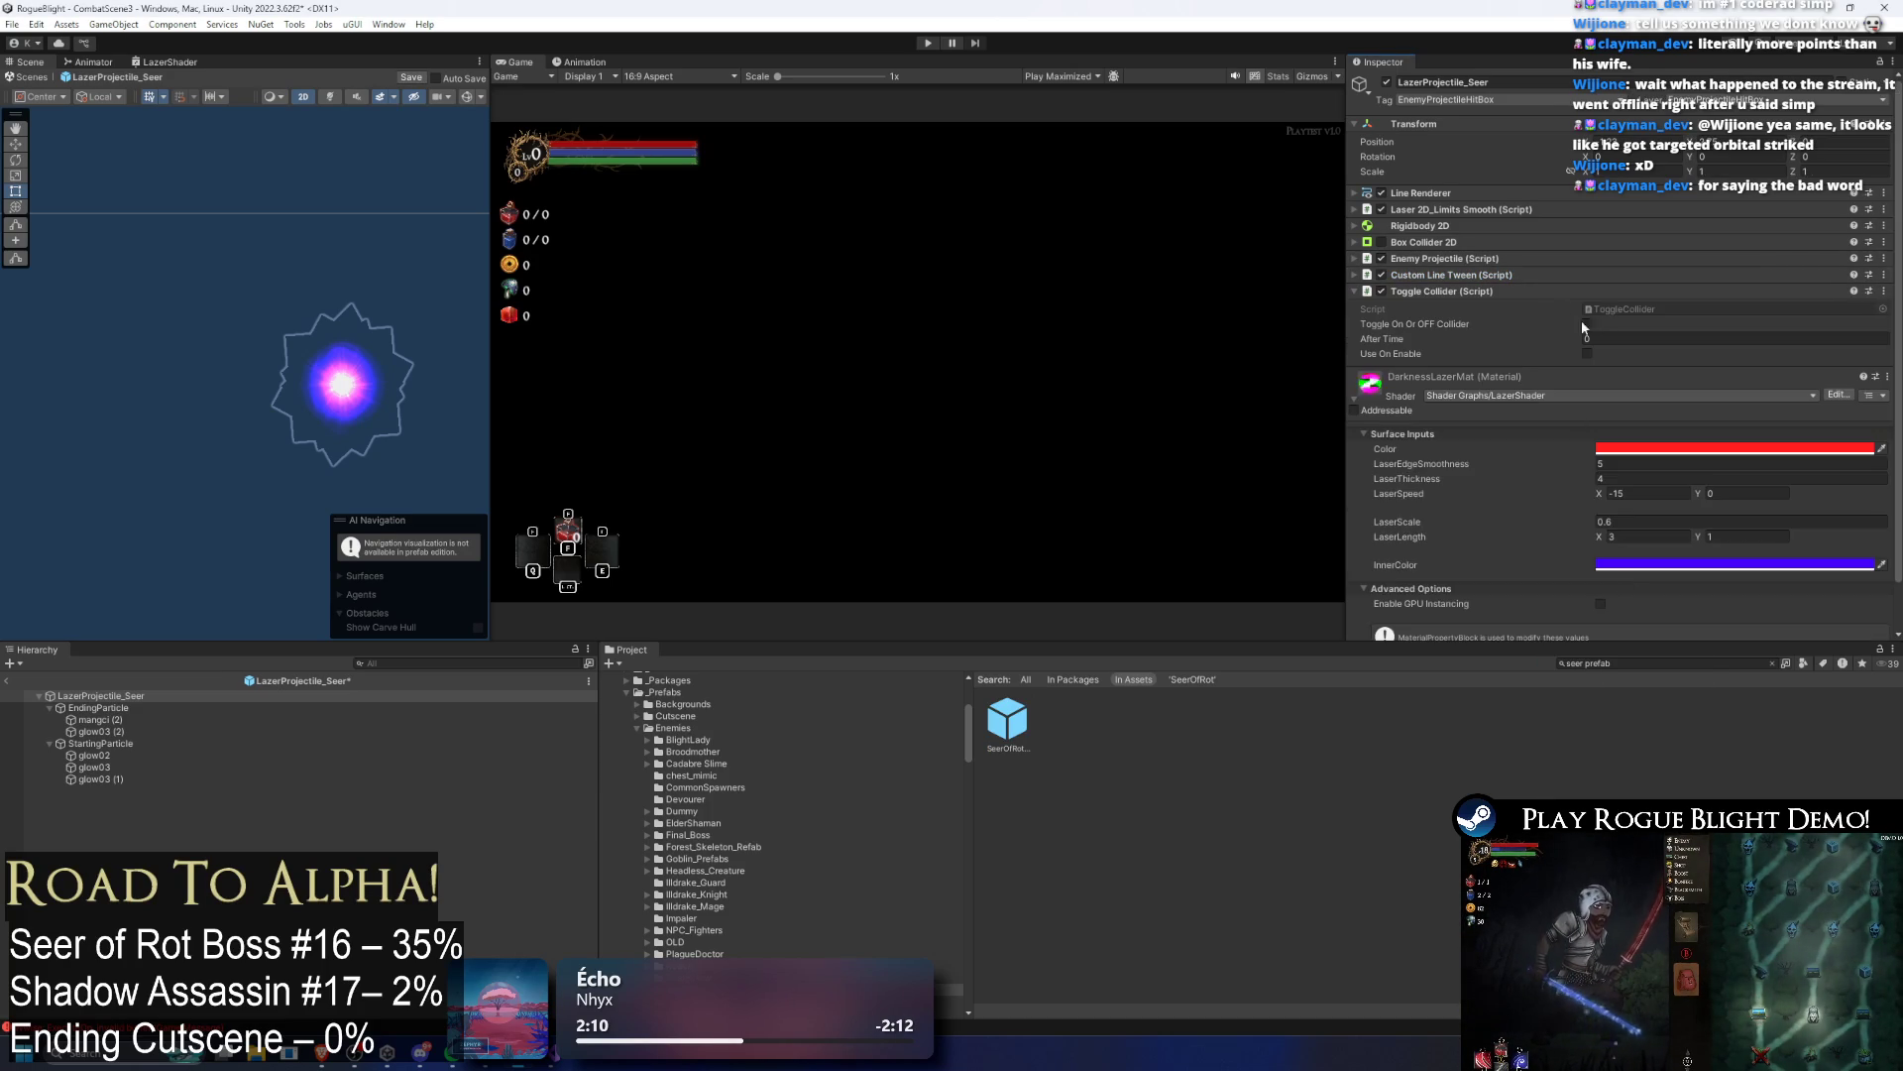
{"action": "scroll", "coordinate": [1581, 267], "scroll_direction": "down", "scroll_amount": 1}
{"action": "left_click", "coordinate": [1587, 272]}
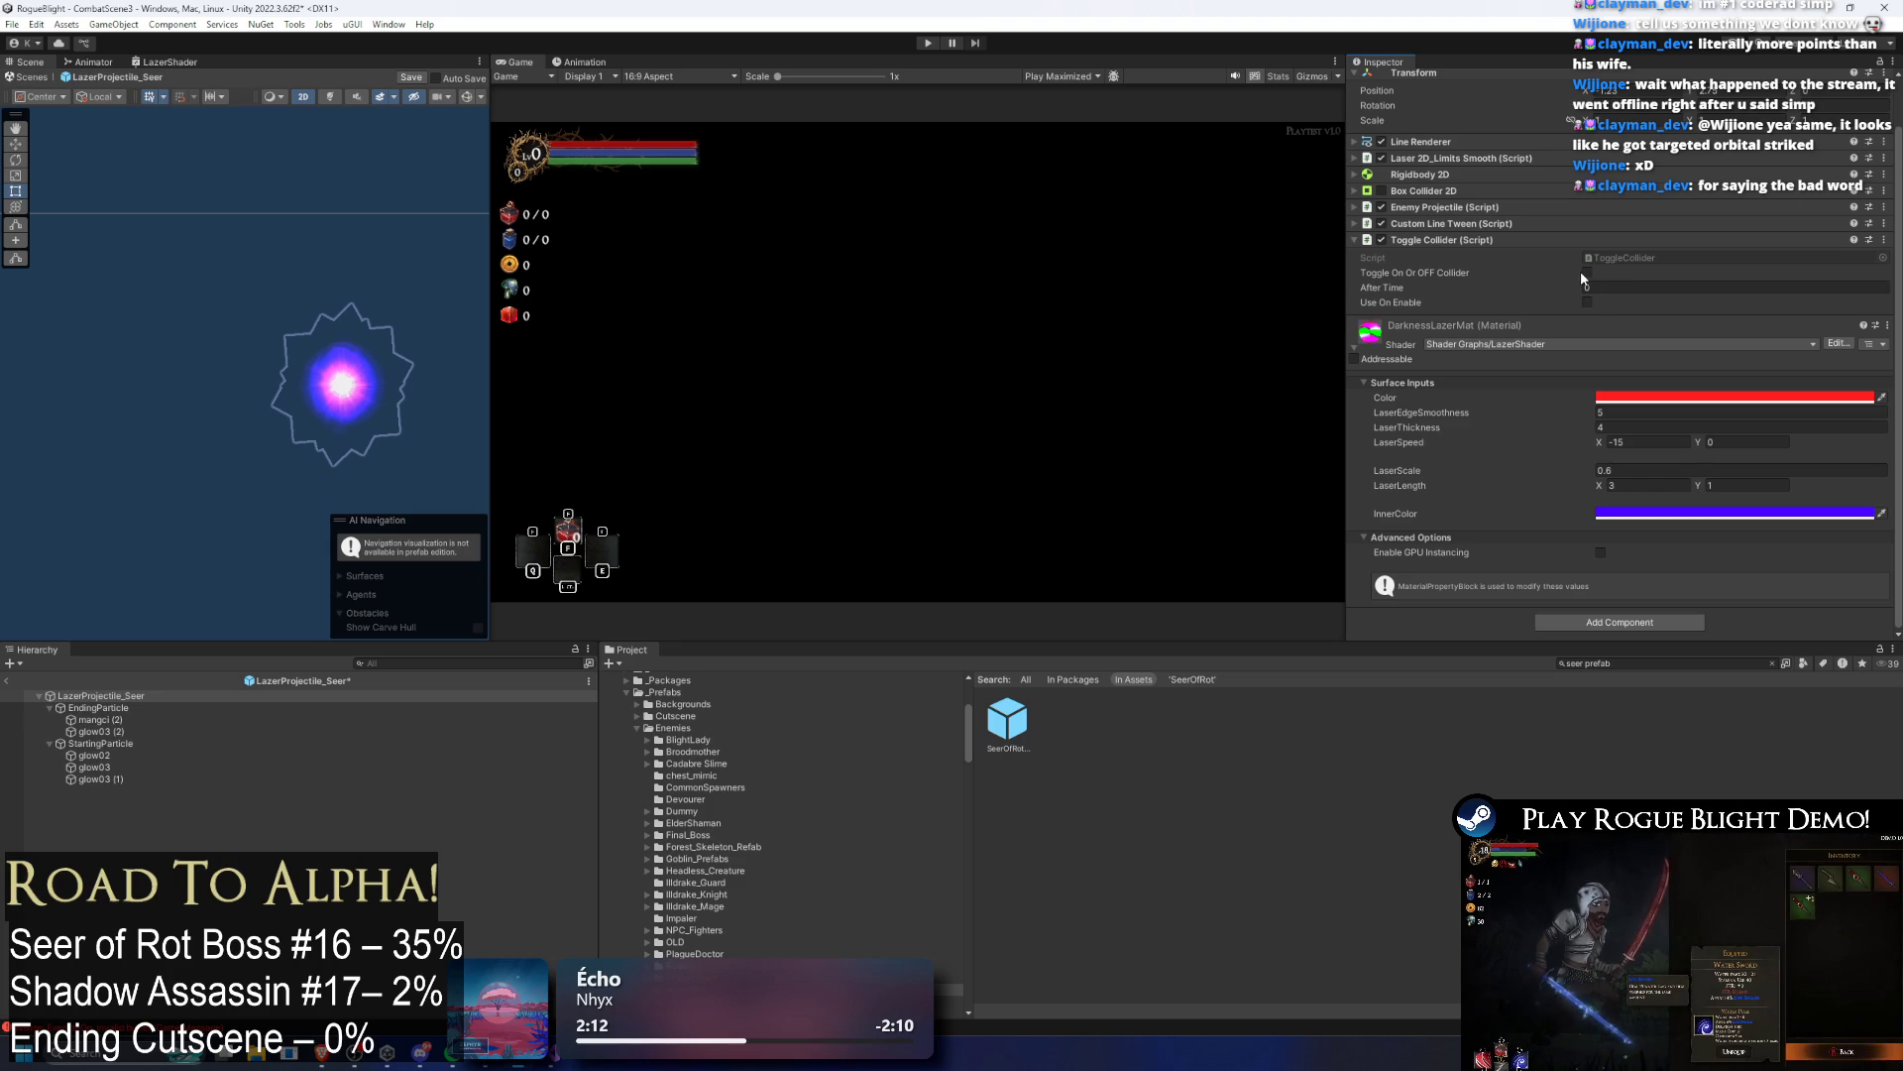
{"action": "left_click", "coordinate": [1587, 271]}
{"action": "left_click", "coordinate": [1610, 287]}
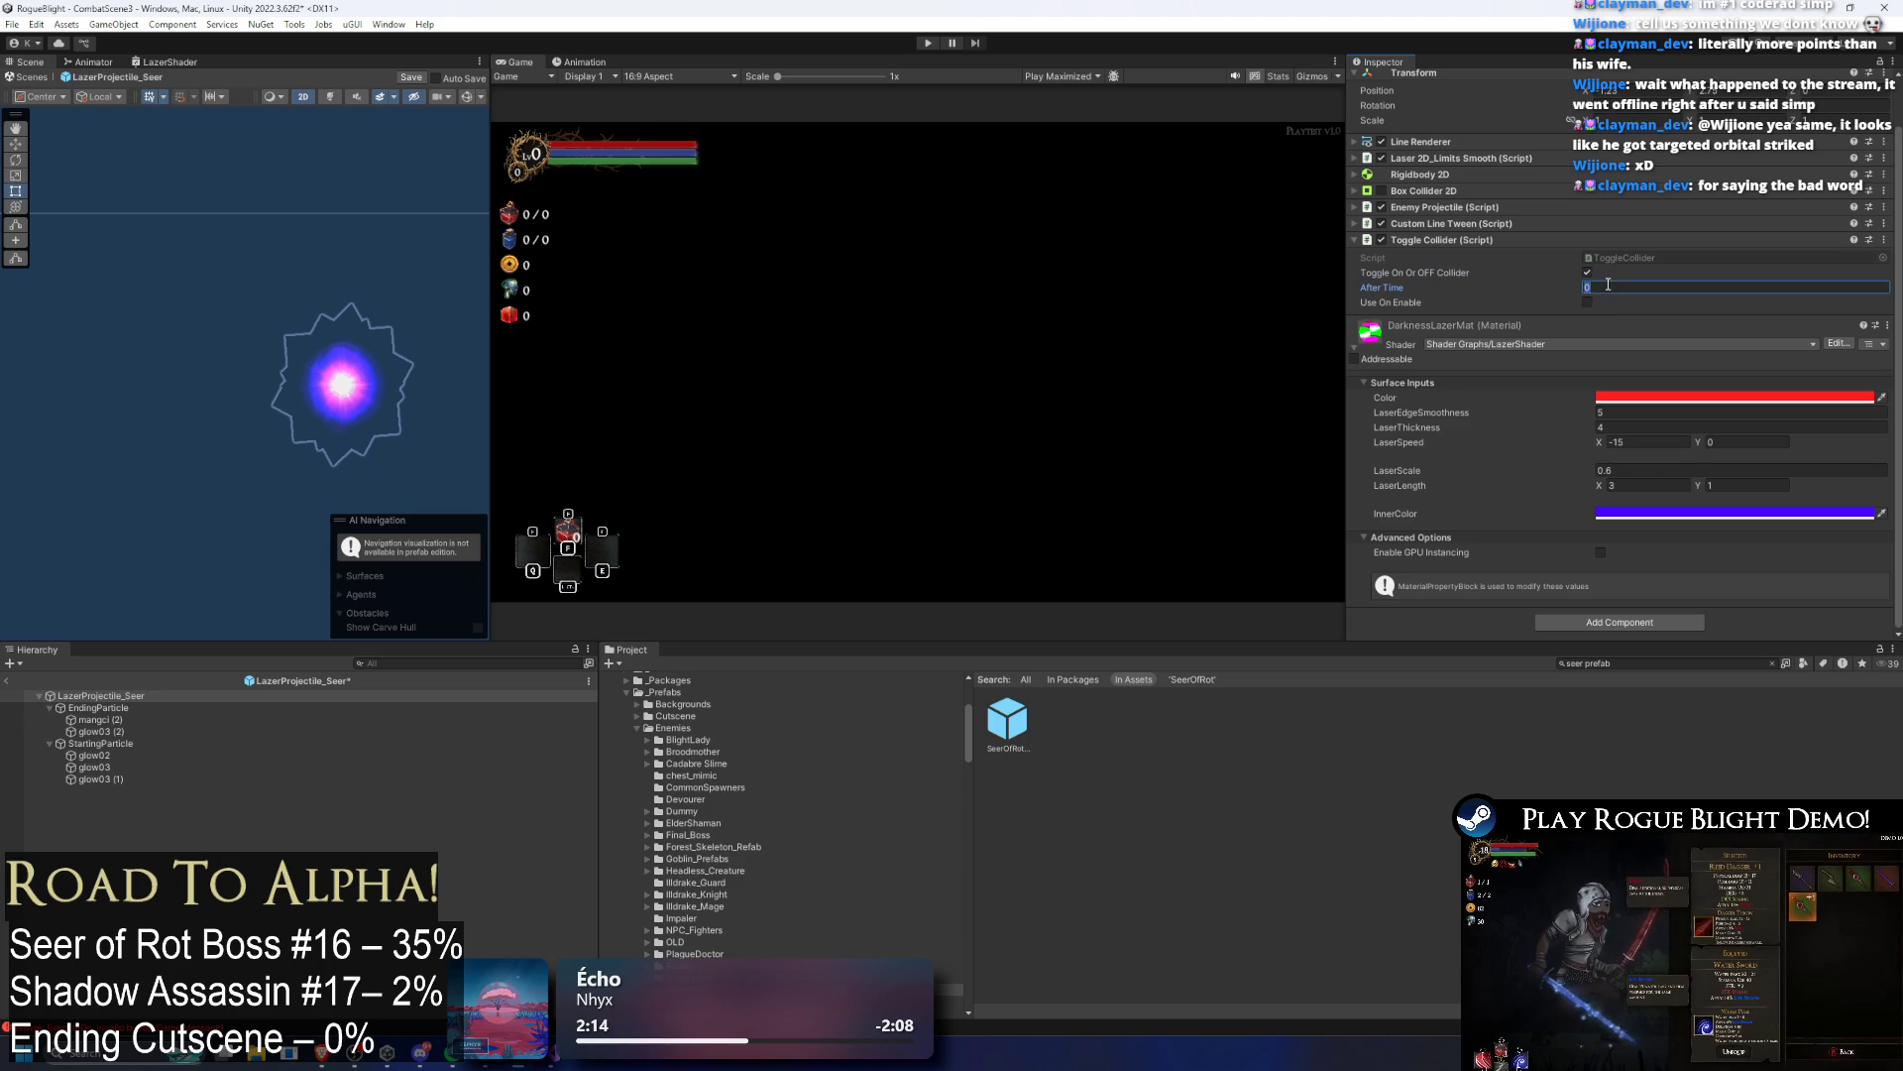
{"action": "type", "text": "1.5"}
{"action": "left_click", "coordinate": [1591, 300]}
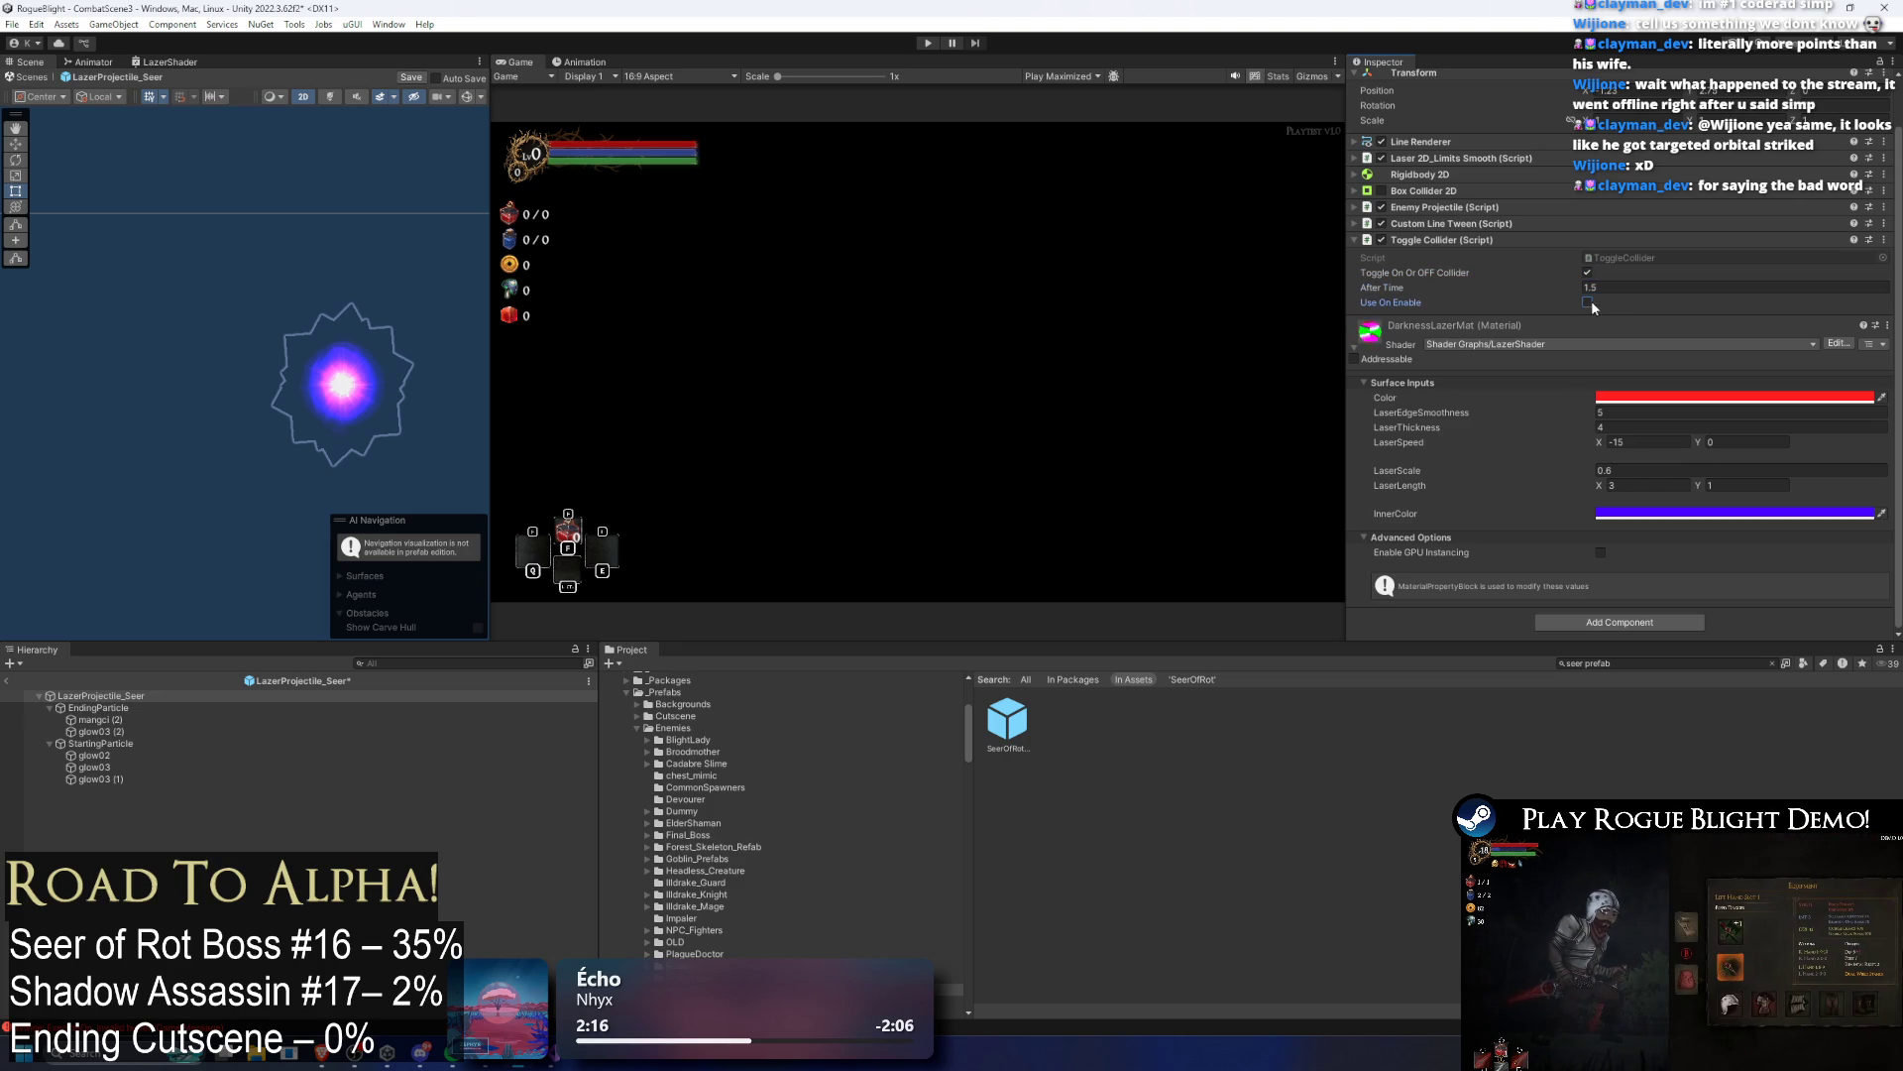
Step: Copy the Toggle Collider and paste it as a second component
{"action": "right_click", "coordinate": [1415, 242]}
{"action": "left_click", "coordinate": [1442, 270]}
{"action": "right_click", "coordinate": [1443, 241]}
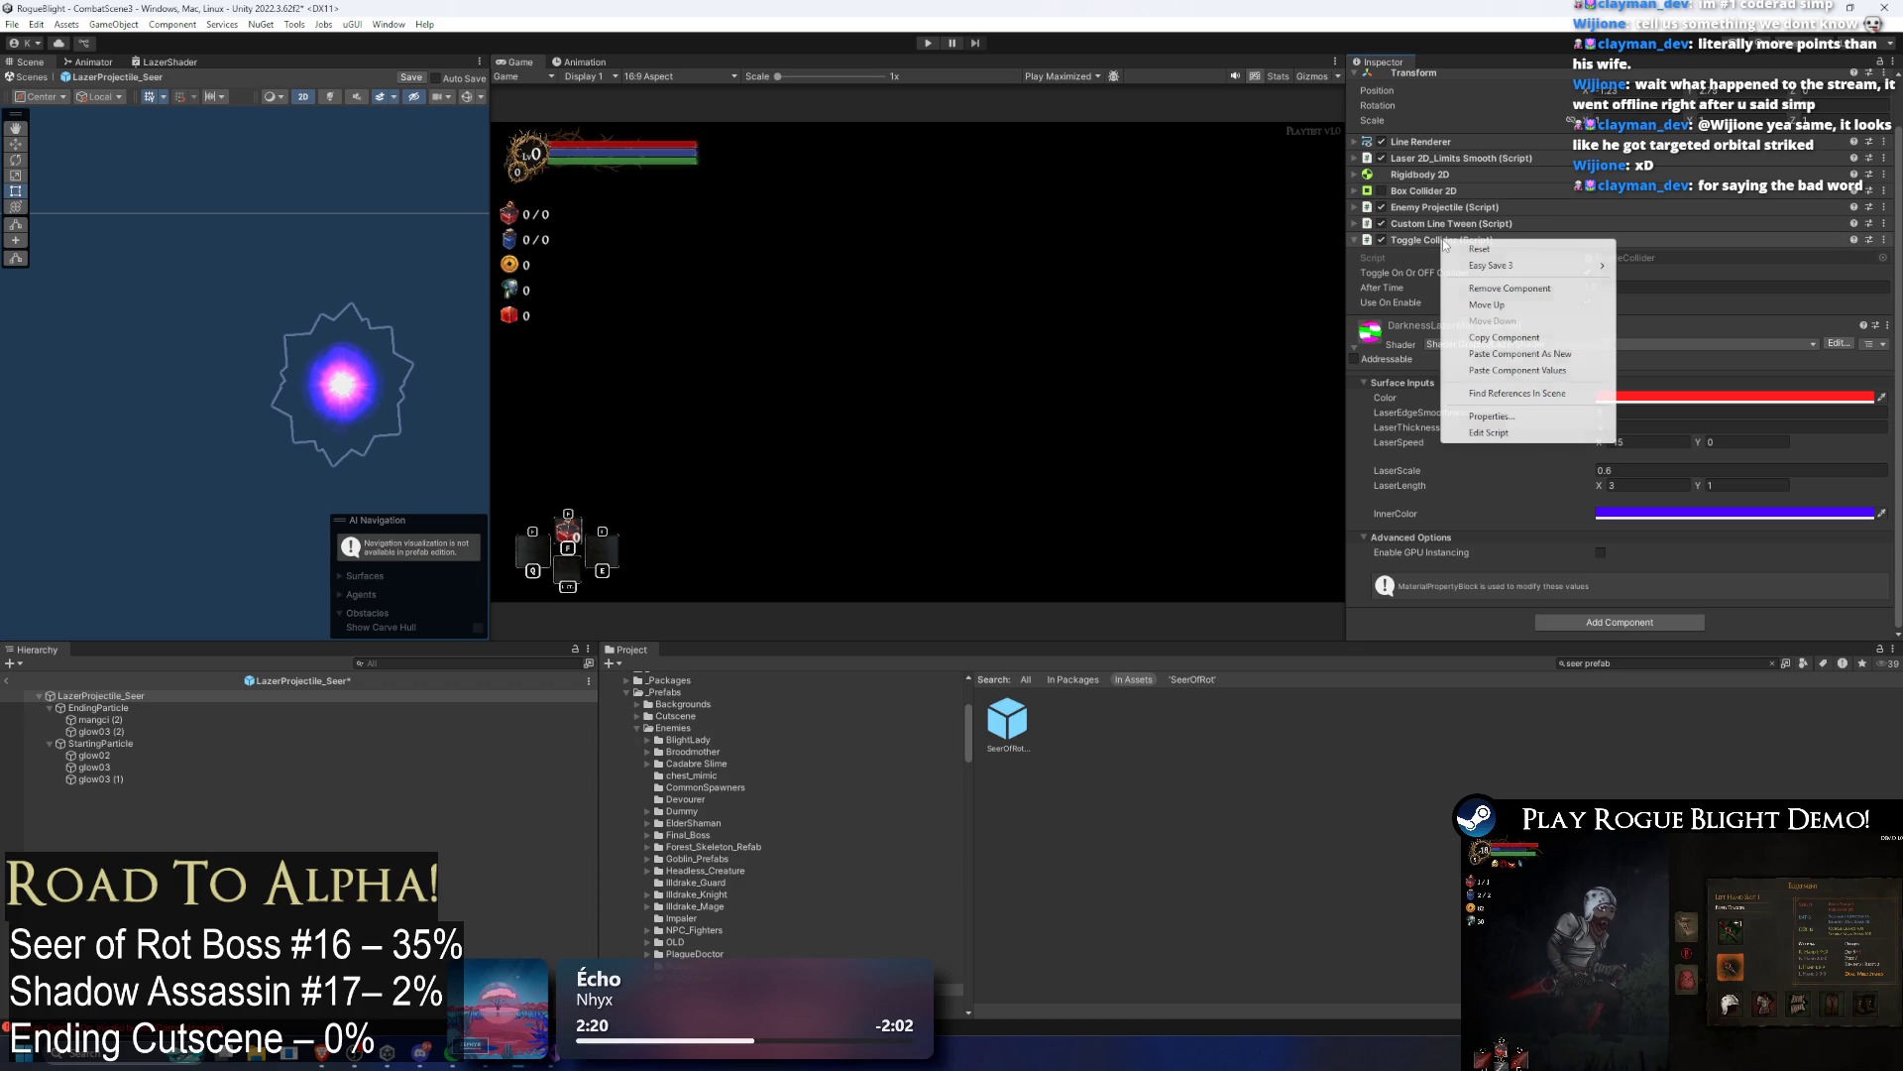
{"action": "left_click", "coordinate": [1577, 370]}
{"action": "right_click", "coordinate": [1459, 243]}
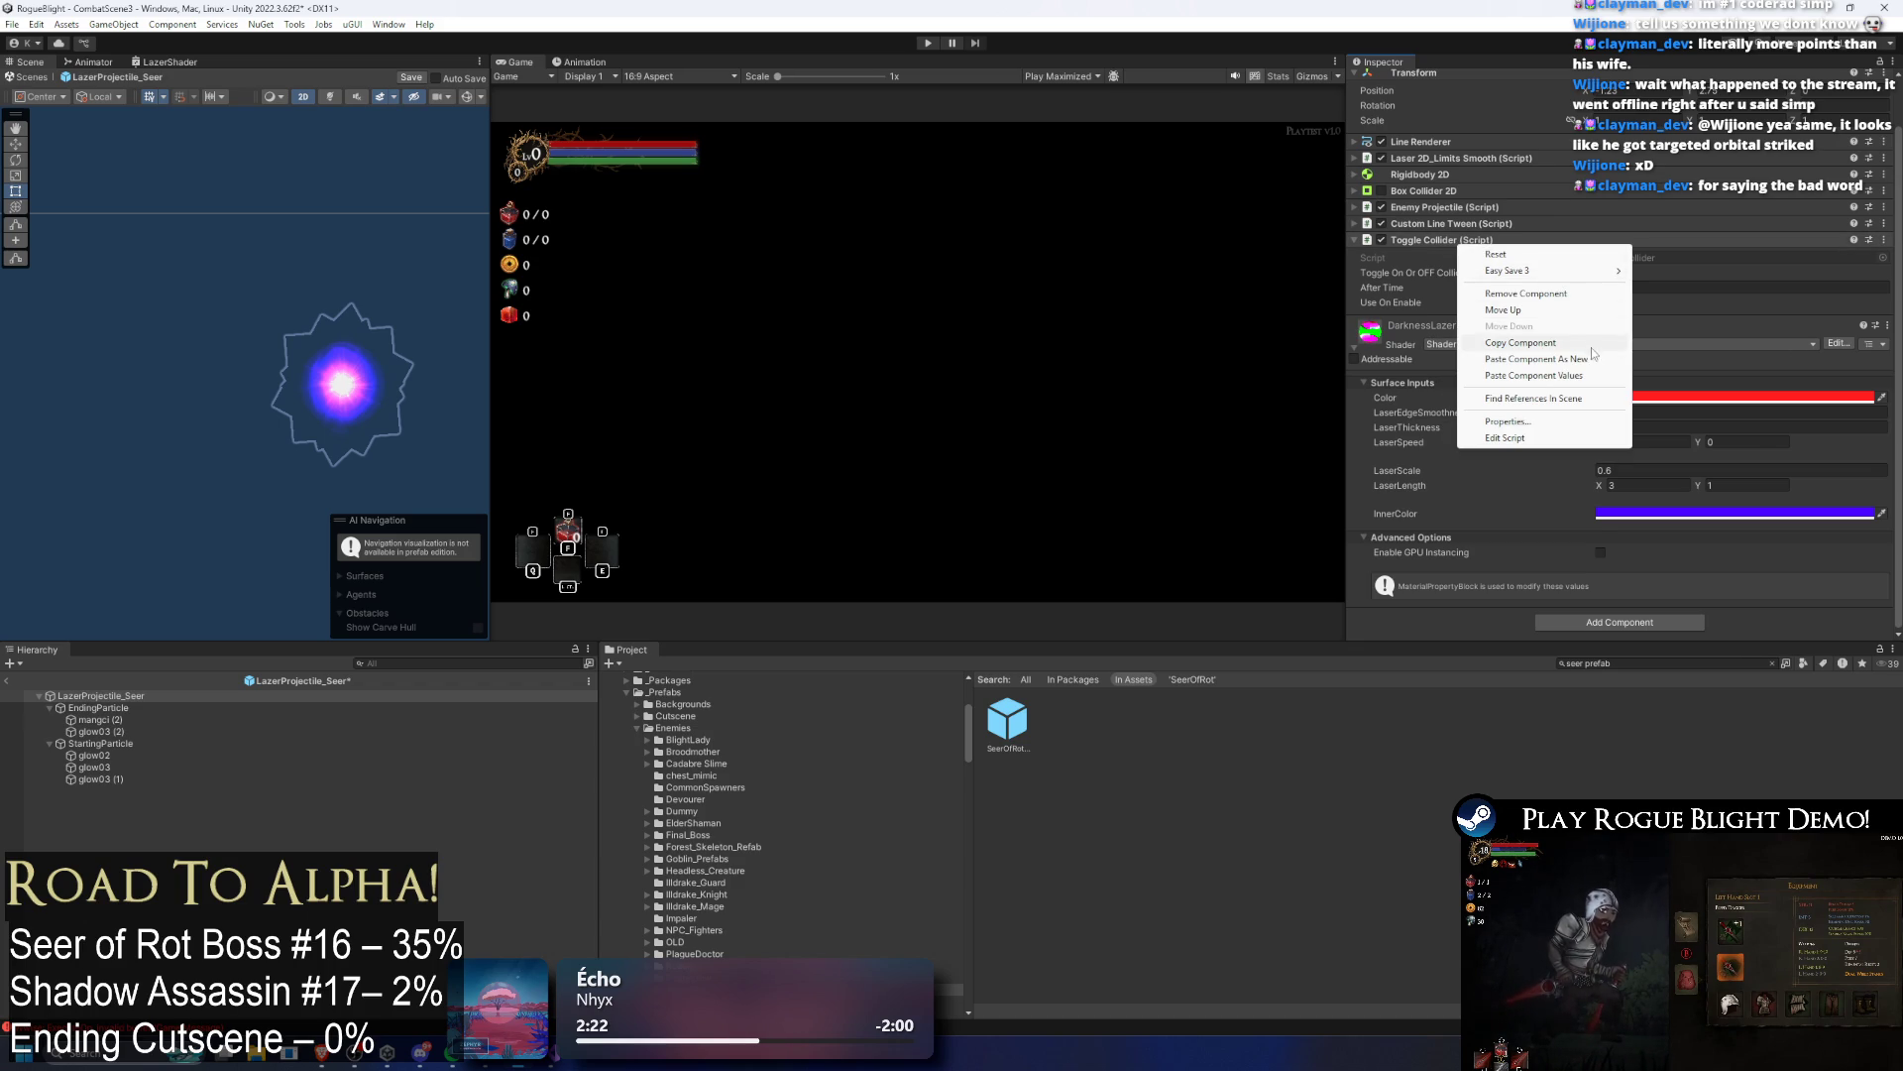
{"action": "left_click", "coordinate": [1591, 359]}
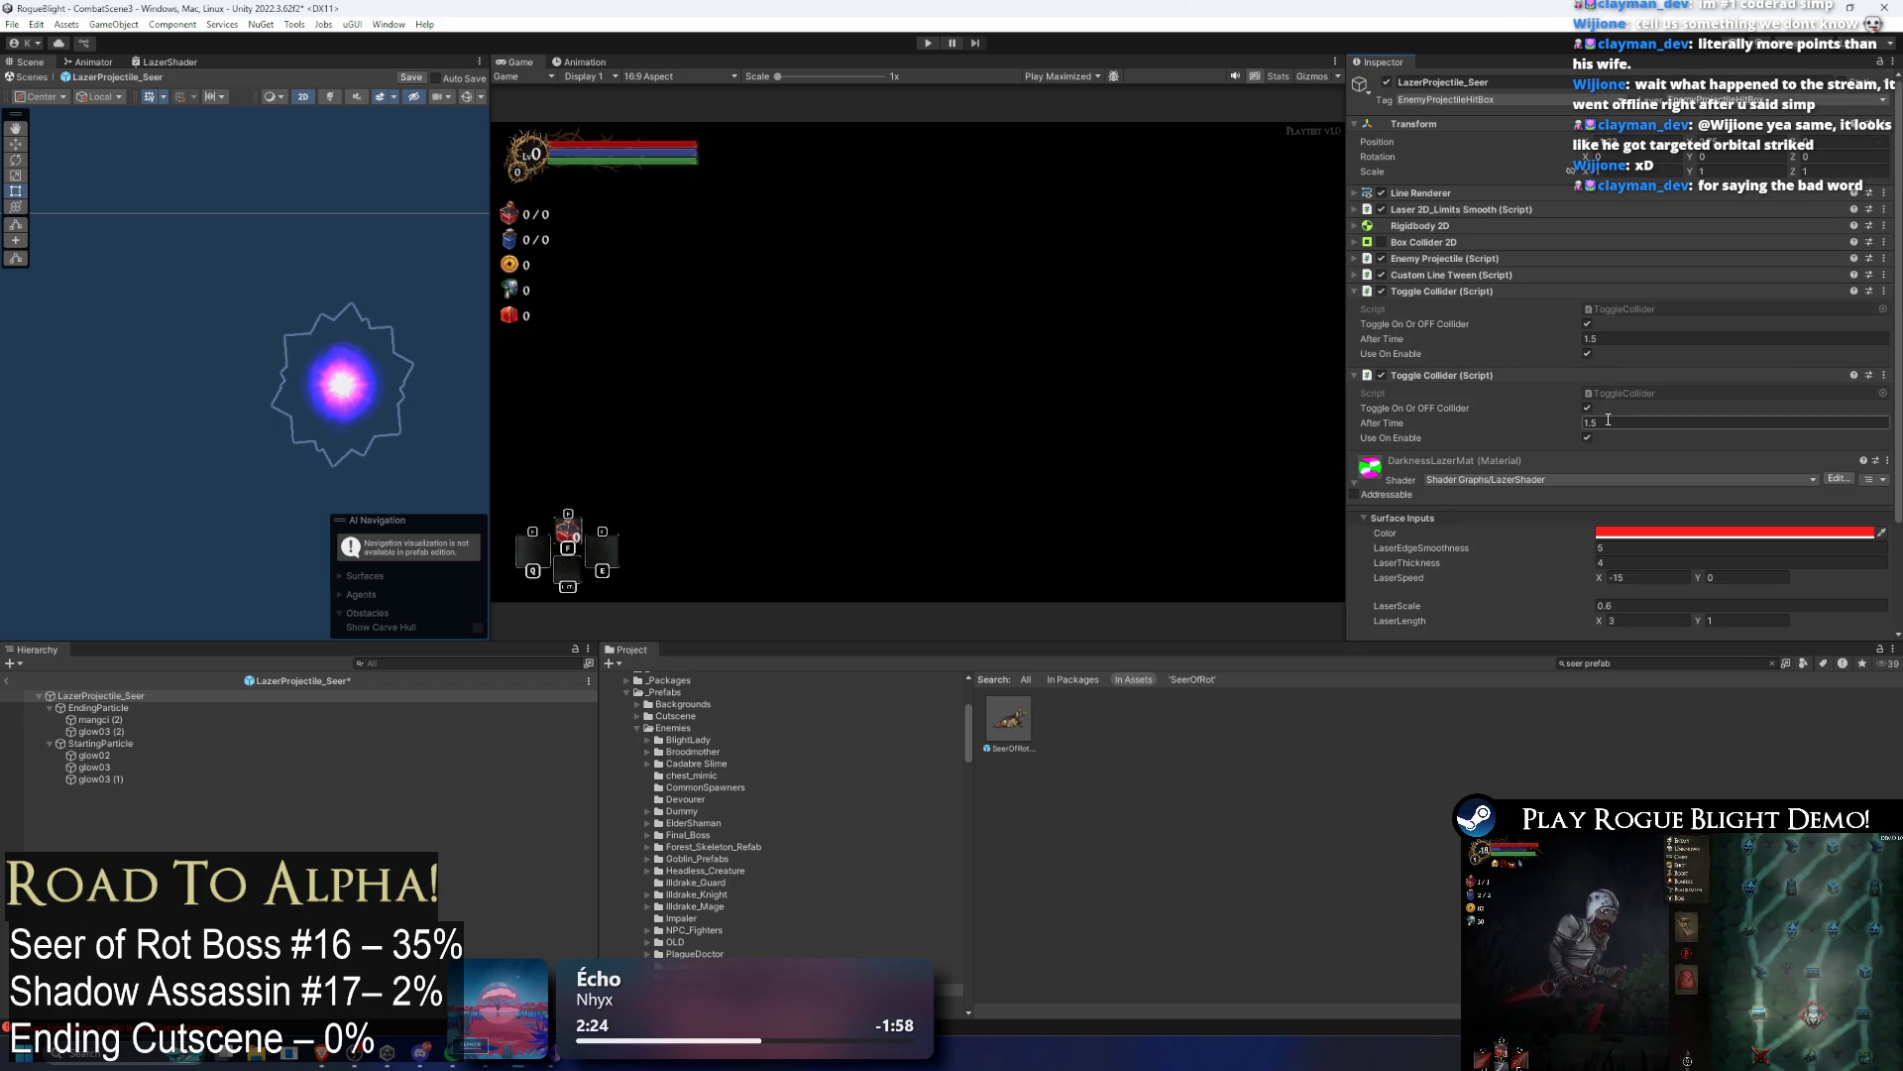
Step: Make the second Toggle Collider turn the collider off after 5 seconds, save, and playtest
{"action": "left_click", "coordinate": [1587, 408]}
{"action": "left_click", "coordinate": [1640, 420]}
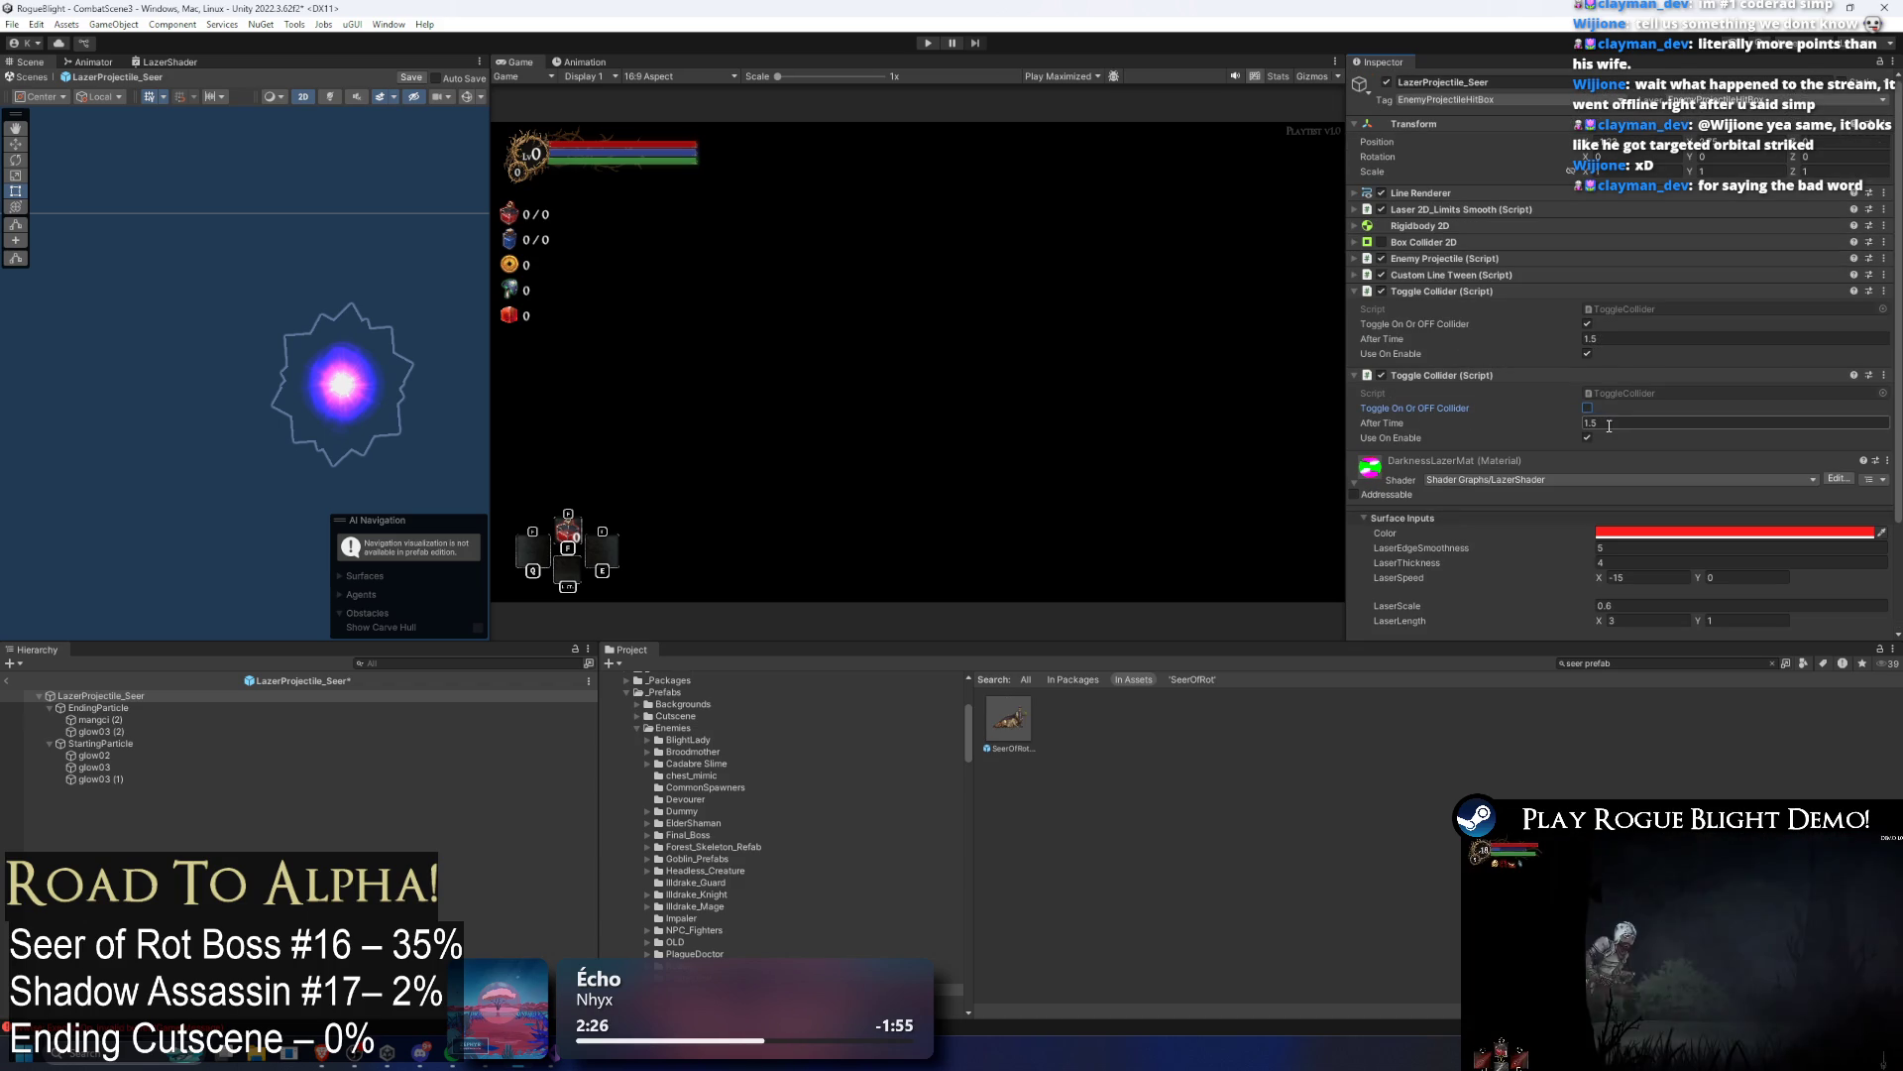
{"action": "type", "text": "6"}
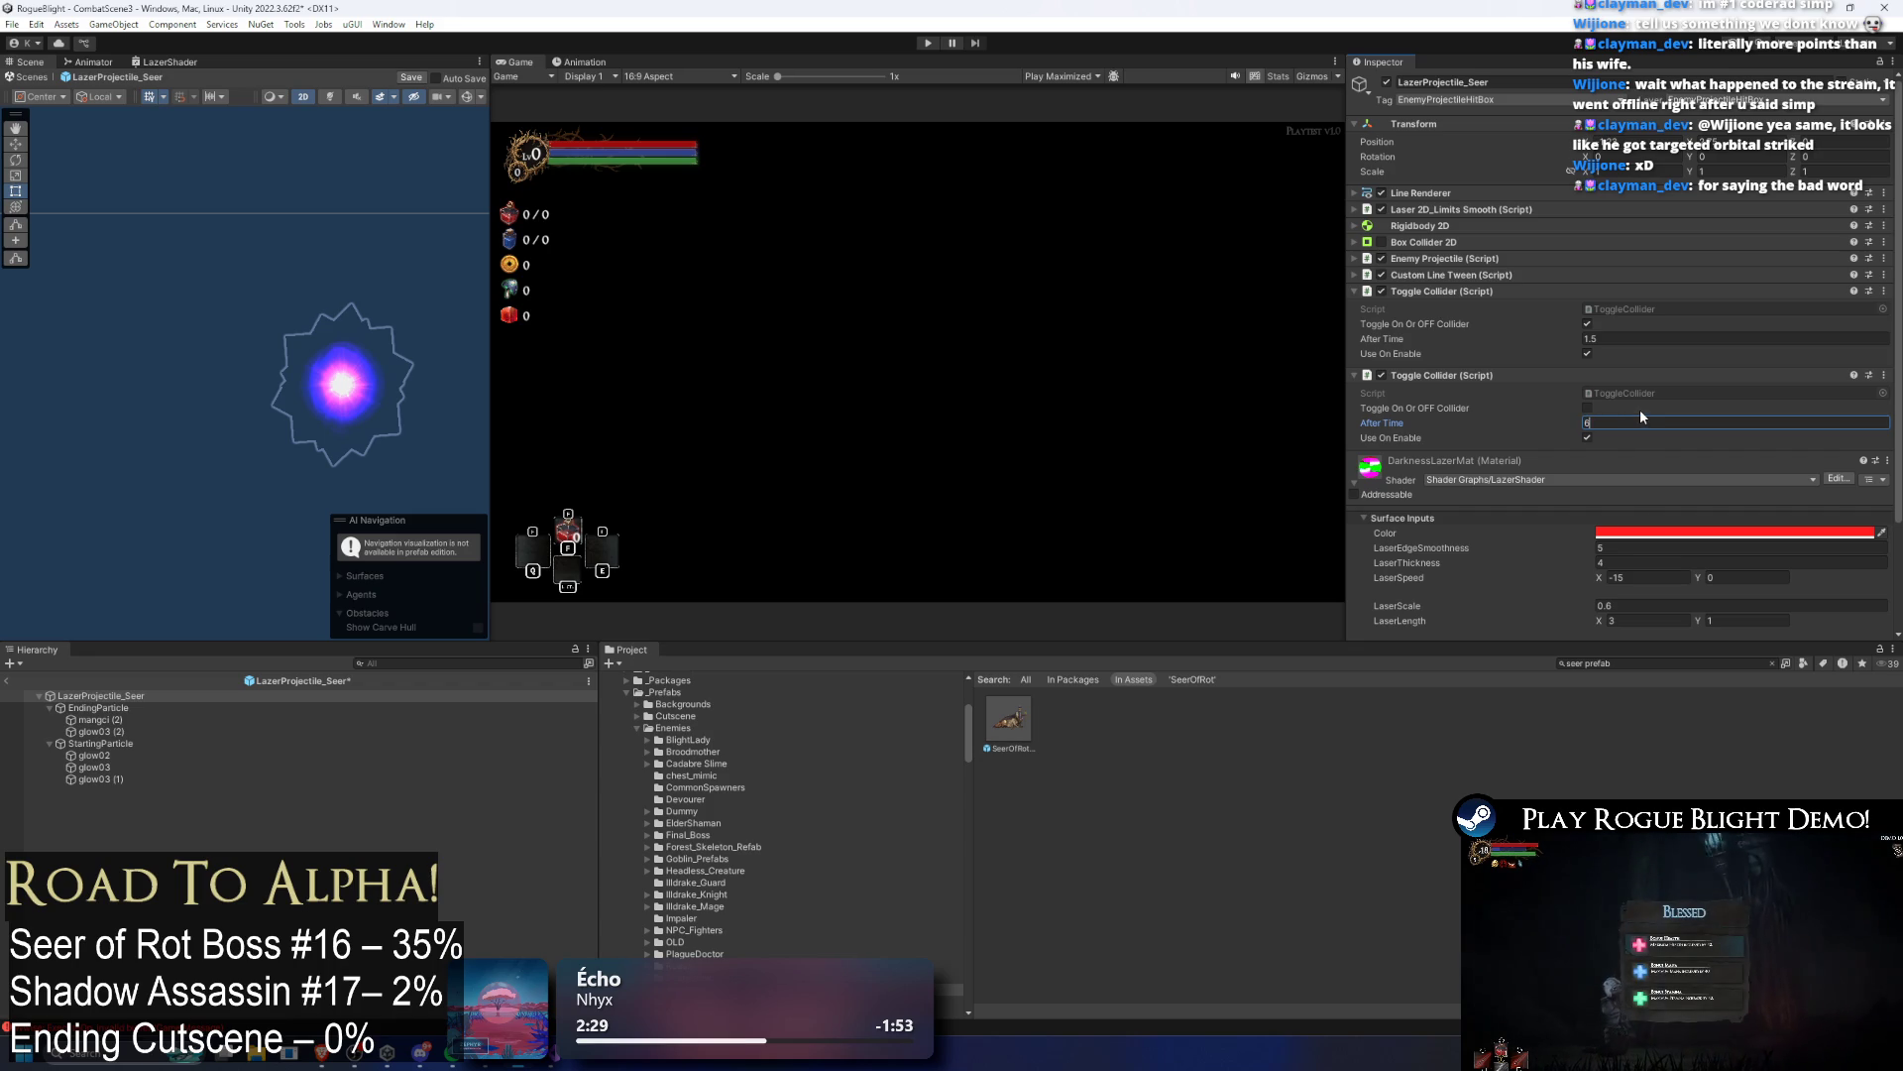
{"action": "key", "text": "BackSpace"}
{"action": "type", "text": "5"}
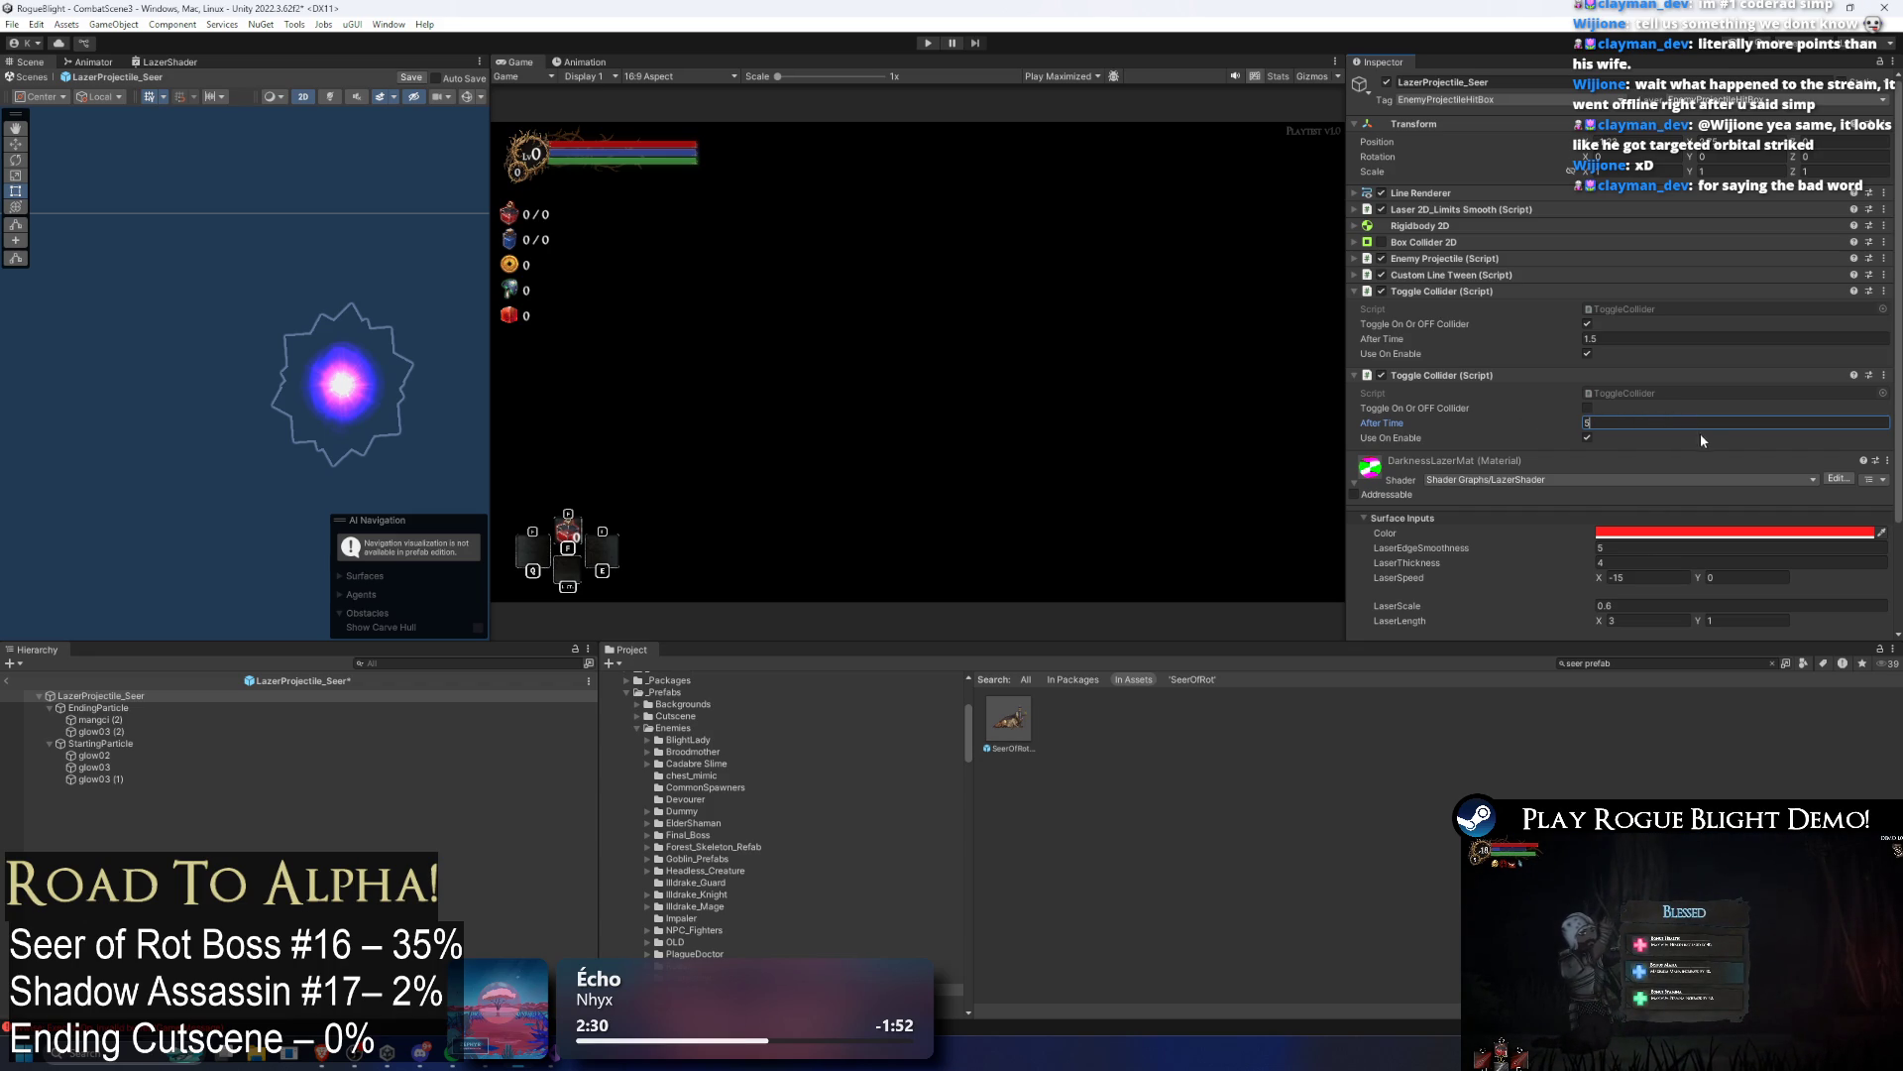
{"action": "left_click", "coordinate": [1587, 437]}
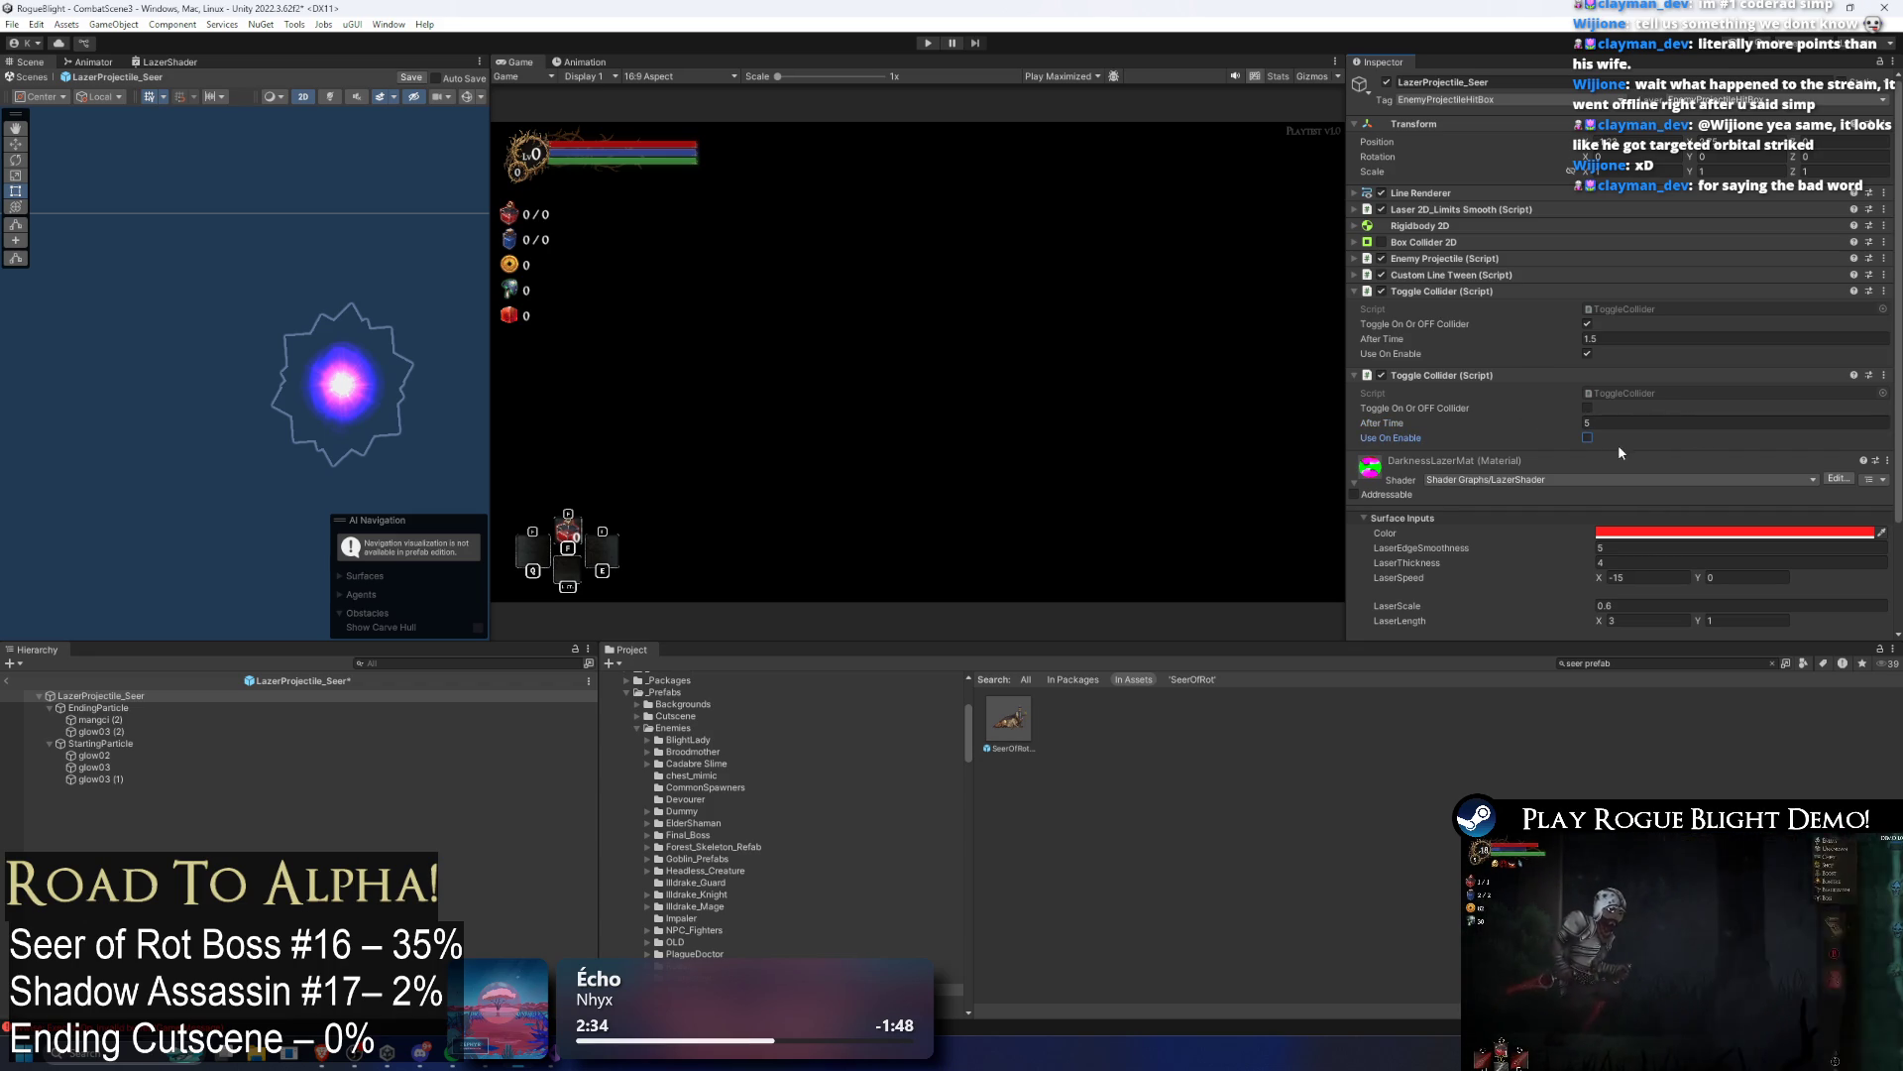
{"action": "left_click", "coordinate": [1590, 437]}
{"action": "key", "text": "ctrl+s"}
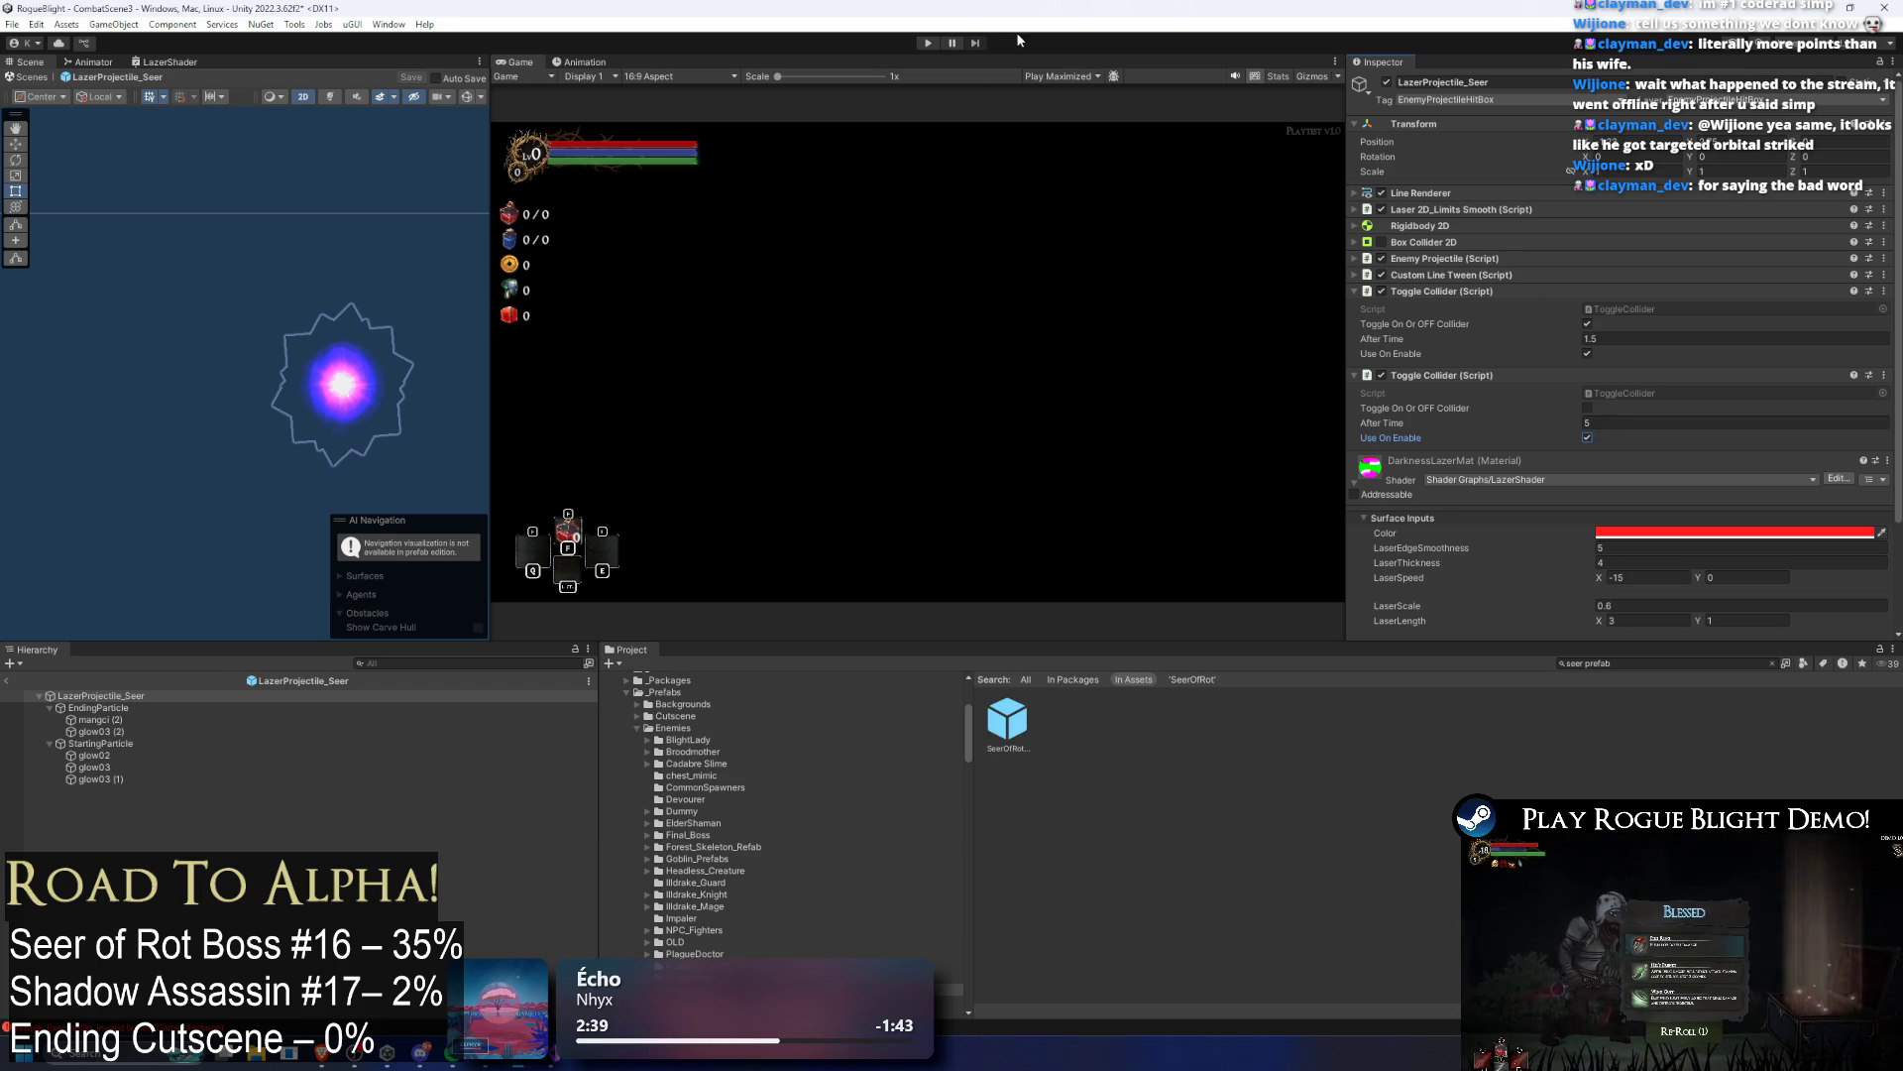
{"action": "left_click", "coordinate": [936, 45]}
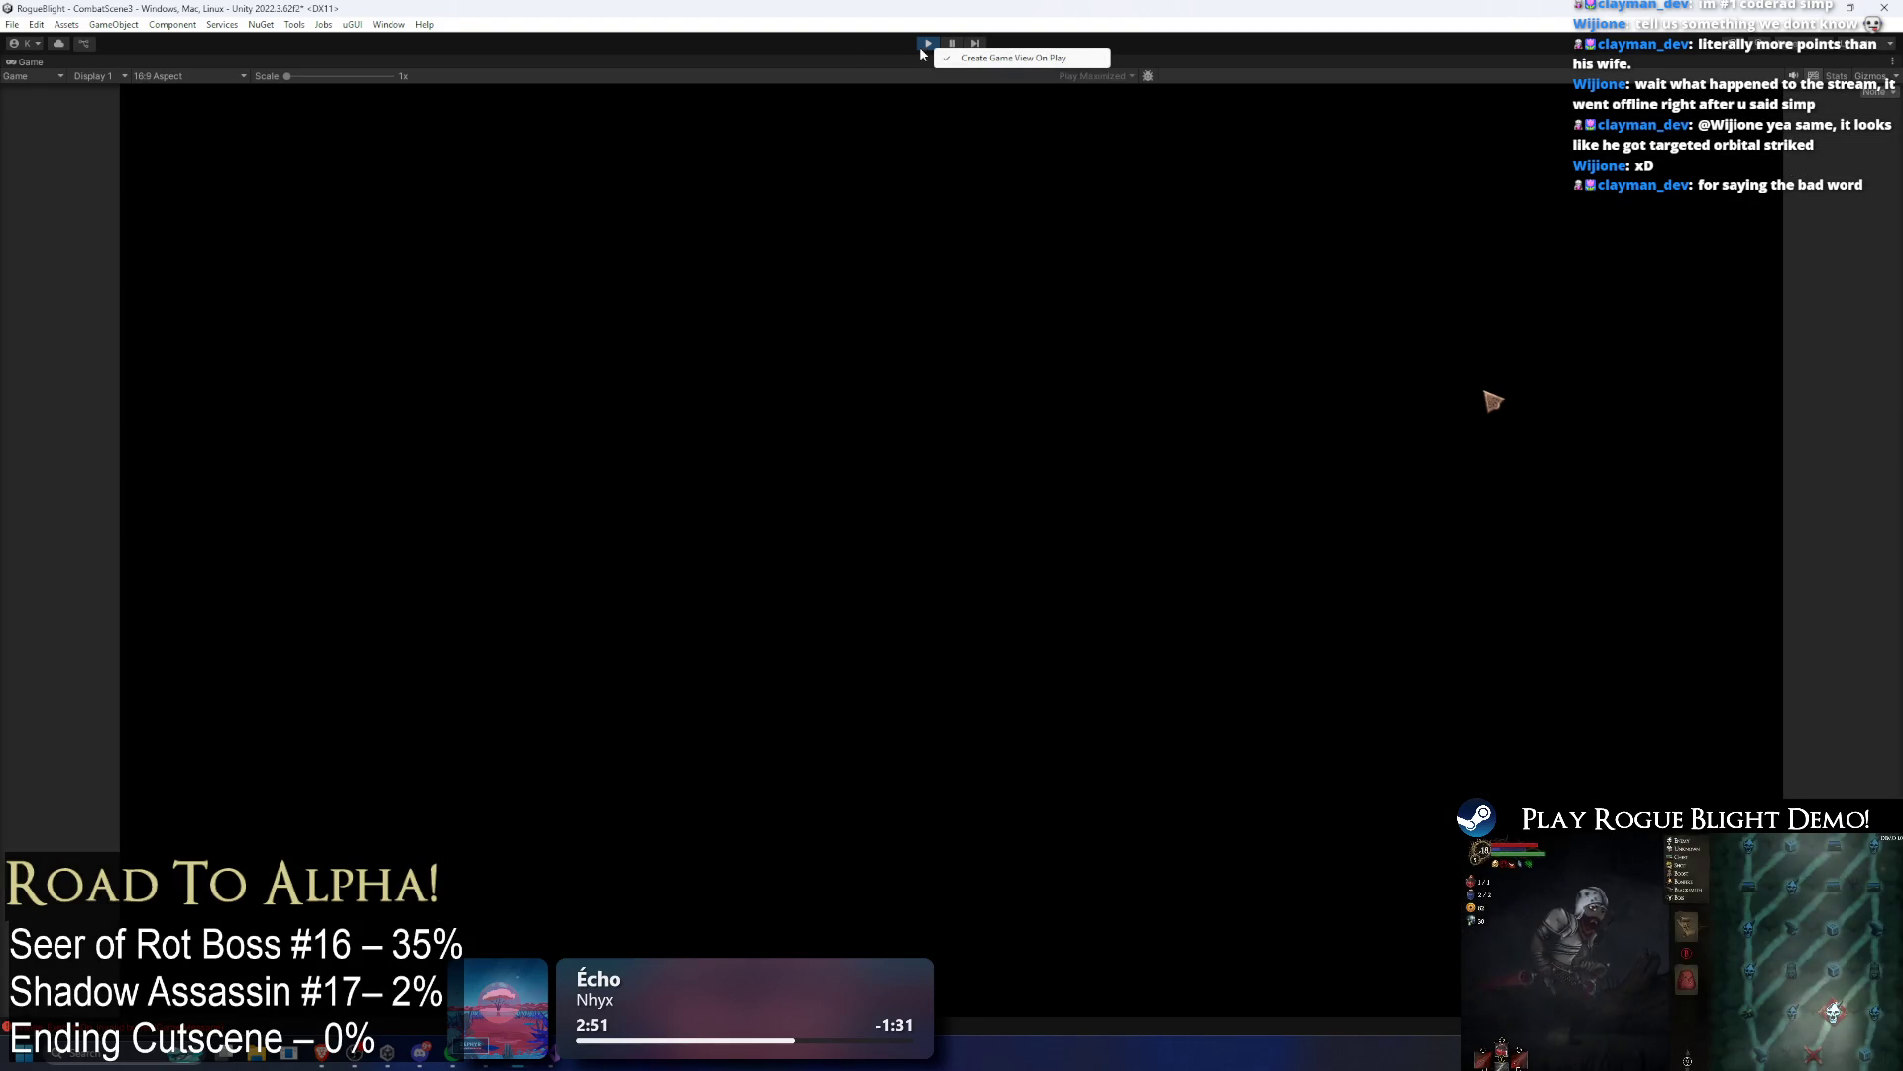
Step: Stop the playtest, remove the second Toggle Collider, and save the laser prefab
{"action": "left_click", "coordinate": [929, 43]}
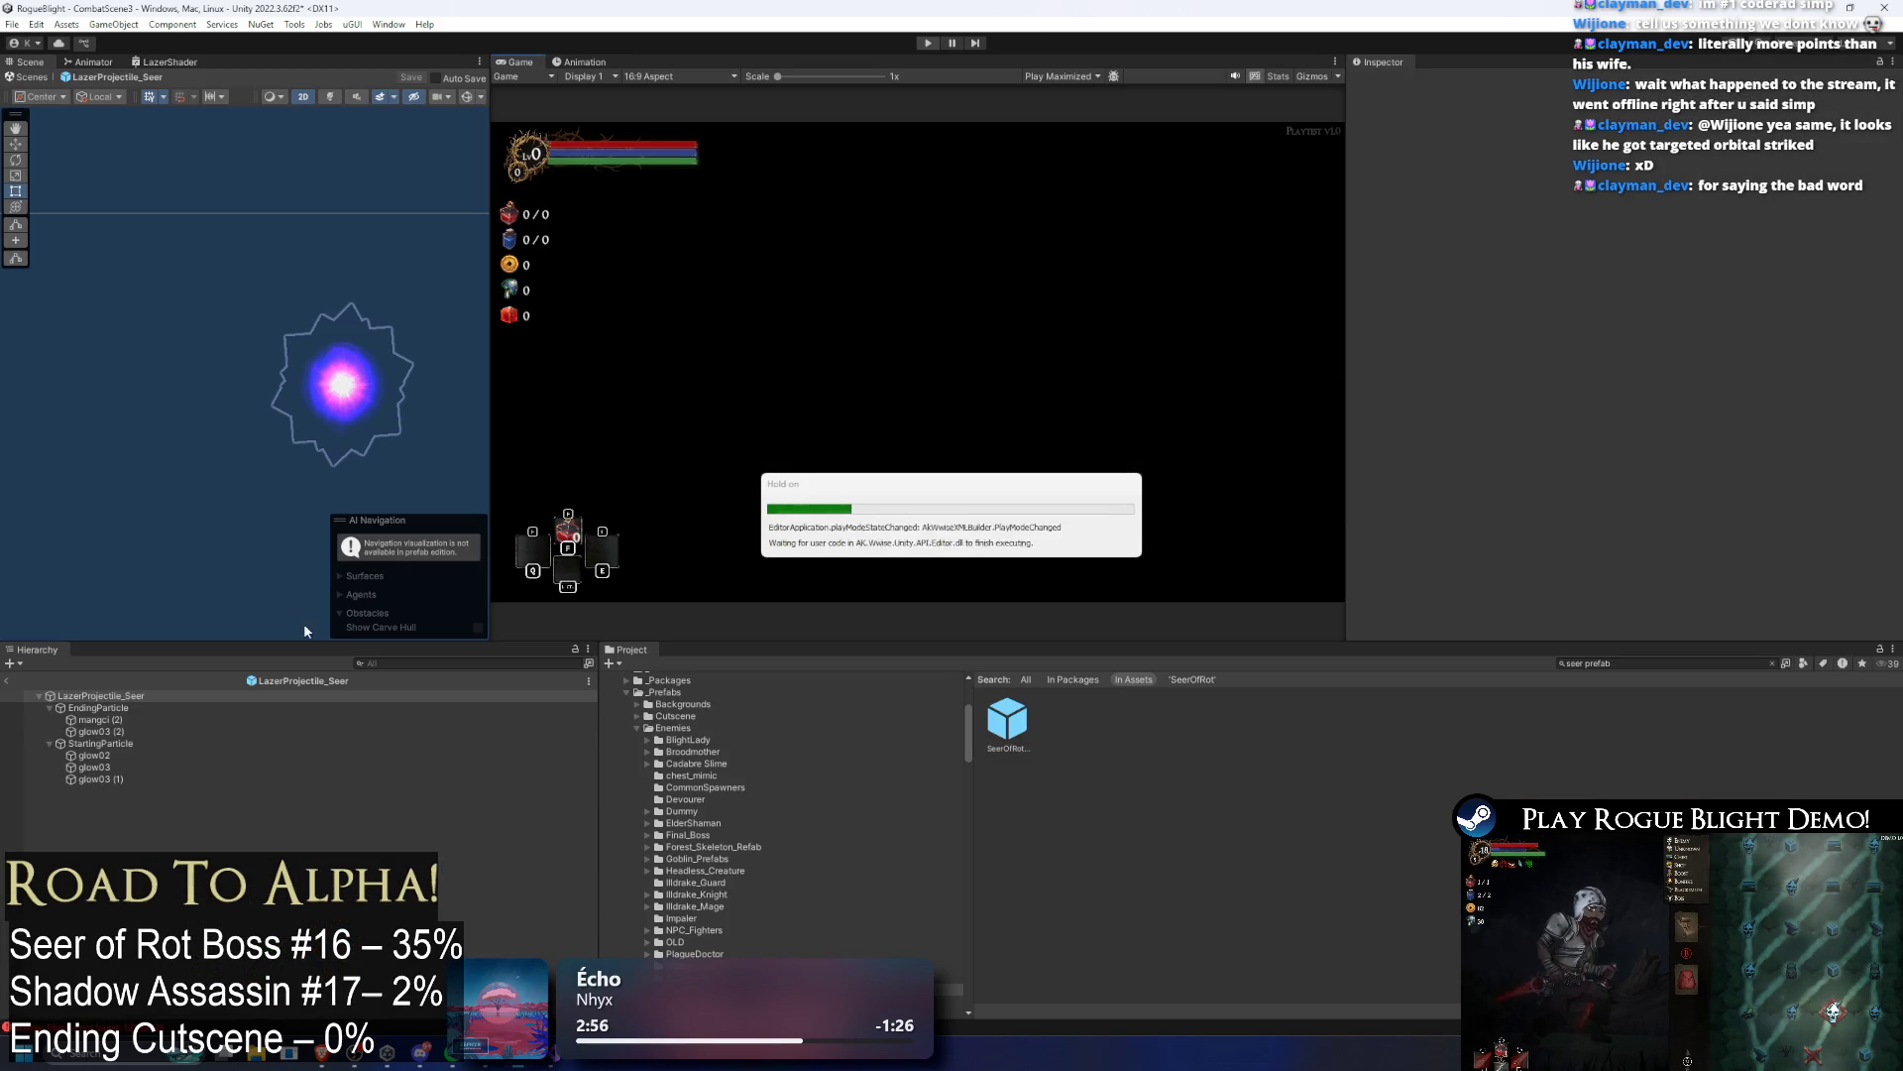
{"action": "right_click", "coordinate": [1439, 241]}
{"action": "left_click", "coordinate": [1521, 293]}
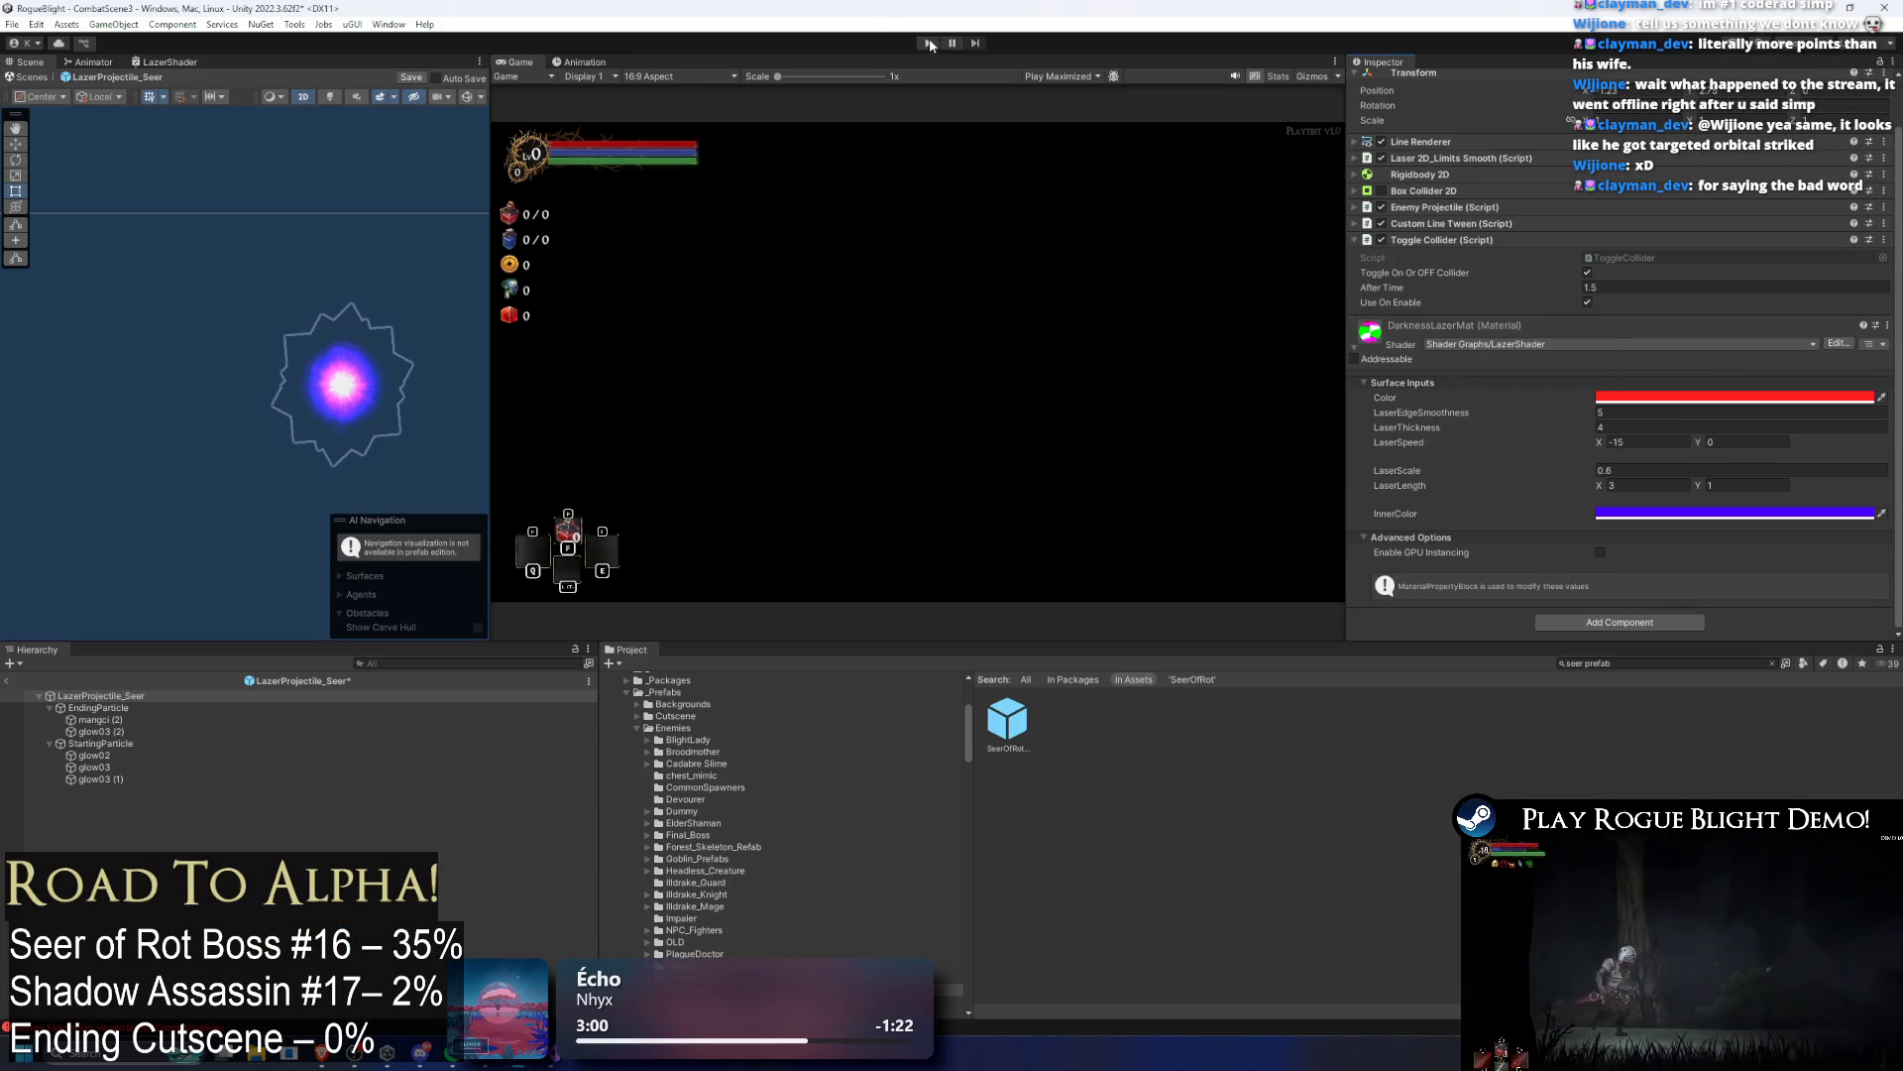
{"action": "key", "text": "ctrl+s"}
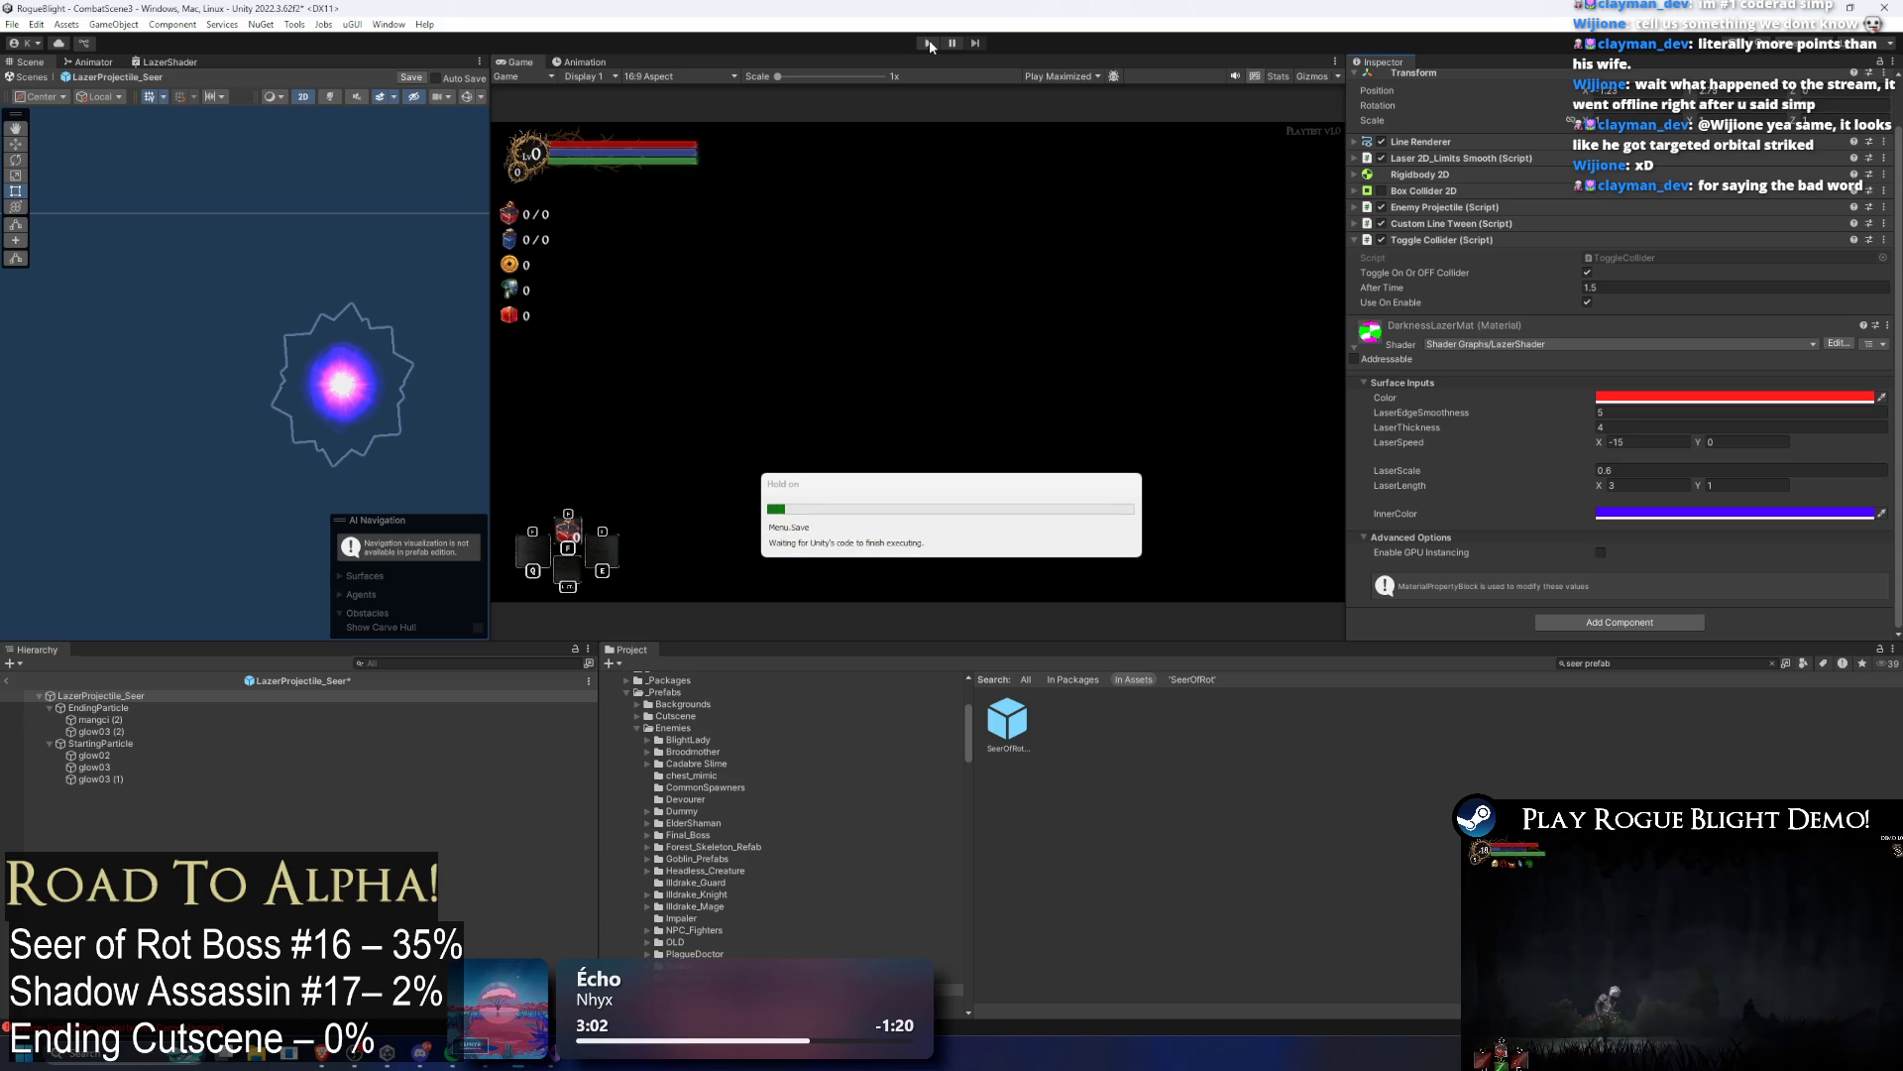
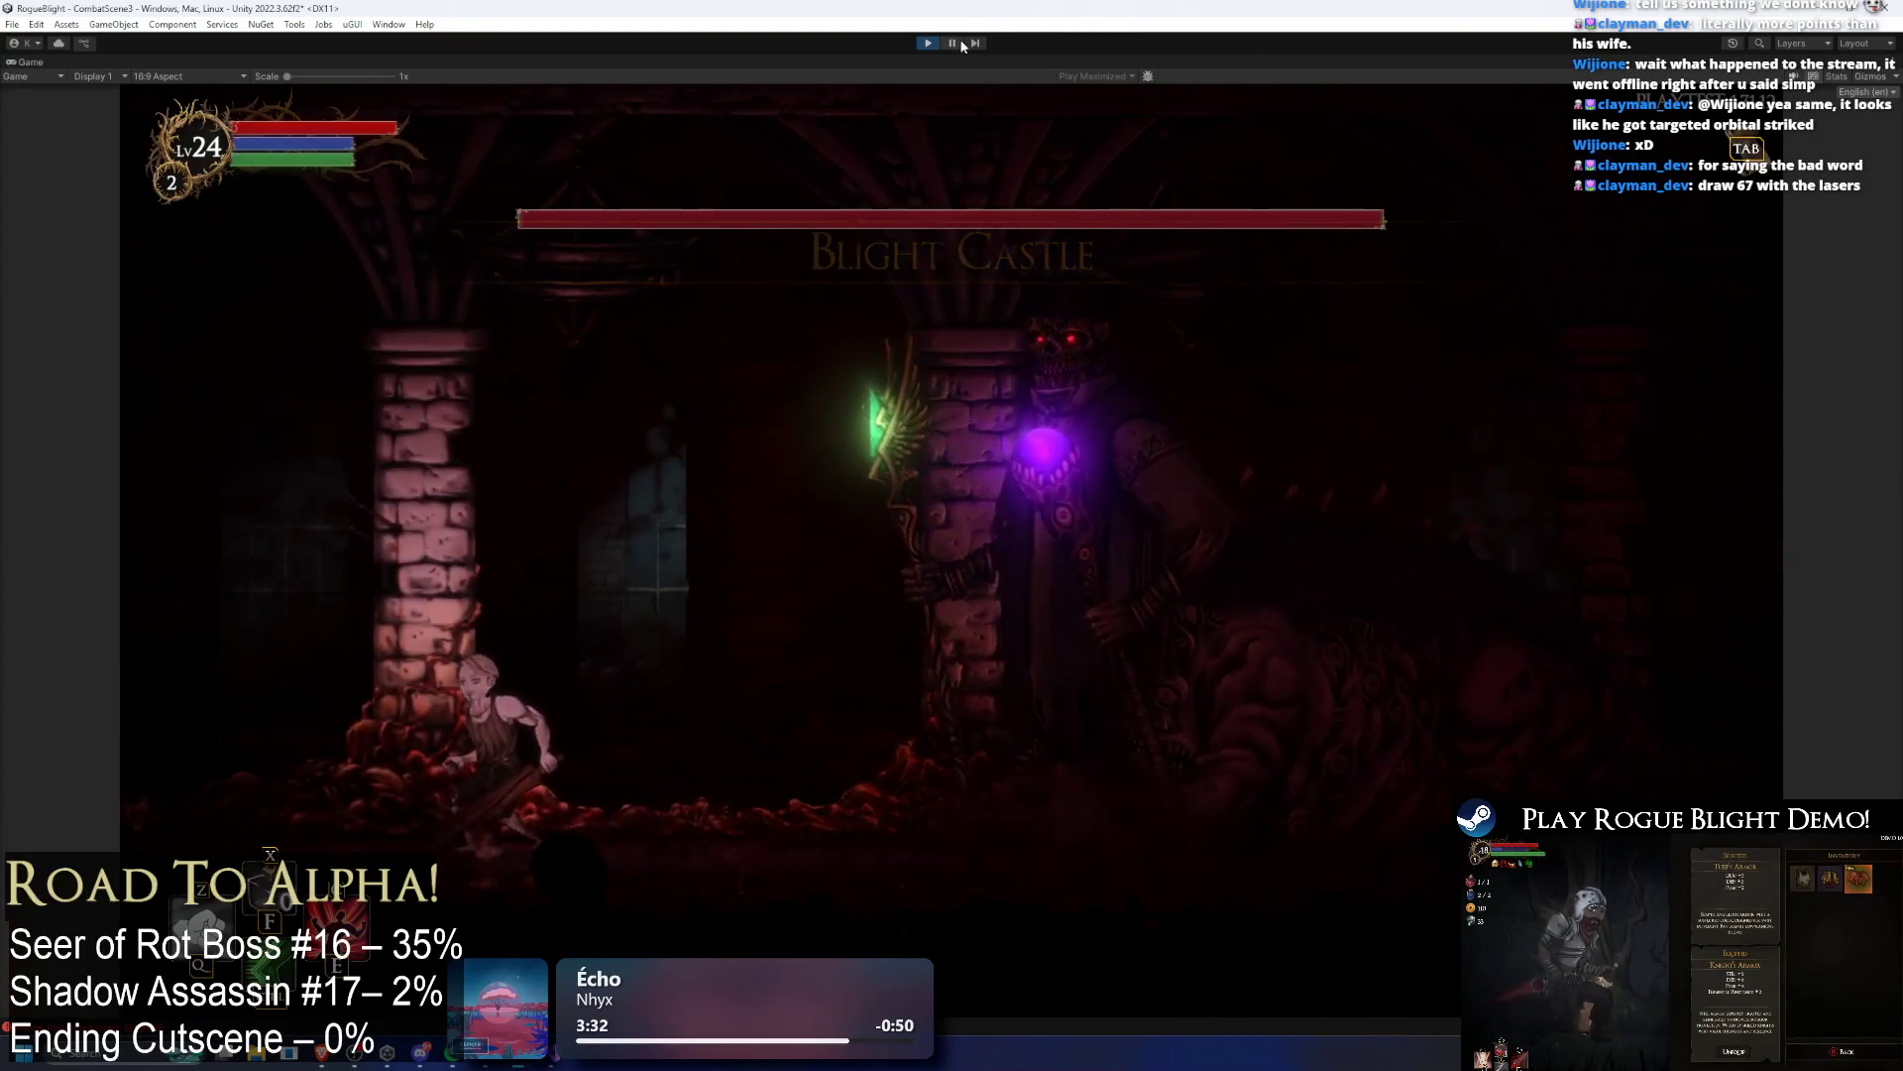
Step: Enable the F1/F2 cheats for 1 enemy health, pause the laser test, and search for Snipping Tool
{"action": "key", "text": "F1"}
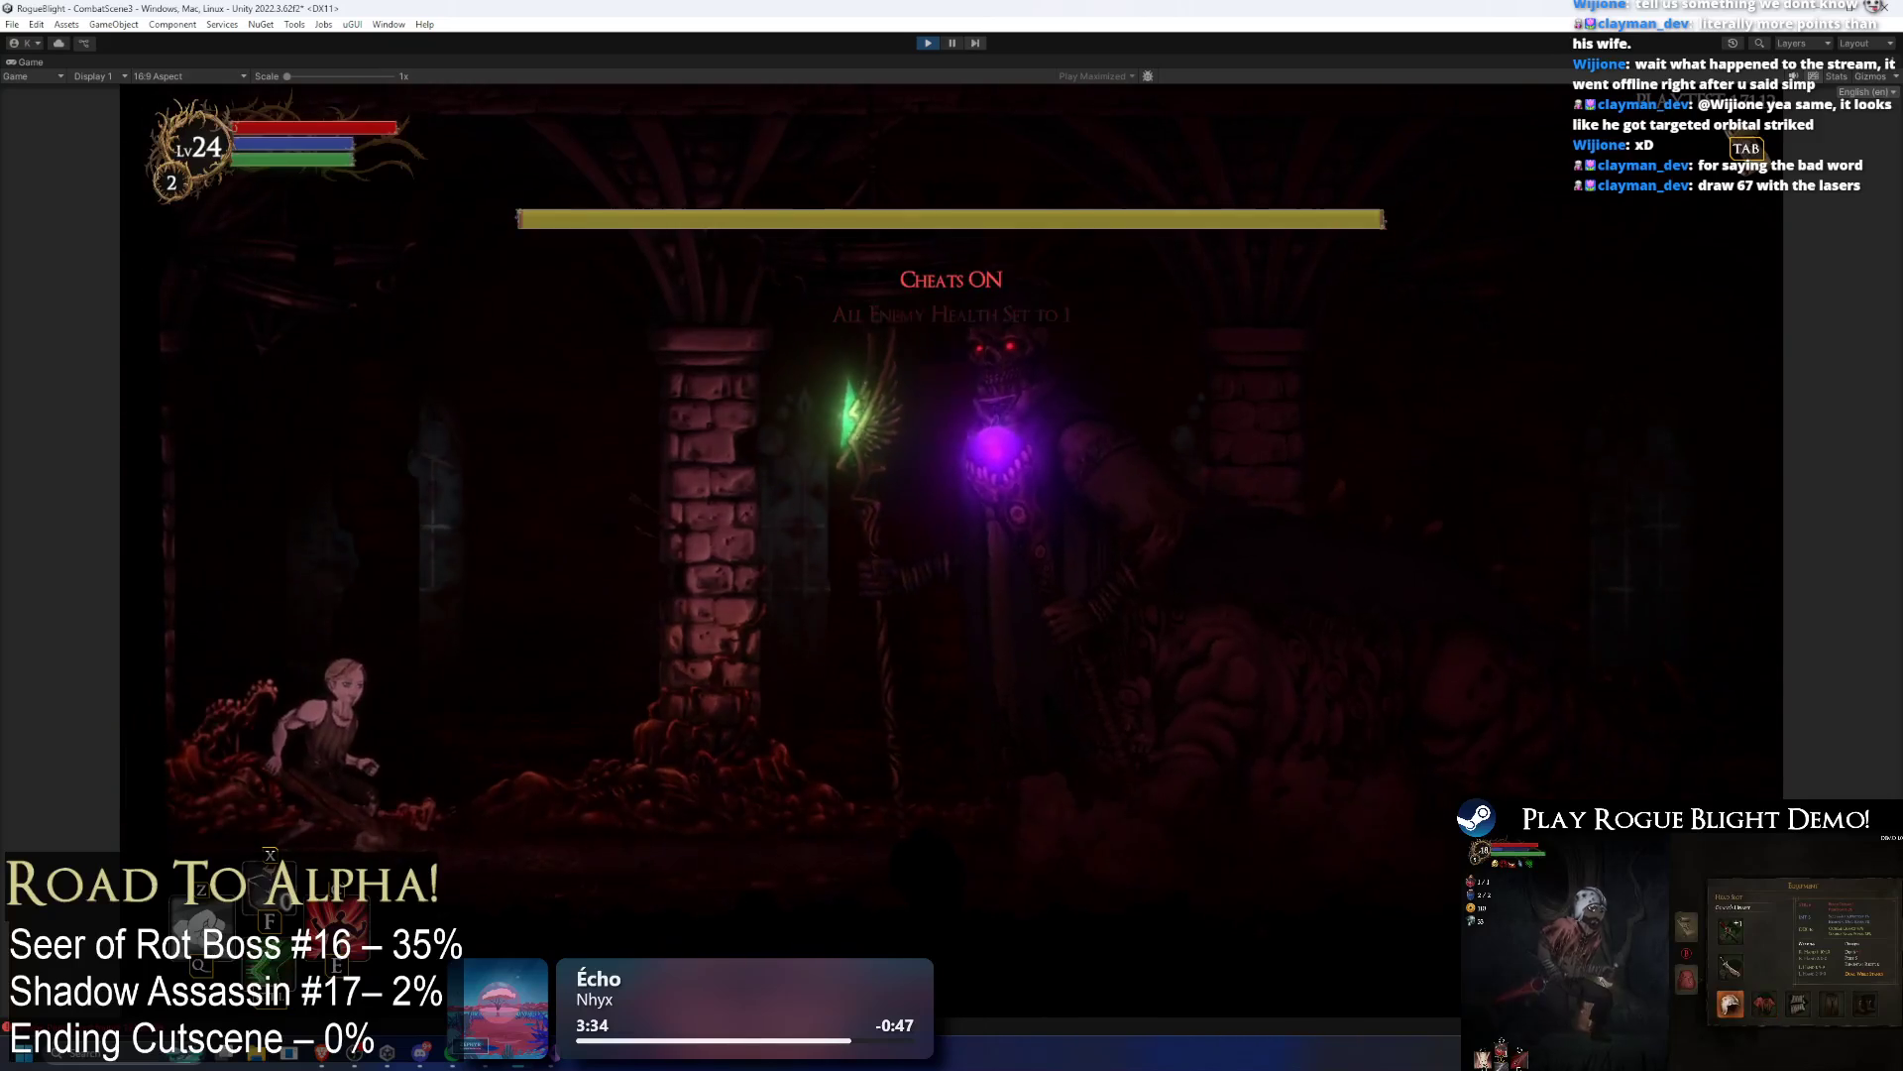
{"action": "key", "text": "F2"}
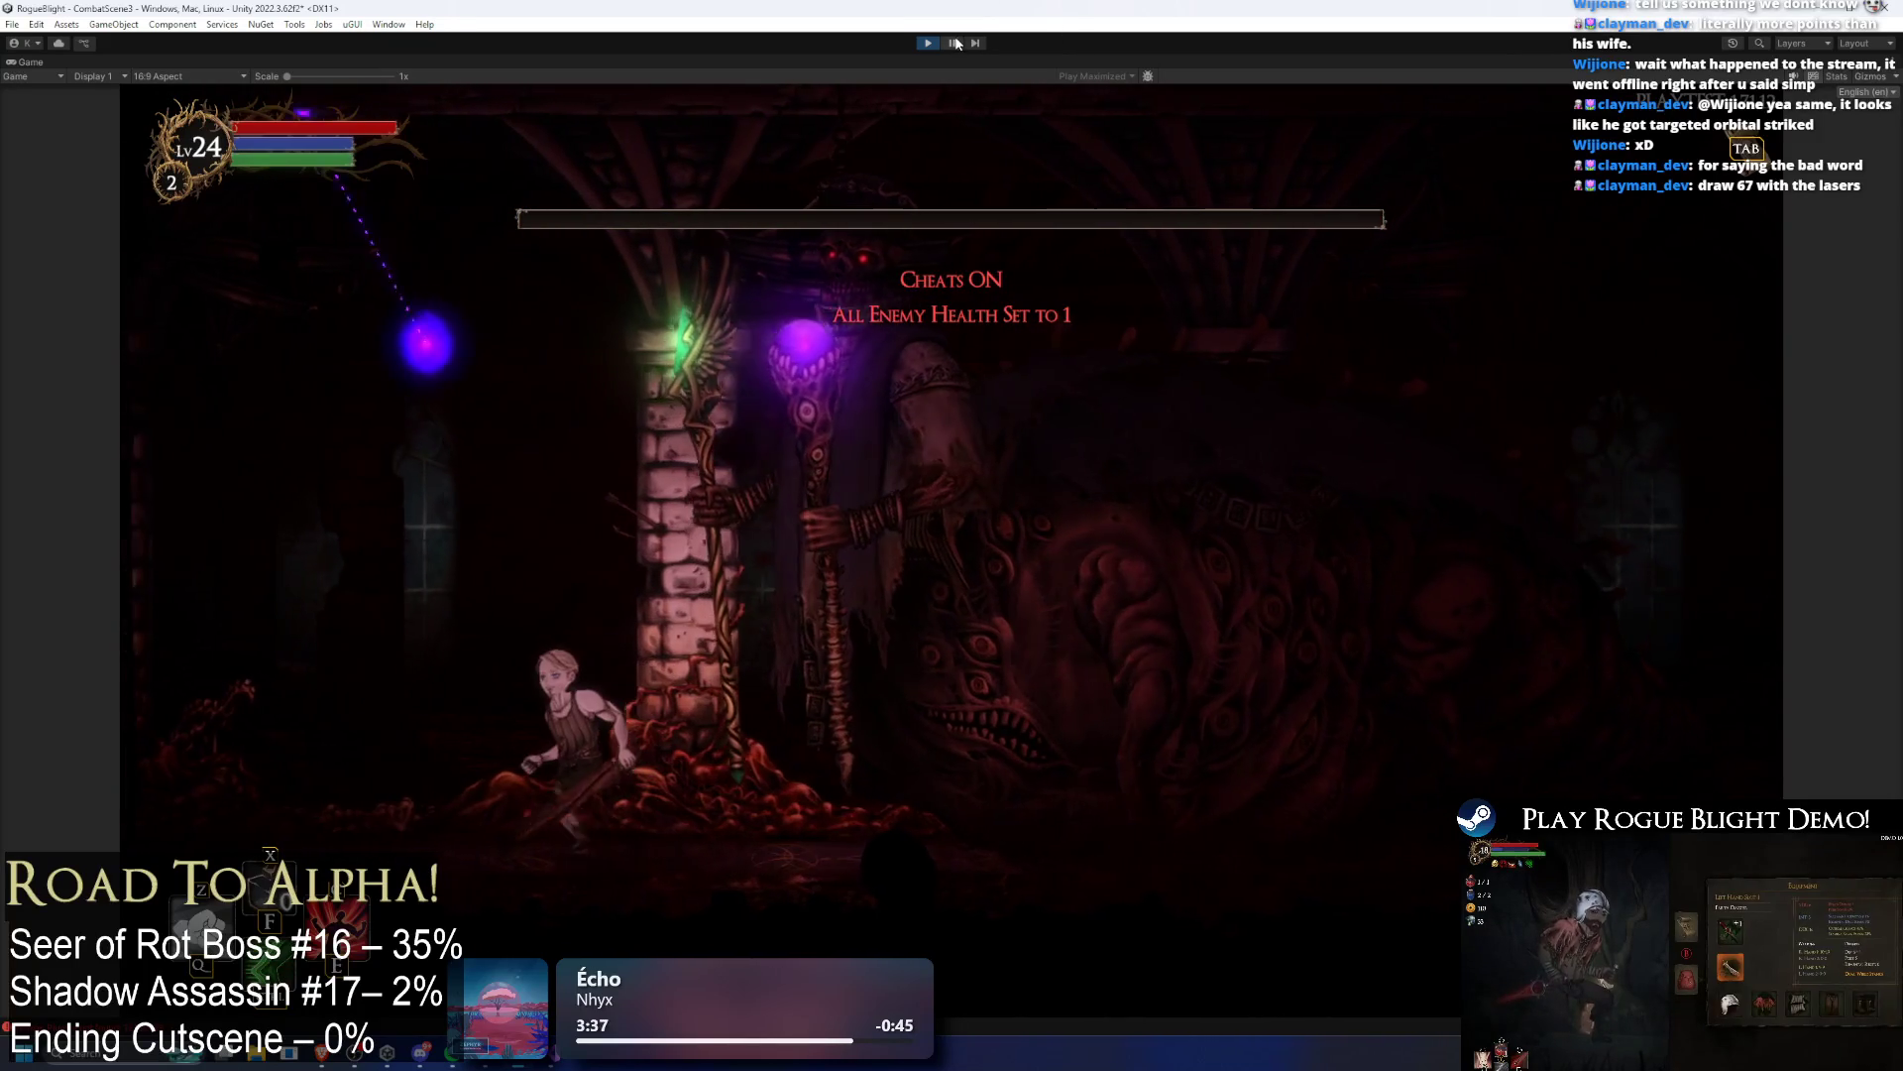
{"action": "left_click", "coordinate": [954, 43]}
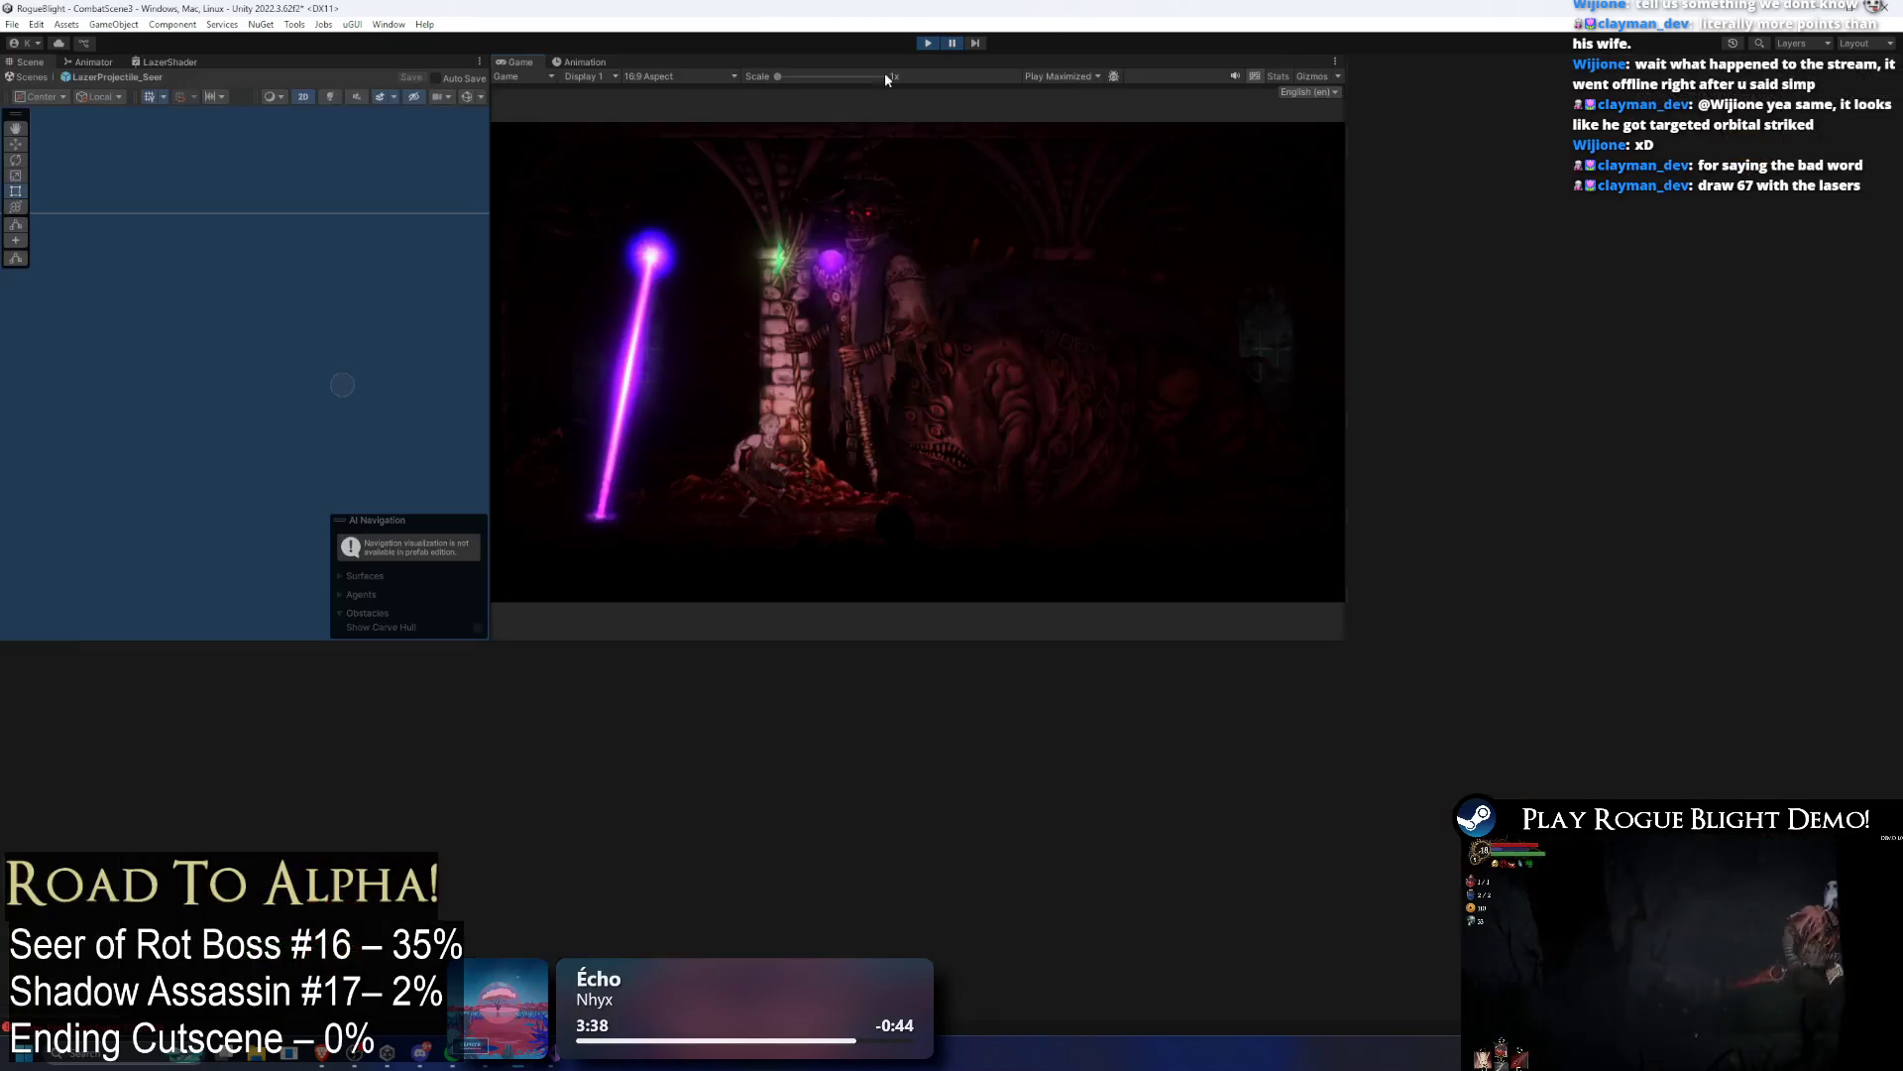
{"action": "key", "text": "super"}
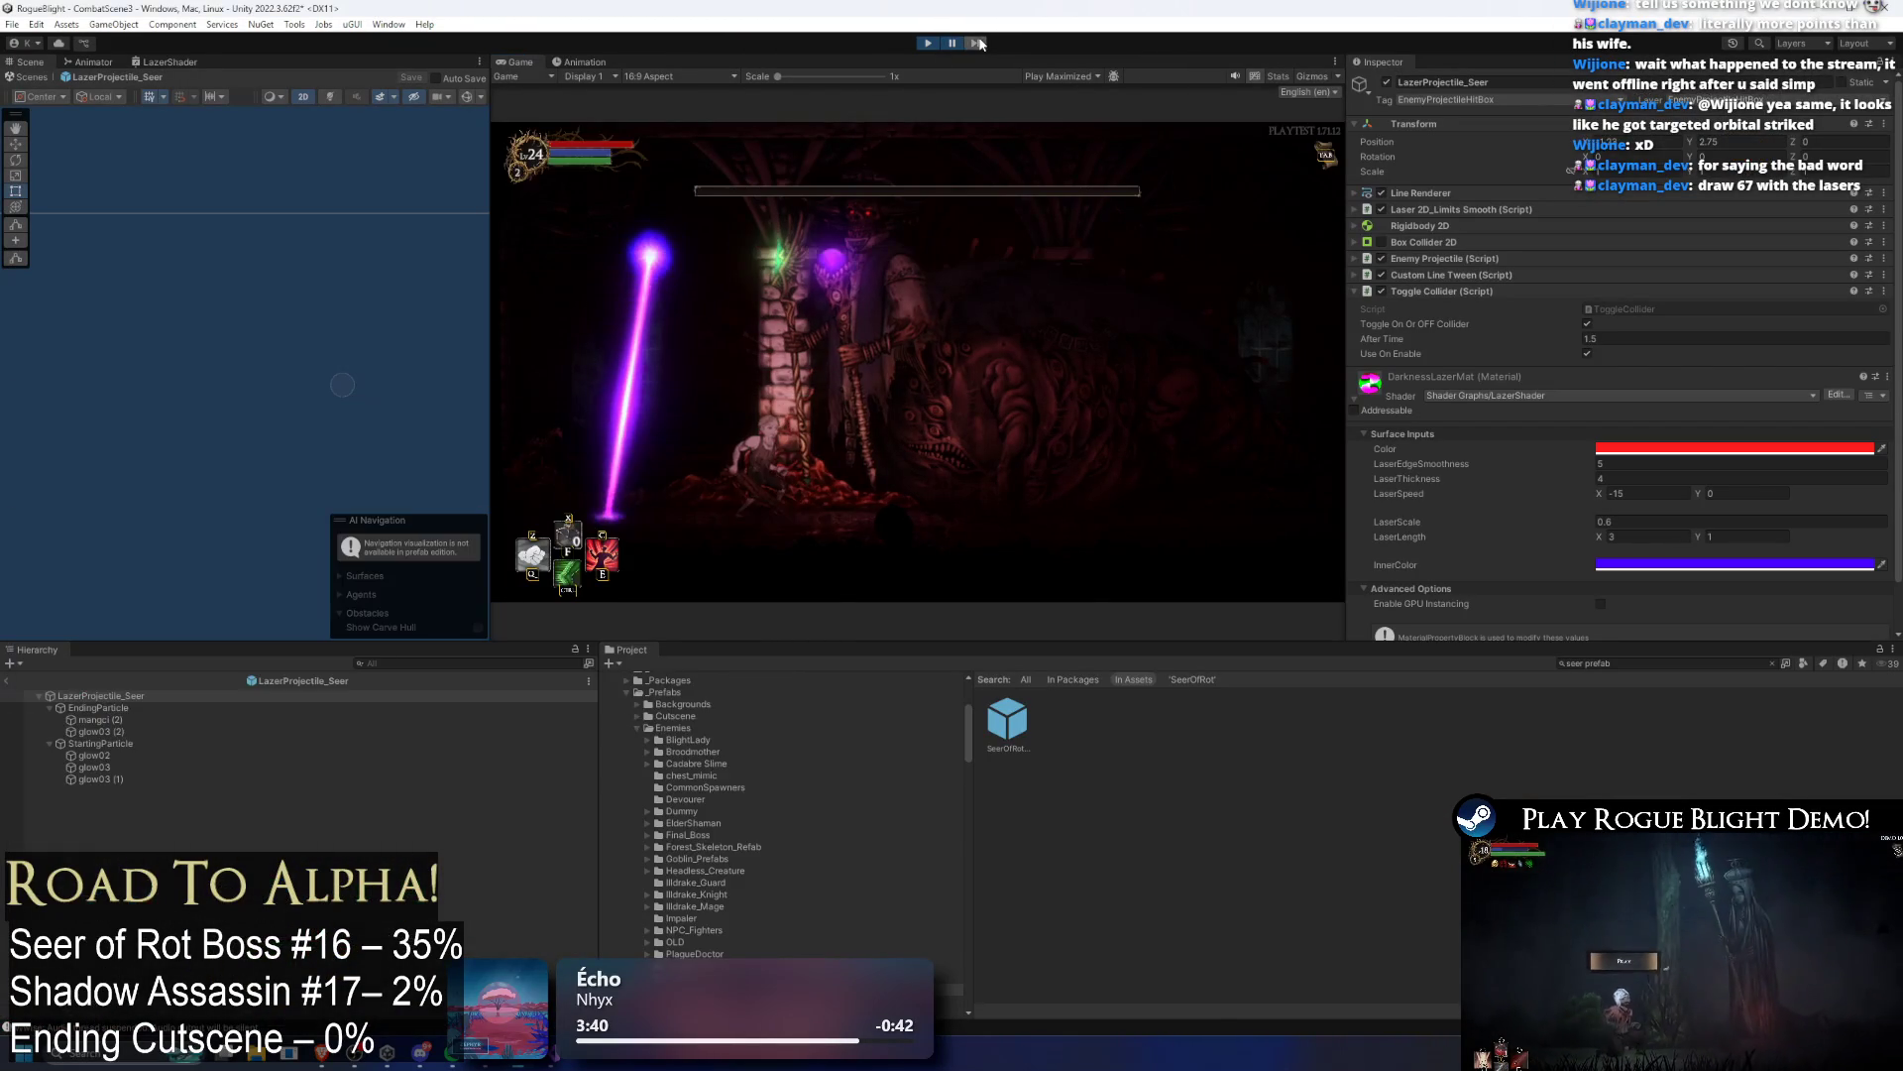
{"action": "type", "text": "spotify"}
{"action": "type", "text": "nipping tool"}
Step: Launch Snipping Tool, snip the Game view showing the boss laser, and maximize the capture
{"action": "key", "text": "Return"}
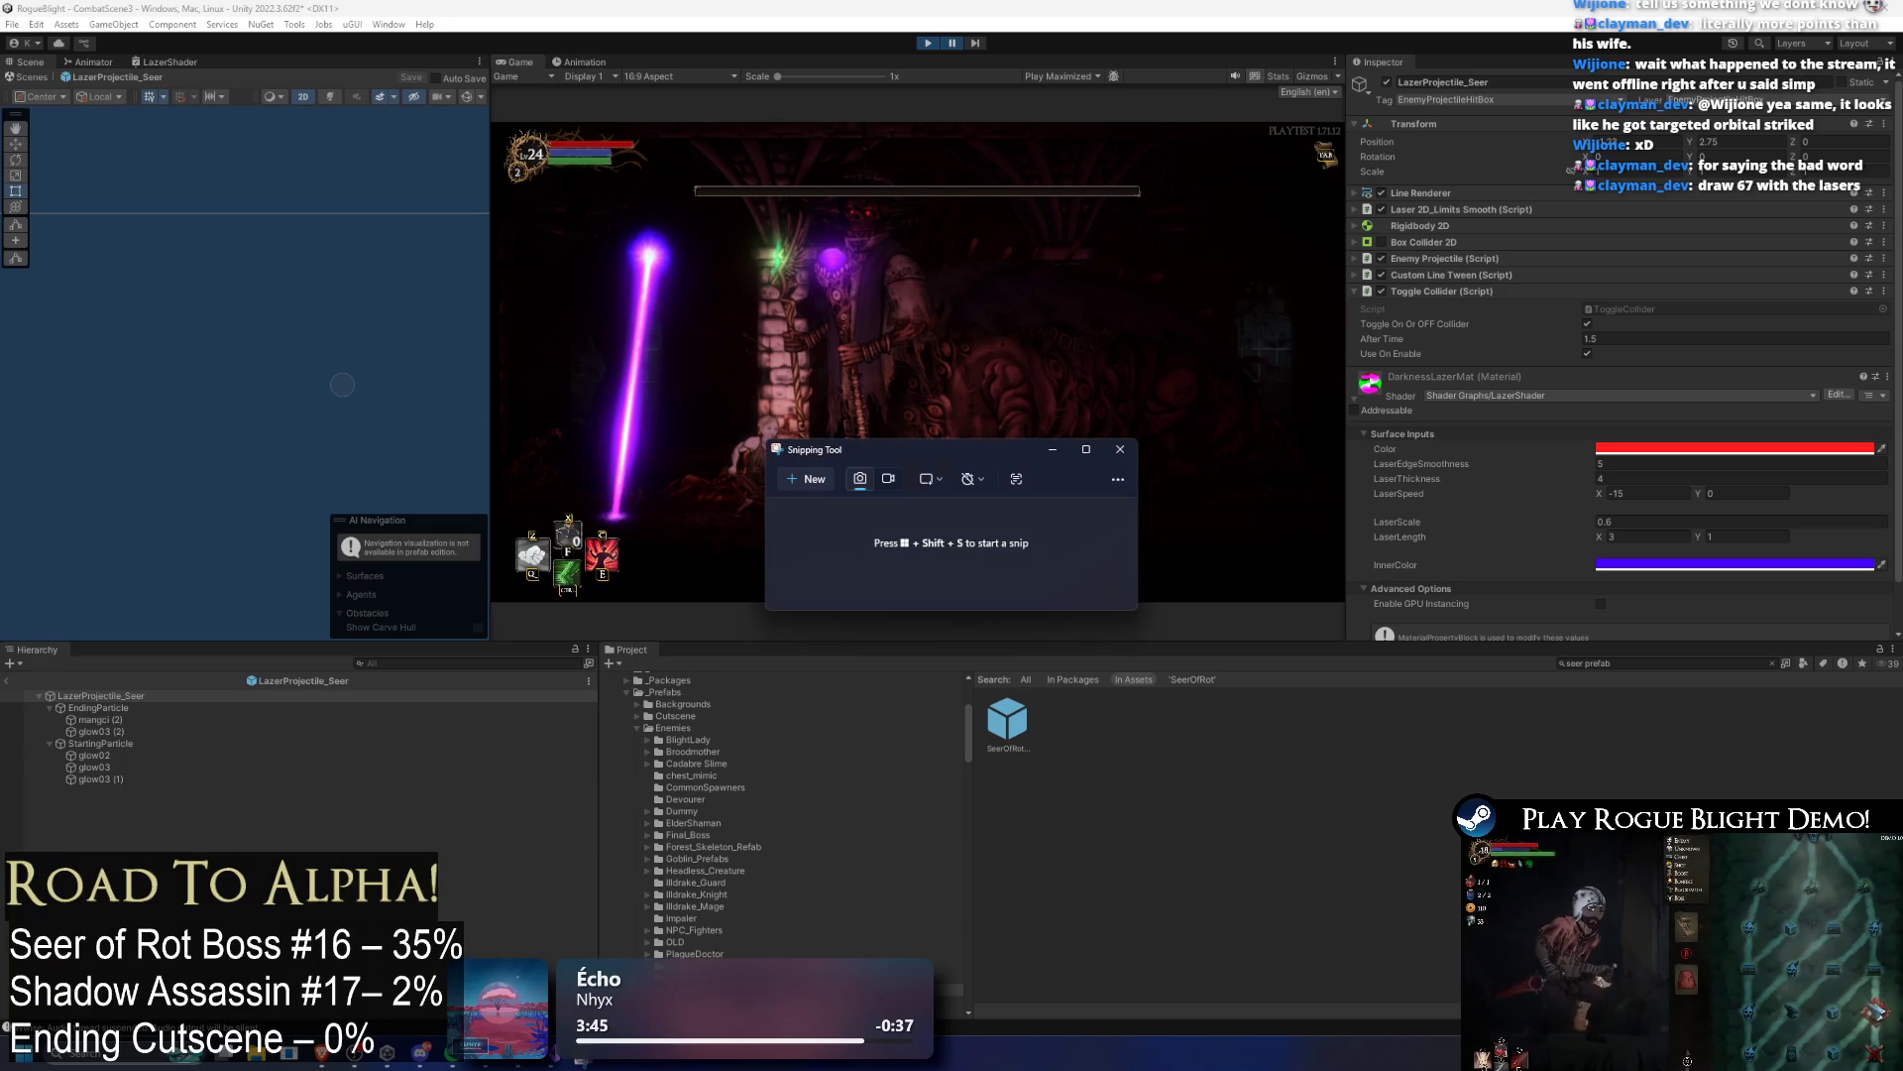
{"action": "left_click", "coordinate": [806, 479]}
{"action": "left_click_drag", "start_coordinate": [486, 120], "coordinate": [1346, 600]}
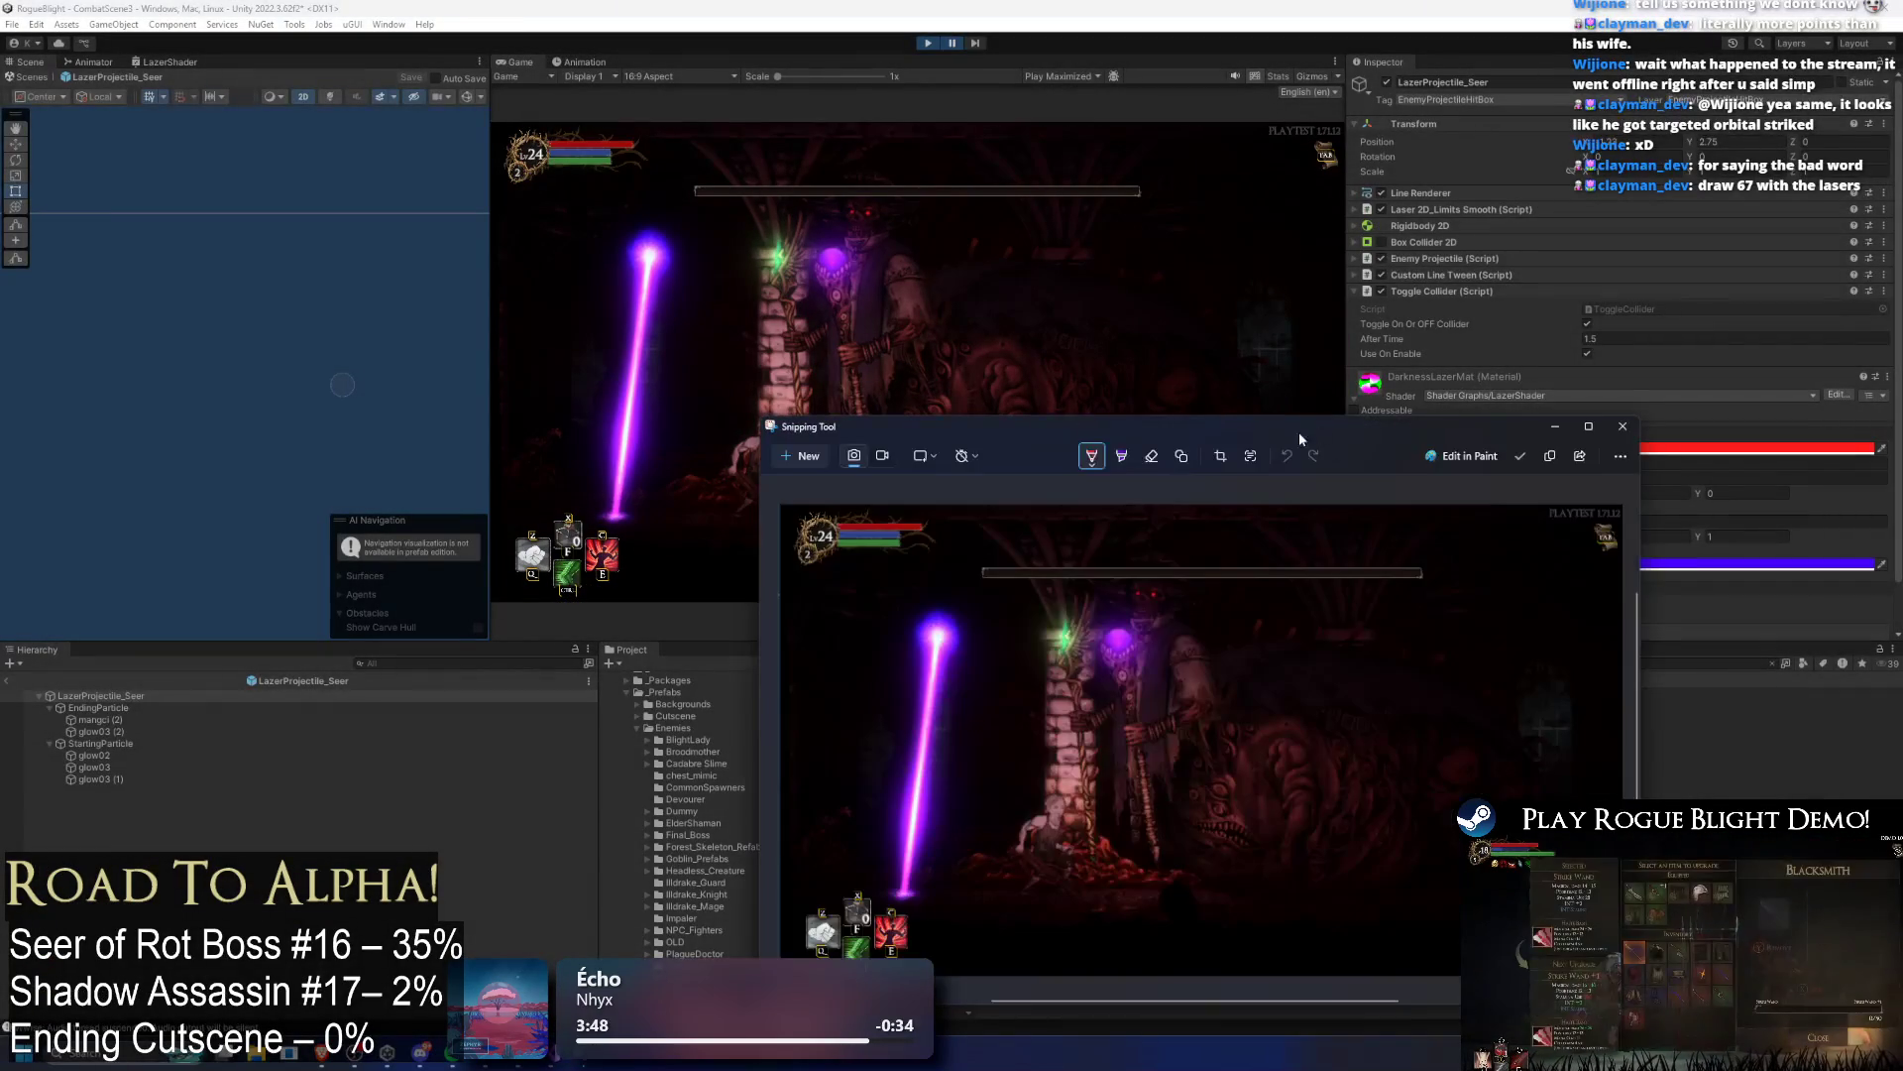
{"action": "double_click", "coordinate": [1235, 431]}
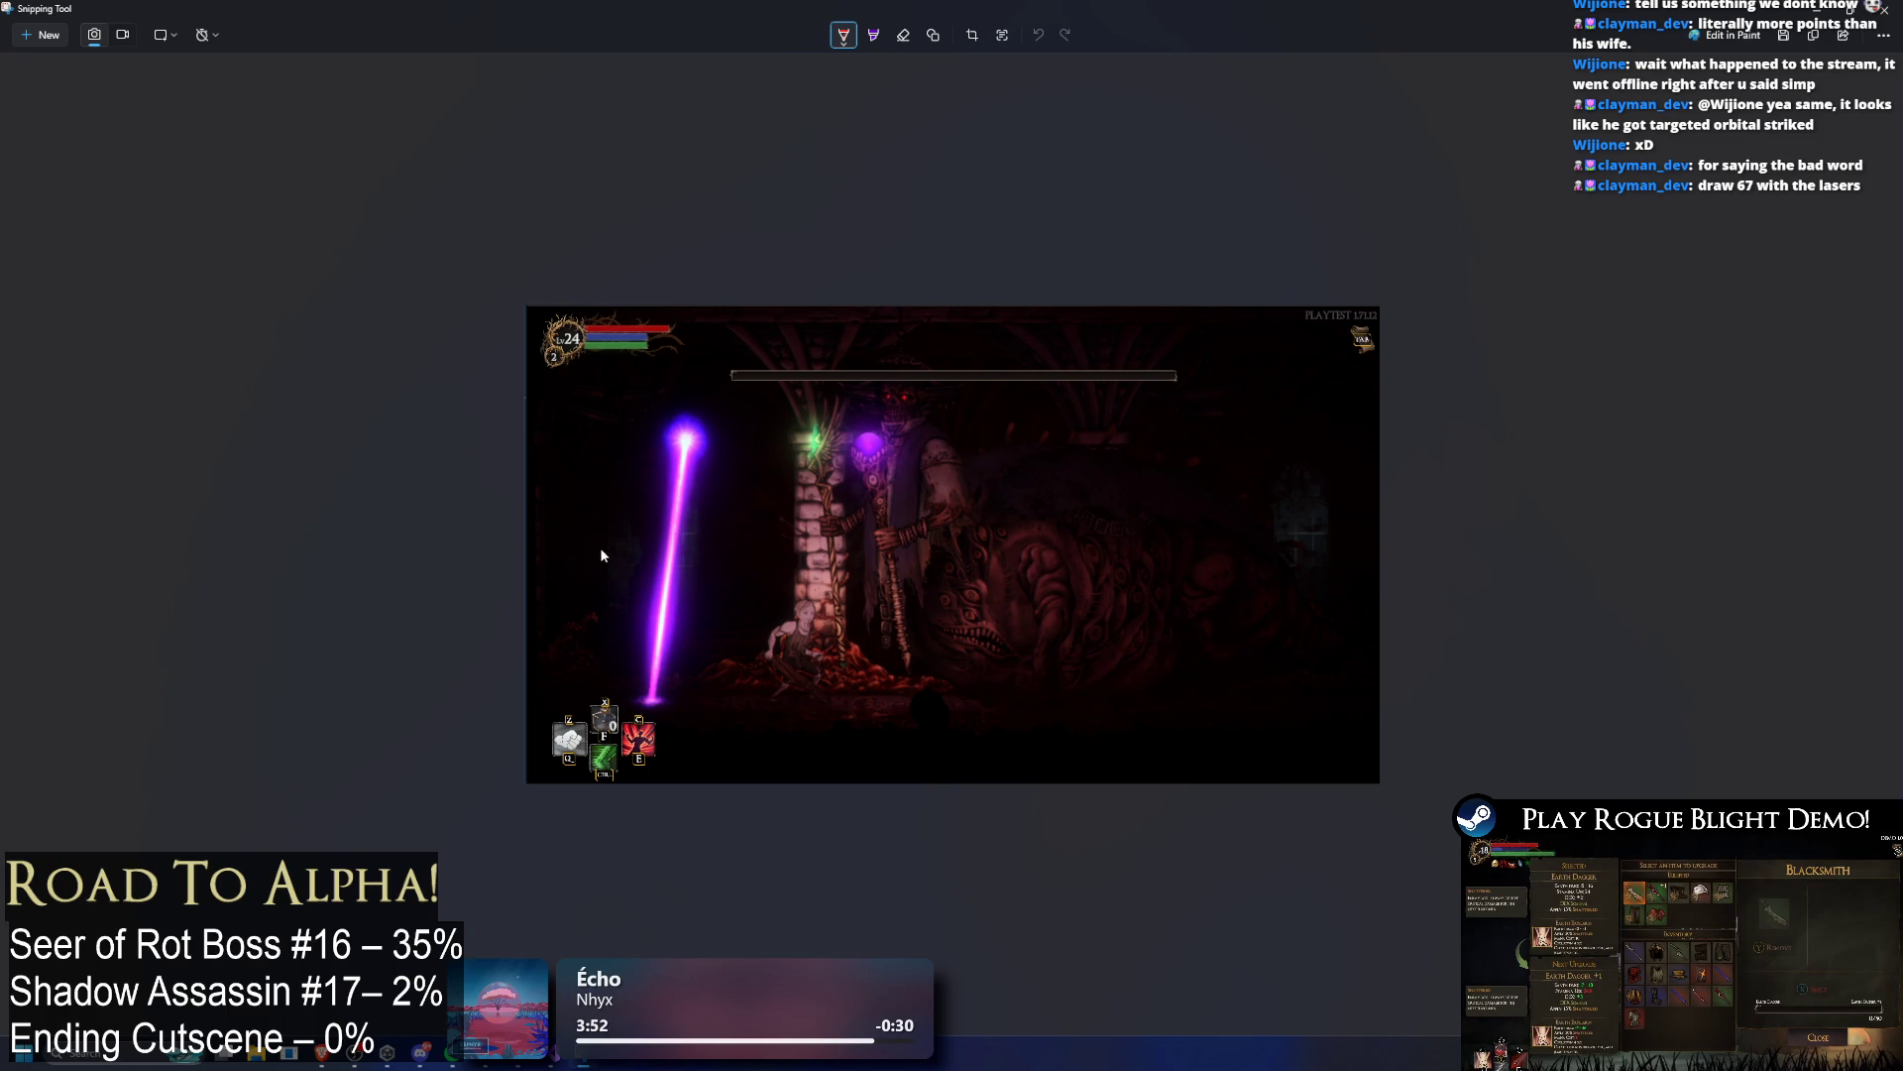
Step: Mark the four laser spawn points around the beam and pillar in red pen
{"action": "left_click_drag", "start_coordinate": [588, 567], "coordinate": [585, 575]}
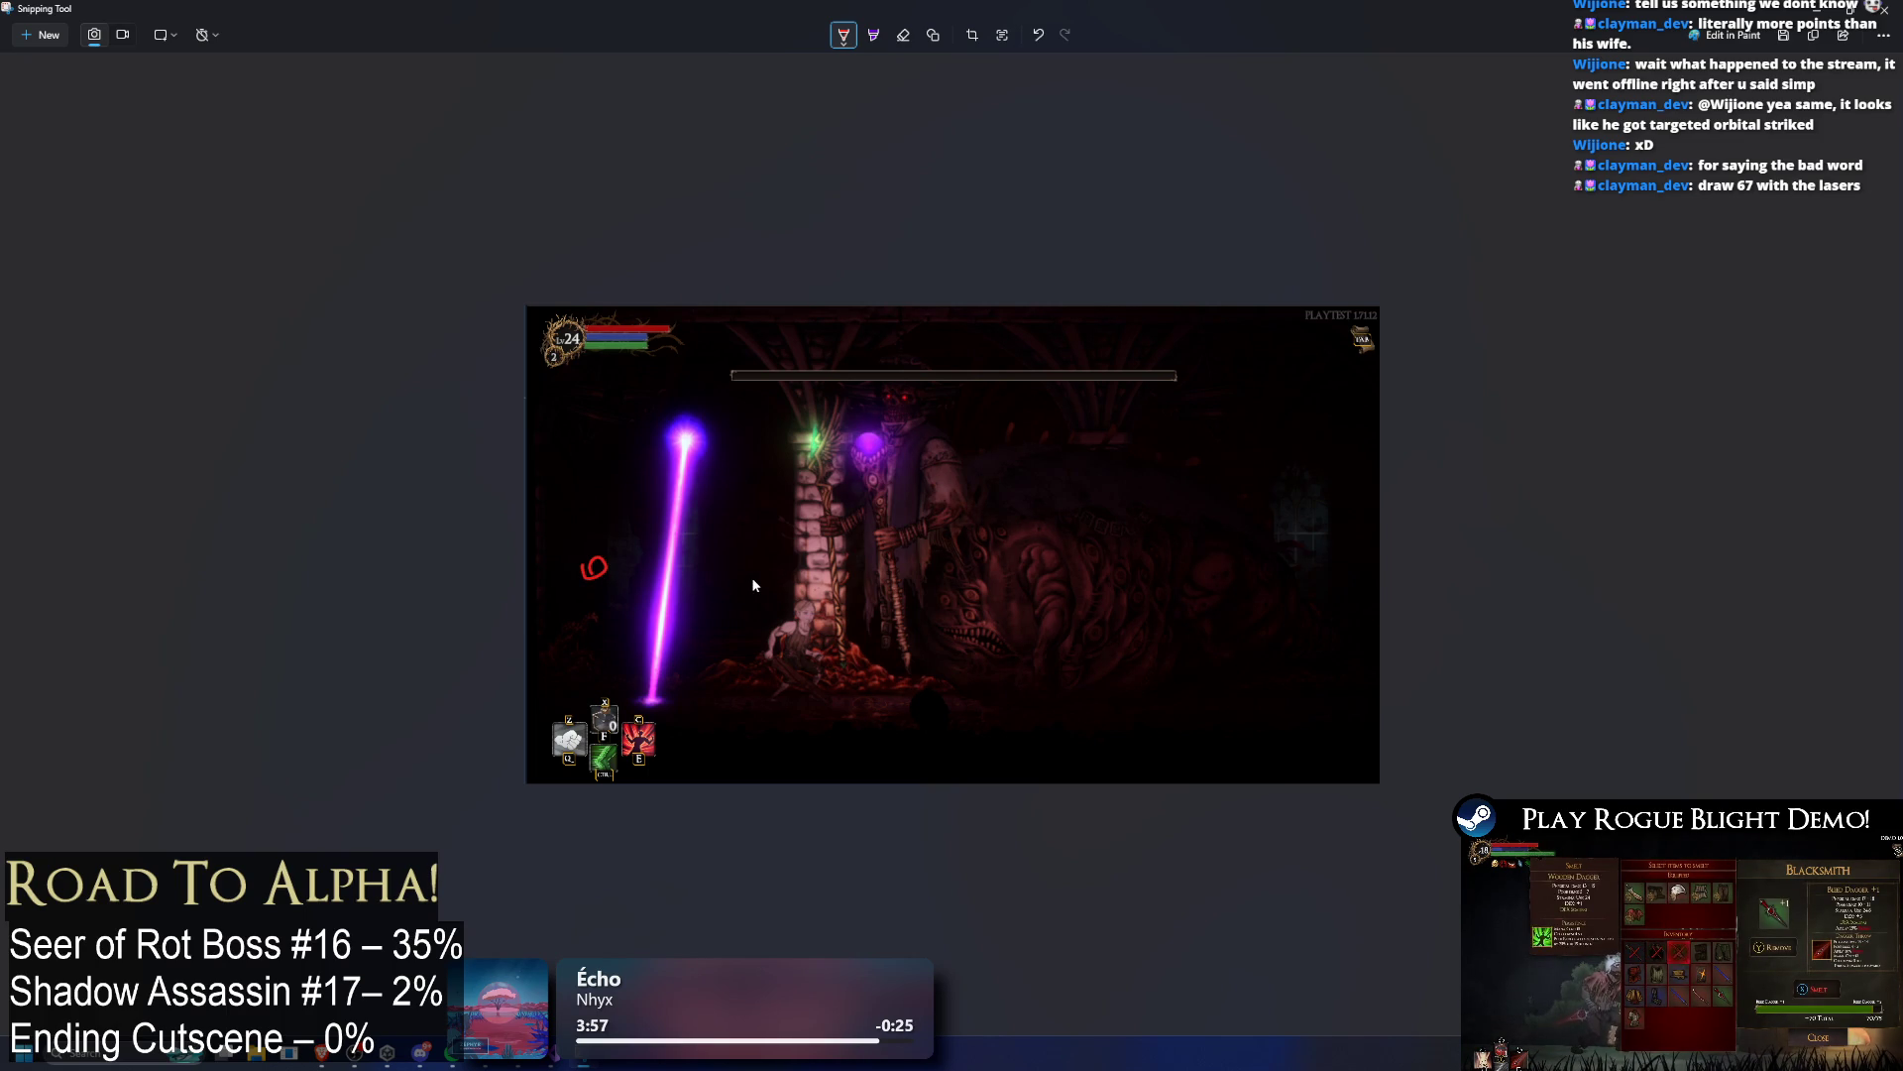
{"action": "left_click_drag", "start_coordinate": [771, 569], "coordinate": [776, 579]}
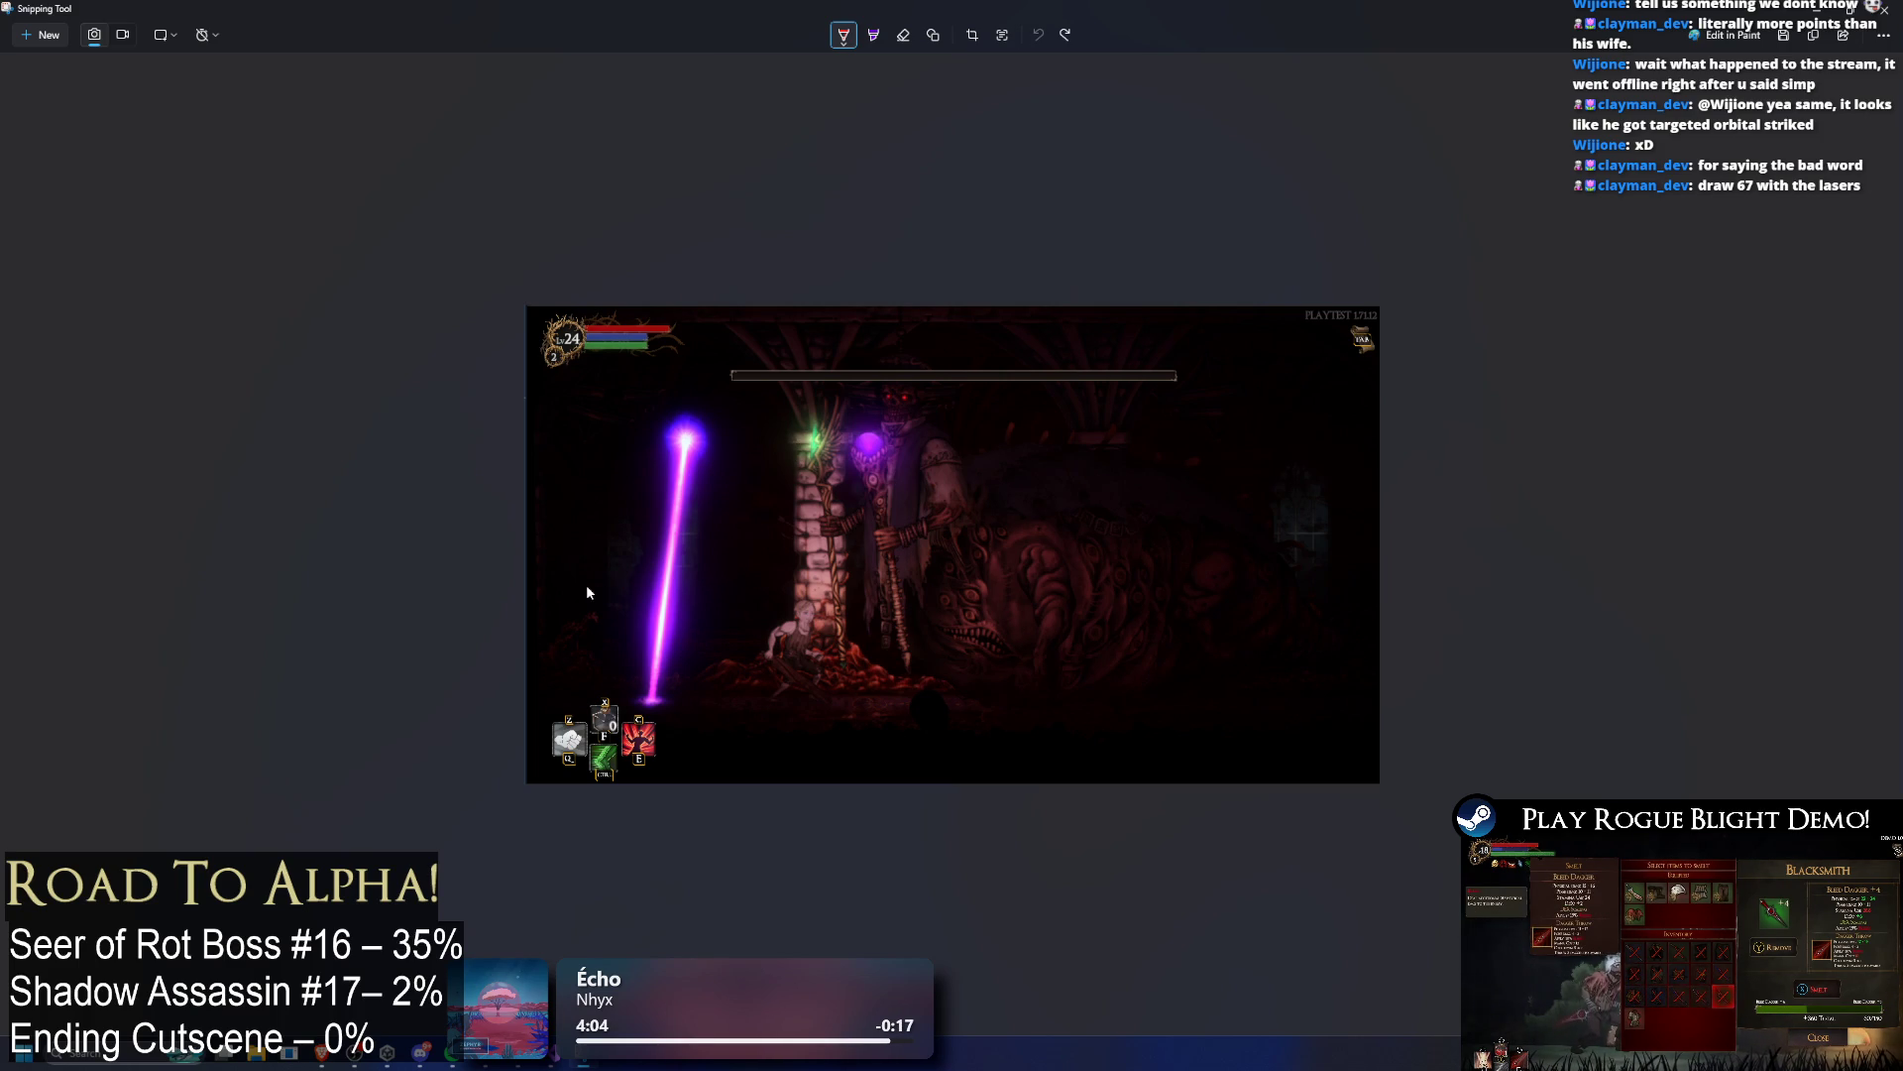
{"action": "key", "text": "ctrl+z"}
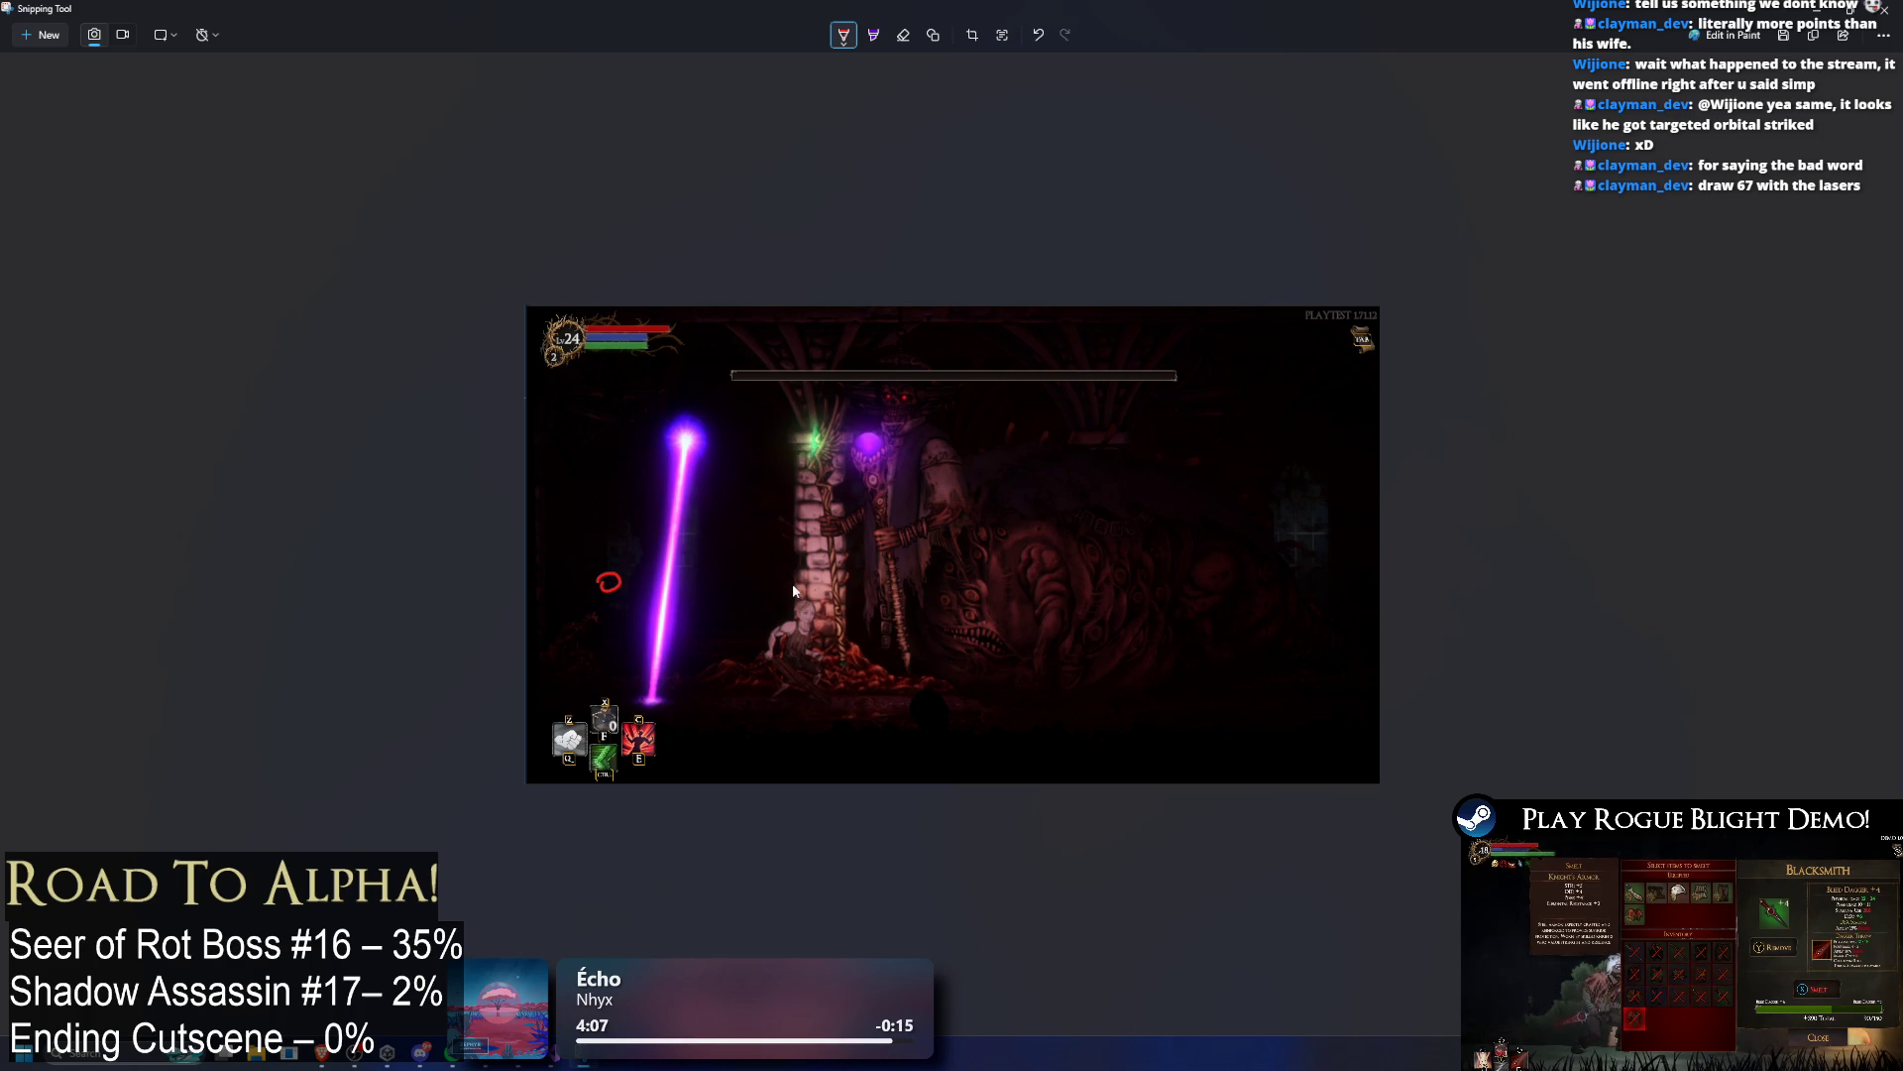
{"action": "left_click_drag", "start_coordinate": [766, 589], "coordinate": [772, 601]}
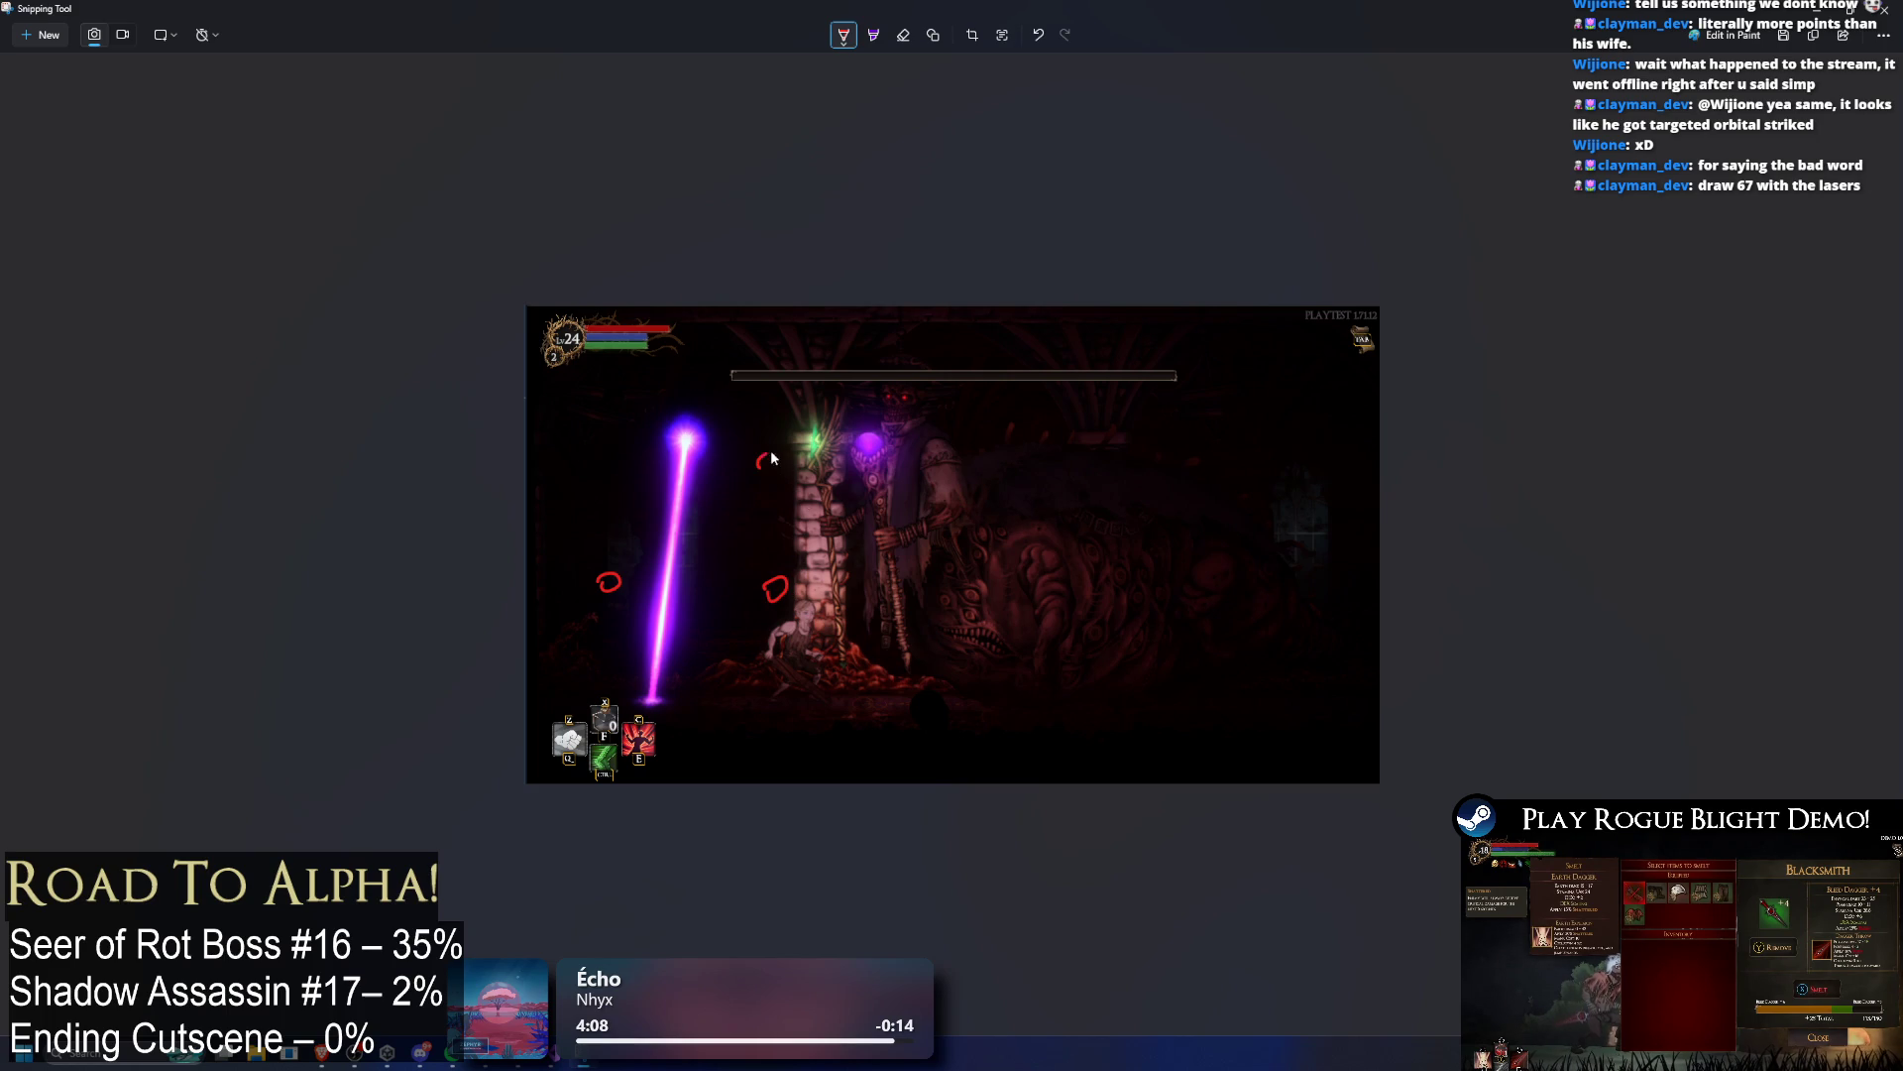
{"action": "left_click_drag", "start_coordinate": [761, 464], "coordinate": [764, 472]}
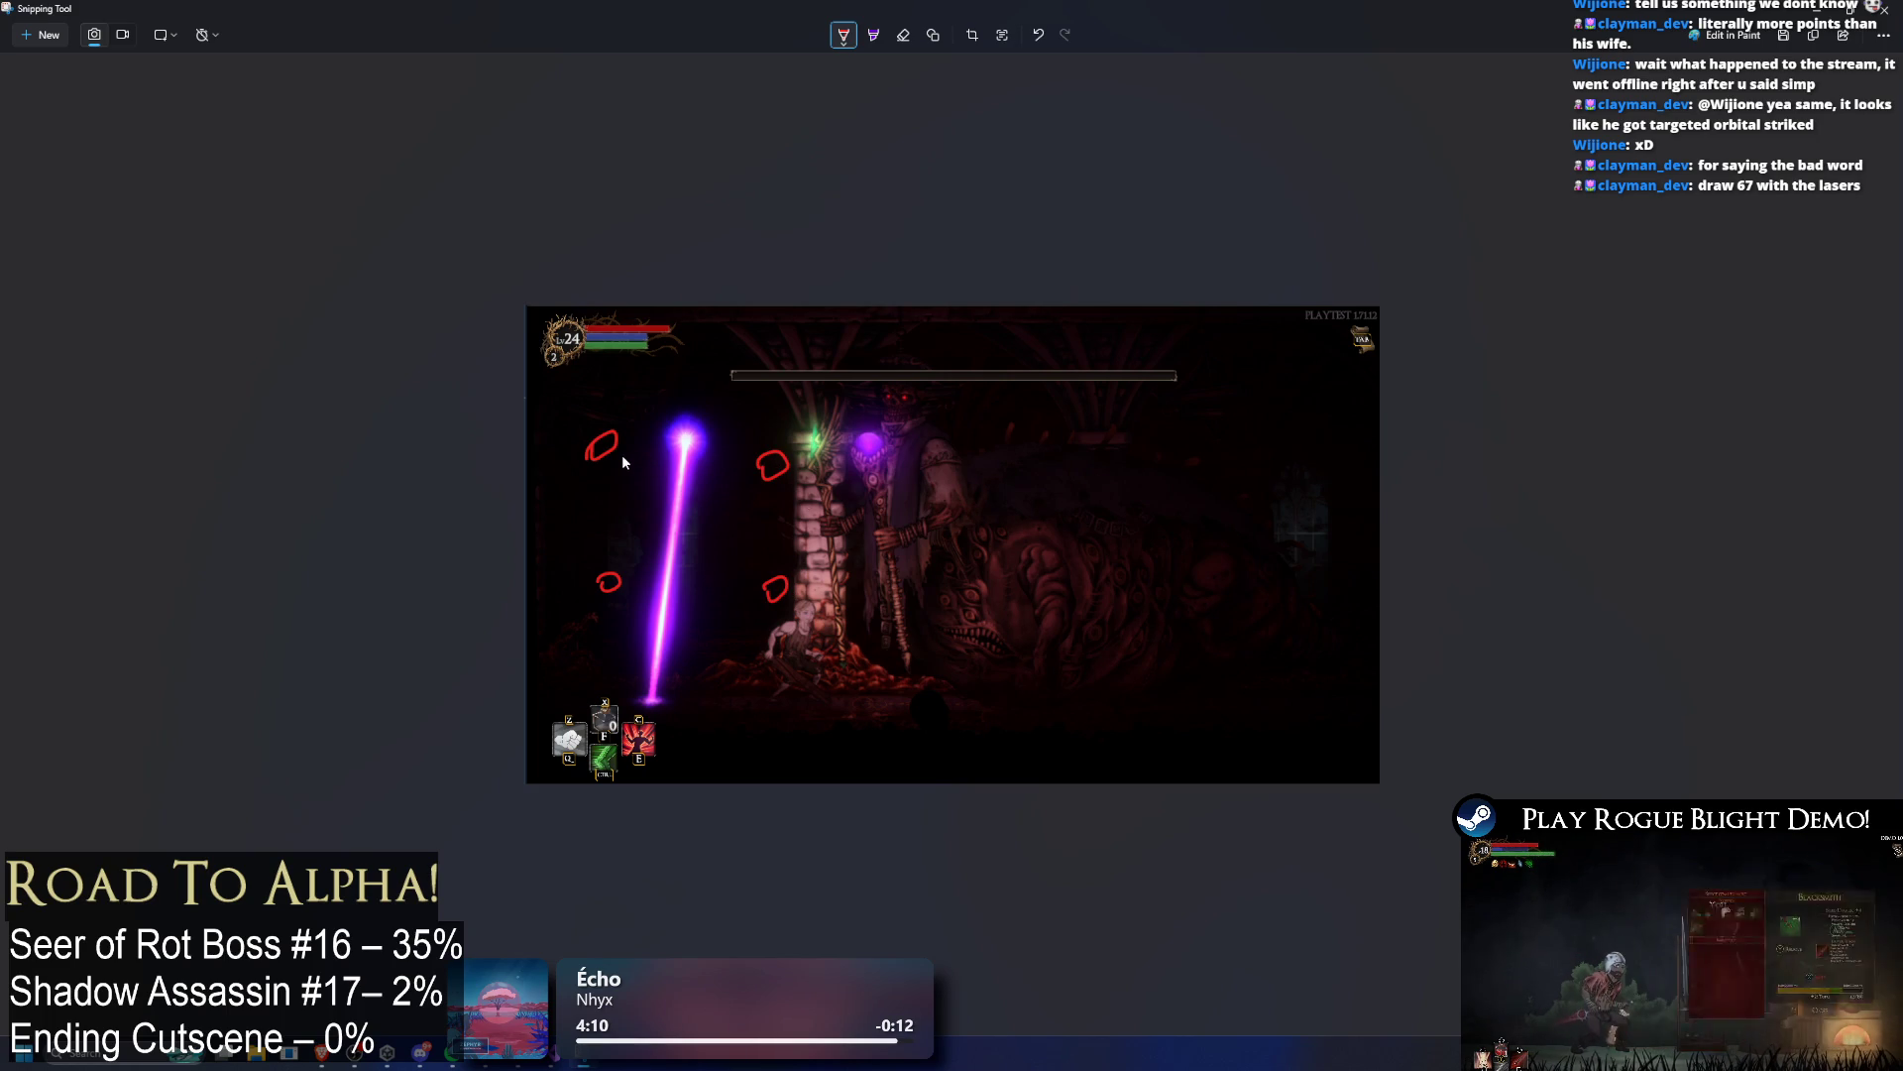
Step: Draw horizontal and vertical guide lines through the spawn marks and arrows, then close the snip
{"action": "left_click_drag", "start_coordinate": [587, 448], "coordinate": [1021, 457]}
{"action": "left_click_drag", "start_coordinate": [773, 464], "coordinate": [769, 766]}
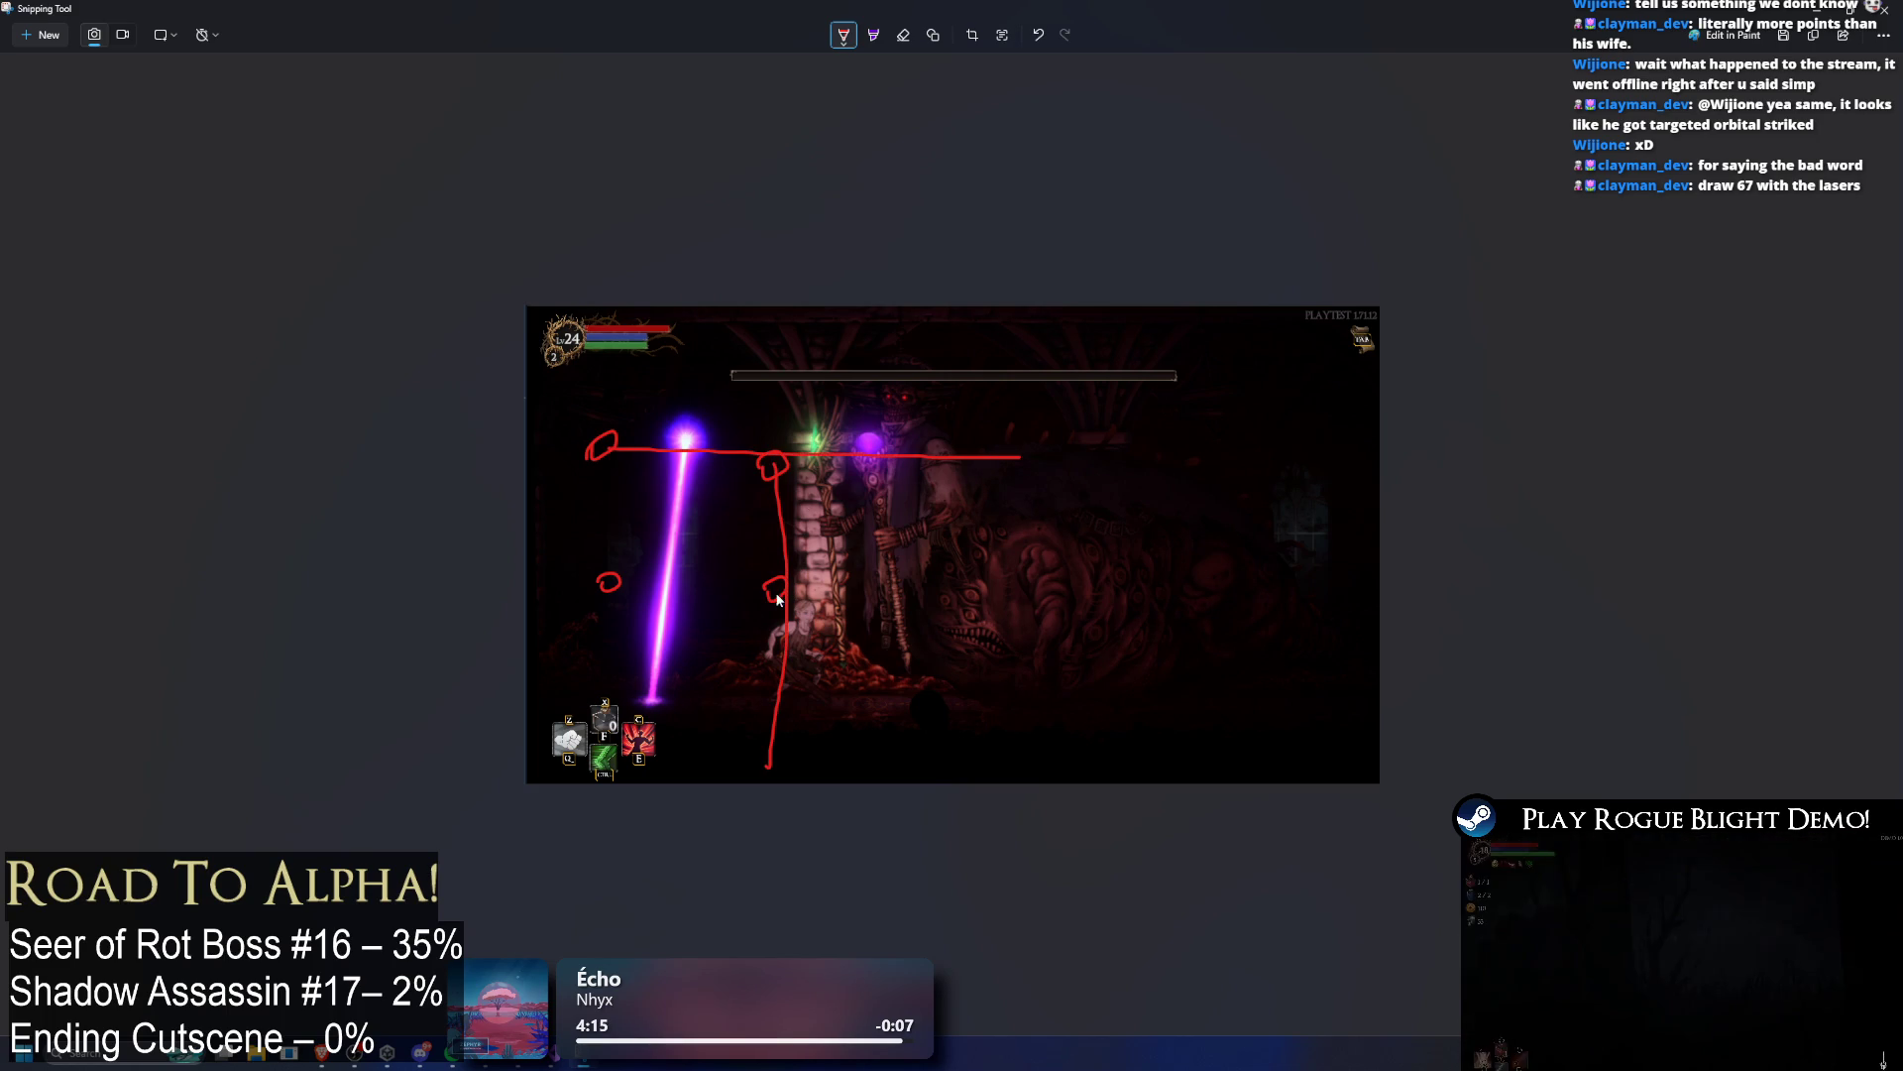
{"action": "left_click_drag", "start_coordinate": [783, 587], "coordinate": [454, 576]}
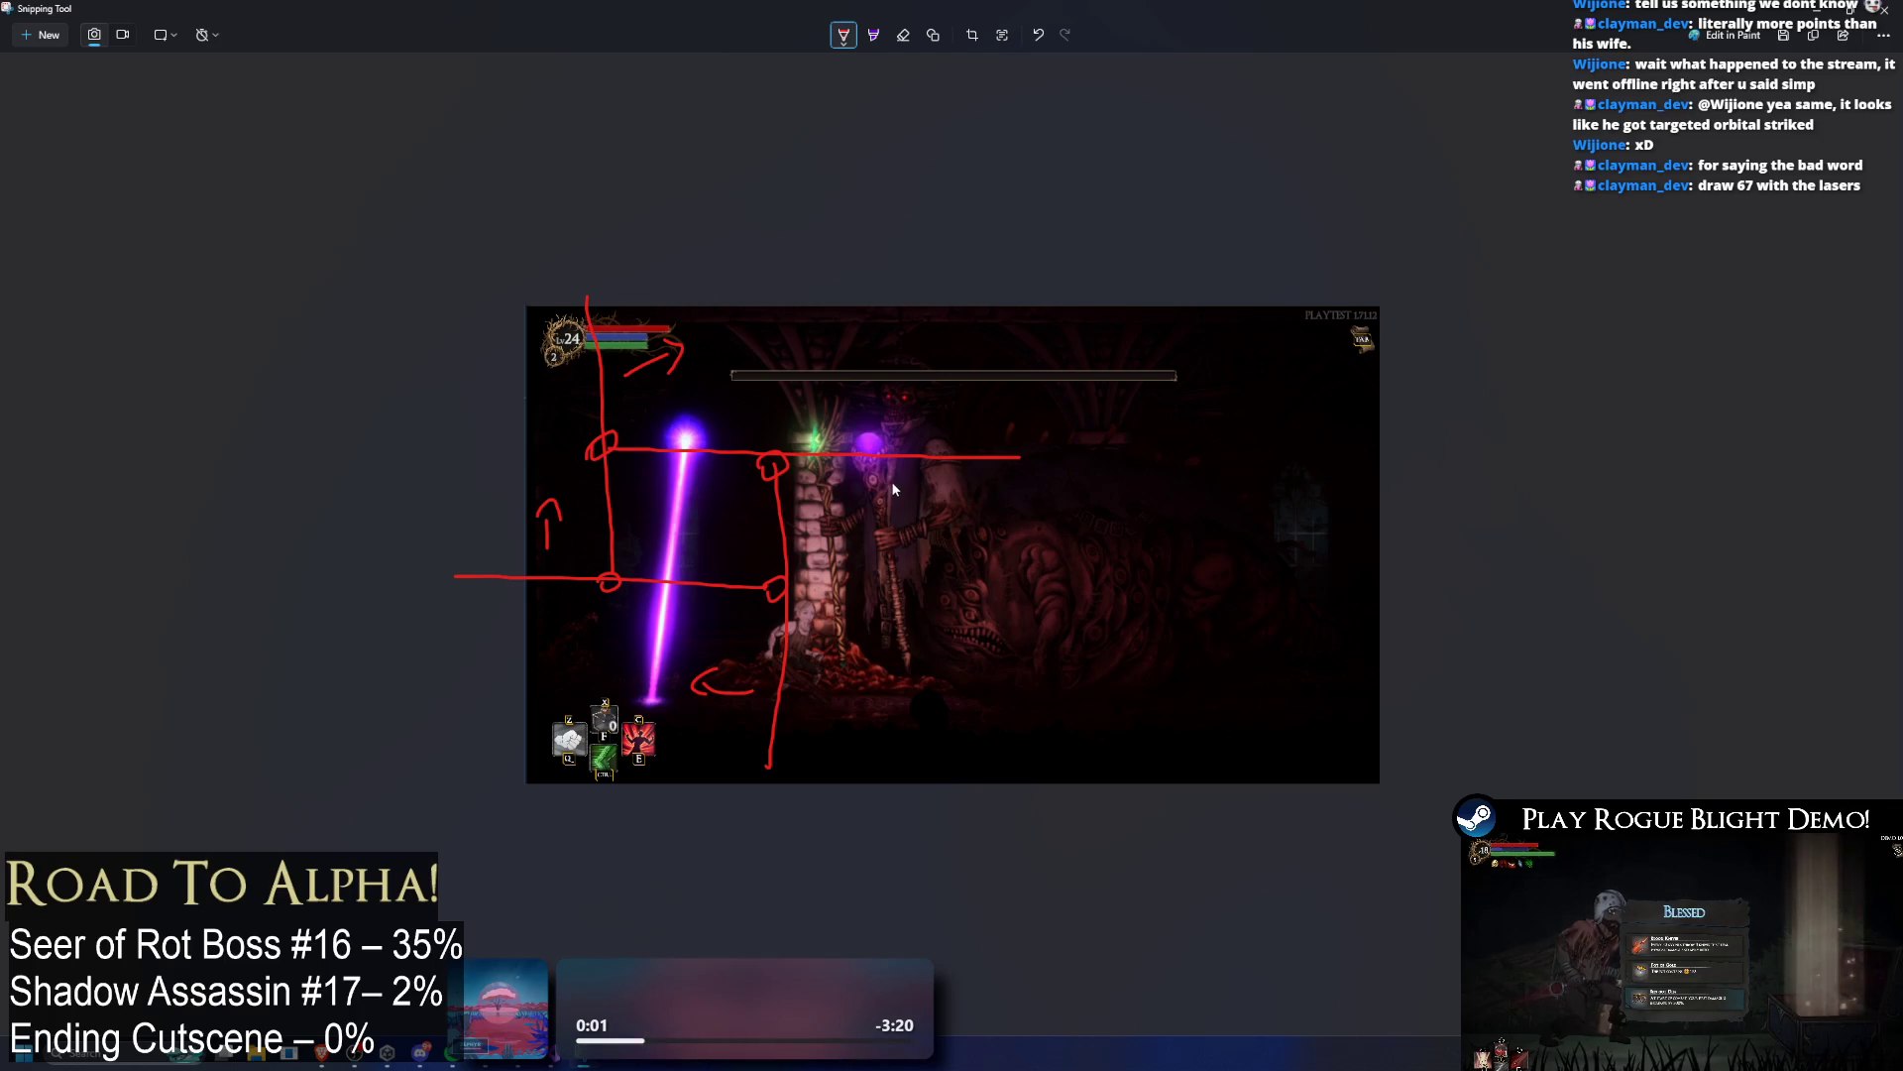
{"action": "left_click_drag", "start_coordinate": [895, 482], "coordinate": [898, 506]}
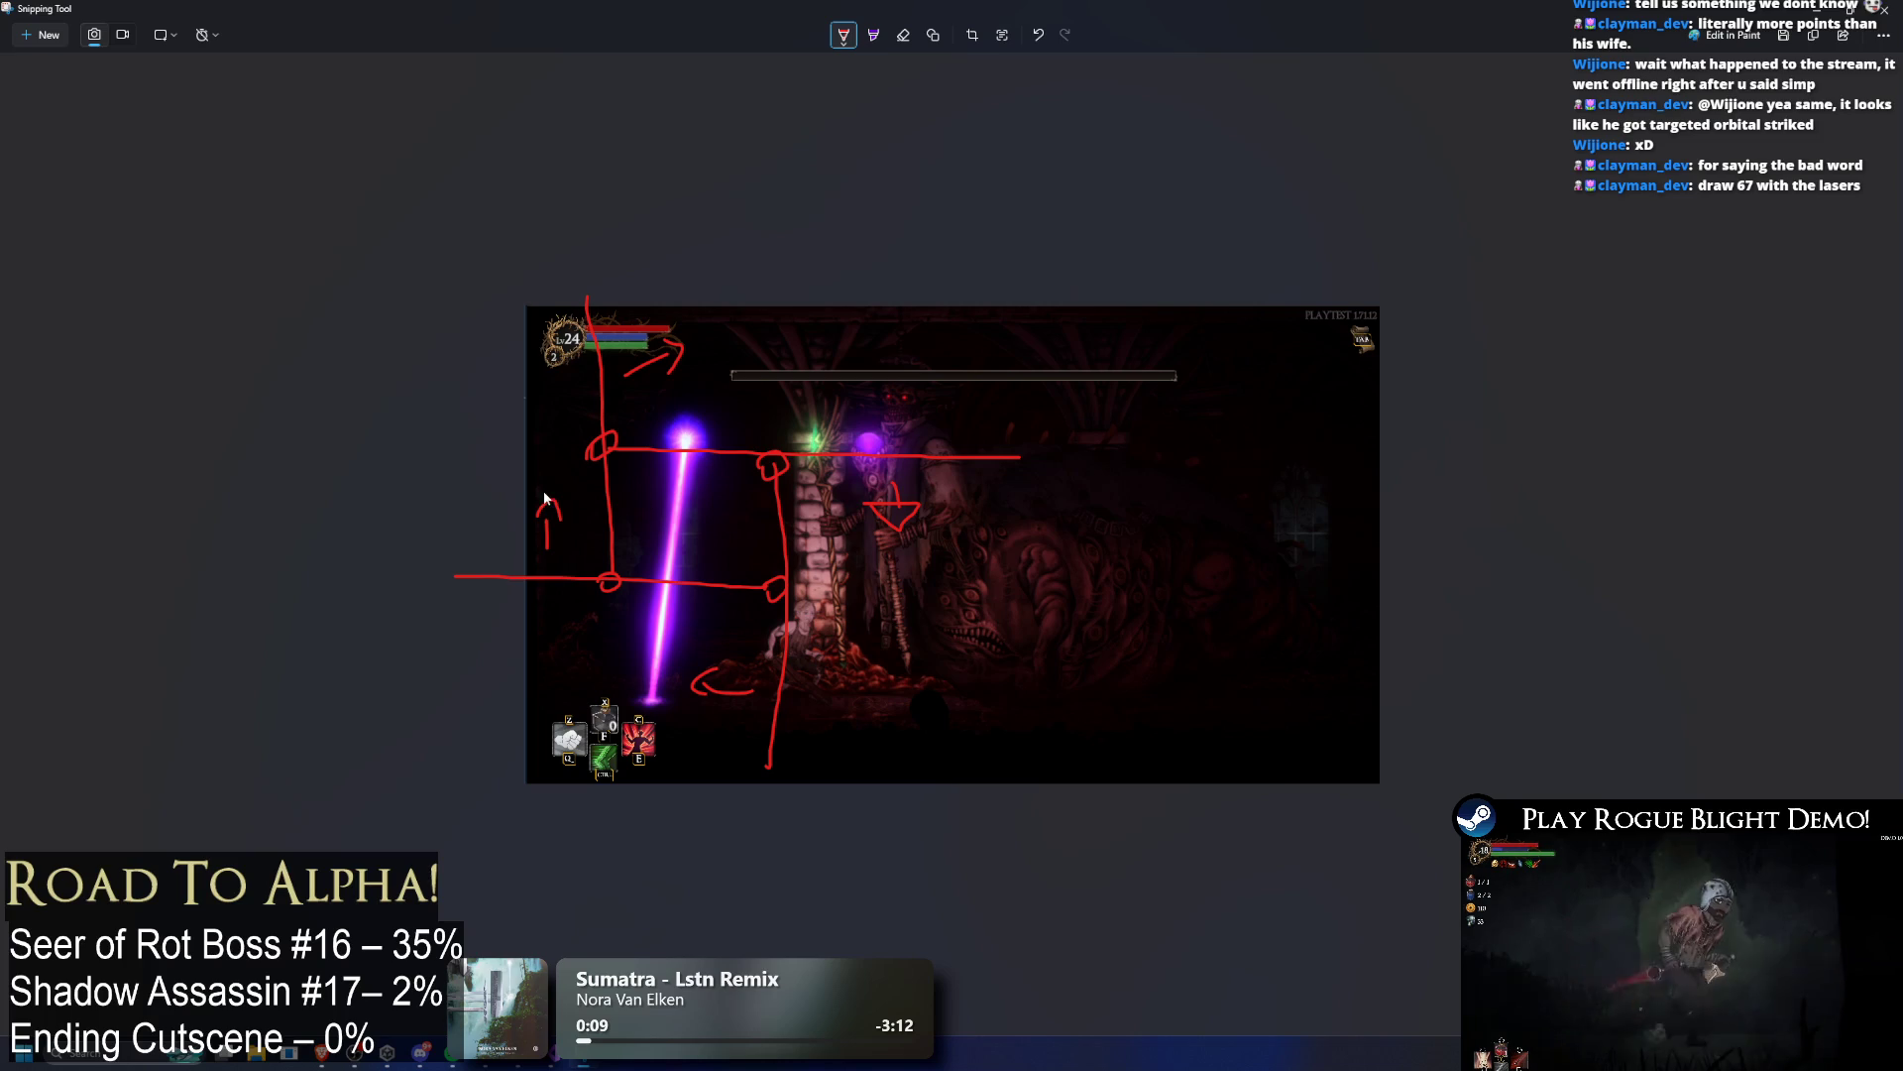
{"action": "left_click_drag", "start_coordinate": [539, 518], "coordinate": [566, 517]}
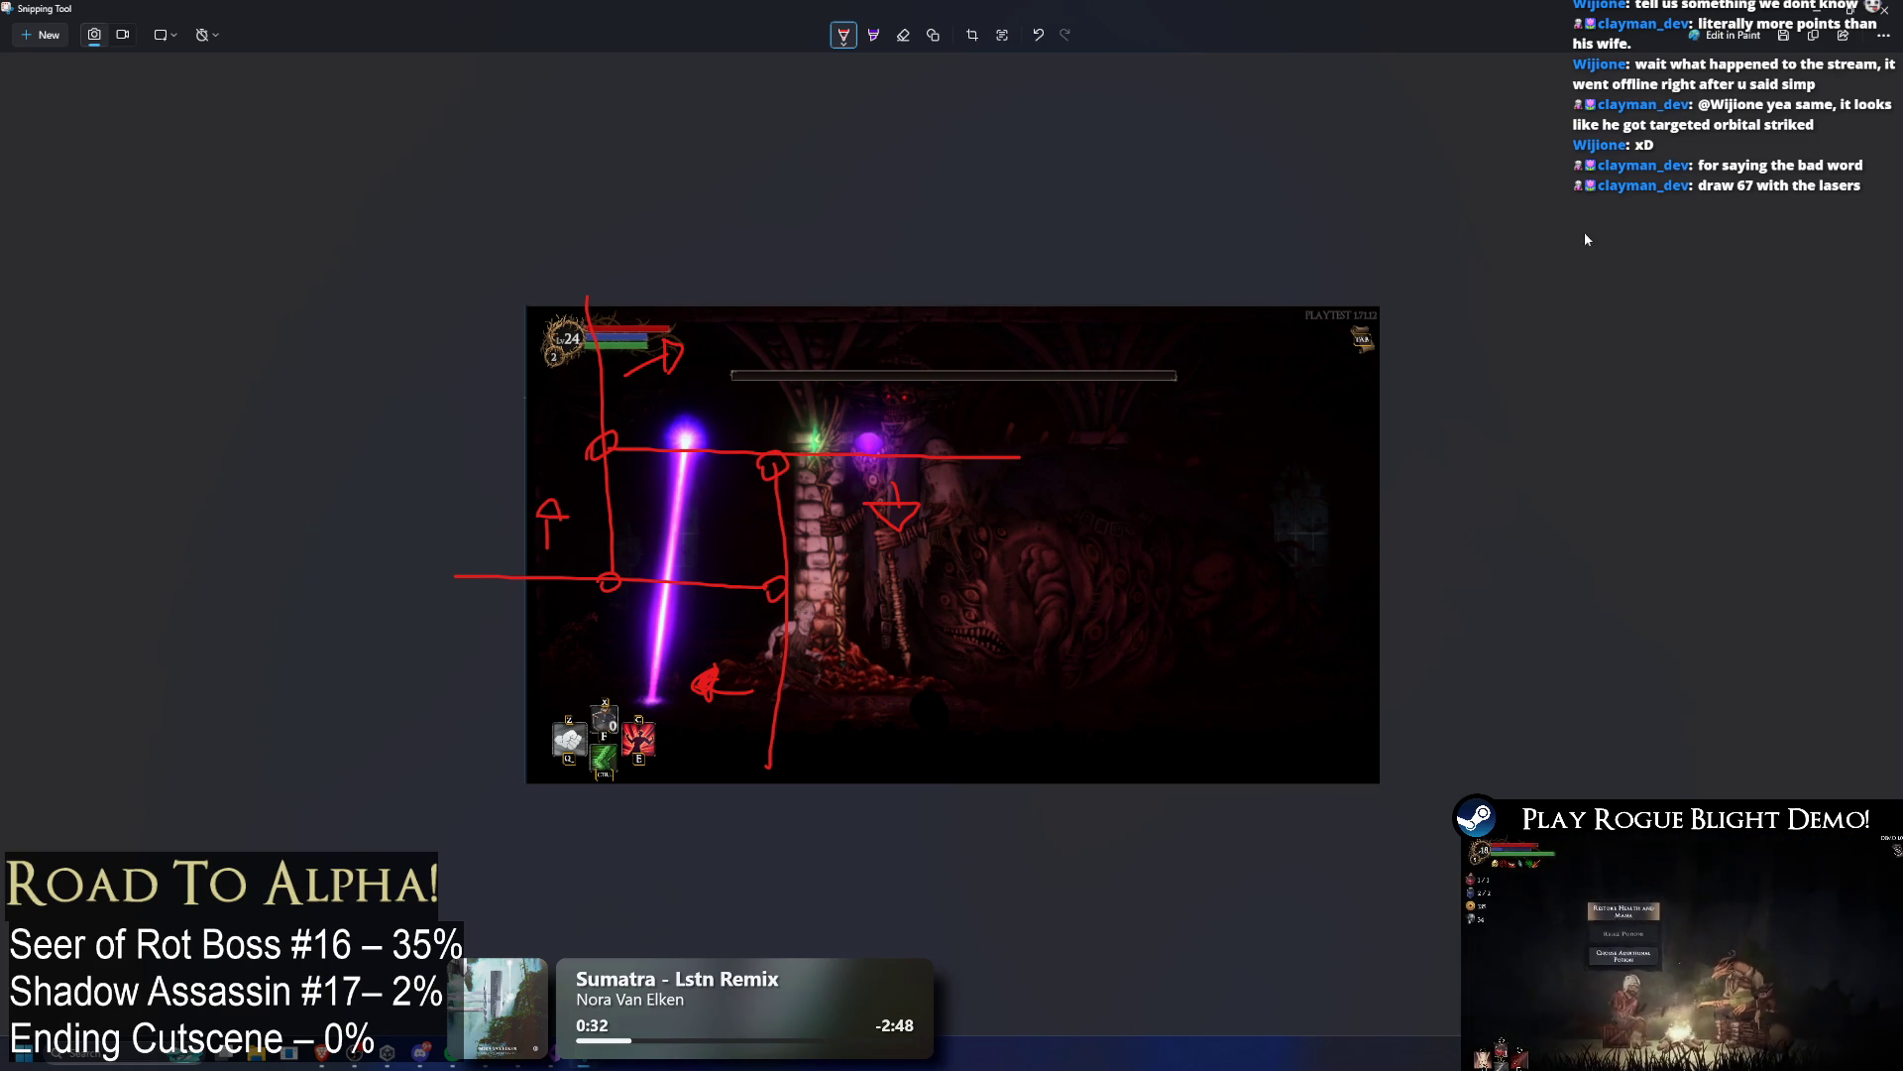
{"action": "left_click", "coordinate": [1887, 10]}
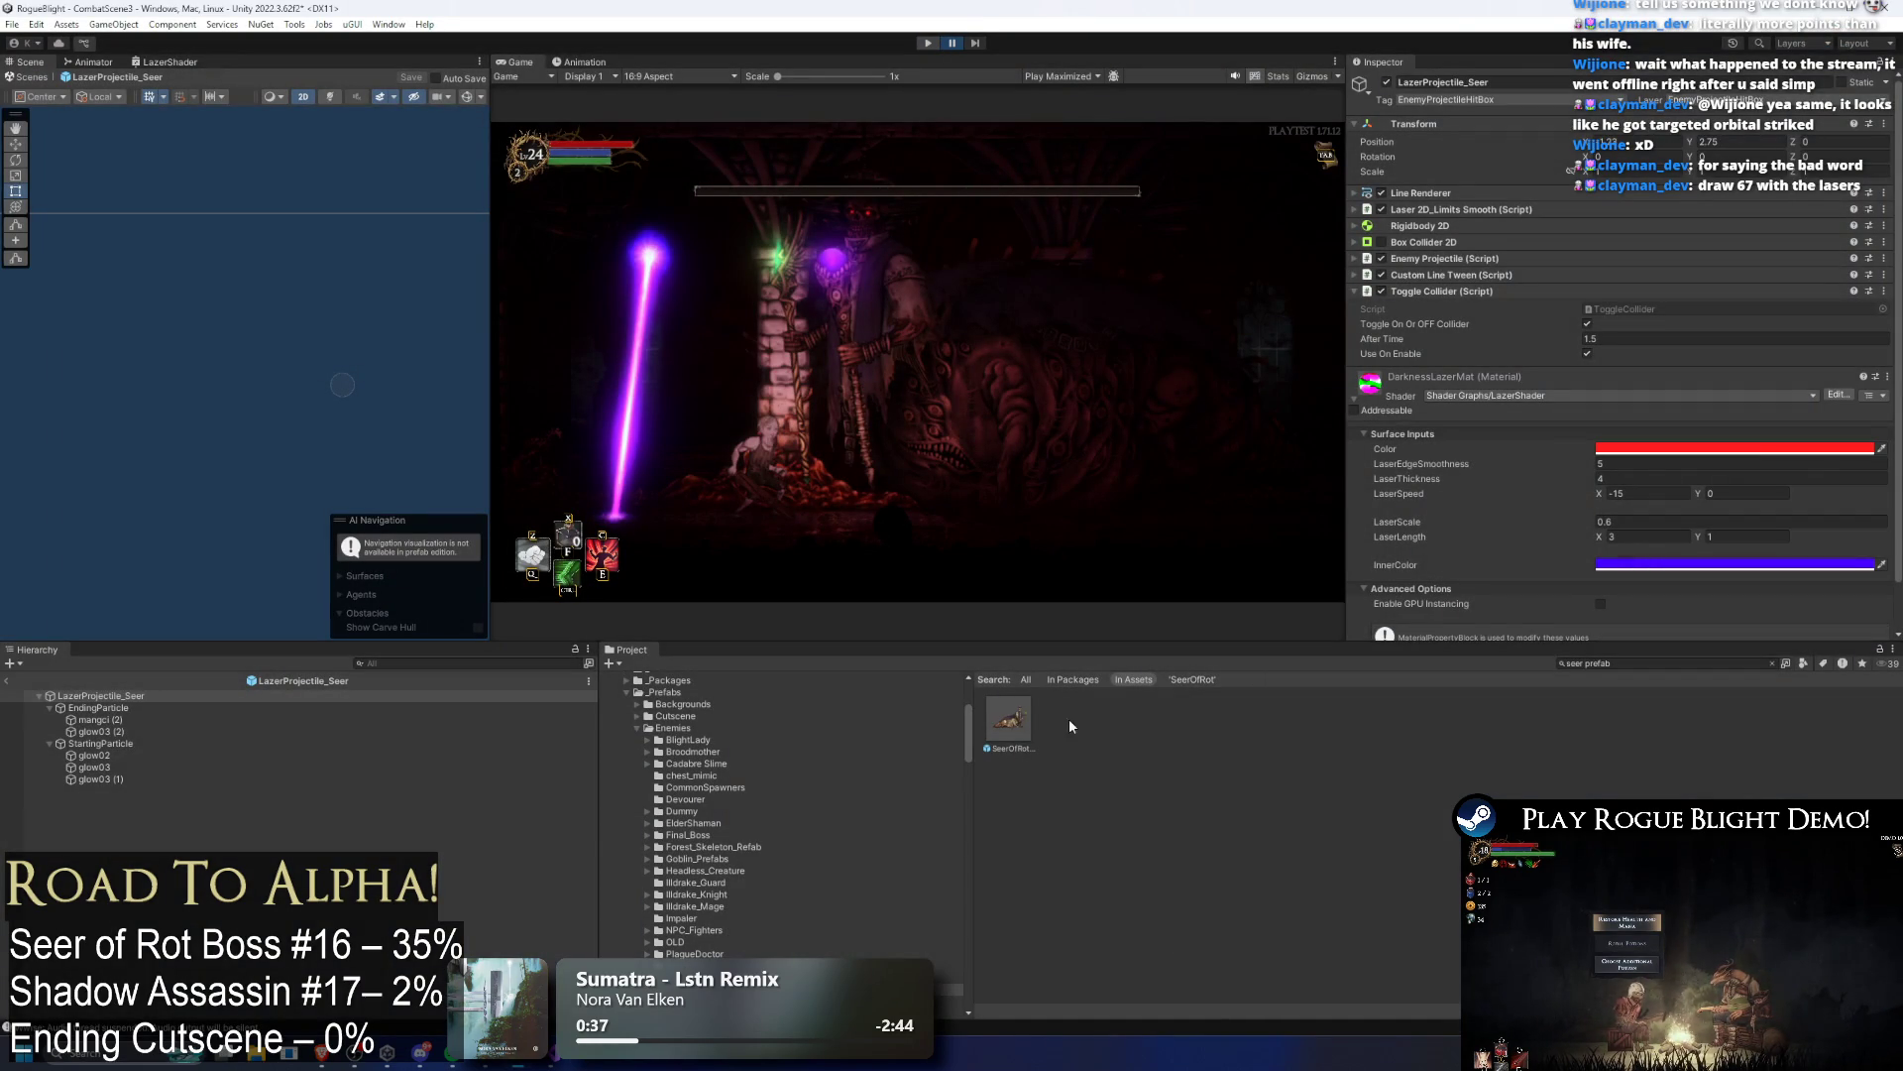
Step: Exit play mode and open SeerOfRot_Prefab, collapsing its bone hierarchy and Projectile Controller settings
{"action": "key", "text": "ctrl+p"}
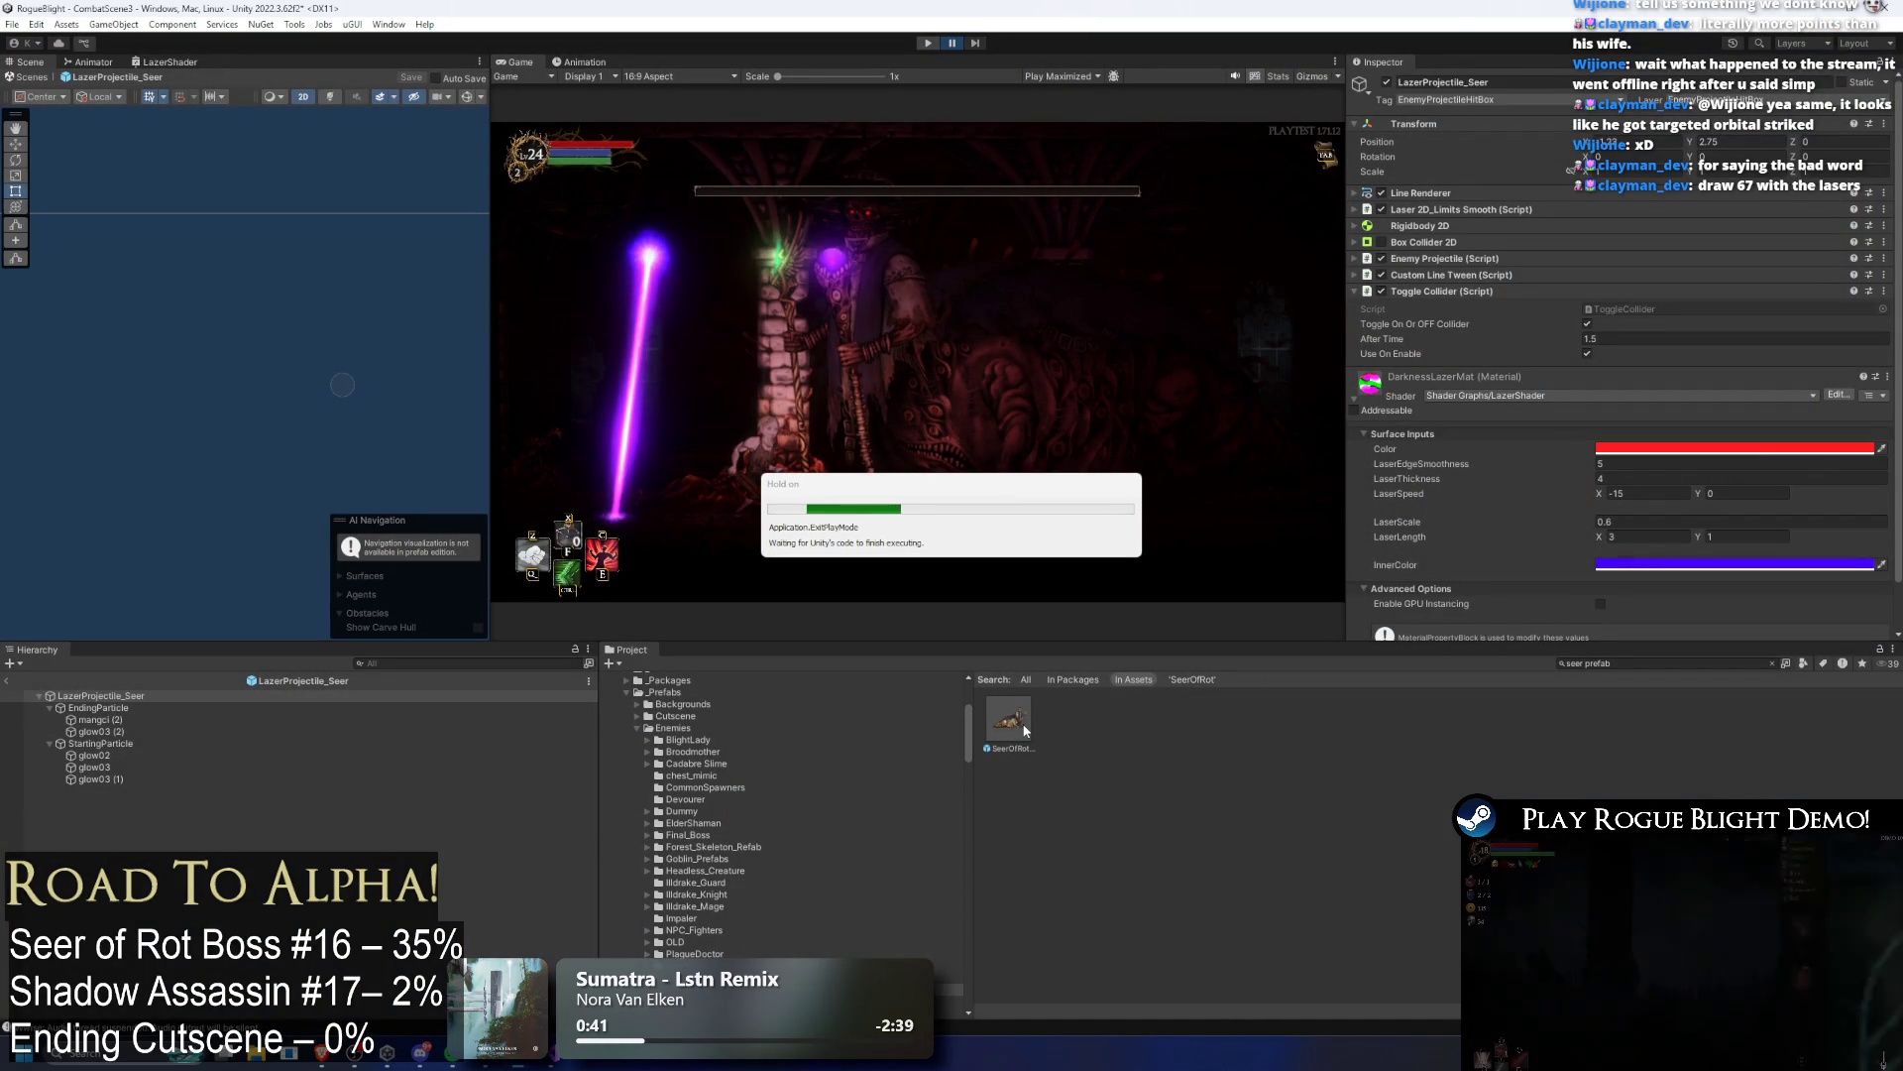
{"action": "left_click", "coordinate": [1024, 731]}
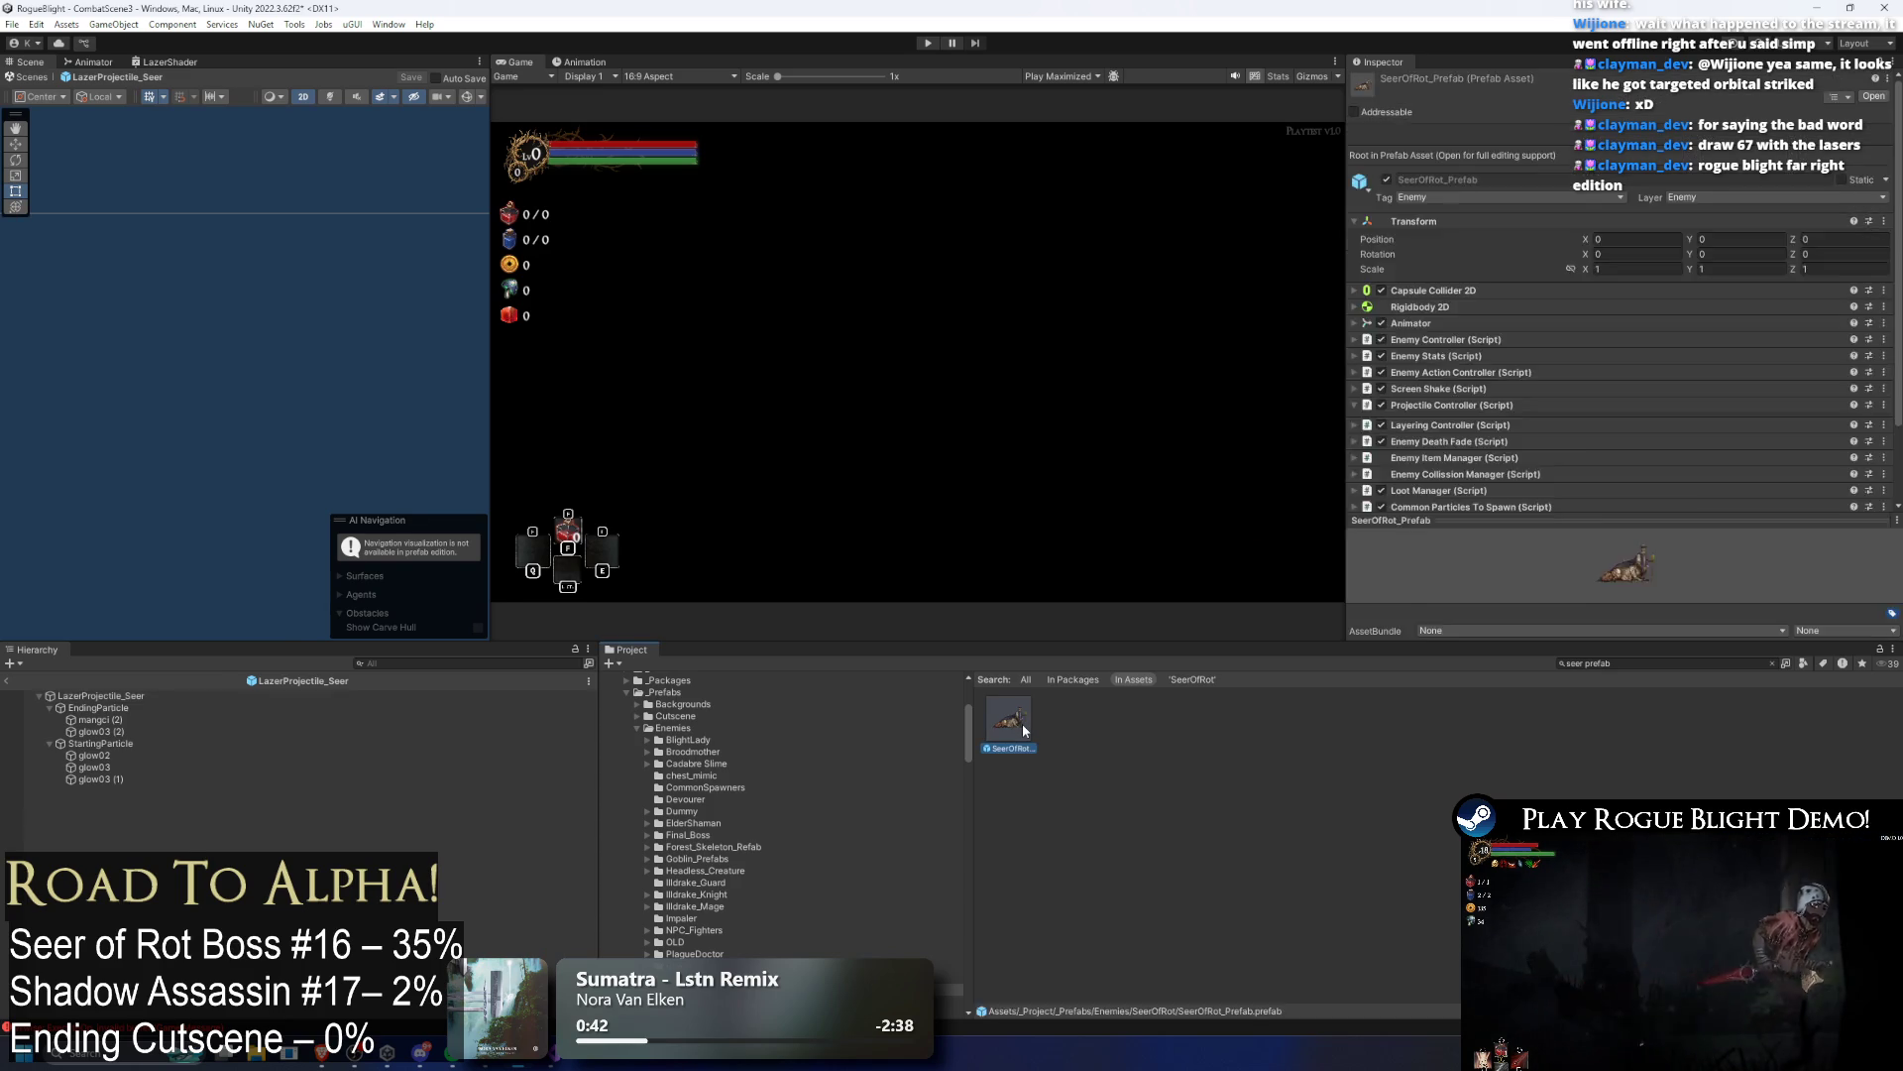
{"action": "double_click", "coordinate": [1021, 723]}
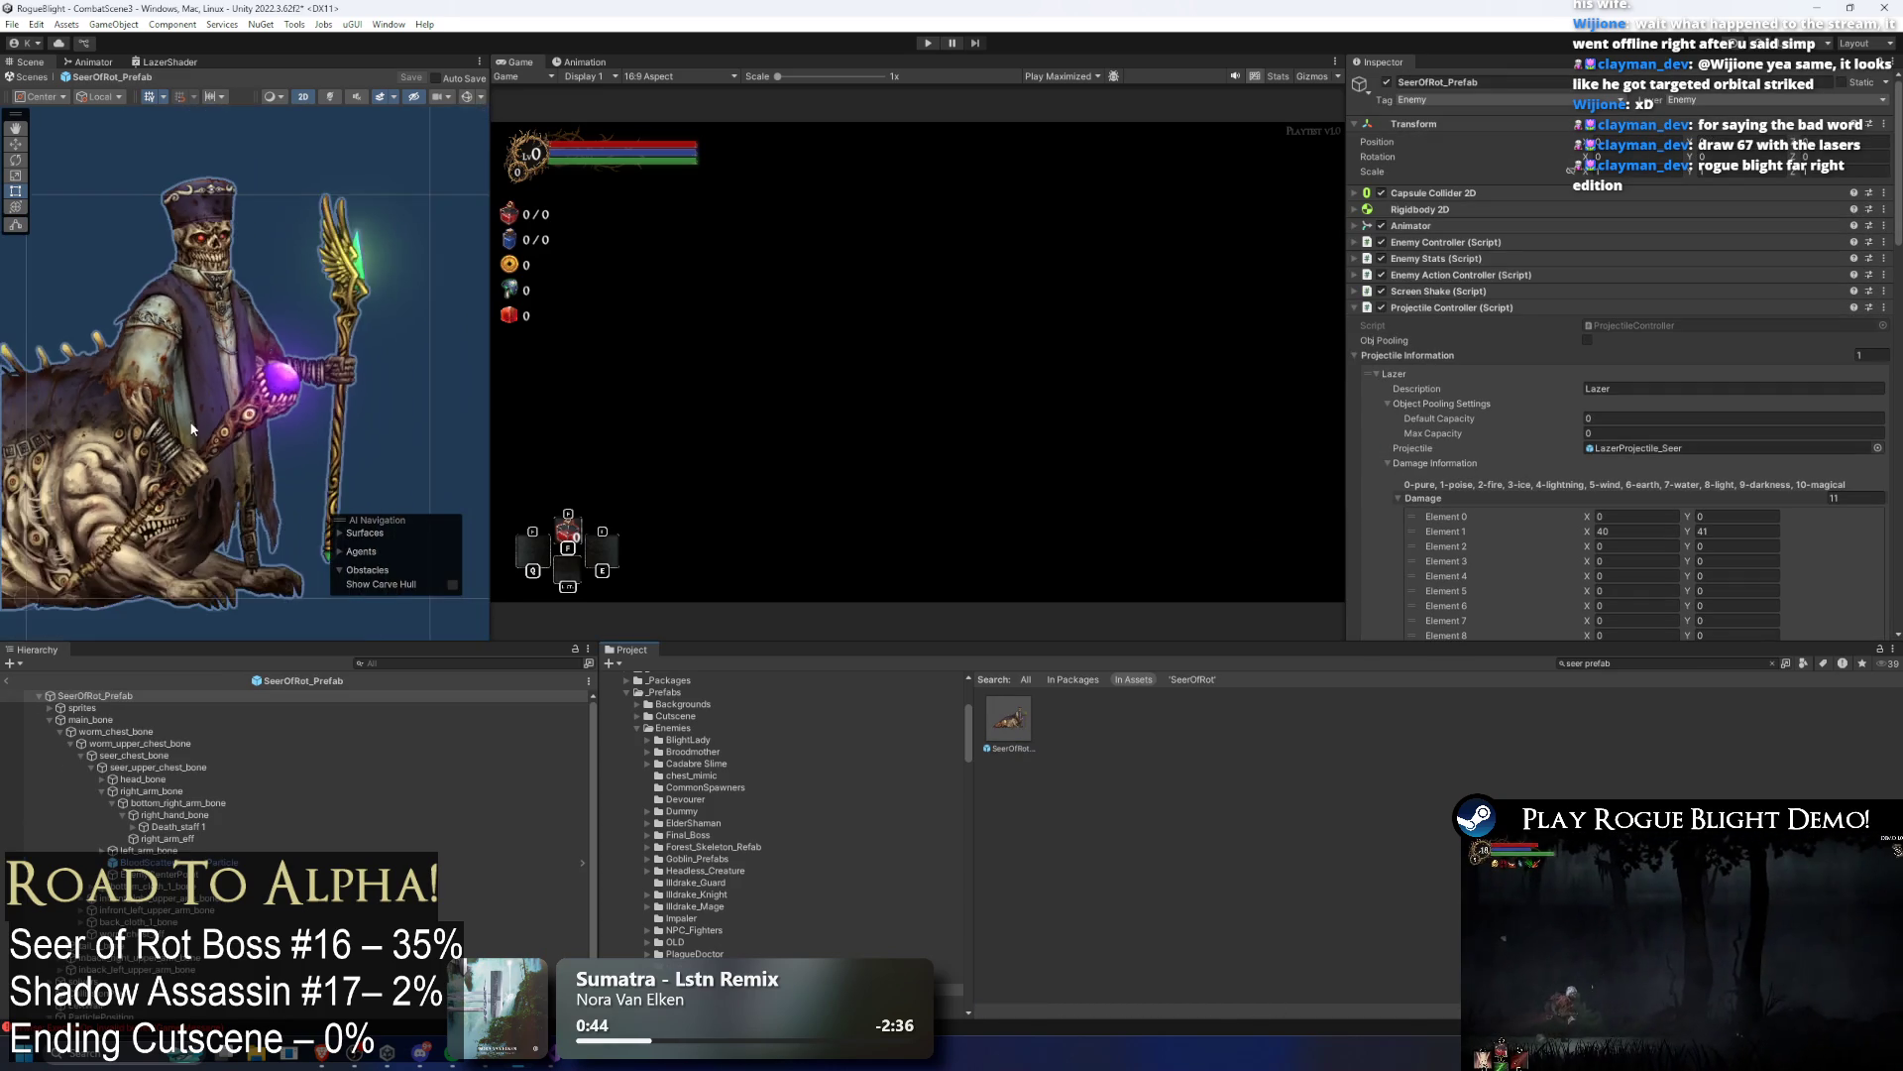
{"action": "left_click", "coordinate": [158, 708]}
{"action": "left_click", "coordinate": [166, 721]}
{"action": "key", "text": "Left"}
{"action": "key", "text": "Left"}
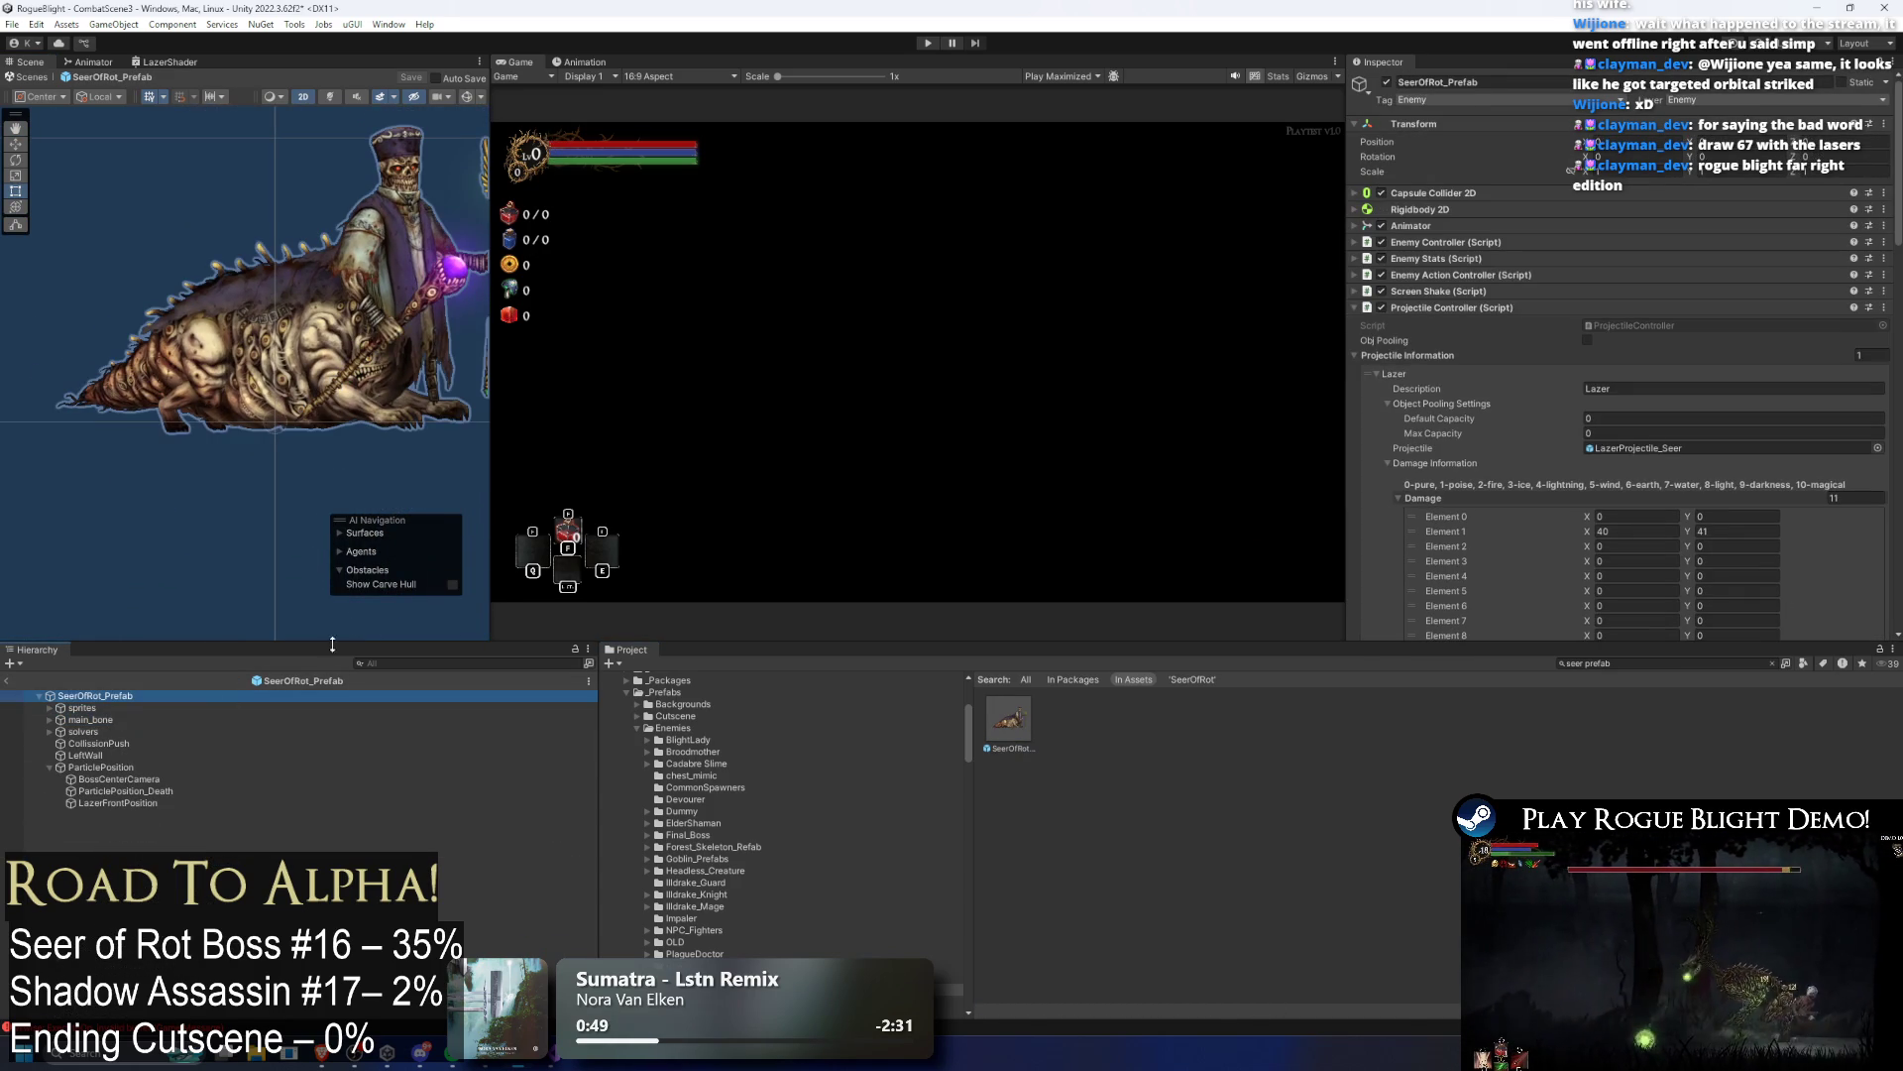
{"action": "key", "text": "Left"}
{"action": "left_click", "coordinate": [1474, 312]}
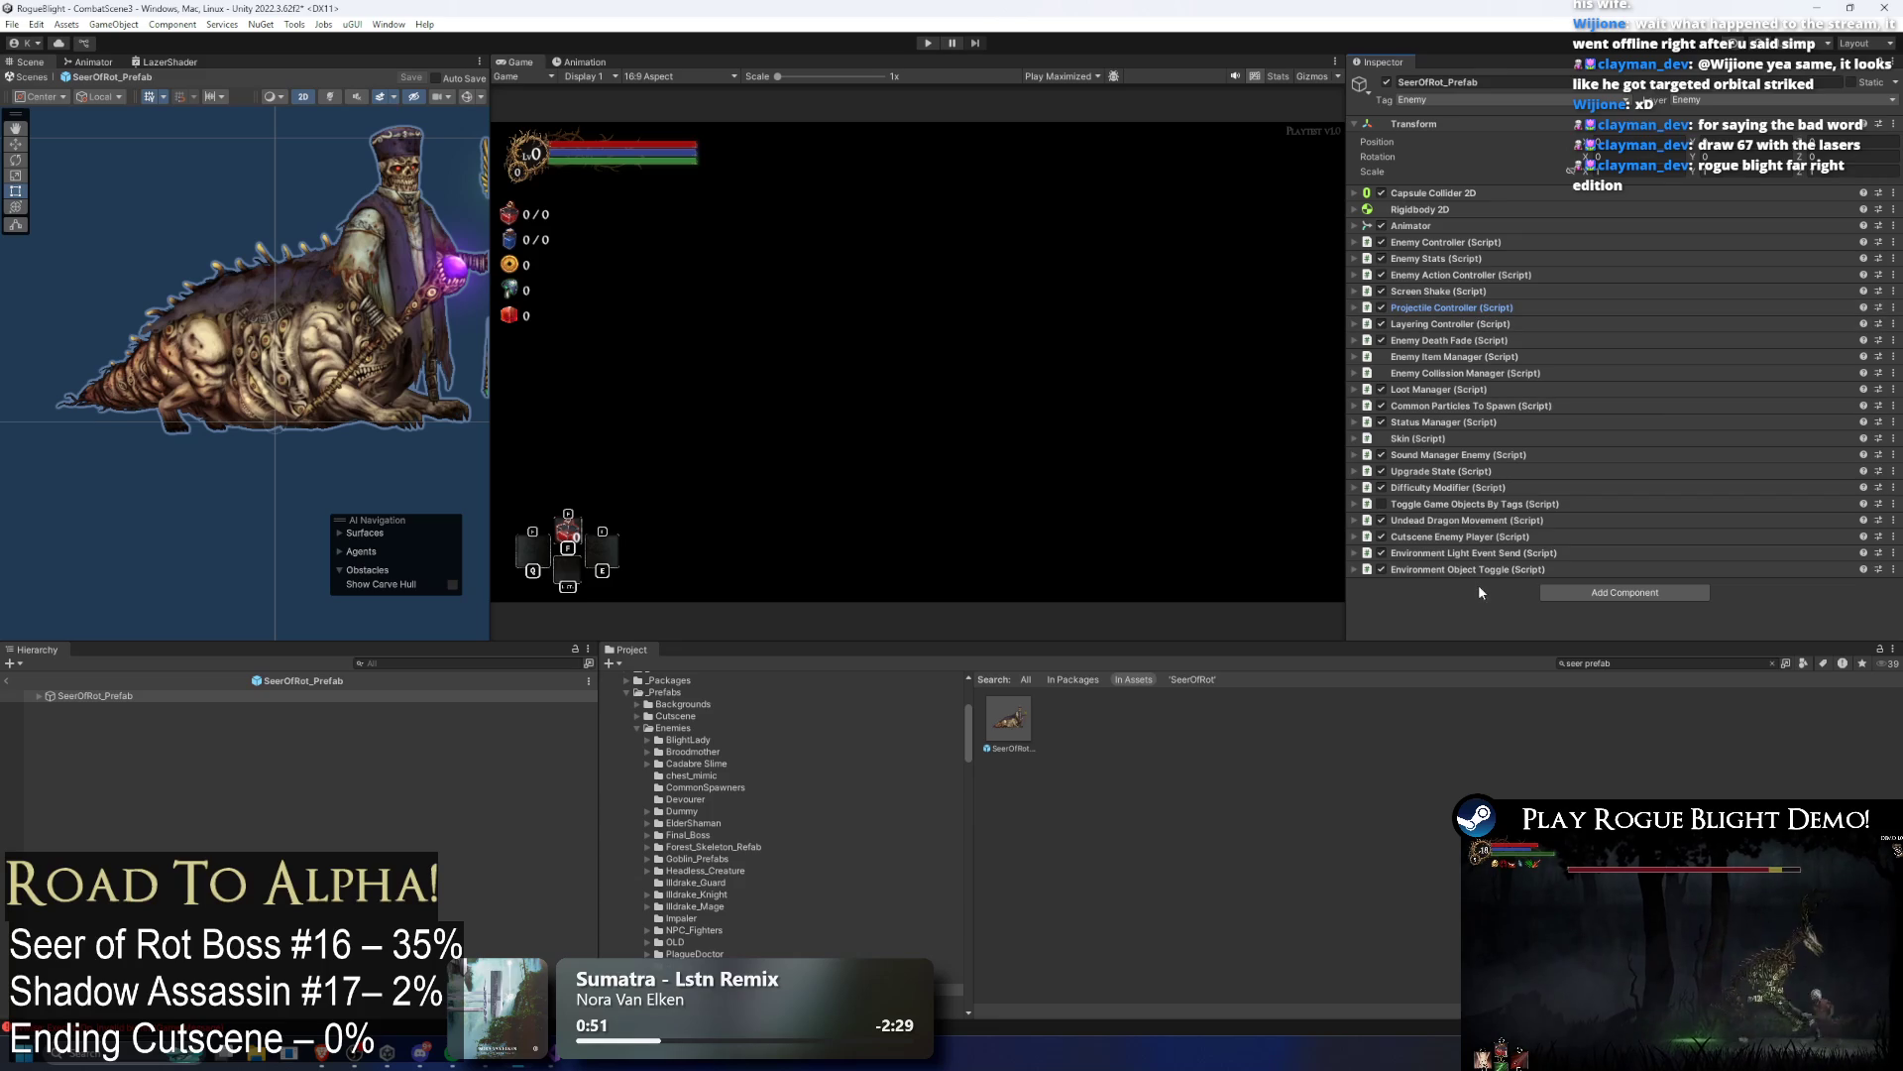
Step: Widen the Scene view framed on the Seer and show the Animation window's clip list
{"action": "left_click_drag", "start_coordinate": [493, 148], "coordinate": [770, 148]}
{"action": "scroll", "coordinate": [501, 226], "scroll_direction": "up", "scroll_amount": 5}
{"action": "left_click_drag", "start_coordinate": [501, 226], "coordinate": [494, 309]}
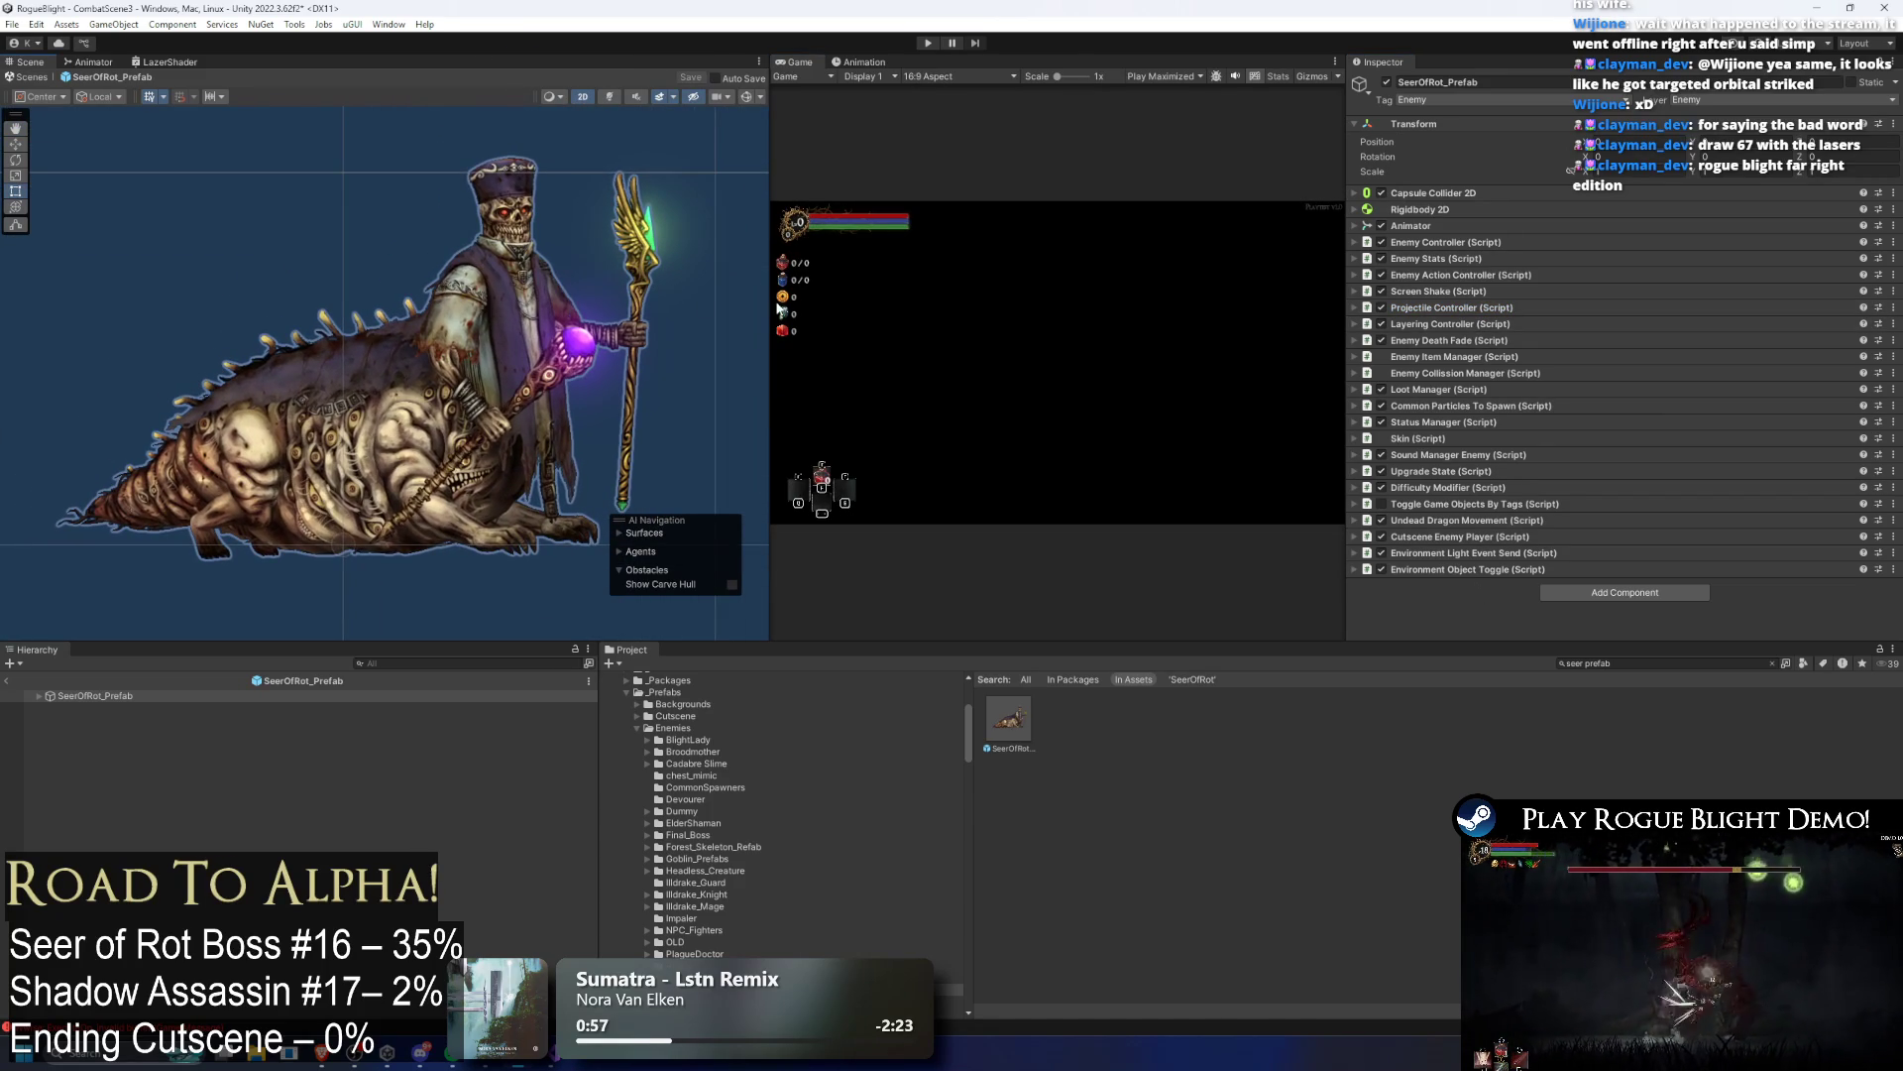
{"action": "left_click_drag", "start_coordinate": [766, 293], "coordinate": [798, 285]}
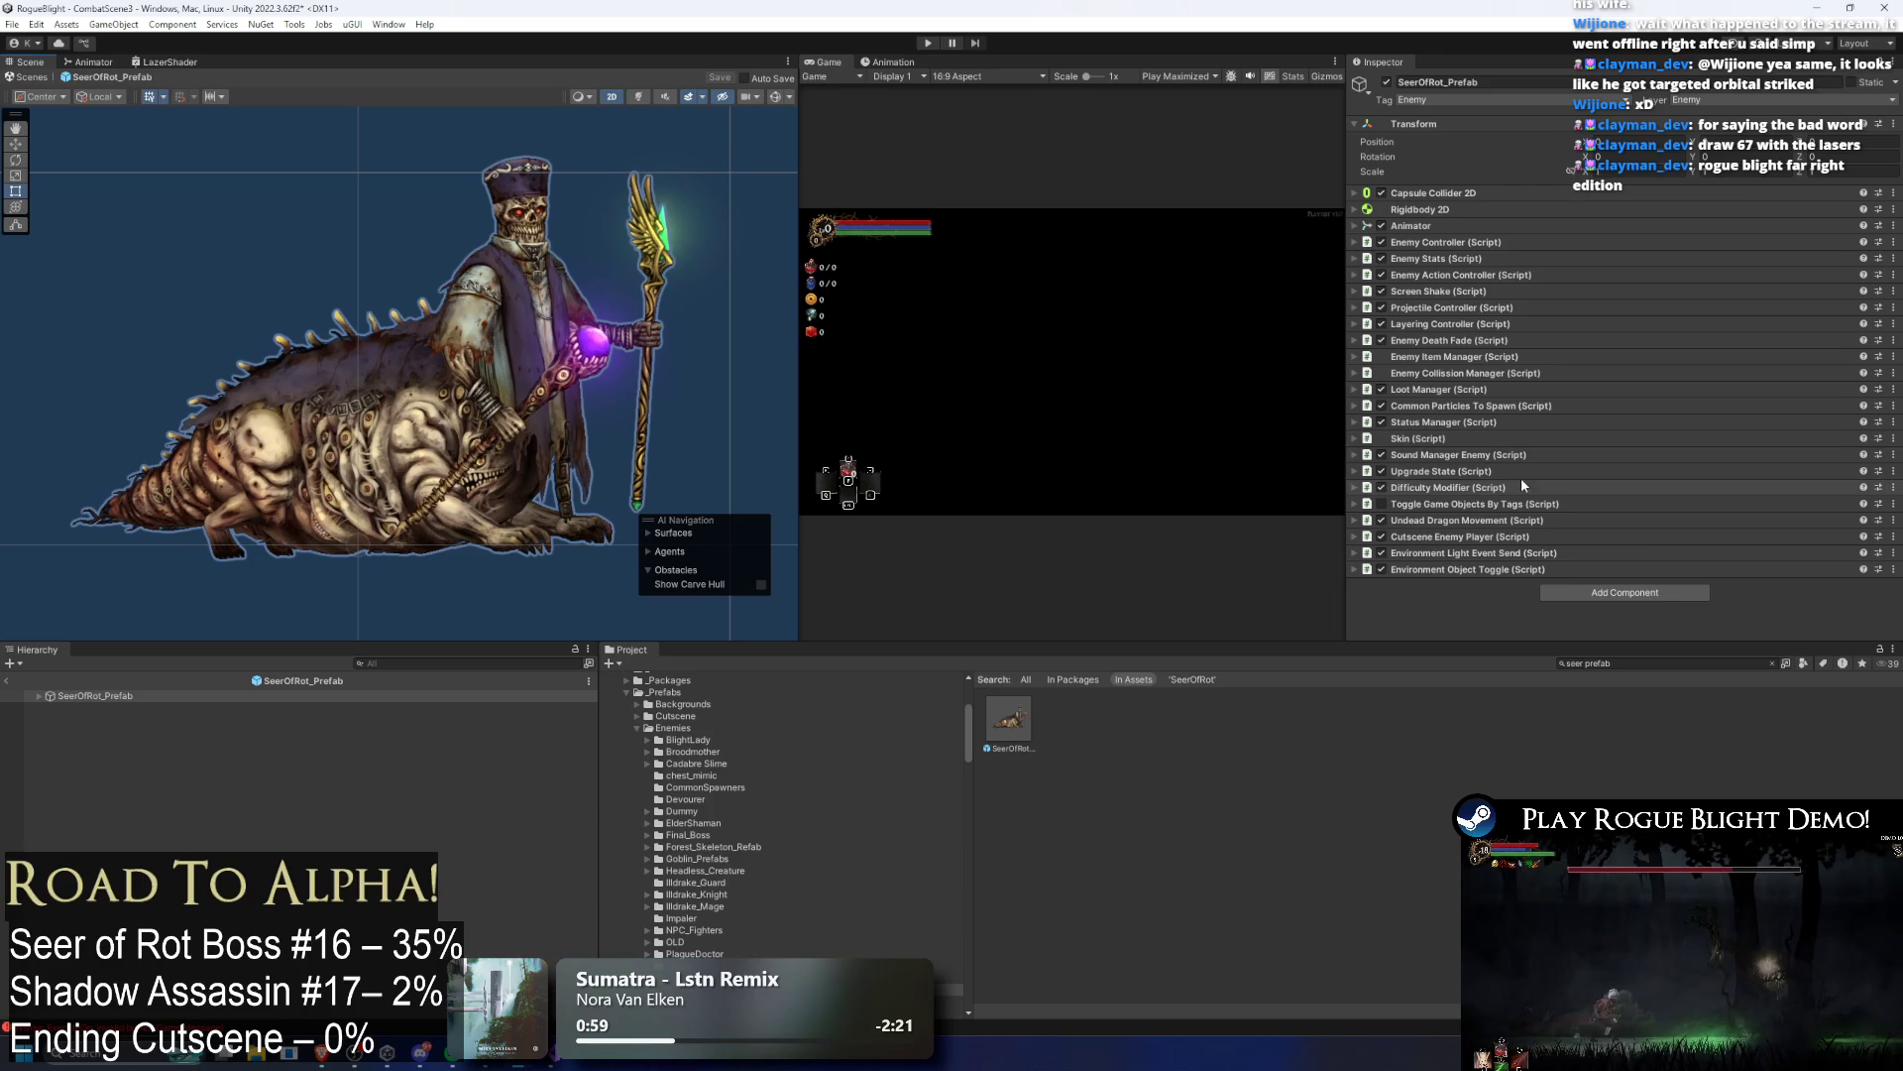
{"action": "left_click", "coordinate": [1490, 503]}
{"action": "left_click", "coordinate": [1502, 504]}
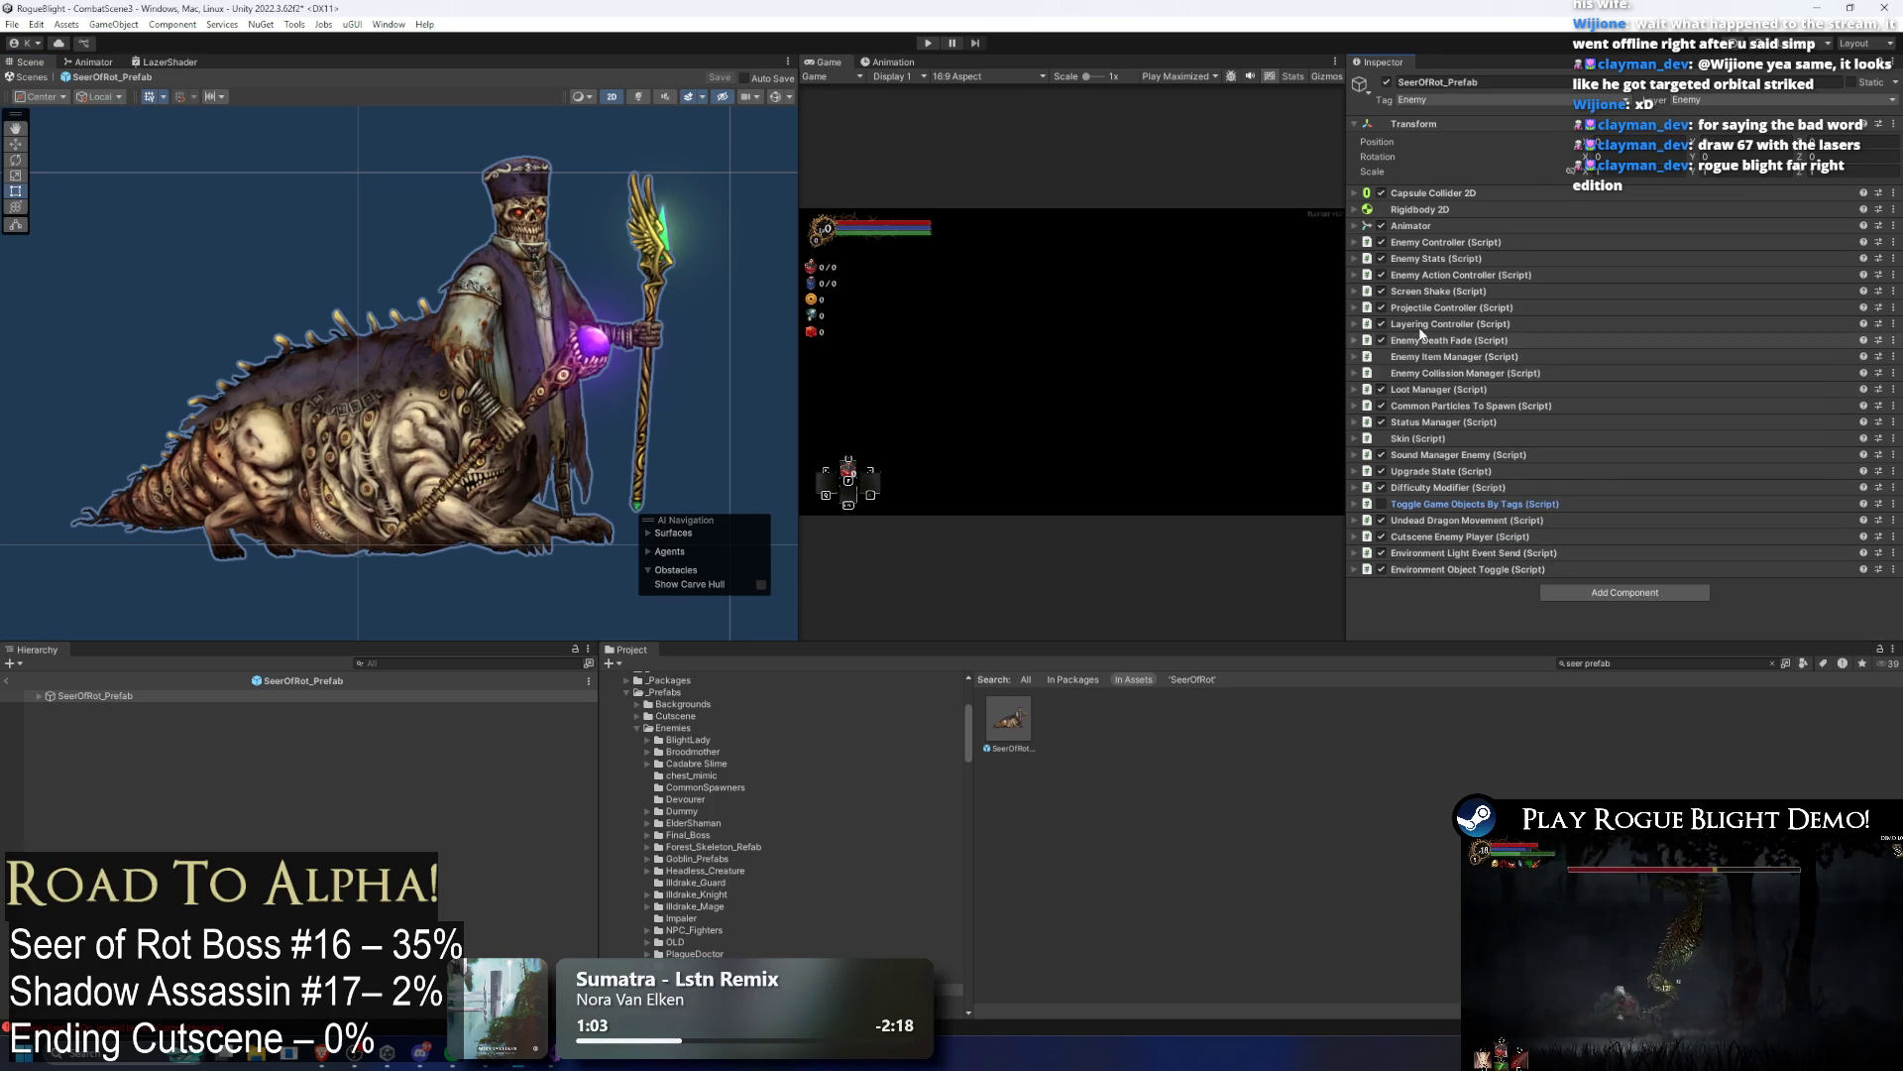
{"action": "left_click", "coordinate": [885, 64]}
{"action": "left_click", "coordinate": [878, 91]}
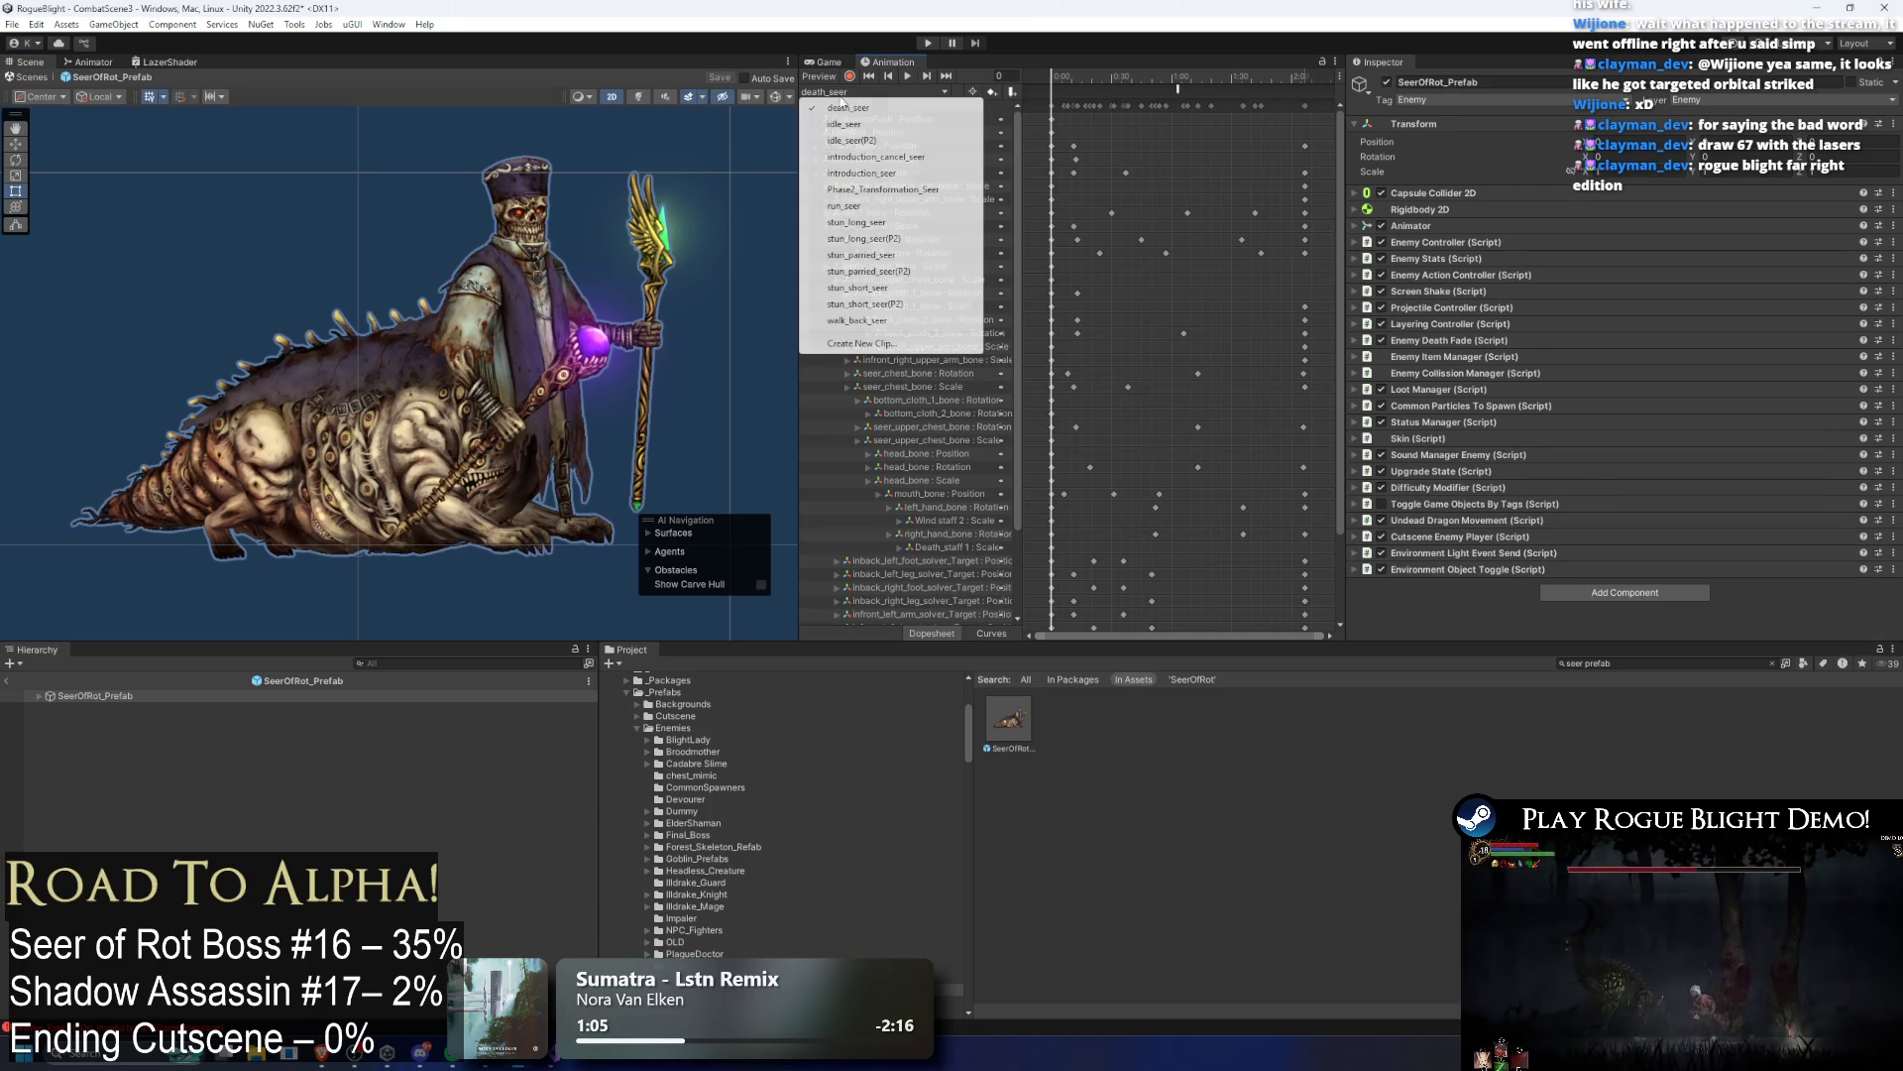
Step: Save a new clip summon_lazer_seer.anim in _Animations/_Enemy/SeerOfRot, starting from introduction_seer's name
{"action": "left_click", "coordinate": [892, 347]}
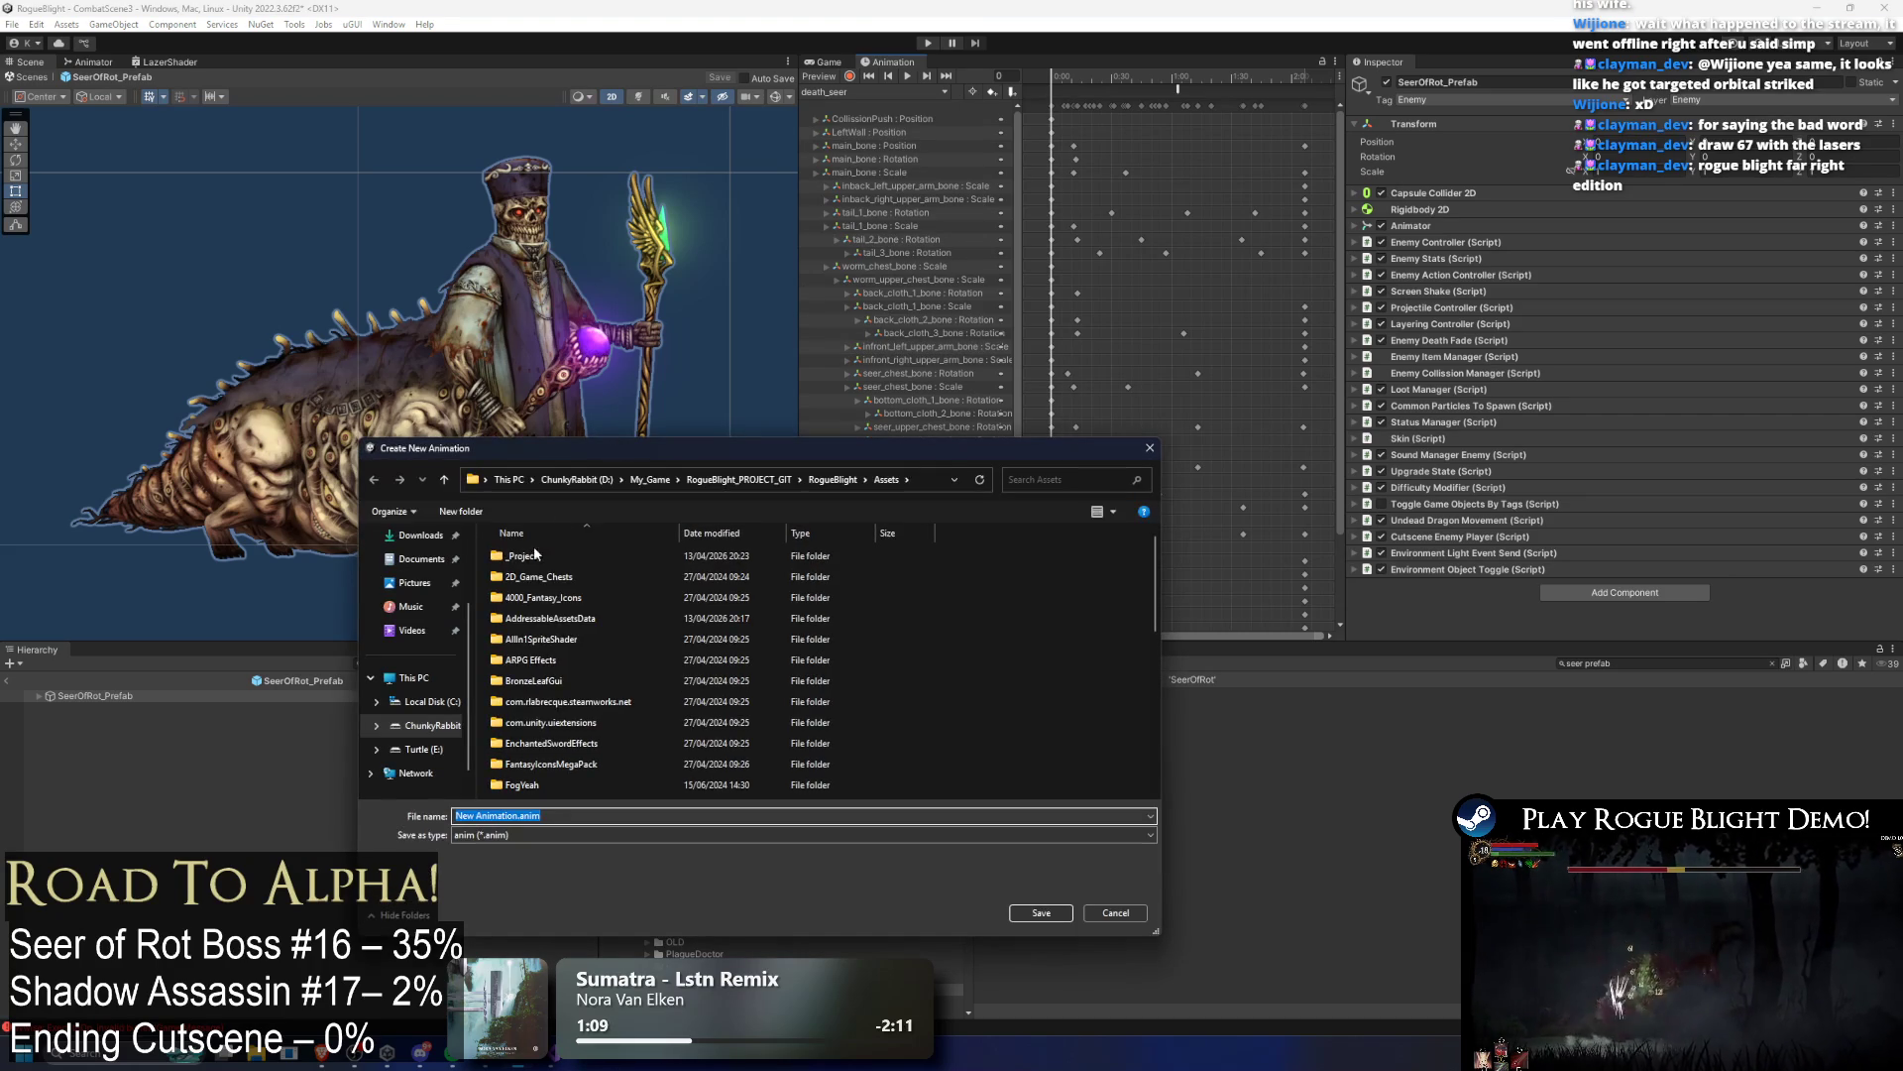
{"action": "double_click", "coordinate": [548, 556]}
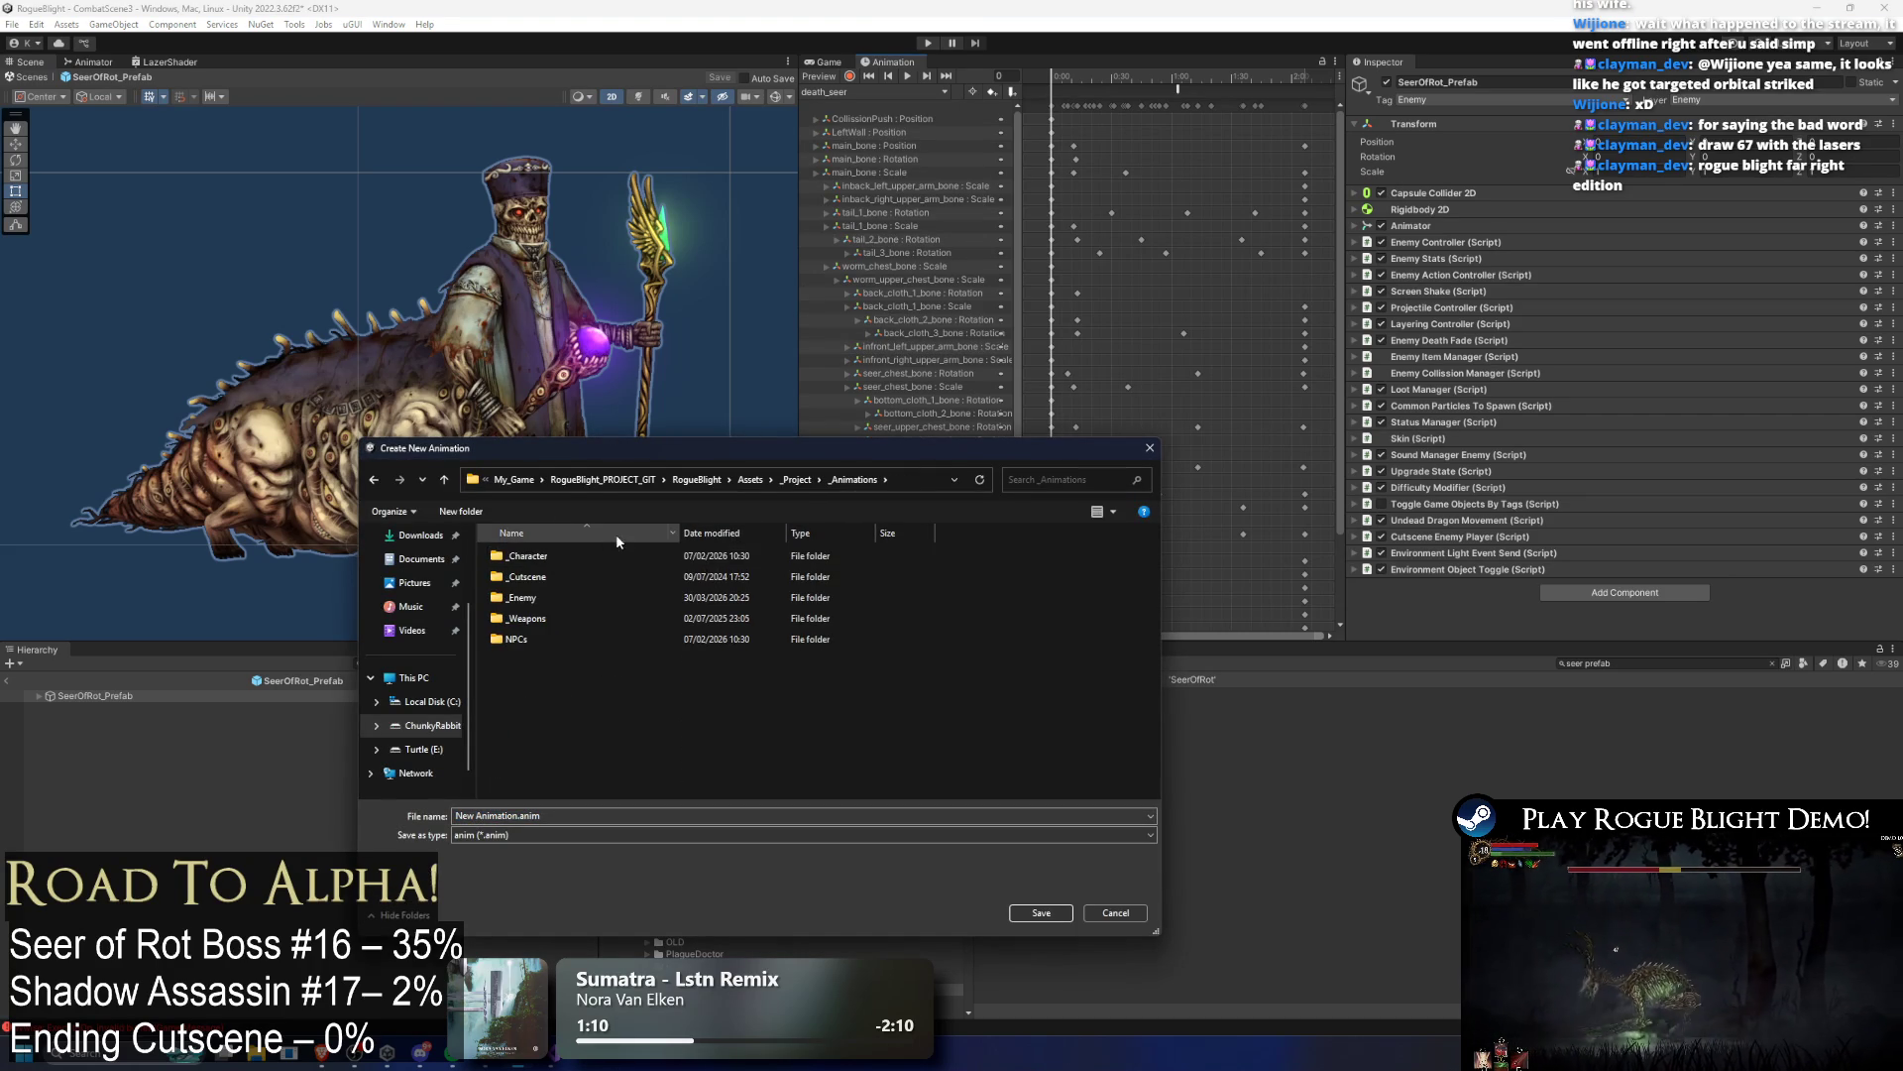
{"action": "double_click", "coordinate": [558, 597]}
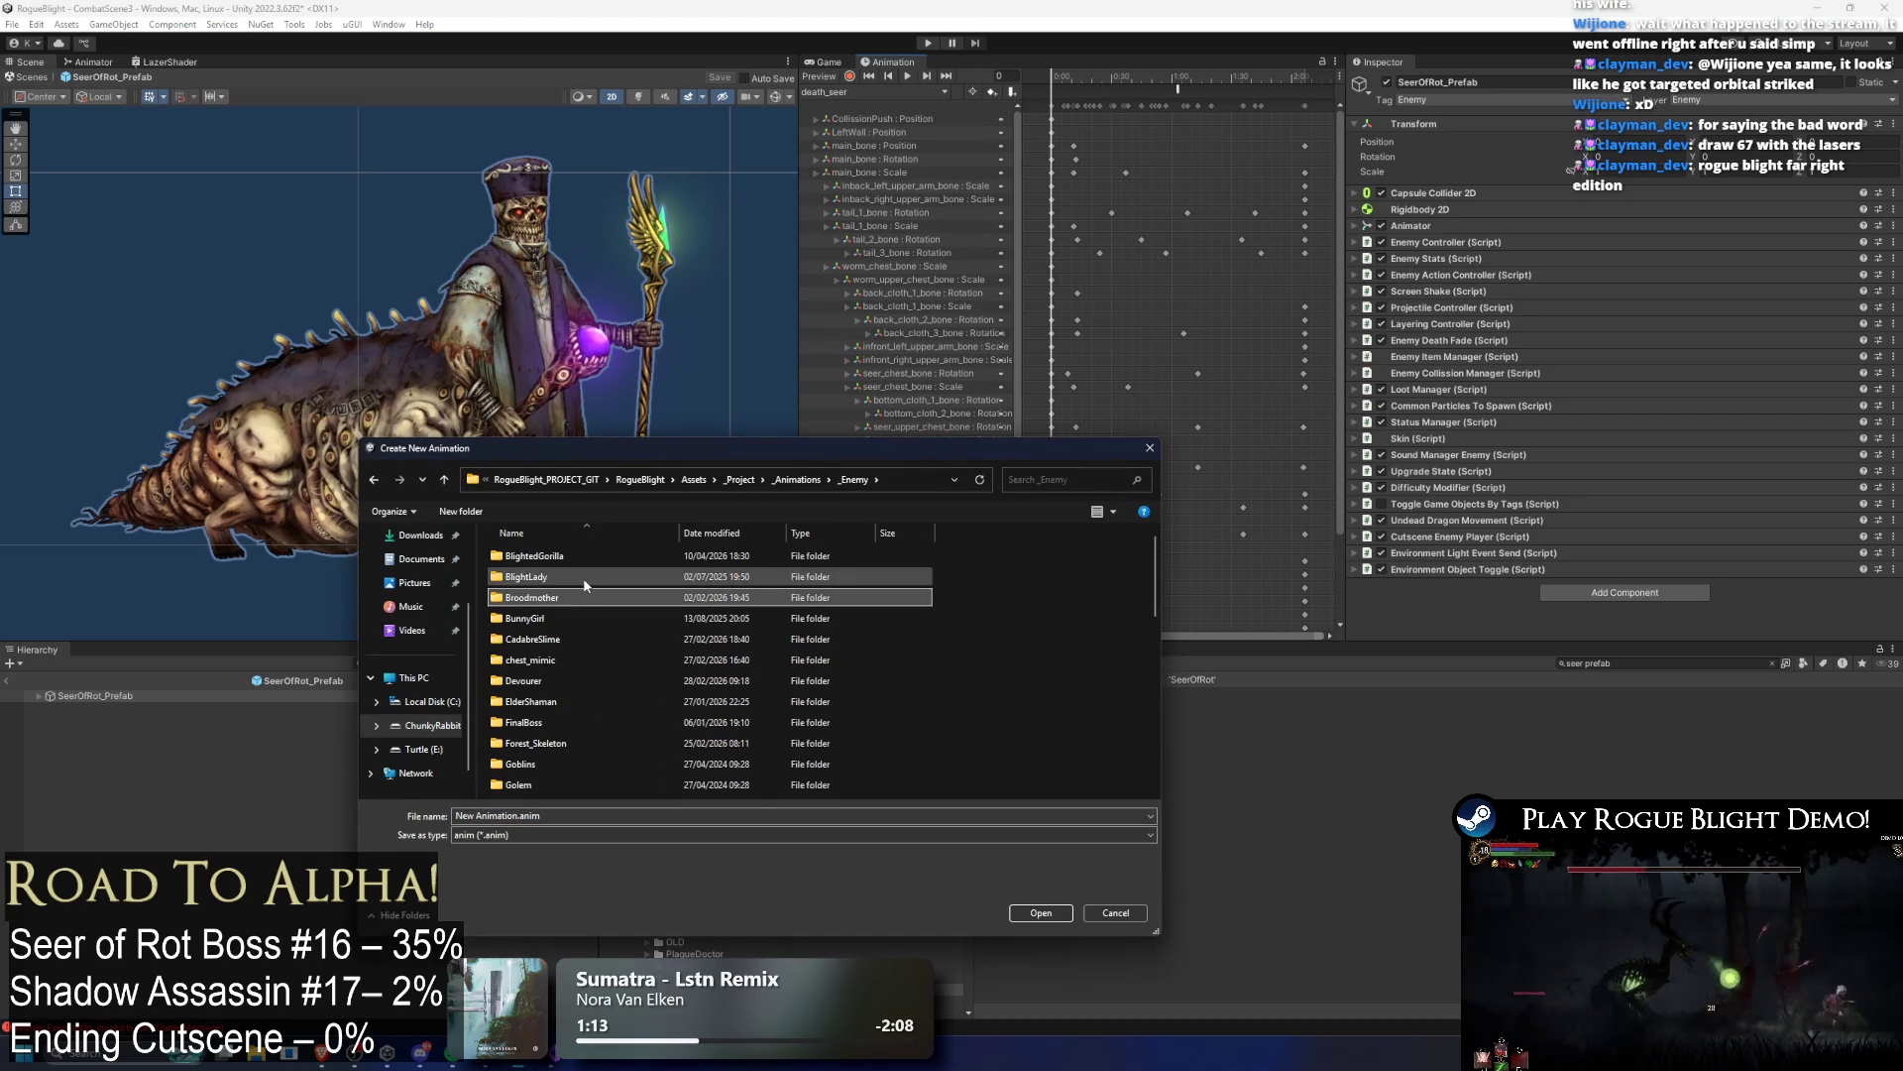
{"action": "scroll", "coordinate": [570, 589], "scroll_direction": "down", "scroll_amount": 7}
{"action": "left_click", "coordinate": [555, 575]}
{"action": "double_click", "coordinate": [556, 575]}
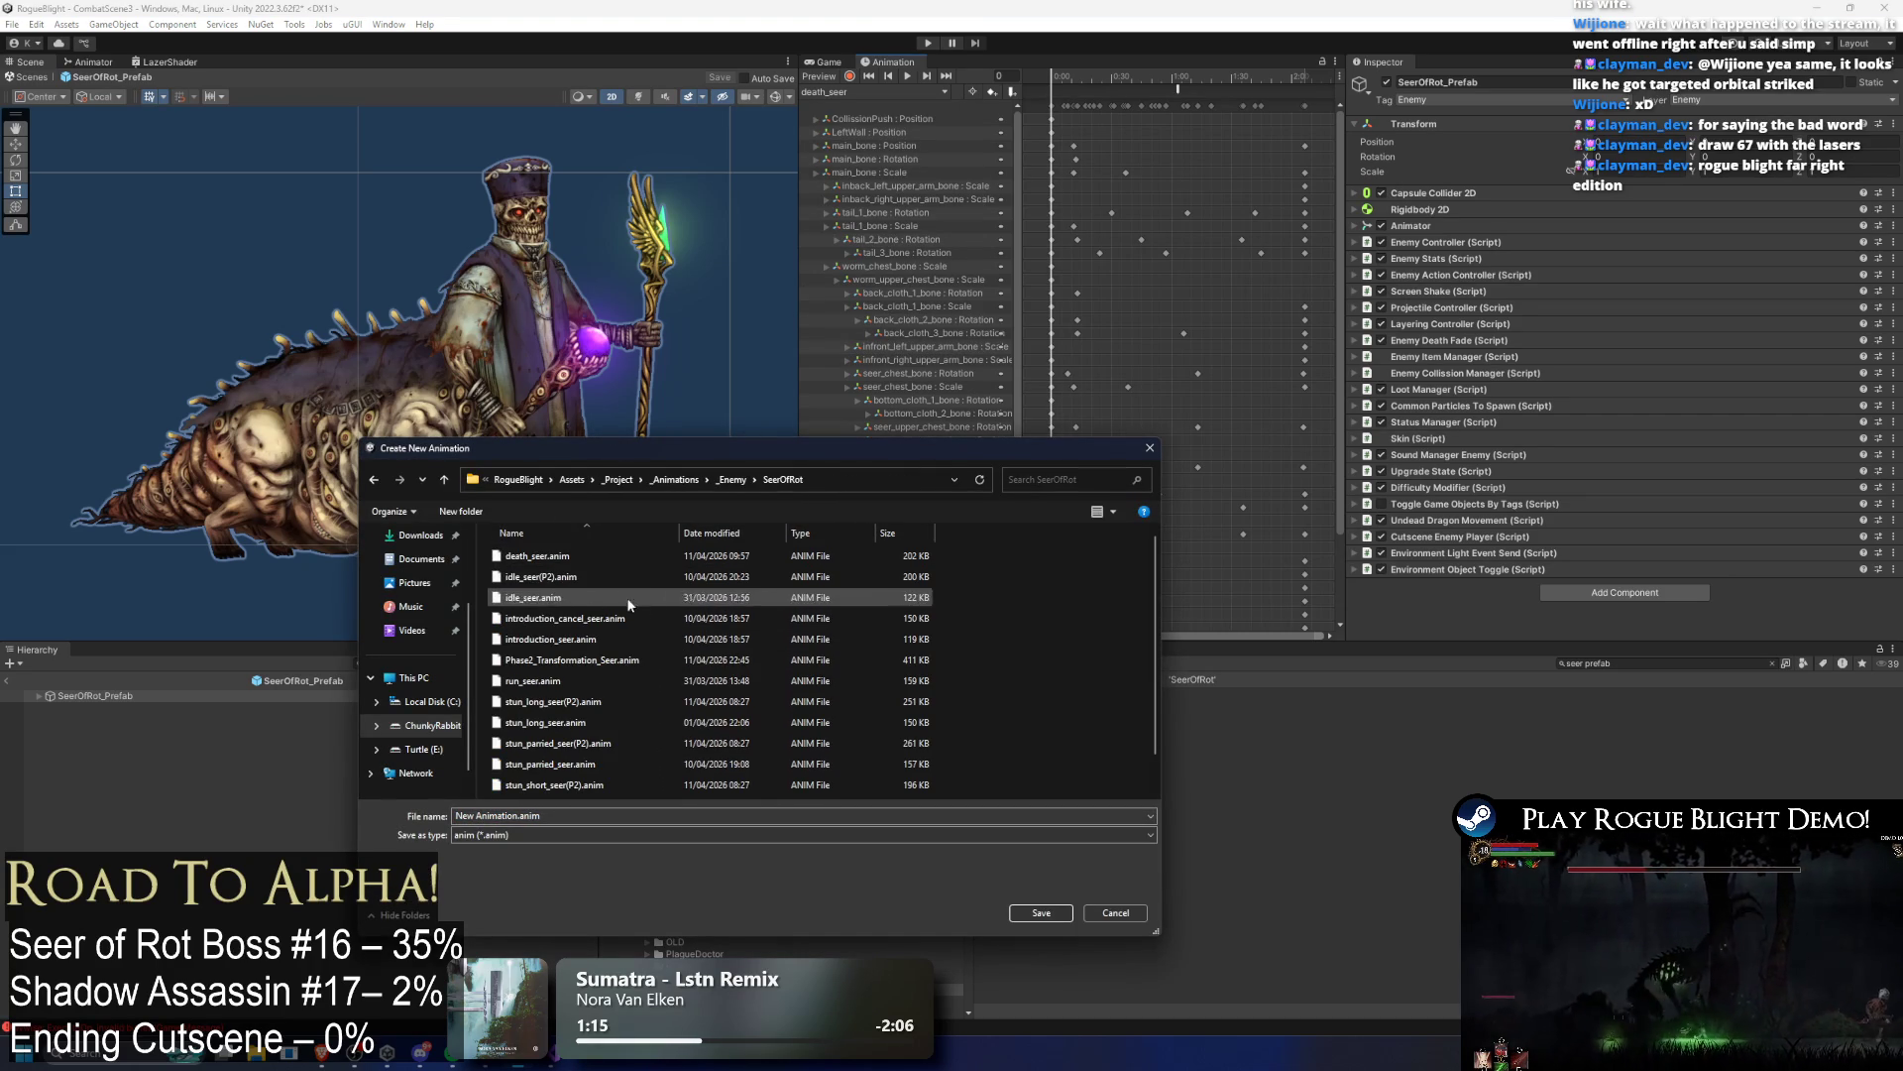
{"action": "left_click", "coordinate": [550, 639]}
{"action": "left_click", "coordinate": [506, 814]}
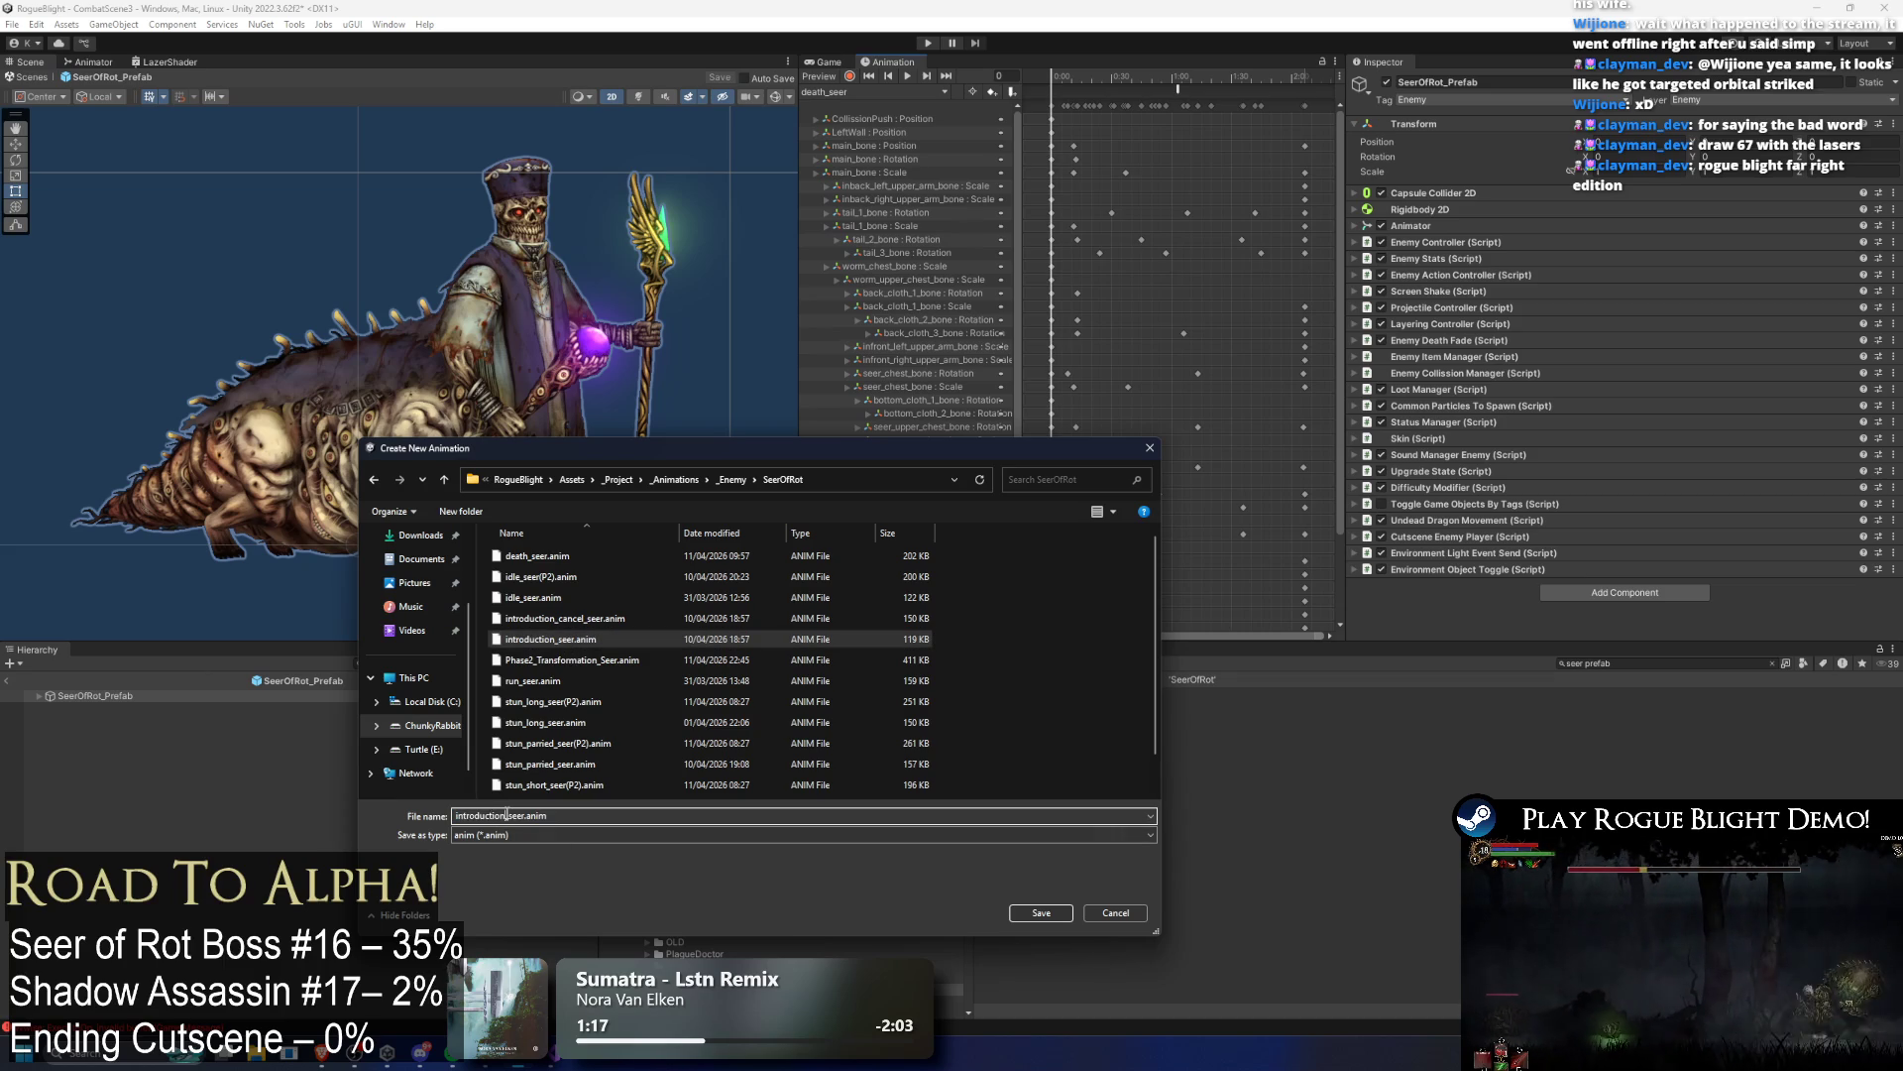
{"action": "type", "text": "summ"}
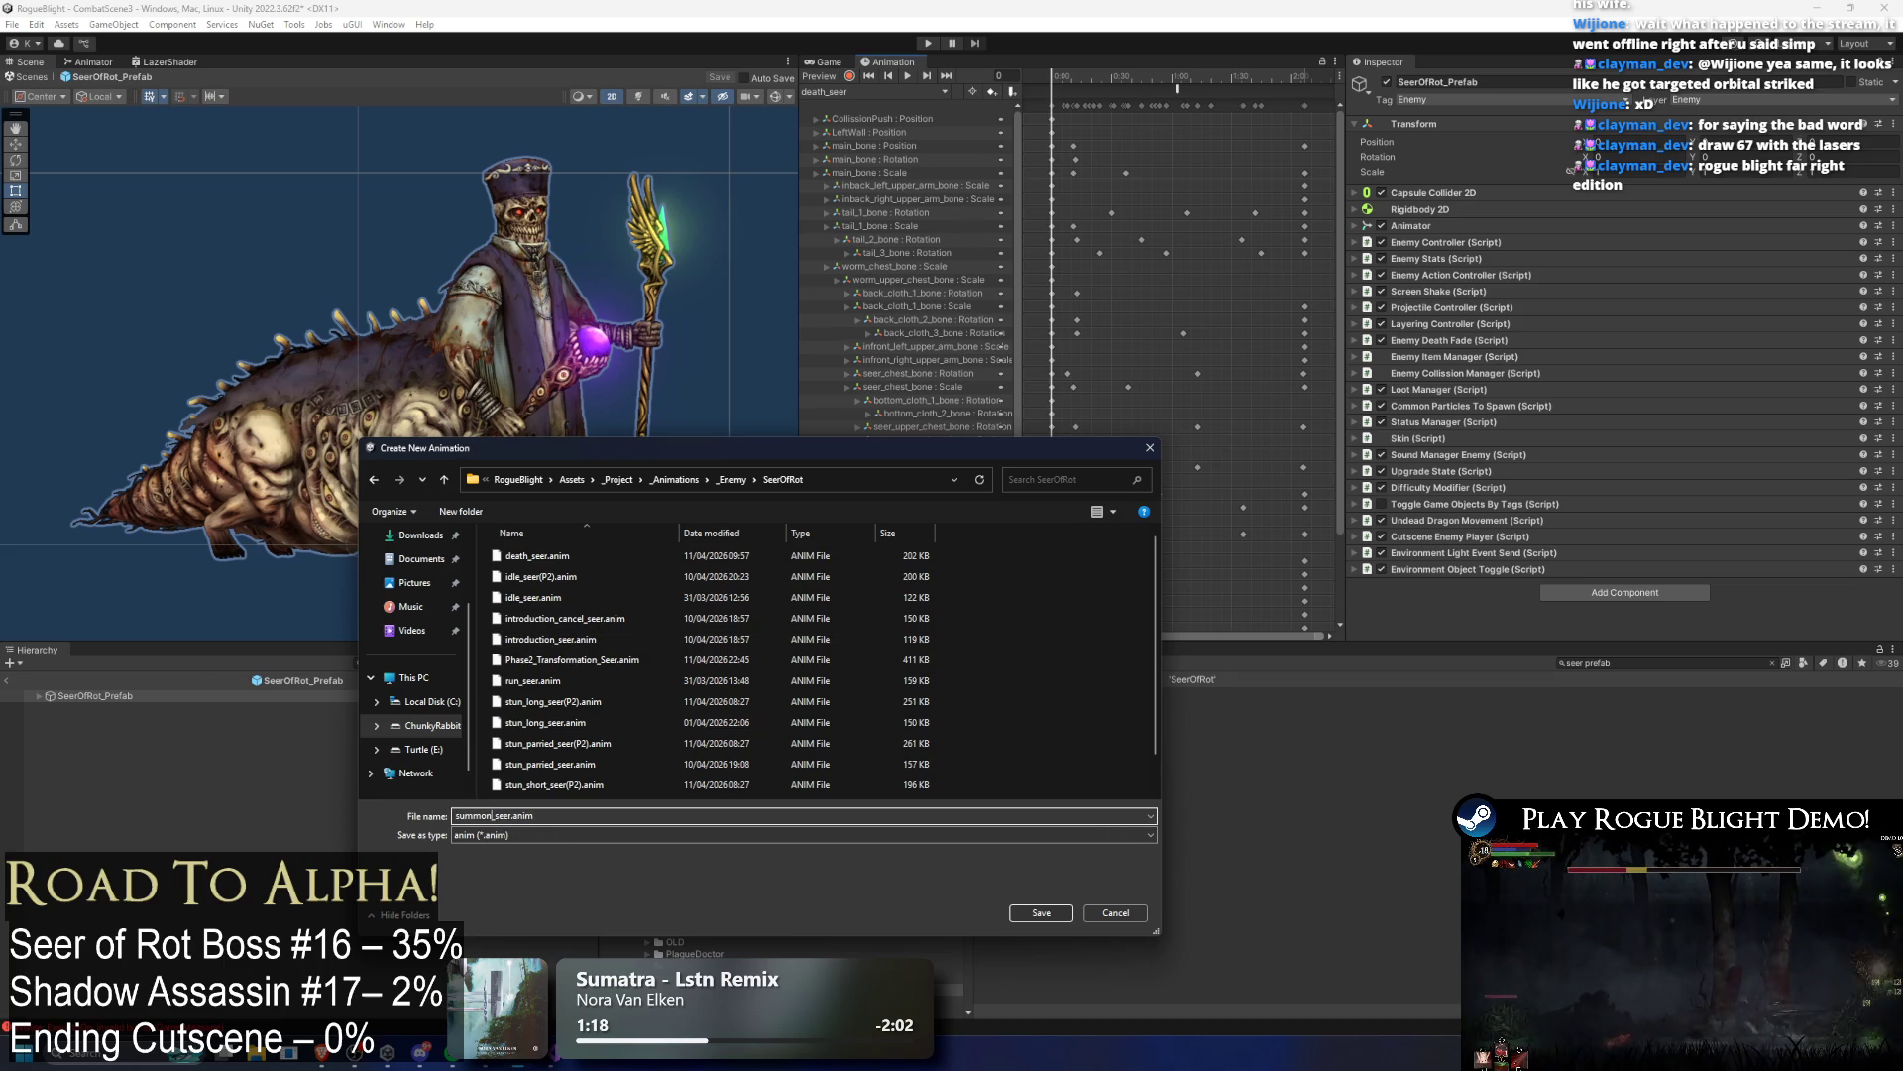
{"action": "key", "text": "Return"}
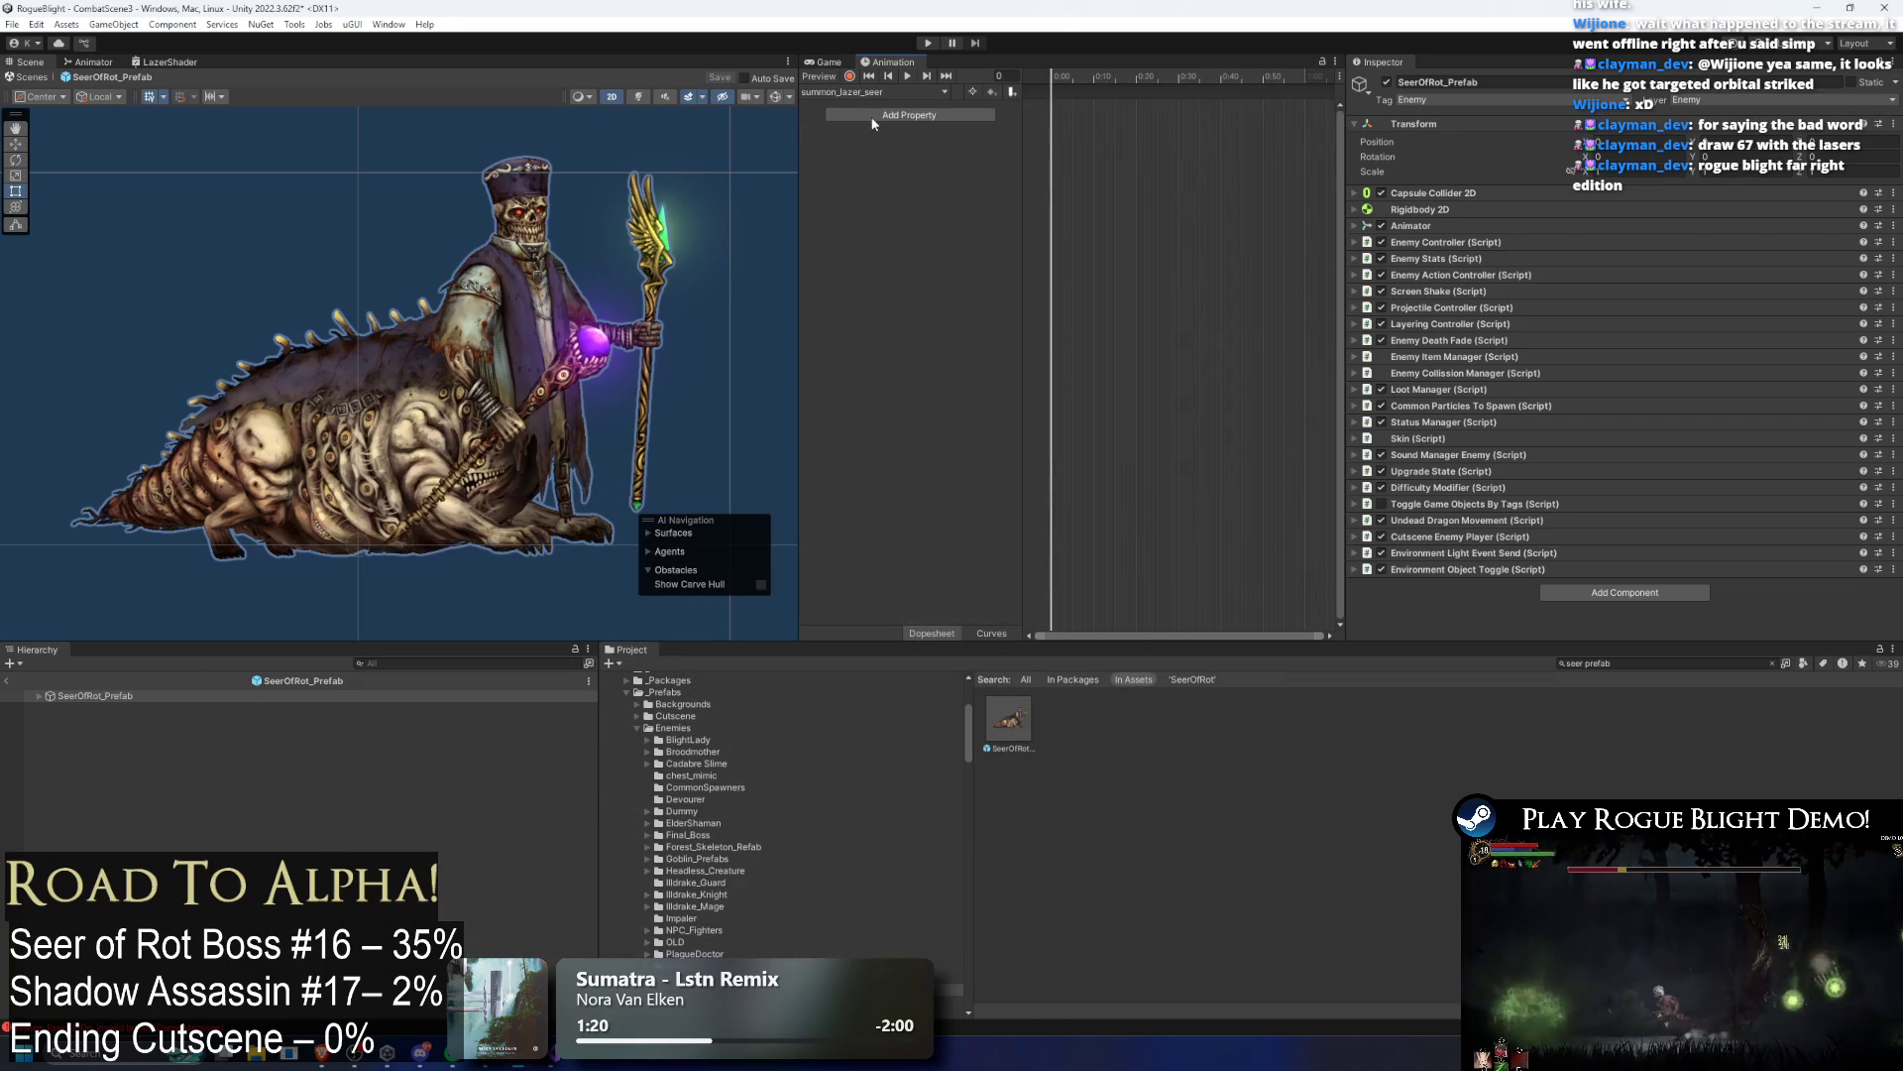
Step: Switch the Animation window to idle_seer and back to summon_lazer_seer
{"action": "left_click", "coordinate": [873, 91]}
{"action": "left_click", "coordinate": [845, 123]}
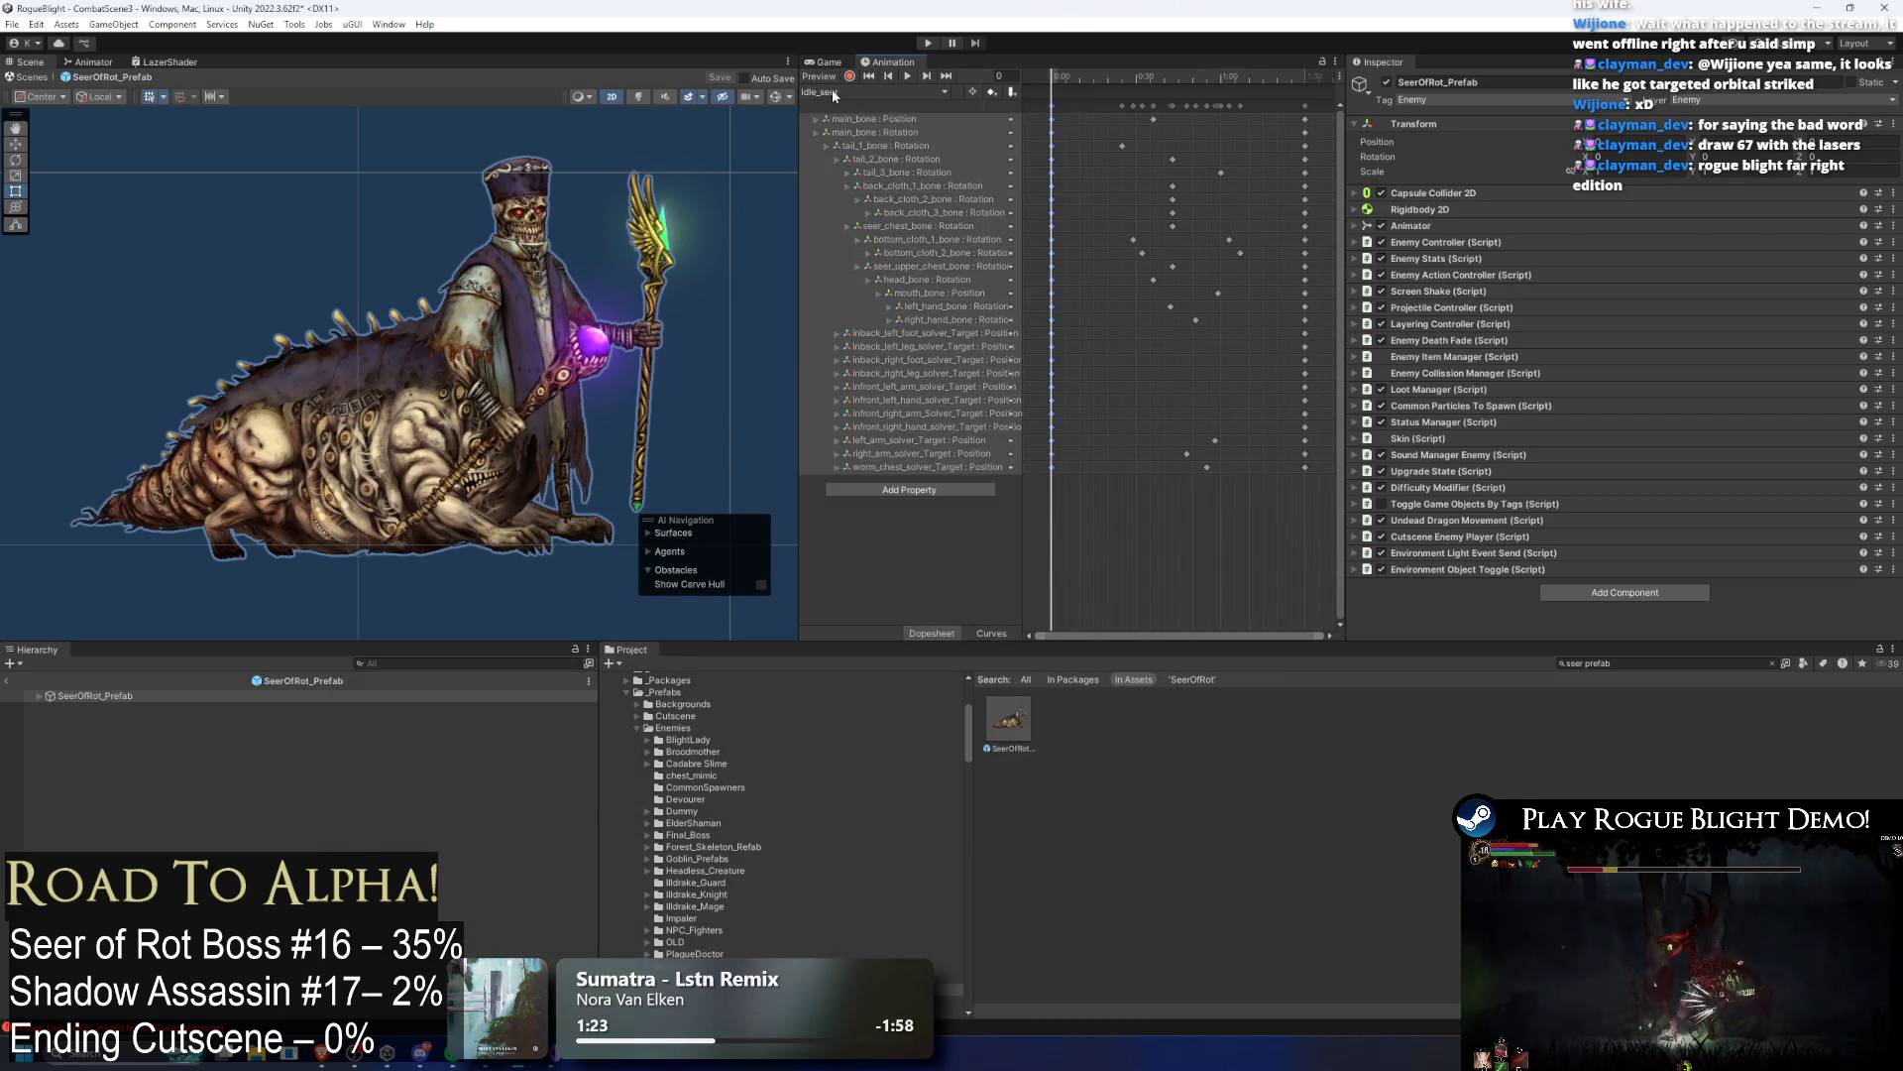
{"action": "left_click", "coordinate": [873, 91]}
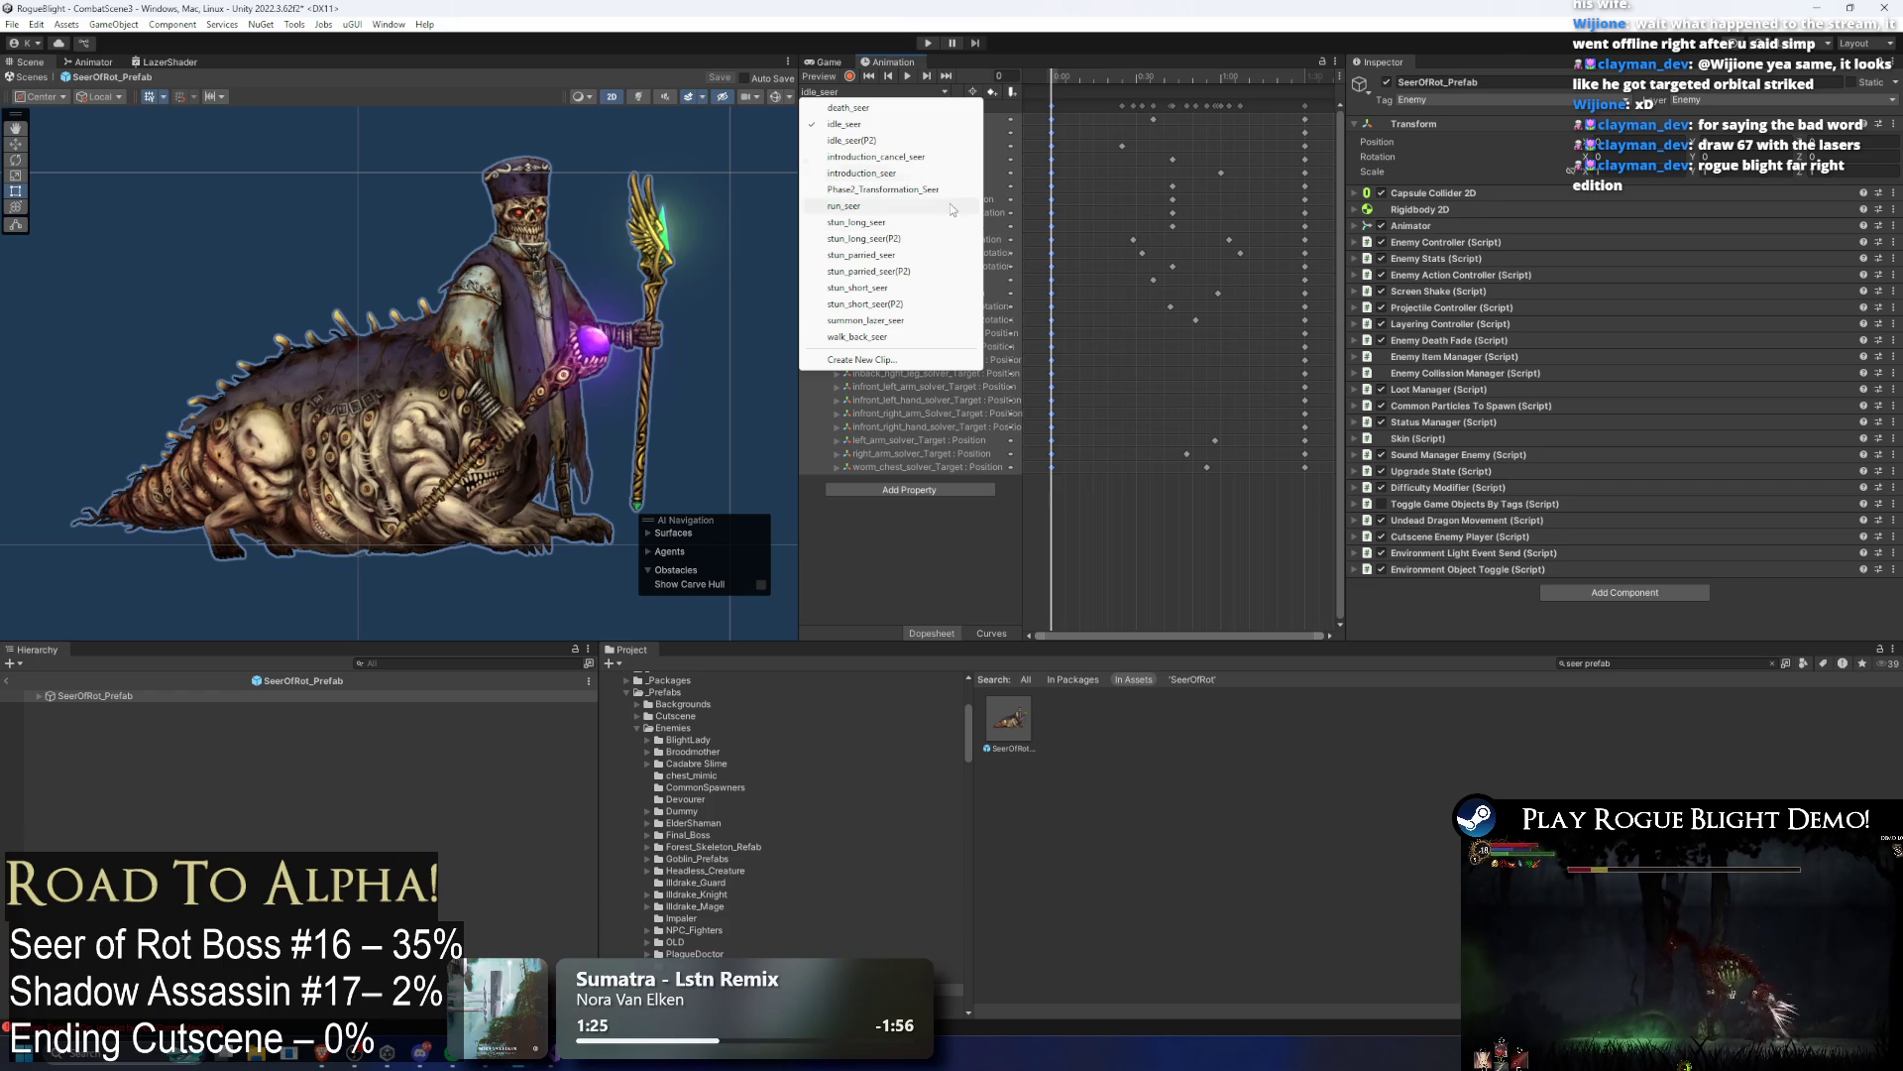
{"action": "left_click", "coordinate": [915, 325]}
Step: Record a pose at frame 30 with the seer's arm and right hand raising the orb
{"action": "left_click_drag", "start_coordinate": [1324, 82], "coordinate": [1306, 86]}
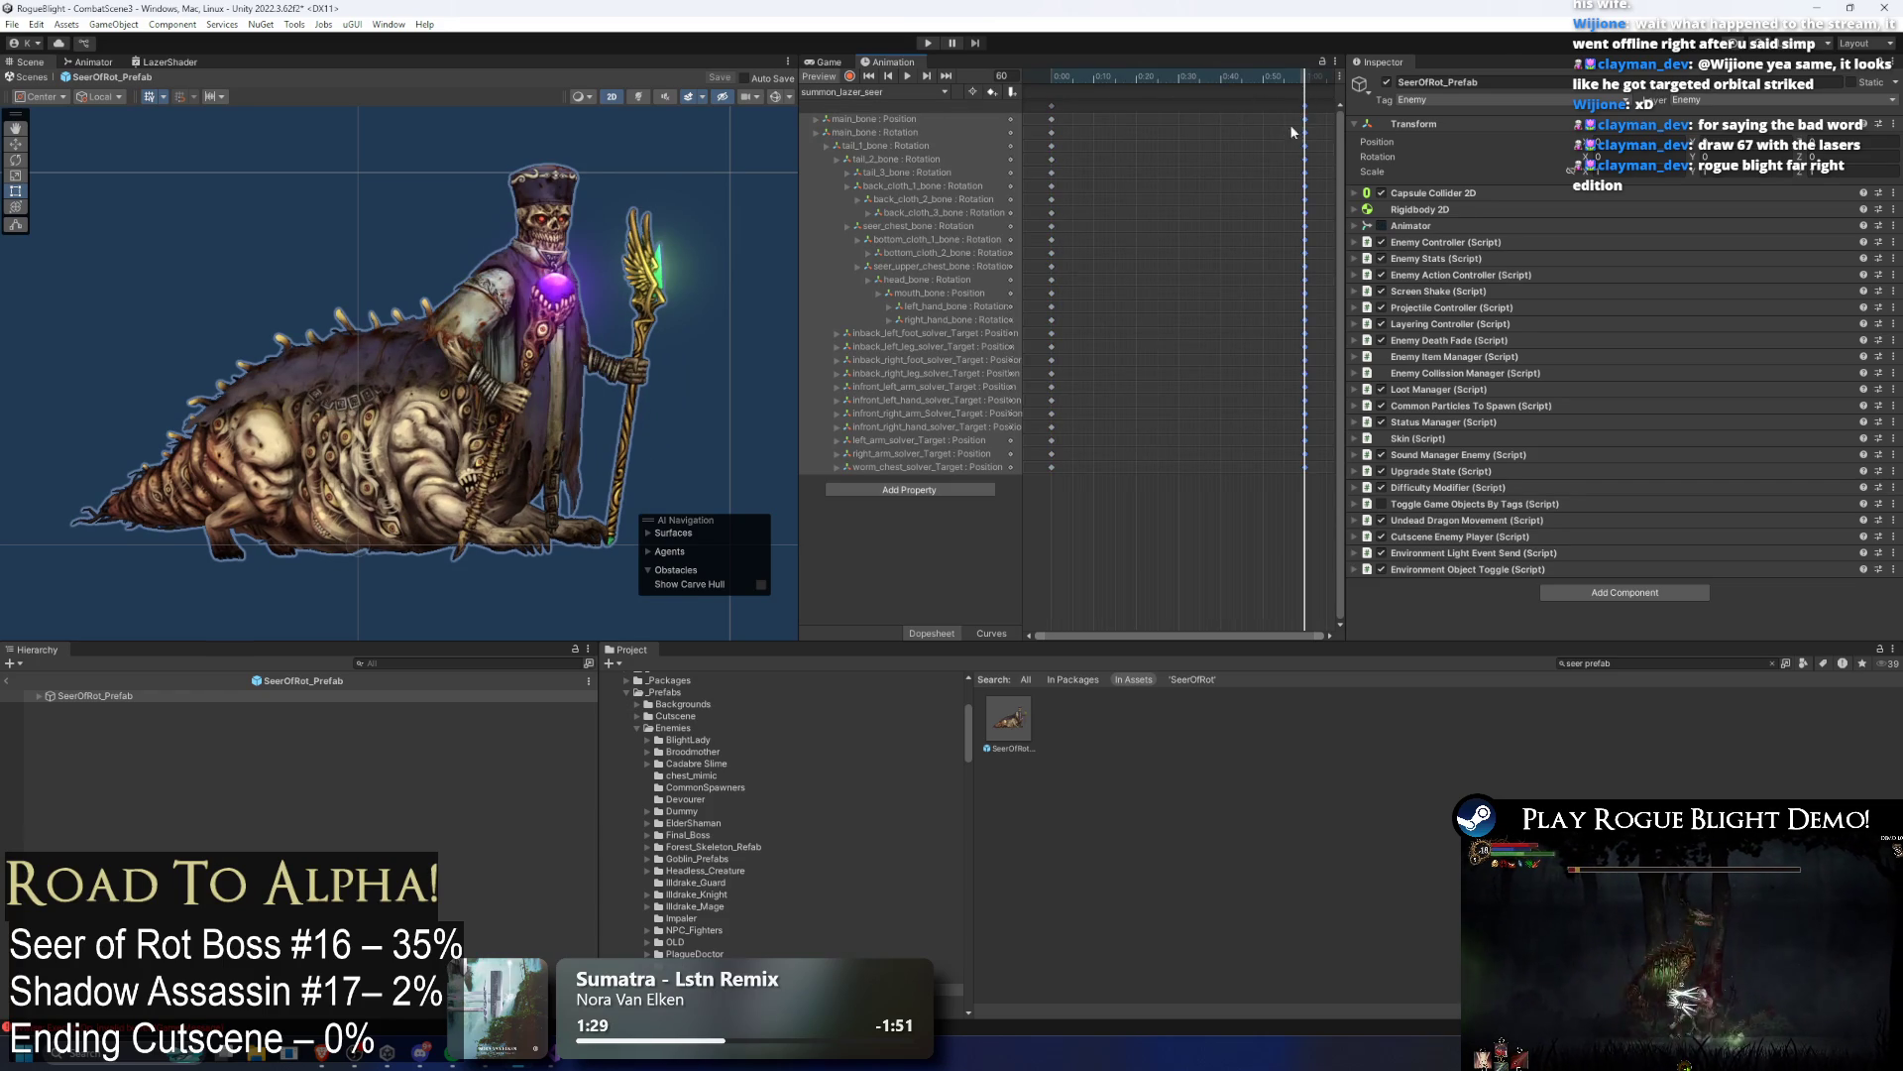
{"action": "left_click", "coordinate": [1179, 87]}
{"action": "left_click", "coordinate": [849, 77]}
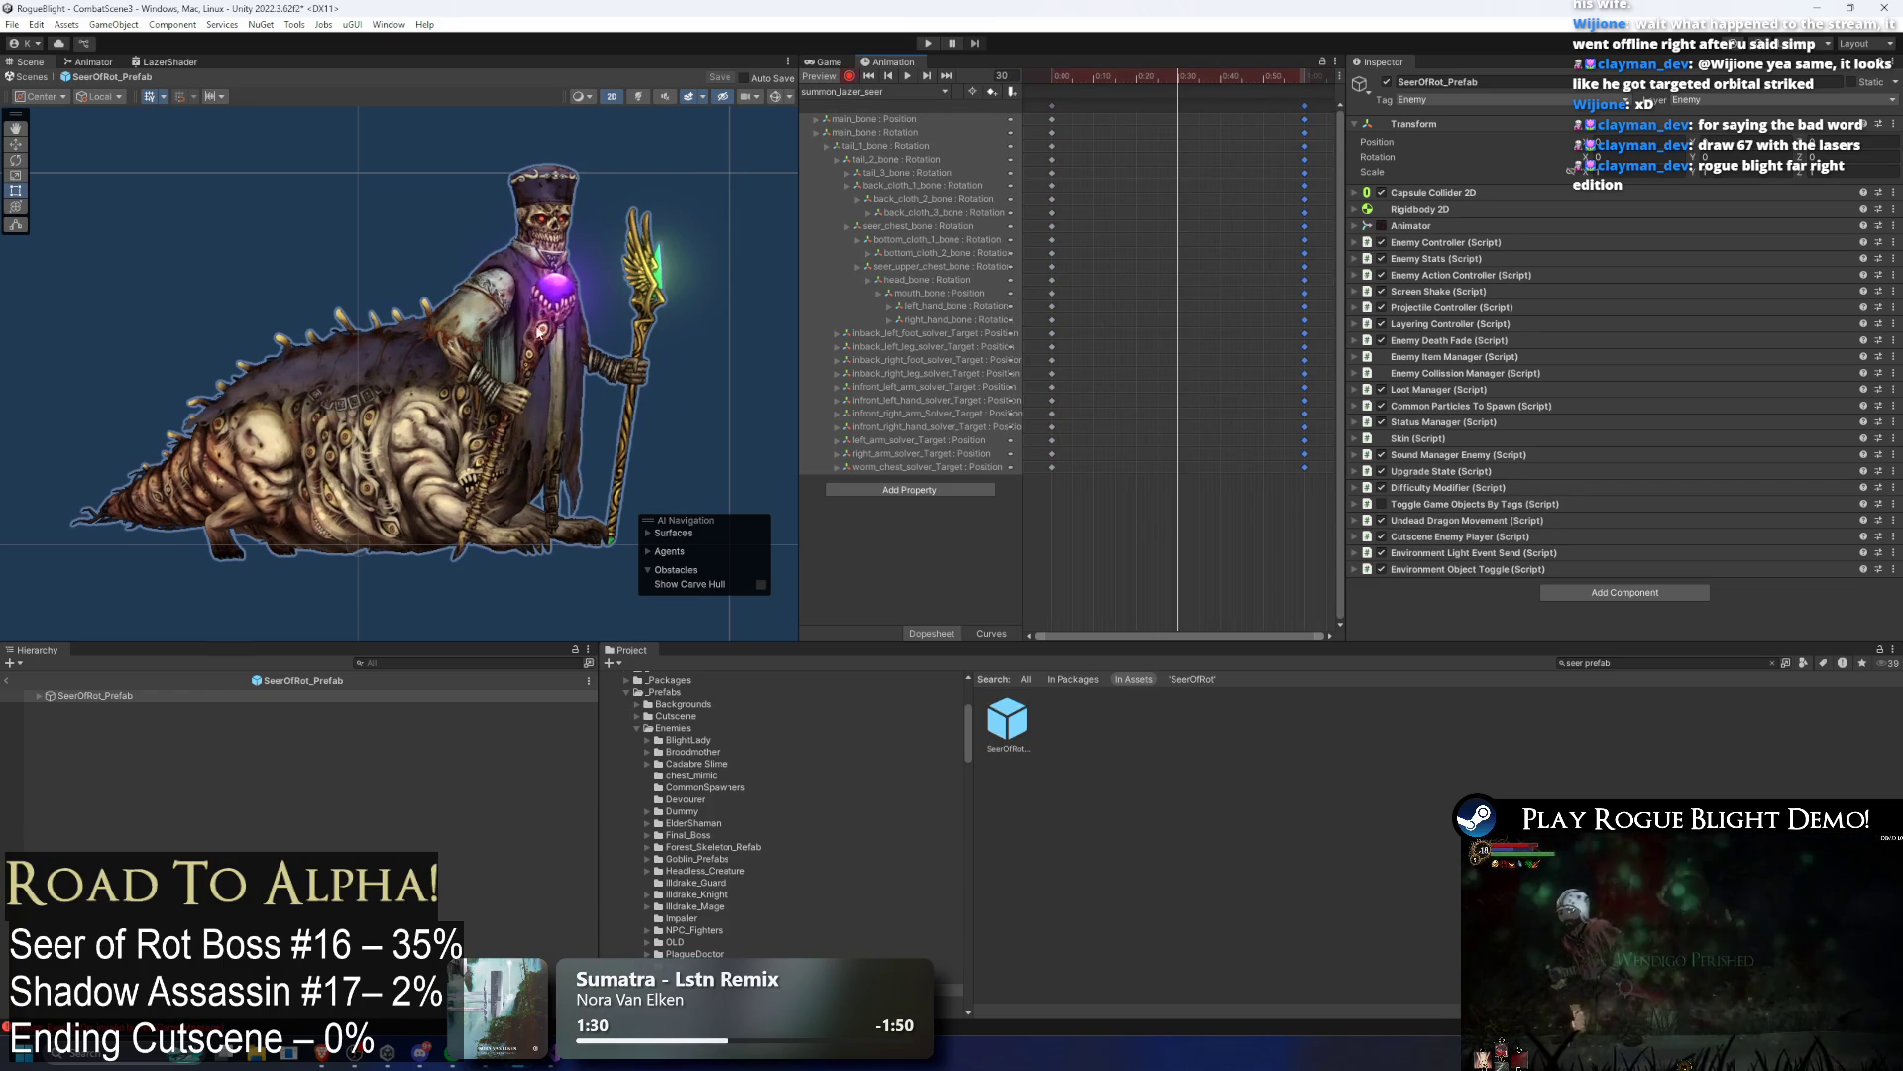
{"action": "left_click", "coordinate": [774, 96]}
{"action": "mouse_move", "coordinate": [617, 287]}
{"action": "left_mouse_down"}
{"action": "mouse_move", "coordinate": [595, 260]}
{"action": "mouse_move", "coordinate": [635, 266]}
{"action": "left_mouse_up"}
{"action": "left_click", "coordinate": [635, 266]}
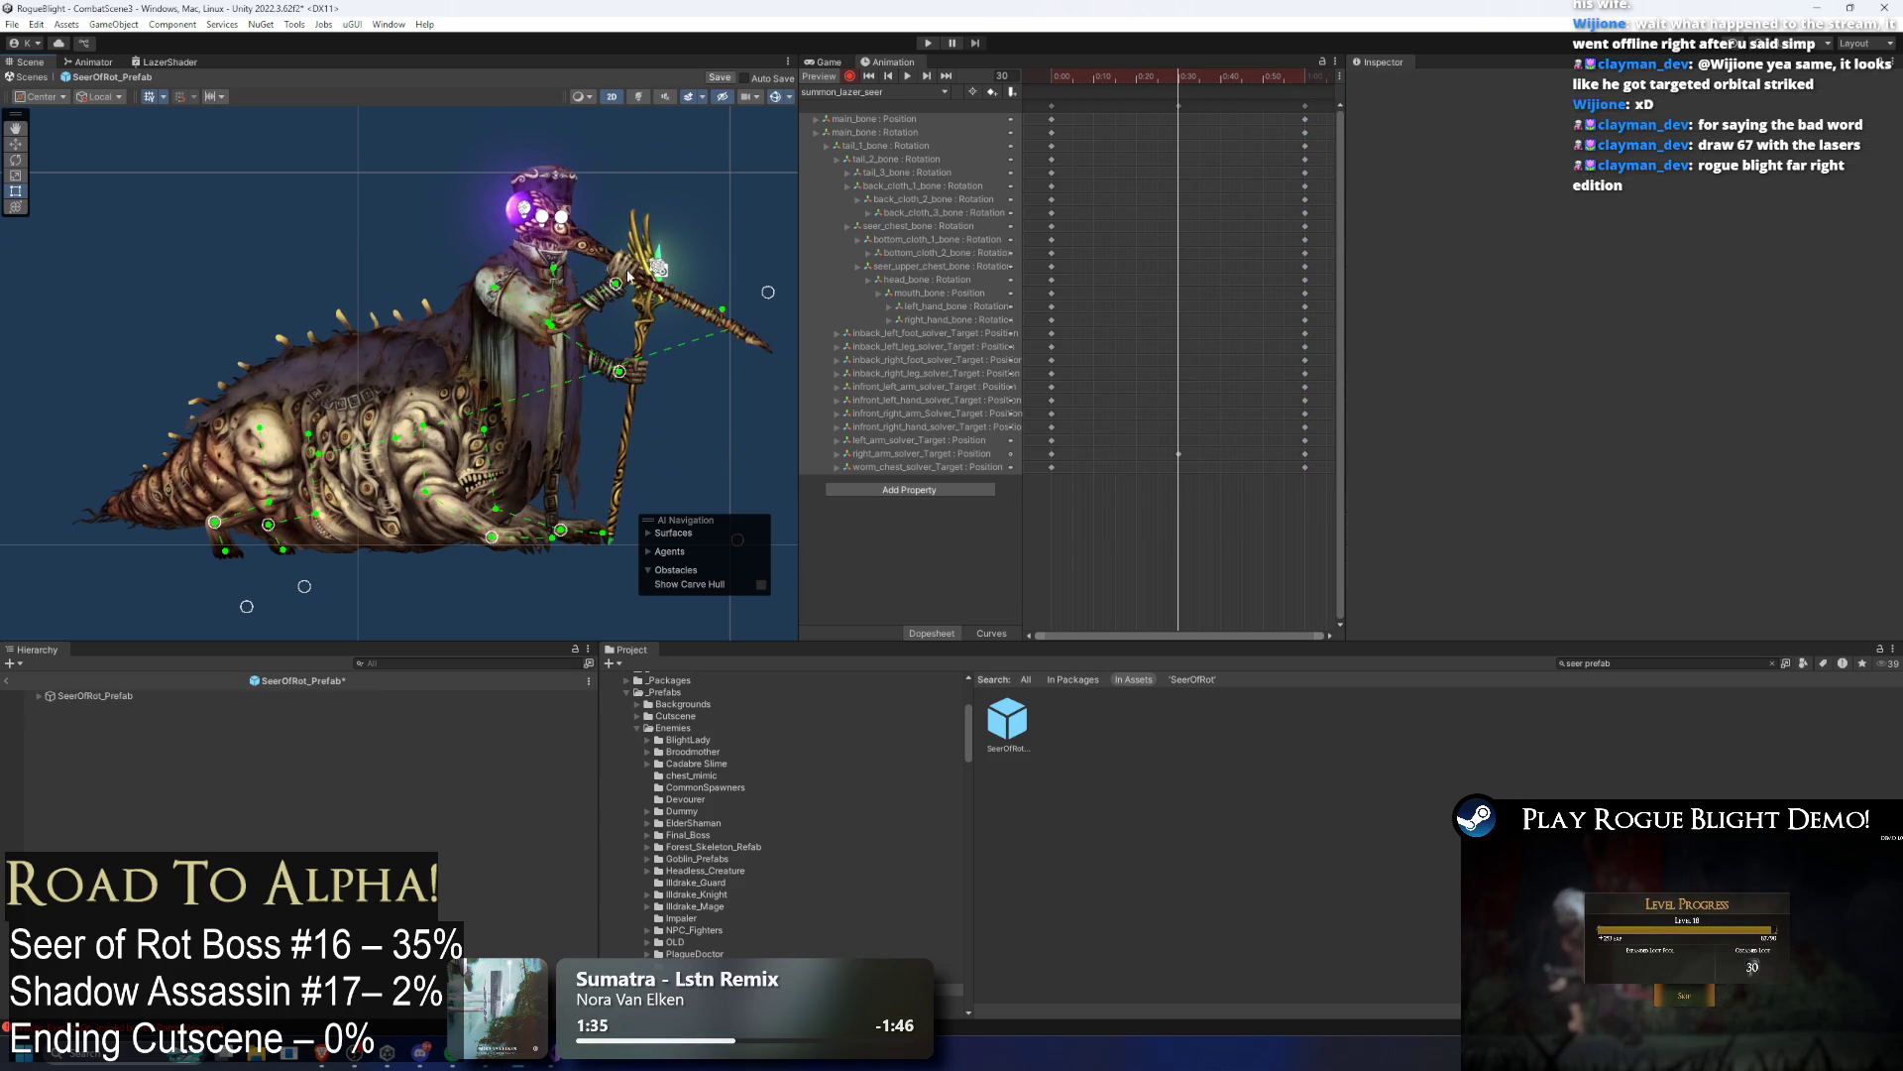
{"action": "left_click", "coordinate": [631, 281]}
{"action": "left_click", "coordinate": [1085, 76]}
Step: Preview summon_lazer_seer from the first frame and save the changes
{"action": "left_click", "coordinate": [942, 91]}
{"action": "left_click", "coordinate": [892, 104]}
{"action": "left_click", "coordinate": [908, 77]}
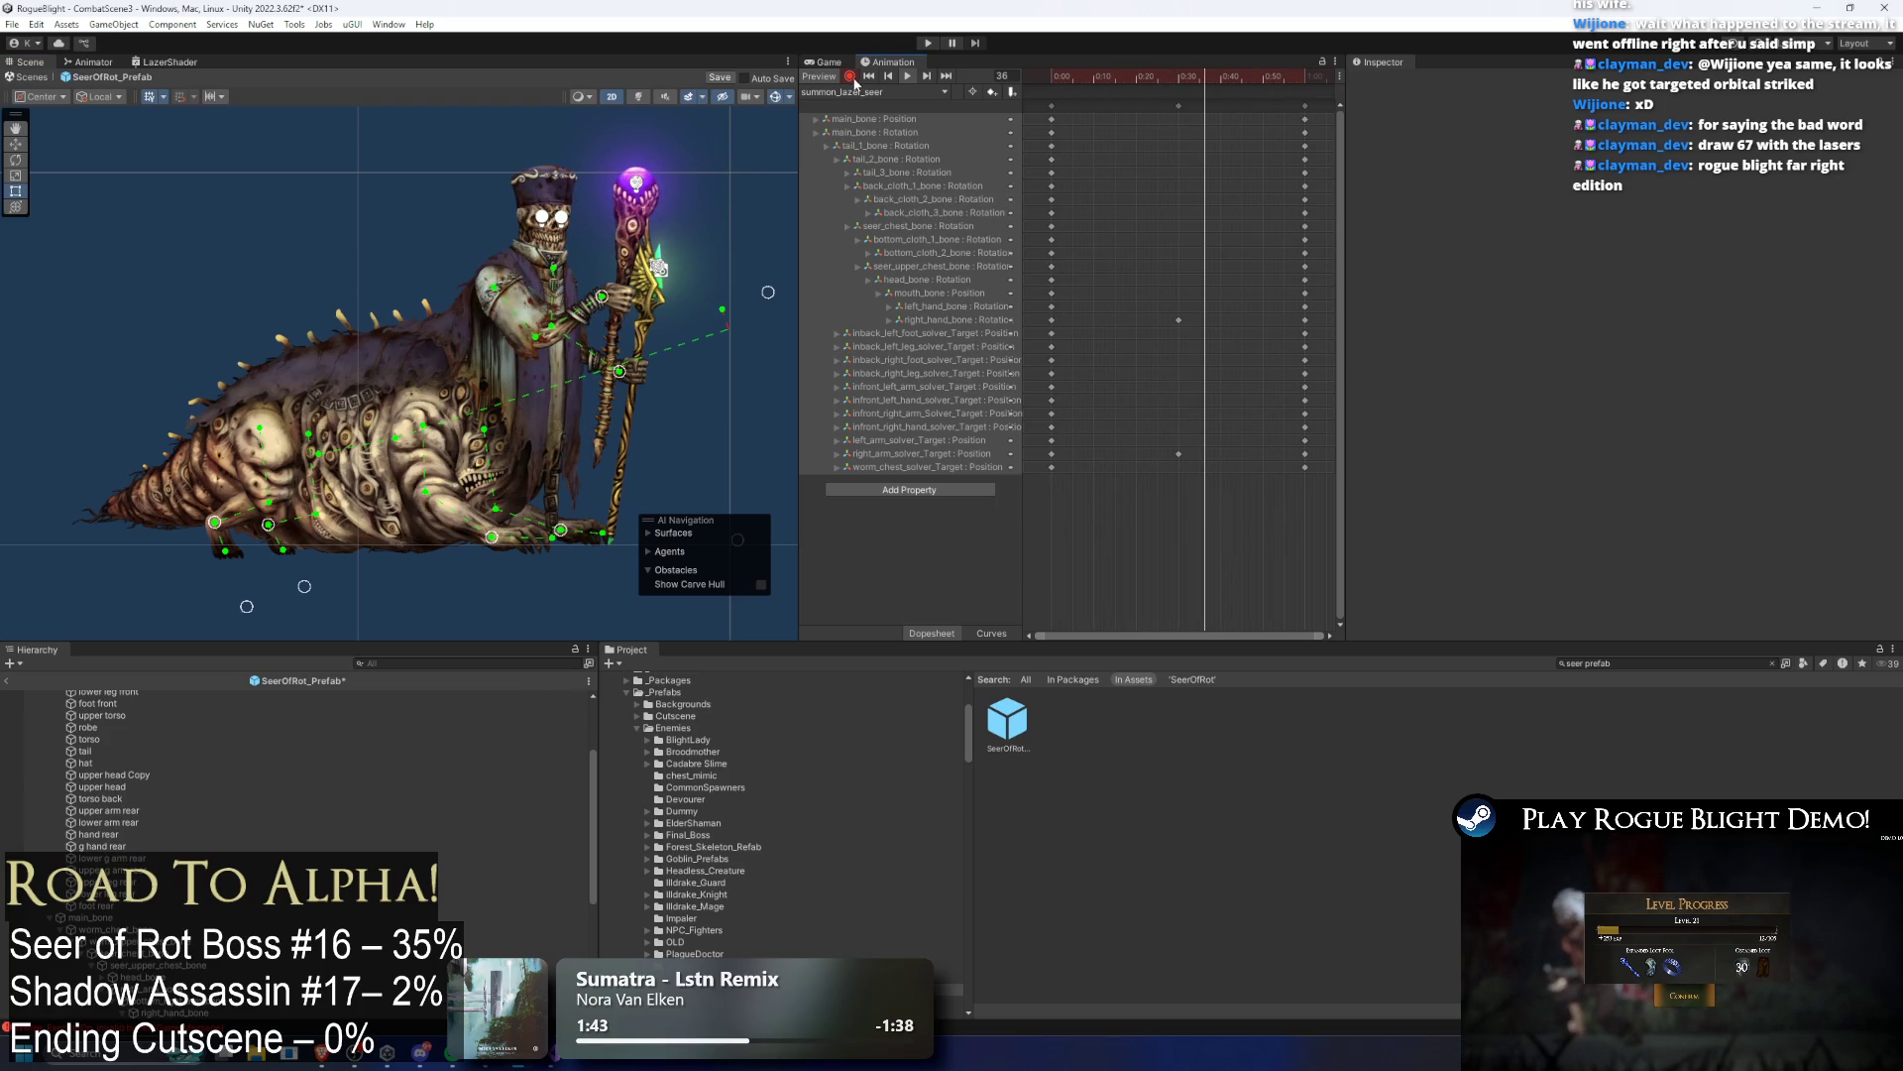
{"action": "key", "text": "ctrl+s"}
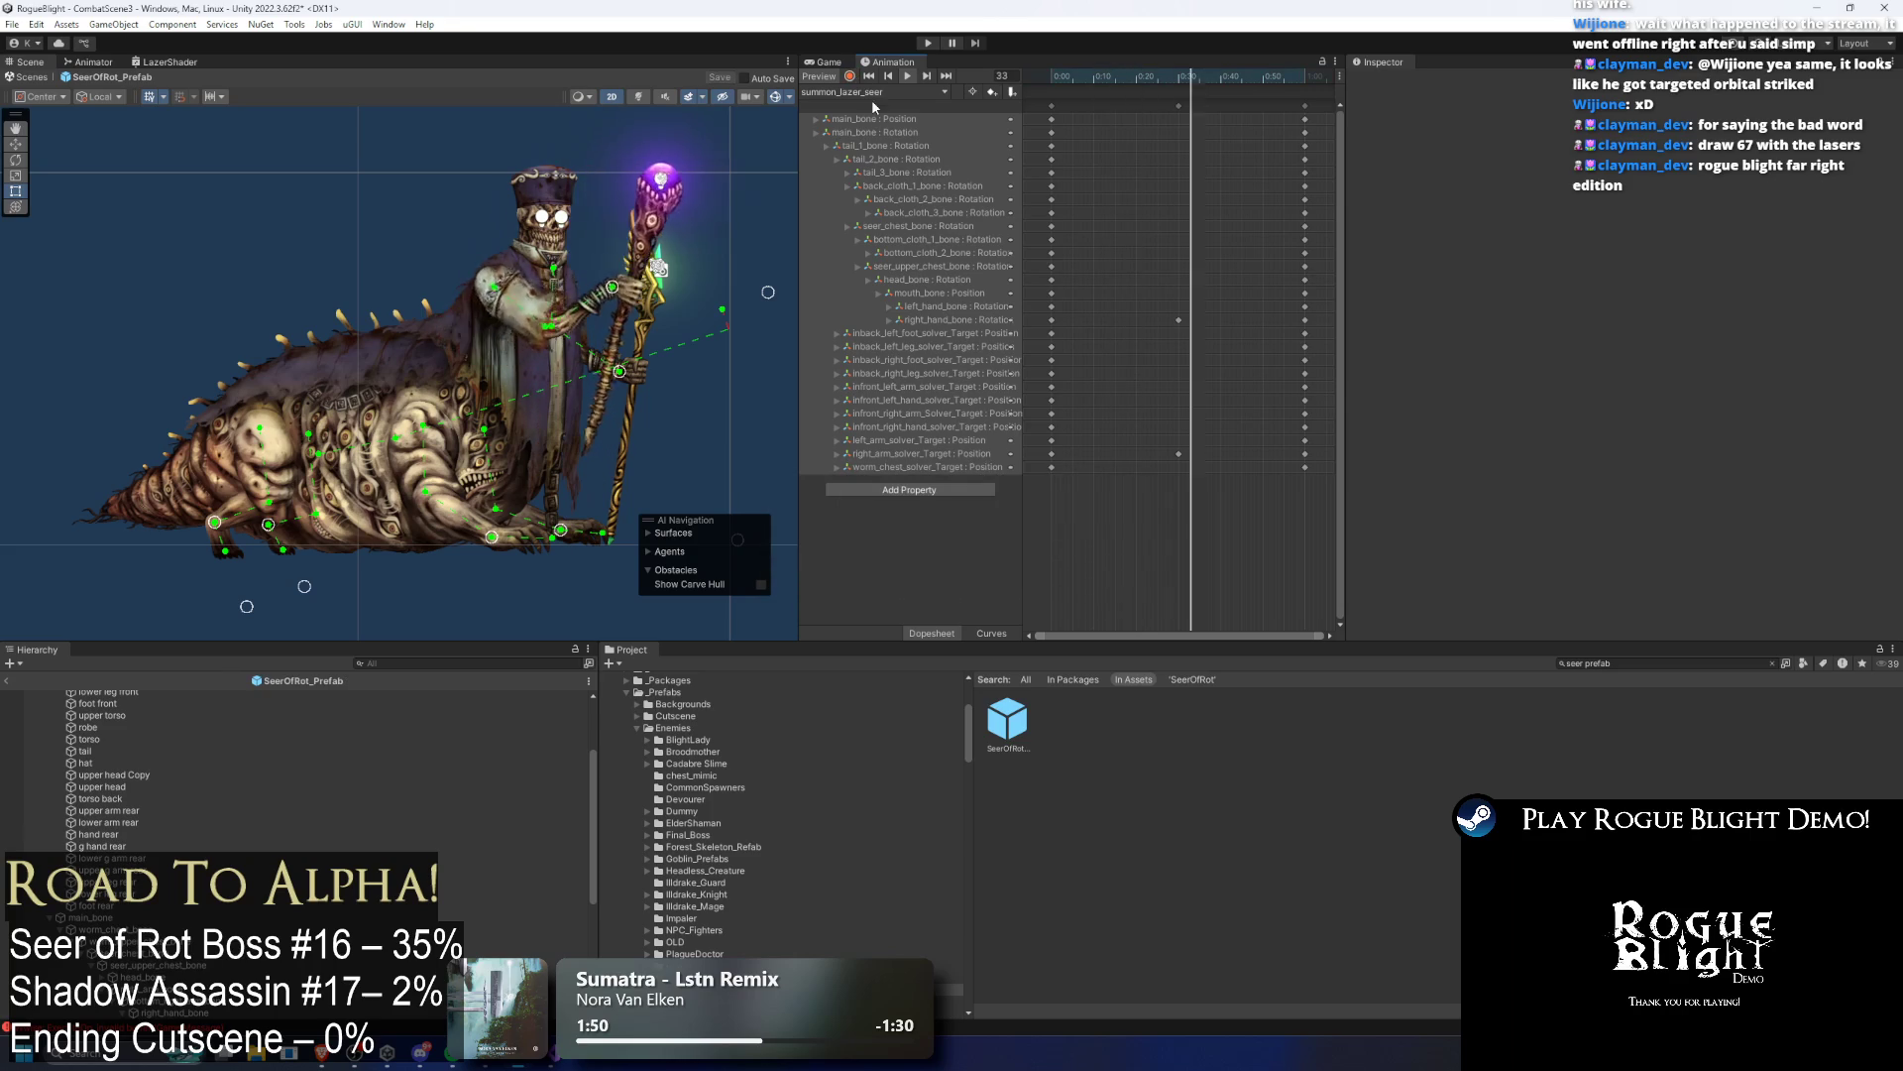
Step: Review the Phase2_Transformation_Seer and stun_parried_seer(P2) clips, then add an event at frame 30 of summon_lazer_seer
{"action": "left_click", "coordinate": [894, 93]}
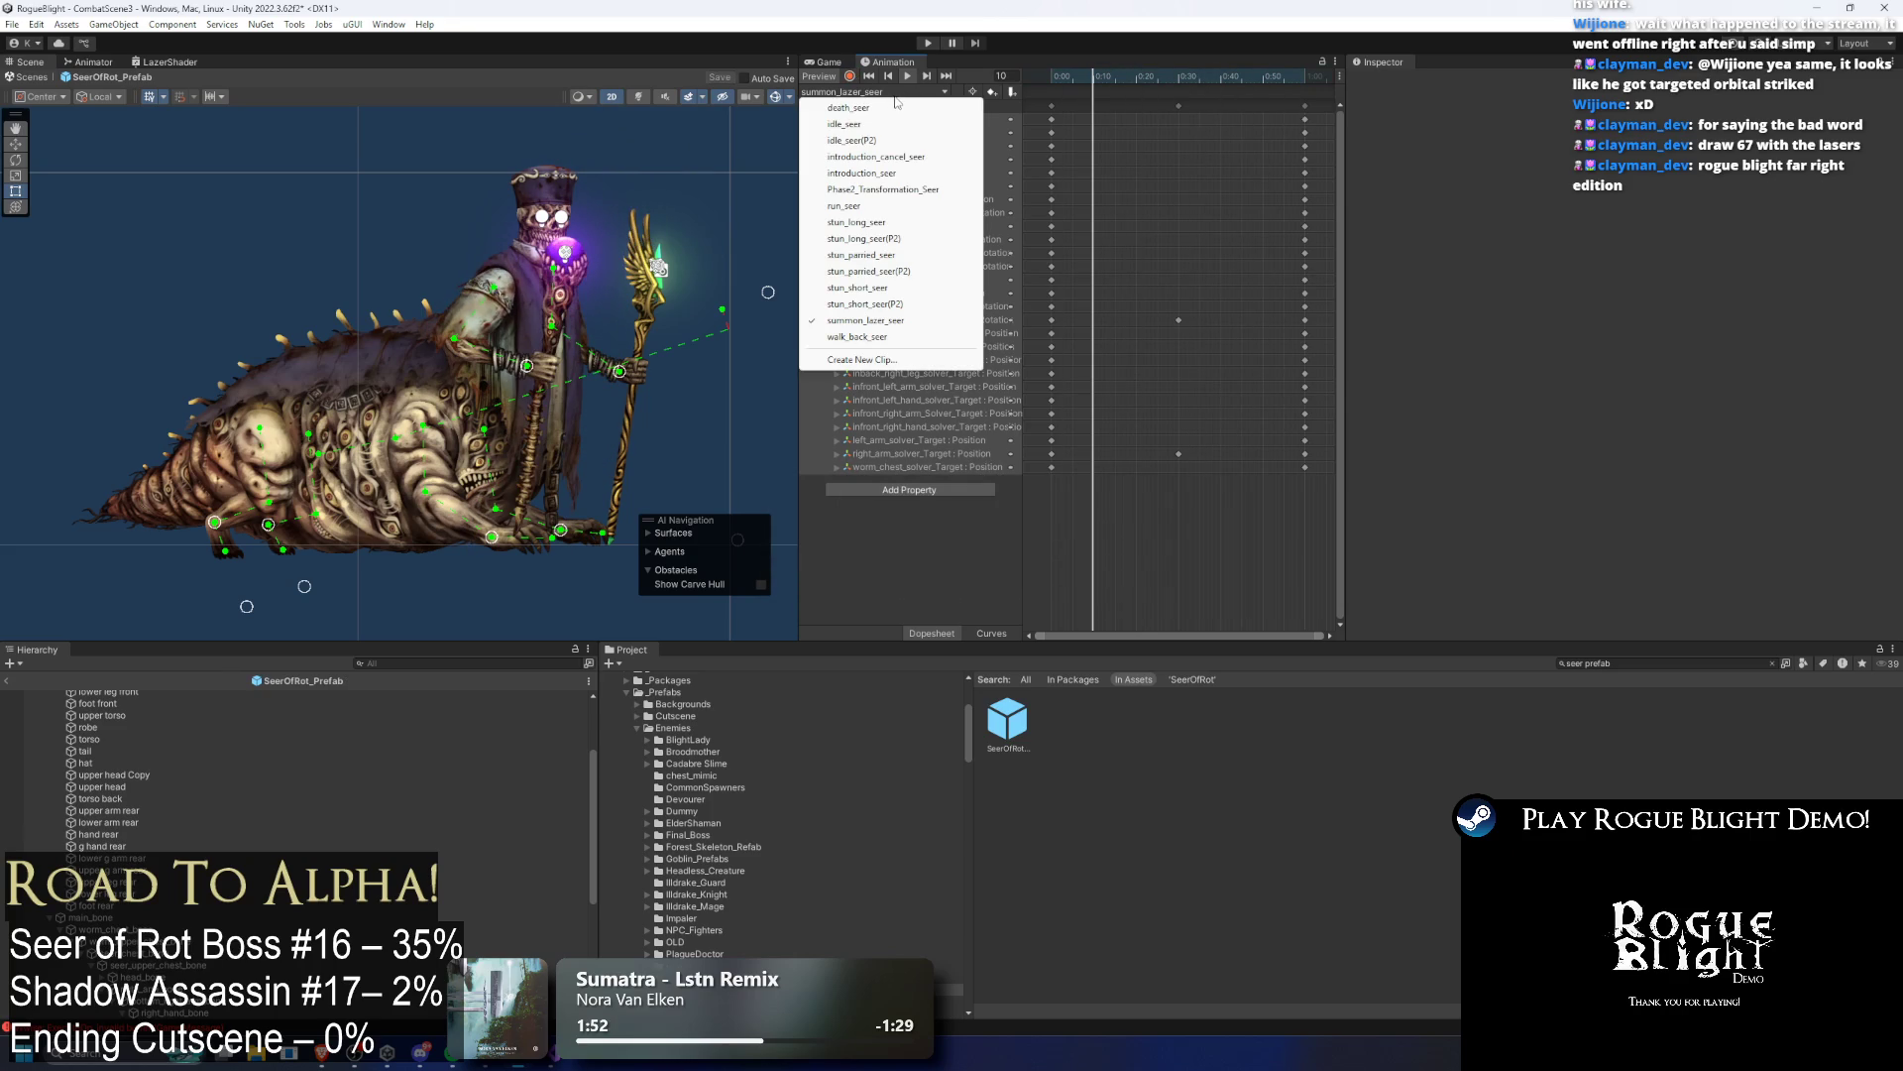
{"action": "left_click", "coordinate": [882, 190]}
{"action": "left_click", "coordinate": [1169, 89]}
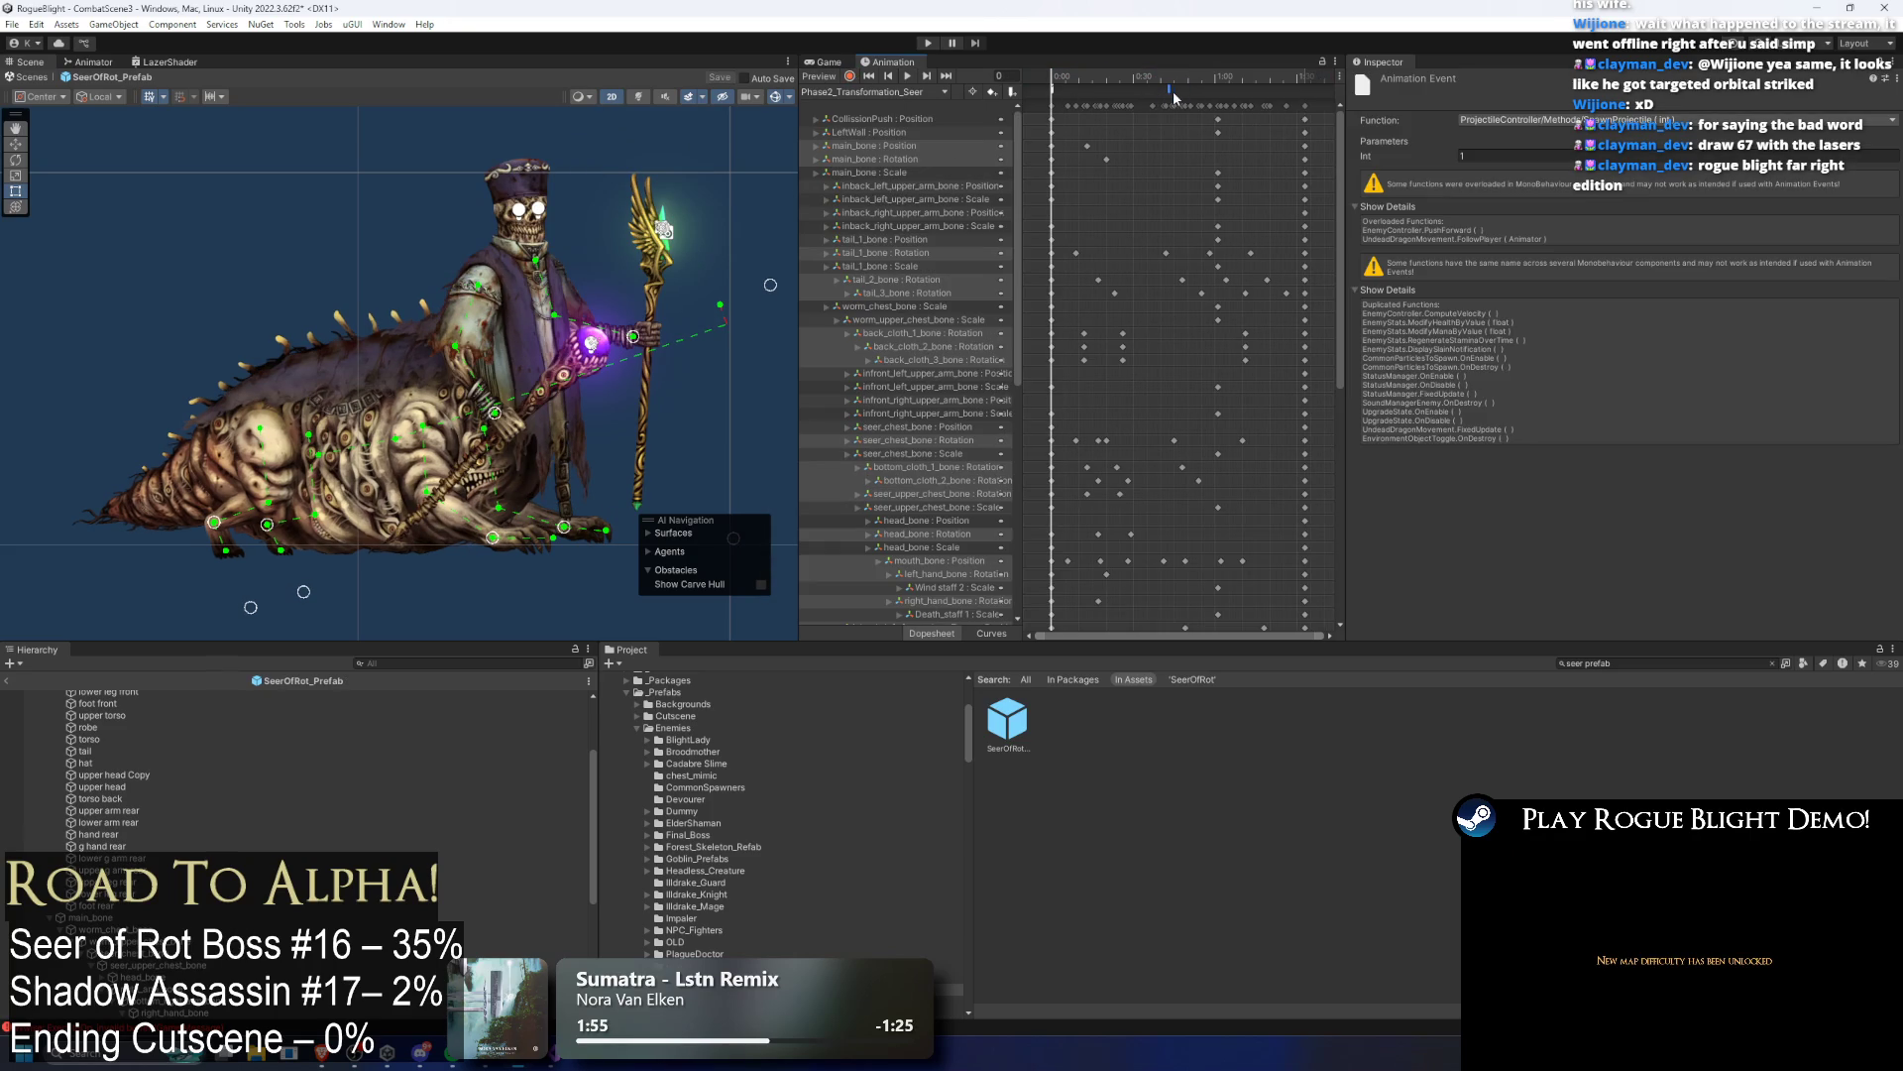
{"action": "left_click", "coordinate": [868, 92]}
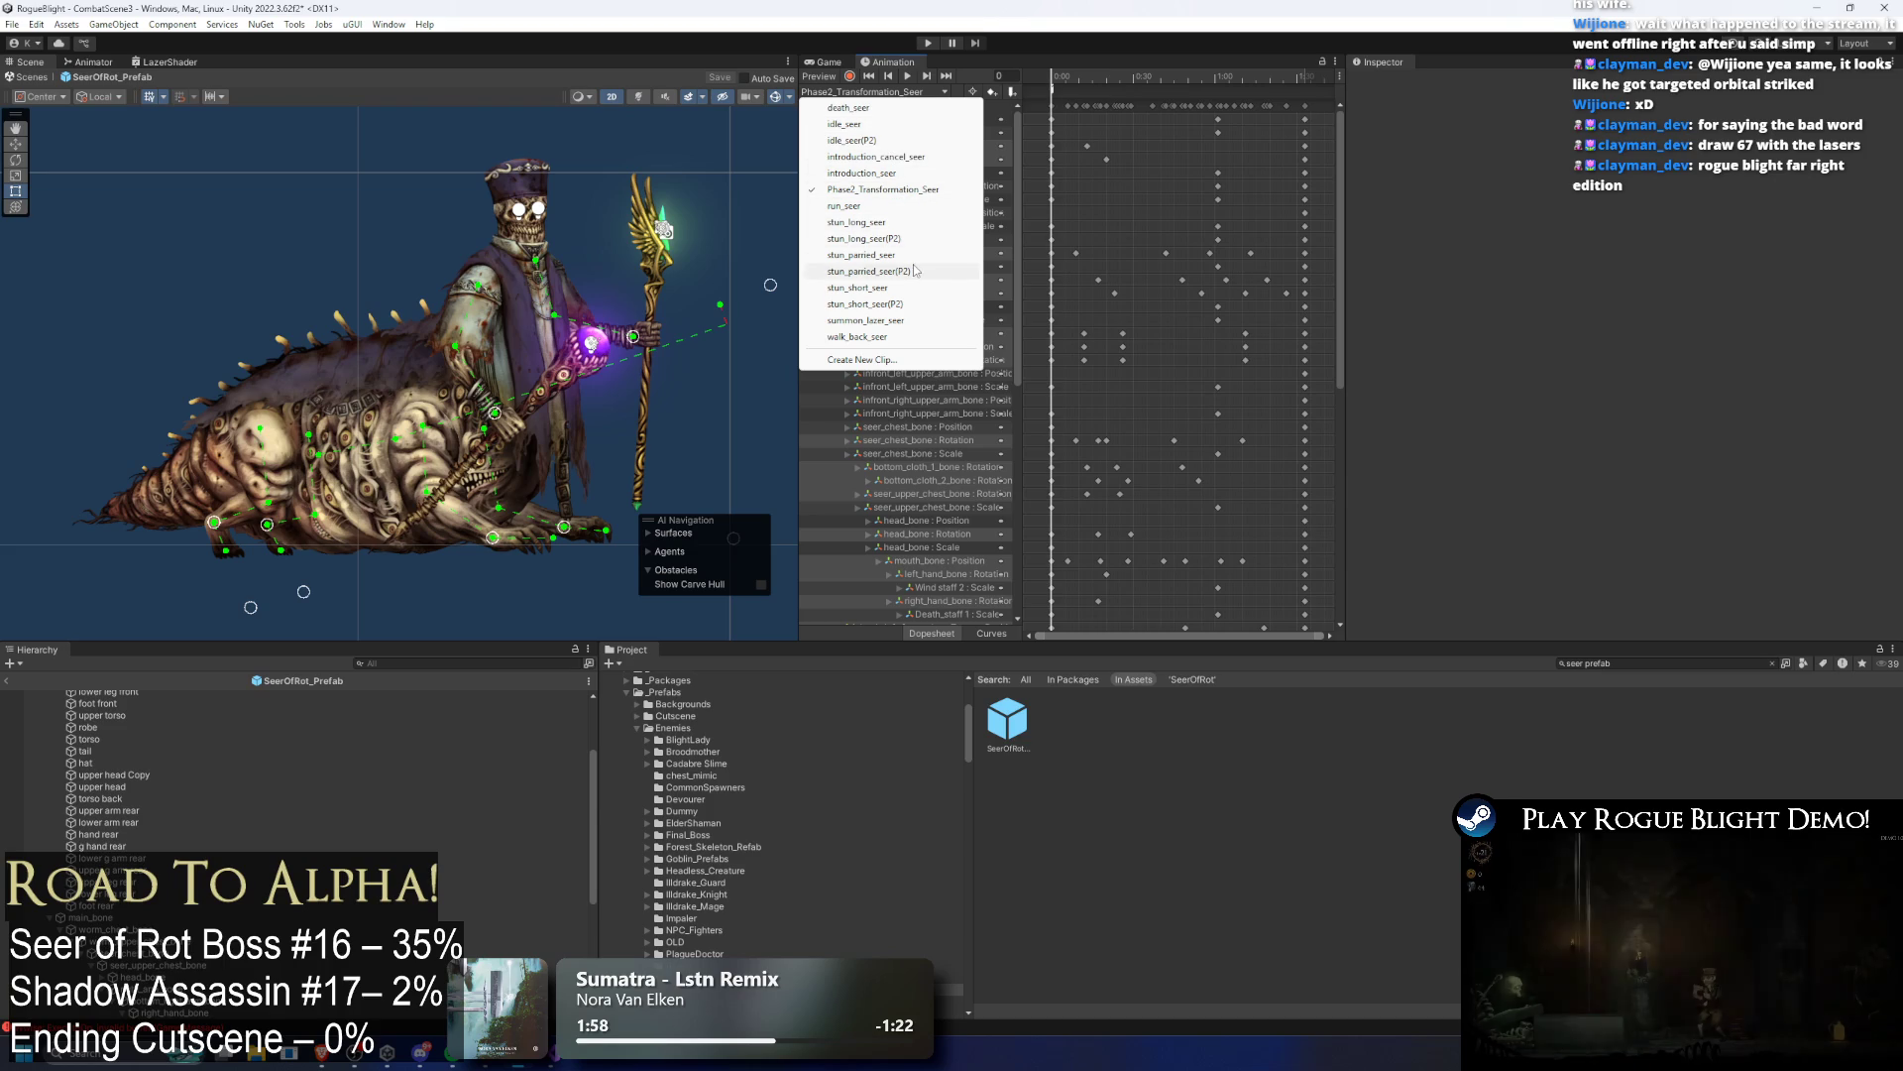
{"action": "left_click", "coordinate": [847, 271]}
{"action": "left_click", "coordinate": [844, 278]}
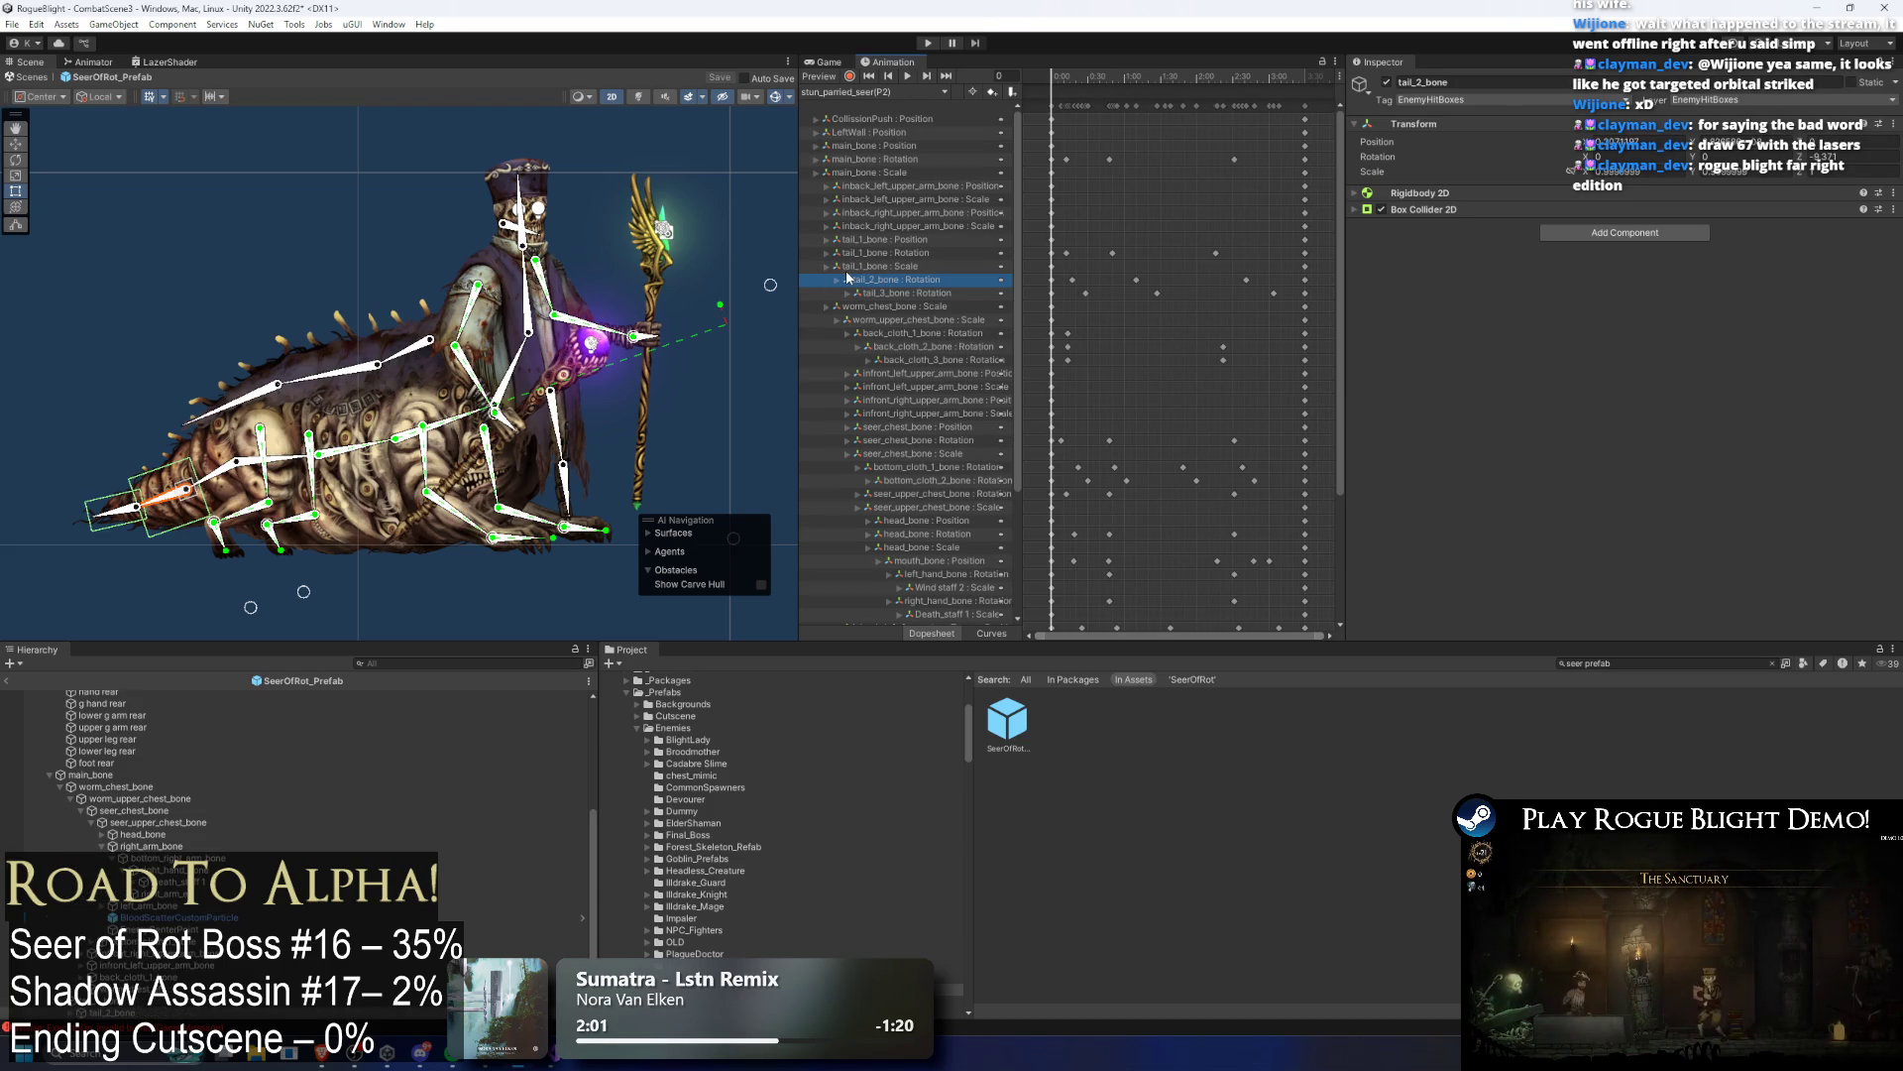
{"action": "left_click", "coordinate": [863, 92]}
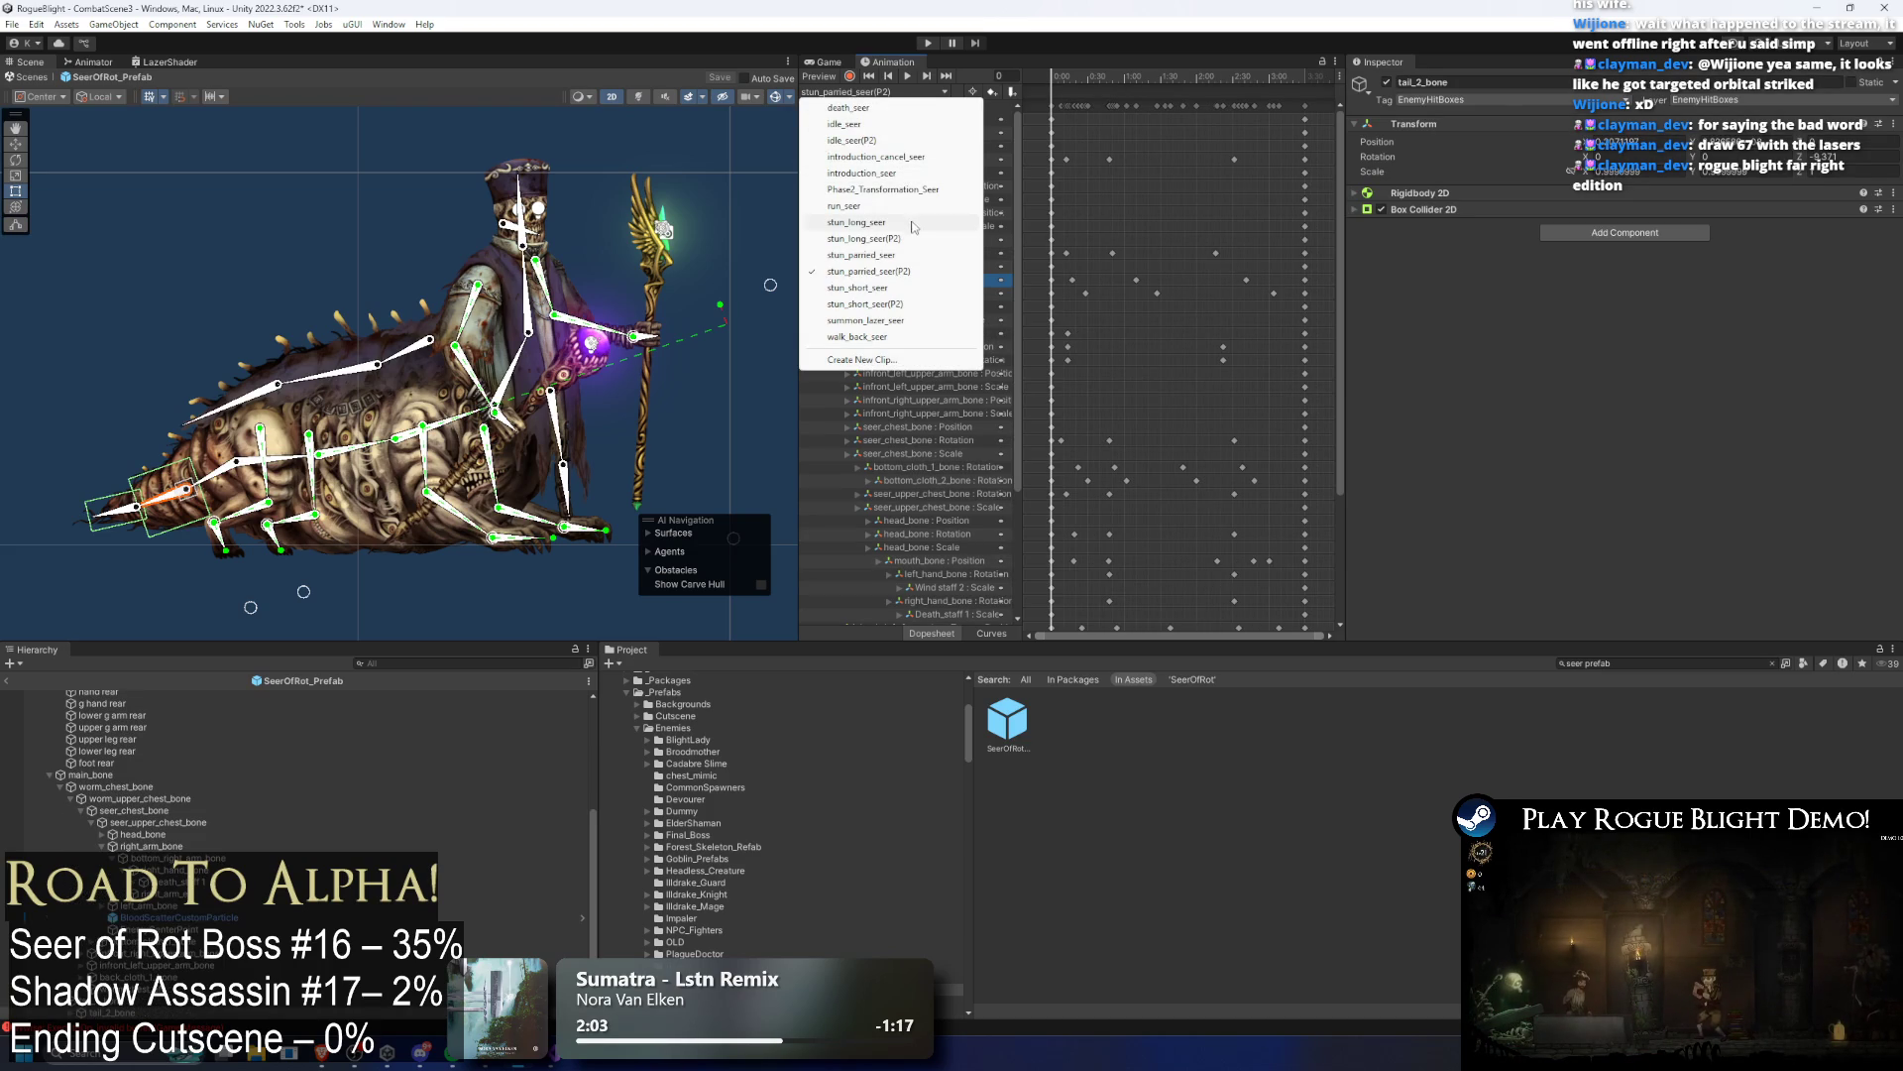
{"action": "left_click", "coordinate": [859, 320]}
{"action": "left_click", "coordinate": [1180, 76]}
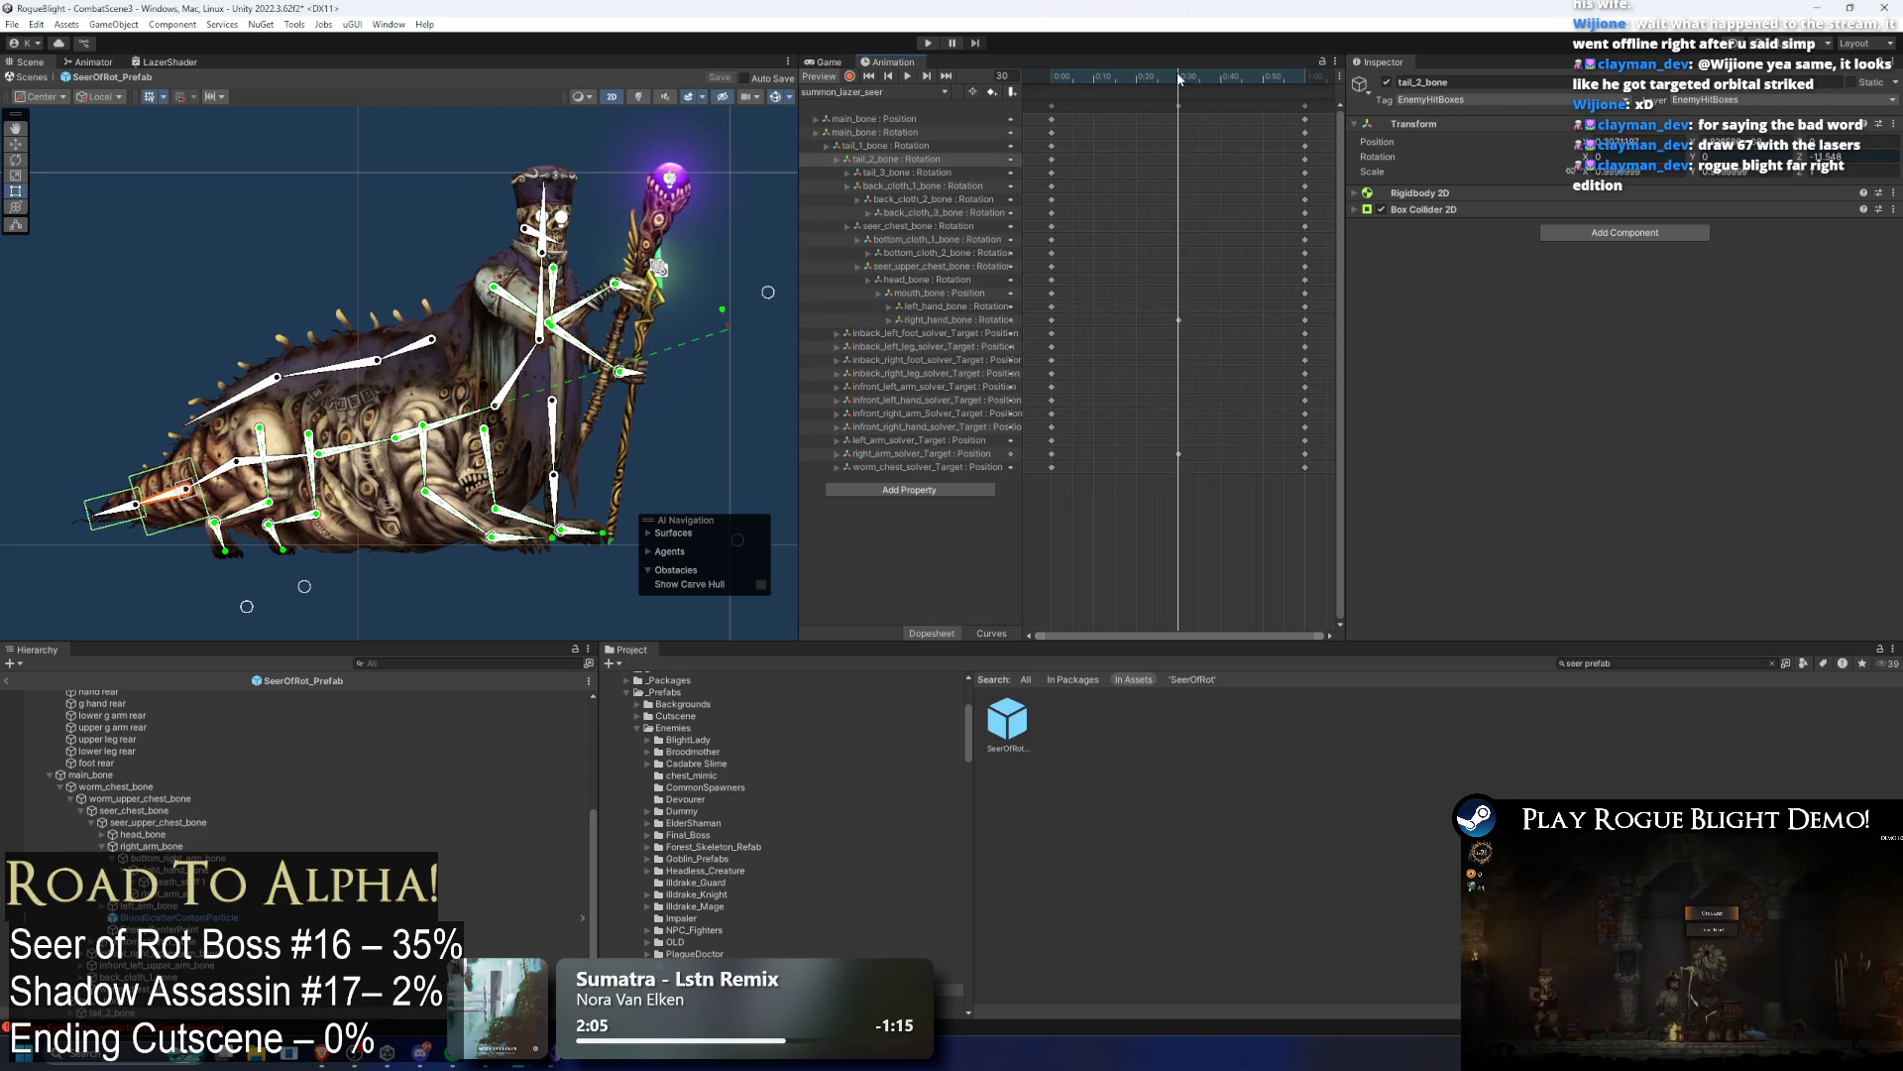
{"action": "left_click", "coordinate": [1182, 79]}
Step: Set the SpawnProjectile events' Int parameters, including values 2 and 4
{"action": "scroll", "coordinate": [1199, 99], "scroll_direction": "down", "scroll_amount": 2}
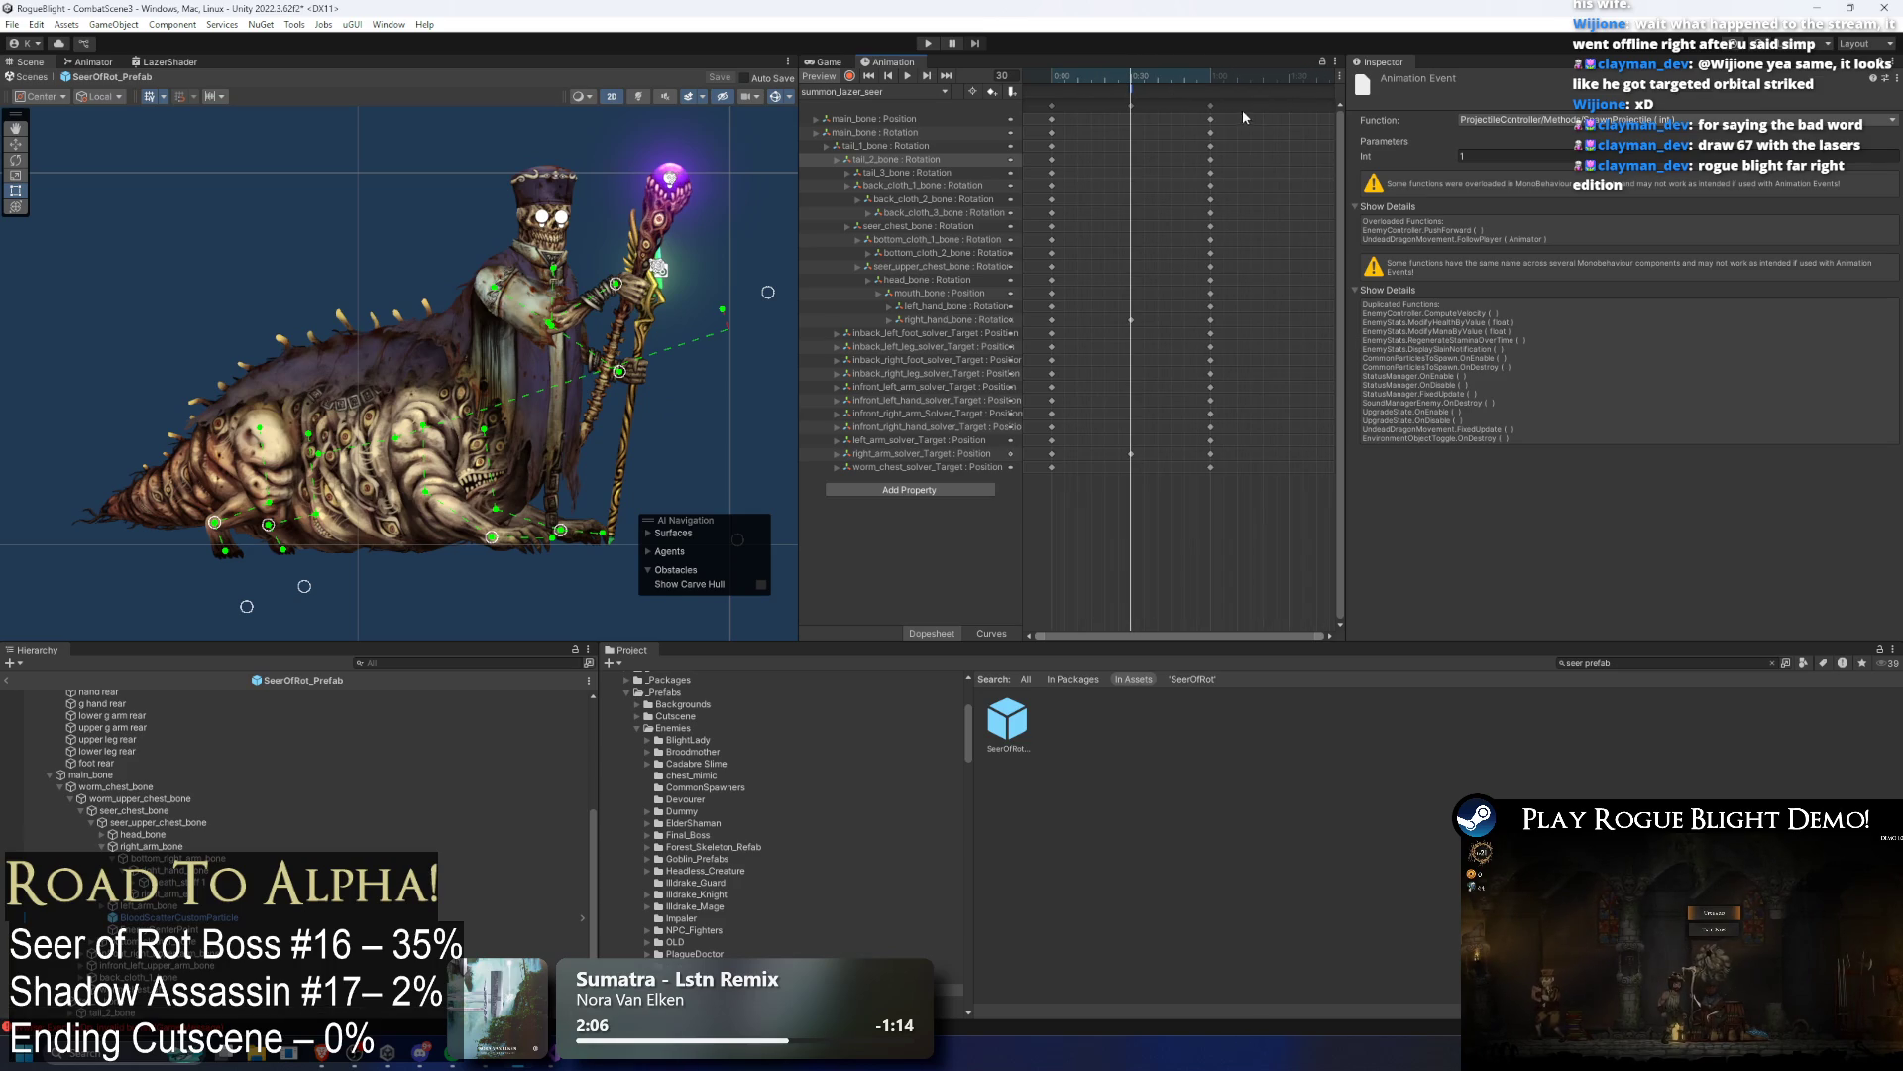
{"action": "left_click", "coordinate": [1149, 83]}
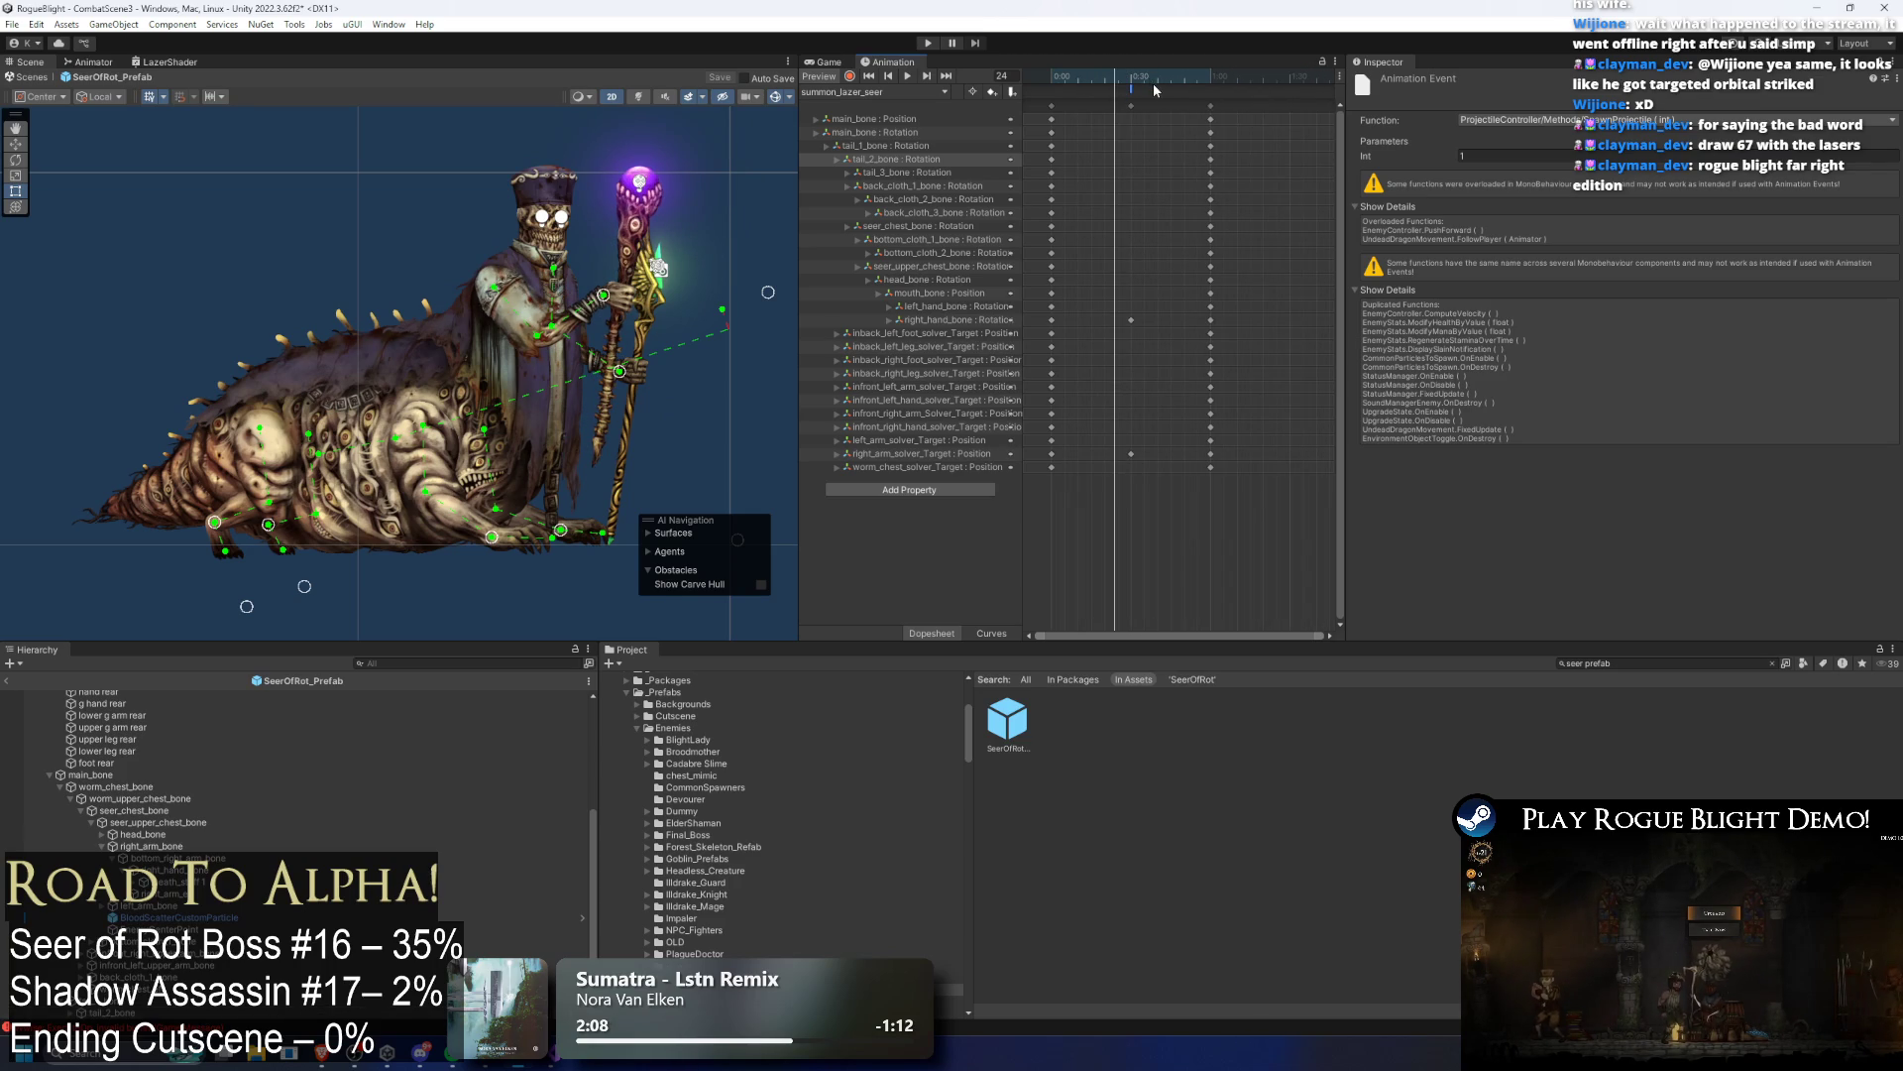
{"action": "type", "text": "2"}
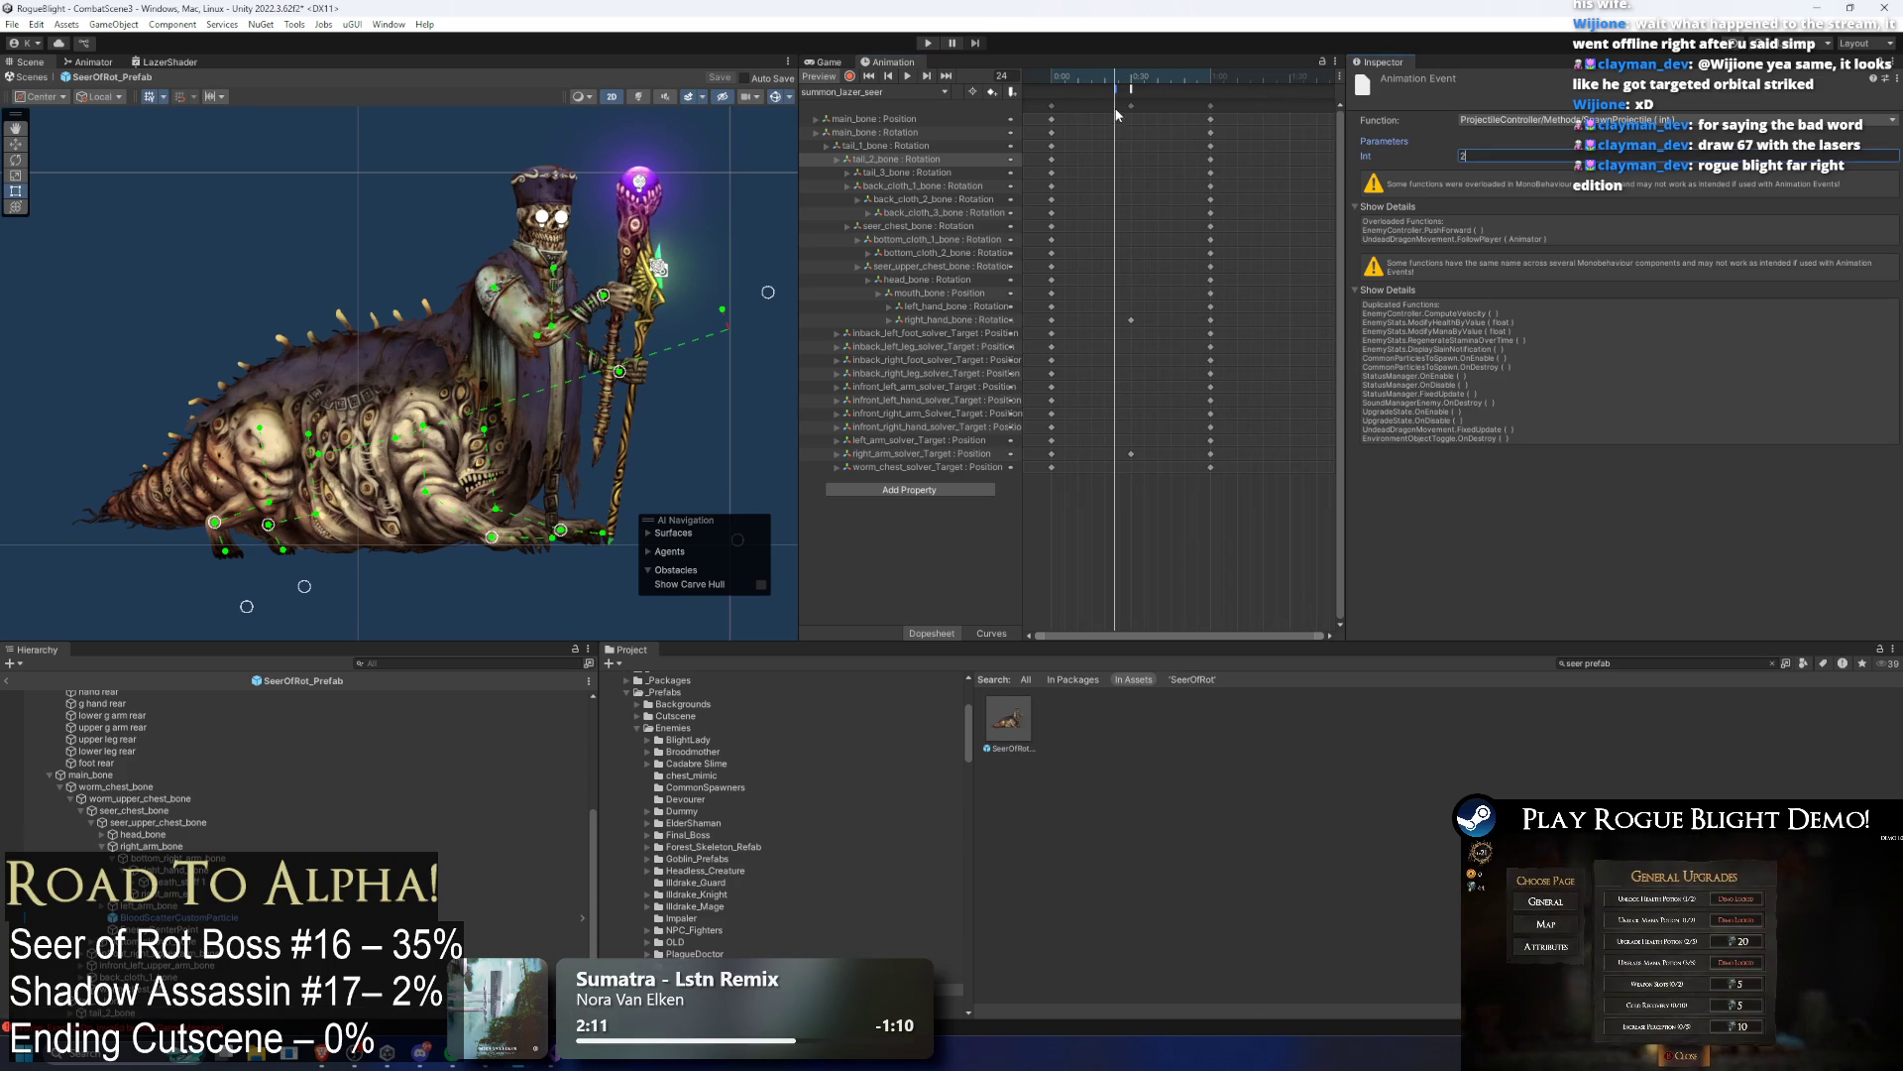
{"action": "key", "text": "Escape"}
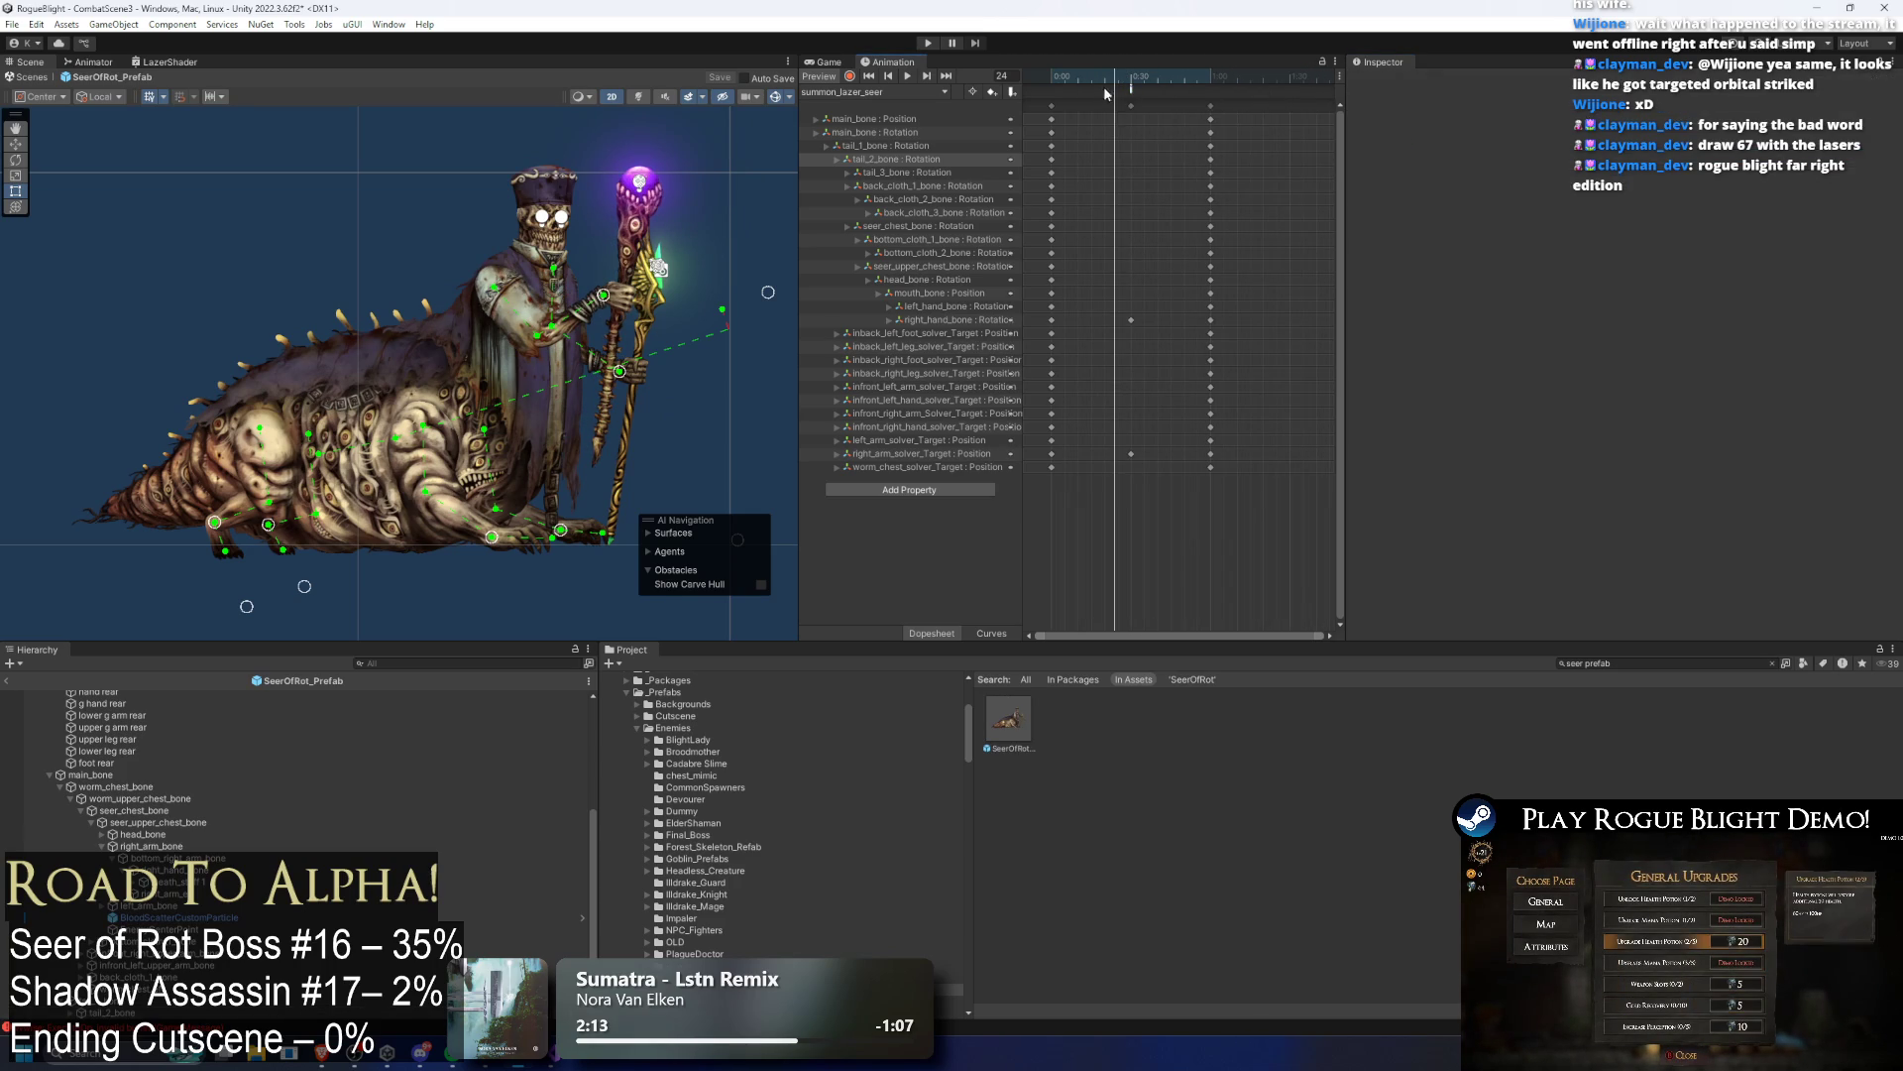
{"action": "left_click", "coordinate": [1423, 157]}
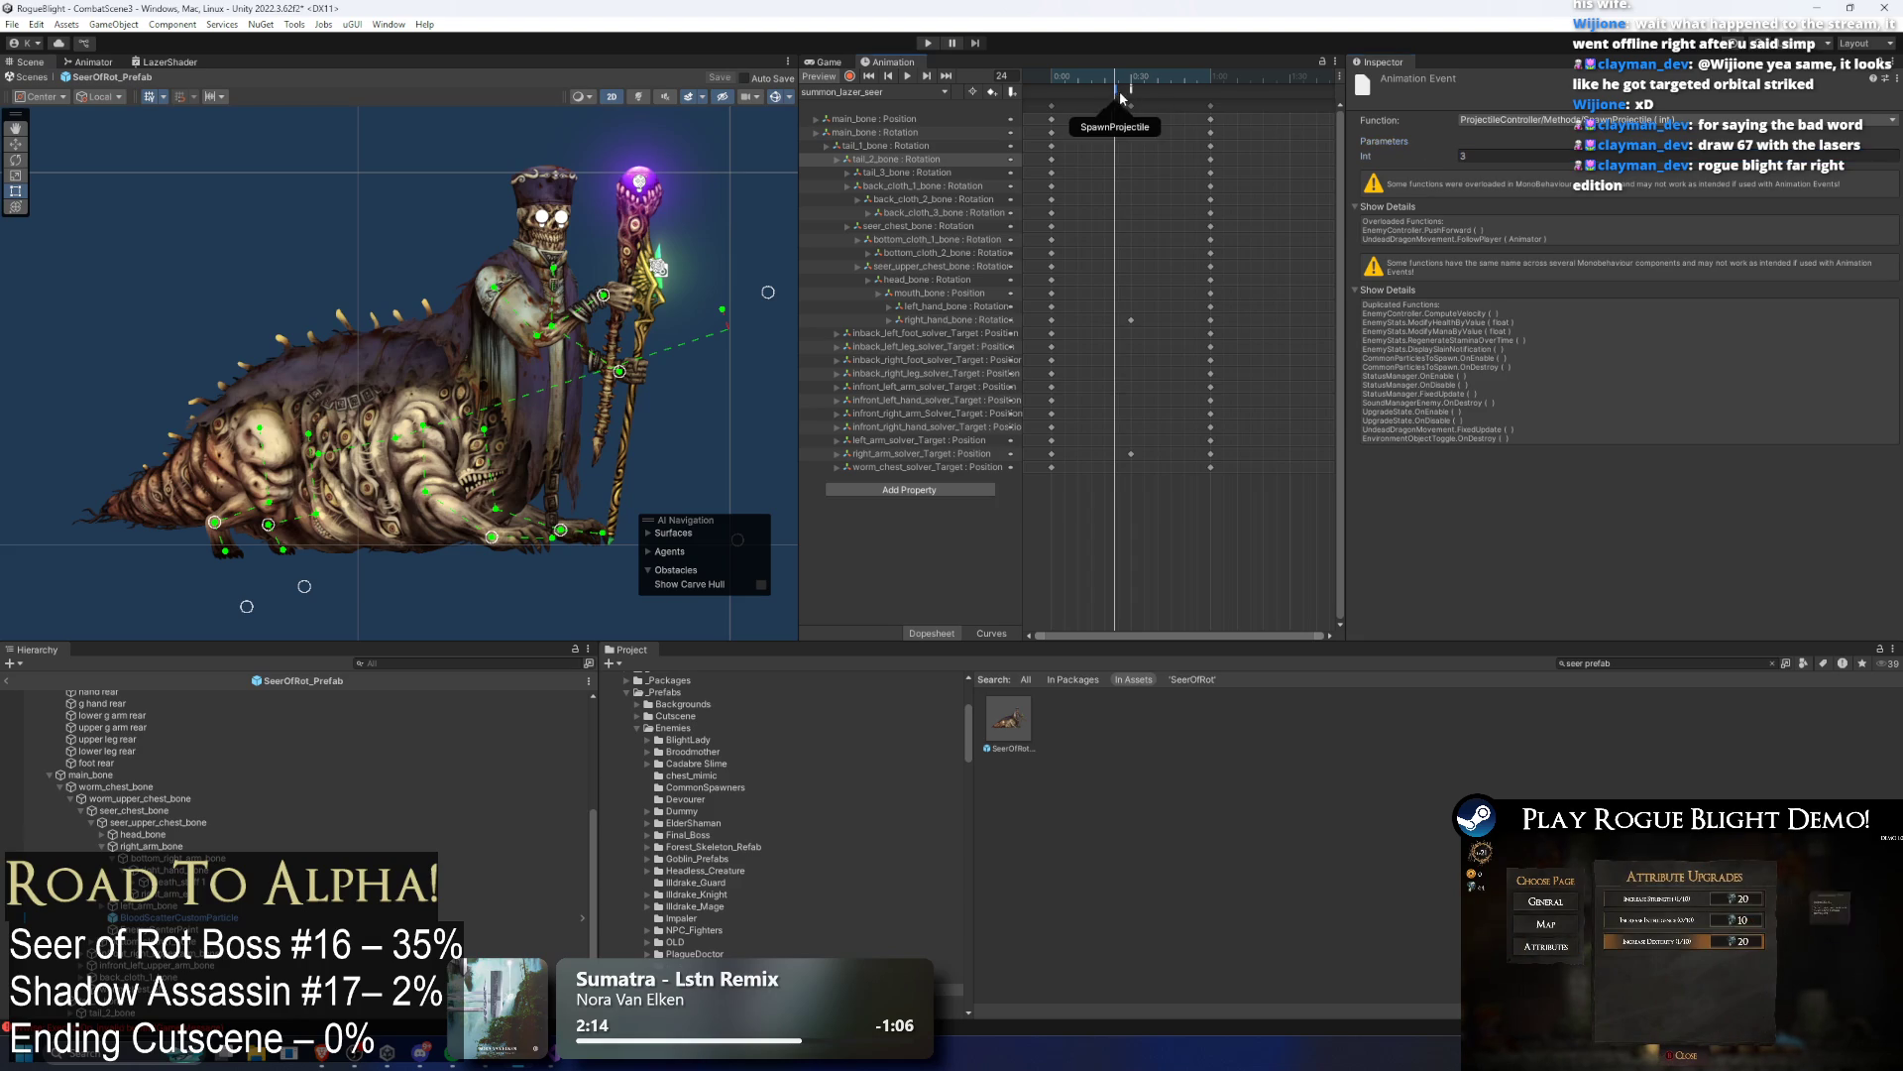
{"action": "left_click", "coordinate": [1080, 87]}
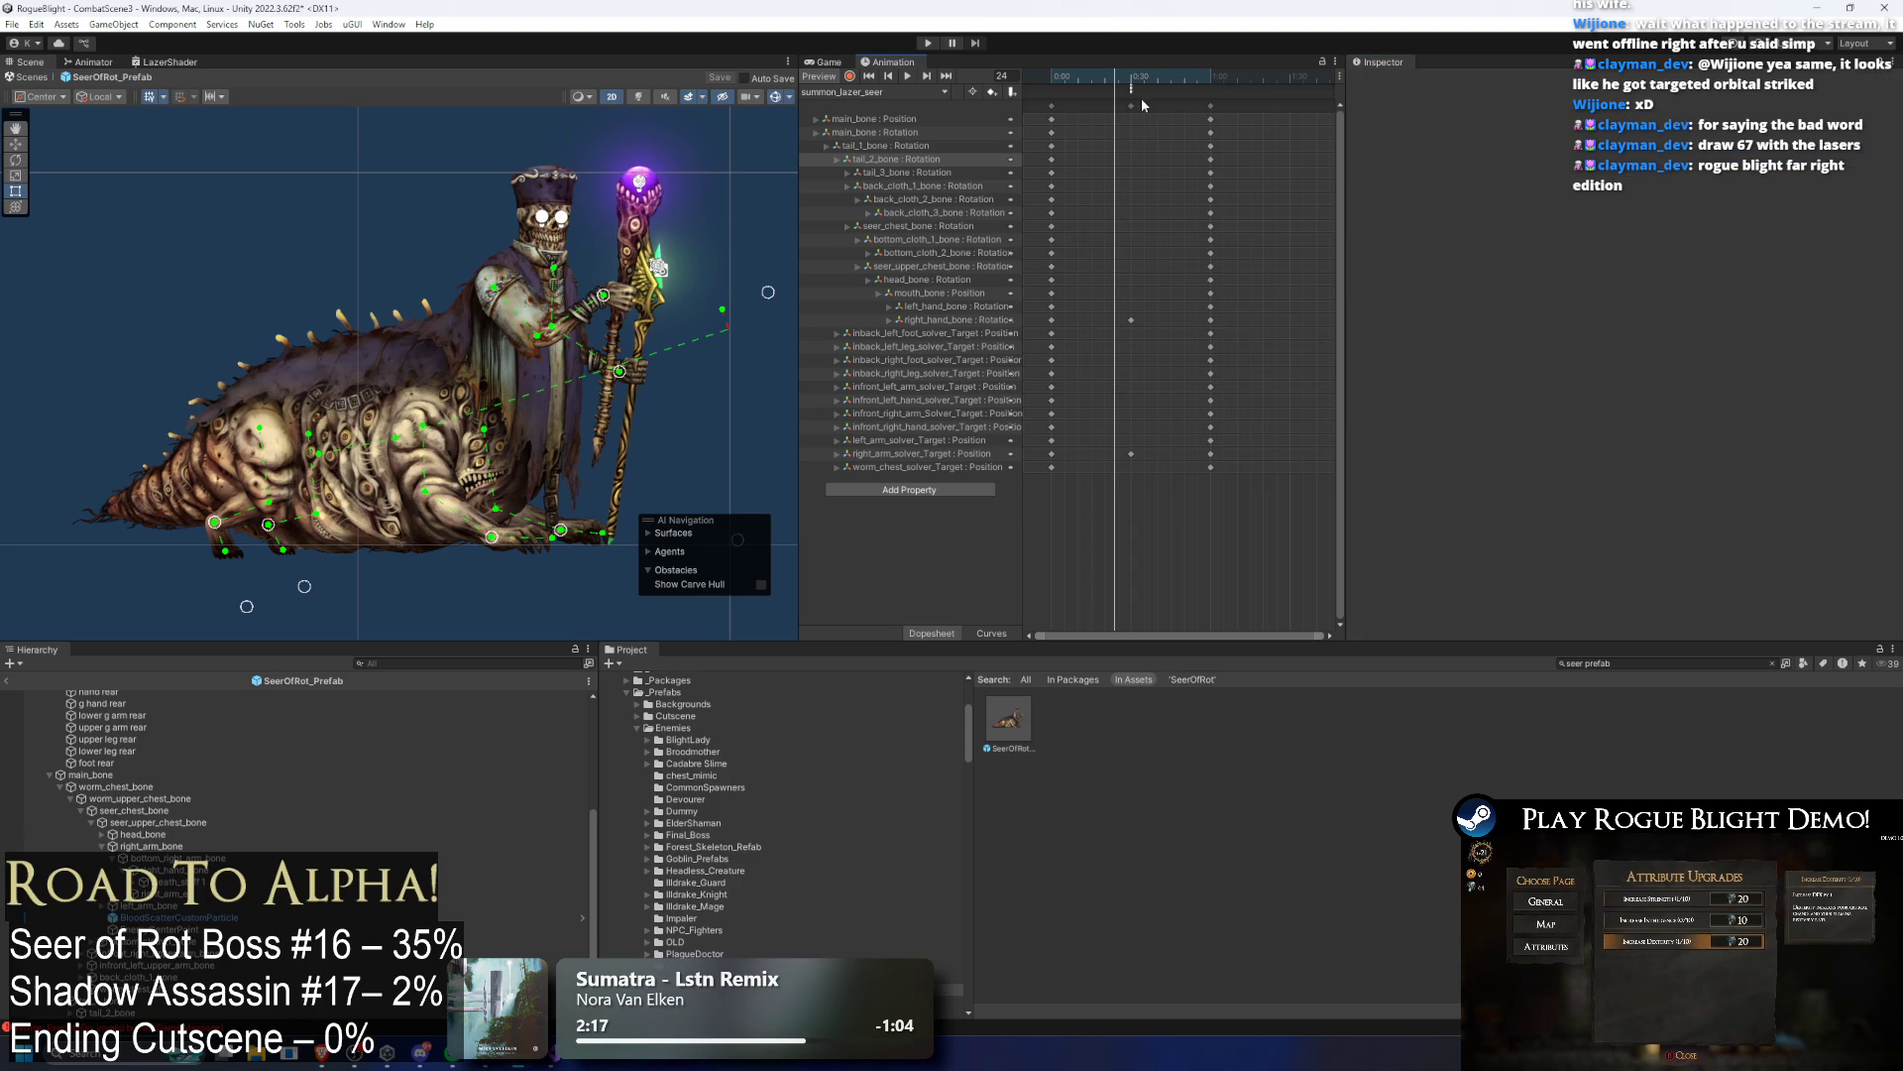
{"action": "left_click", "coordinate": [1130, 91]}
{"action": "left_click", "coordinate": [1415, 157]}
{"action": "left_click", "coordinate": [1126, 93]}
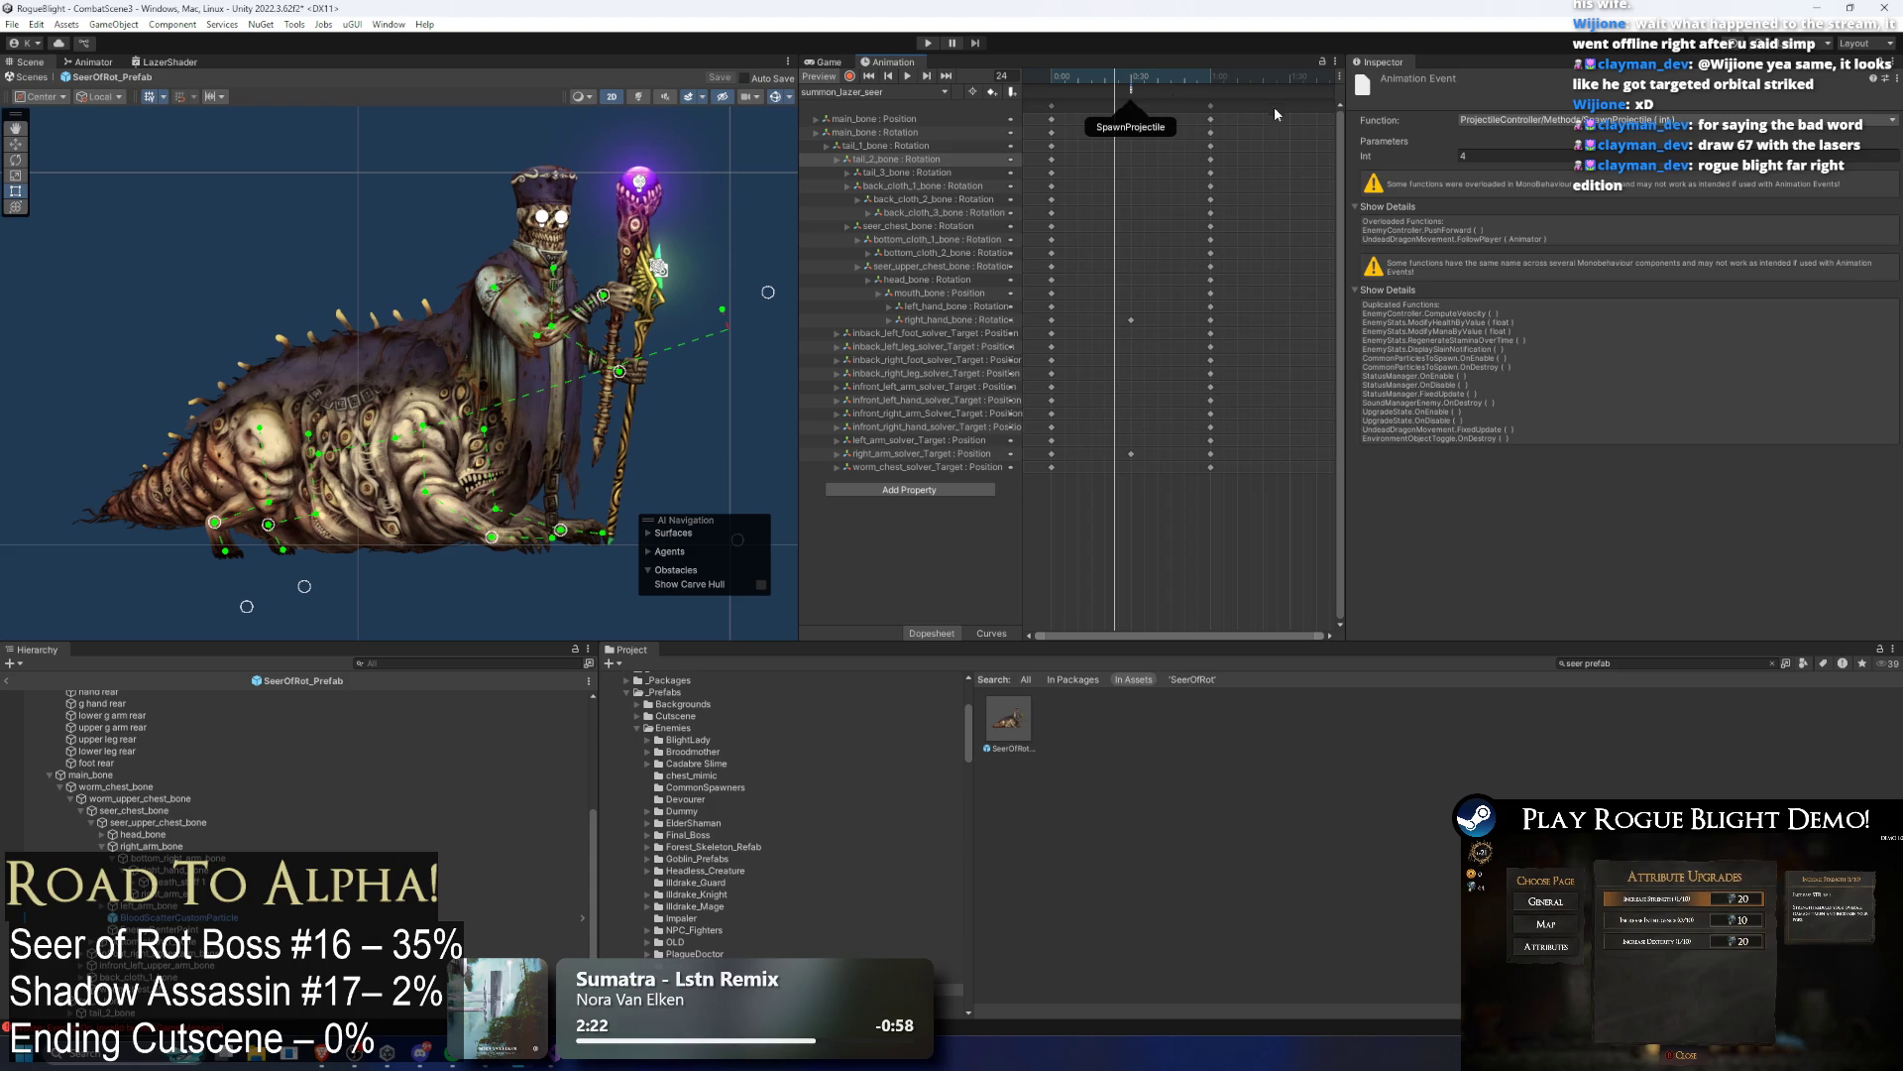
Step: Stretch all keyframes to lengthen the clip and shift them one frame later
{"action": "key", "text": "ctrl+a"}
{"action": "mouse_move", "coordinate": [1220, 124]}
{"action": "left_mouse_down"}
{"action": "mouse_move", "coordinate": [1319, 124]}
{"action": "mouse_move", "coordinate": [1300, 124]}
{"action": "left_mouse_up"}
{"action": "mouse_move", "coordinate": [1173, 103]}
{"action": "left_mouse_down"}
{"action": "mouse_move", "coordinate": [1153, 117]}
{"action": "mouse_move", "coordinate": [1205, 104]}
{"action": "left_mouse_up"}
{"action": "left_click", "coordinate": [1167, 115]}
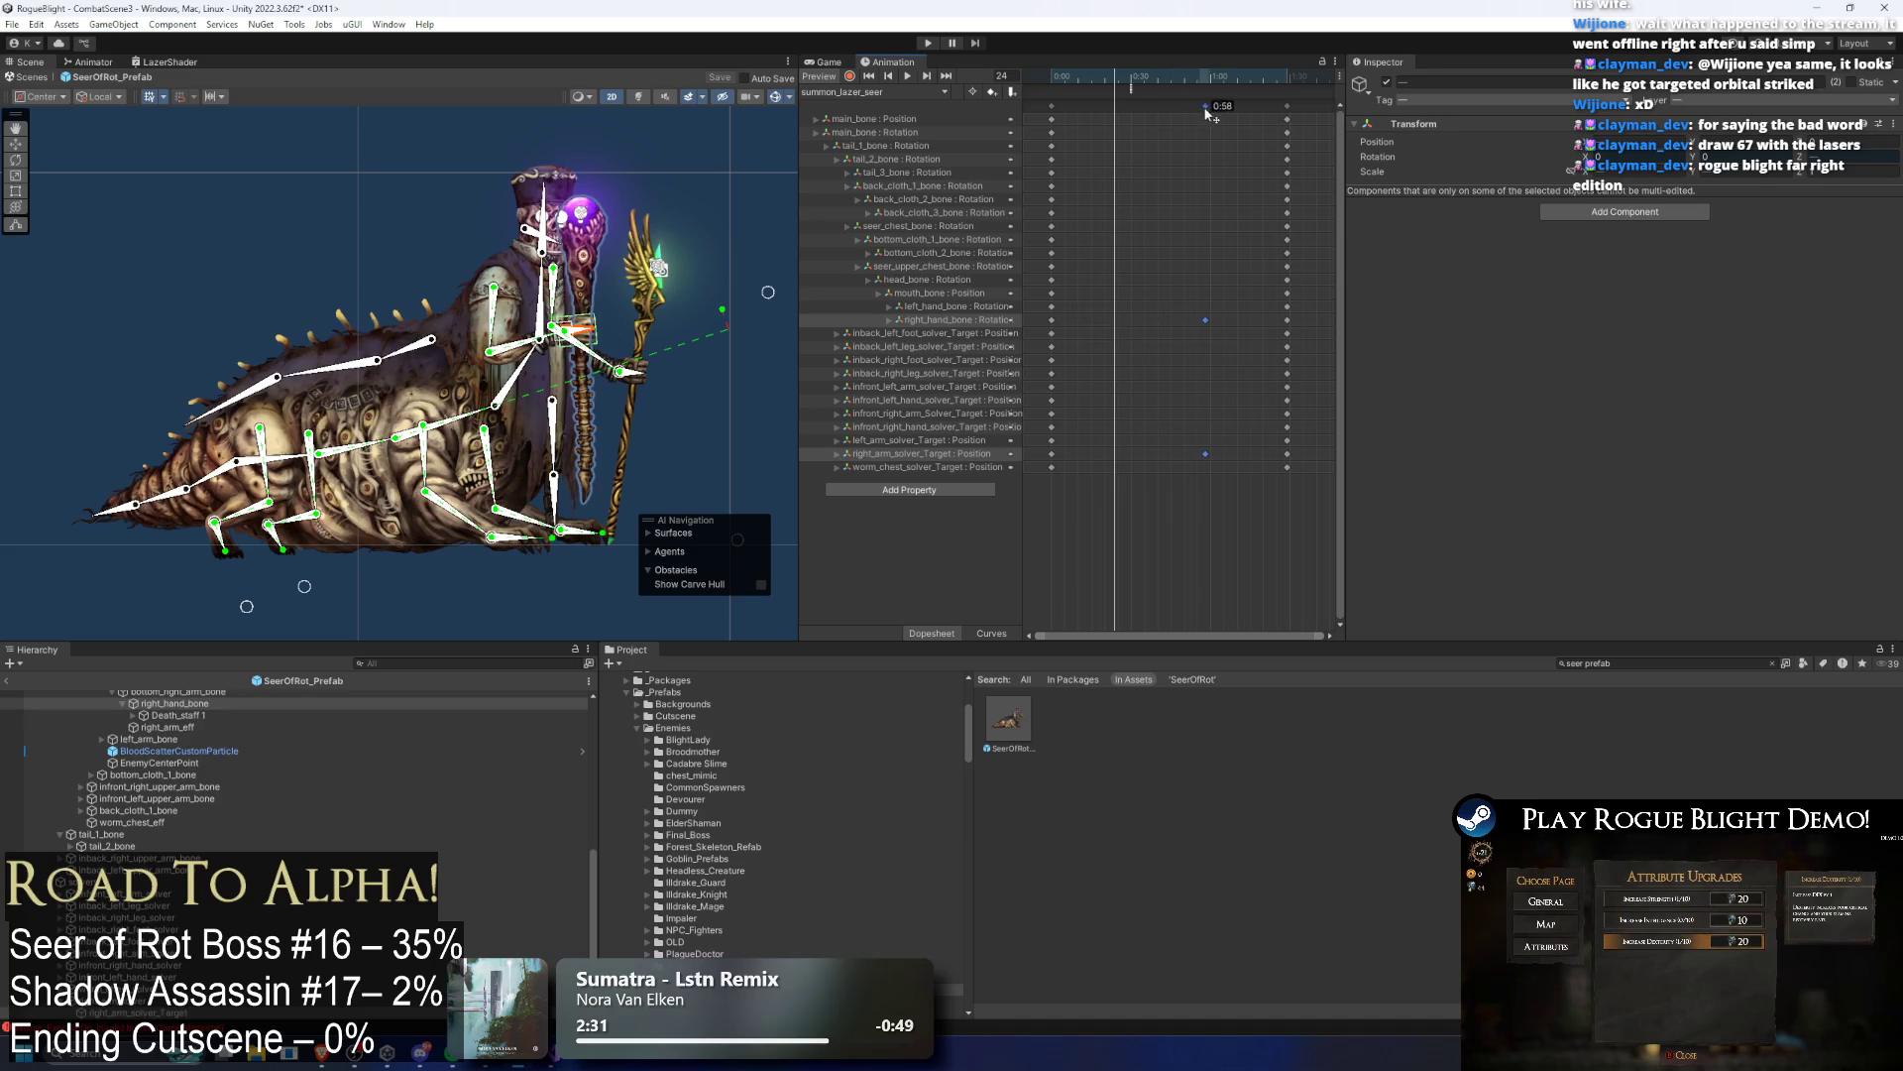
{"action": "left_click", "coordinate": [1133, 89]}
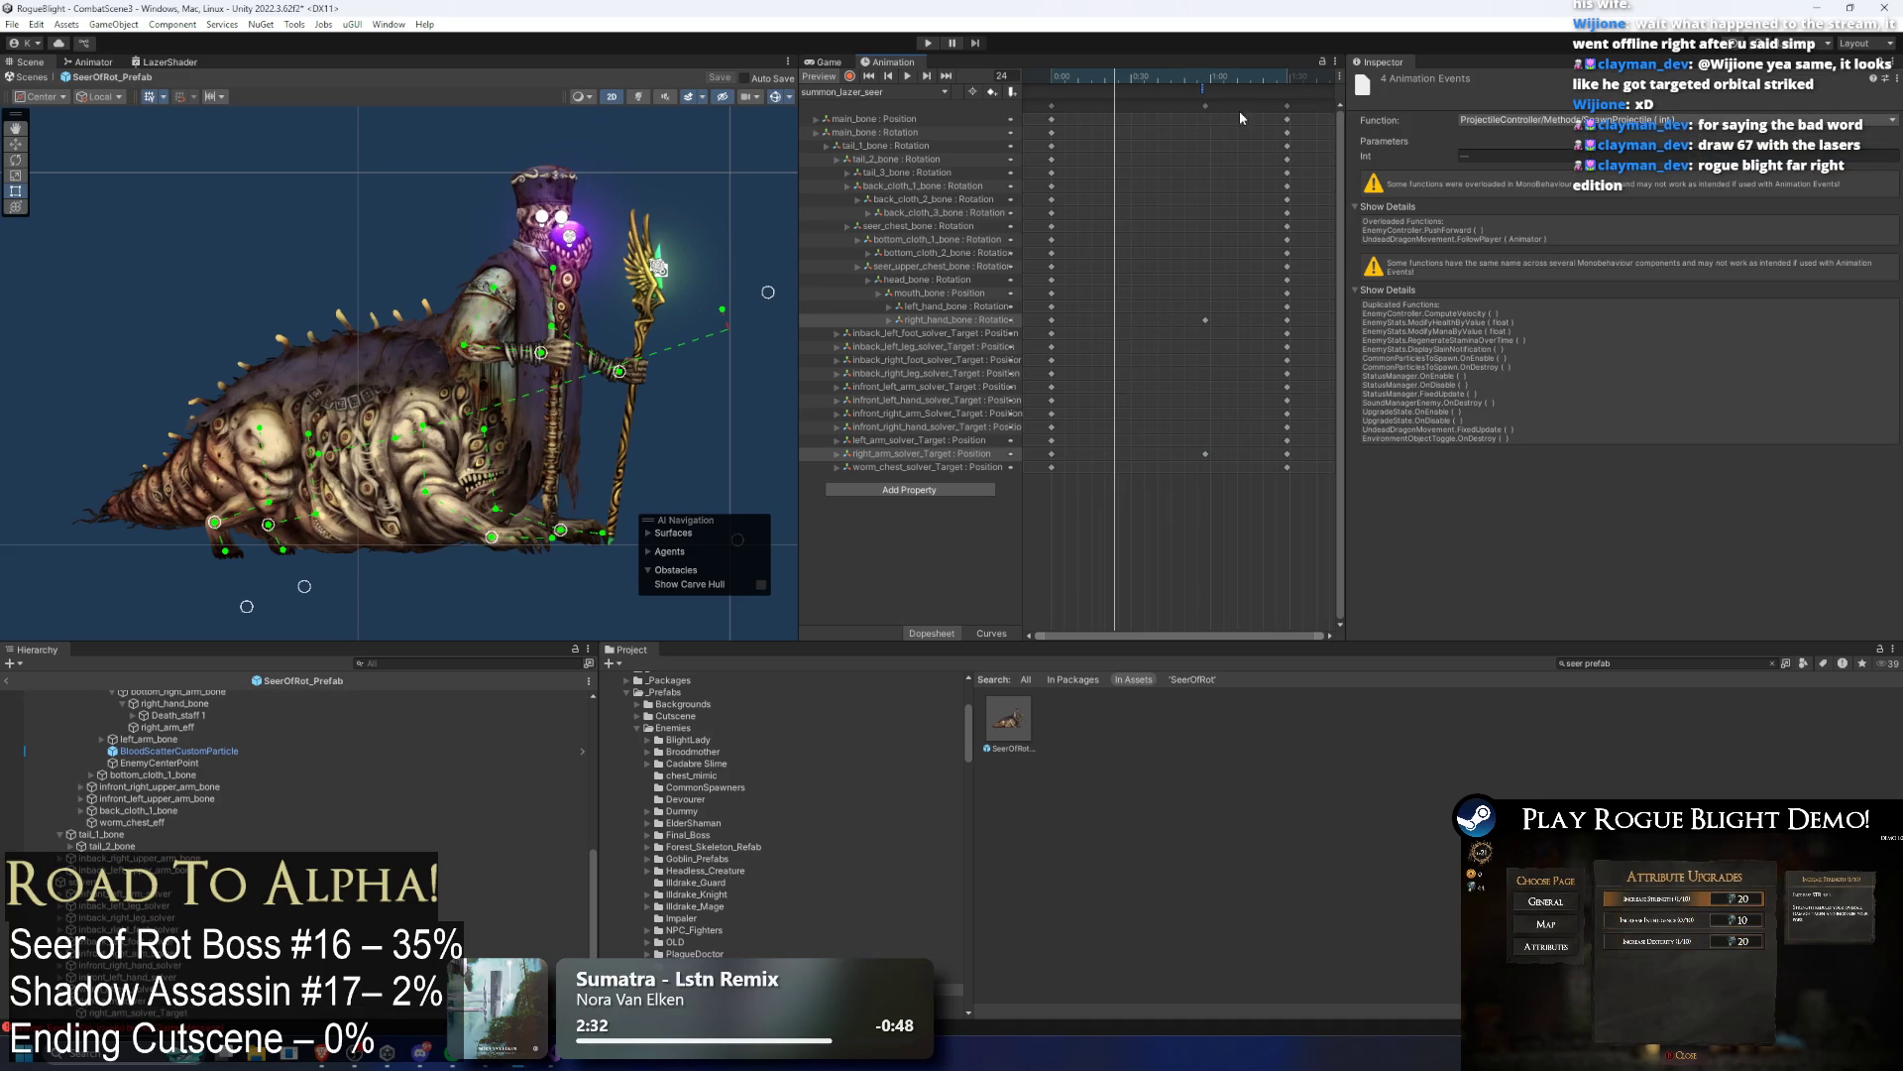
{"action": "left_click", "coordinate": [1207, 105]}
Step: Preview the animation from frame 47 with the seer enlarged in the Scene view
{"action": "left_click", "coordinate": [1177, 75]}
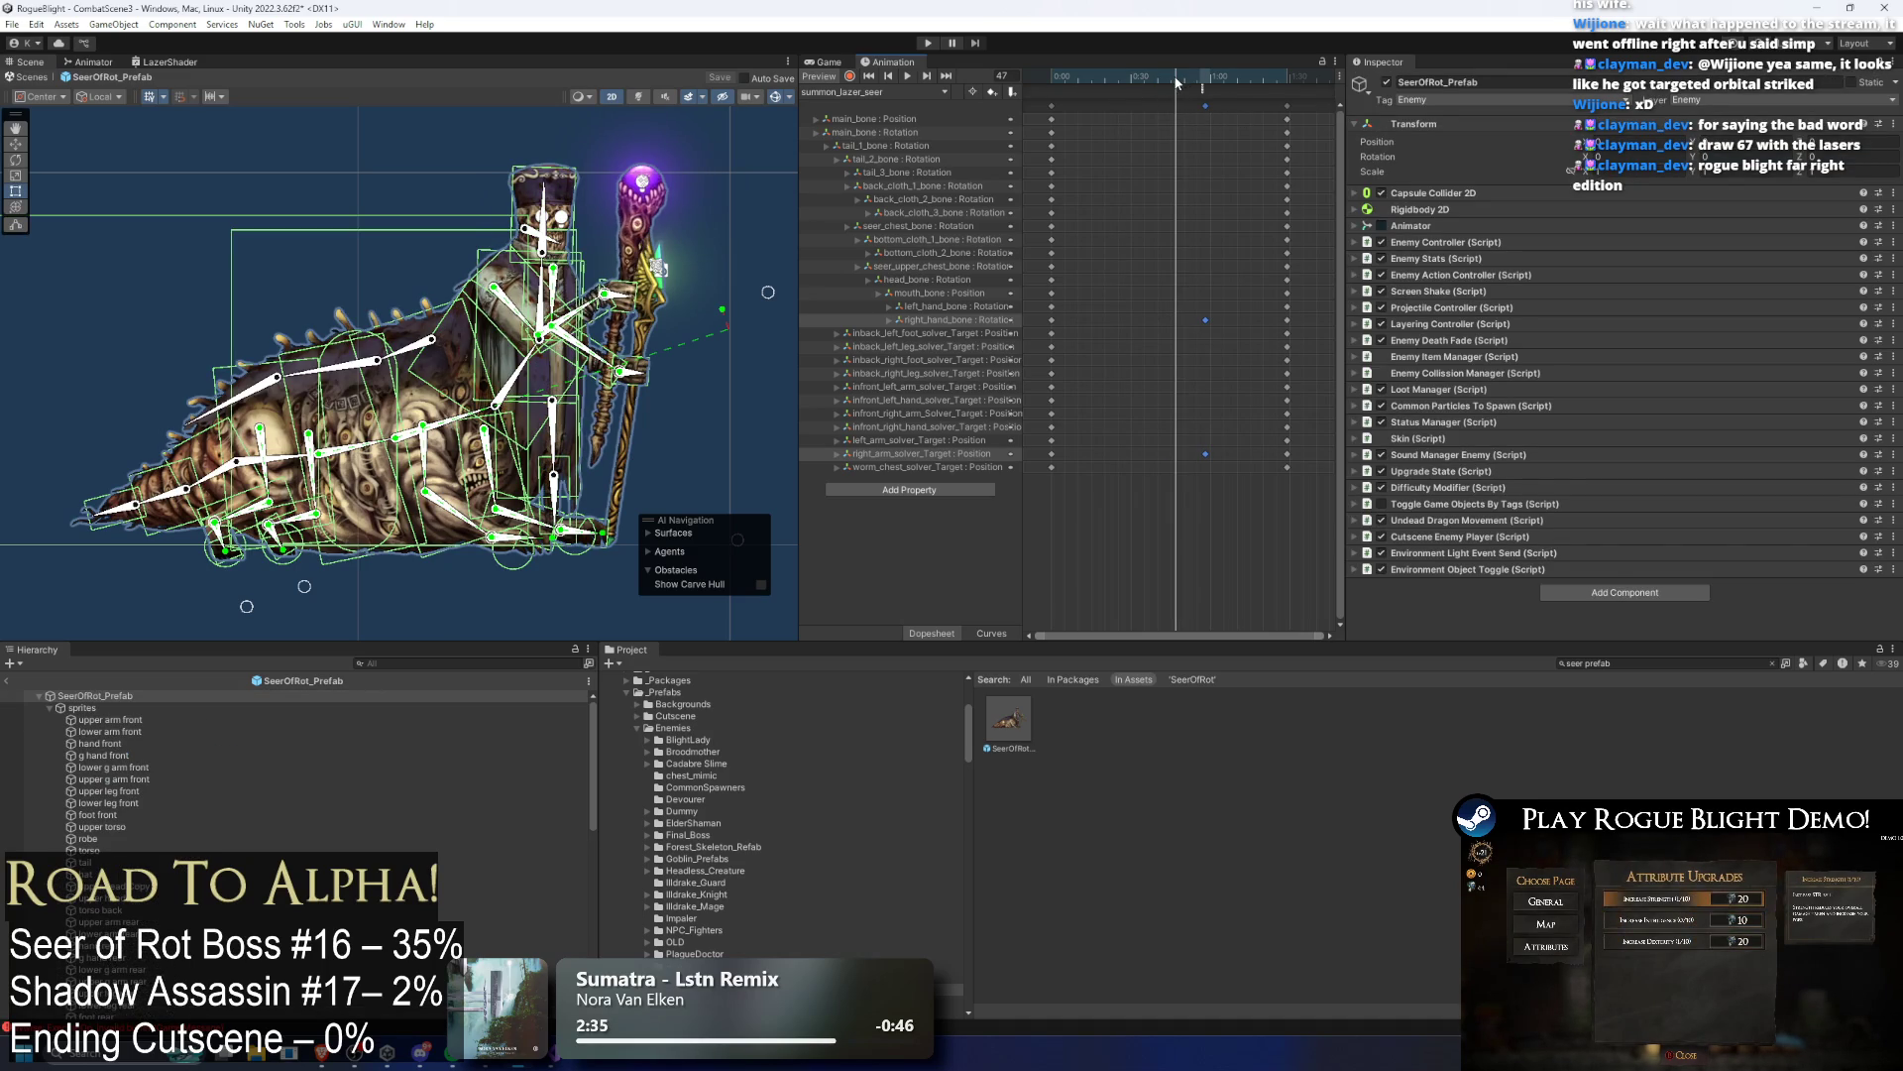
{"action": "left_click", "coordinate": [1193, 91]}
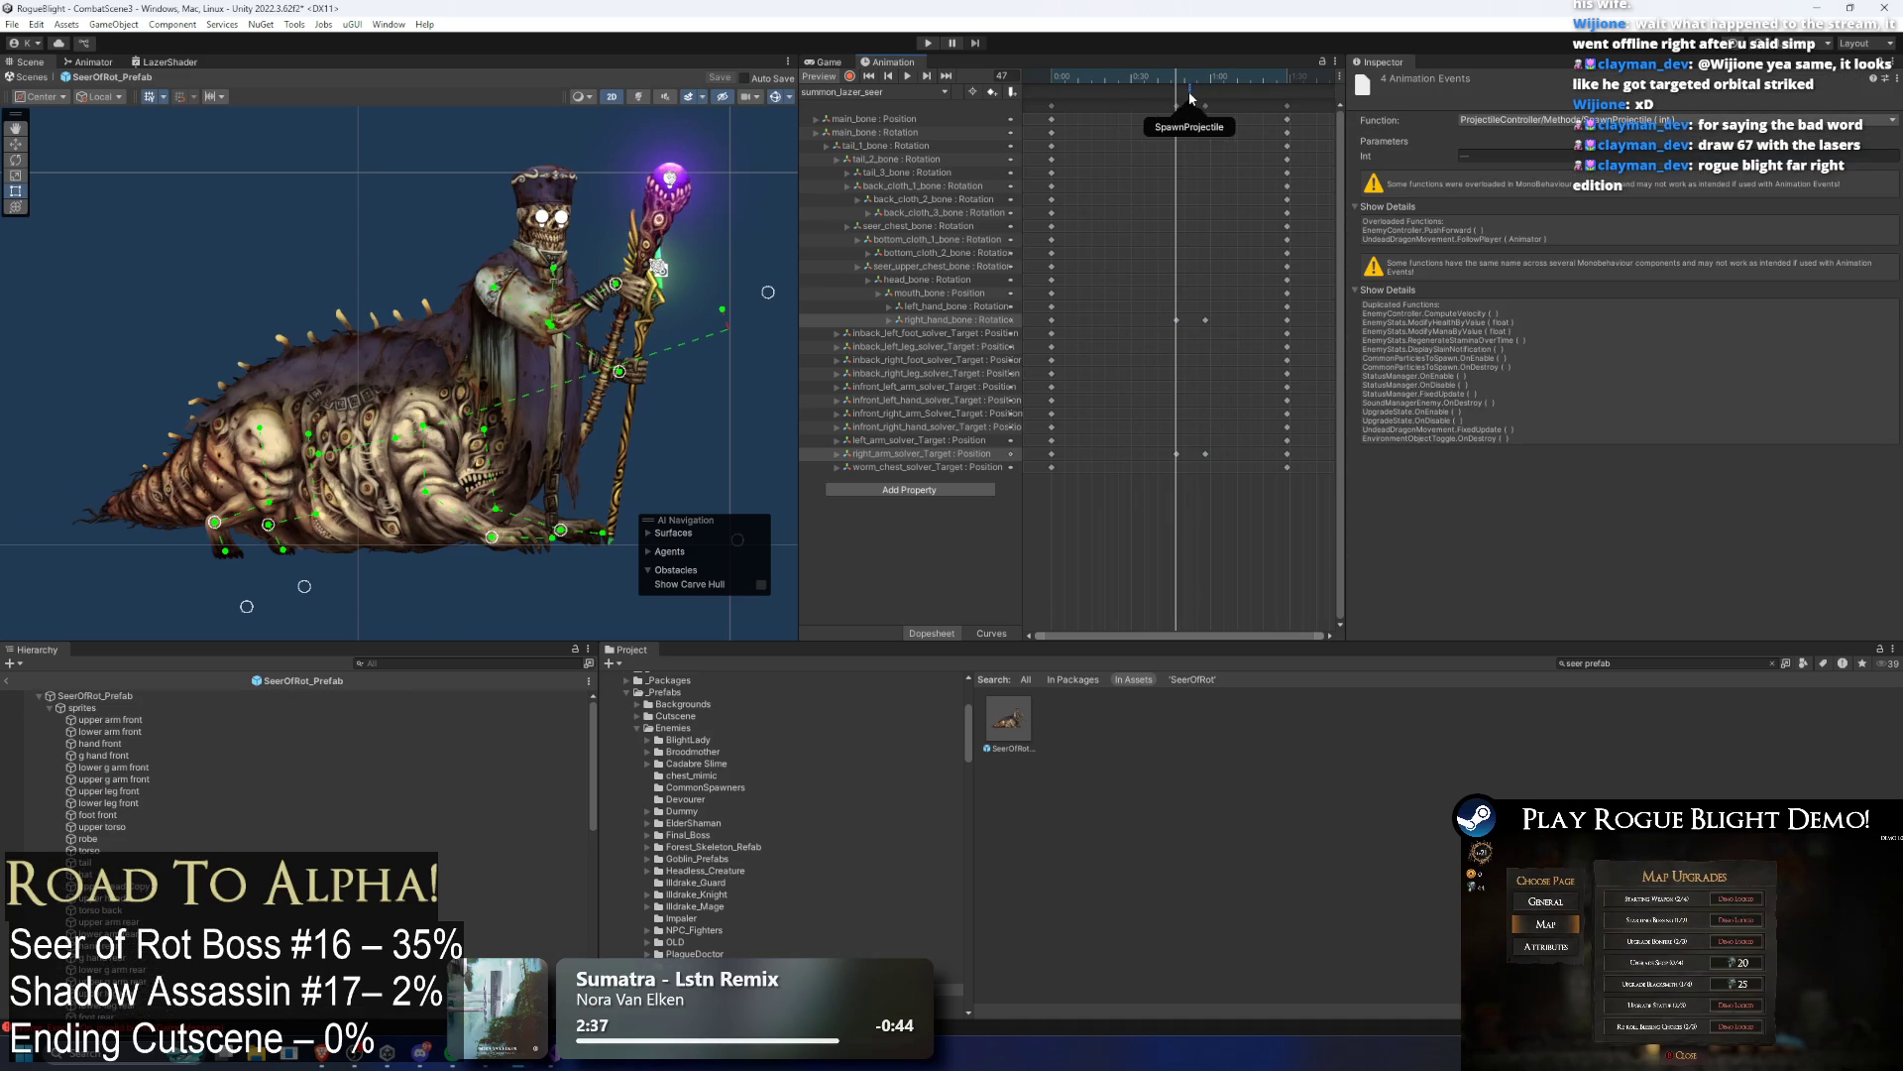
{"action": "key", "text": "space"}
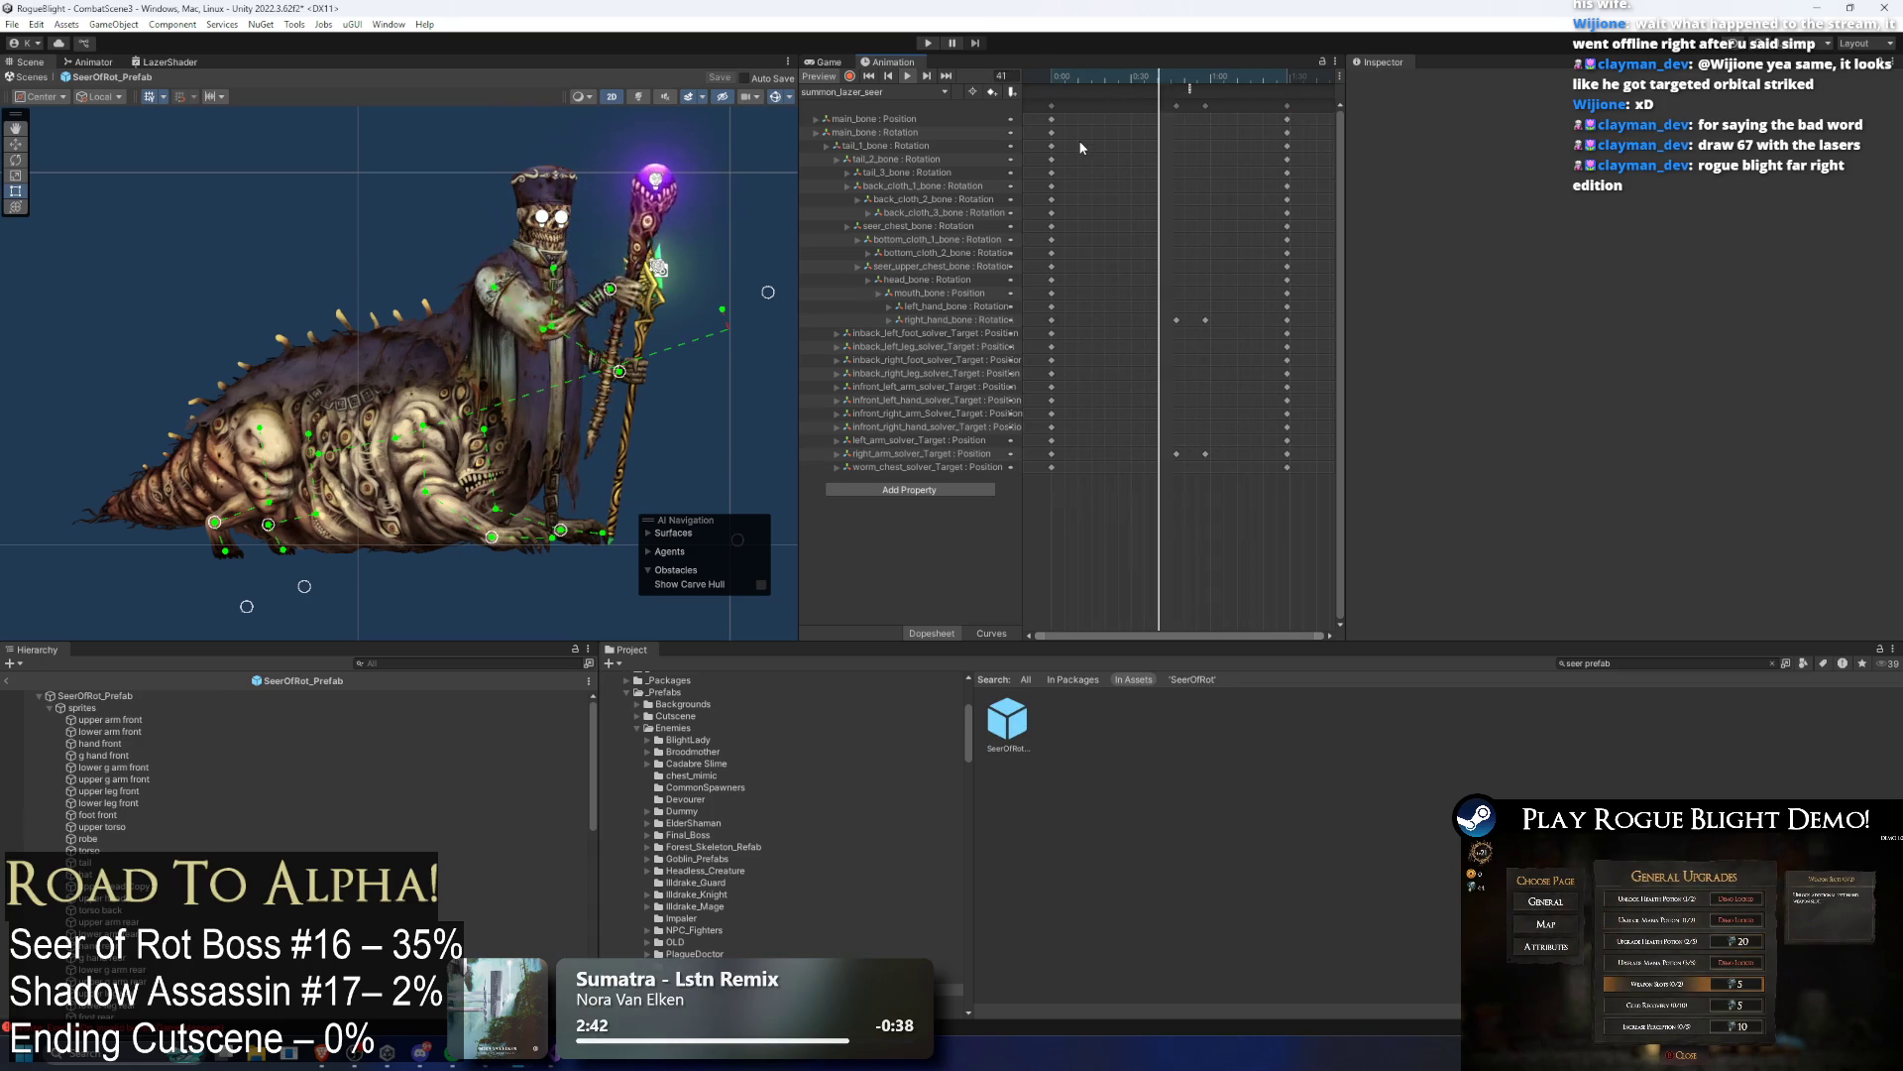
{"action": "scroll", "coordinate": [594, 347], "scroll_direction": "up", "scroll_amount": 1}
{"action": "mouse_move", "coordinate": [569, 363]}
{"action": "left_mouse_down"}
{"action": "mouse_move", "coordinate": [685, 318]}
{"action": "mouse_move", "coordinate": [656, 346]}
{"action": "left_mouse_up"}
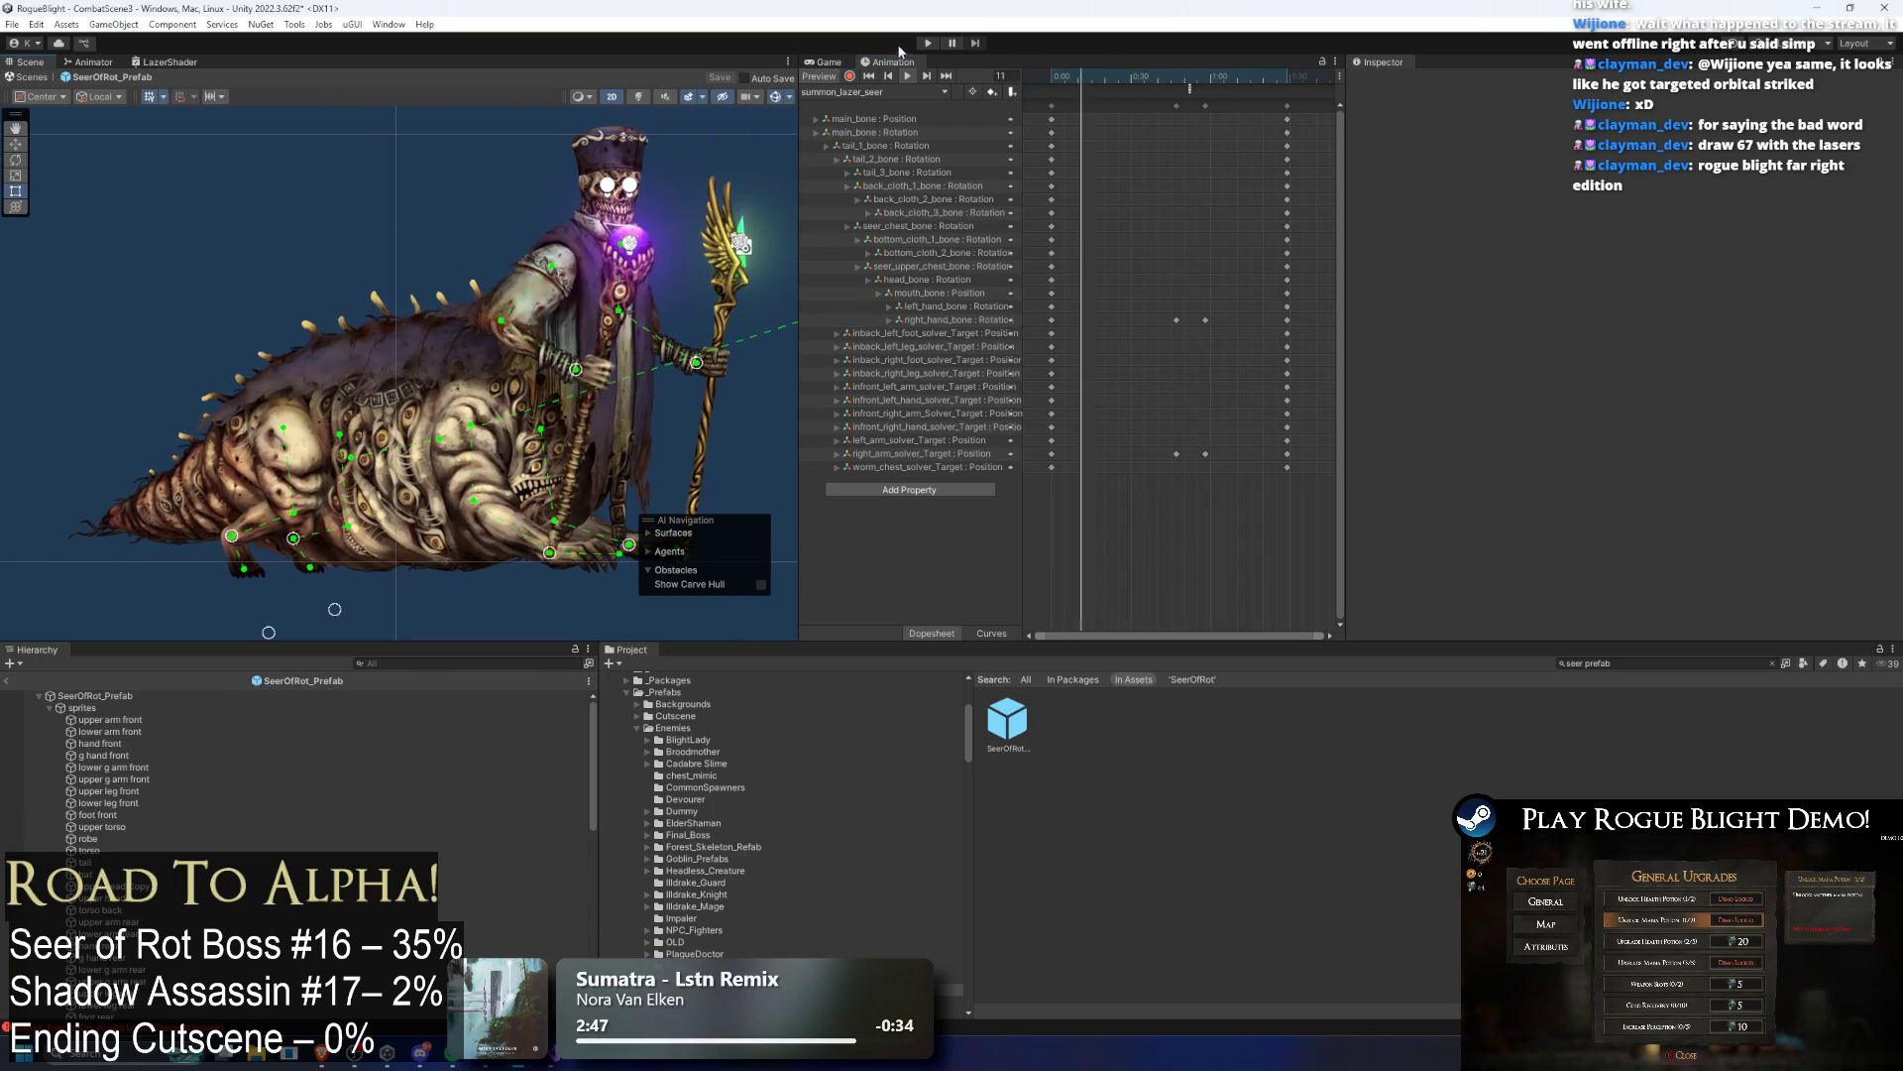
Step: In the animator graph, delete the stray summon_lazer_seer state
{"action": "left_click", "coordinate": [91, 61]}
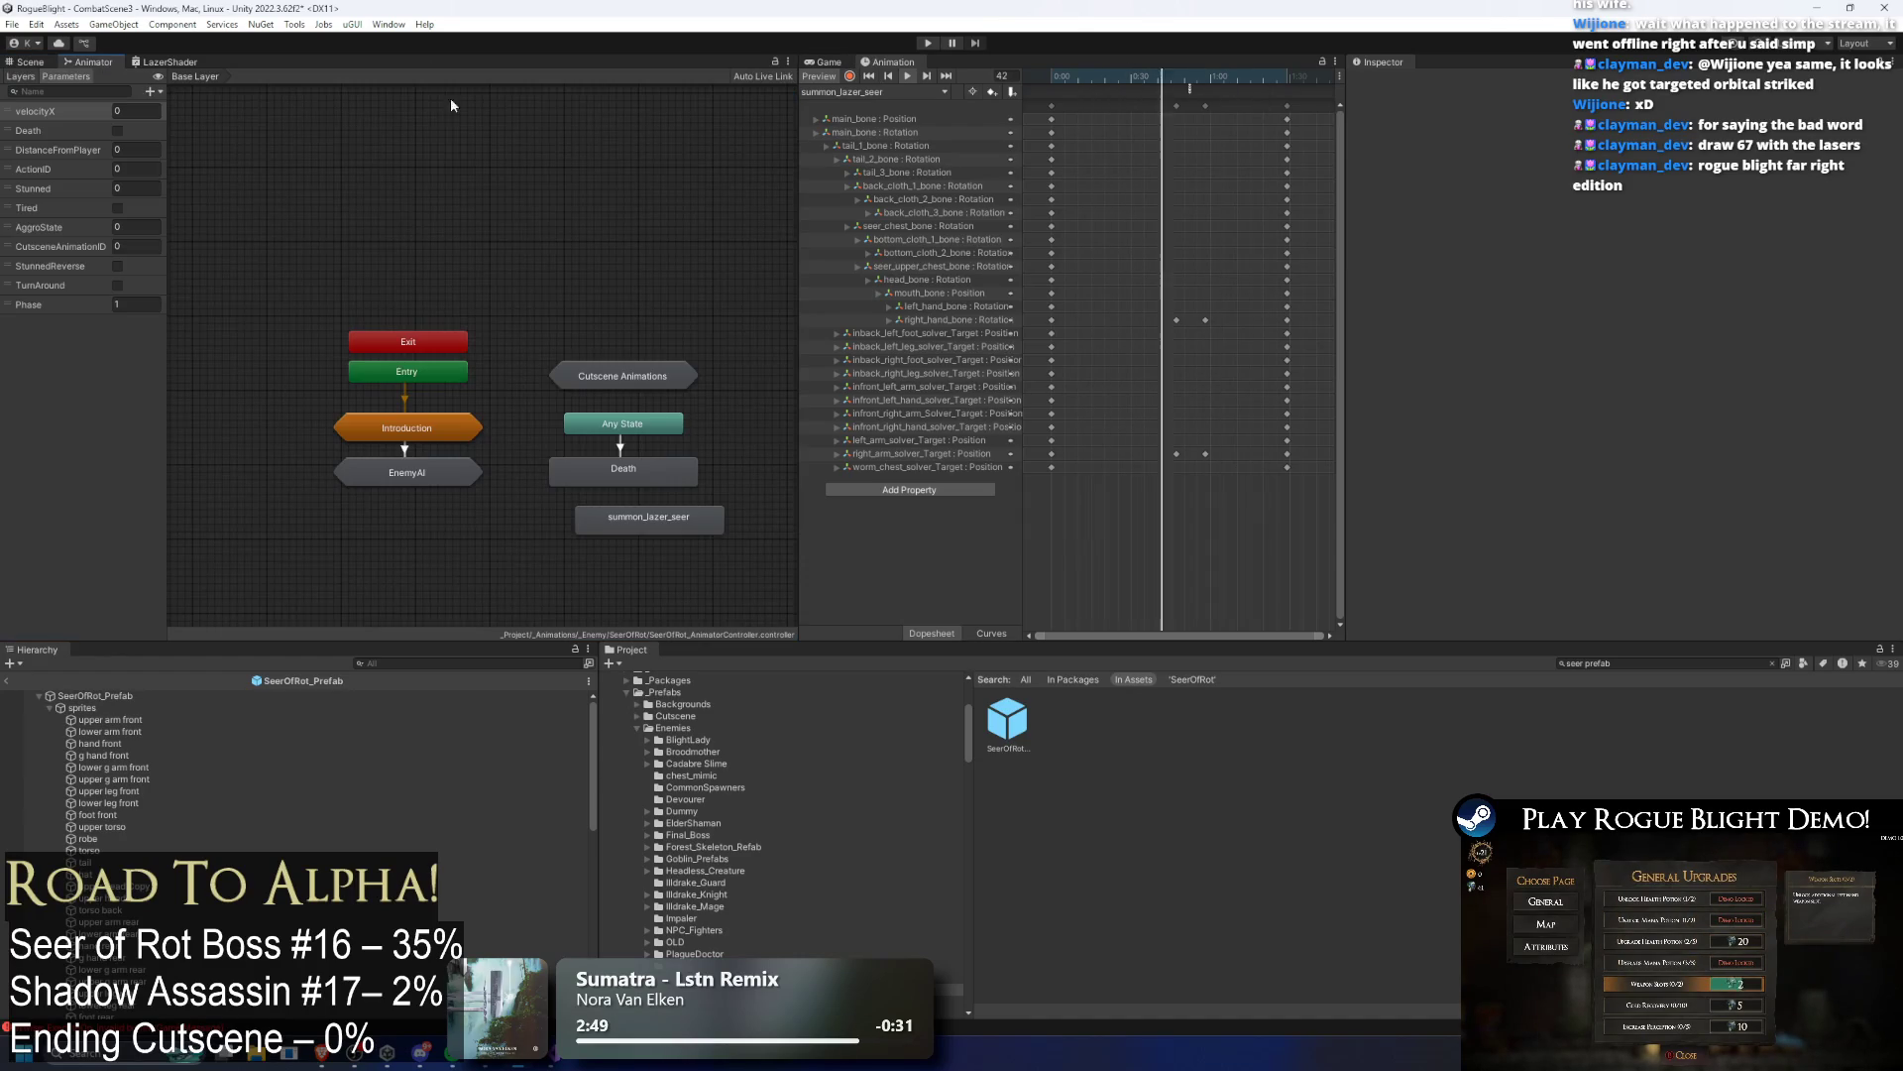
{"action": "double_click", "coordinate": [663, 456]}
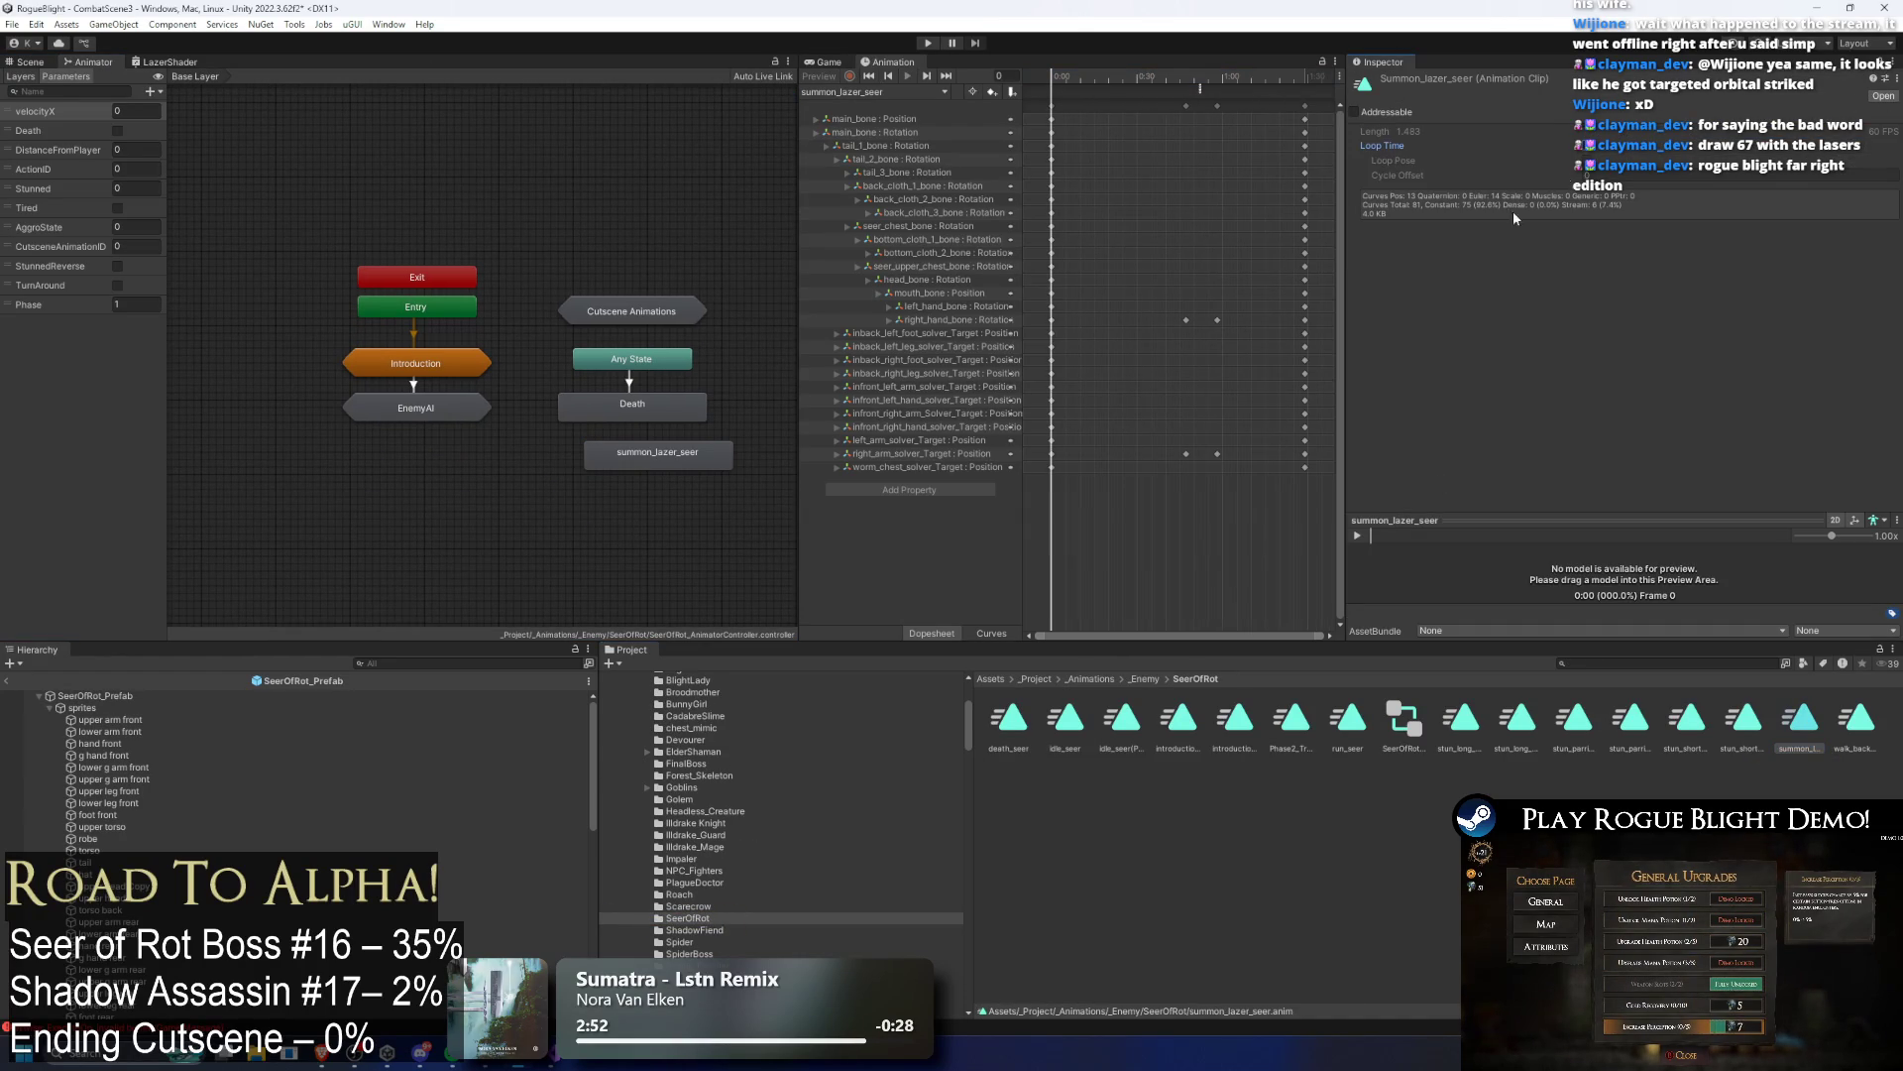
{"action": "left_click", "coordinate": [640, 451]}
{"action": "key", "text": "Delete"}
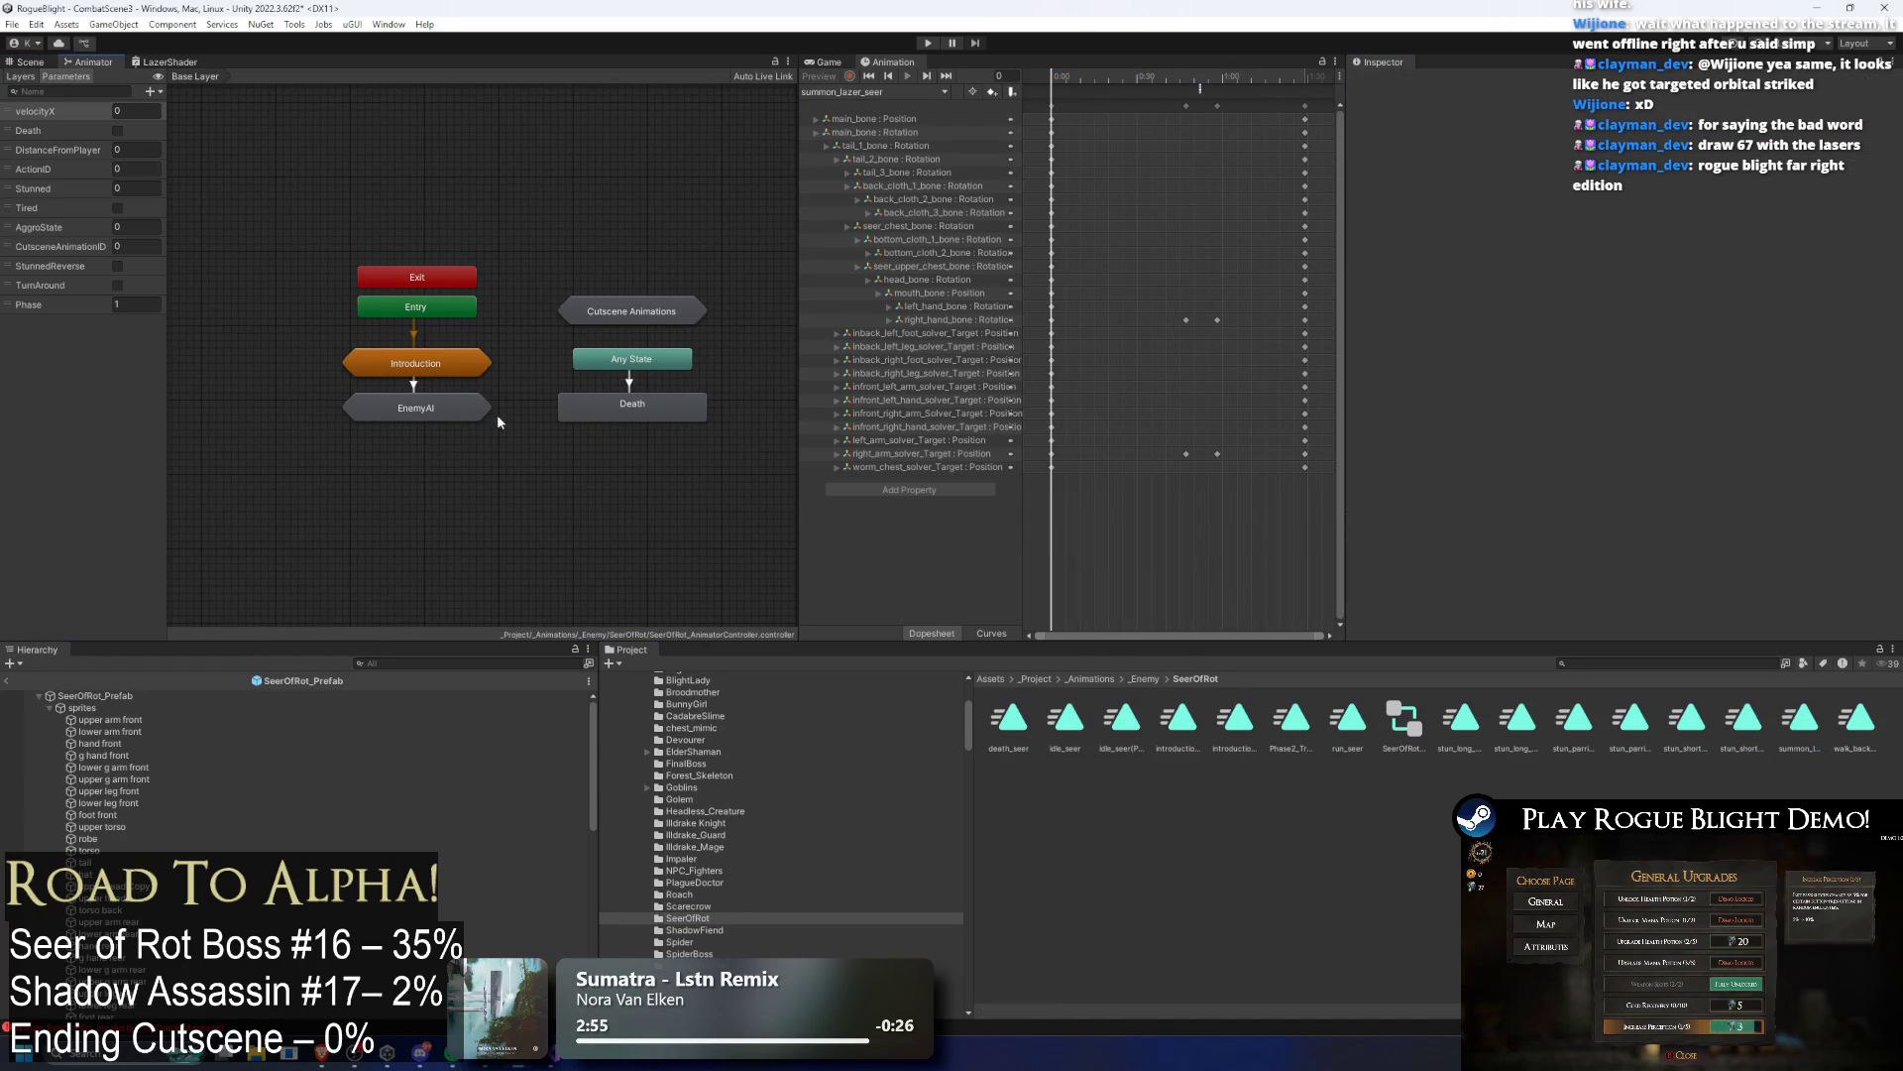
Step: Enter EnemyAI > Actions and inspect LR Fire Breath (P2) and its incoming transitions
{"action": "double_click", "coordinate": [415, 411]}
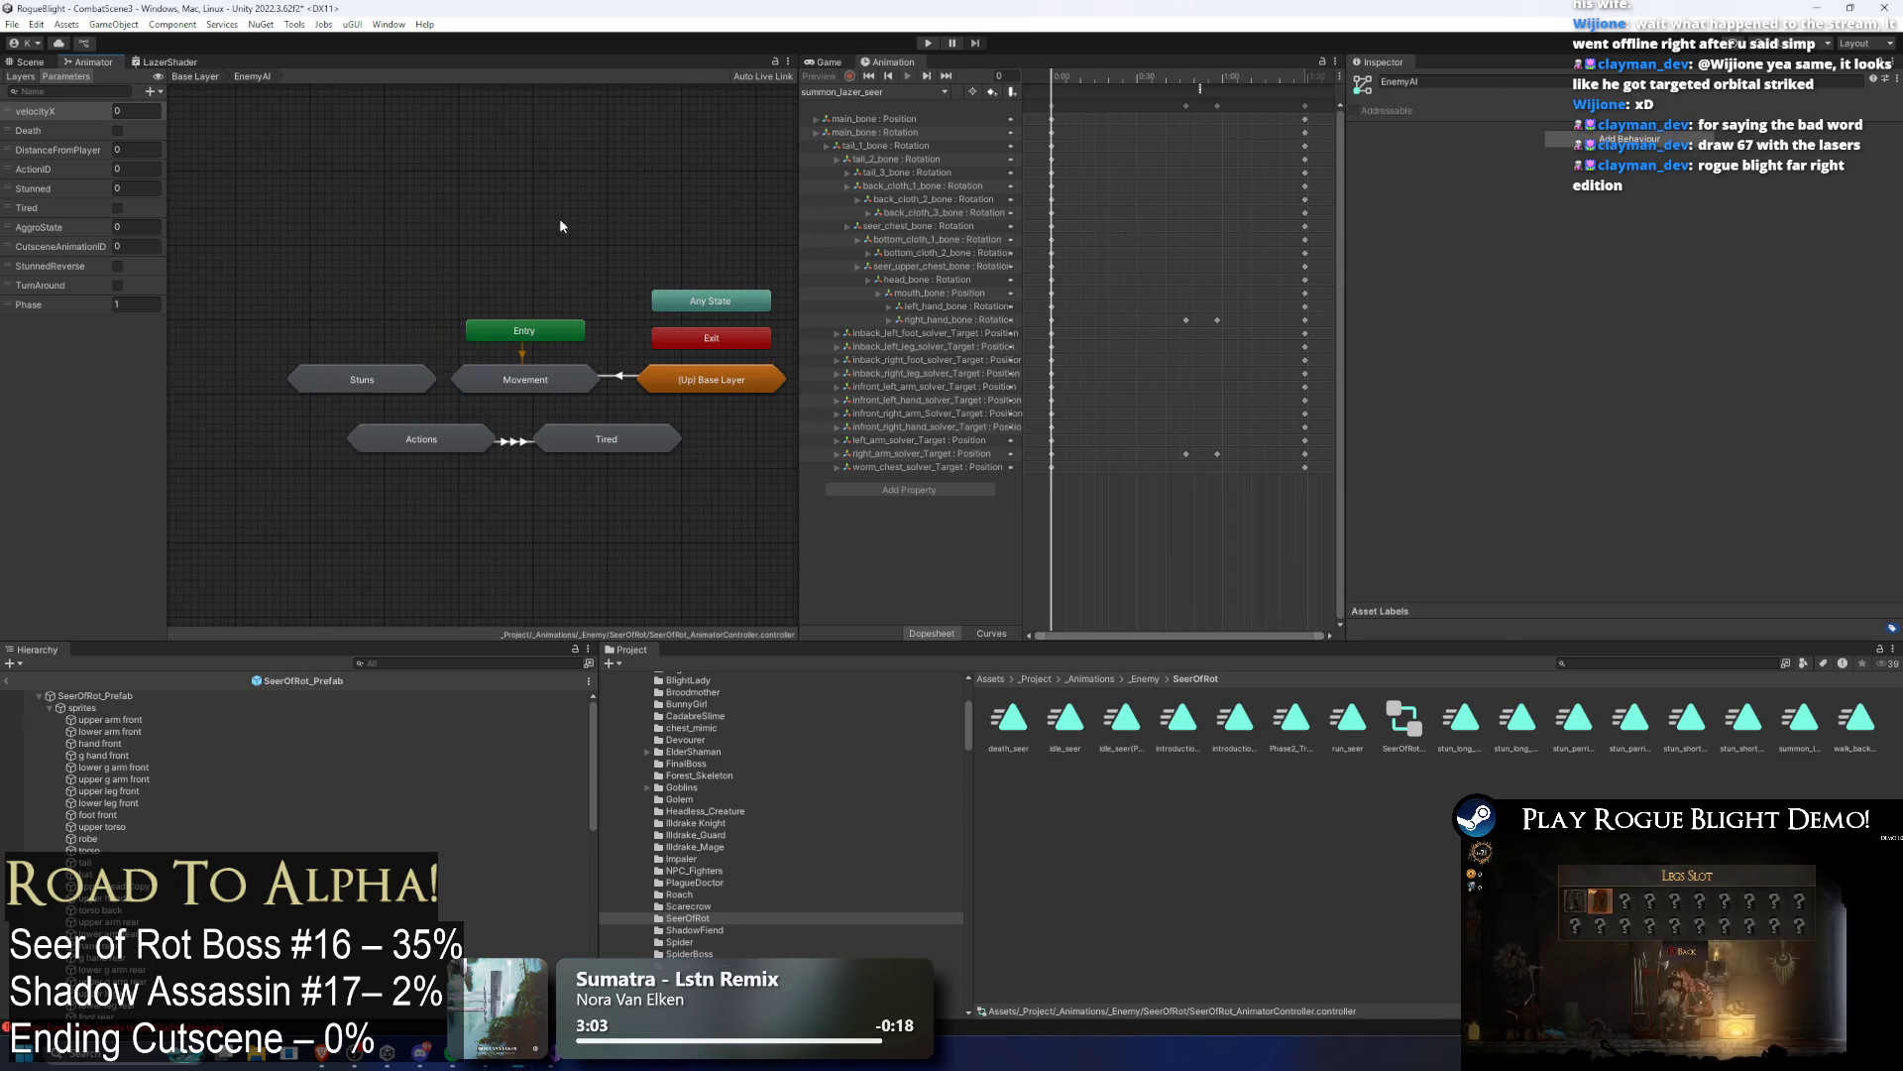
{"action": "double_click", "coordinate": [466, 441]}
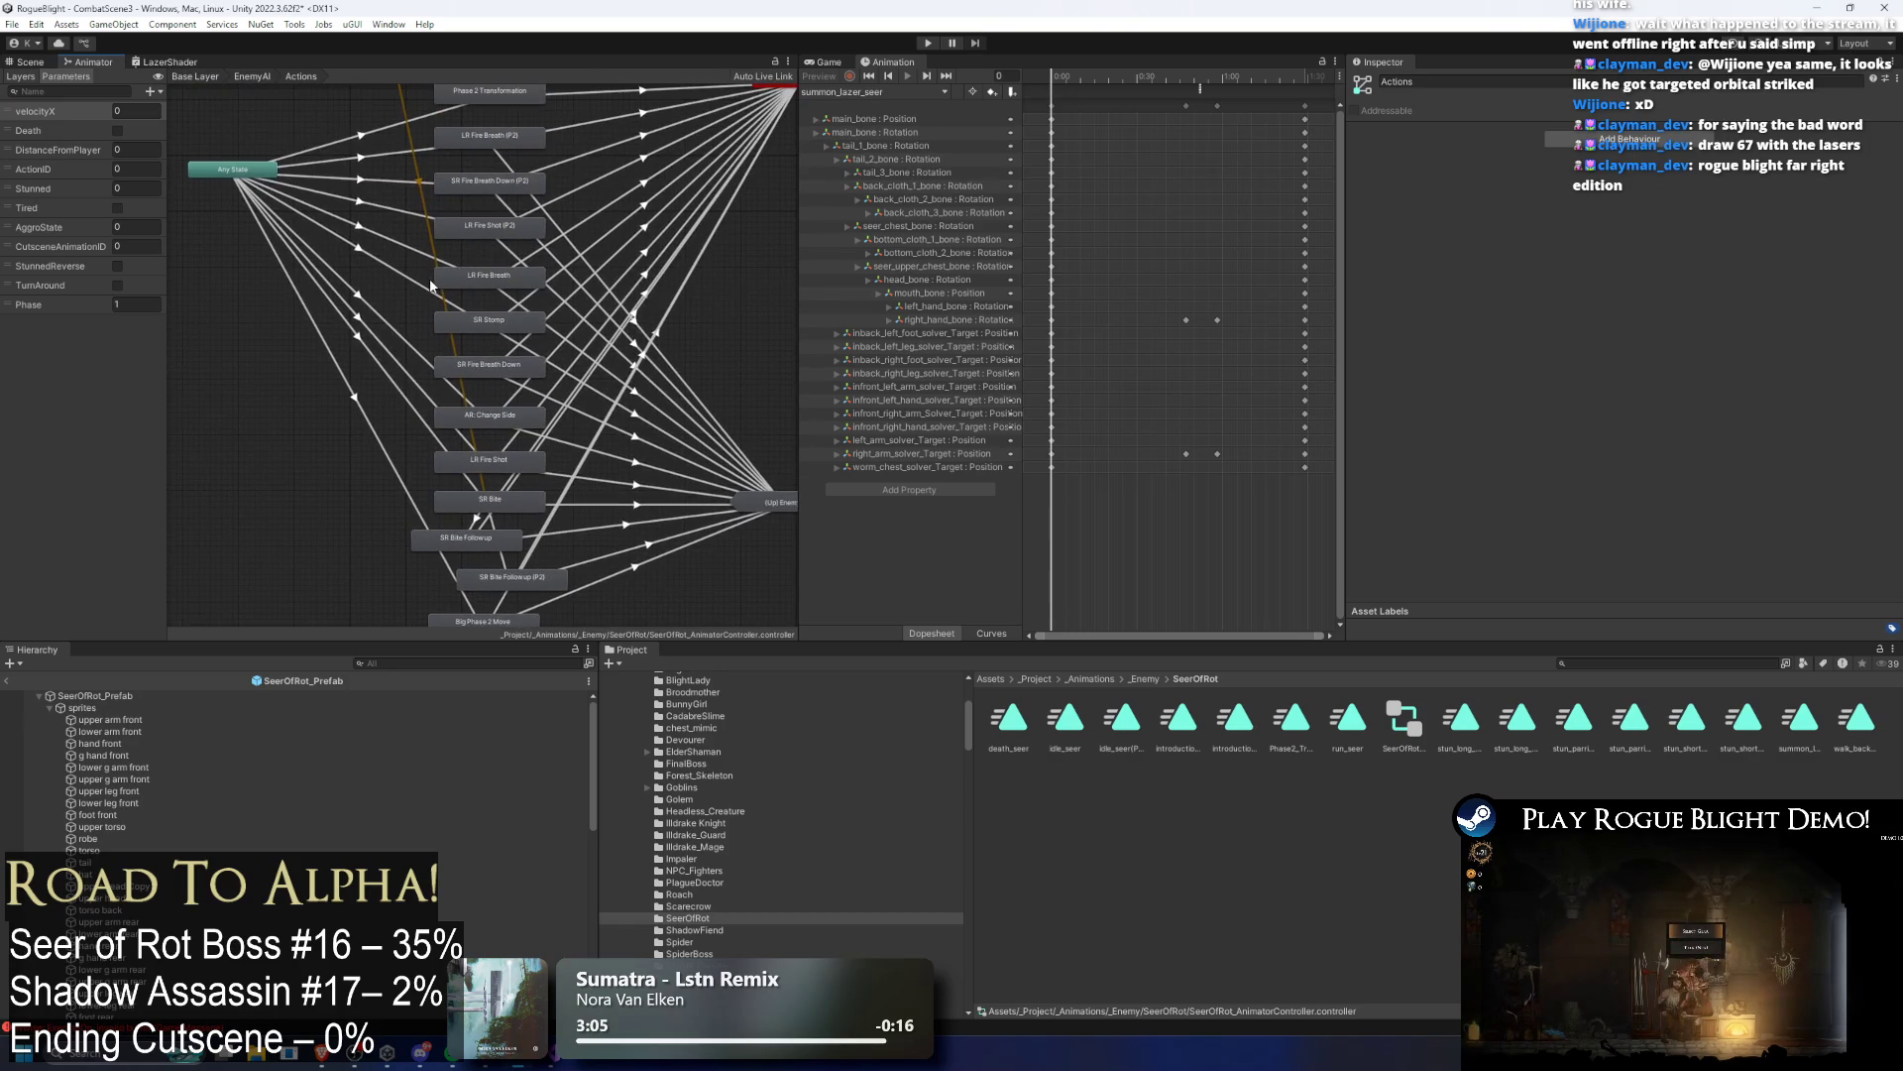
{"action": "left_click", "coordinate": [438, 141]}
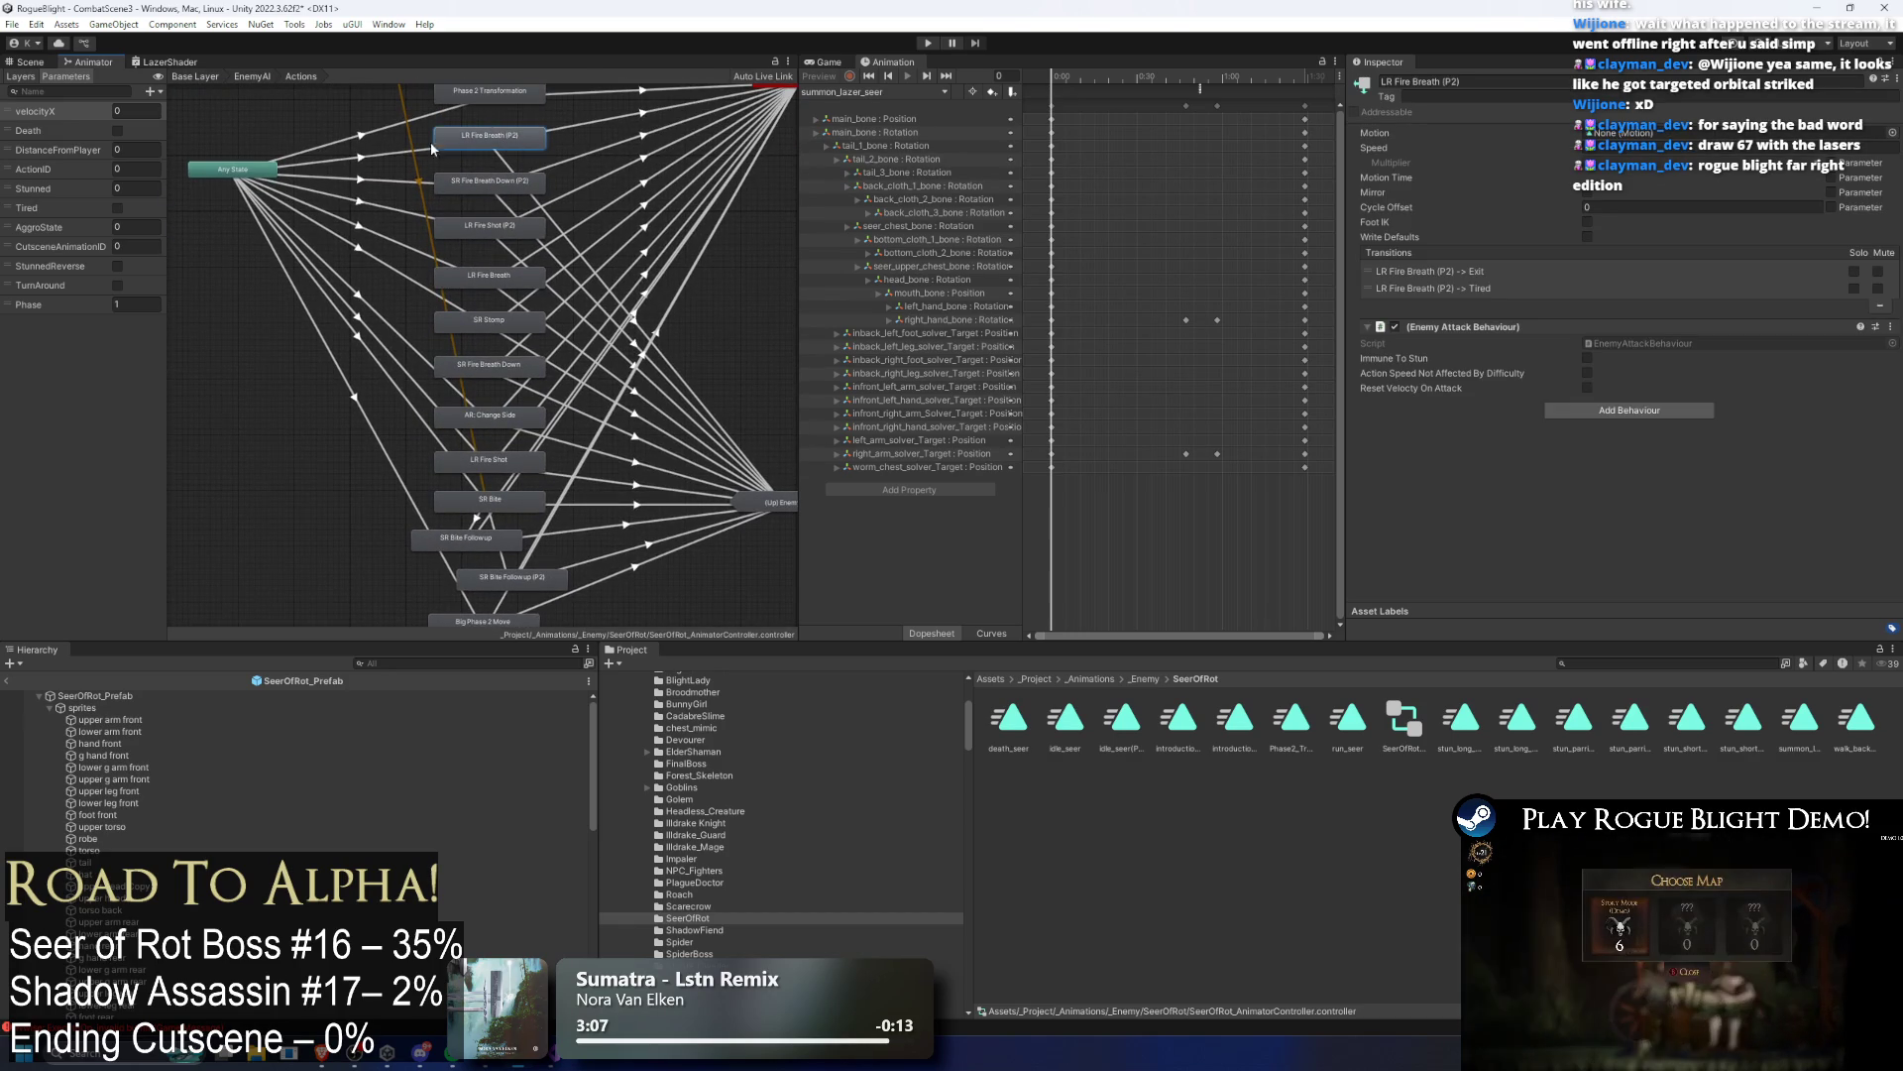
{"action": "left_click", "coordinate": [385, 188]}
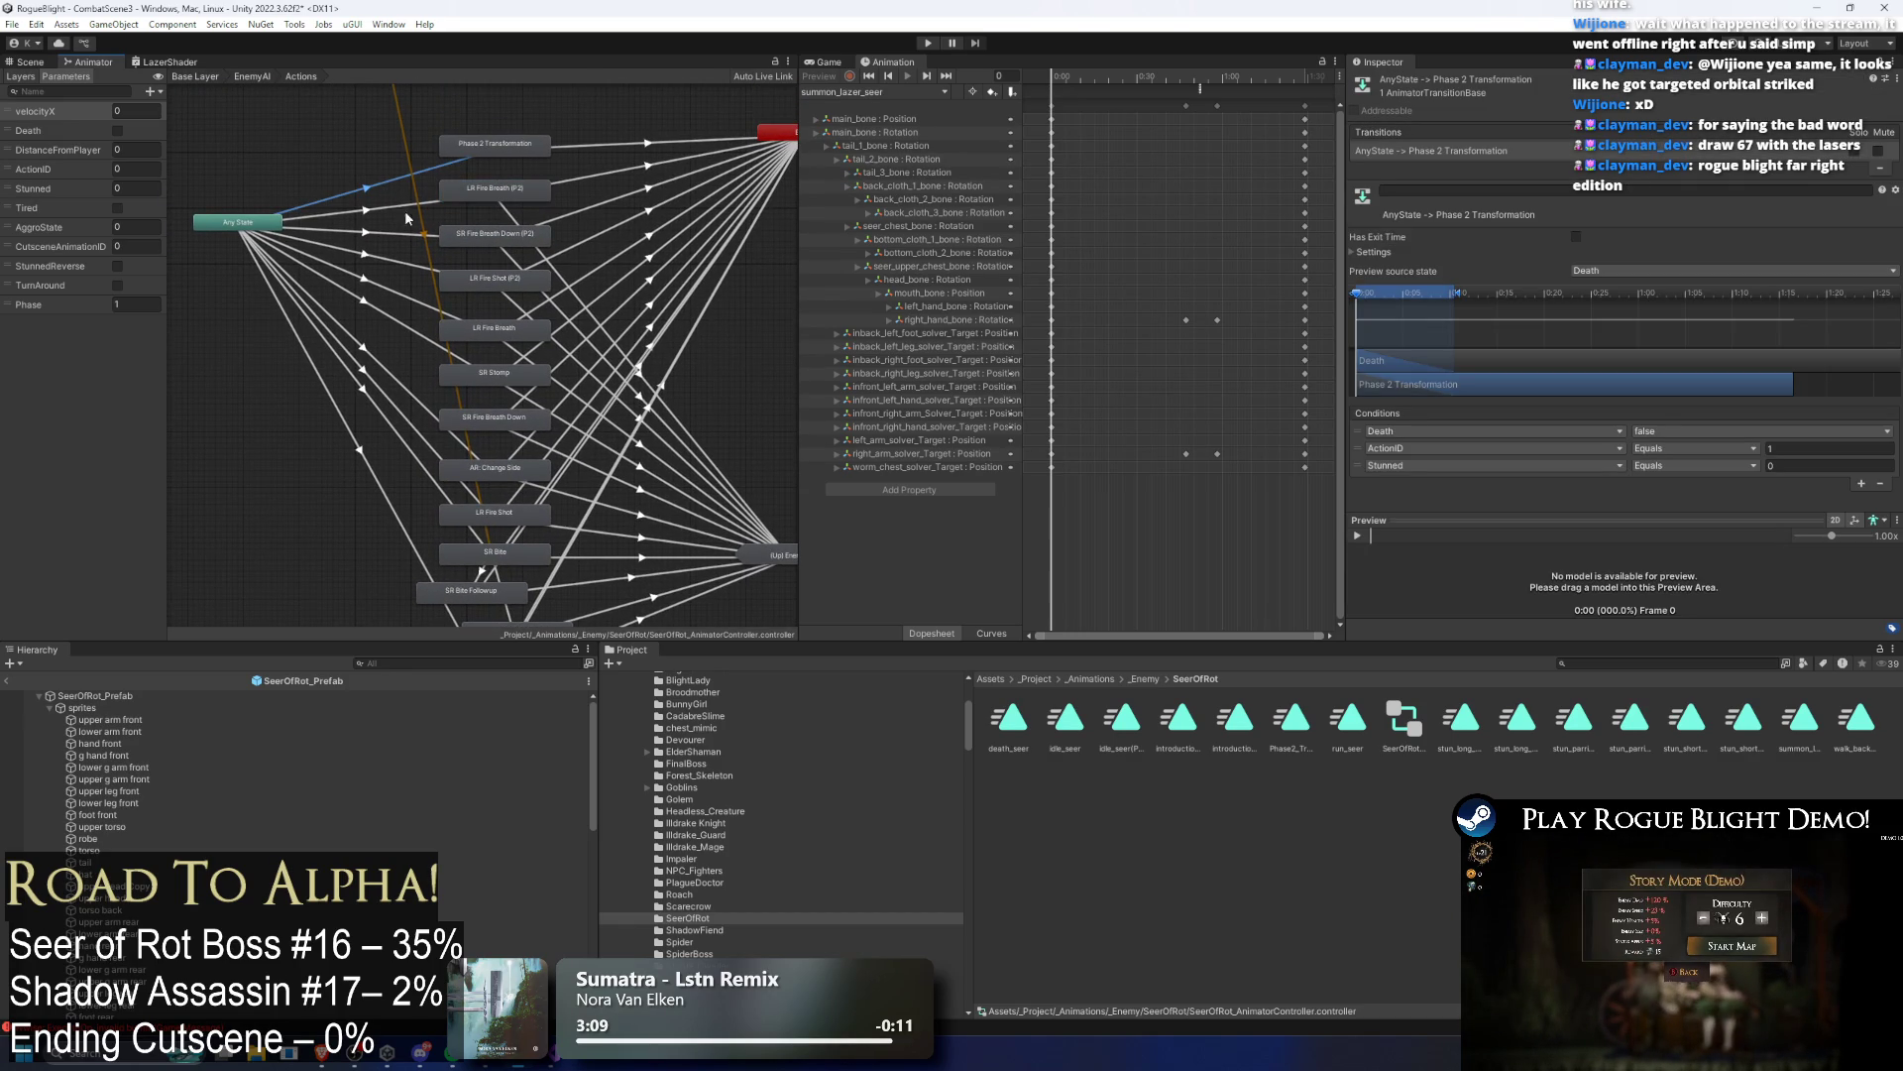
{"action": "left_click", "coordinate": [407, 209]}
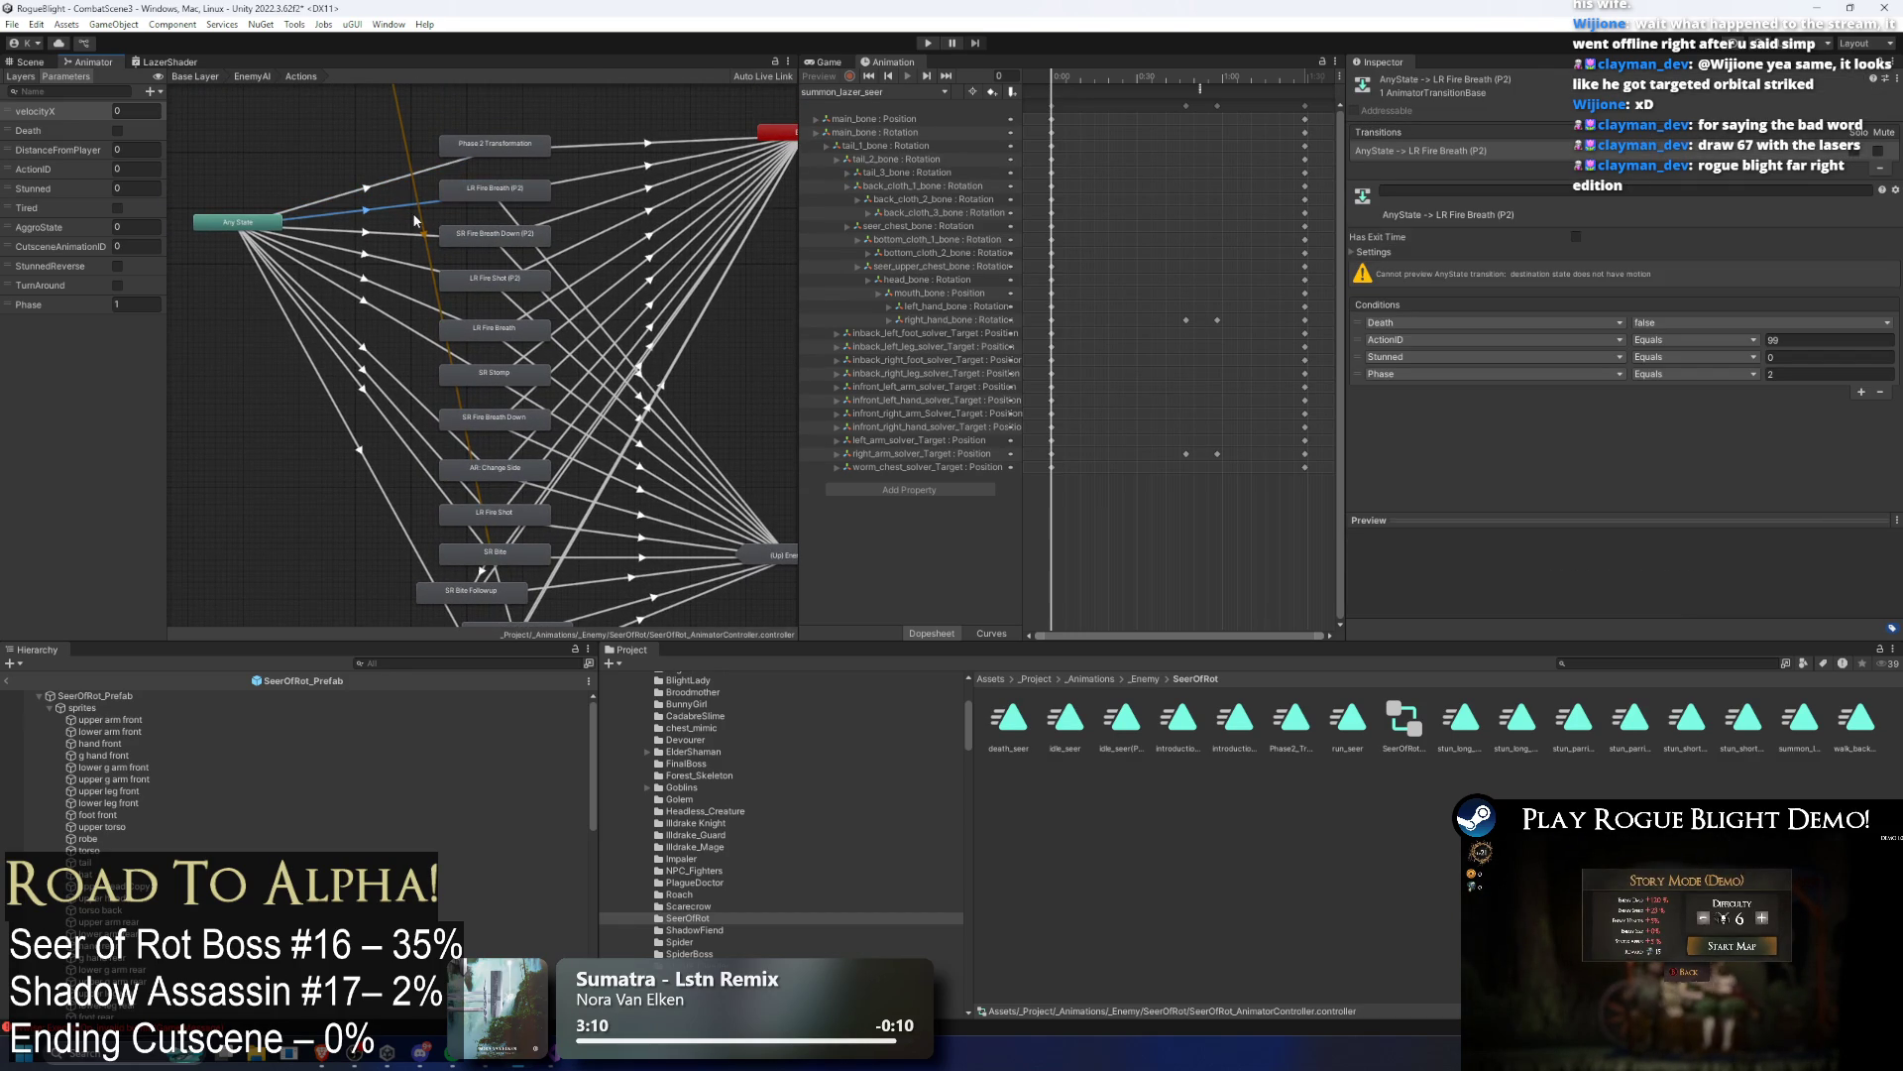
Step: Box-select the attack states, drag them lower, and select the LR Fire Breath (P2) state
{"action": "scroll", "coordinate": [476, 377], "scroll_direction": "down", "scroll_amount": 2}
{"action": "left_click_drag", "start_coordinate": [456, 153], "coordinate": [432, 171]}
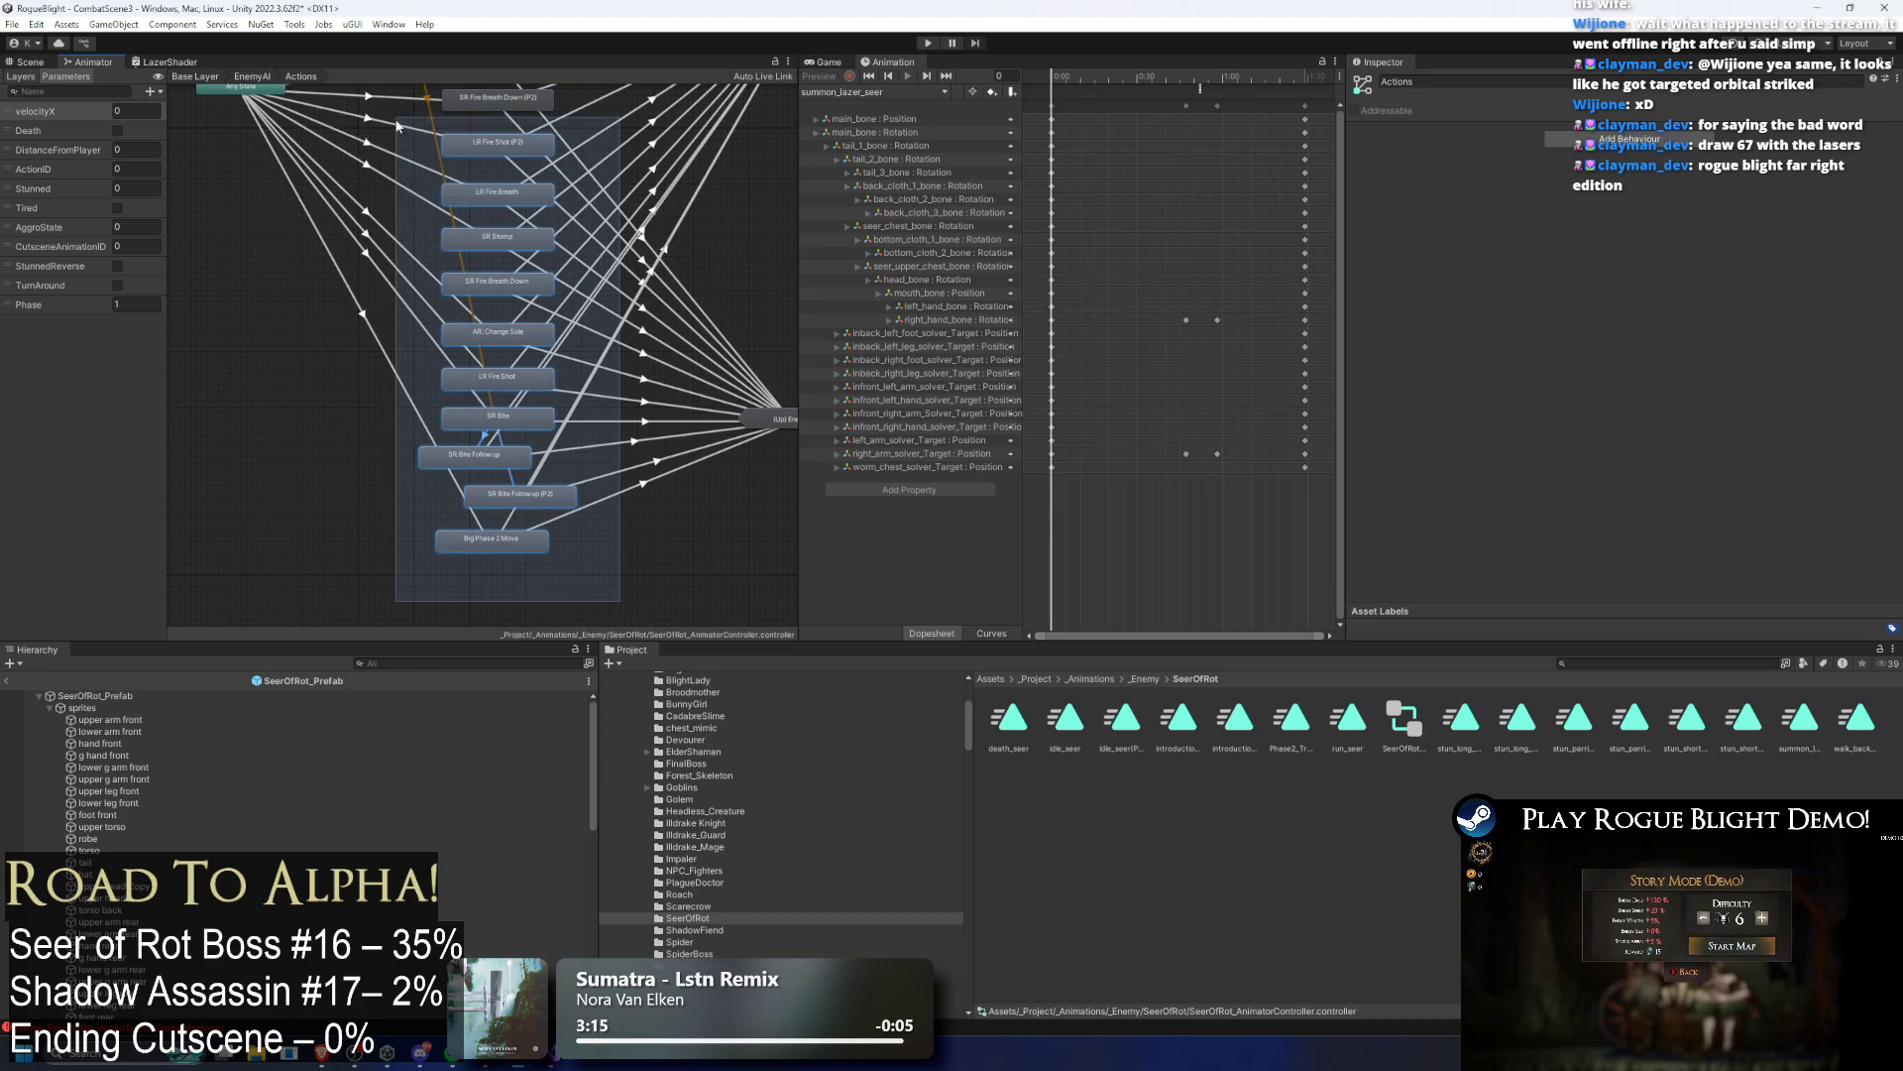
{"action": "left_click_drag", "start_coordinate": [496, 238], "coordinate": [498, 292]}
{"action": "scroll", "coordinate": [485, 297], "scroll_direction": "up", "scroll_amount": 6}
{"action": "scroll", "coordinate": [477, 370], "scroll_direction": "down", "scroll_amount": 10}
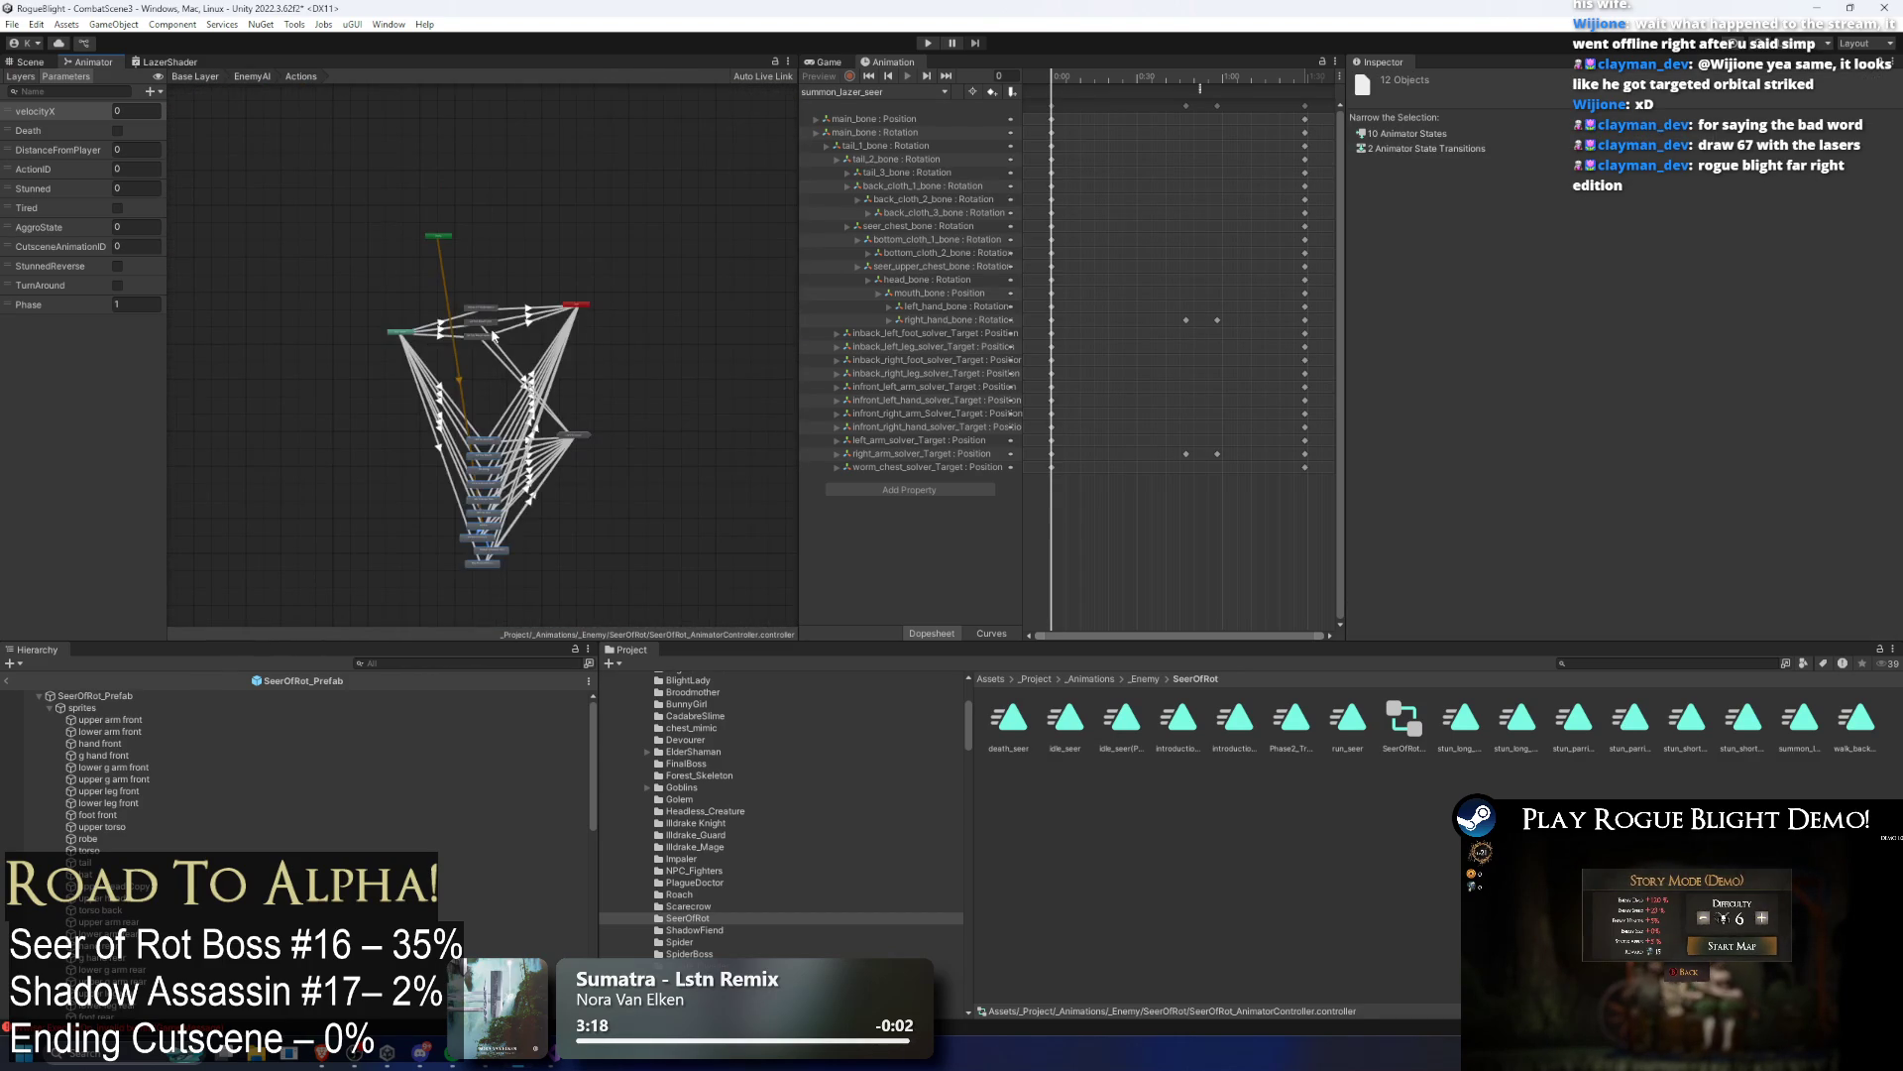
{"action": "left_click", "coordinate": [491, 428]}
{"action": "scroll", "coordinate": [479, 298], "scroll_direction": "up", "scroll_amount": 6}
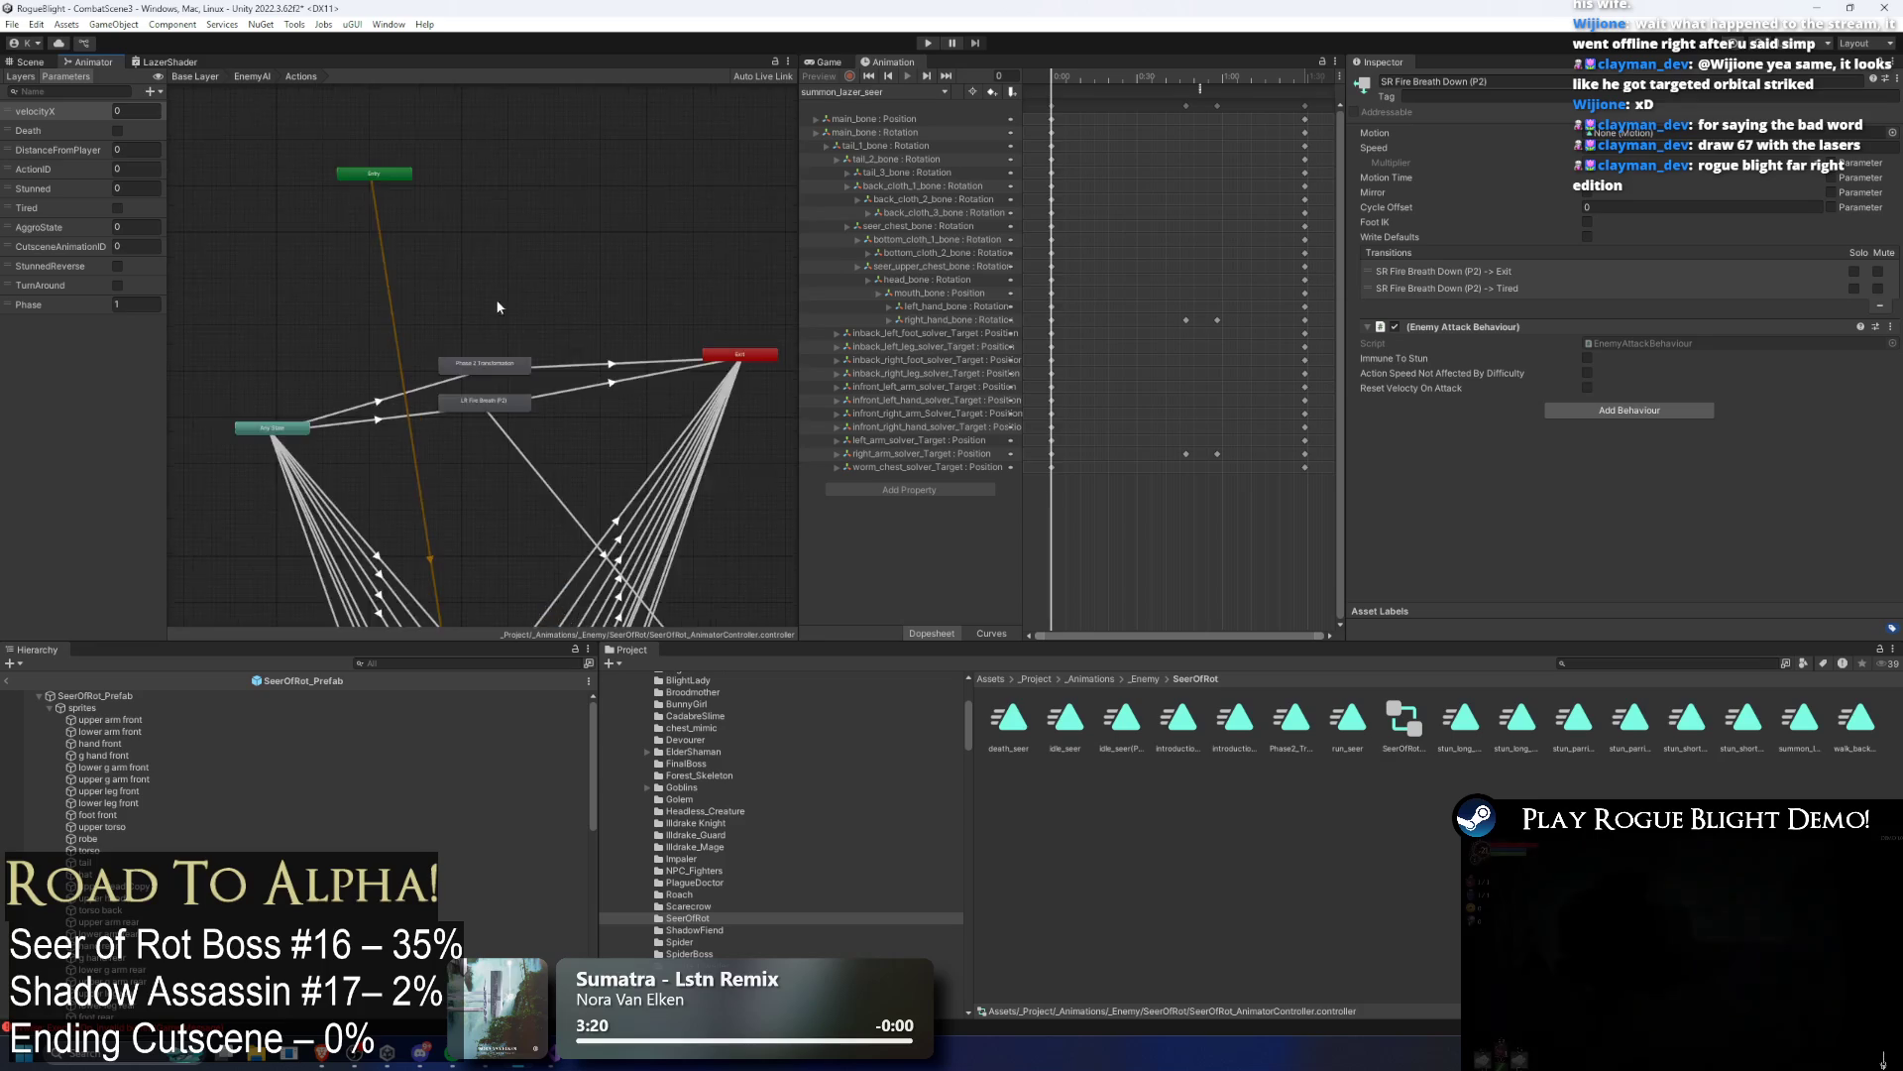
{"action": "left_click", "coordinate": [474, 367]}
{"action": "left_click", "coordinate": [1486, 79]}
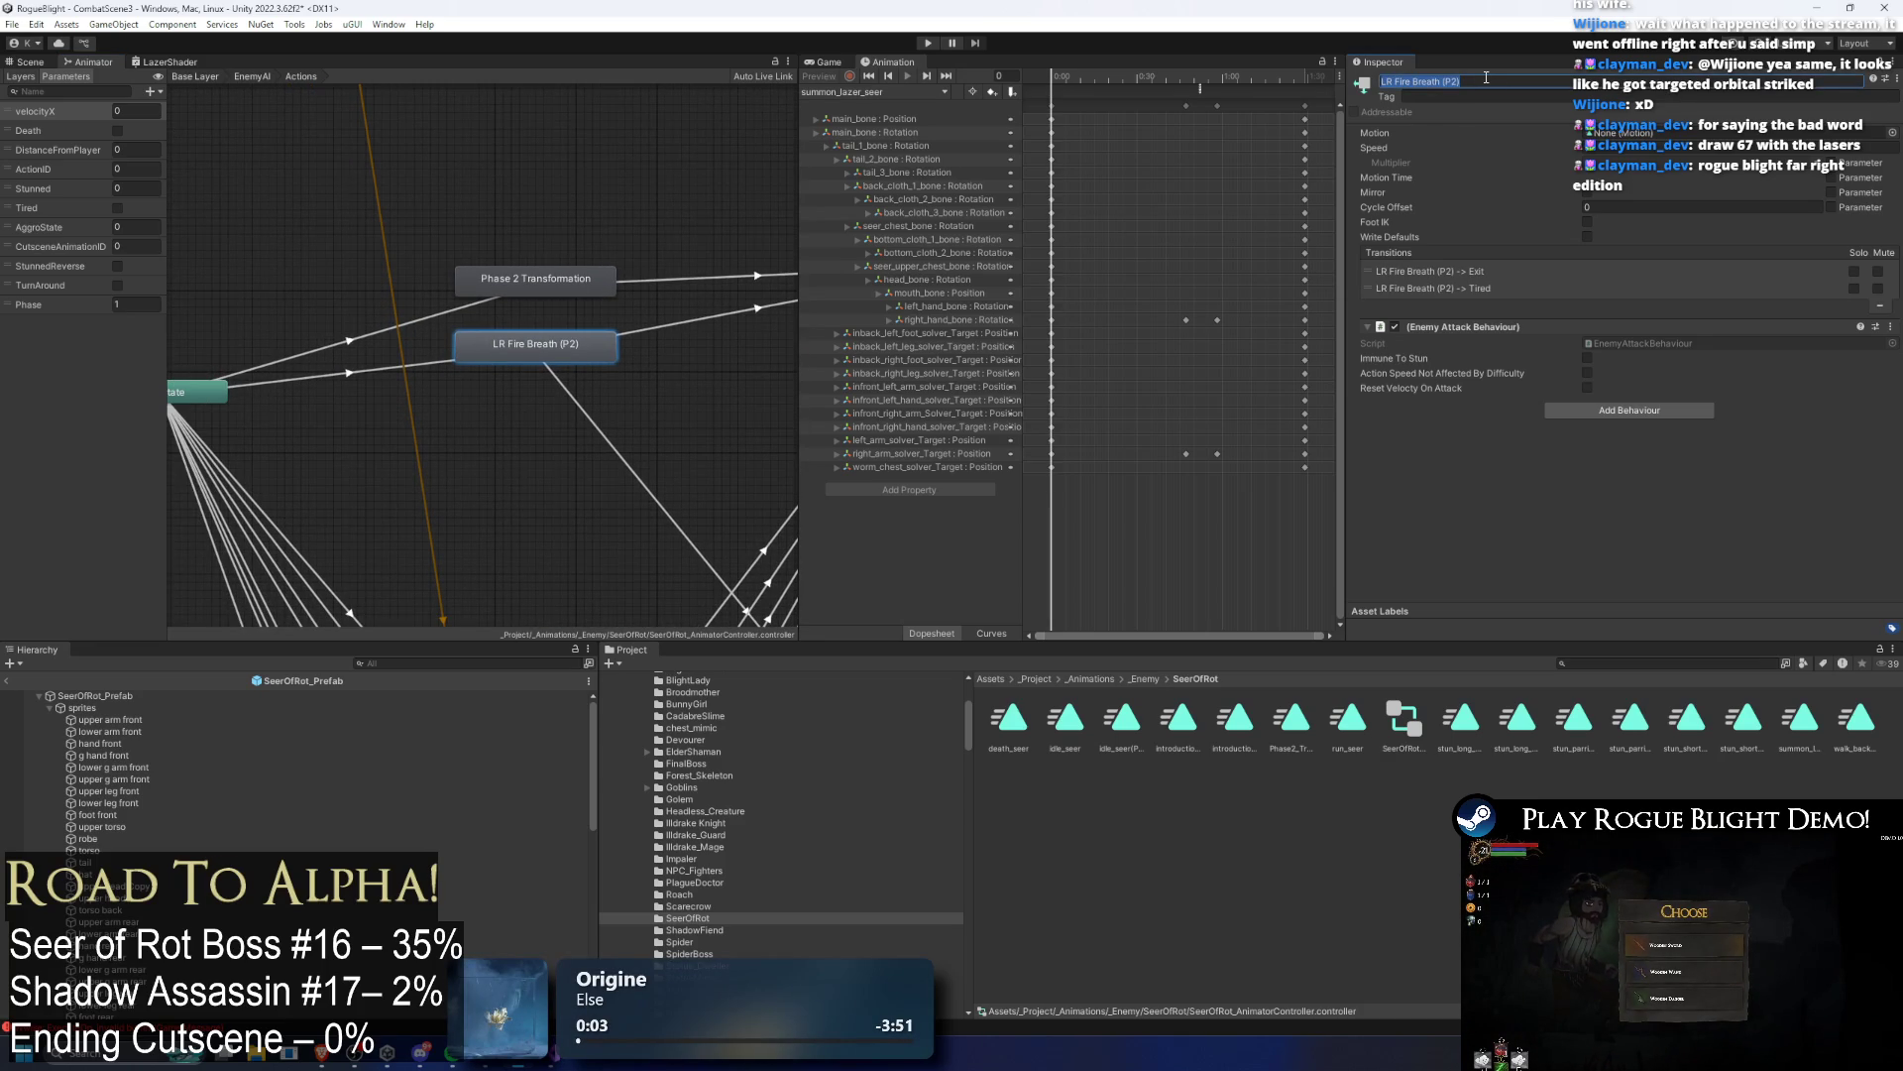
Step: Give the state an 'AR:' name and assign summon_lazer_seer as its Motion
{"action": "type", "text": "SR"}
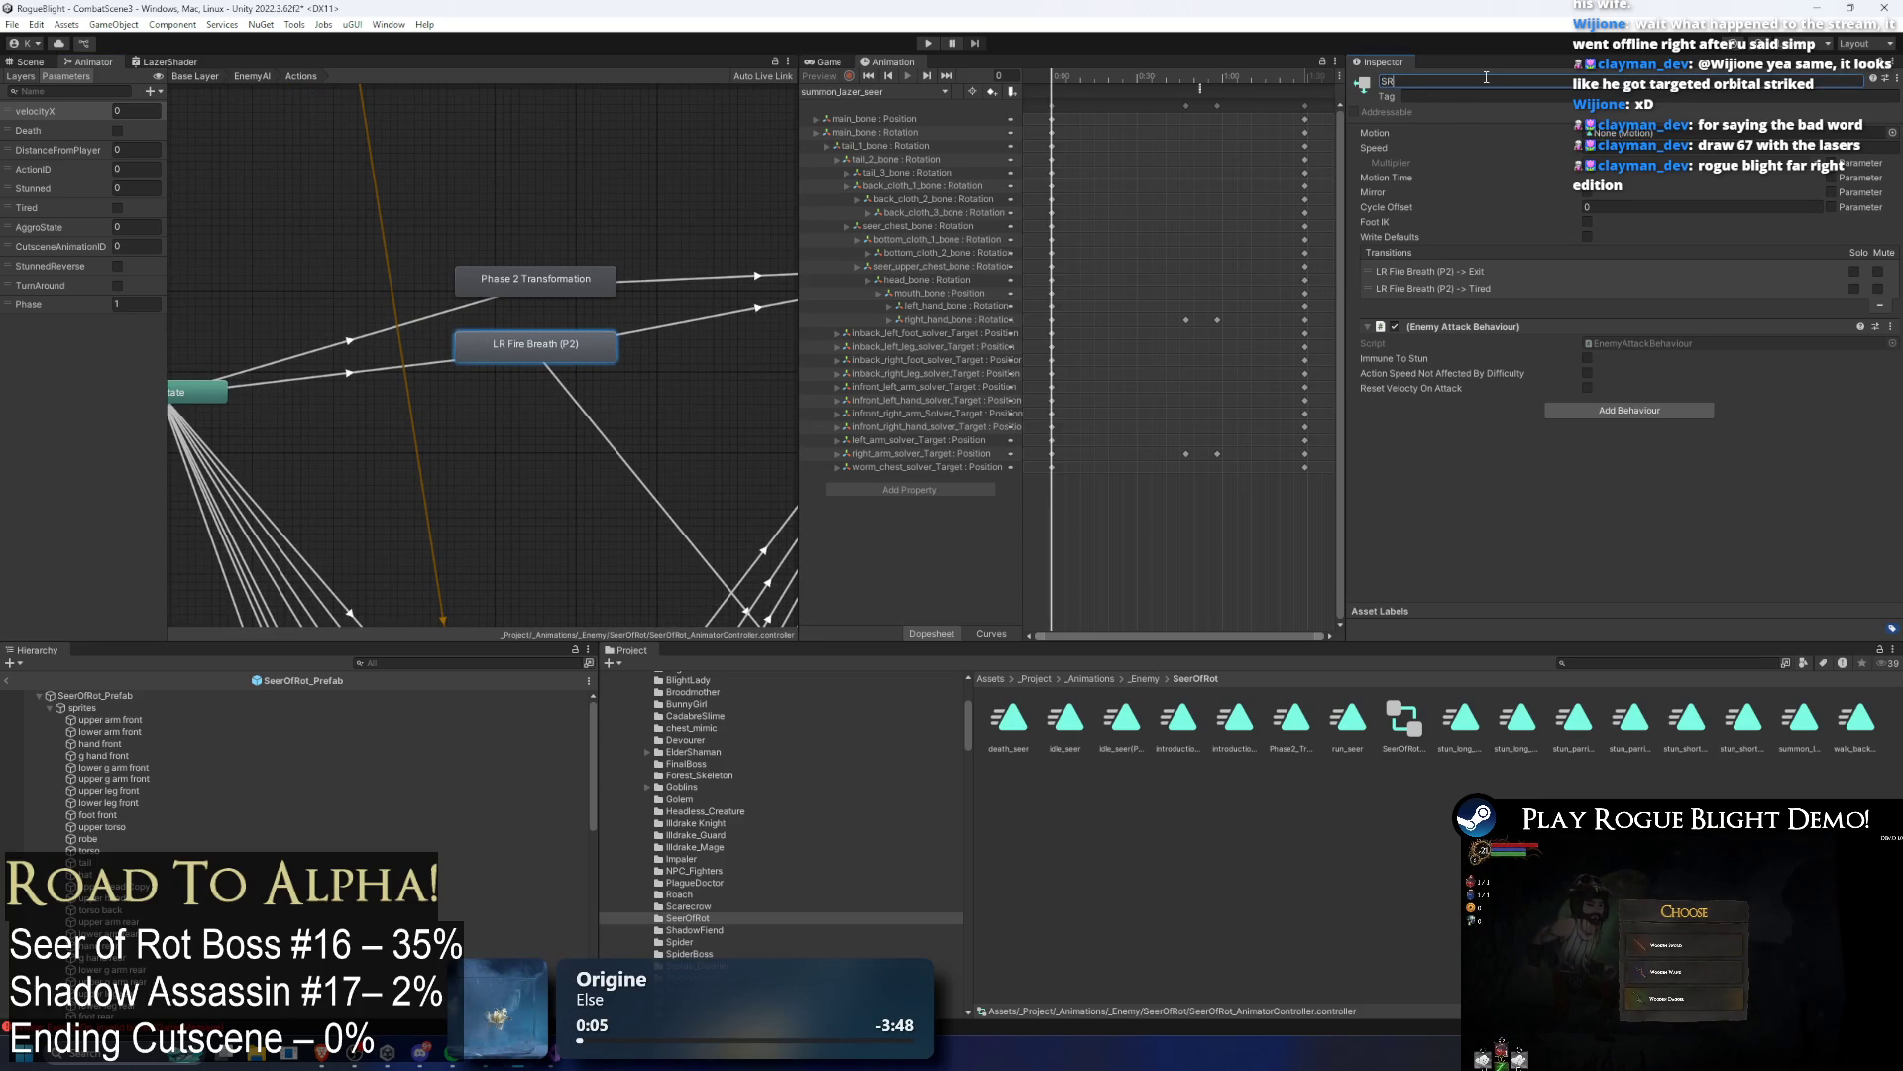
{"action": "key", "text": "BackSpace"}
{"action": "key", "text": "BackSpace"}
{"action": "type", "text": "AR: I'm summoning"}
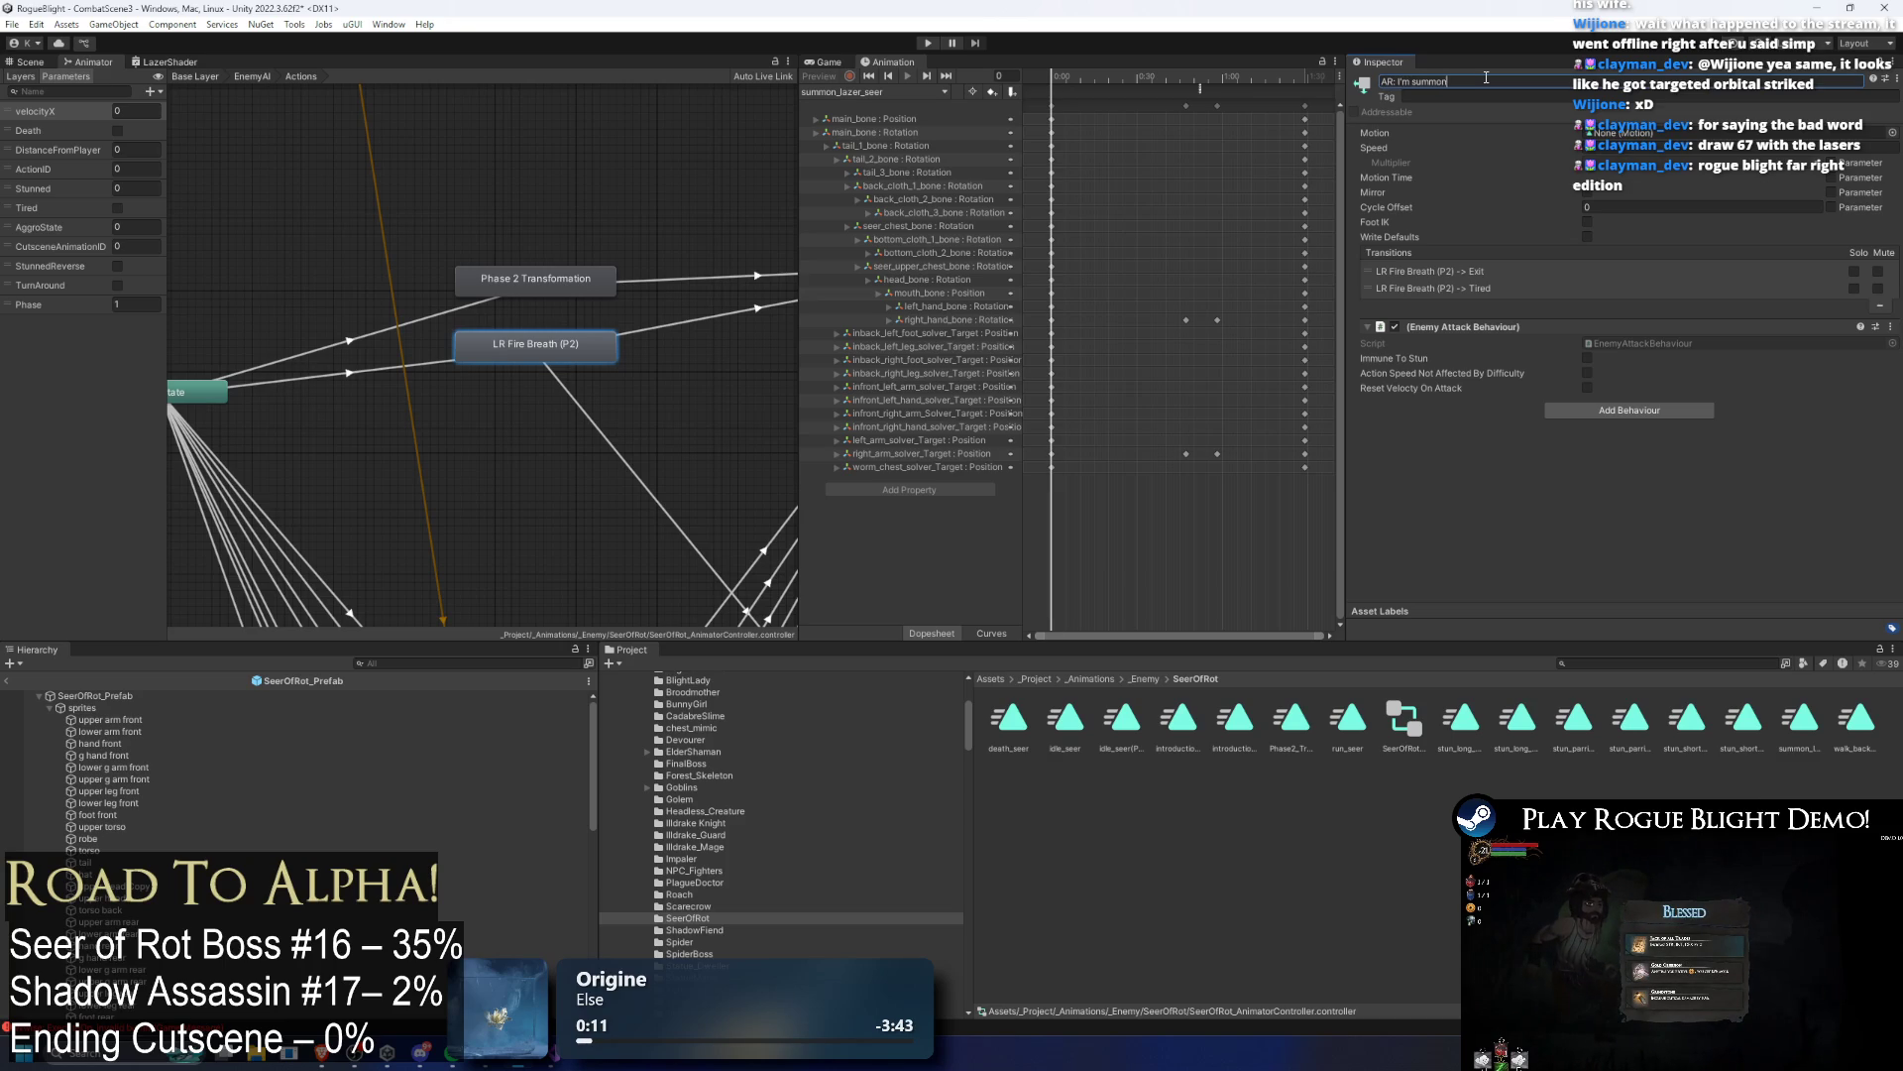
{"action": "type", "text": " my laser"}
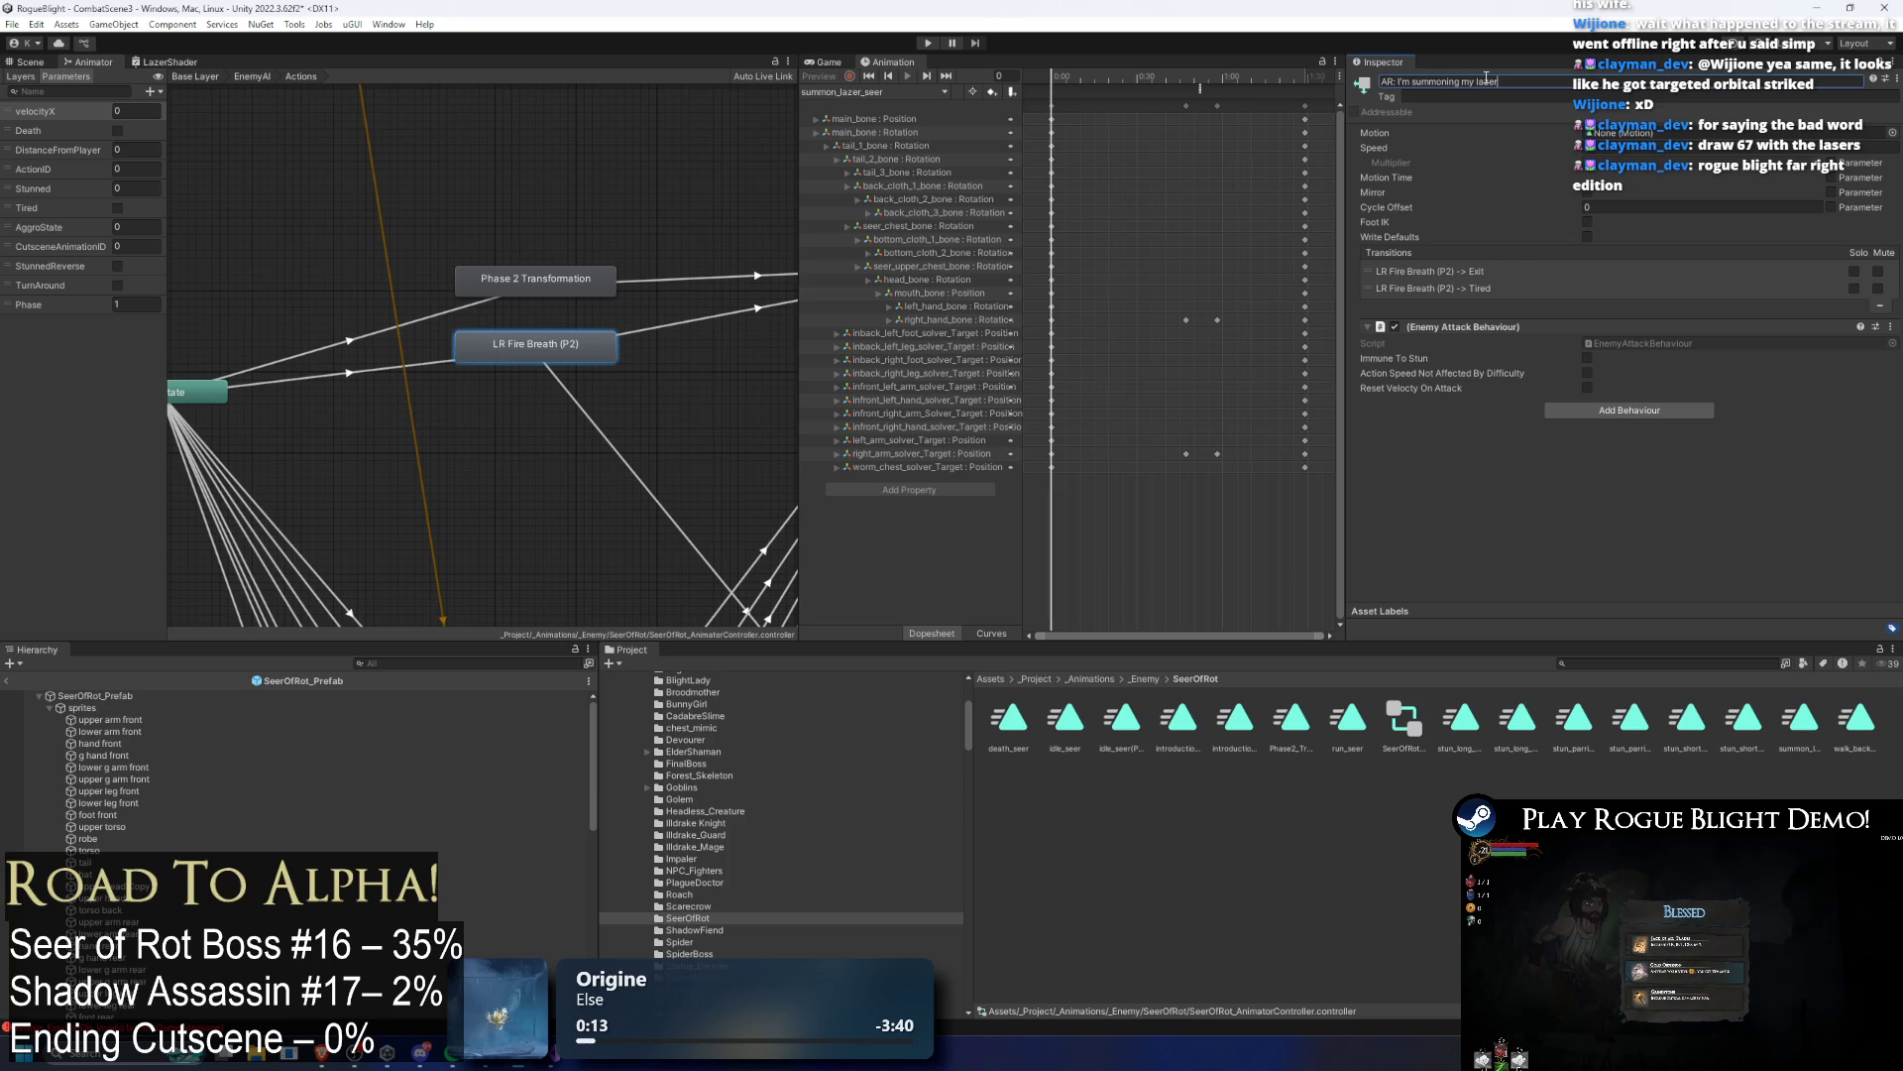
{"action": "key", "text": "Return"}
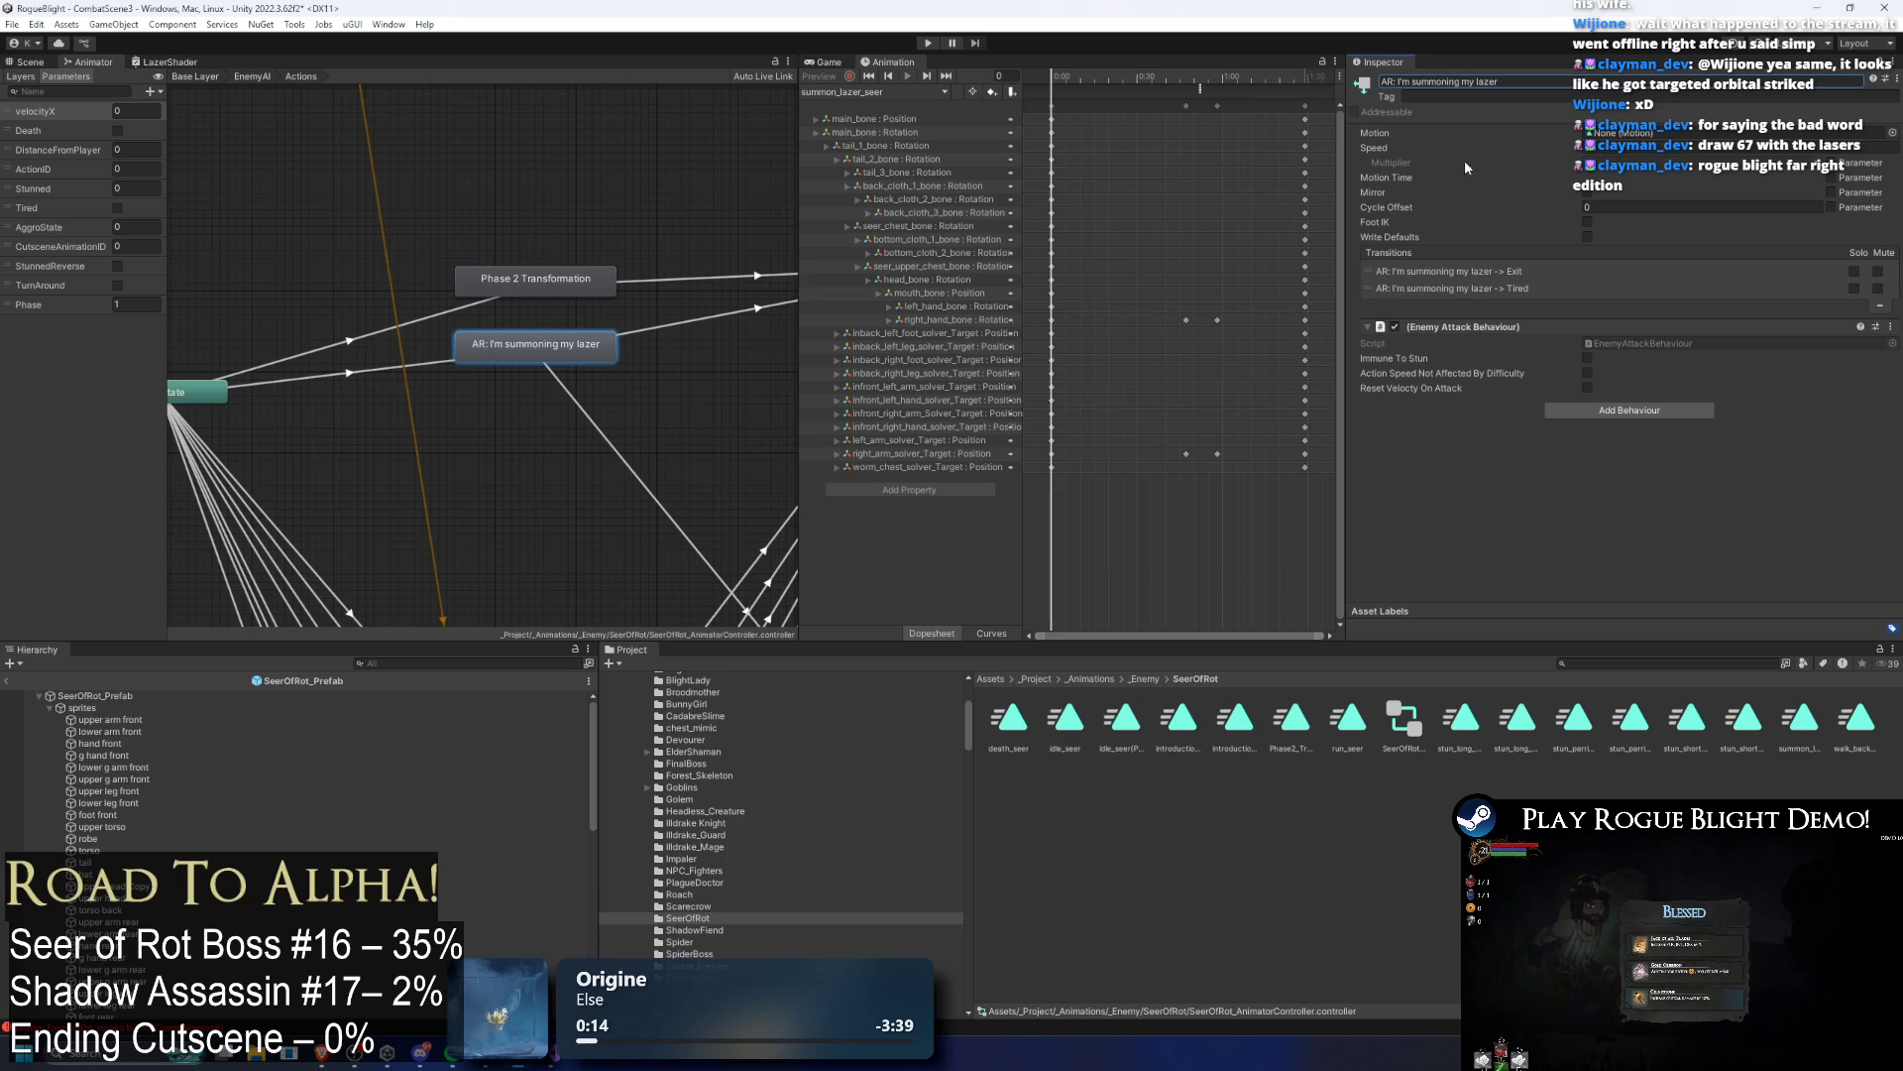
{"action": "left_click", "coordinate": [1894, 133]}
{"action": "type", "text": "zer"}
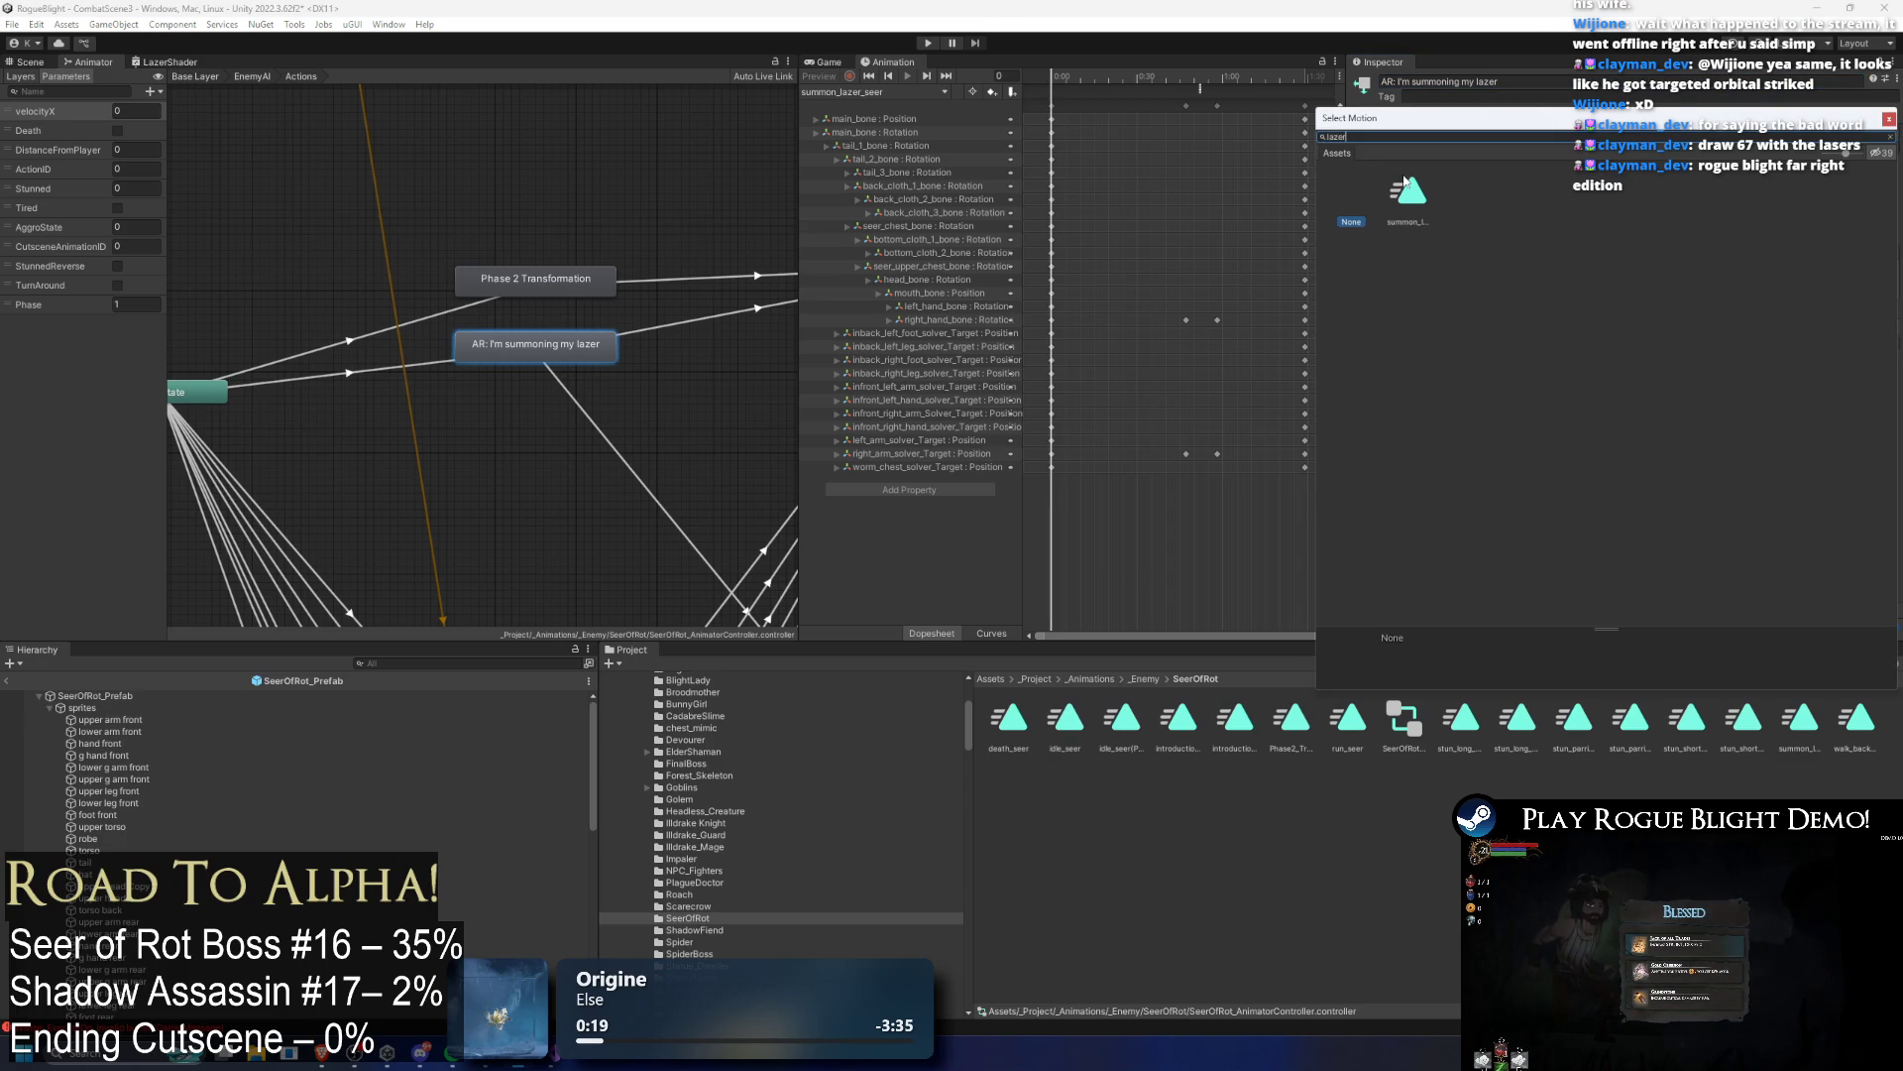
{"action": "double_click", "coordinate": [1407, 189]}
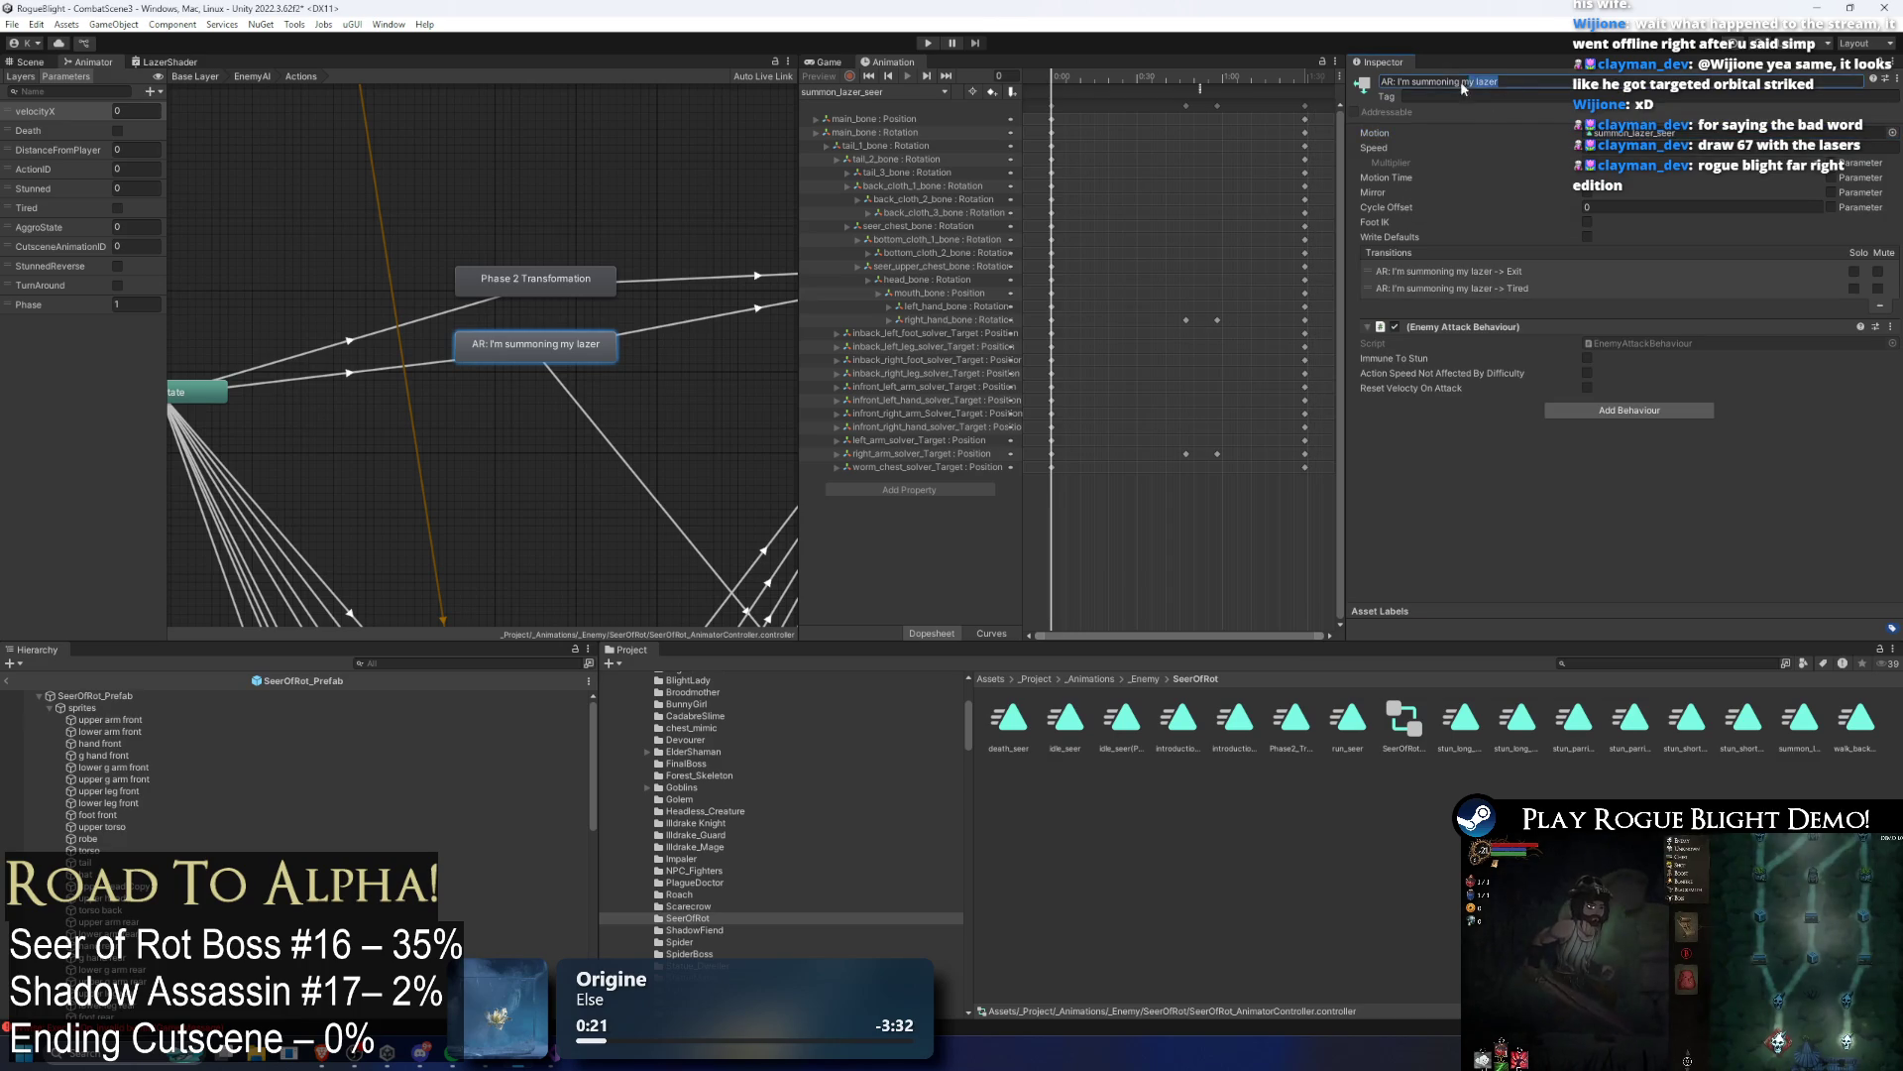
Step: Correct the state name to 'AR: Summon Lazer' and select its incoming transition
{"action": "left_click_drag", "start_coordinate": [1497, 82], "coordinate": [1399, 84]}
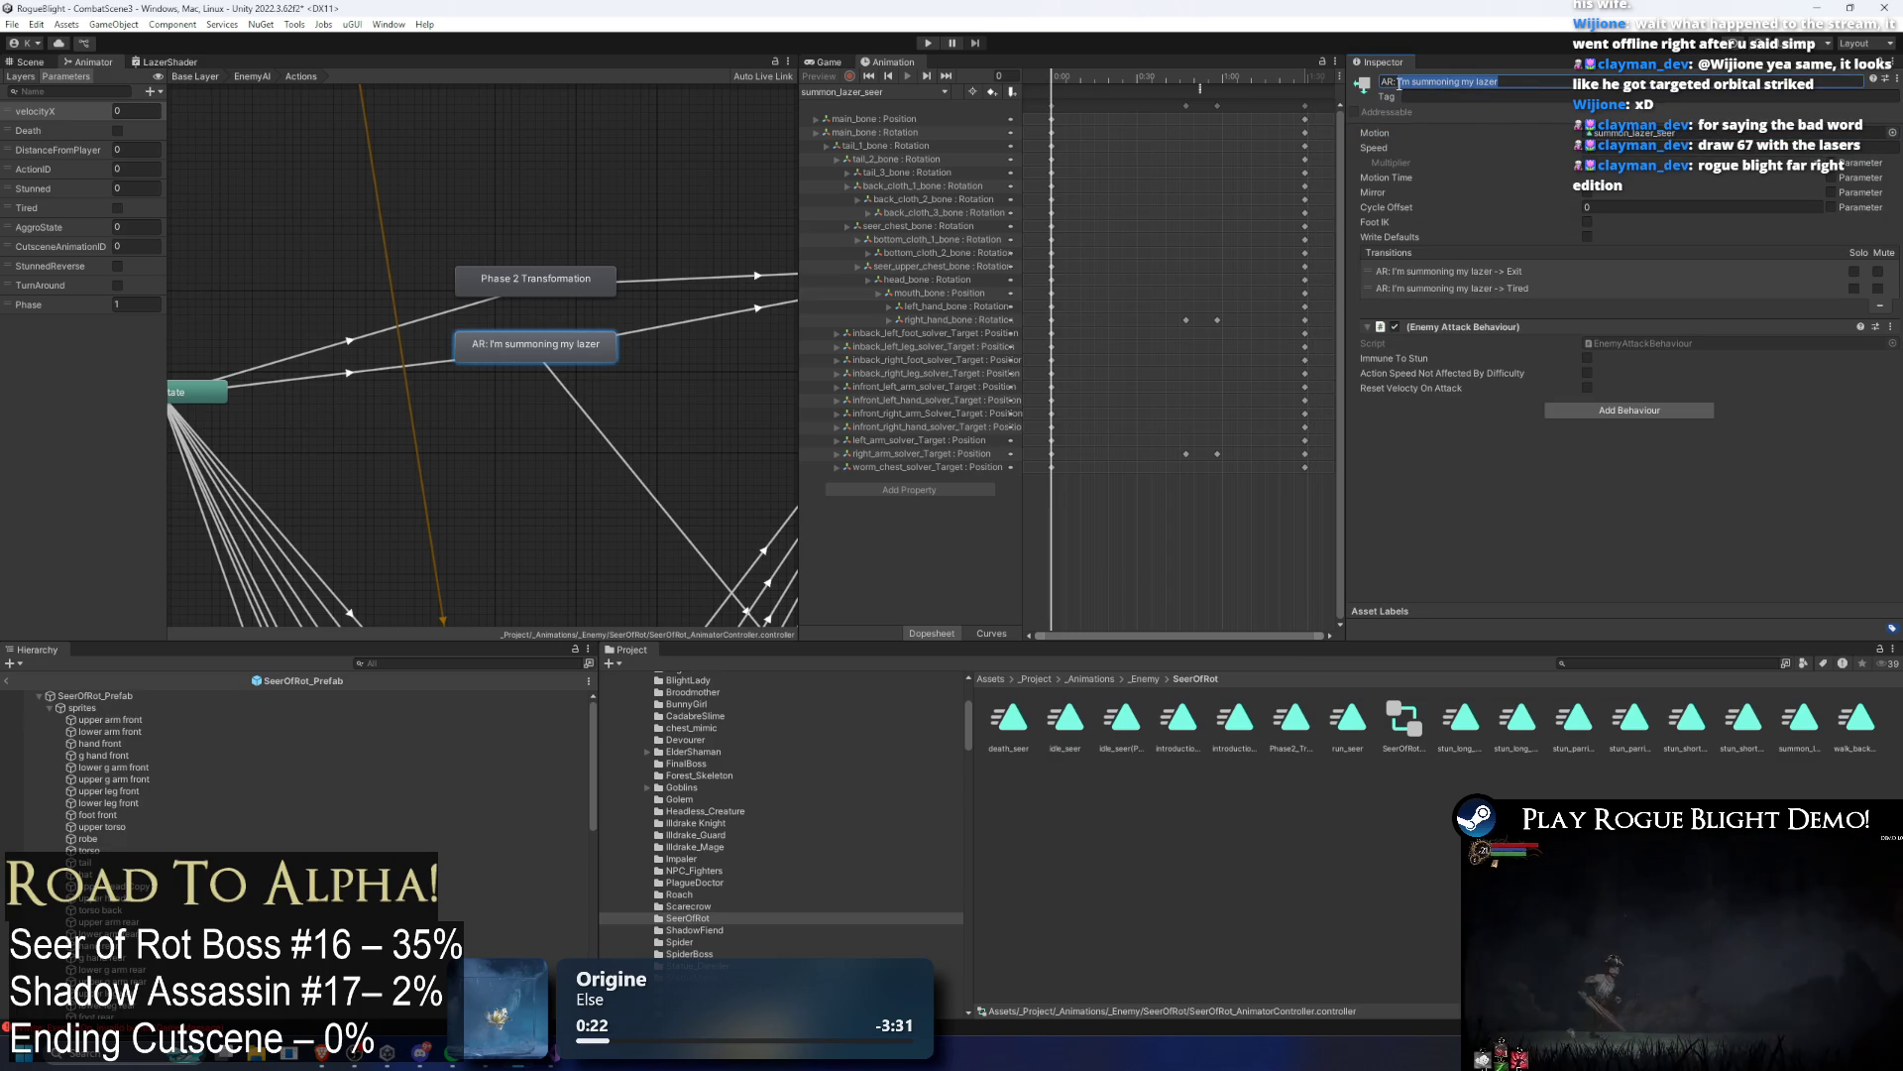
{"action": "key", "text": "BackSpace"}
{"action": "type", "text": "mmon"}
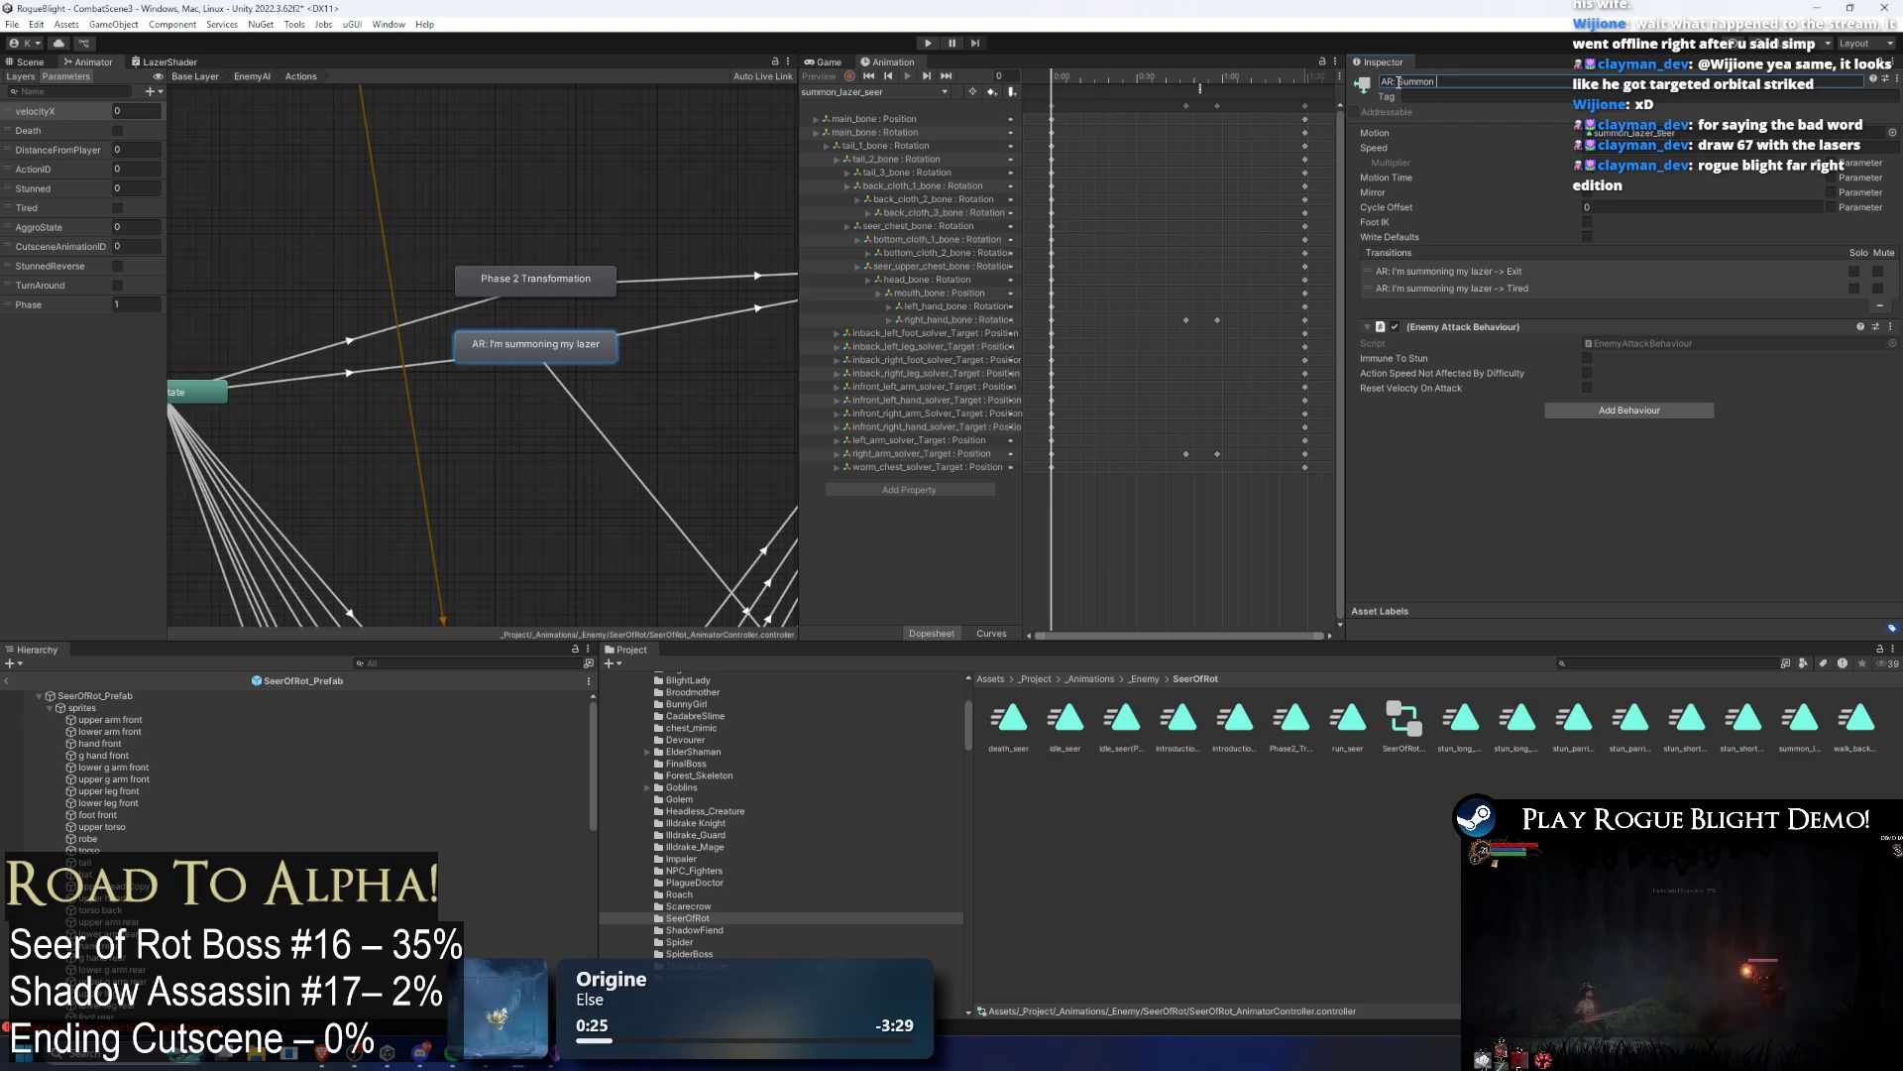
{"action": "type", "text": " Lazer"}
{"action": "key", "text": "Return"}
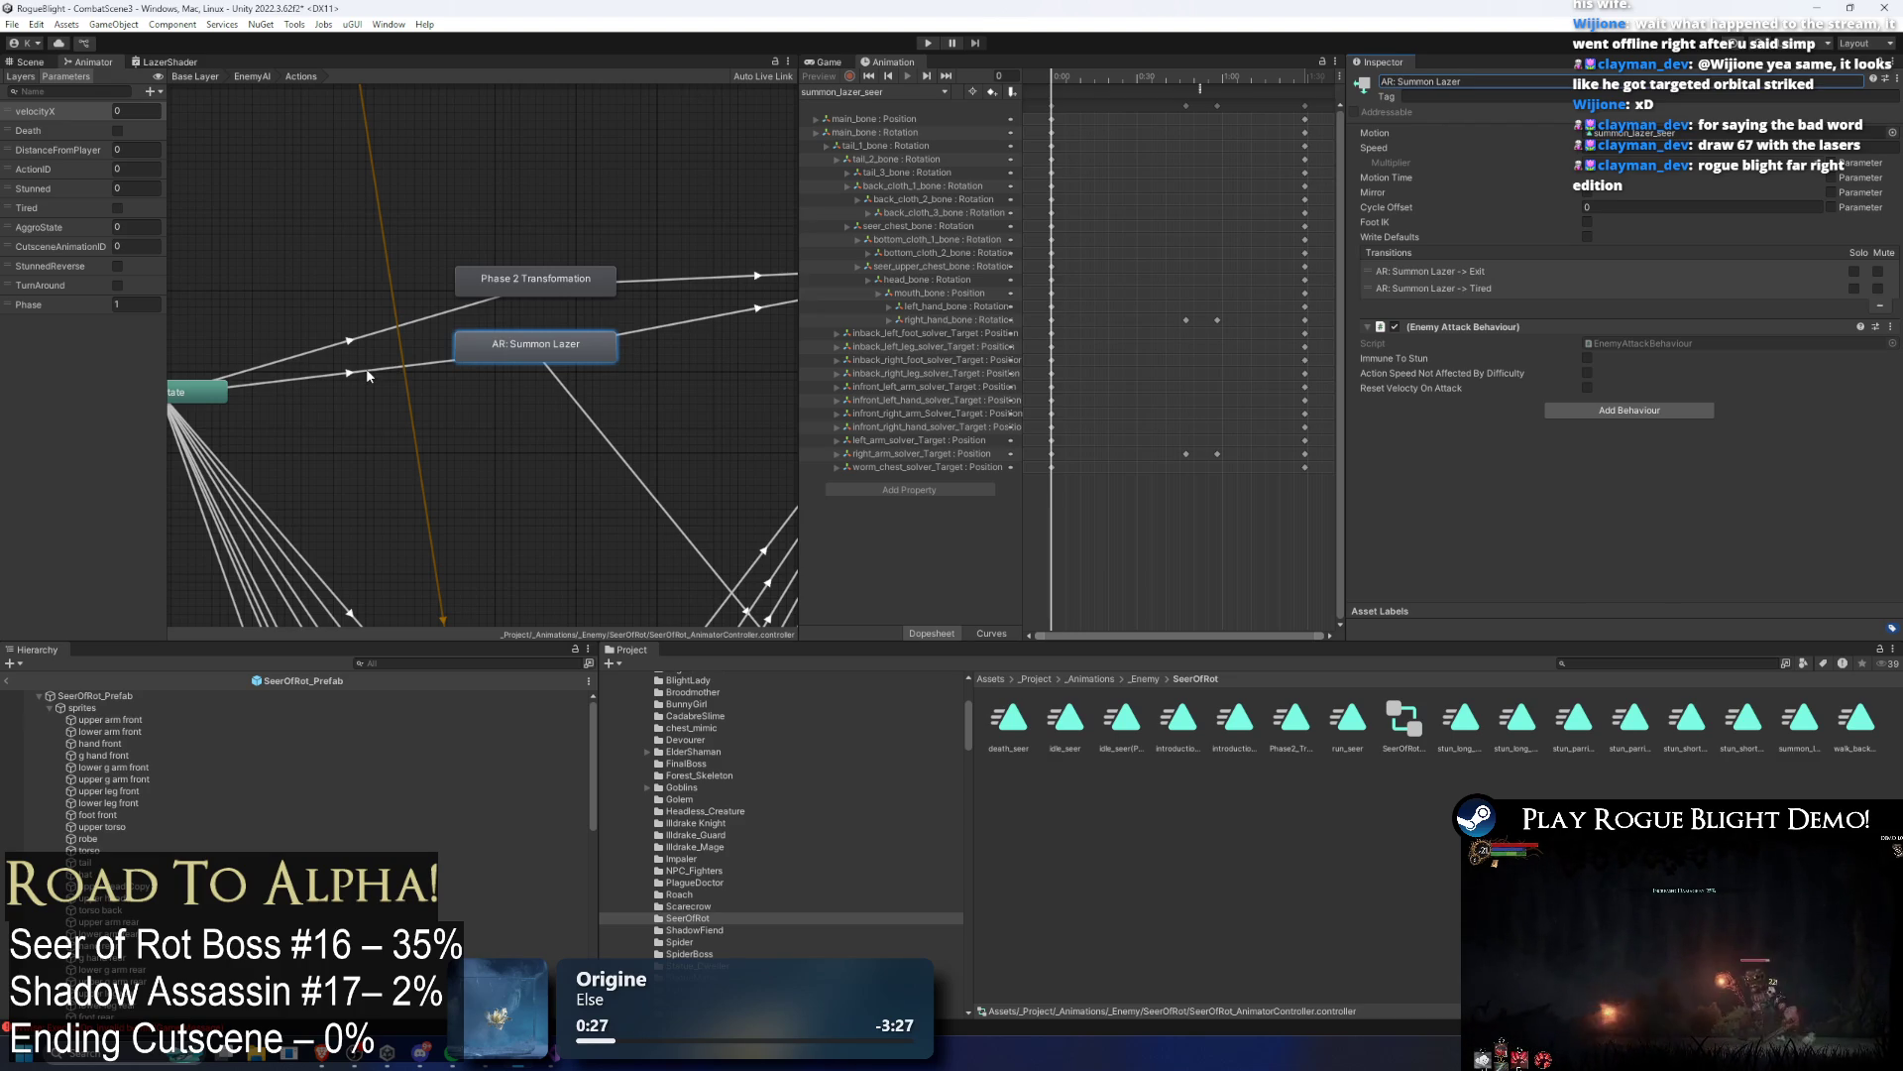
{"action": "left_click", "coordinate": [374, 372]}
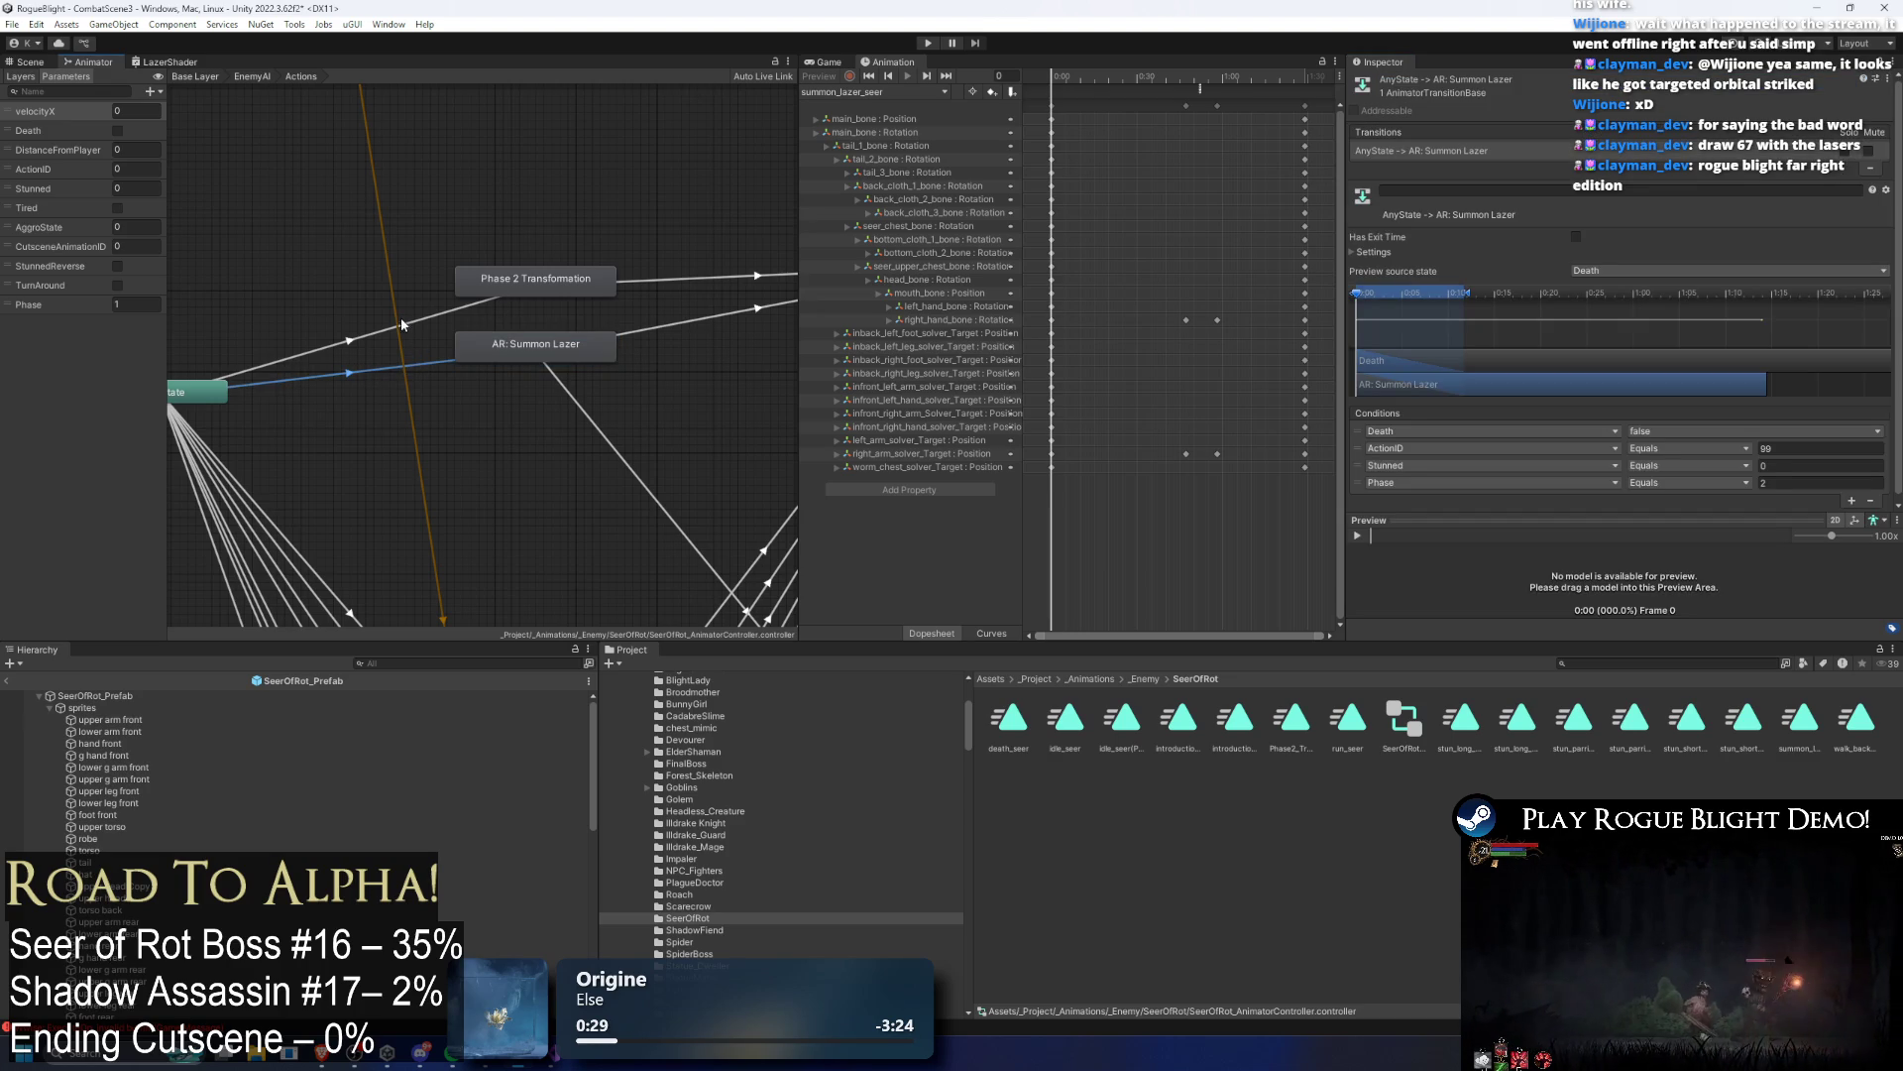
Step: Shorten the Any State transition's blend and set its conditions to ActionID 2 and Phase 1
{"action": "left_click_drag", "start_coordinate": [1465, 305], "coordinate": [1396, 297]}
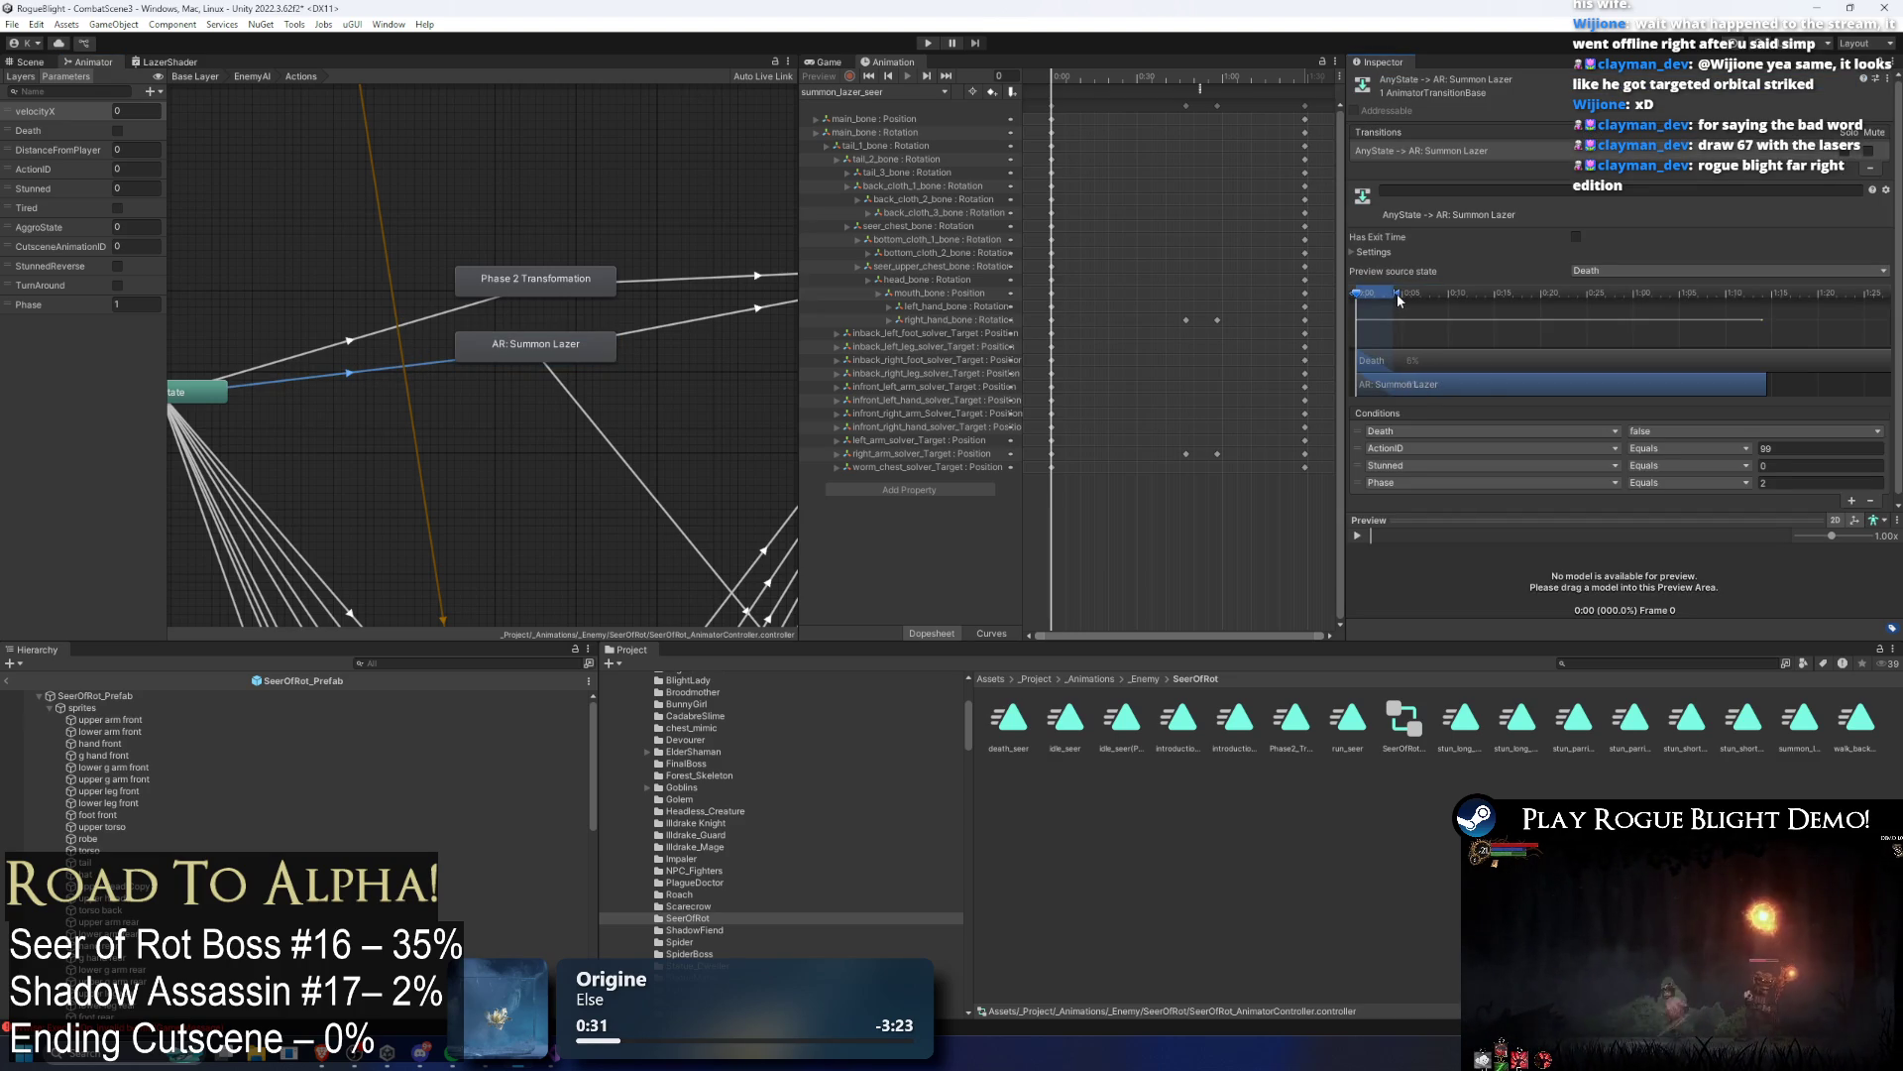
{"action": "left_click", "coordinate": [1810, 448]}
{"action": "type", "text": "1"}
{"action": "left_click", "coordinate": [437, 318]}
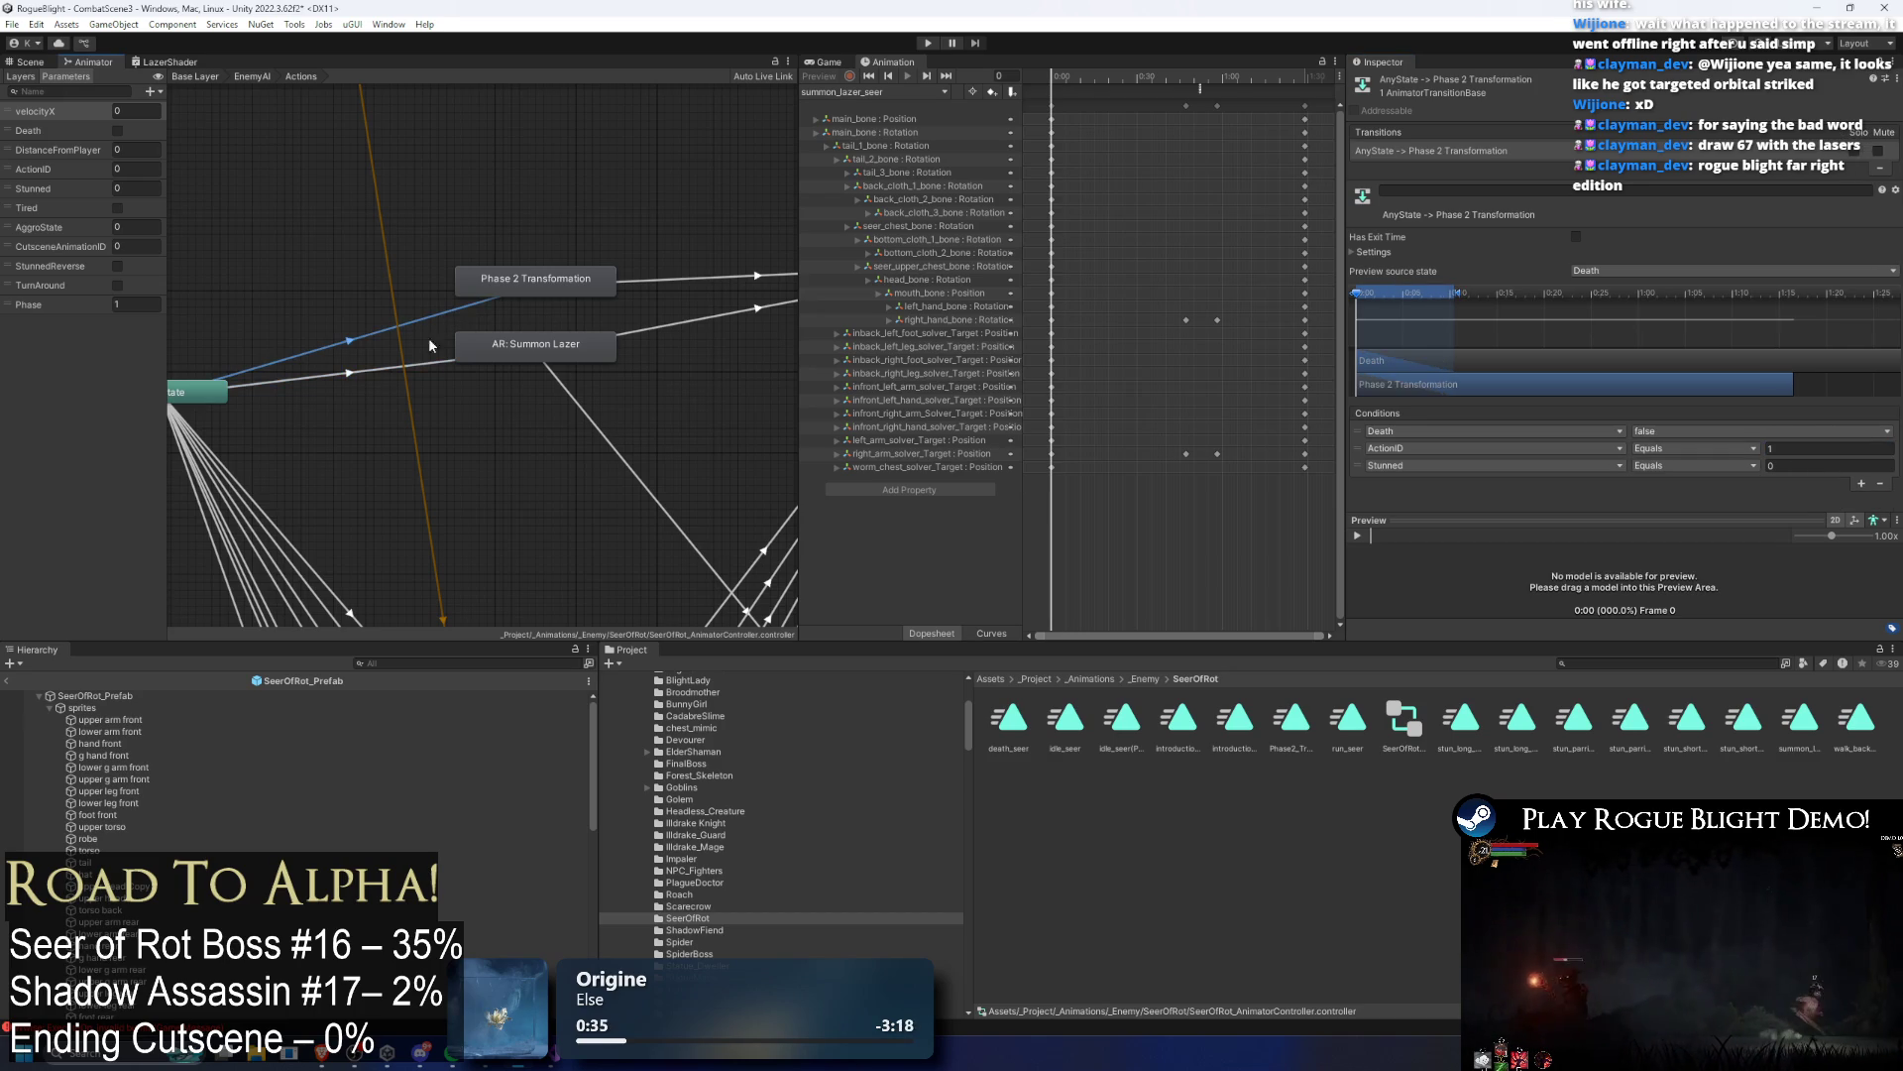
{"action": "left_click", "coordinate": [474, 361]}
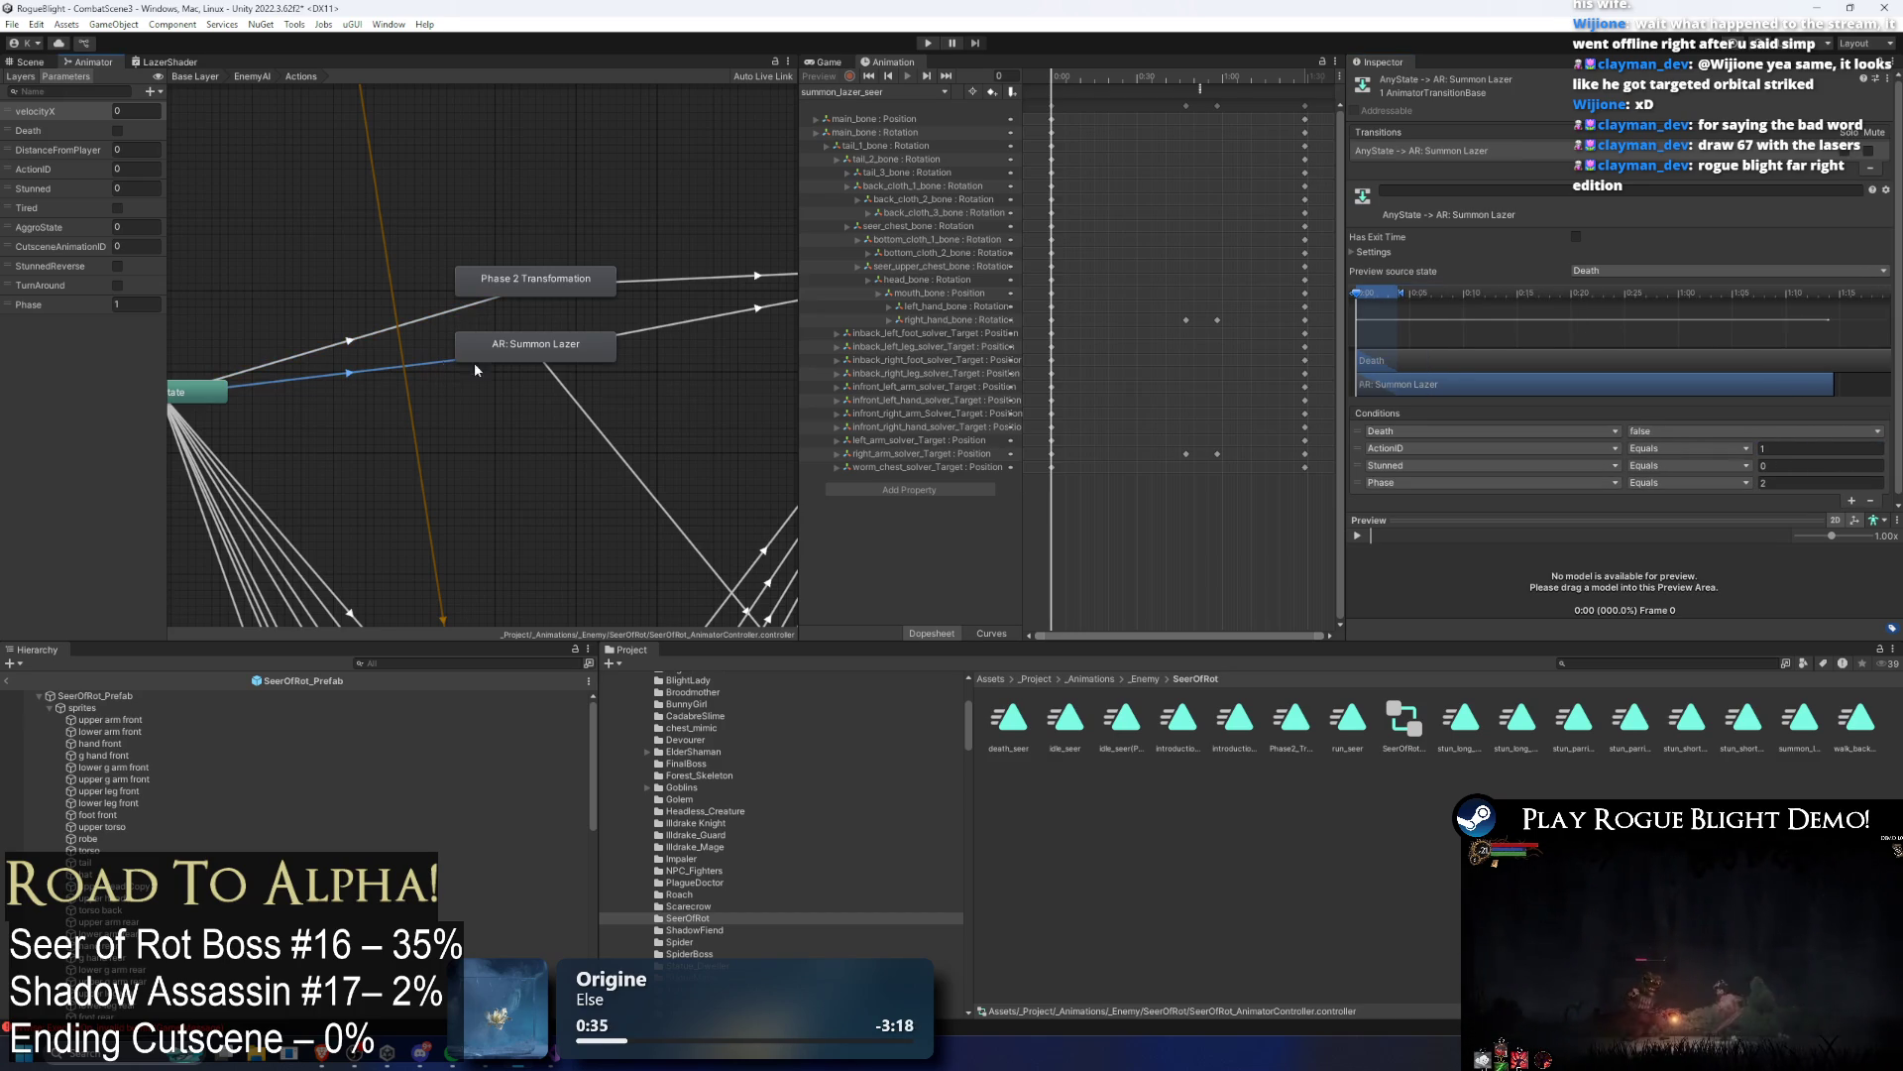
{"action": "left_click", "coordinate": [1362, 487]}
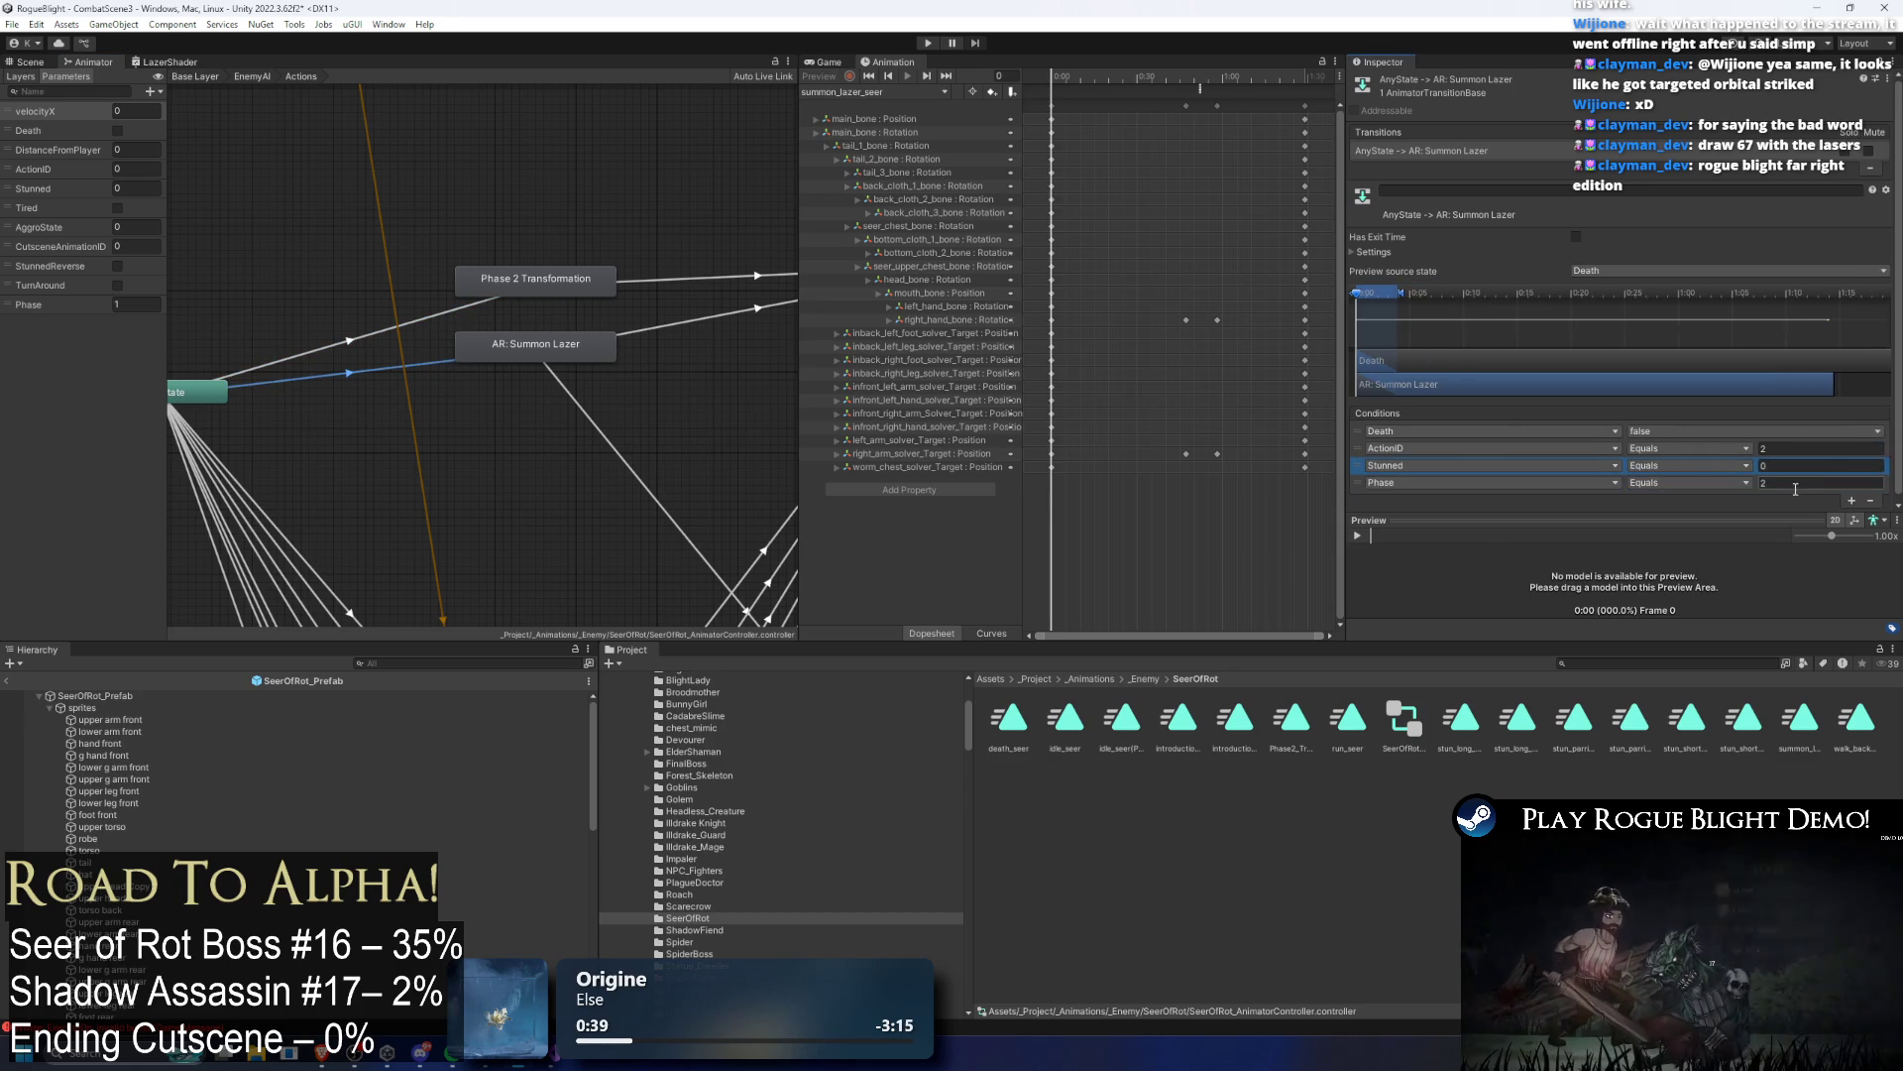
{"action": "left_click", "coordinate": [1763, 483]}
{"action": "type", "text": "1"}
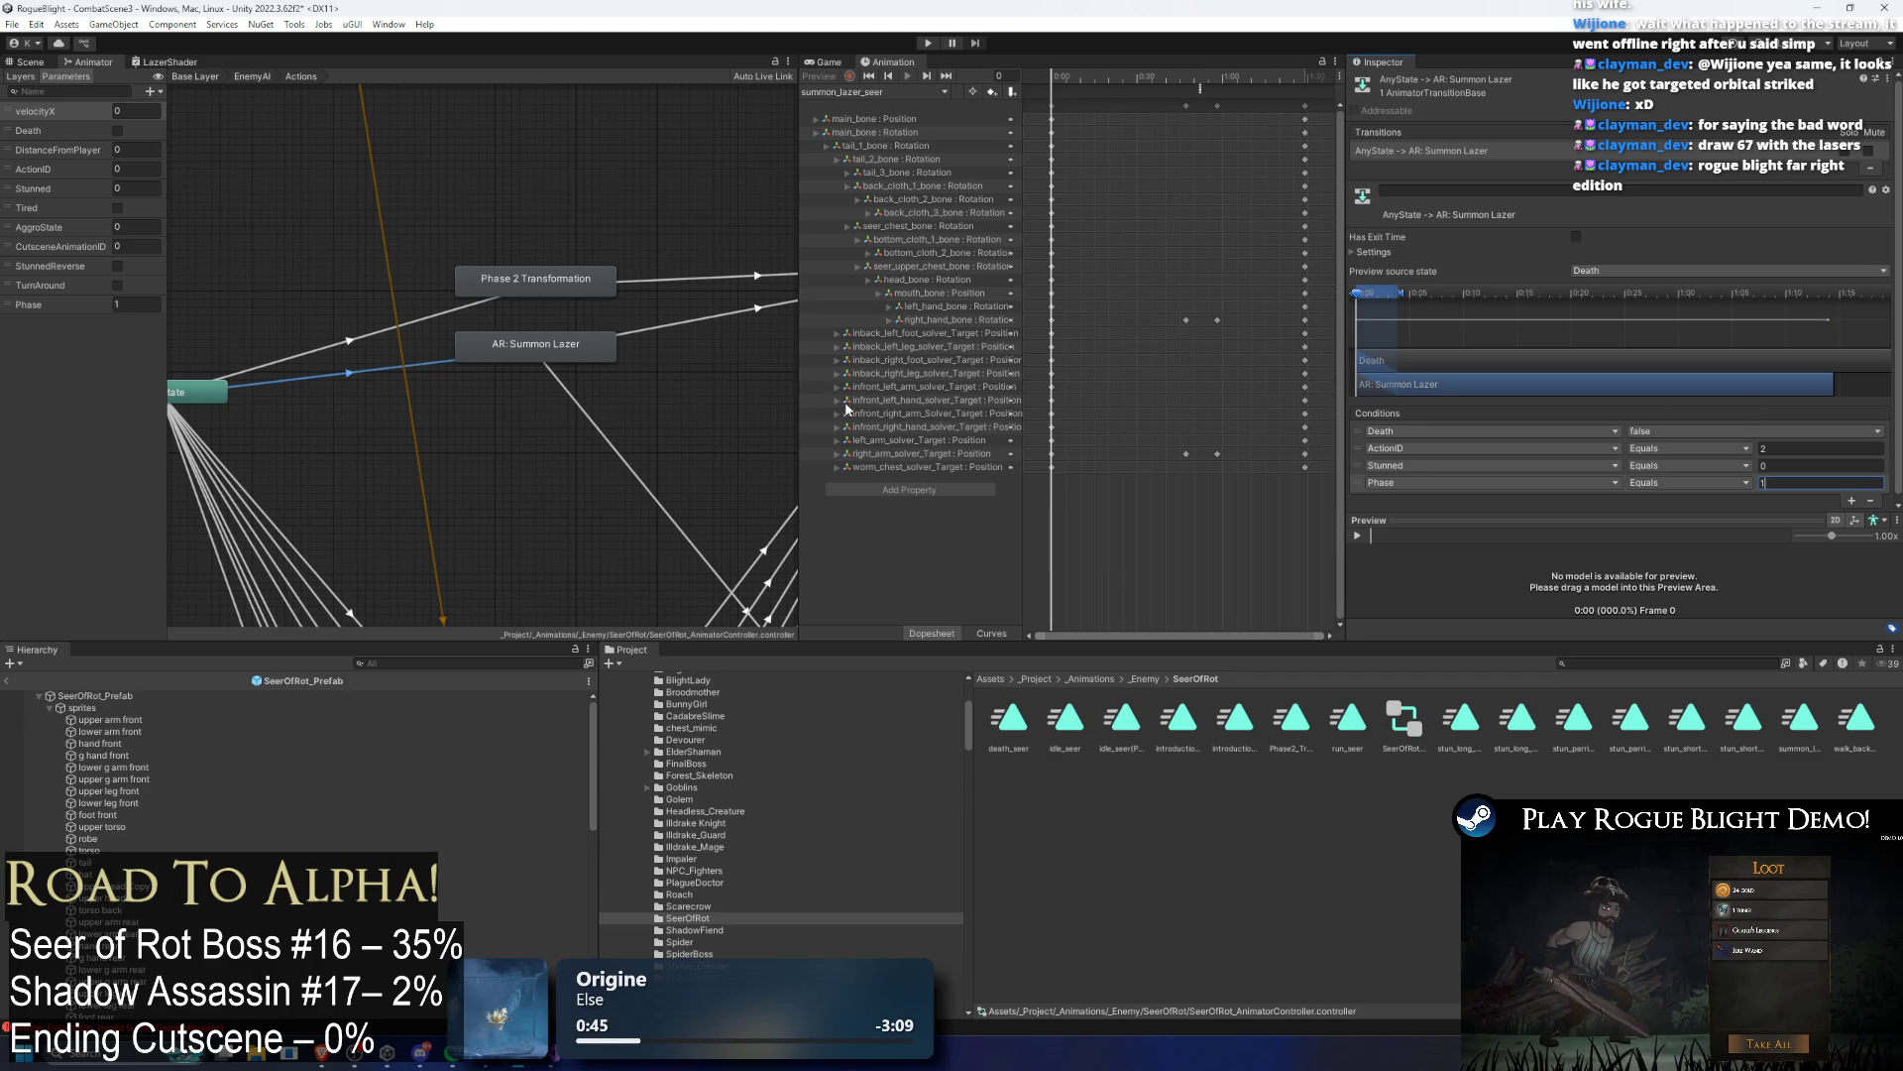
Step: Review the timing settings and reselect the Any State transition into AR: Summon Lazer
{"action": "left_click", "coordinate": [1372, 254]}
{"action": "left_click", "coordinate": [1373, 252]}
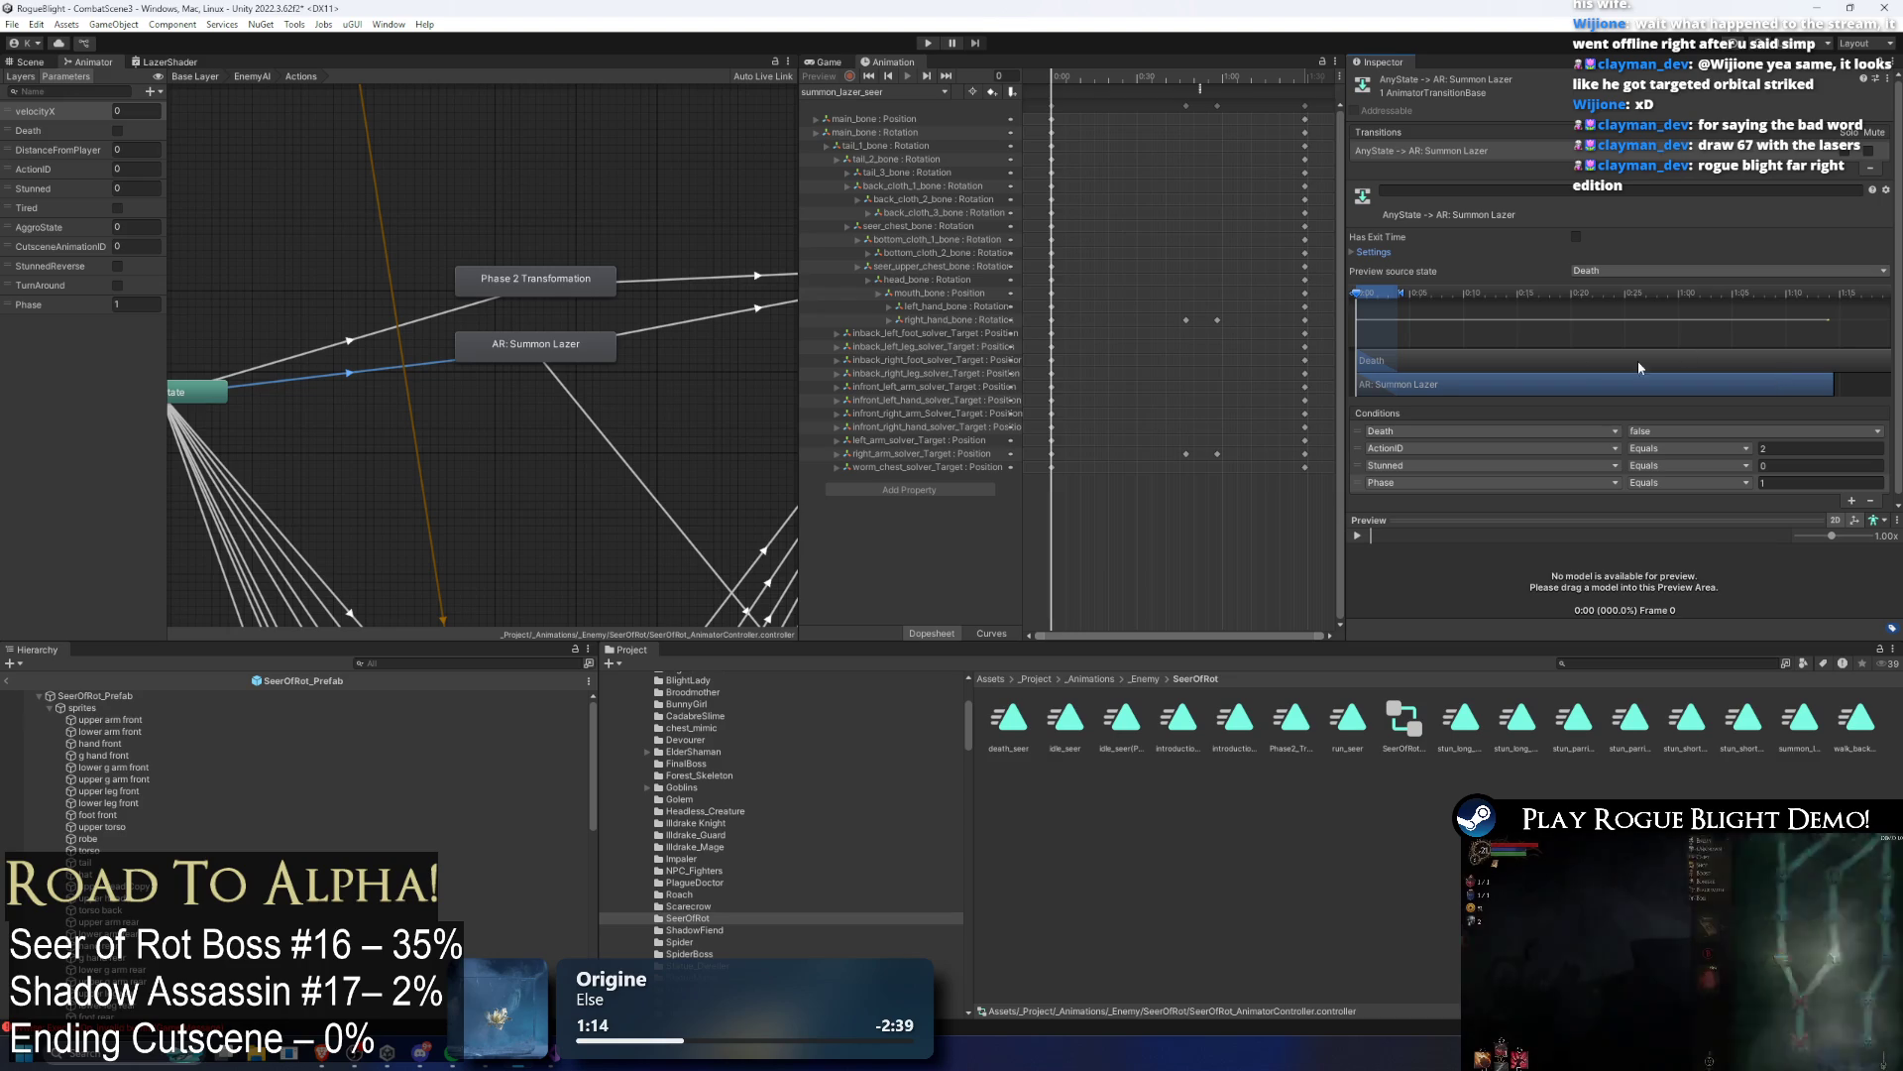
{"action": "left_click", "coordinate": [433, 376]}
{"action": "left_click", "coordinate": [425, 363]}
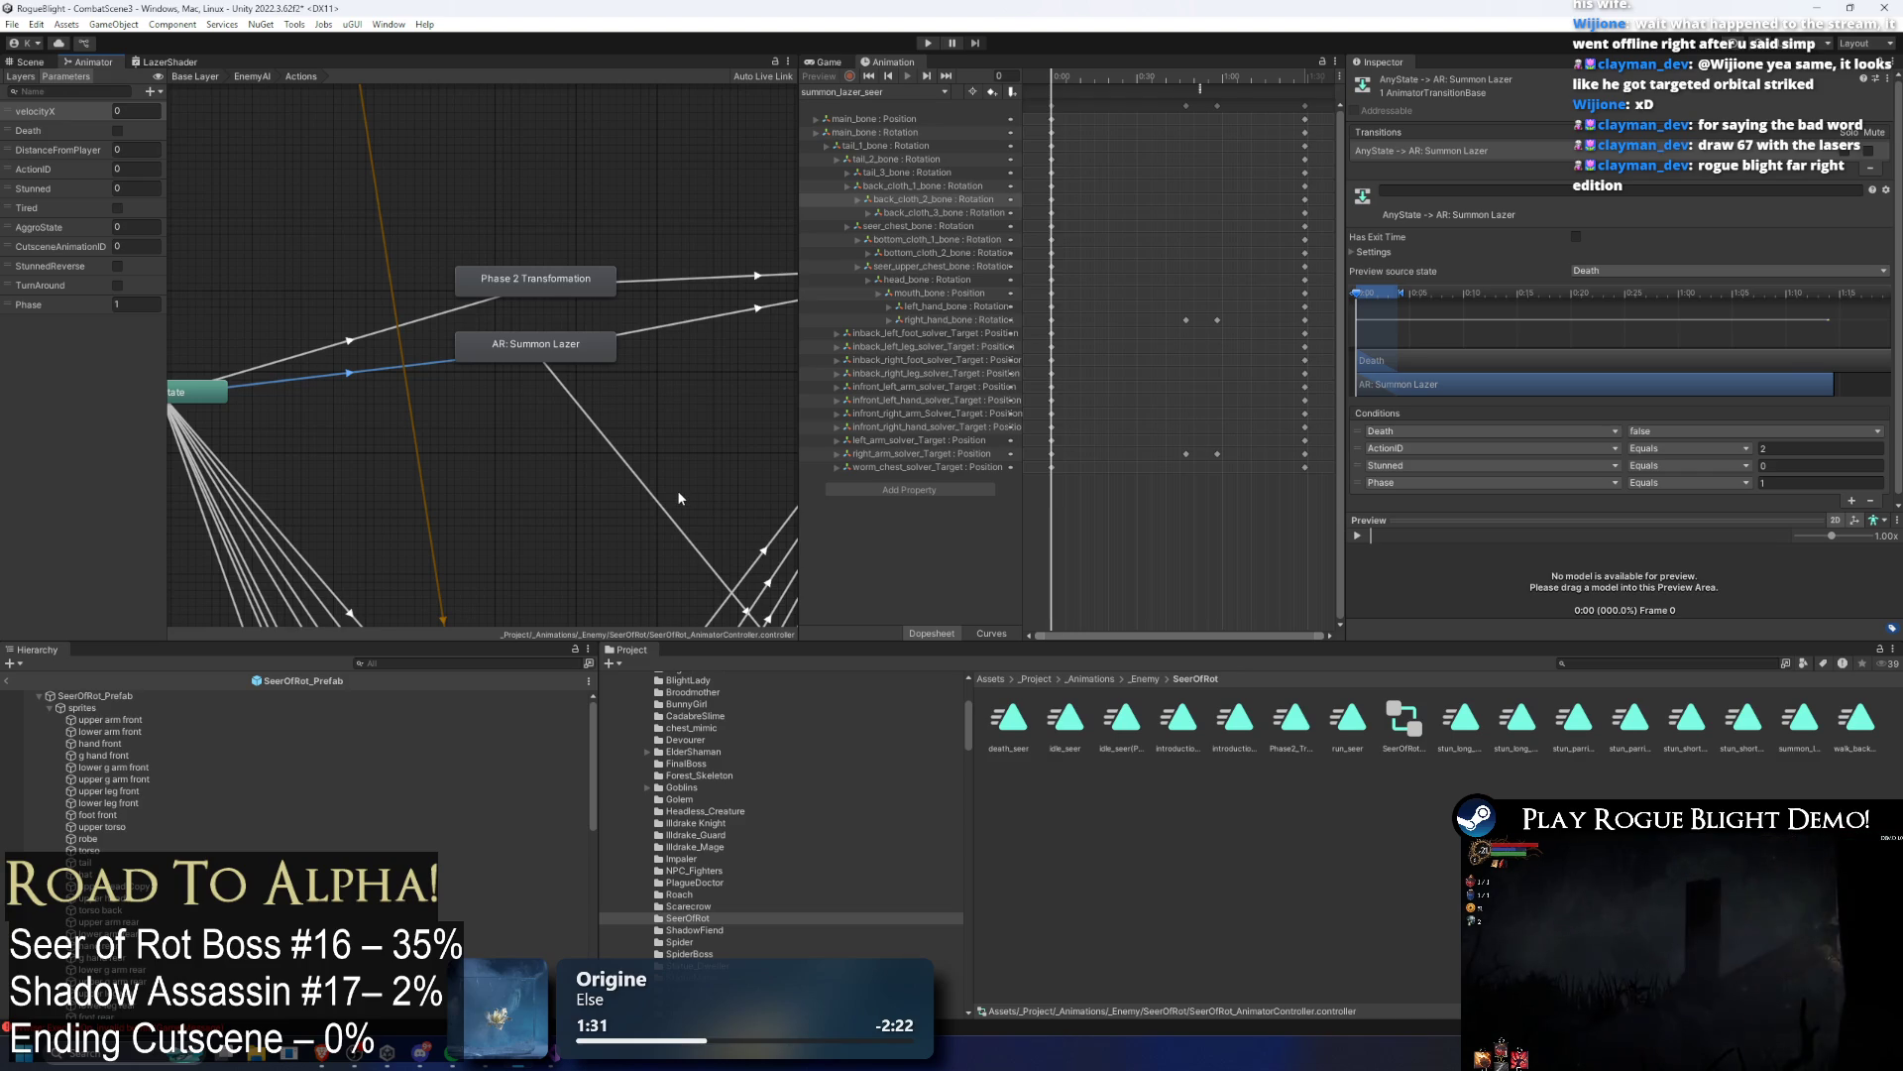
{"action": "mouse_move", "coordinate": [481, 385]}
{"action": "left_mouse_down"}
{"action": "mouse_move", "coordinate": [556, 224]}
{"action": "mouse_move", "coordinate": [450, 294]}
{"action": "left_mouse_up"}
{"action": "left_click", "coordinate": [396, 461]}
{"action": "left_click", "coordinate": [436, 284]}
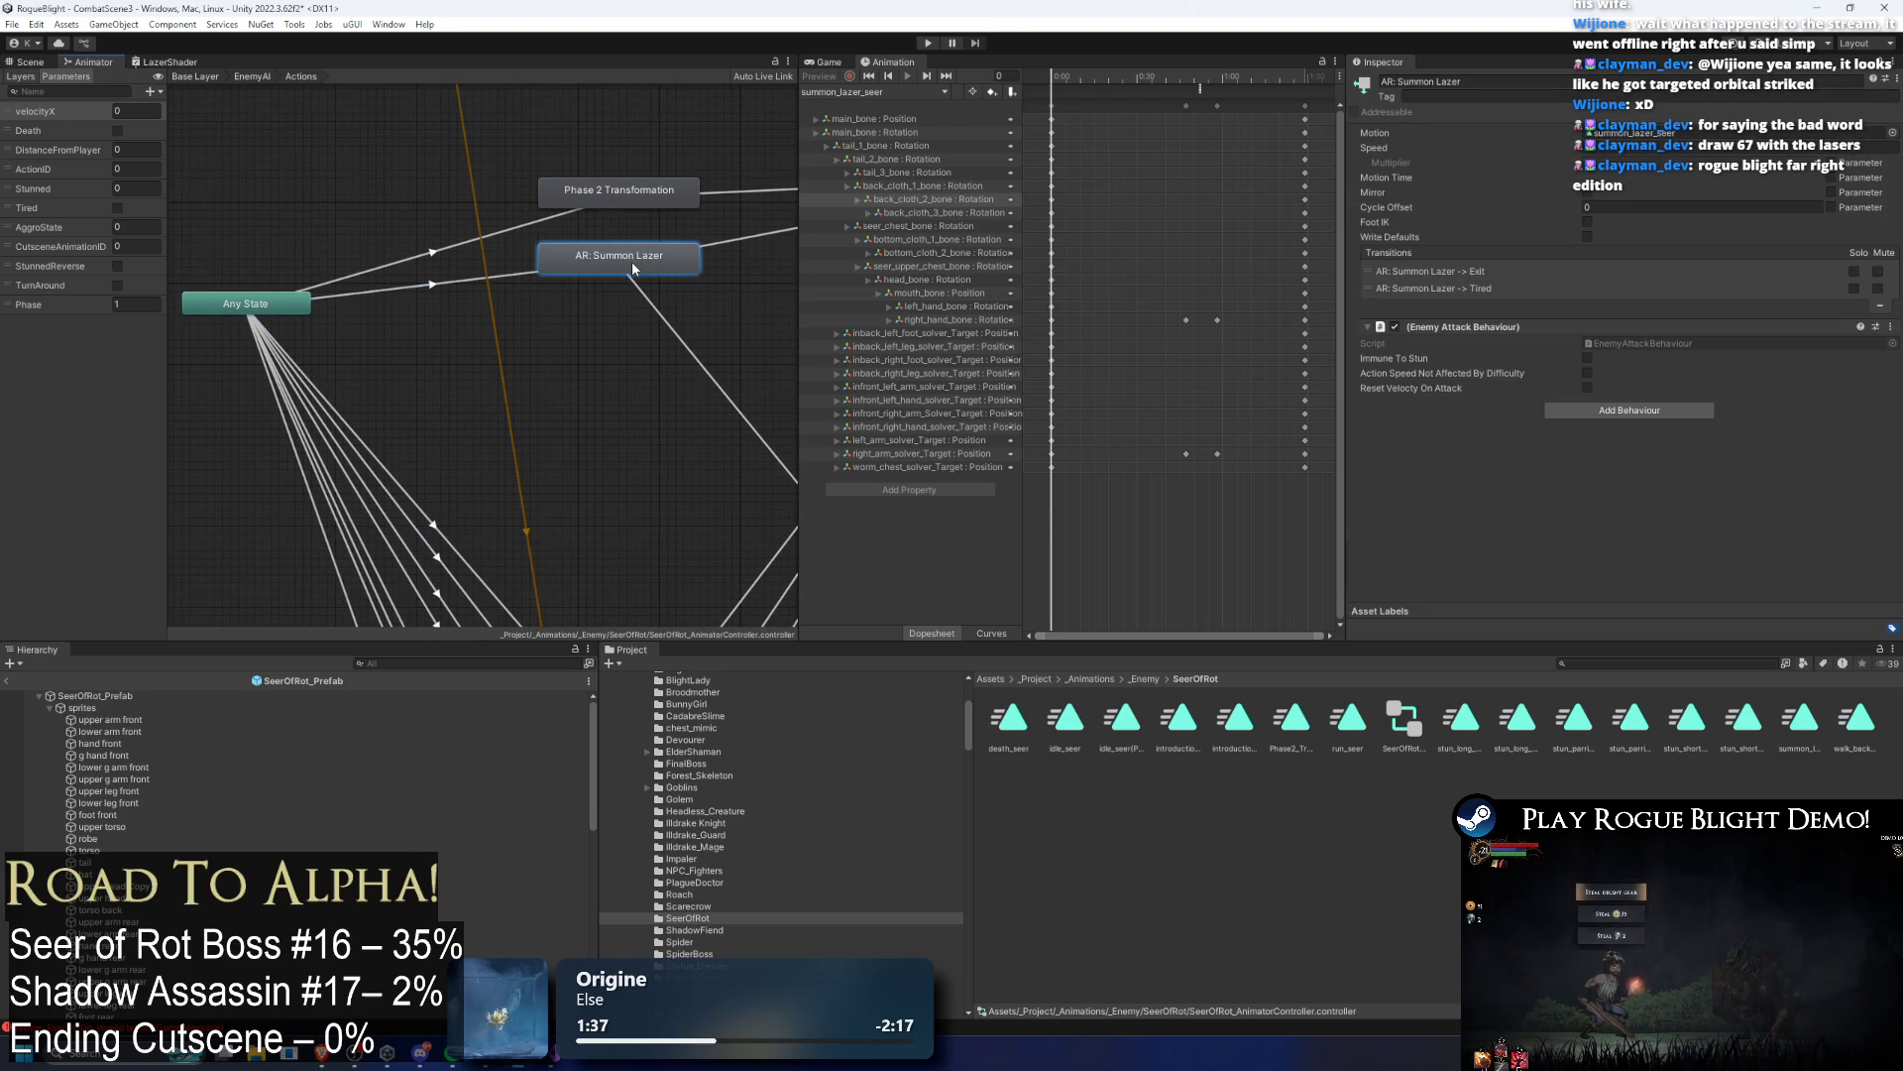
Step: On SeerOfRot_Prefab, add a second action pattern named Any Range with cooldown 5
{"action": "left_click", "coordinate": [96, 696]}
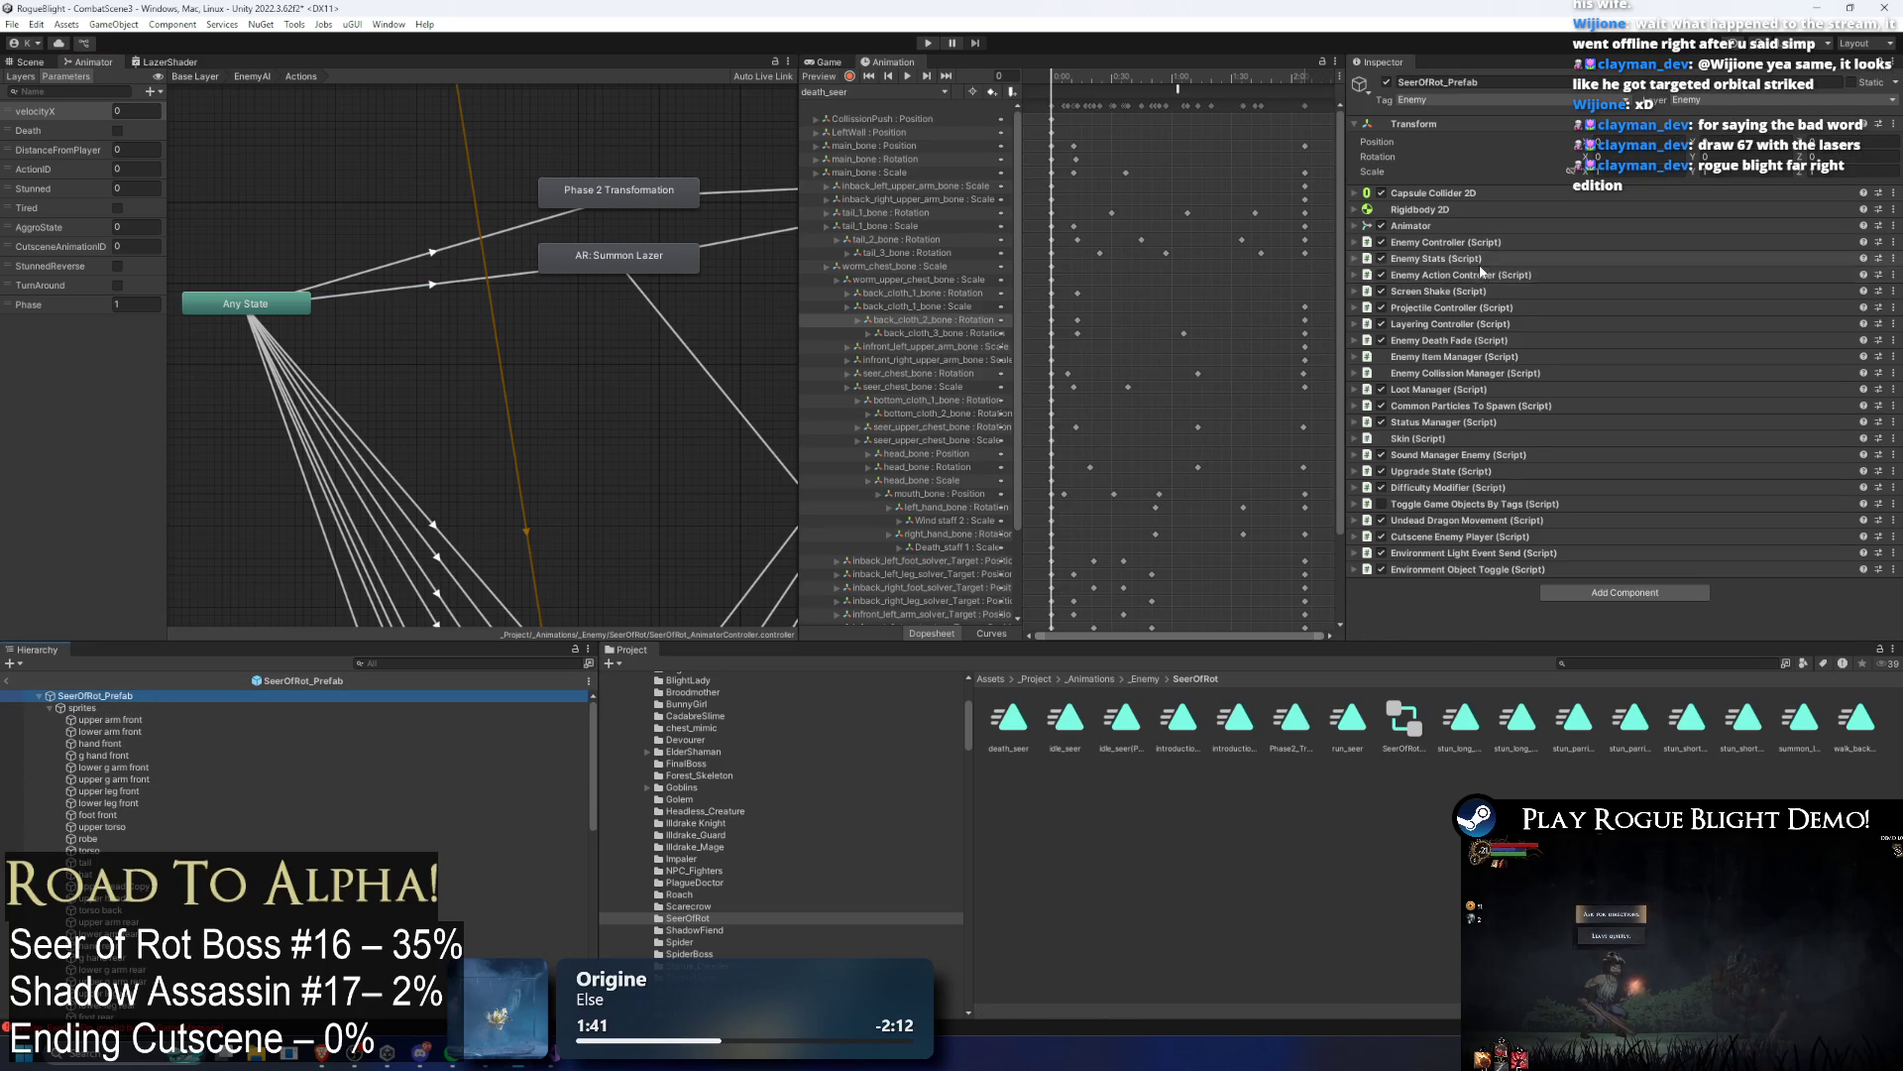
{"action": "left_click", "coordinate": [1481, 275]}
{"action": "left_click", "coordinate": [1853, 342]}
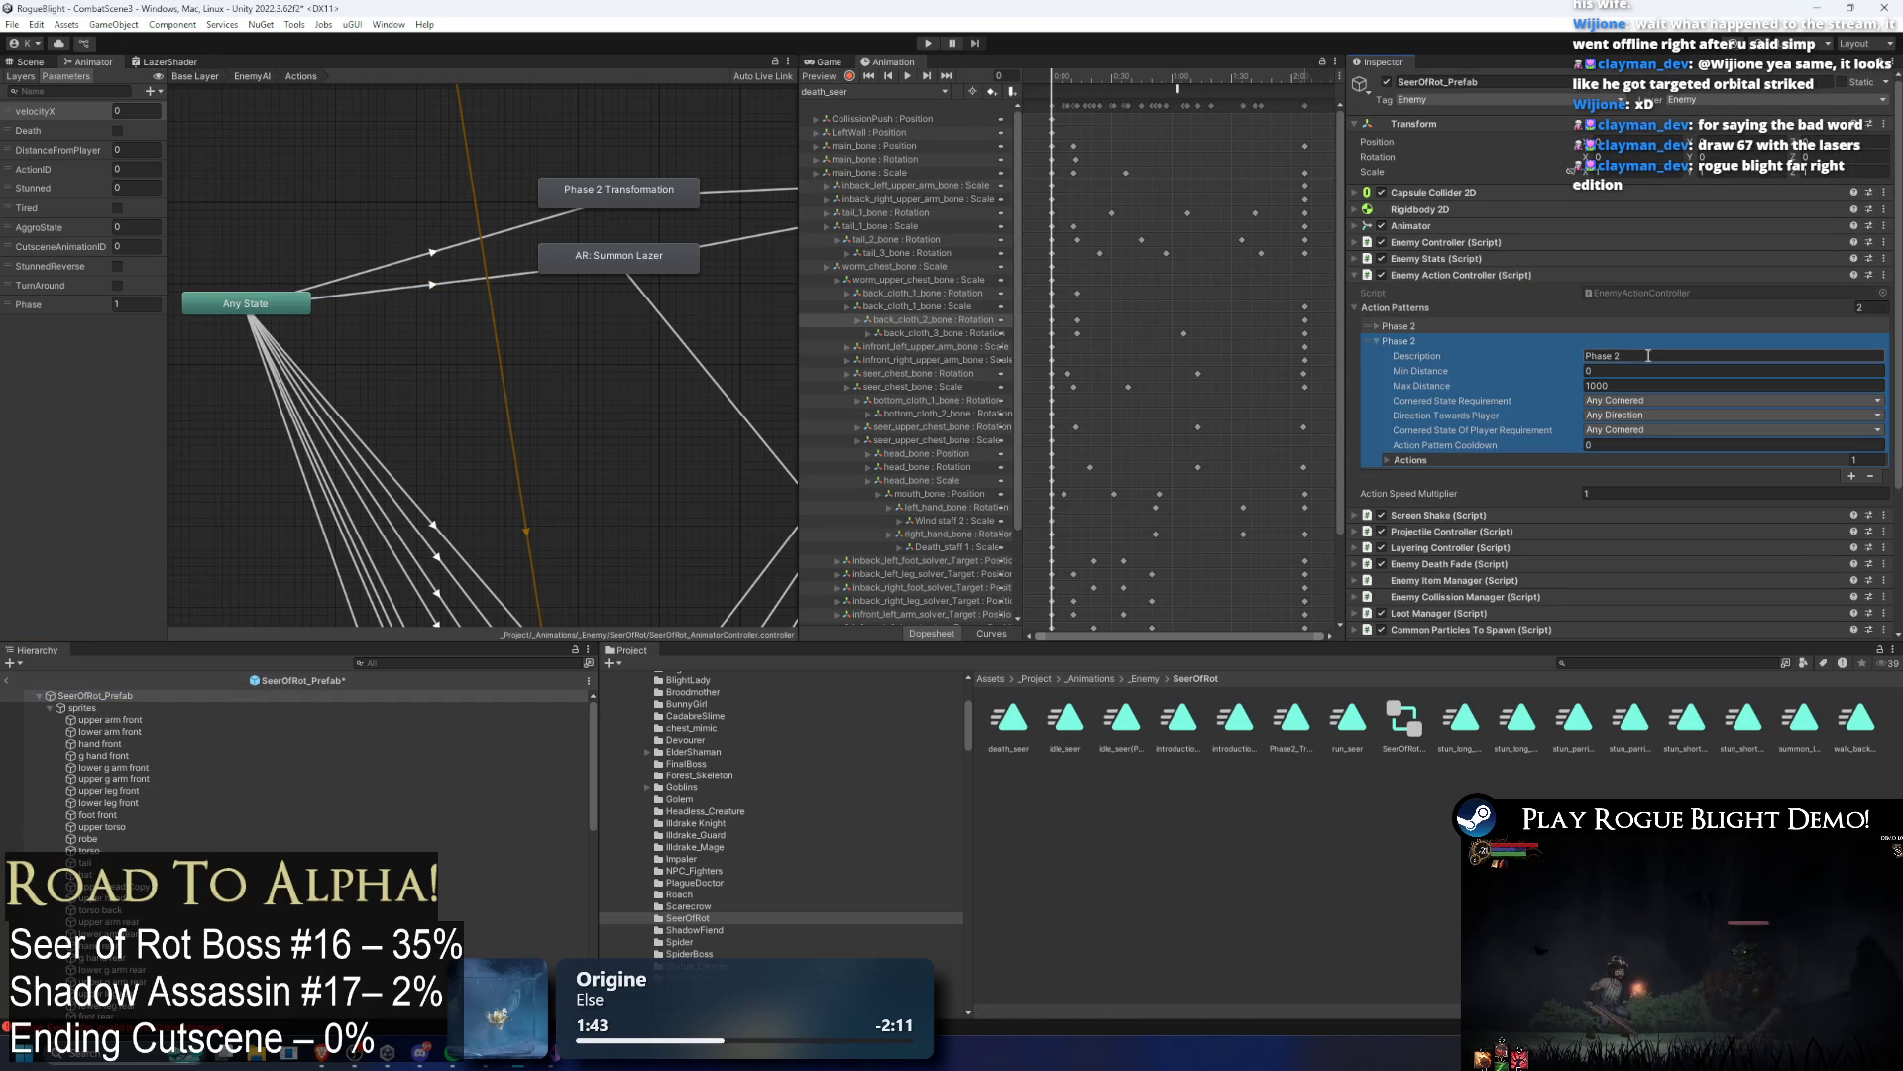
{"action": "left_click", "coordinate": [1683, 356]}
{"action": "type", "text": "Any Range"}
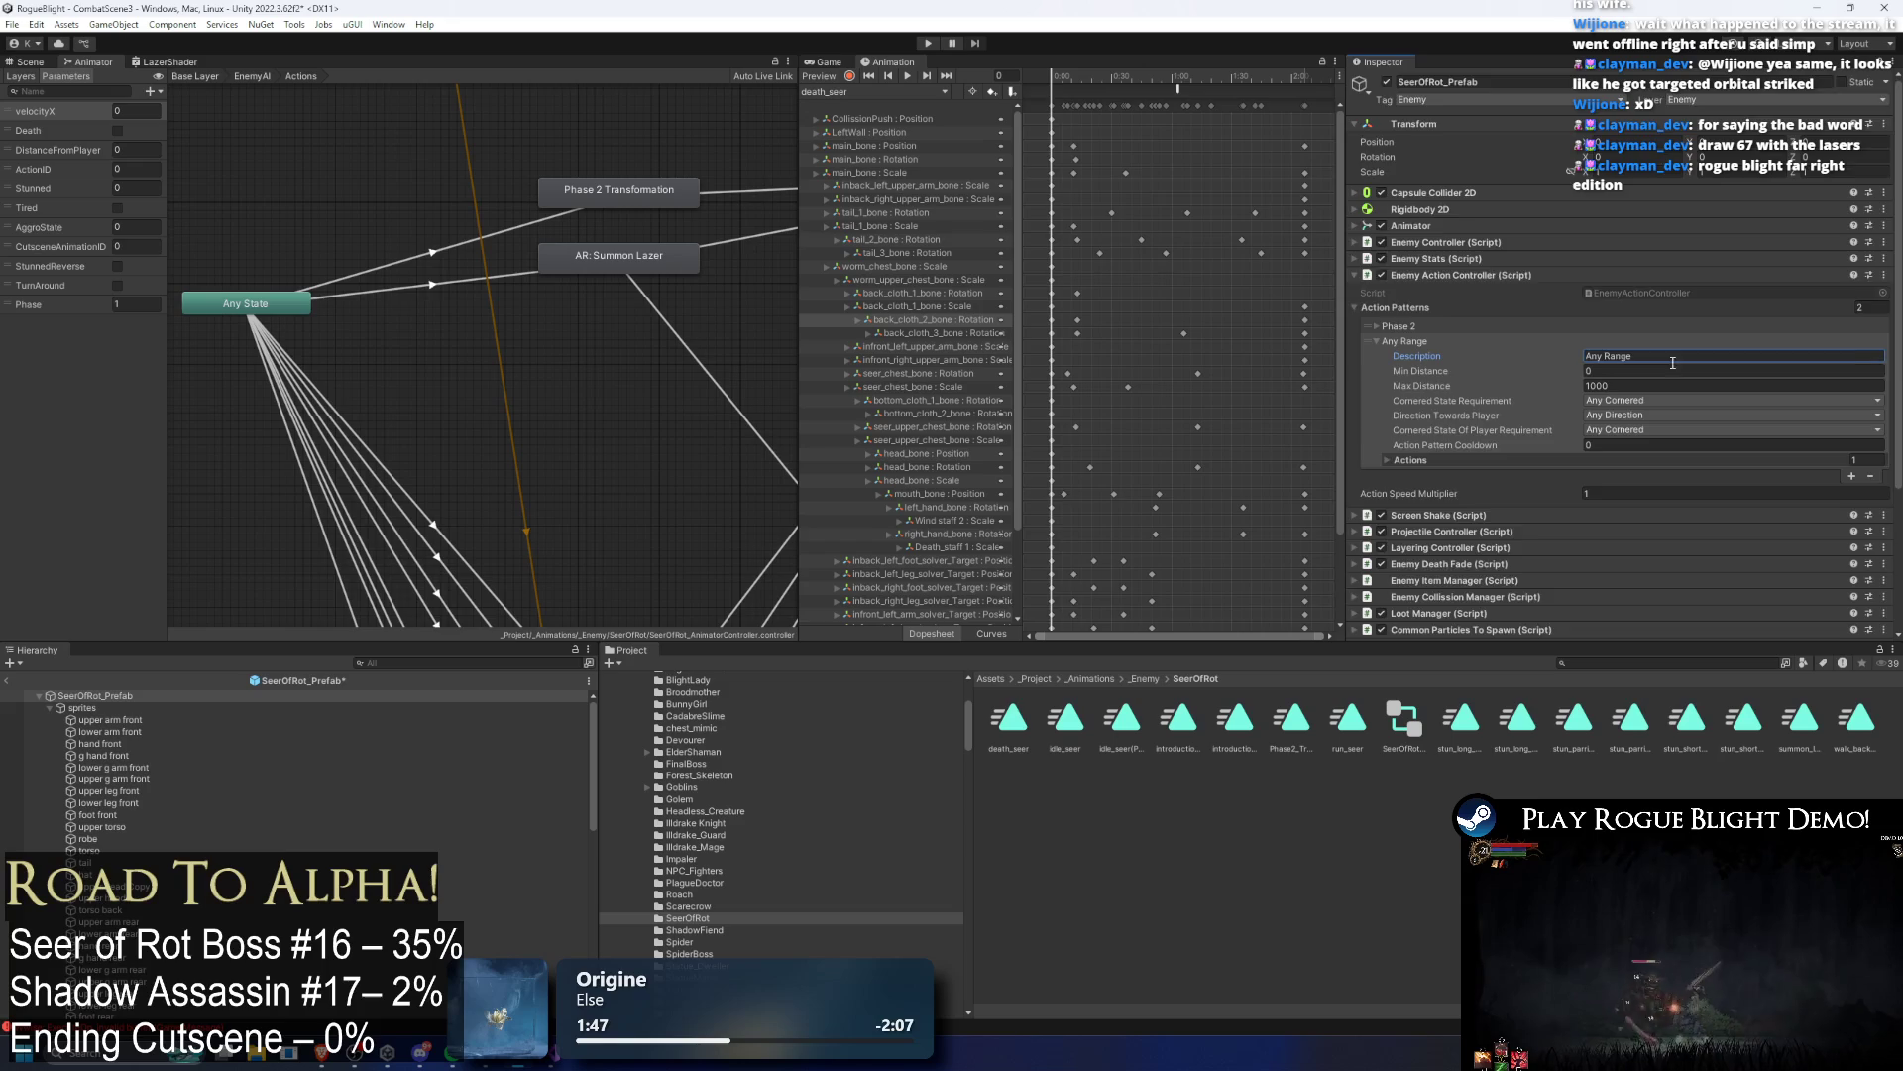
{"action": "scroll", "coordinate": [1683, 368], "scroll_direction": "down", "scroll_amount": 2}
{"action": "left_click", "coordinate": [1622, 380]}
{"action": "left_click", "coordinate": [1622, 364]}
{"action": "type", "text": "5"}
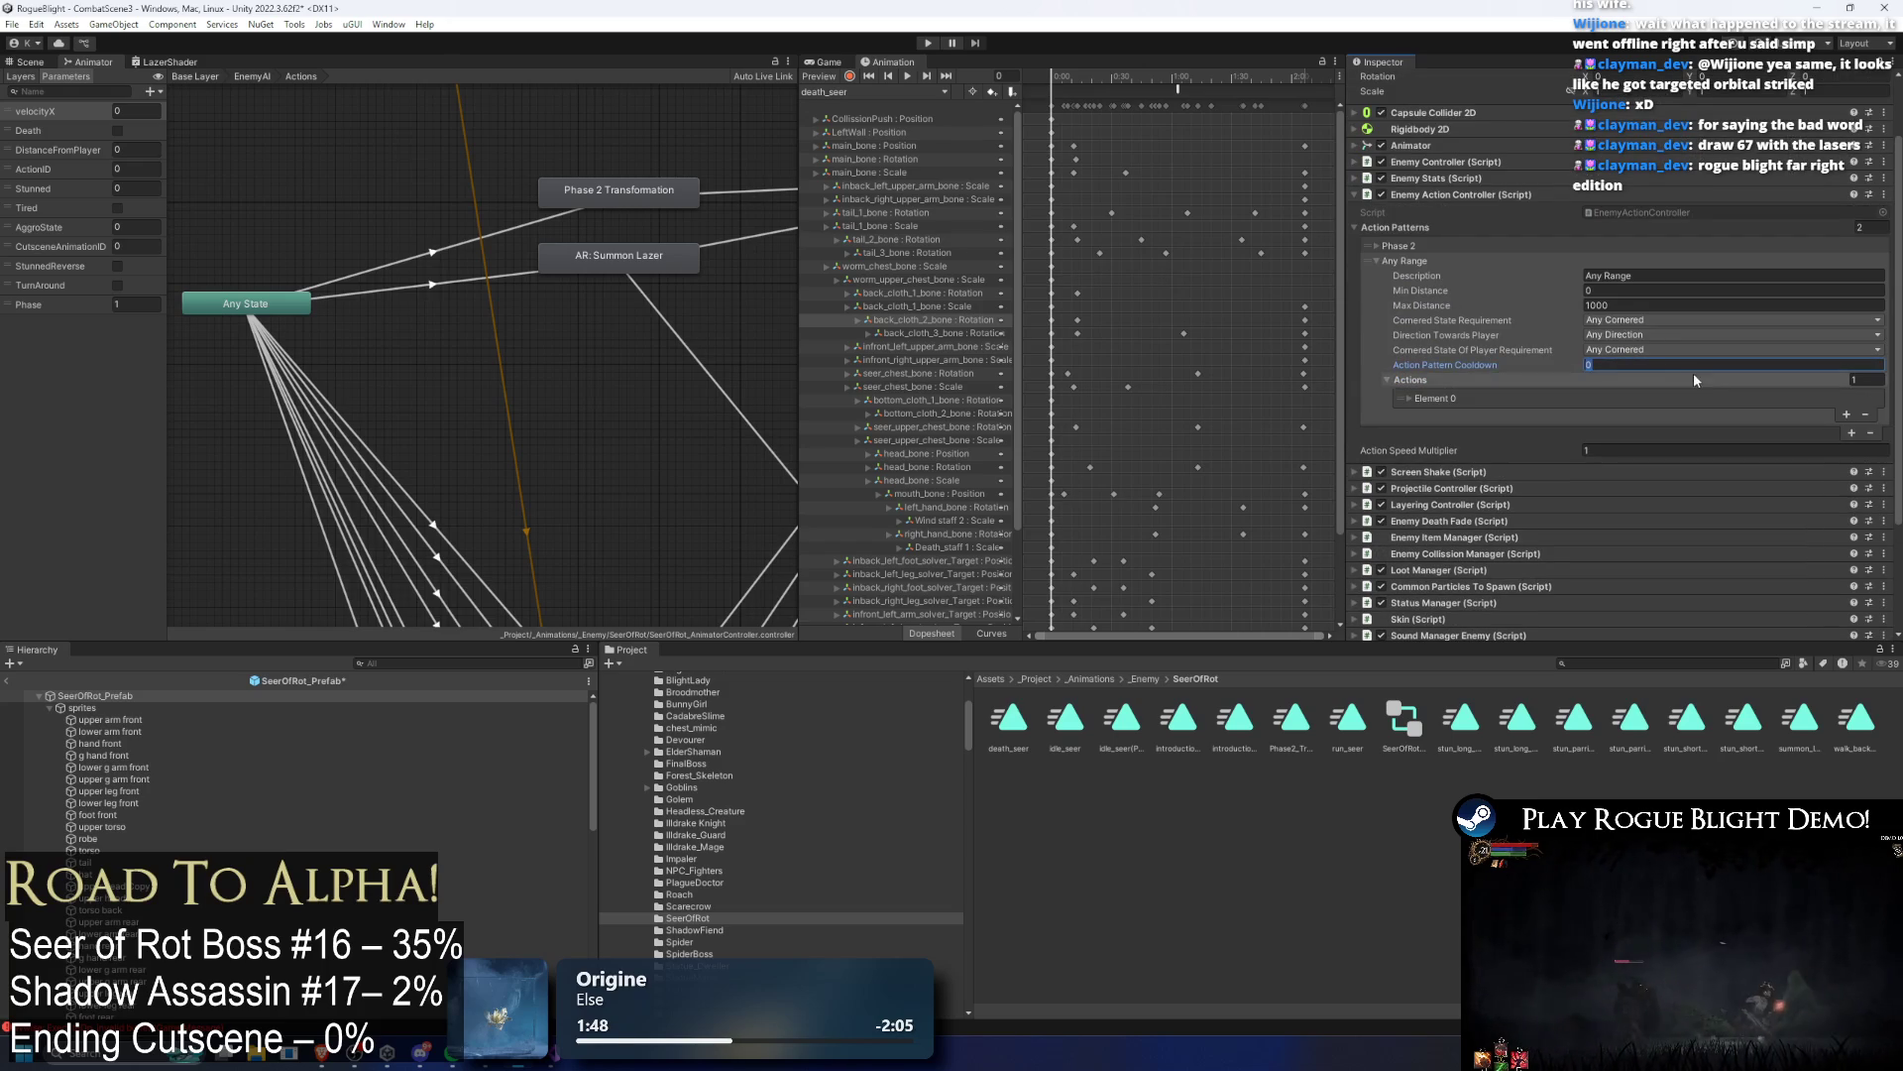
Step: Remove the extra action and name the pattern's remaining action 'Summon Lazer'
{"action": "left_click", "coordinate": [1846, 414]}
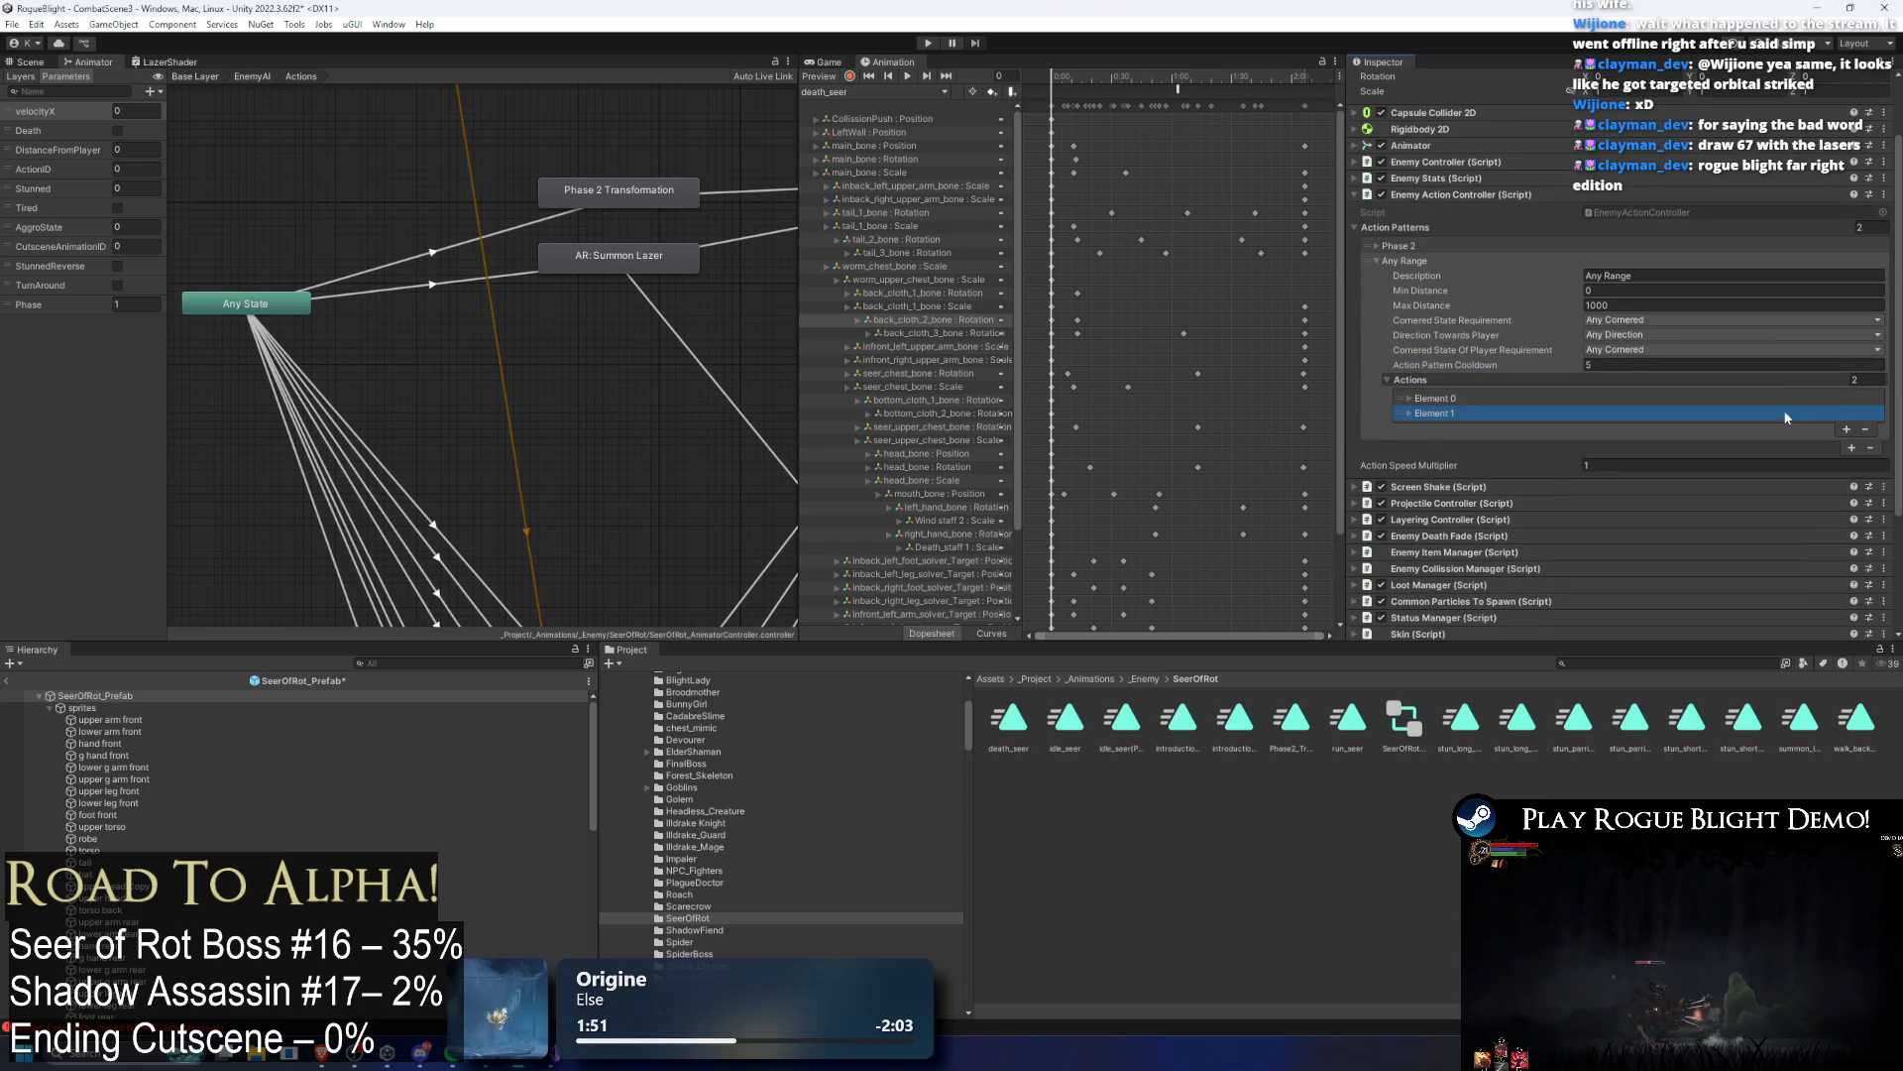
{"action": "left_click", "coordinate": [1739, 412]}
{"action": "key", "text": "Delete"}
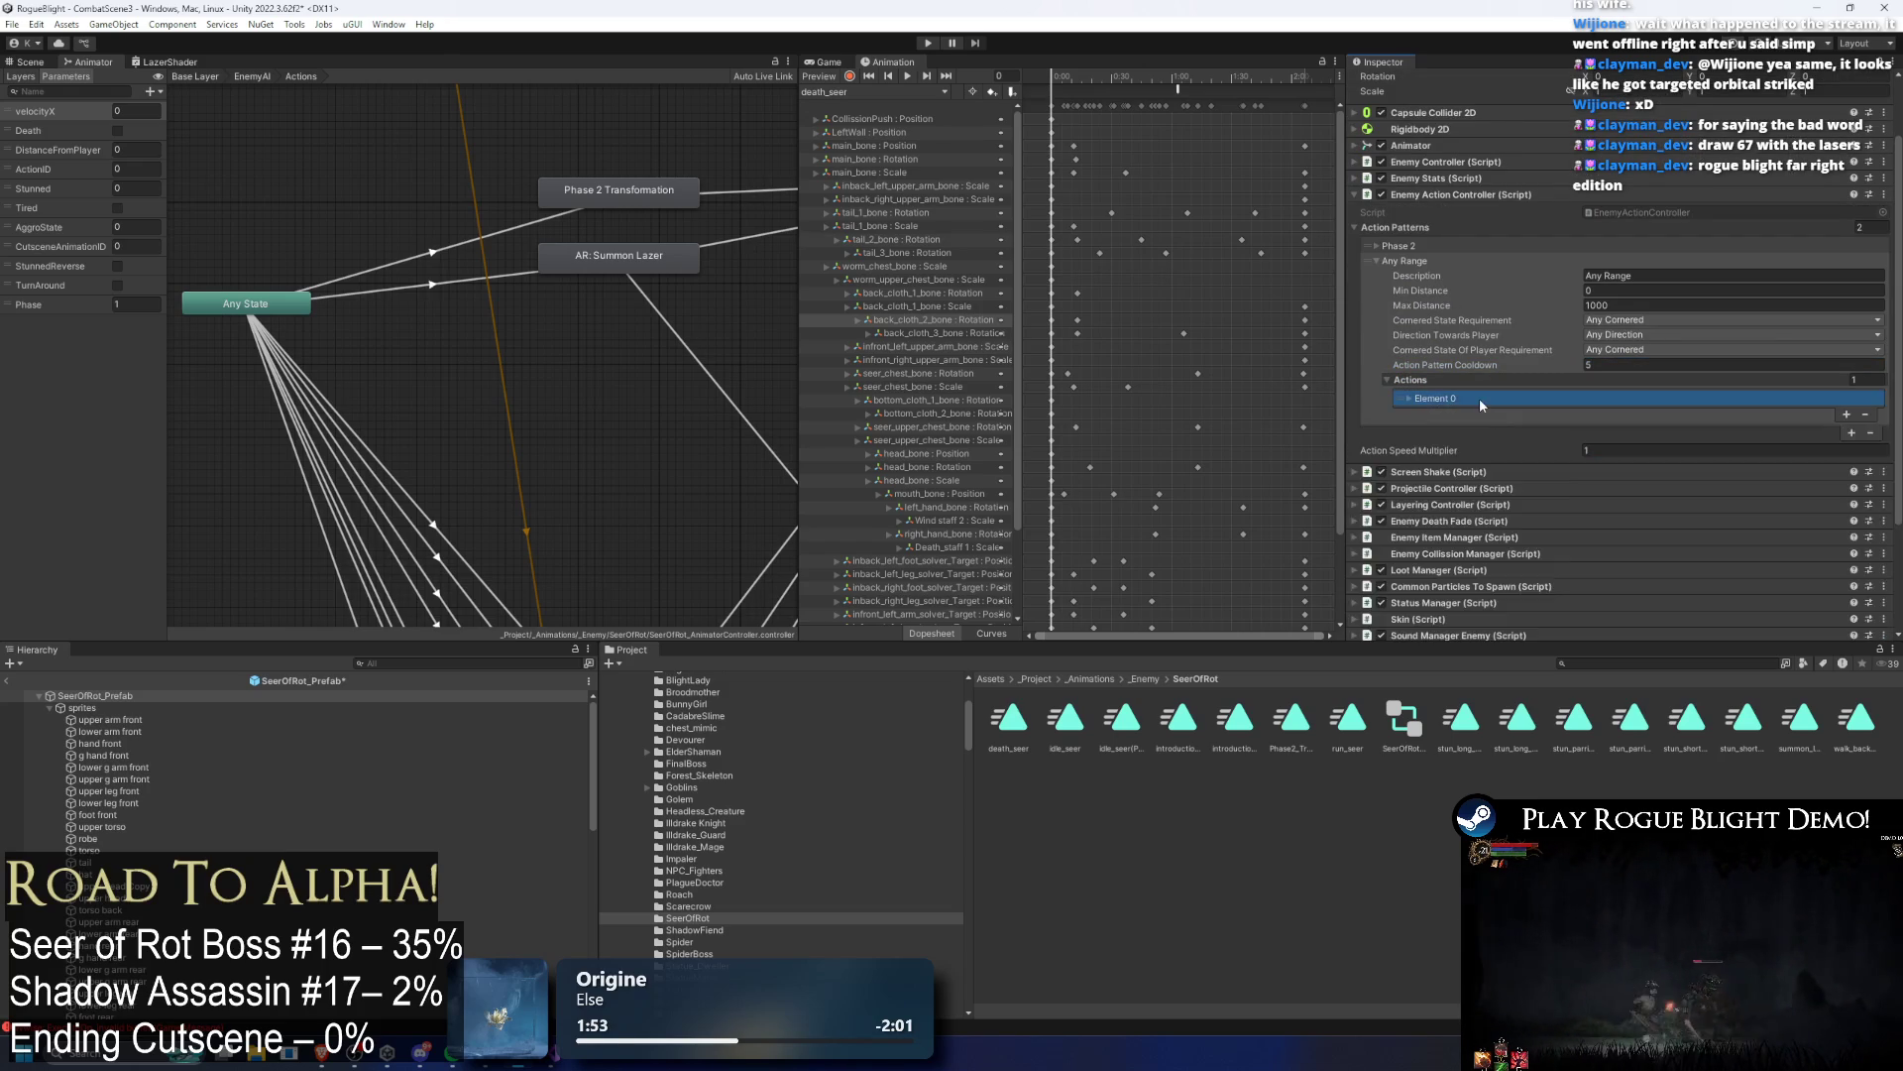
{"action": "left_click", "coordinate": [1477, 398]}
{"action": "scroll", "coordinate": [1780, 357], "scroll_direction": "down", "scroll_amount": 2}
{"action": "left_click", "coordinate": [1722, 392]}
{"action": "type", "text": "Sum"}
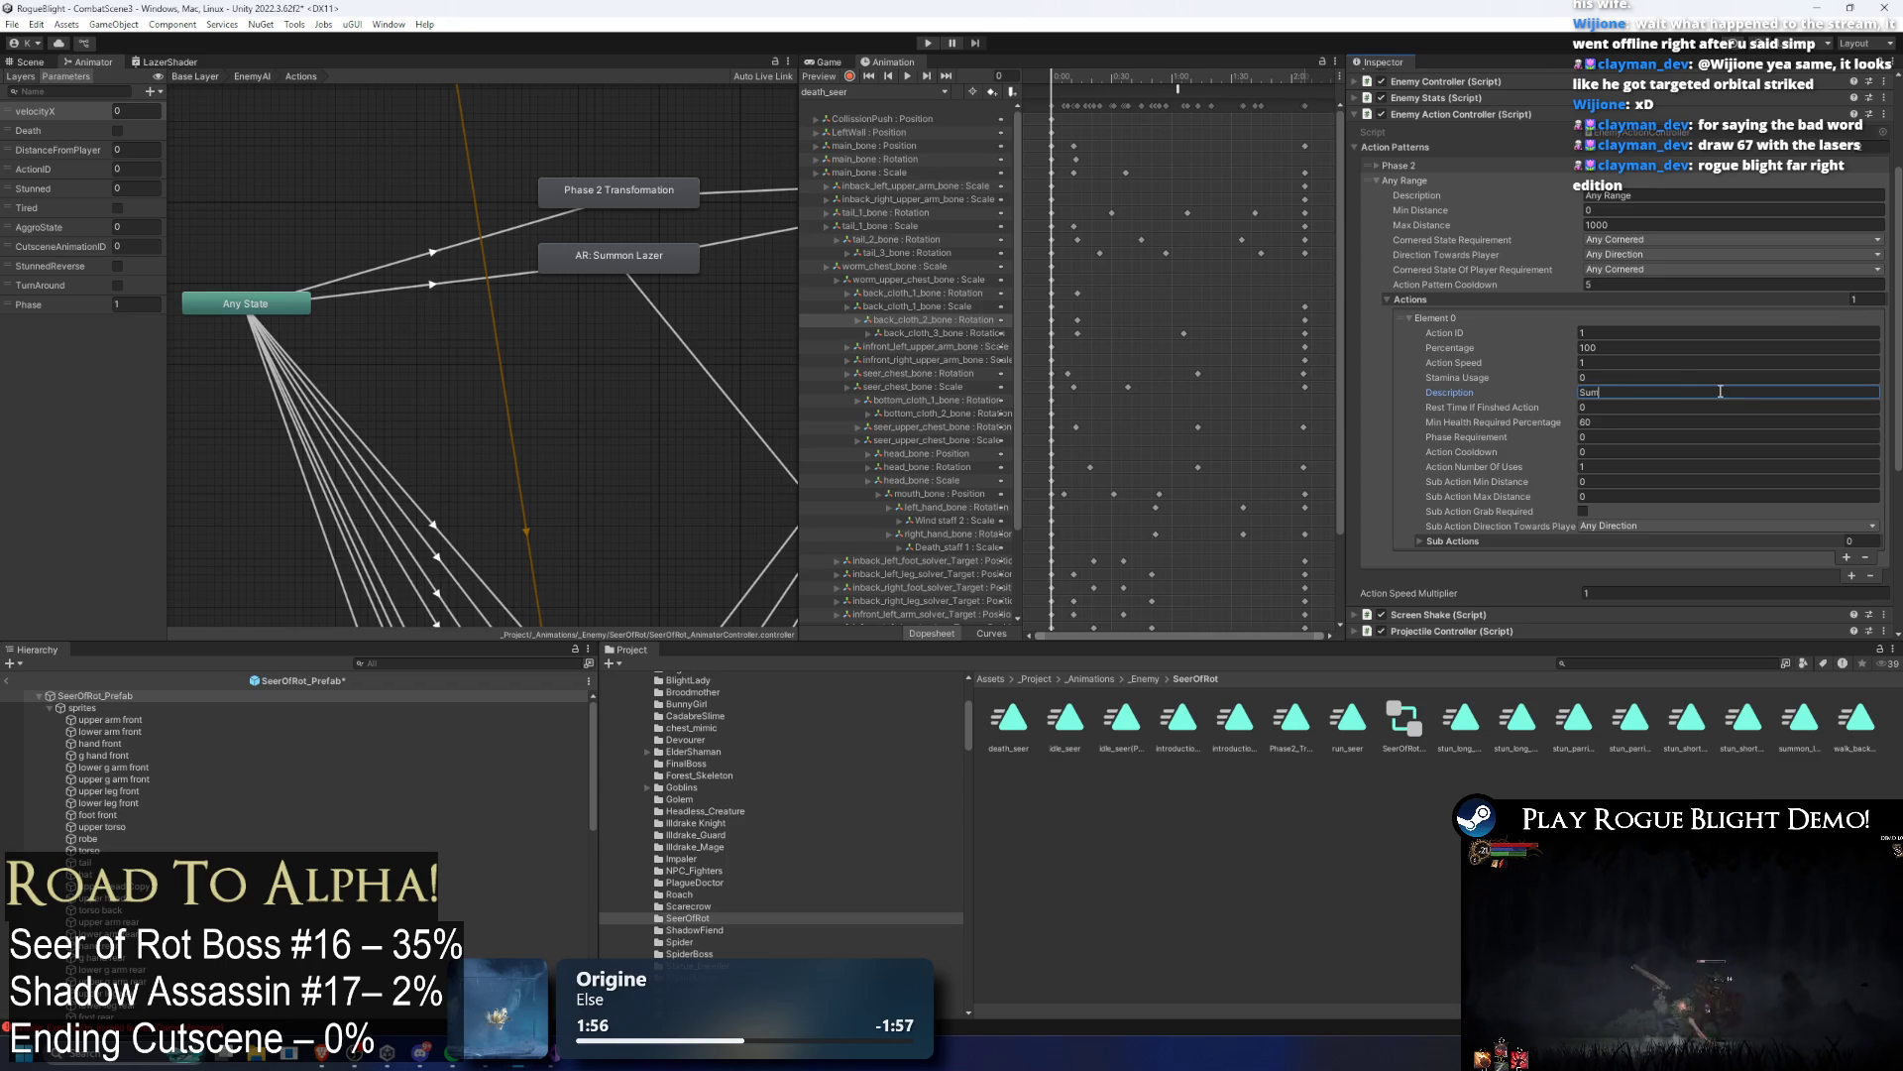
{"action": "type", "text": "mon Lazer"}
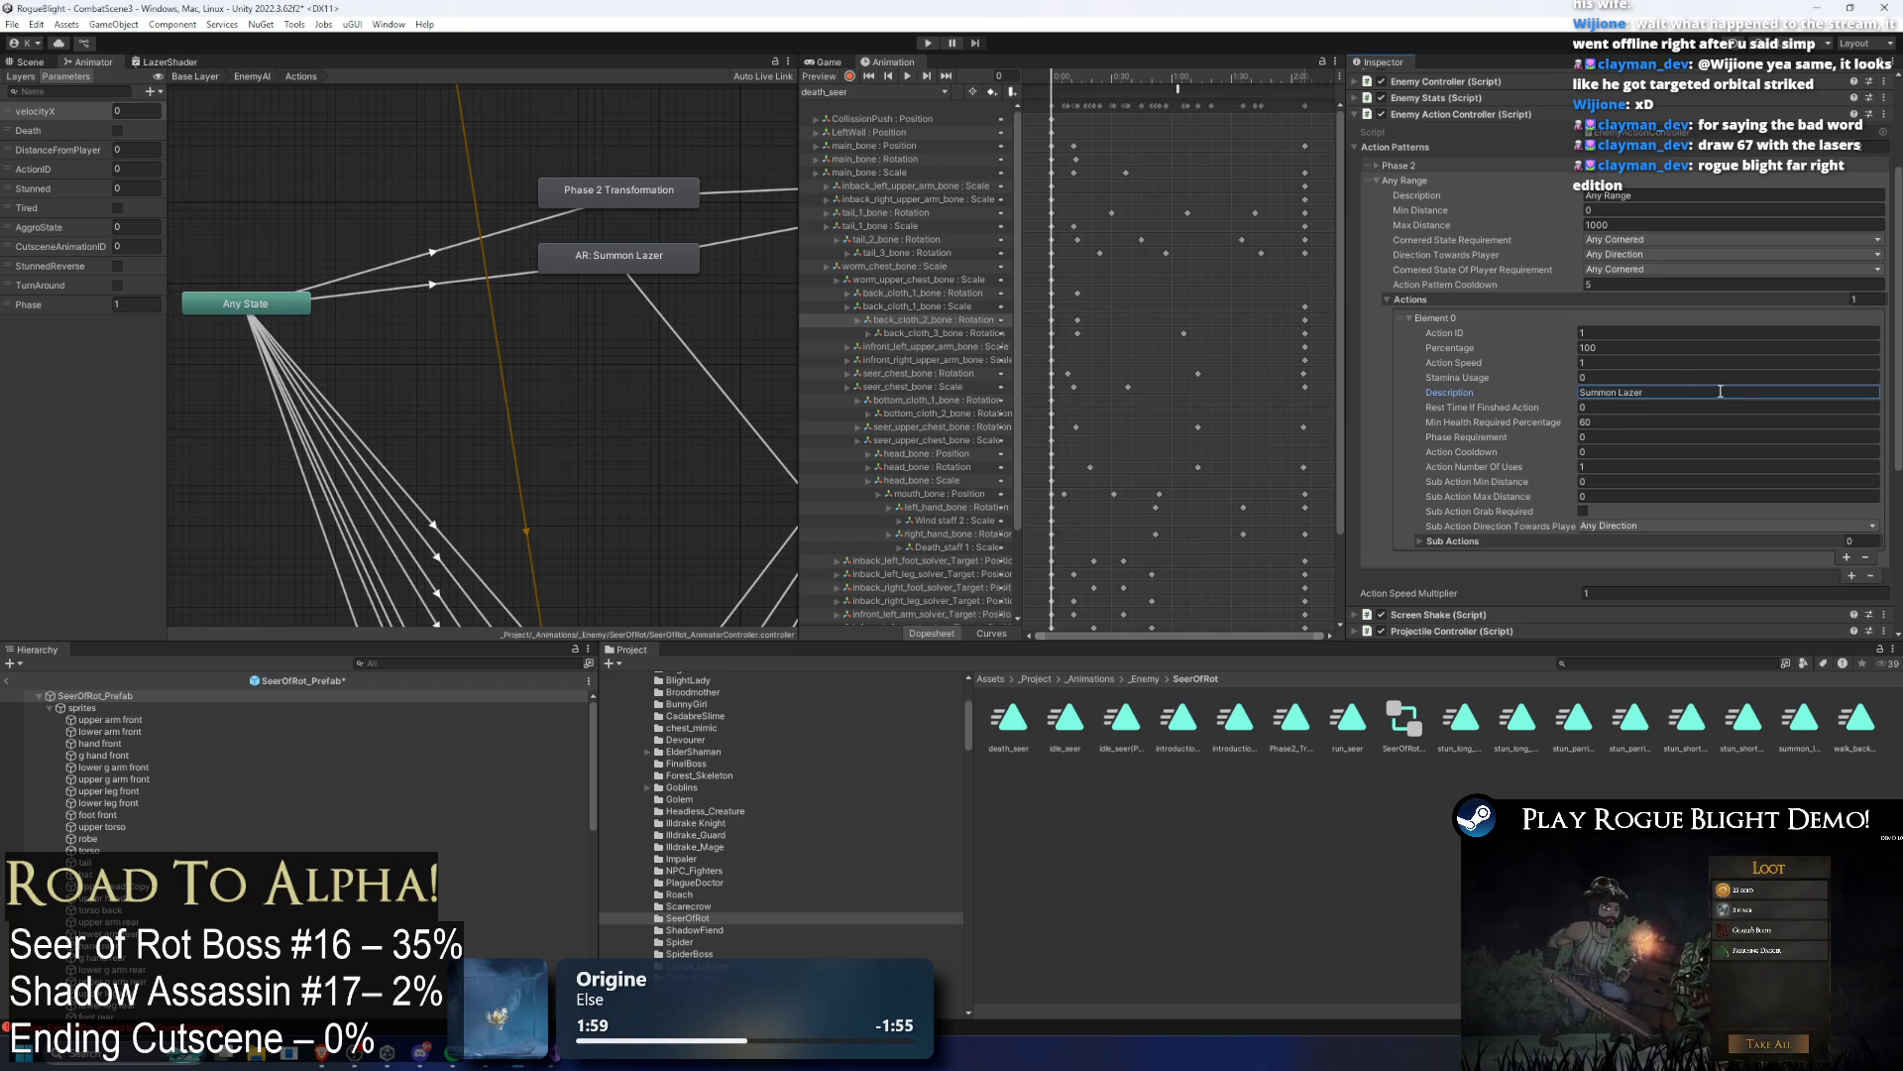
Step: Give the Summon Lazer action ID 2, minimum health 100 and uses -1
{"action": "left_click", "coordinate": [1639, 335]}
{"action": "type", "text": "2"}
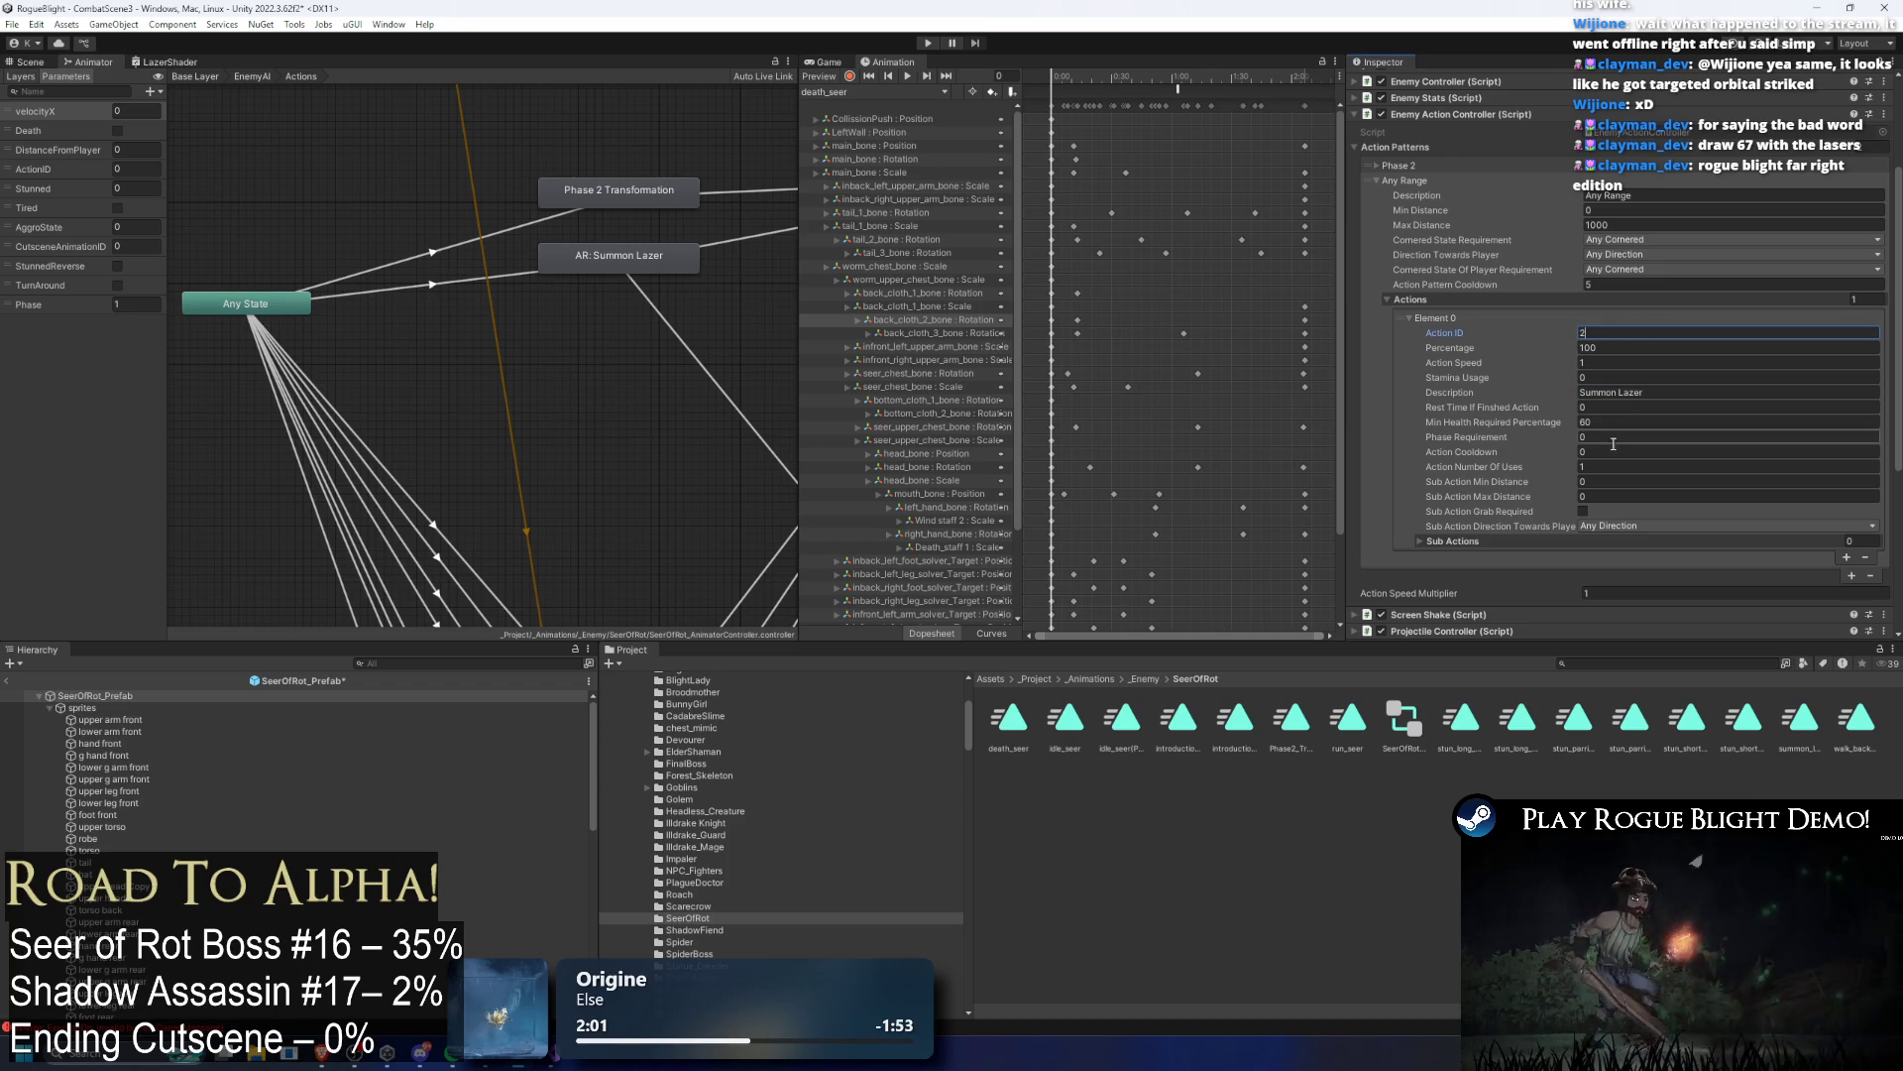
{"action": "left_click", "coordinate": [1623, 421]}
{"action": "type", "text": "100"}
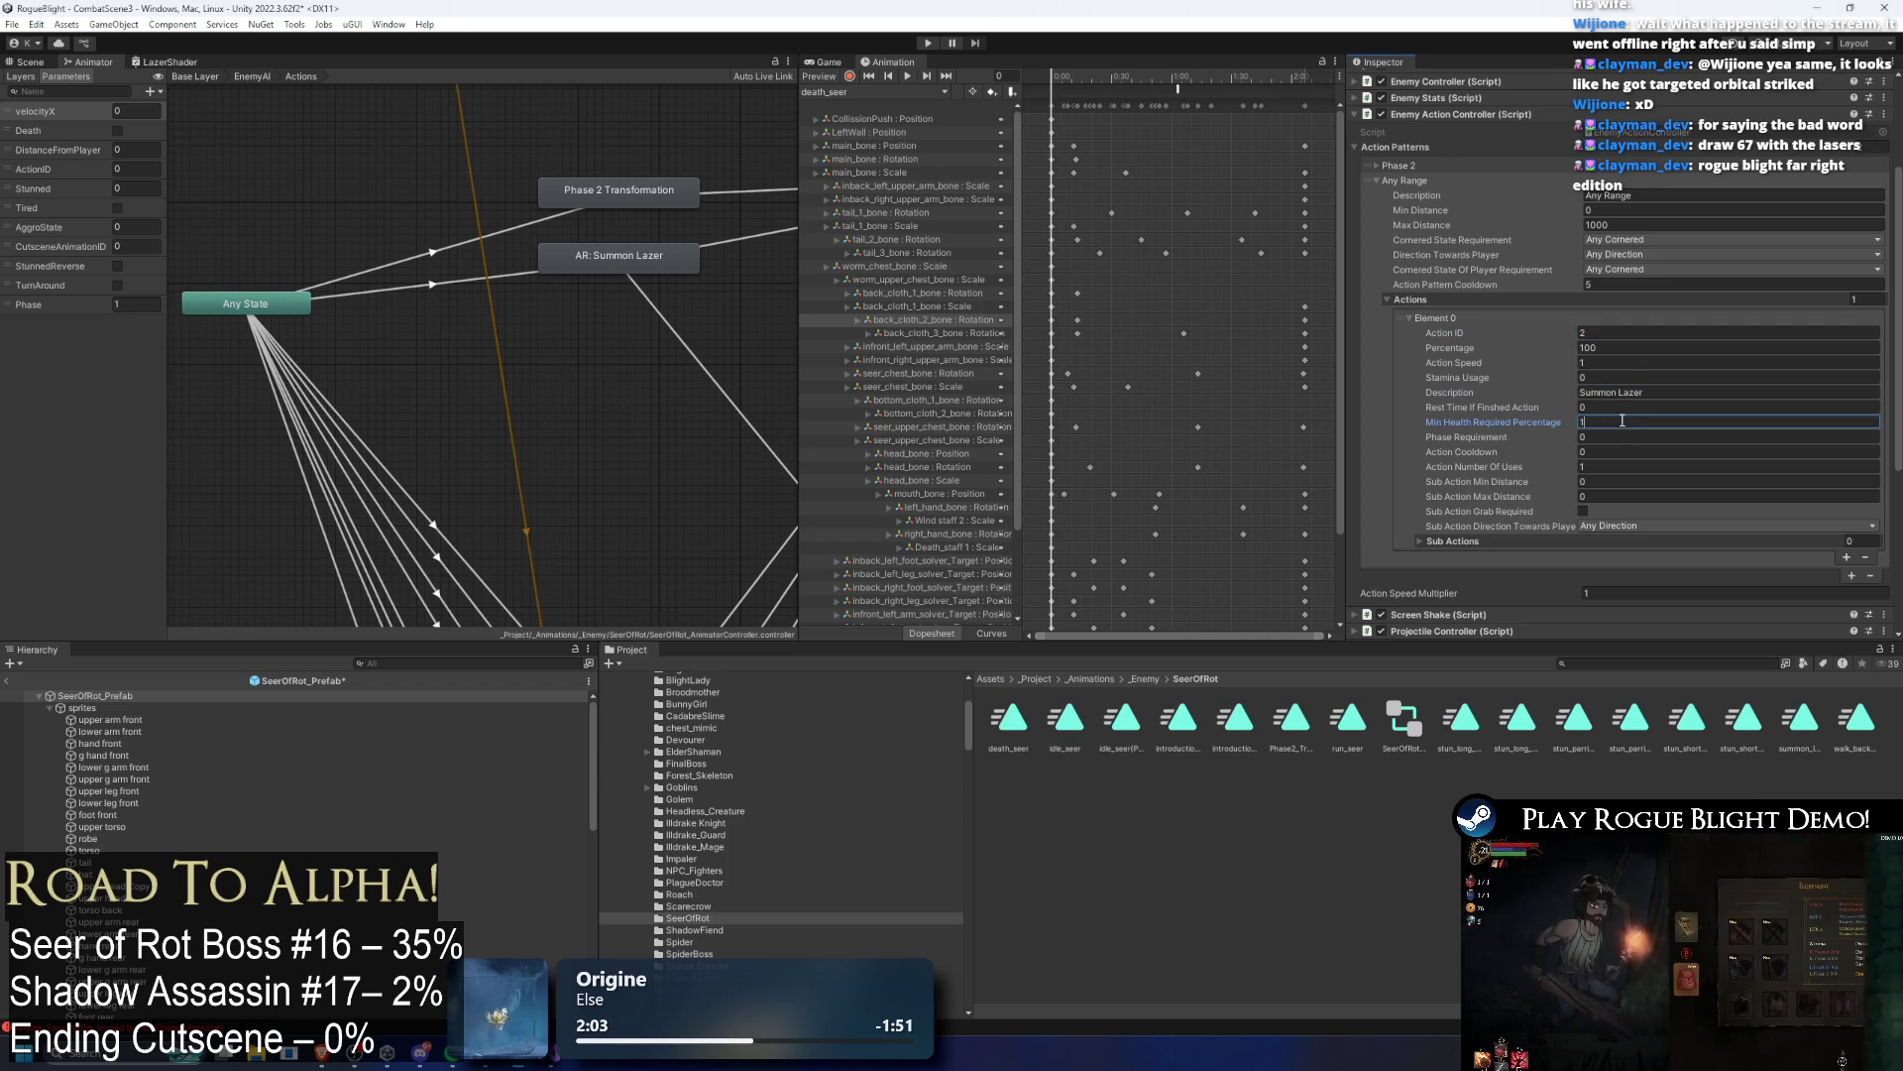
{"action": "left_click", "coordinate": [1650, 454]}
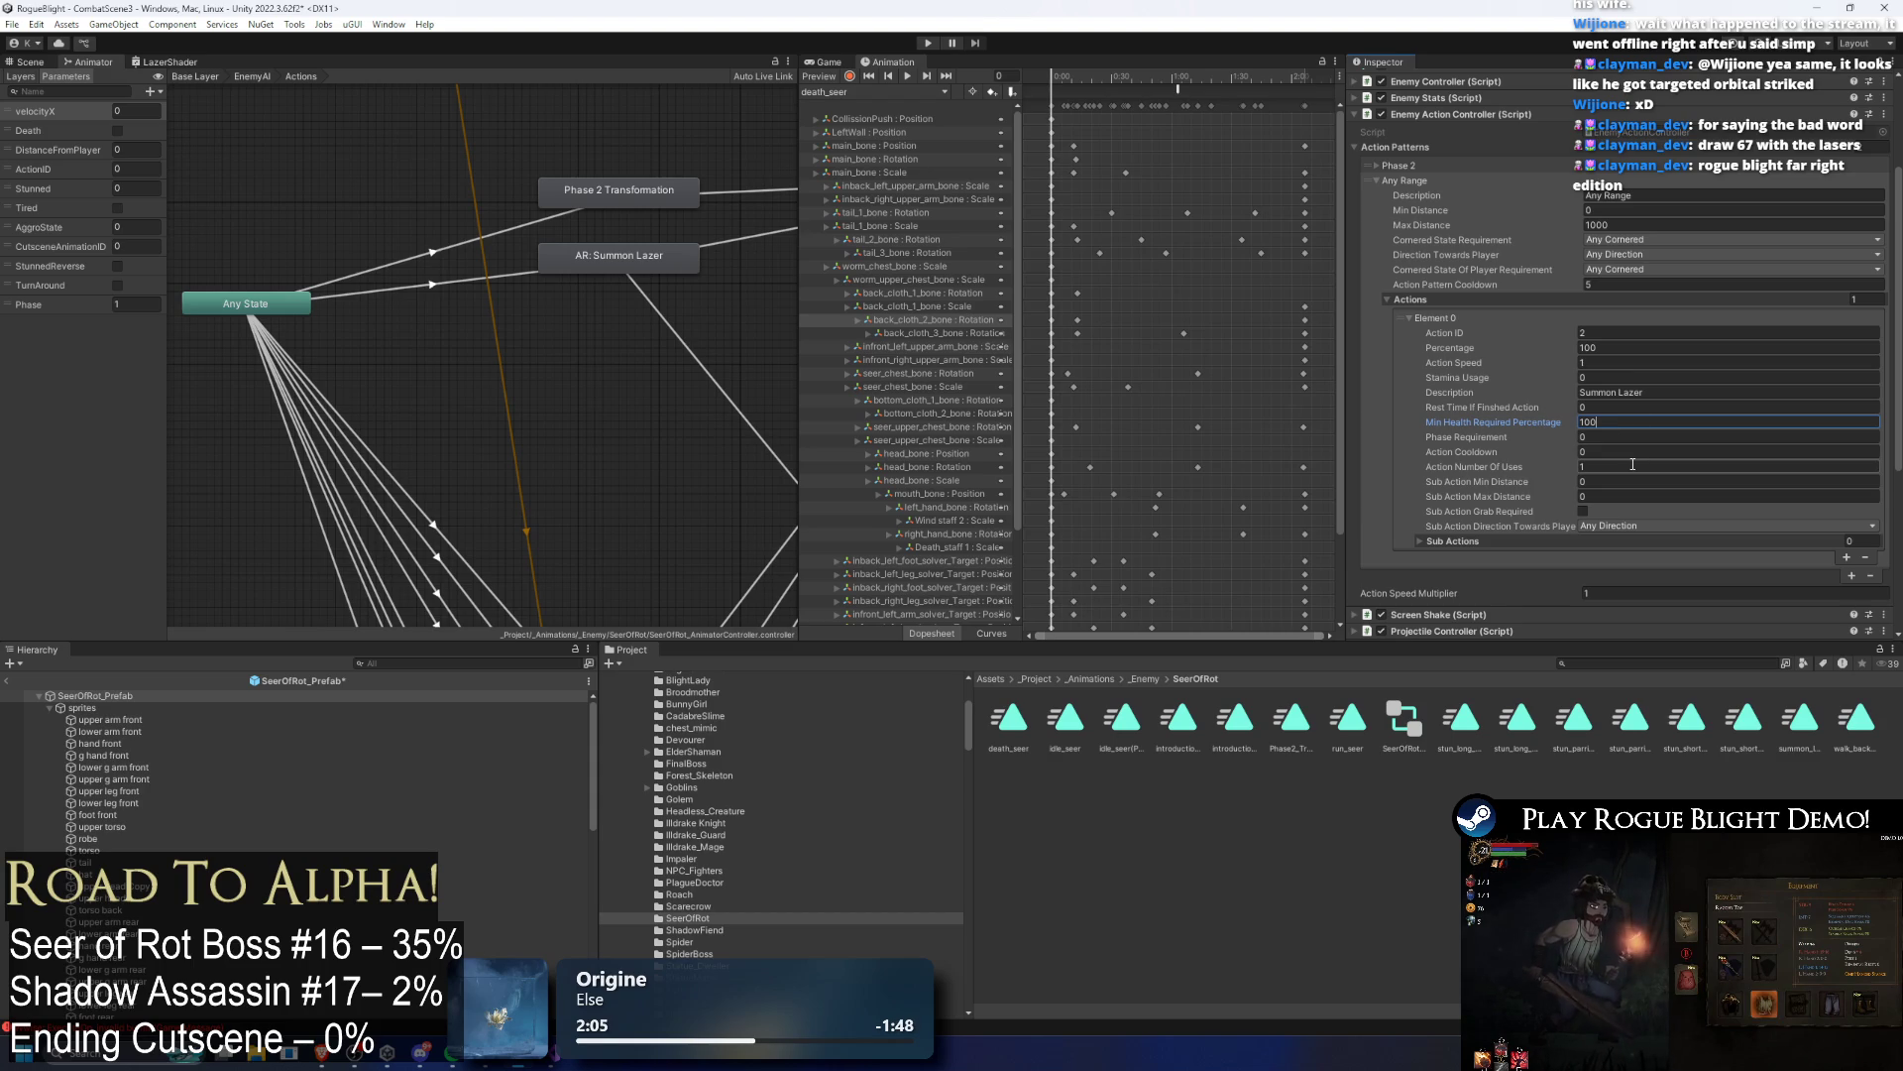
{"action": "scroll", "coordinate": [1626, 417], "scroll_direction": "down", "scroll_amount": 2}
{"action": "left_click", "coordinate": [1616, 385]}
{"action": "type", "text": "-1"}
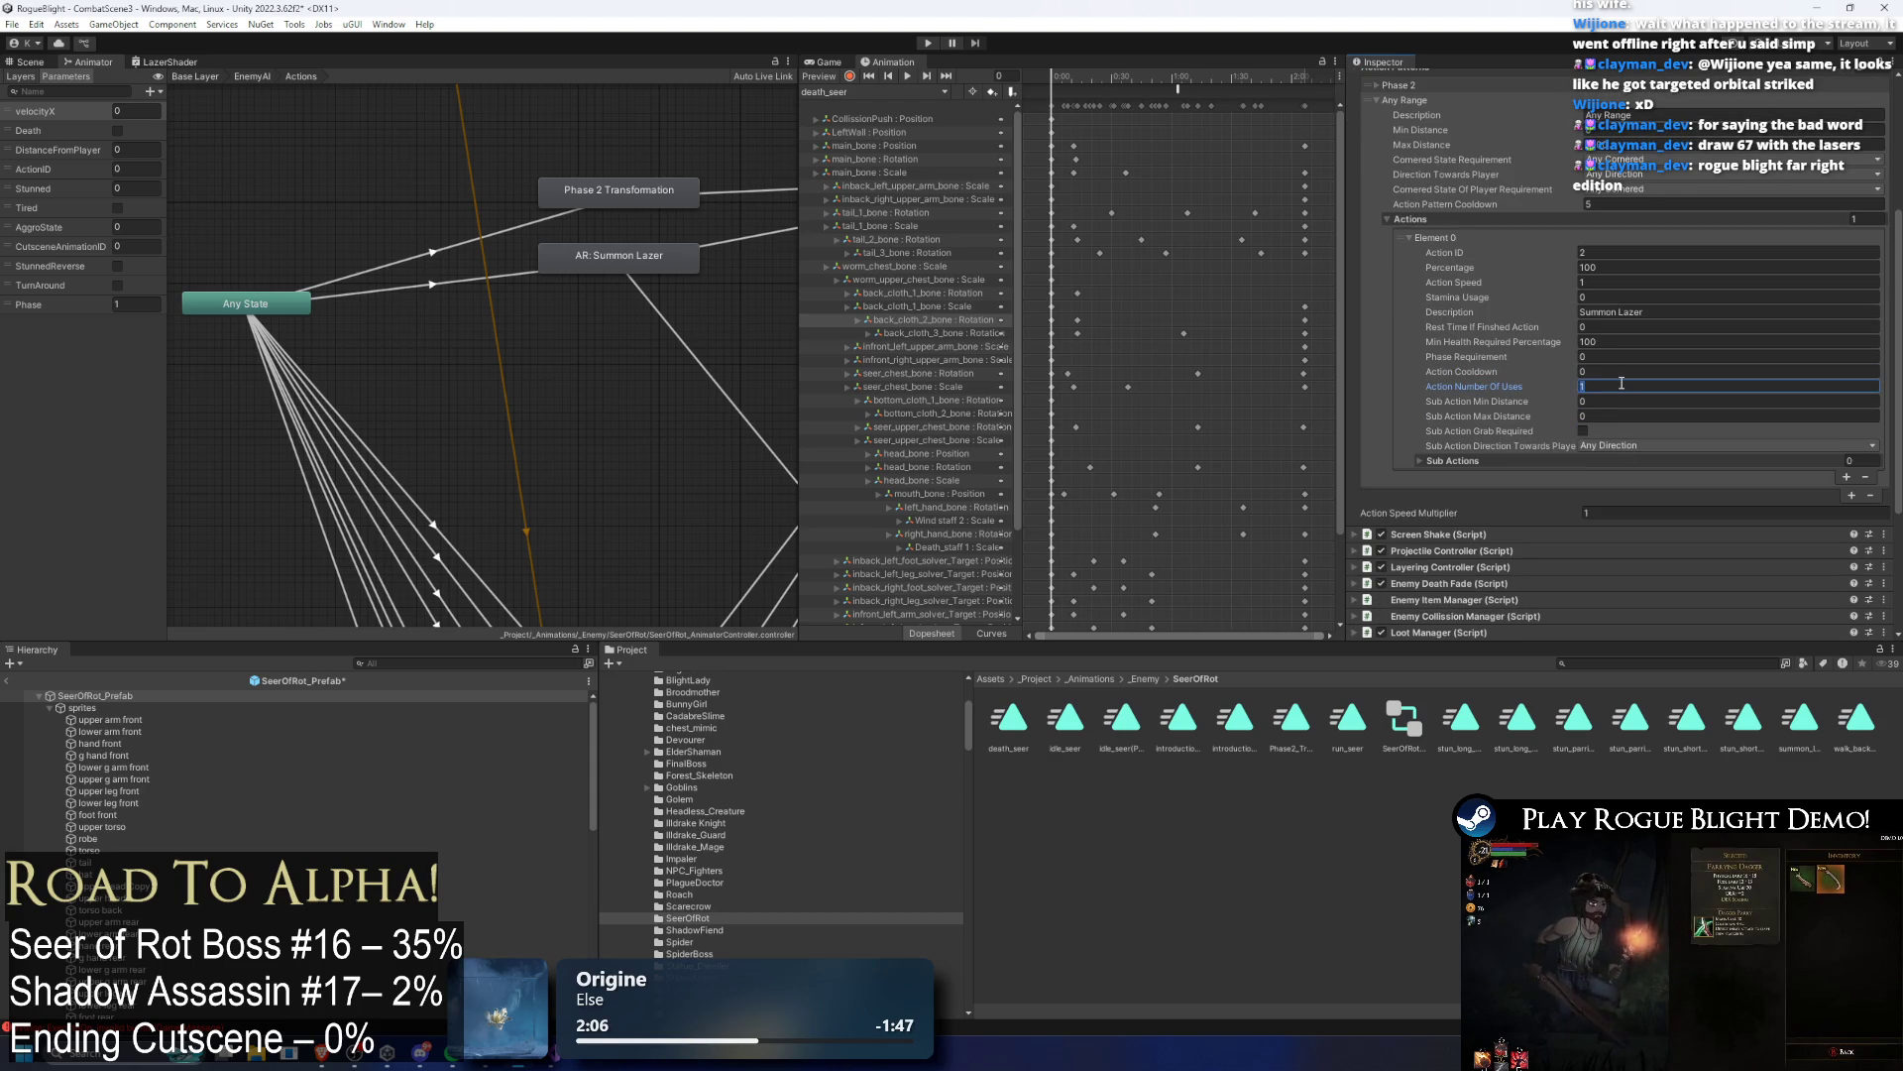
{"action": "left_click", "coordinate": [1453, 460]}
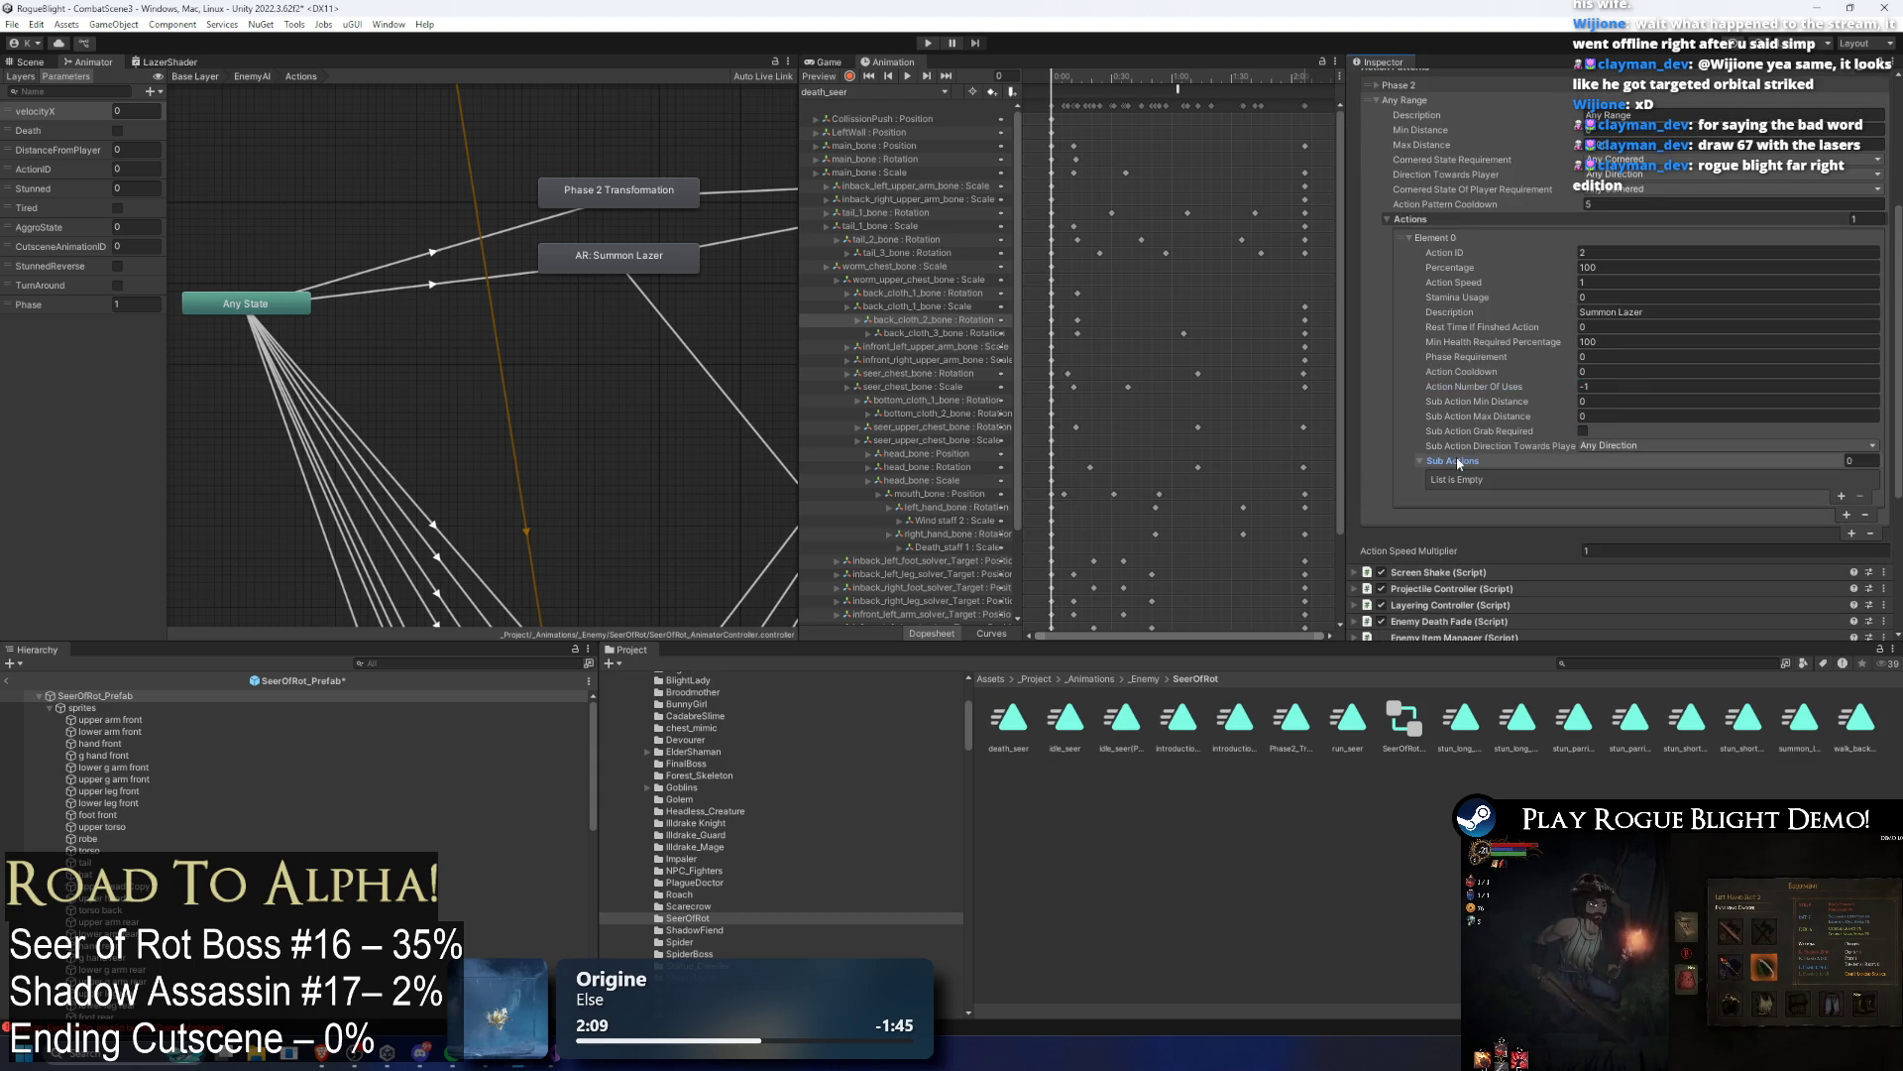
{"action": "left_click", "coordinate": [1462, 458]}
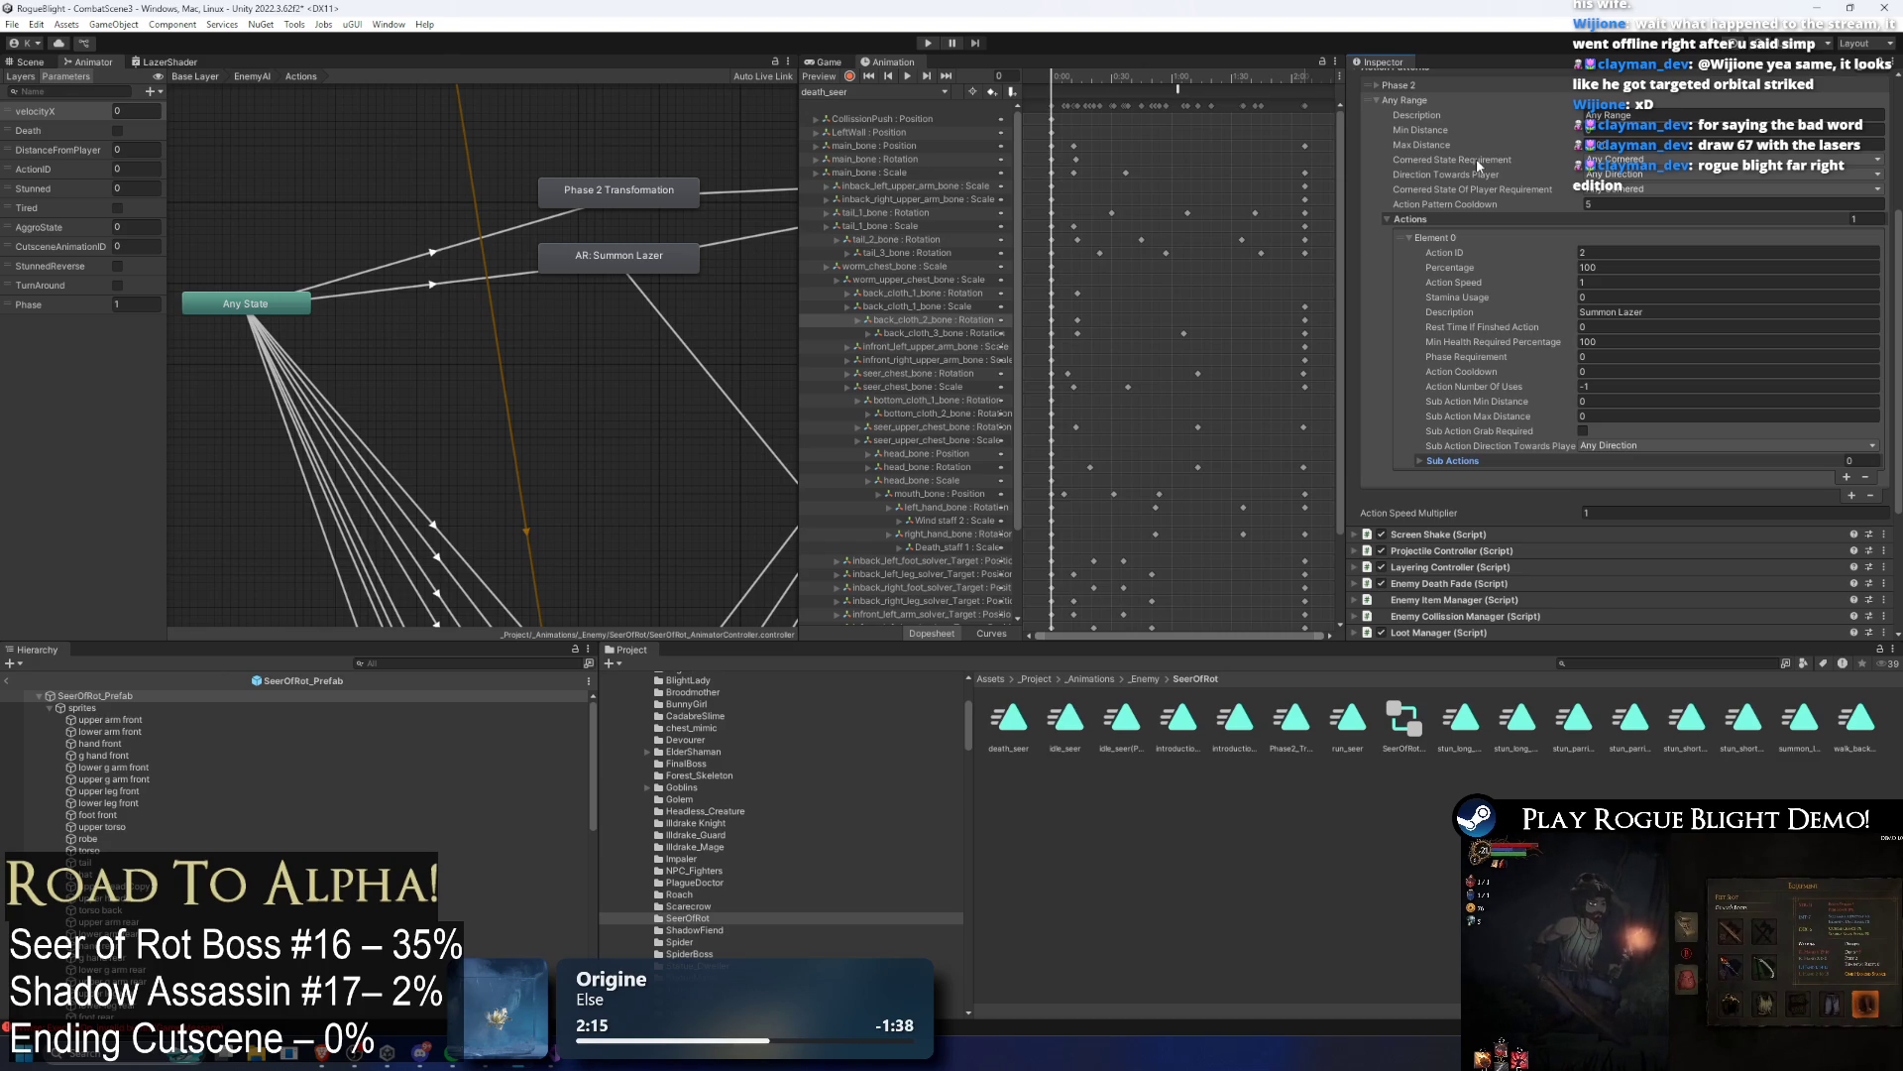
Step: Check the action's phase requirement and animation clip list without changing them
{"action": "left_click", "coordinate": [1619, 356]}
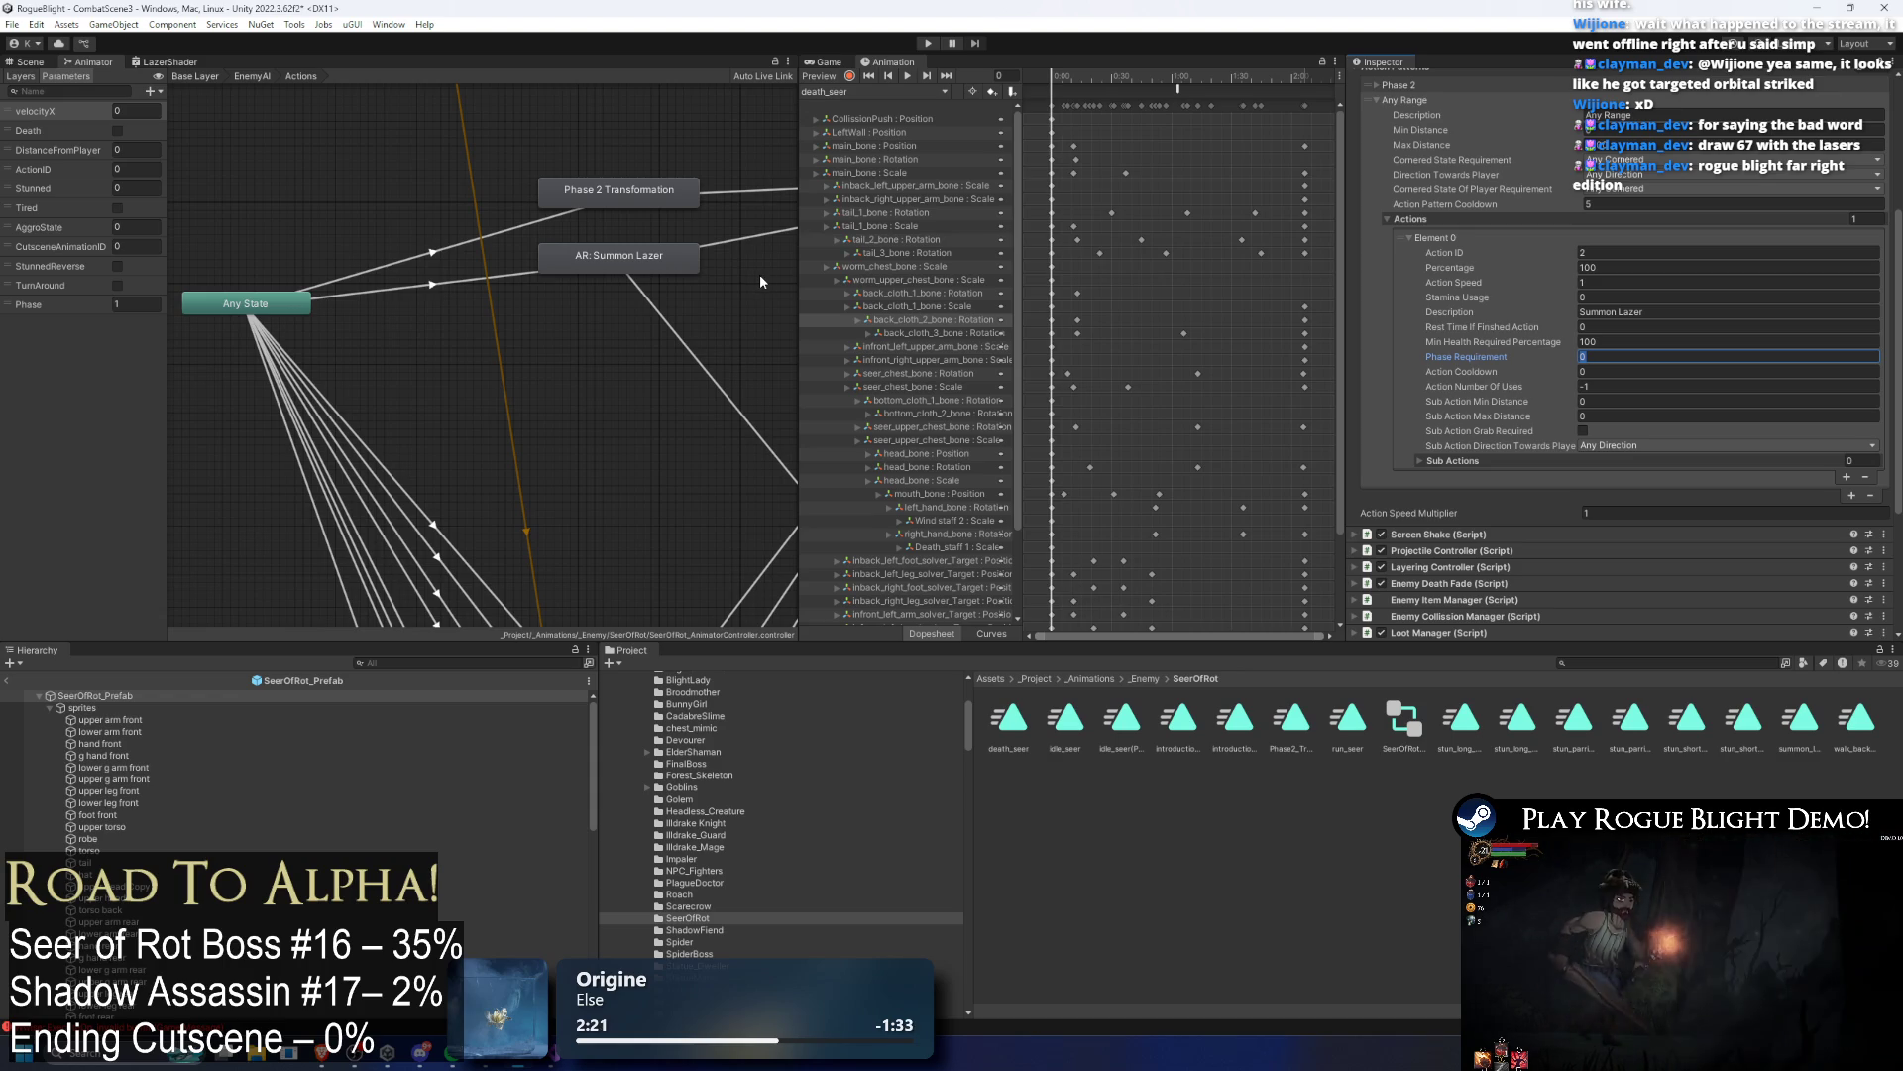
{"action": "scroll", "coordinate": [1240, 131], "scroll_direction": "down", "scroll_amount": 1}
{"action": "left_click", "coordinate": [1044, 112]}
{"action": "left_click", "coordinate": [945, 92]}
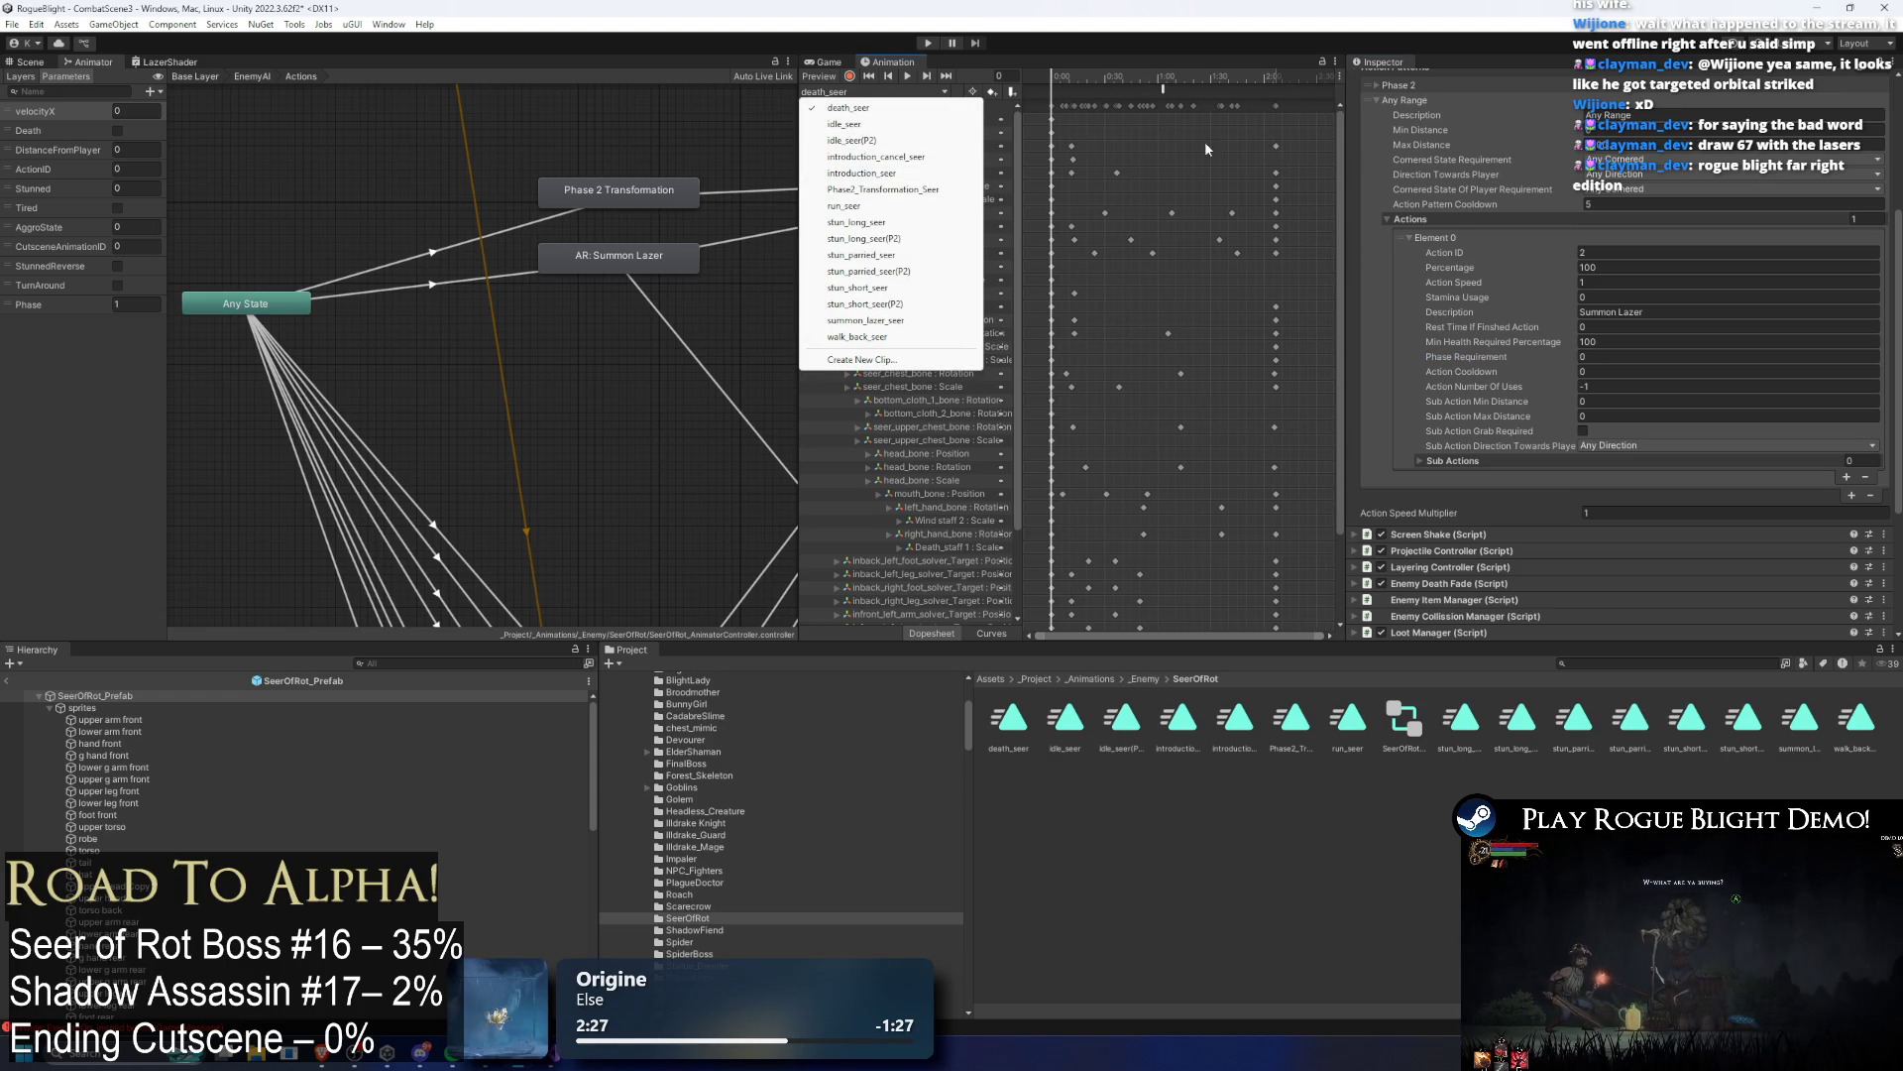
{"action": "left_click", "coordinate": [1610, 331]}
{"action": "scroll", "coordinate": [1485, 147], "scroll_direction": "up", "scroll_amount": 5}
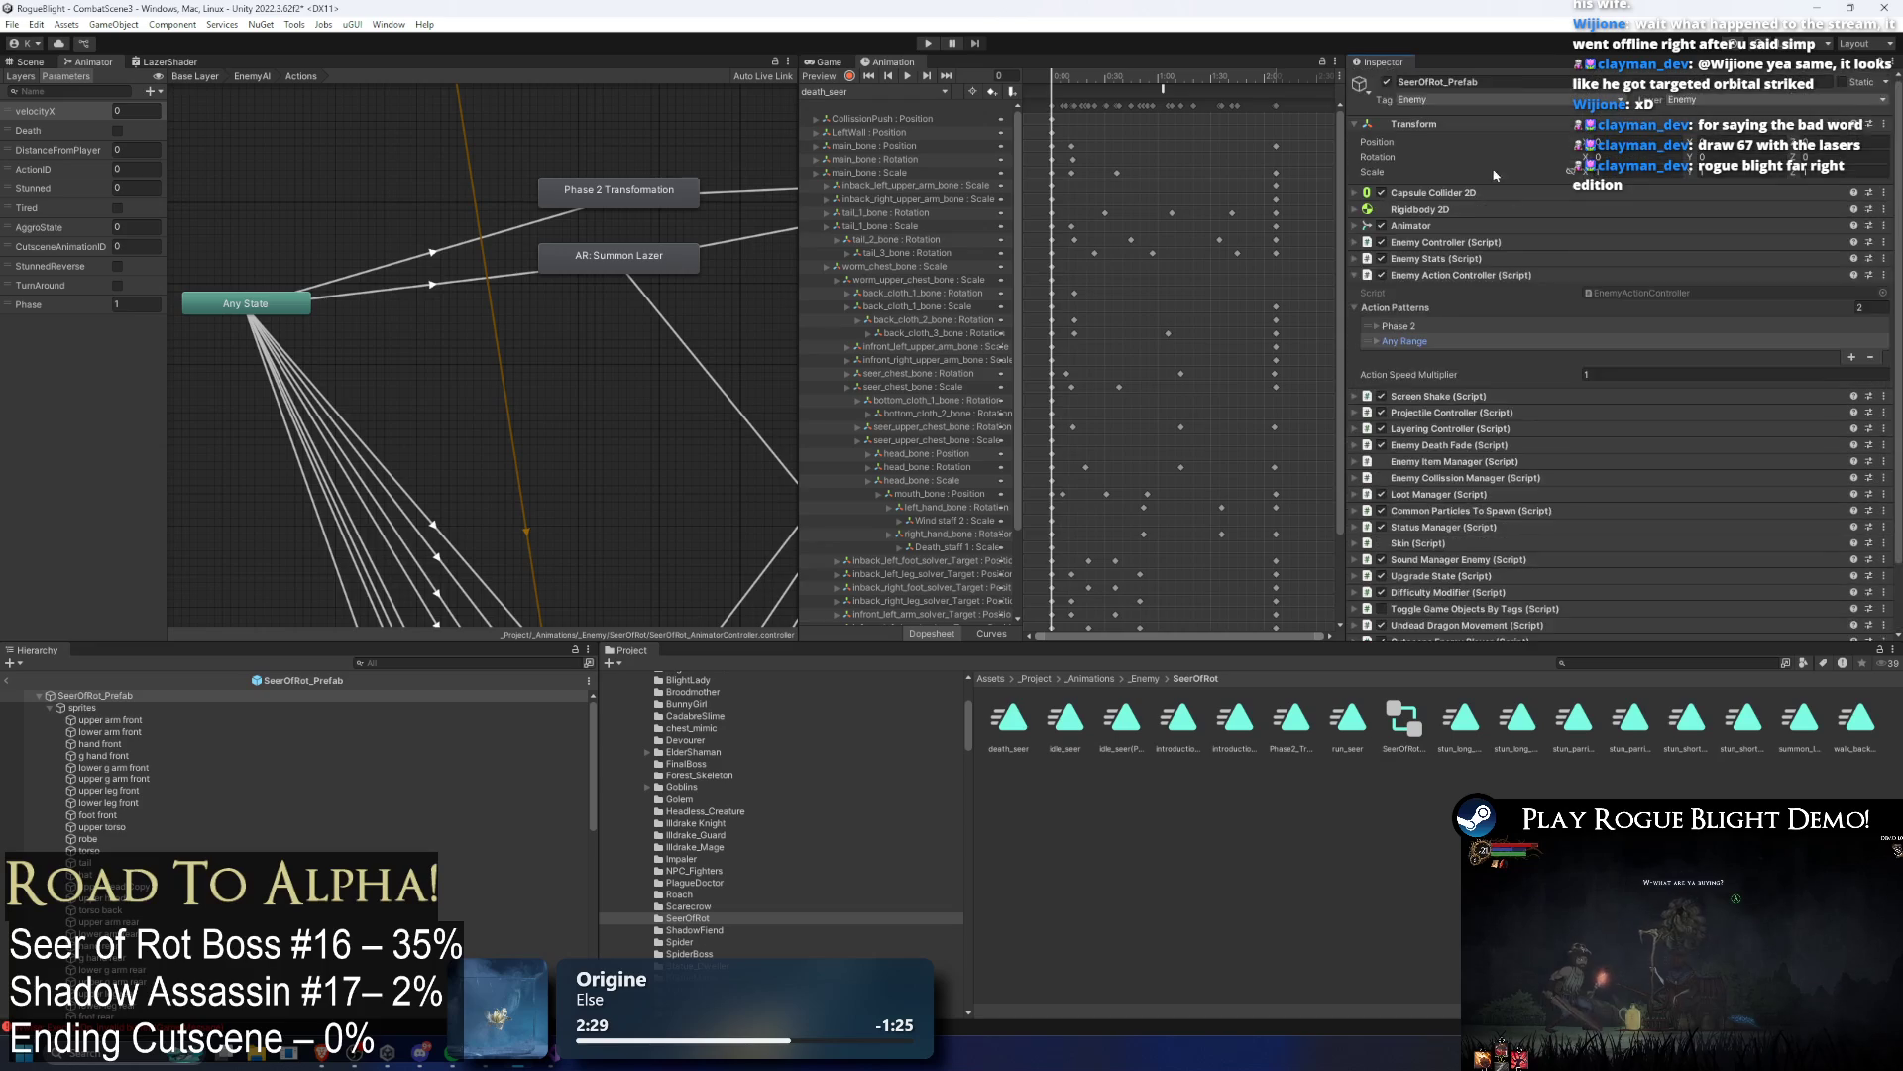
{"action": "scroll", "coordinate": [1543, 275], "scroll_direction": "down", "scroll_amount": 2}
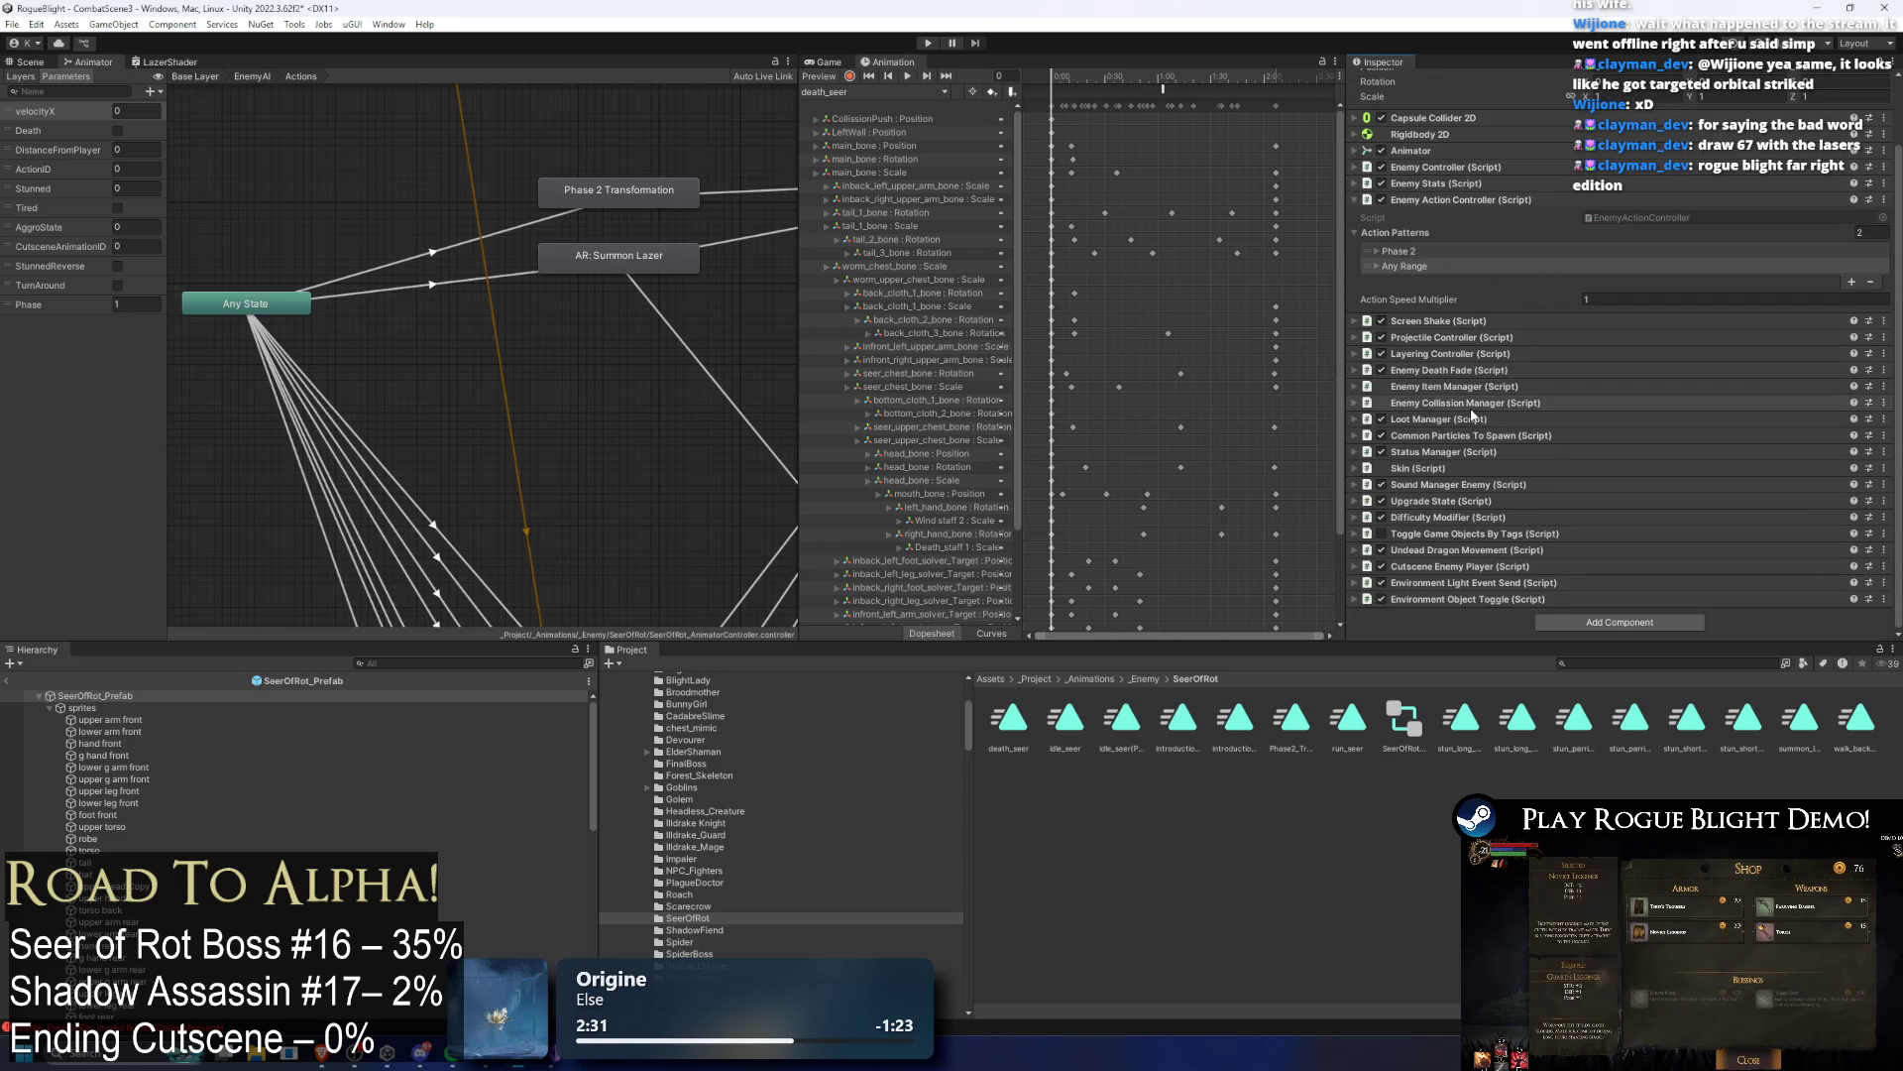
{"action": "left_click", "coordinate": [1516, 202]}
Step: Expand Projectile Controller's Lazer entry down to its LazerFrontPosition spawn position field
{"action": "left_click", "coordinate": [1419, 307]}
{"action": "left_click", "coordinate": [1445, 310]}
{"action": "left_click", "coordinate": [1452, 310]}
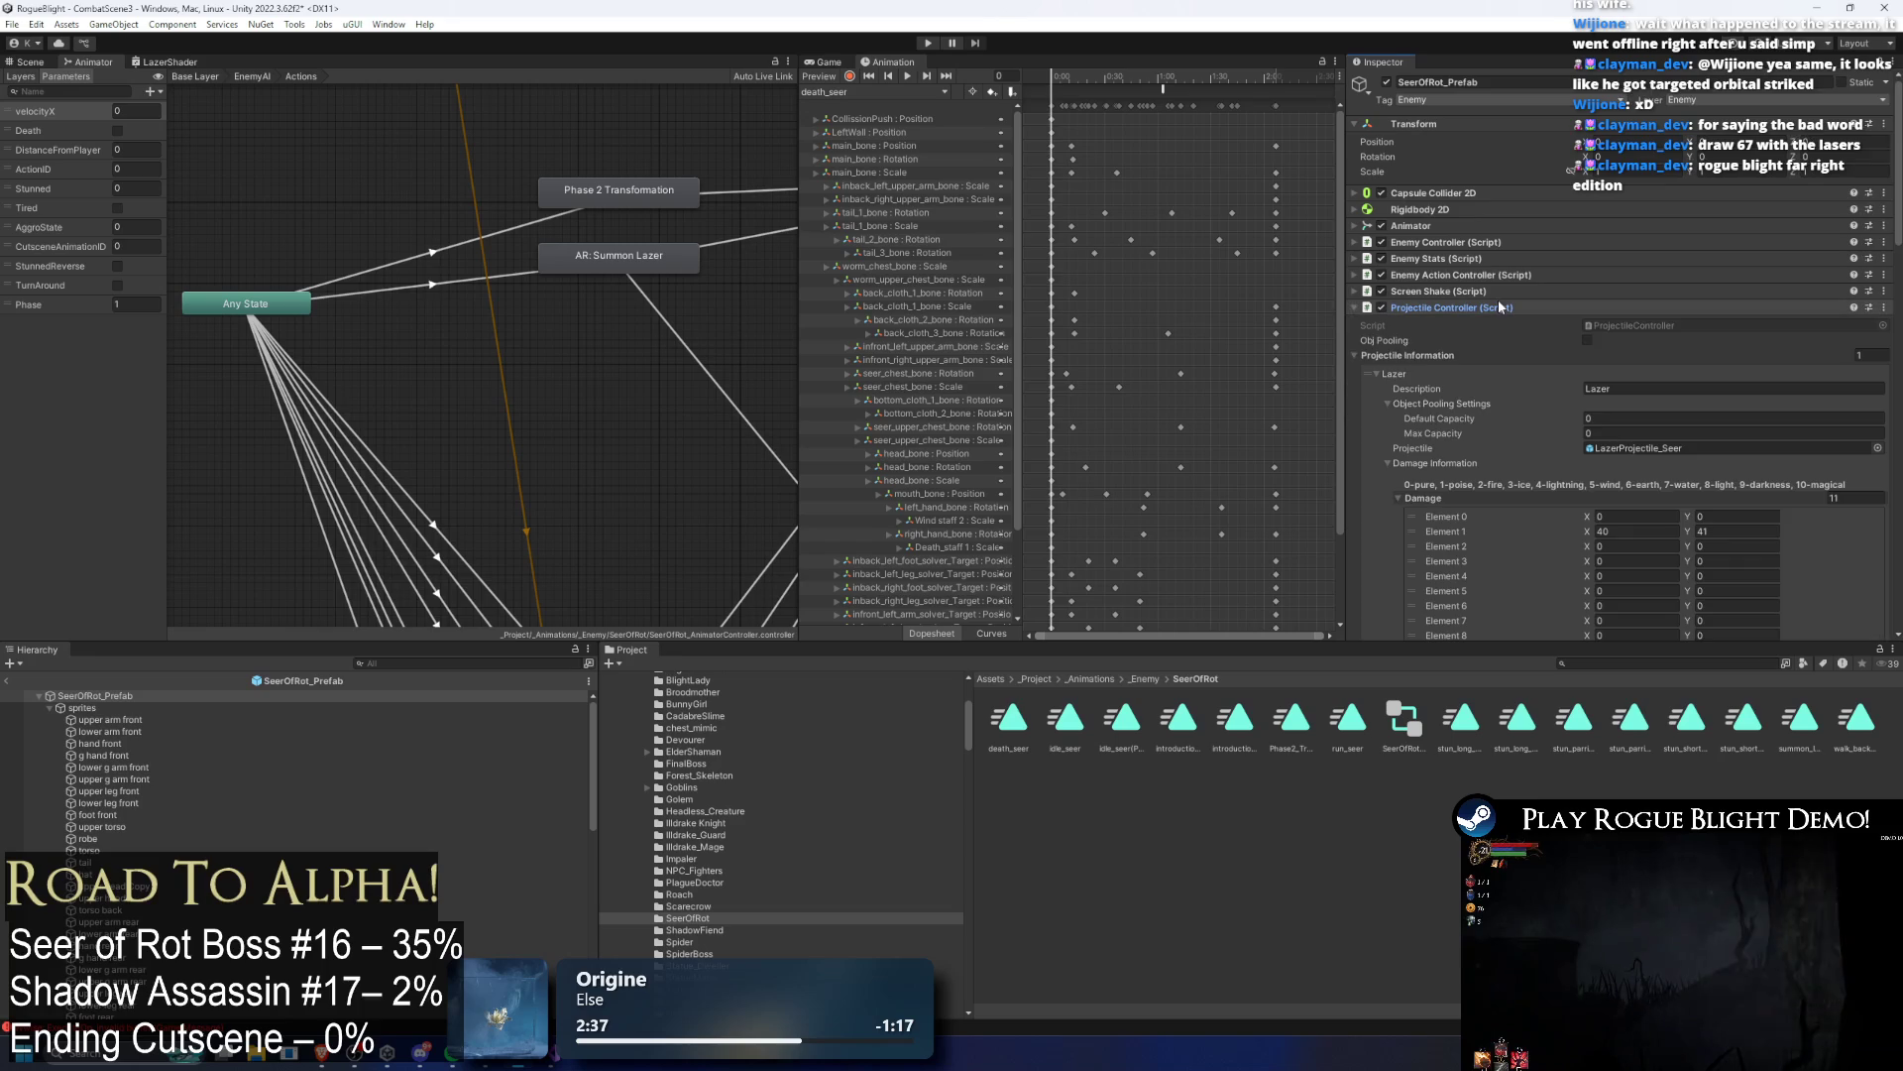
{"action": "left_click", "coordinate": [1433, 357]}
{"action": "left_click", "coordinate": [1436, 355]}
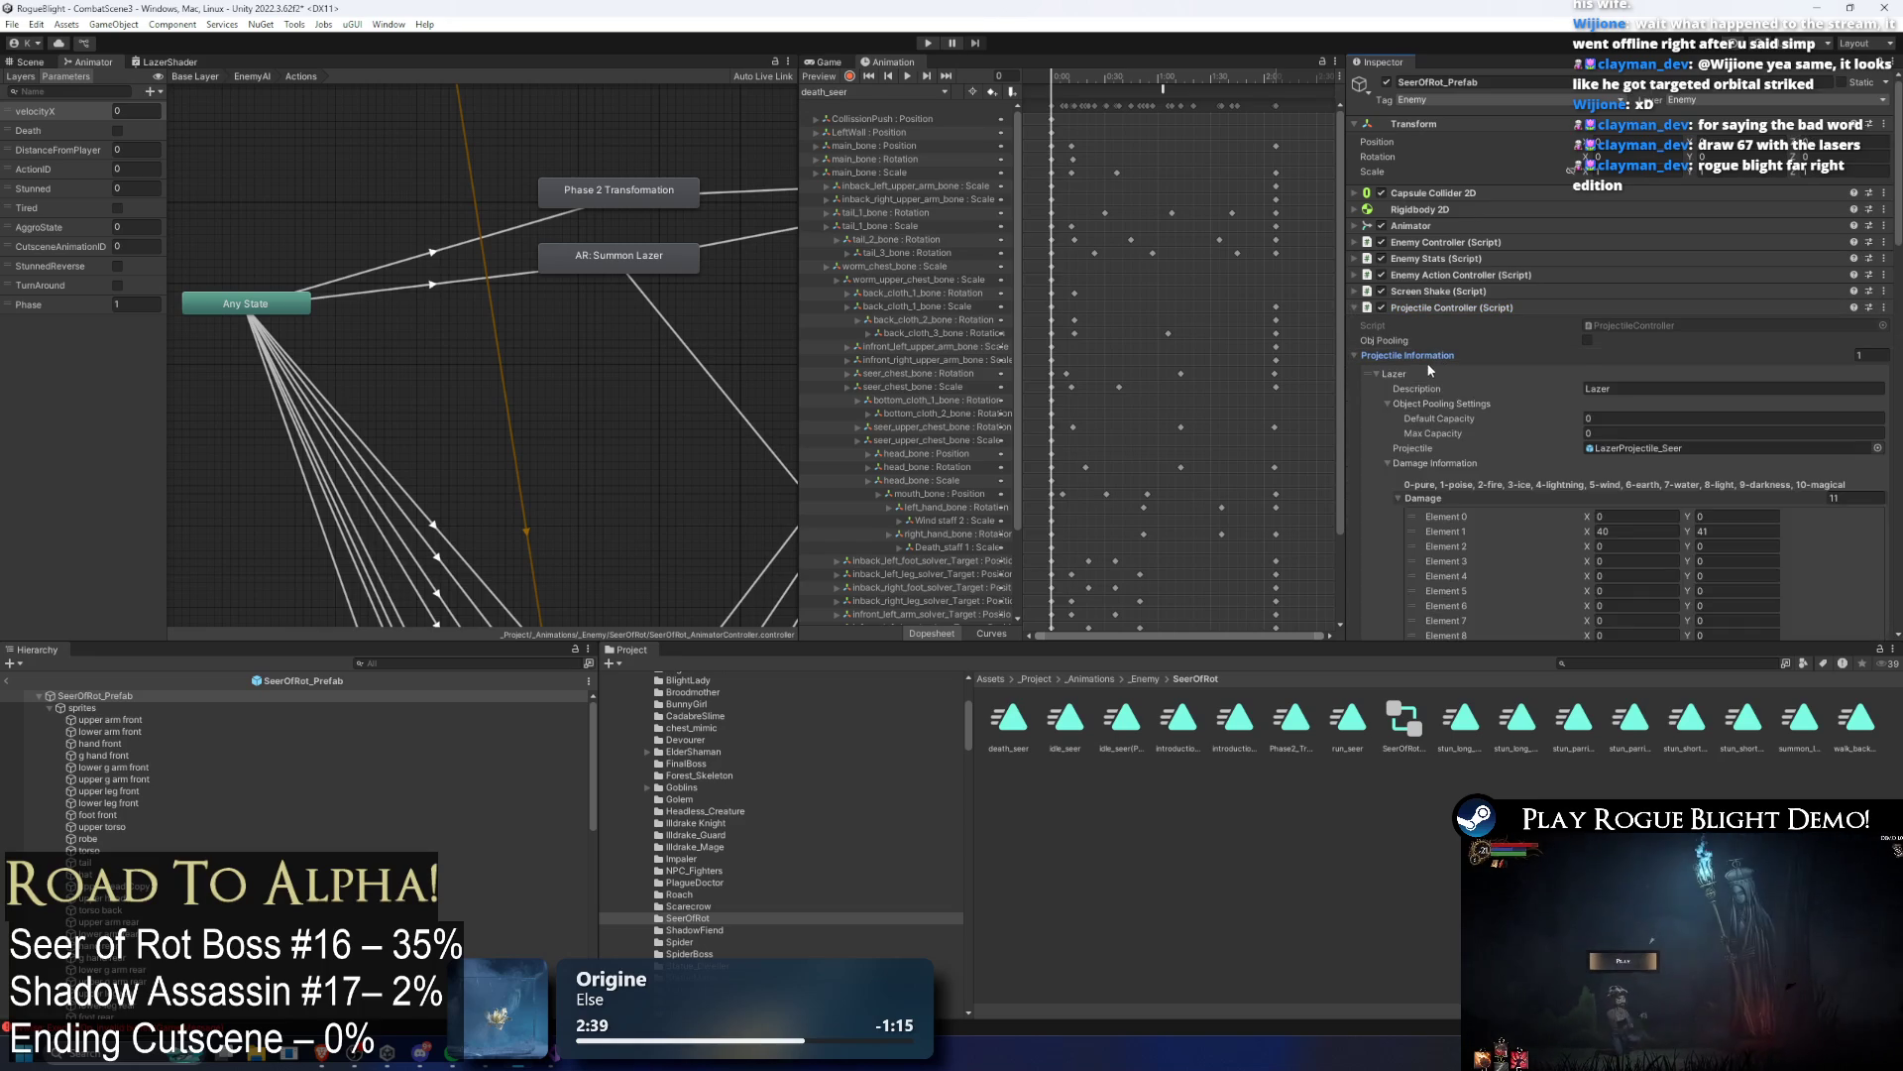
{"action": "scroll", "coordinate": [1809, 389], "scroll_direction": "down", "scroll_amount": 3}
{"action": "scroll", "coordinate": [1809, 388], "scroll_direction": "down", "scroll_amount": 5}
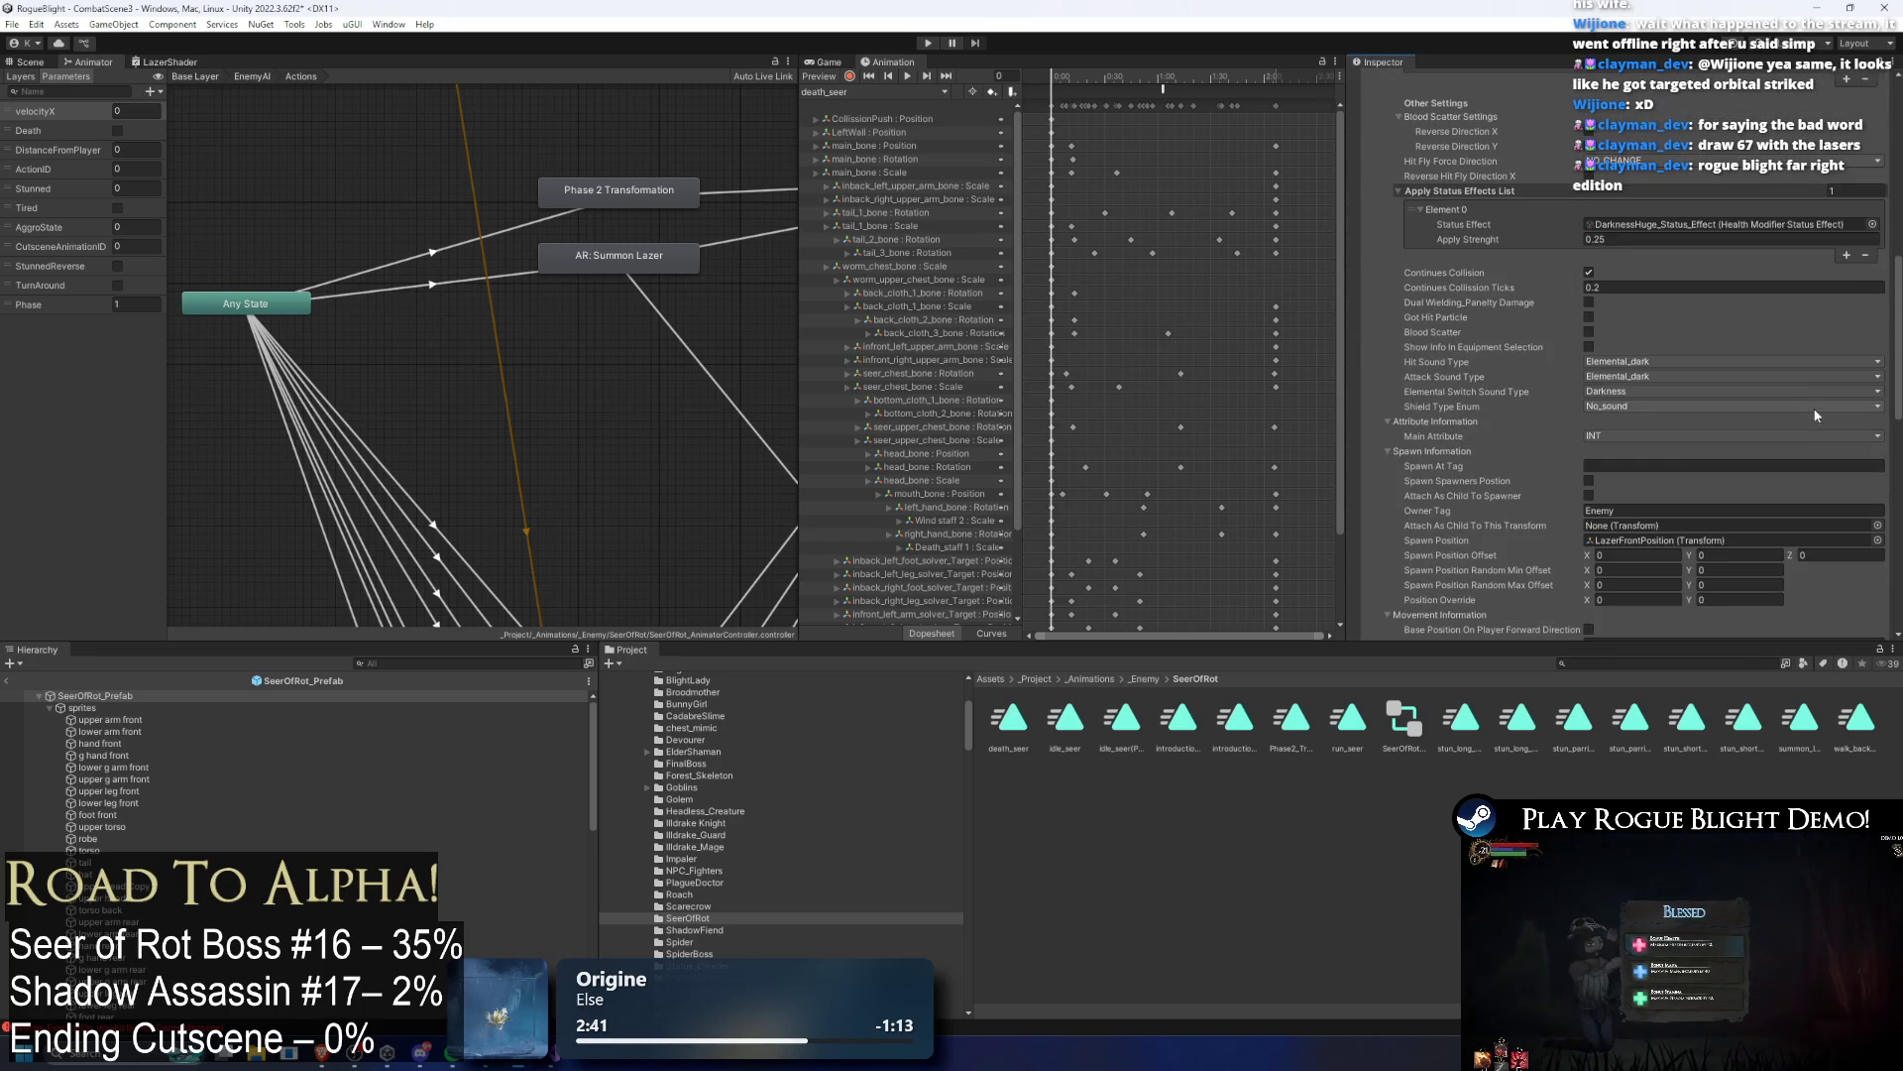
{"action": "scroll", "coordinate": [1780, 389], "scroll_direction": "down", "scroll_amount": 3}
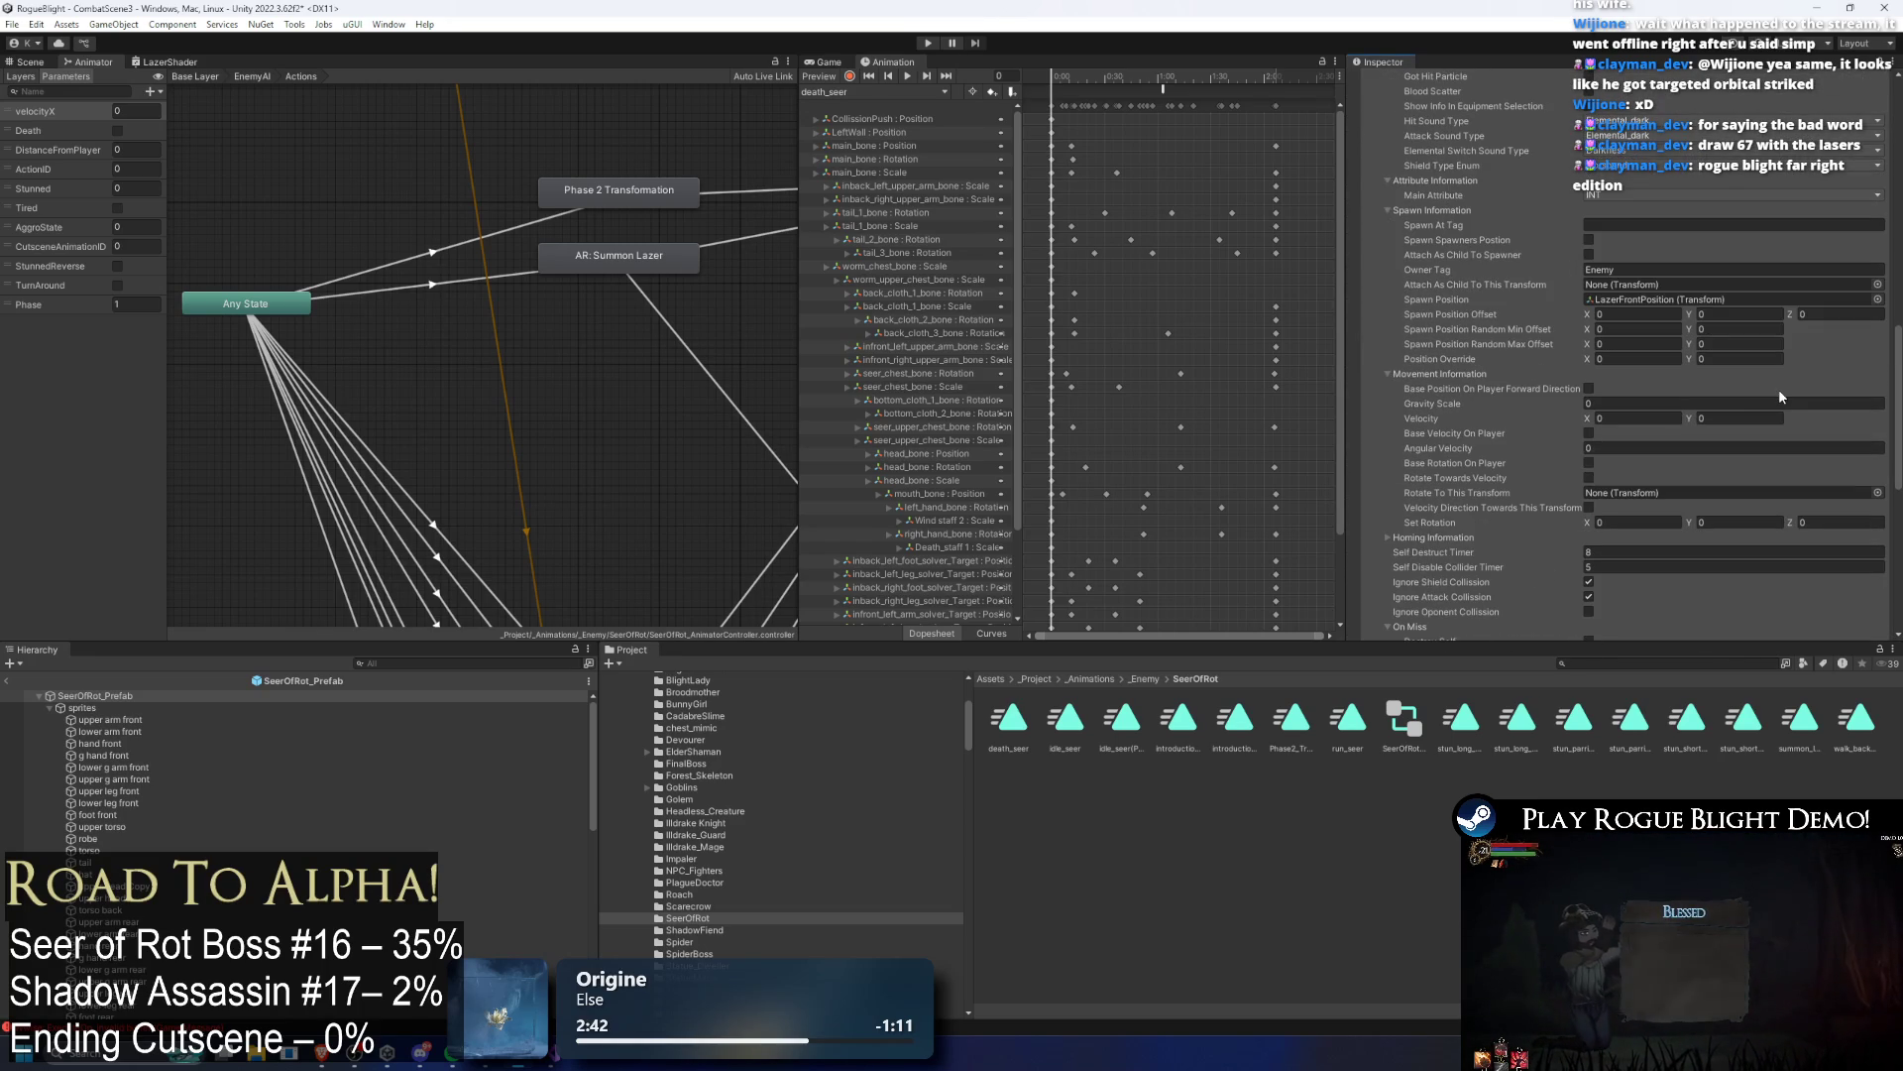
{"action": "left_click", "coordinate": [1646, 302]}
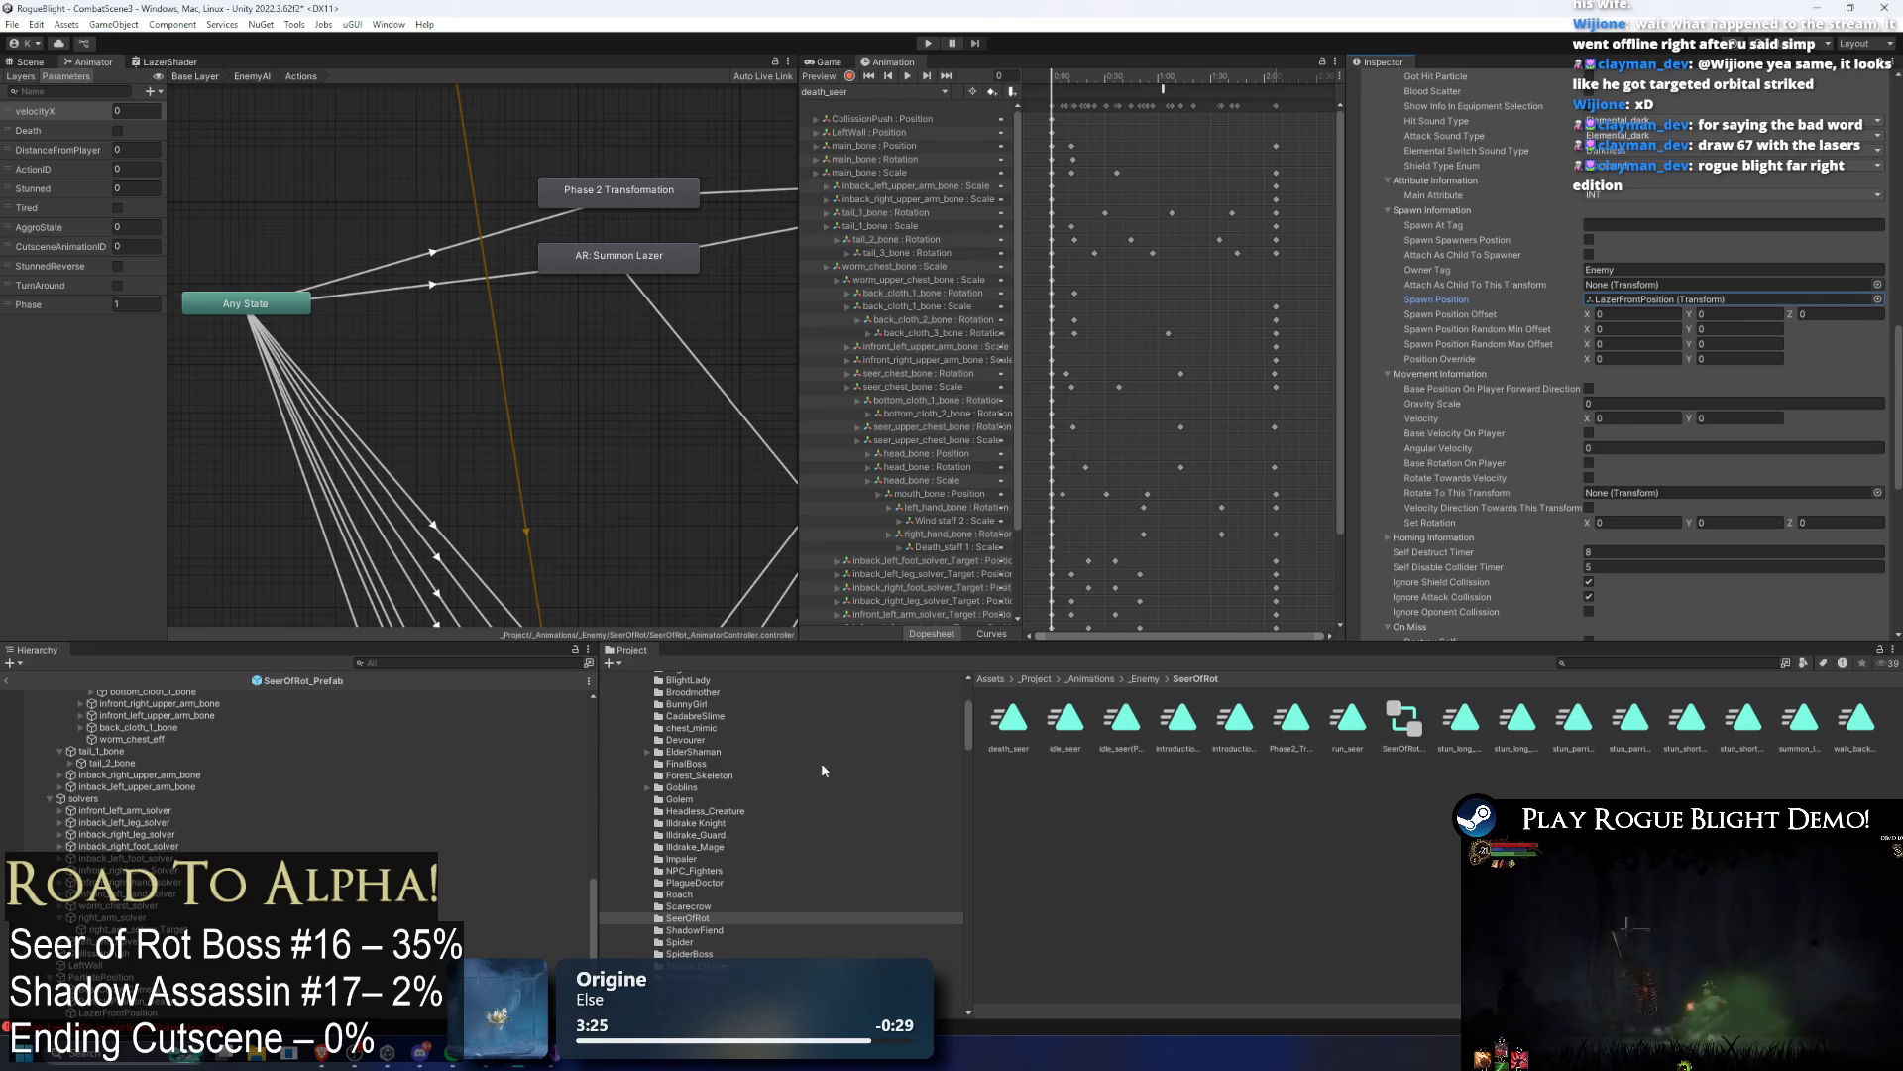
{"action": "scroll", "coordinate": [99, 783], "scroll_direction": "up", "scroll_amount": 10}
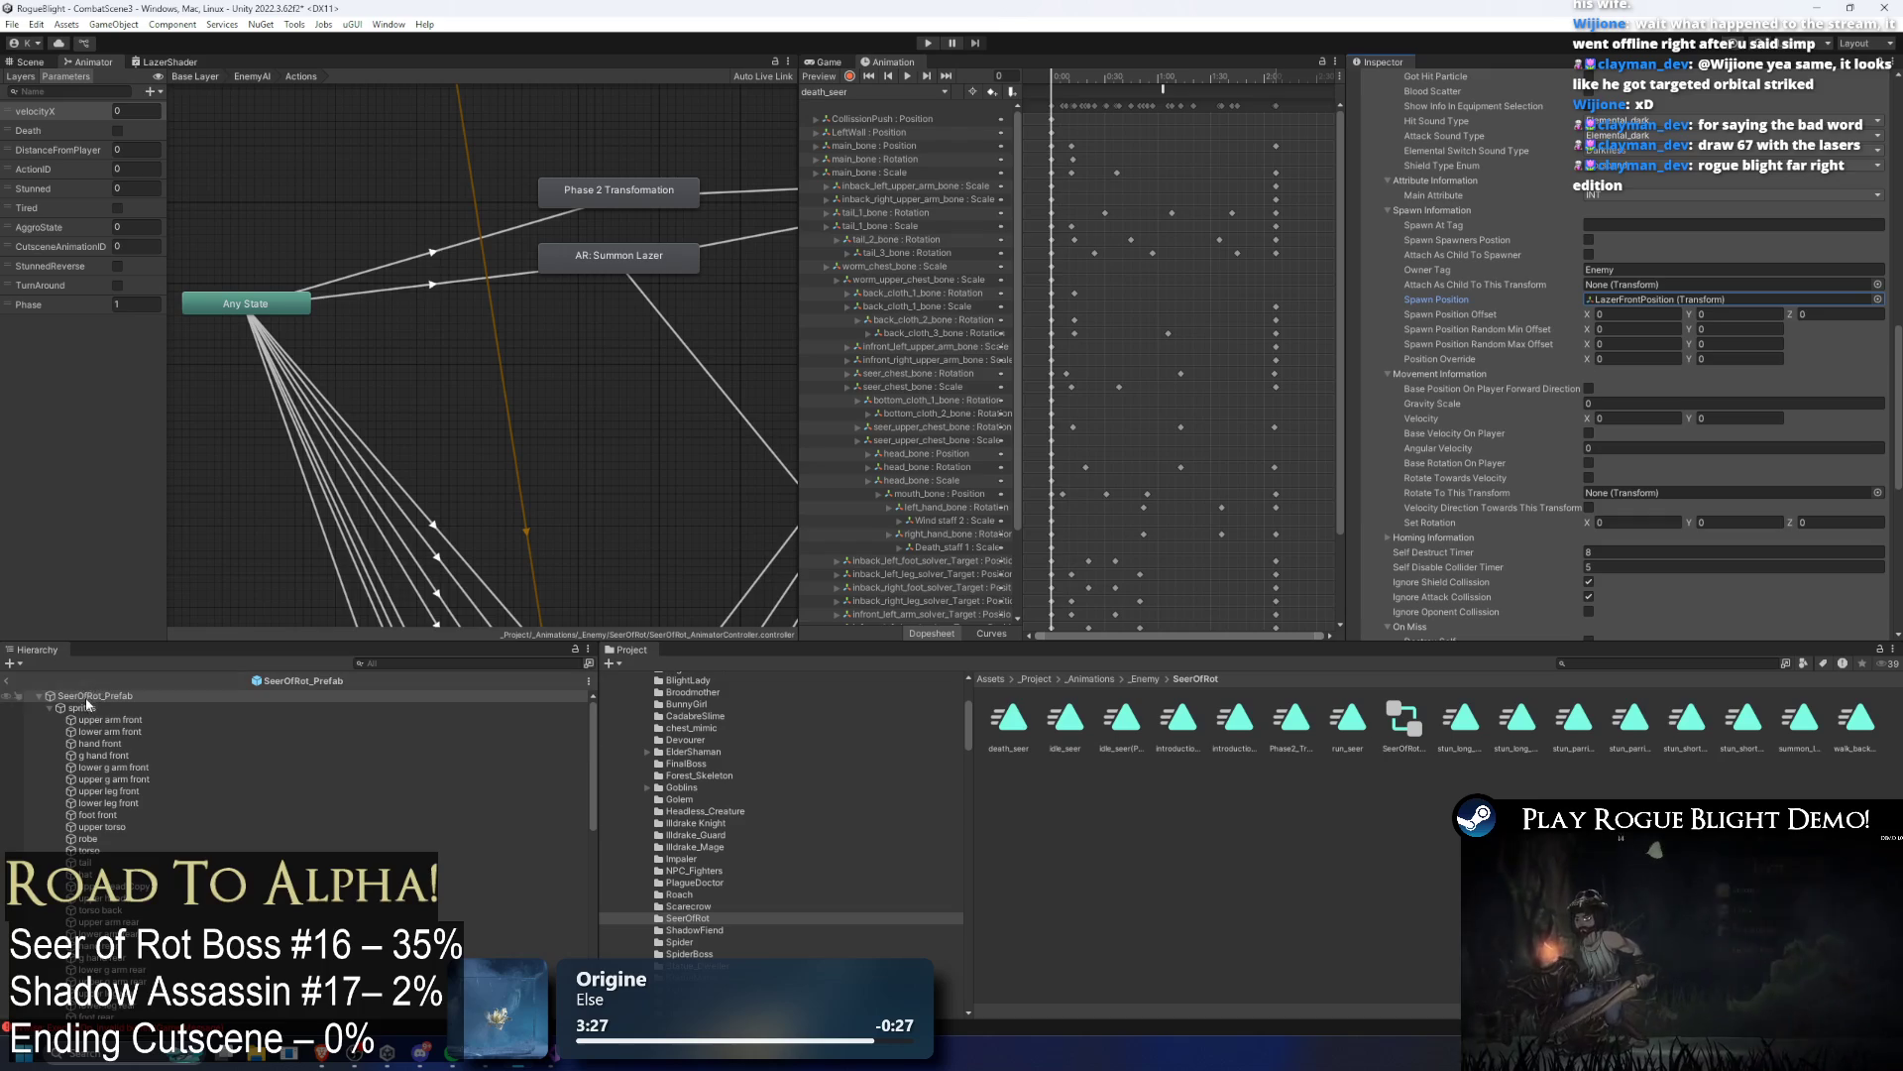
Step: Make the boss root the laser's spawn point with offset X 2 and rename it Lazer 1
{"action": "left_click_drag", "start_coordinate": [87, 704], "coordinate": [1725, 299]}
{"action": "left_click", "coordinate": [1636, 313]}
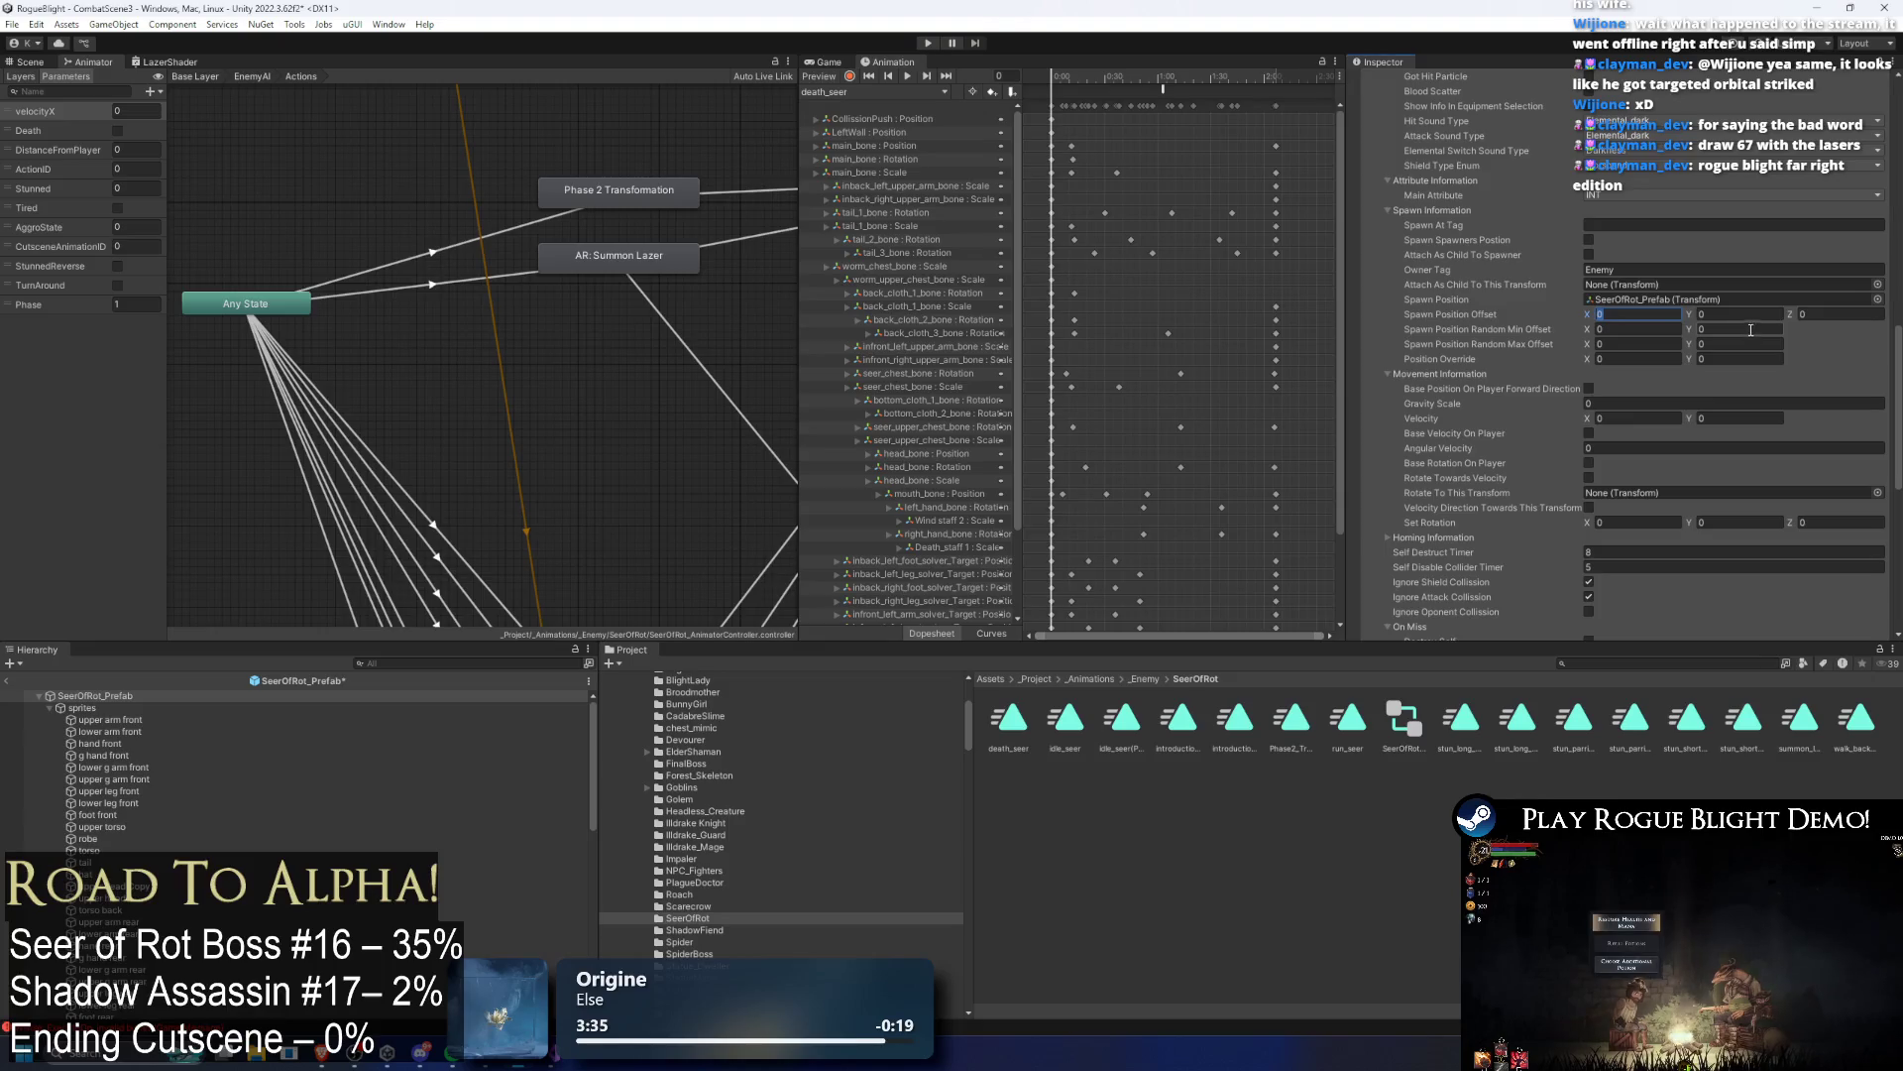
{"action": "type", "text": "2"}
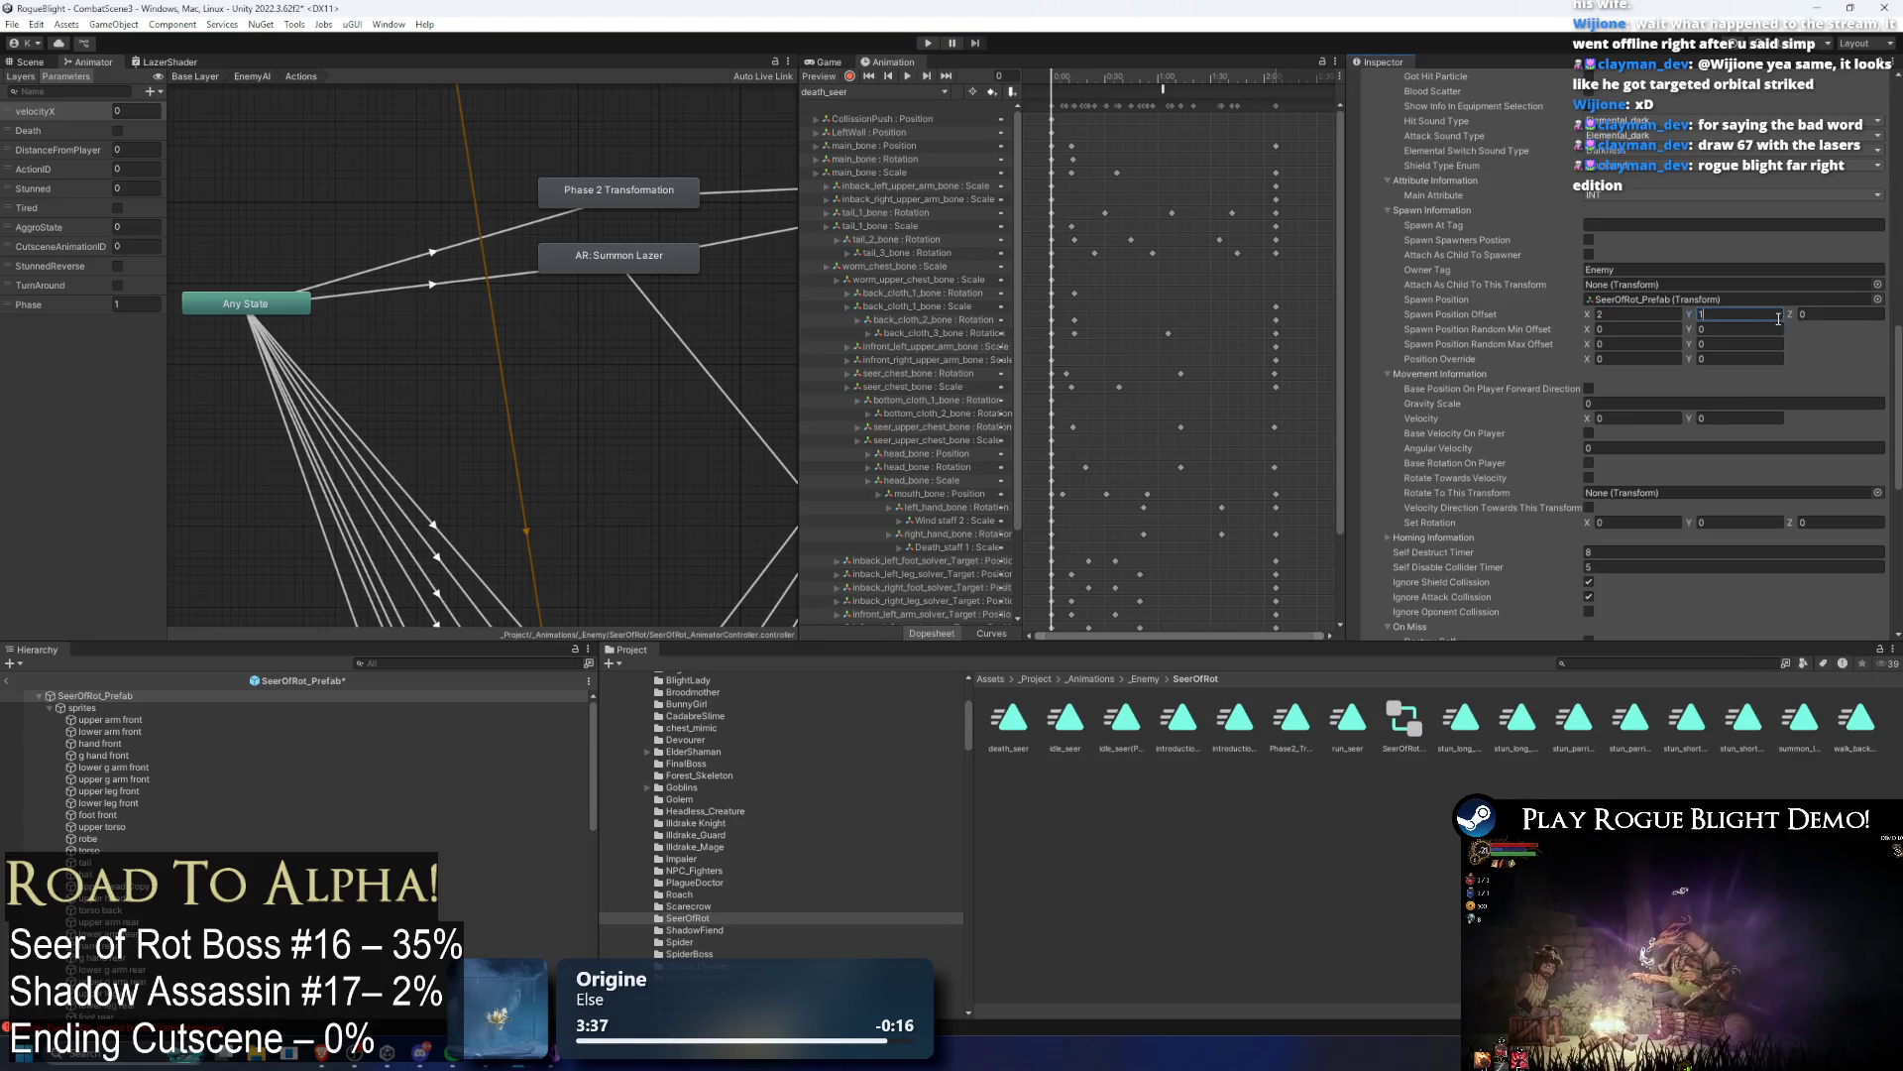
{"action": "scroll", "coordinate": [1550, 283], "scroll_direction": "up", "scroll_amount": 8}
{"action": "scroll", "coordinate": [1550, 284], "scroll_direction": "up", "scroll_amount": 5}
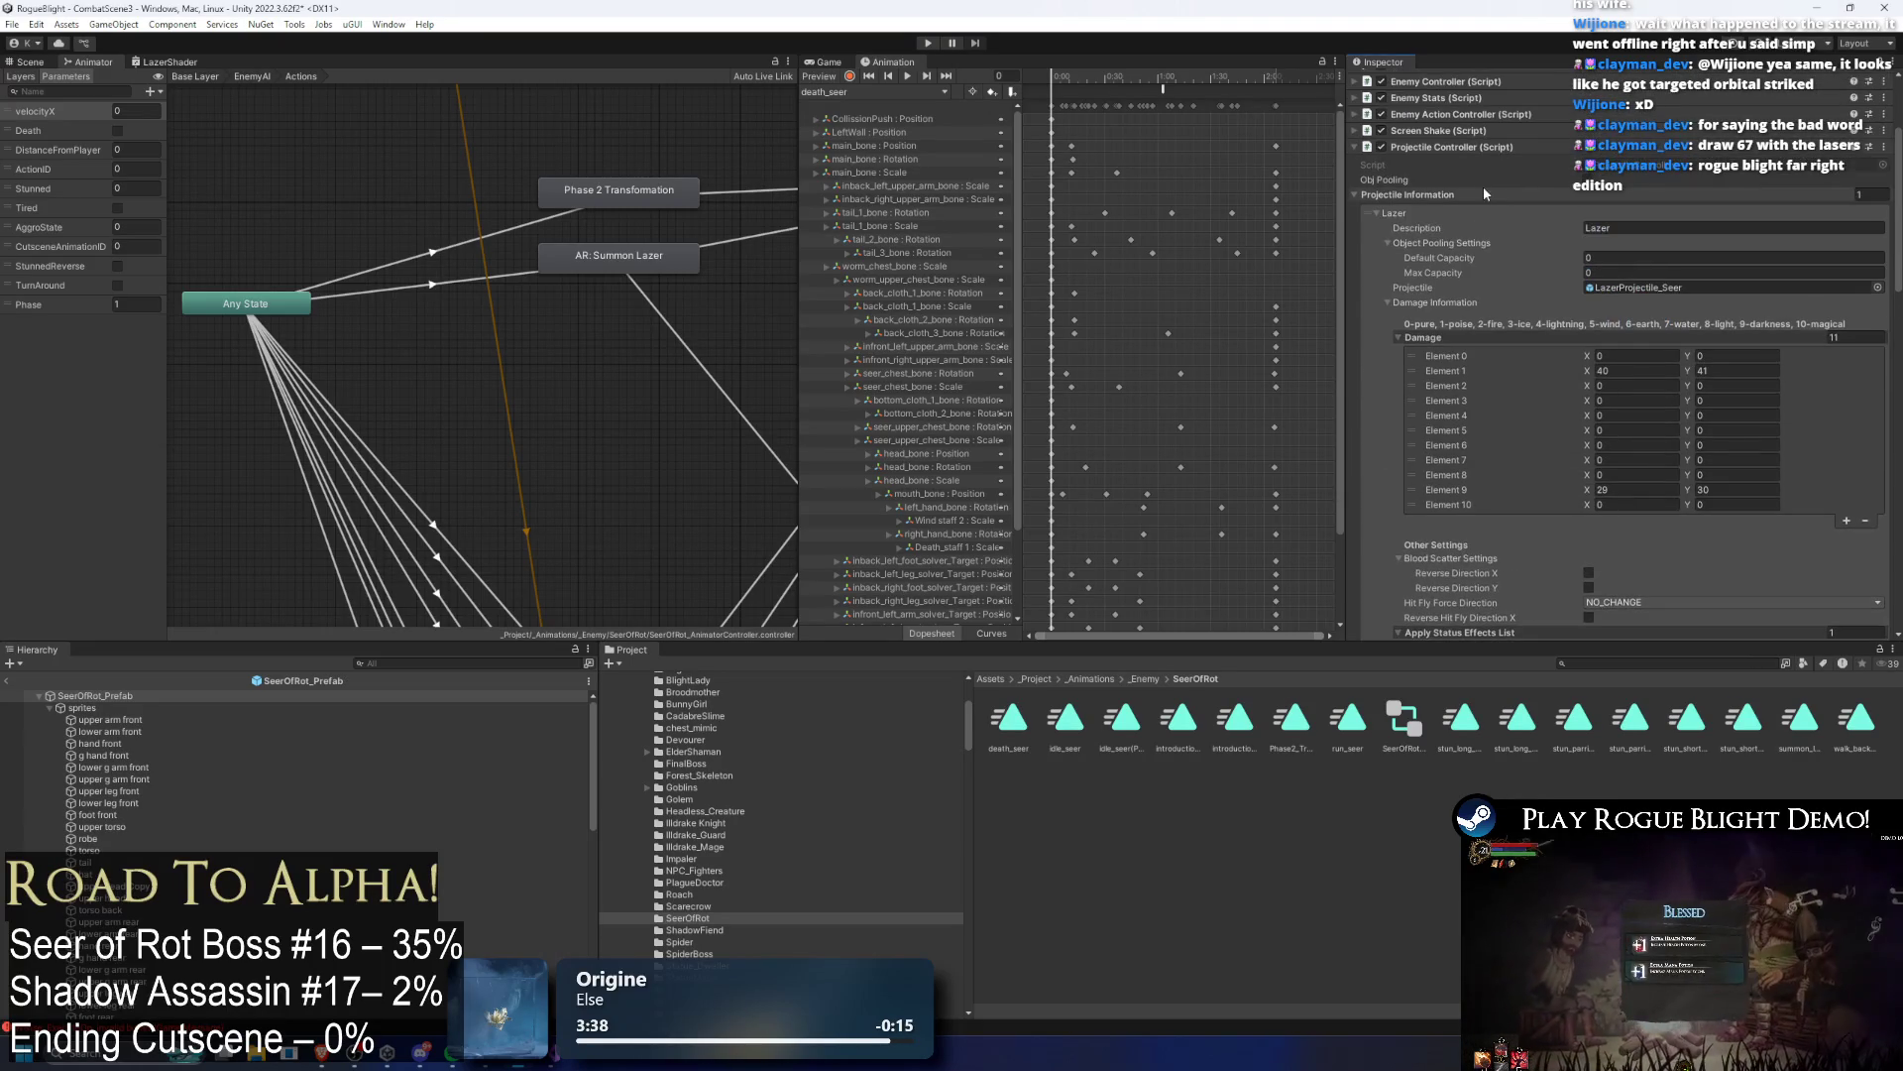
{"action": "left_click", "coordinate": [1412, 211]}
{"action": "left_click", "coordinate": [1642, 310]}
{"action": "left_click", "coordinate": [1636, 328]}
{"action": "type", "text": "1"}
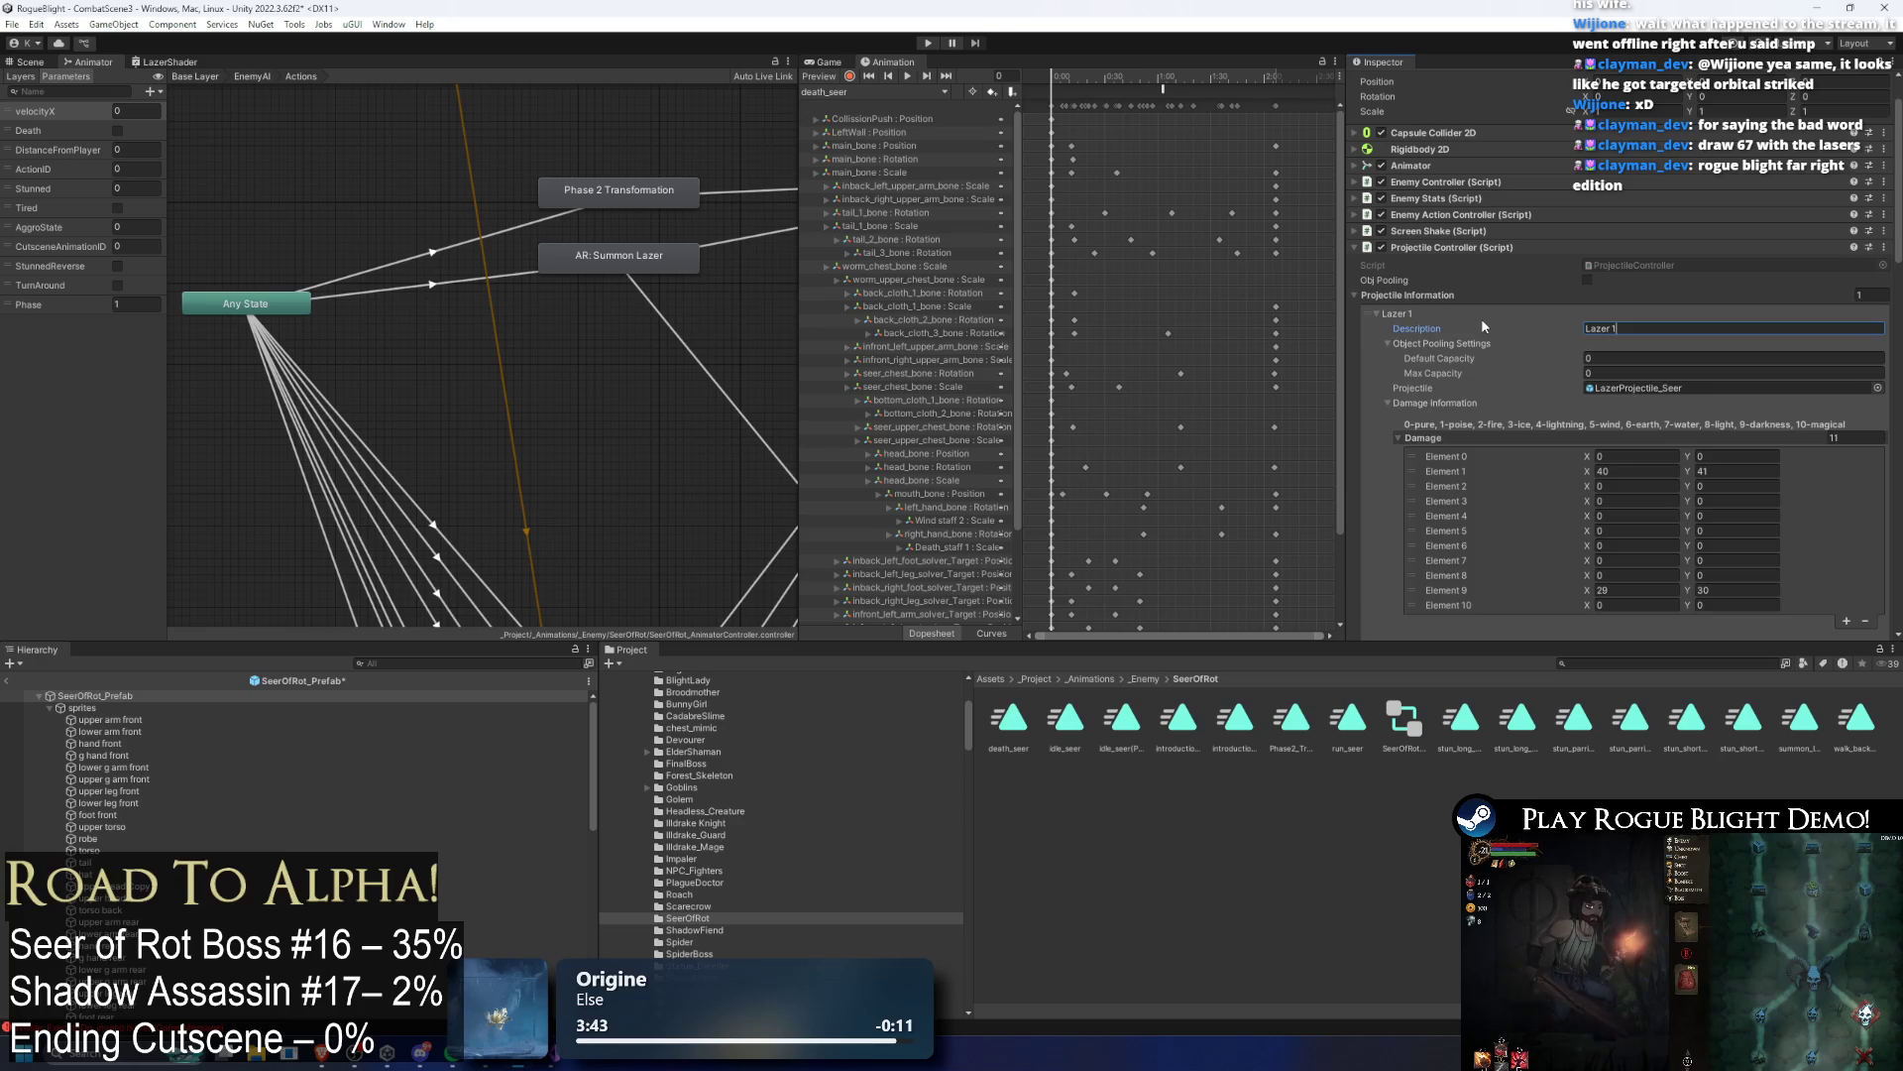
Step: Add two more laser entries described as Lazer 2 and Lazer 3
{"action": "left_click", "coordinate": [1481, 313]}
{"action": "left_click", "coordinate": [1830, 330]}
{"action": "double_click", "coordinate": [1614, 343]}
{"action": "type", "text": "2"}
{"action": "left_click", "coordinate": [1377, 328]}
{"action": "left_click", "coordinate": [1851, 344]}
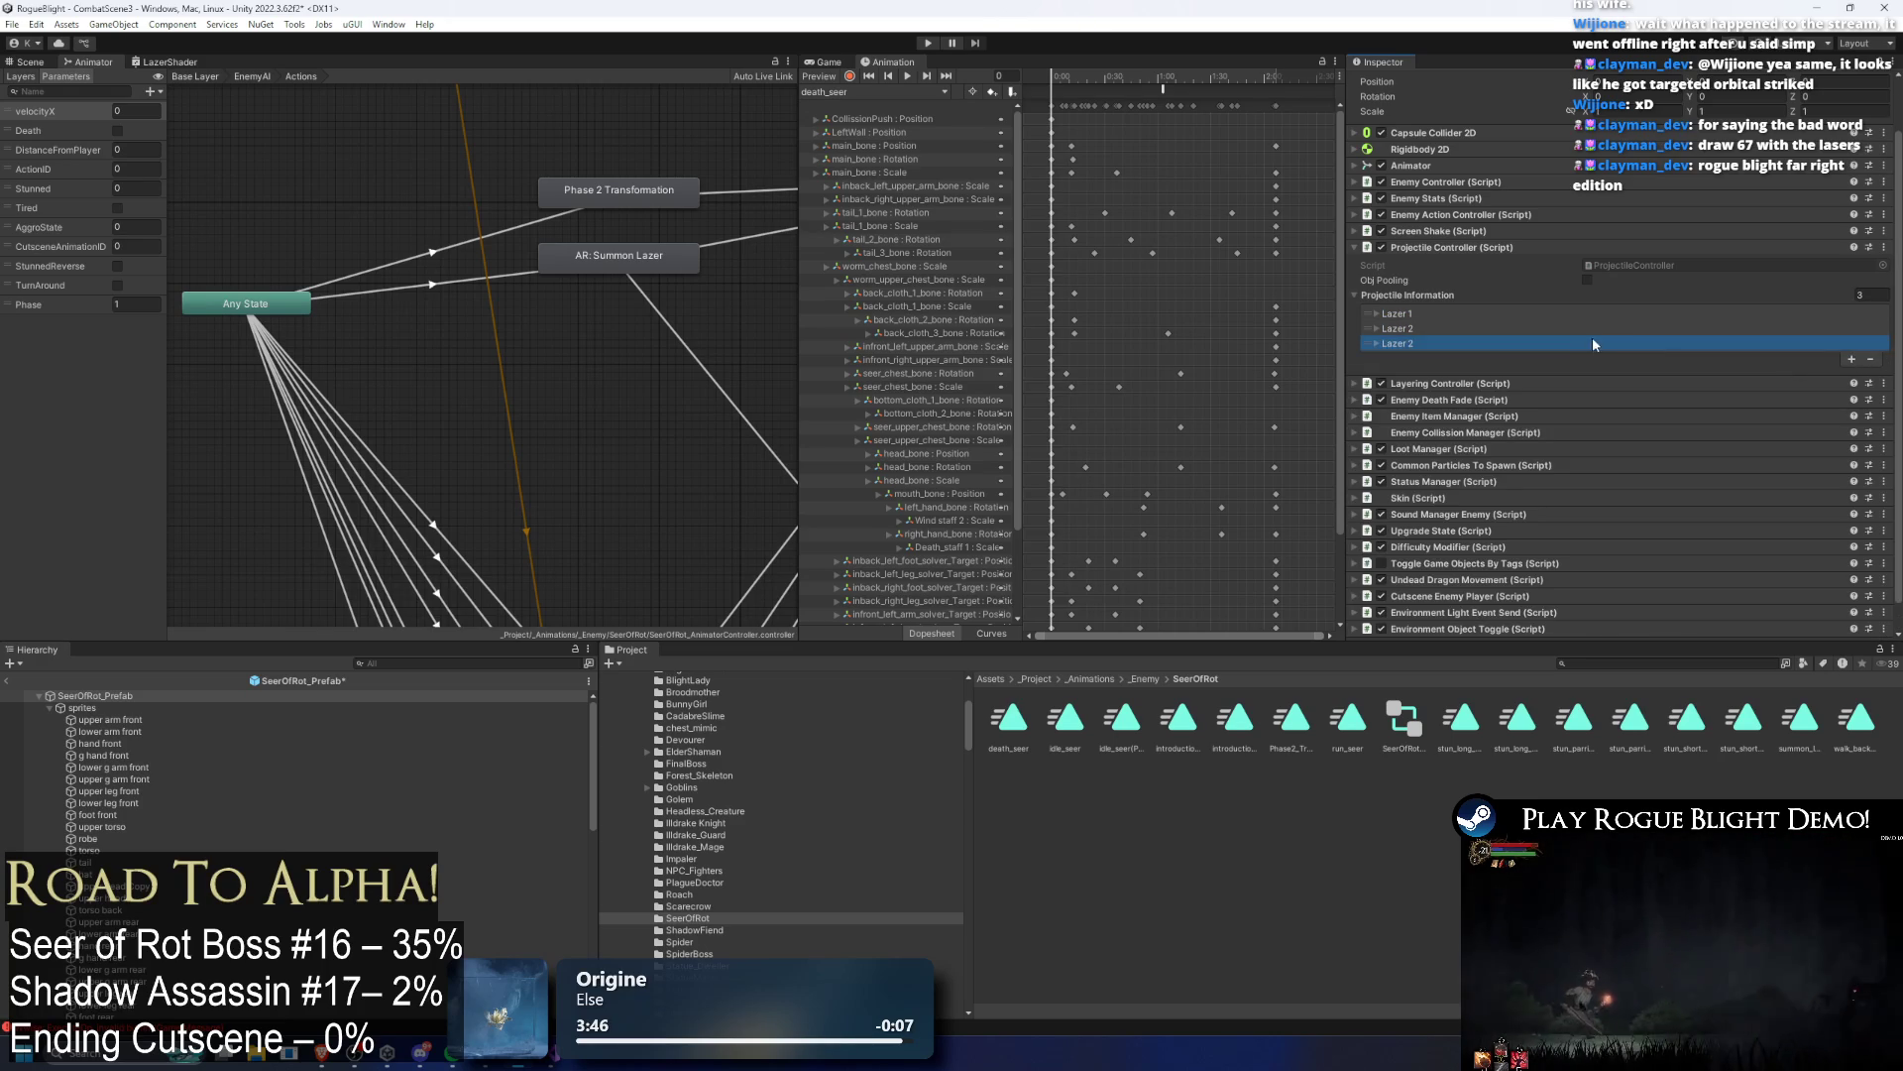
{"action": "left_click", "coordinate": [1651, 344]}
{"action": "left_click", "coordinate": [1610, 357]}
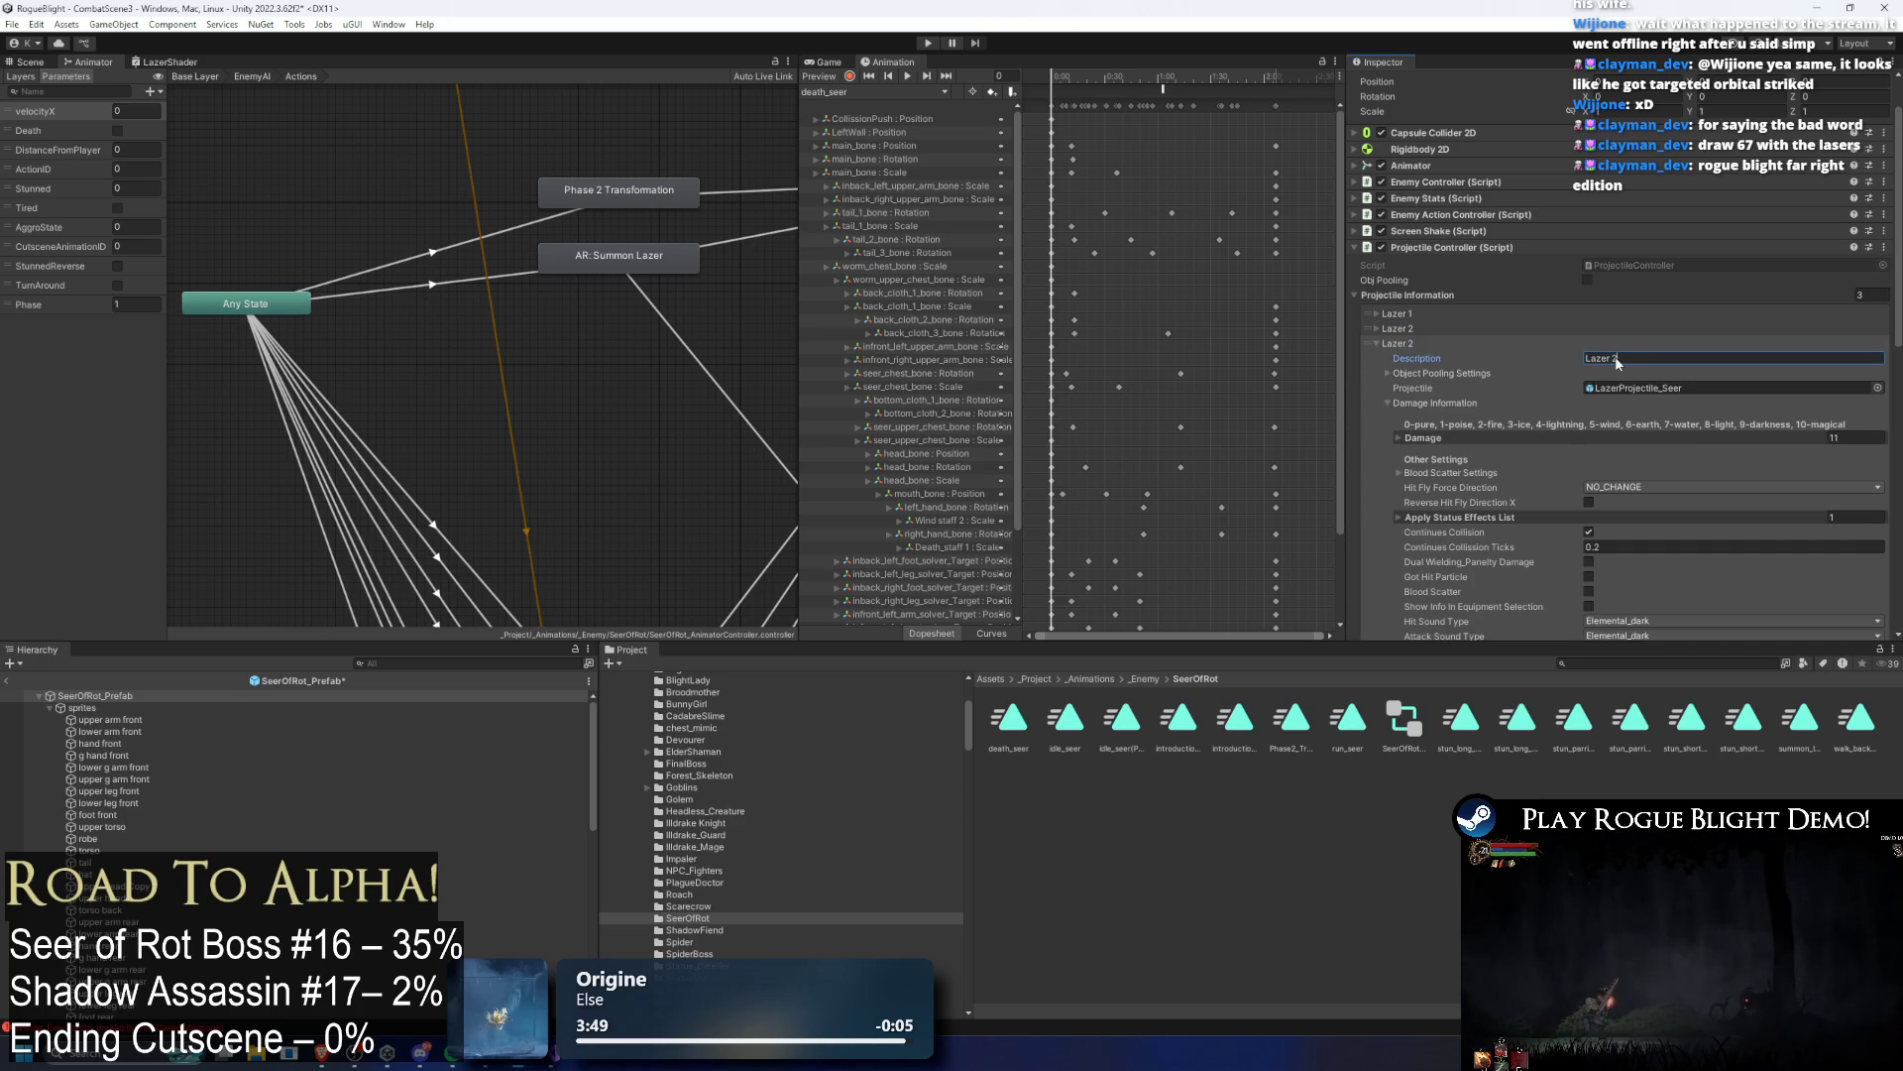
{"action": "type", "text": "3"}
Step: Duplicate the laser entry into a fourth described as Lazer 4 and start Play mode
{"action": "right_click", "coordinate": [1843, 355]}
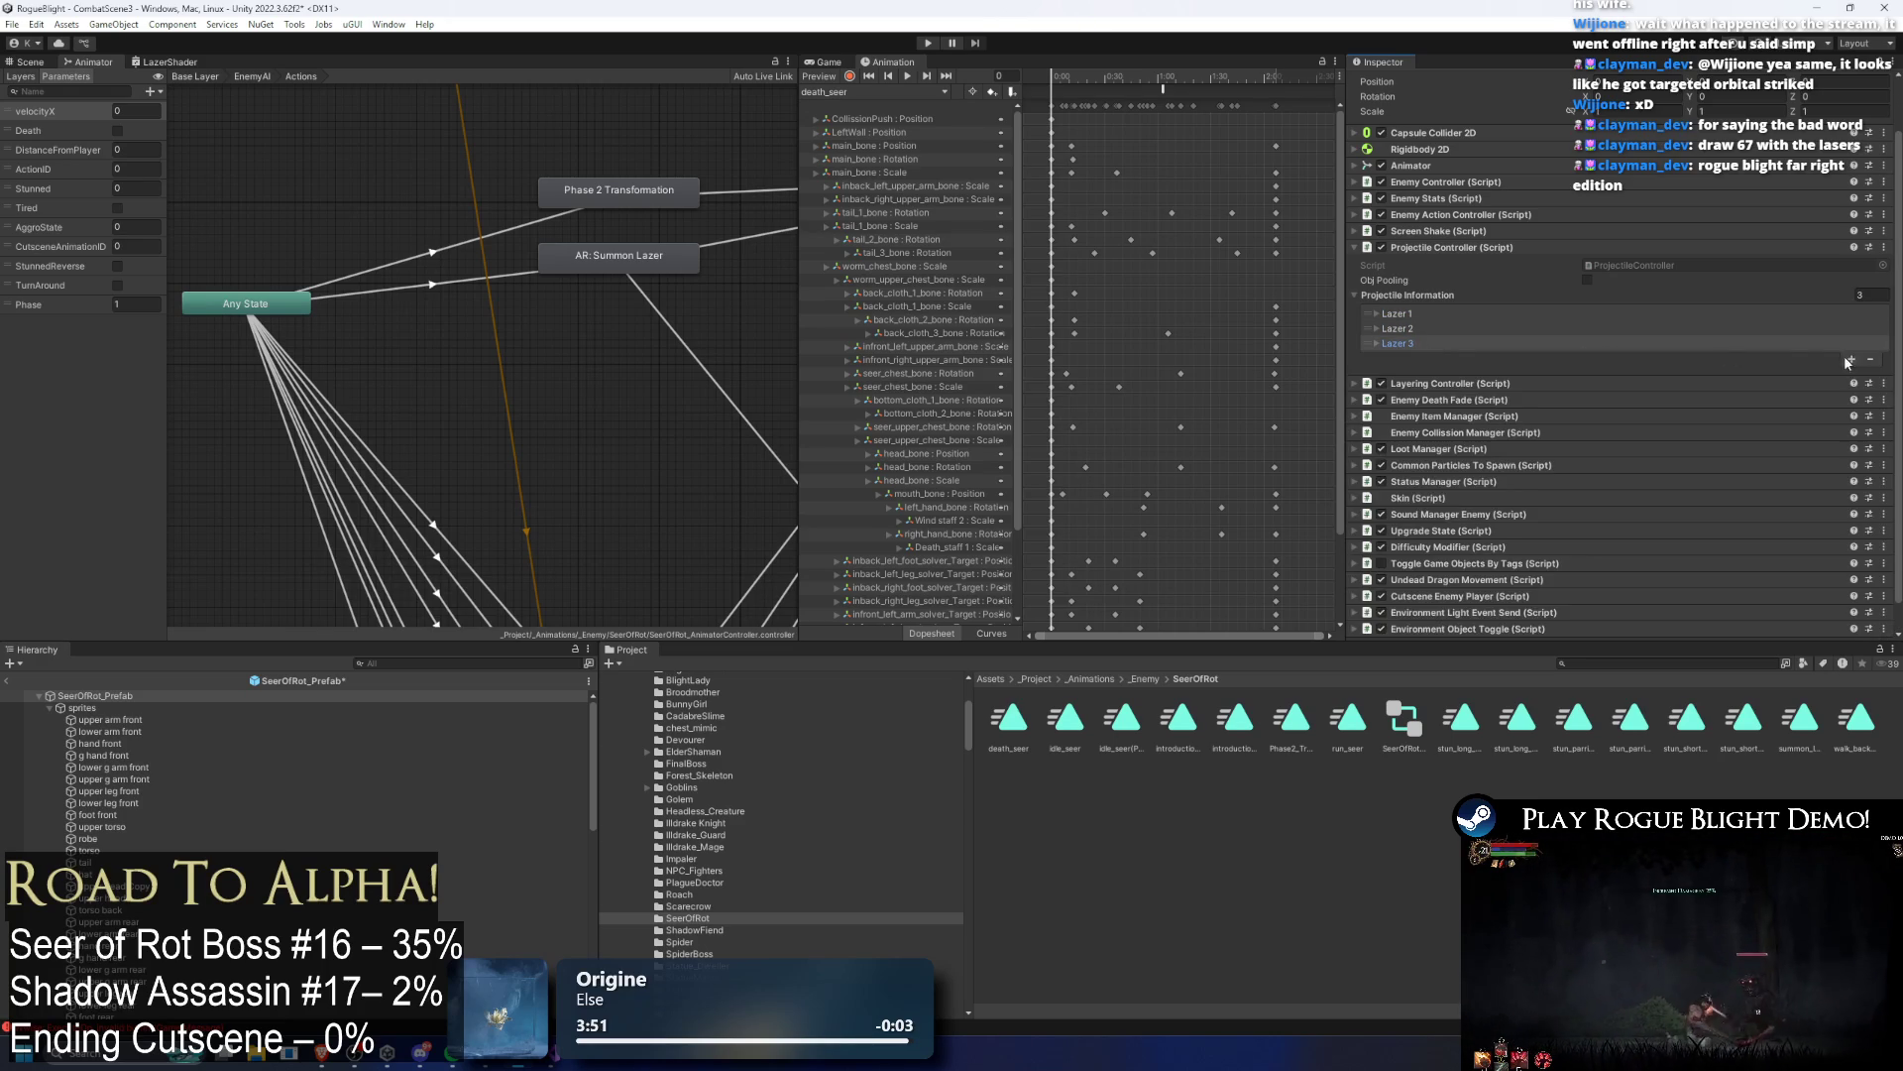
{"action": "left_click", "coordinate": [1448, 360]}
{"action": "double_click", "coordinate": [1614, 374]}
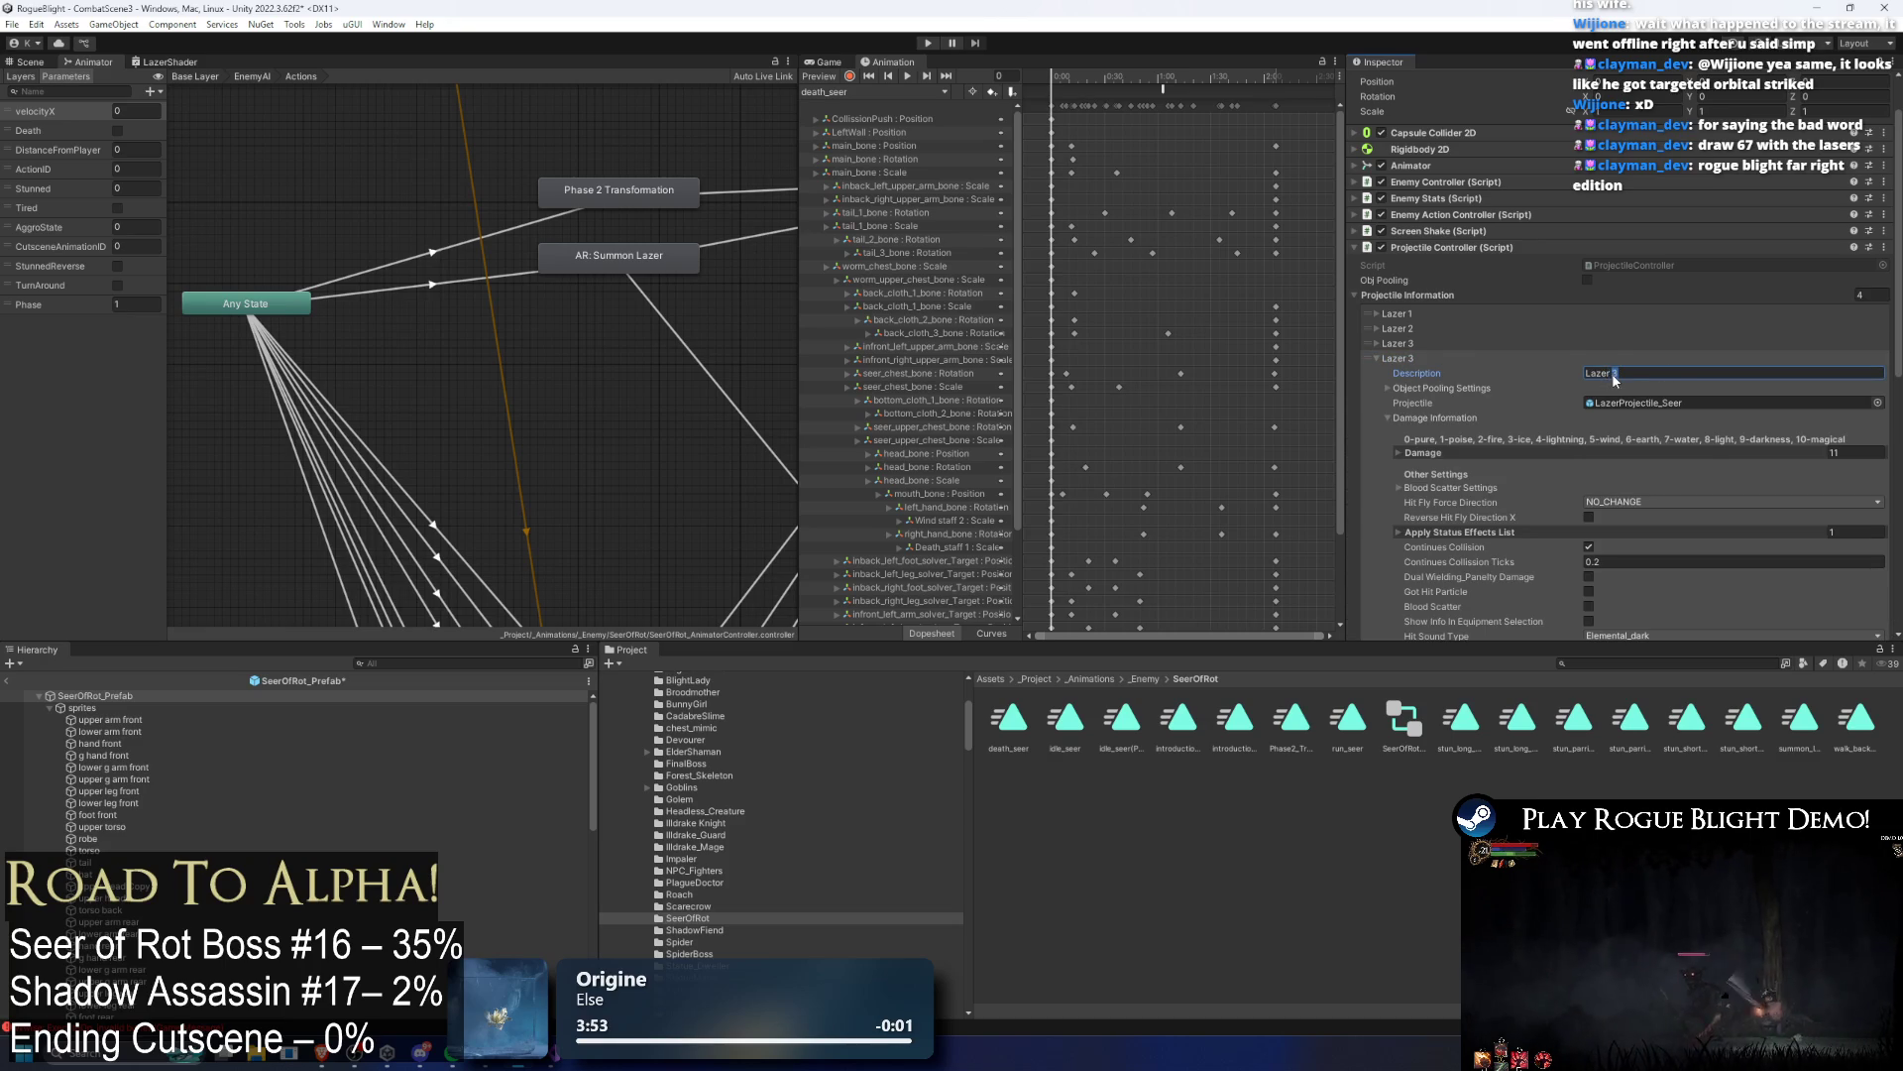
{"action": "type", "text": "4"}
{"action": "left_click", "coordinate": [1495, 354]}
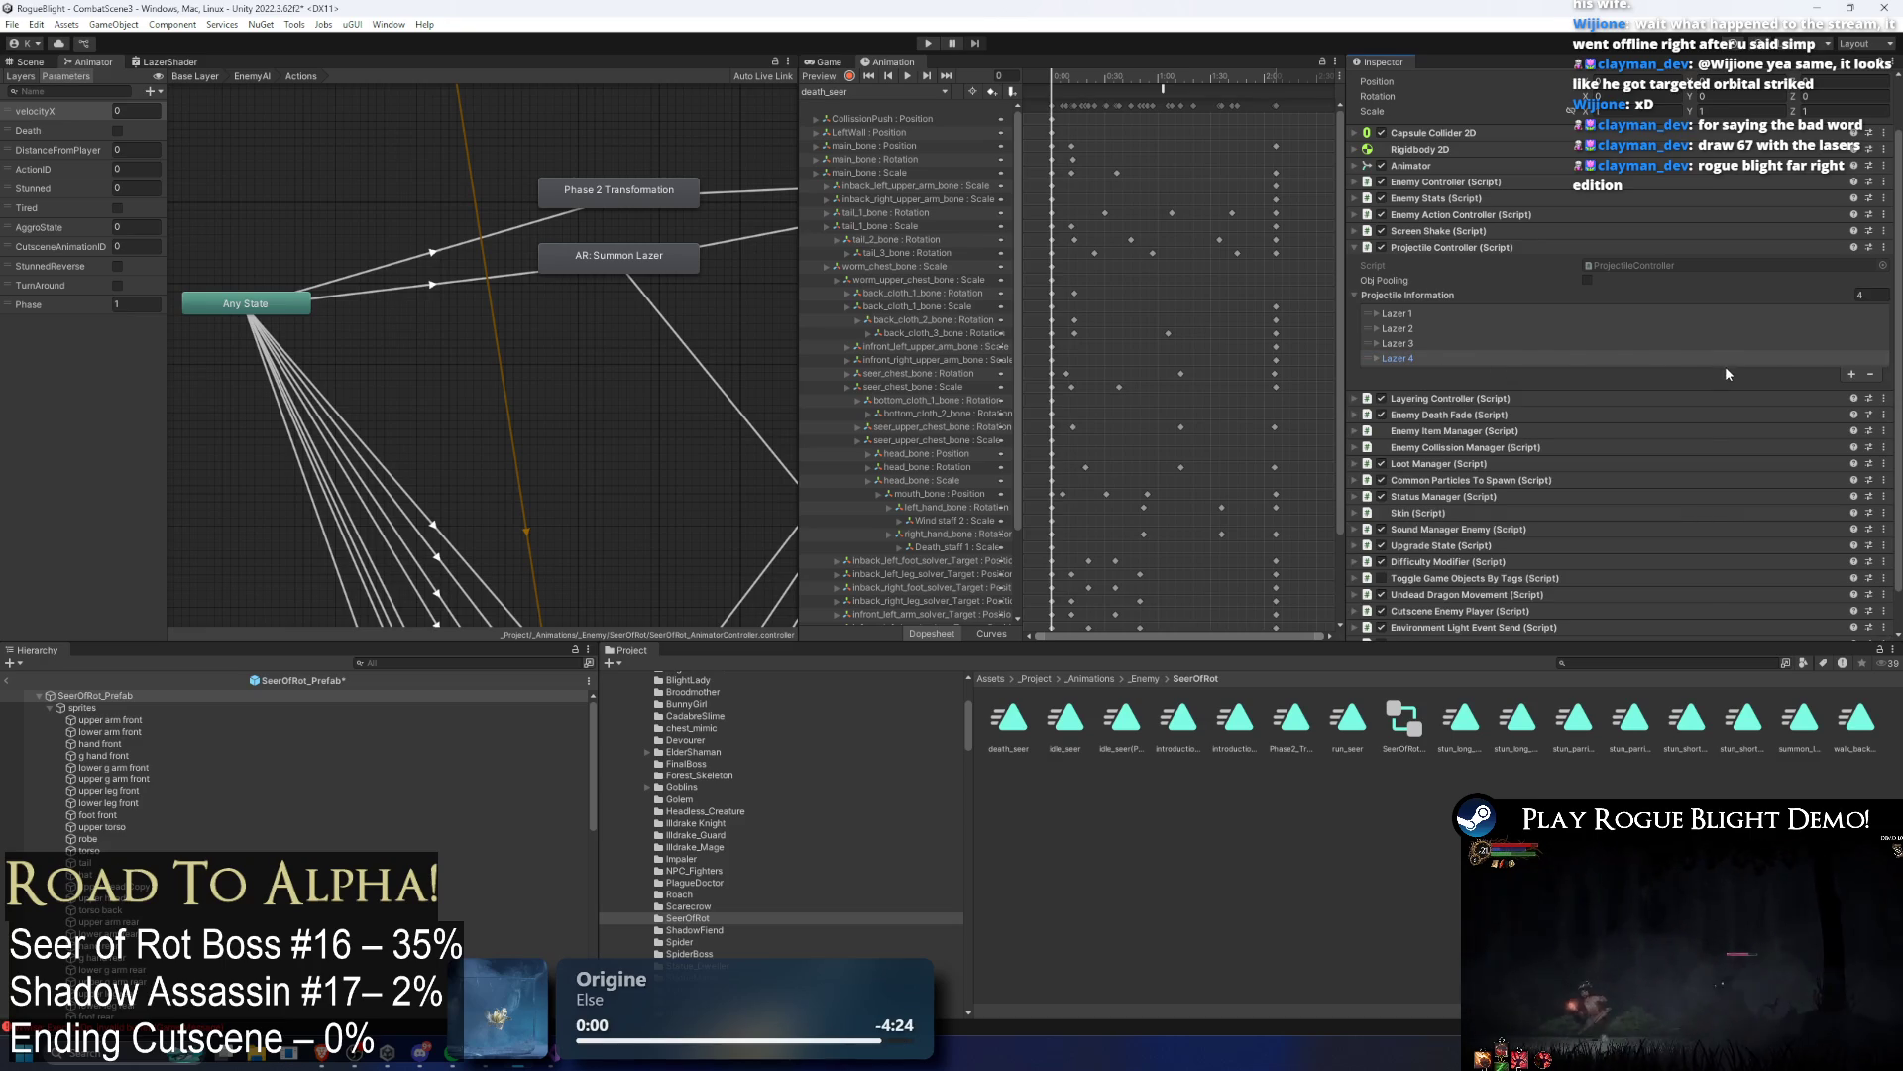
{"action": "scroll", "coordinate": [1594, 363], "scroll_direction": "down", "scroll_amount": 3}
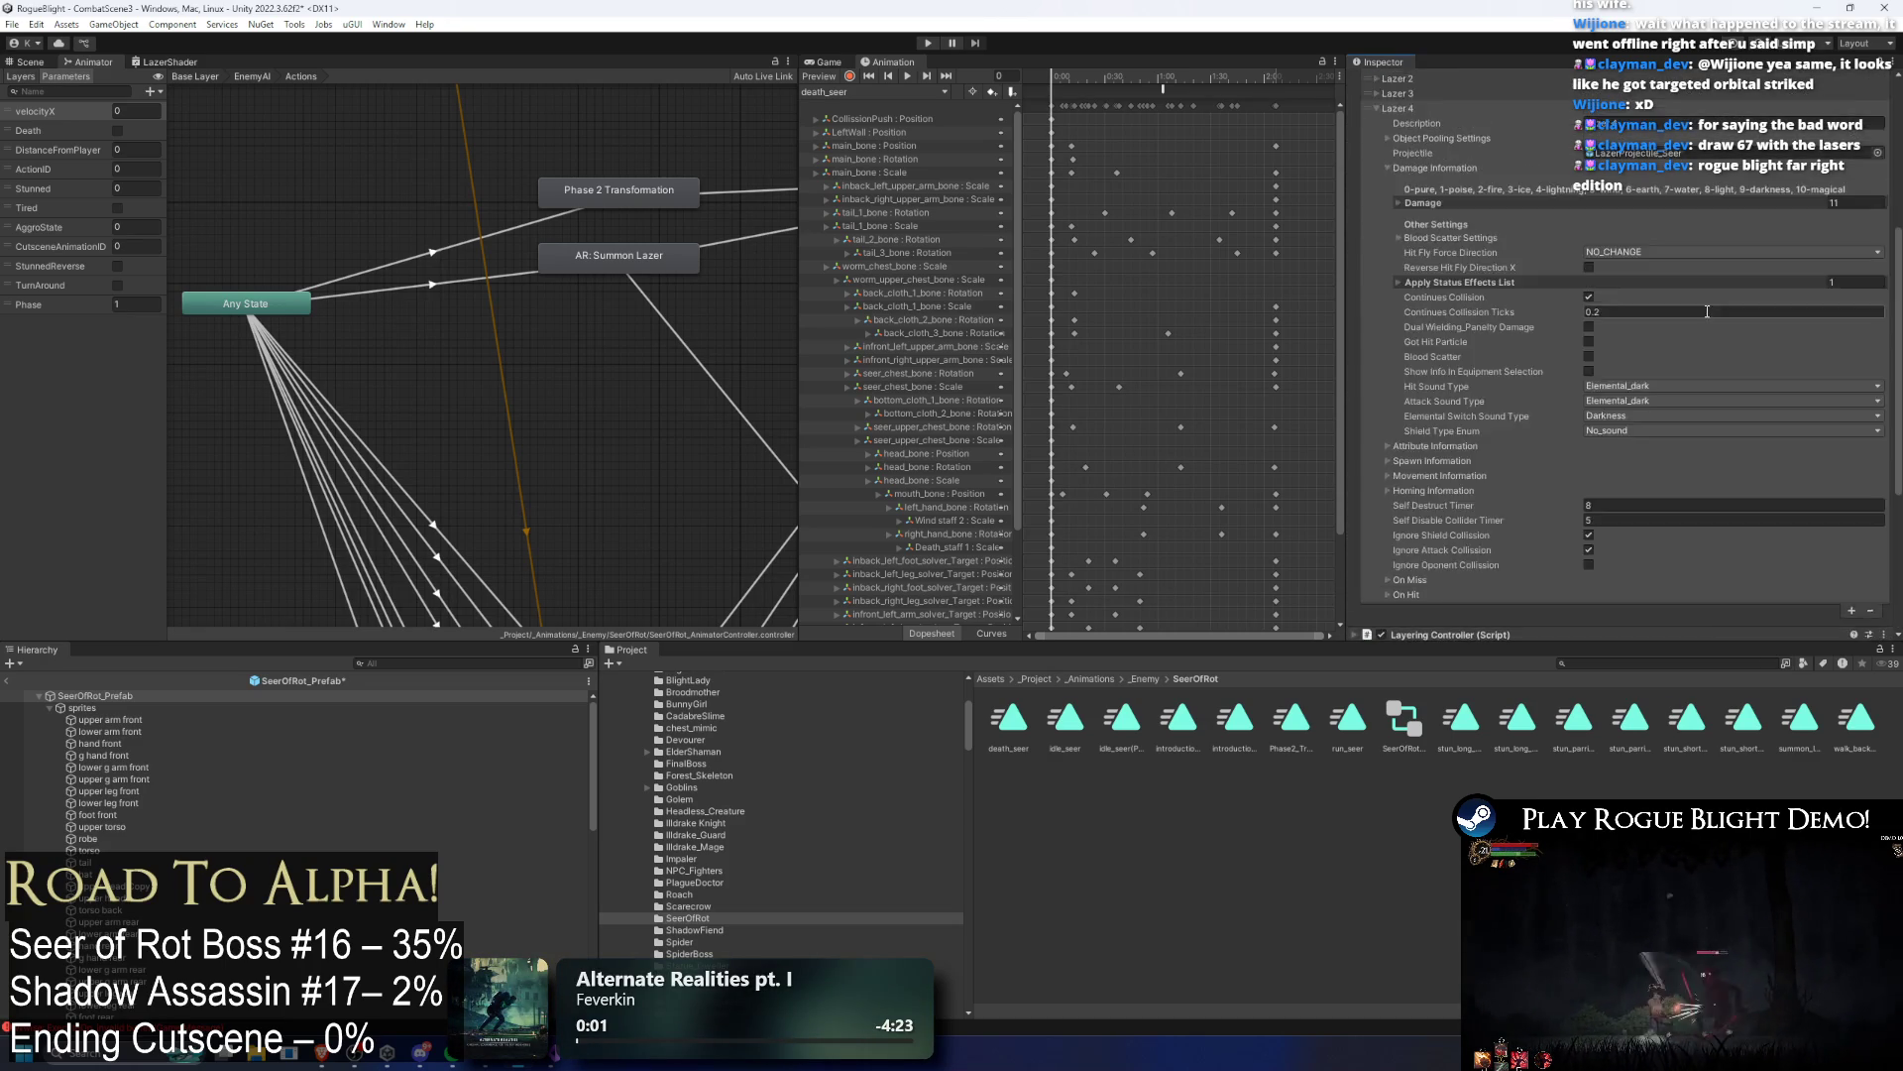
{"action": "left_click", "coordinate": [1421, 279]}
{"action": "scroll", "coordinate": [1636, 308], "scroll_direction": "down", "scroll_amount": 10}
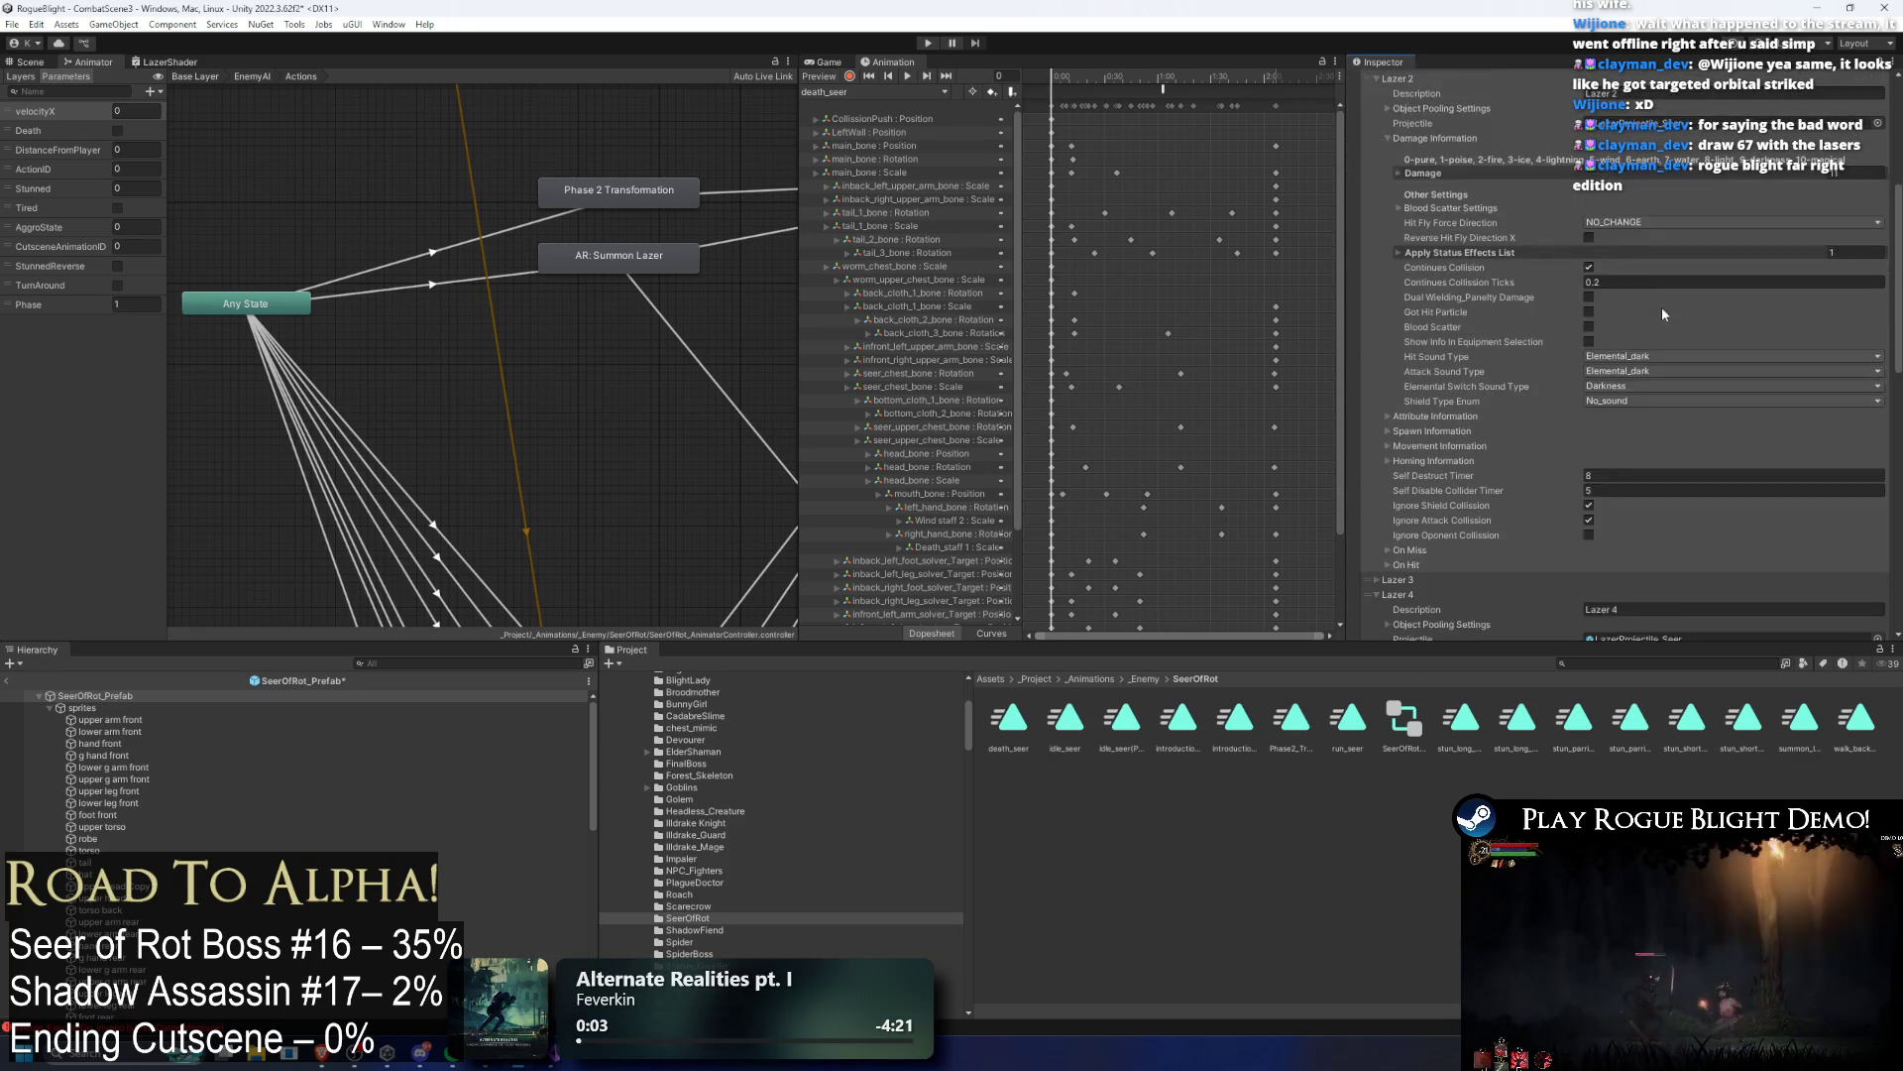
{"action": "left_click", "coordinate": [928, 43]}
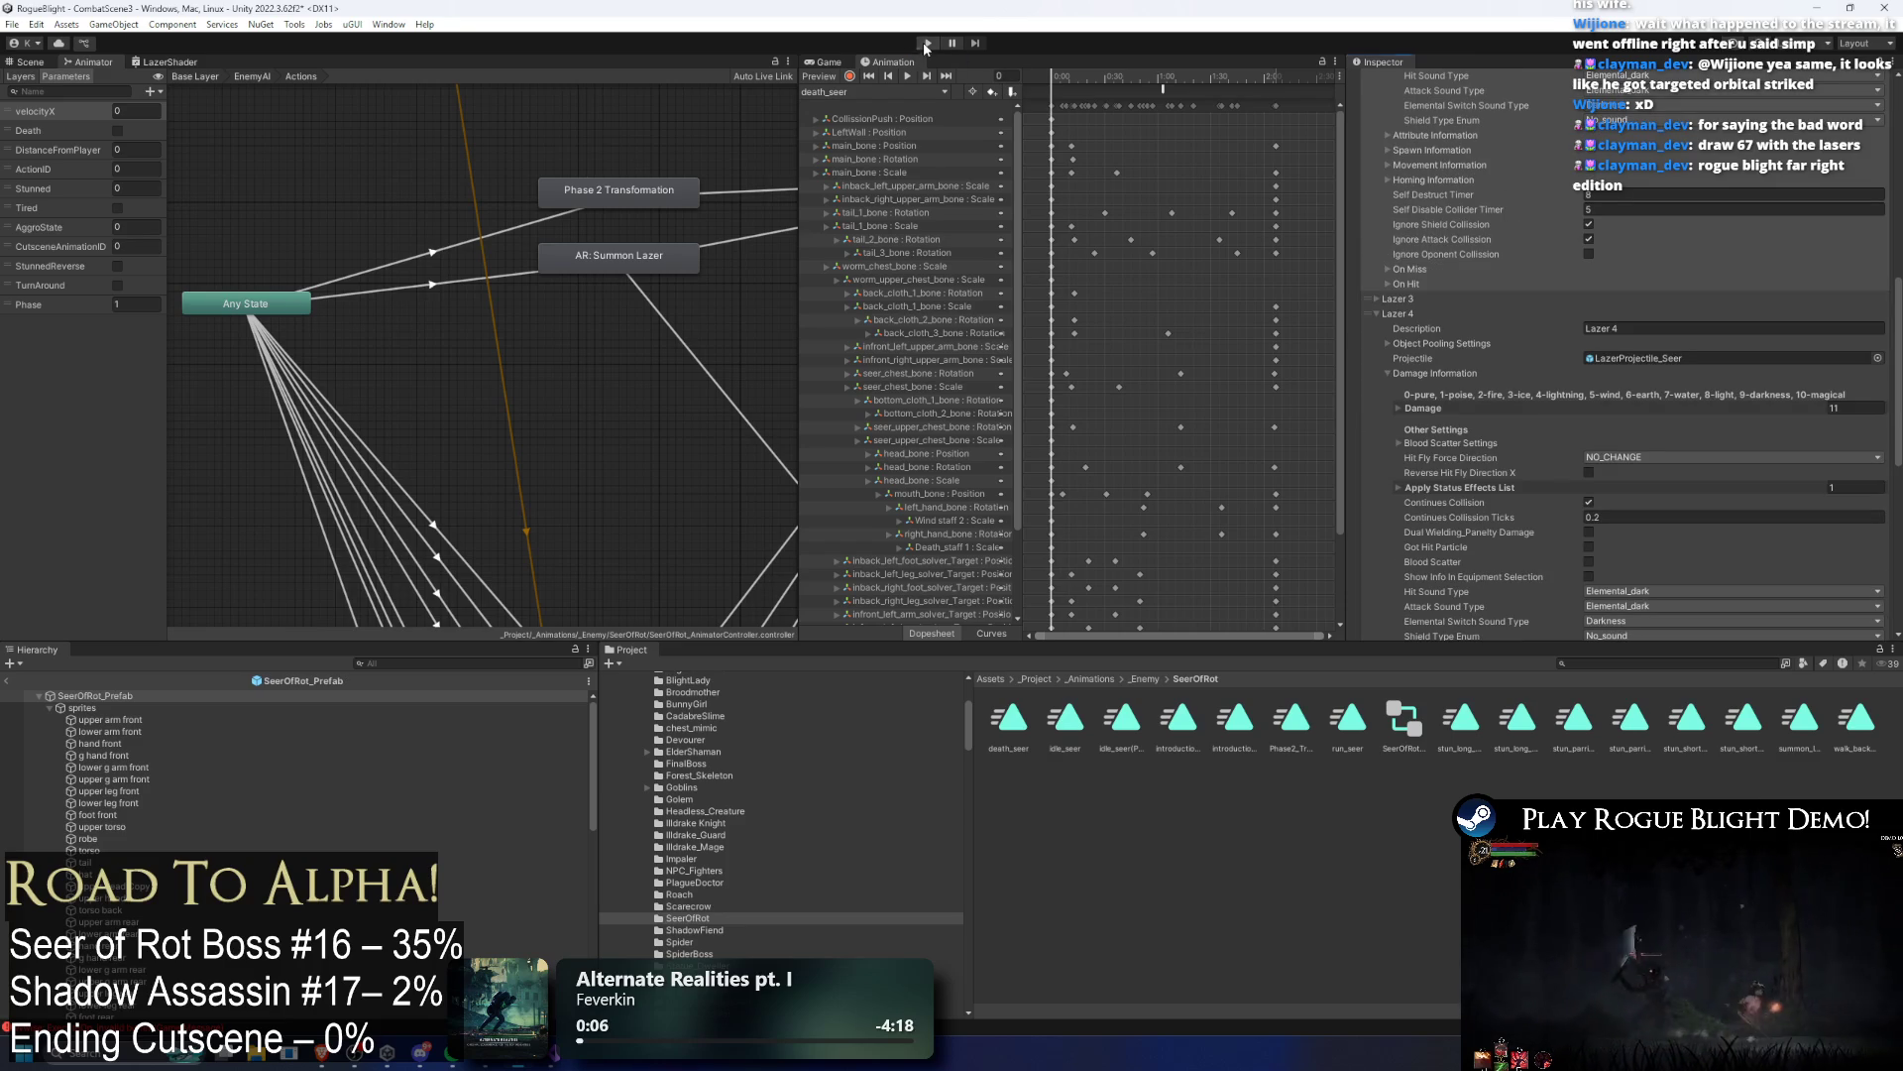
Step: Dismiss the prefab warning, toggle cheats and enemy health, restart play mode, then pause
{"action": "key", "text": "Return"}
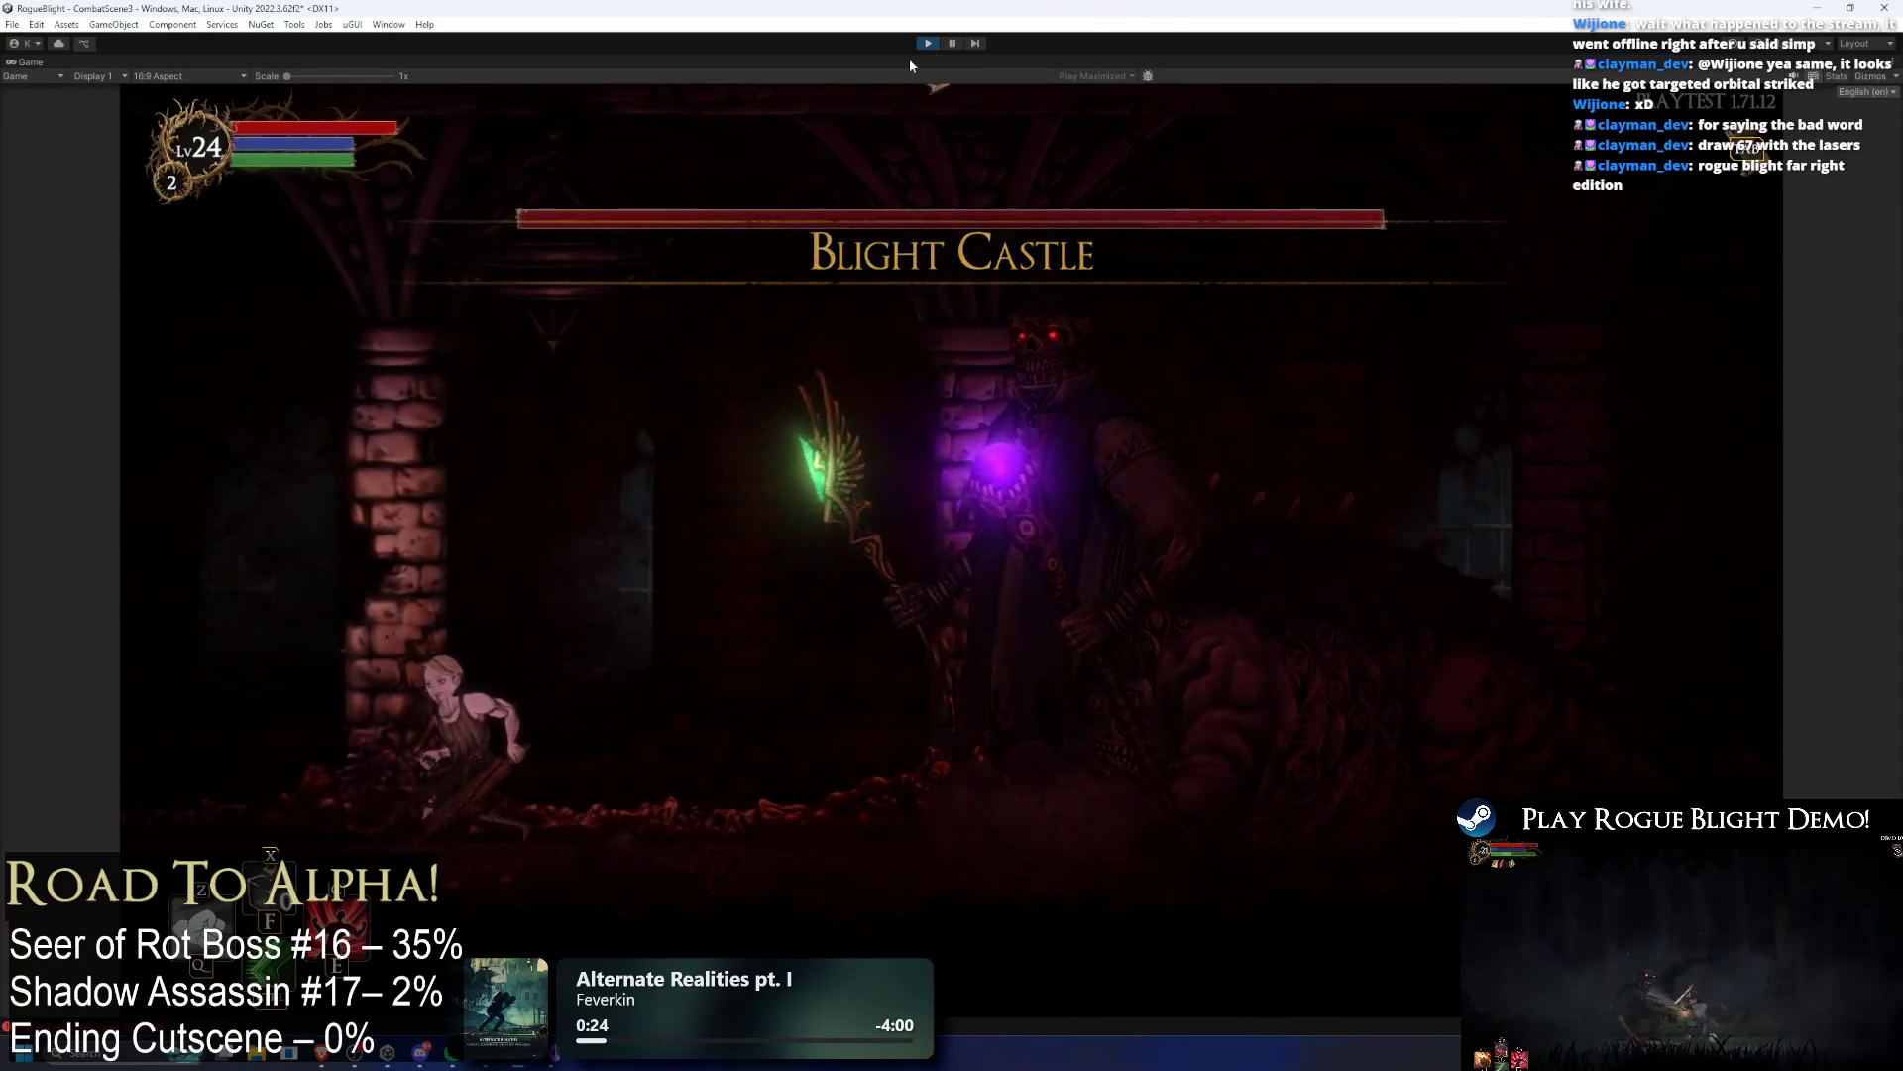
{"action": "key", "text": "F1"}
{"action": "key", "text": "F2"}
{"action": "key", "text": "F3"}
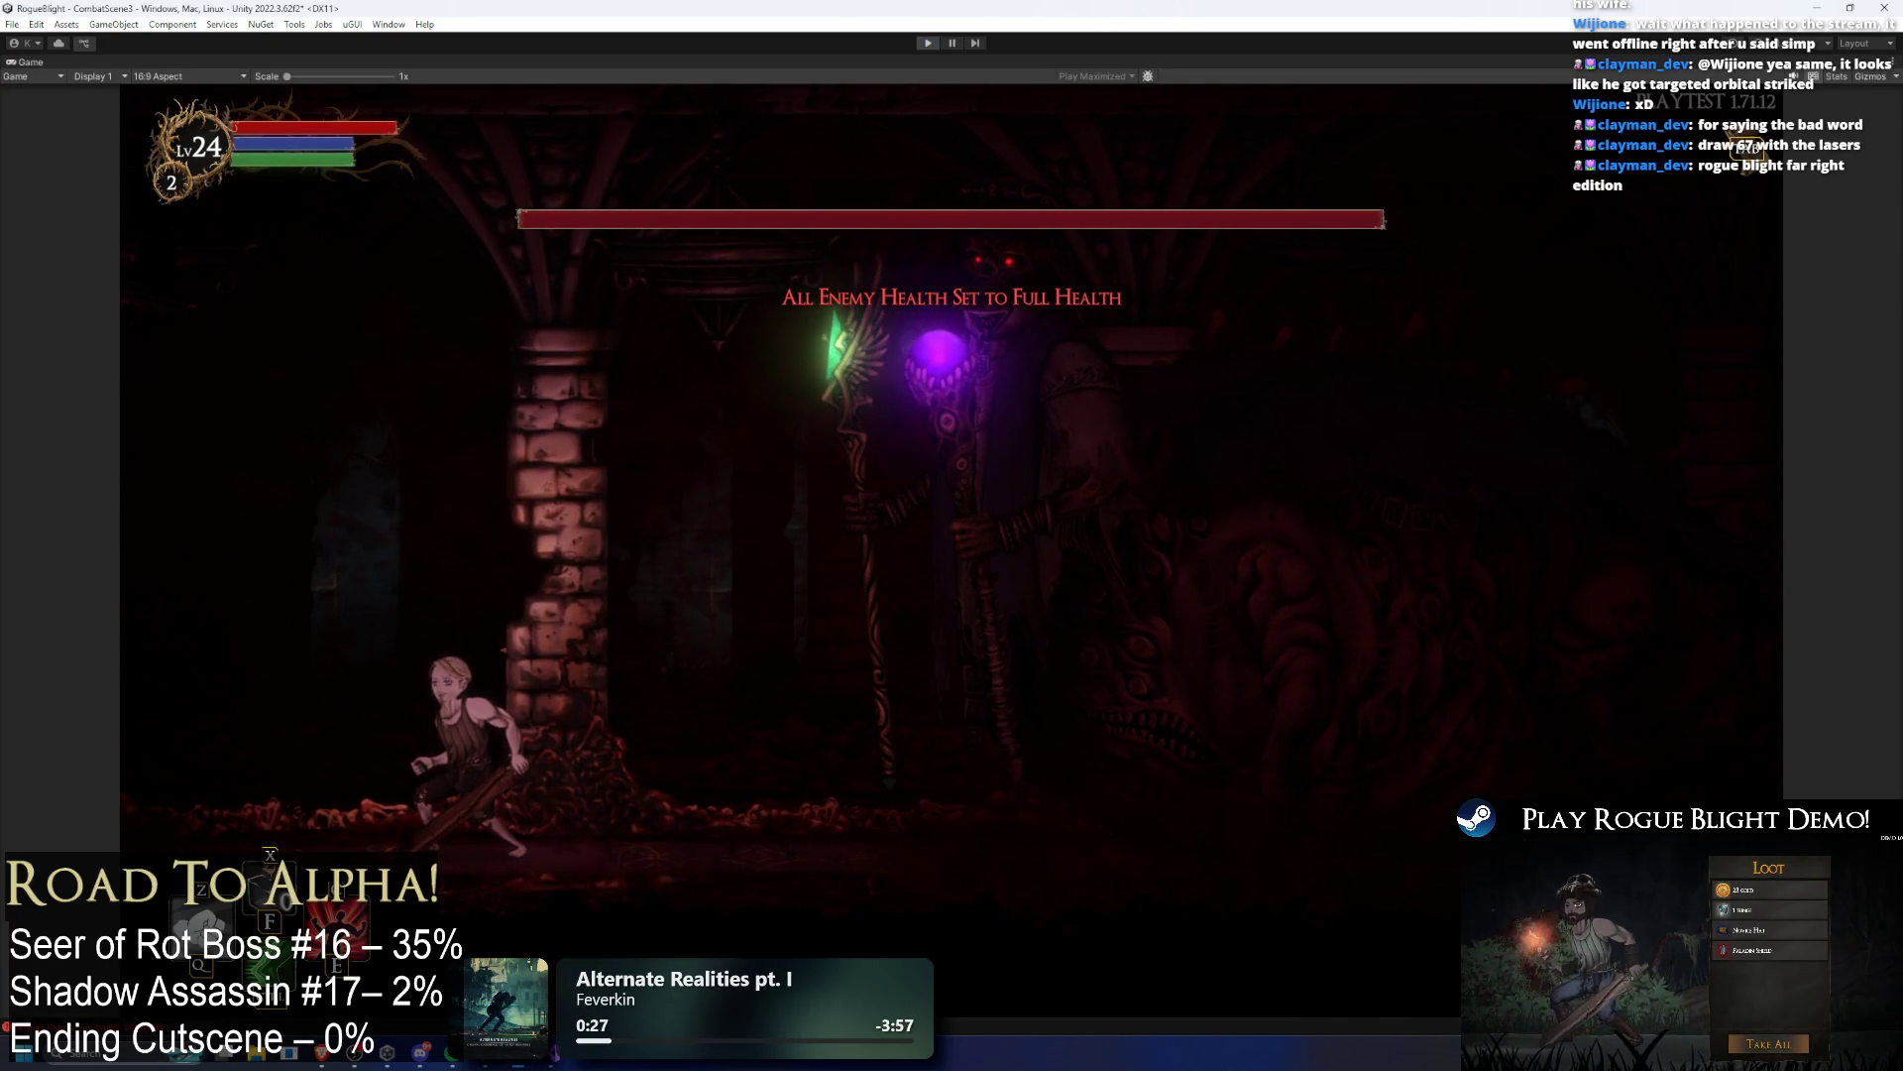
{"action": "left_click", "coordinate": [926, 43]}
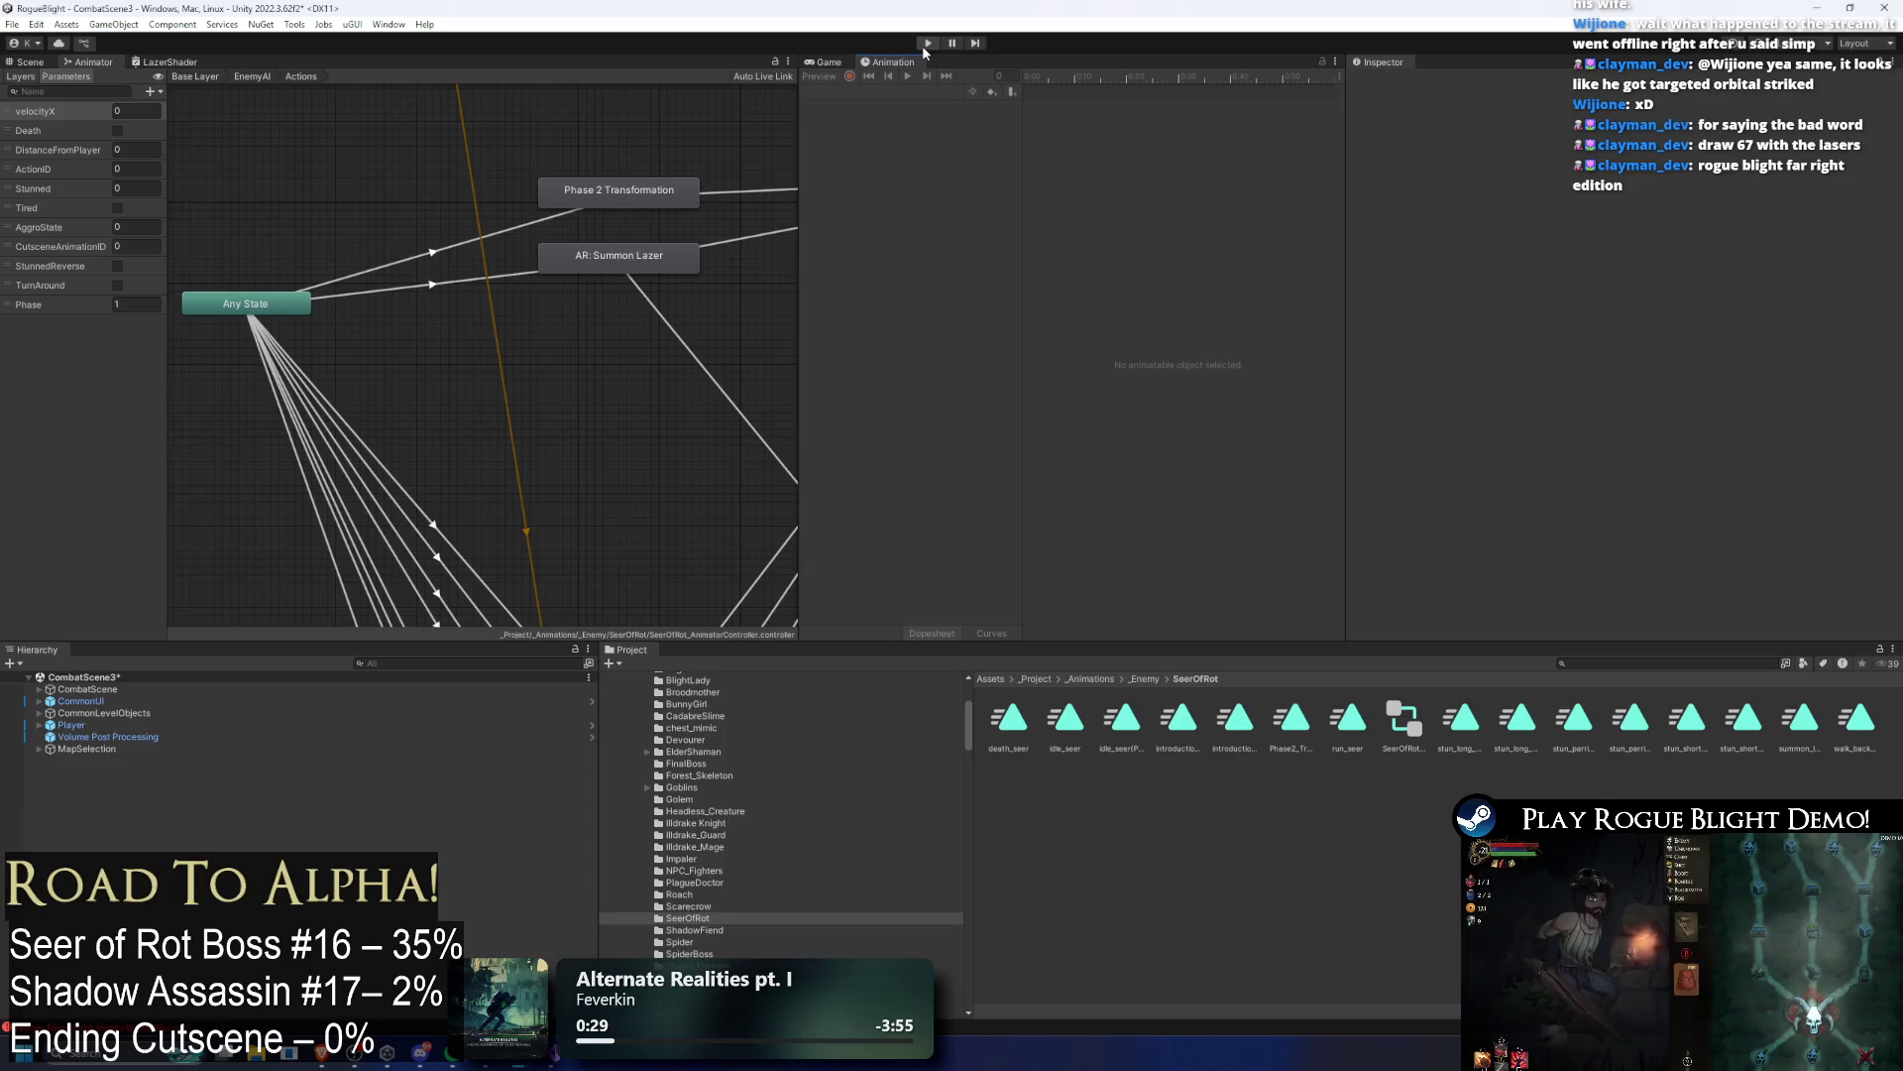
{"action": "left_click", "coordinate": [926, 44]}
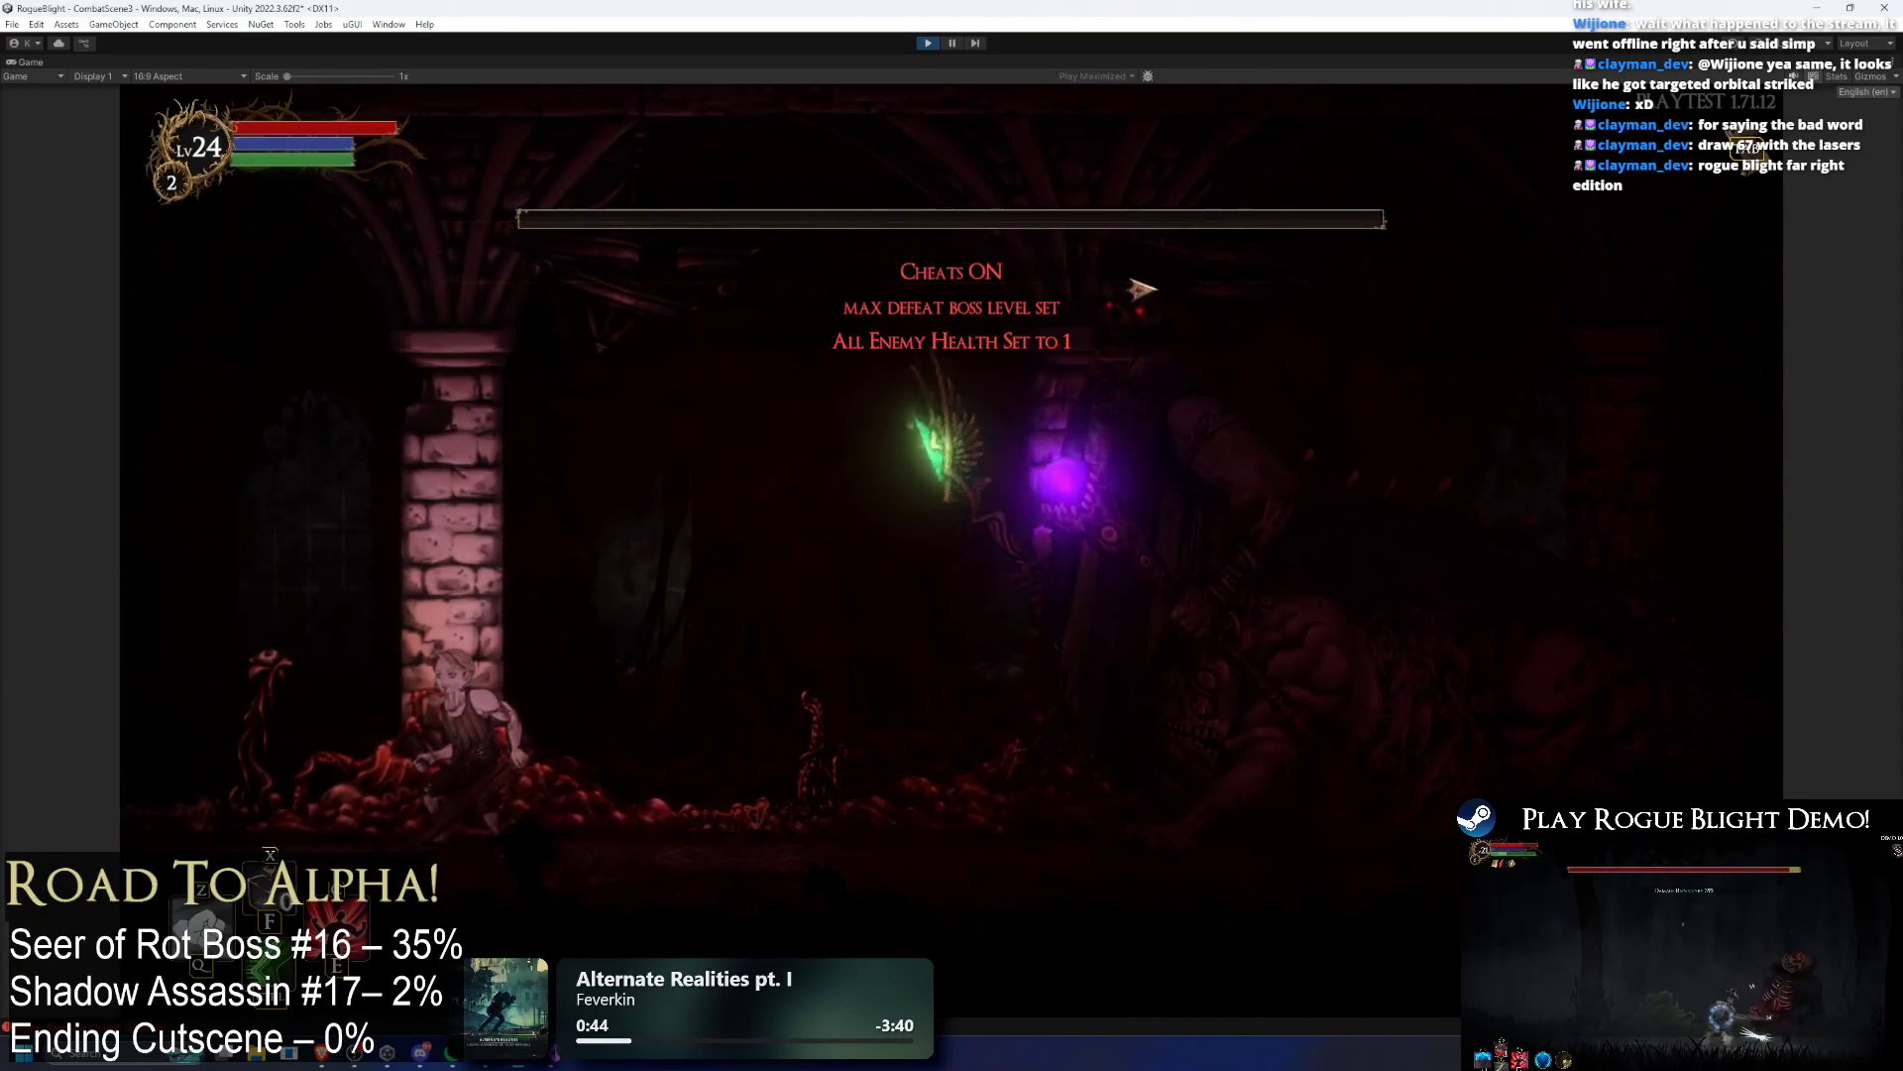
{"action": "left_click", "coordinate": [928, 43]}
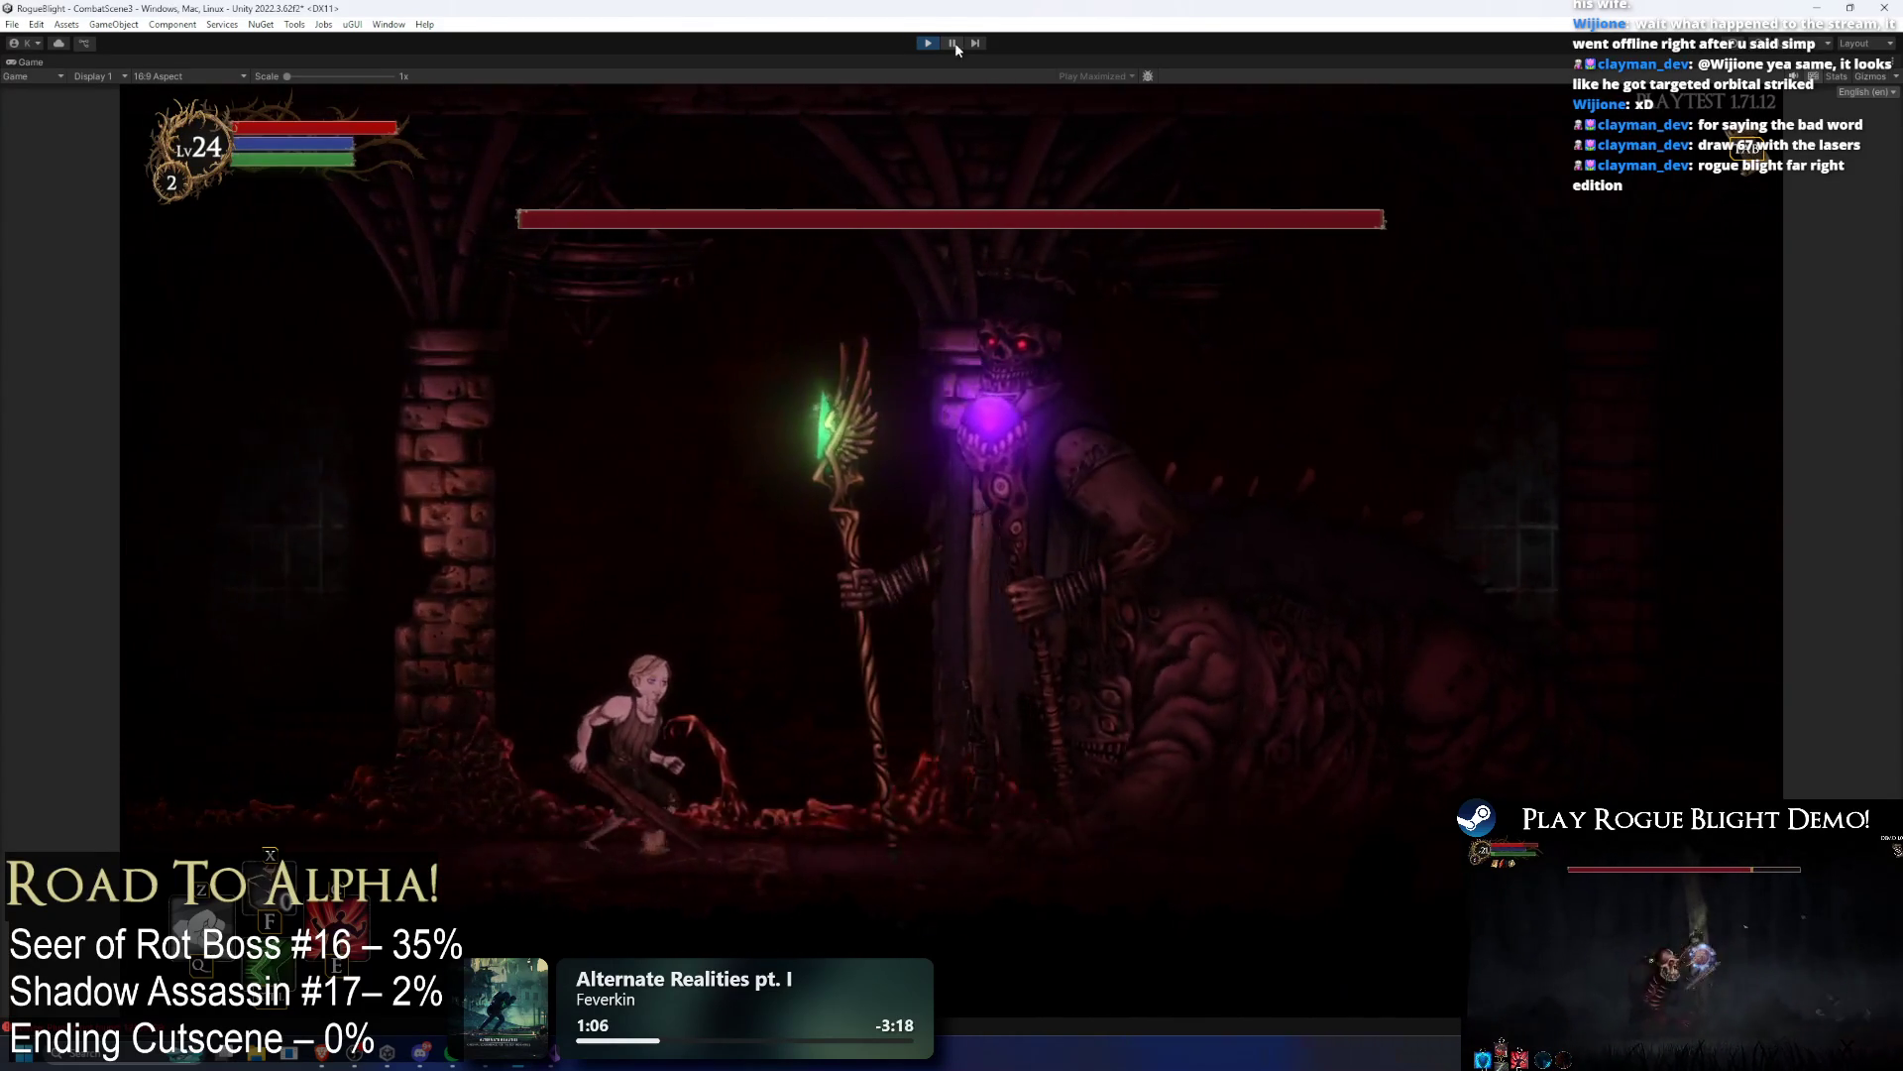
{"action": "left_click", "coordinate": [951, 42]}
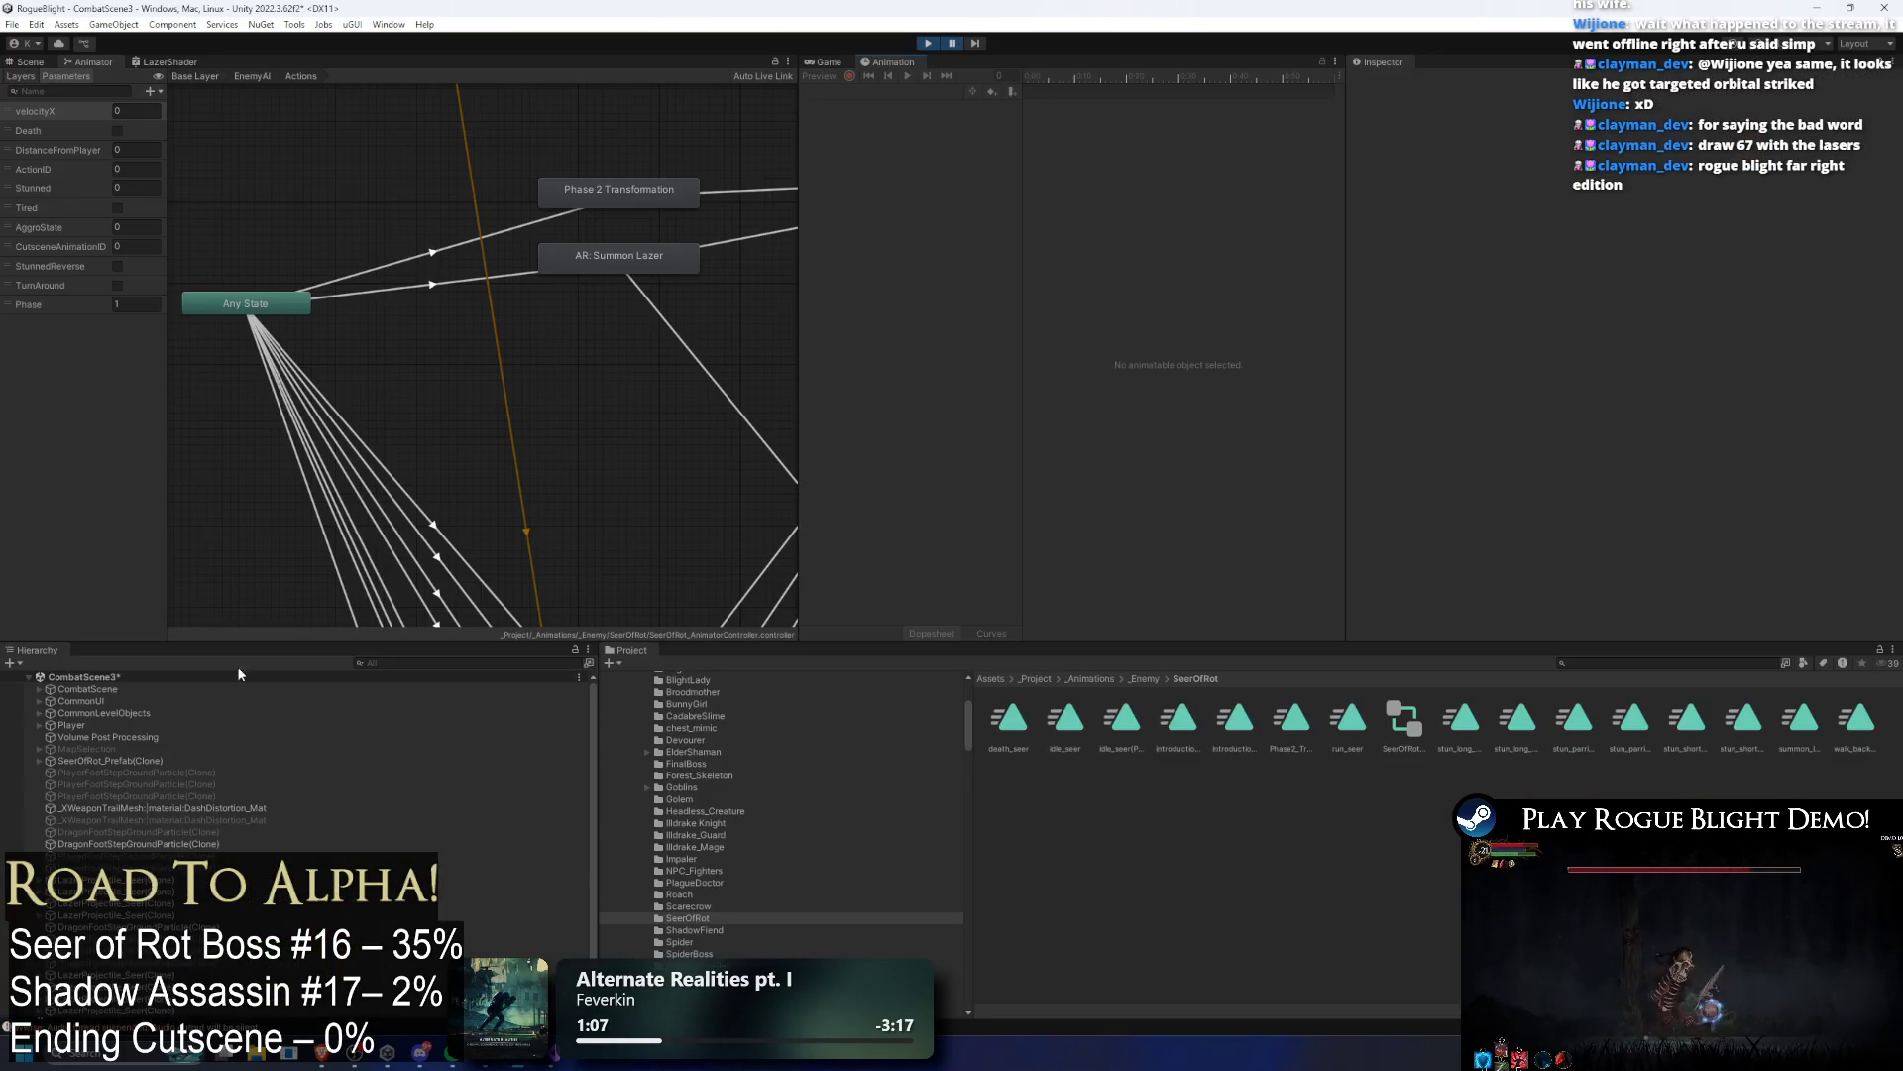
Step: Select a spawned LazerProjectile_Seer clone and frame it in the Scene view
{"action": "left_click", "coordinate": [405, 662]}
{"action": "type", "text": "lazer"}
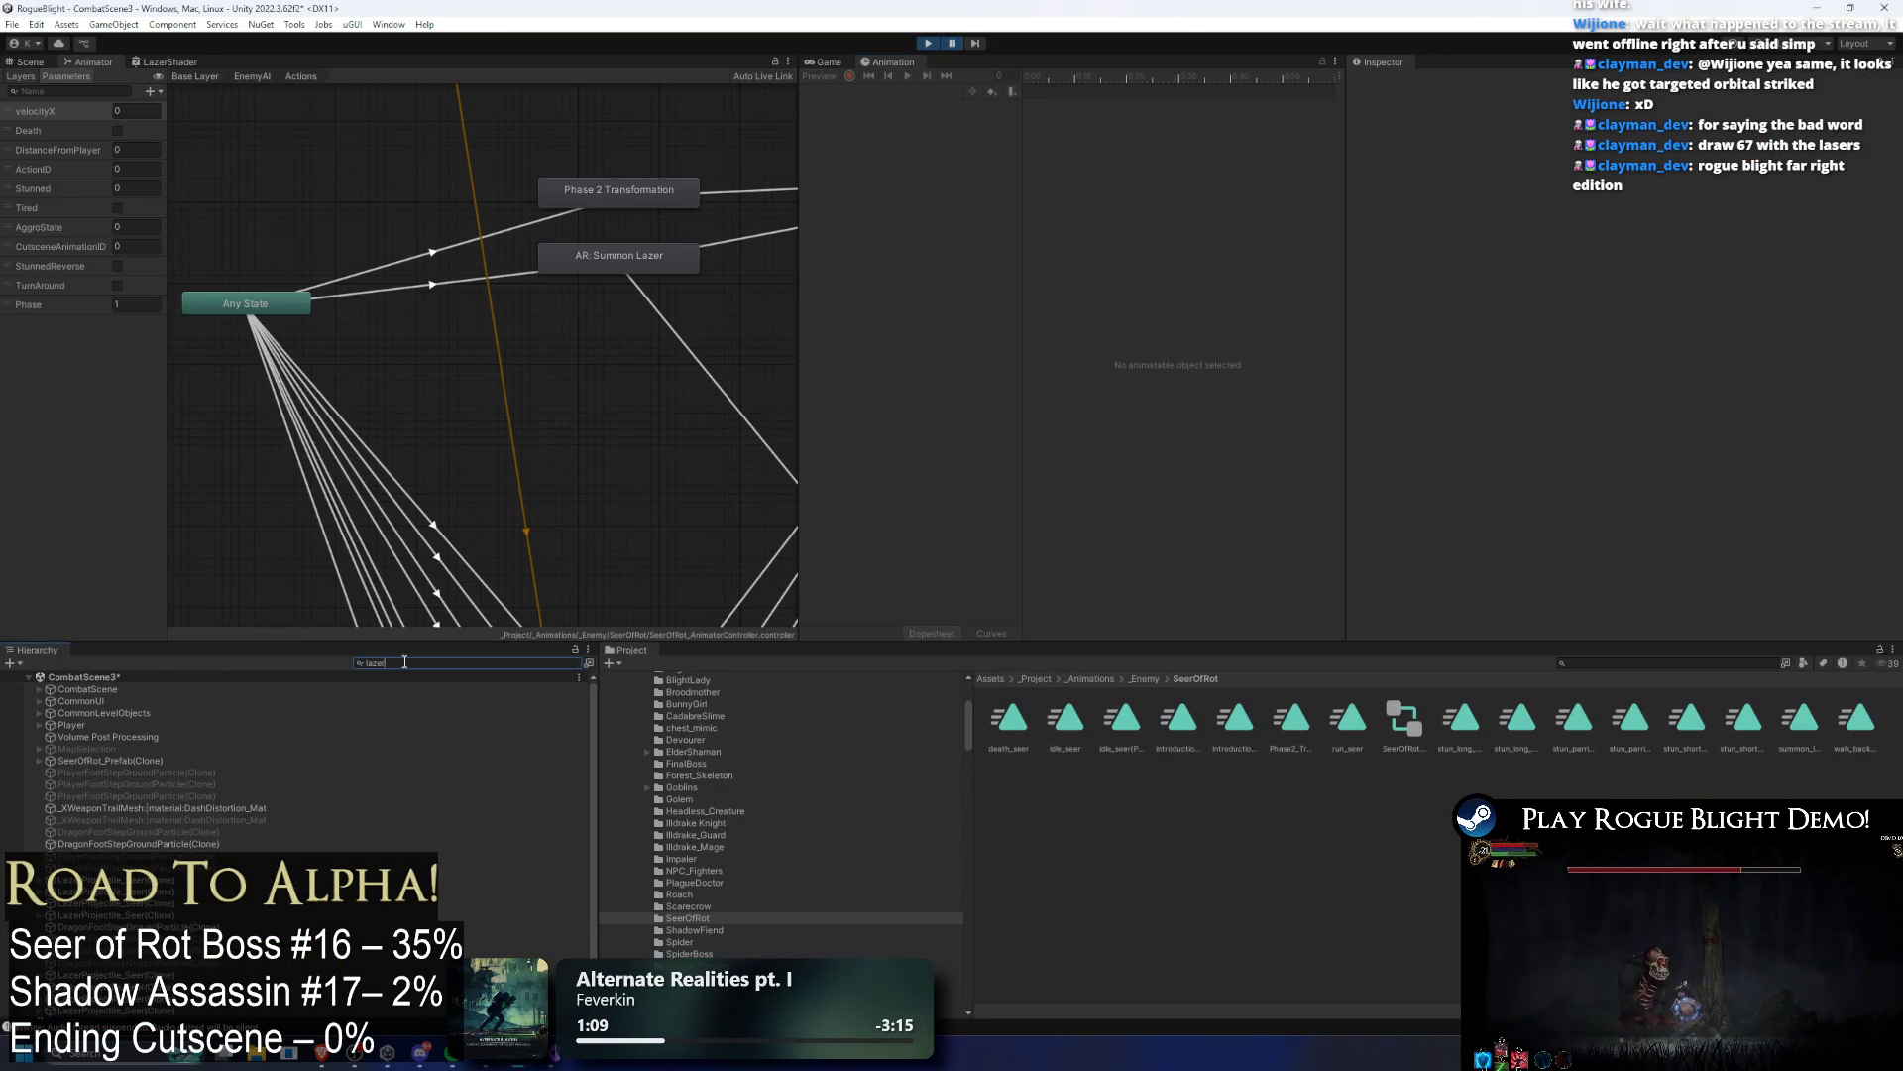
{"action": "left_click", "coordinate": [104, 713]}
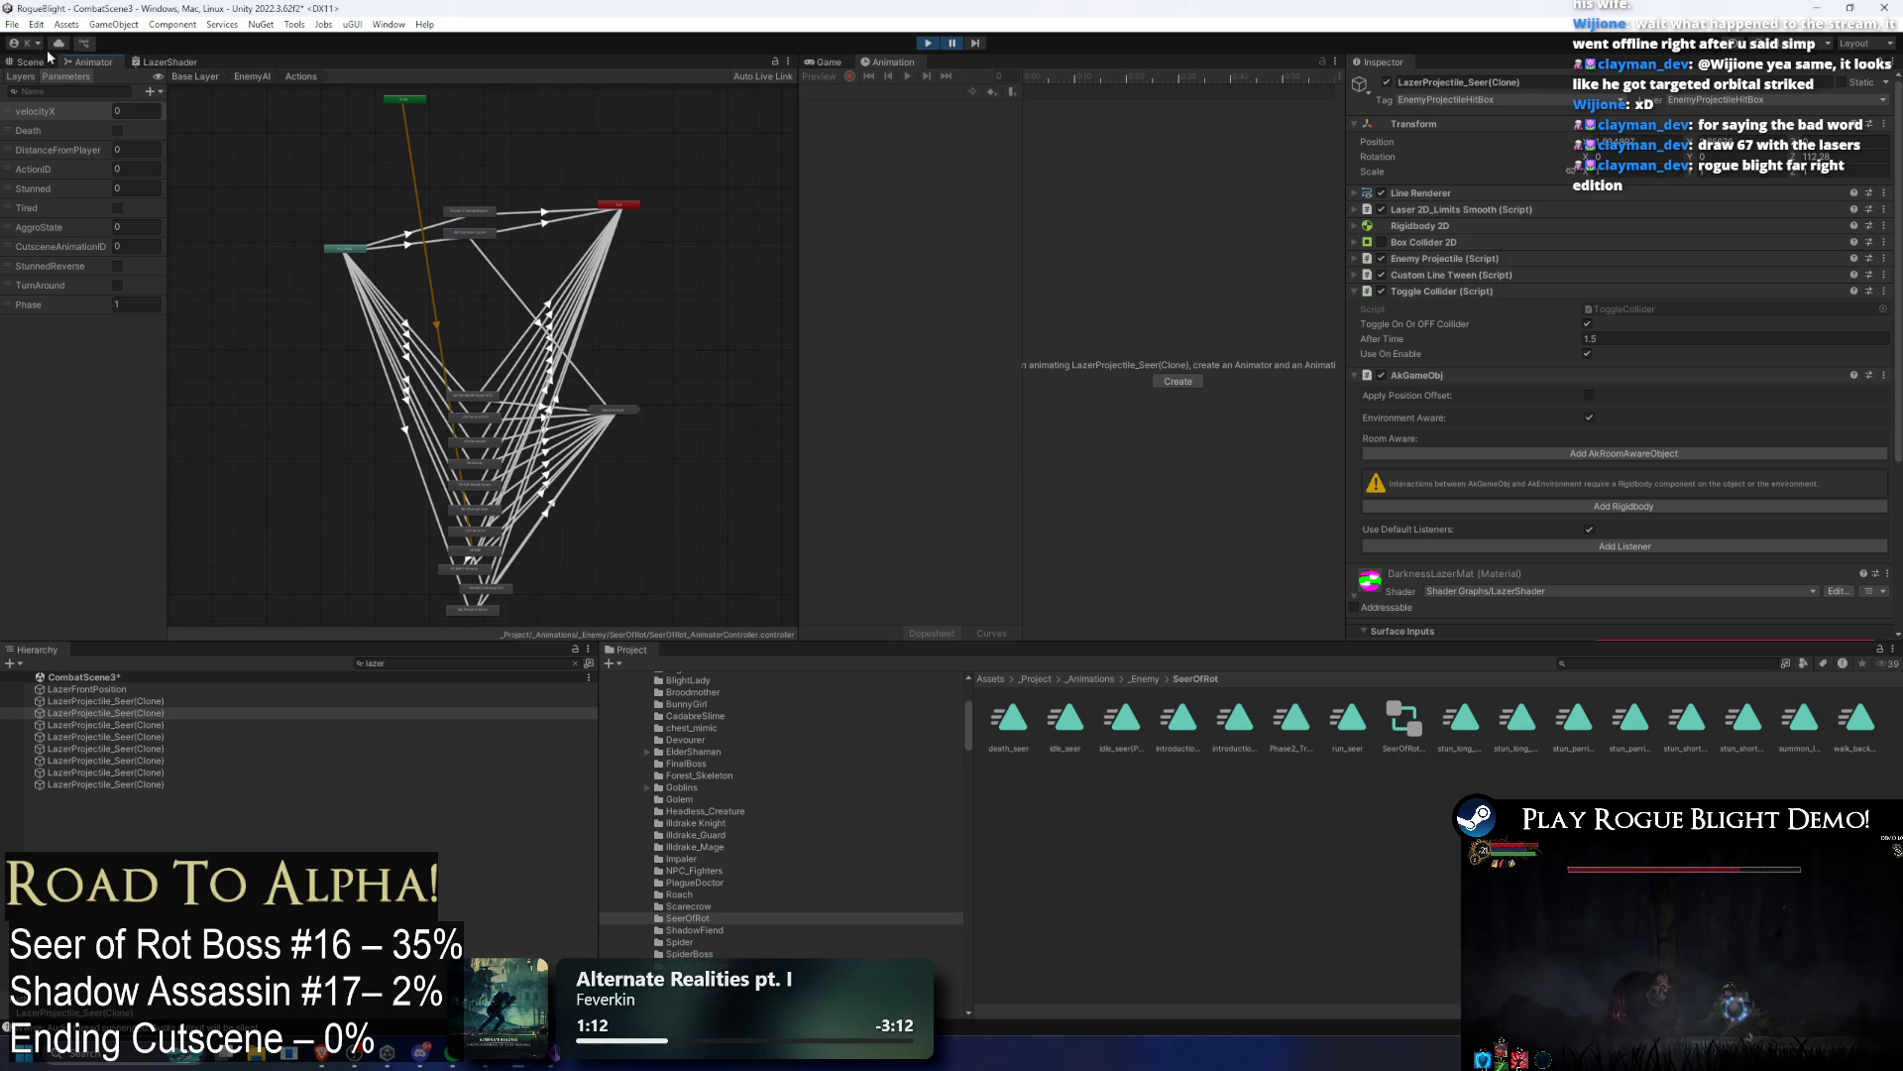
{"action": "key", "text": "ctrl+1"}
{"action": "left_click_drag", "start_coordinate": [549, 192], "coordinate": [525, 248]}
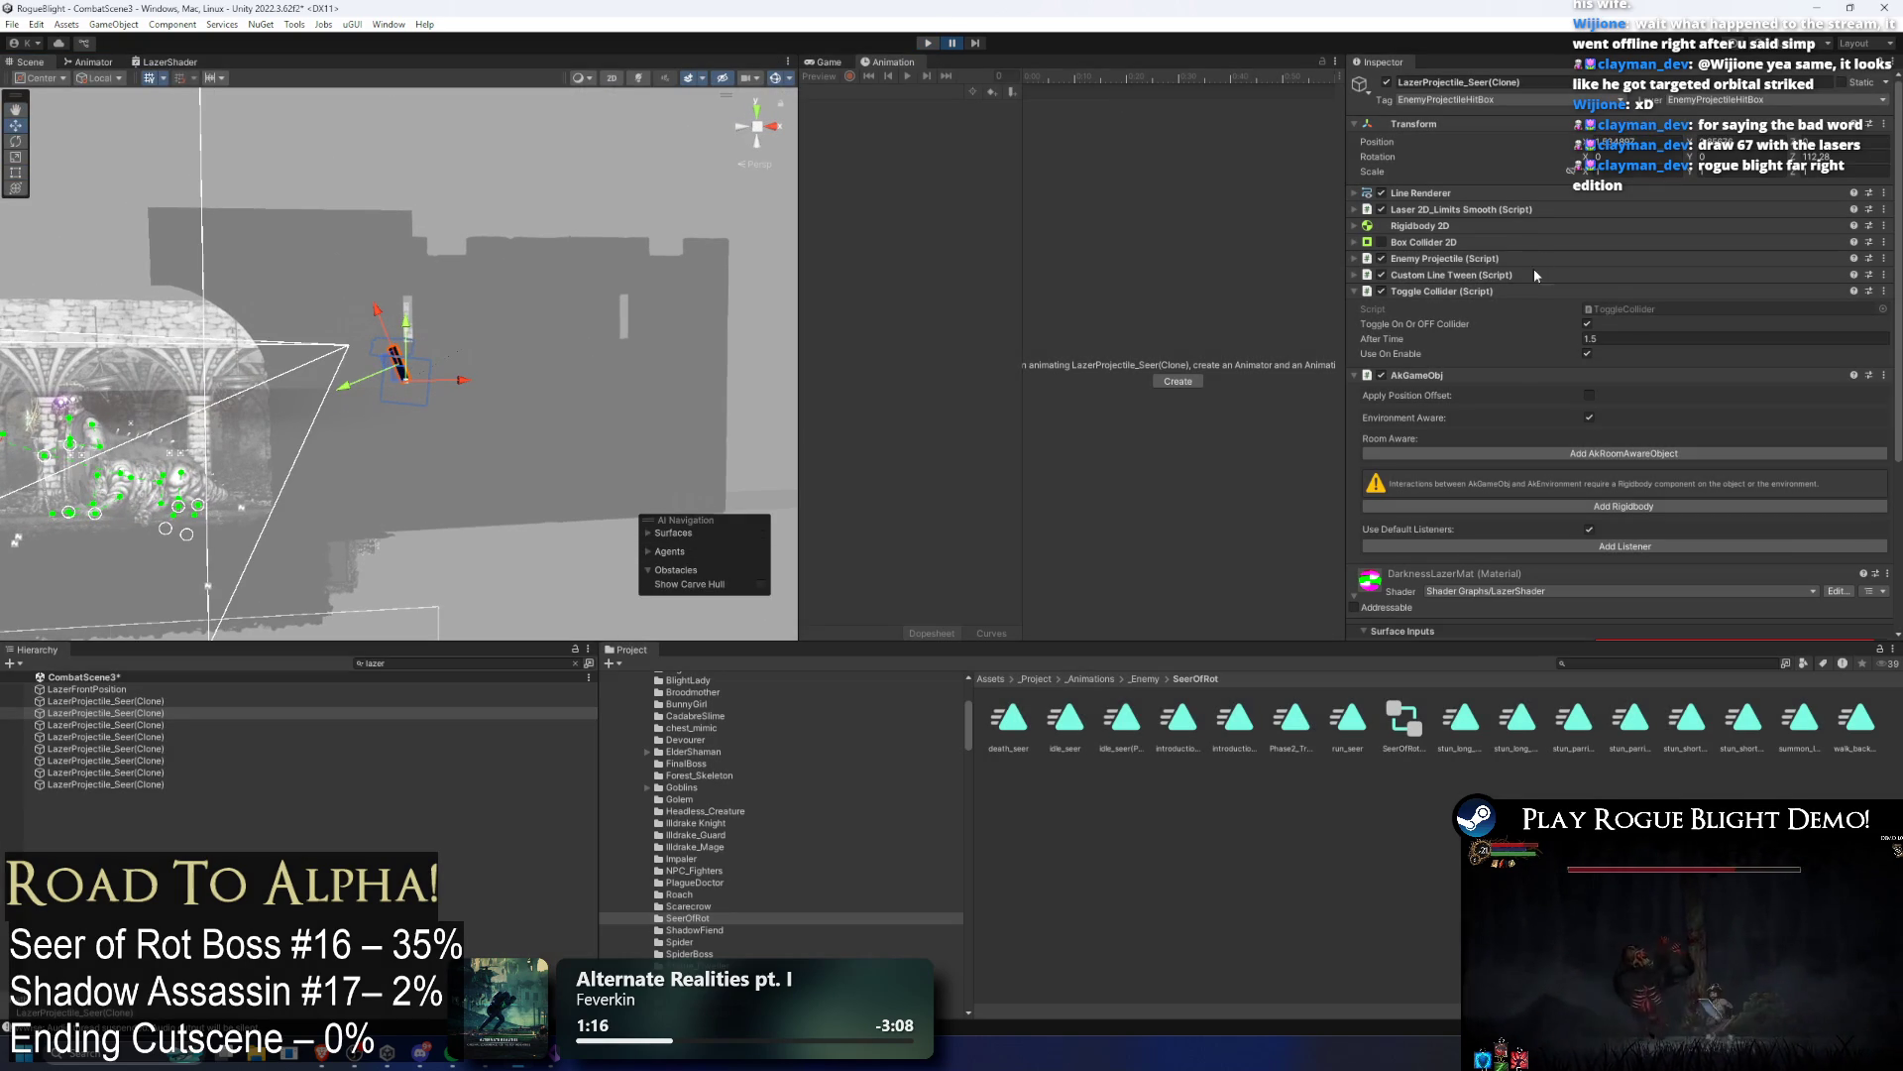
Step: Search the project assets and open SeerOfRot_Prefab for editing
{"action": "left_click", "coordinate": [1603, 663]}
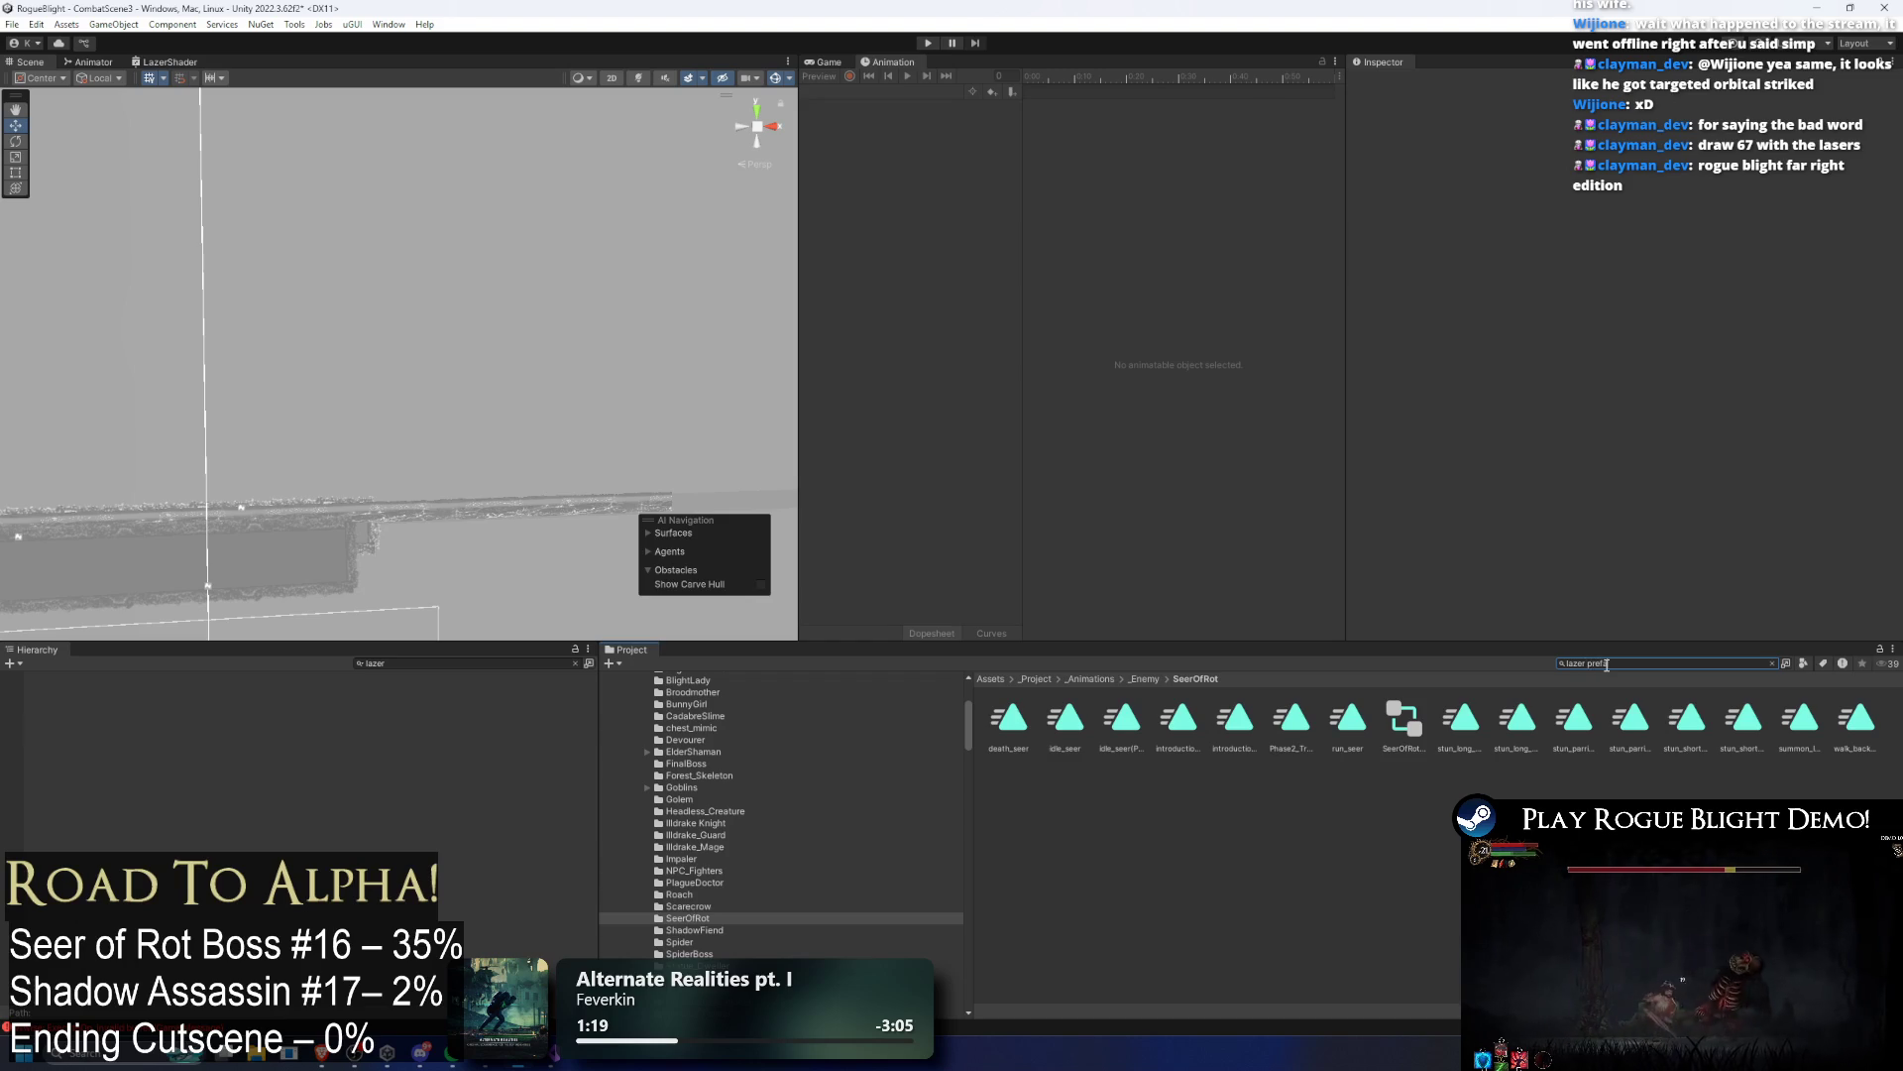
{"action": "type", "text": "a"}
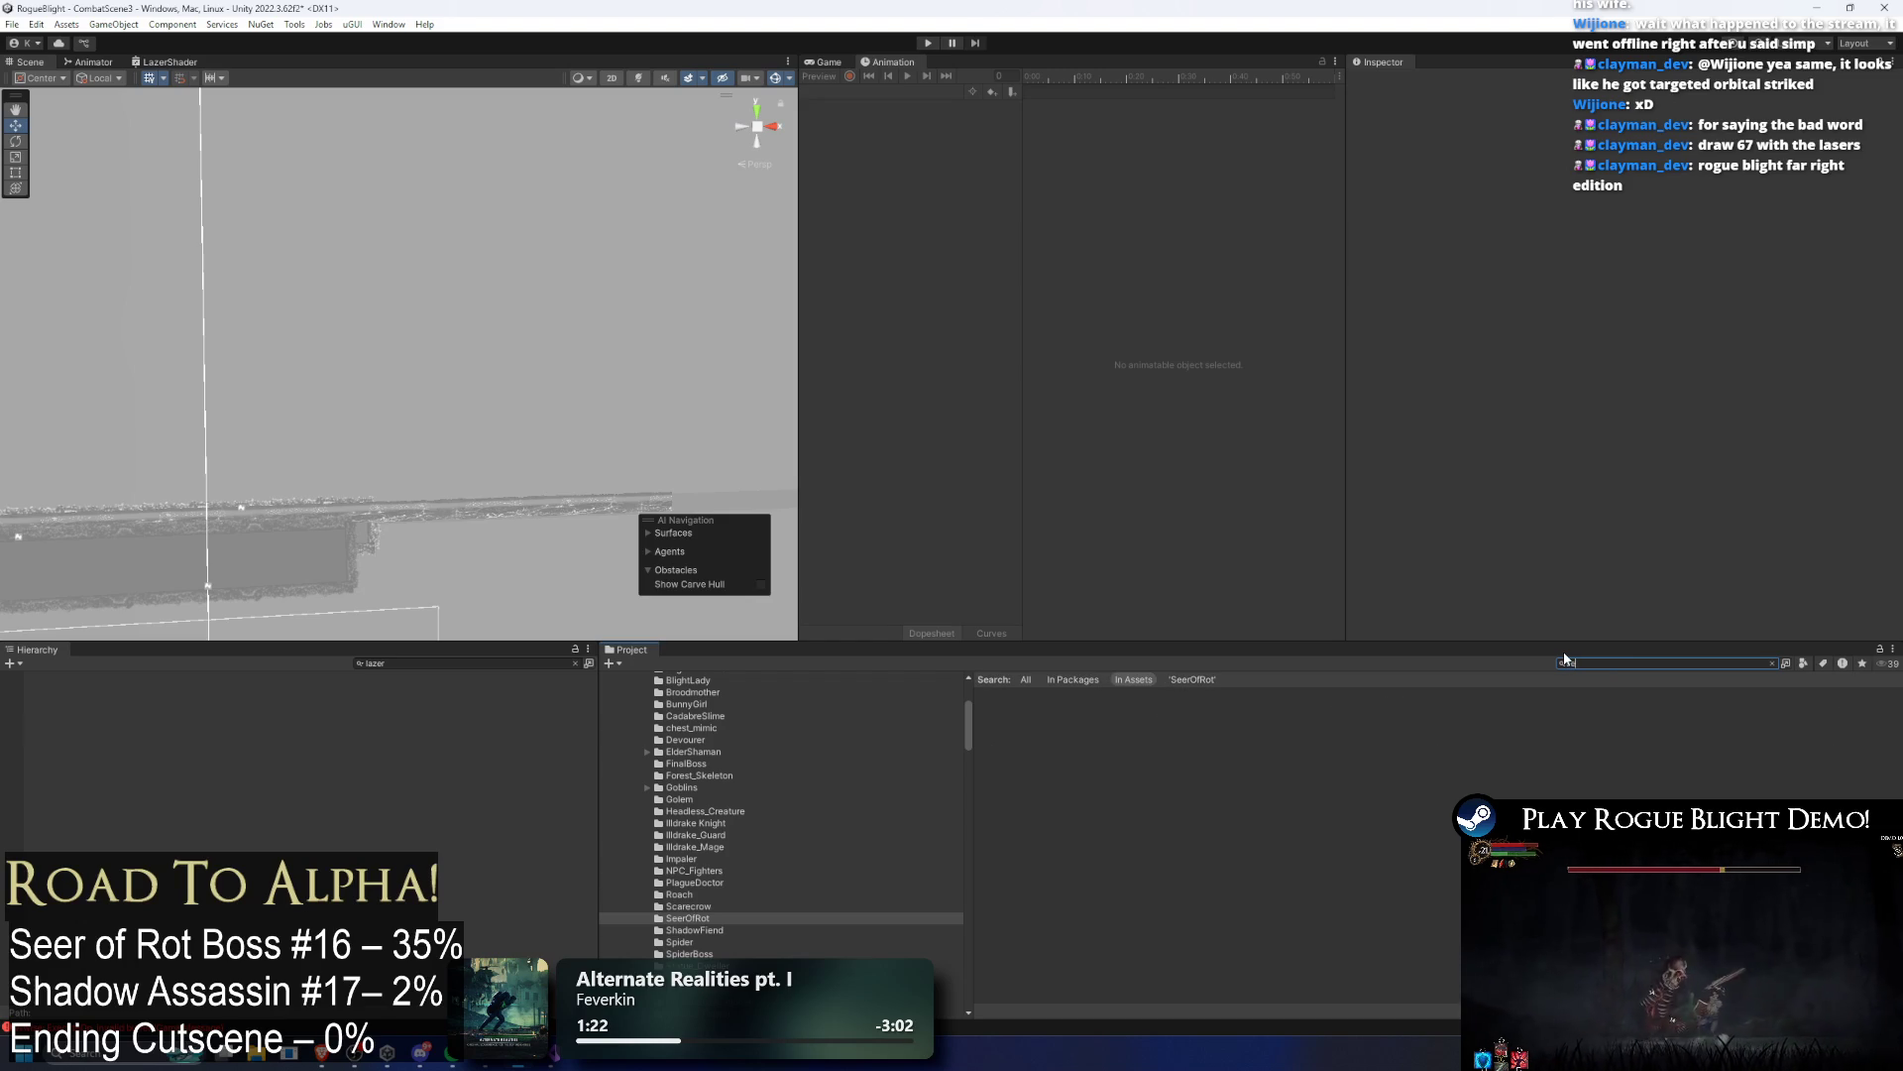
{"action": "key", "text": "Down"}
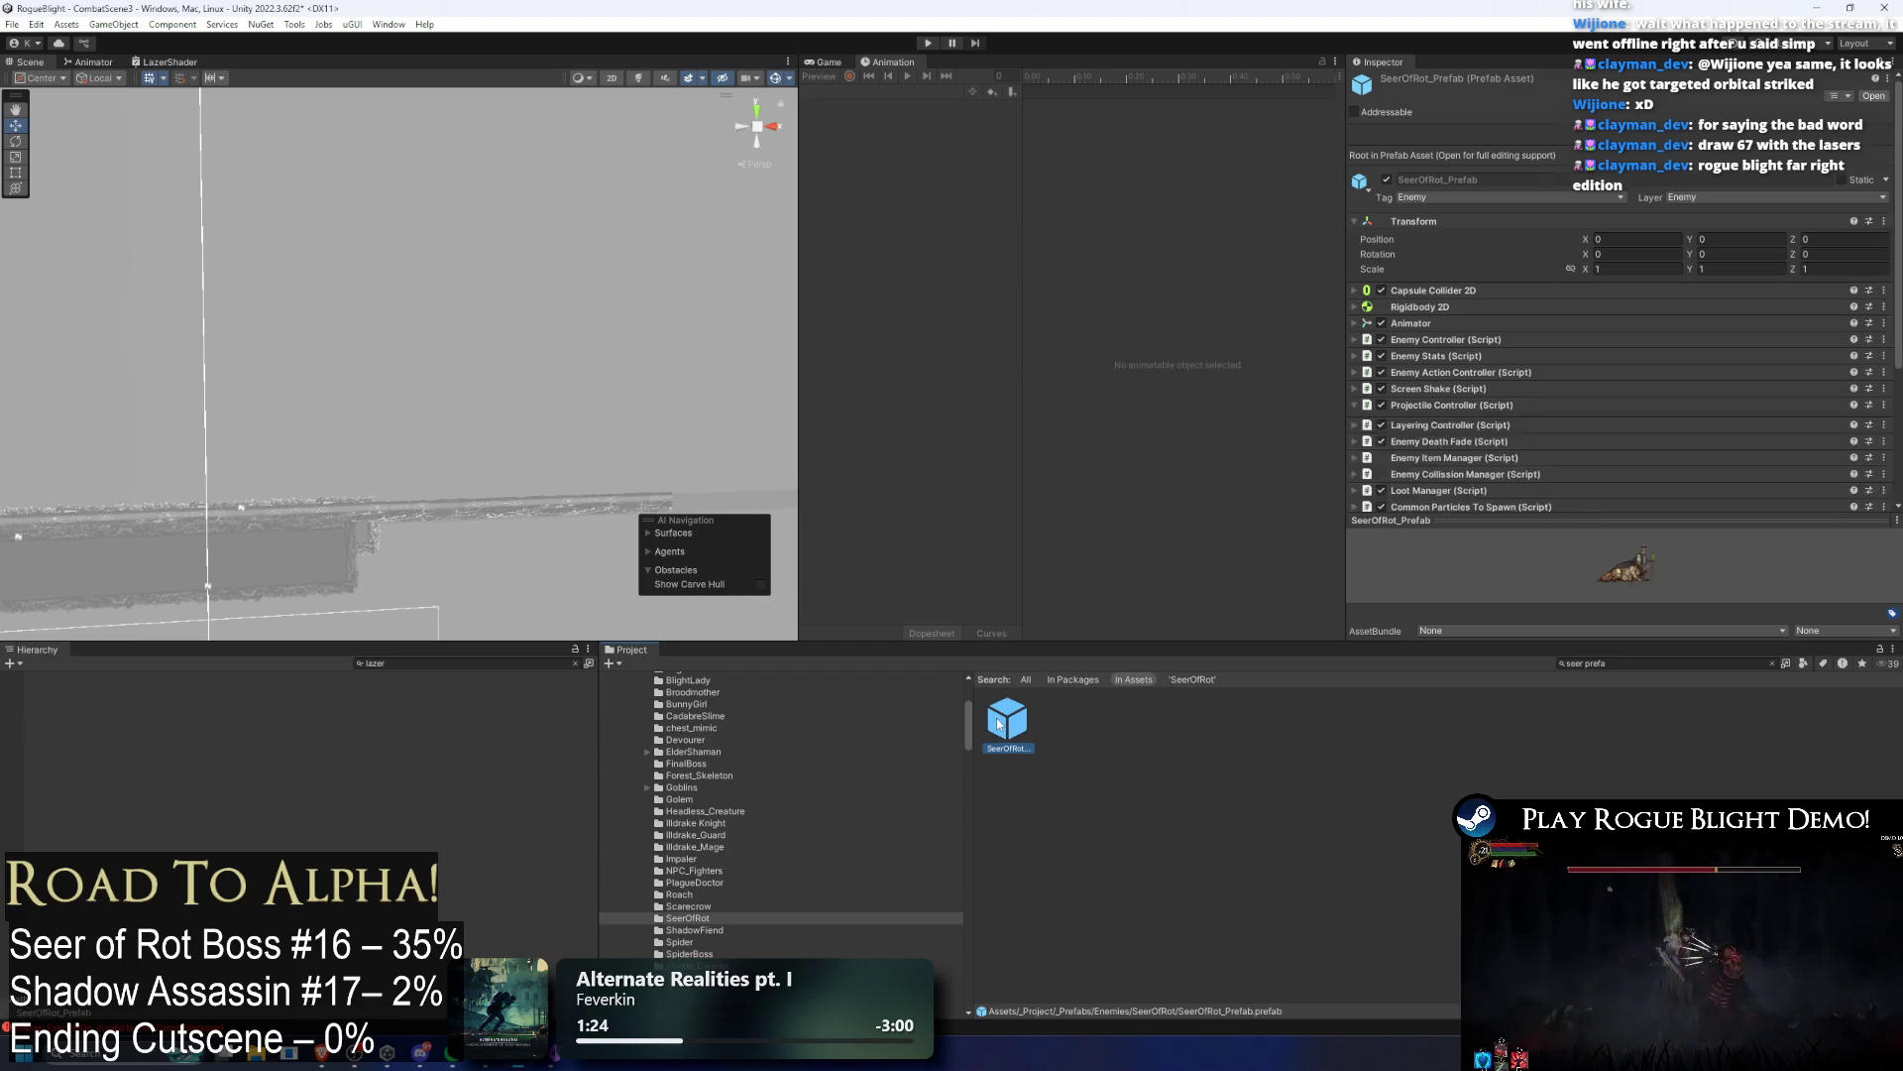
{"action": "double_click", "coordinate": [1021, 738]}
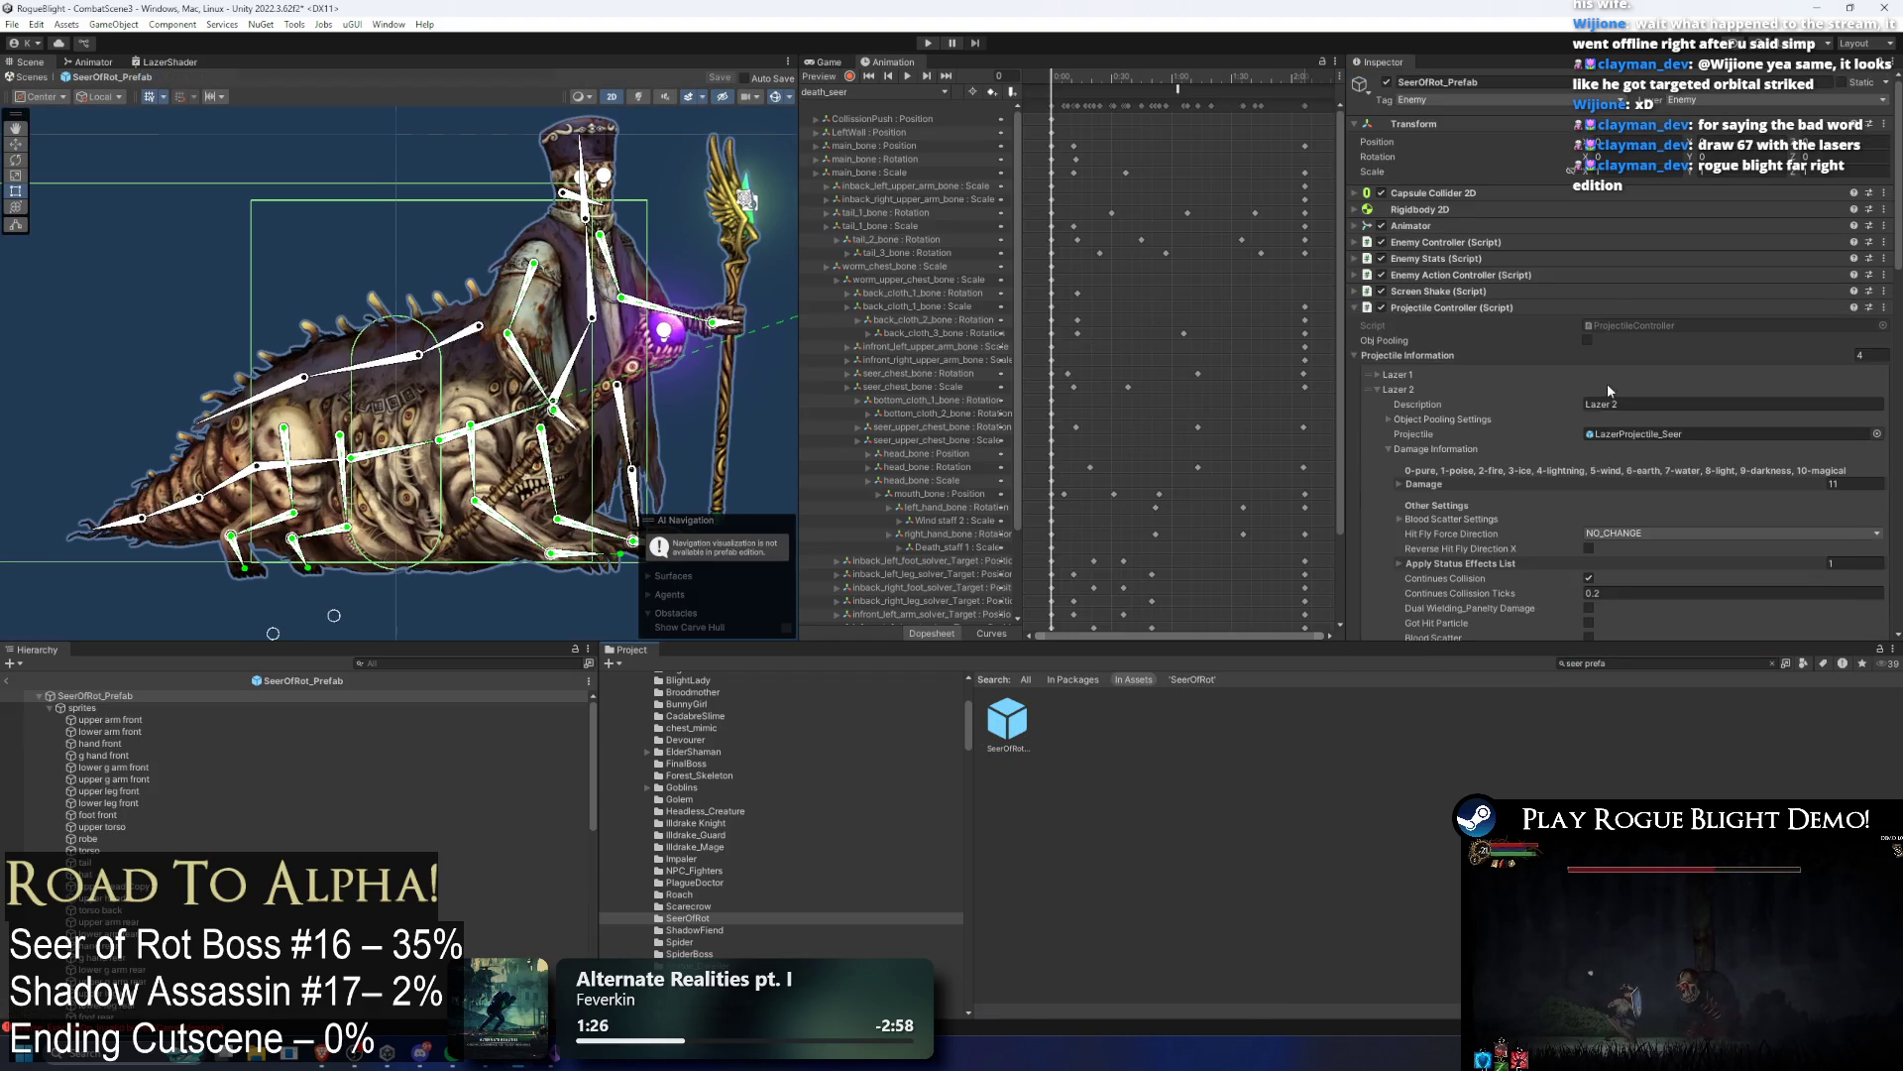
Step: Set Lazer 2's spawn position offset X to -2
{"action": "scroll", "coordinate": [1698, 377], "scroll_direction": "down", "scroll_amount": 5}
{"action": "scroll", "coordinate": [1698, 376], "scroll_direction": "up", "scroll_amount": 5}
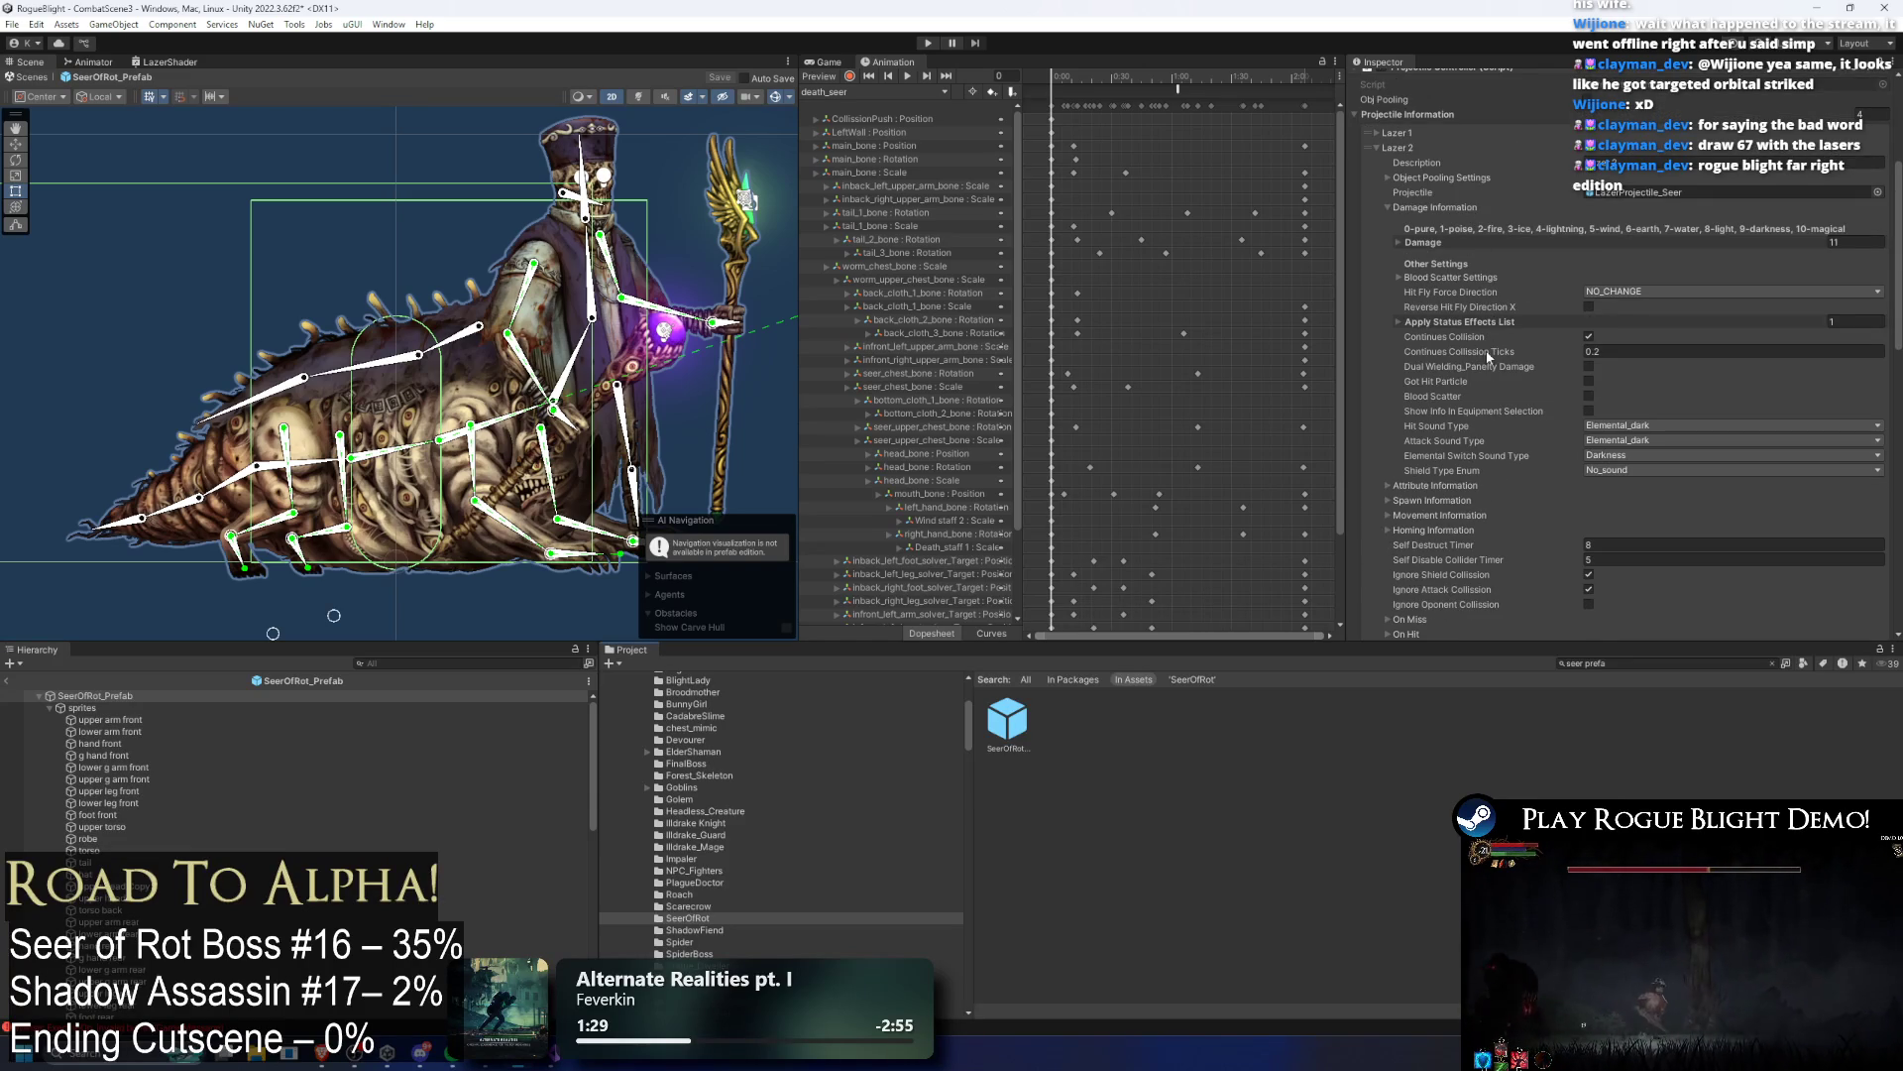
{"action": "scroll", "coordinate": [1459, 515], "scroll_direction": "down", "scroll_amount": 2}
{"action": "left_click", "coordinate": [1450, 435]}
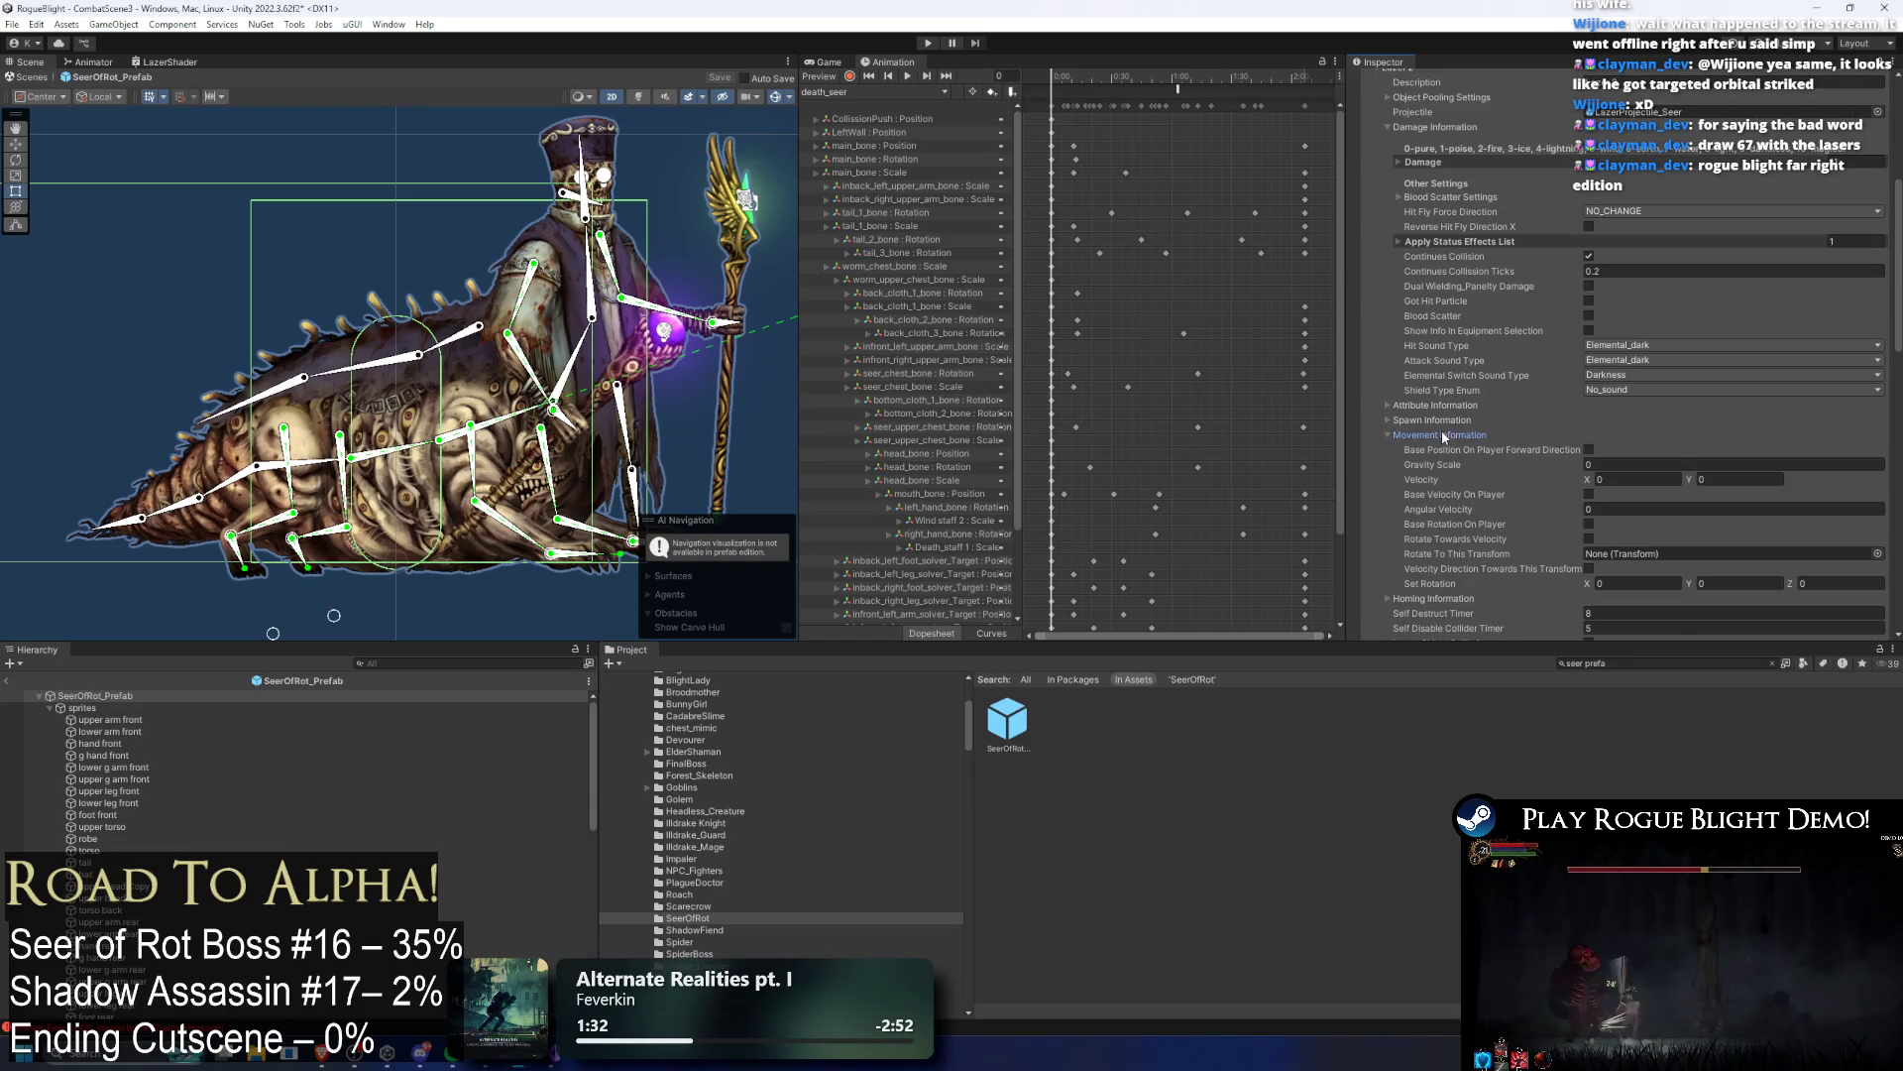
{"action": "left_click", "coordinate": [1444, 435]}
{"action": "left_click", "coordinate": [1433, 420]}
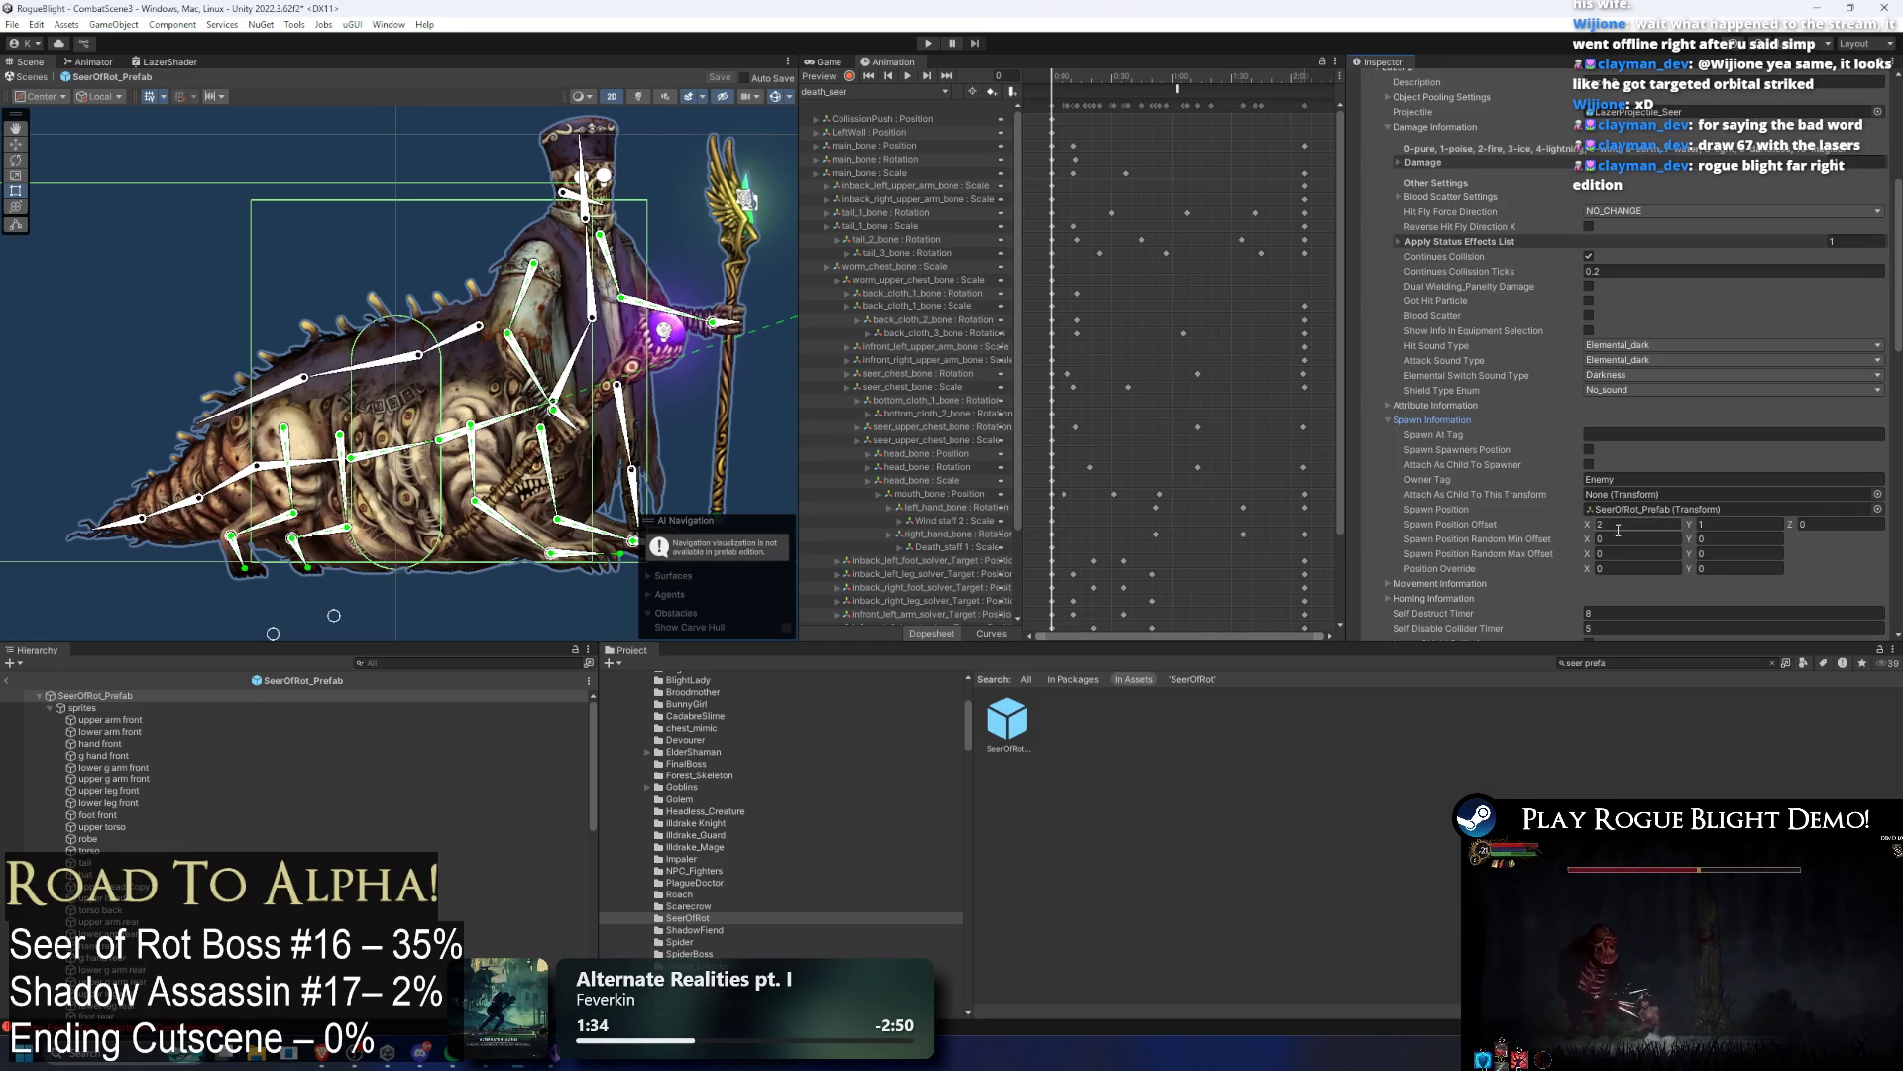
{"action": "left_click", "coordinate": [1623, 529]}
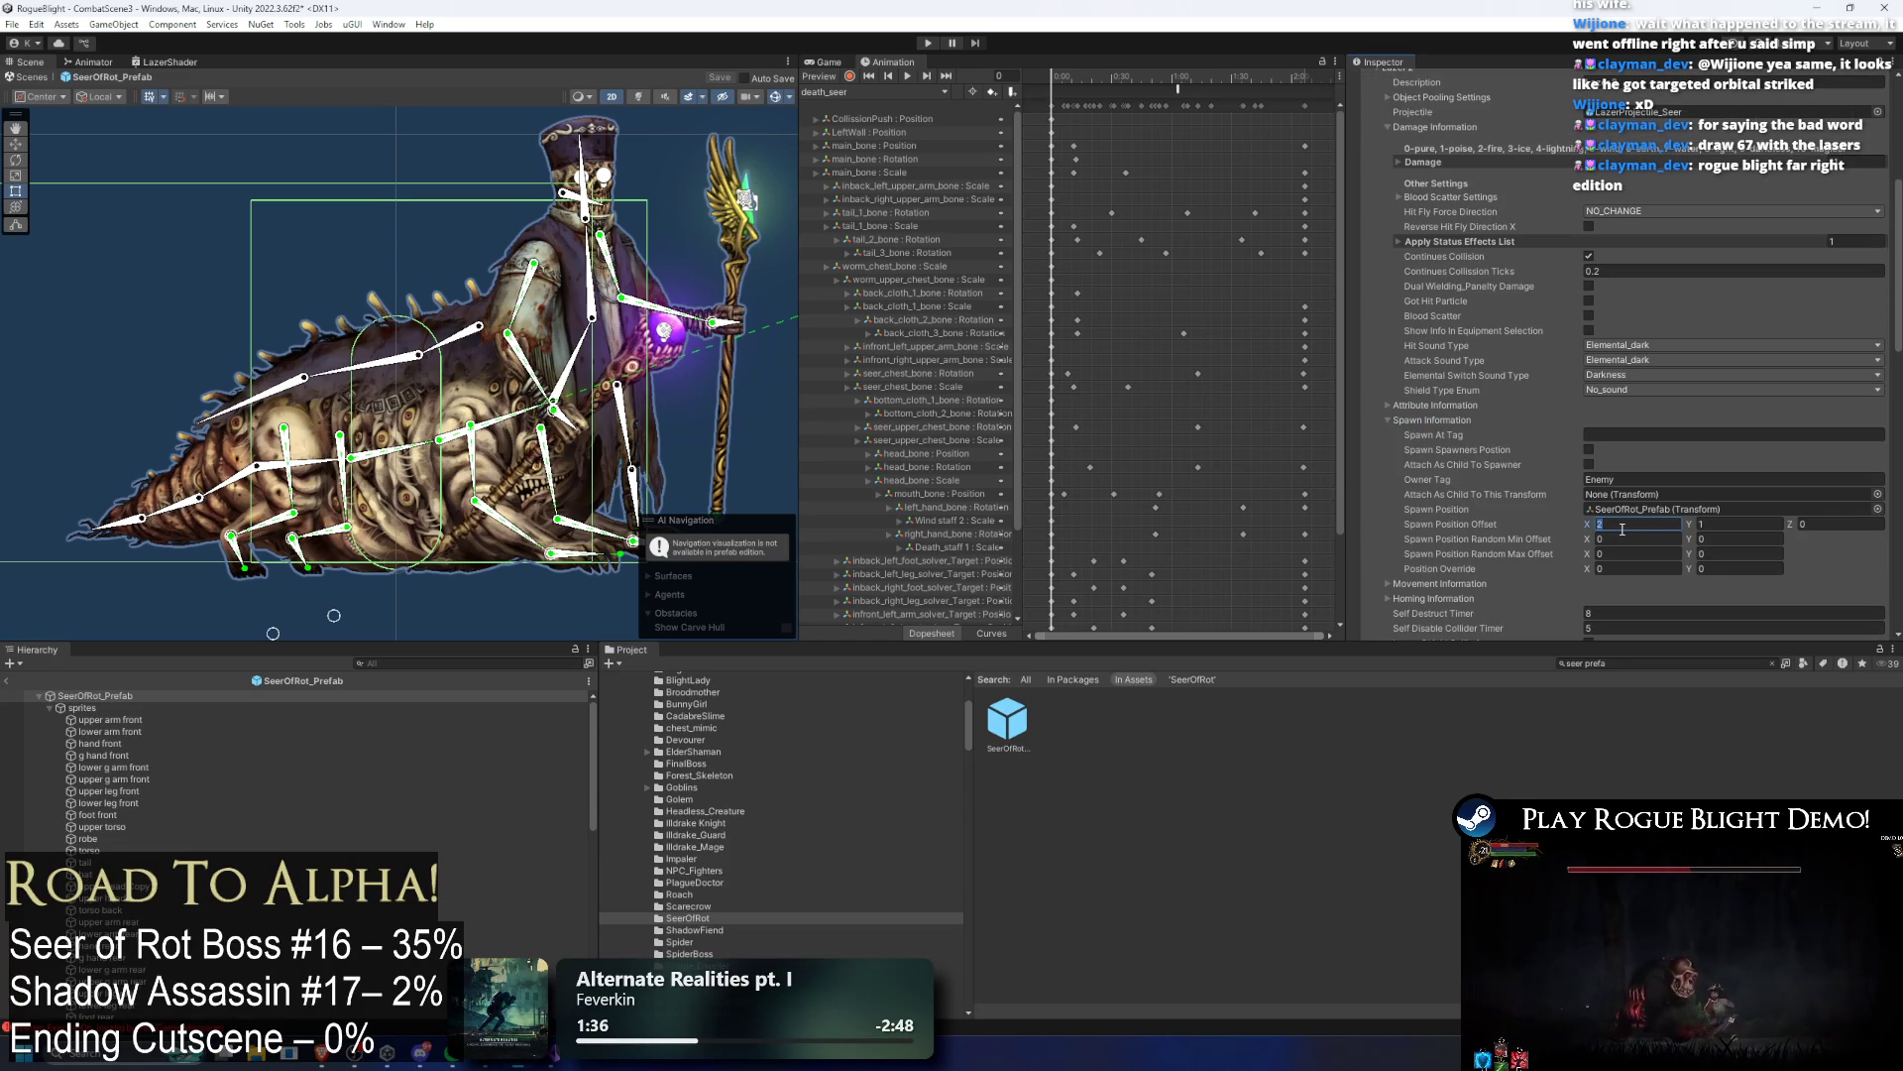
{"action": "type", "text": "-2"}
Step: Review the Lazer 2 entry and collapse Lazer 1 in the projectile list
{"action": "scroll", "coordinate": [1634, 518], "scroll_direction": "down", "scroll_amount": 1}
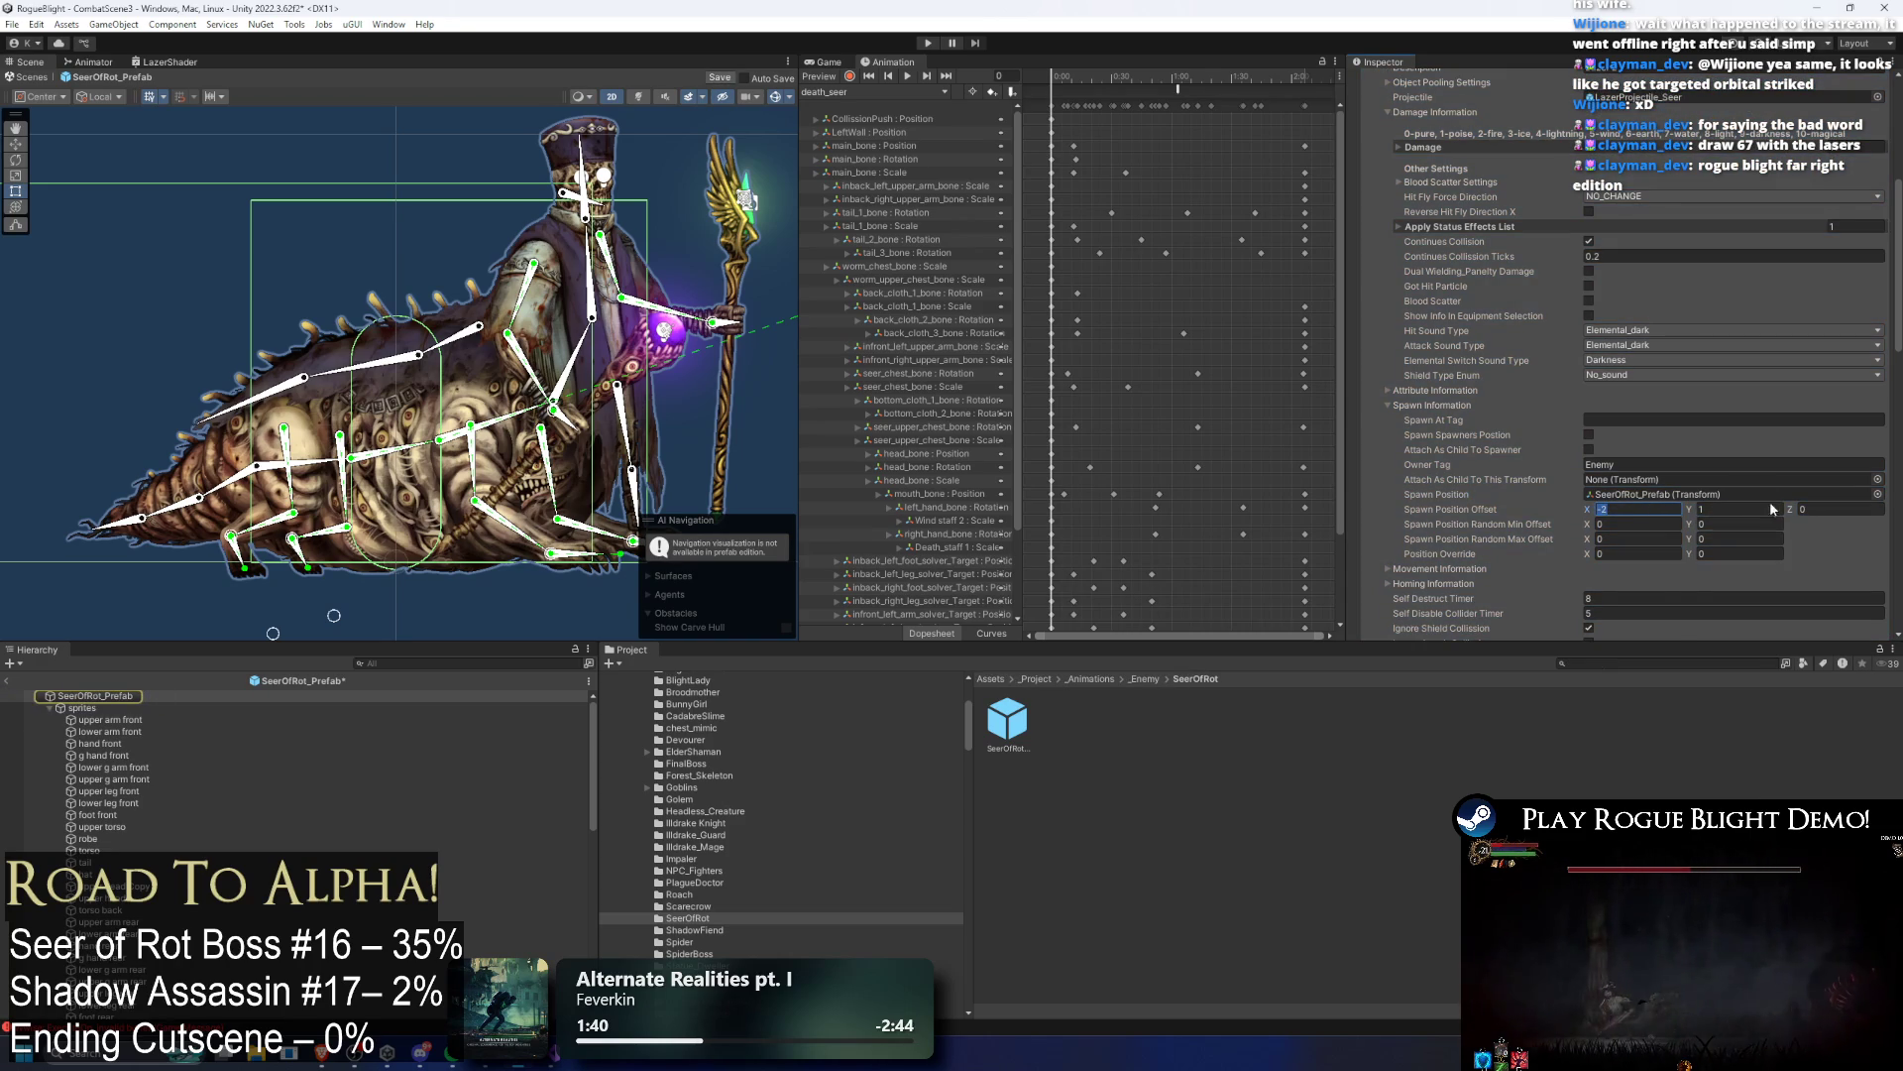
{"action": "scroll", "coordinate": [1767, 513], "scroll_direction": "up", "scroll_amount": 2}
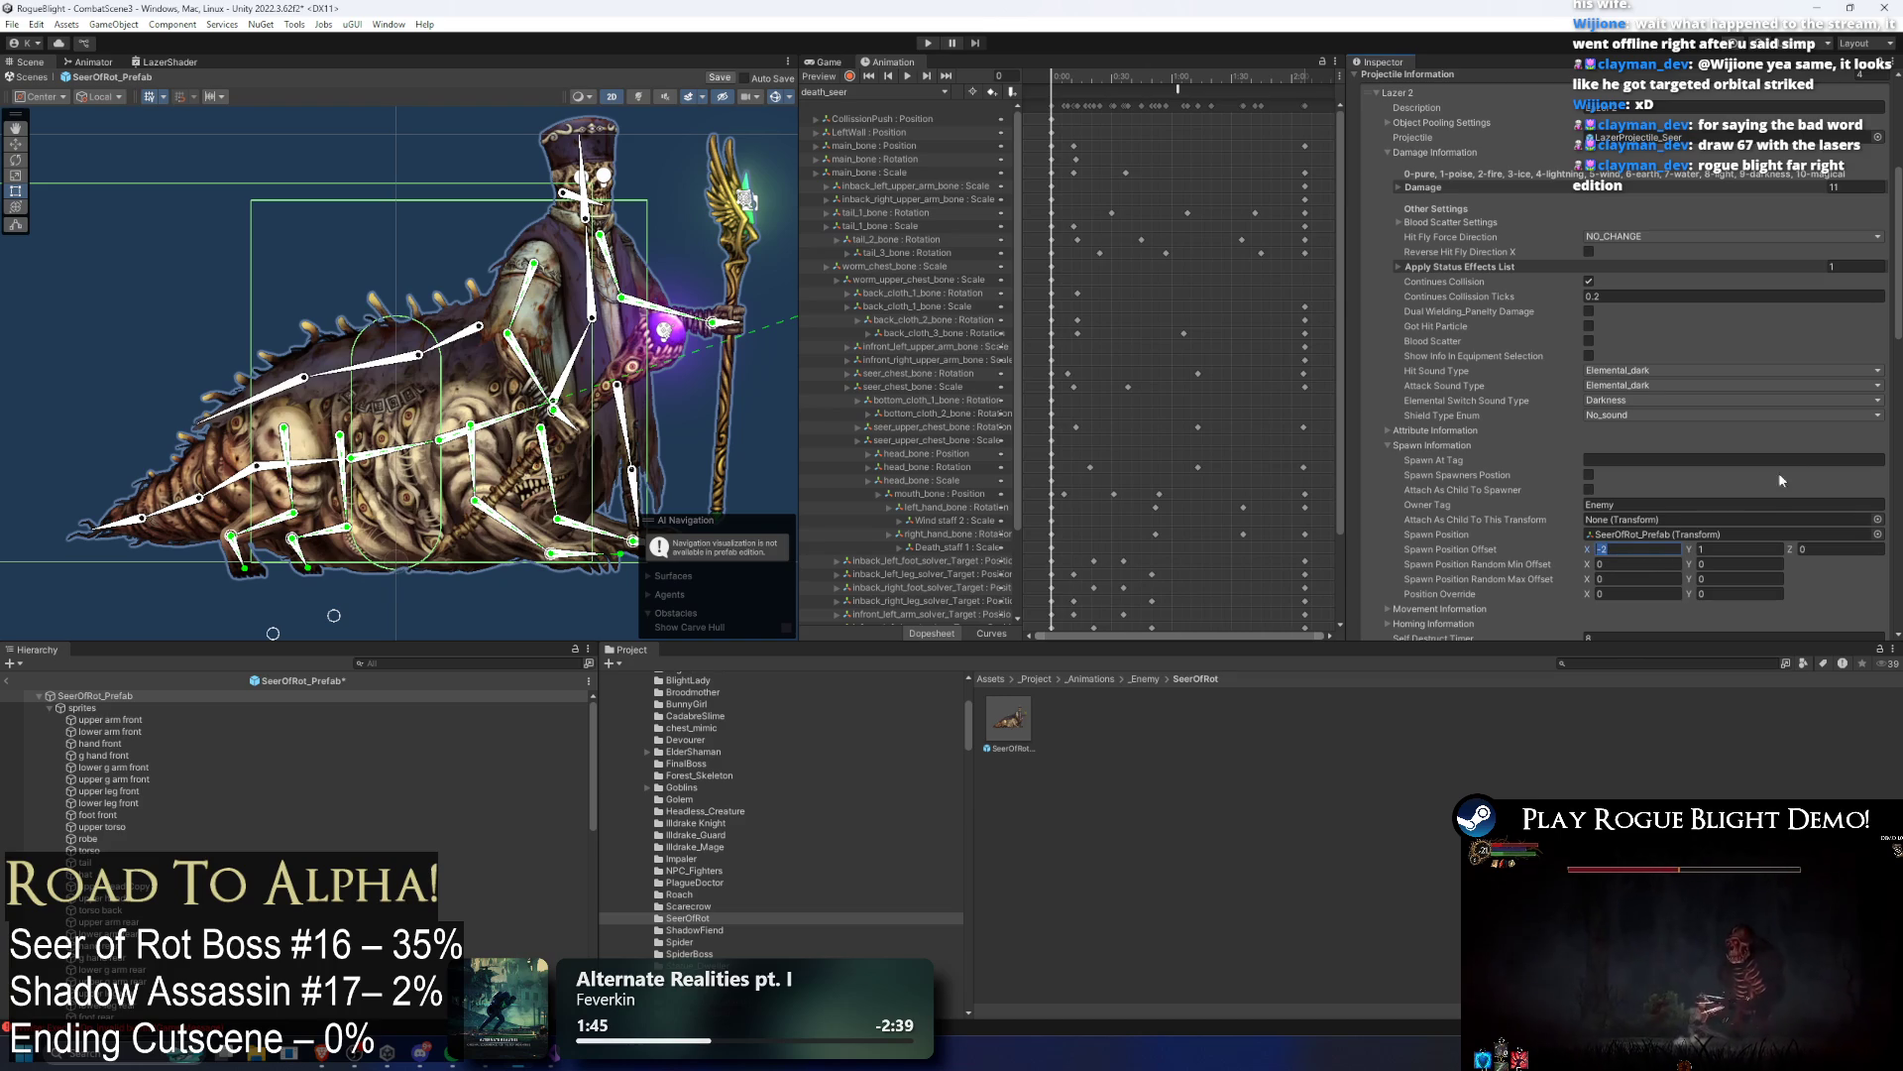
{"action": "scroll", "coordinate": [1616, 308], "scroll_direction": "up", "scroll_amount": 3}
{"action": "left_click", "coordinate": [1417, 173]}
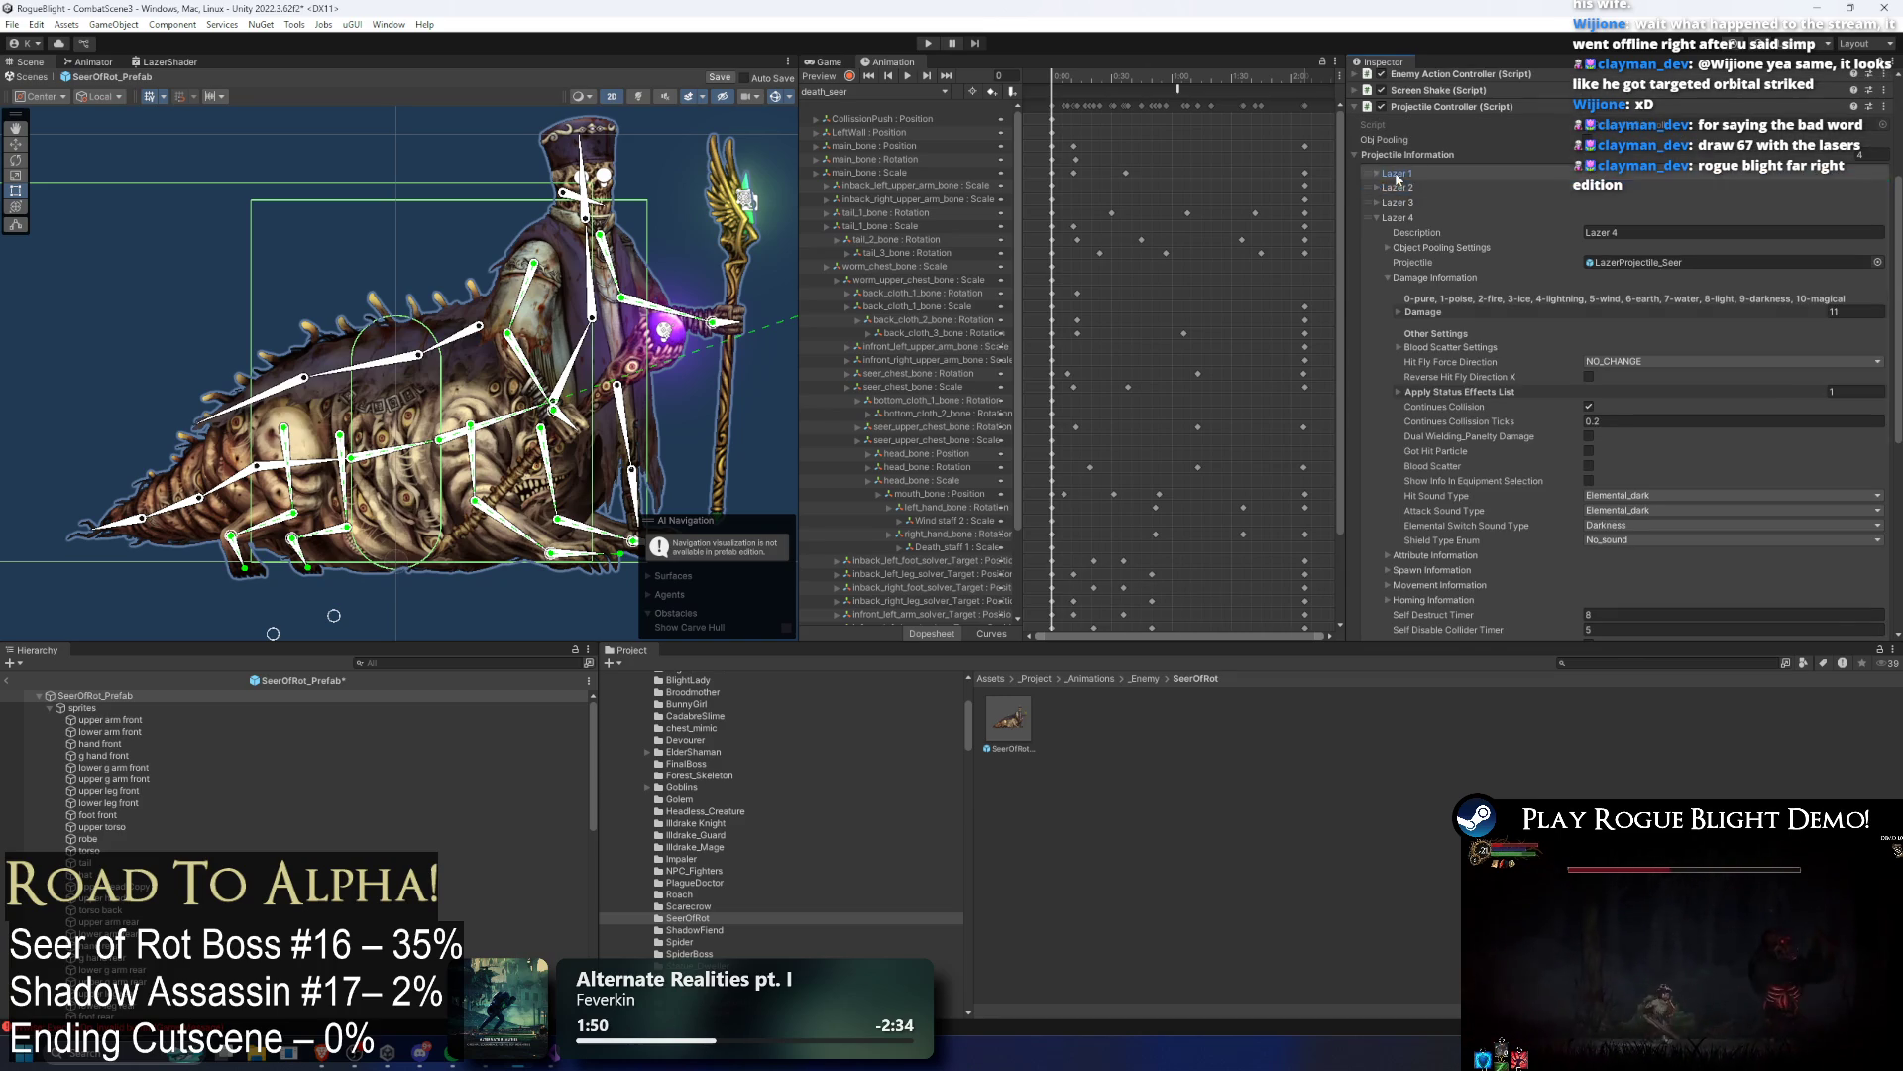
{"action": "left_click", "coordinate": [1376, 172]}
{"action": "scroll", "coordinate": [1641, 339], "scroll_direction": "down", "scroll_amount": 5}
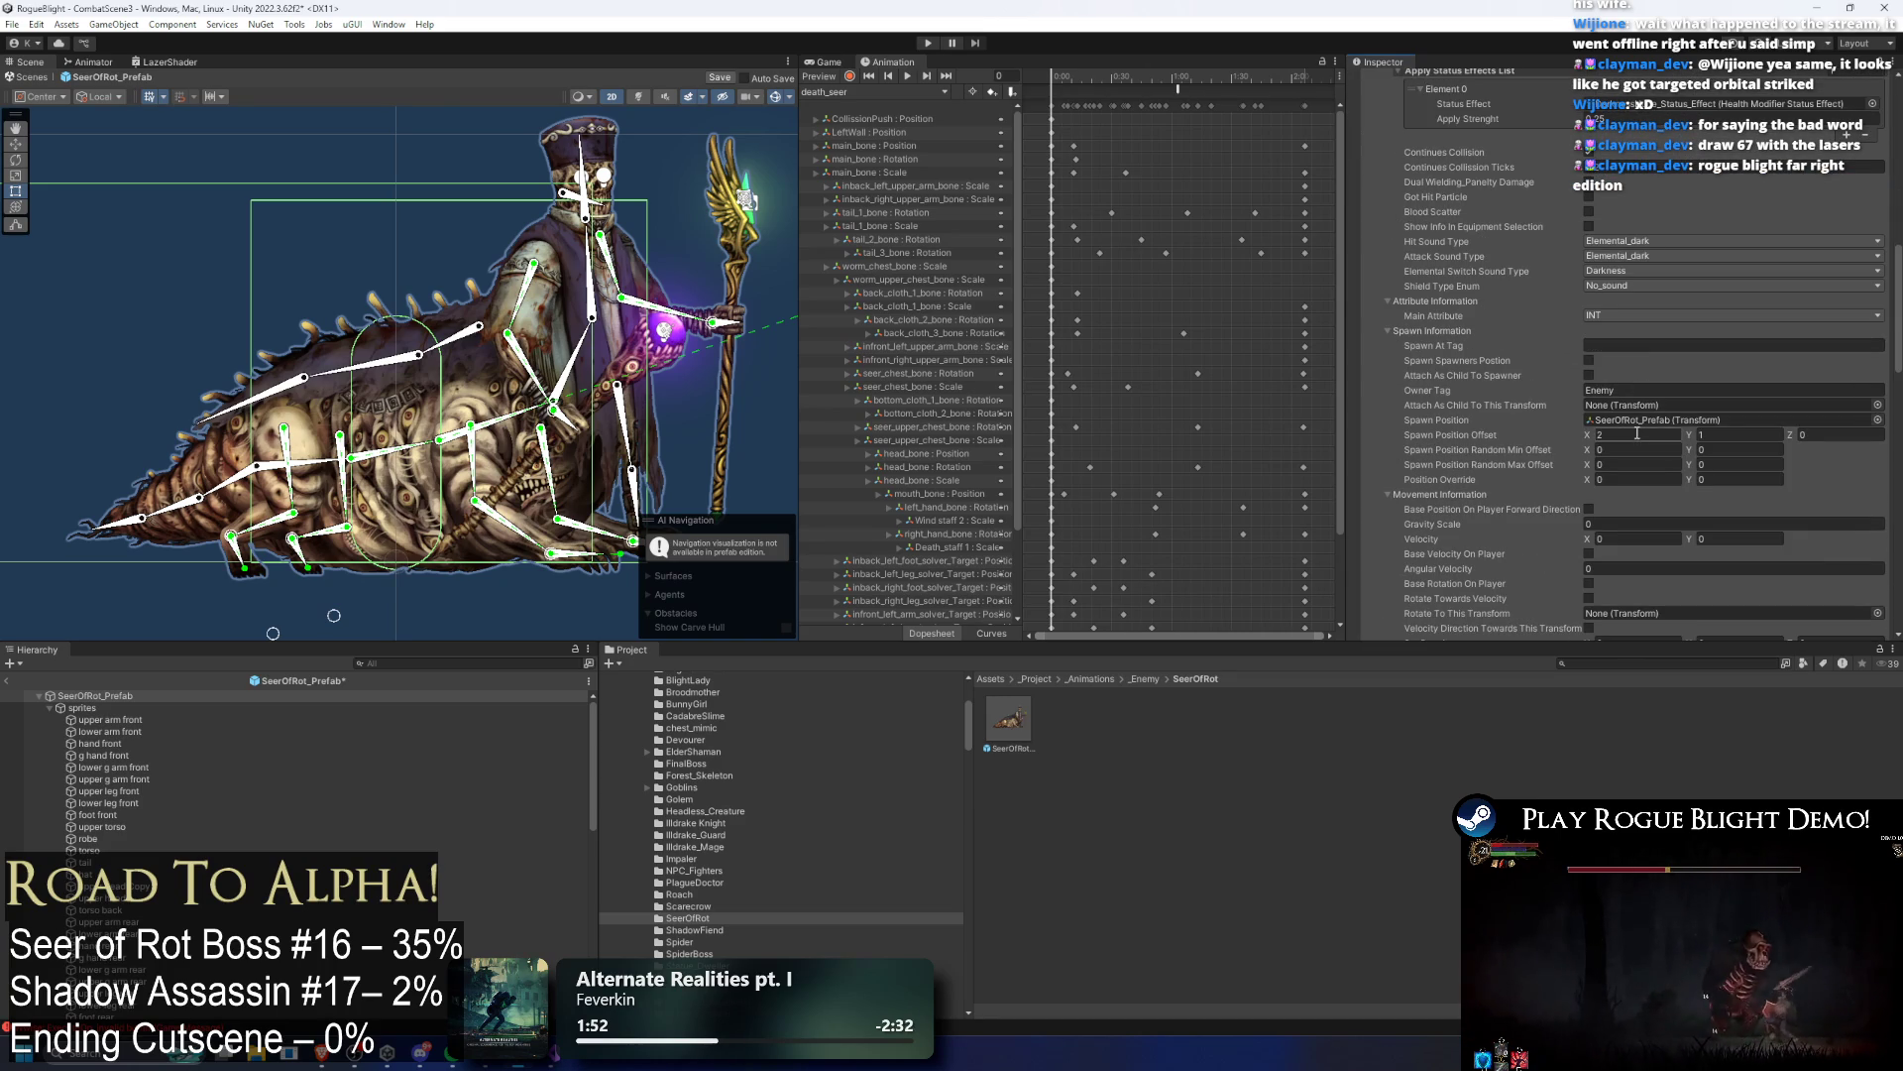
{"action": "scroll", "coordinate": [1586, 337], "scroll_direction": "up", "scroll_amount": 5}
{"action": "scroll", "coordinate": [1527, 278], "scroll_direction": "up", "scroll_amount": 5}
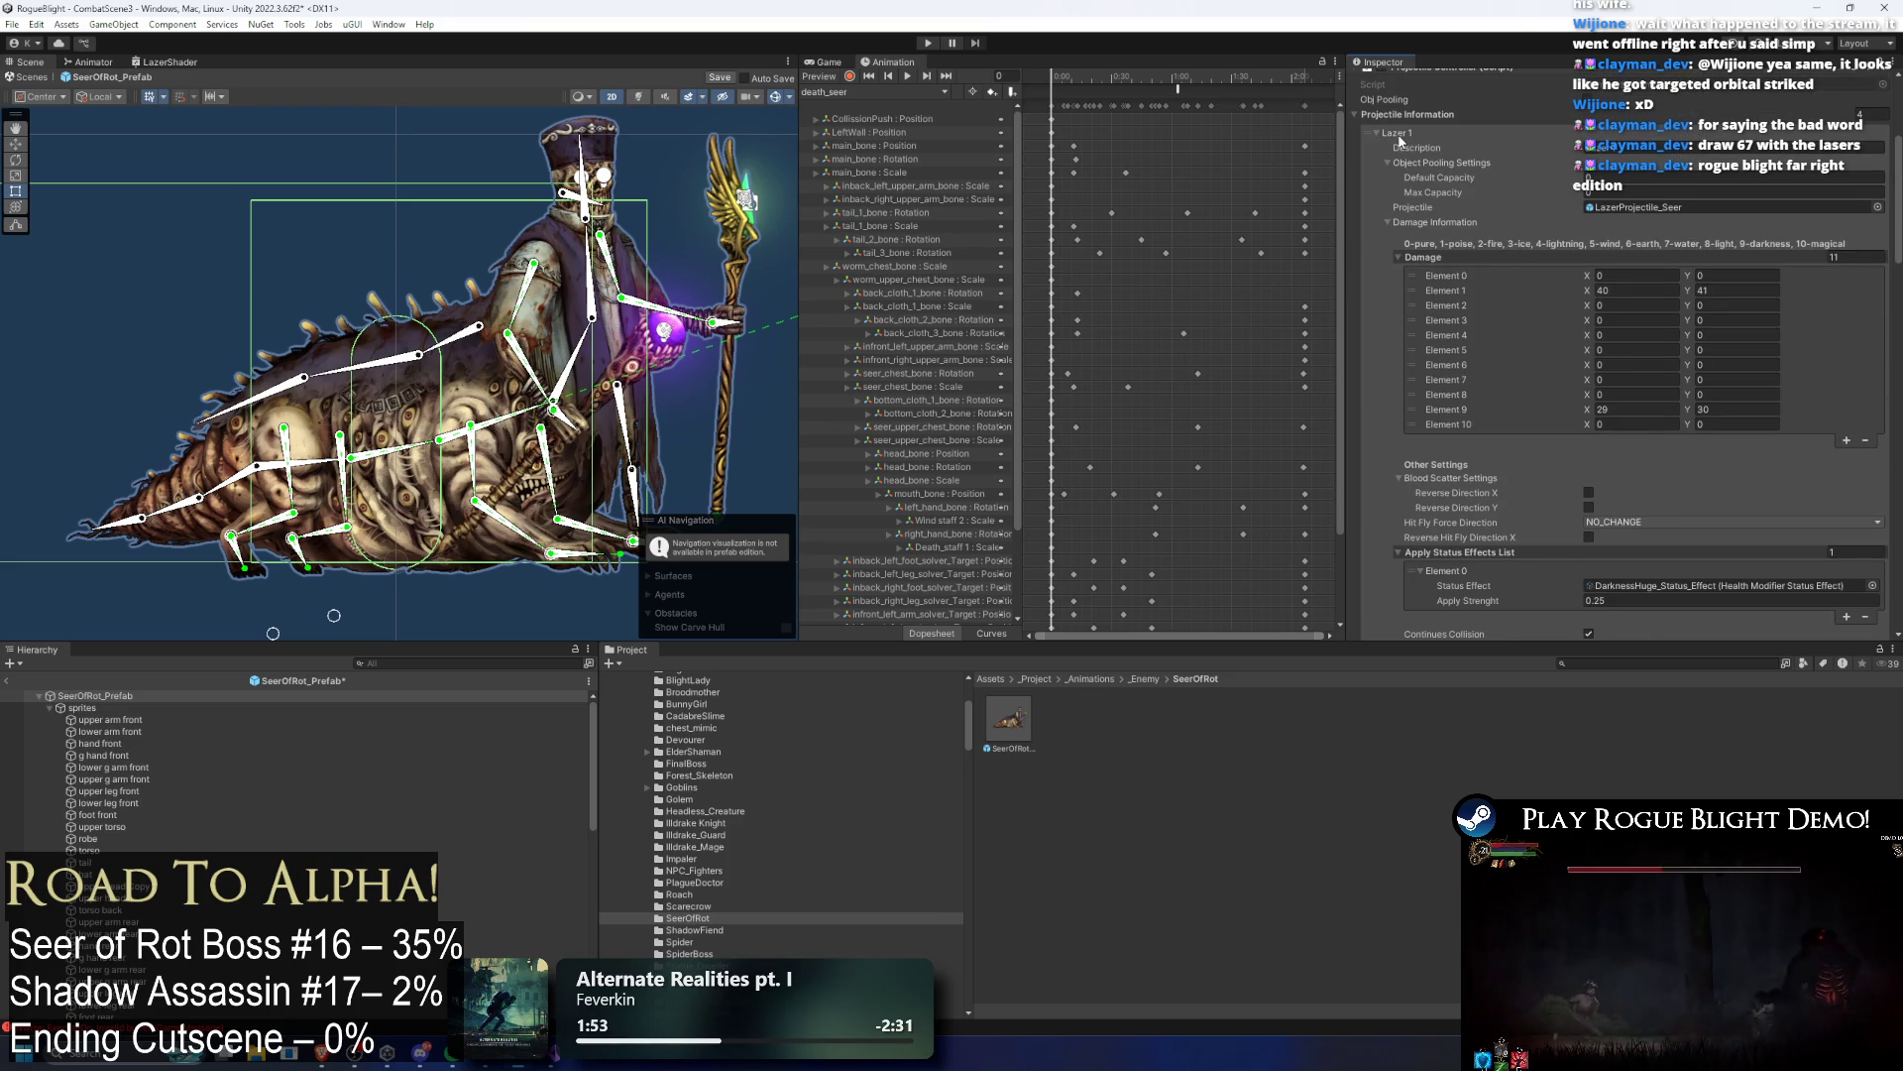
{"action": "left_click", "coordinate": [1399, 138]}
Step: Inspect the next laser entry's spawn settings
{"action": "scroll", "coordinate": [1586, 297], "scroll_direction": "down", "scroll_amount": 10}
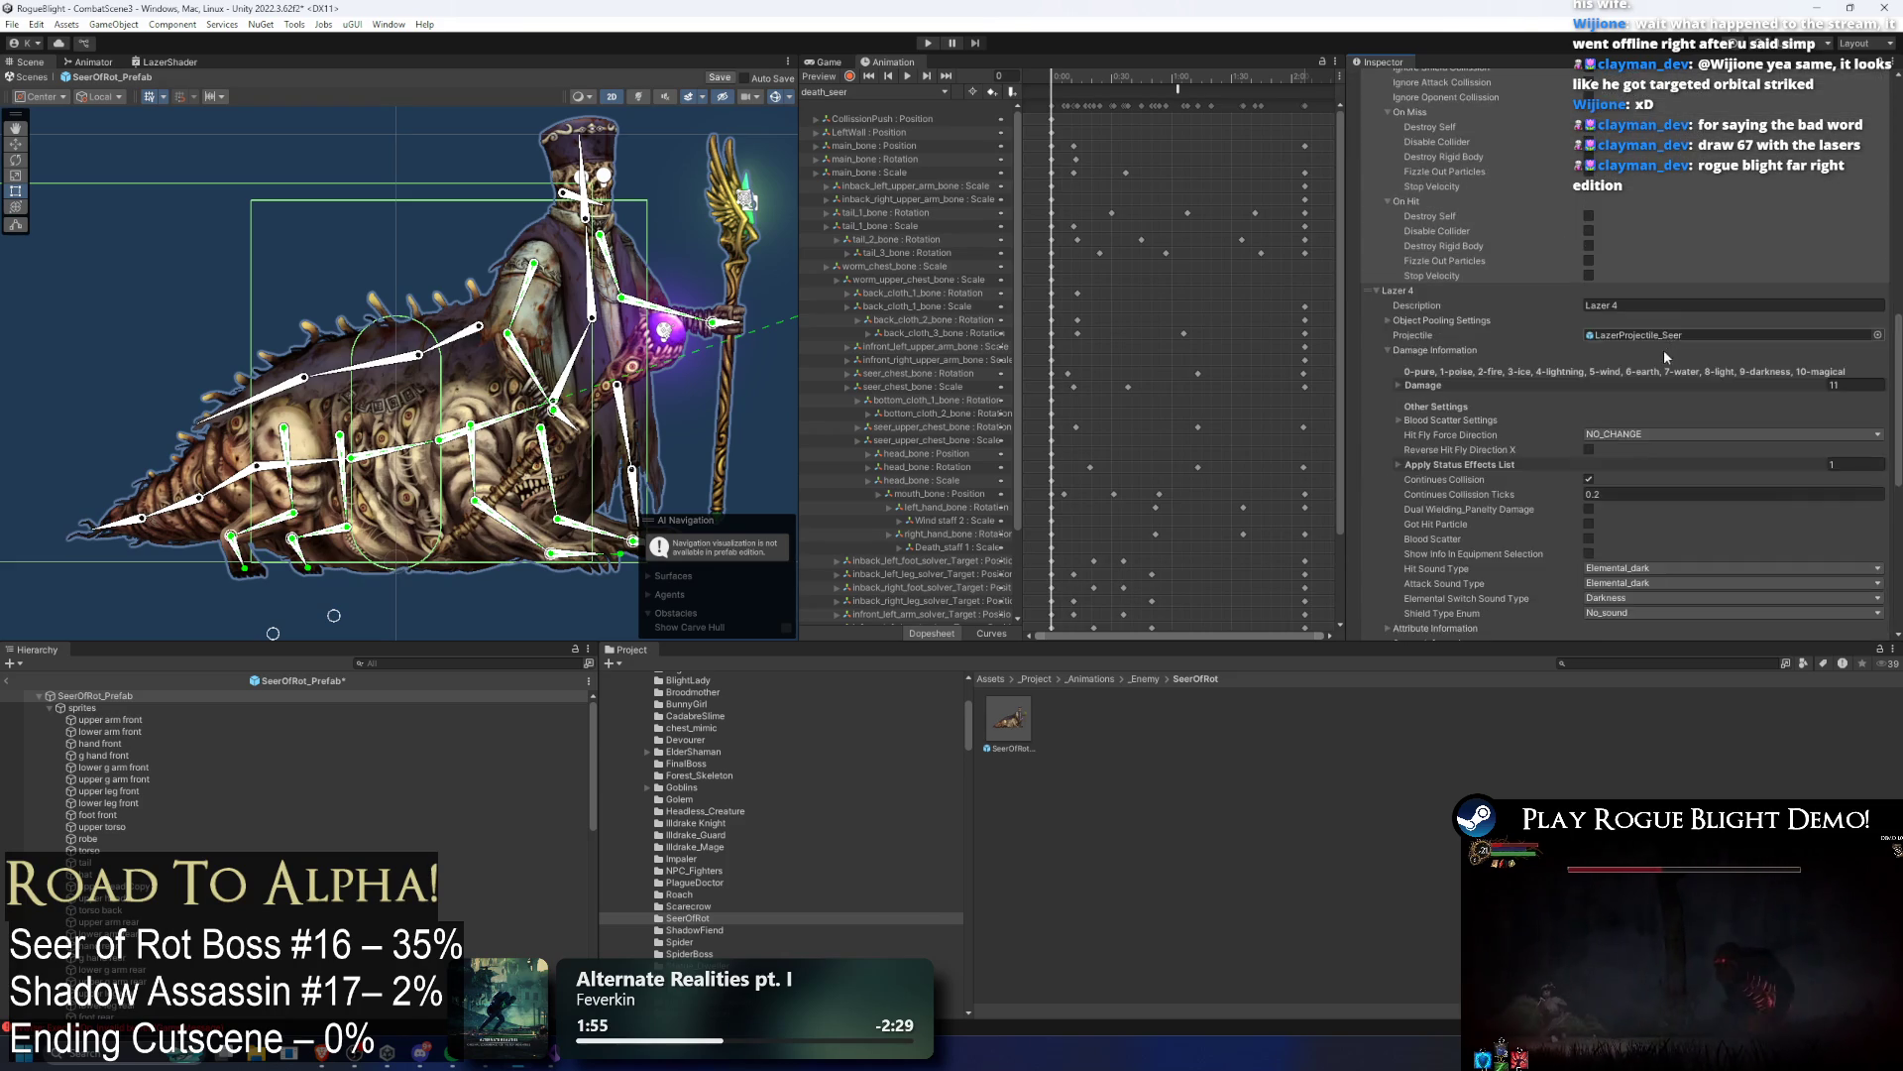
{"action": "scroll", "coordinate": [1586, 317], "scroll_direction": "down", "scroll_amount": 3}
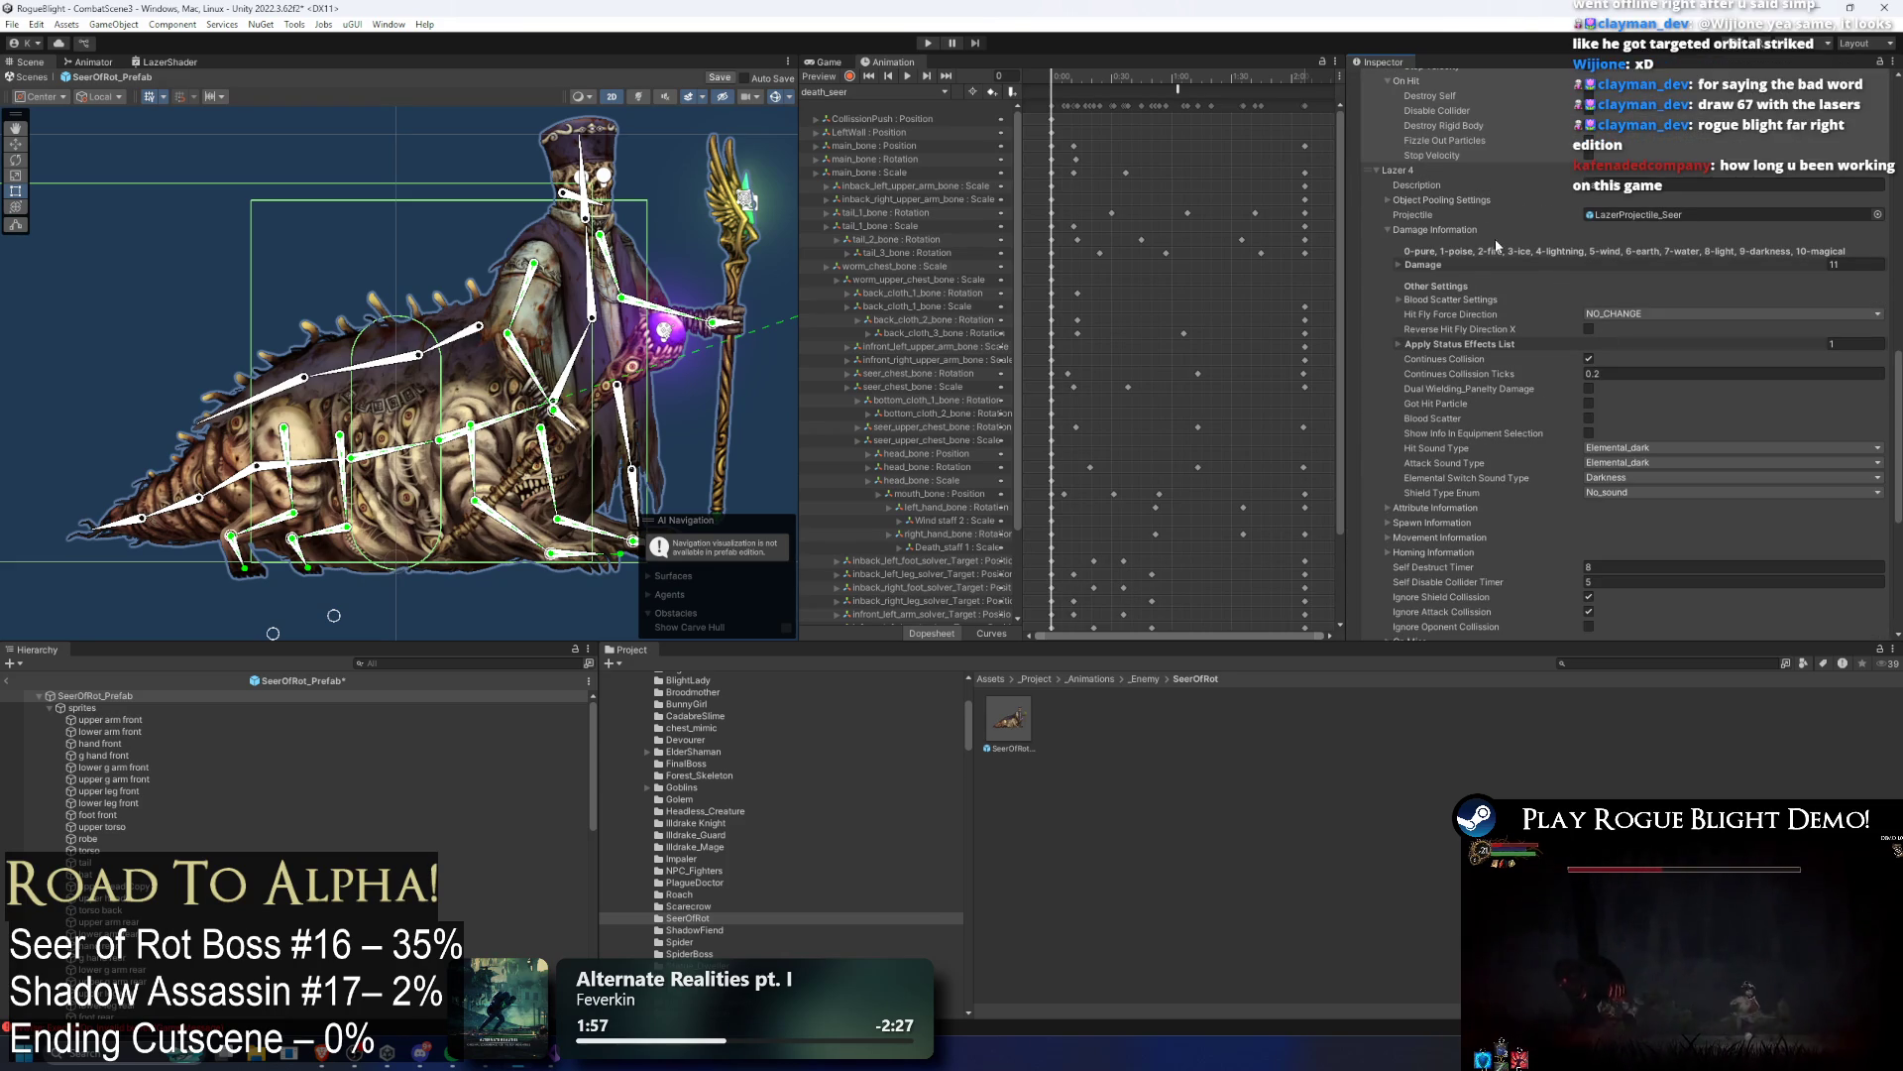
{"action": "scroll", "coordinate": [1564, 296], "scroll_direction": "up", "scroll_amount": 1}
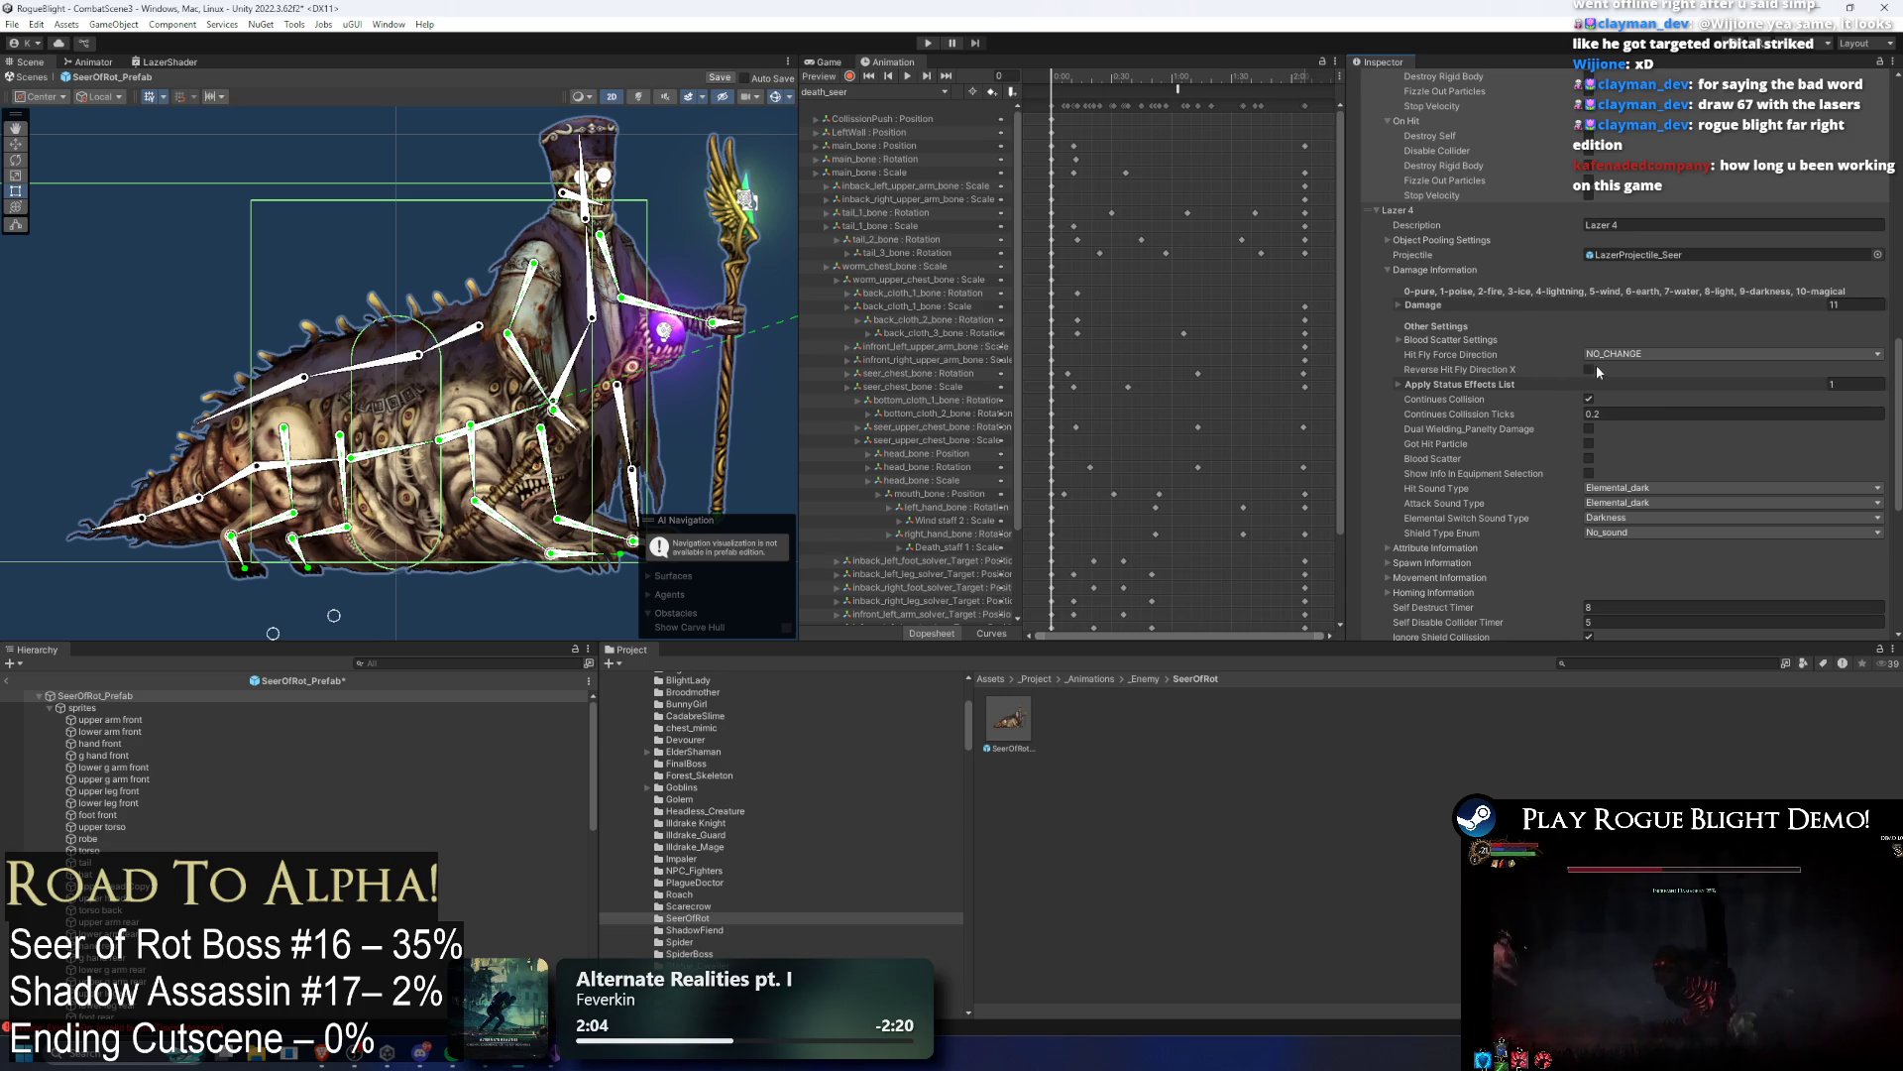
{"action": "scroll", "coordinate": [1457, 426], "scroll_direction": "down", "scroll_amount": 4}
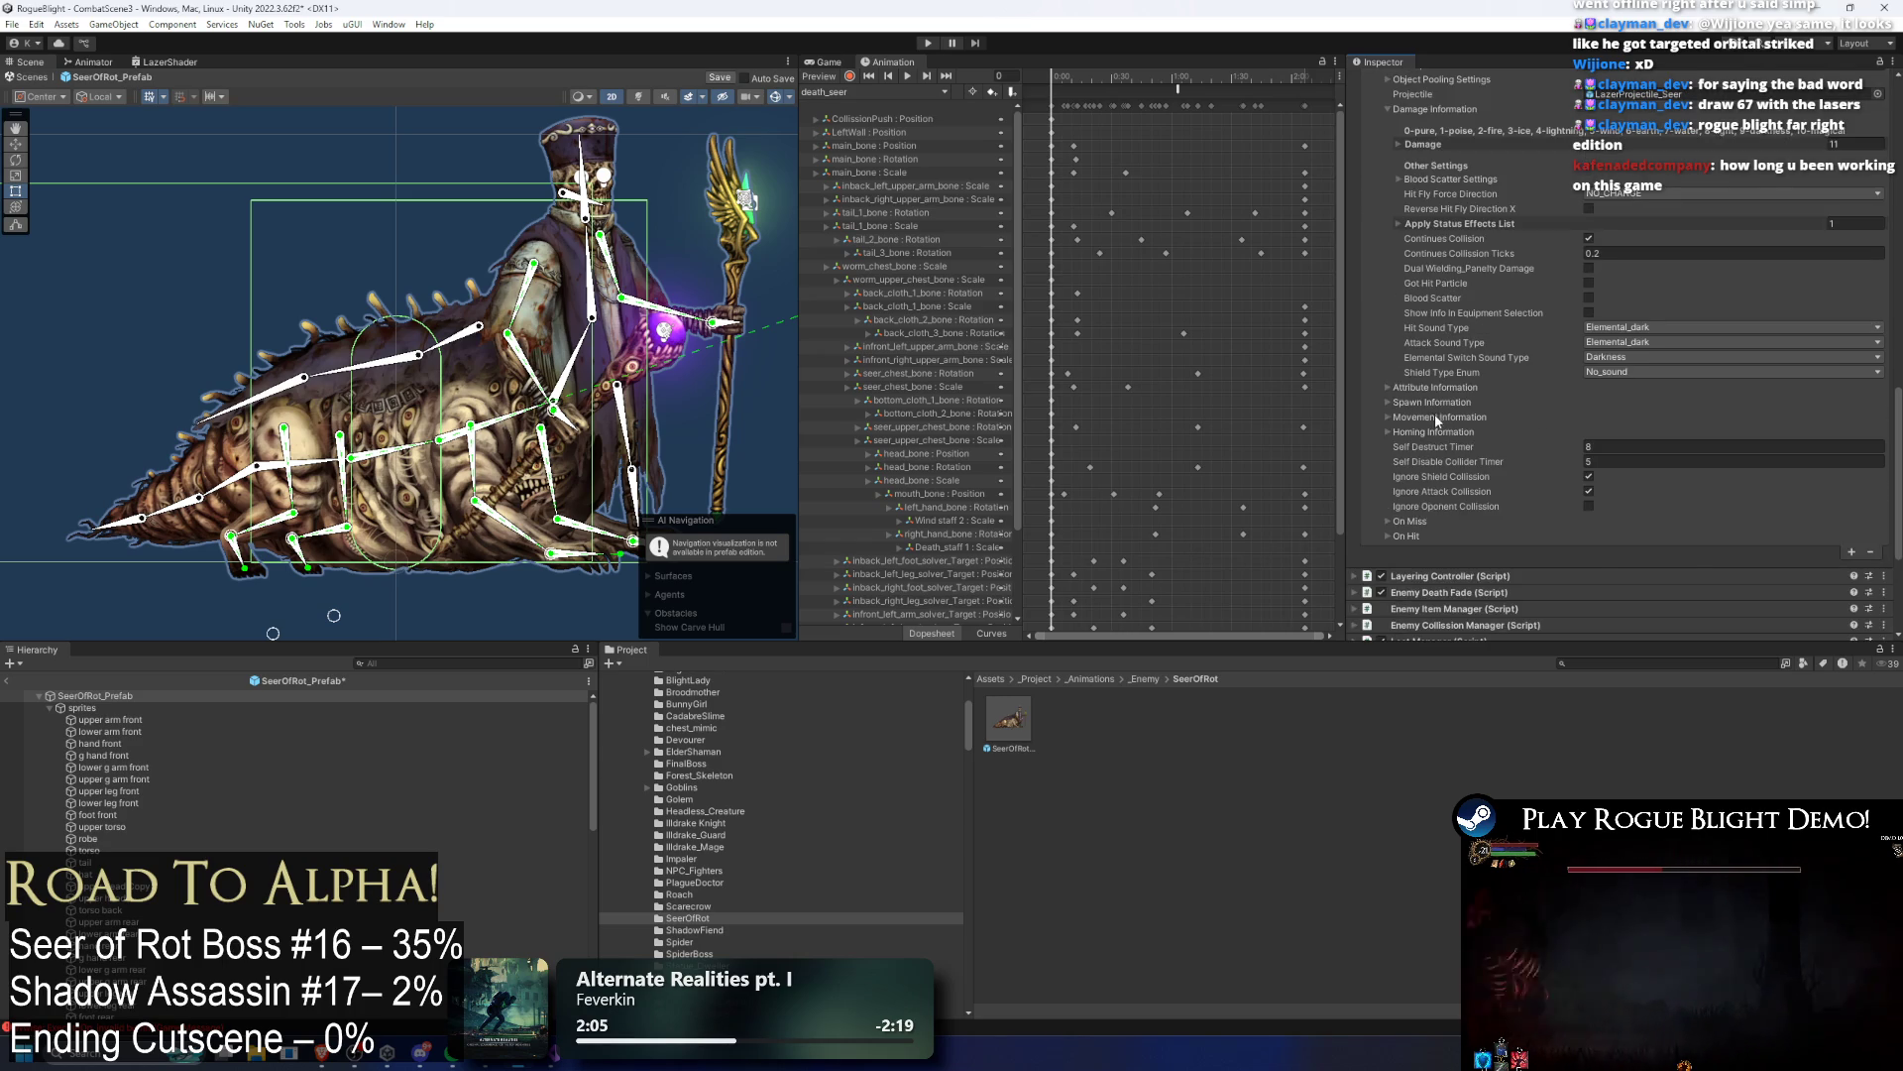
{"action": "left_click", "coordinate": [1443, 418]}
{"action": "left_click", "coordinate": [1442, 417]}
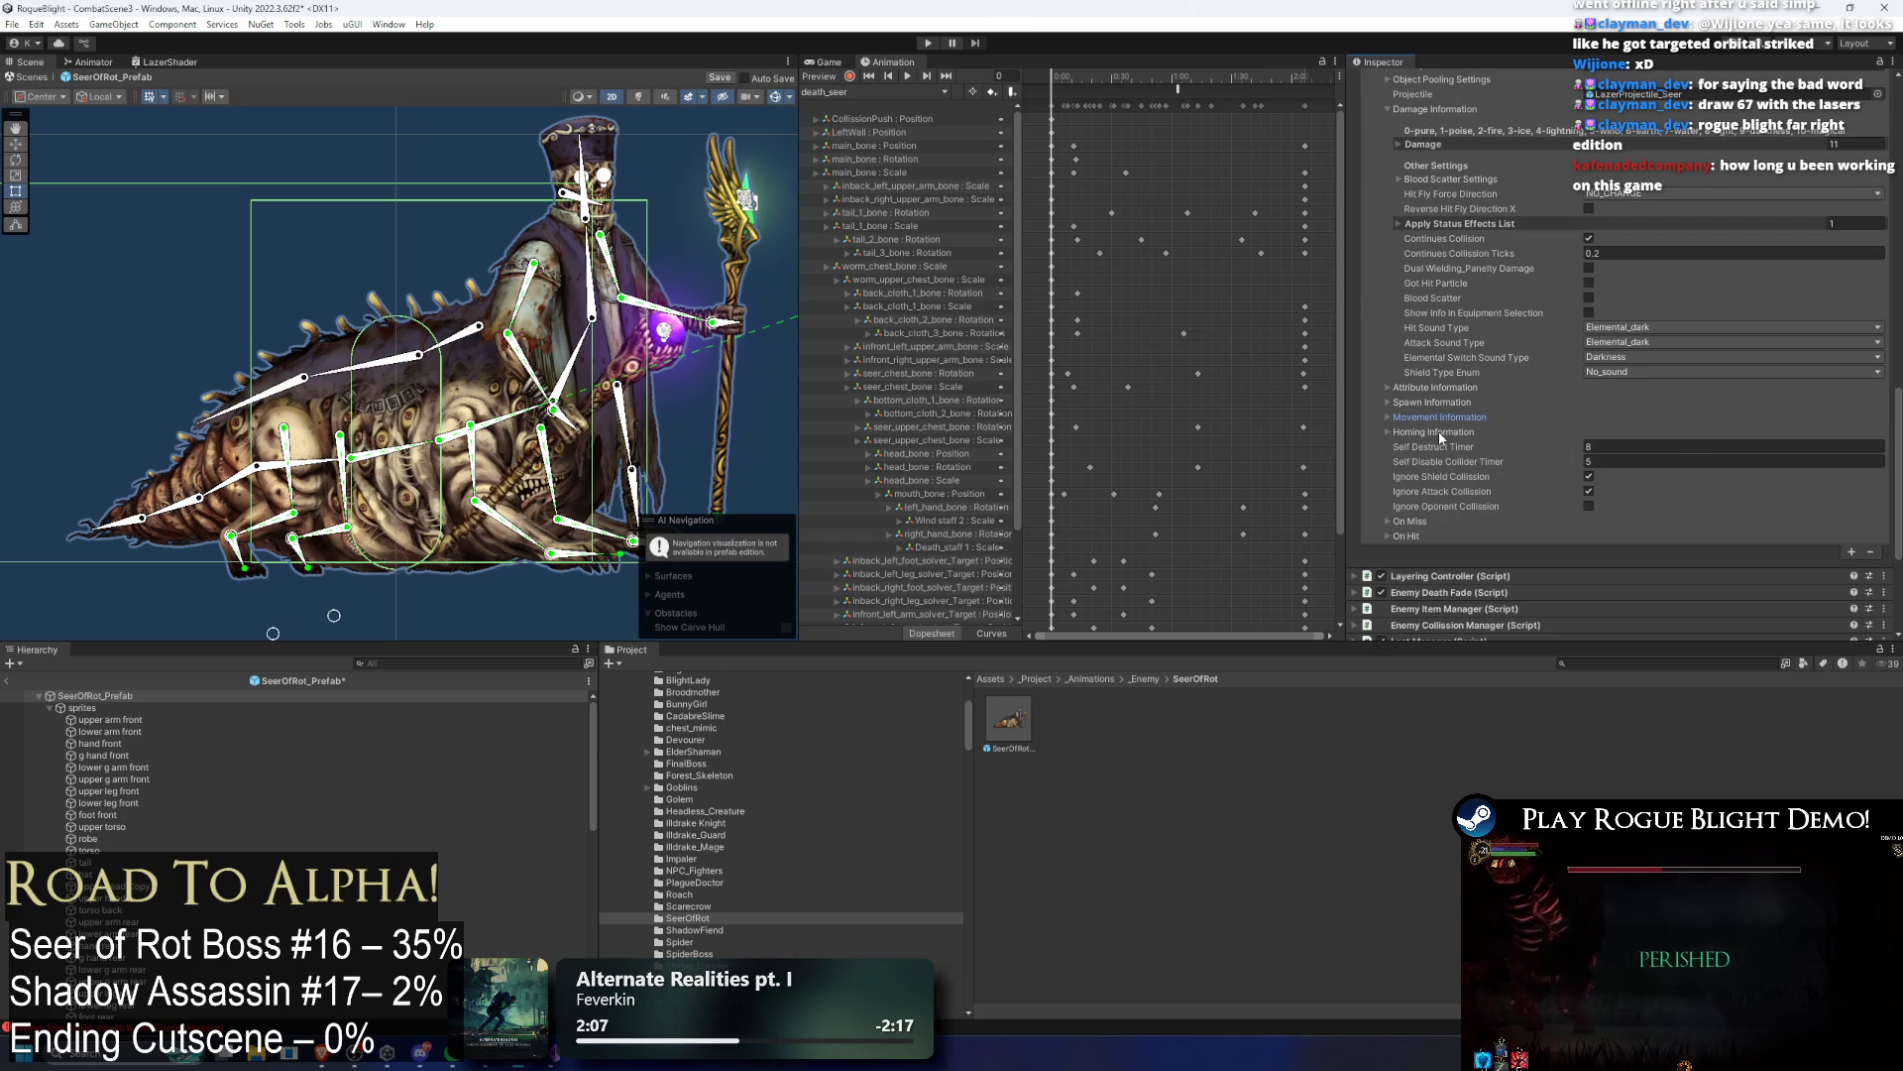
{"action": "left_click", "coordinate": [1436, 401]}
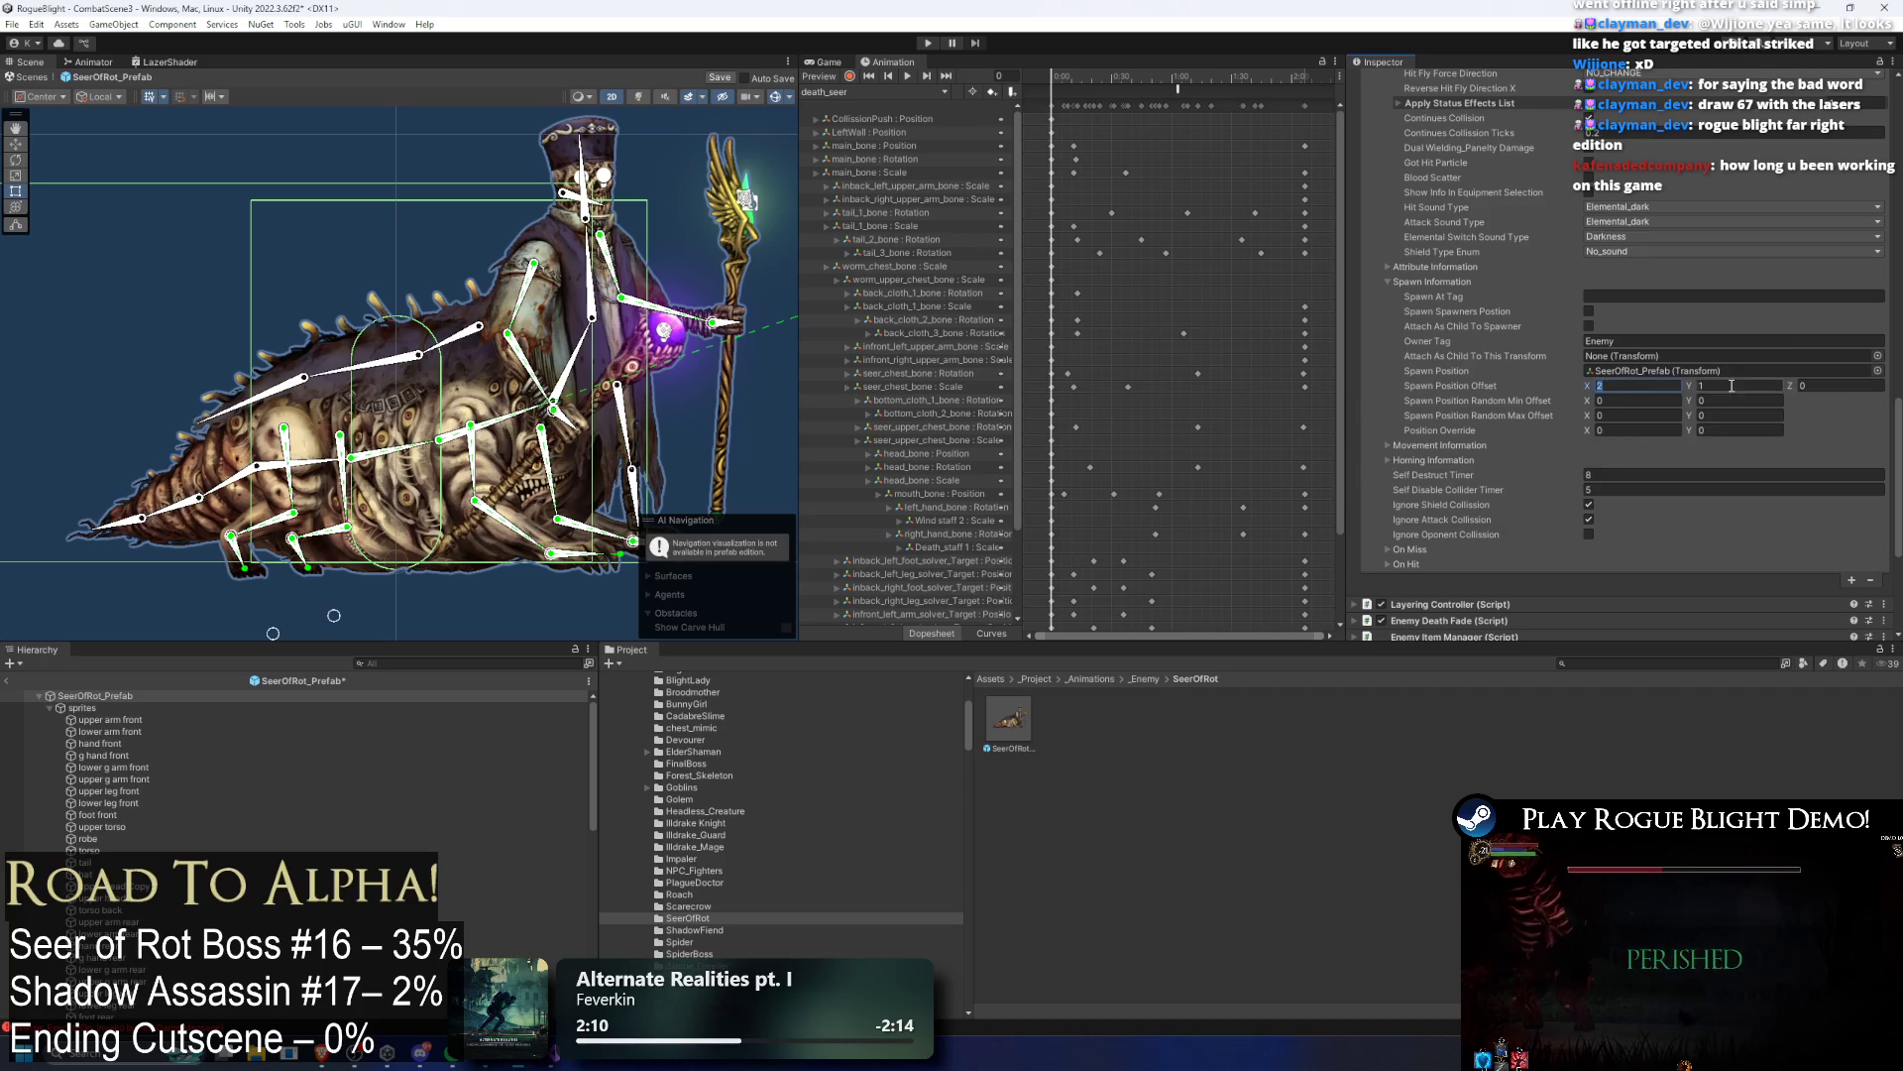
{"action": "scroll", "coordinate": [1497, 439], "scroll_direction": "down", "scroll_amount": 7}
{"action": "scroll", "coordinate": [1447, 446], "scroll_direction": "up", "scroll_amount": 10}
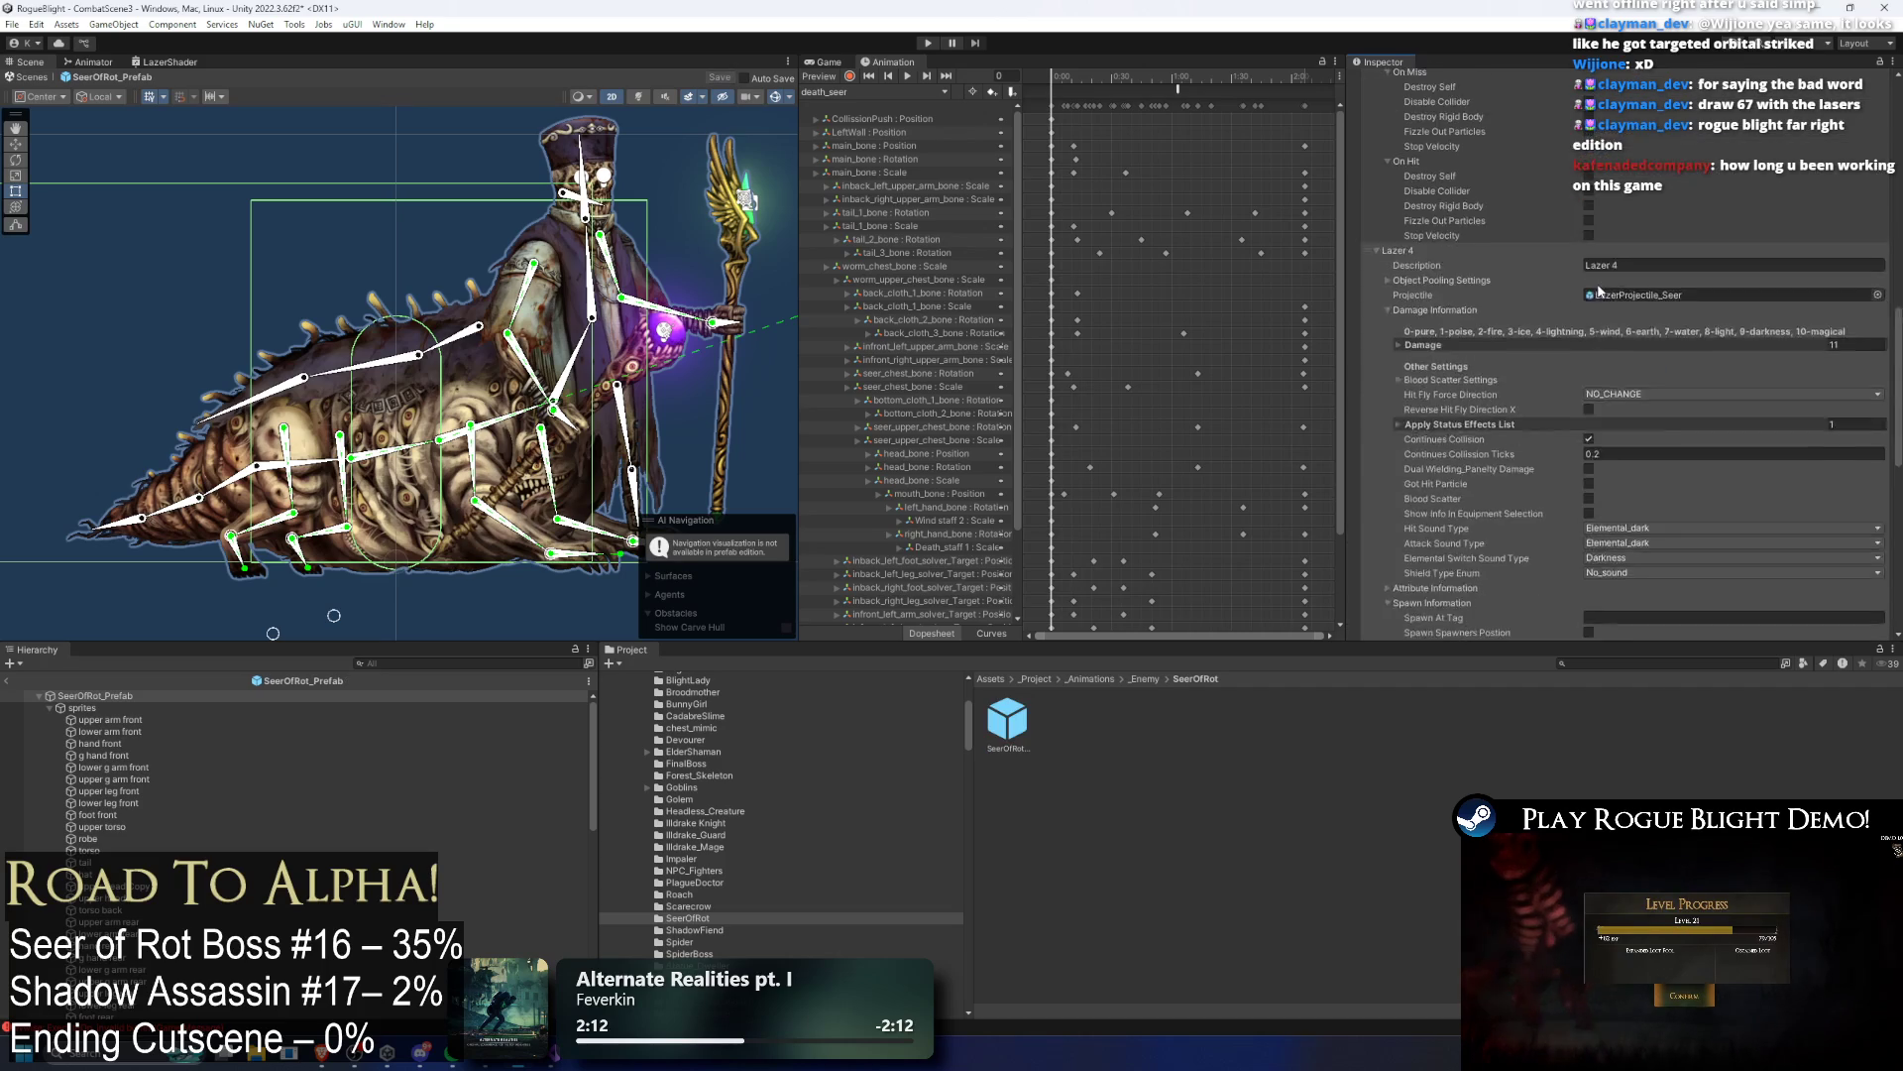
{"action": "scroll", "coordinate": [1631, 239], "scroll_direction": "down", "scroll_amount": 10}
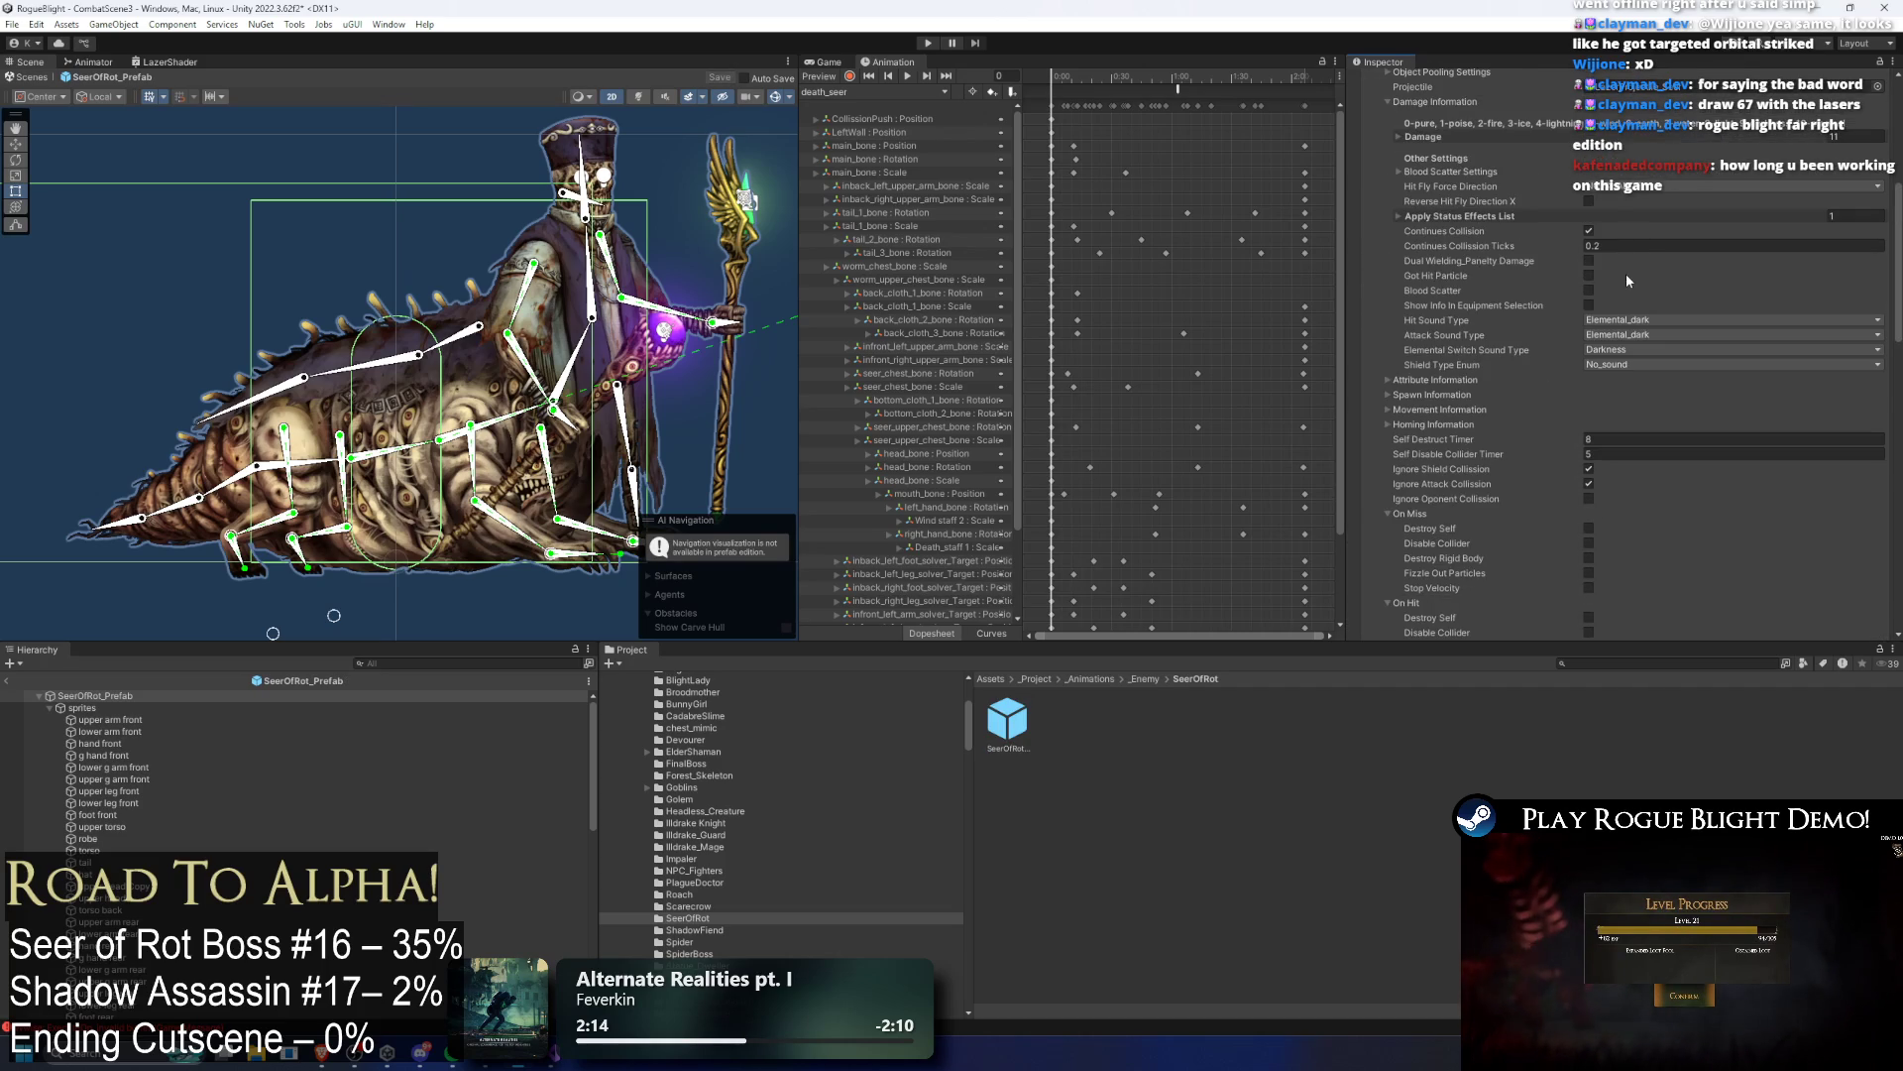
Step: Set Lazer 4's spawn position offset X to -2 and save the prefab
{"action": "left_click", "coordinate": [1474, 410]}
{"action": "scroll", "coordinate": [1598, 404], "scroll_direction": "down", "scroll_amount": 2}
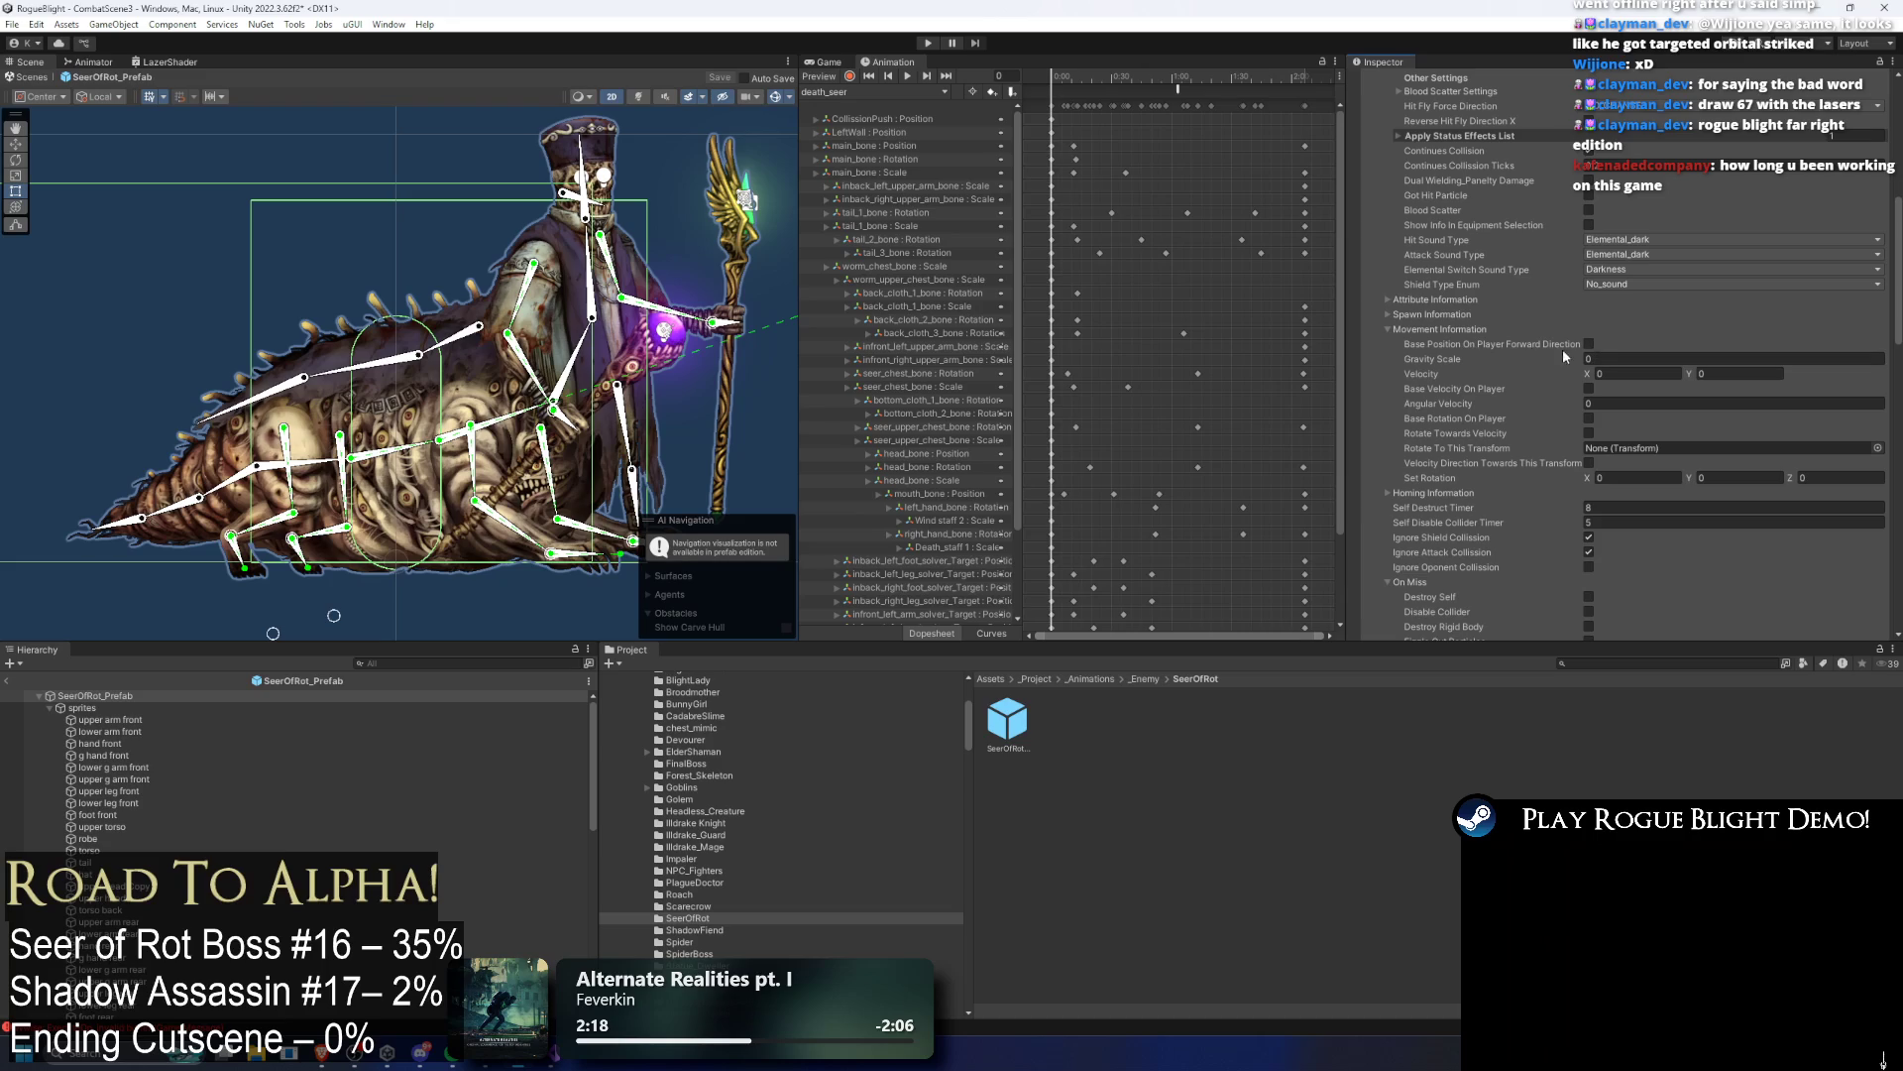
{"action": "left_click", "coordinate": [1468, 314]}
{"action": "left_click", "coordinate": [1636, 418]}
{"action": "type", "text": "-2"}
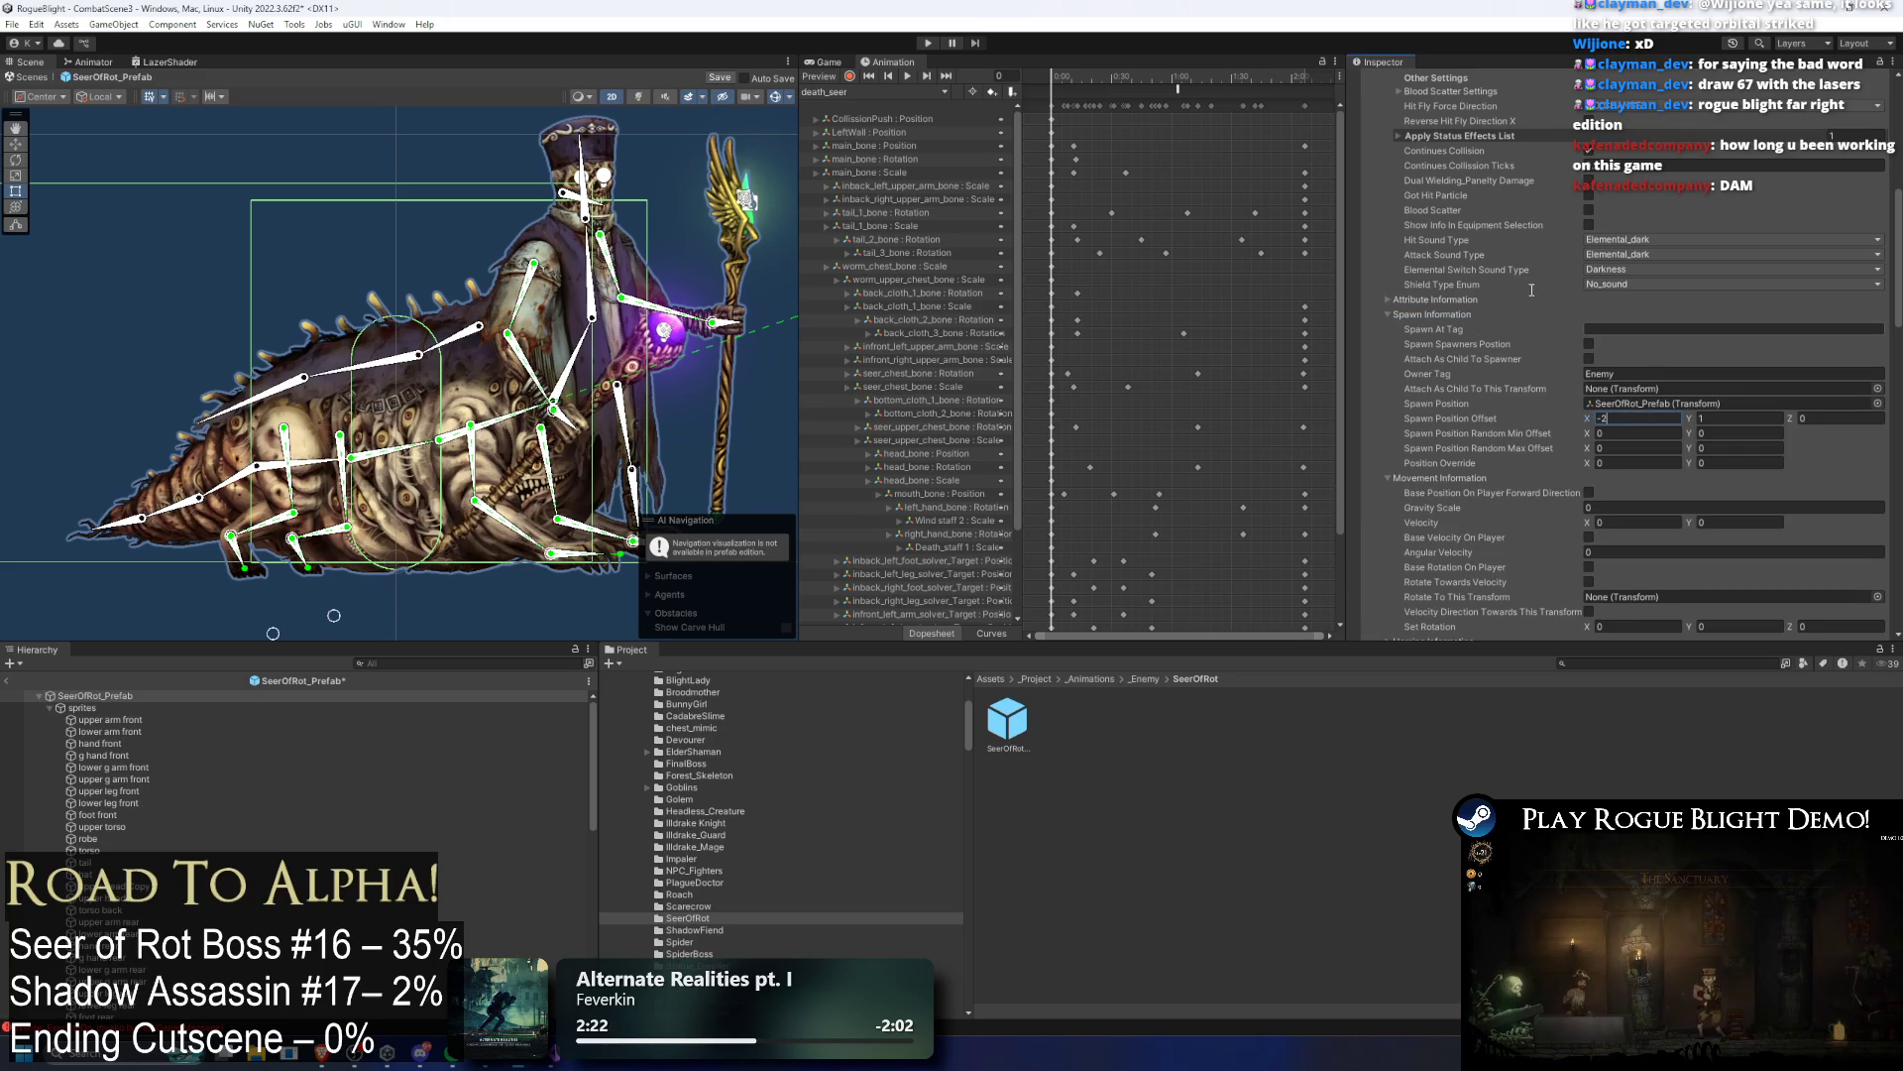
{"action": "key", "text": "ctrl+s"}
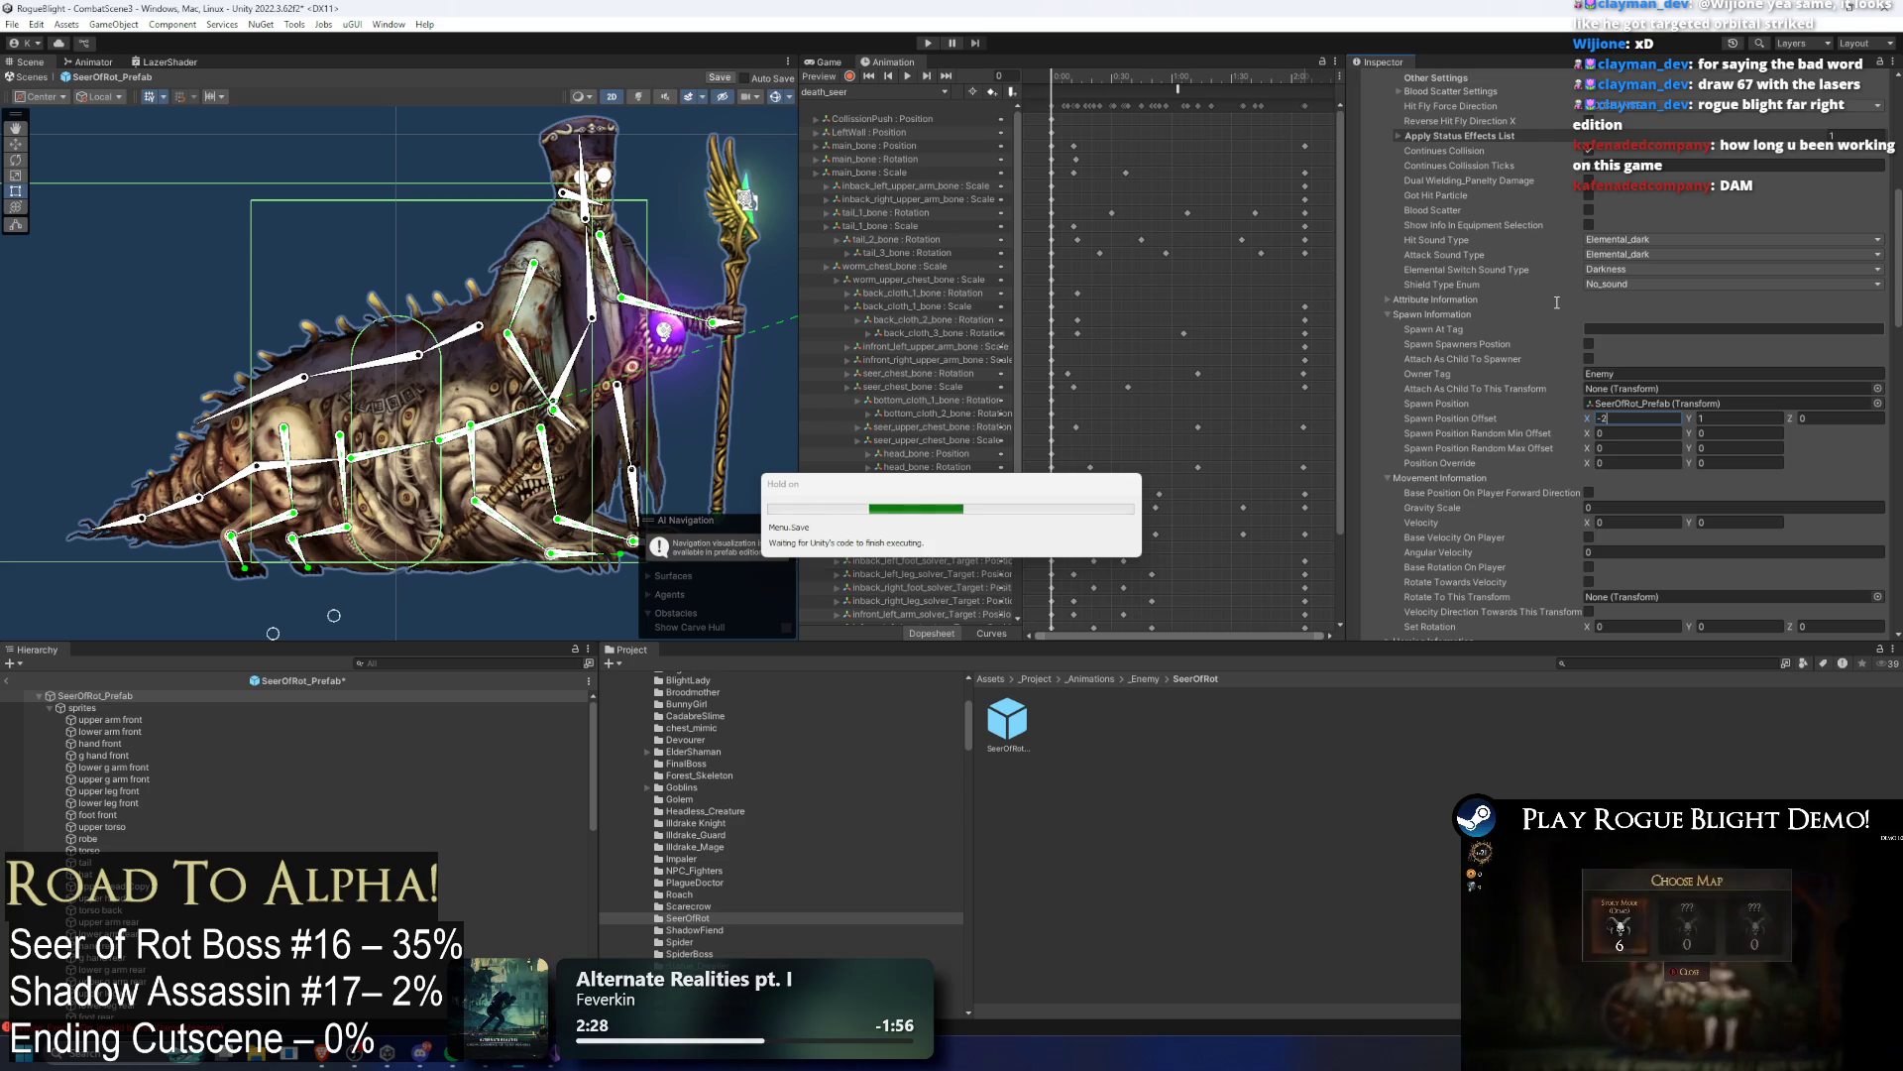
Step: Look over Lazer 2's settings again
{"action": "scroll", "coordinate": [1551, 308], "scroll_direction": "up", "scroll_amount": 5}
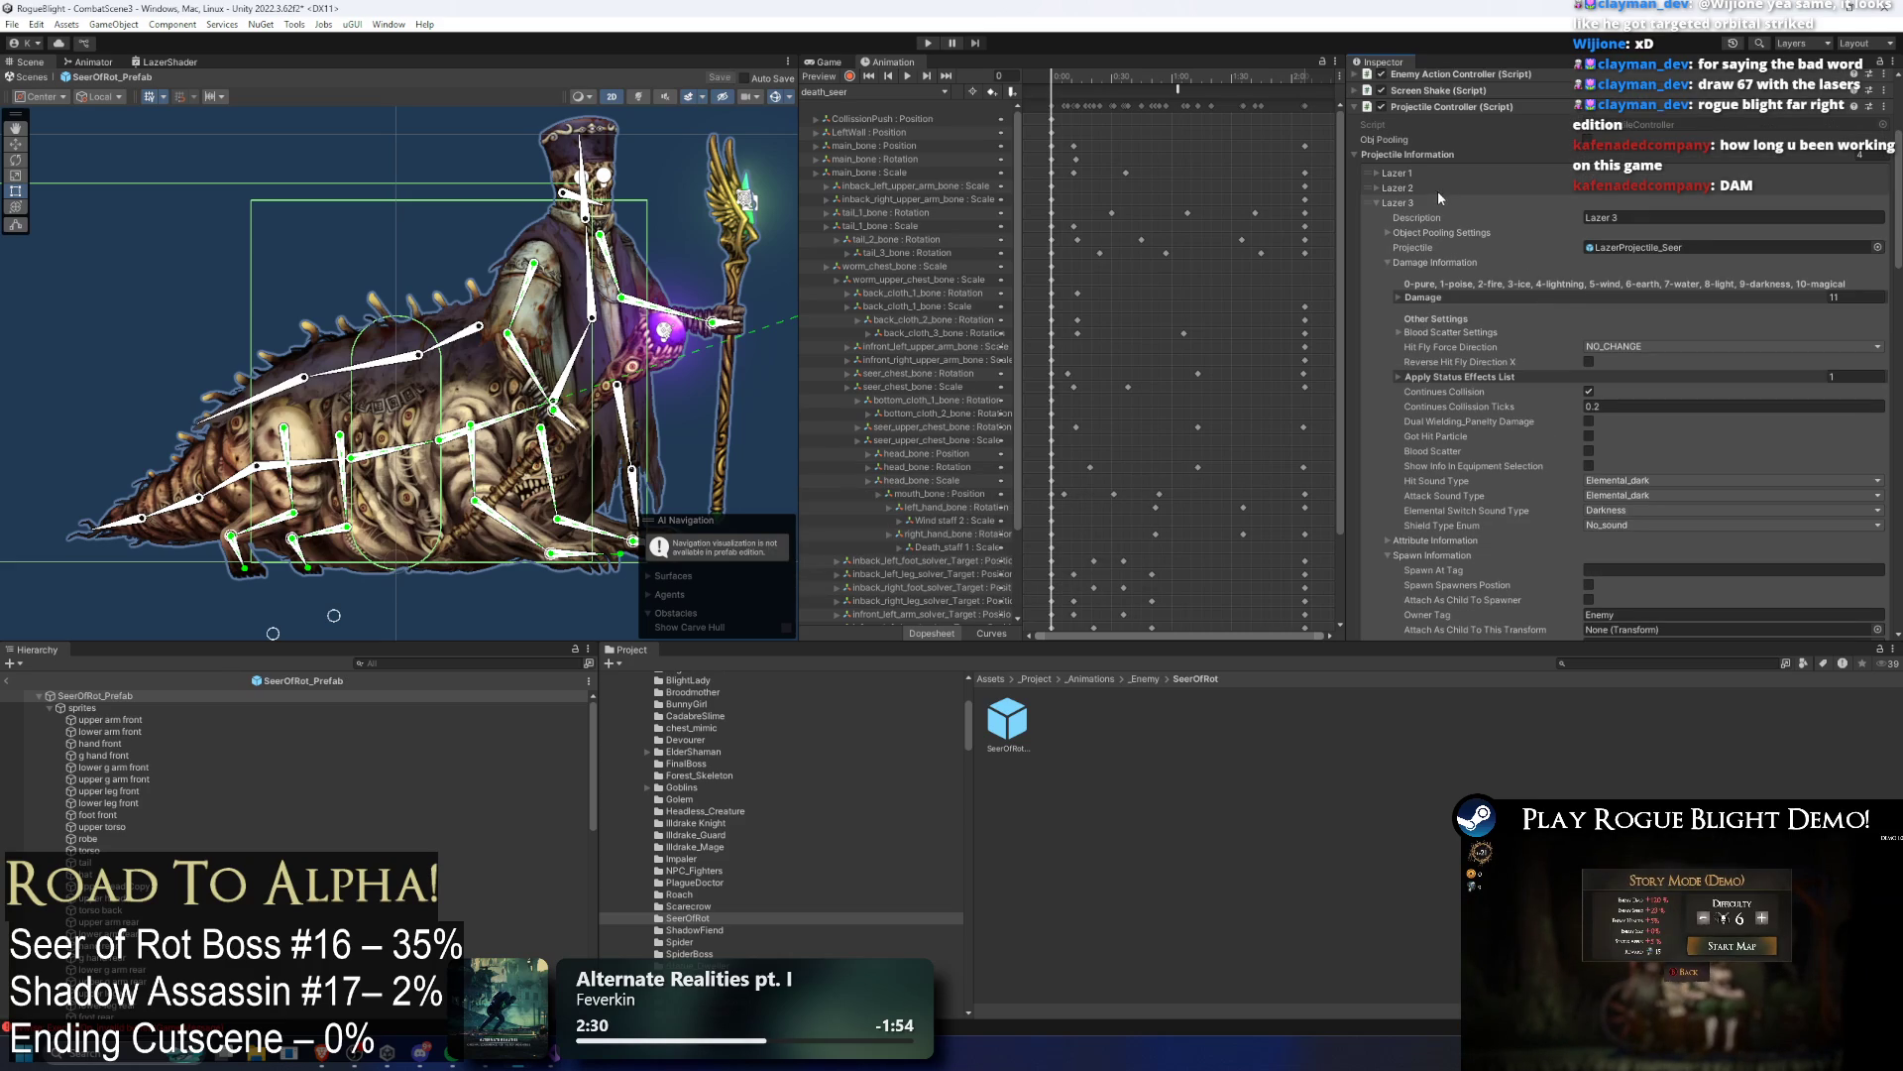
{"action": "left_click", "coordinate": [1428, 188]}
{"action": "scroll", "coordinate": [1428, 173], "scroll_direction": "down", "scroll_amount": 1}
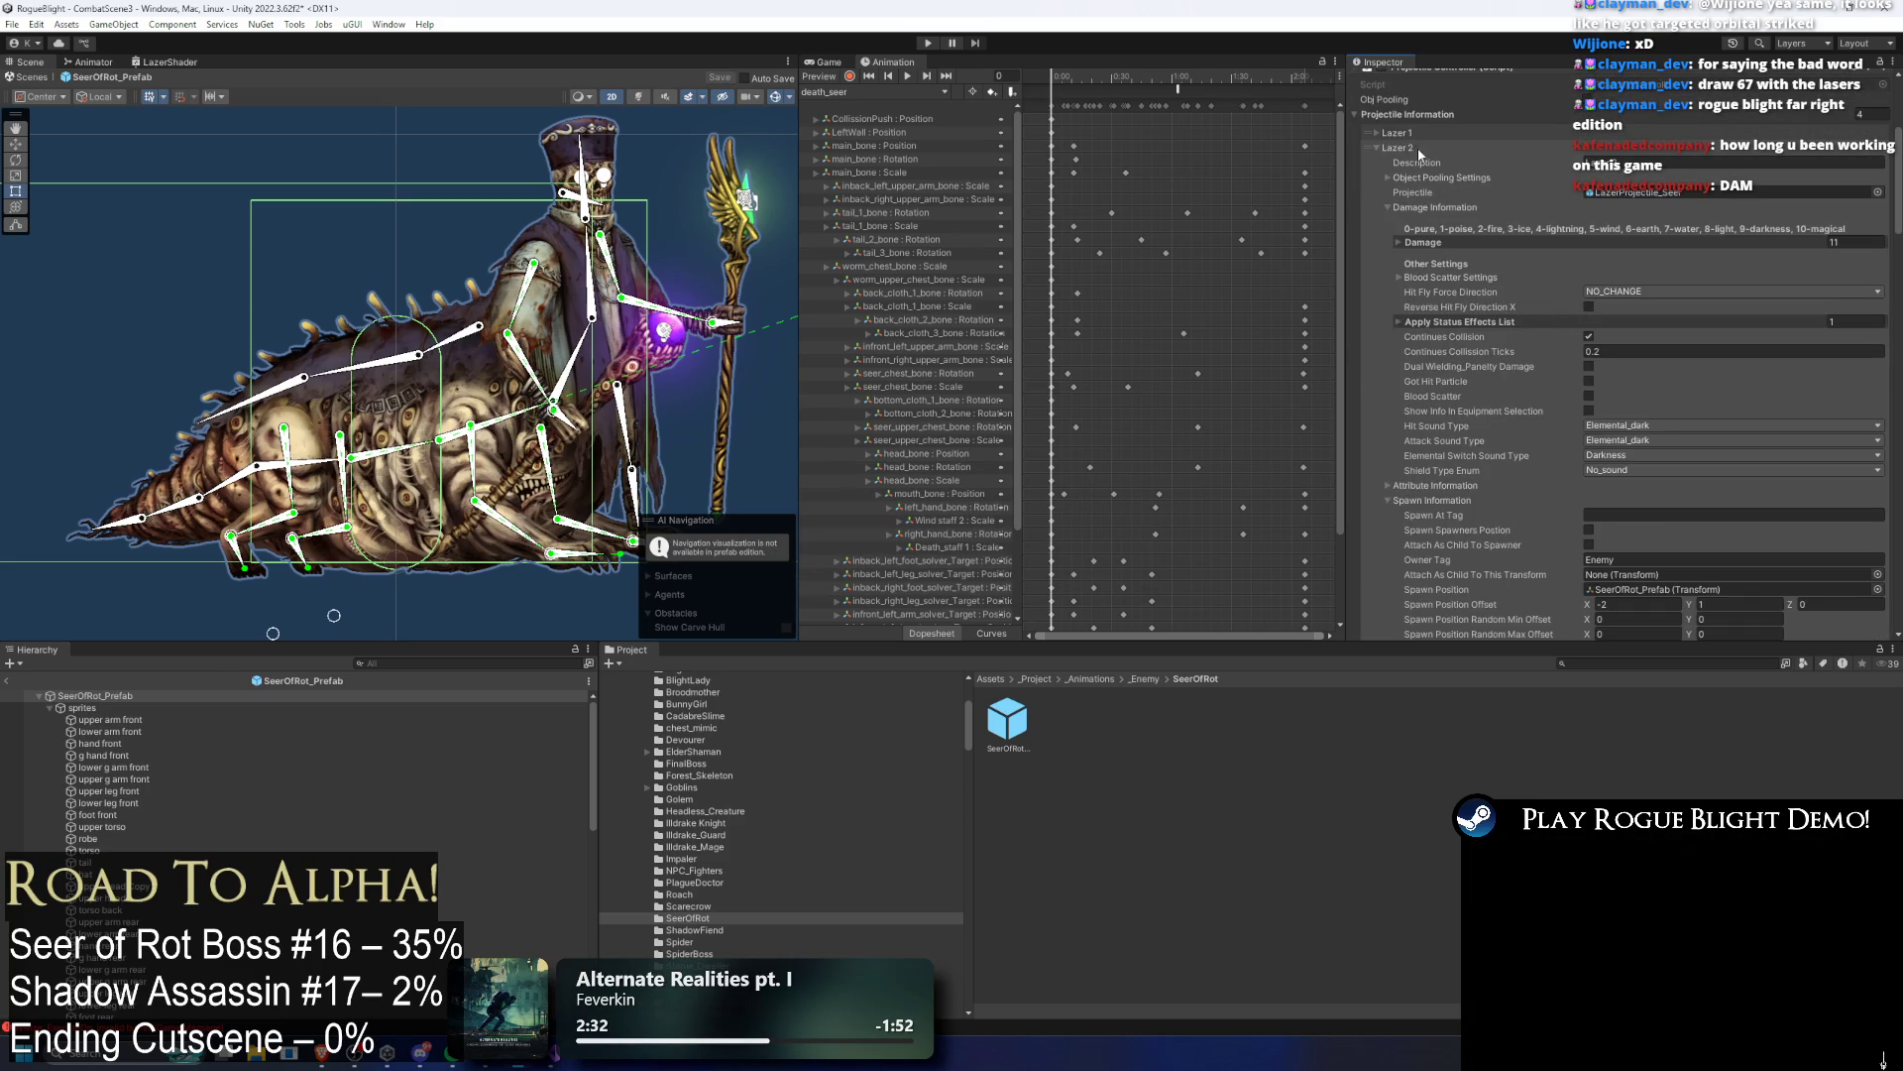
{"action": "scroll", "coordinate": [1424, 159], "scroll_direction": "down", "scroll_amount": 5}
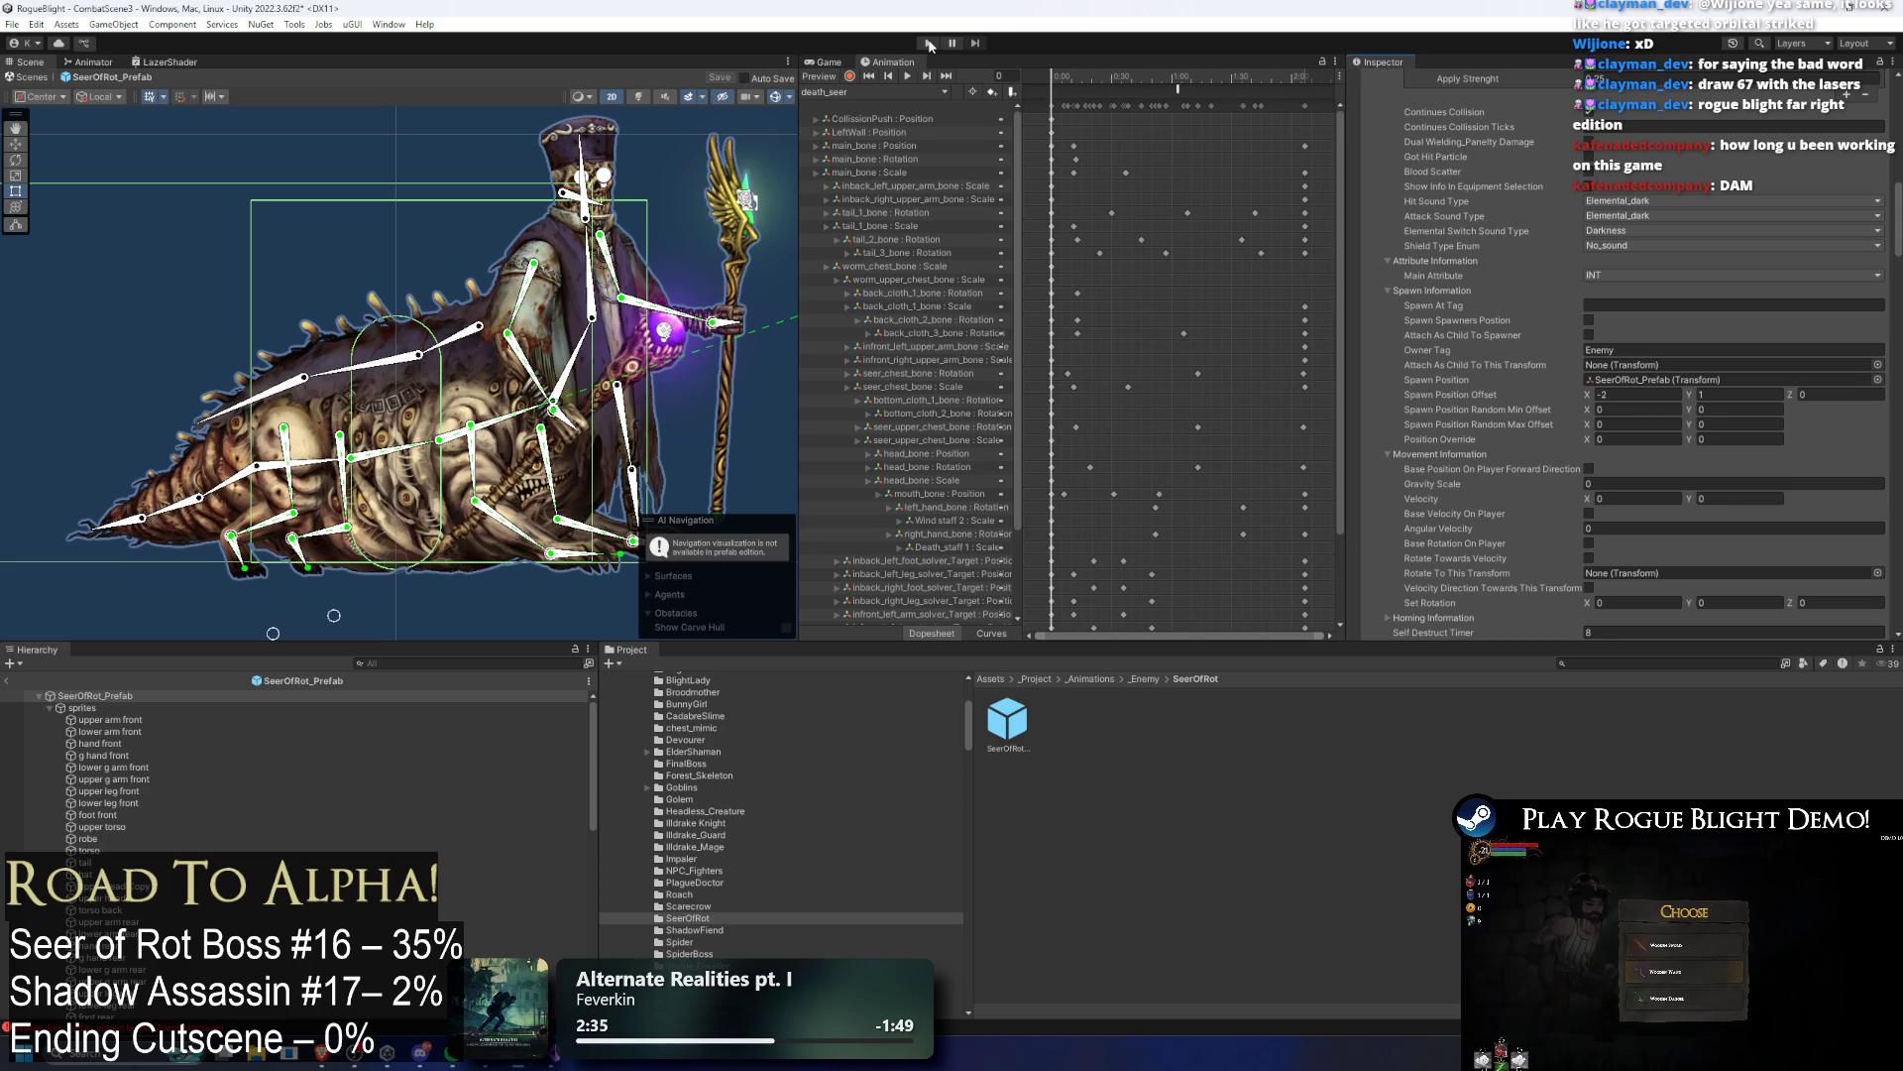
Step: Save, then play-test the boss fight with cheats, restarting once, until stopping play mode
{"action": "key", "text": "ctrl+s"}
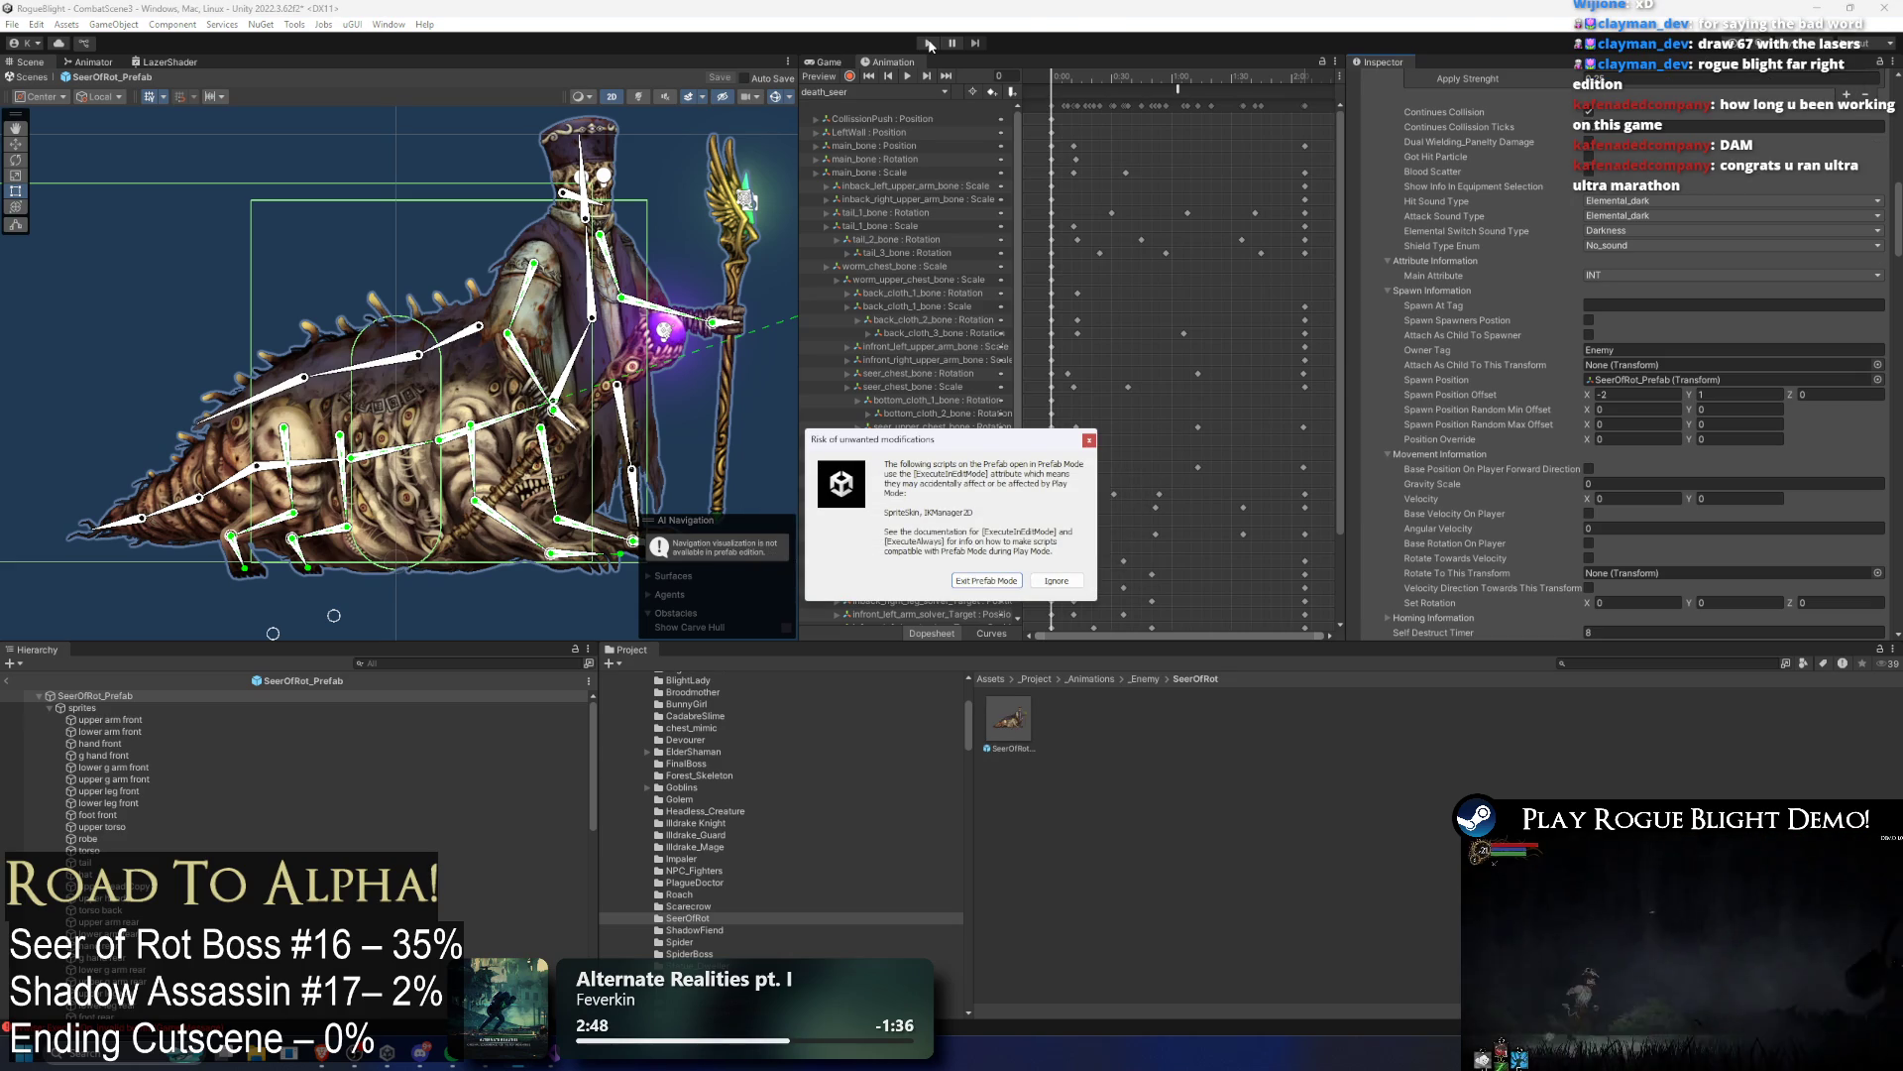
{"action": "key", "text": "Return"}
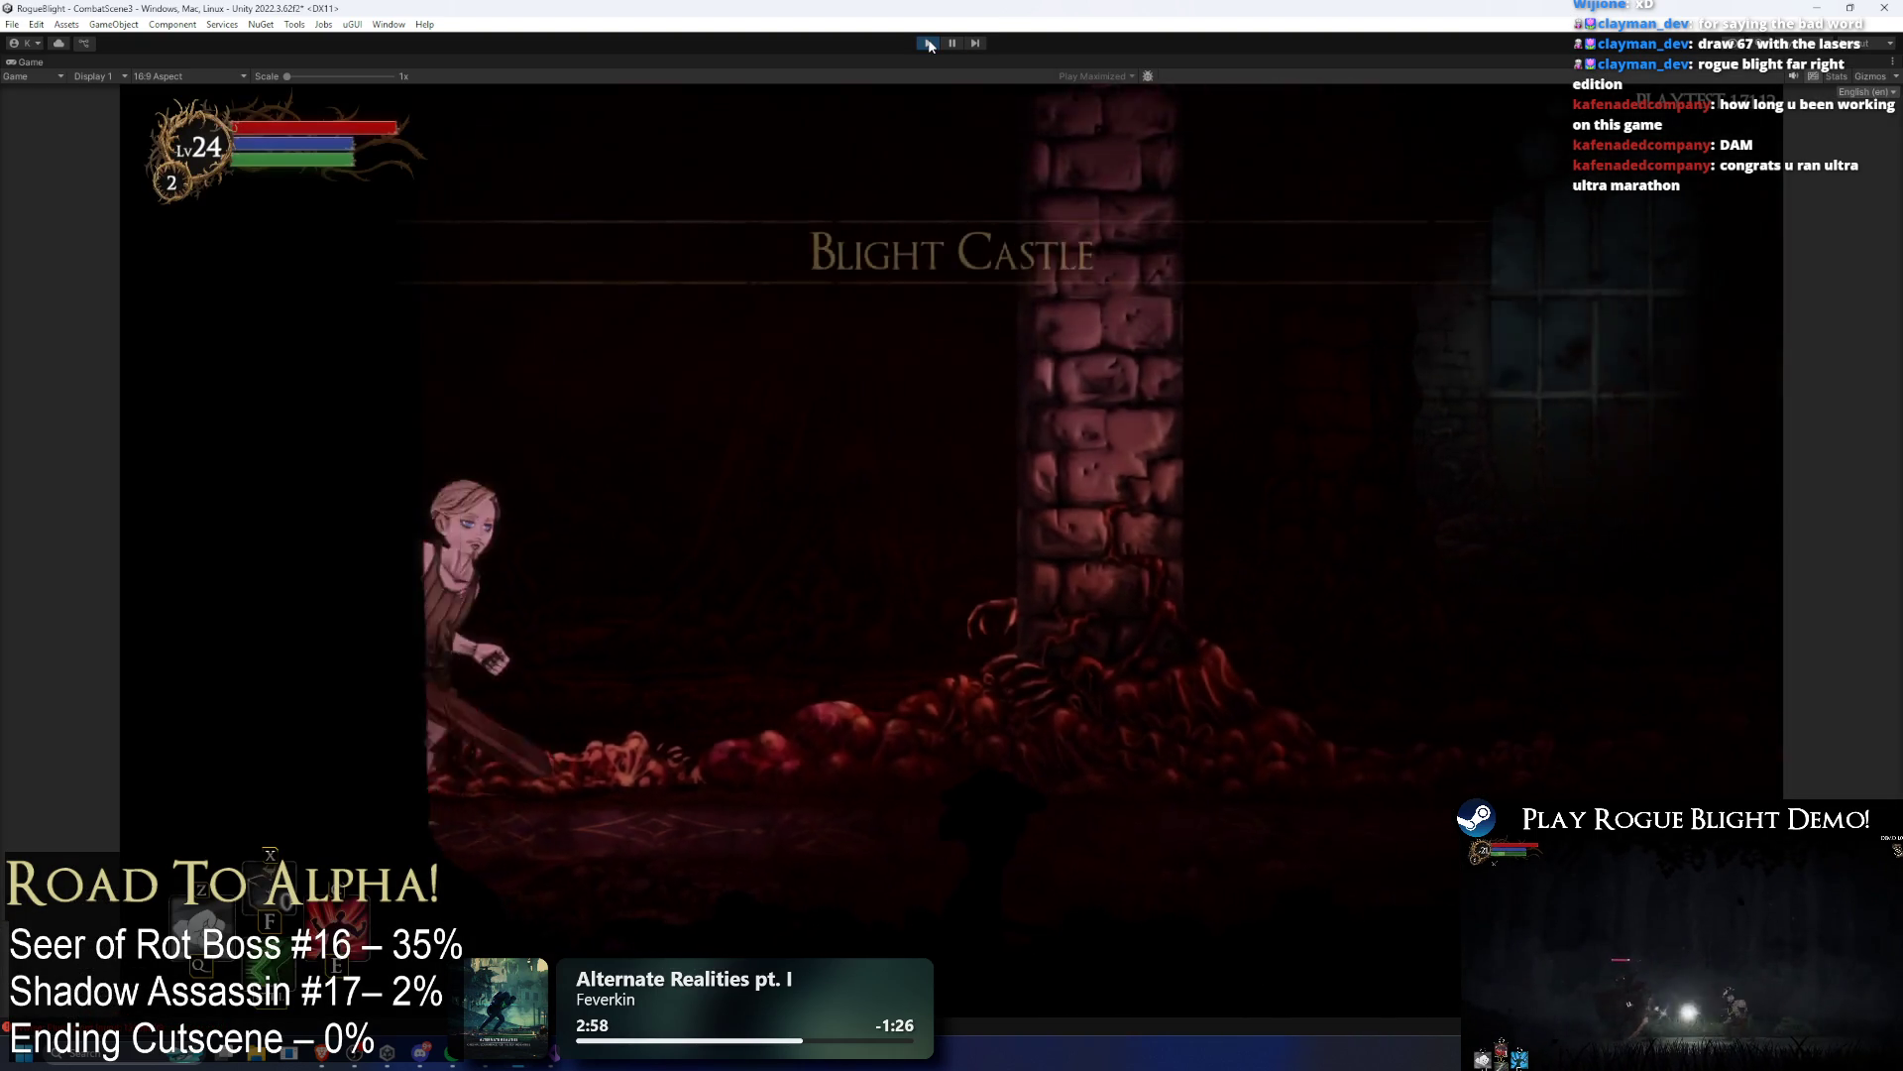
{"action": "key", "text": "Left"}
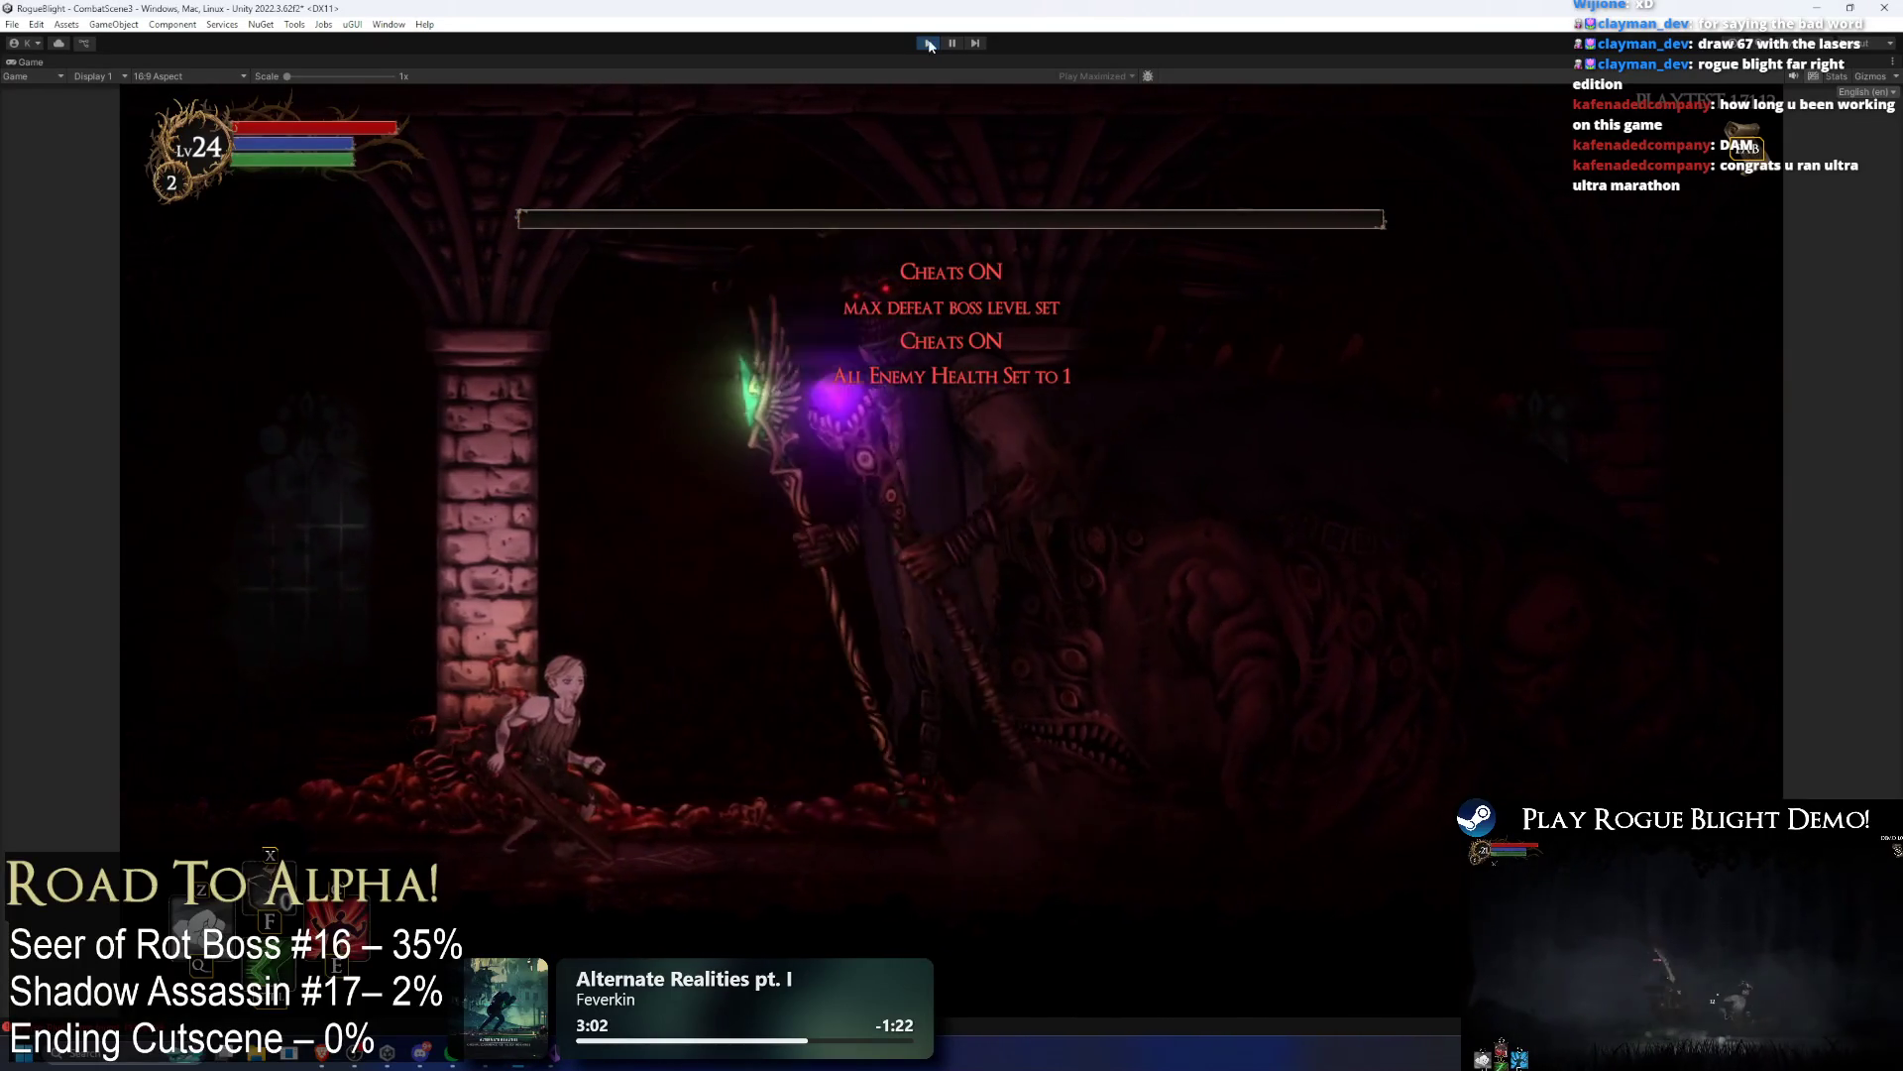
{"action": "key", "text": "F2"}
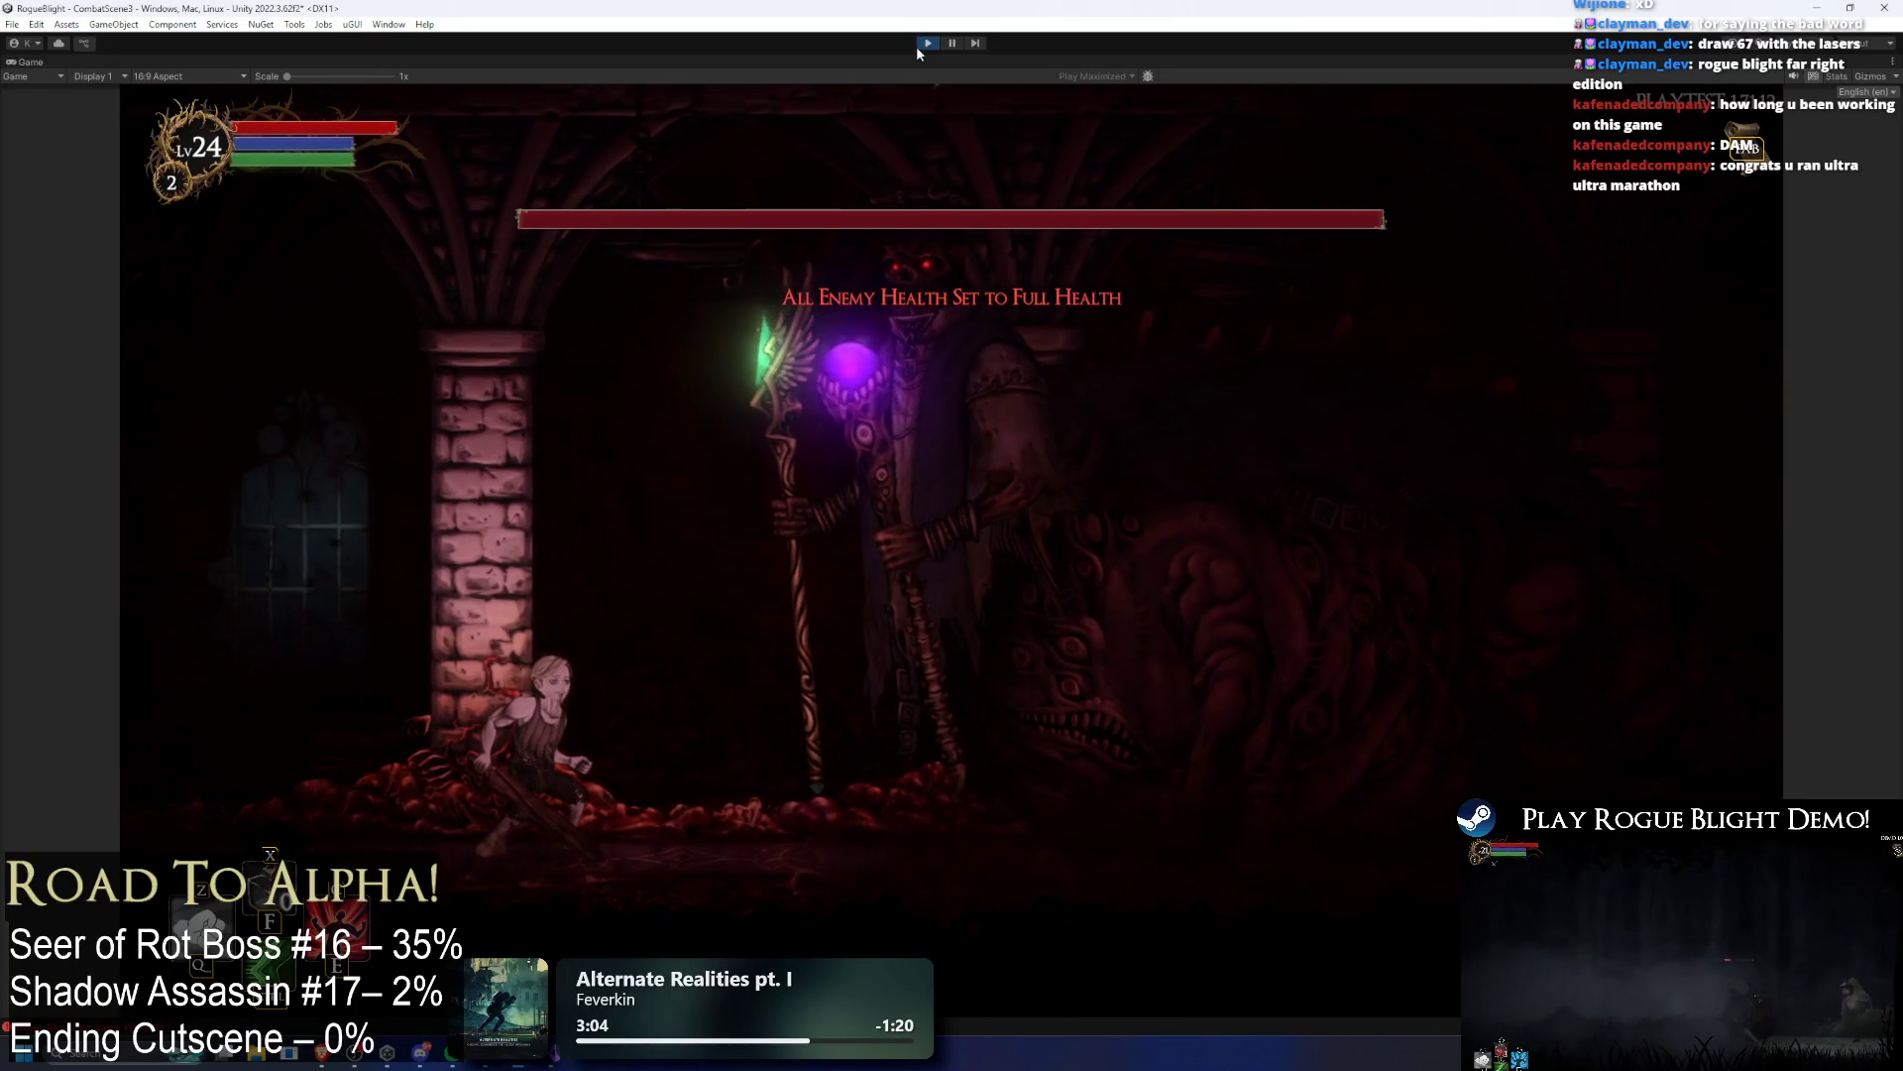
{"action": "key", "text": "ctrl+p"}
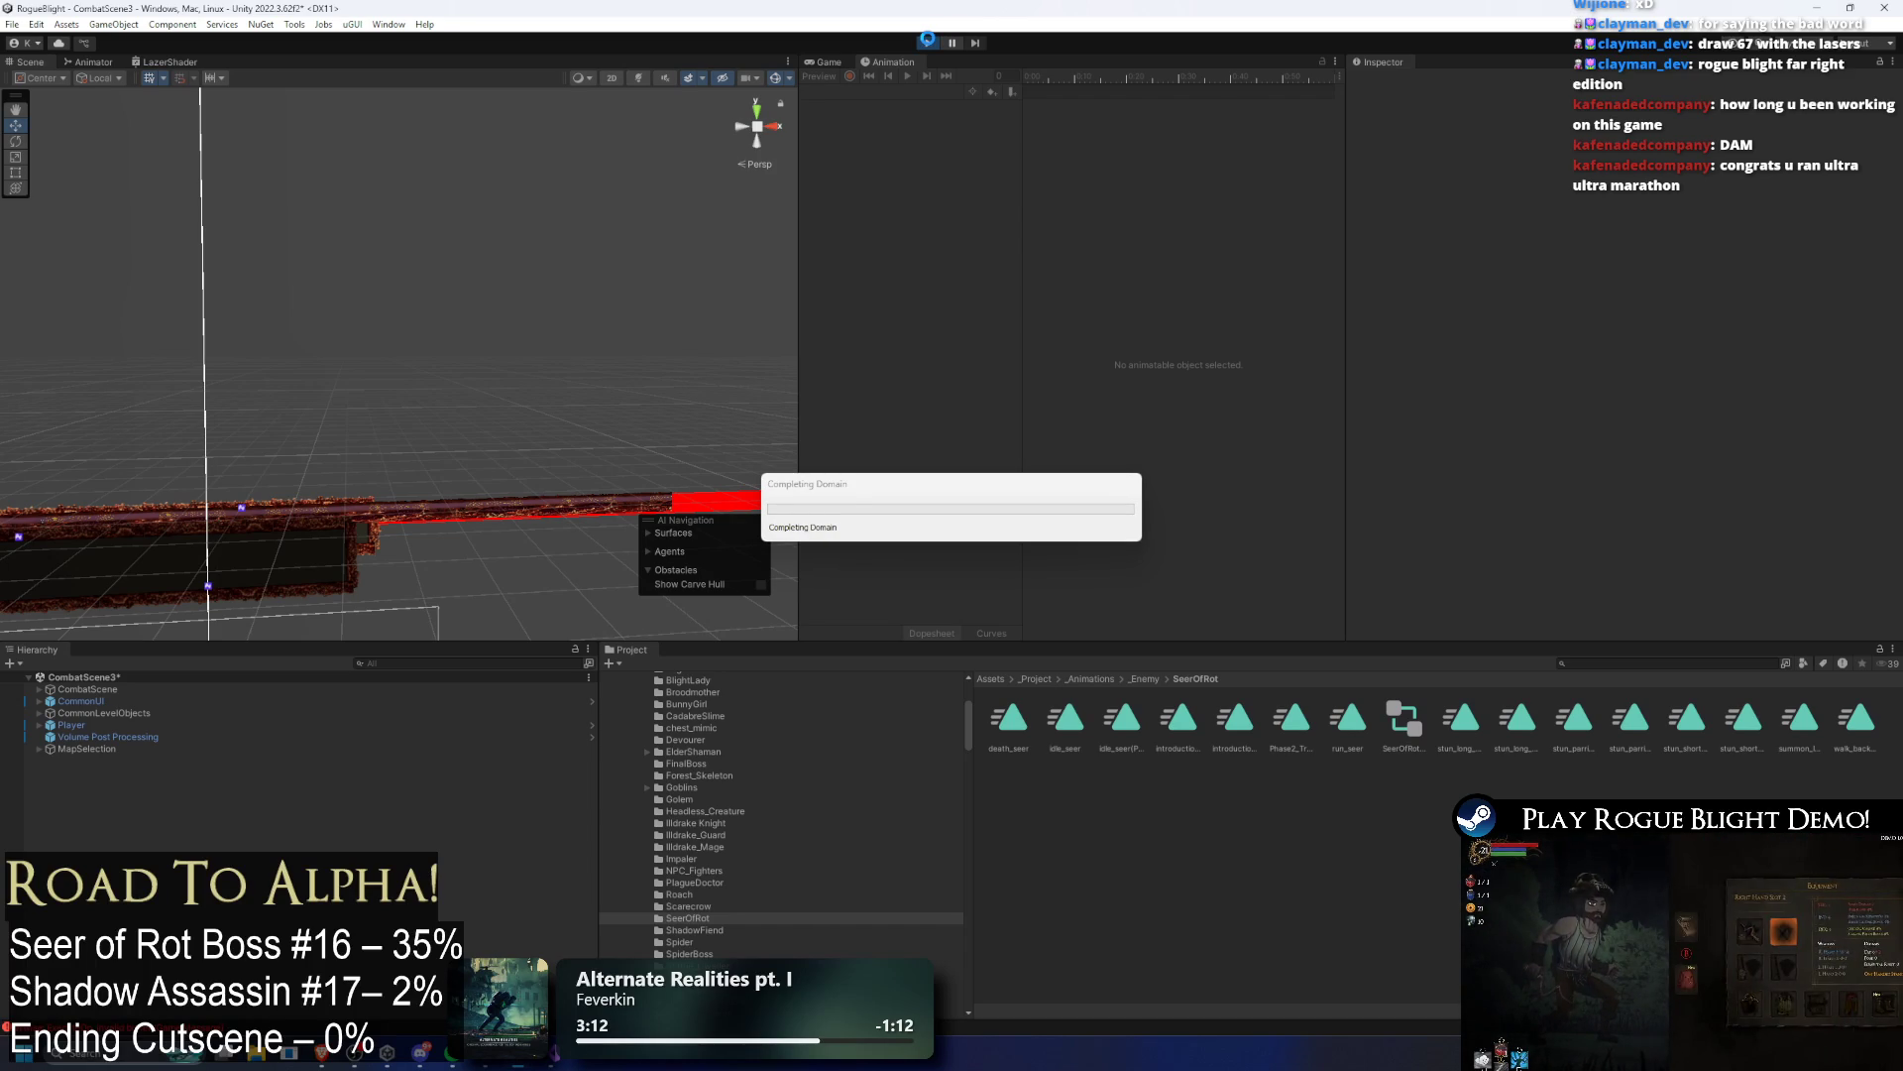
{"action": "left_click", "coordinate": [928, 42]}
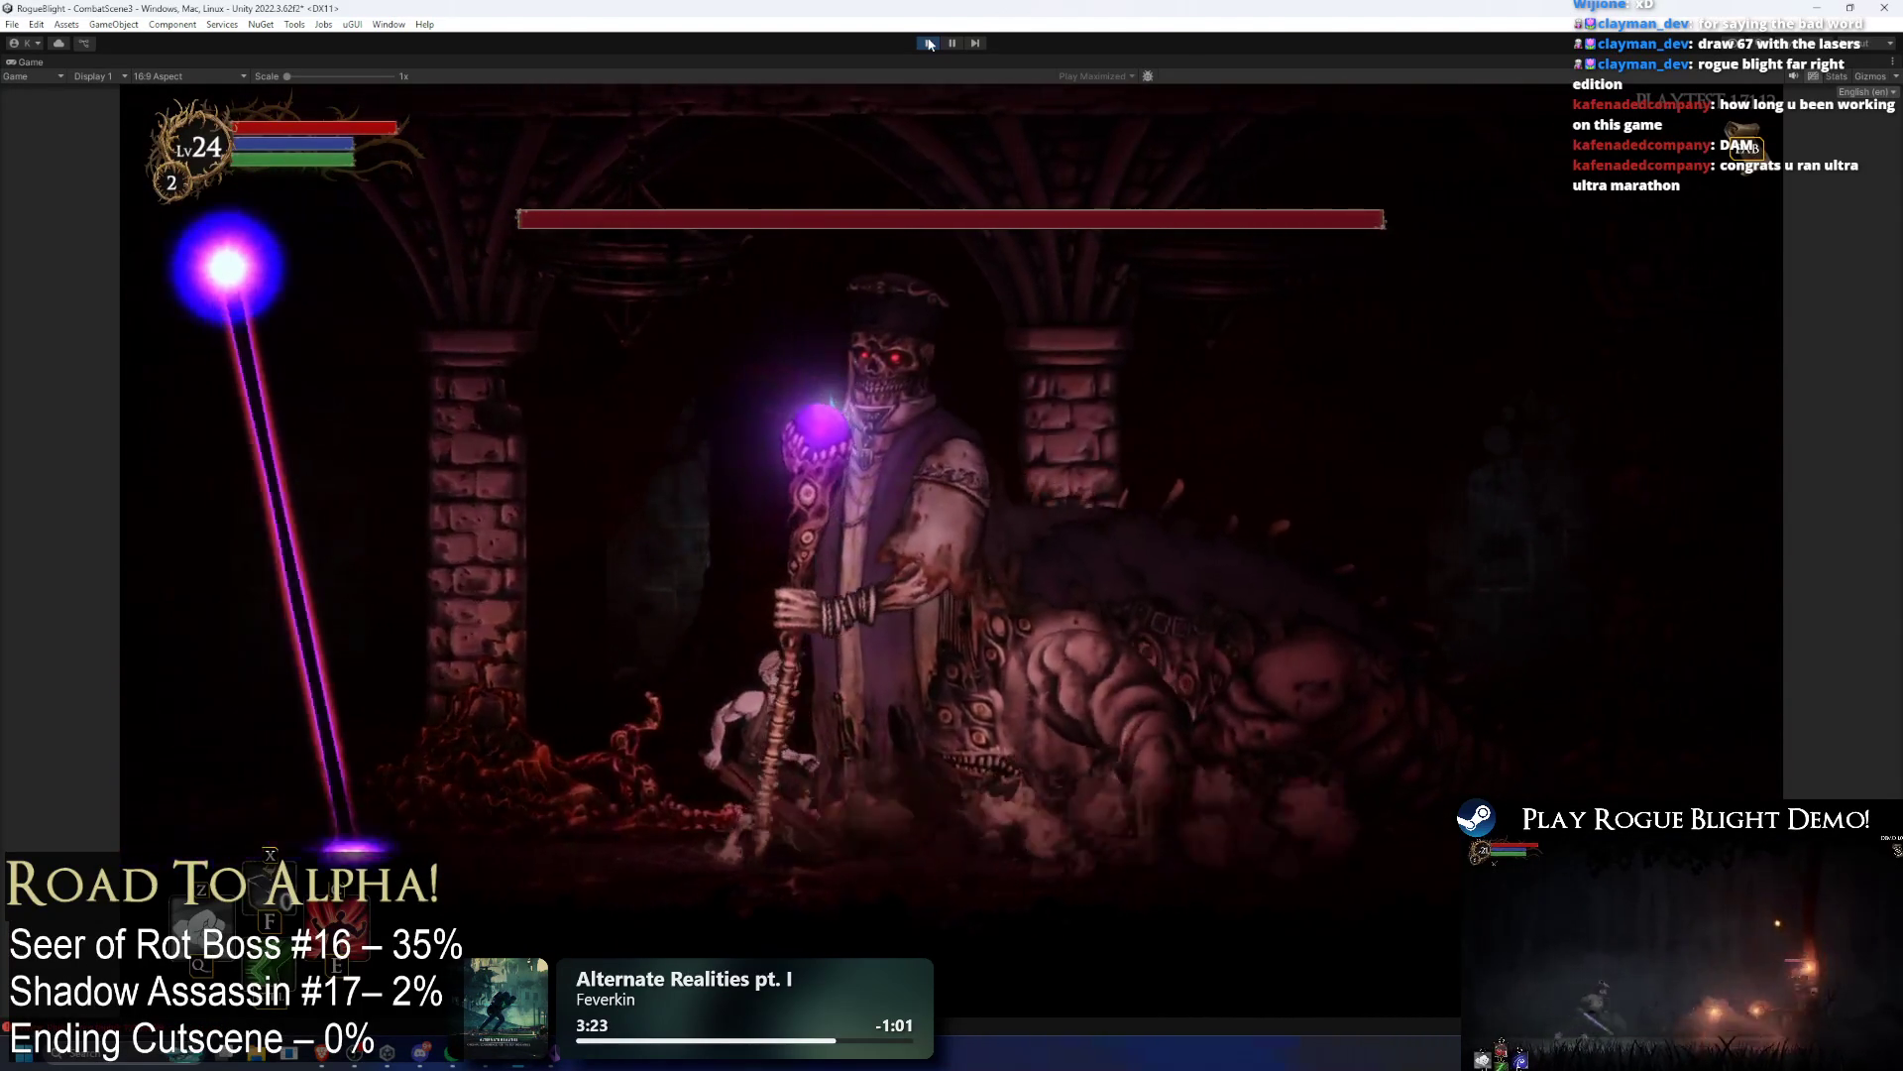
{"action": "key", "text": "Right"}
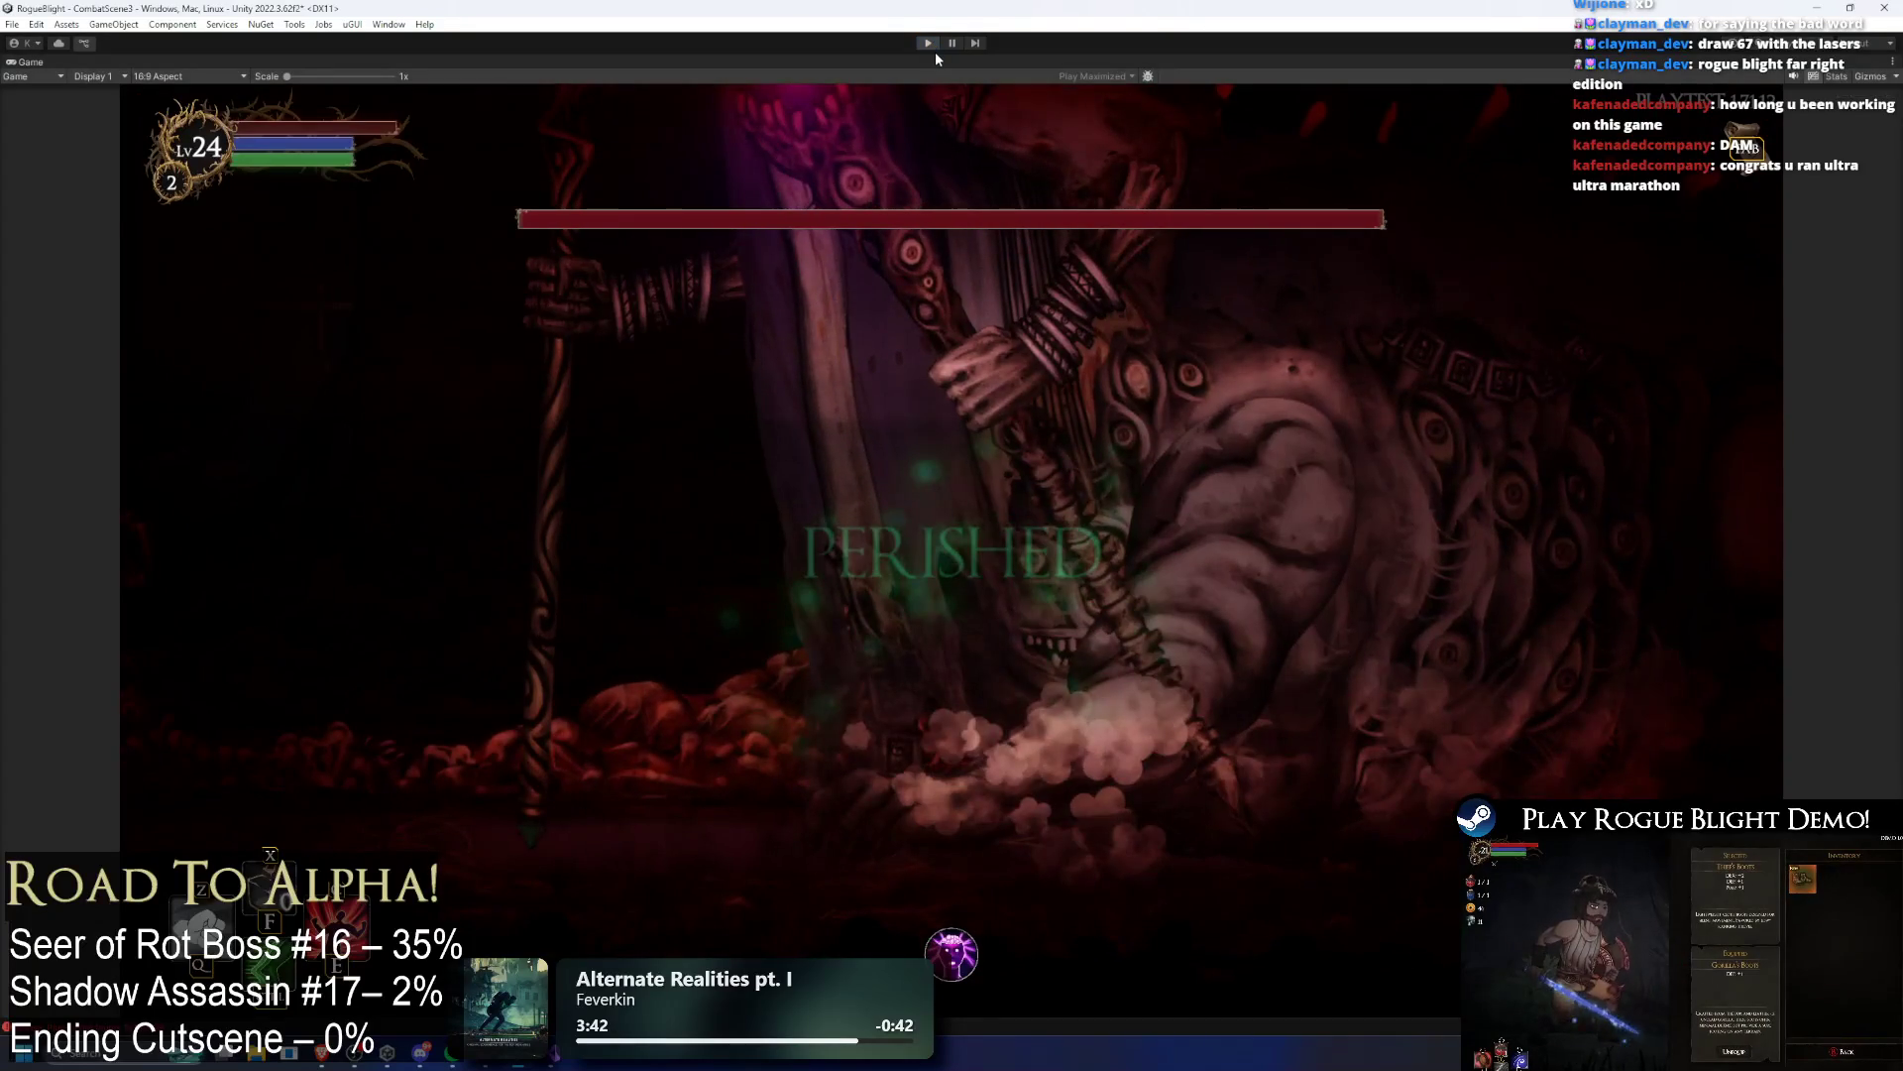
{"action": "left_click", "coordinate": [935, 52]}
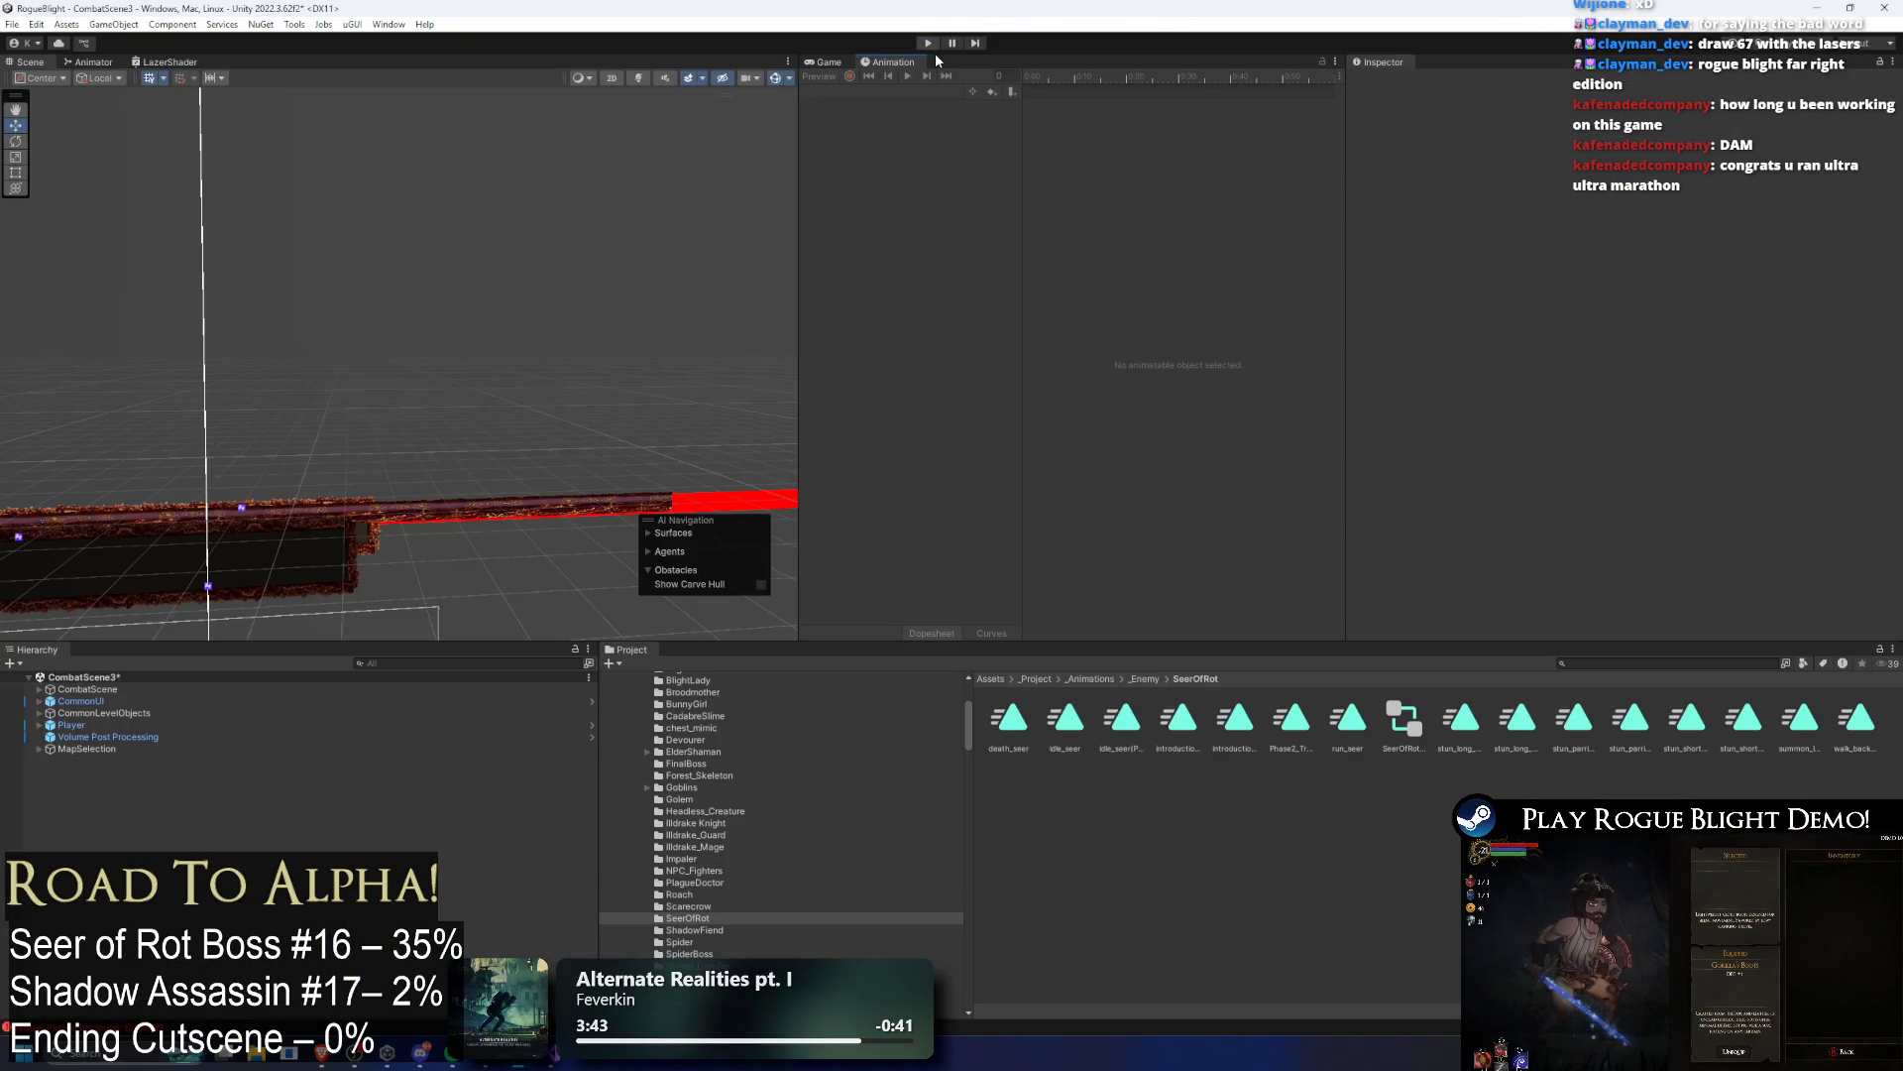
Step: Search the project for 'seer prefab' and open SeerOfRot_Prefab in Prefab Mode
{"action": "left_click", "coordinate": [1592, 665]}
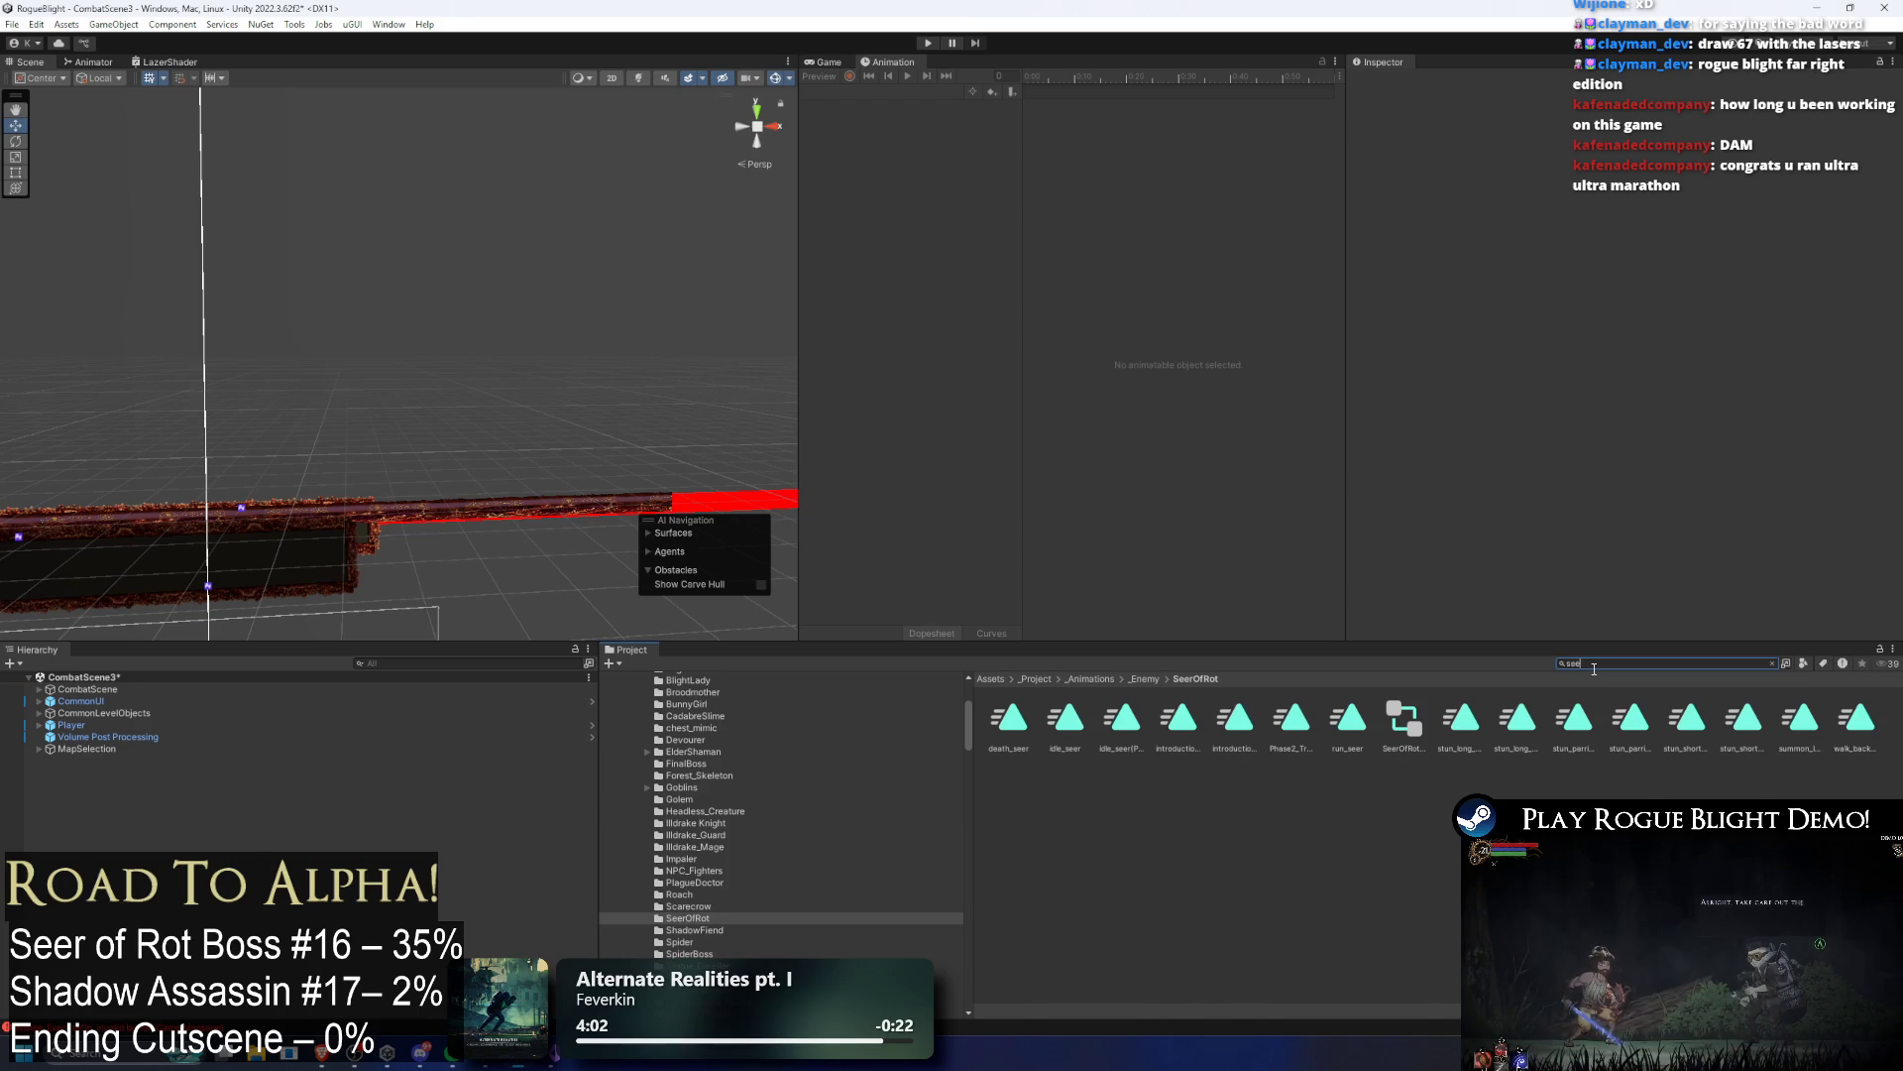
{"action": "type", "text": "r prefab"}
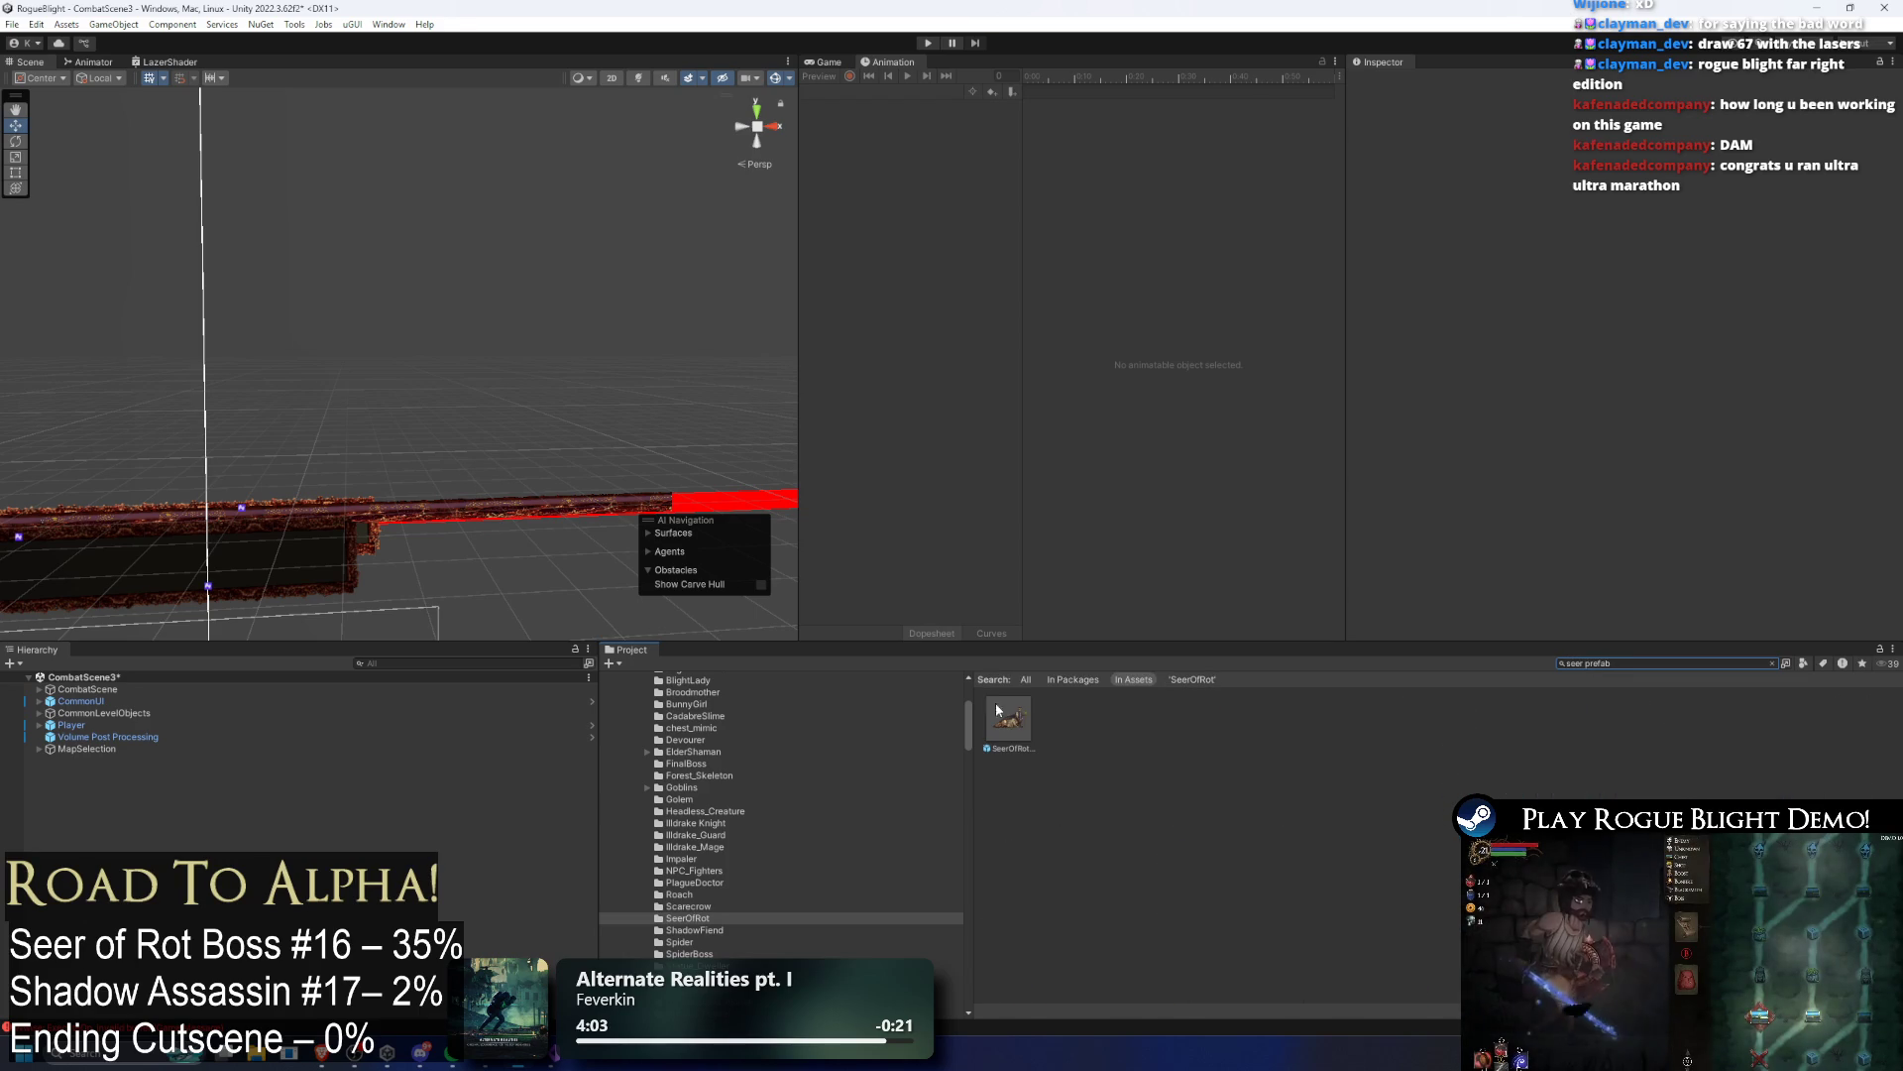
{"action": "double_click", "coordinate": [1008, 721]}
{"action": "scroll", "coordinate": [1649, 348], "scroll_direction": "down", "scroll_amount": 15}
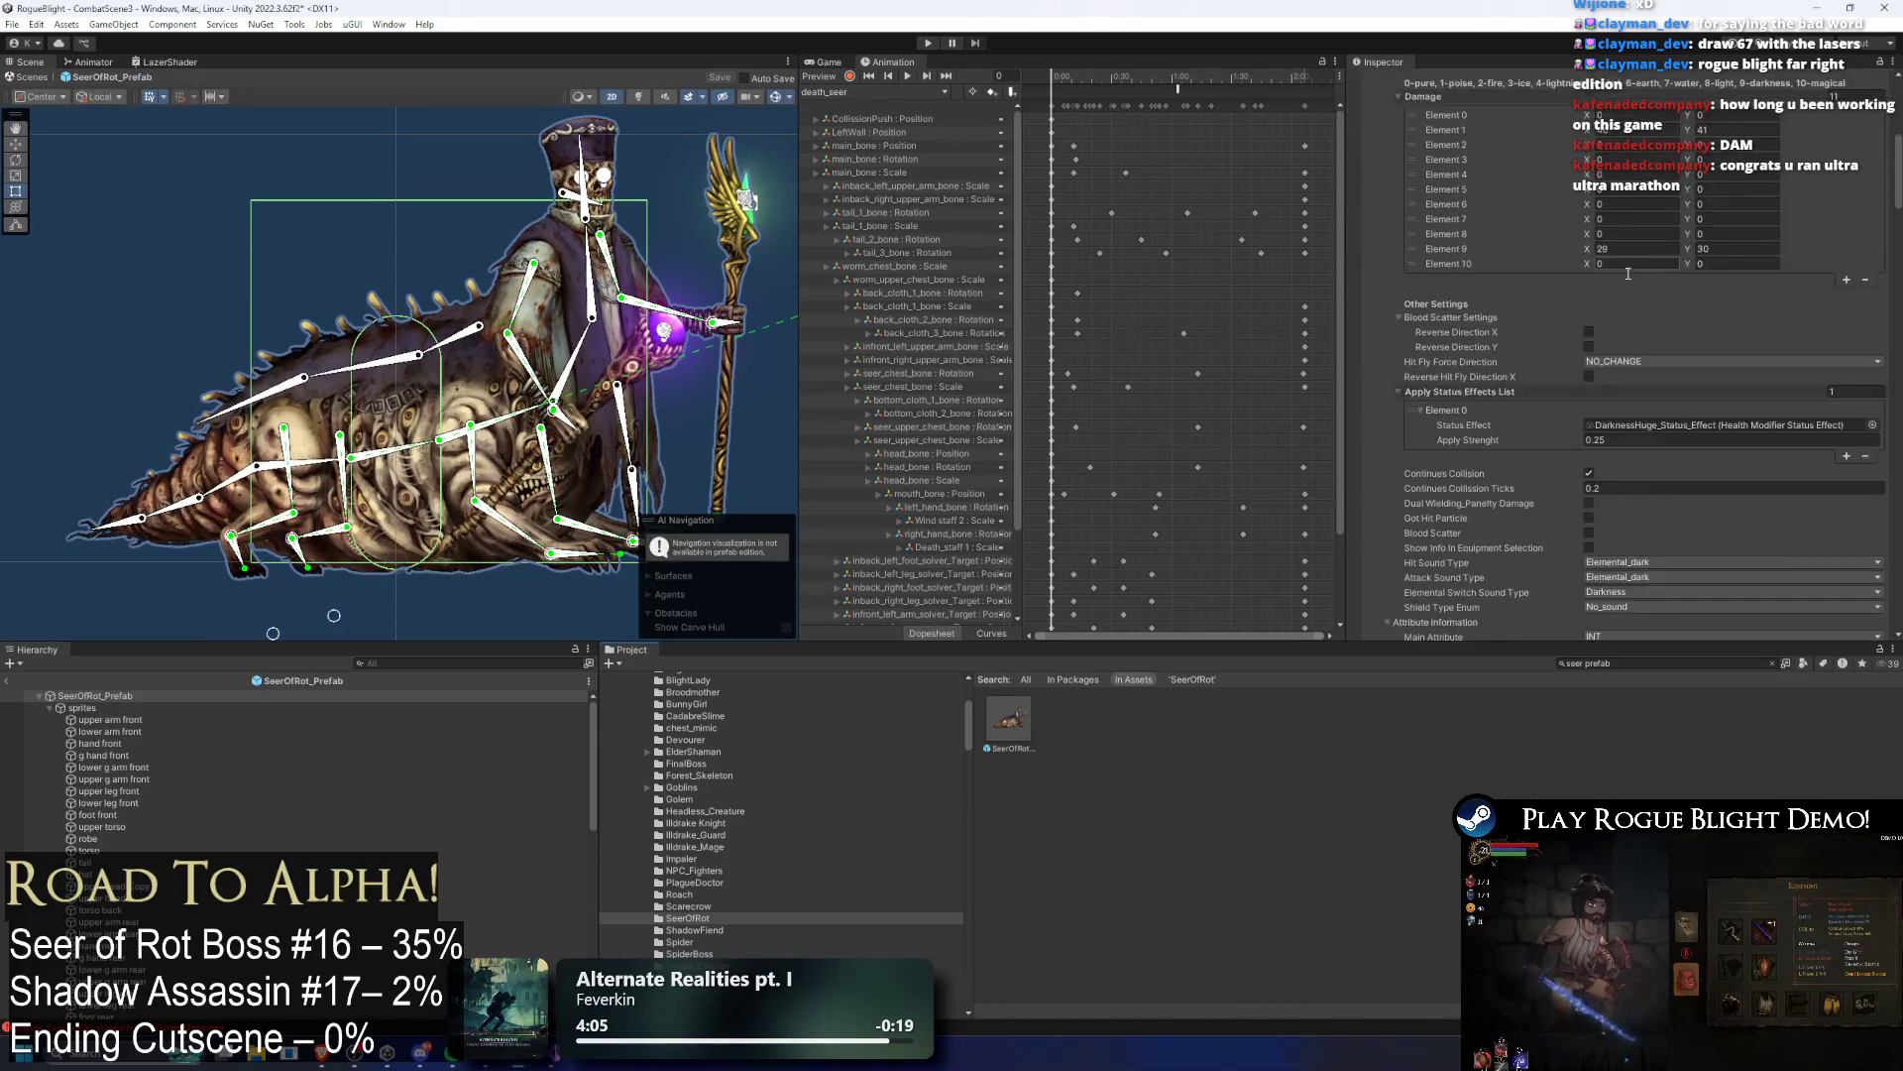
Step: Check Lazer 1's spawn offset X, then set Lazer 2's spawn position offset X to -0.5
{"action": "scroll", "coordinate": [1650, 348], "scroll_direction": "down", "scroll_amount": 1}
{"action": "left_click", "coordinate": [1610, 397]}
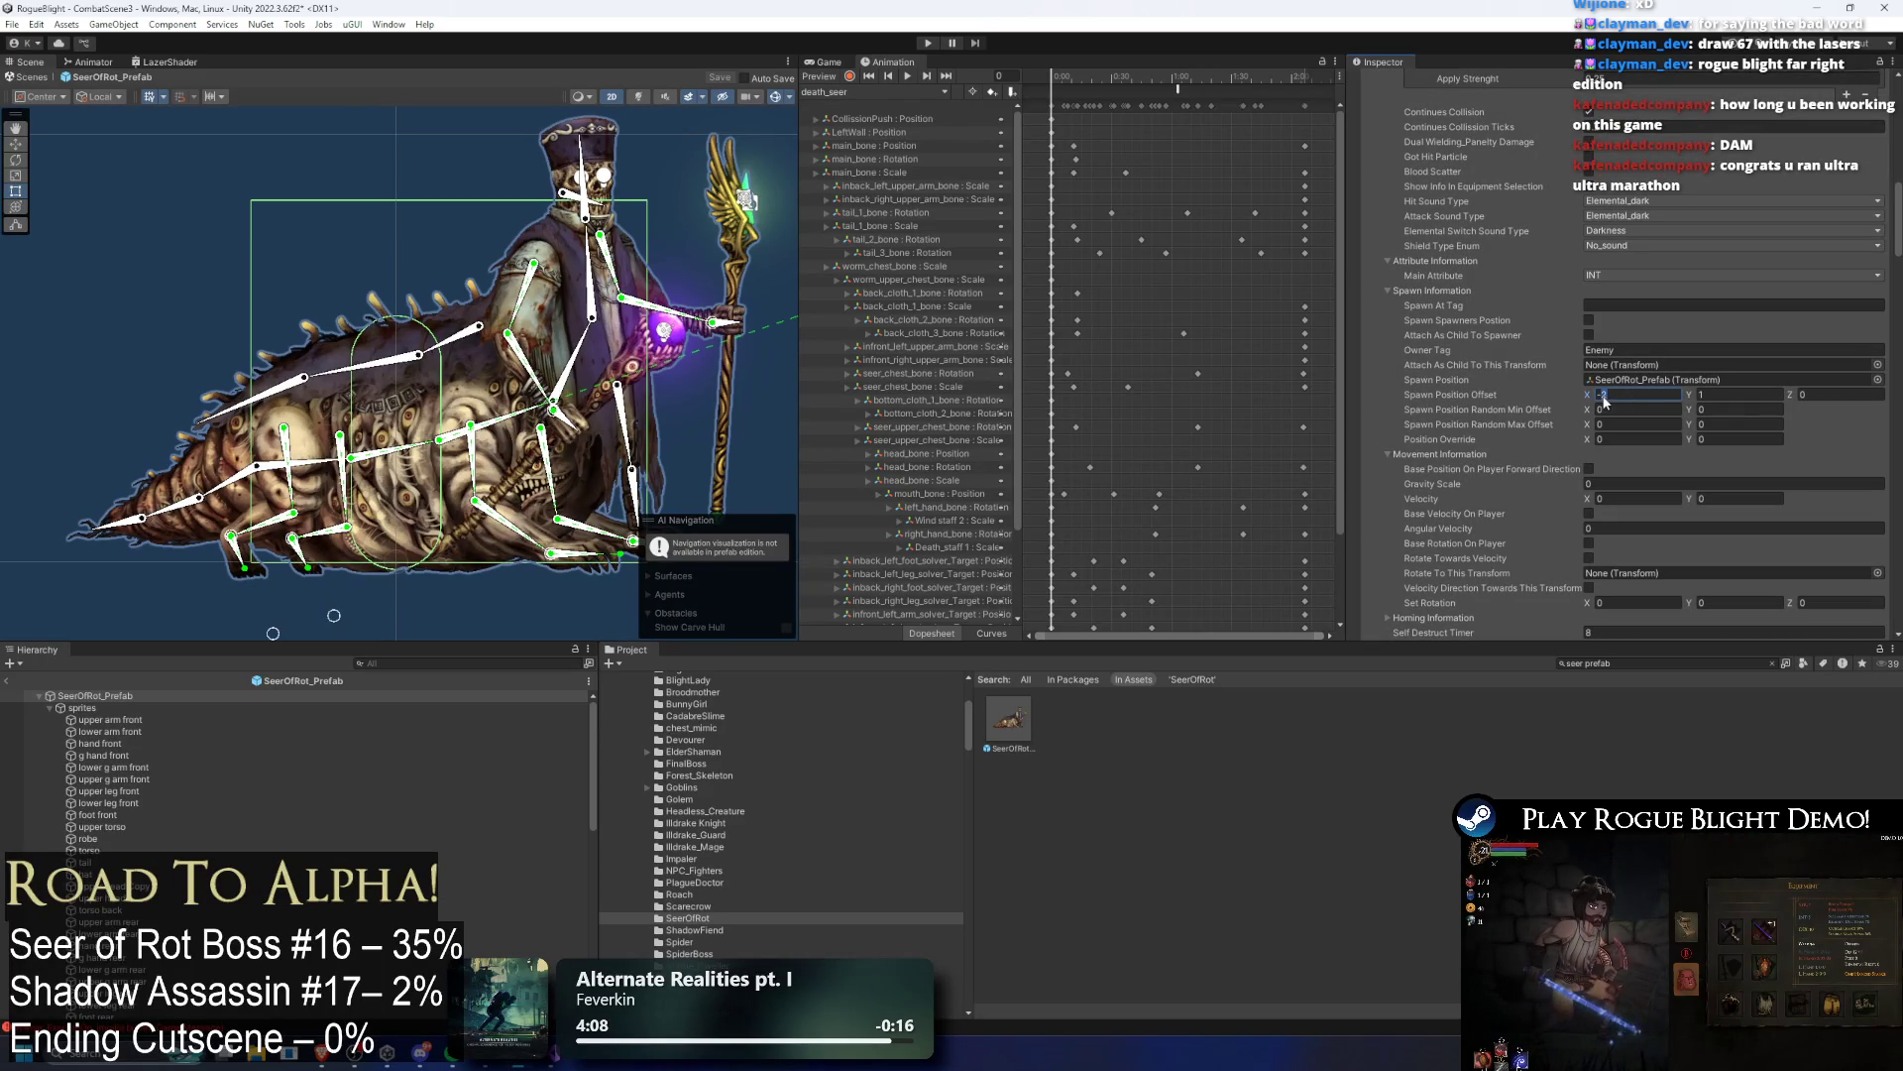
{"action": "left_click", "coordinate": [1401, 152]}
{"action": "scroll", "coordinate": [1401, 152], "scroll_direction": "up", "scroll_amount": 3}
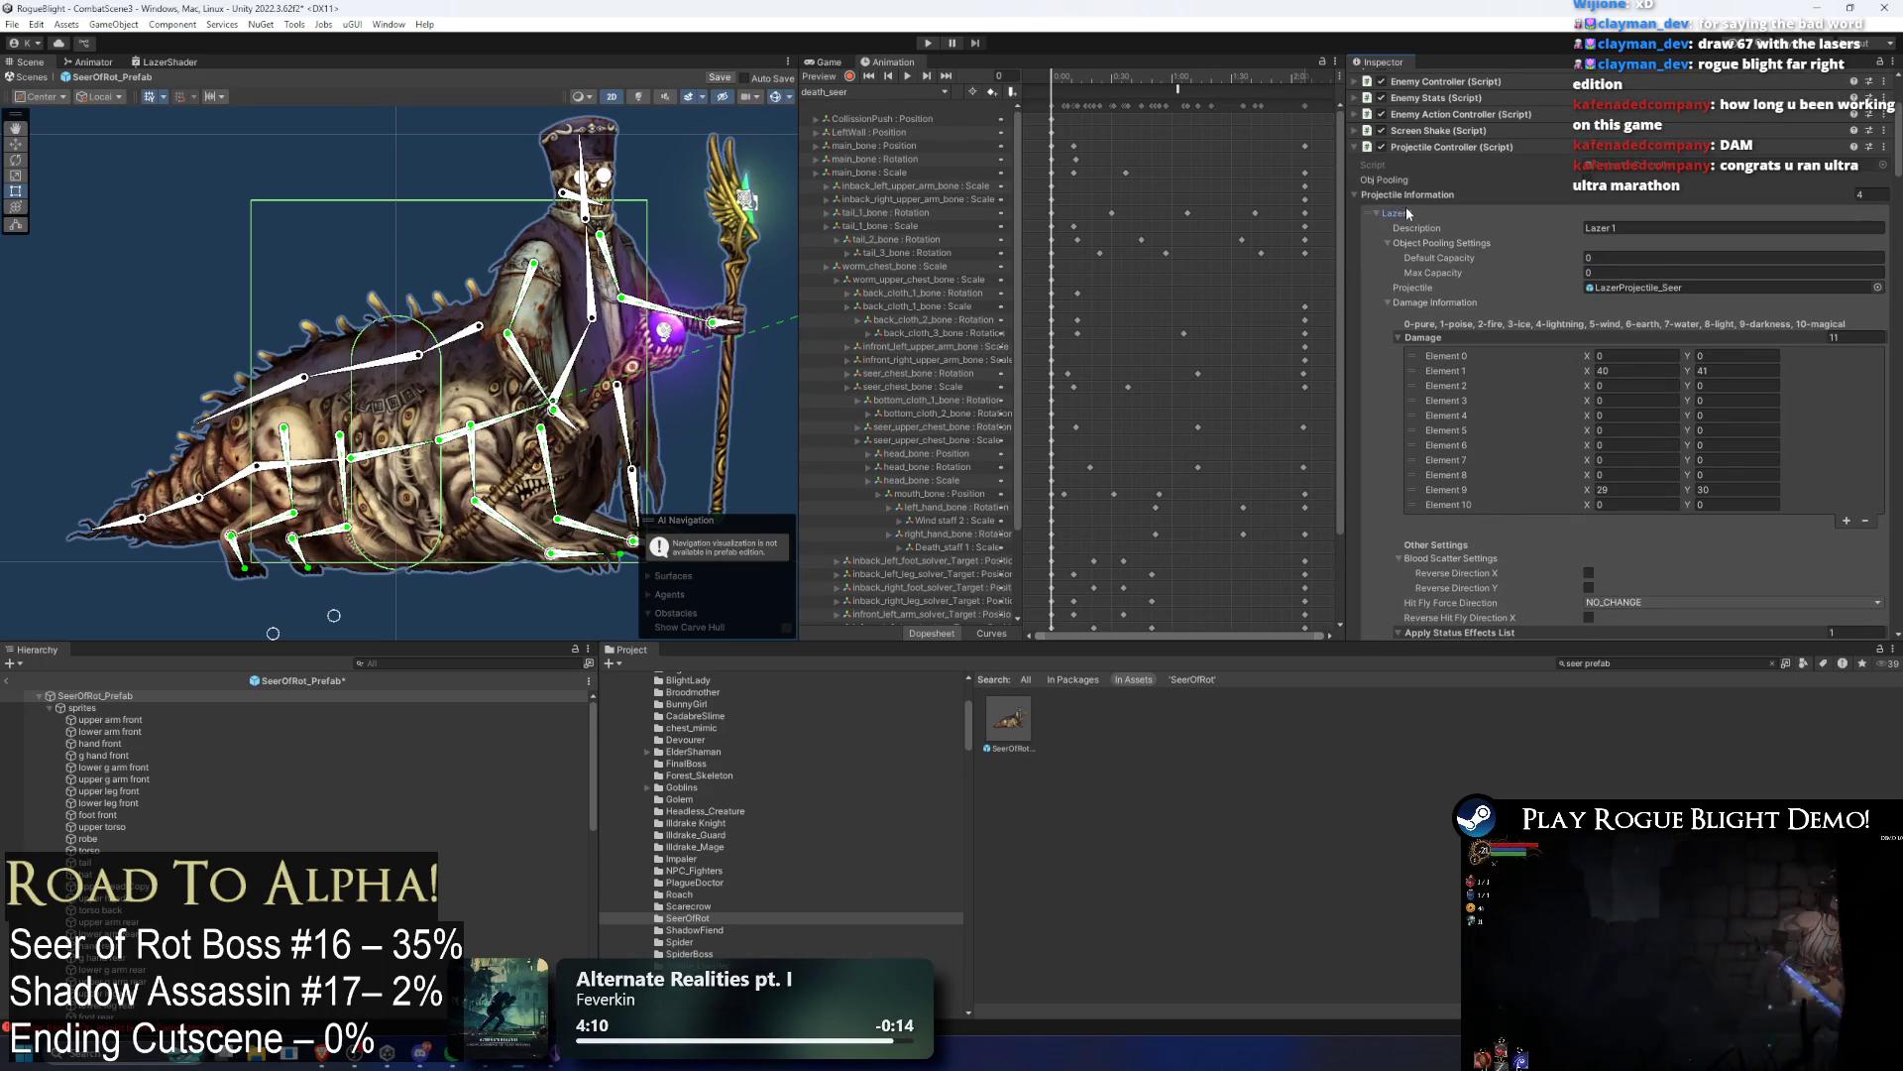
{"action": "left_click", "coordinate": [1405, 213]}
{"action": "scroll", "coordinate": [1751, 331], "scroll_direction": "down", "scroll_amount": 10}
{"action": "left_click", "coordinate": [1610, 244]}
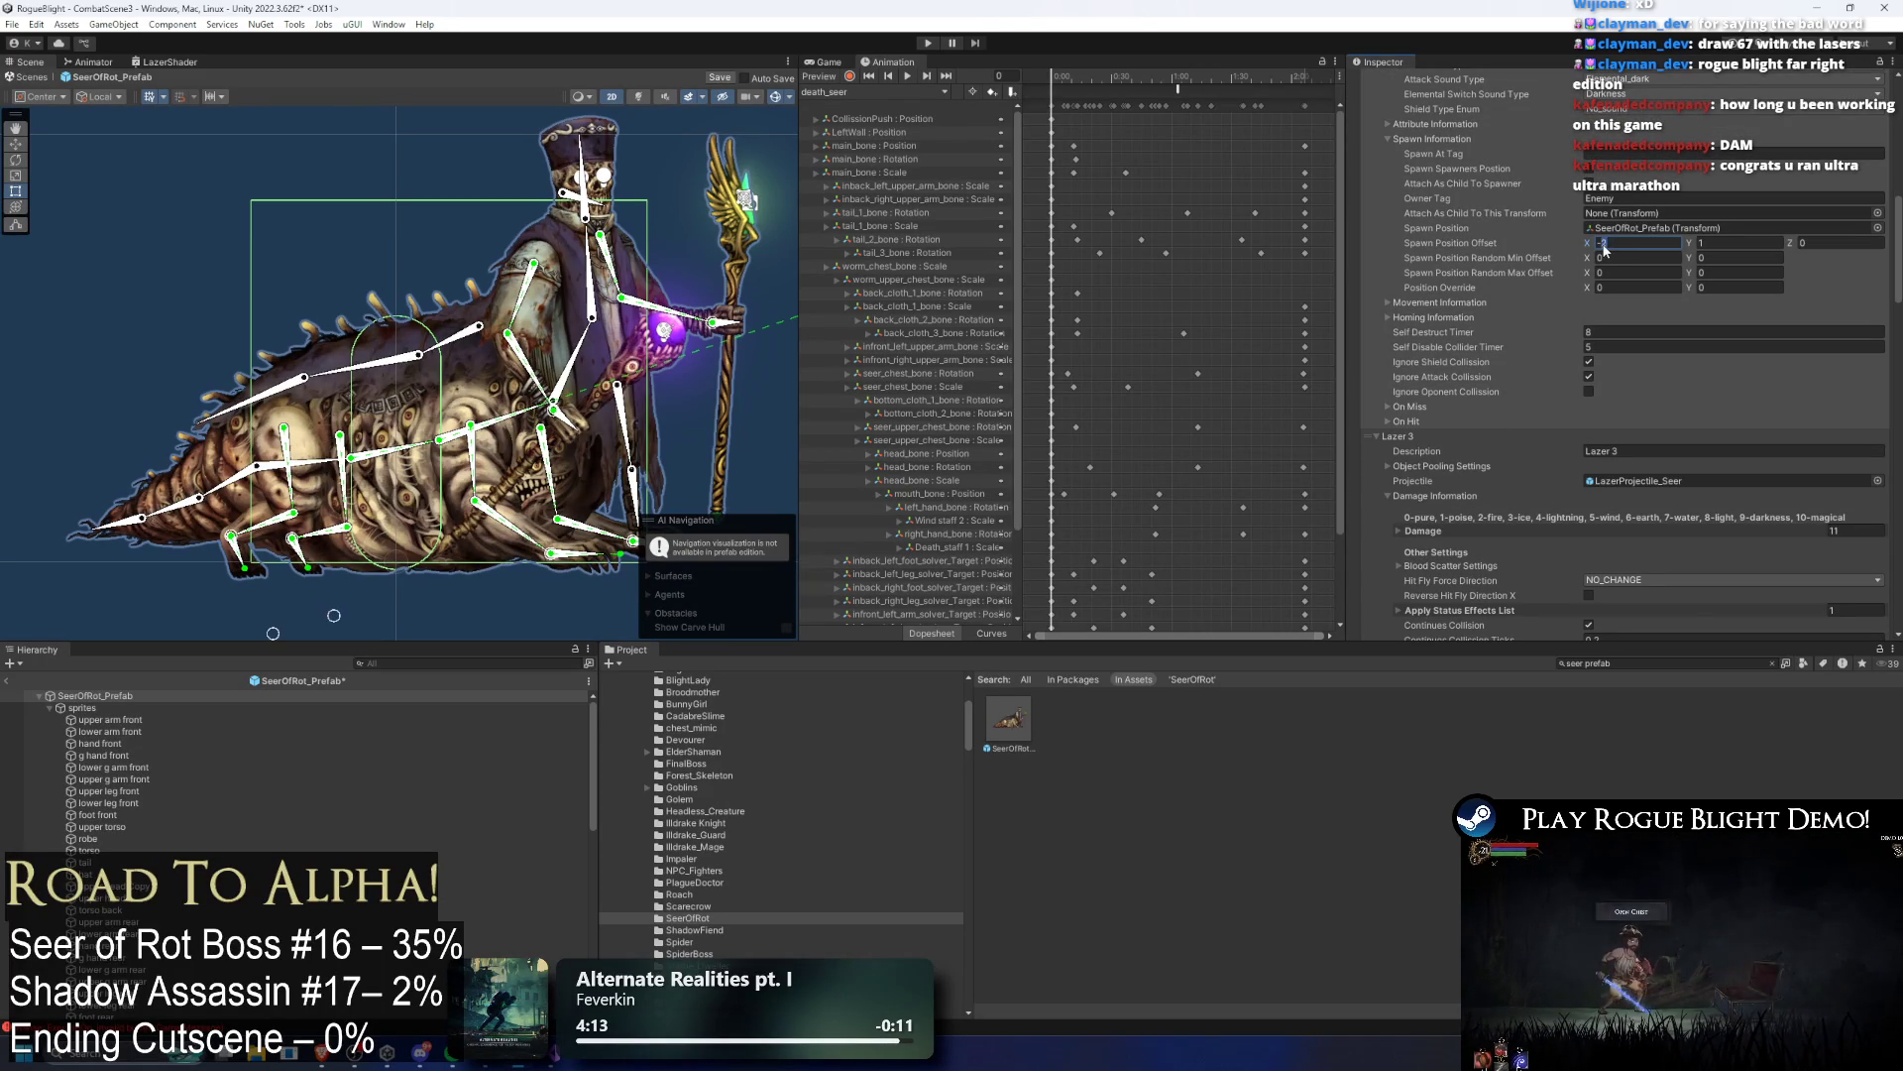
{"action": "scroll", "coordinate": [1421, 207], "scroll_direction": "up", "scroll_amount": 15}
{"action": "left_click", "coordinate": [1412, 347]}
Step: Set Lazer 1's spawn position offset Y to 0.5
{"action": "left_click", "coordinate": [1412, 362]}
{"action": "scroll", "coordinate": [1634, 396], "scroll_direction": "down", "scroll_amount": 8}
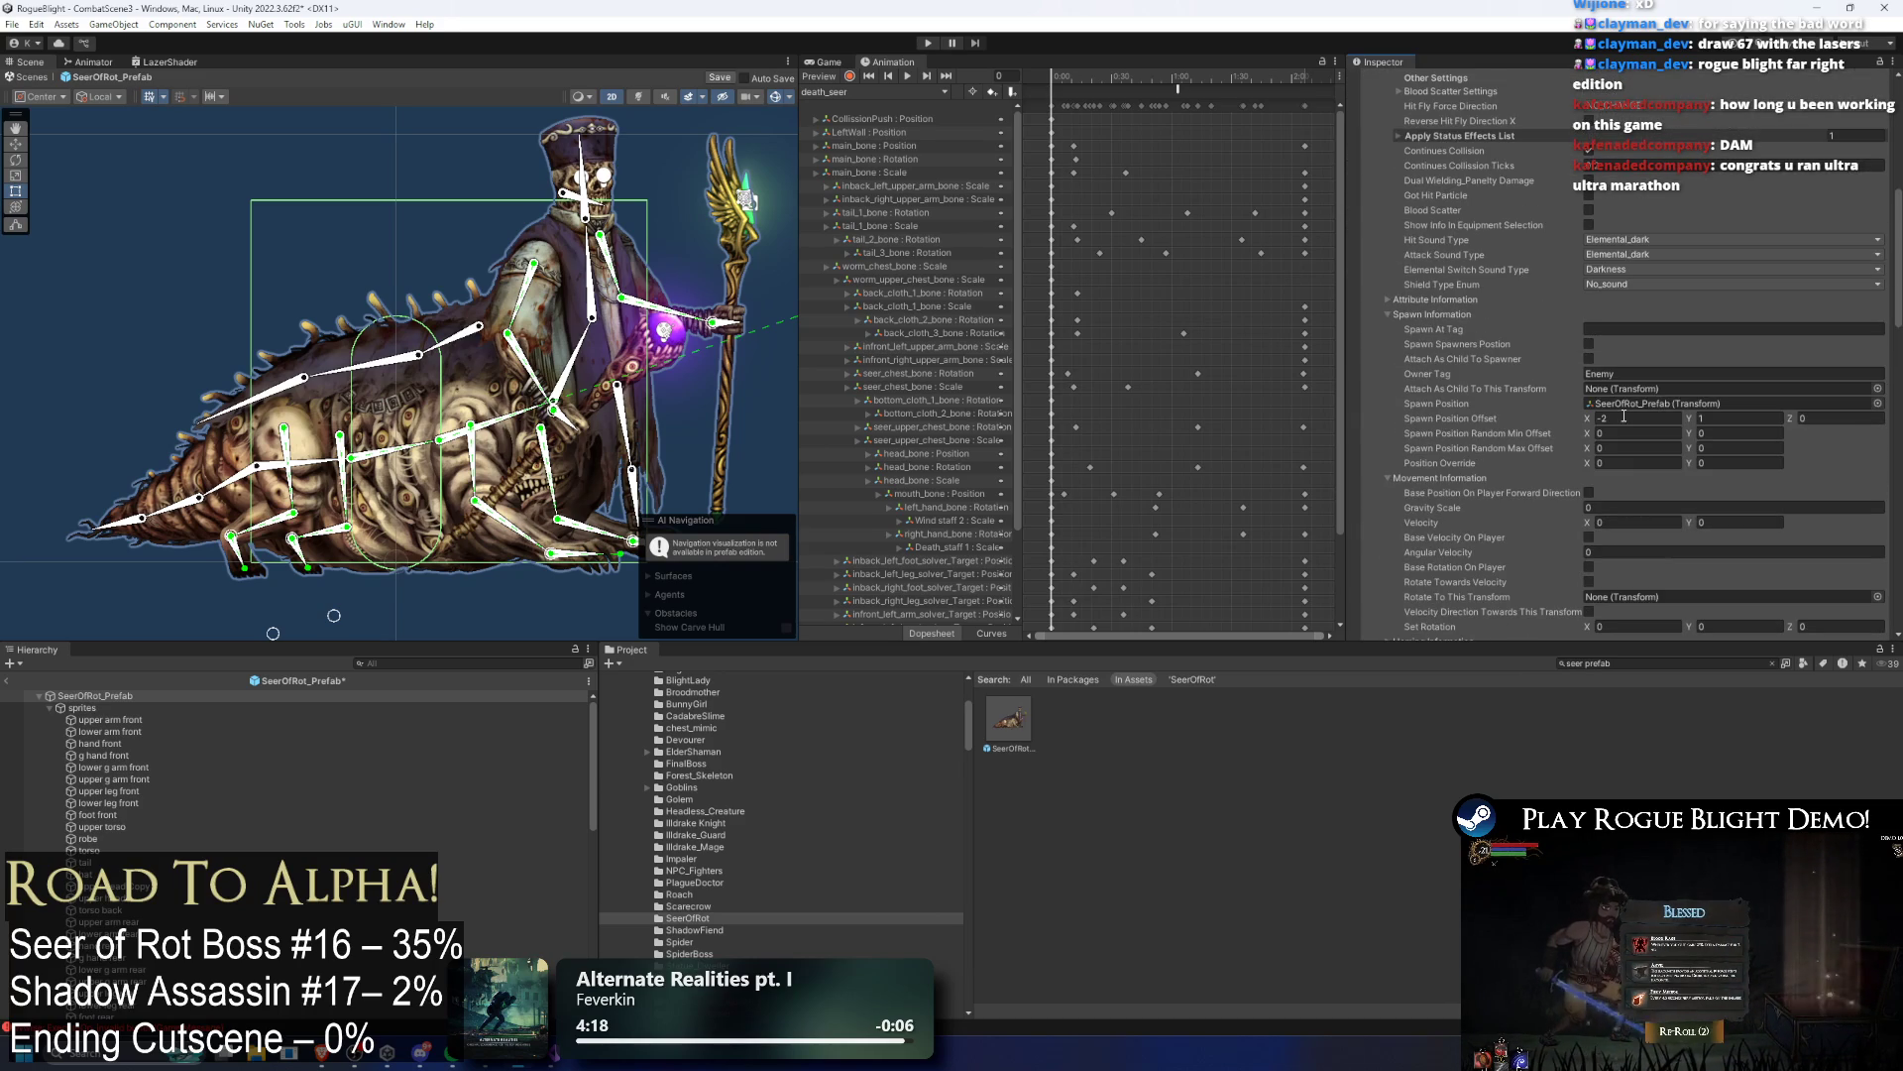
{"action": "scroll", "coordinate": [1533, 285], "scroll_direction": "up", "scroll_amount": 5}
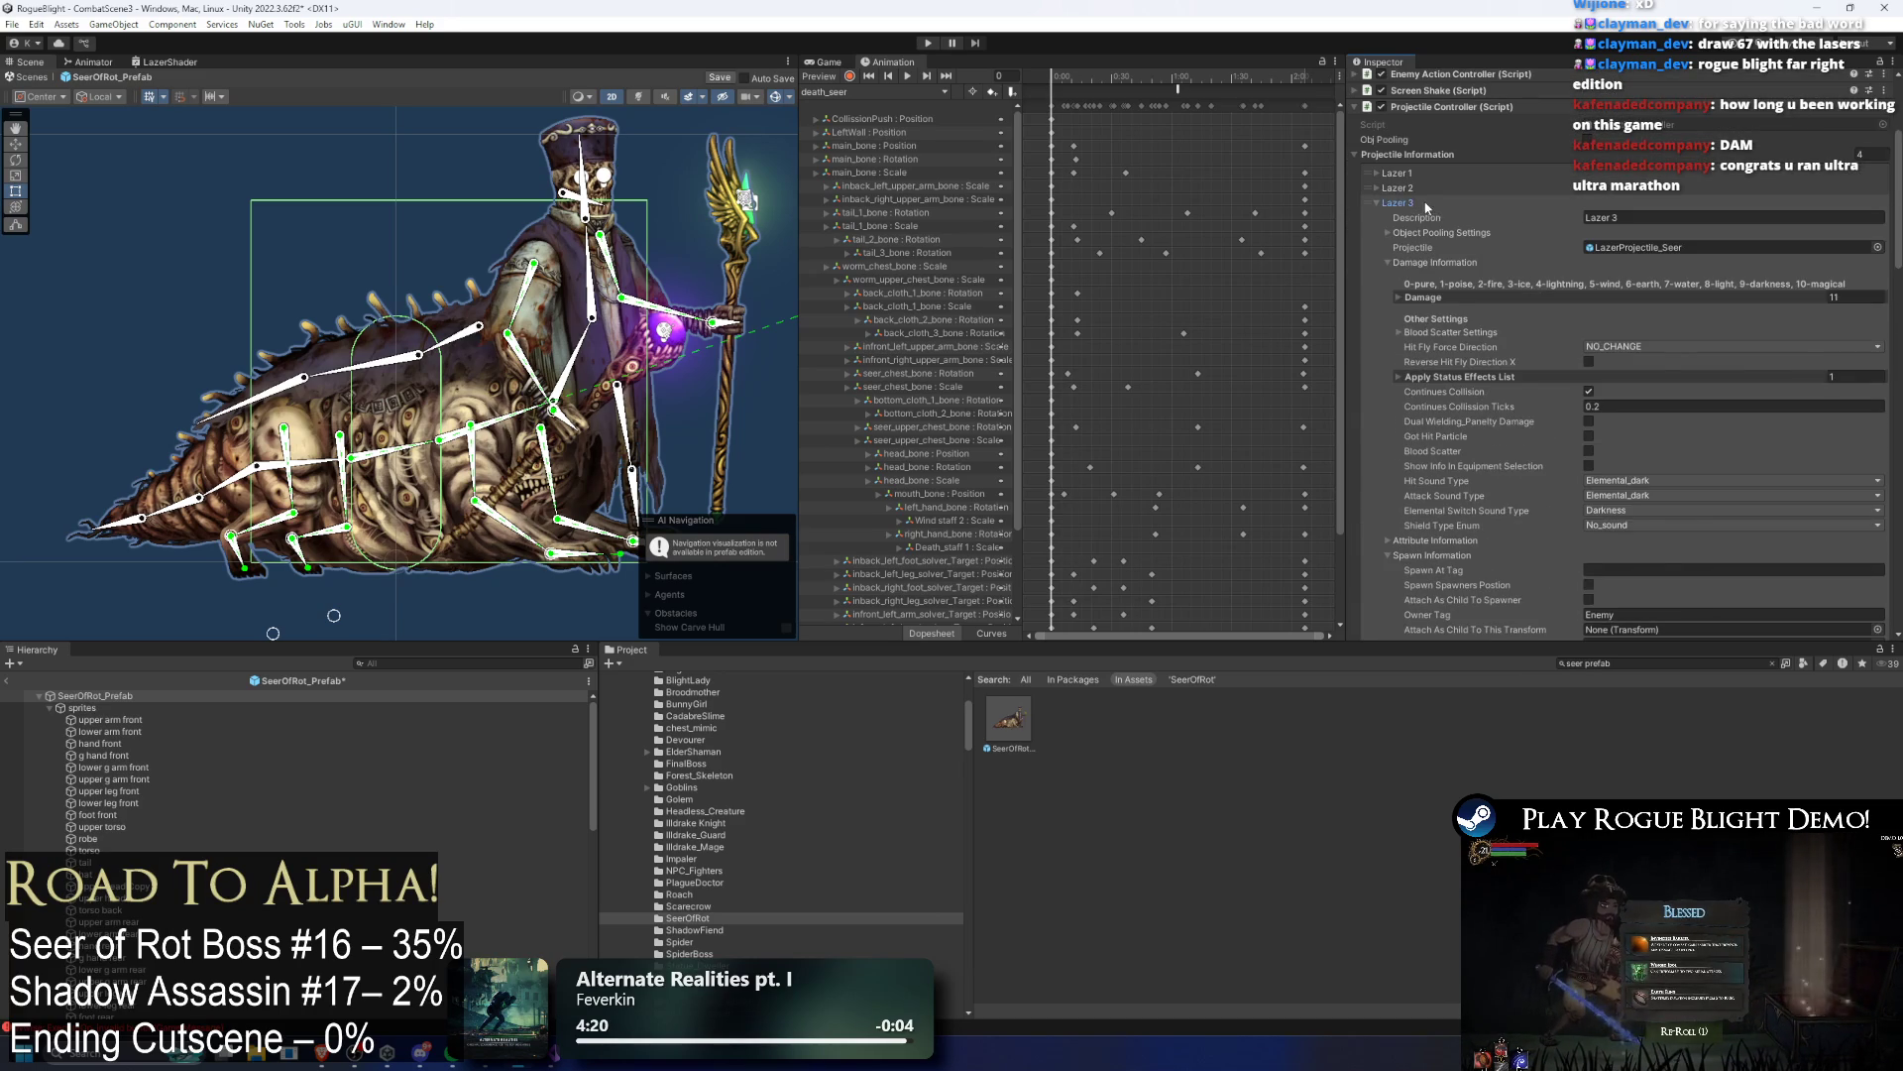
{"action": "scroll", "coordinate": [1425, 206], "scroll_direction": "down", "scroll_amount": 8}
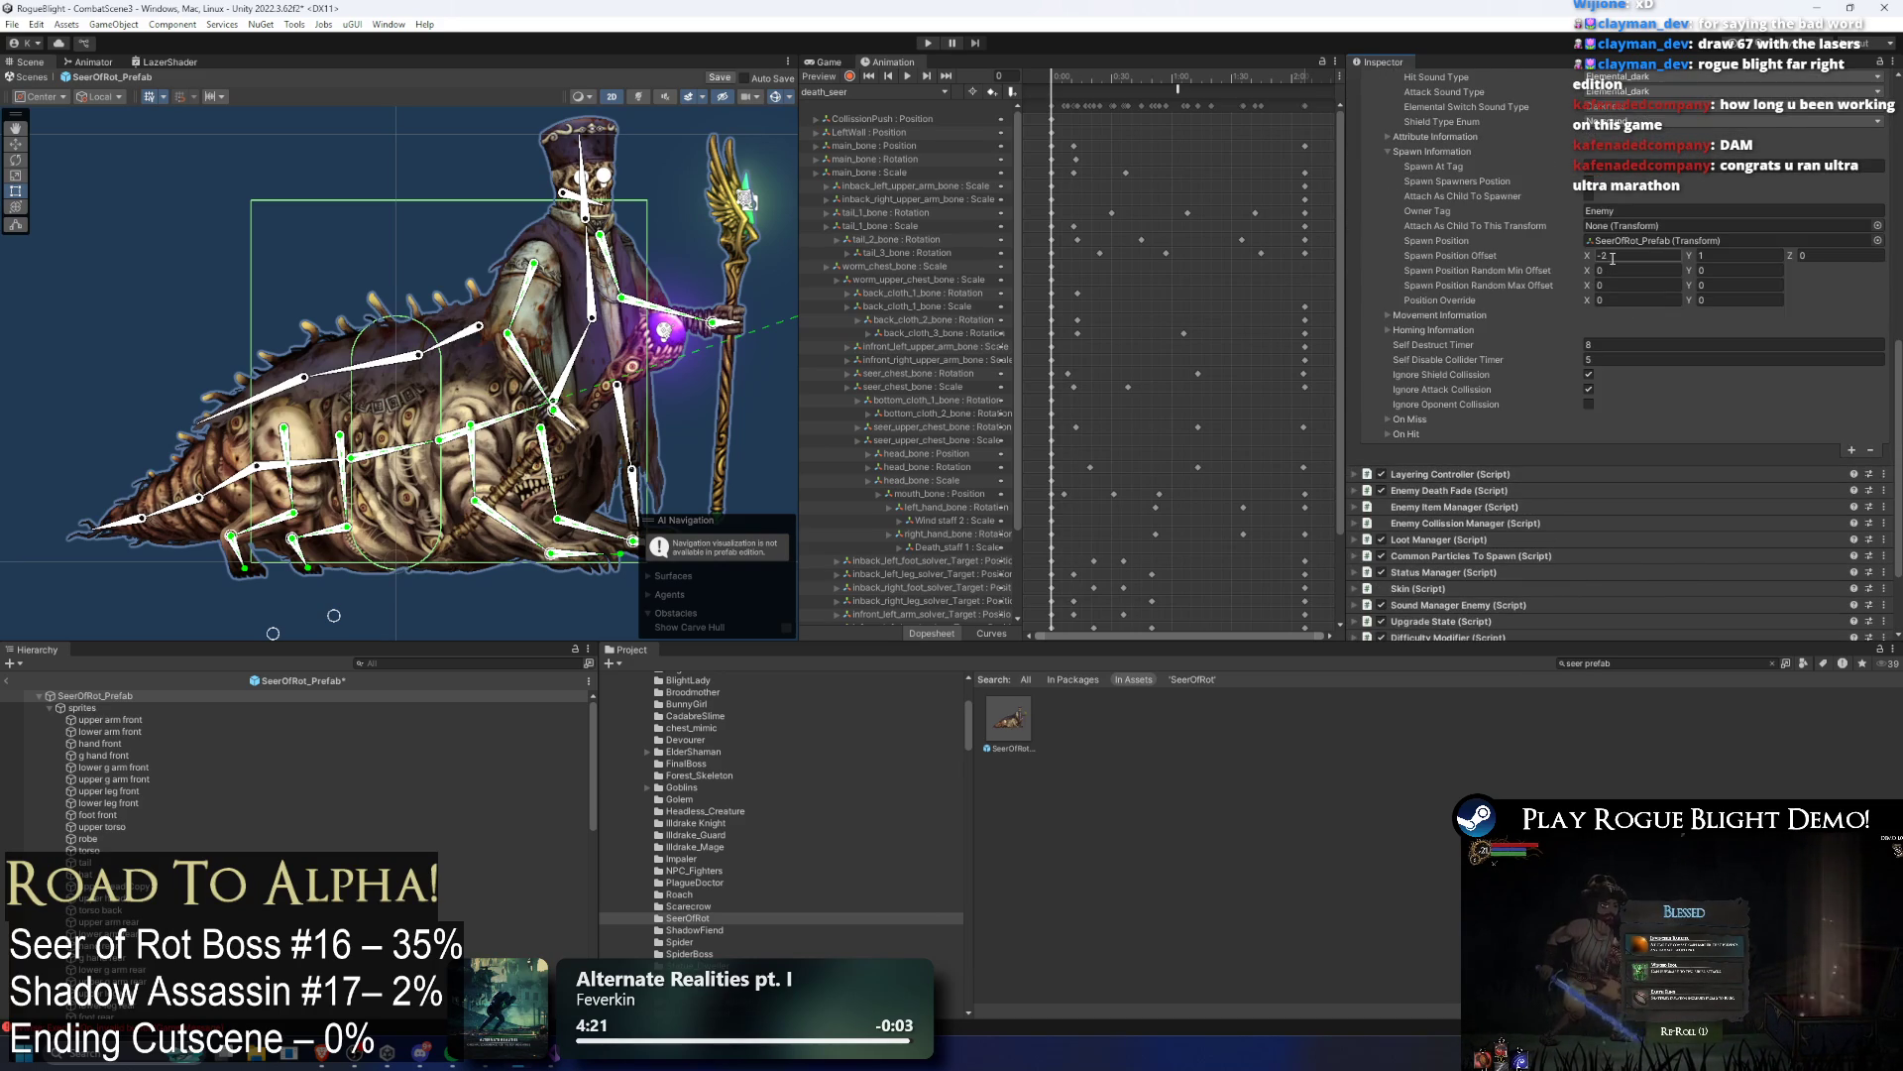
{"action": "scroll", "coordinate": [1487, 297], "scroll_direction": "up", "scroll_amount": 15}
{"action": "left_click", "coordinate": [1422, 360]}
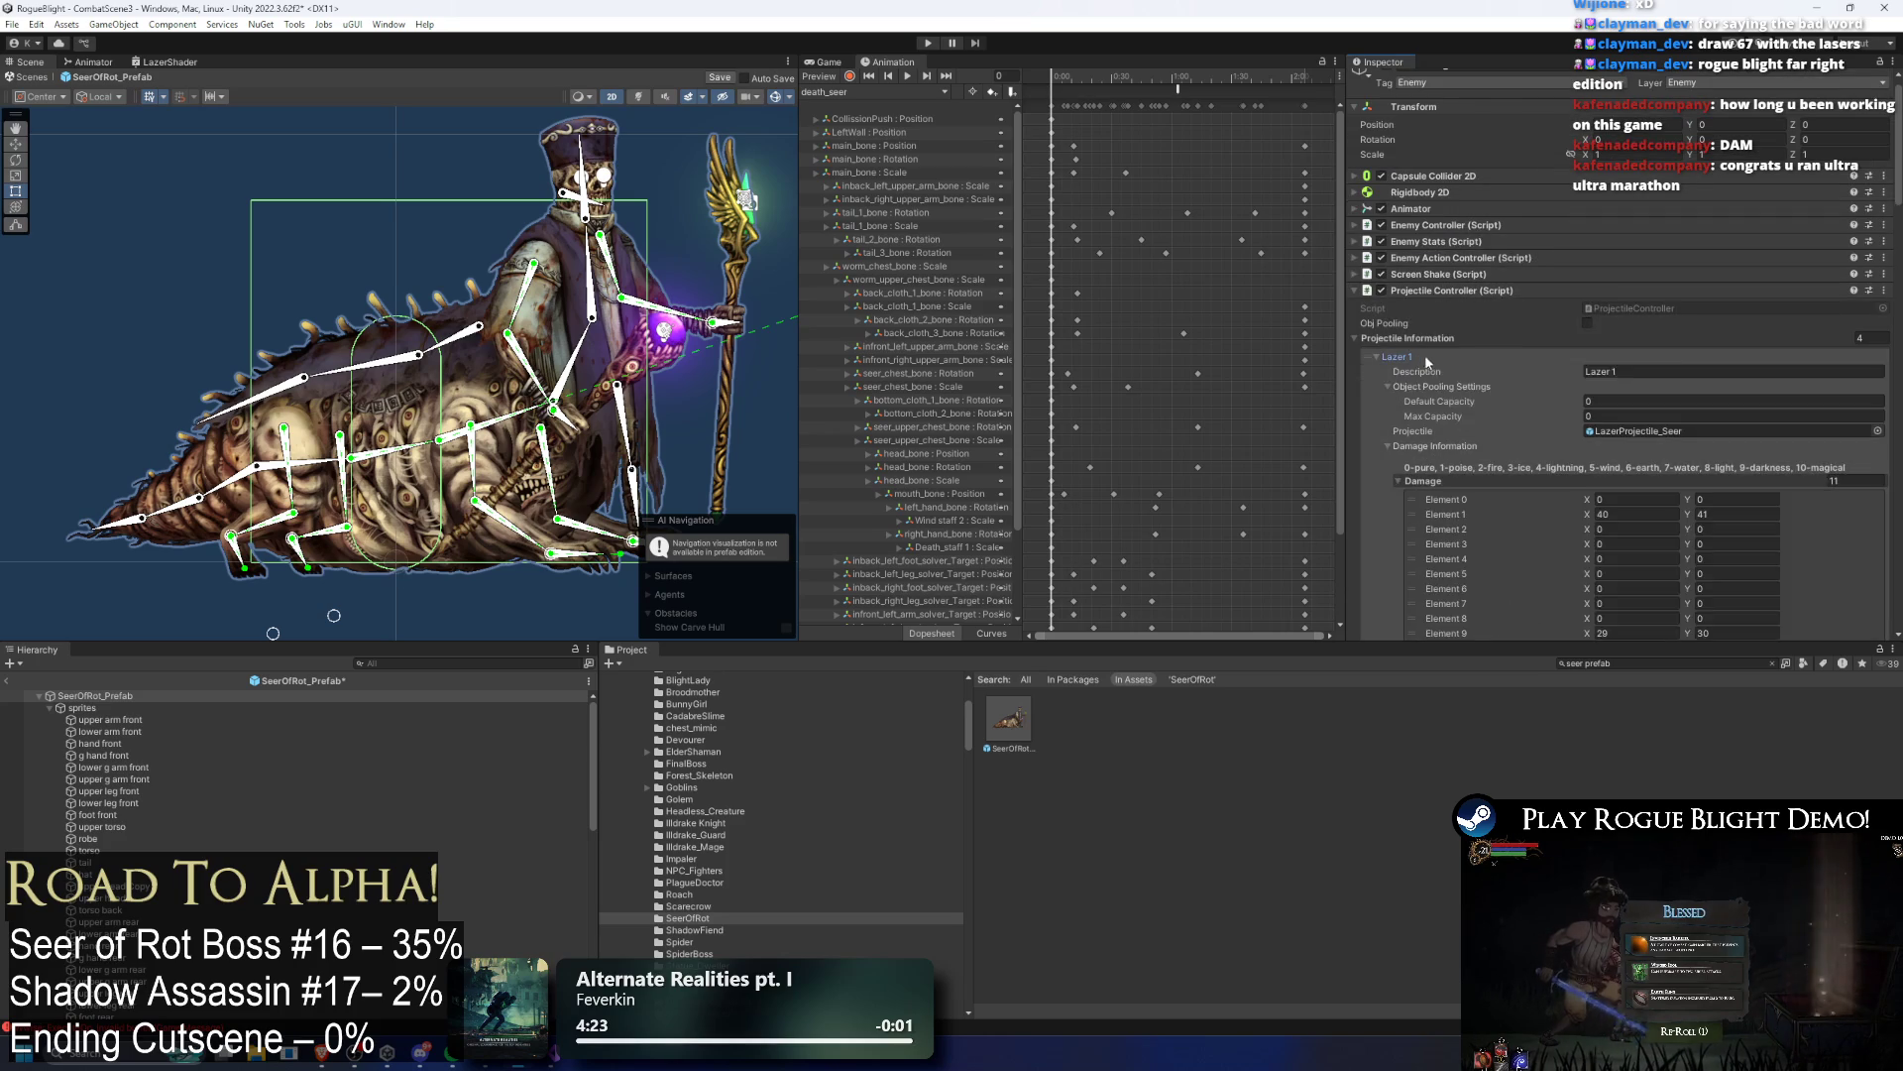
{"action": "scroll", "coordinate": [1422, 360], "scroll_direction": "down", "scroll_amount": 20}
{"action": "left_click", "coordinate": [1718, 377]}
{"action": "scroll", "coordinate": [1707, 249], "scroll_direction": "up", "scroll_amount": 10}
{"action": "left_click", "coordinate": [1436, 117]}
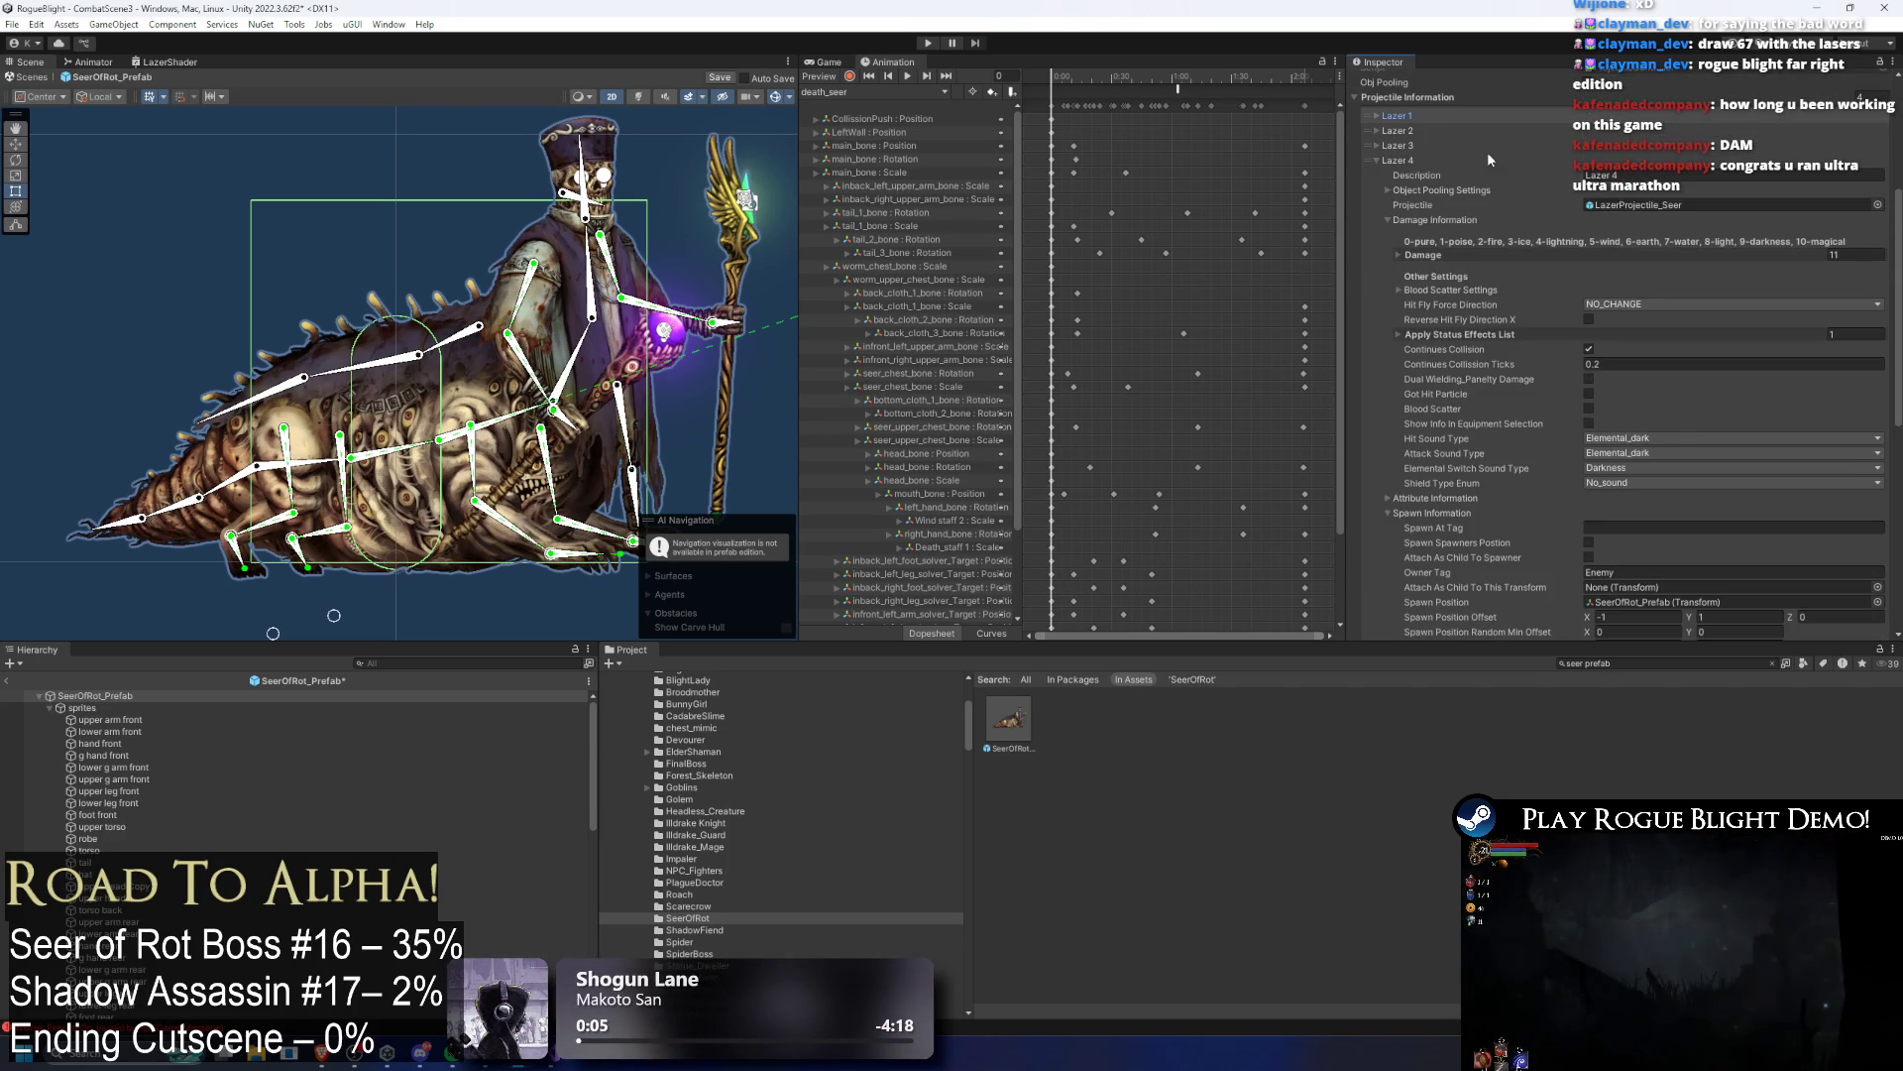
Step: Set the second laser's spawn offset X to -0.5, then enter play mode past the warning
{"action": "left_click", "coordinate": [1417, 131]}
{"action": "scroll", "coordinate": [1737, 261], "scroll_direction": "down", "scroll_amount": 5}
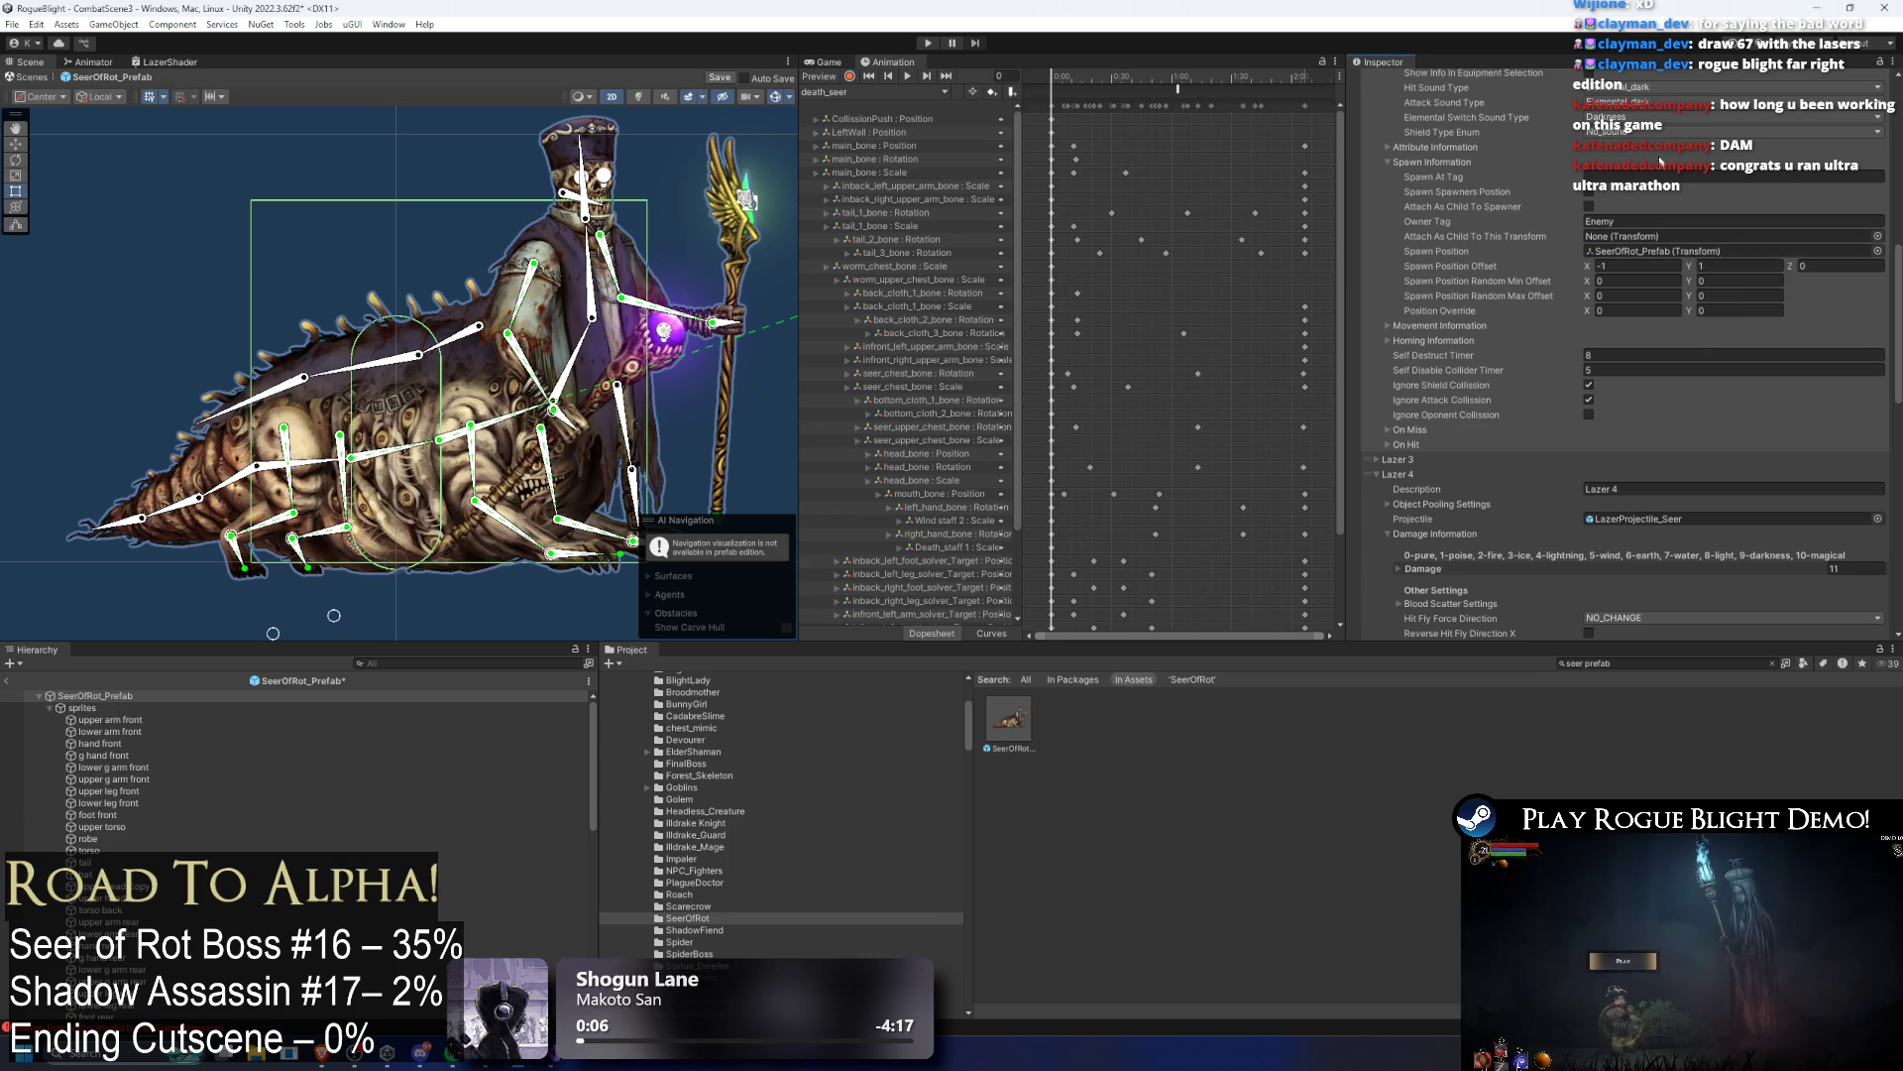
{"action": "scroll", "coordinate": [1672, 174], "scroll_direction": "up", "scroll_amount": 6}
{"action": "scroll", "coordinate": [1586, 248], "scroll_direction": "down", "scroll_amount": 6}
{"action": "left_click", "coordinate": [1649, 297]}
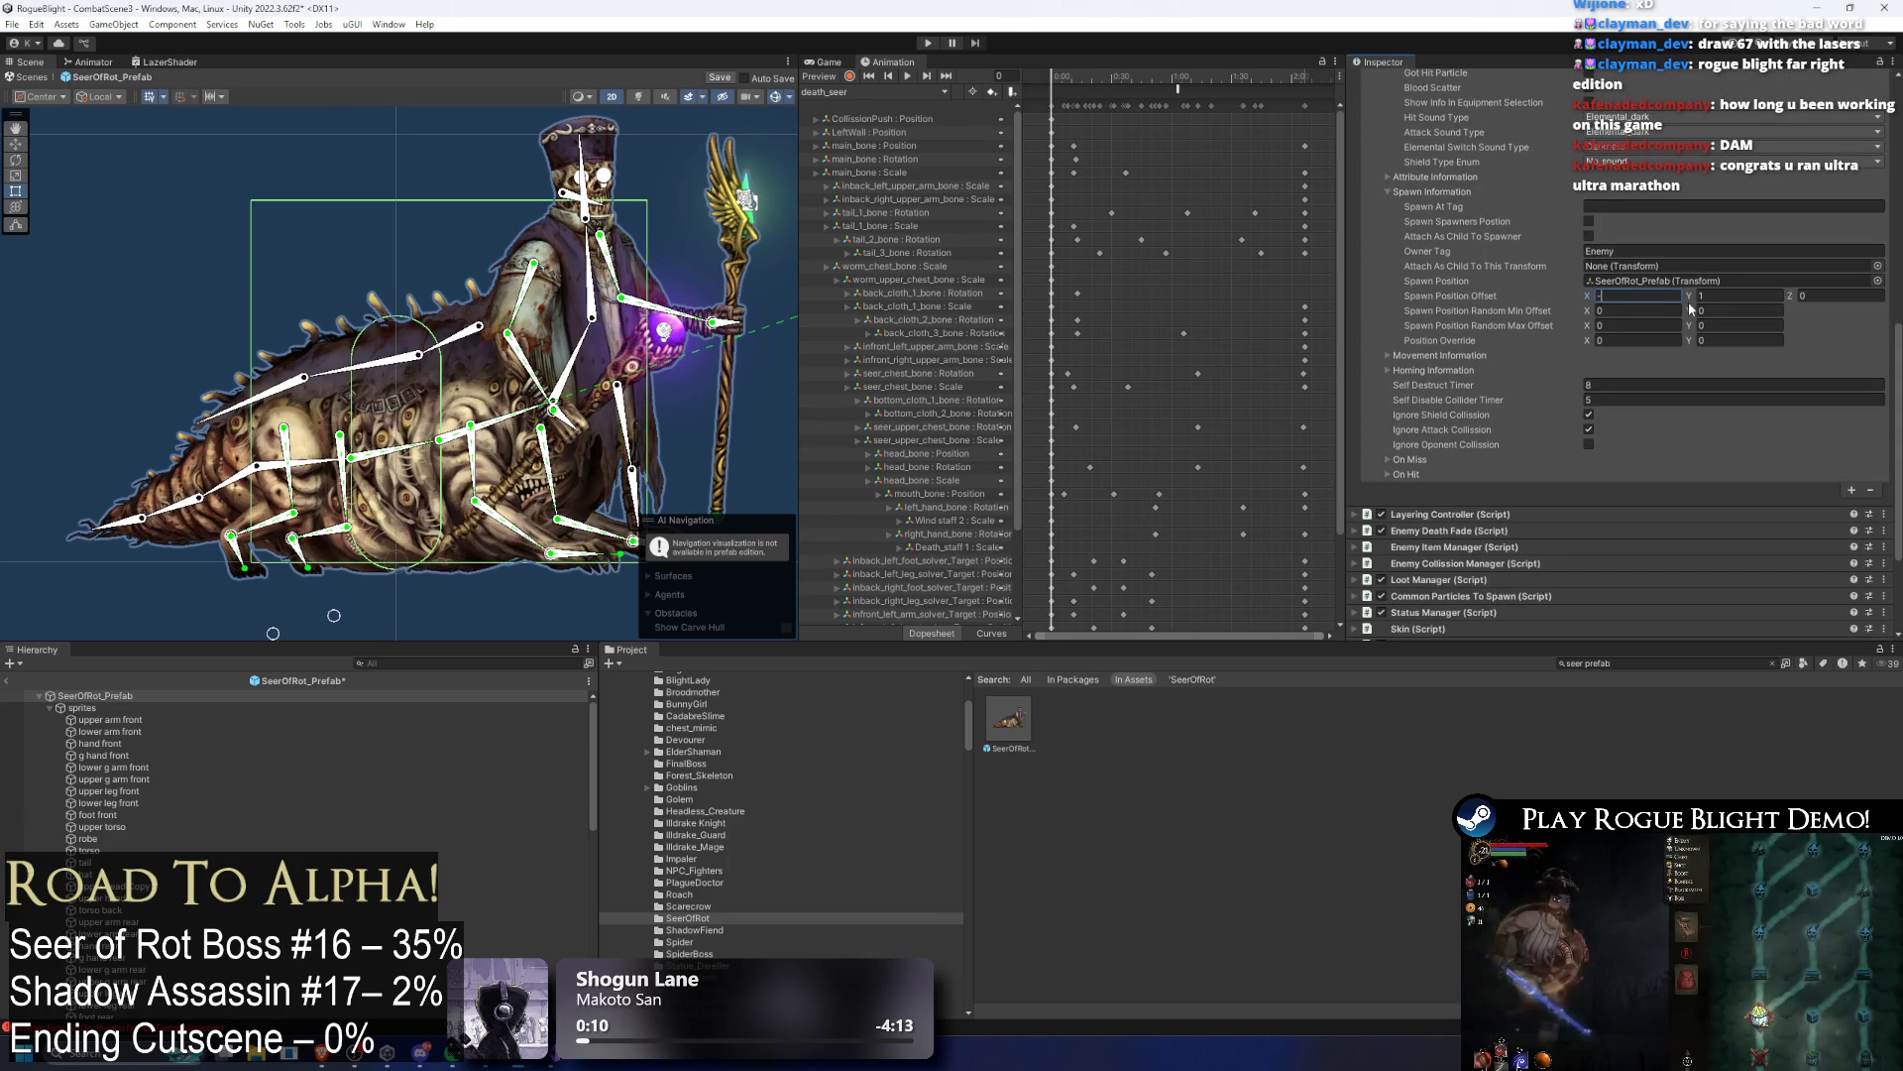
{"action": "scroll", "coordinate": [1360, 482], "scroll_direction": "down", "scroll_amount": 1}
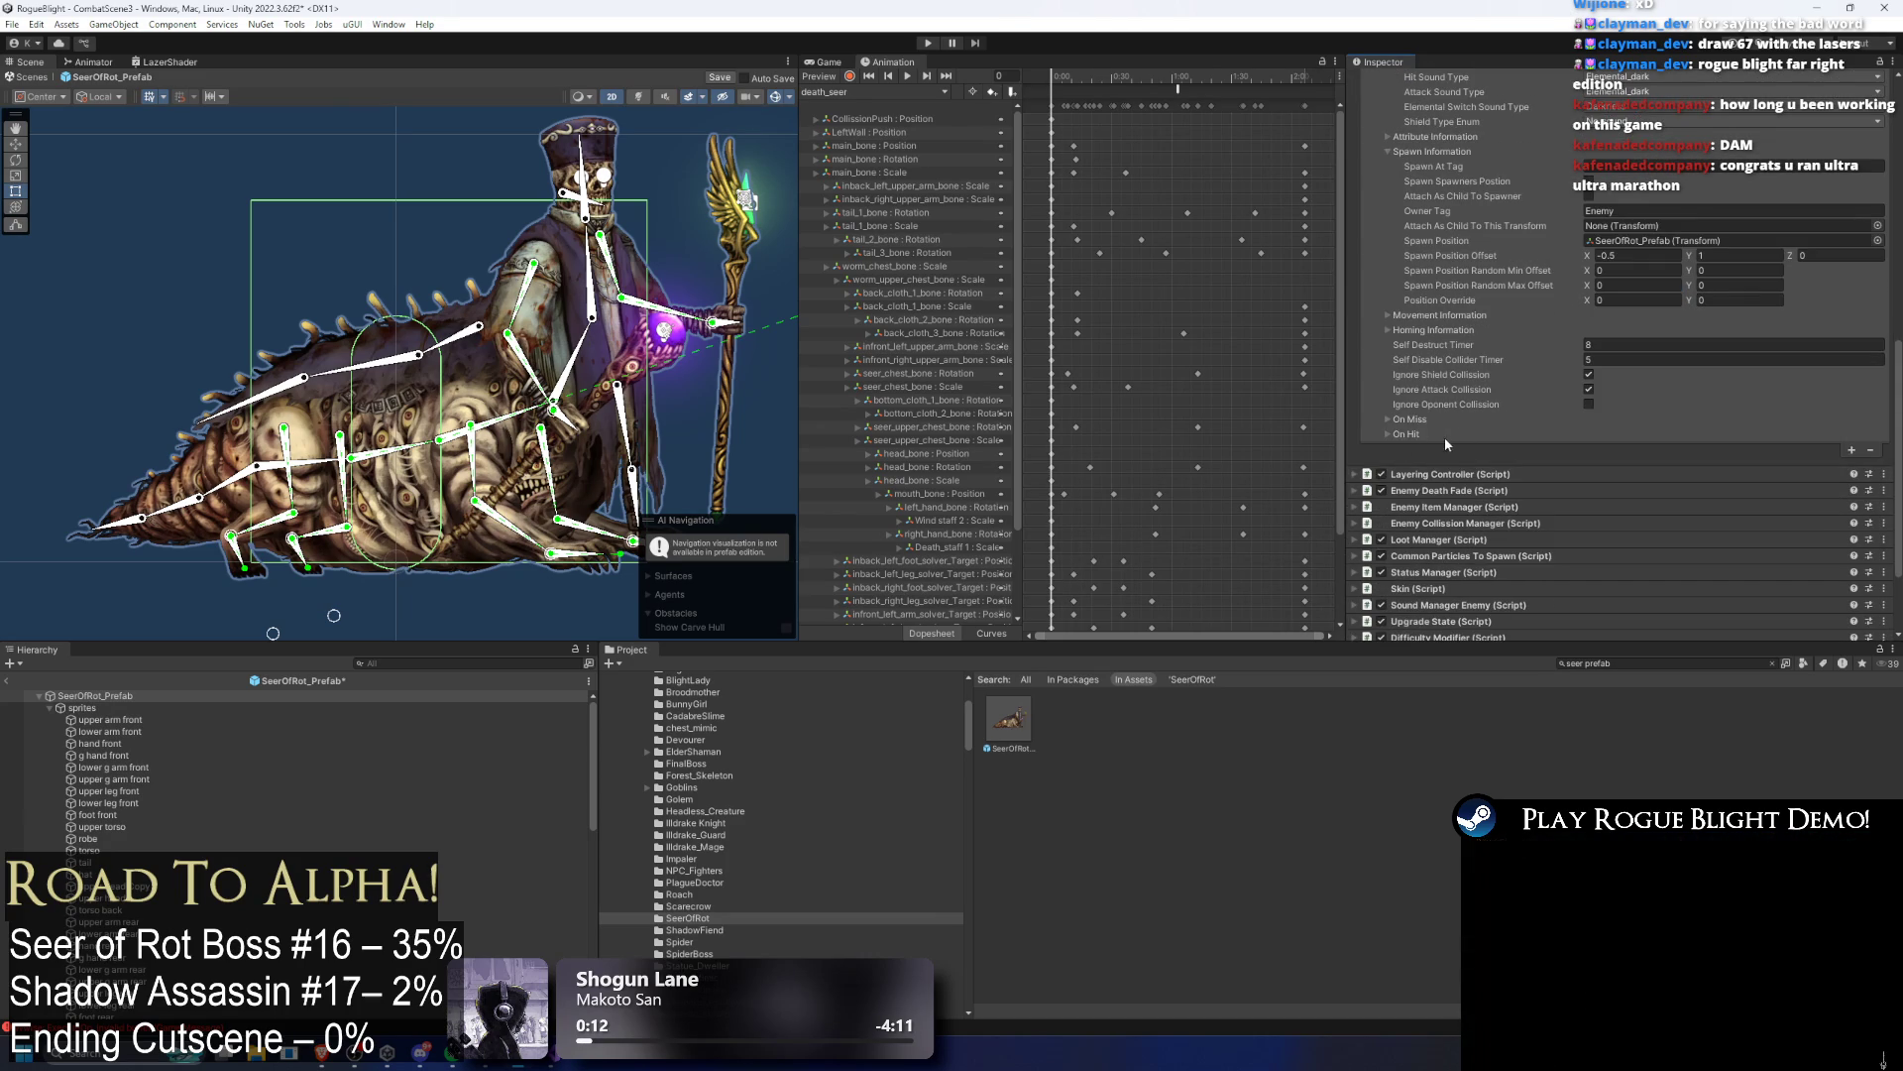
{"action": "scroll", "coordinate": [1443, 437], "scroll_direction": "up", "scroll_amount": 10}
{"action": "scroll", "coordinate": [1418, 306], "scroll_direction": "down", "scroll_amount": 10}
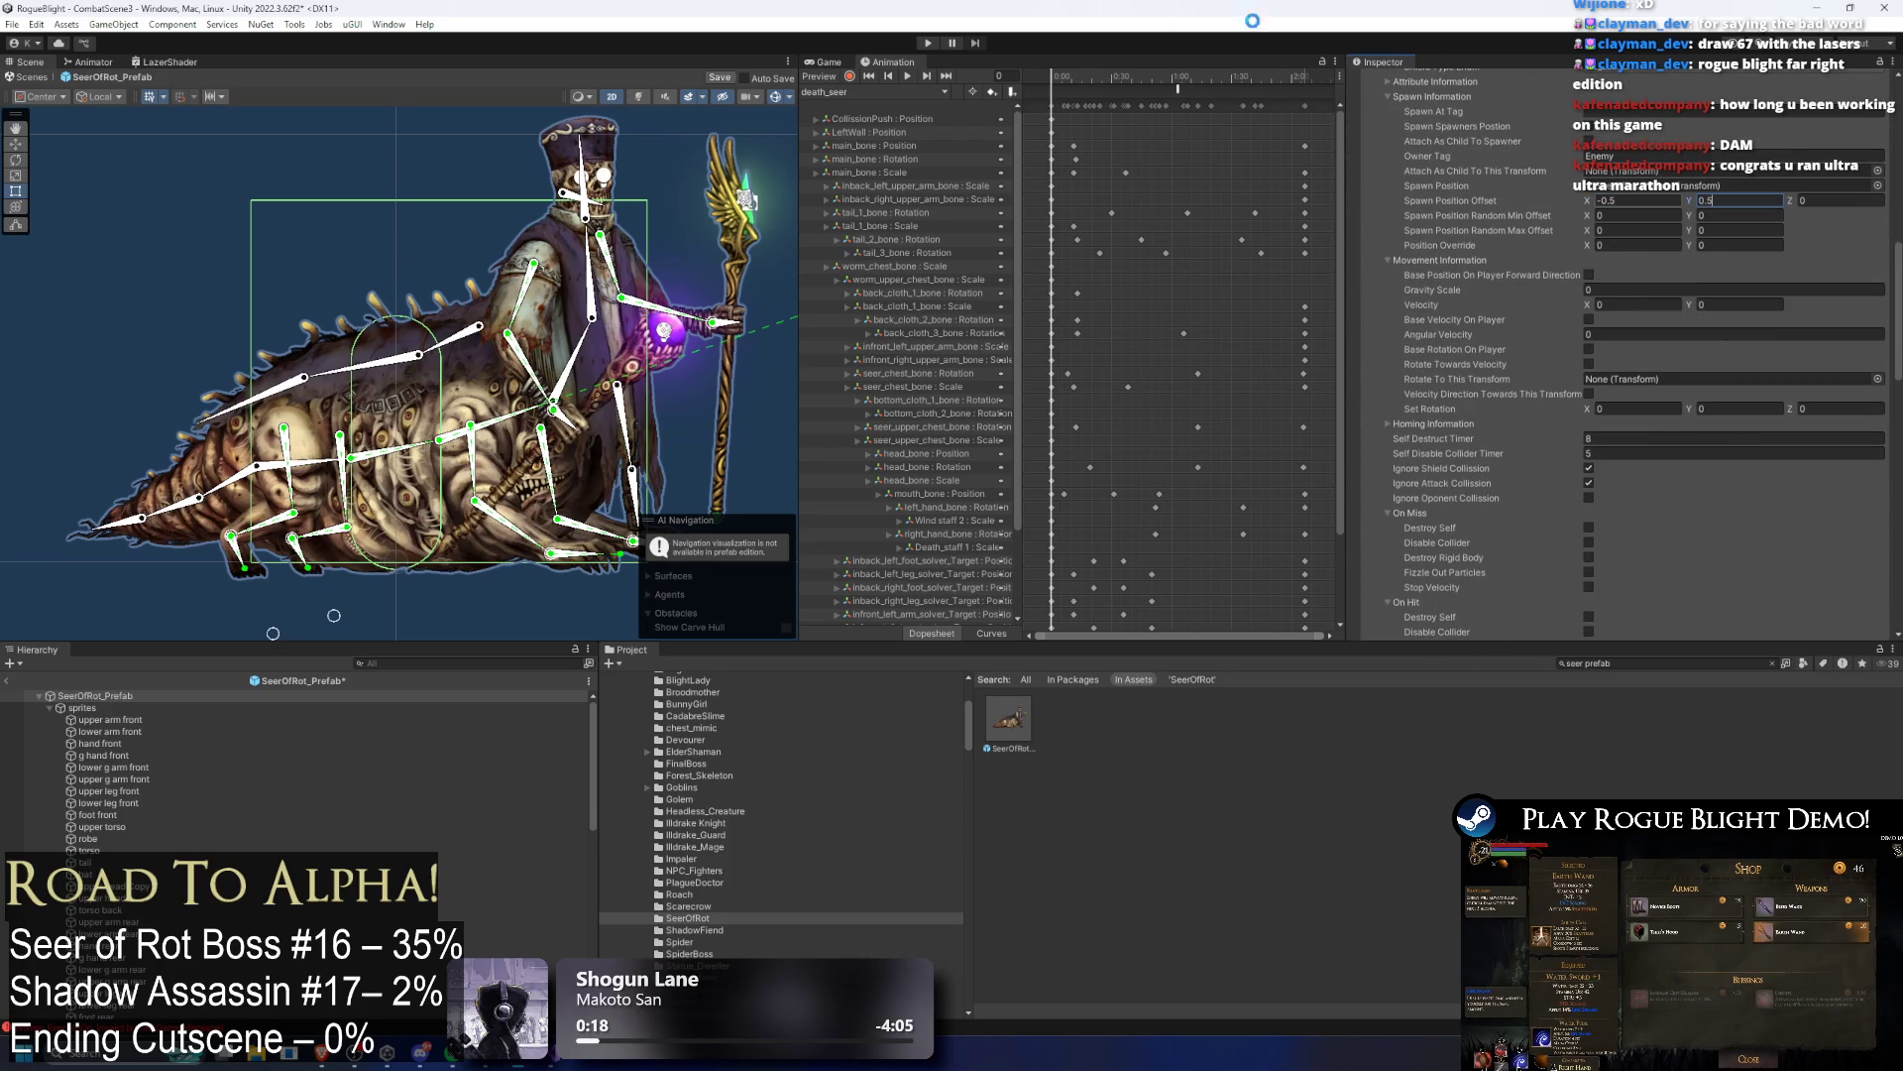
{"action": "left_click", "coordinate": [928, 44]}
{"action": "key", "text": "Return"}
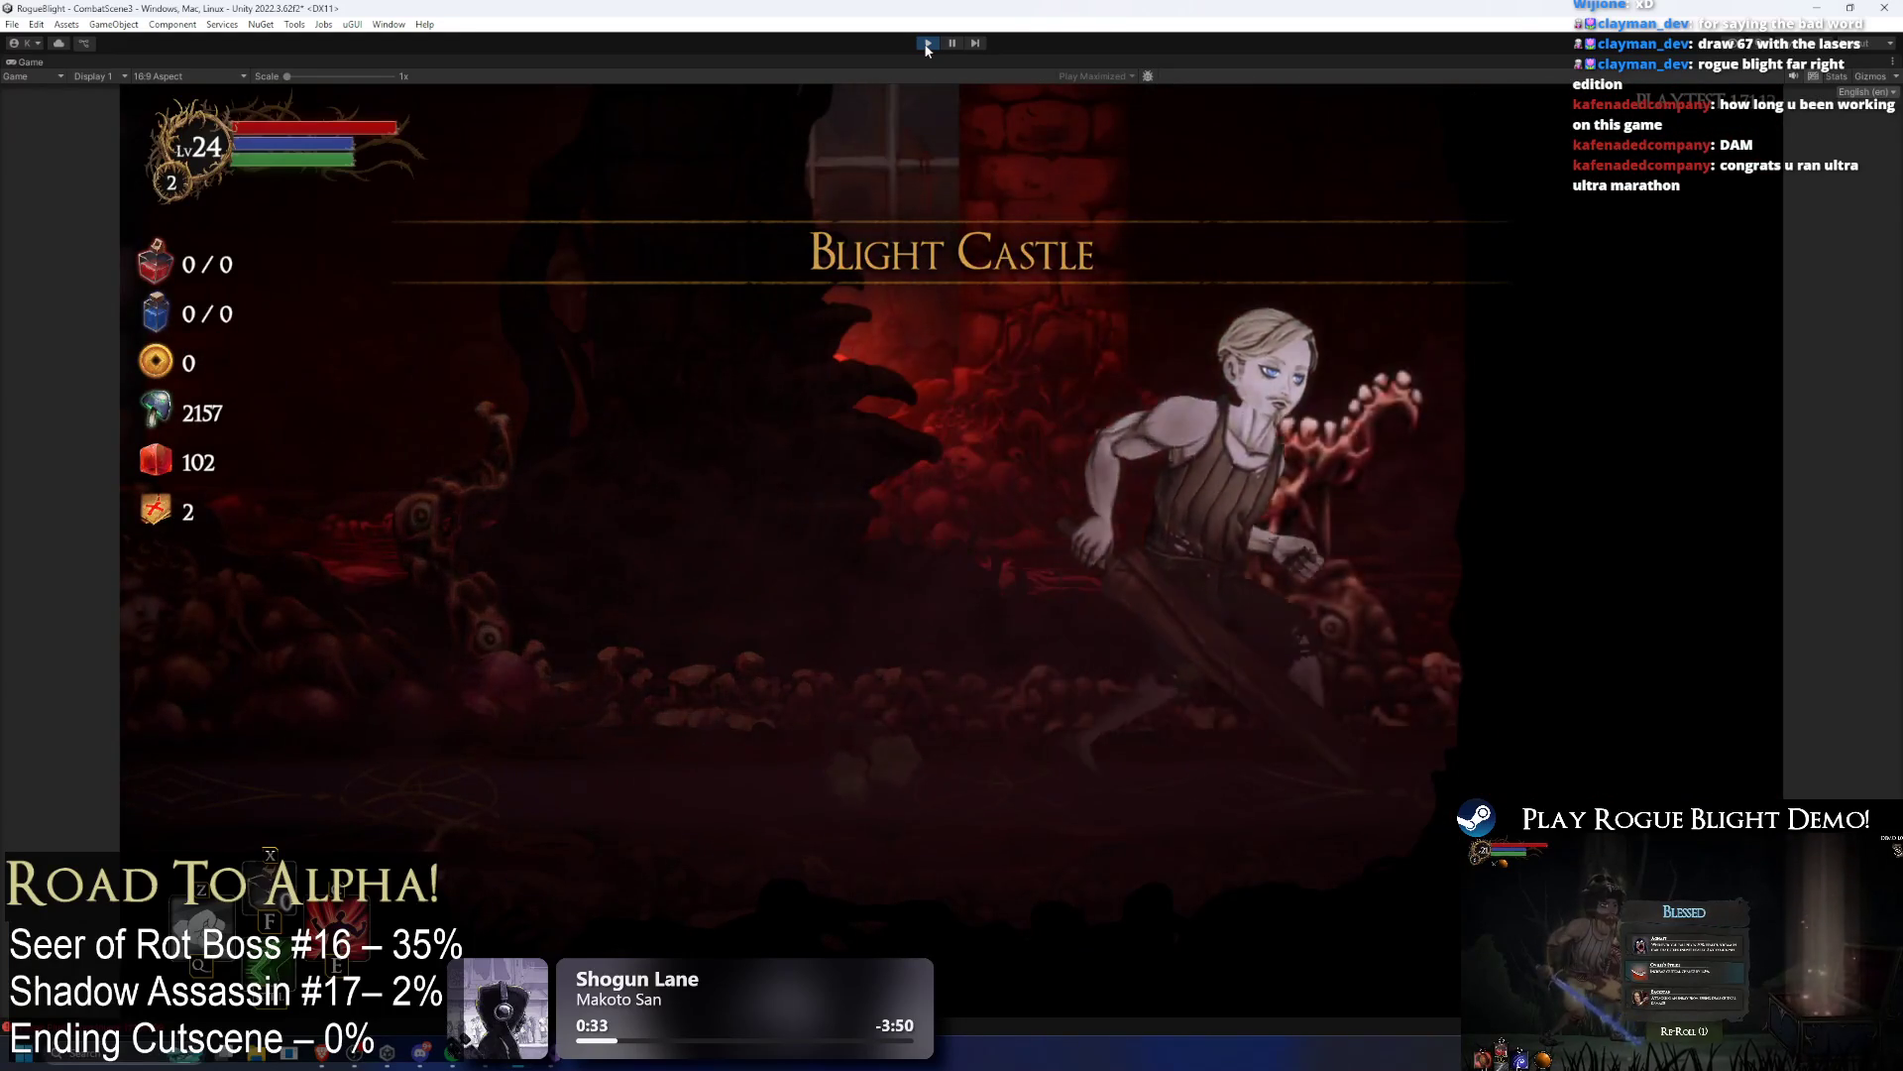
Step: Enable the one-health enemy cheat, defeat the shadow enemy and confirm the level progress results
{"action": "key", "text": "Right"}
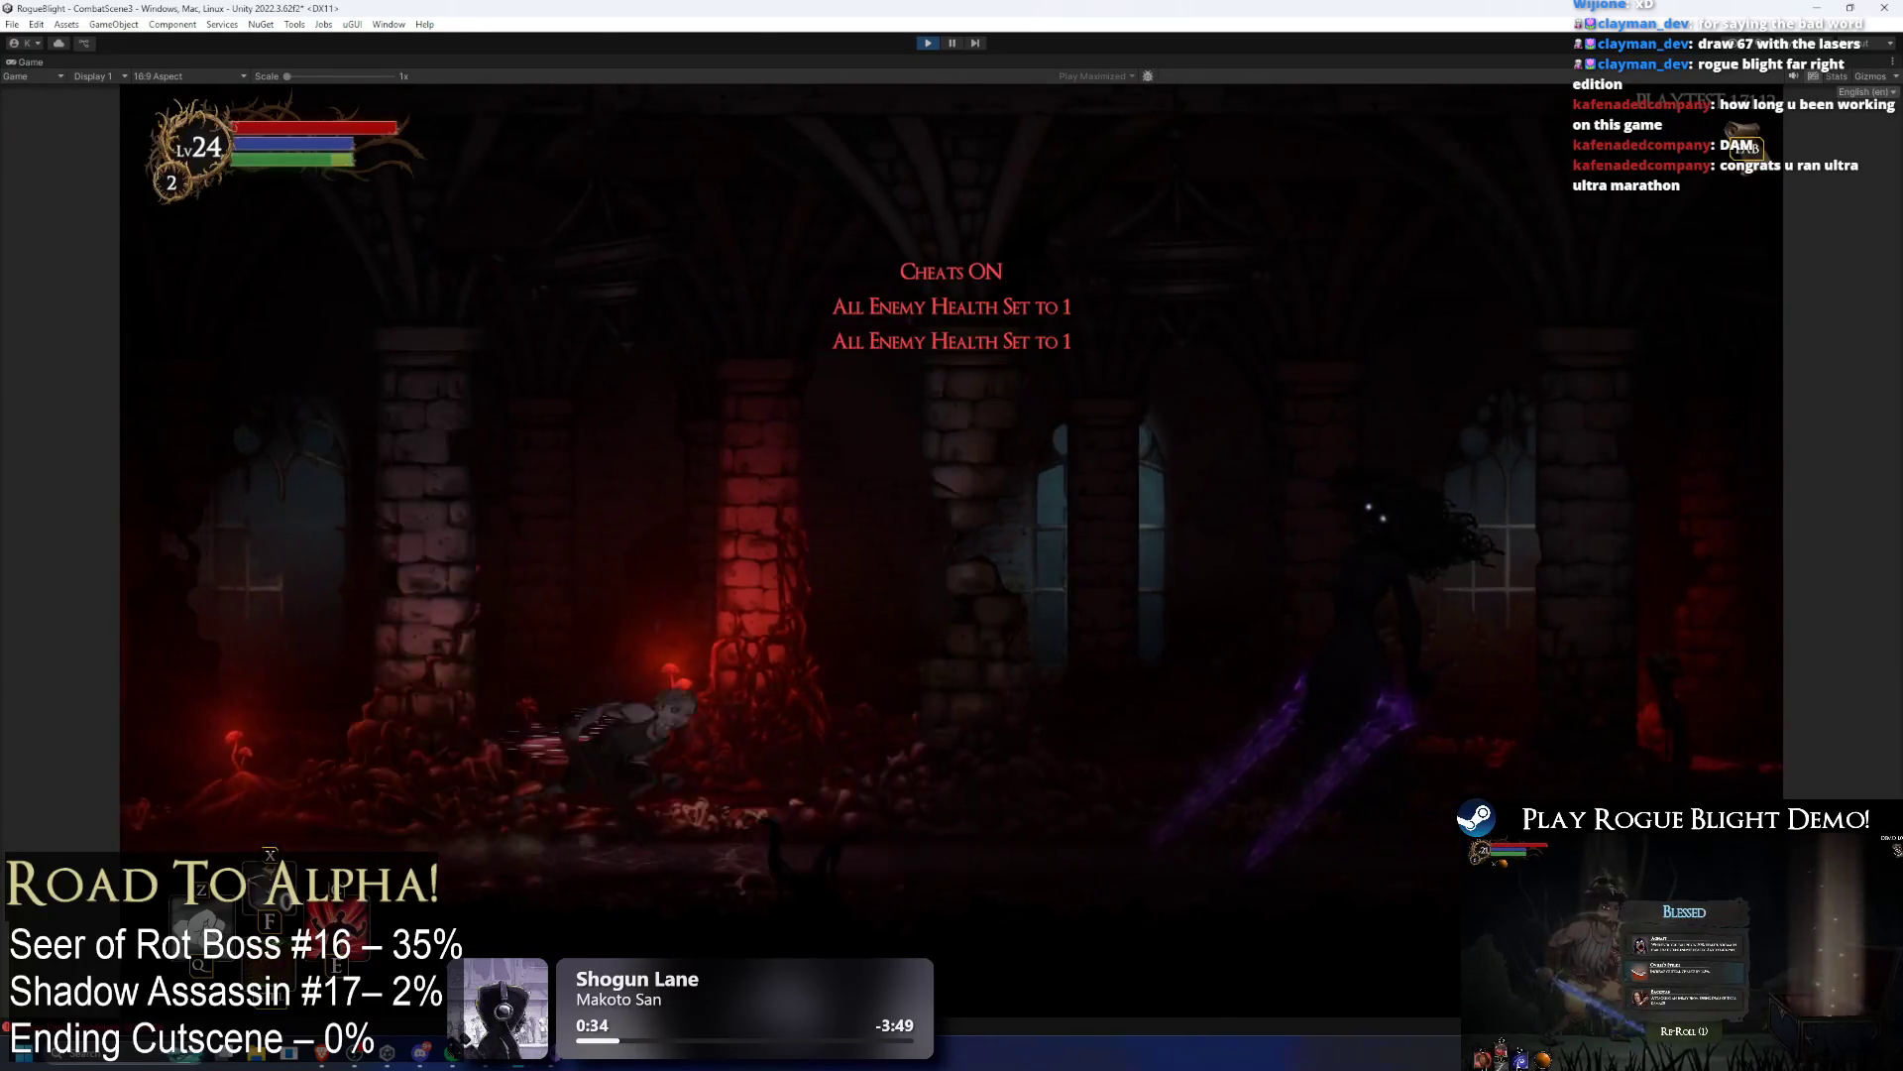
{"action": "key", "text": "x"}
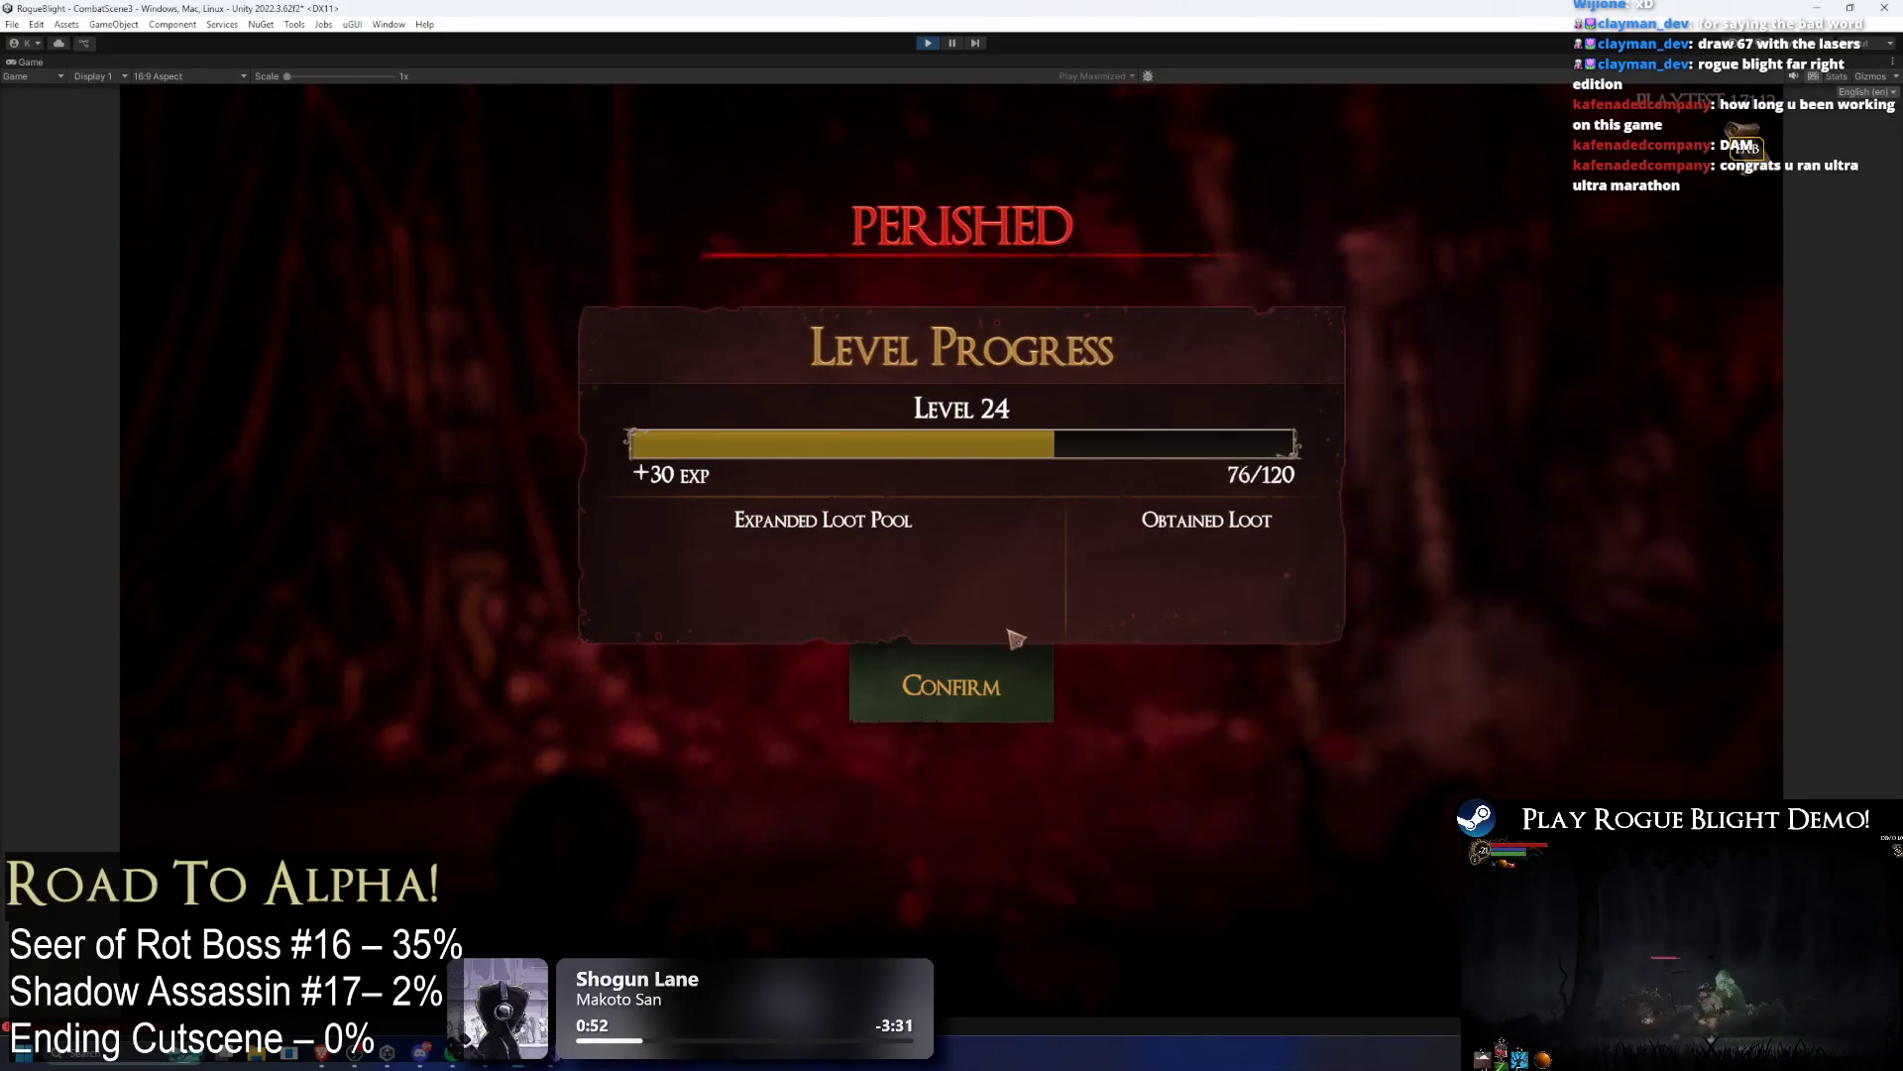
{"action": "left_click", "coordinate": [1004, 710]}
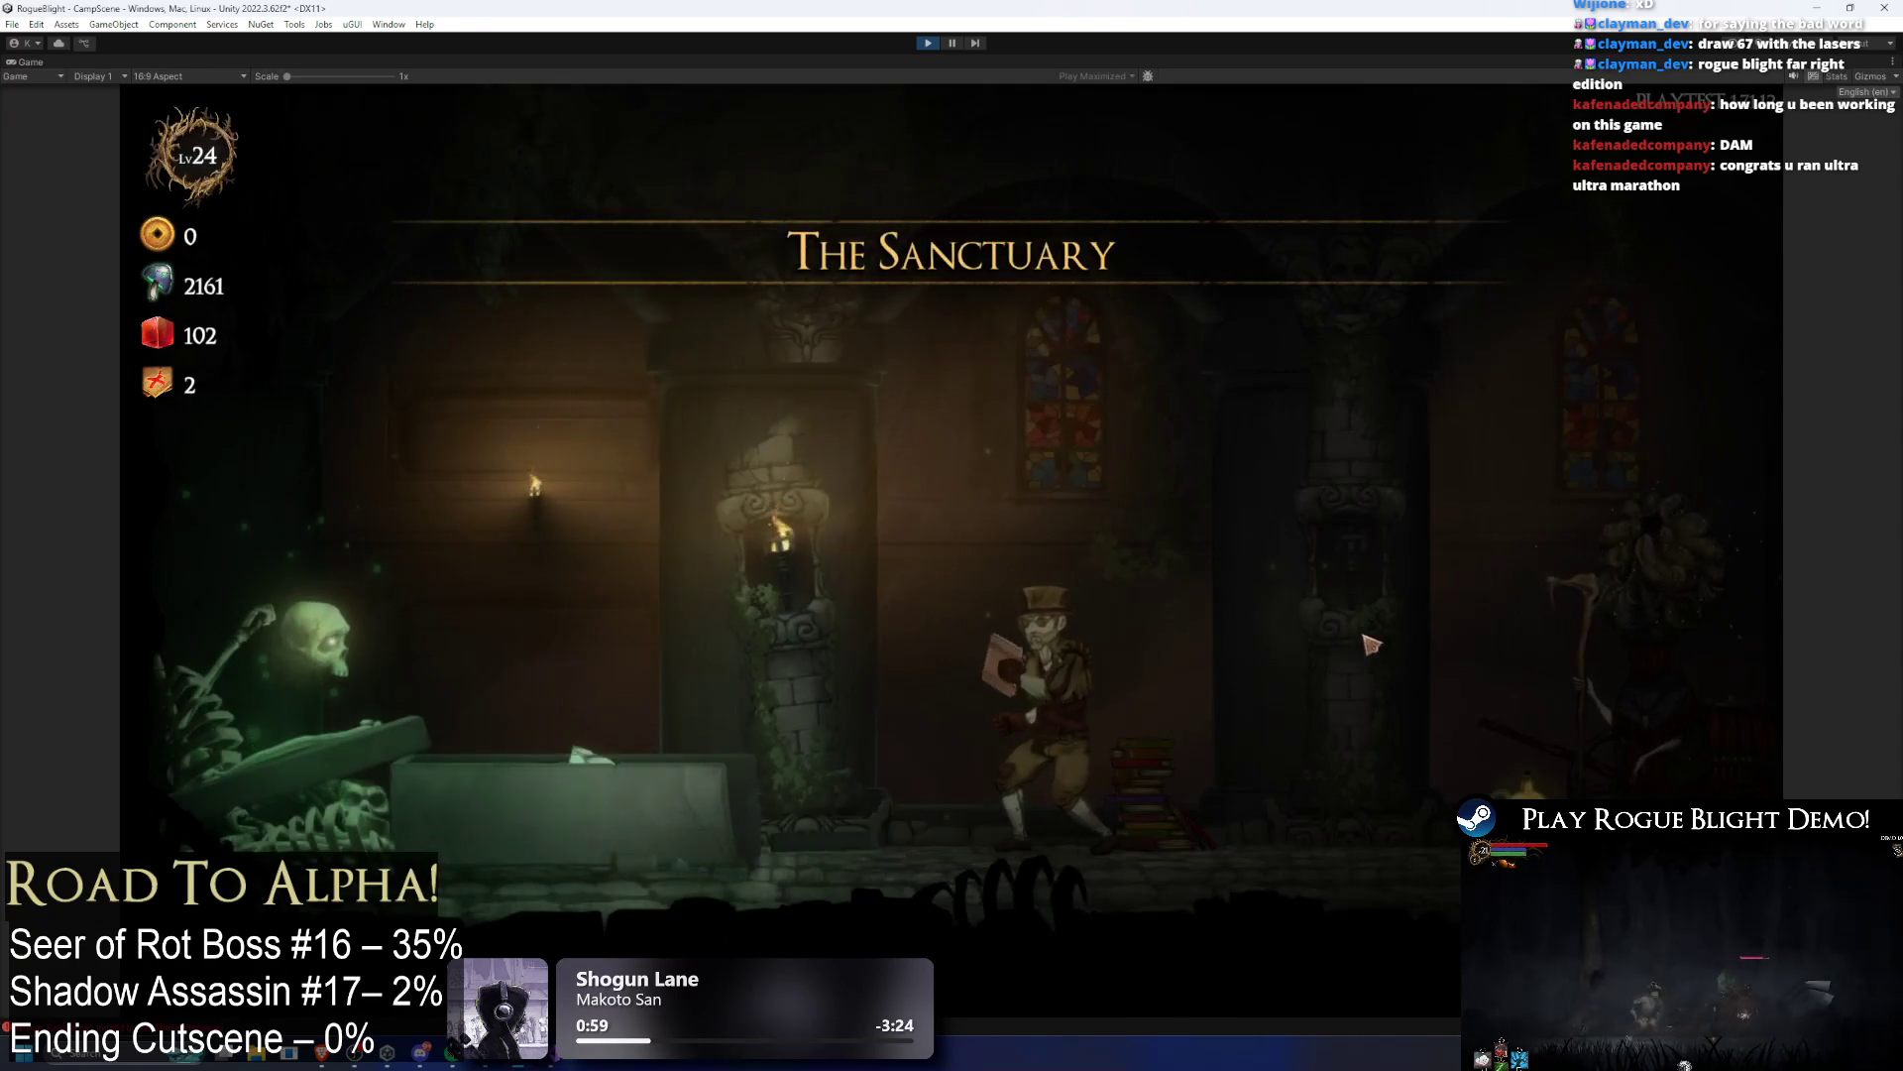
Step: Talk to the map NPC and start the Story Mode Blight Castle map
{"action": "key", "text": "d"}
{"action": "key", "text": "d"}
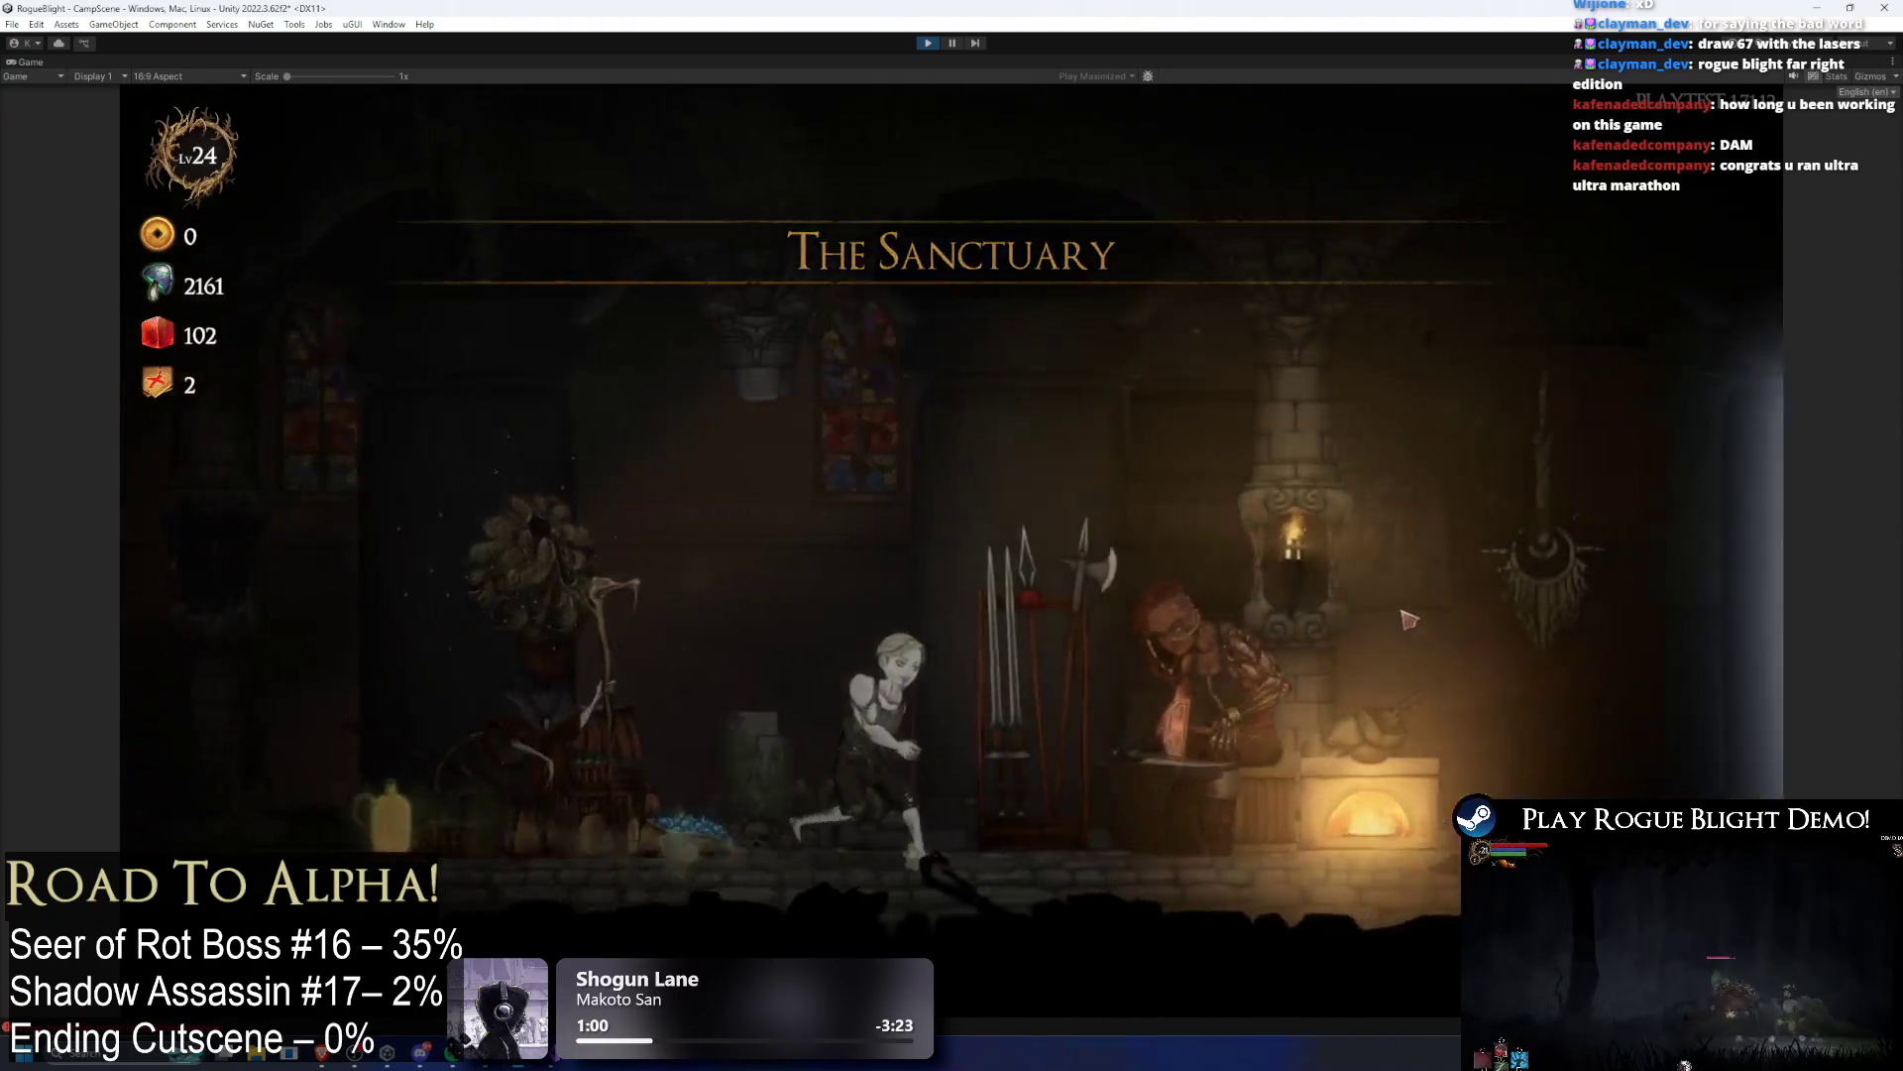
{"action": "key", "text": "e"}
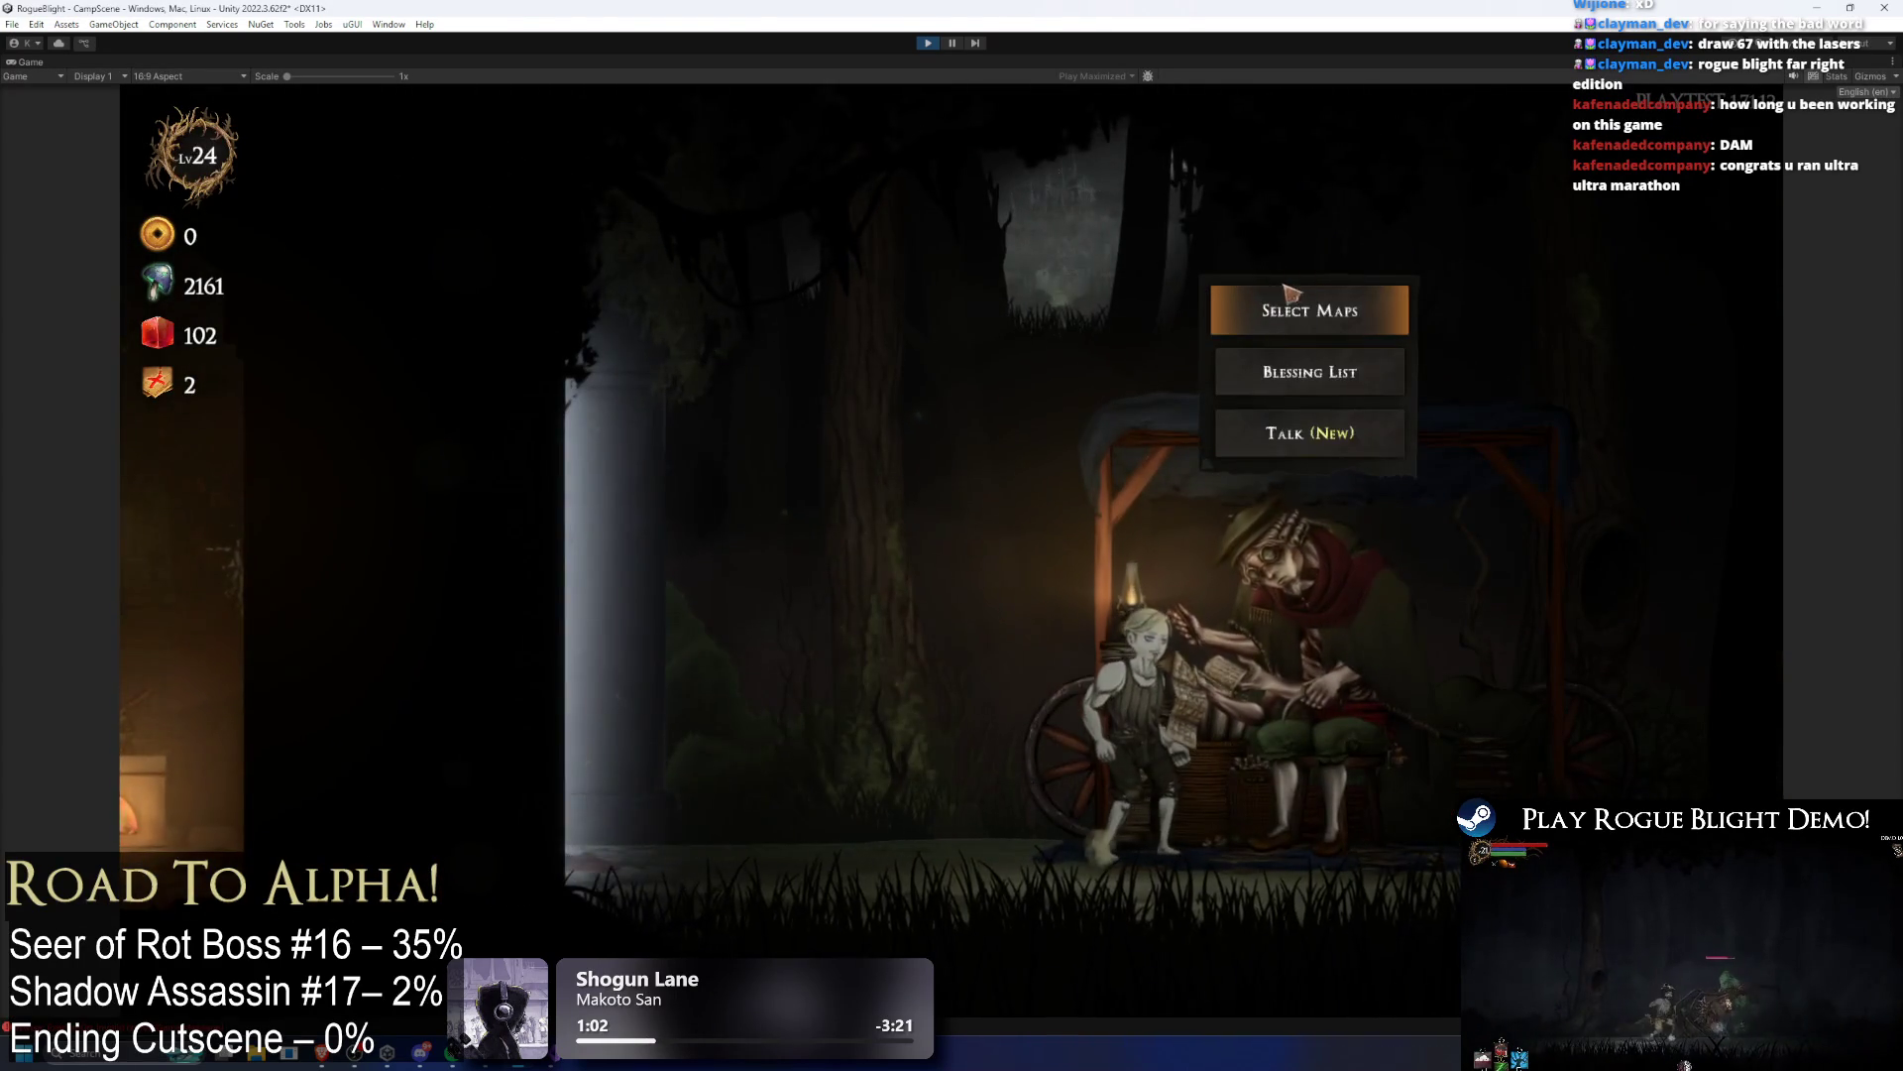
{"action": "key", "text": "e"}
{"action": "key", "text": "e"}
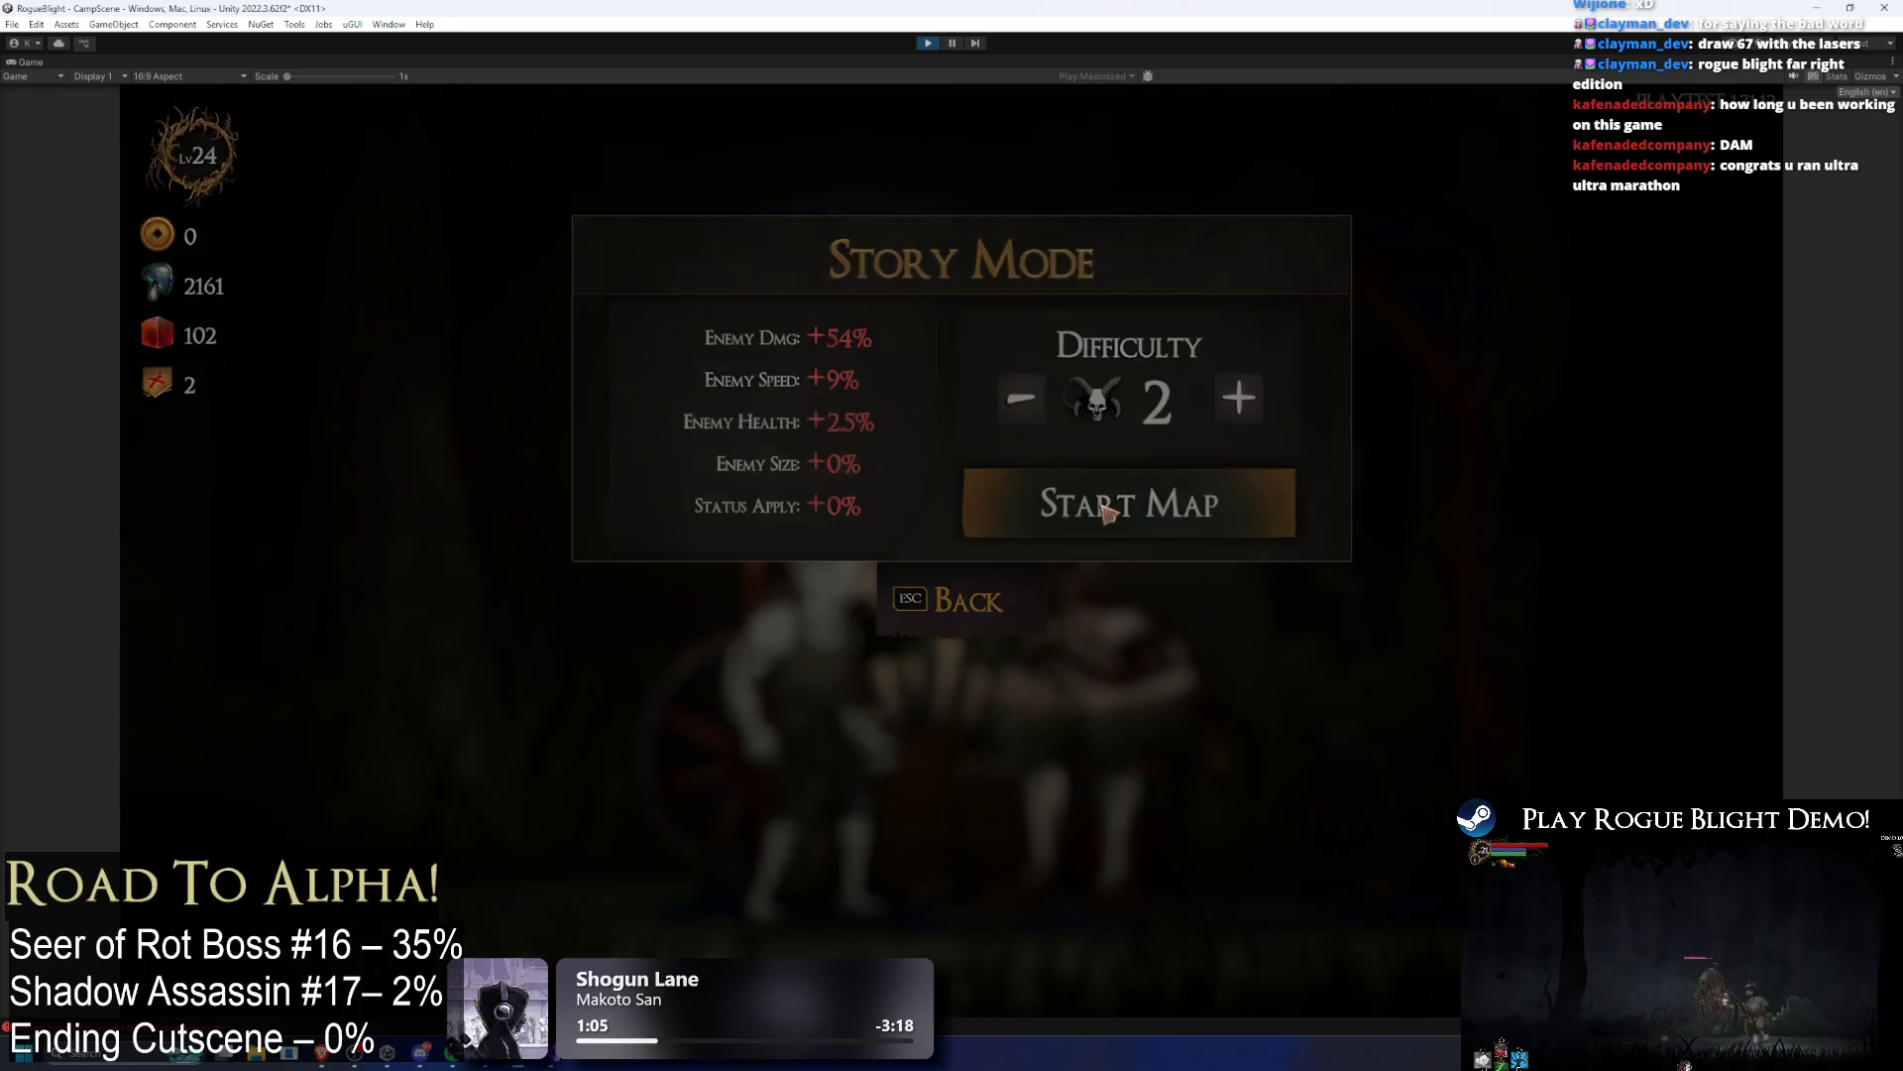
{"action": "left_click", "coordinate": [1148, 503]}
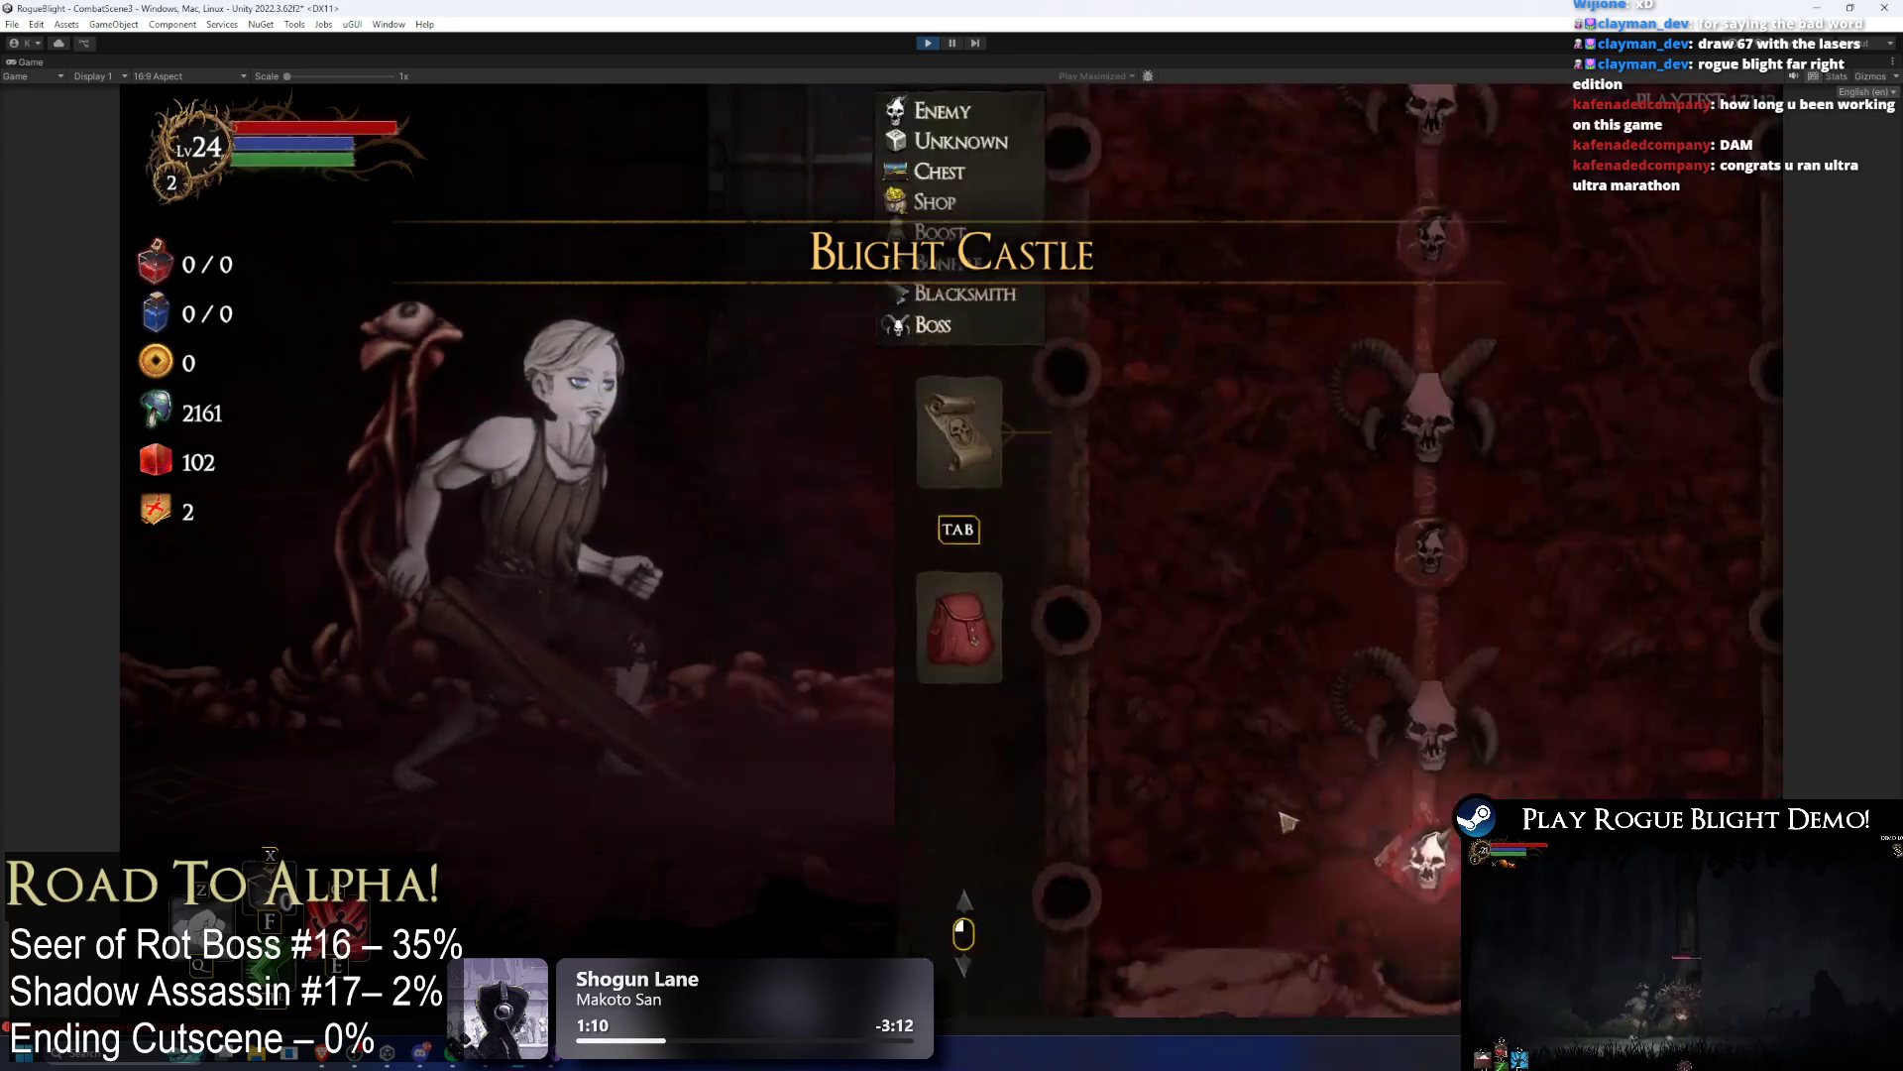
{"action": "key", "text": "Tab"}
Step: Enter the boss room with enemy health cheated to 1, dodge the Seer of Rot's lasers, then pause
{"action": "key", "text": "d"}
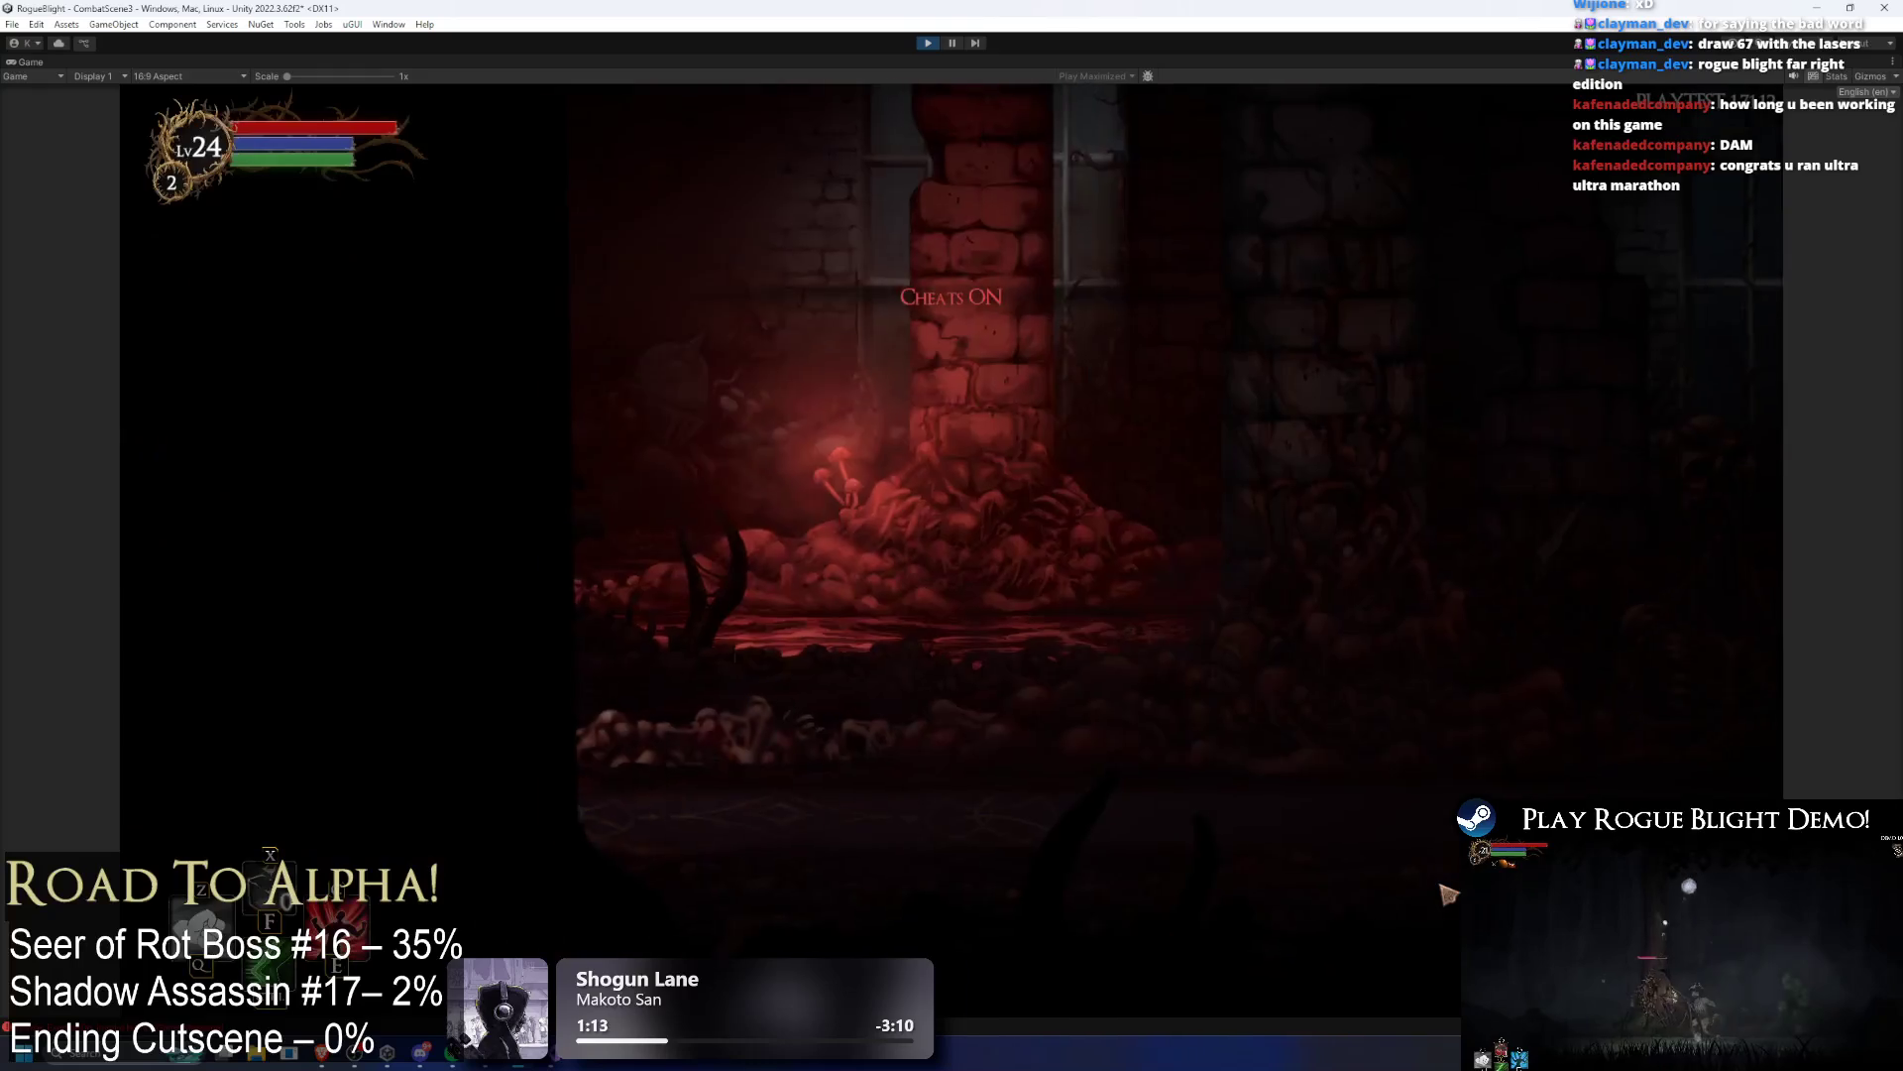
{"action": "key", "text": "k"}
{"action": "key", "text": "k"}
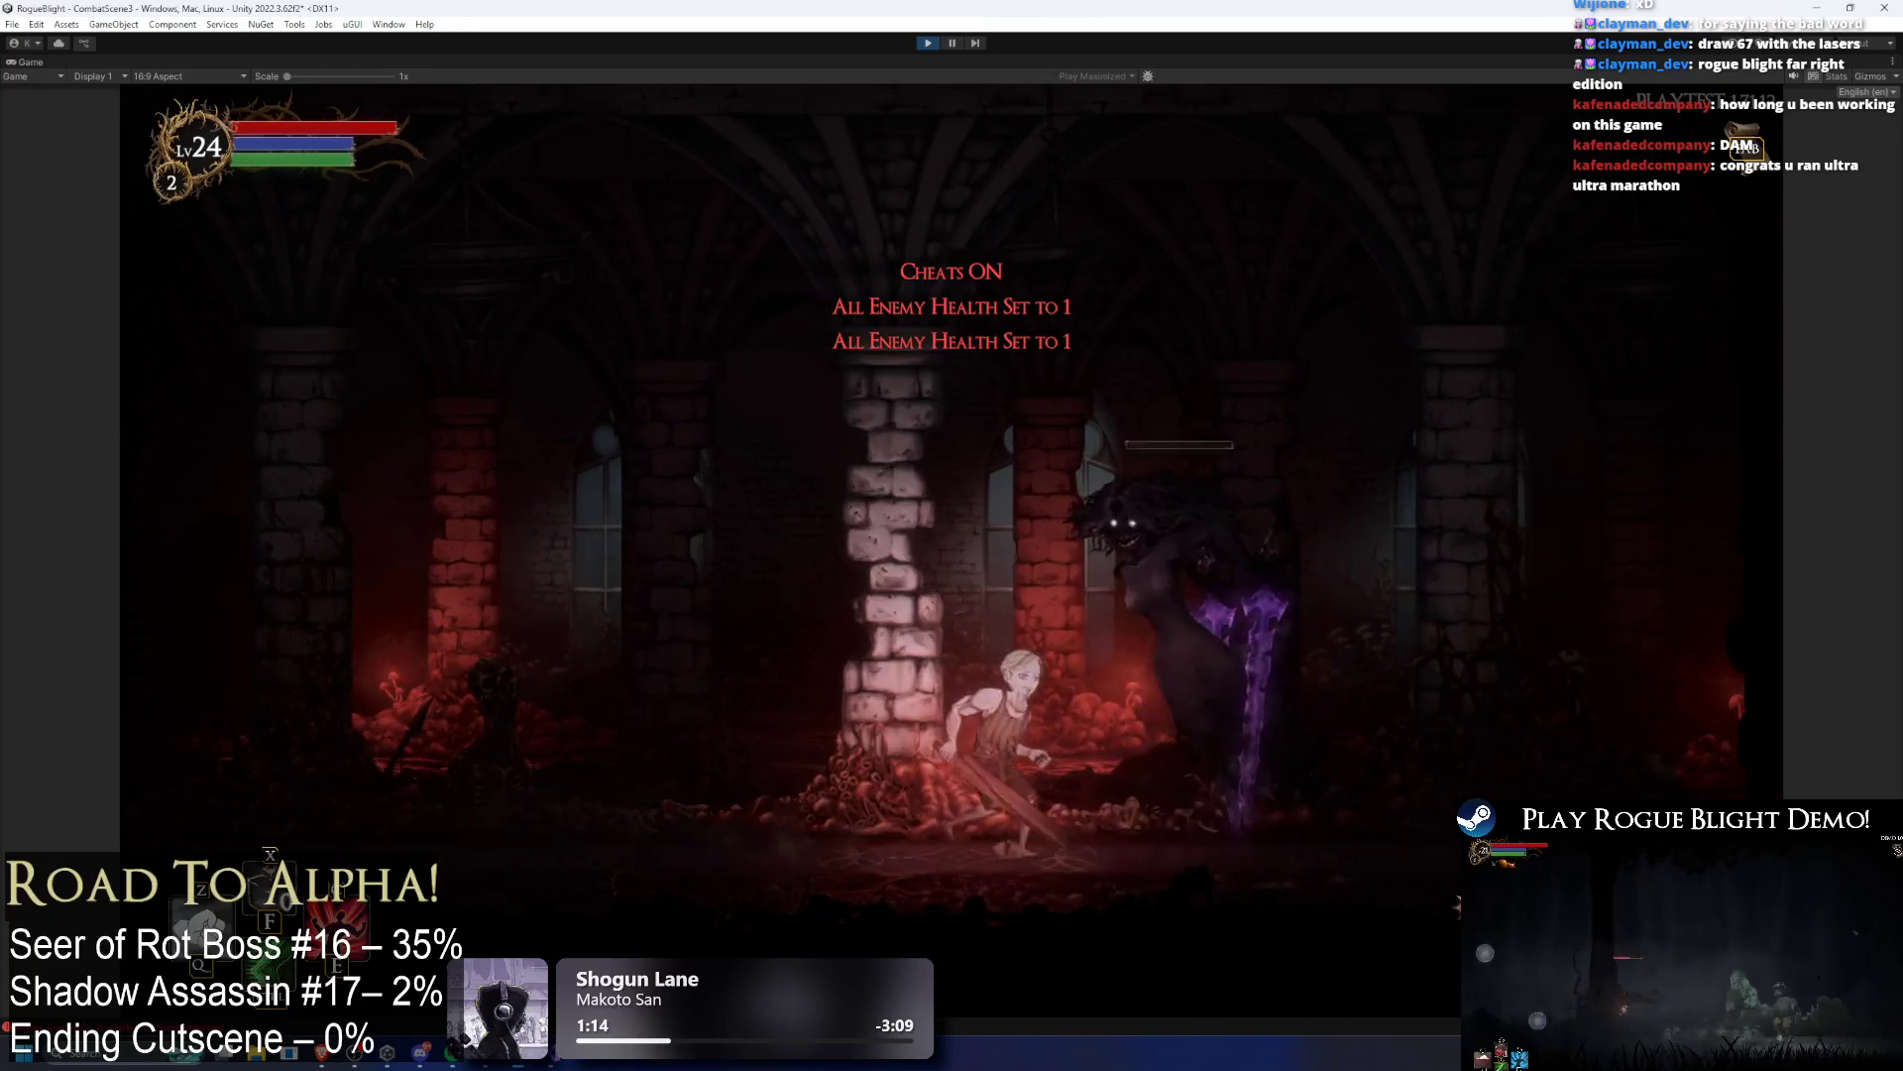
{"action": "left_click", "coordinate": [1457, 904]}
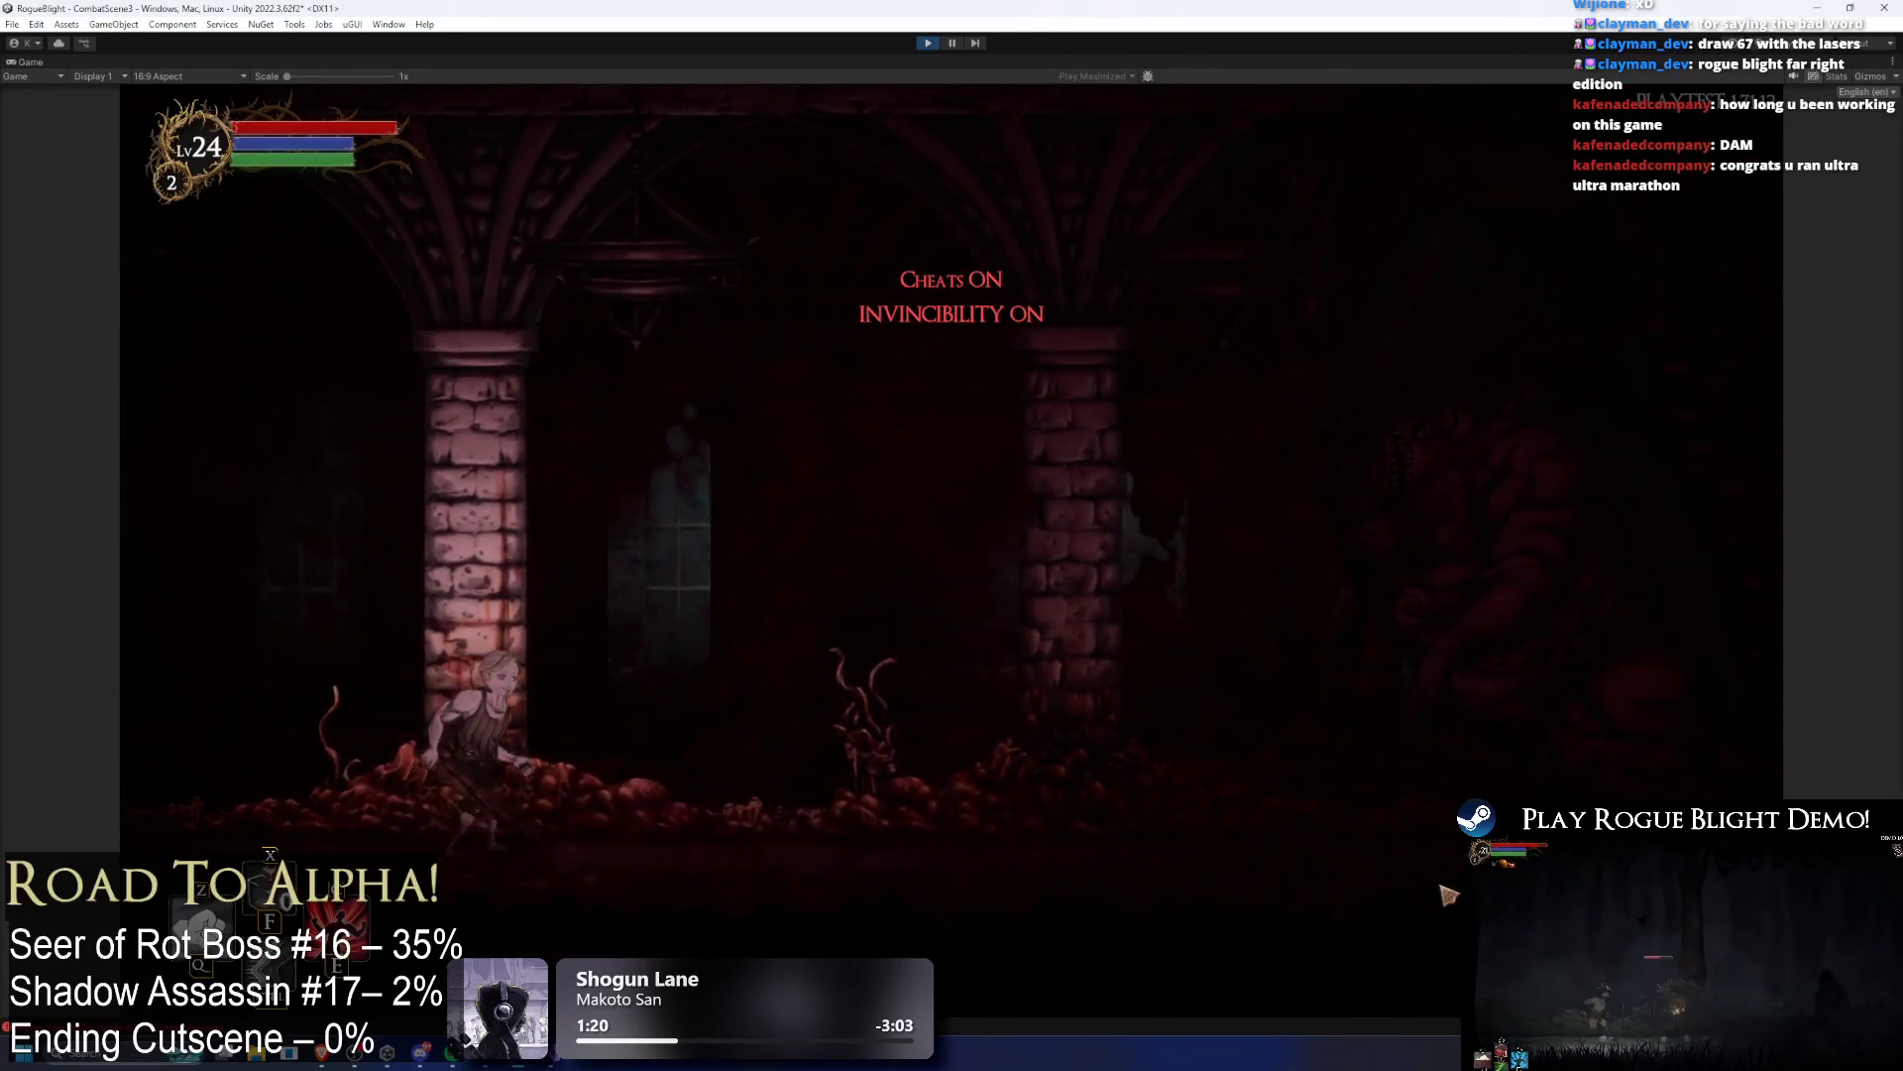
{"action": "key", "text": "d"}
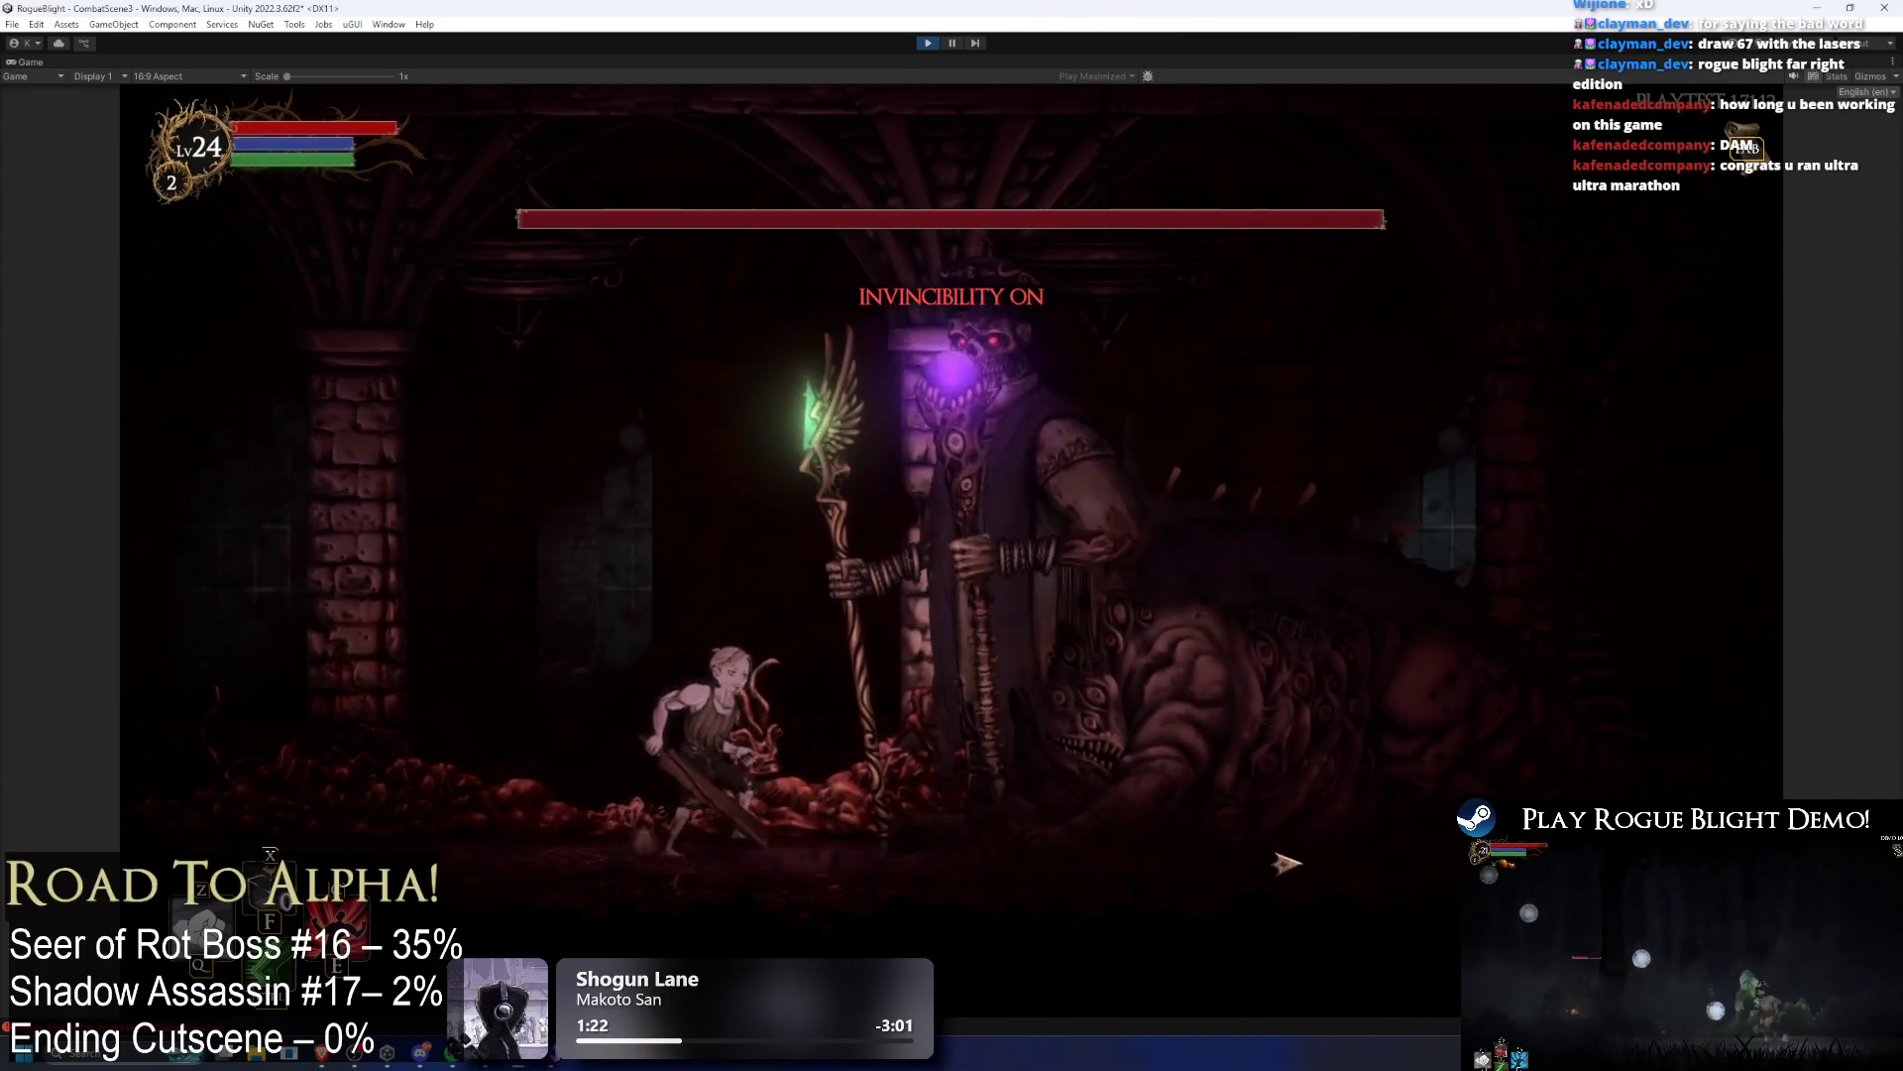
{"action": "key", "text": "a"}
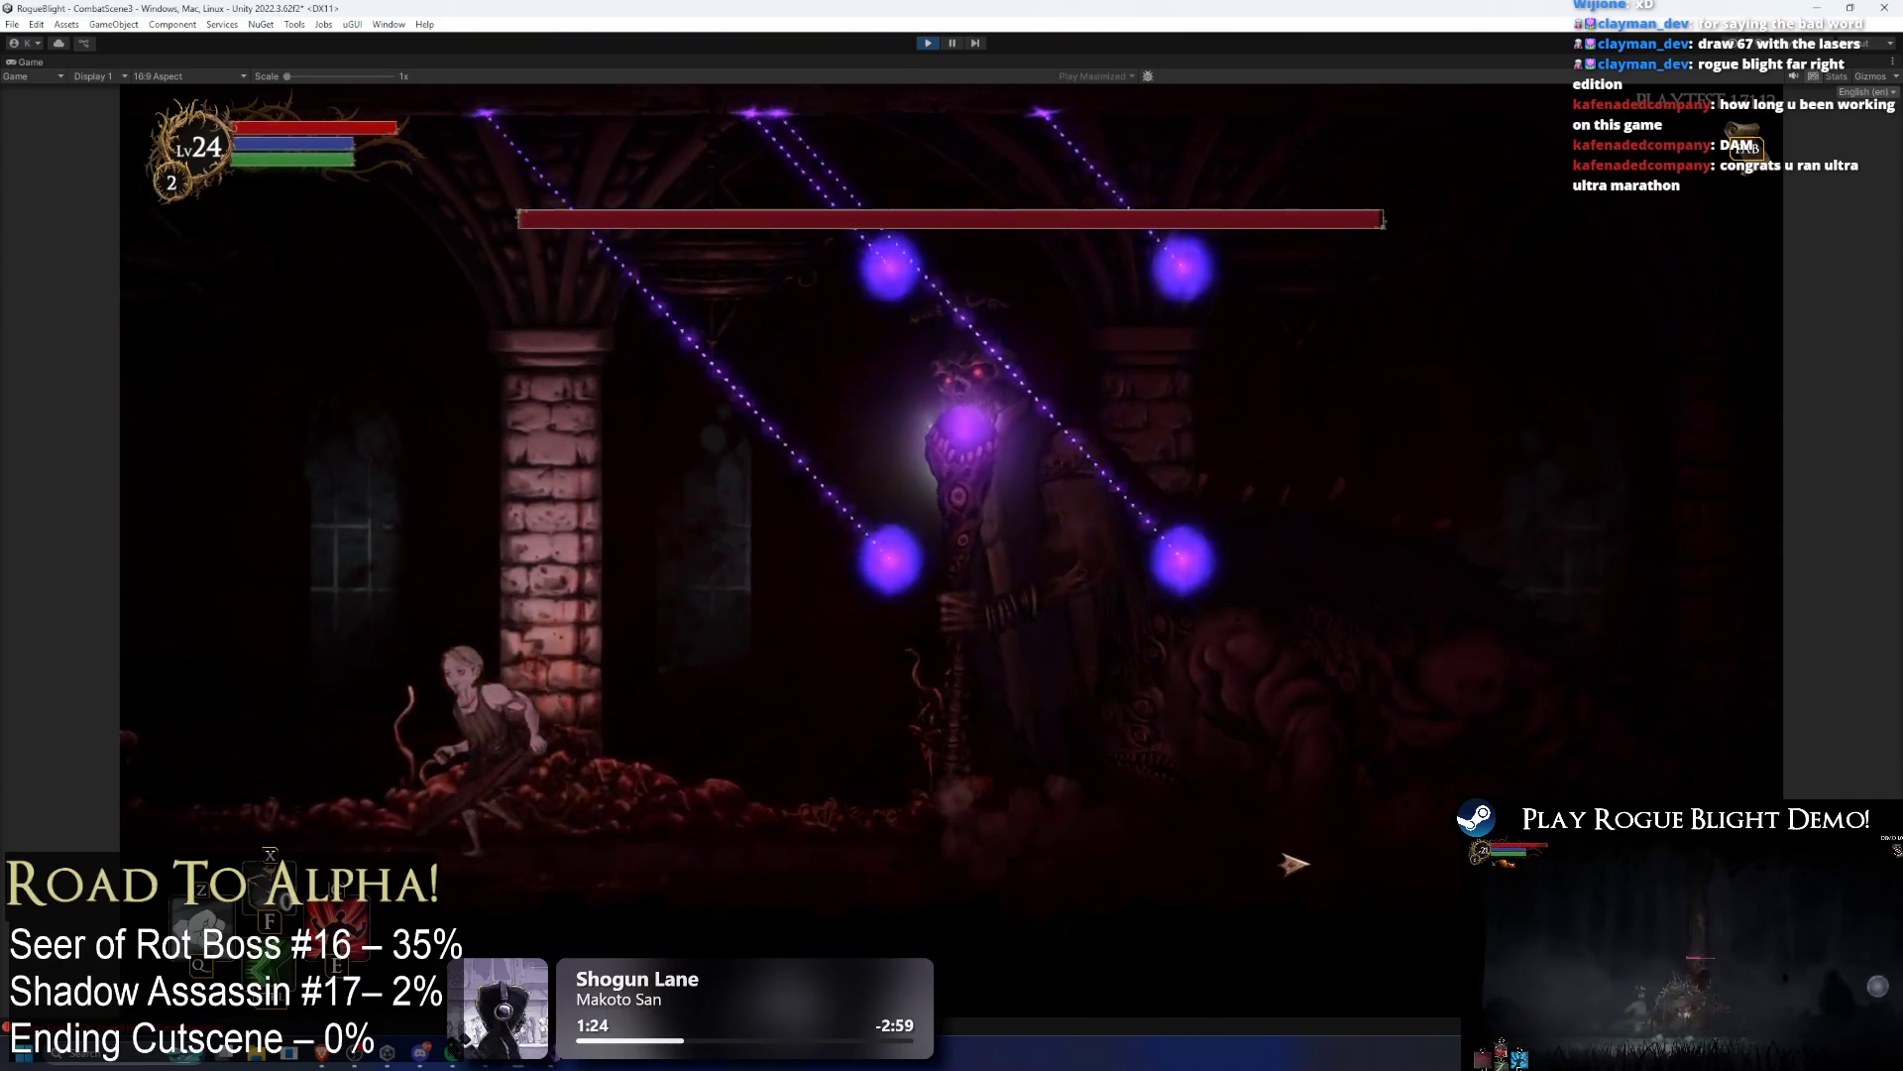
{"action": "key", "text": "d"}
{"action": "key", "text": "a"}
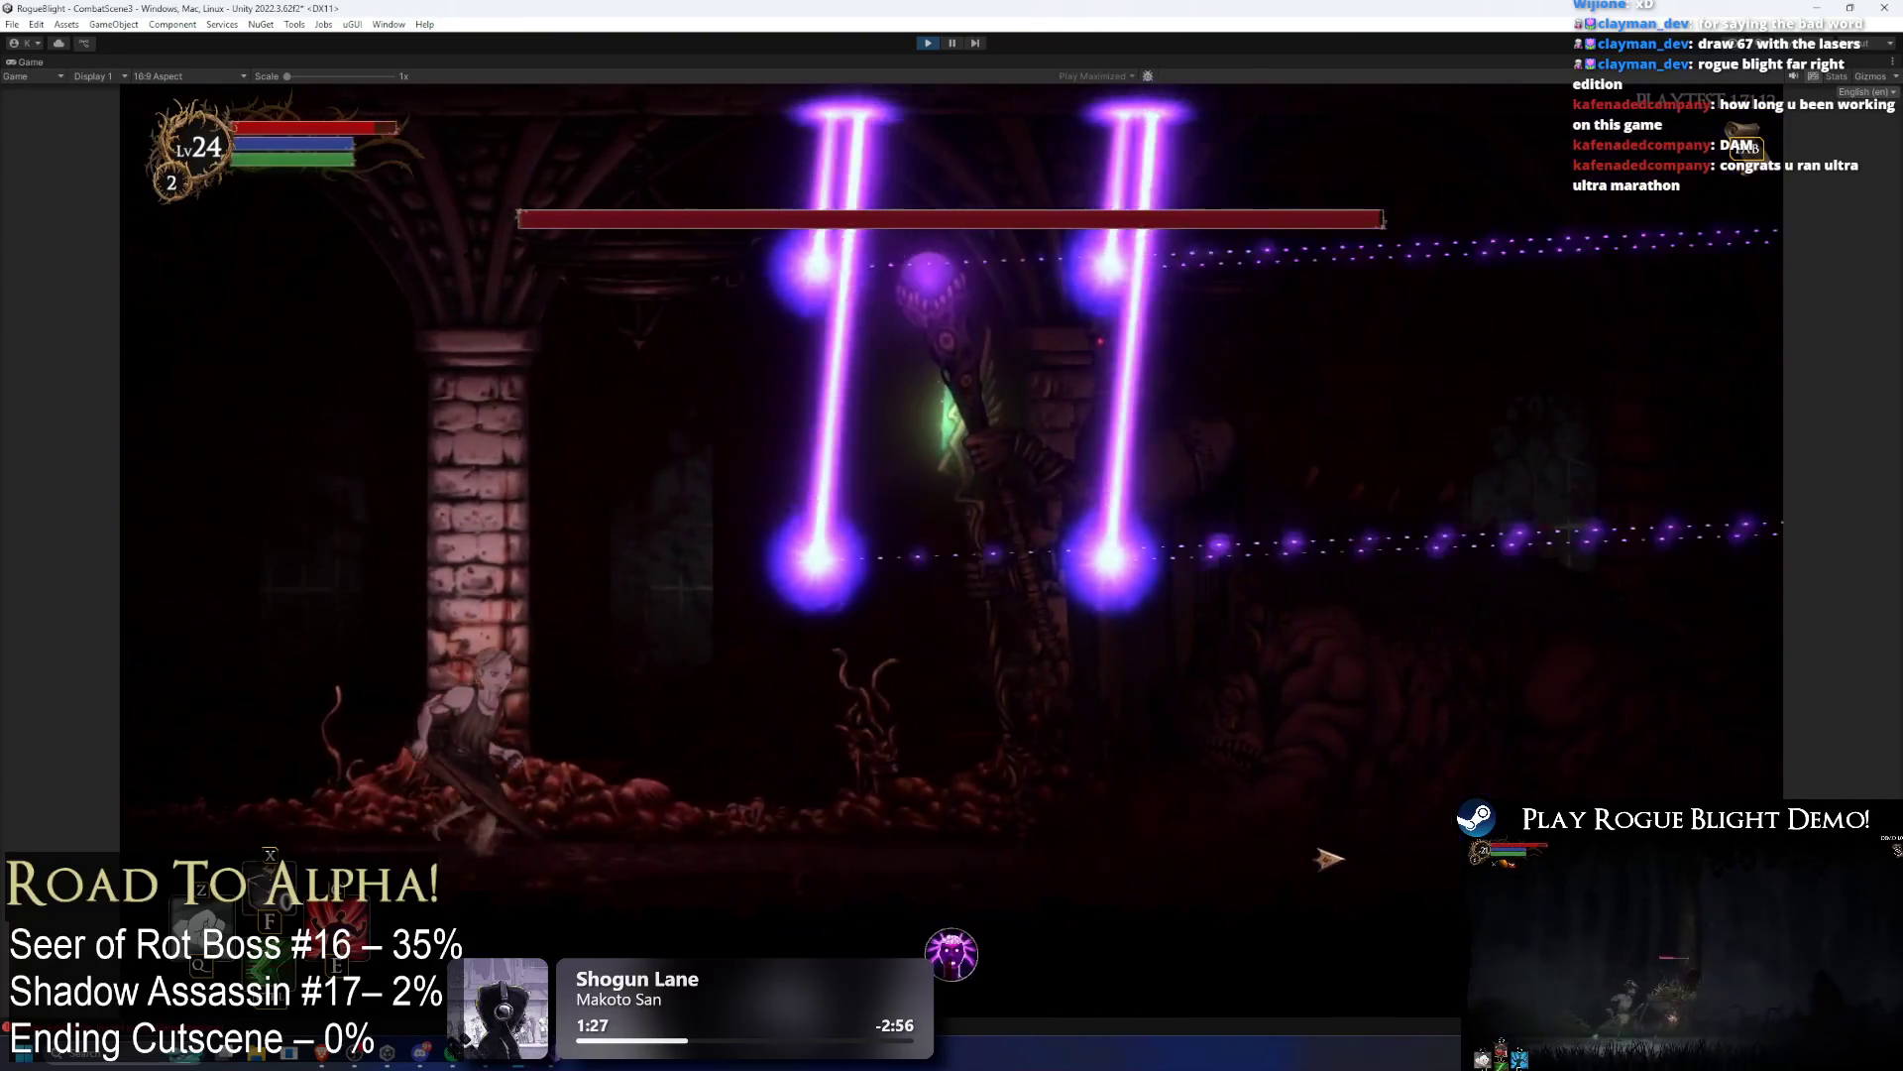
{"action": "key", "text": "a"}
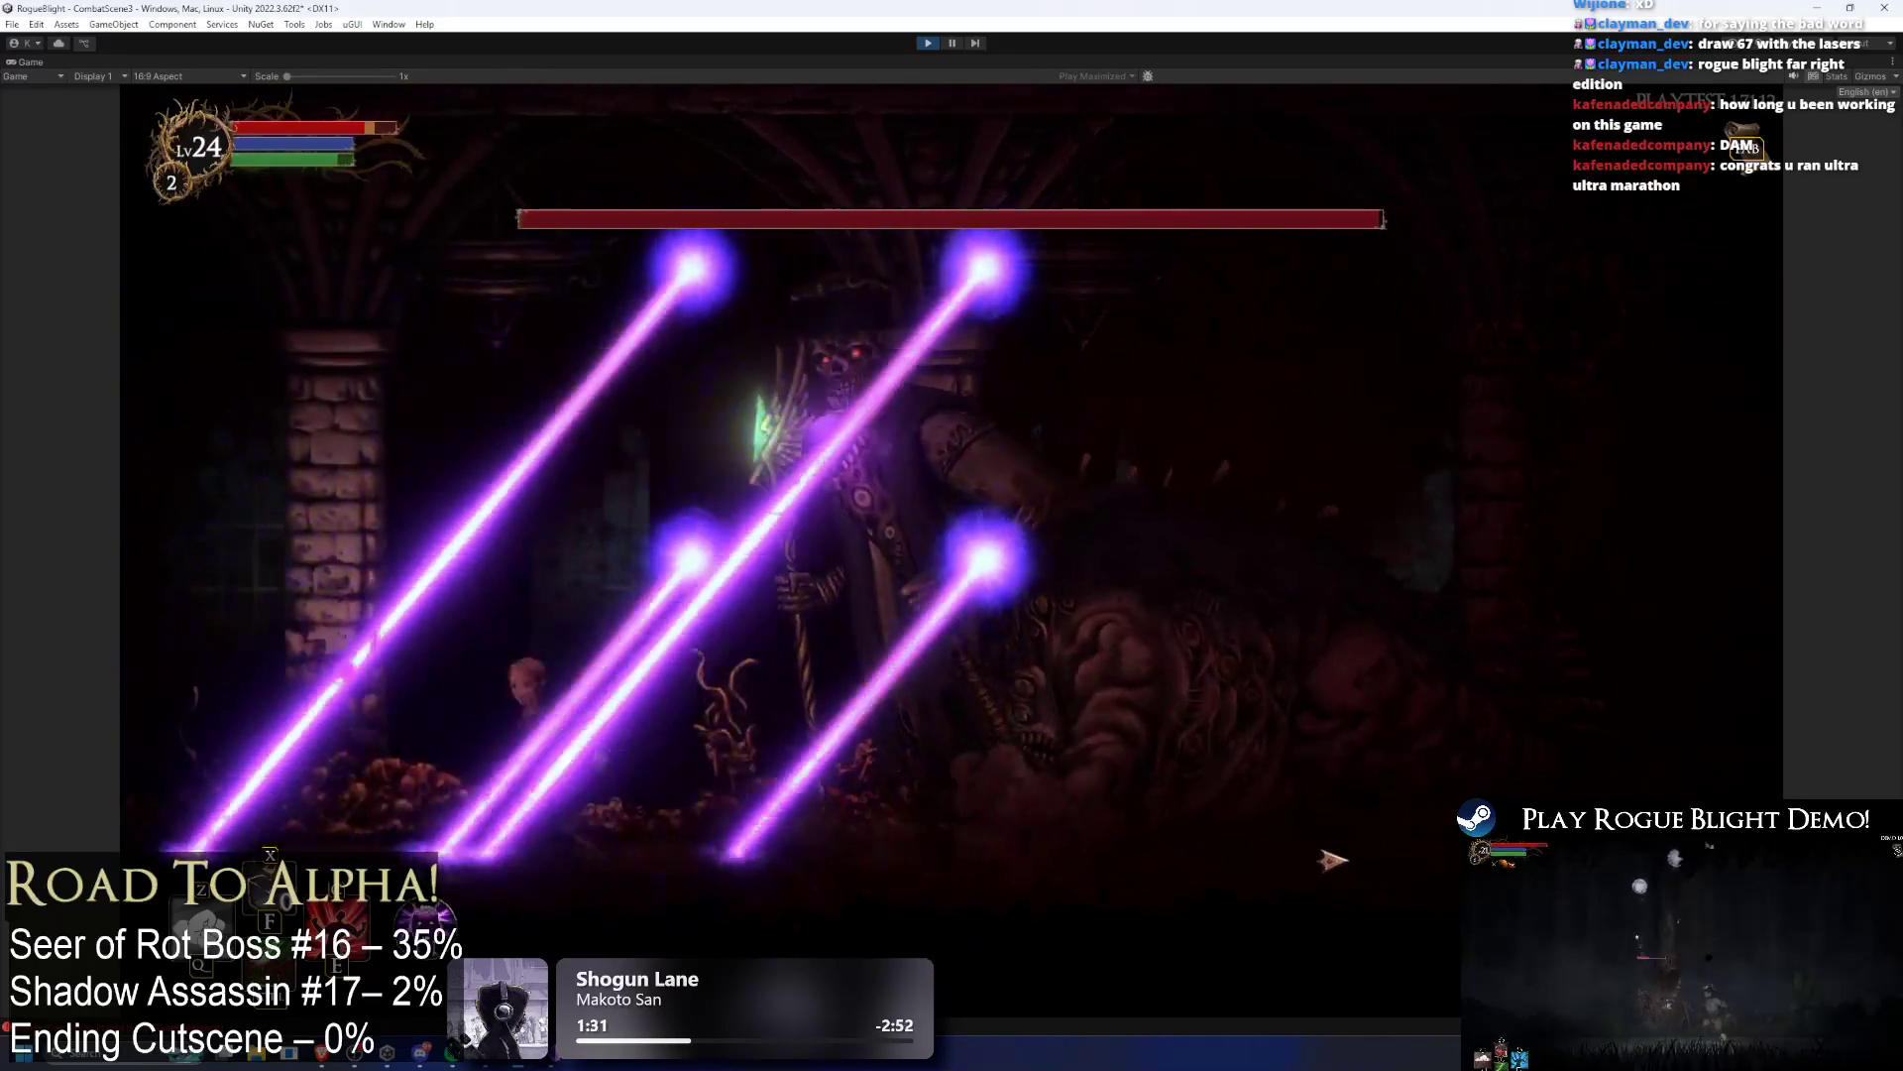
{"action": "key", "text": "d"}
{"action": "key", "text": "d"}
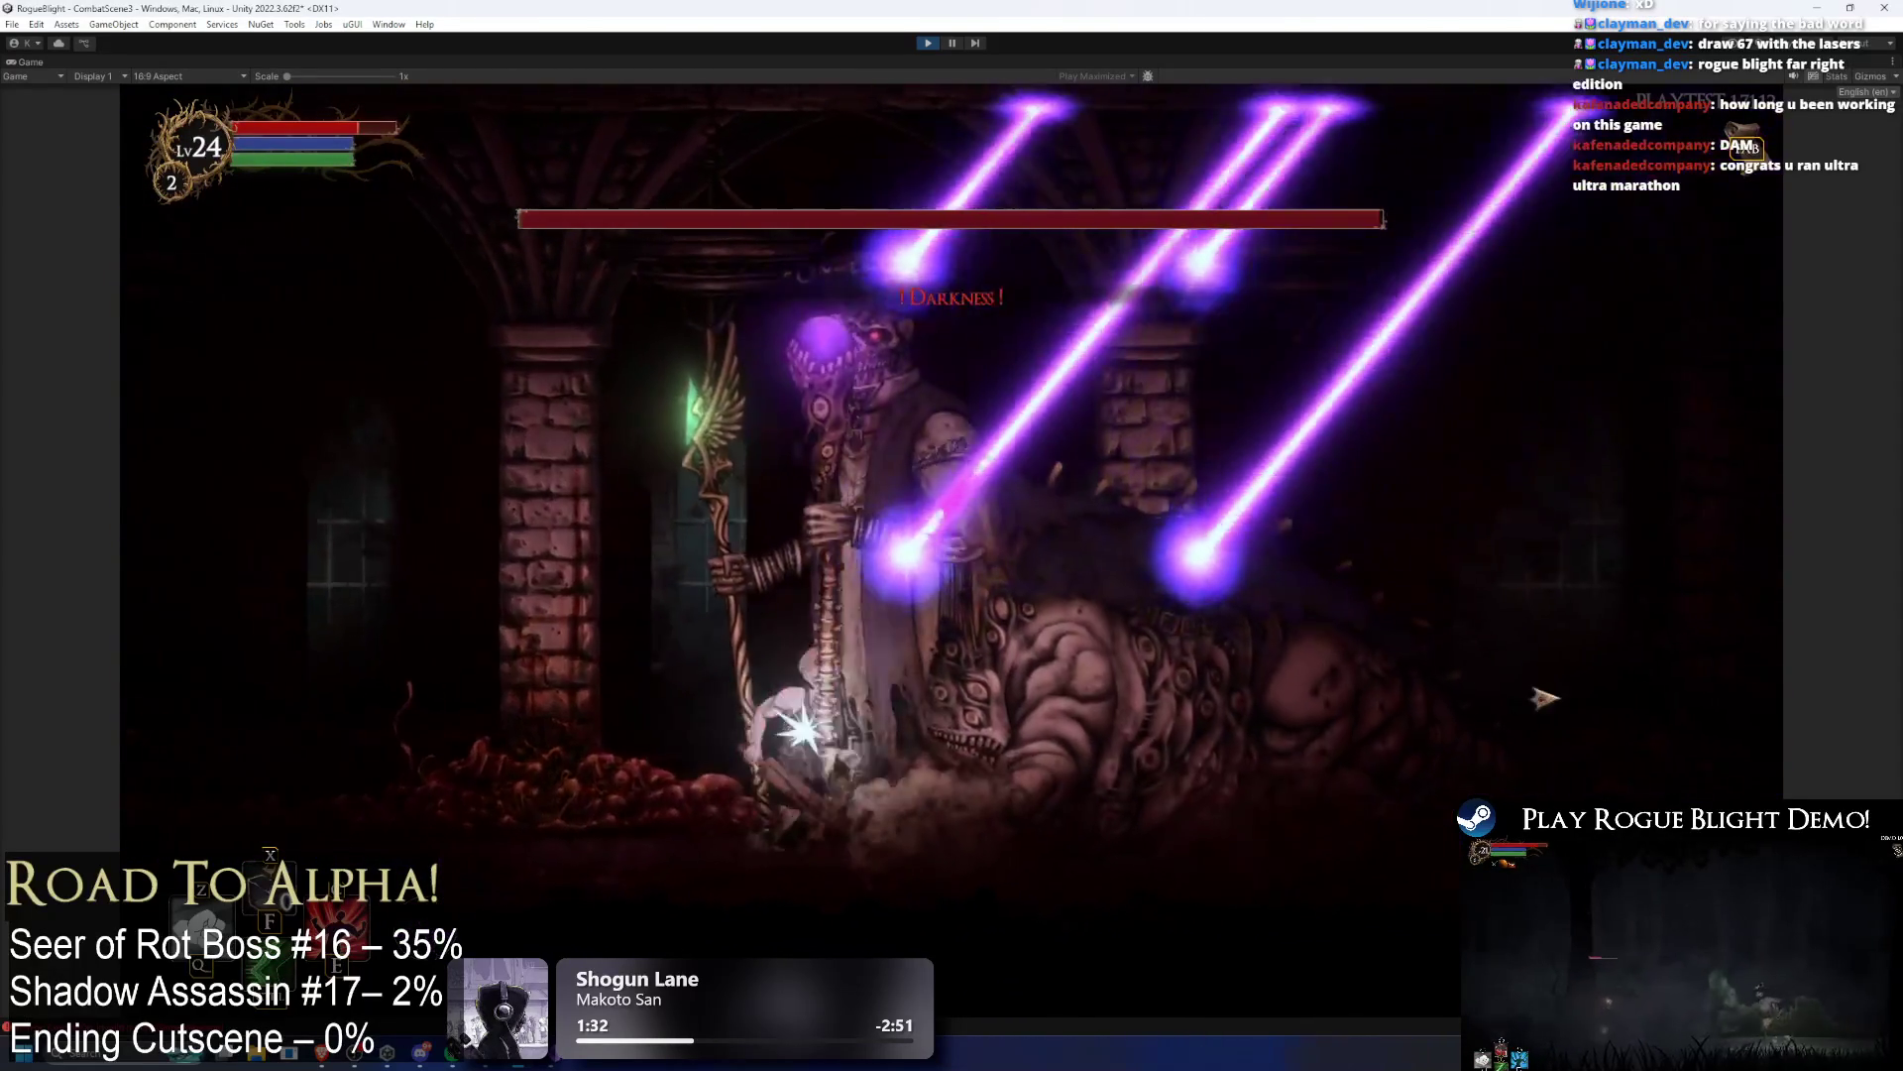
{"action": "left_click", "coordinate": [953, 45]}
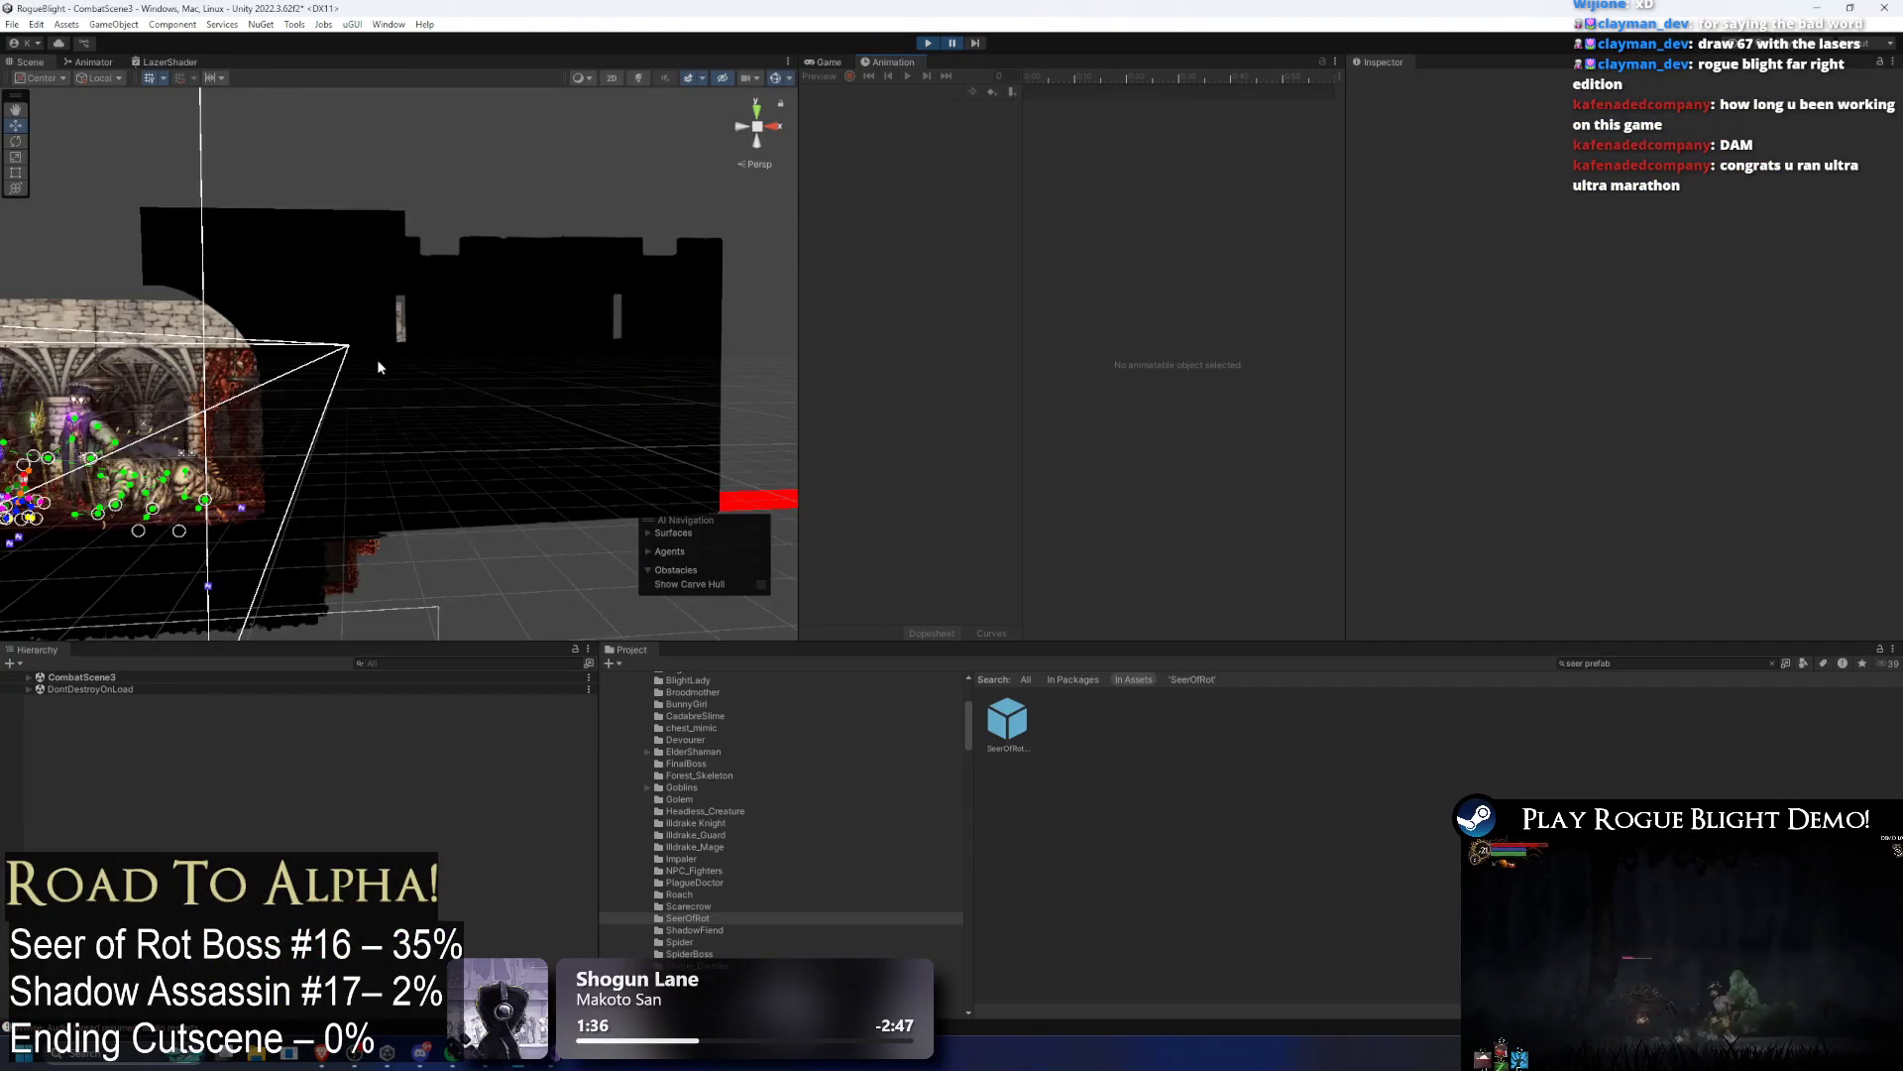
Step: Widen the Game view beside the Scene, step the paused fight ten frames, then resume play
{"action": "left_click", "coordinate": [809, 64]}
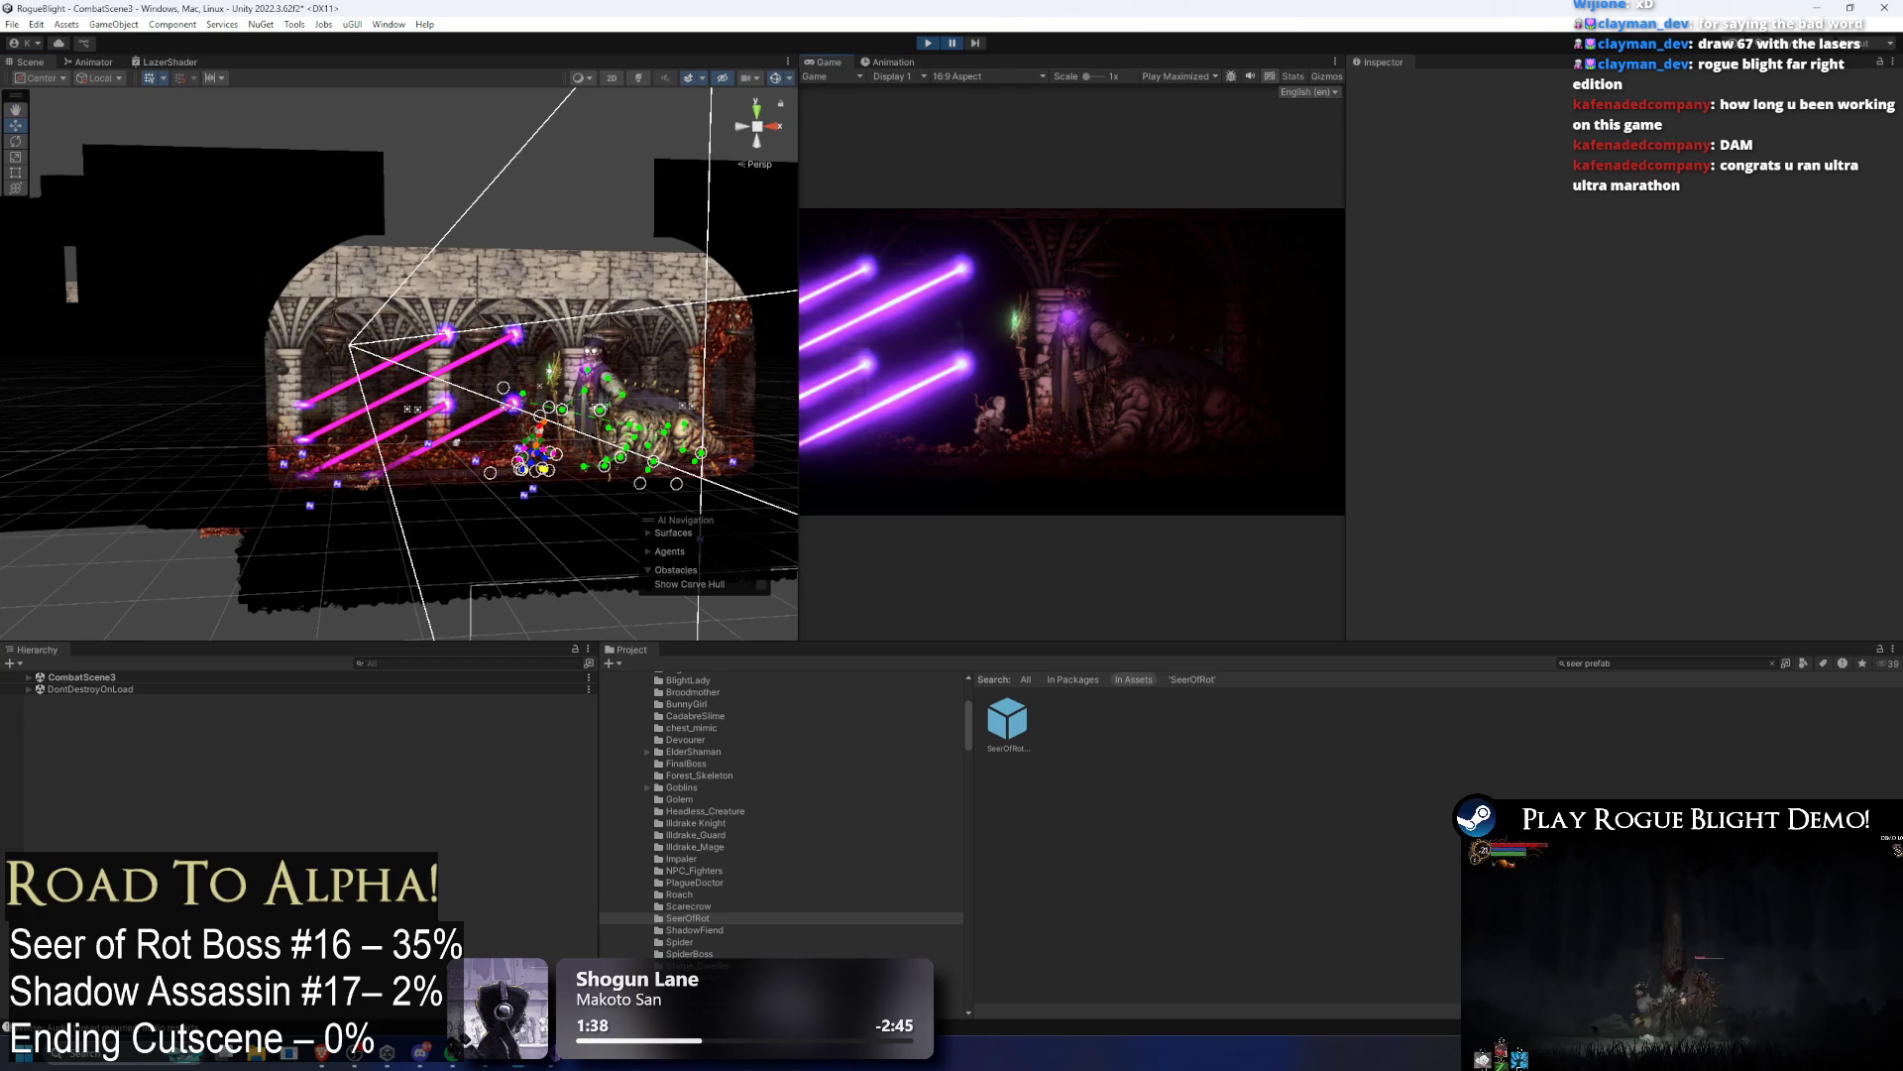
{"action": "left_click_drag", "start_coordinate": [799, 292], "coordinate": [353, 292]}
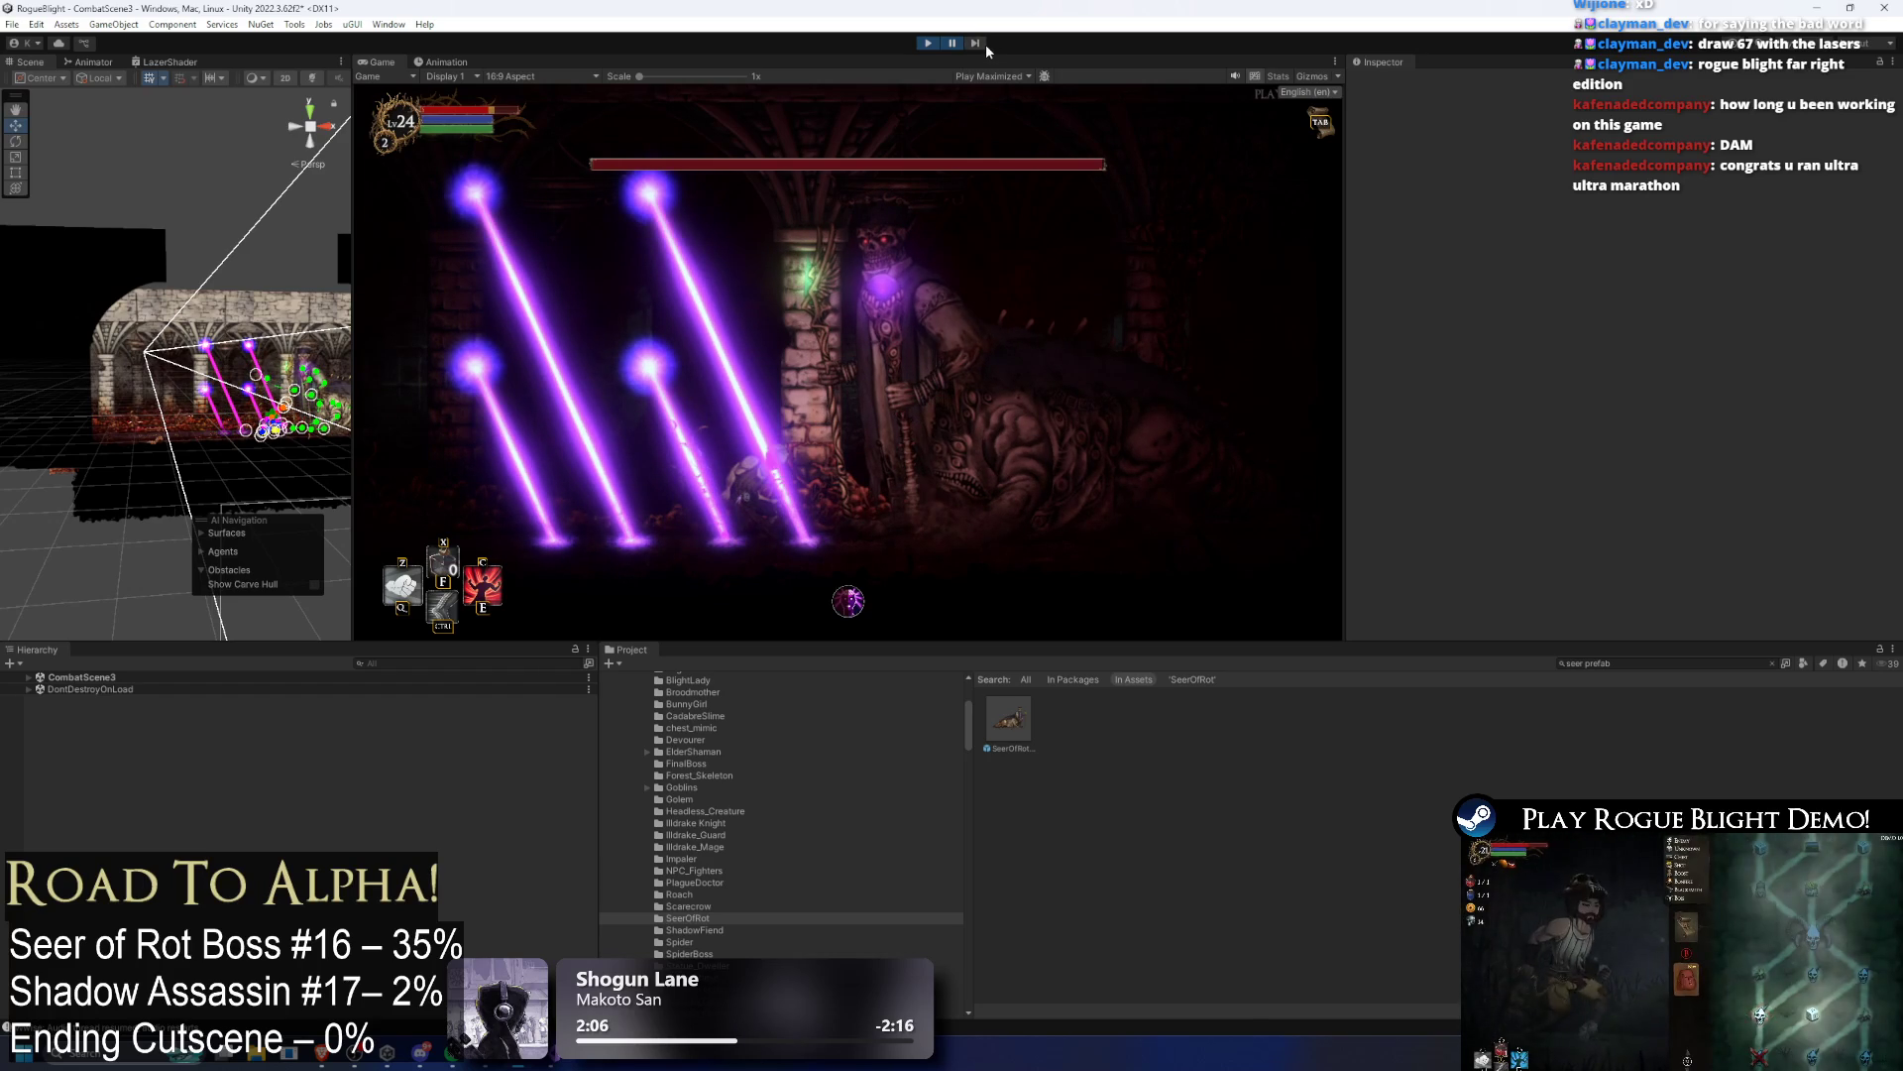
{"action": "left_click", "coordinate": [981, 44]}
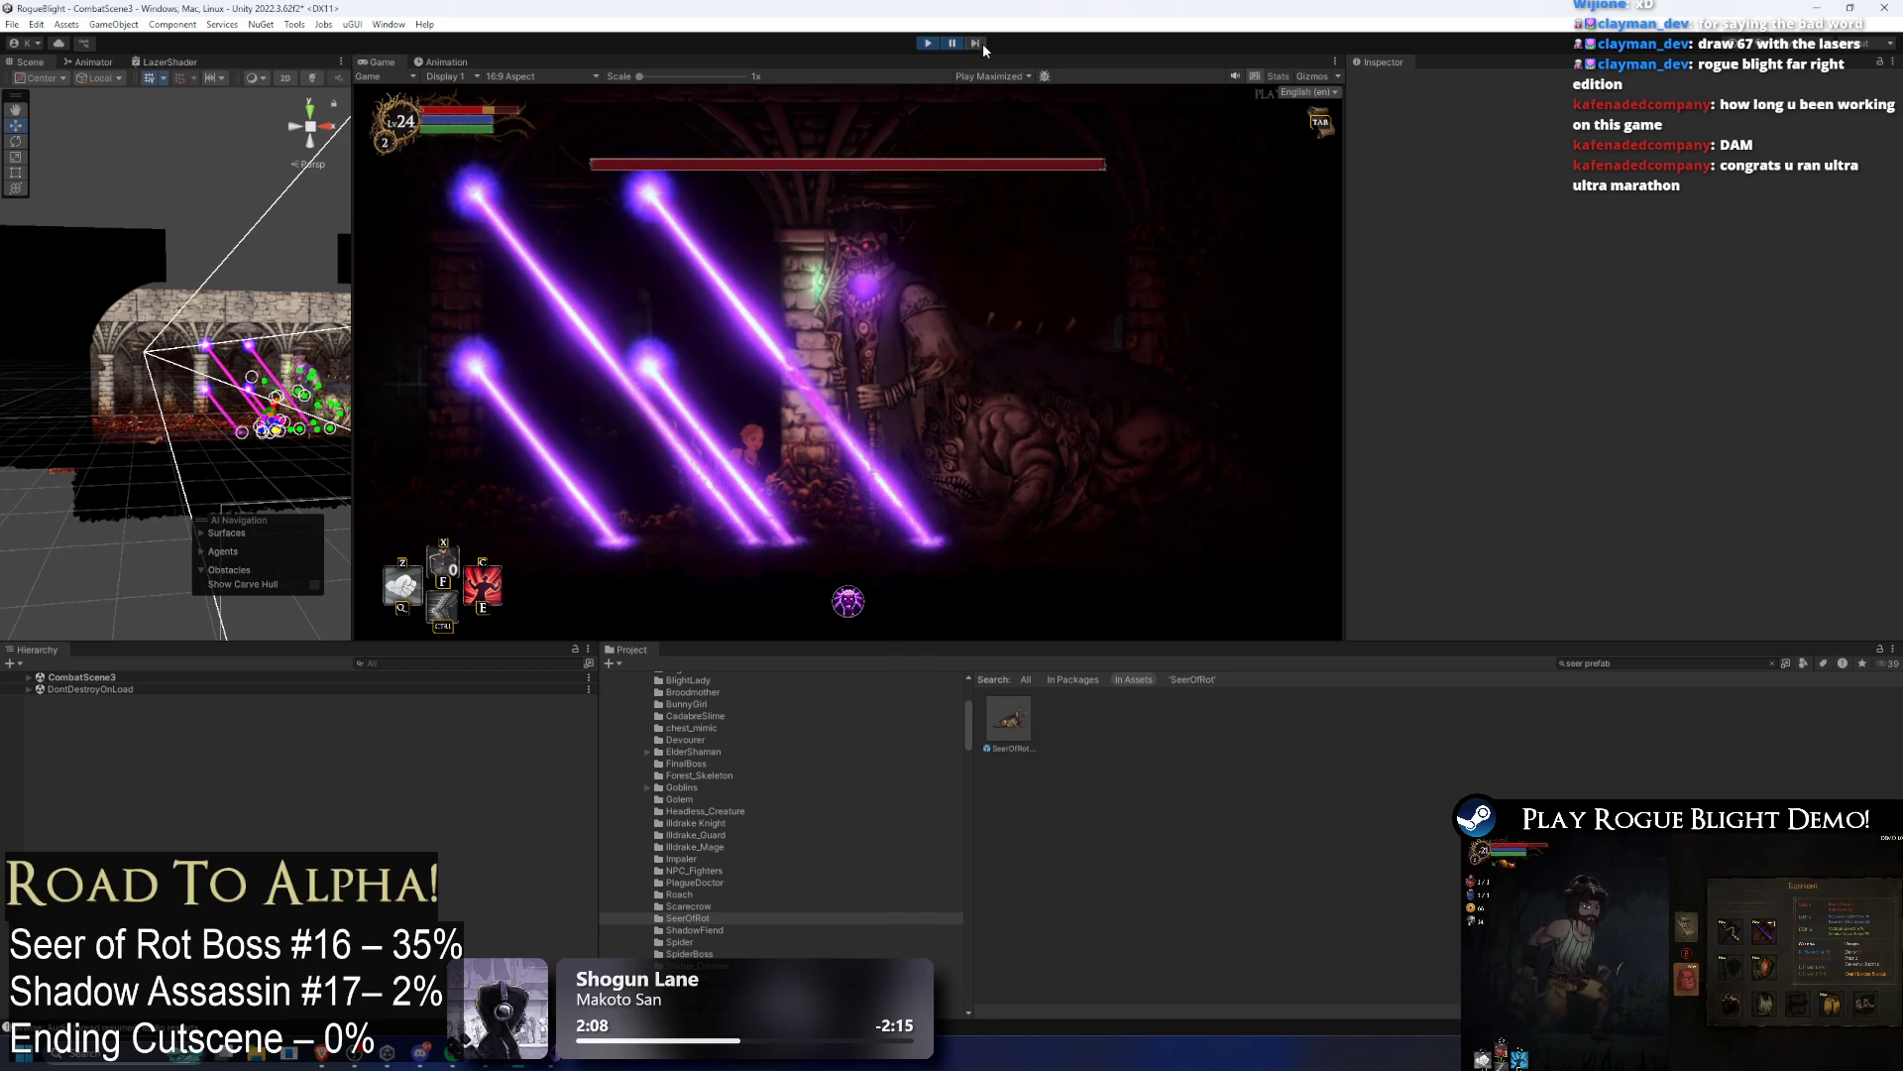
{"action": "left_click", "coordinate": [984, 44]}
{"action": "left_click", "coordinate": [983, 44]}
{"action": "left_click", "coordinate": [983, 43]}
{"action": "left_click", "coordinate": [984, 43]}
{"action": "left_click", "coordinate": [983, 43]}
{"action": "left_click", "coordinate": [983, 43]}
{"action": "left_click", "coordinate": [984, 43]}
{"action": "left_click", "coordinate": [984, 44]}
{"action": "left_click", "coordinate": [983, 44]}
{"action": "left_click", "coordinate": [985, 44]}
{"action": "left_click", "coordinate": [951, 46]}
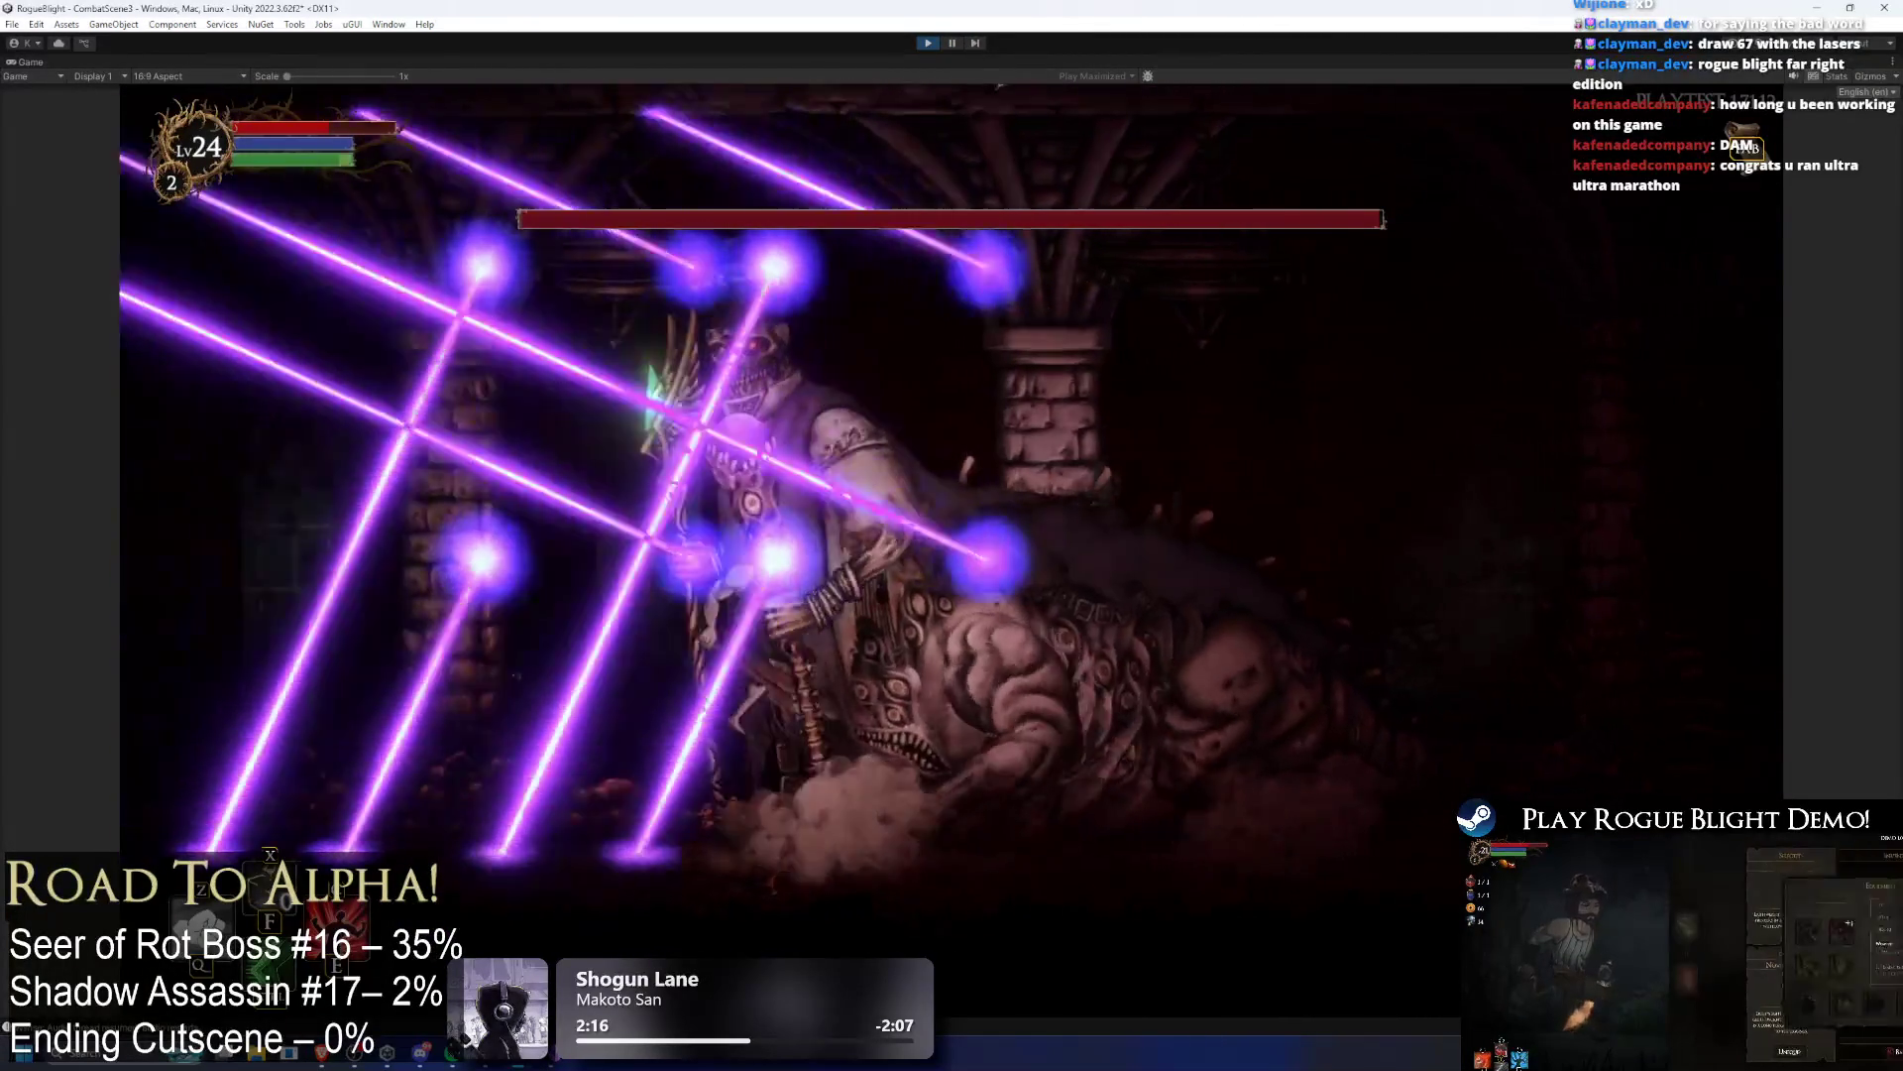
Step: Use F1–F5 cheats for health, damage, invincibility and gear while fighting, then stop with Ctrl+P
{"action": "key", "text": "F1"}
{"action": "key", "text": "F1"}
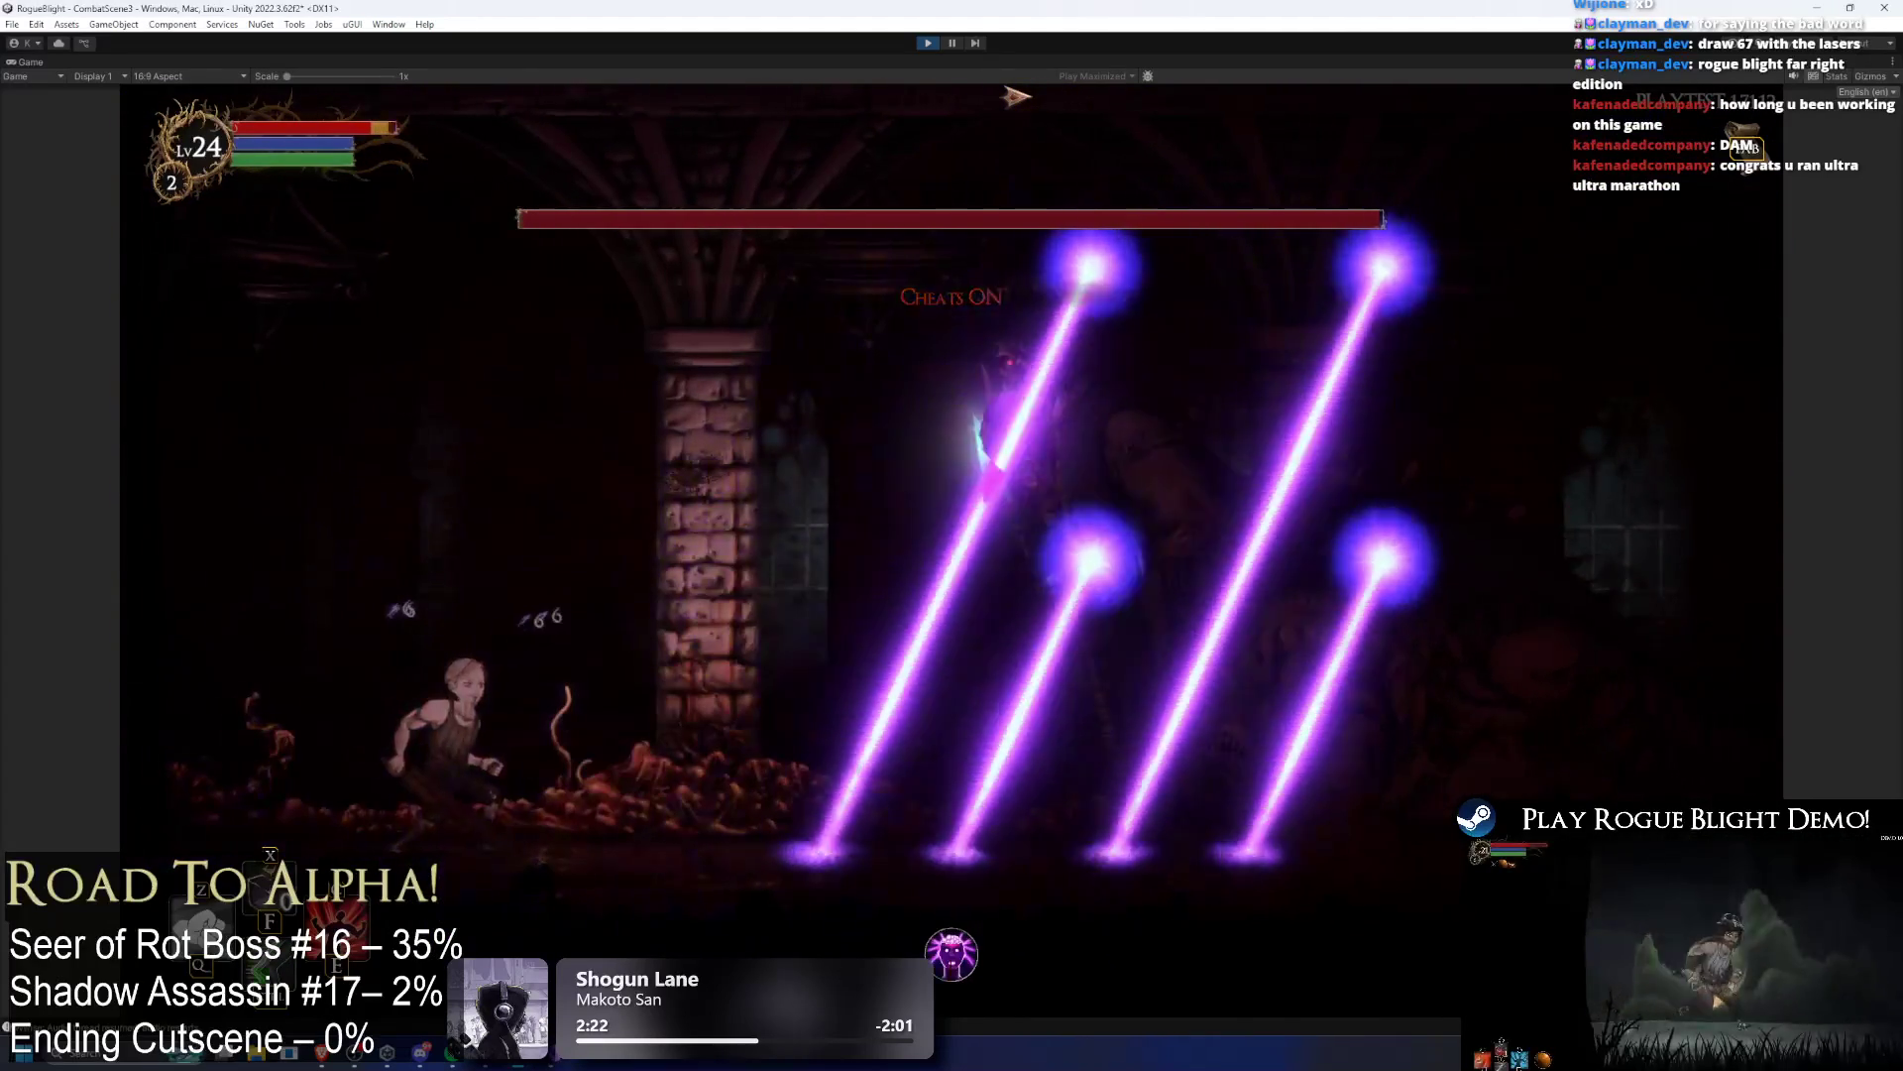
{"action": "key", "text": "F2"}
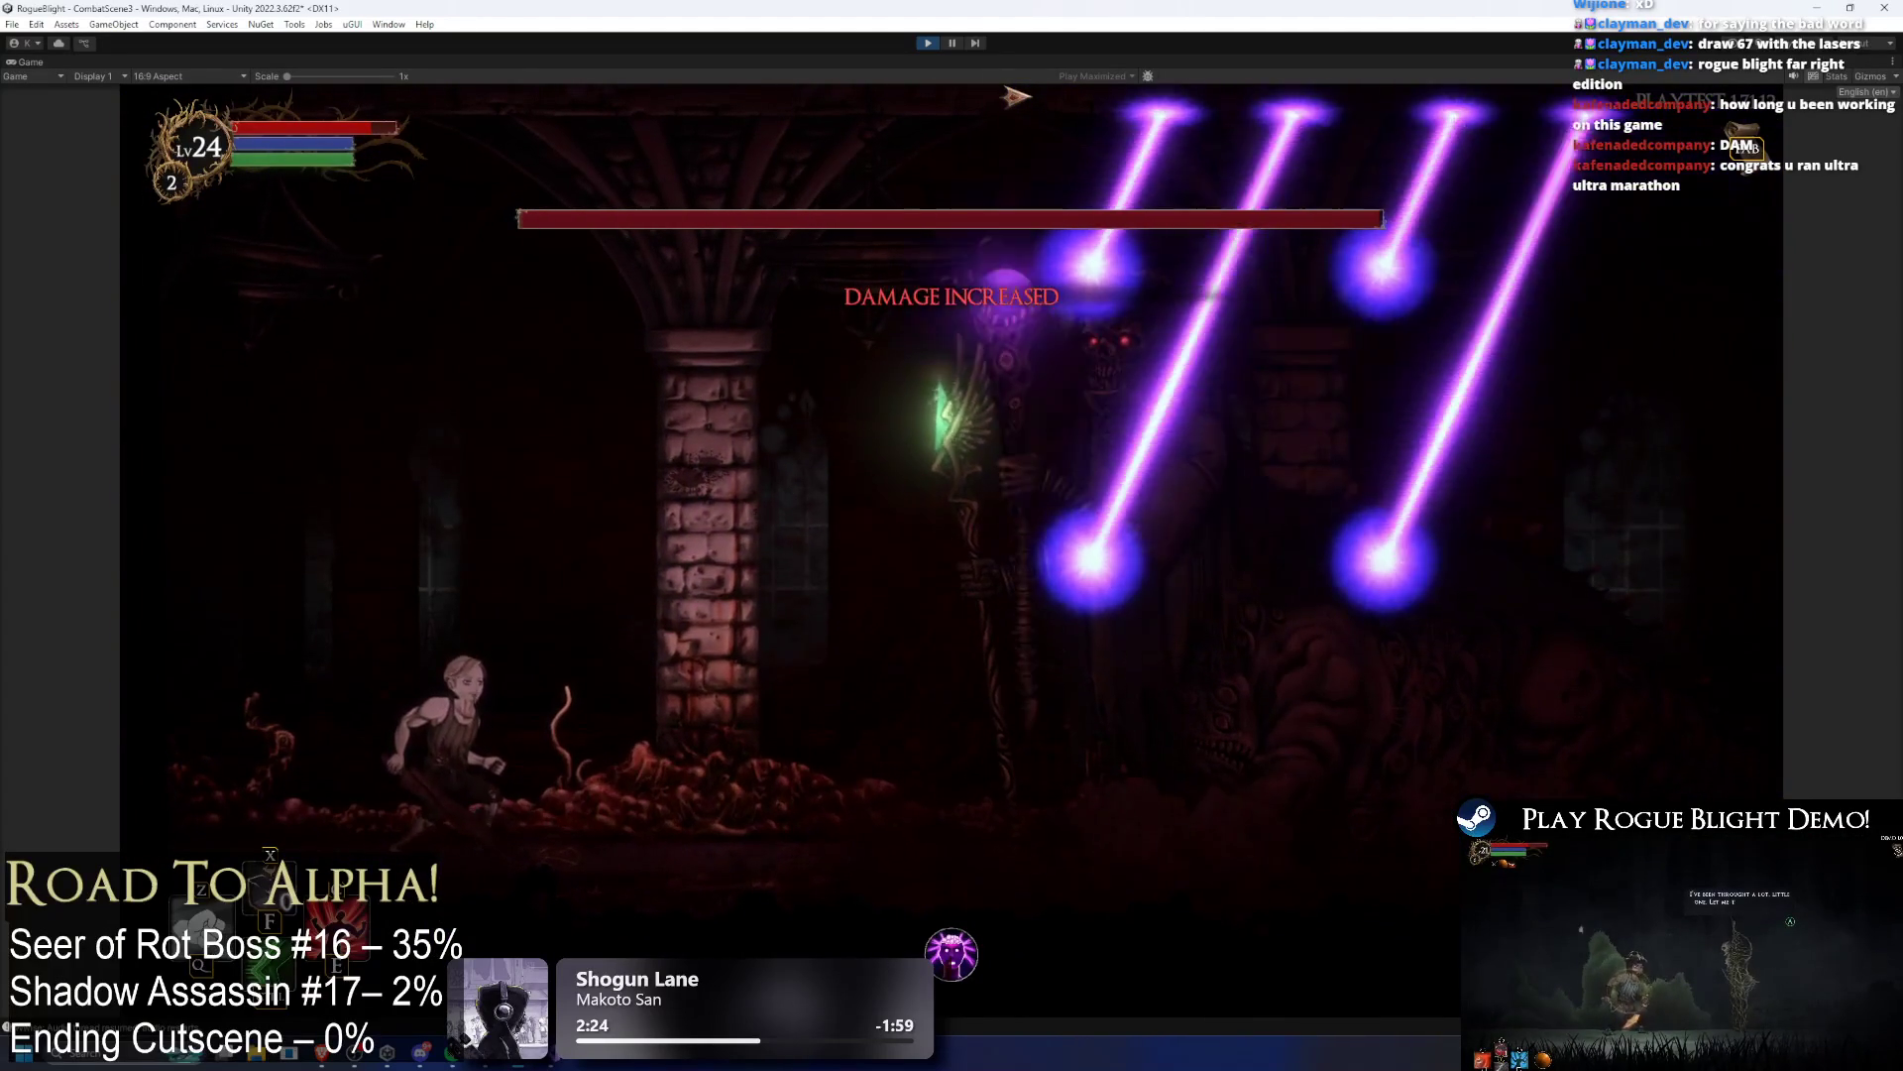
{"action": "key", "text": "F3"}
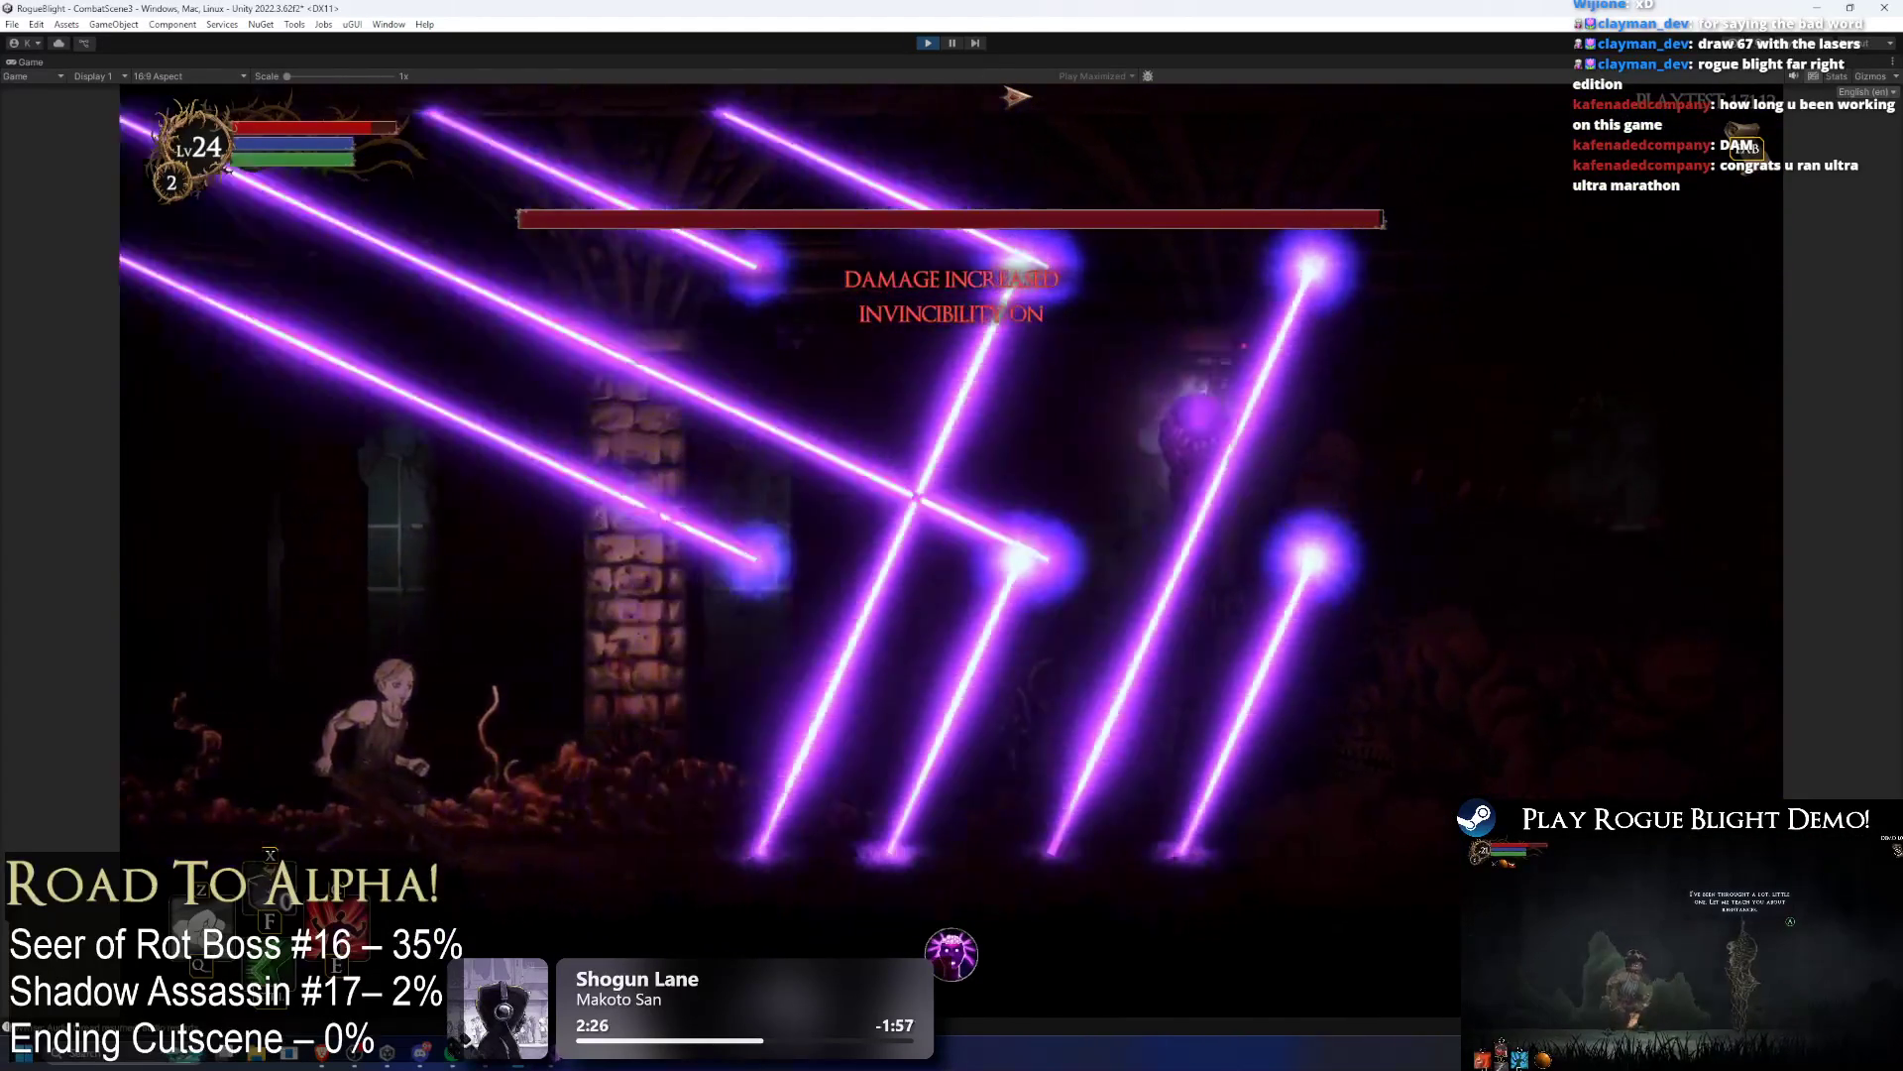
{"action": "key", "text": "F4"}
{"action": "key", "text": "F5"}
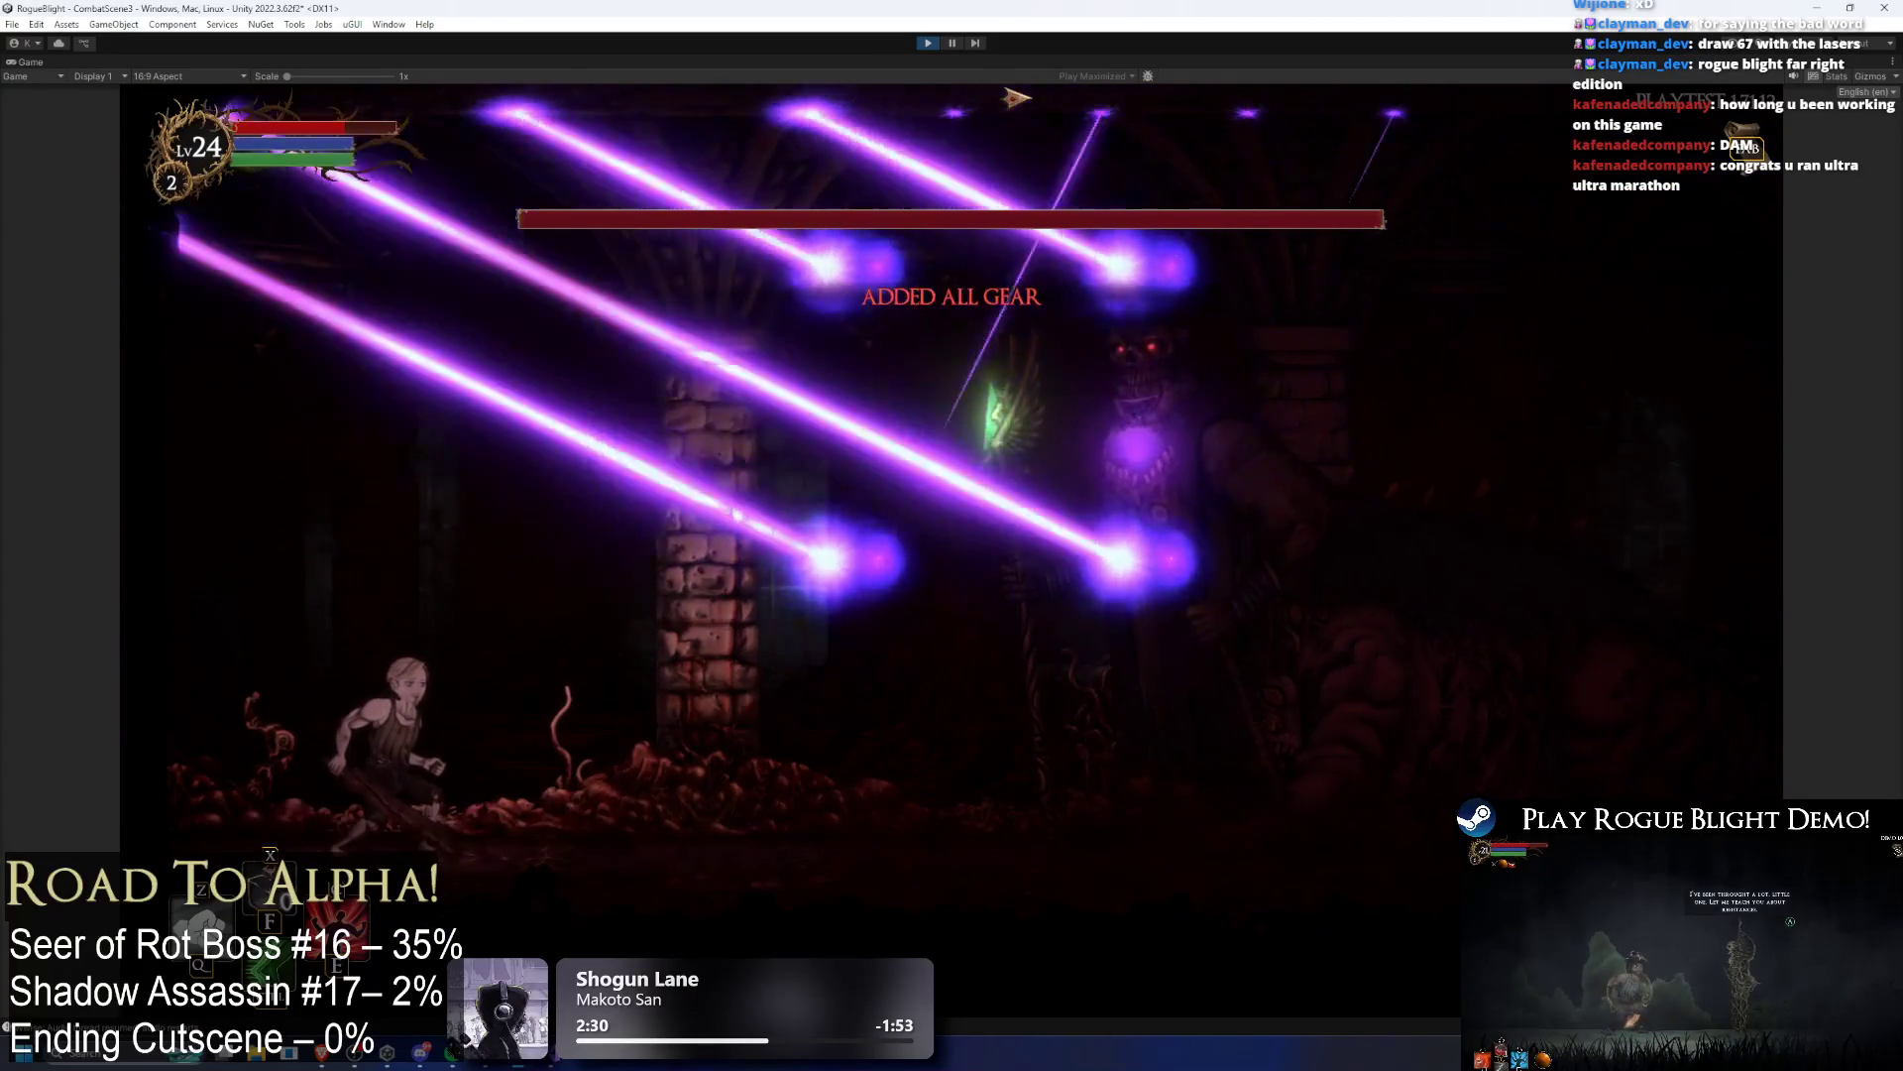
{"action": "key", "text": "F3"}
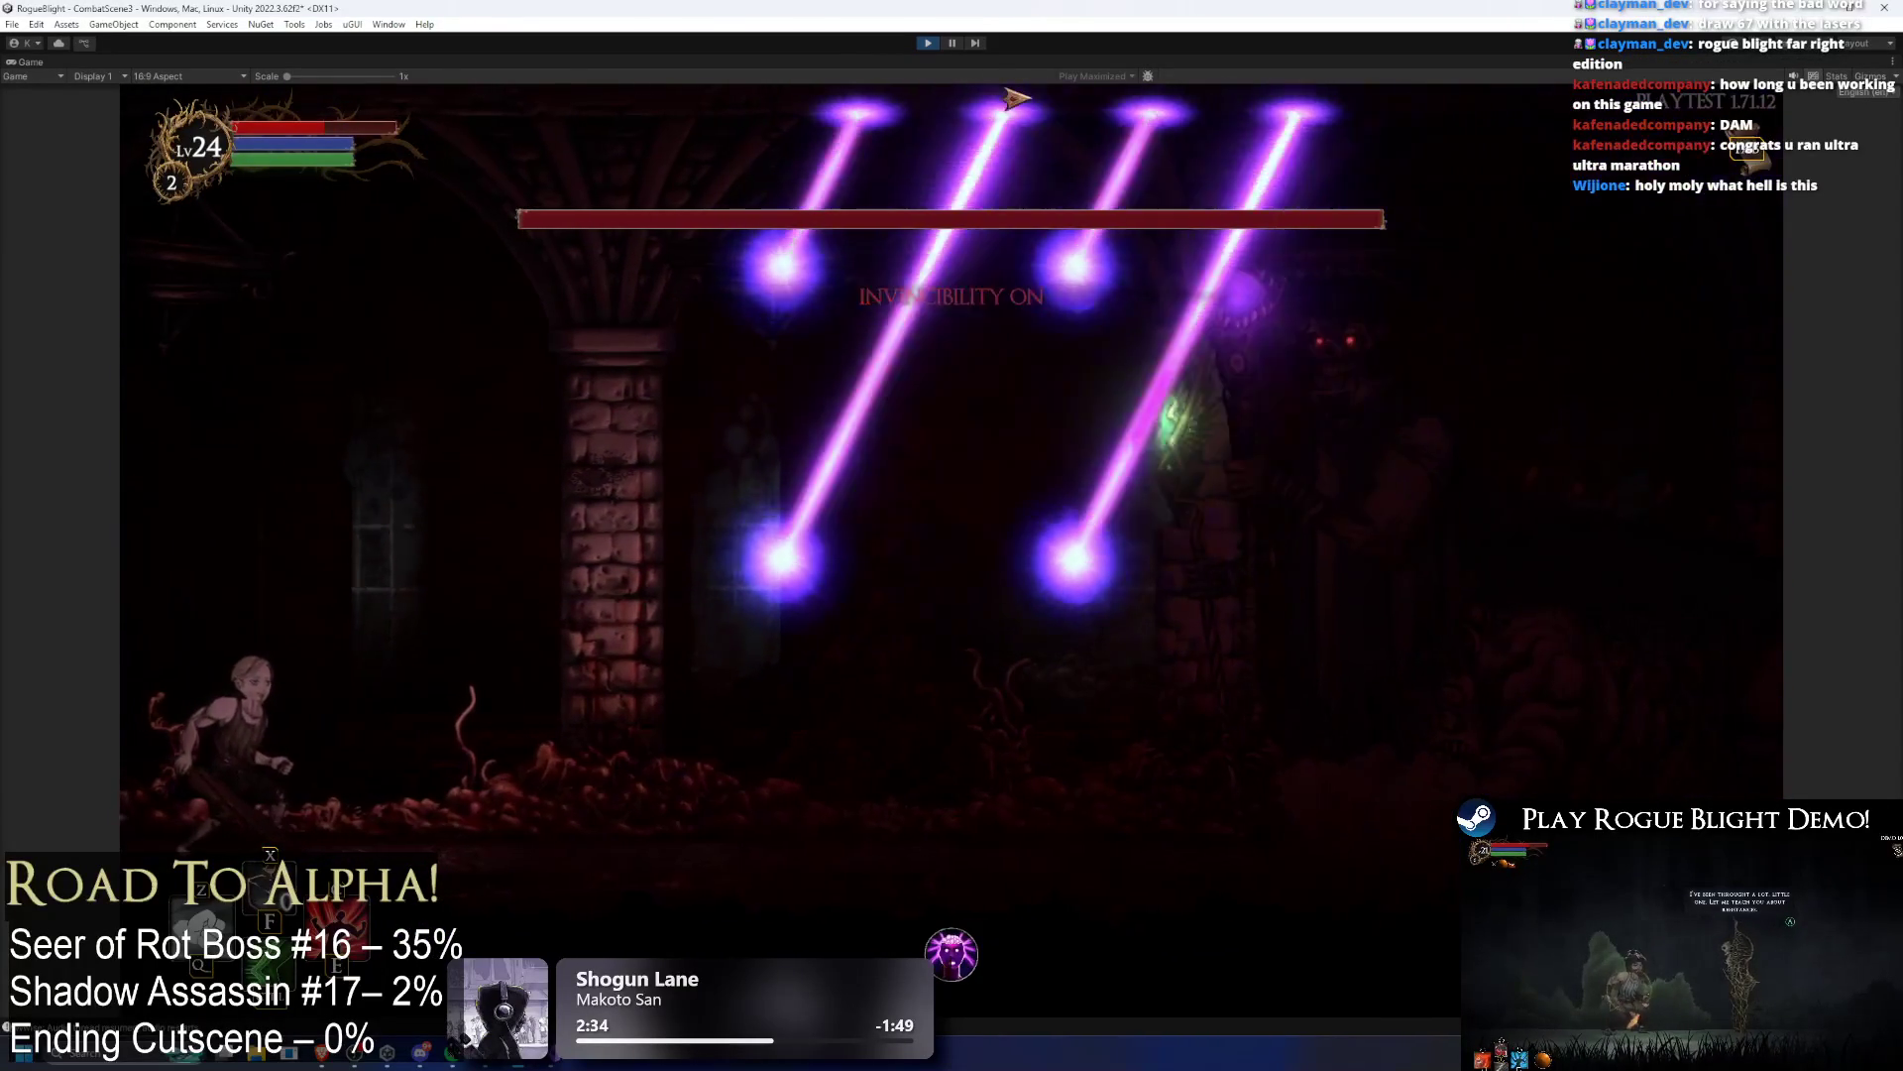
{"action": "key", "text": "F4"}
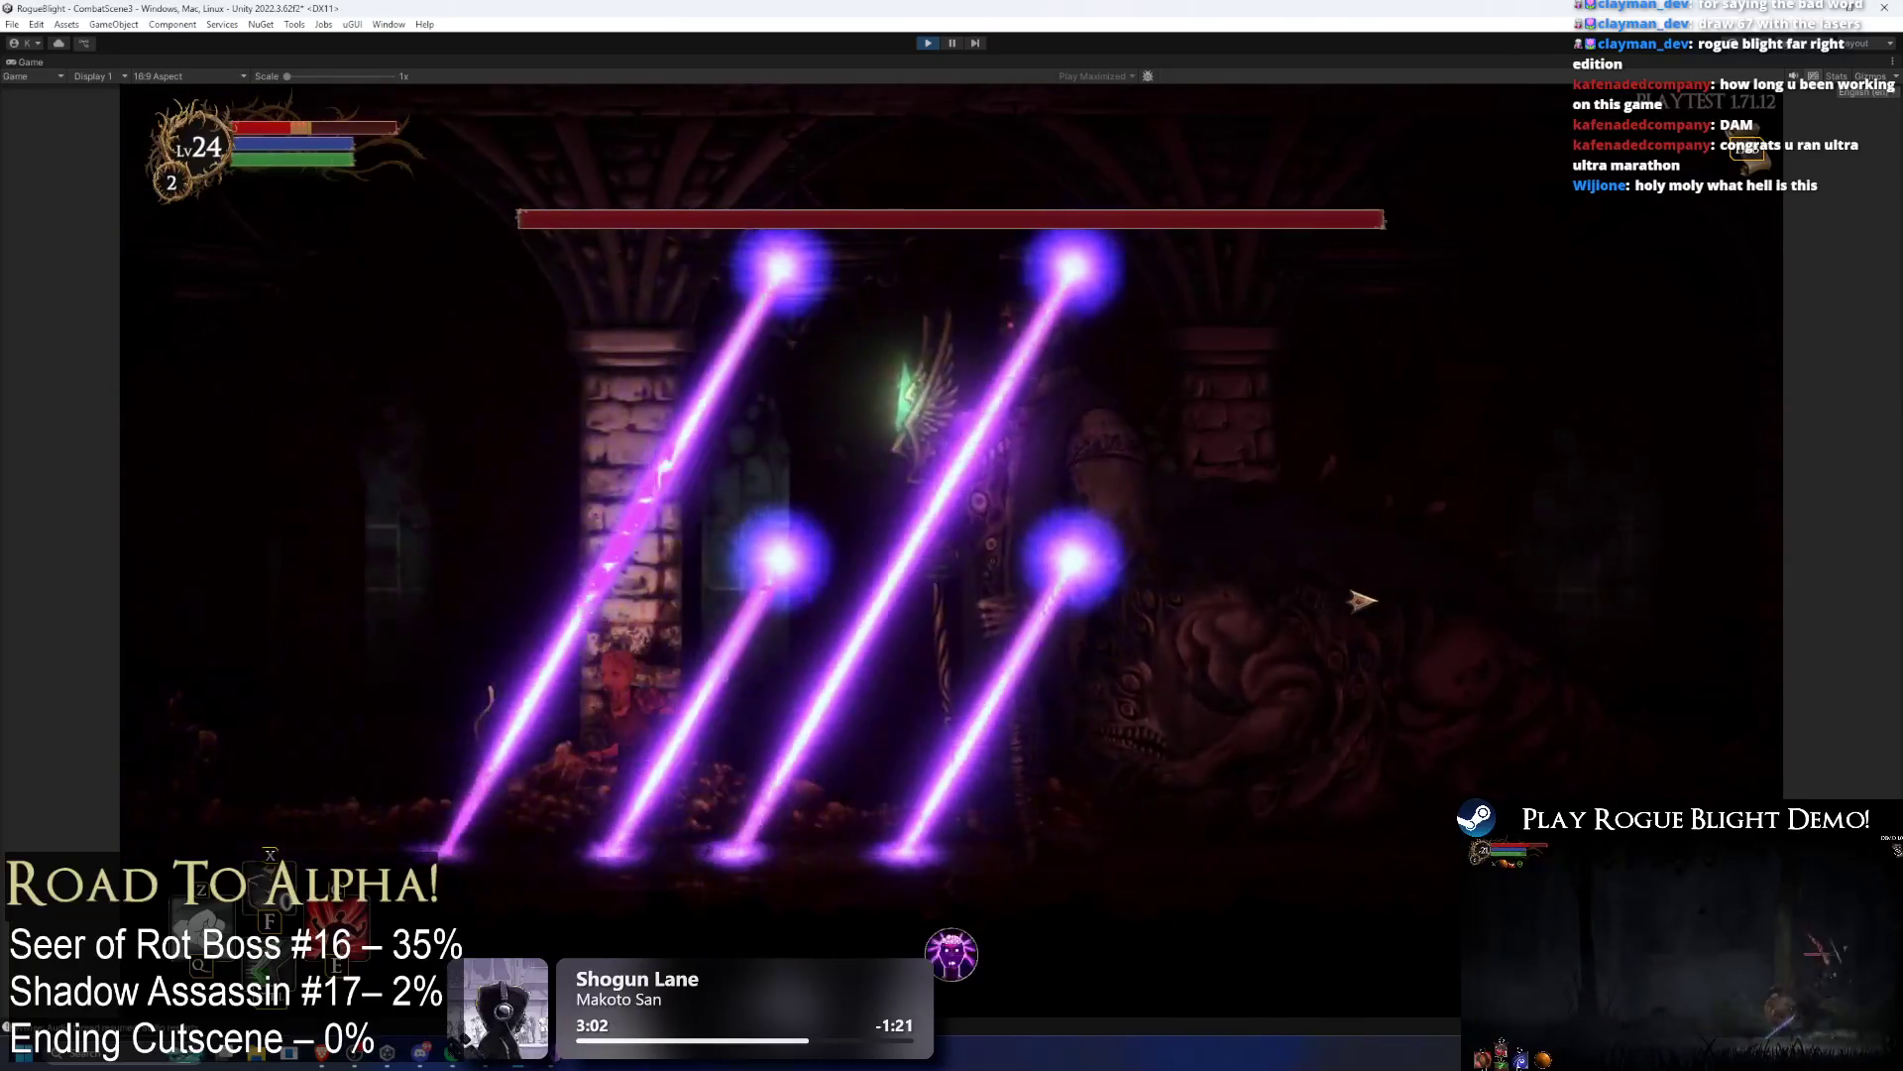
{"action": "key", "text": "F1"}
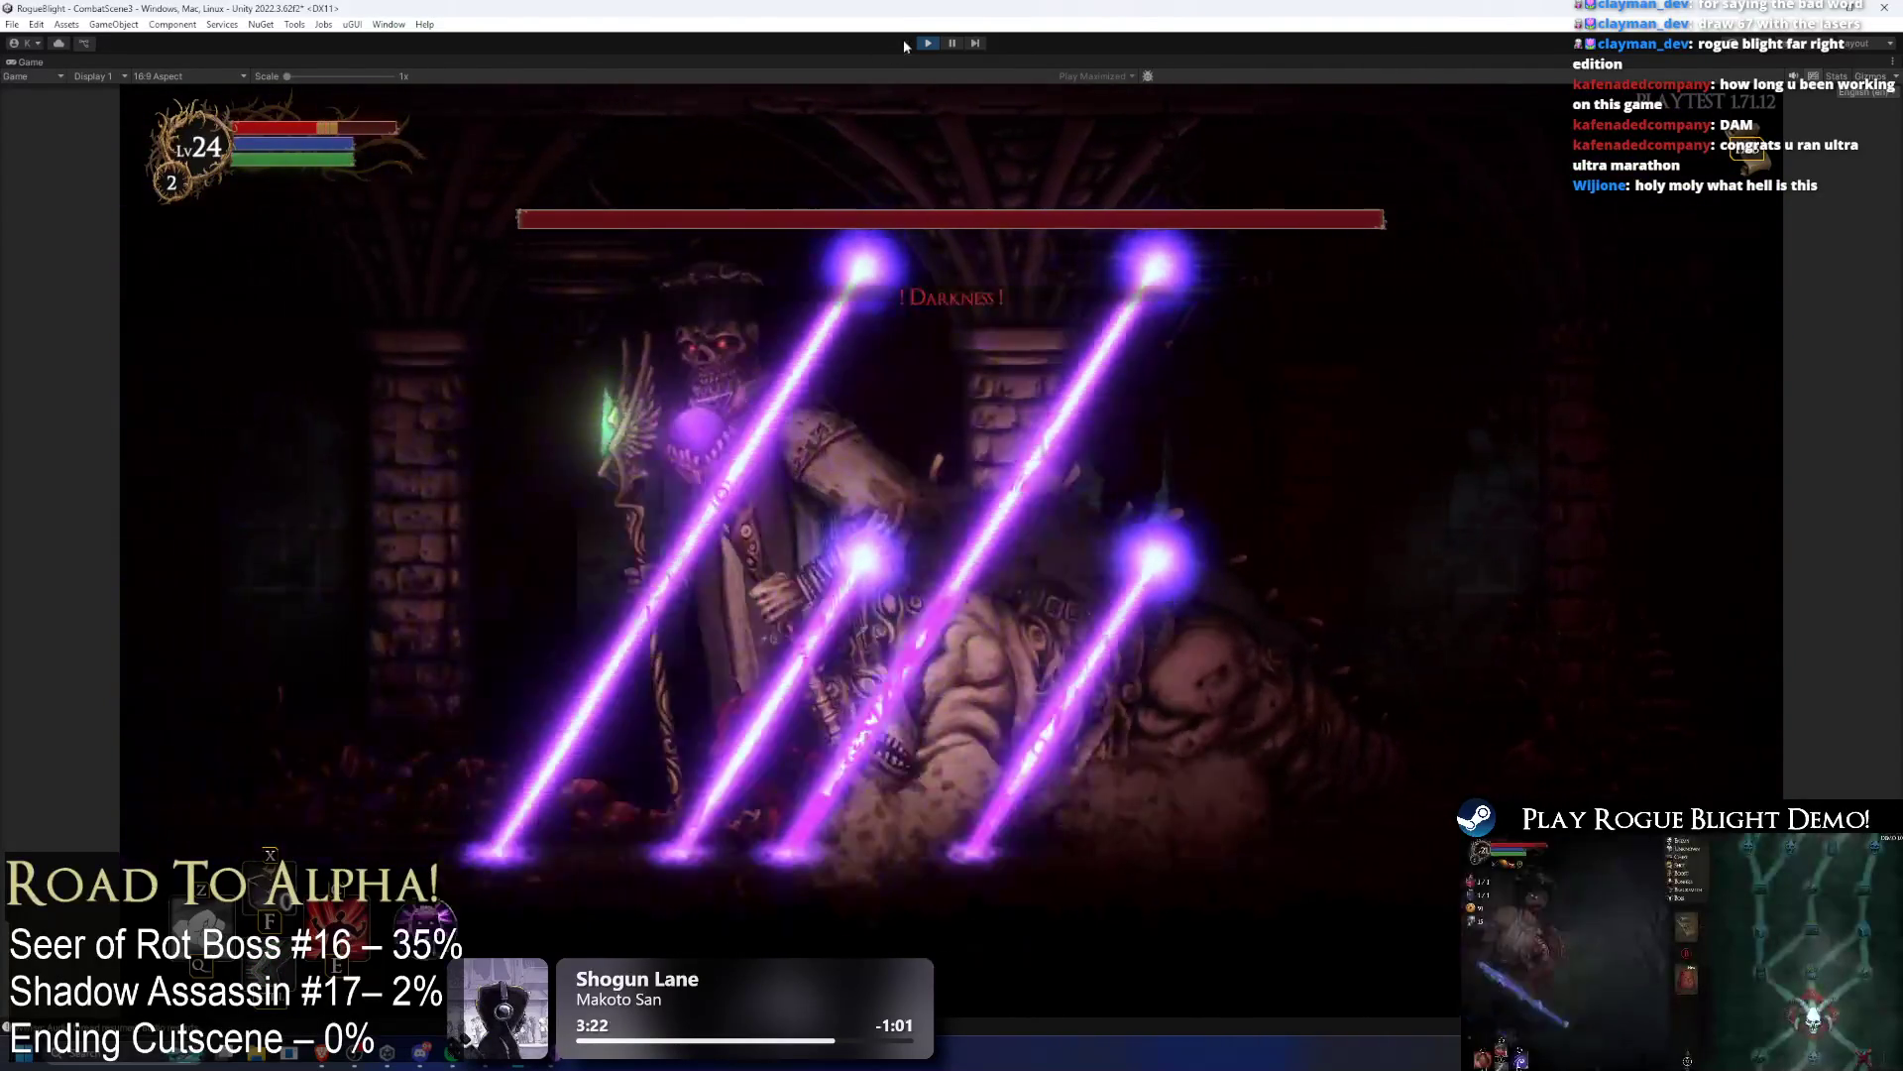
{"action": "key", "text": "ctrl+p"}
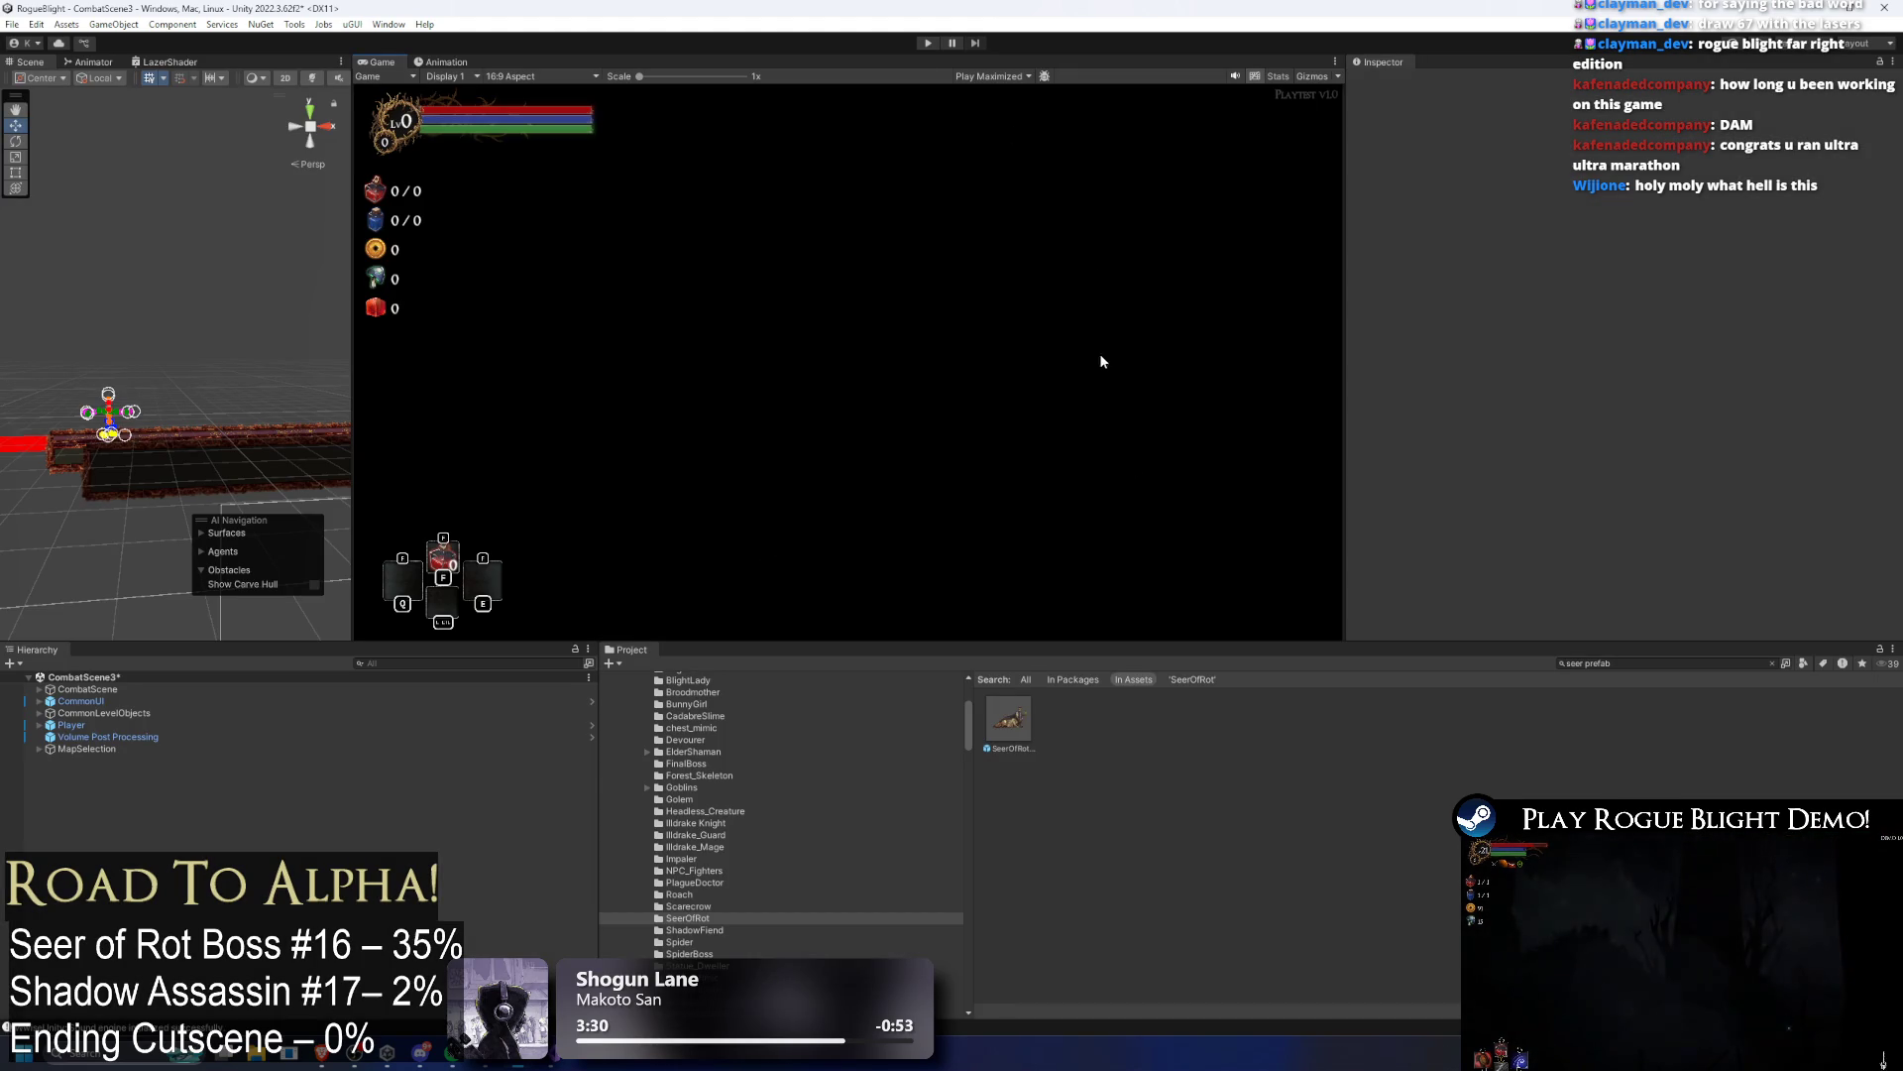
Step: Ping Lazer 4's projectile from SeerOfRot and inspect the LazerProjectile_Seer prefab, then go to Visual Studio
{"action": "left_click", "coordinate": [1020, 738]}
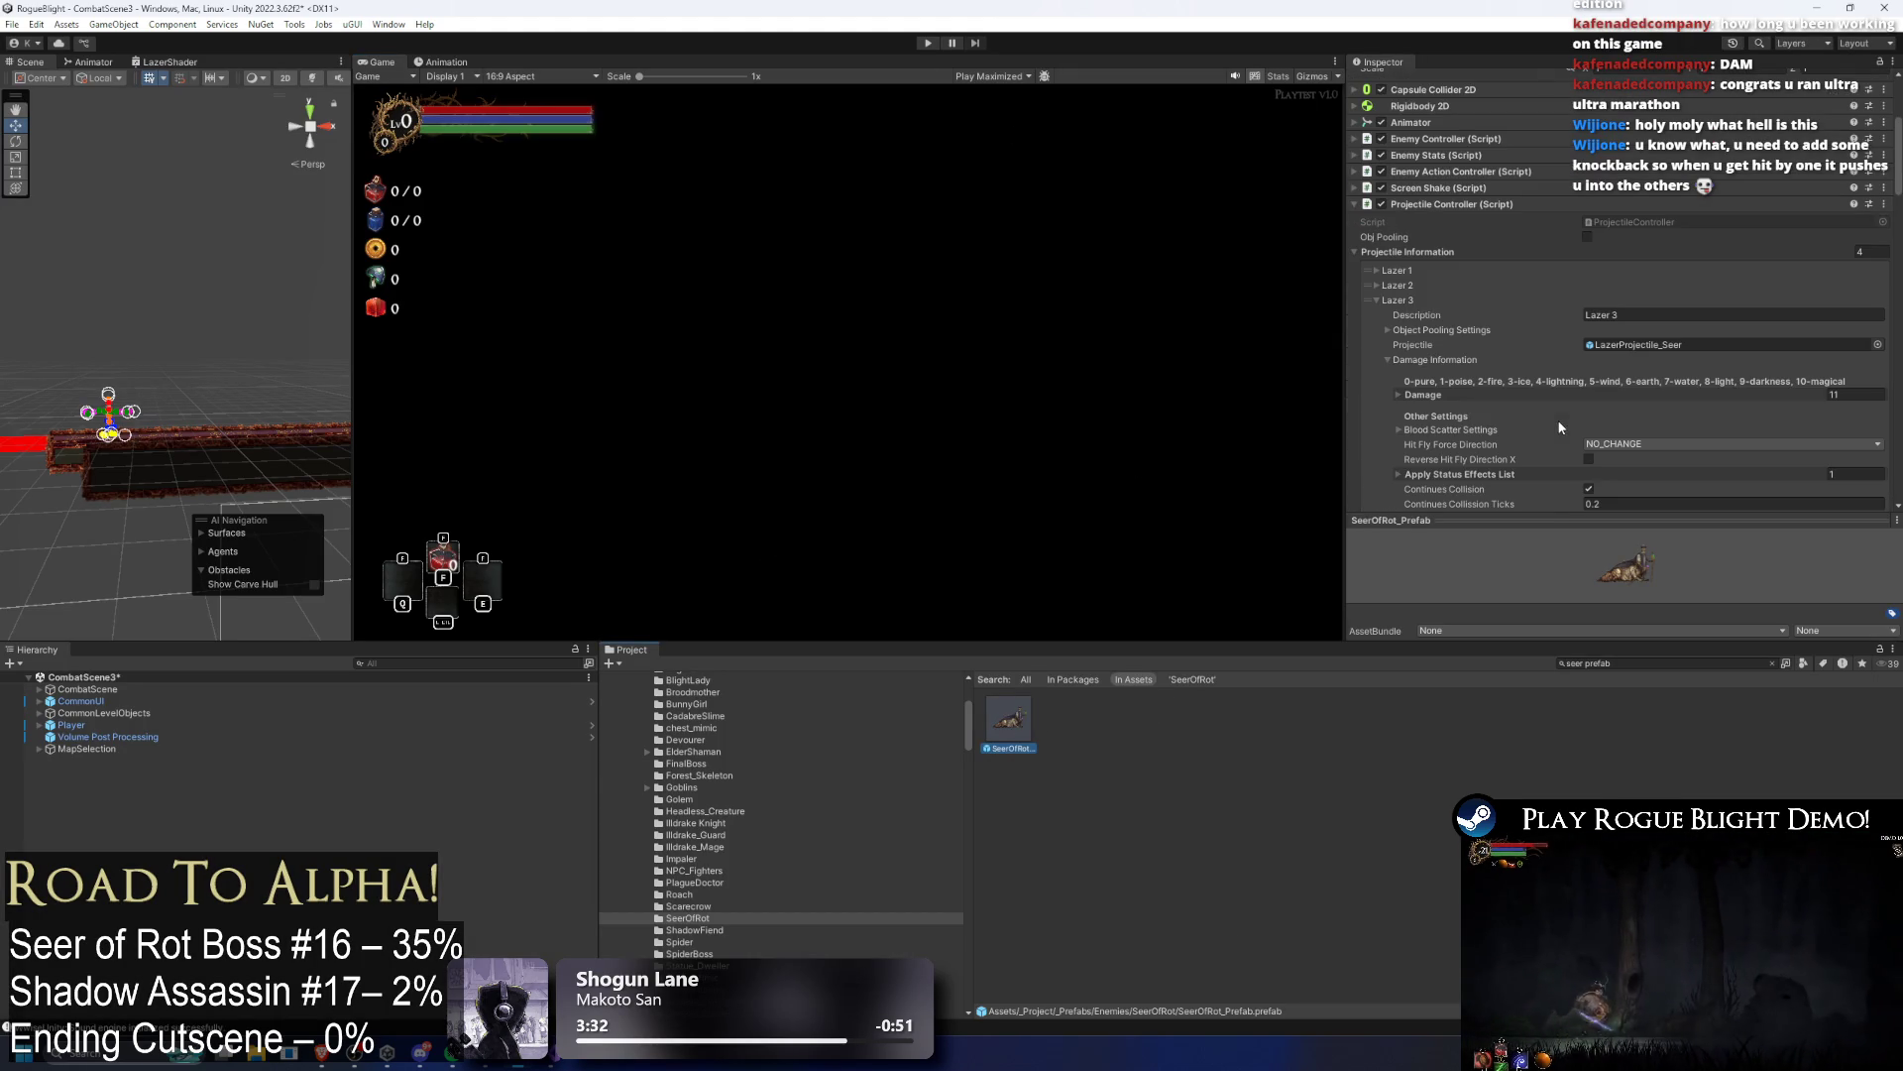
{"action": "left_click", "coordinate": [1399, 302]}
{"action": "left_click", "coordinate": [1652, 360]}
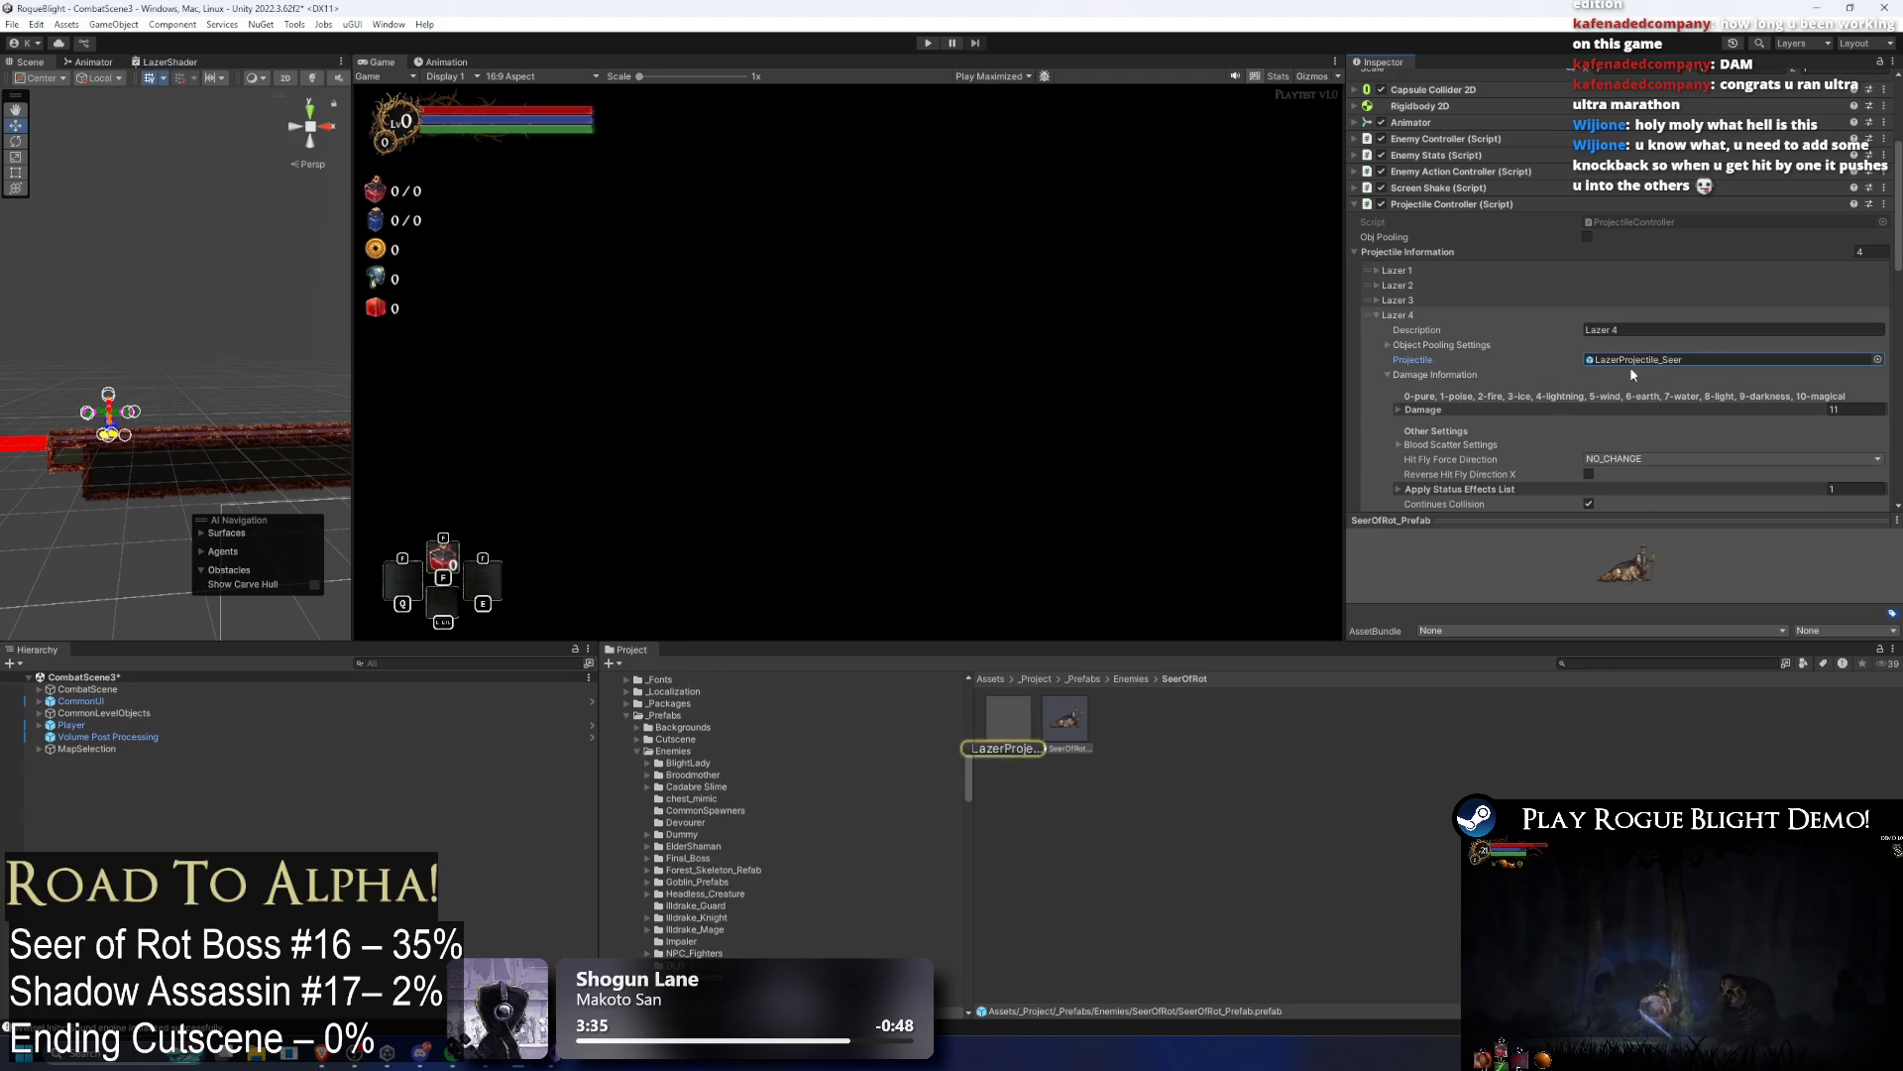
{"action": "left_click", "coordinate": [1008, 739]}
{"action": "left_click", "coordinate": [1453, 188]}
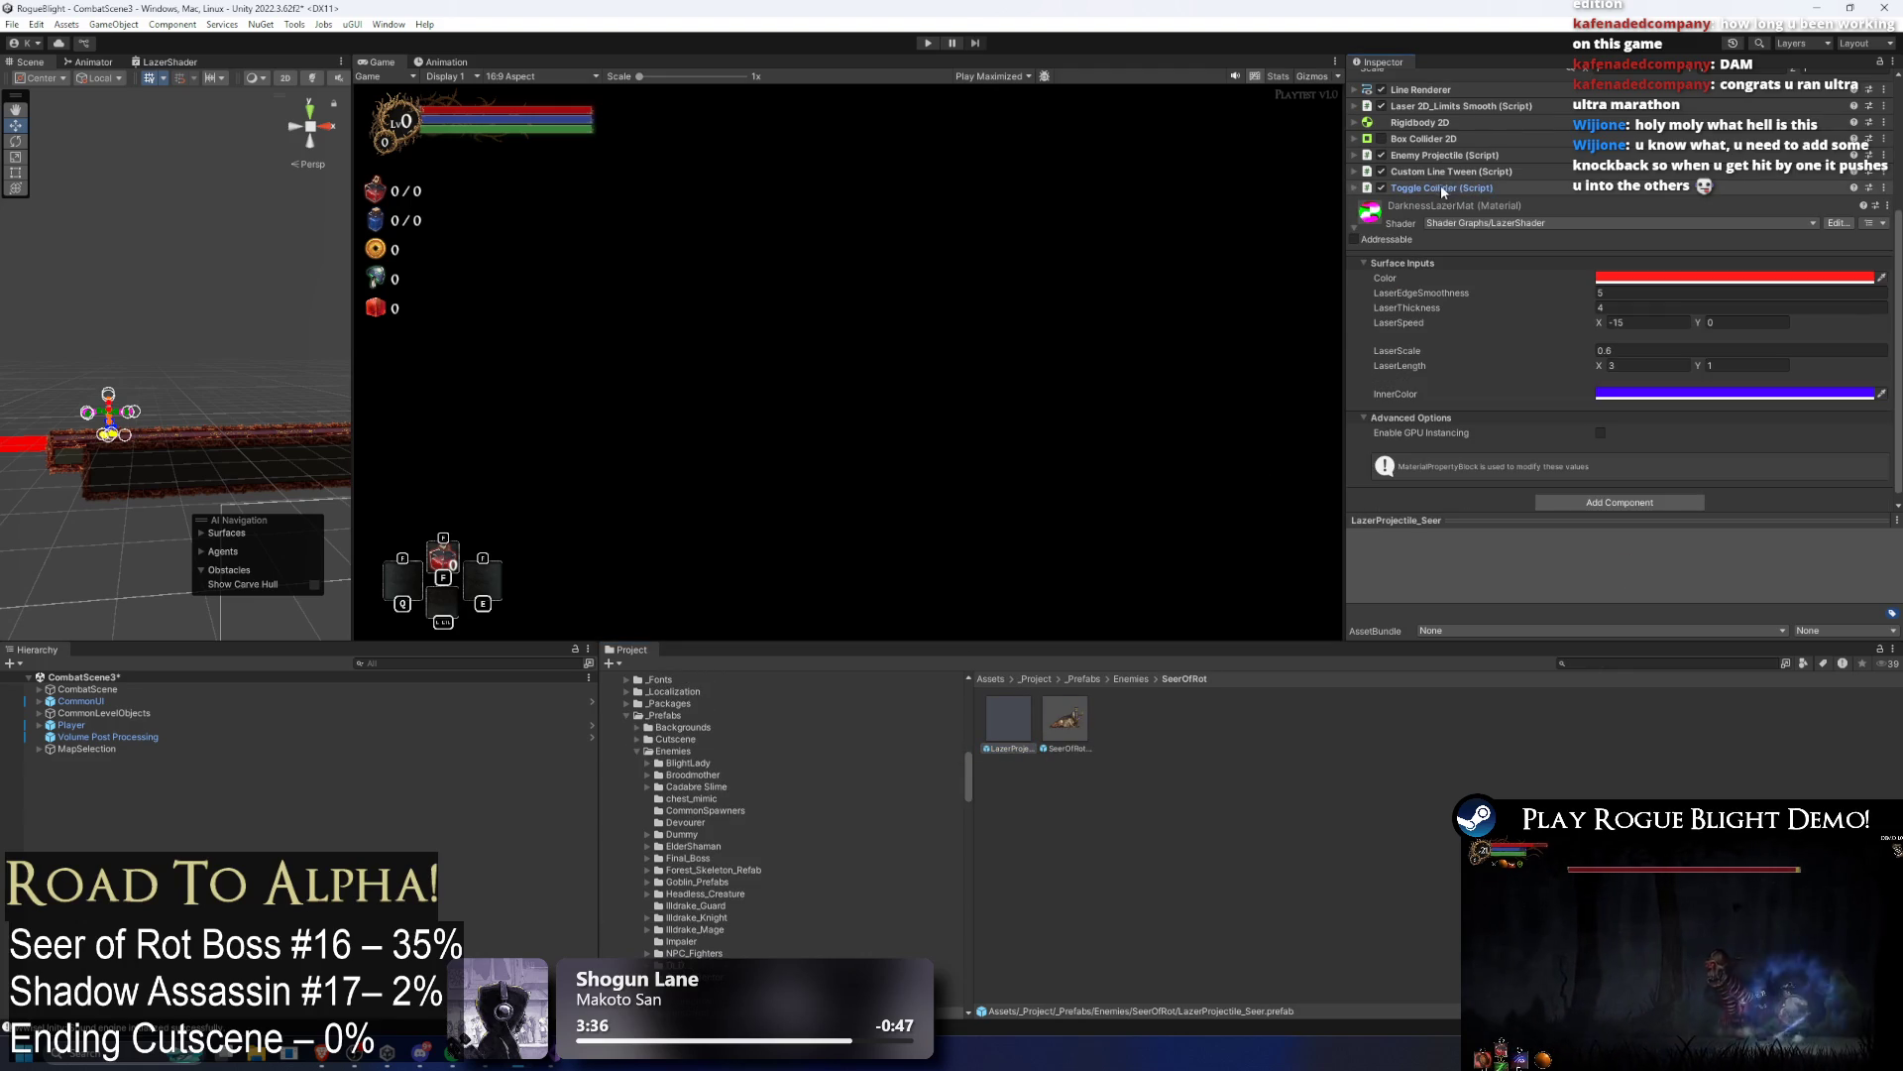
{"action": "scroll", "coordinate": [1548, 180], "scroll_direction": "up", "scroll_amount": 2}
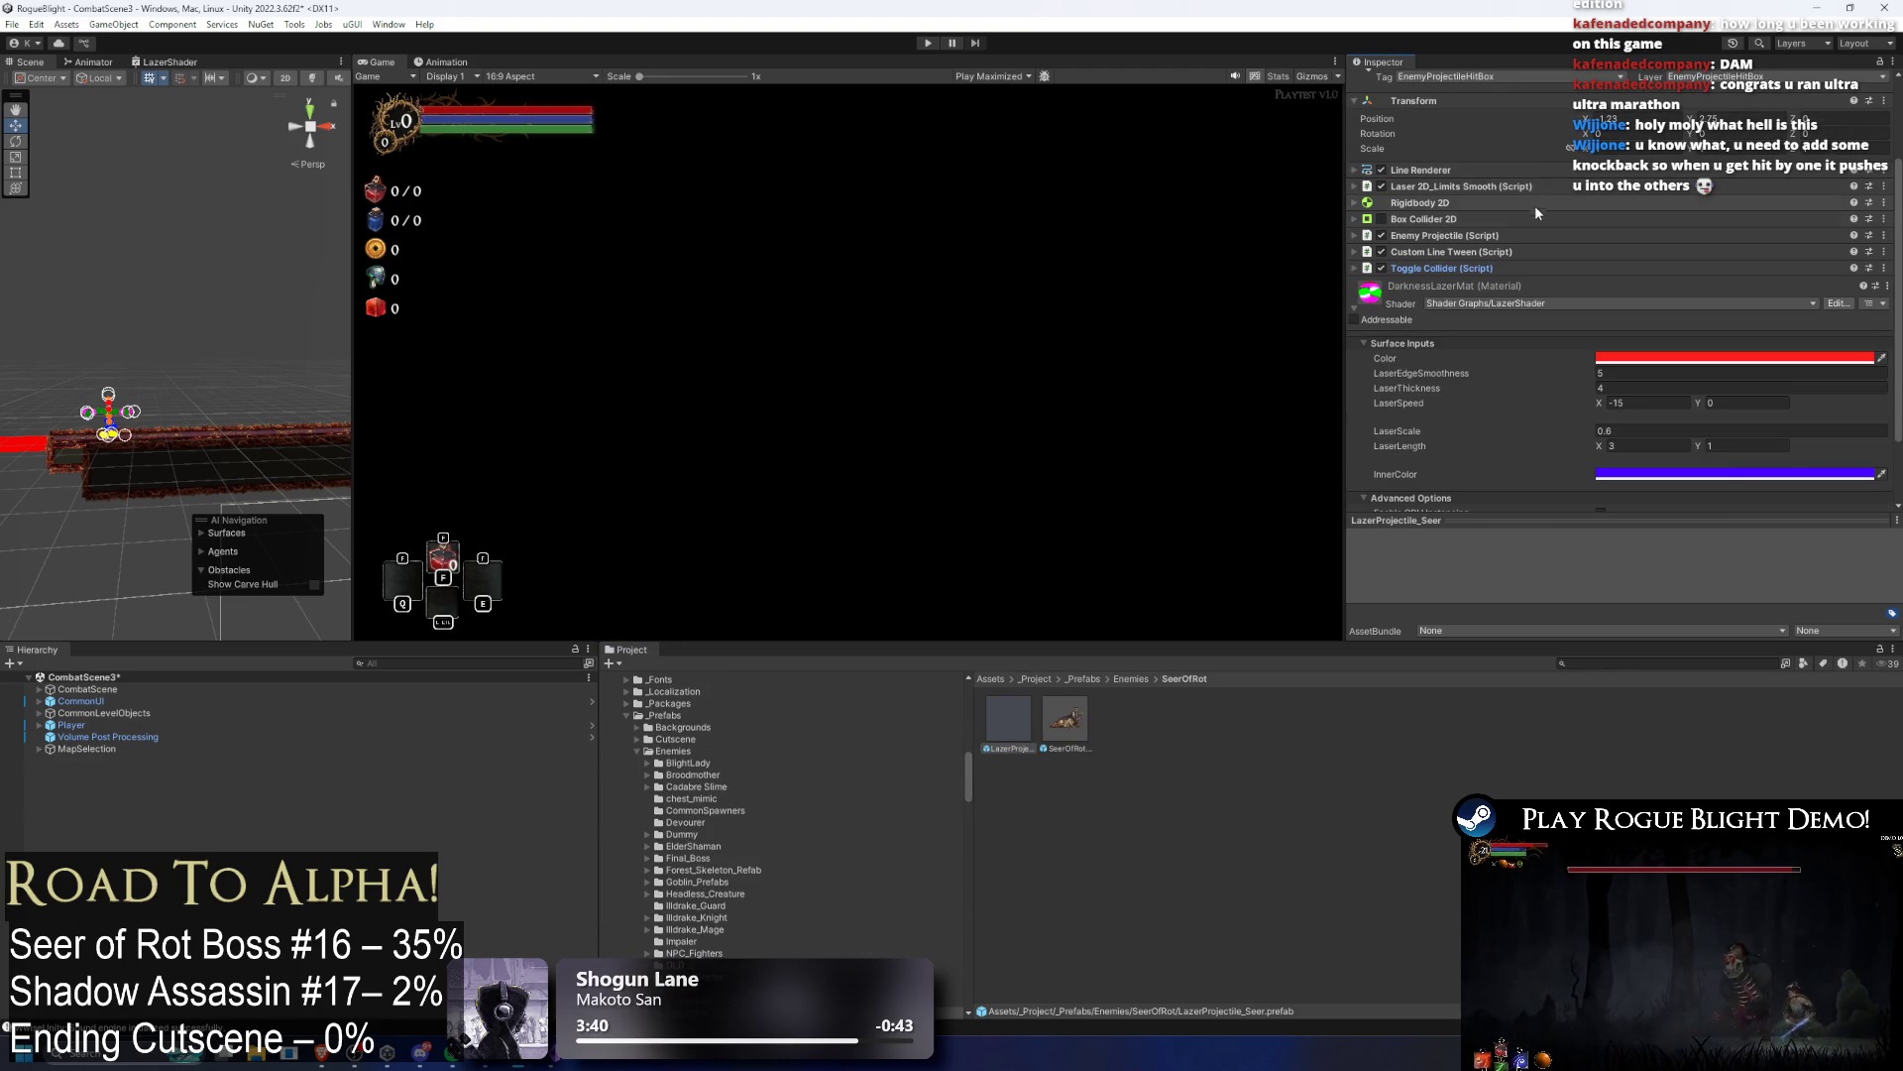
{"action": "left_click", "coordinate": [566, 1062]}
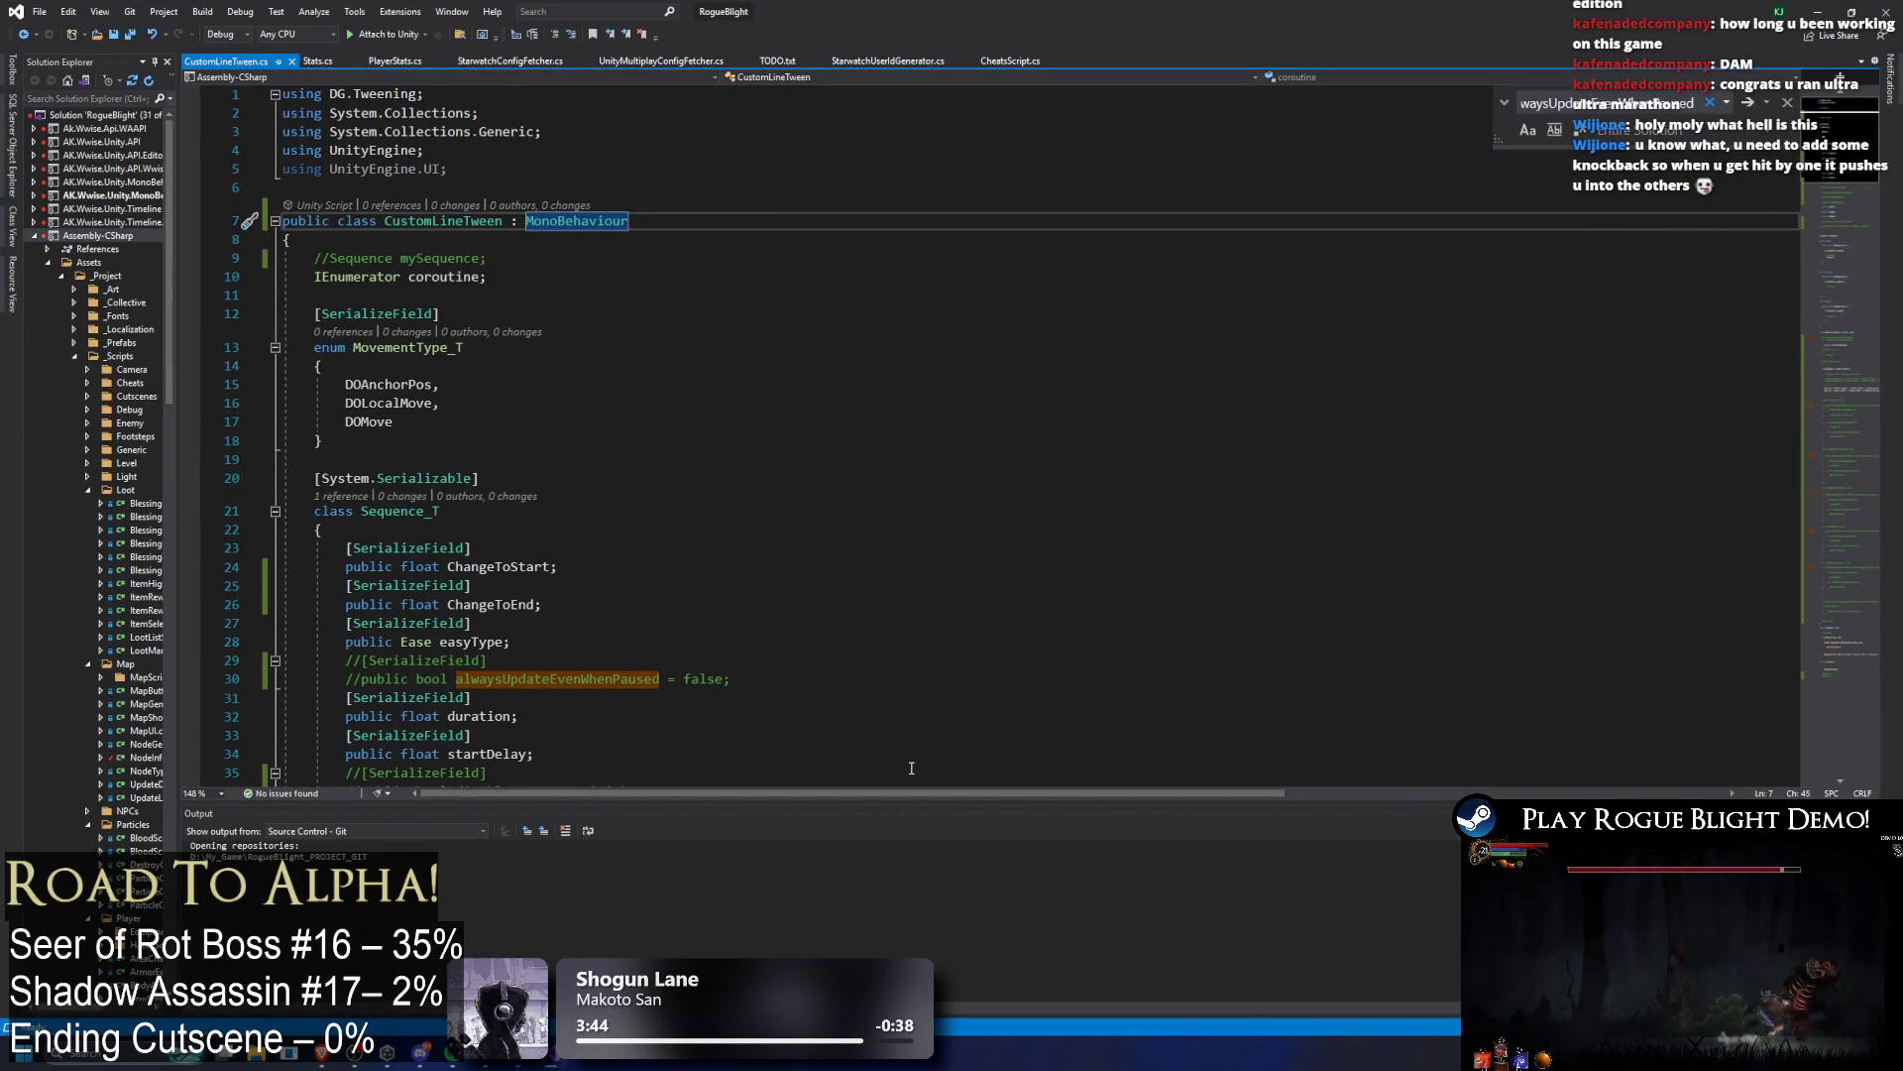
Step: Leave the CustomLineTween.cs script and return to Unity with Alt+Tab
{"action": "key", "text": "alt+Tab"}
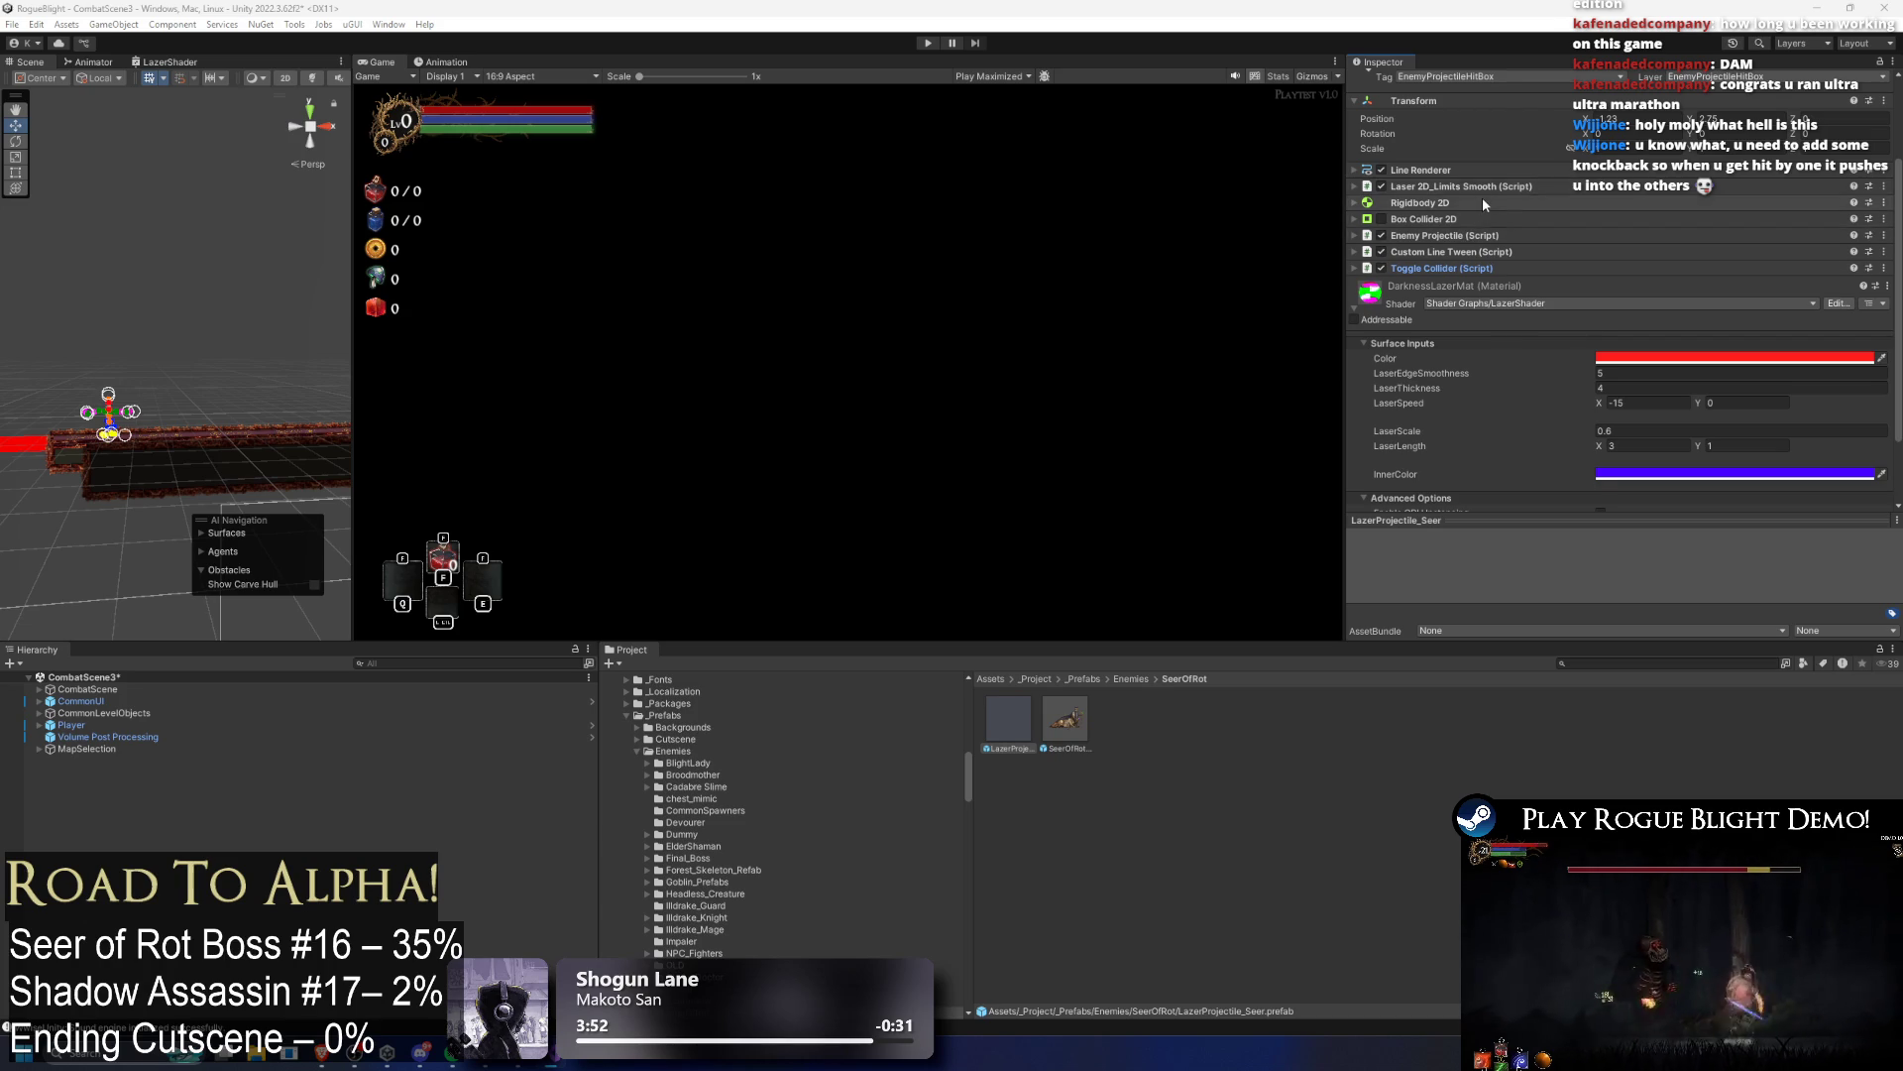
Step: Review the Laser 2D_Limits Smooth component and ping its script
{"action": "left_click", "coordinate": [1581, 187]}
{"action": "left_click", "coordinate": [1617, 206]}
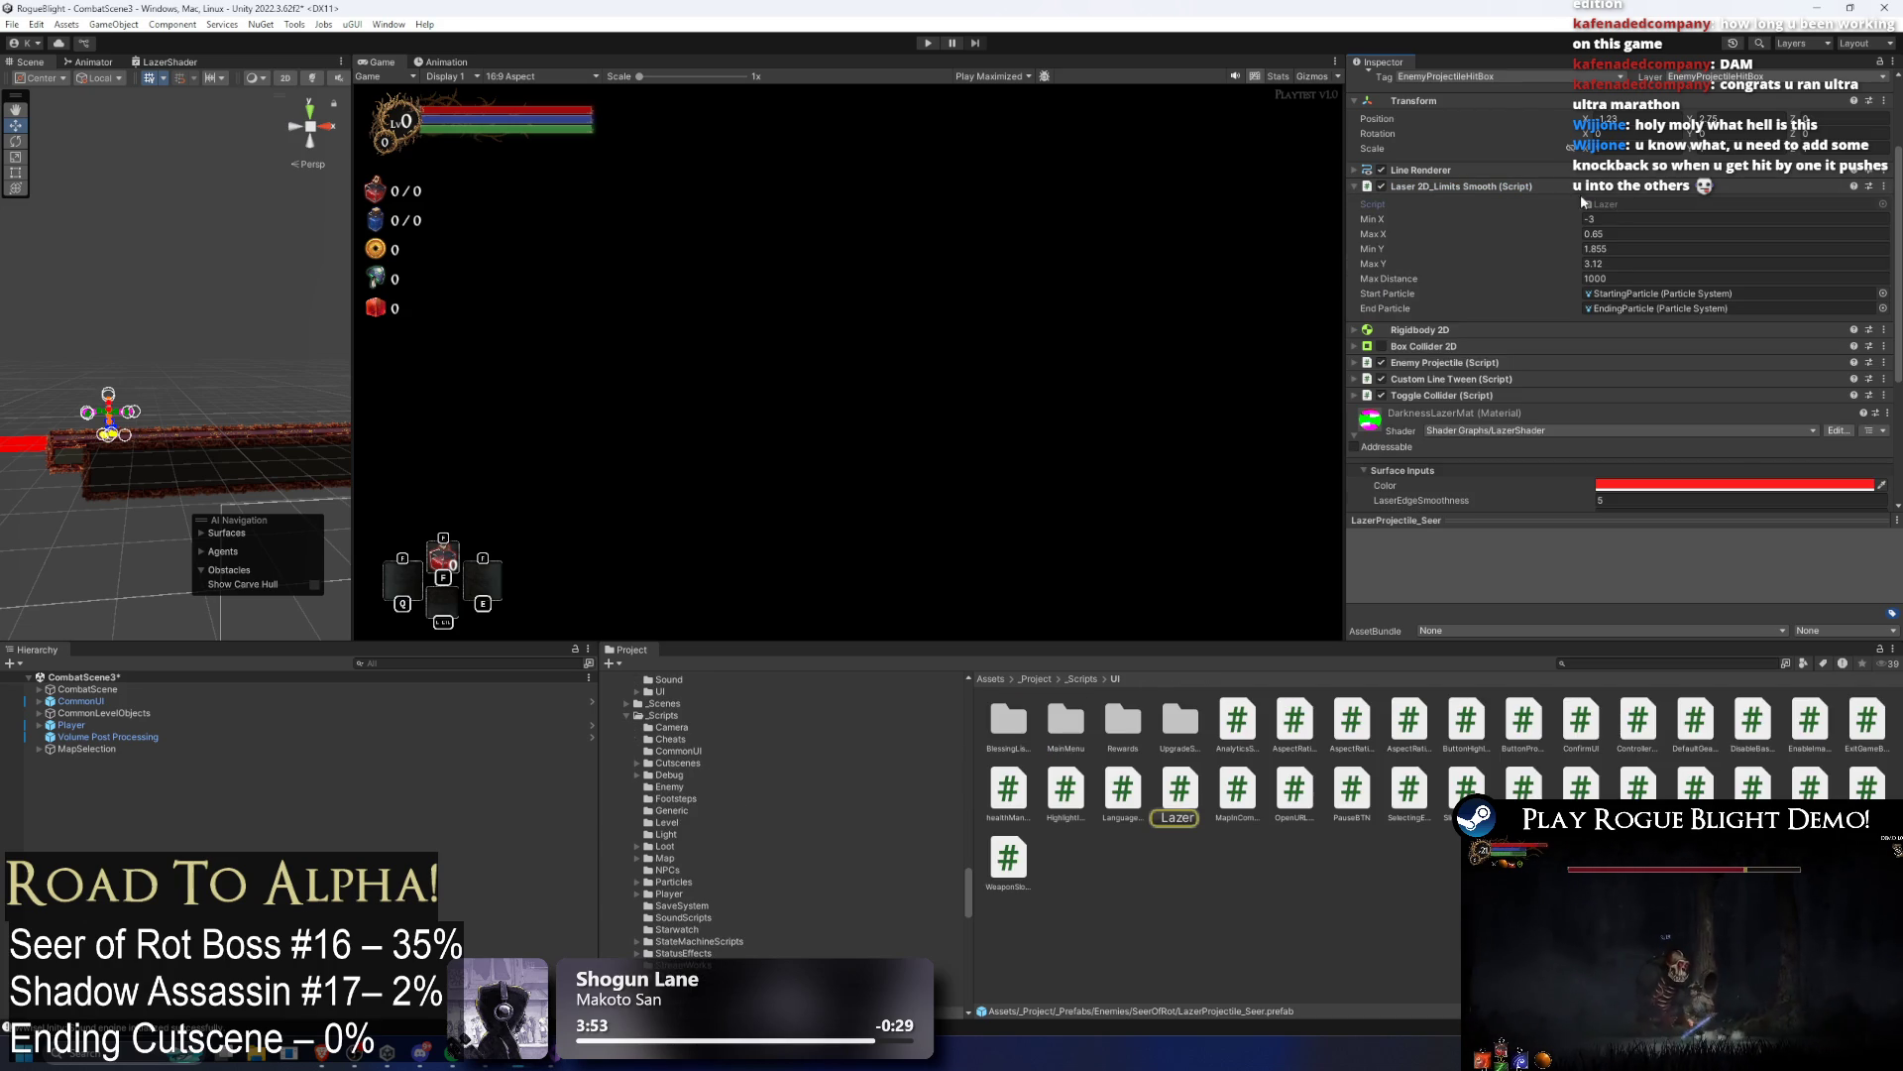
{"action": "left_click", "coordinate": [1487, 189]}
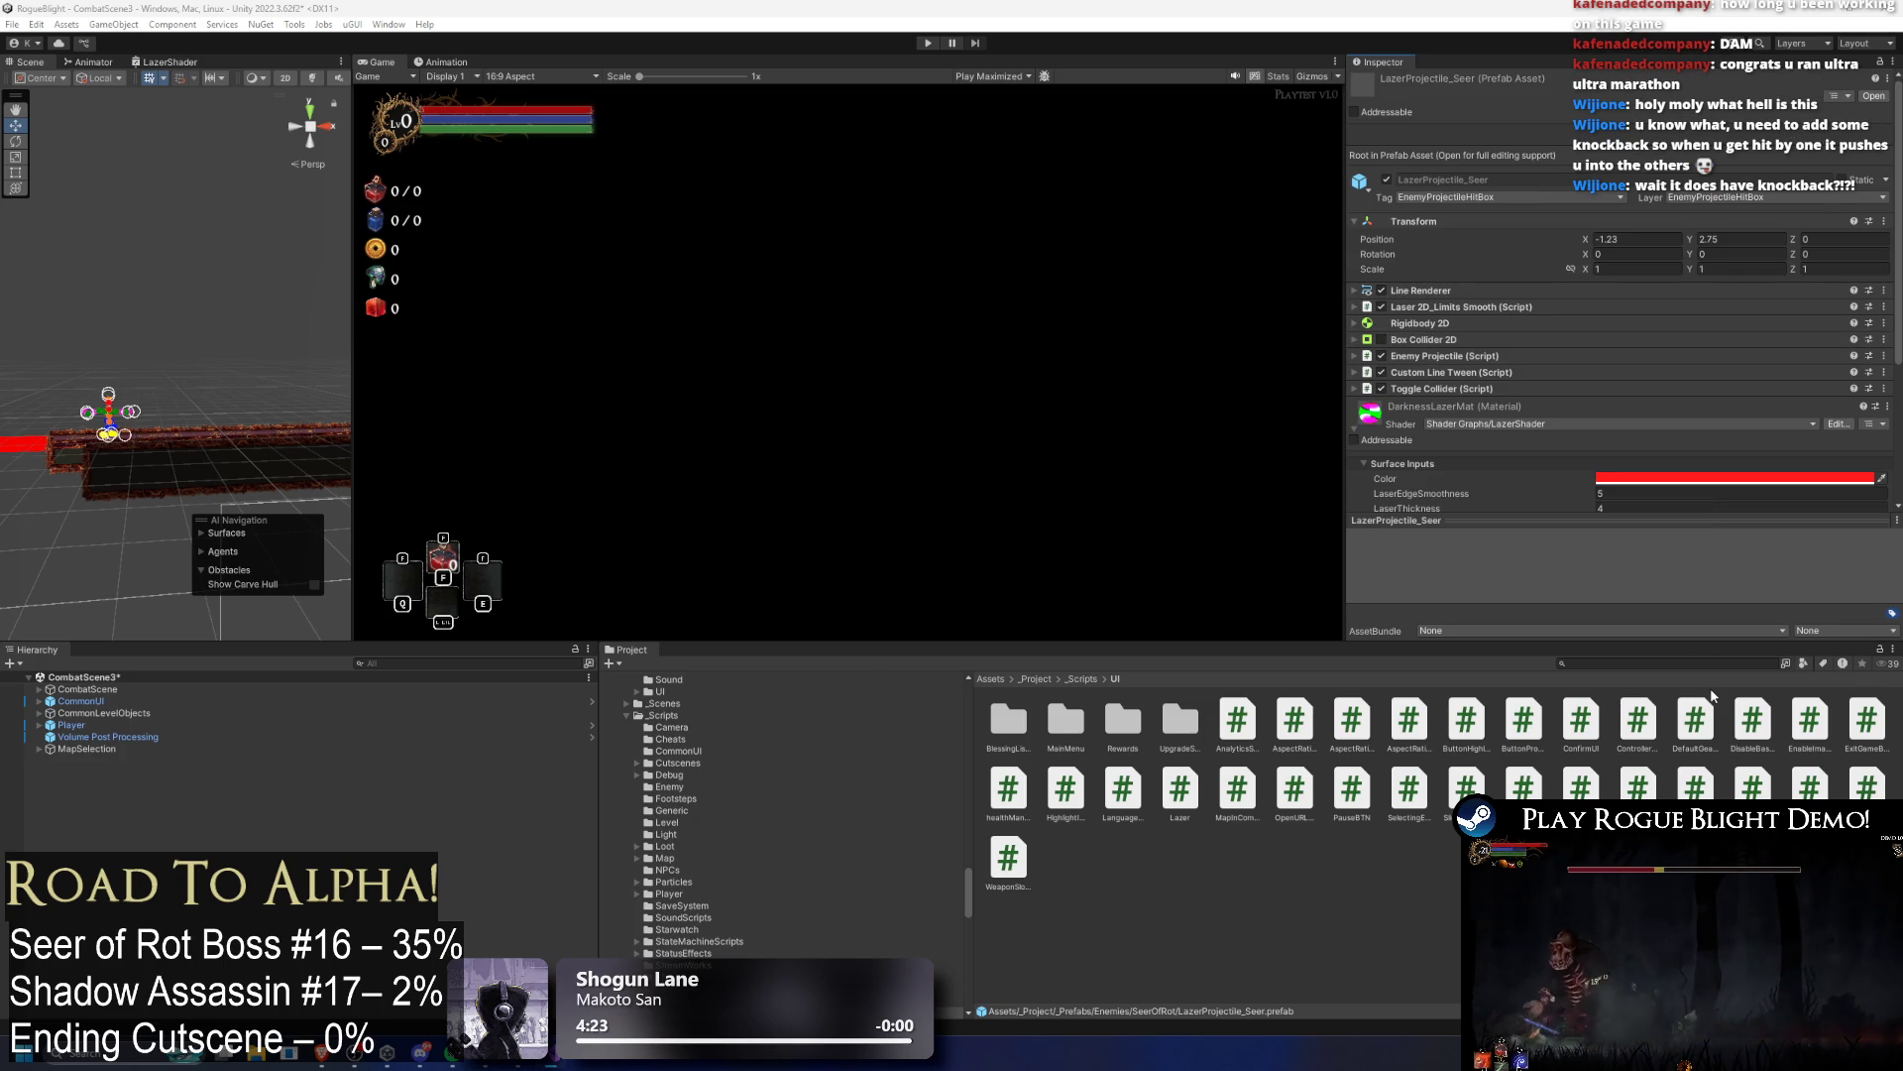
Step: Clear the Project search and open the SeerOfRot prefab for editing
{"action": "left_click", "coordinate": [1601, 659]}
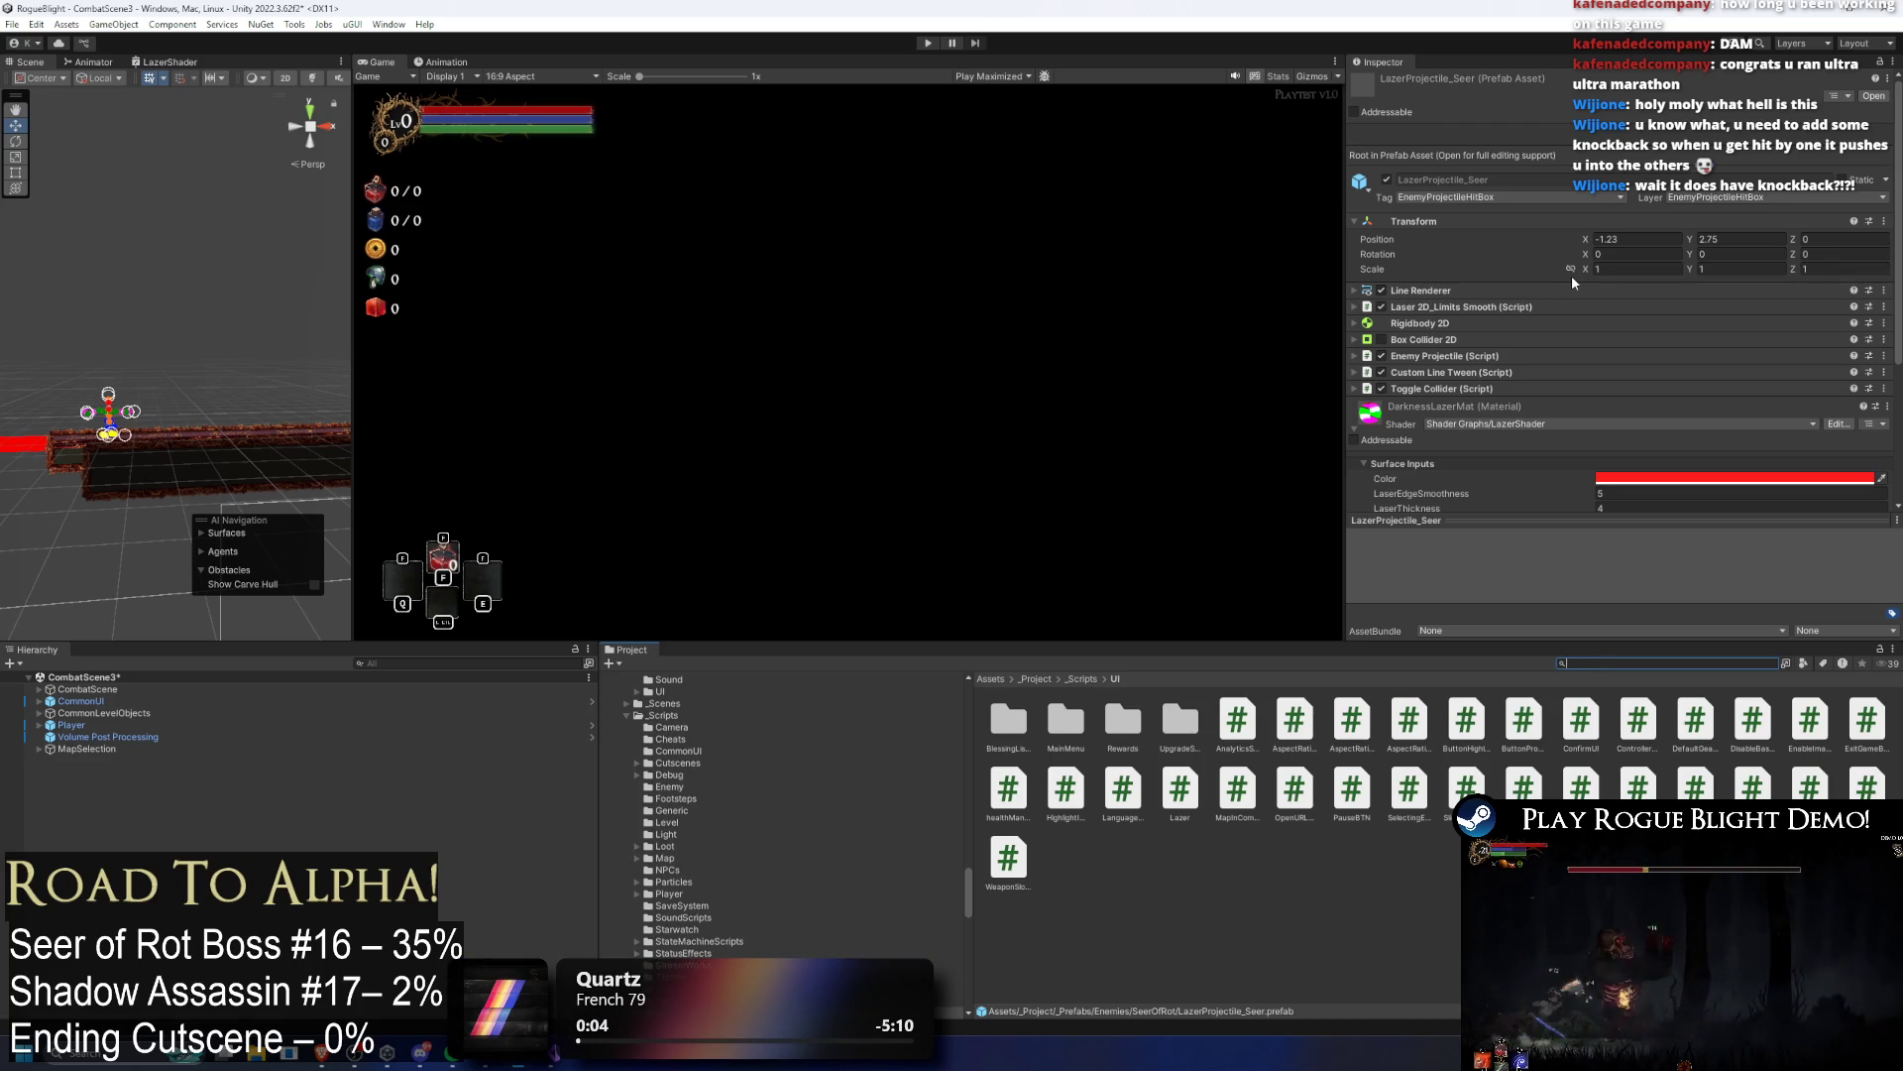
{"action": "key", "text": "BackSpace"}
{"action": "key", "text": "BackSpace"}
{"action": "key", "text": "BackSpace"}
{"action": "type", "text": "laser prefab"}
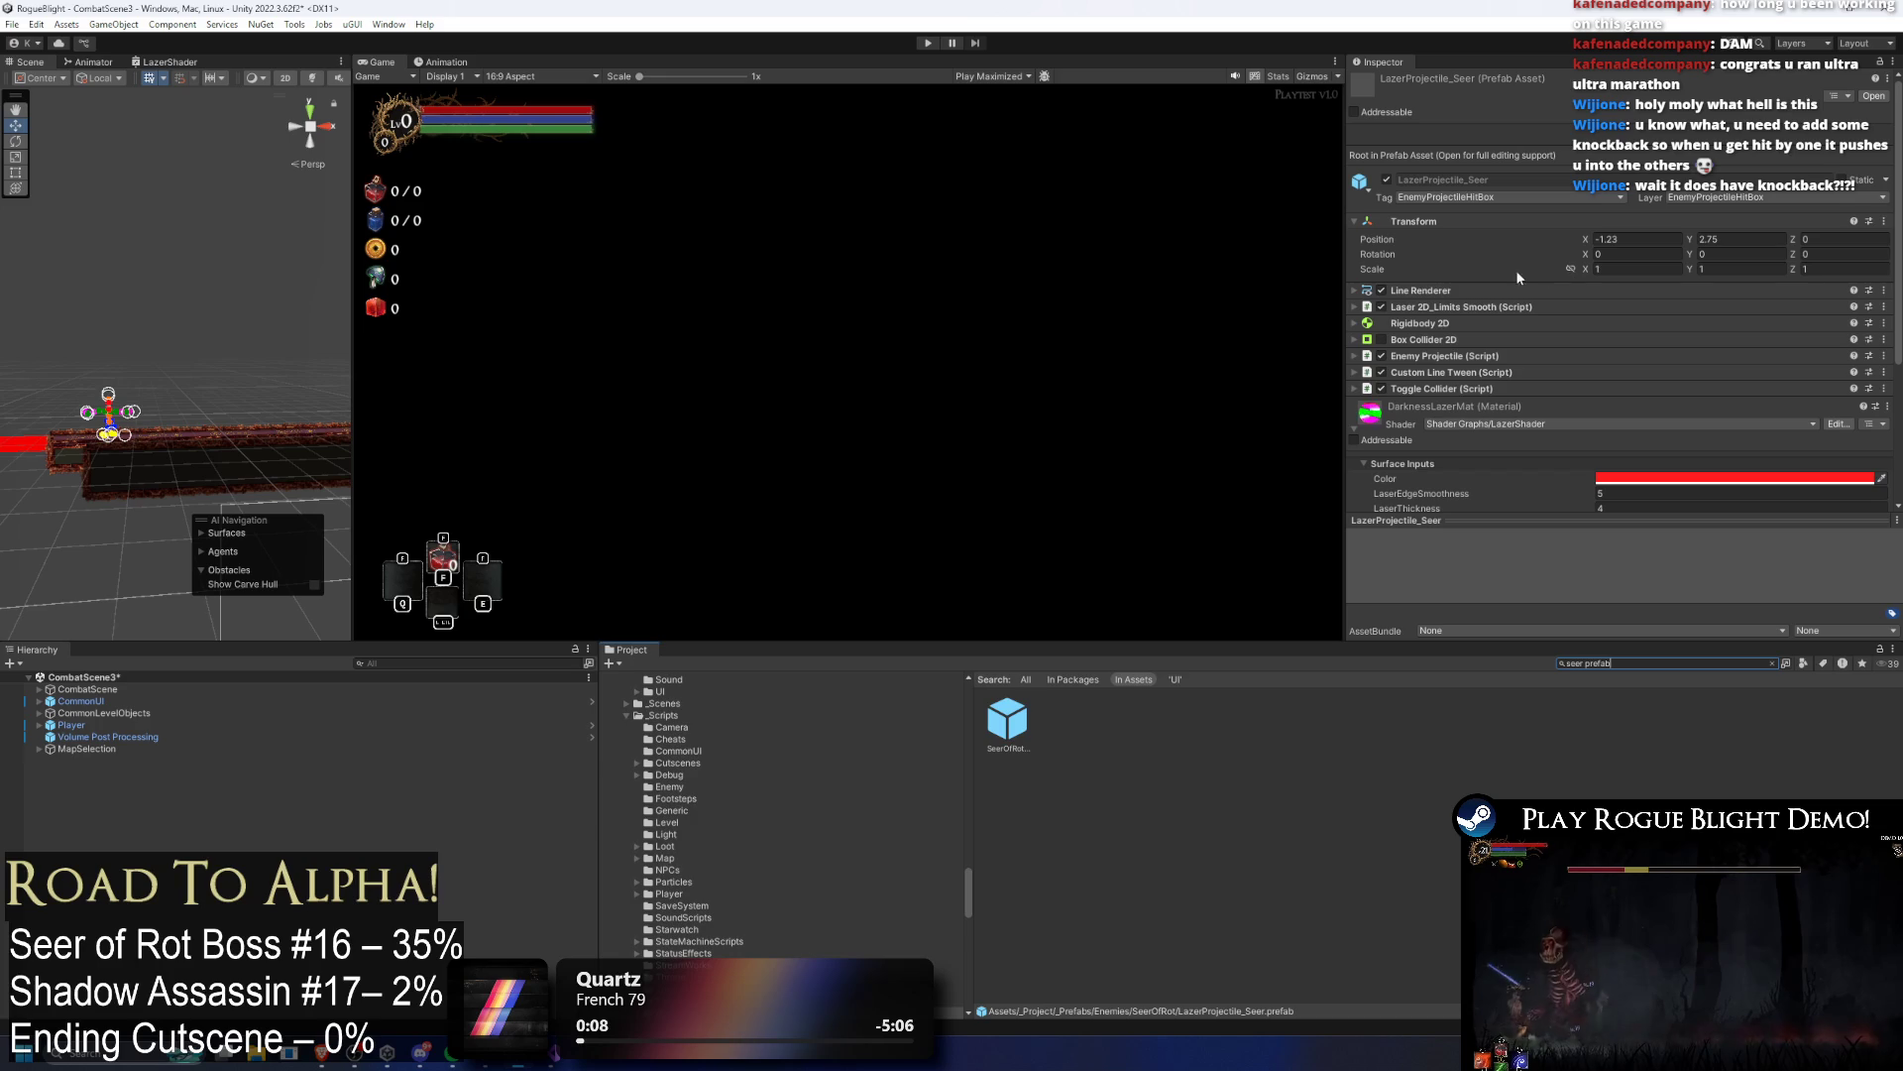
{"action": "double_click", "coordinate": [1007, 719]}
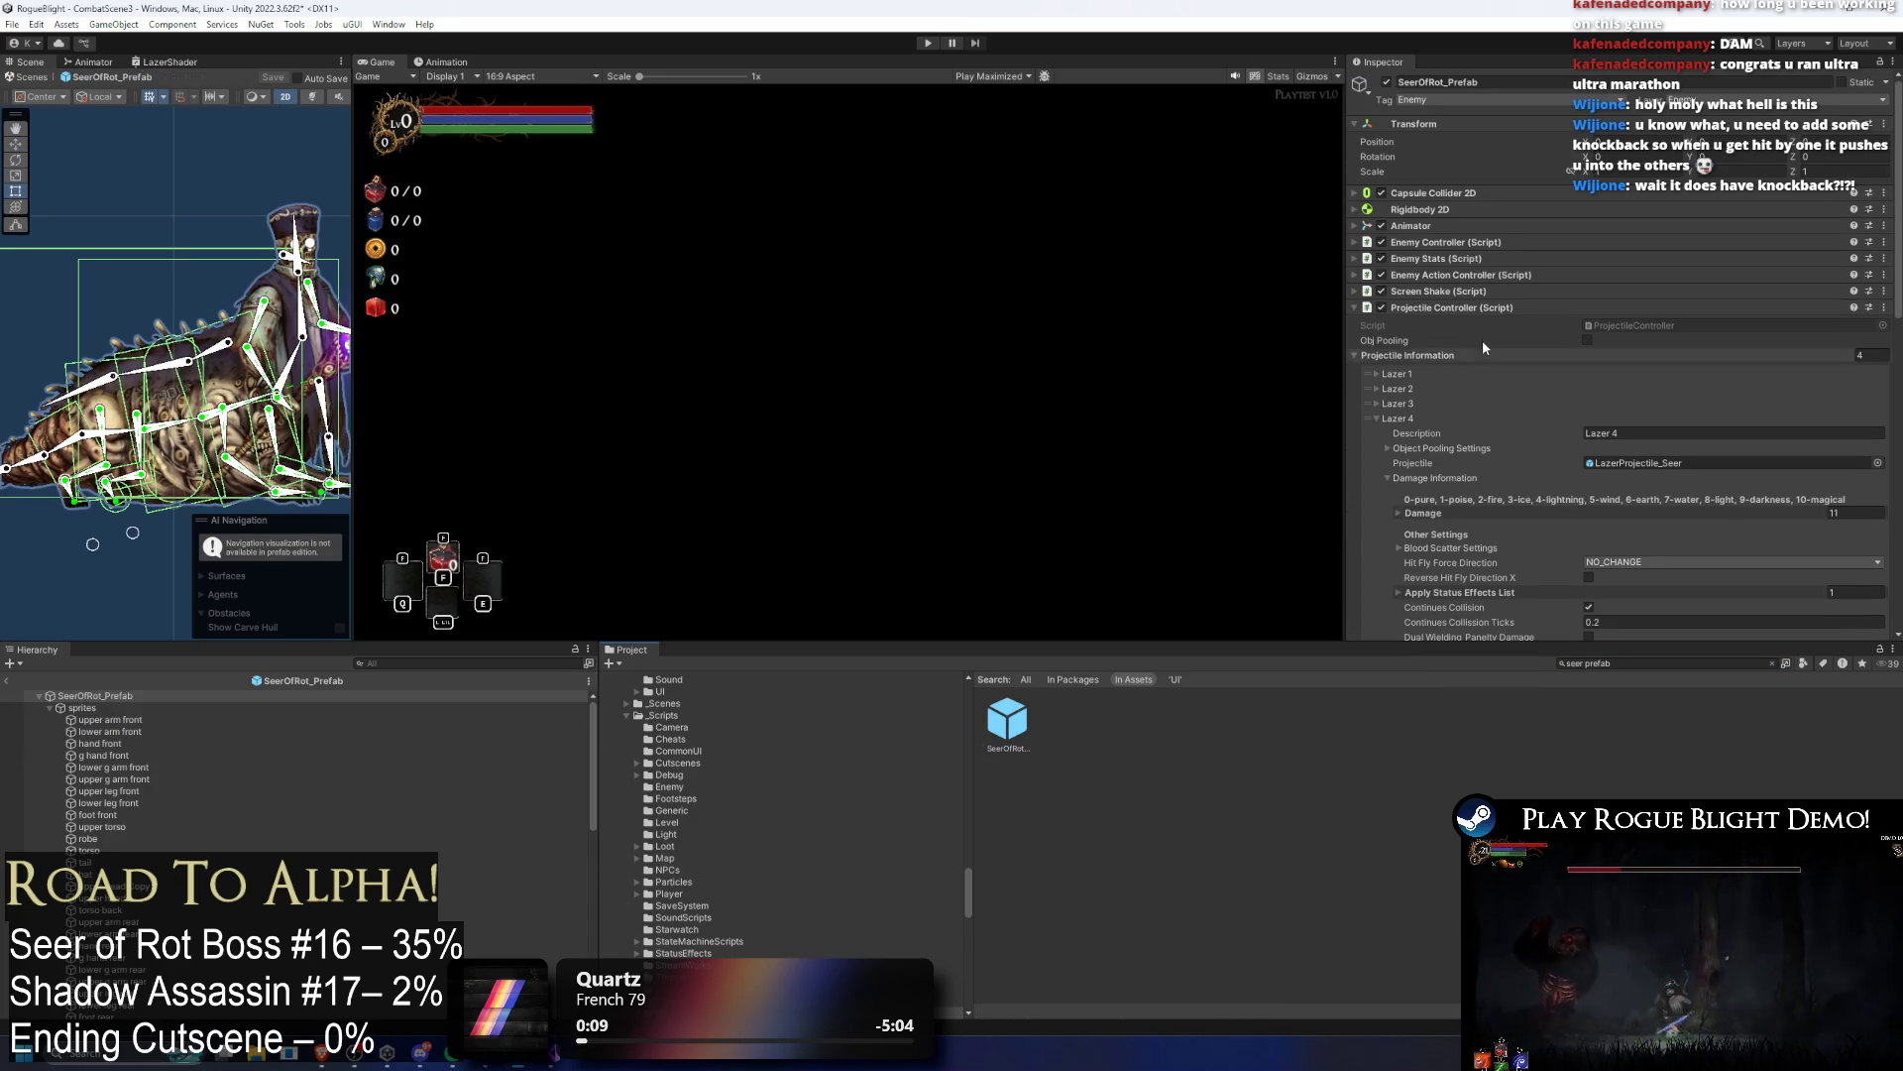
Step: Set the Element 1 damage of Lazer 1 and Lazer 2 to 0
{"action": "scroll", "coordinate": [1618, 421], "scroll_direction": "down", "scroll_amount": 5}
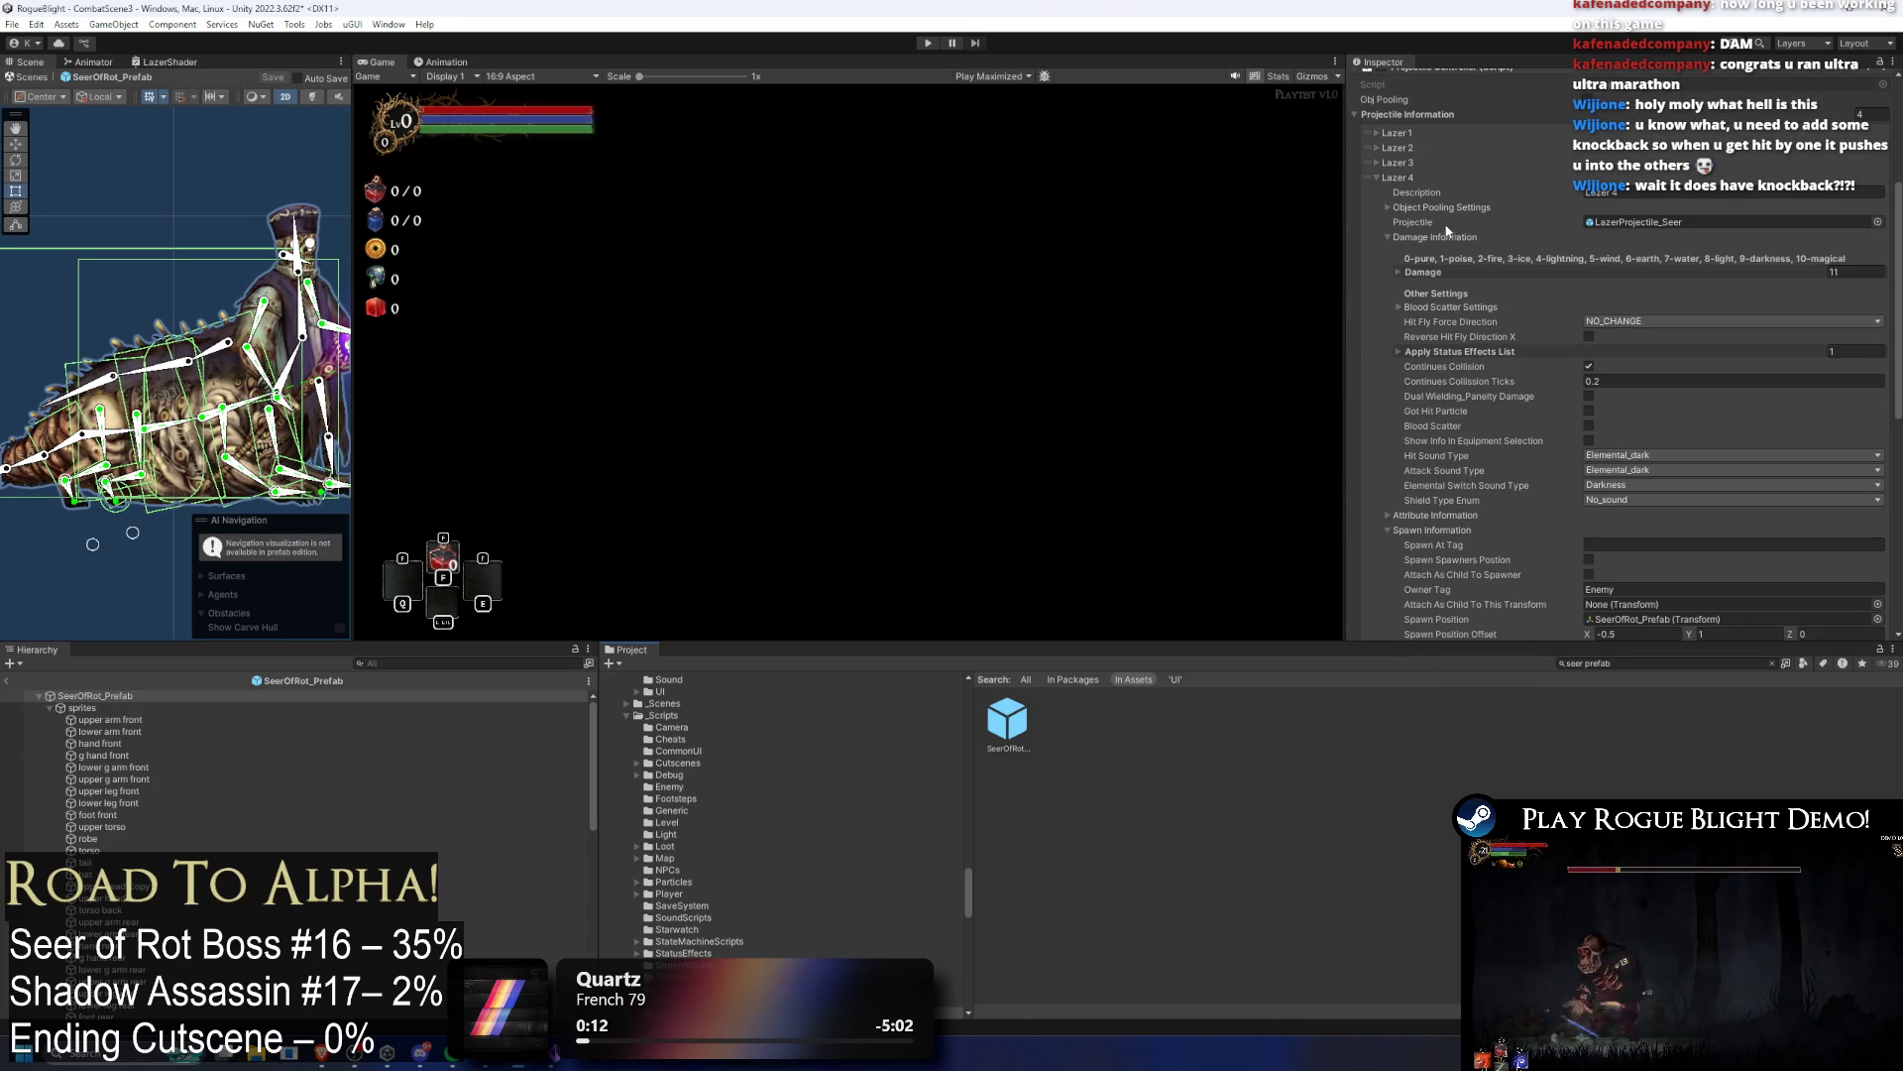
{"action": "scroll", "coordinate": [1398, 198], "scroll_direction": "up", "scroll_amount": 3}
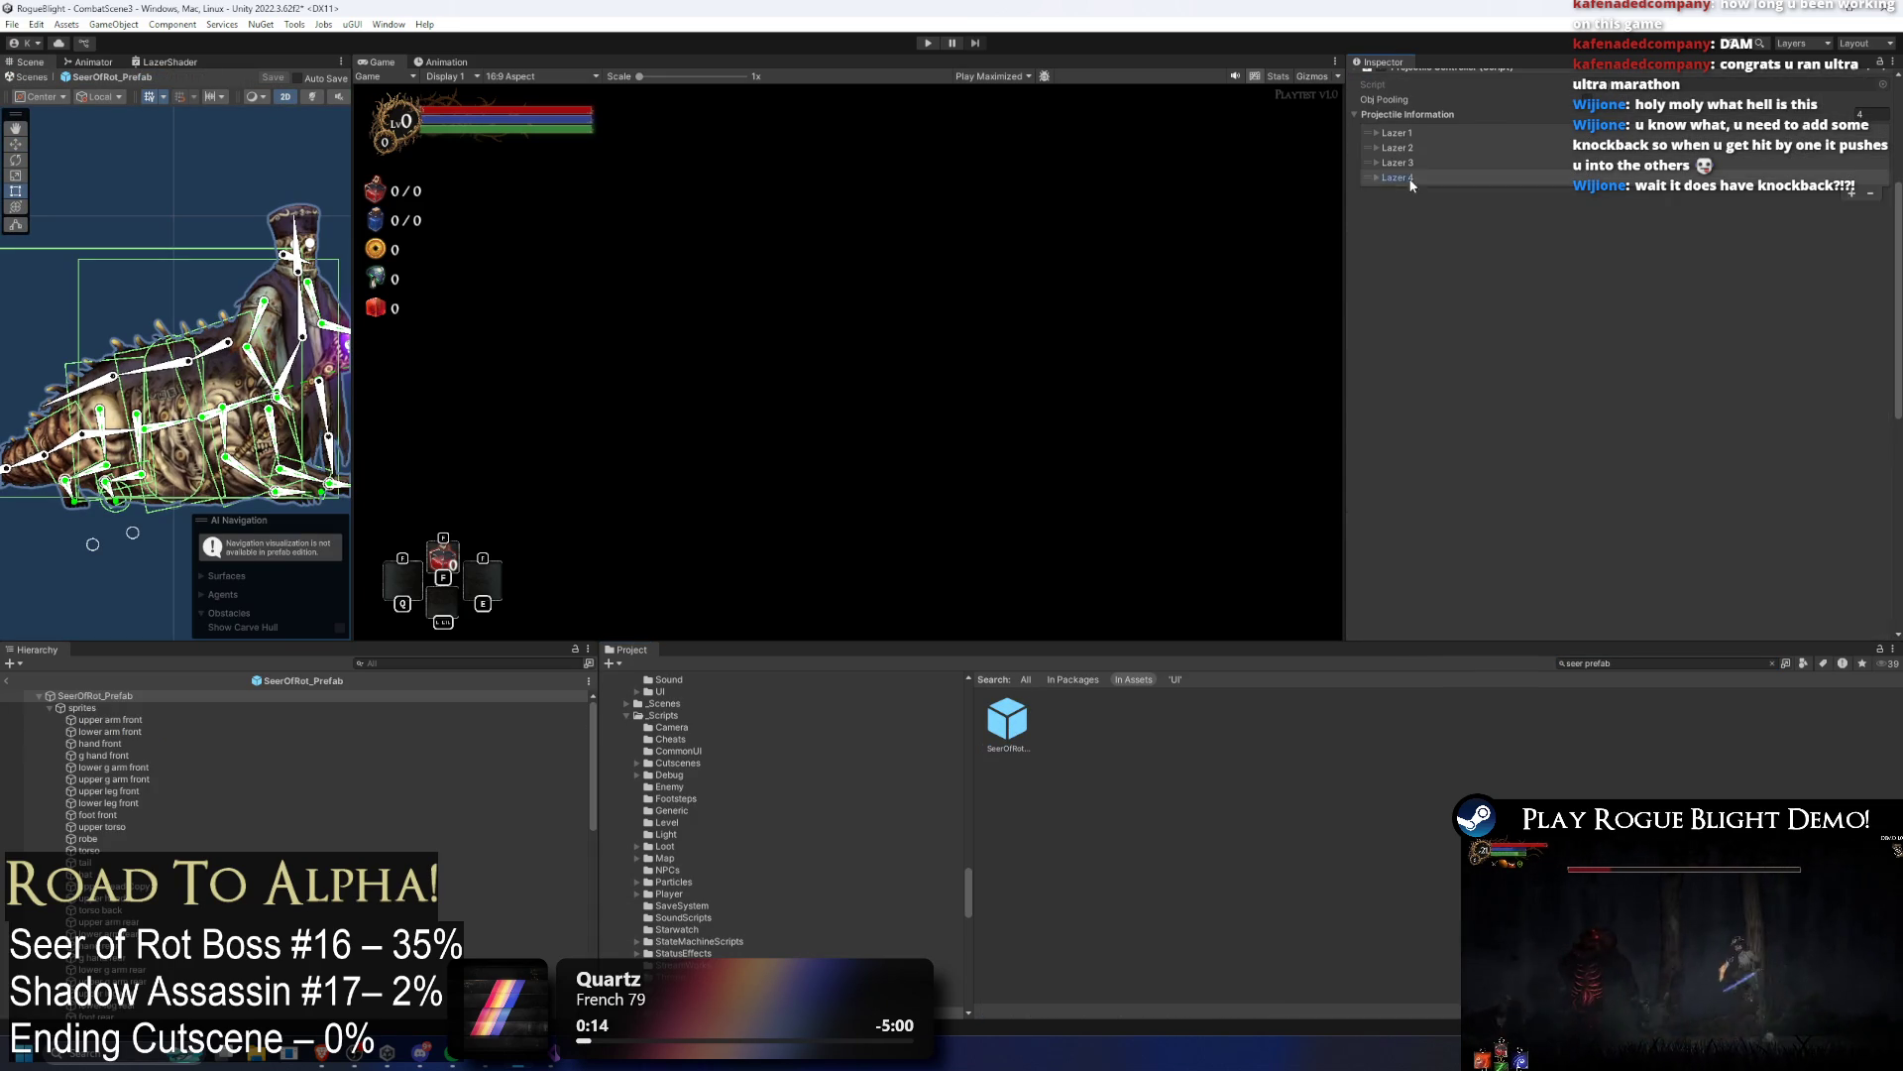
{"action": "left_click", "coordinate": [1408, 265]}
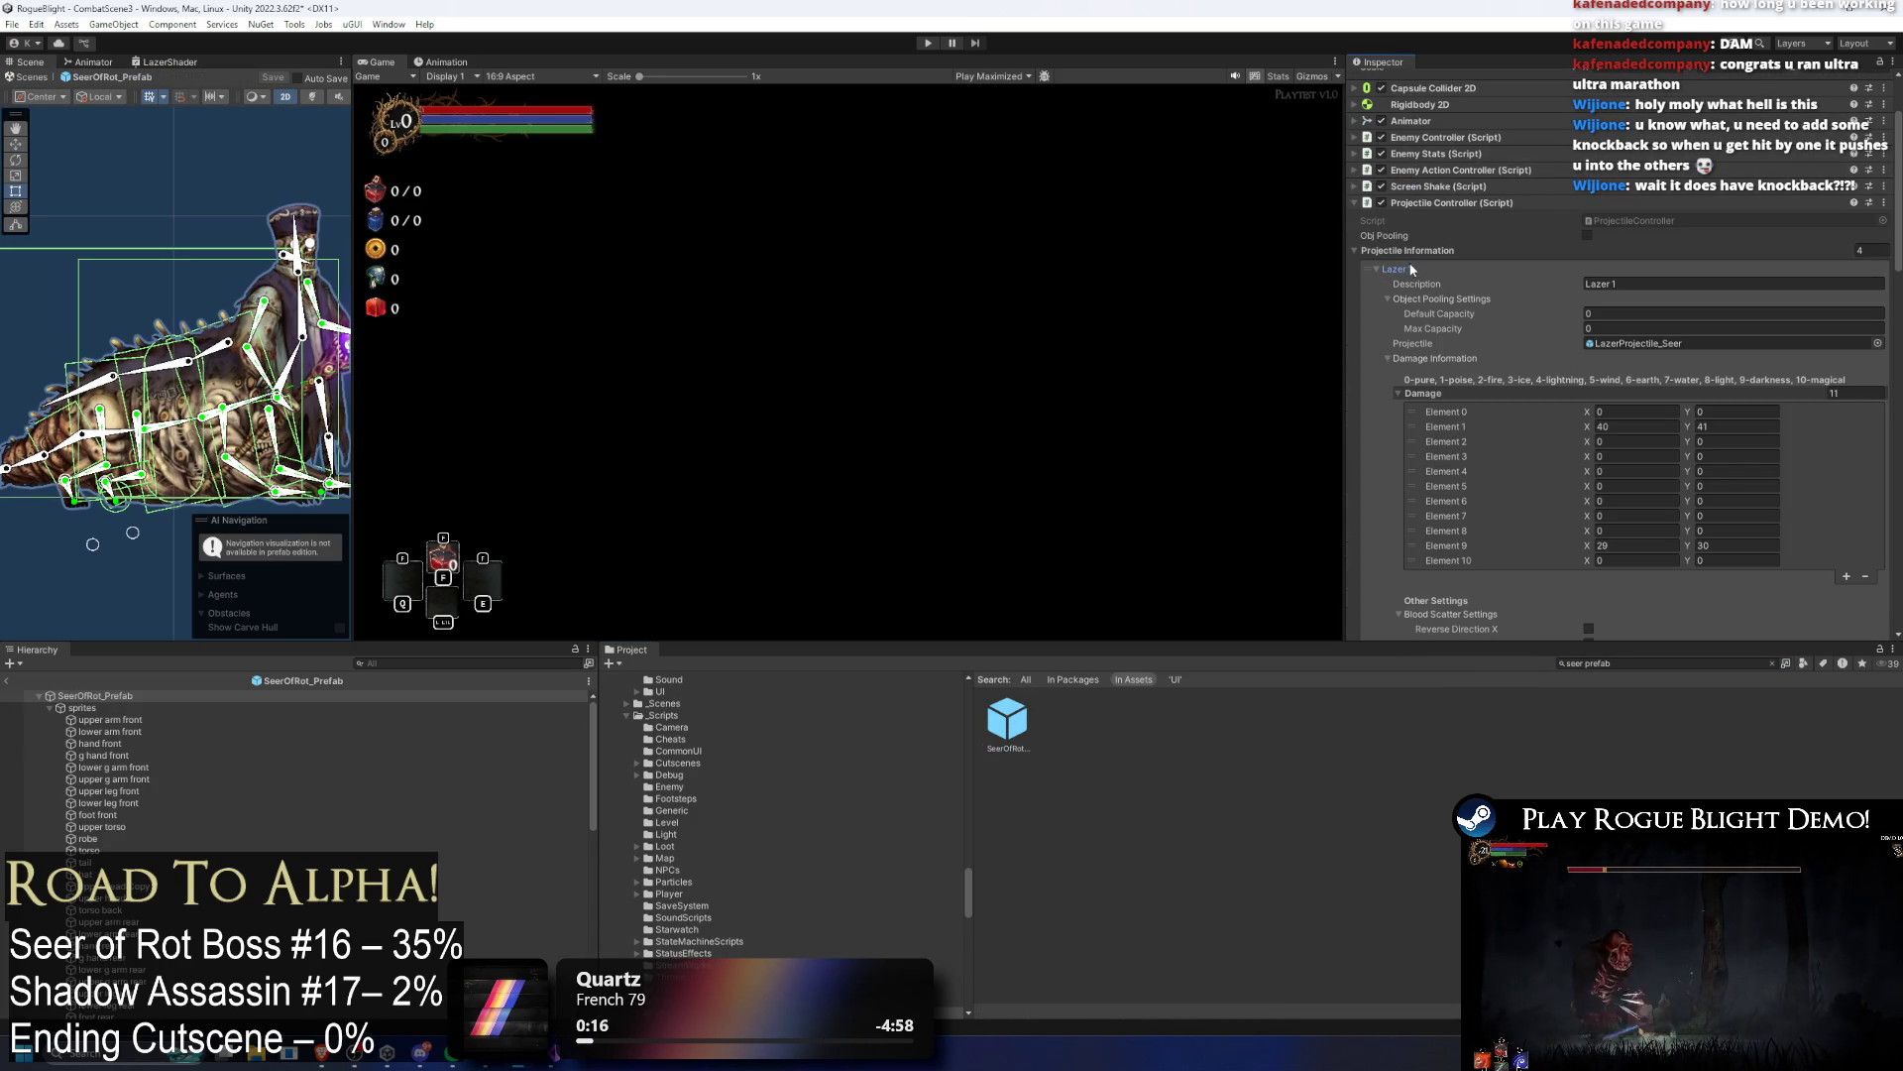
{"action": "left_click", "coordinate": [1640, 426]}
{"action": "type", "text": "0"}
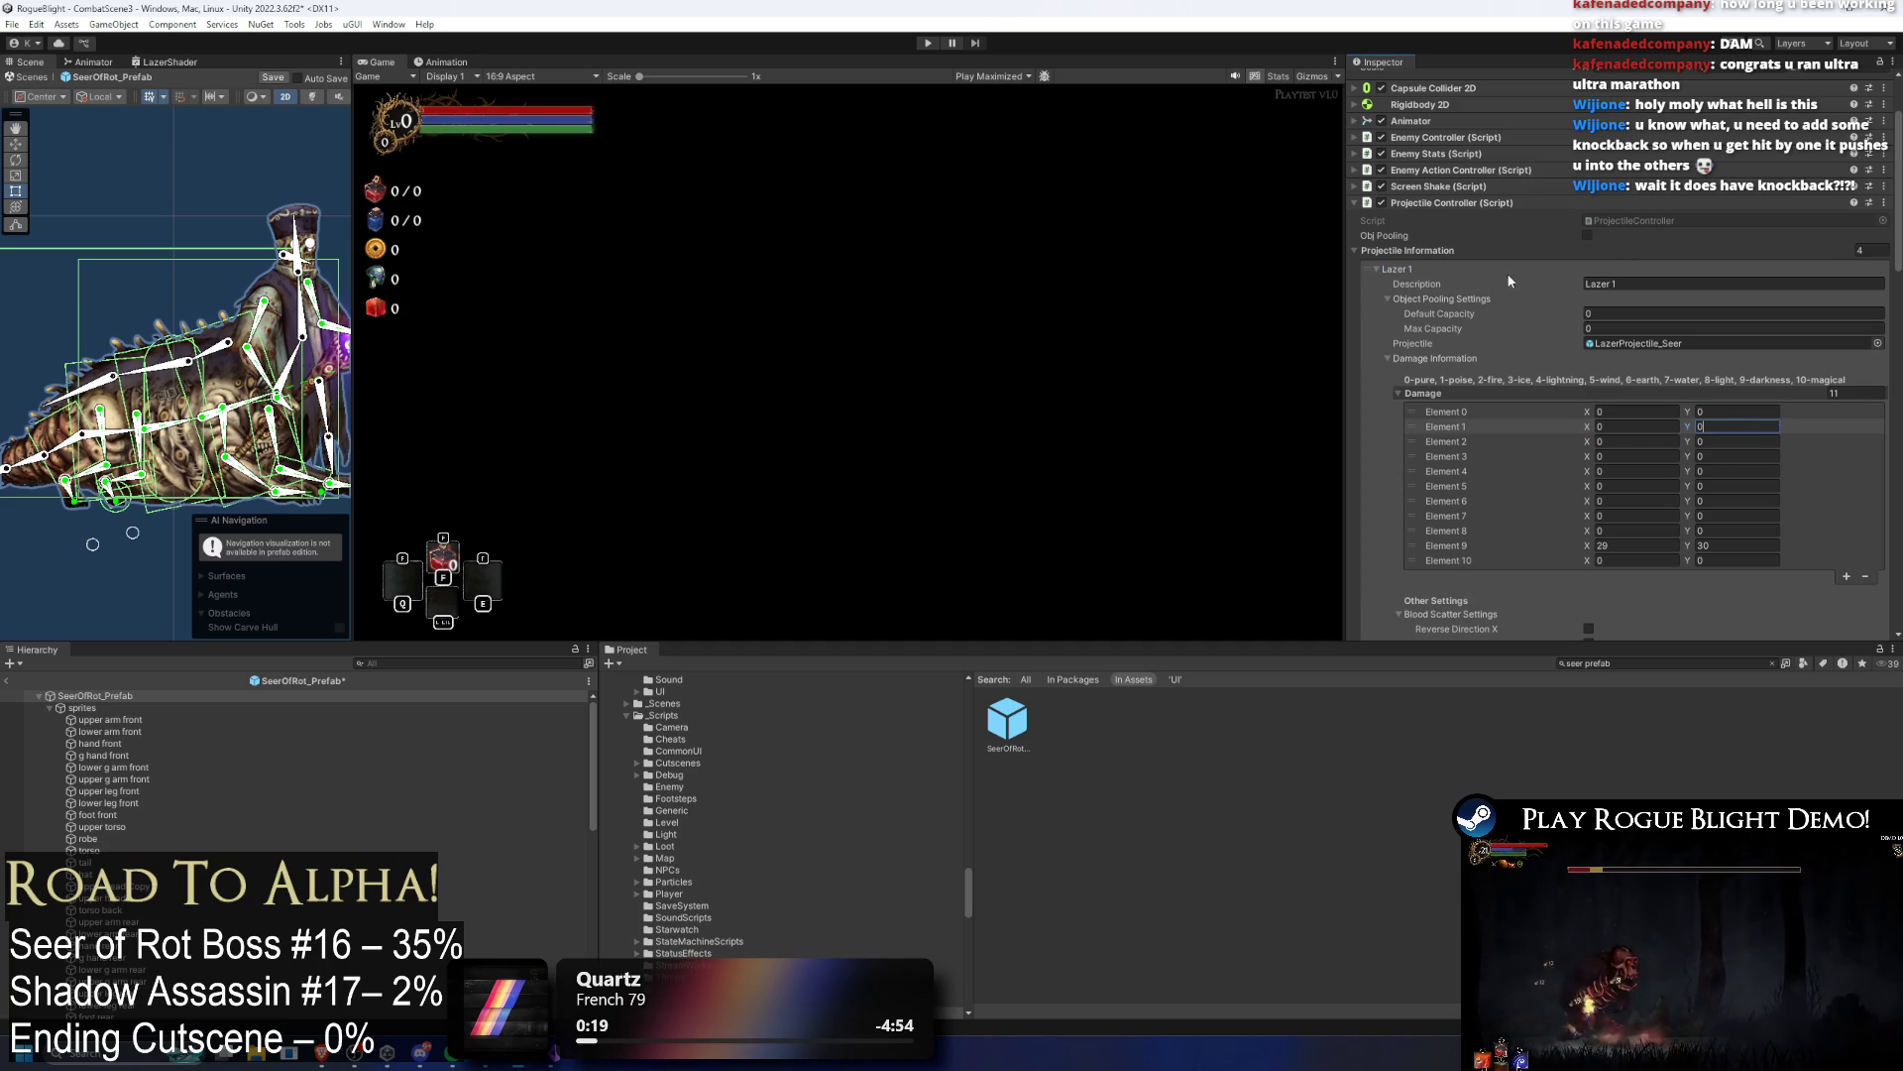
{"action": "left_click", "coordinate": [1427, 269]}
{"action": "left_click", "coordinate": [1430, 282]}
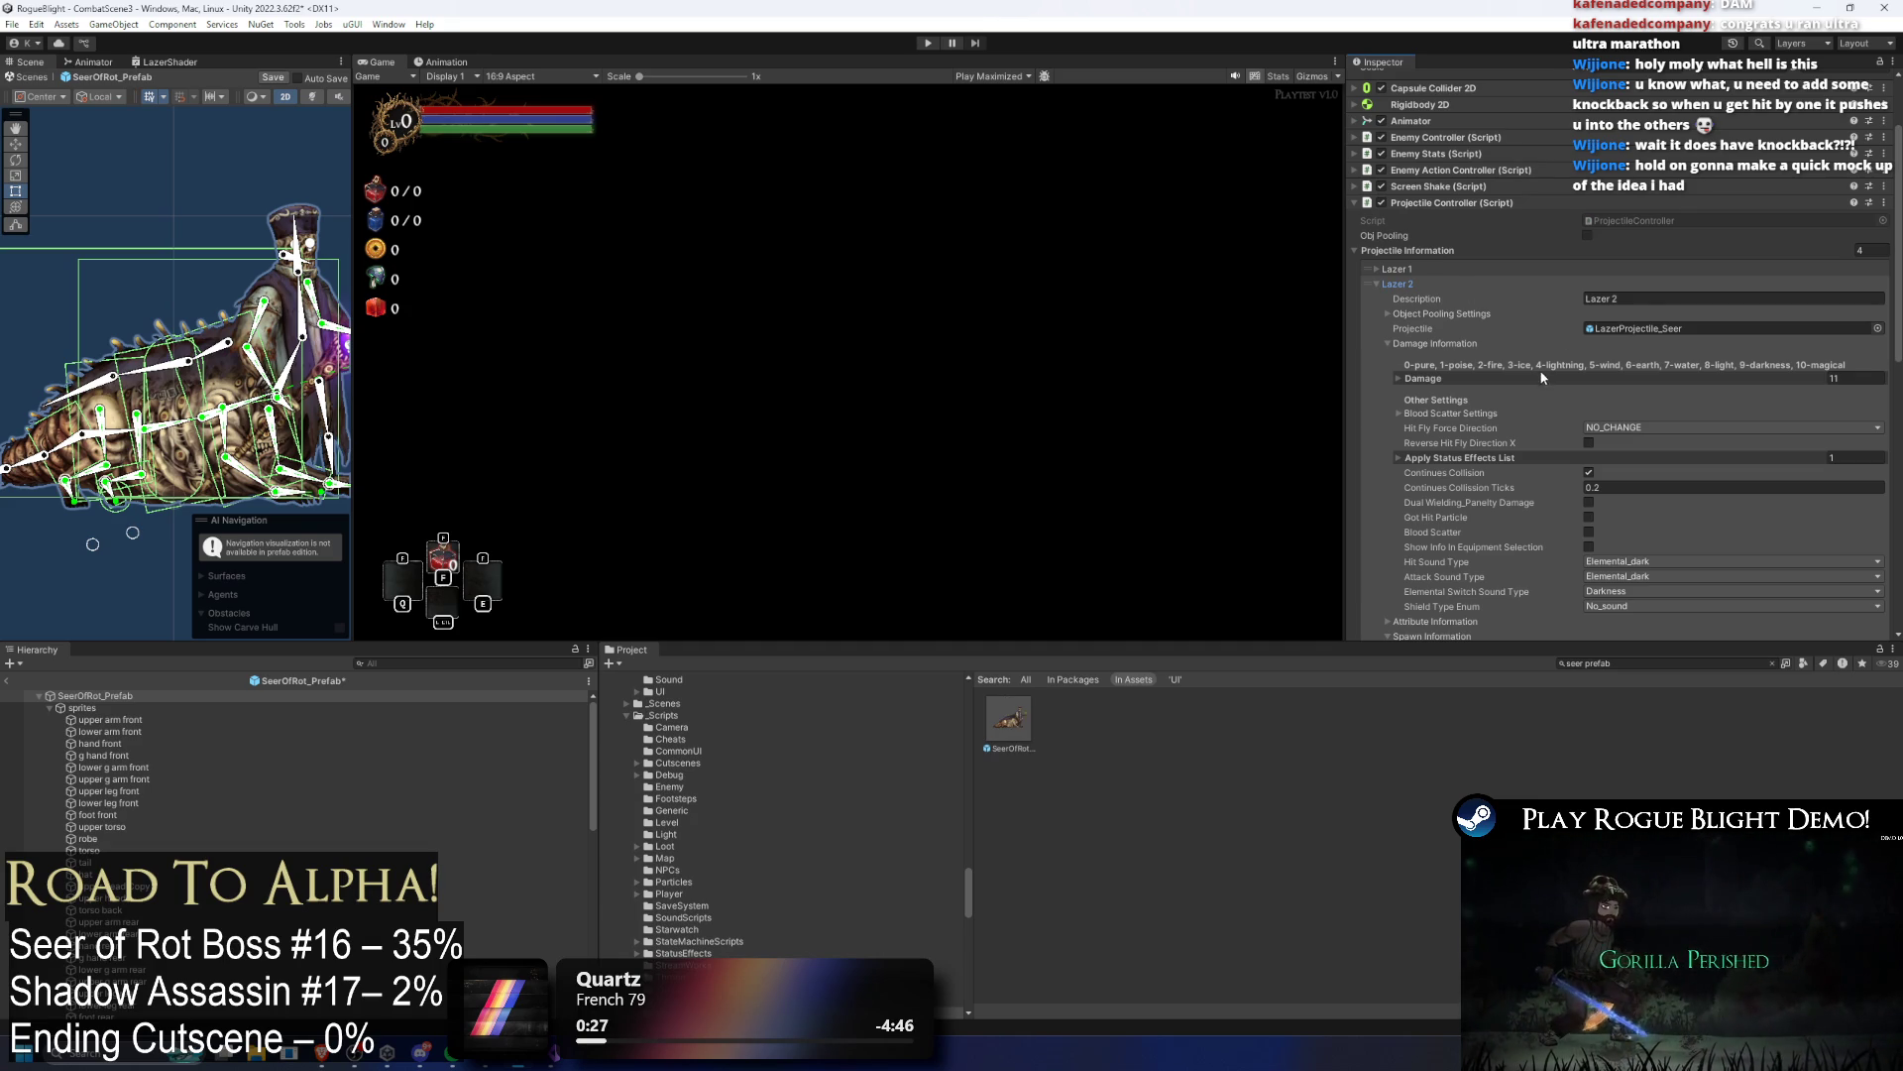
{"action": "left_click", "coordinate": [1423, 378]}
{"action": "left_click", "coordinate": [1635, 410]}
{"action": "left_click", "coordinate": [1435, 284]}
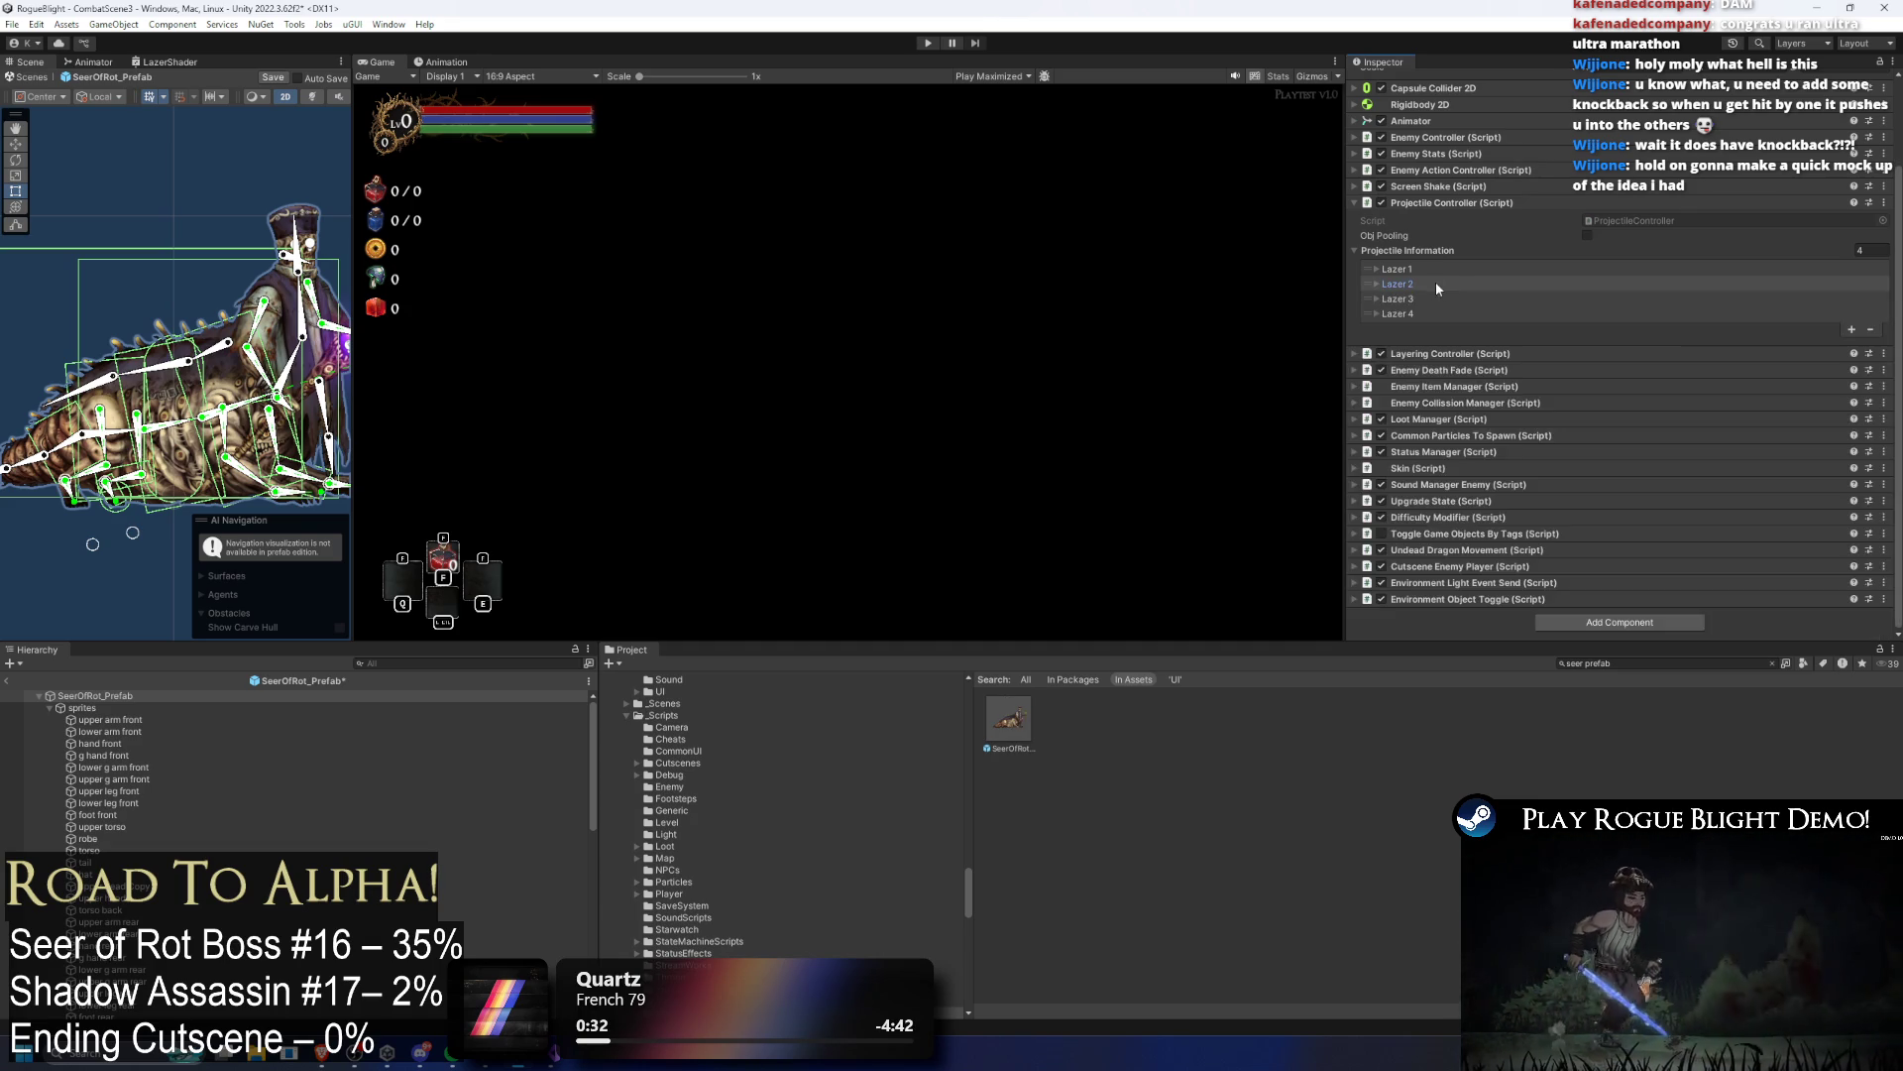
Step: Expand Lazer 3's pooling, damage and attribute sections to reach its damage values
{"action": "left_click", "coordinate": [1437, 298]}
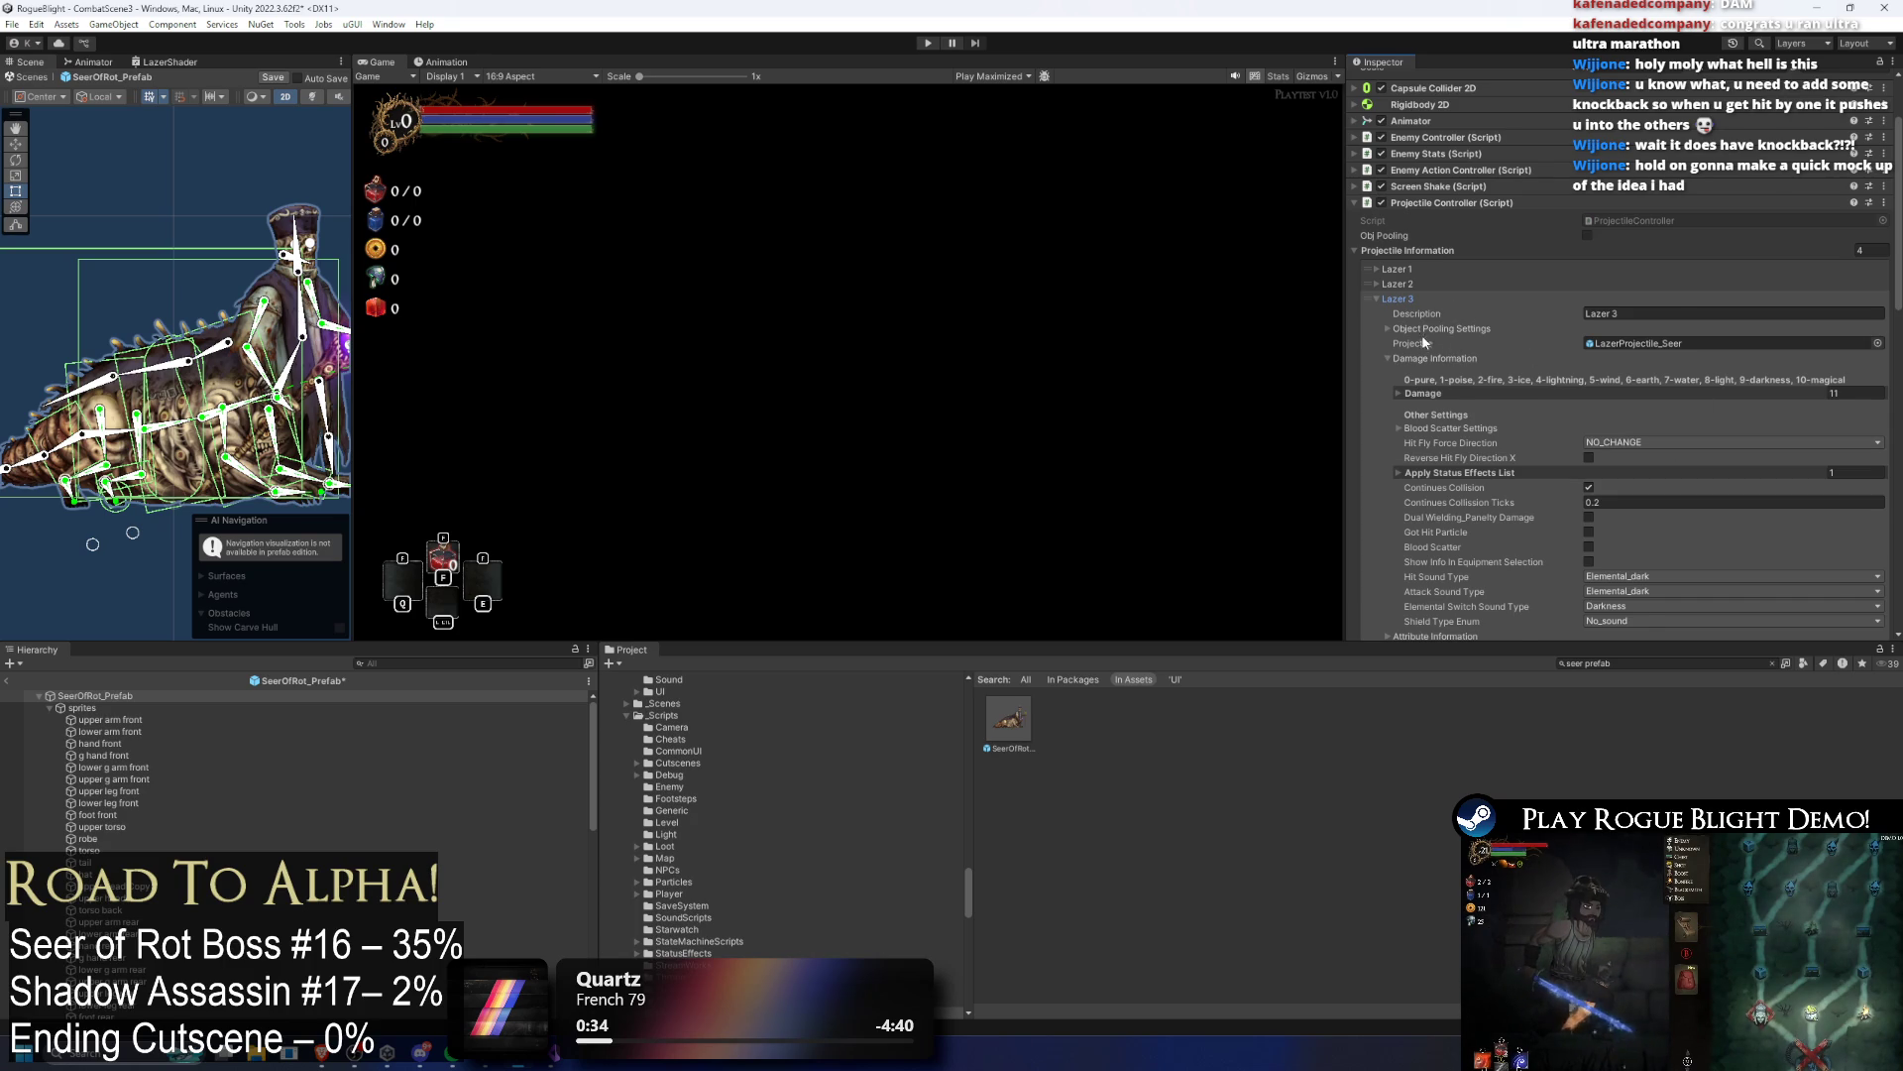
{"action": "left_click", "coordinate": [1433, 329]}
{"action": "left_click", "coordinate": [1438, 386]}
{"action": "left_click", "coordinate": [1438, 387]}
{"action": "scroll", "coordinate": [1441, 325], "scroll_direction": "down", "scroll_amount": 1}
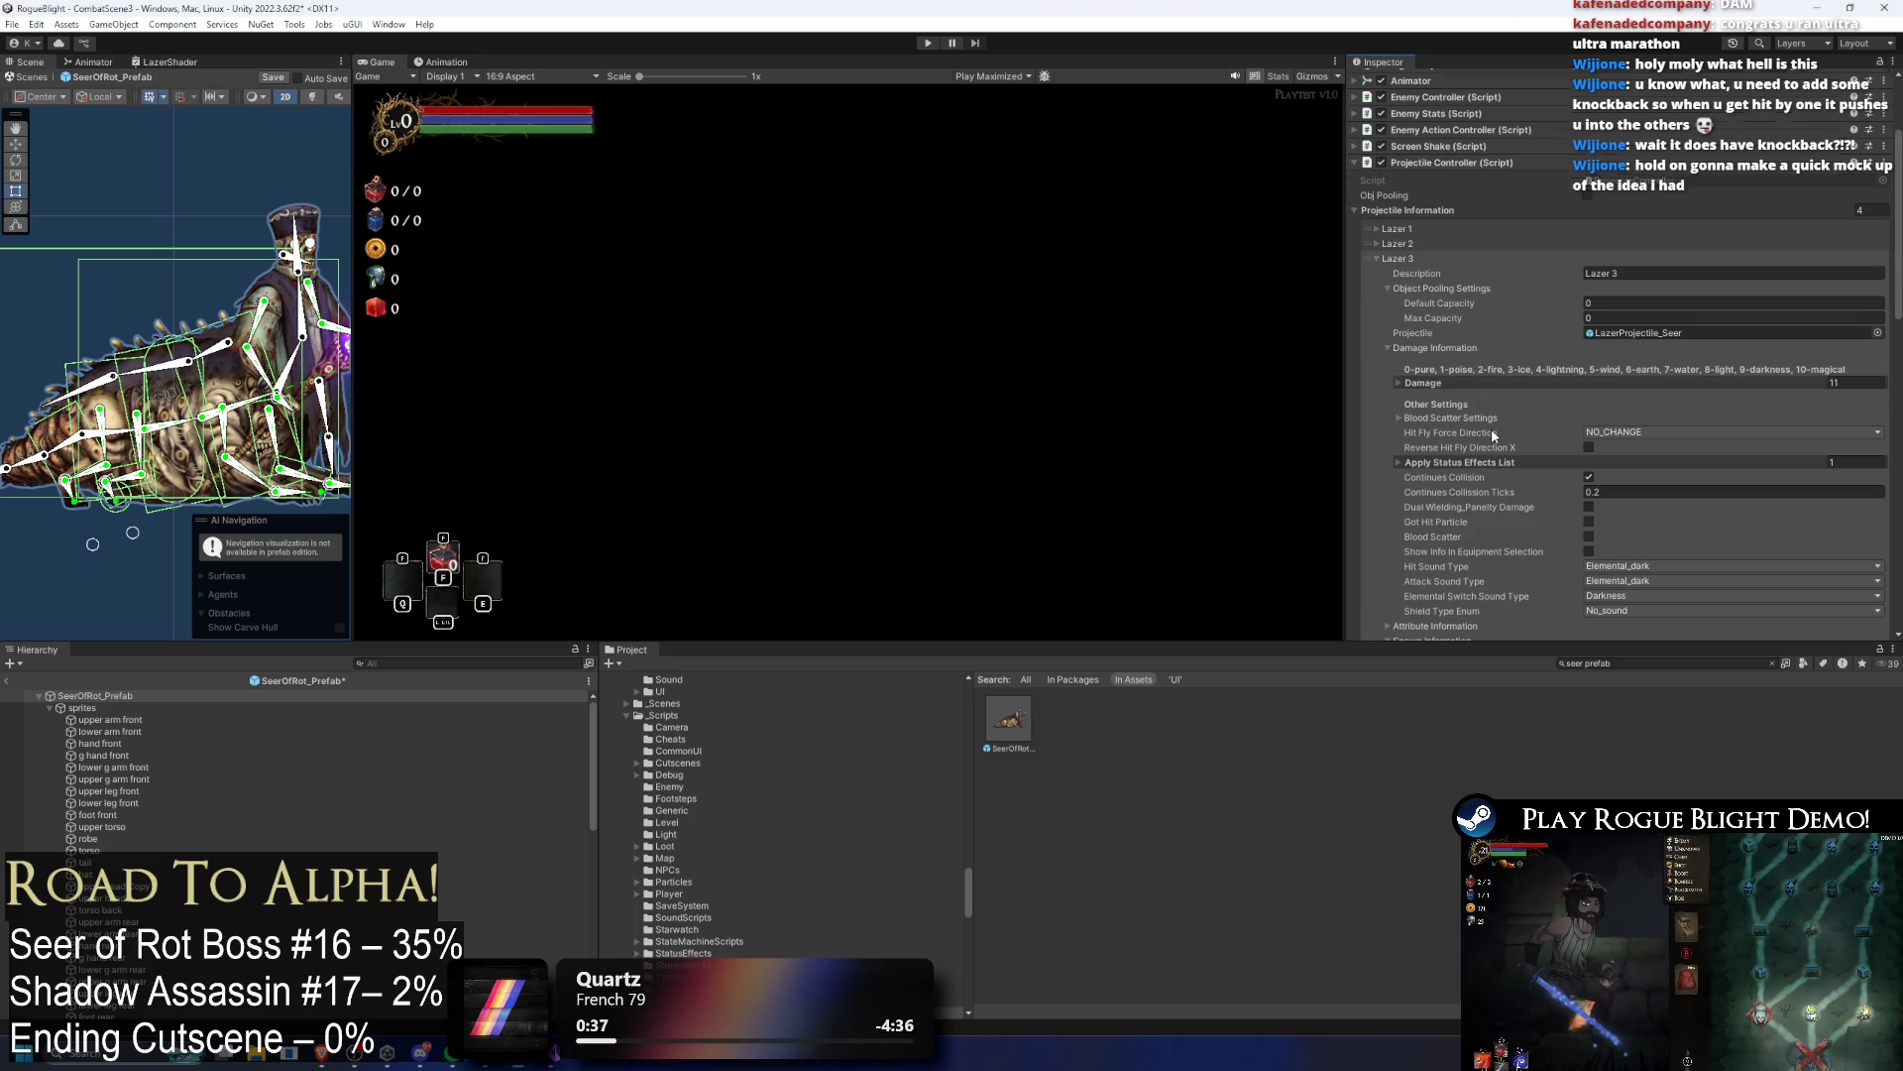
{"action": "scroll", "coordinate": [1454, 317], "scroll_direction": "down", "scroll_amount": 3}
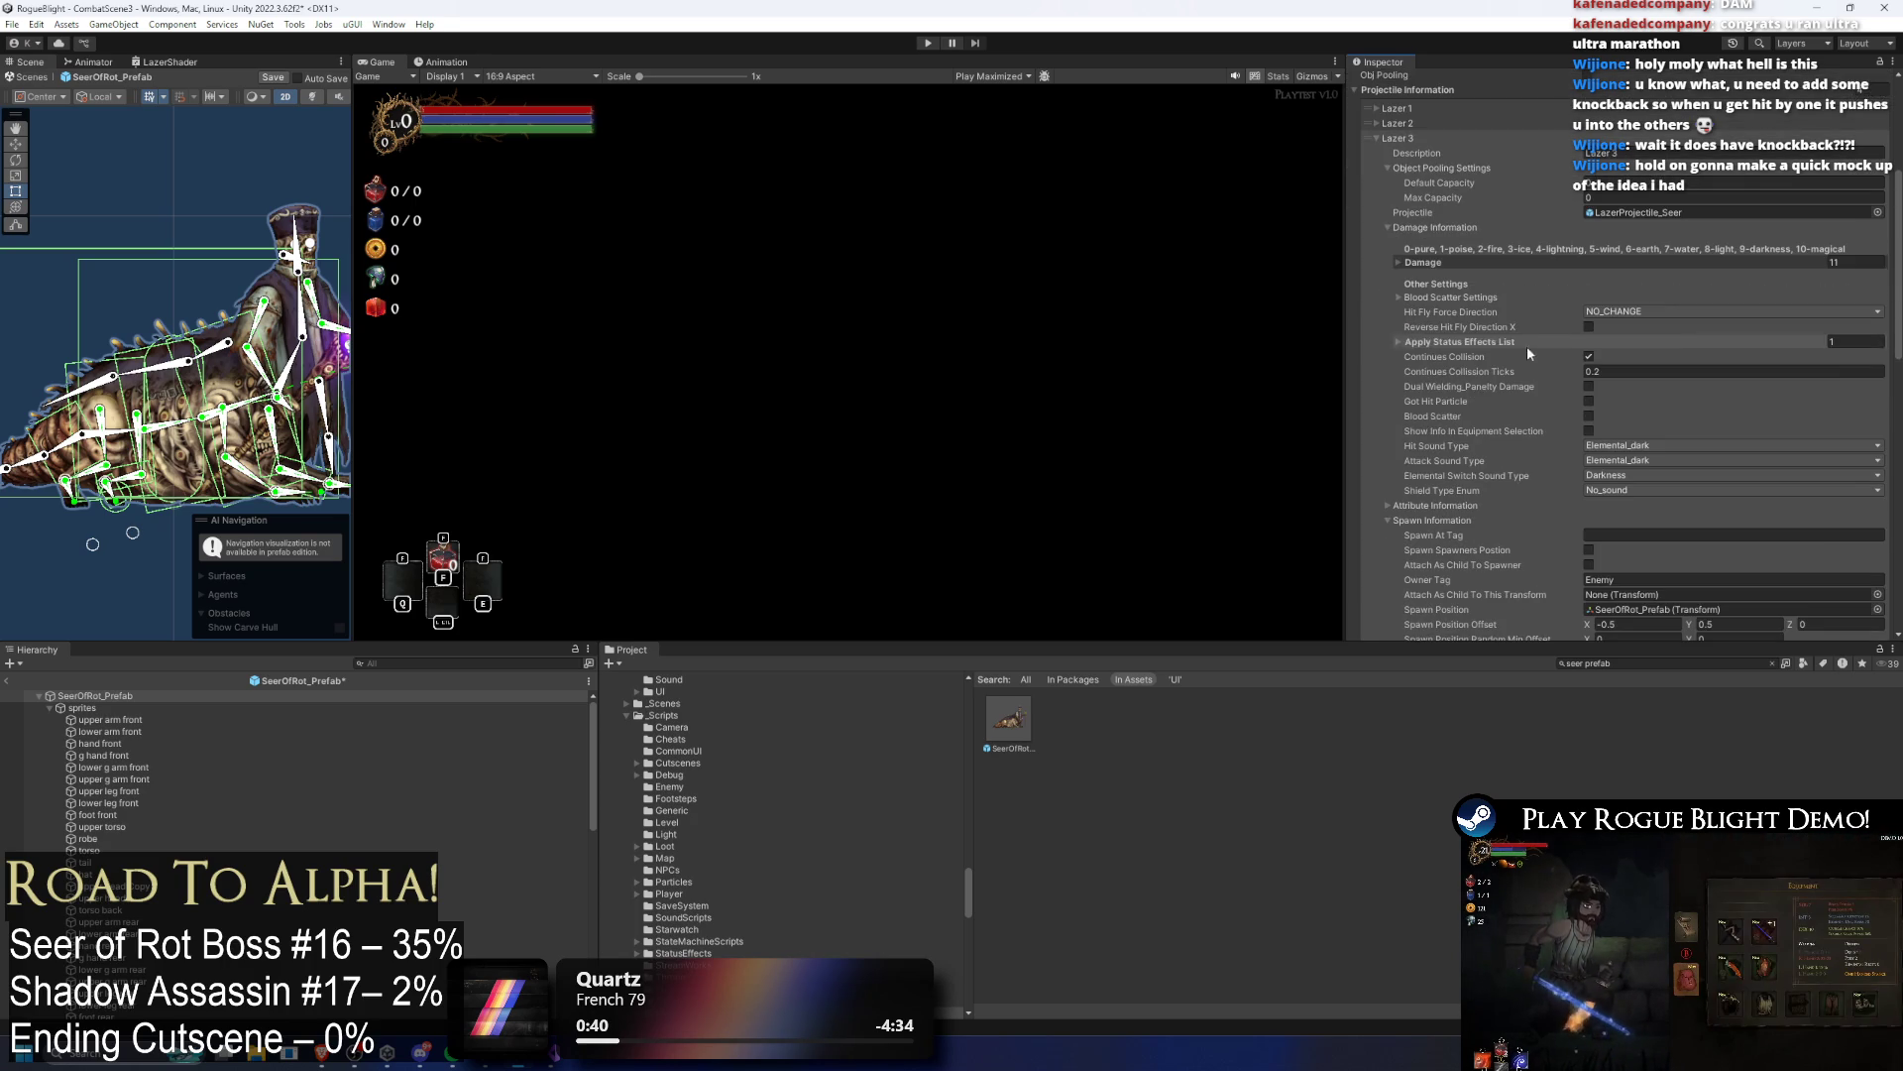
{"action": "left_click", "coordinate": [1436, 503]}
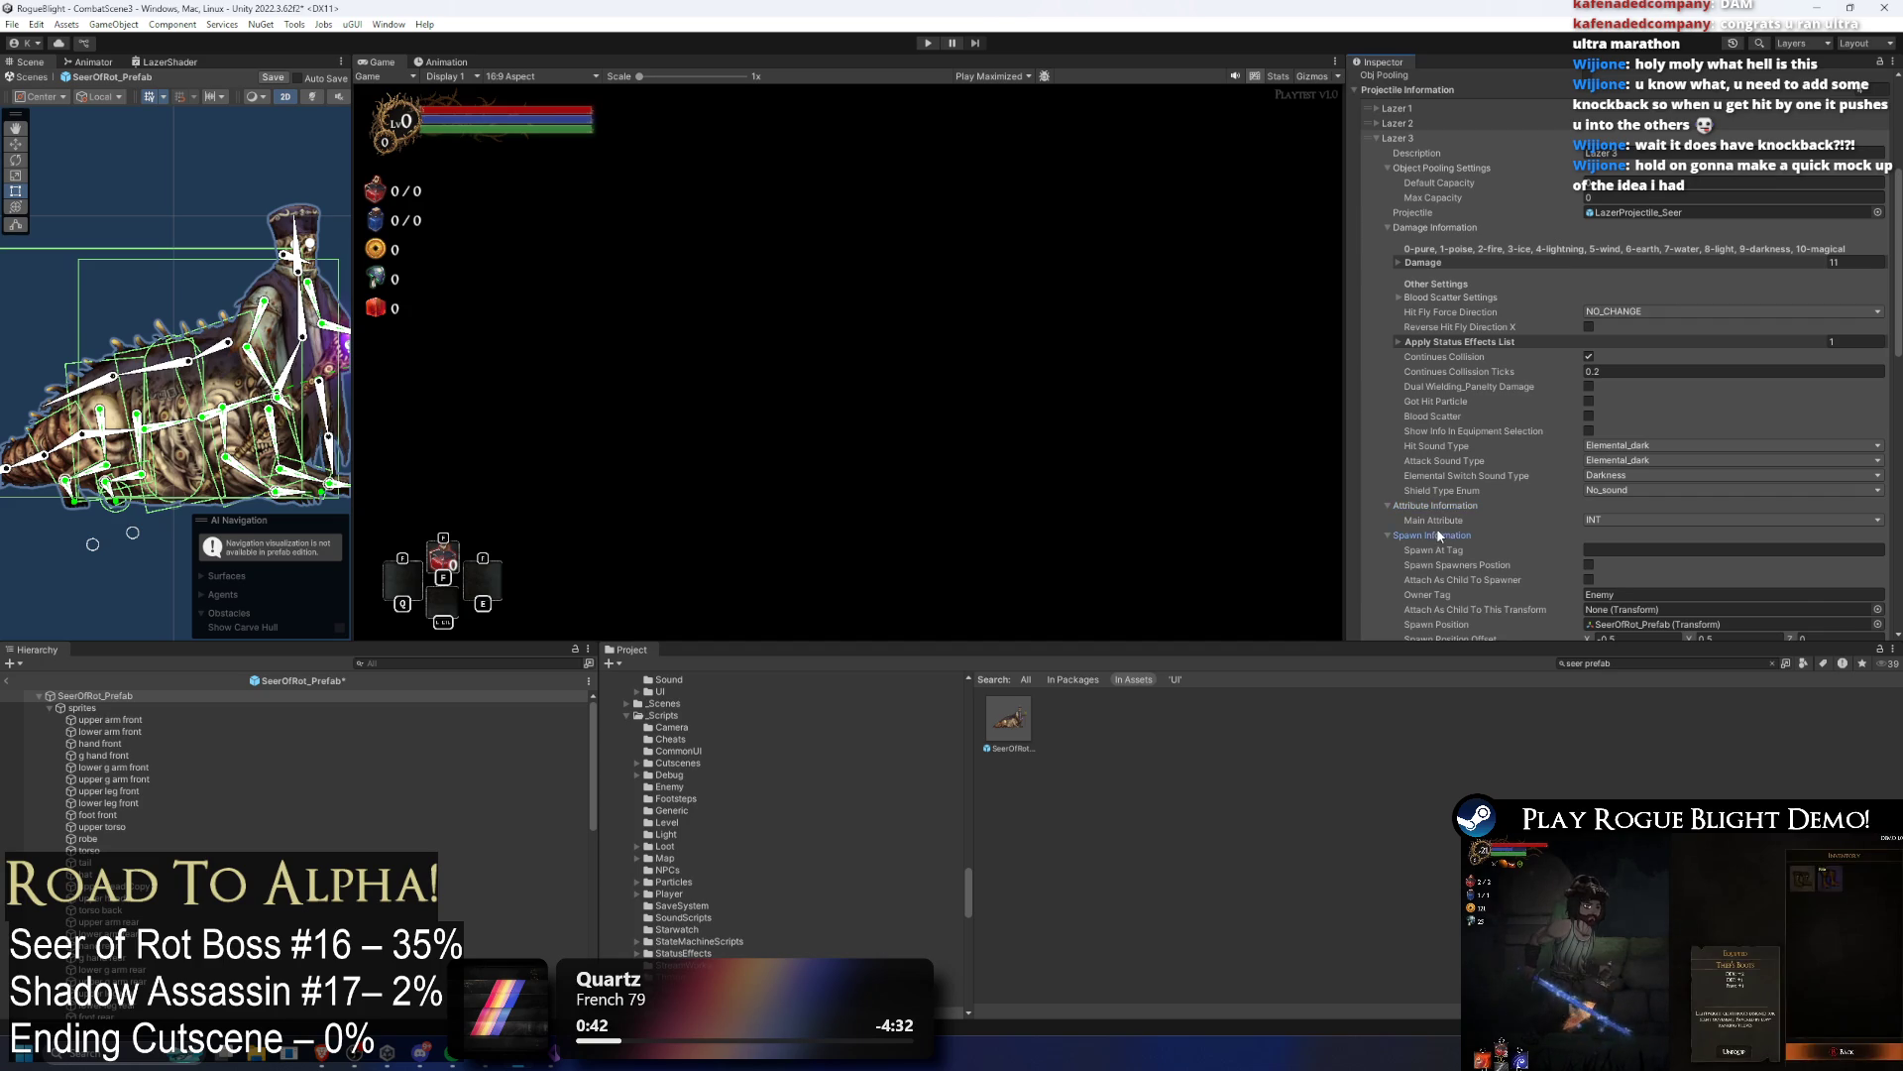
{"action": "scroll", "coordinate": [1560, 450], "scroll_direction": "down", "scroll_amount": 4}
{"action": "scroll", "coordinate": [1439, 222], "scroll_direction": "up", "scroll_amount": 4}
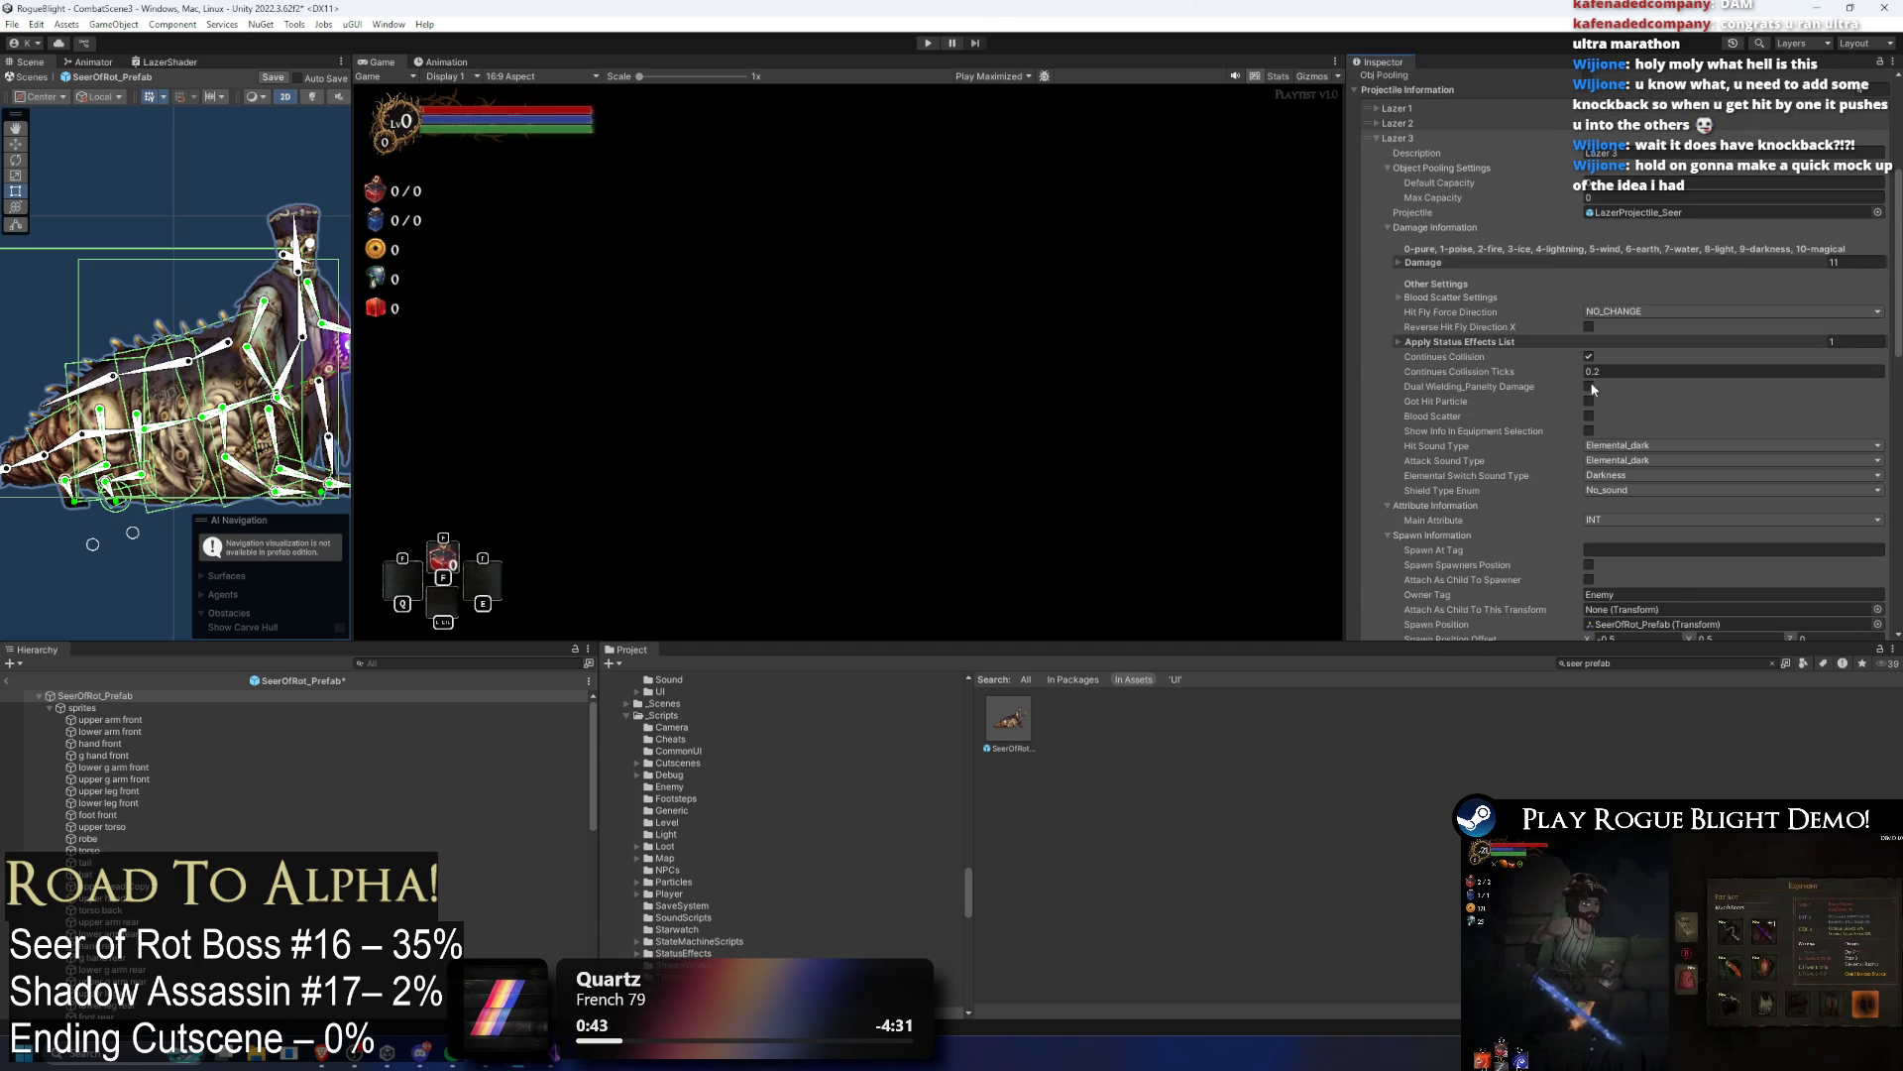
{"action": "left_click", "coordinate": [1443, 260]}
{"action": "left_click", "coordinate": [1449, 262]}
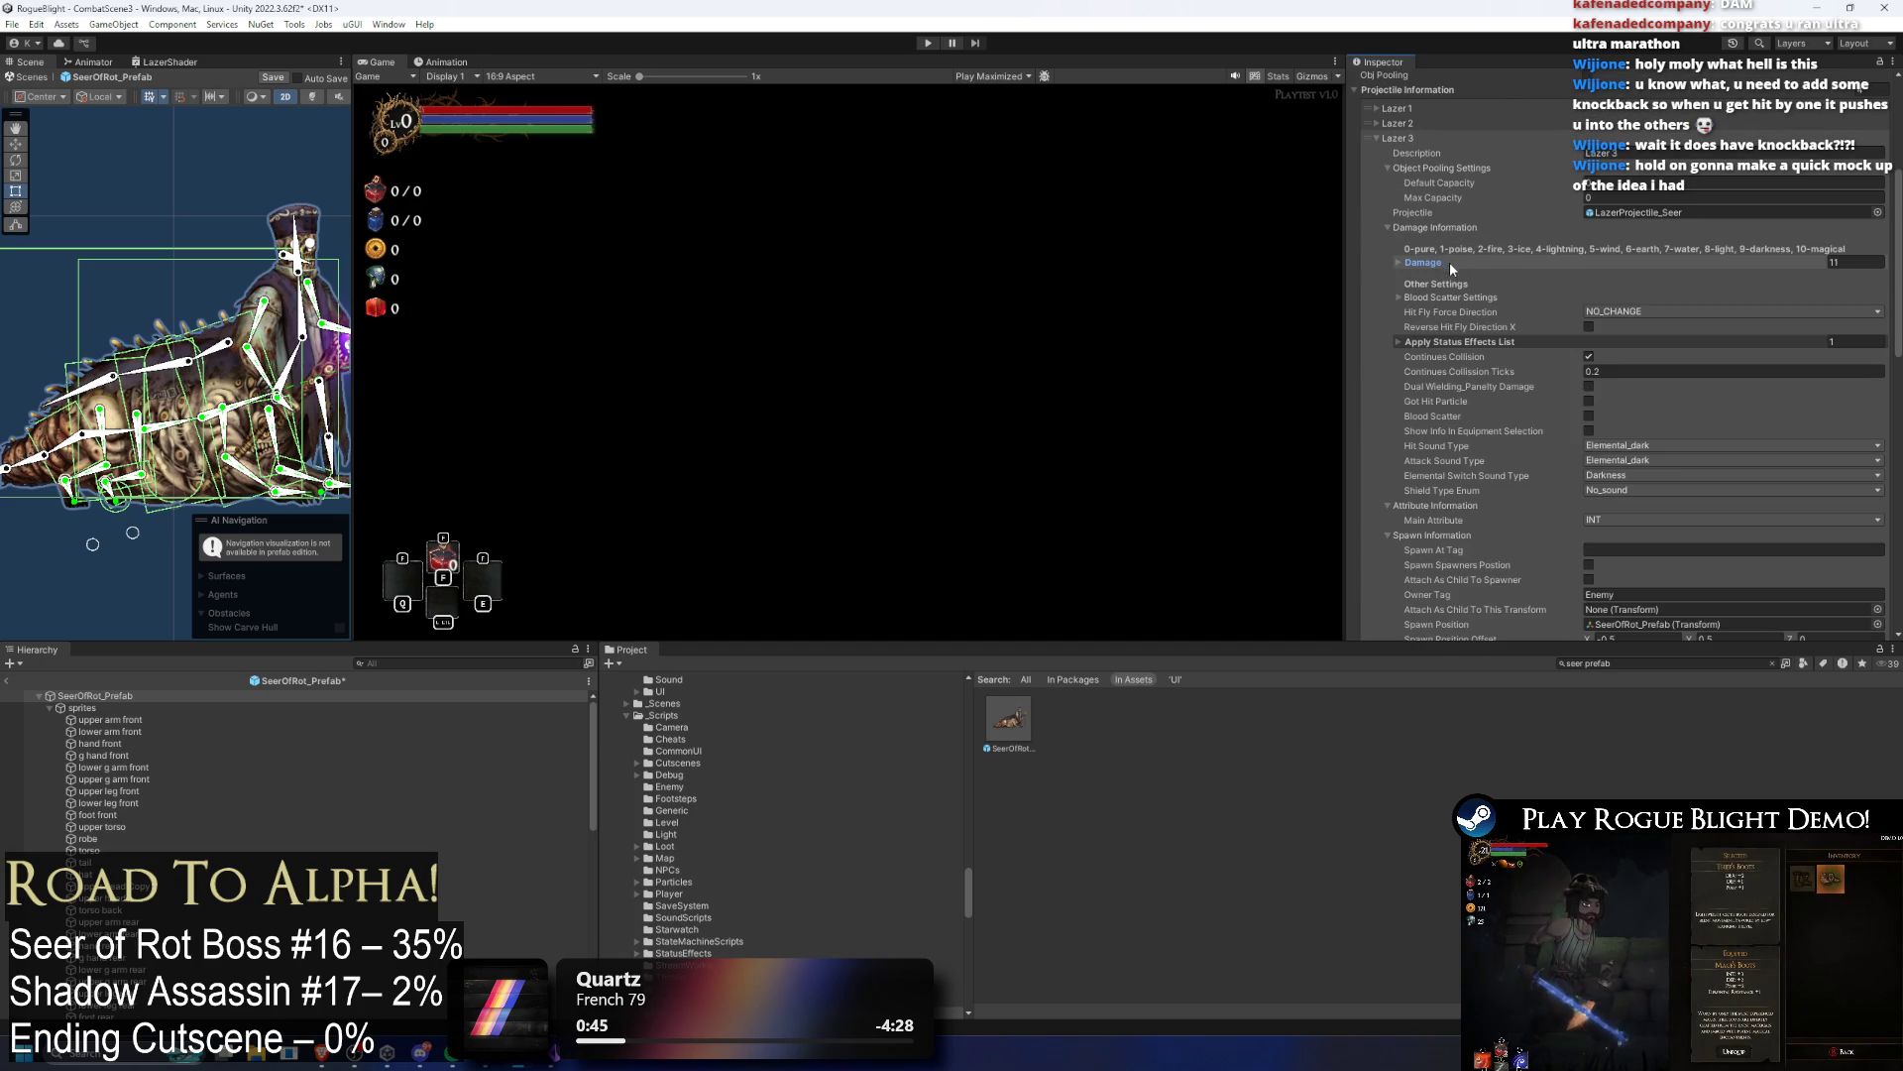
{"action": "left_click", "coordinate": [1452, 268]}
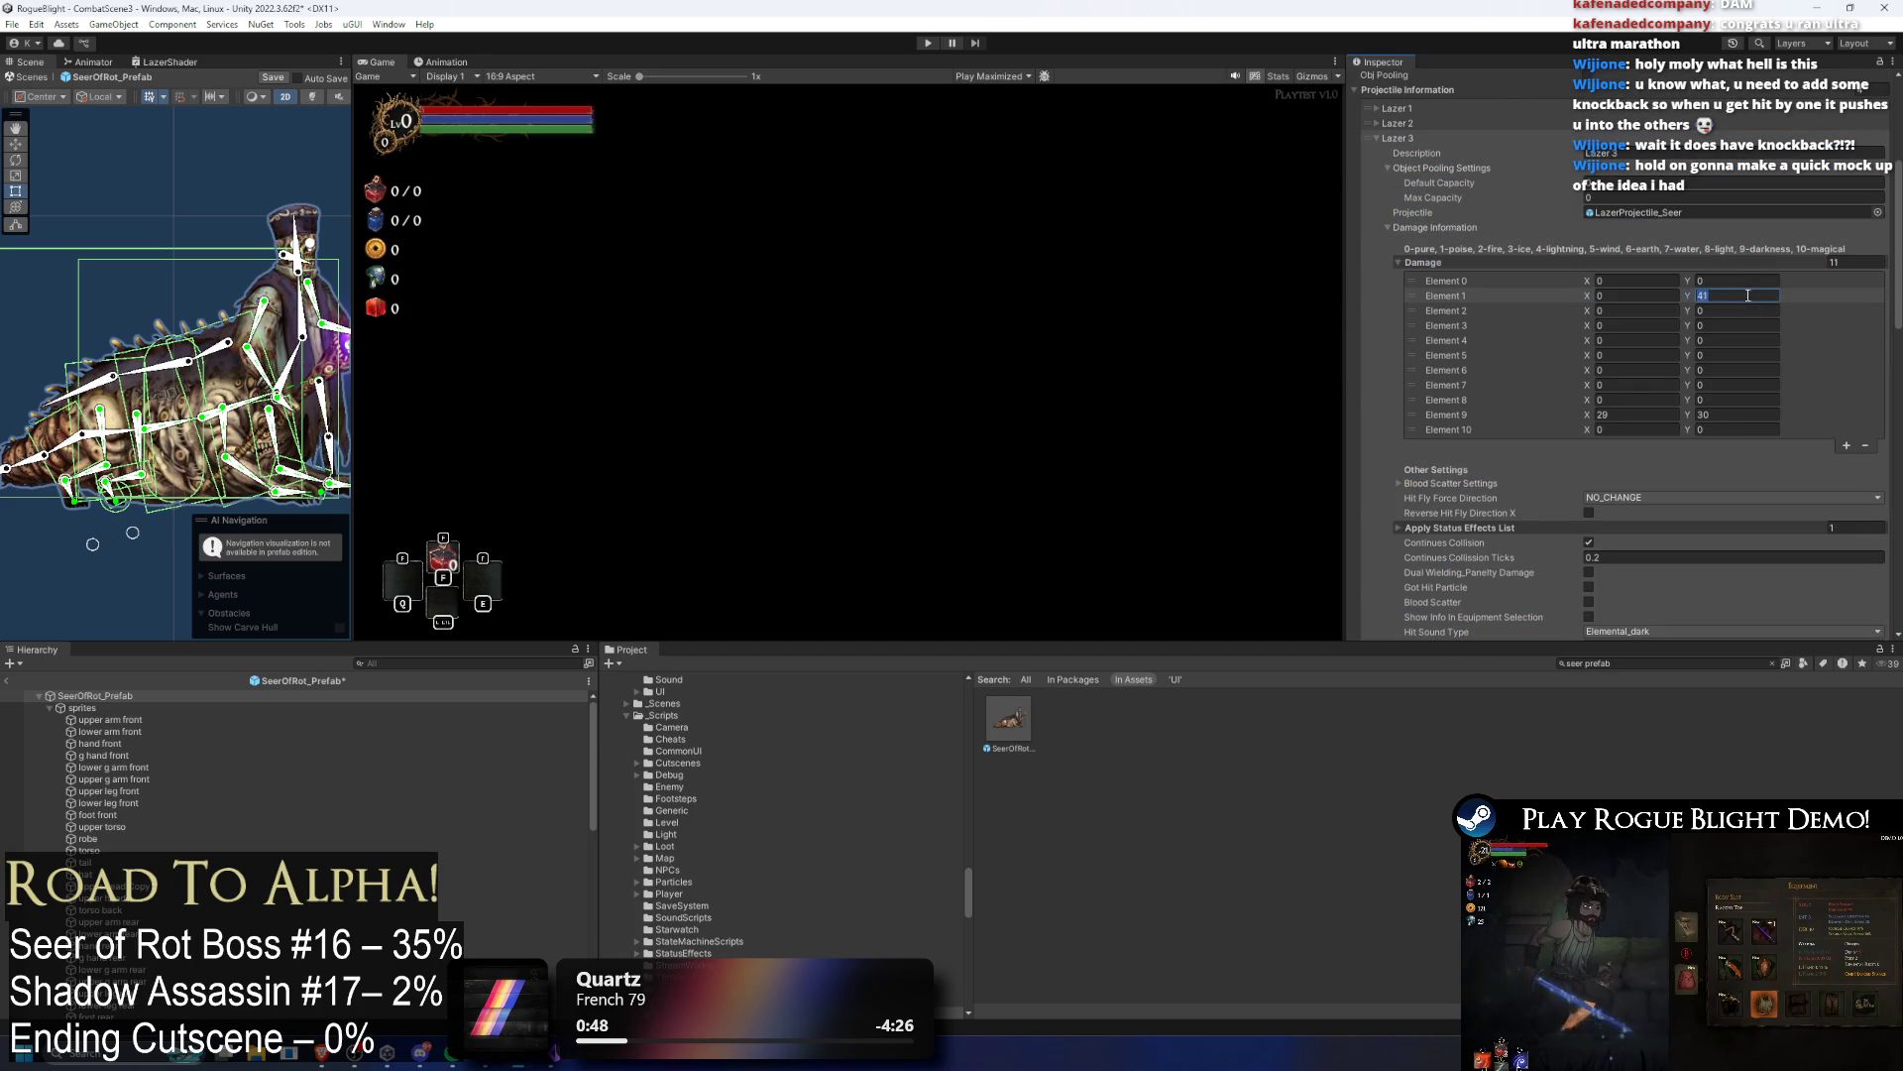
{"action": "scroll", "coordinate": [1408, 238], "scroll_direction": "up", "scroll_amount": 2}
Step: Set Lazer 4's Element 1 damage to 0
{"action": "left_click", "coordinate": [1407, 219]}
{"action": "left_click", "coordinate": [1413, 307]}
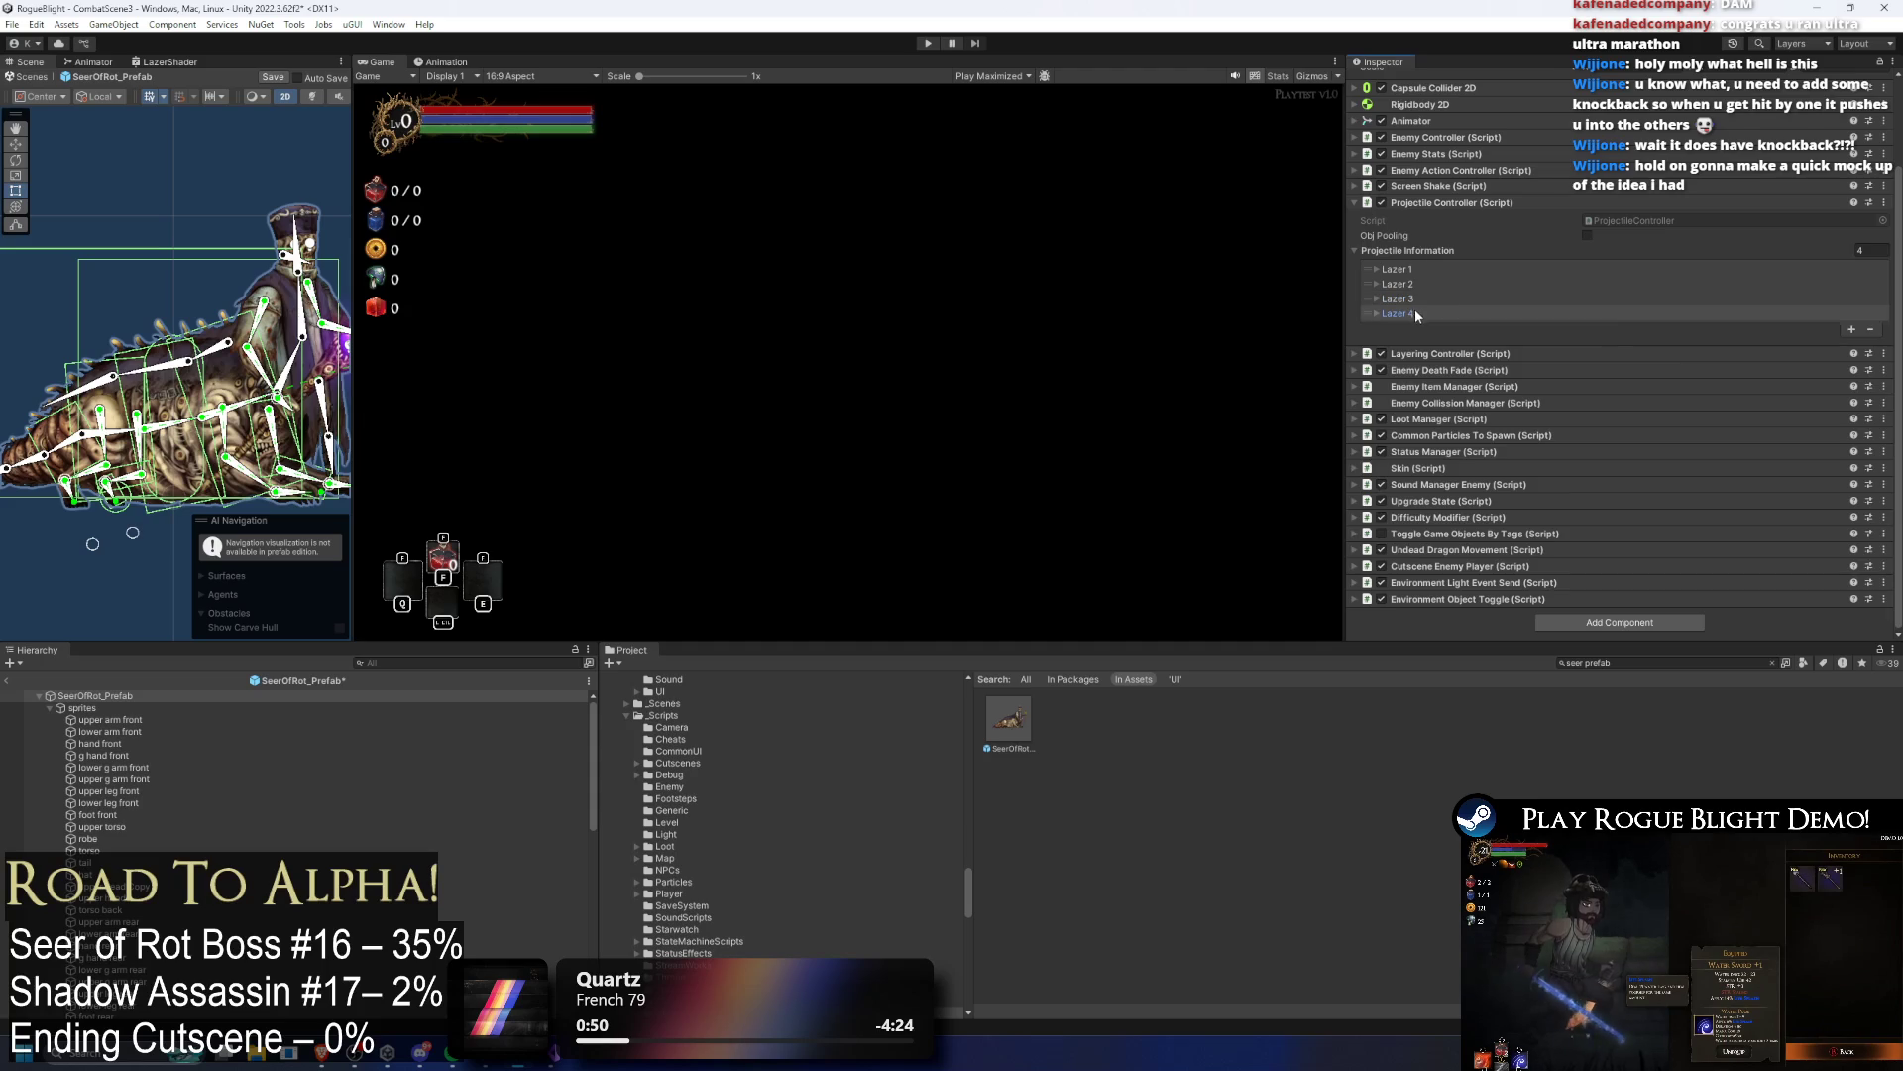
{"action": "left_click", "coordinate": [1455, 409]}
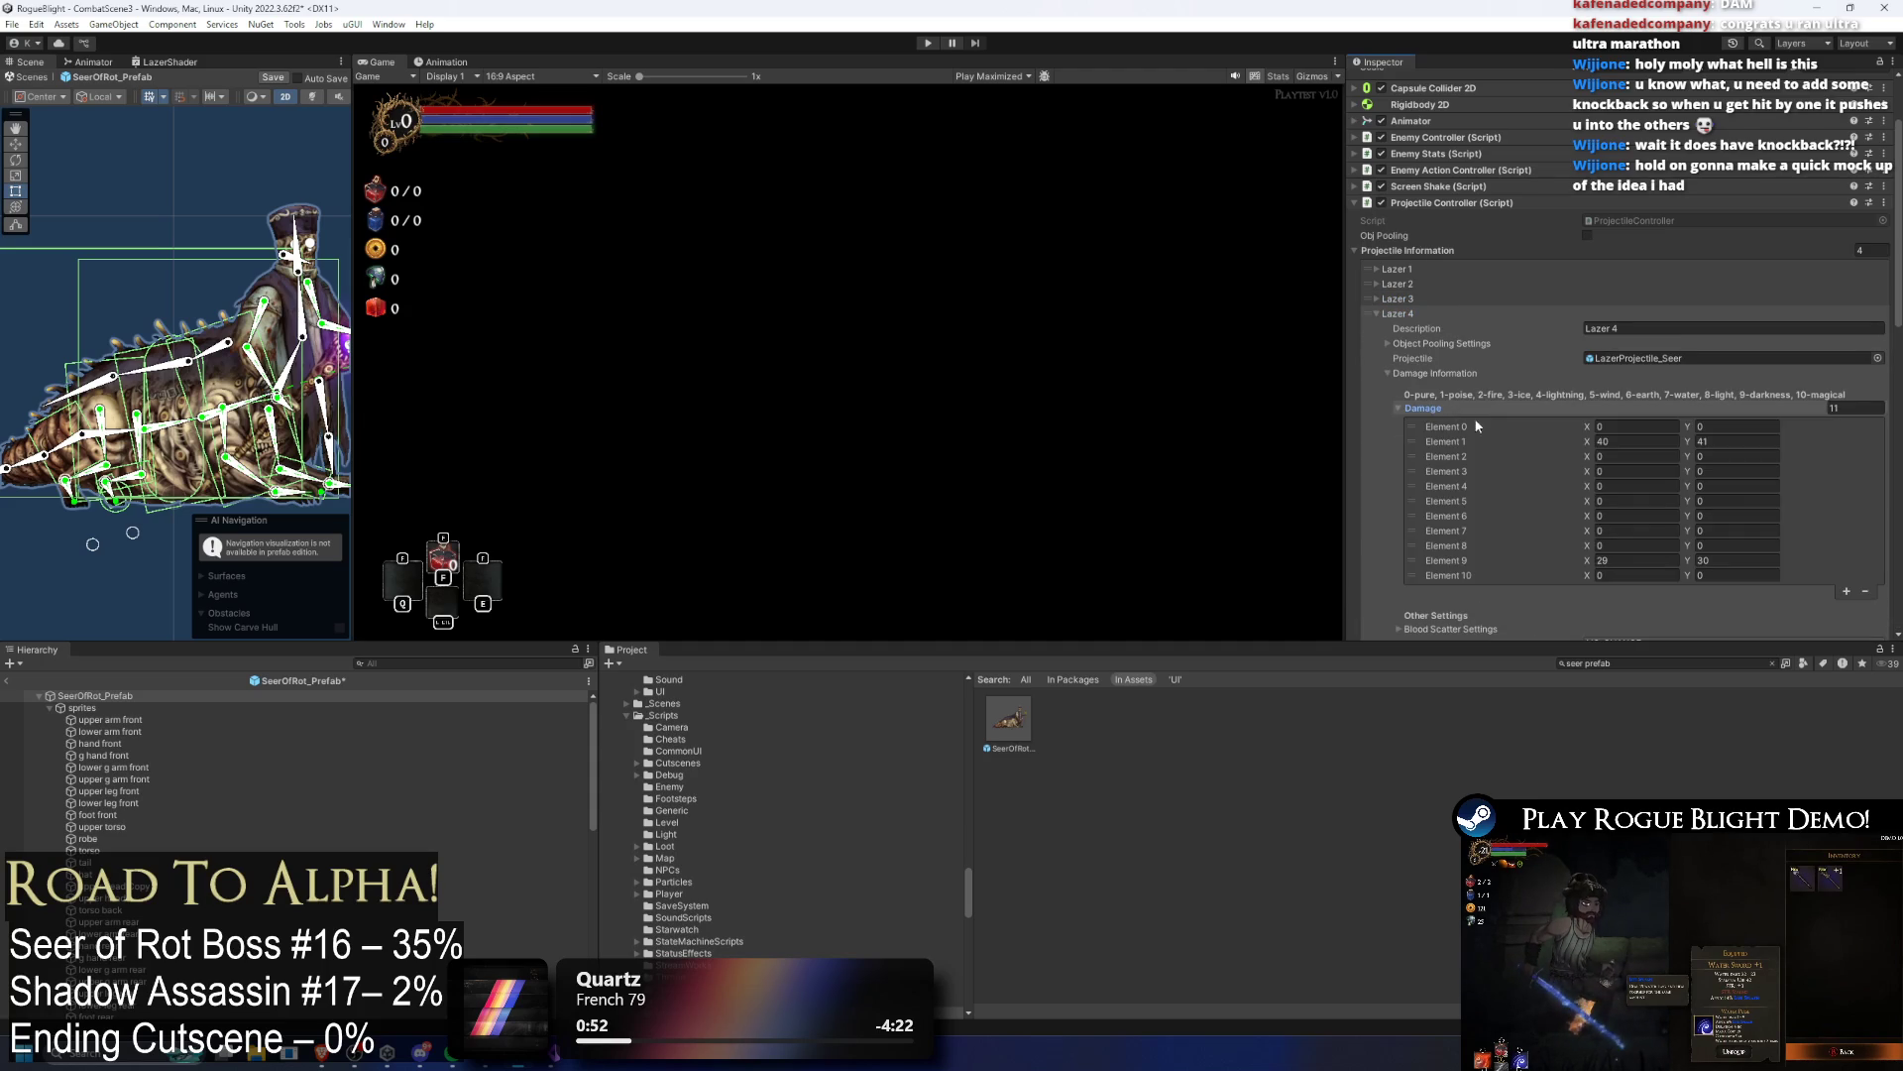
{"action": "left_click", "coordinate": [1669, 442]}
{"action": "left_click", "coordinate": [1405, 313]}
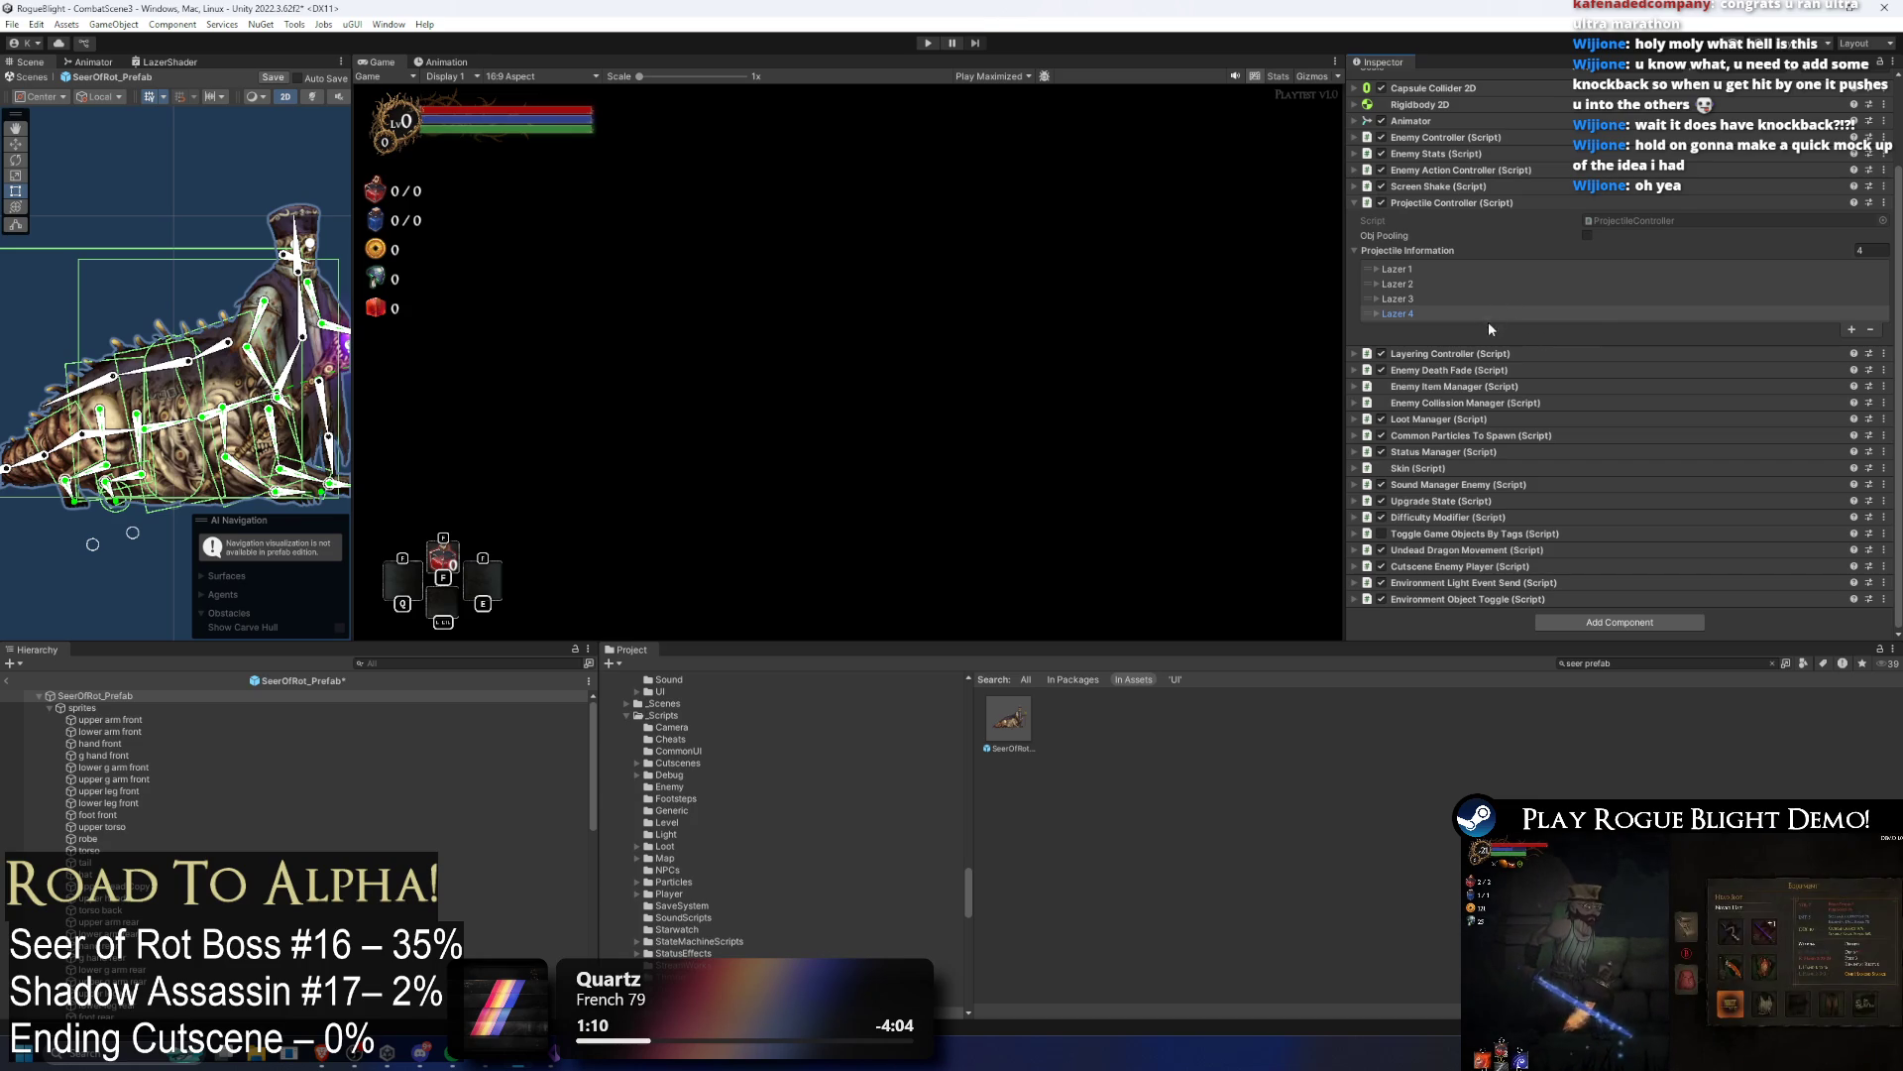
Step: Enter 50 for Lazer 1's Set Rotation X, then press Play to test the prefab
{"action": "left_click", "coordinate": [1444, 272]}
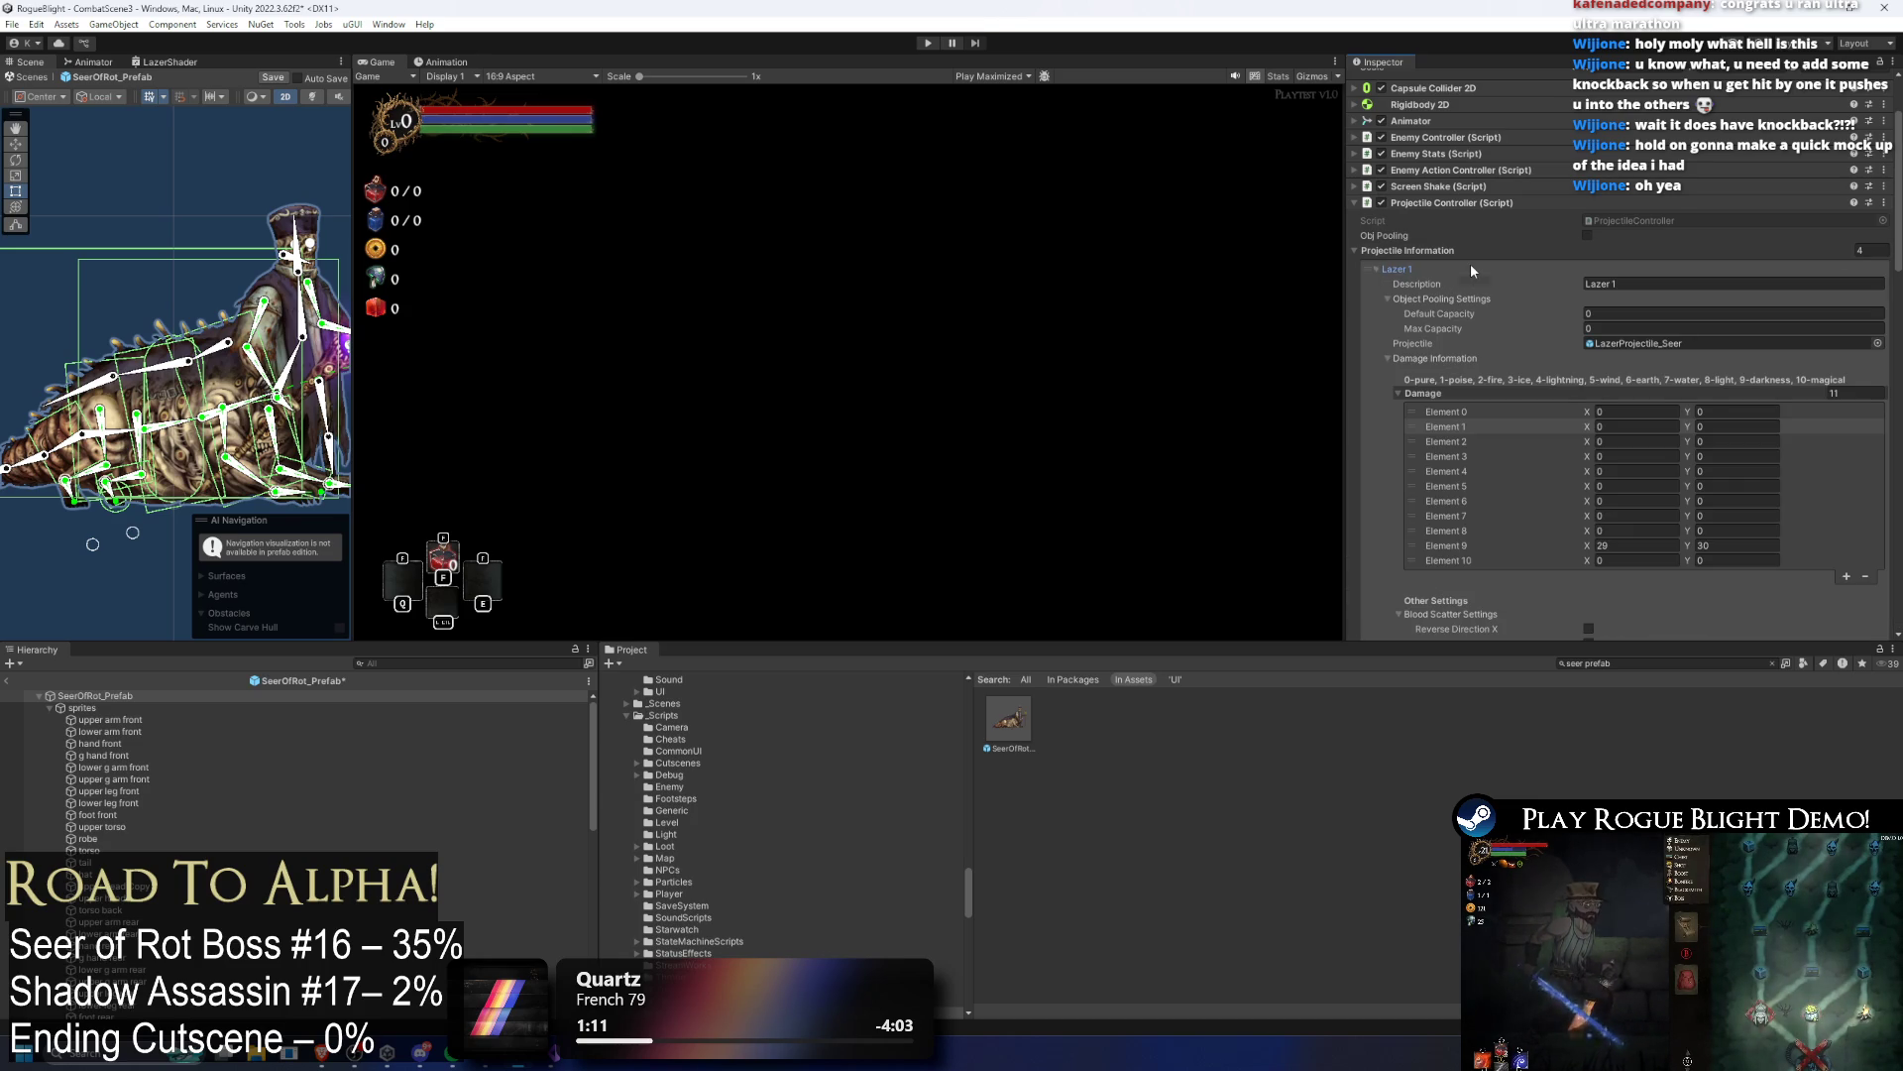
{"action": "scroll", "coordinate": [1805, 204], "scroll_direction": "down", "scroll_amount": 4}
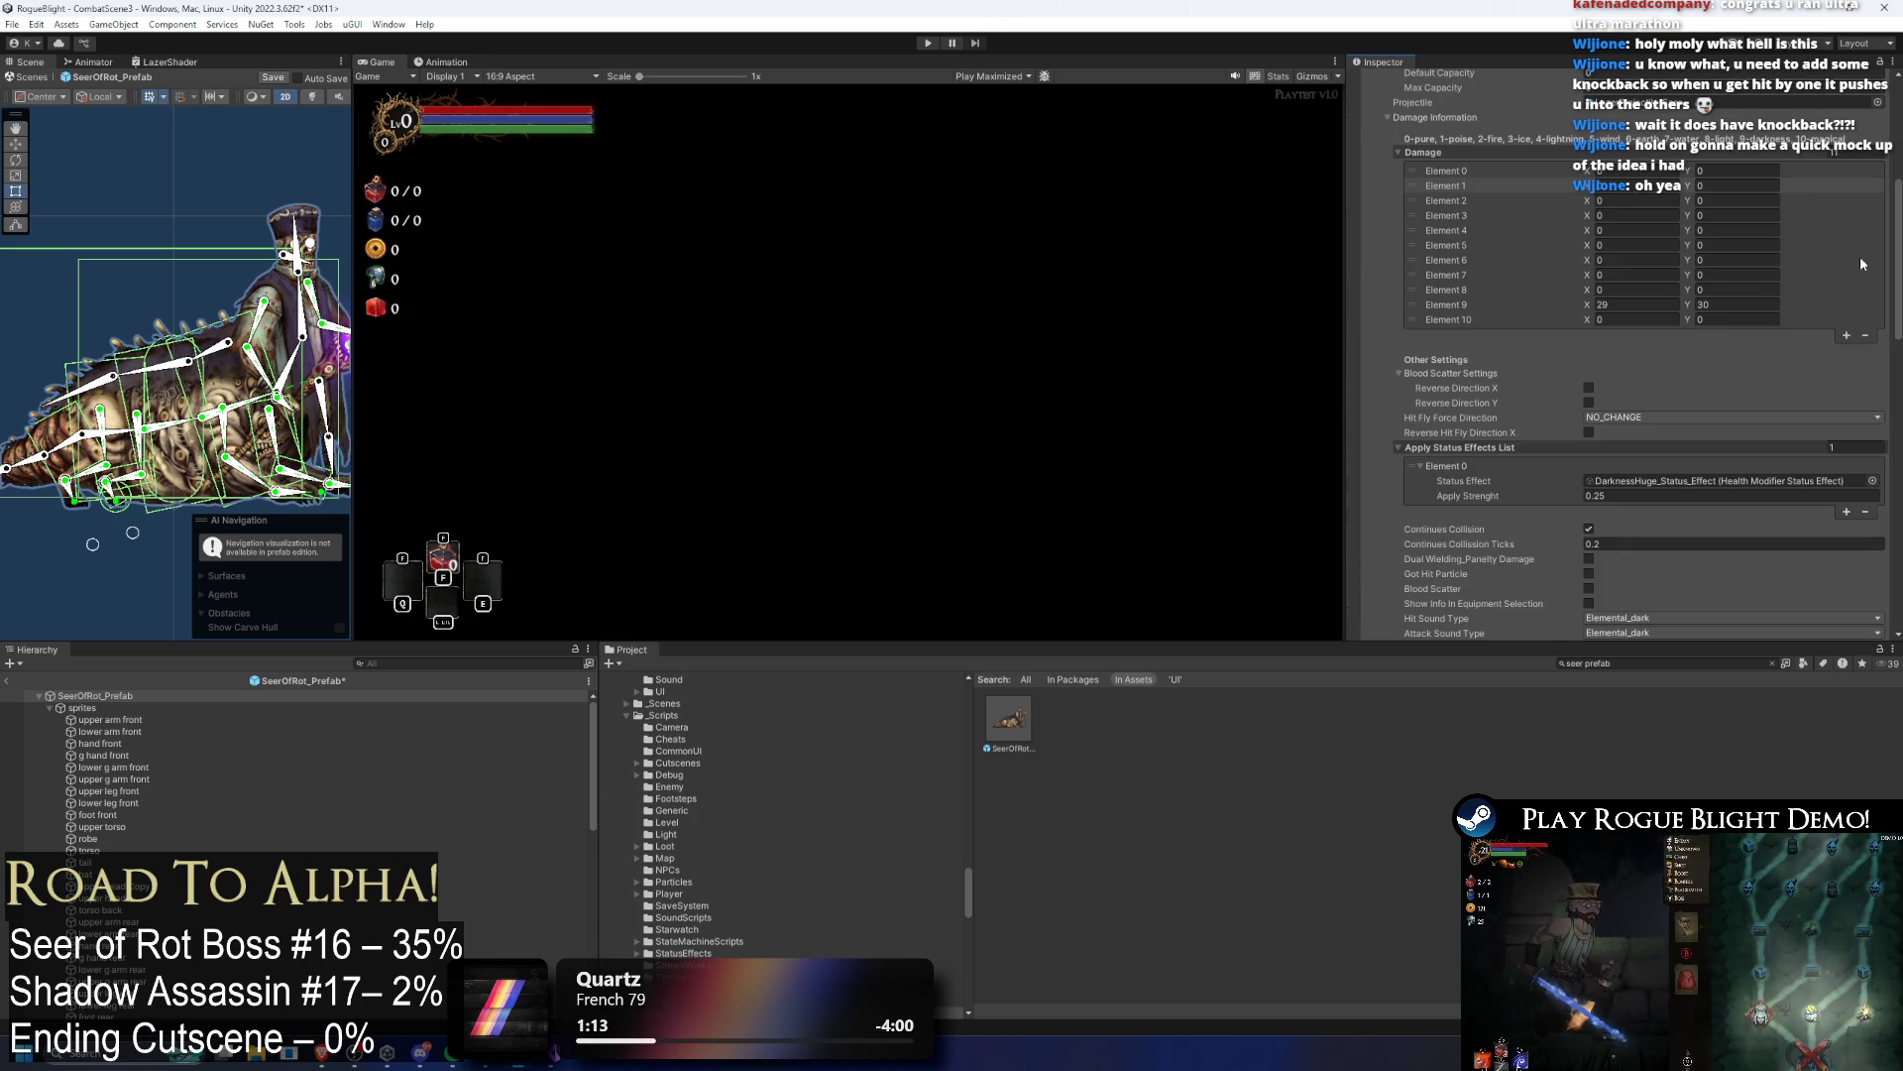
{"action": "scroll", "coordinate": [1762, 246], "scroll_direction": "down", "scroll_amount": 6}
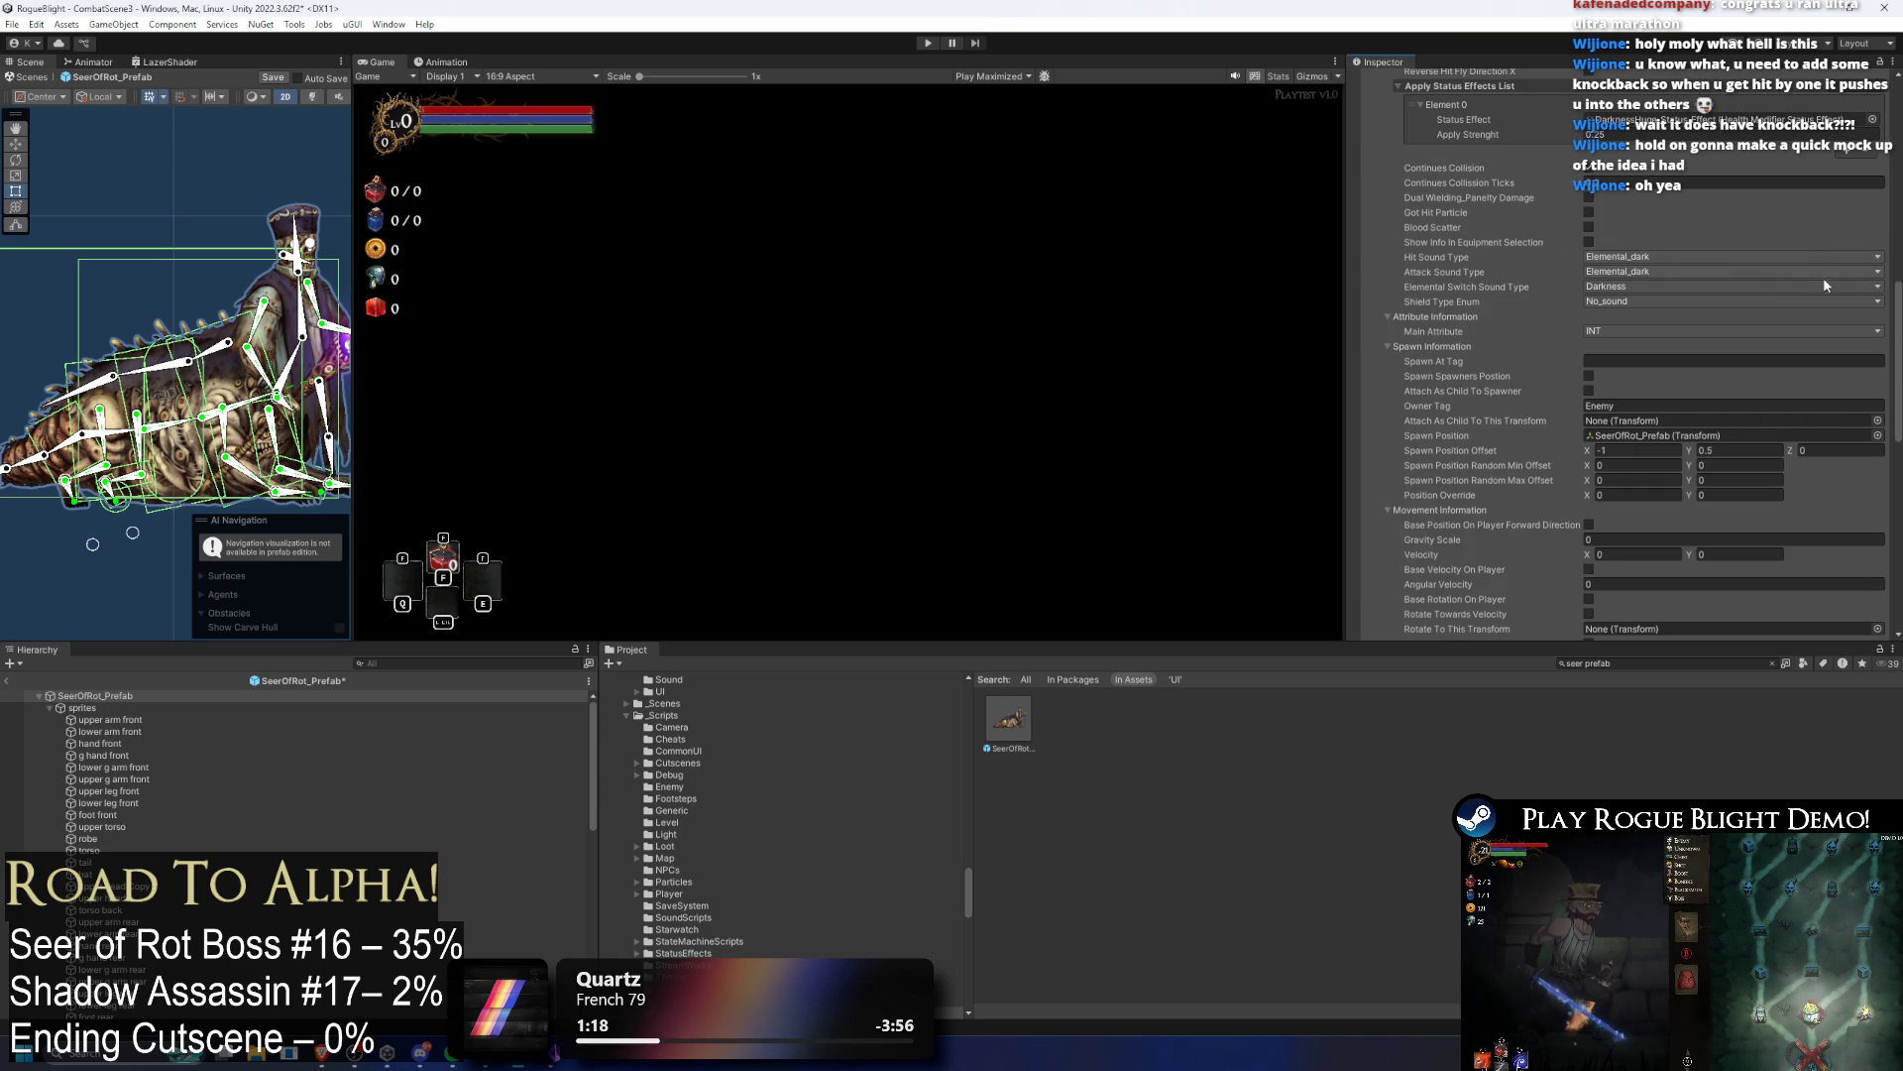
{"action": "scroll", "coordinate": [1792, 289], "scroll_direction": "down", "scroll_amount": 3}
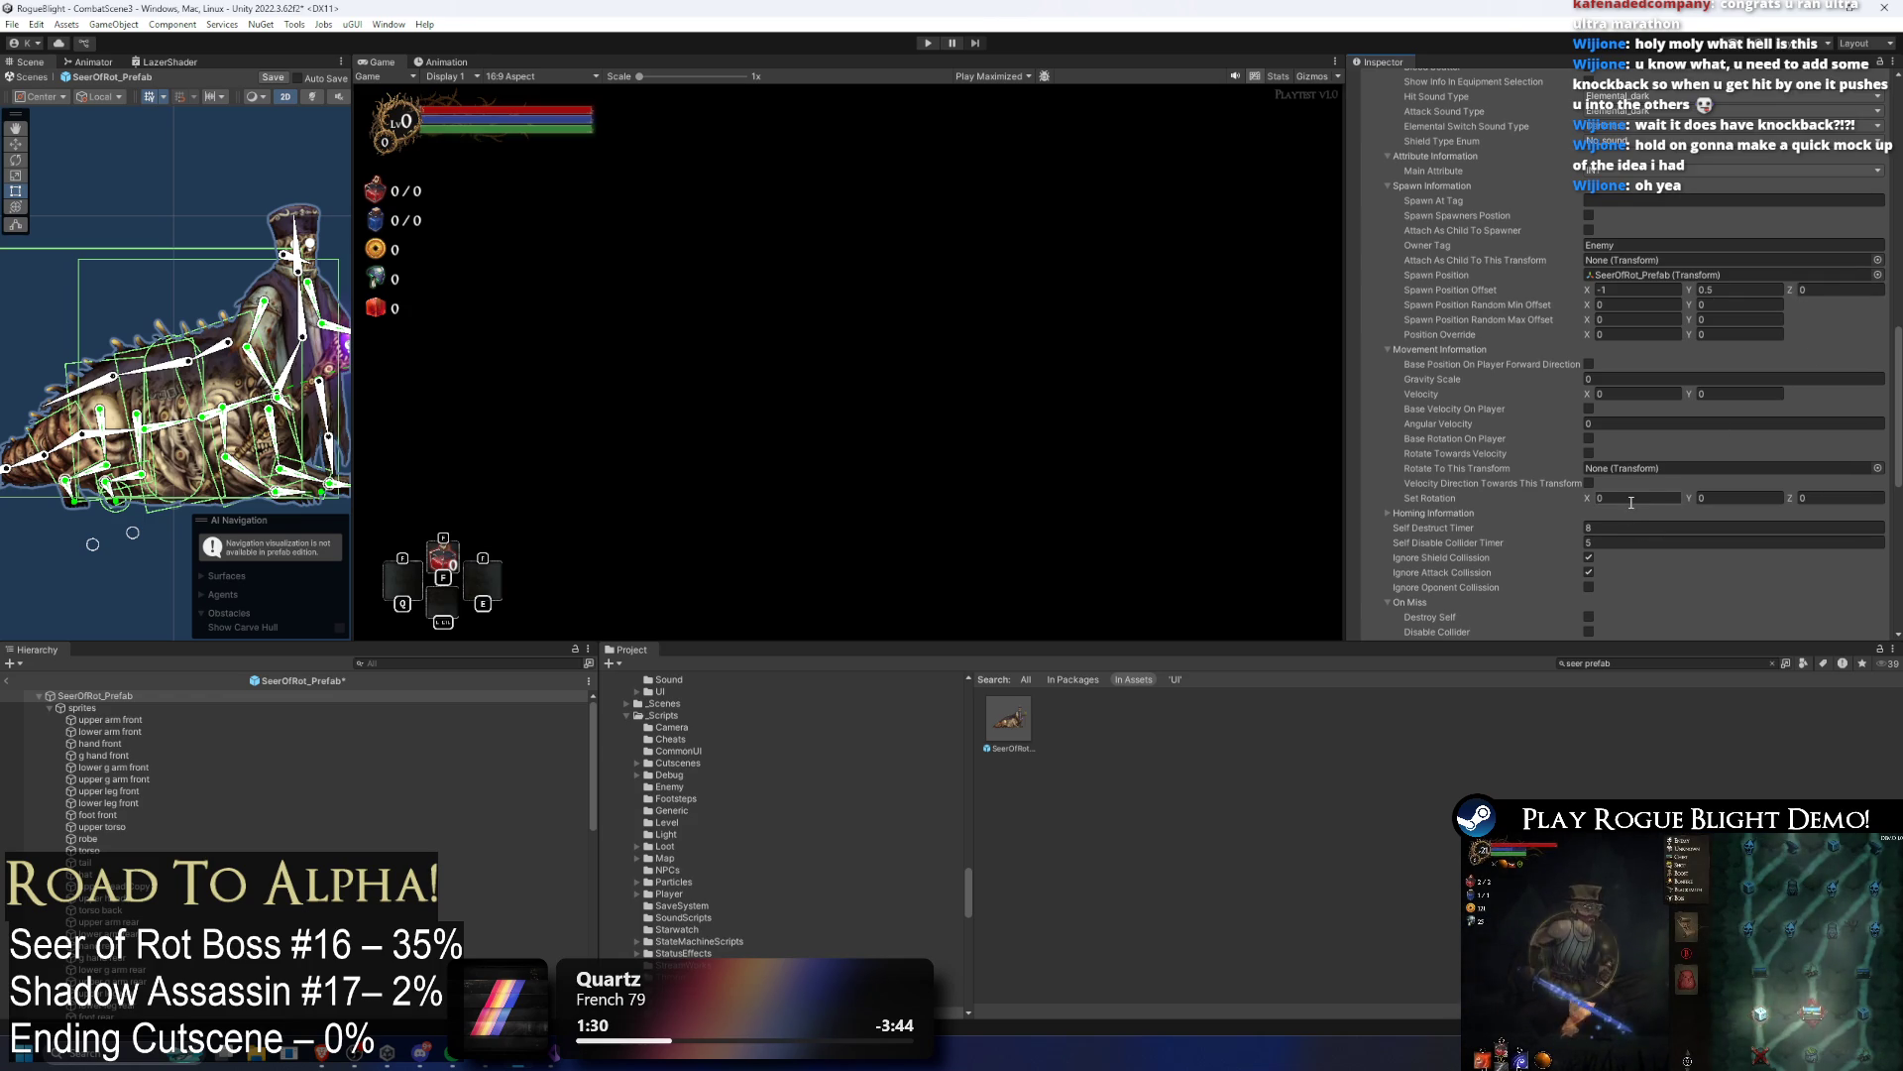
{"action": "type", "text": "50"}
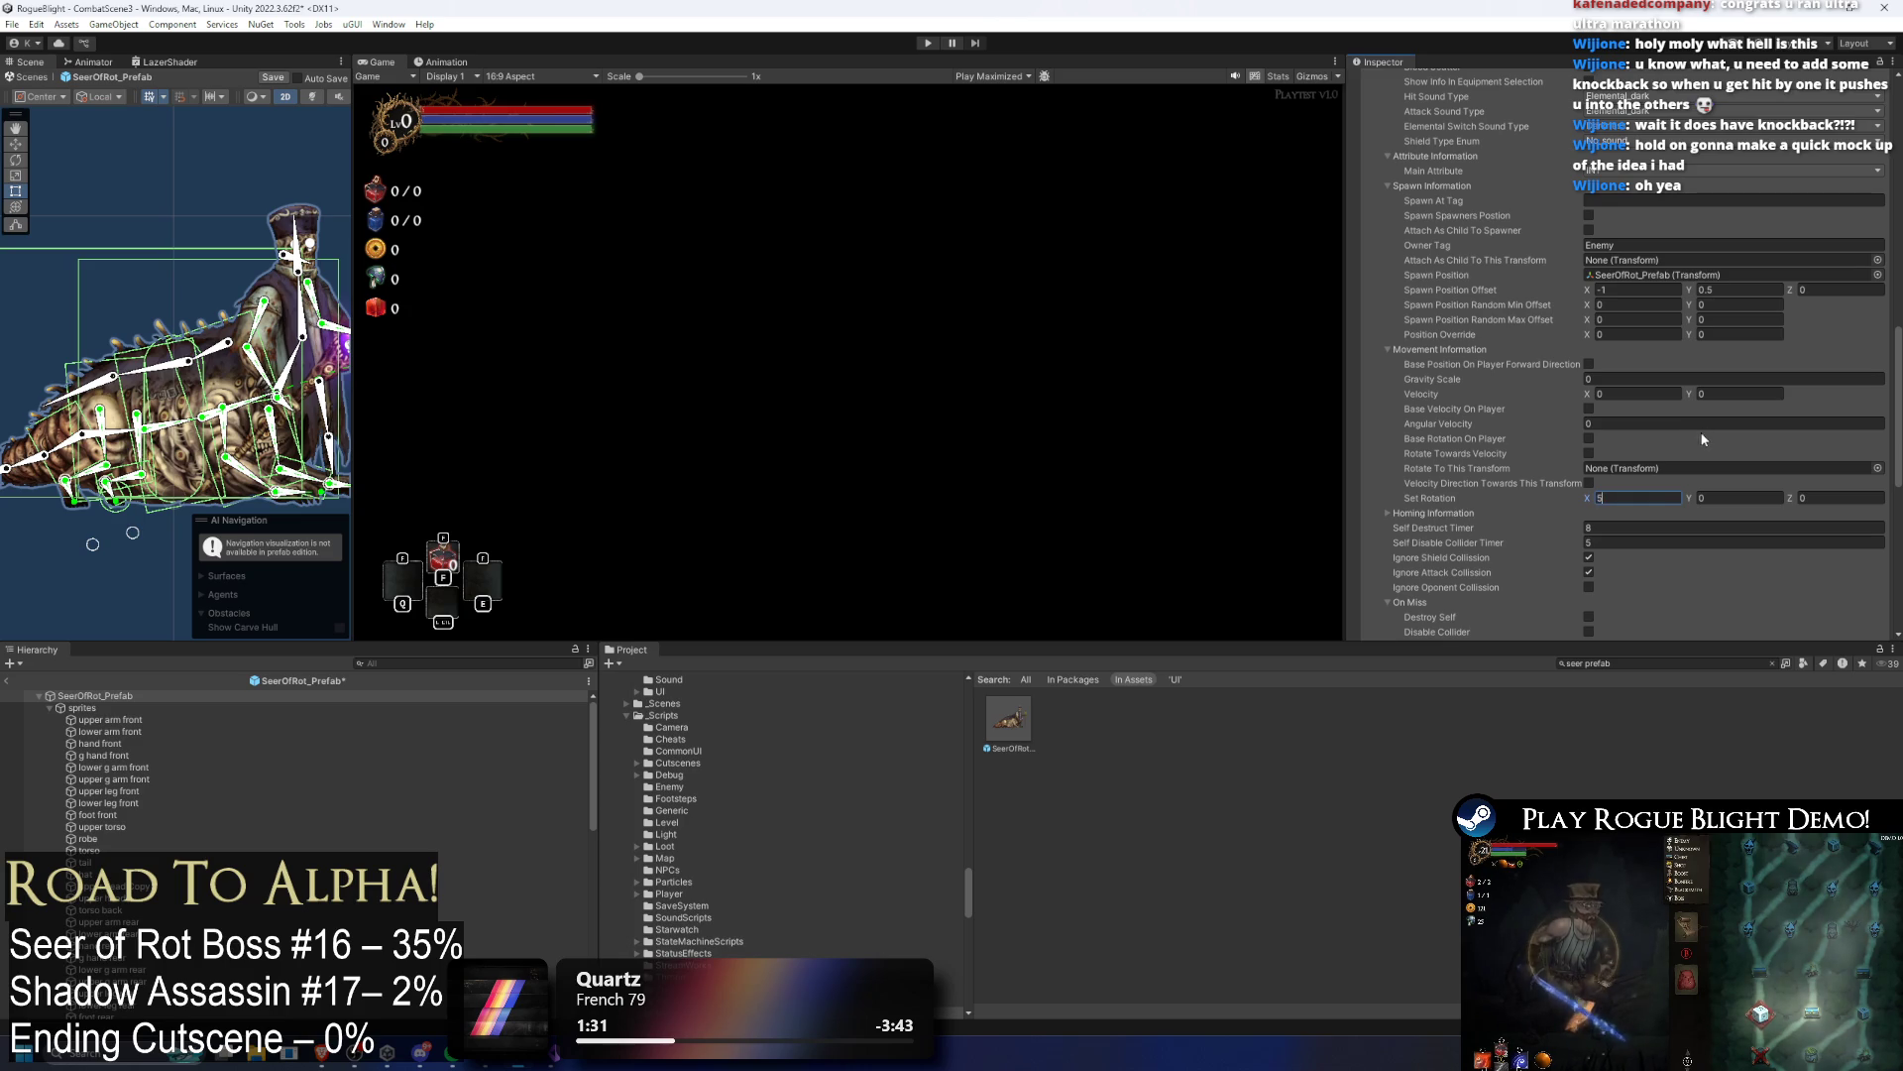
{"action": "scroll", "coordinate": [1656, 428], "scroll_direction": "up", "scroll_amount": 3}
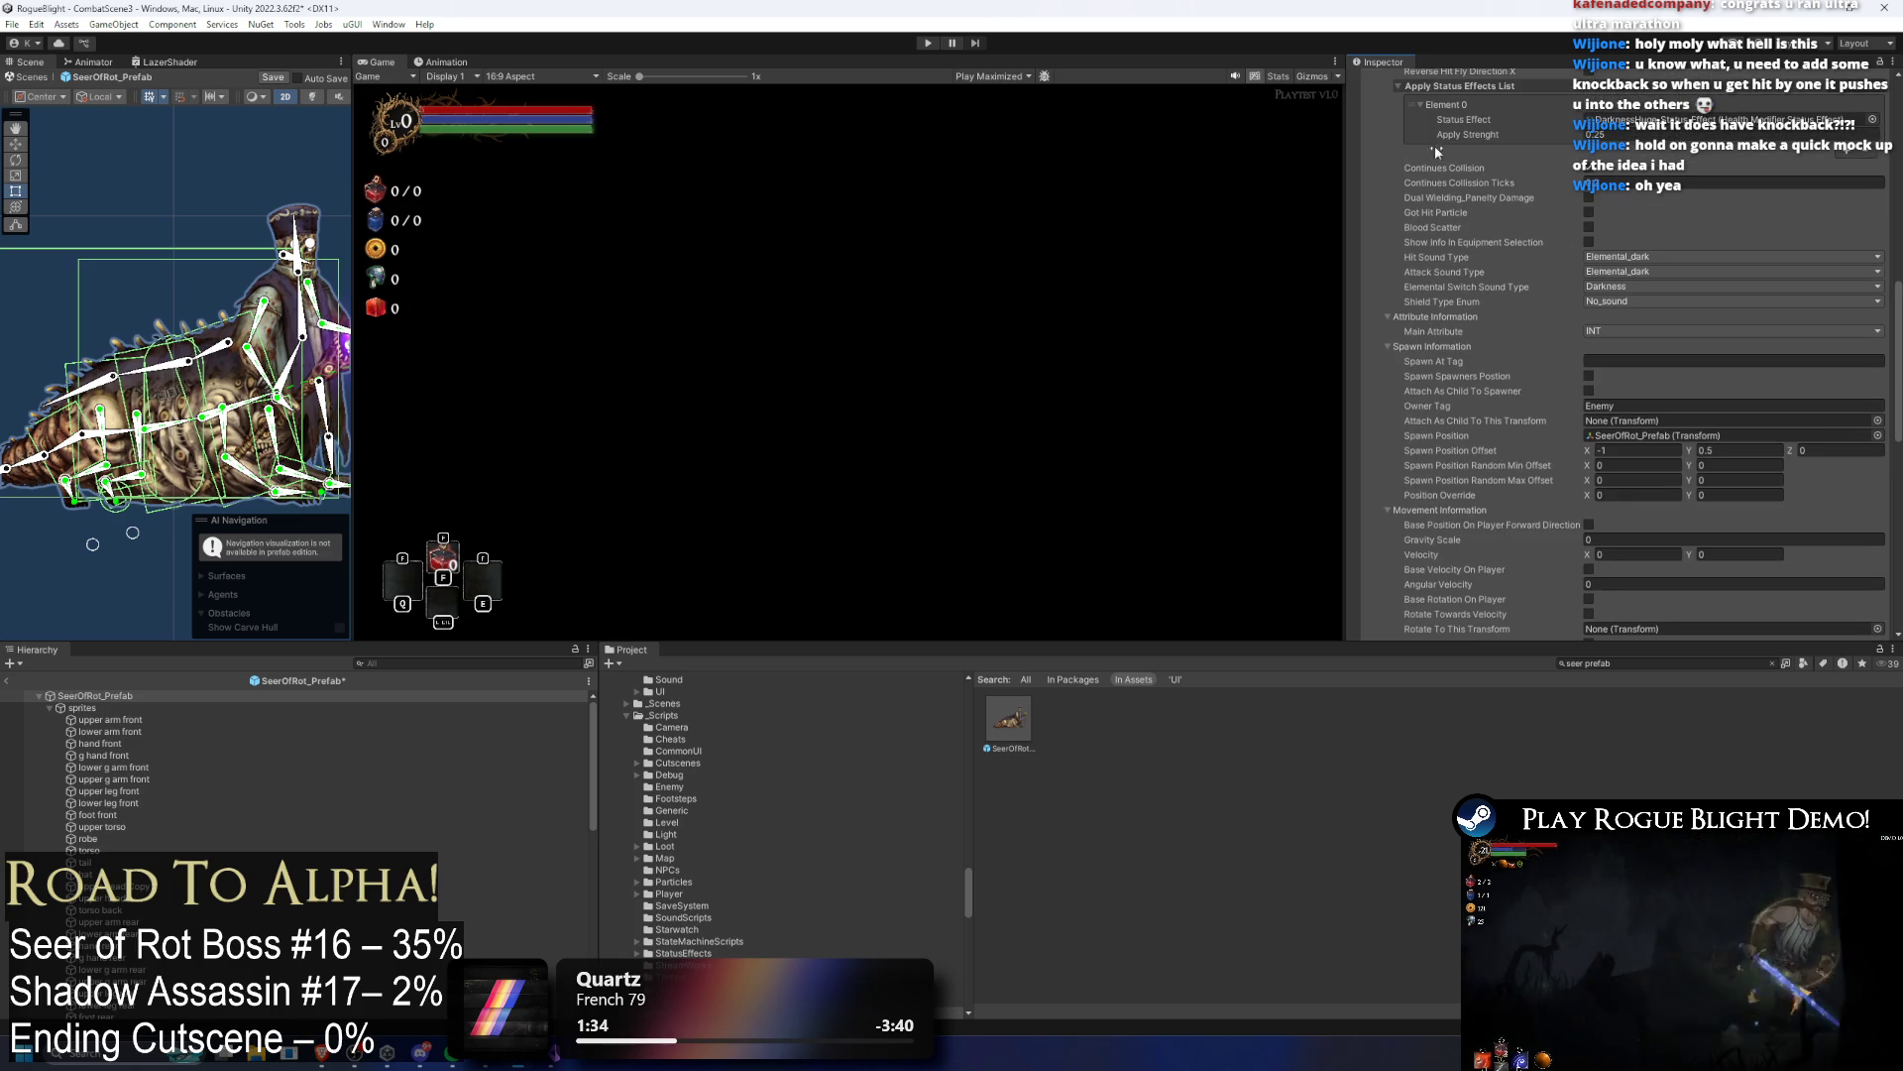
{"action": "left_click", "coordinate": [926, 44]}
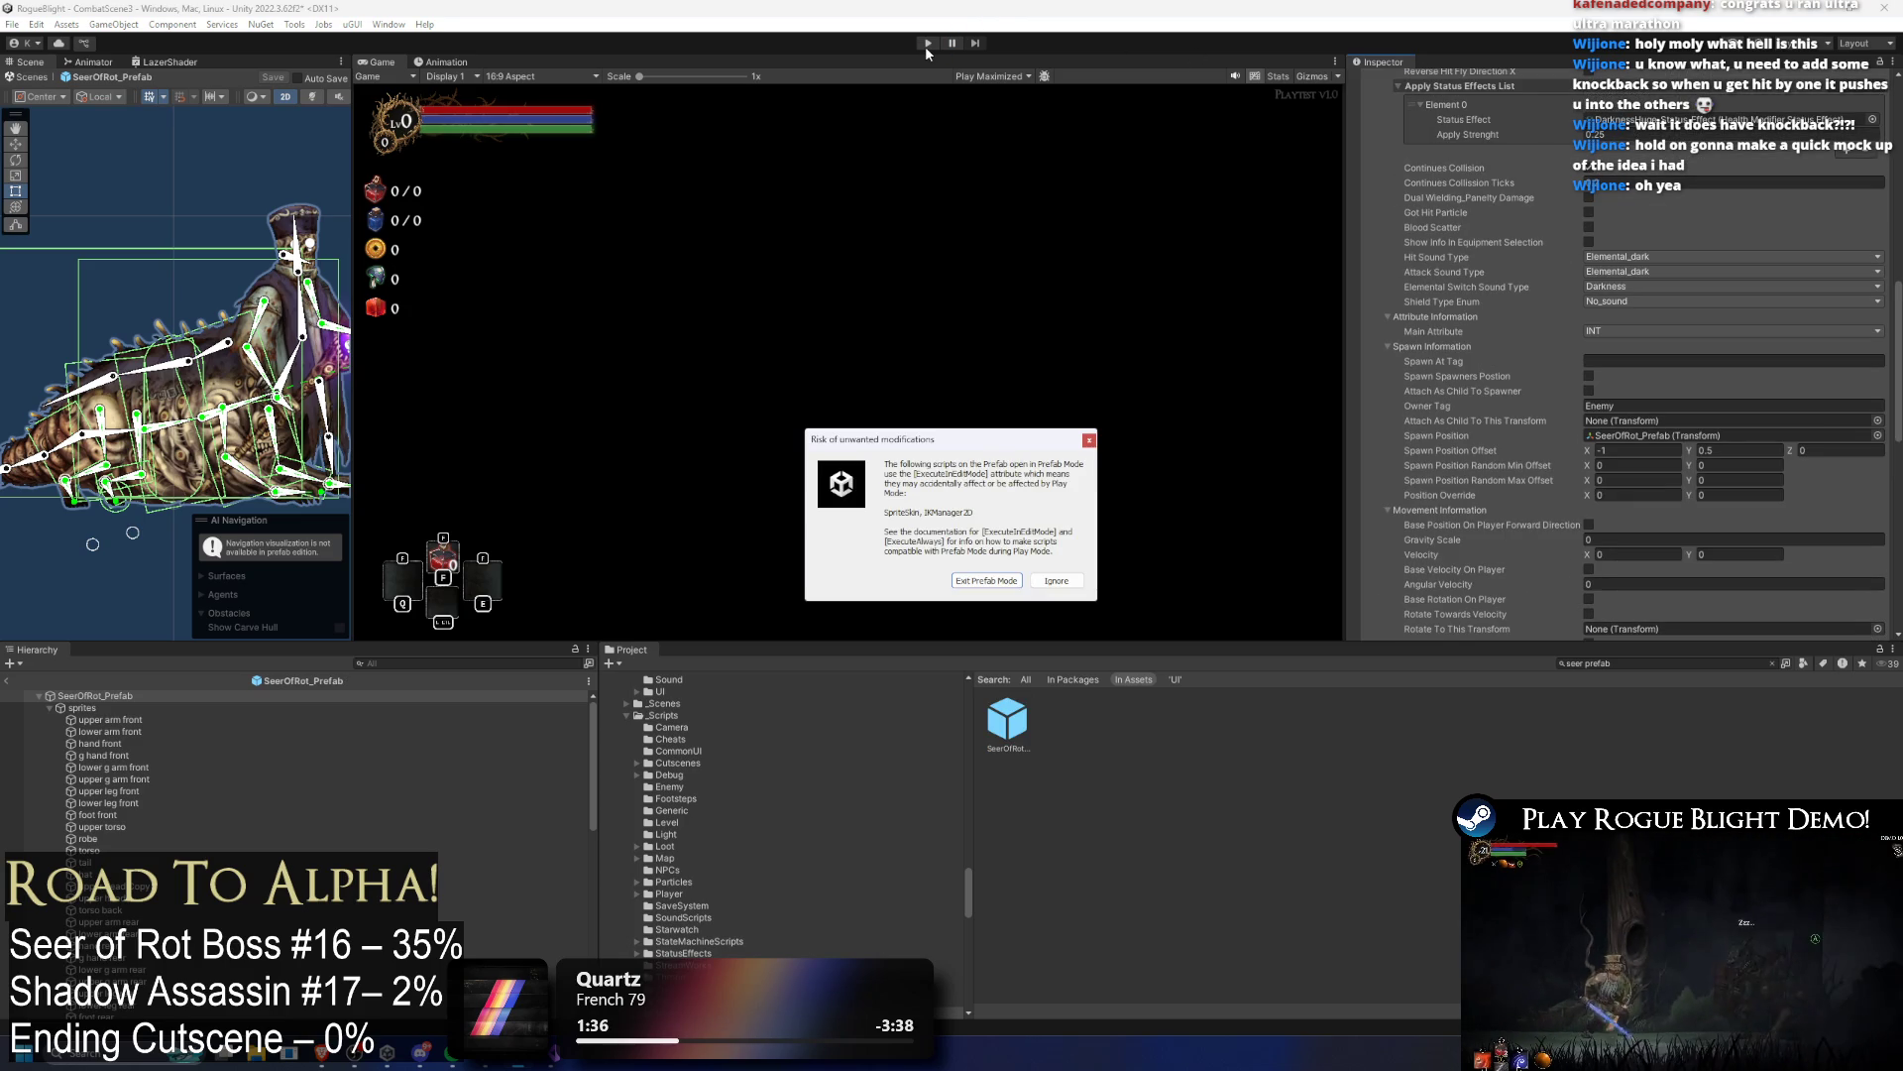
Step: Save the boss prefab, then refill enemy health with F2 and move the player right
{"action": "key", "text": "Return"}
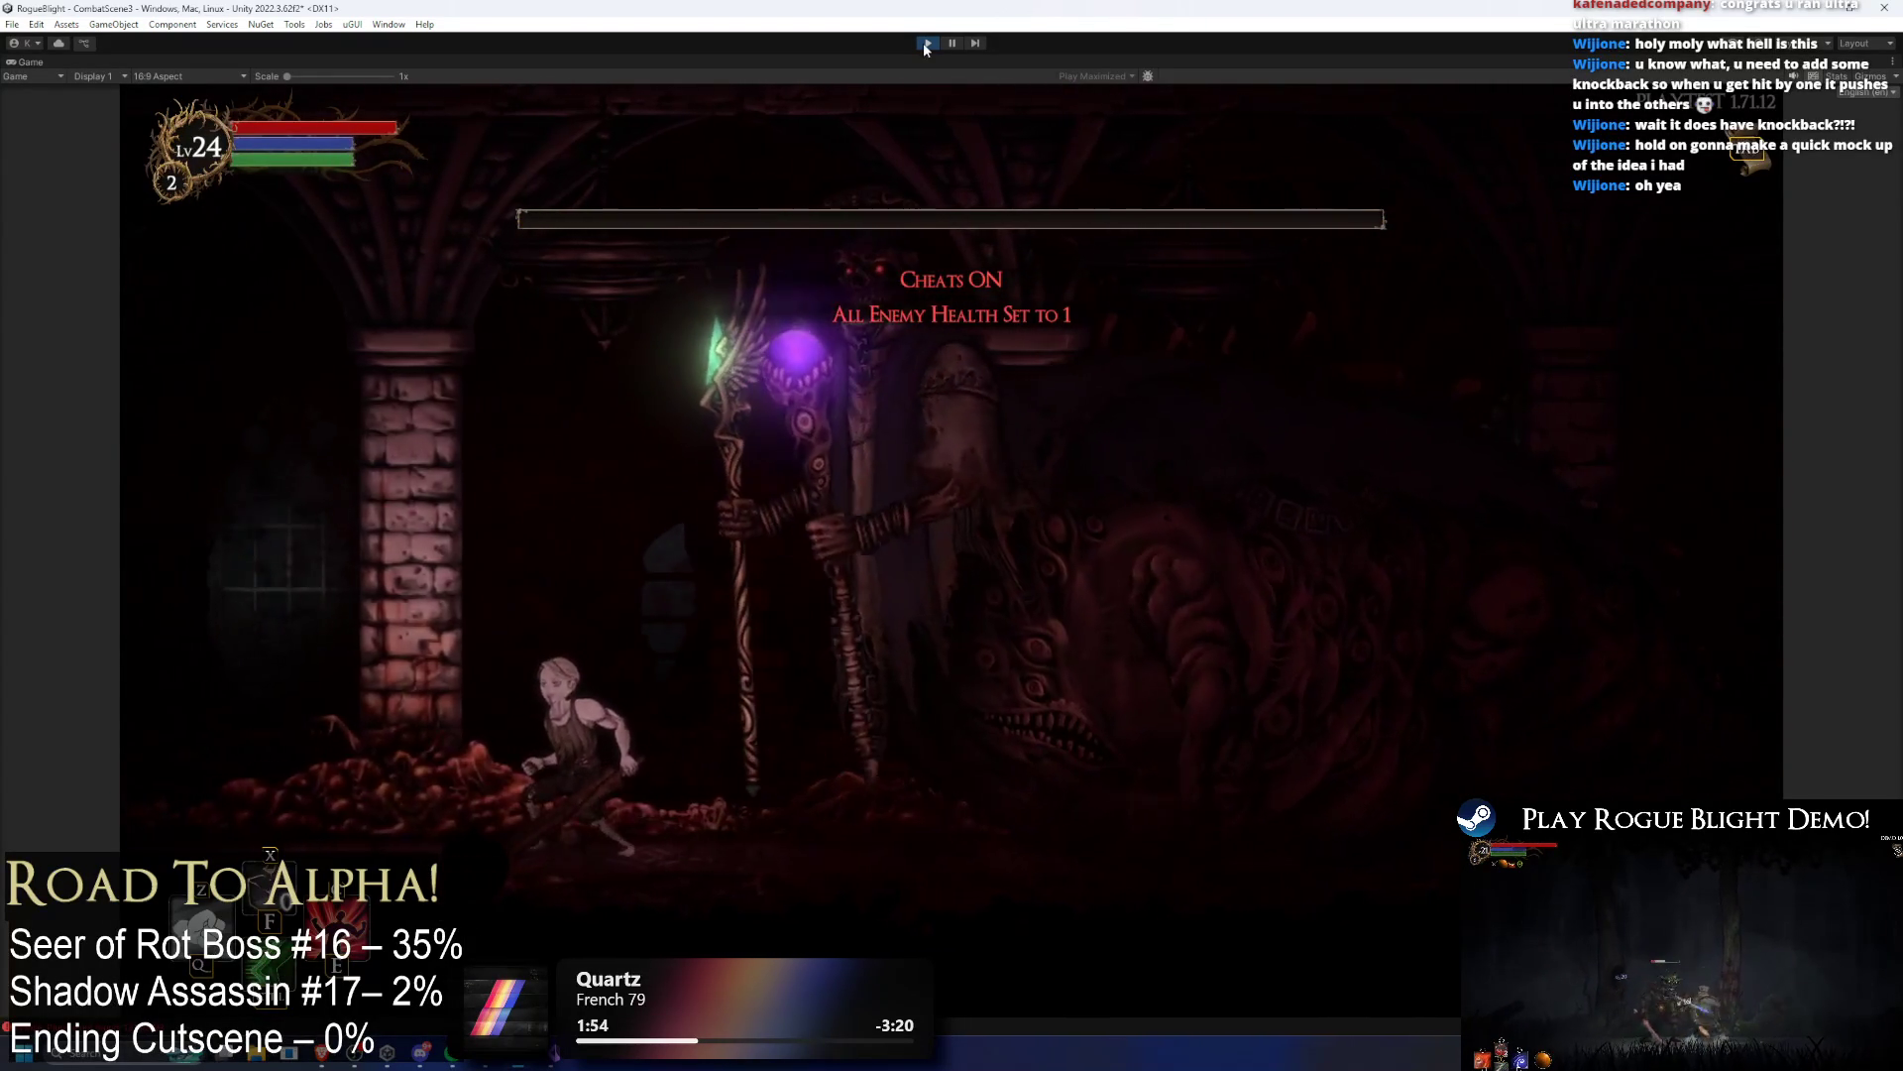
{"action": "key", "text": "F2"}
{"action": "key", "text": "Right"}
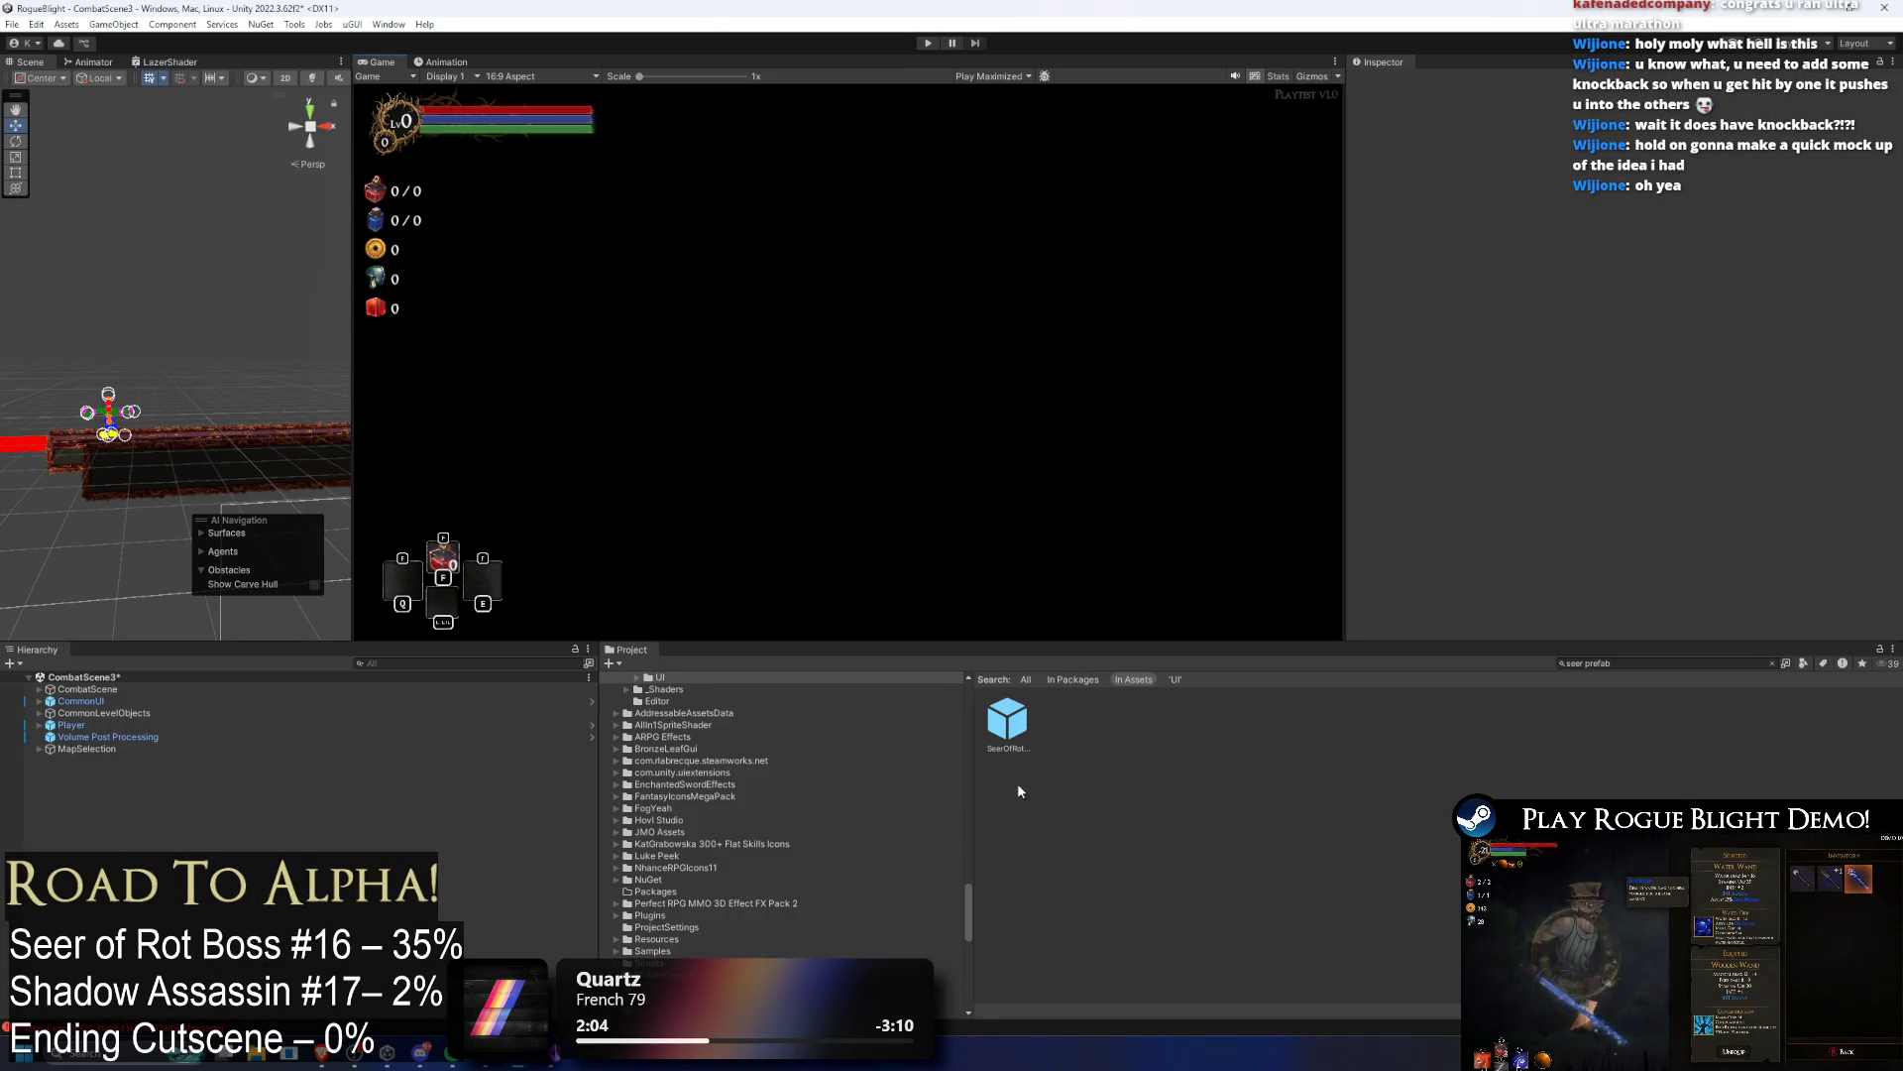
Step: Set the Seer of Rot prefab's laser Set Rotation Z to 50 and save the prefab
{"action": "left_click", "coordinate": [1007, 722]}
{"action": "scroll", "coordinate": [1704, 323], "scroll_direction": "down", "scroll_amount": 10}
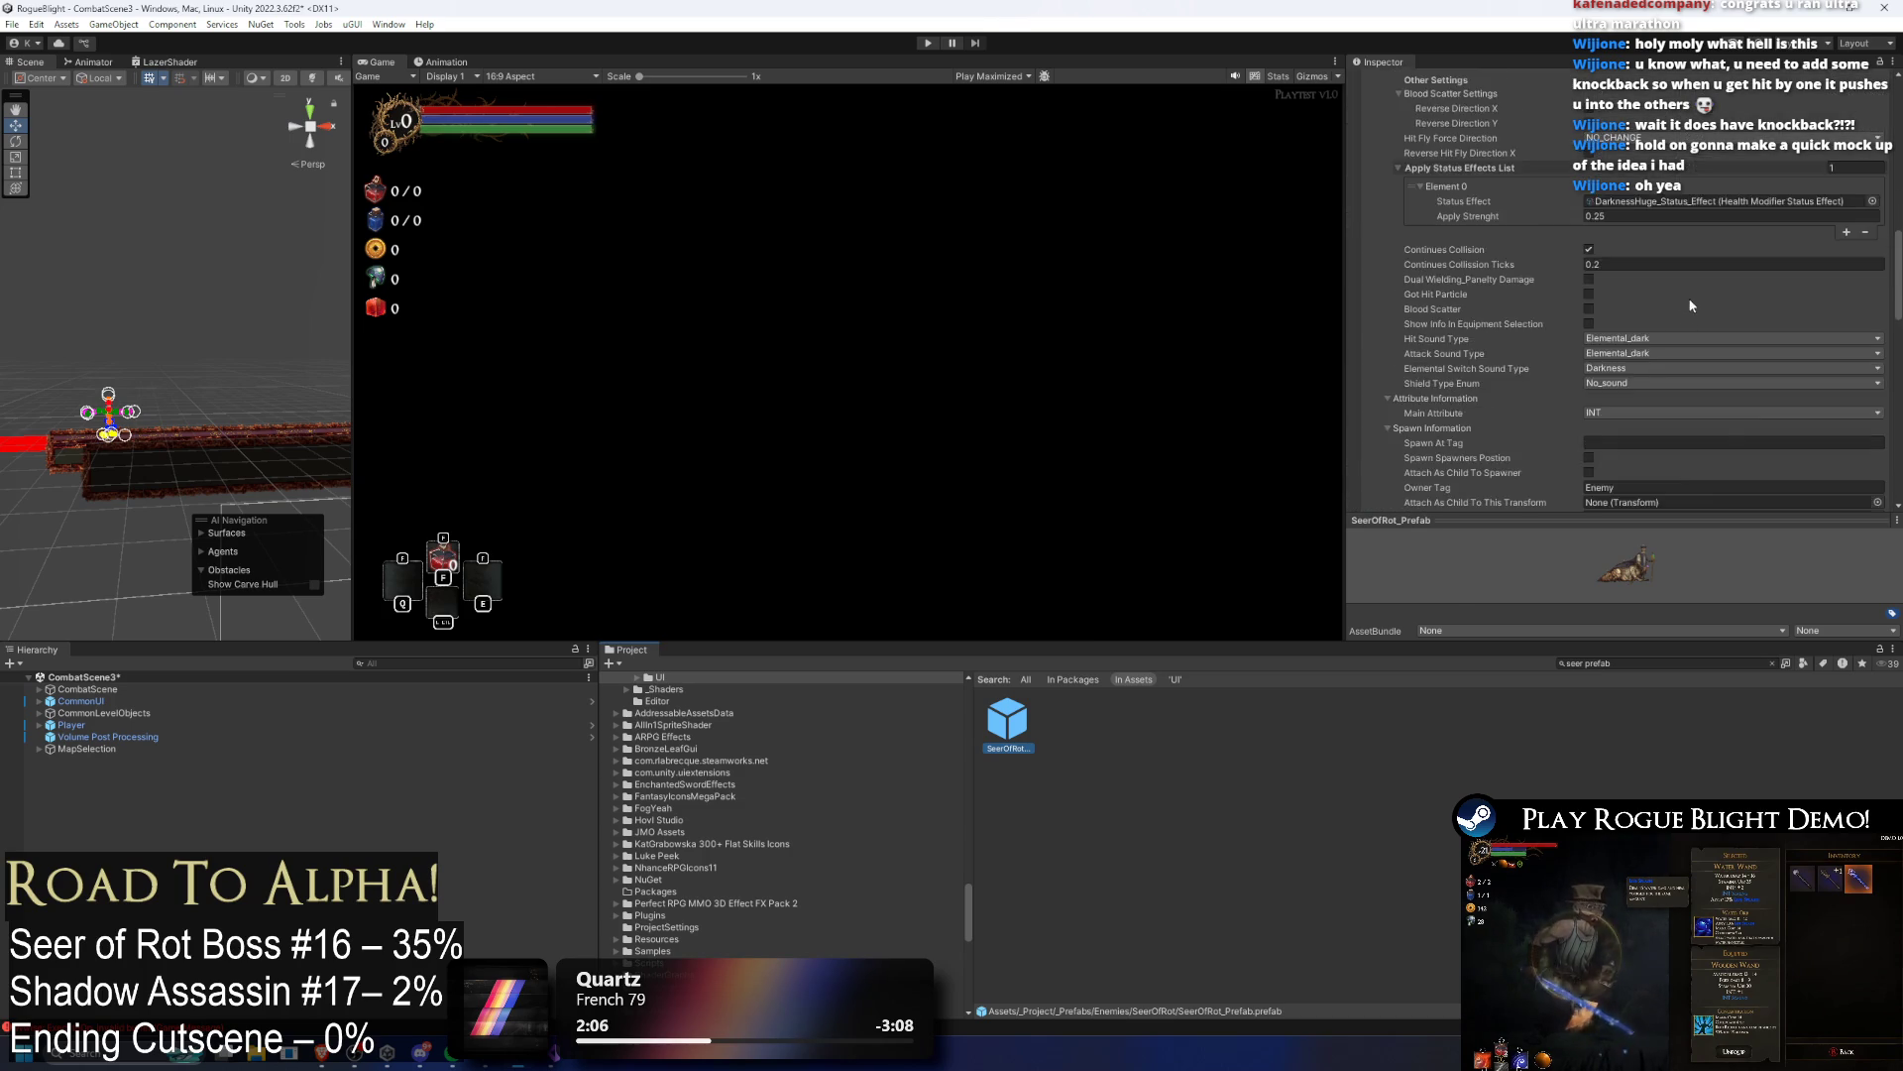
{"action": "scroll", "coordinate": [1700, 312], "scroll_direction": "down", "scroll_amount": 8}
{"action": "left_click", "coordinate": [1636, 339]}
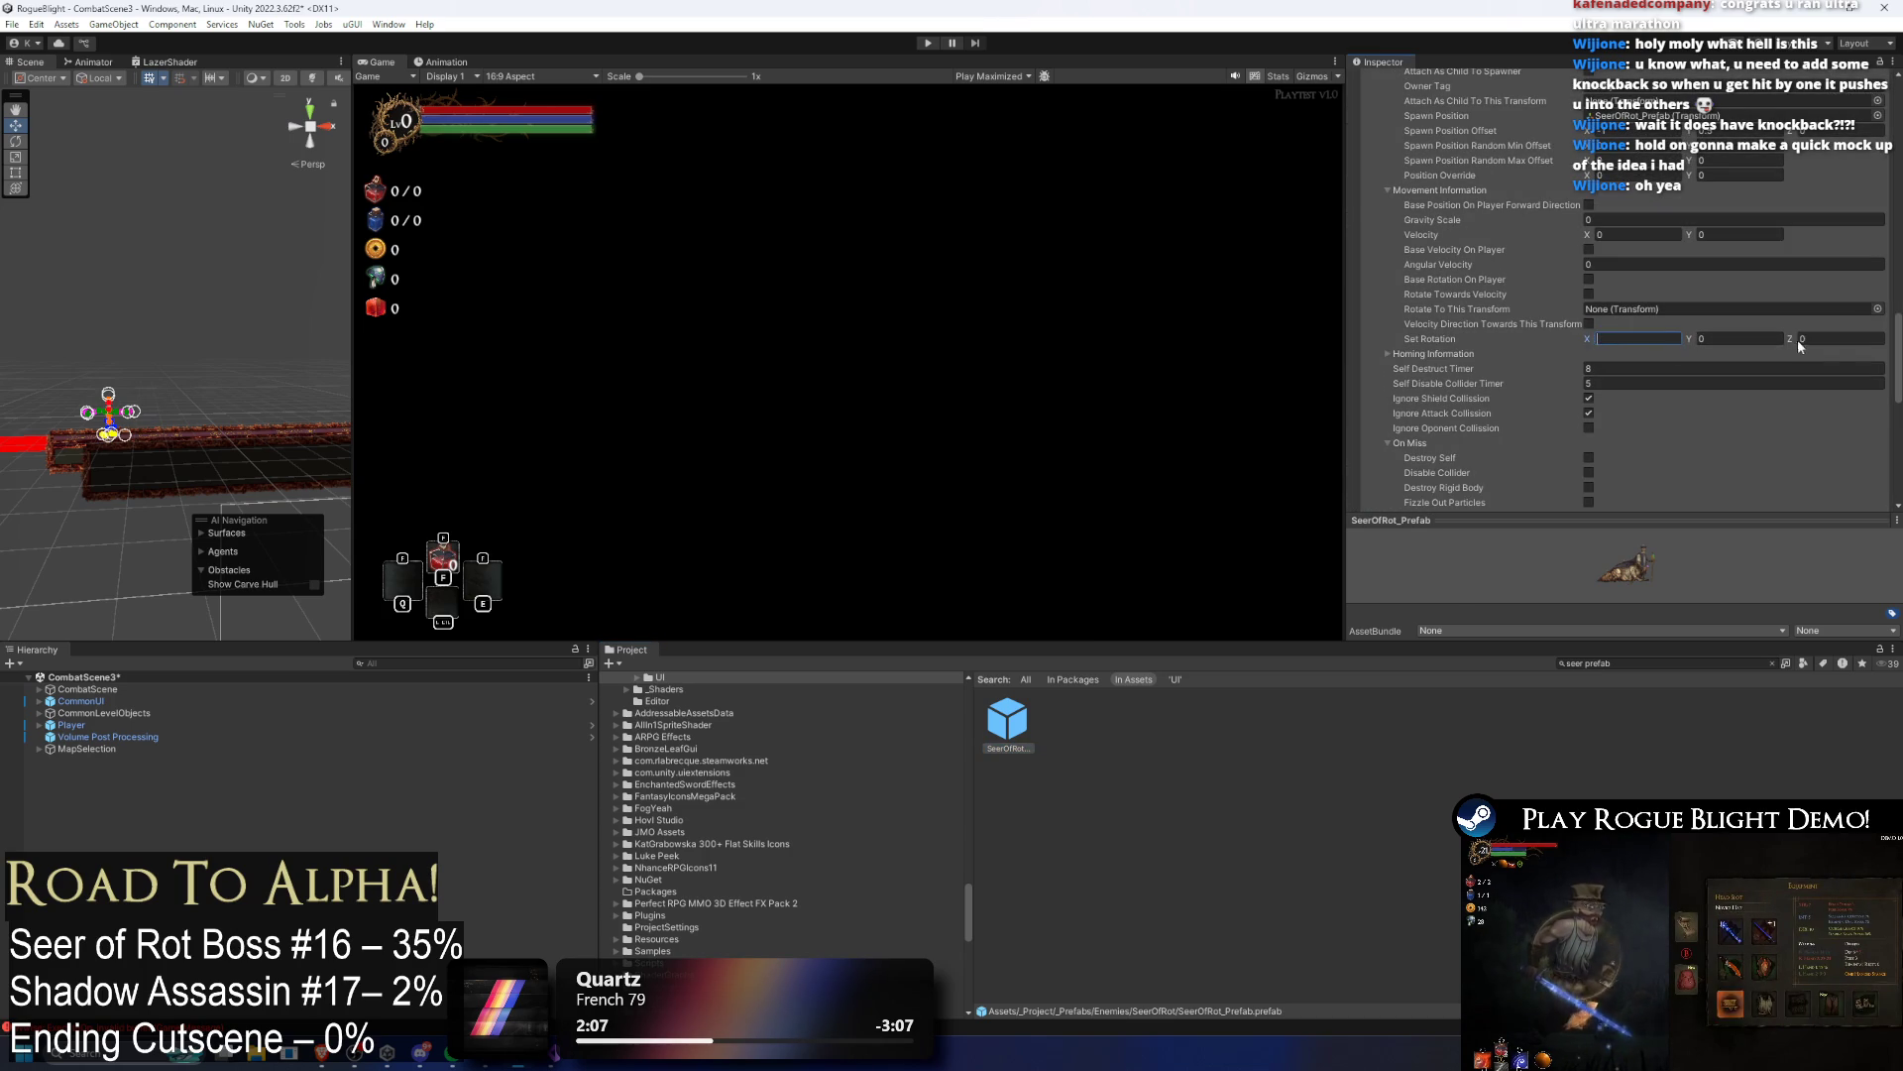
{"action": "type", "text": "50"}
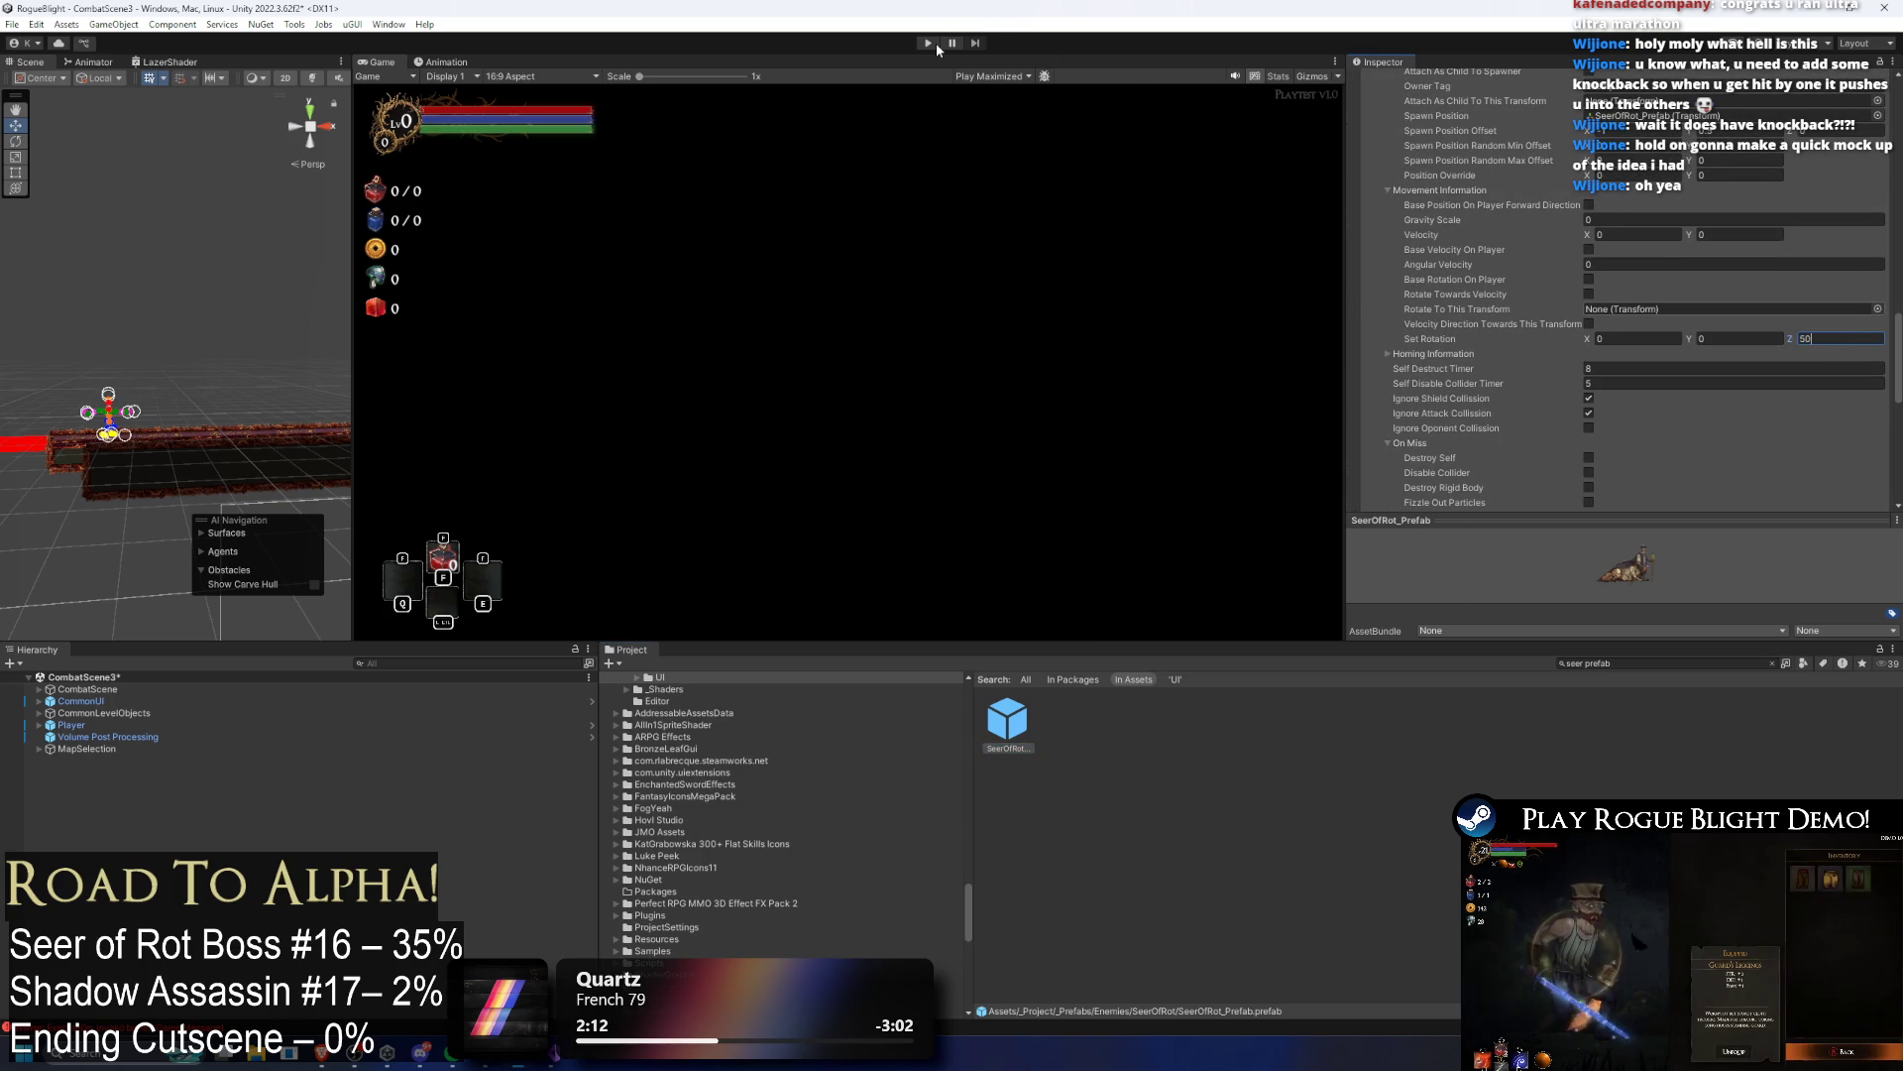
{"action": "key", "text": "ctrl+s"}
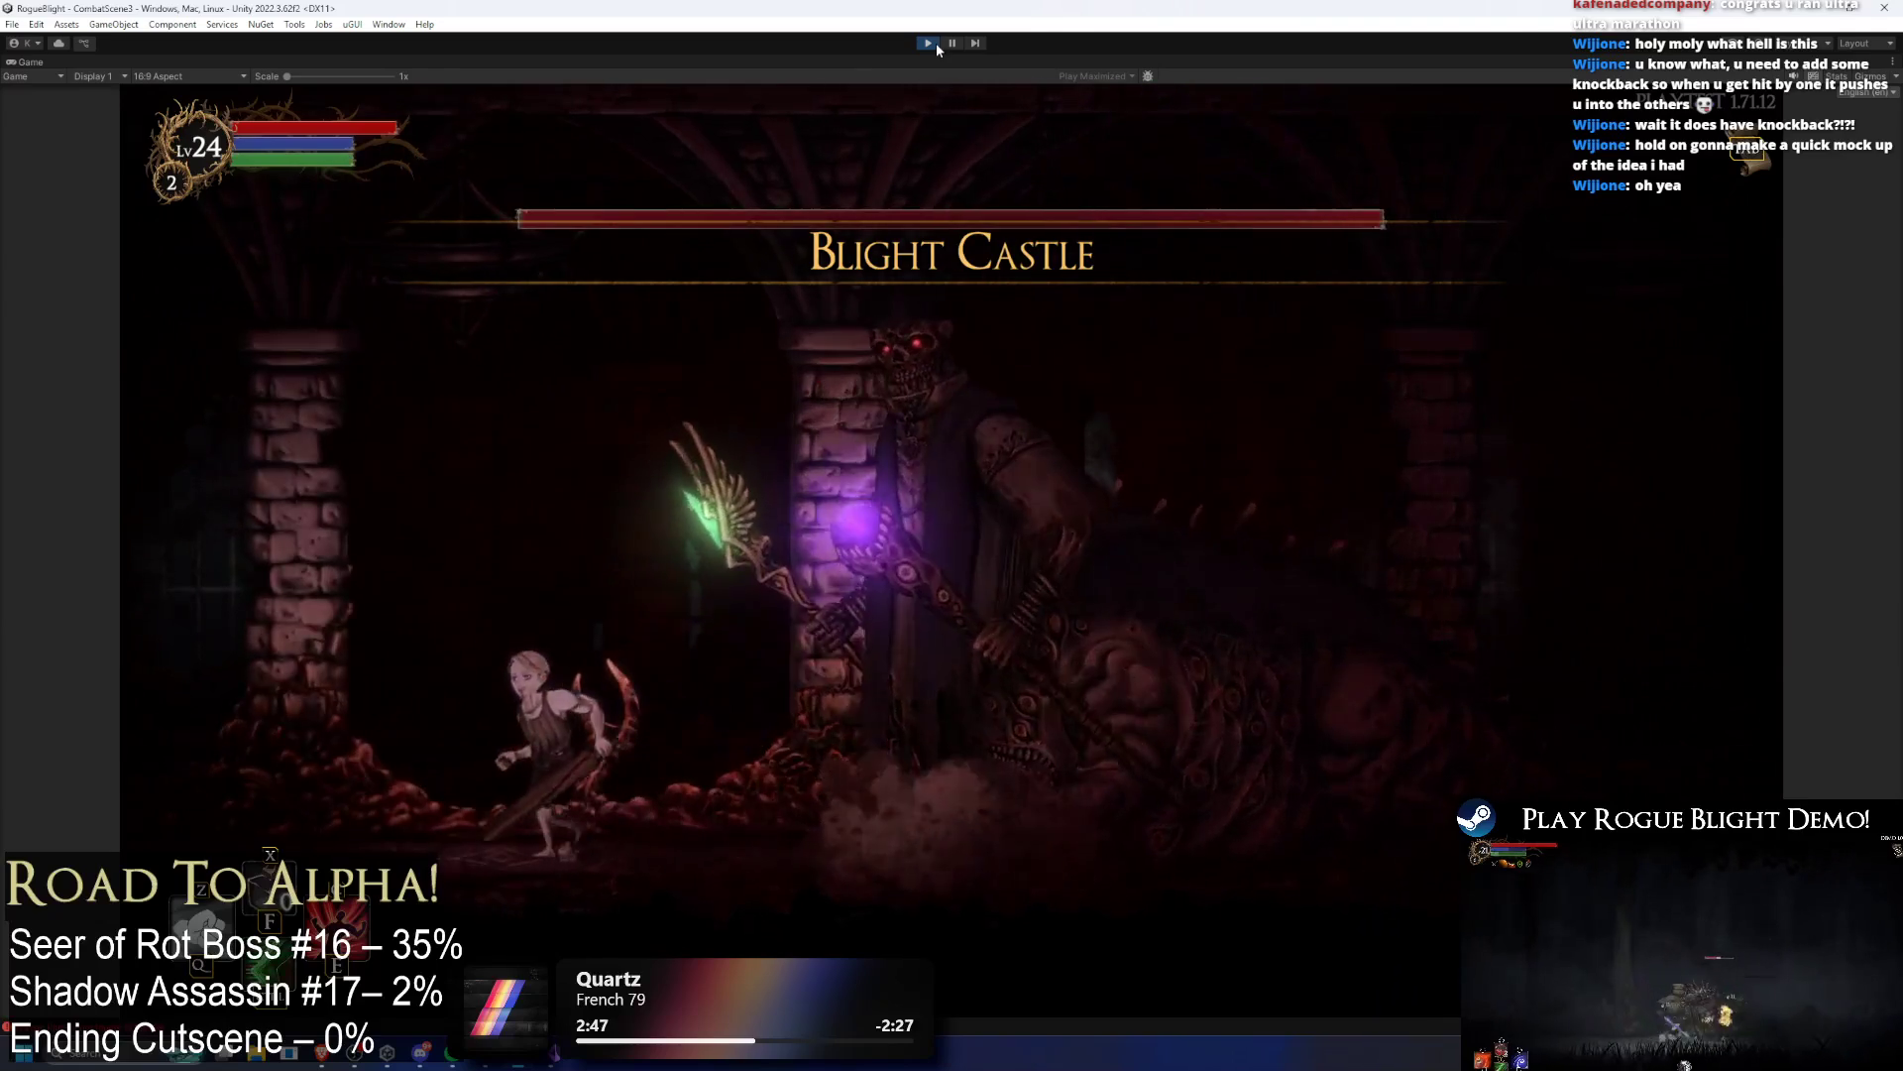
Step: Turn on cheats and invincibility with F1 and F2, then move the player toward the boss
{"action": "key", "text": "F1"}
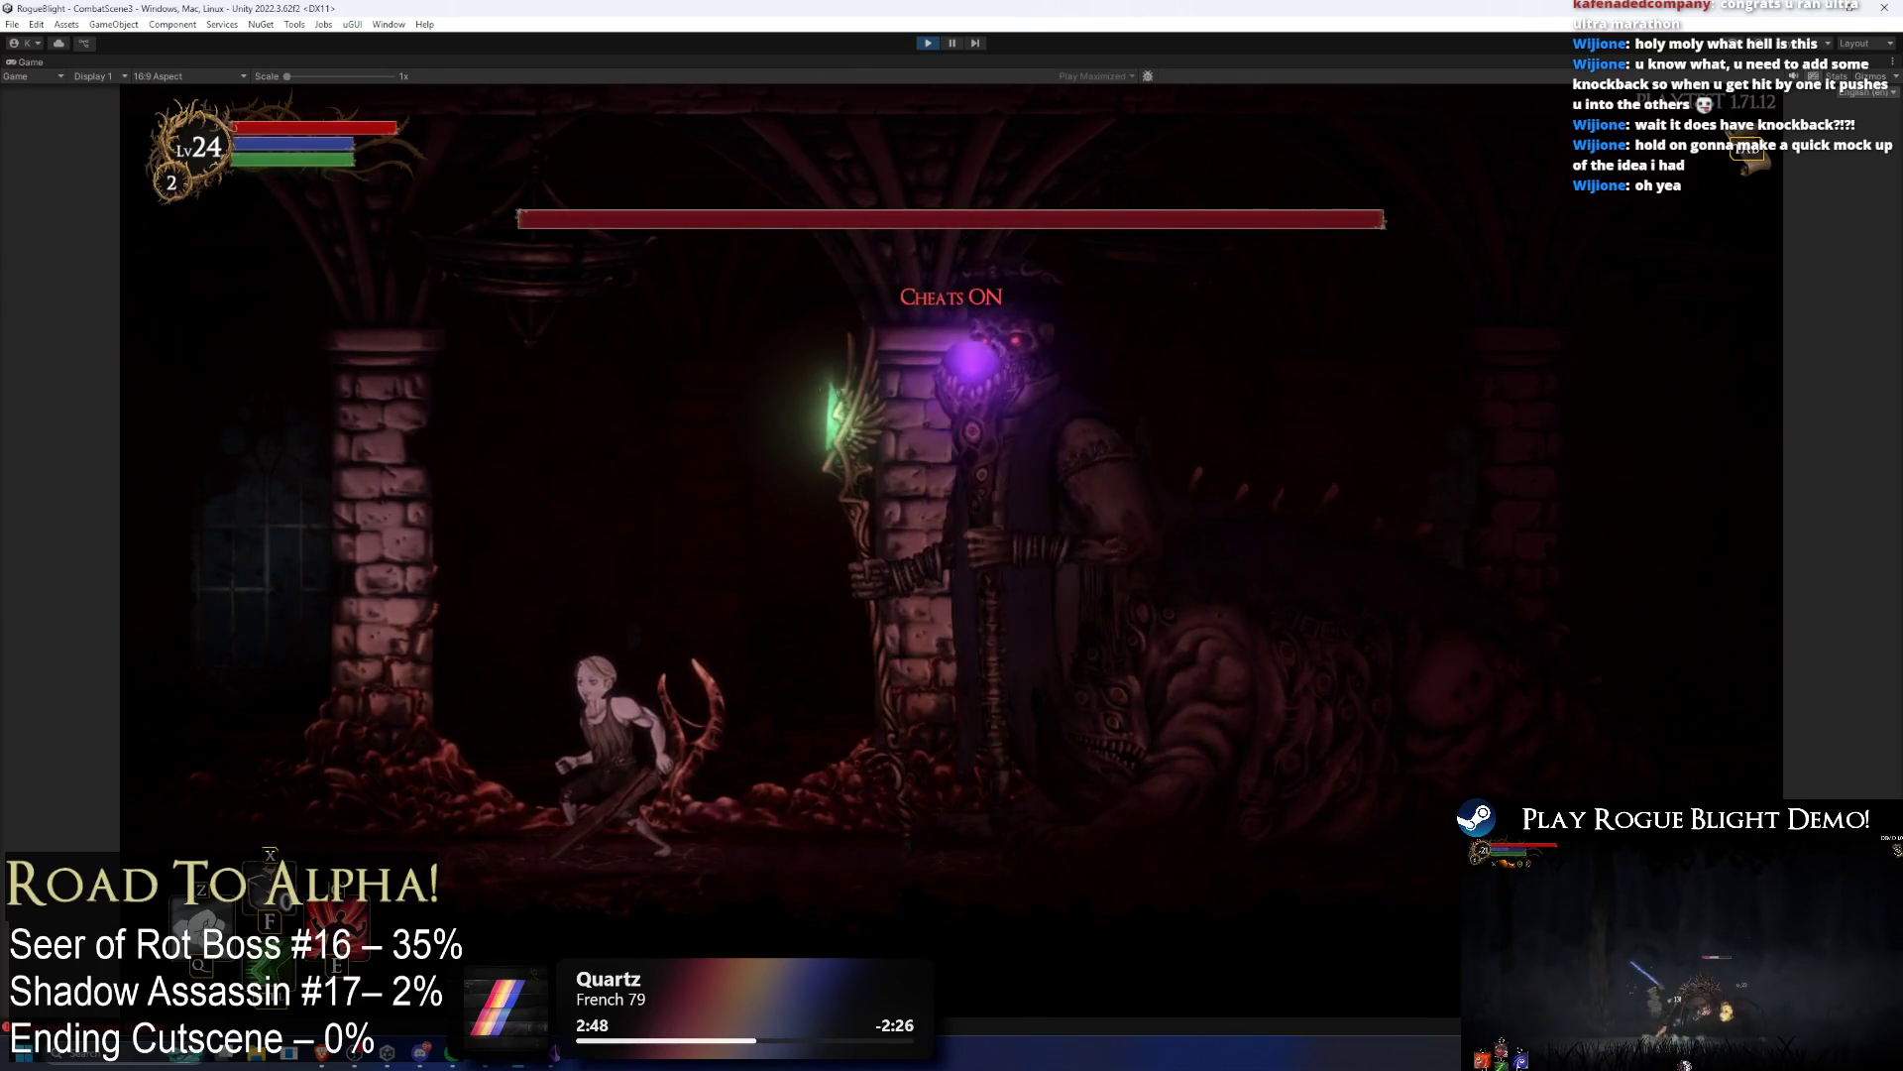
{"action": "key", "text": "F2"}
{"action": "key", "text": "Right"}
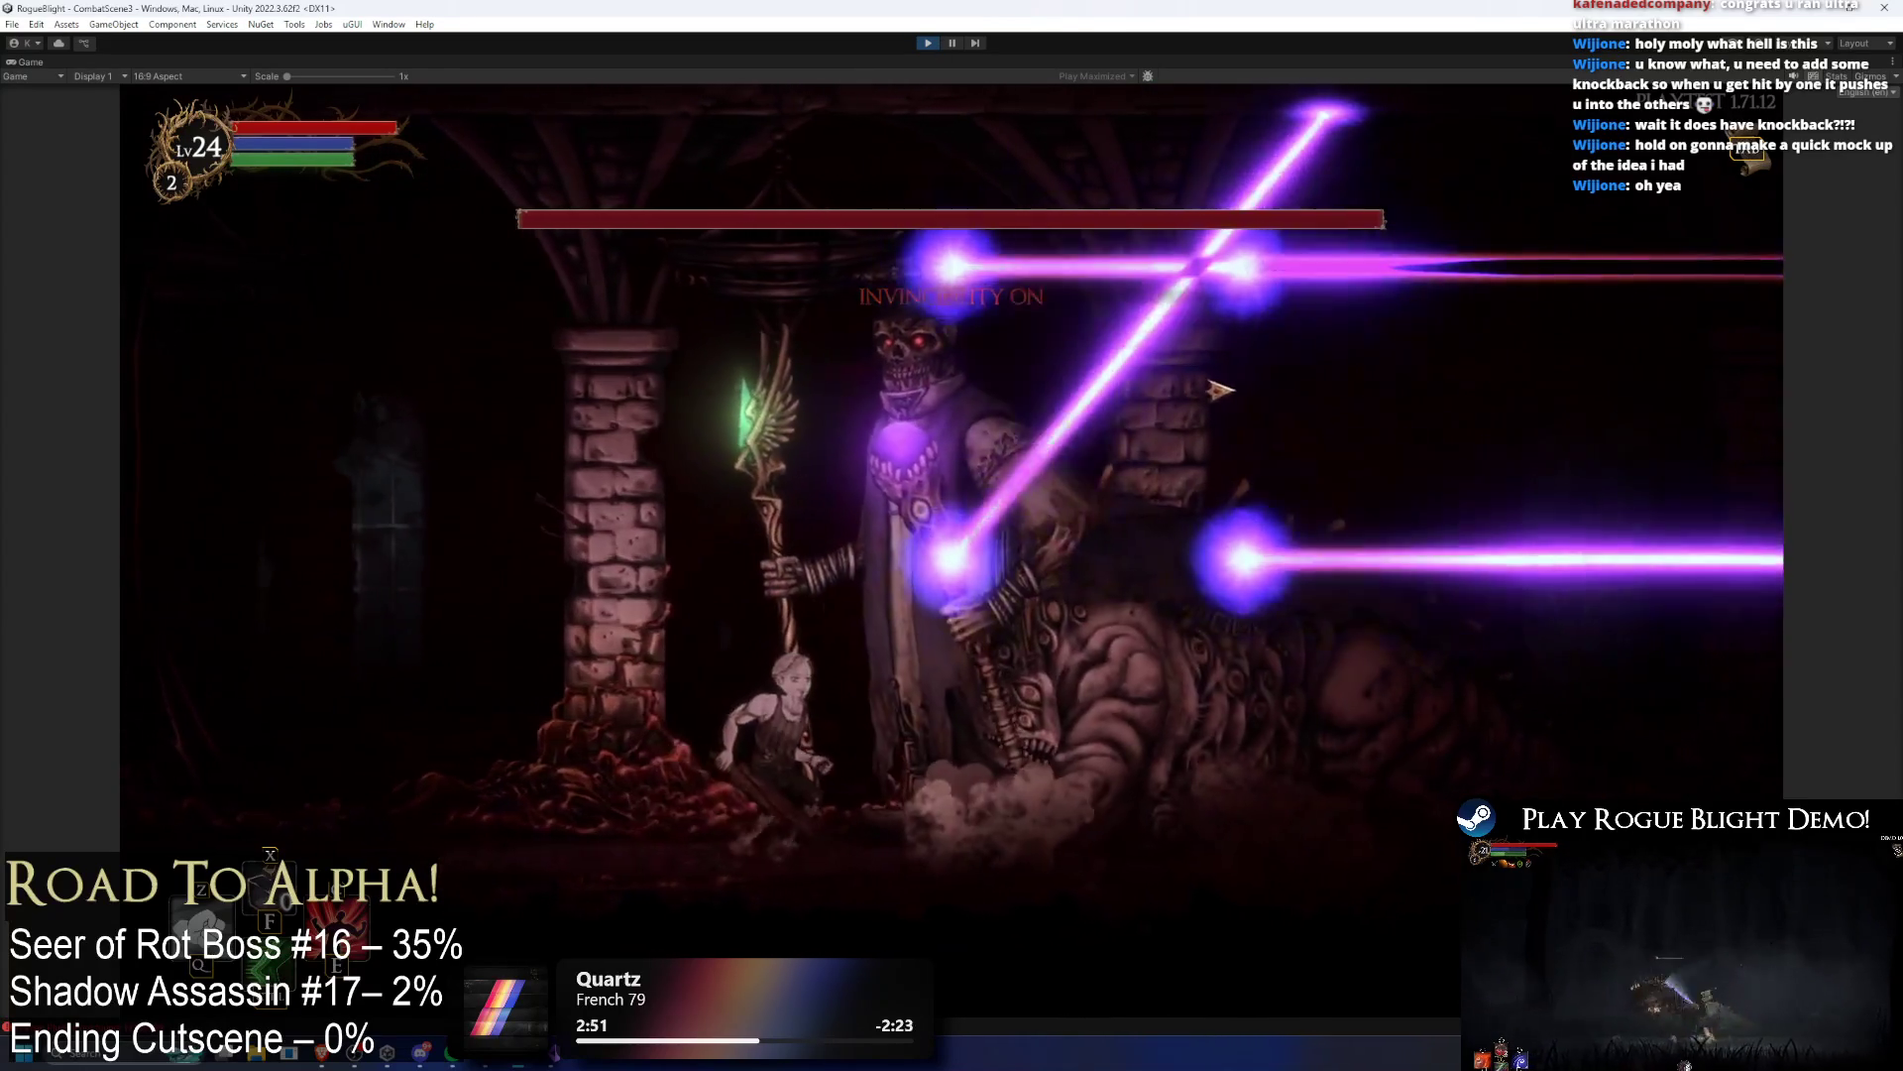
{"action": "key", "text": "Left"}
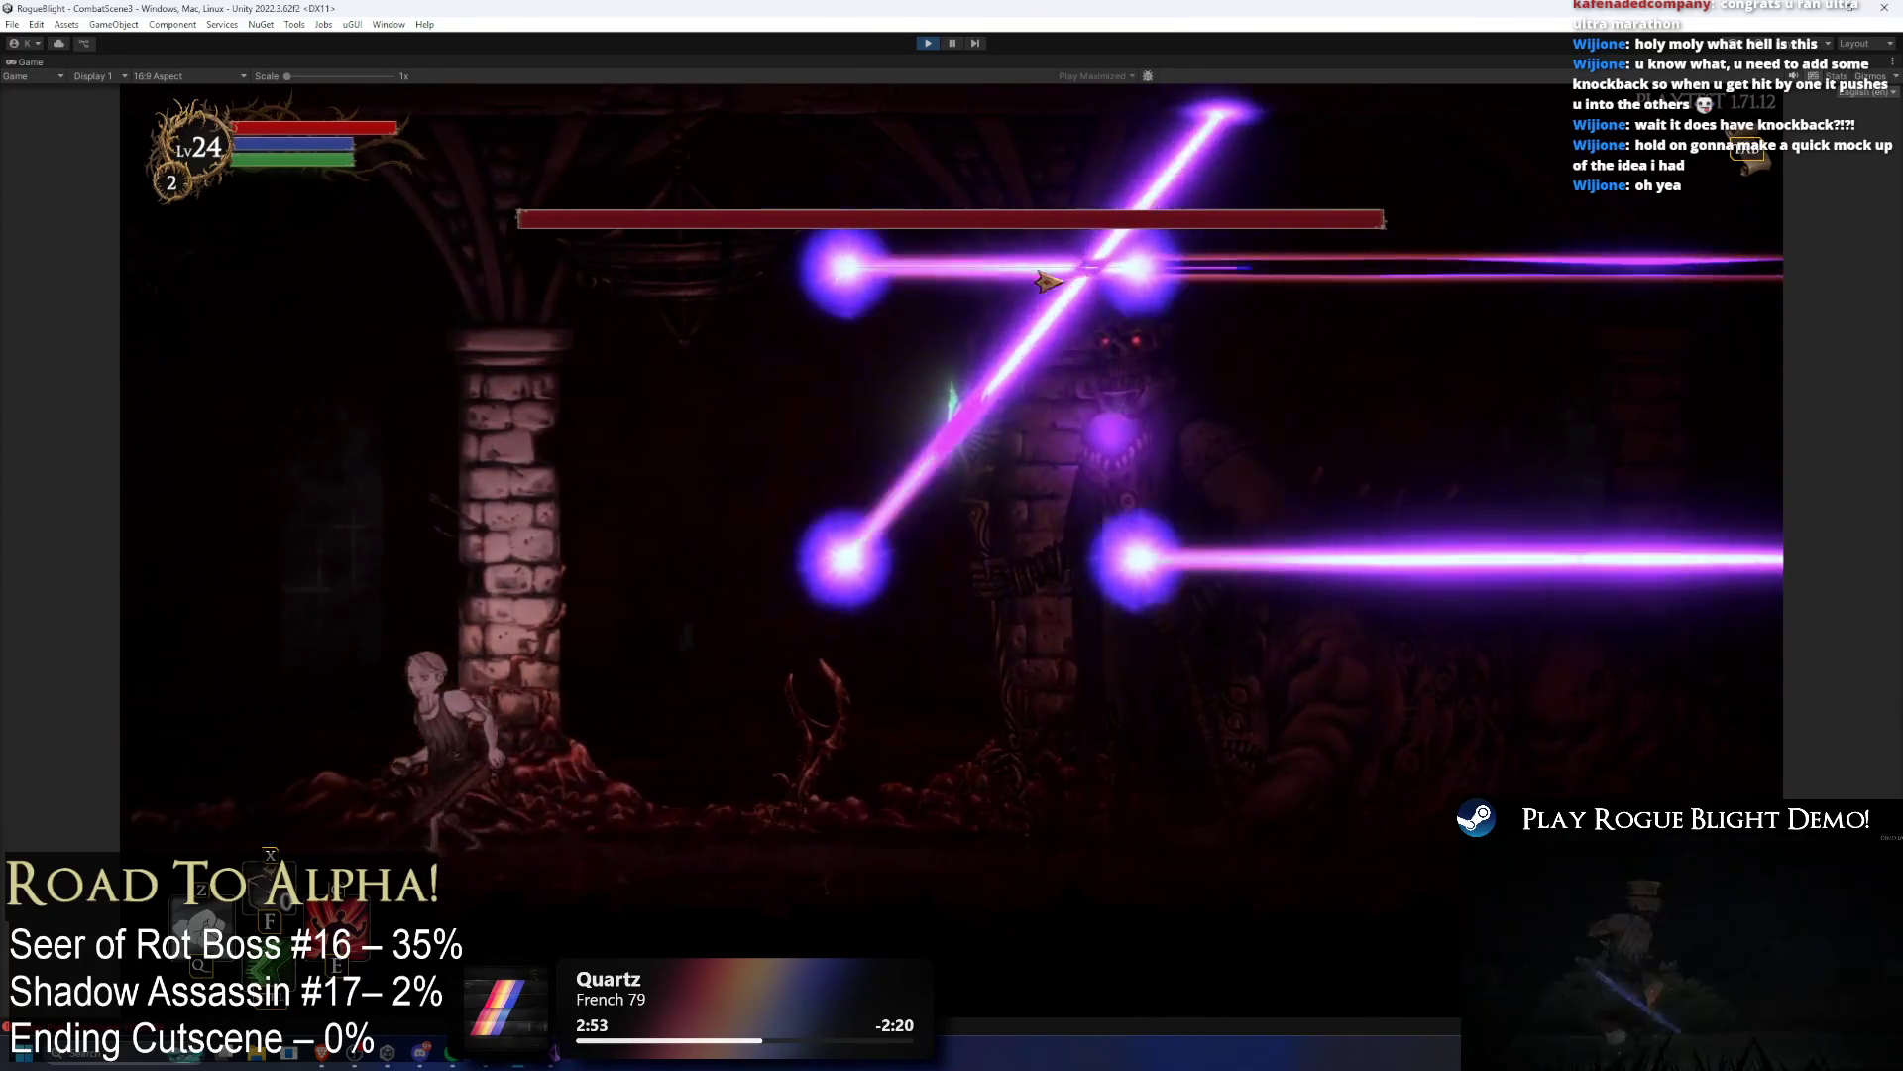
{"action": "key", "text": "Left"}
{"action": "key", "text": "Left"}
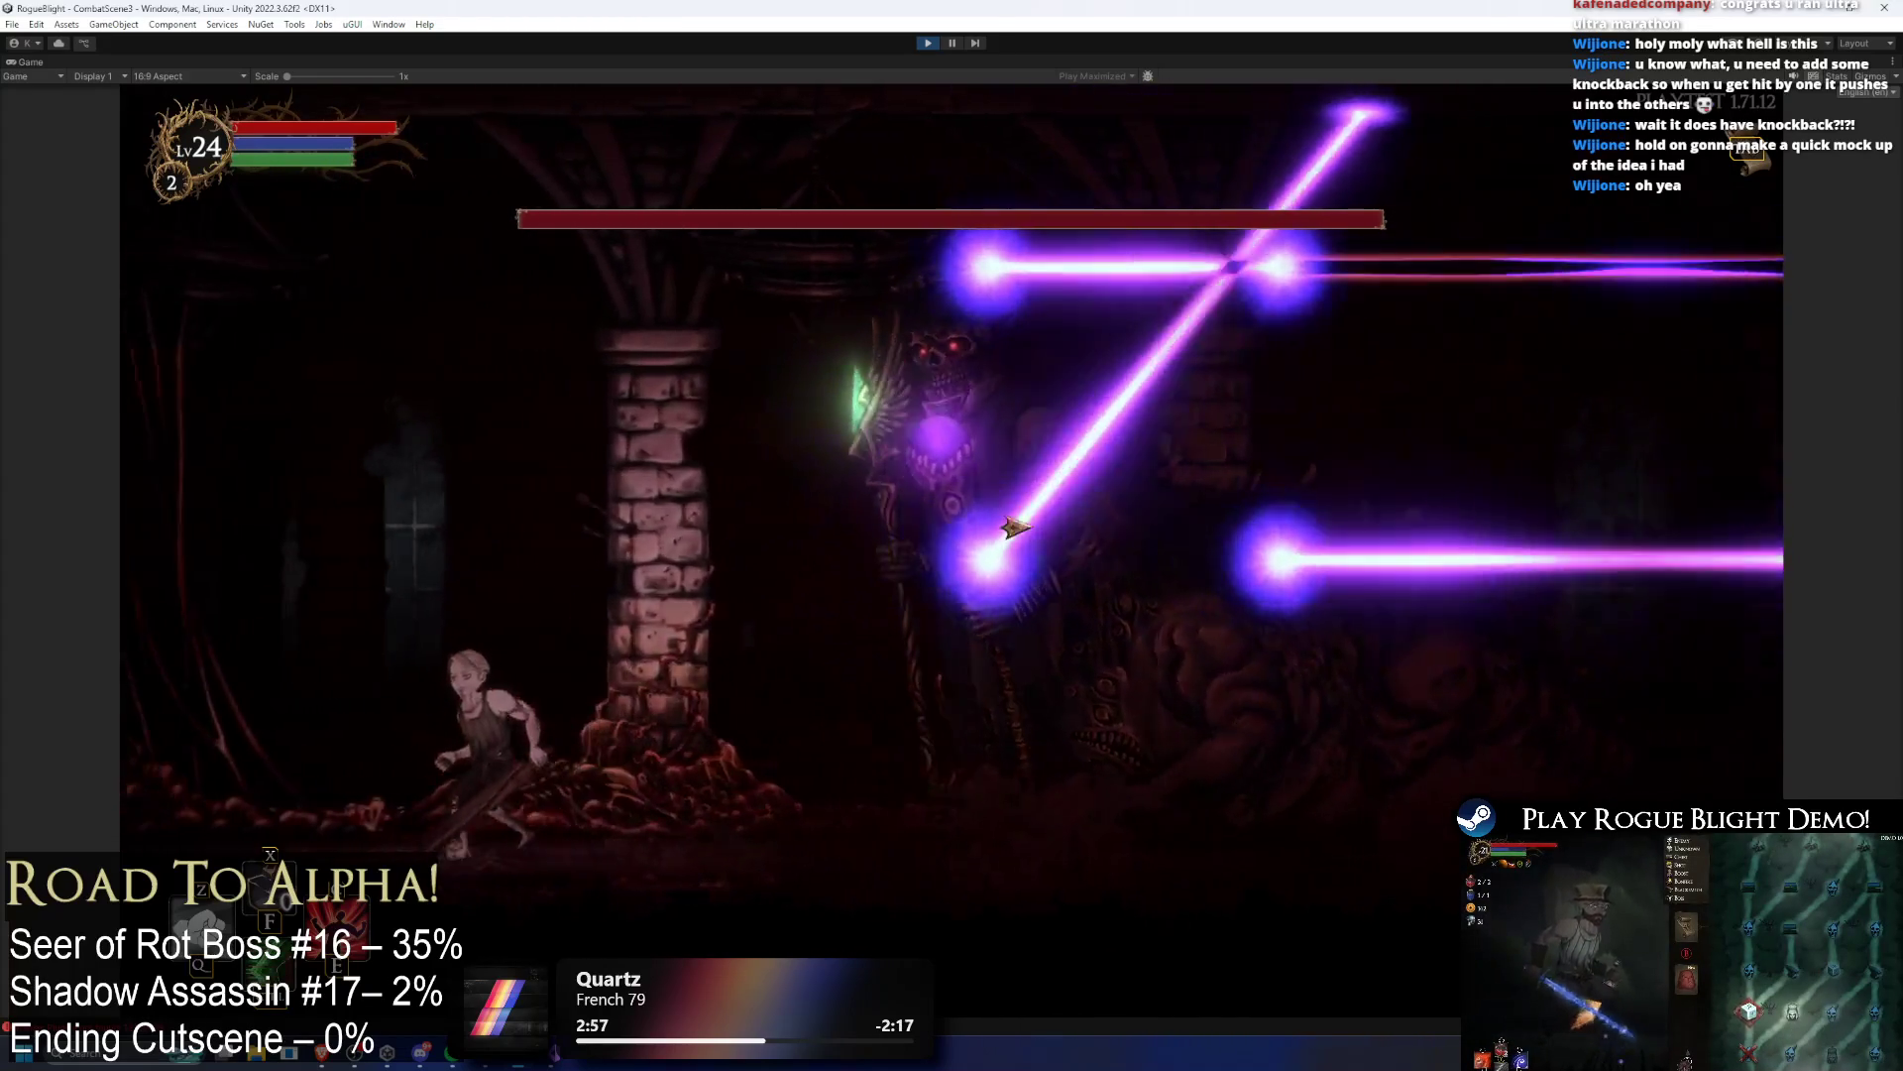
{"action": "key", "text": "Right"}
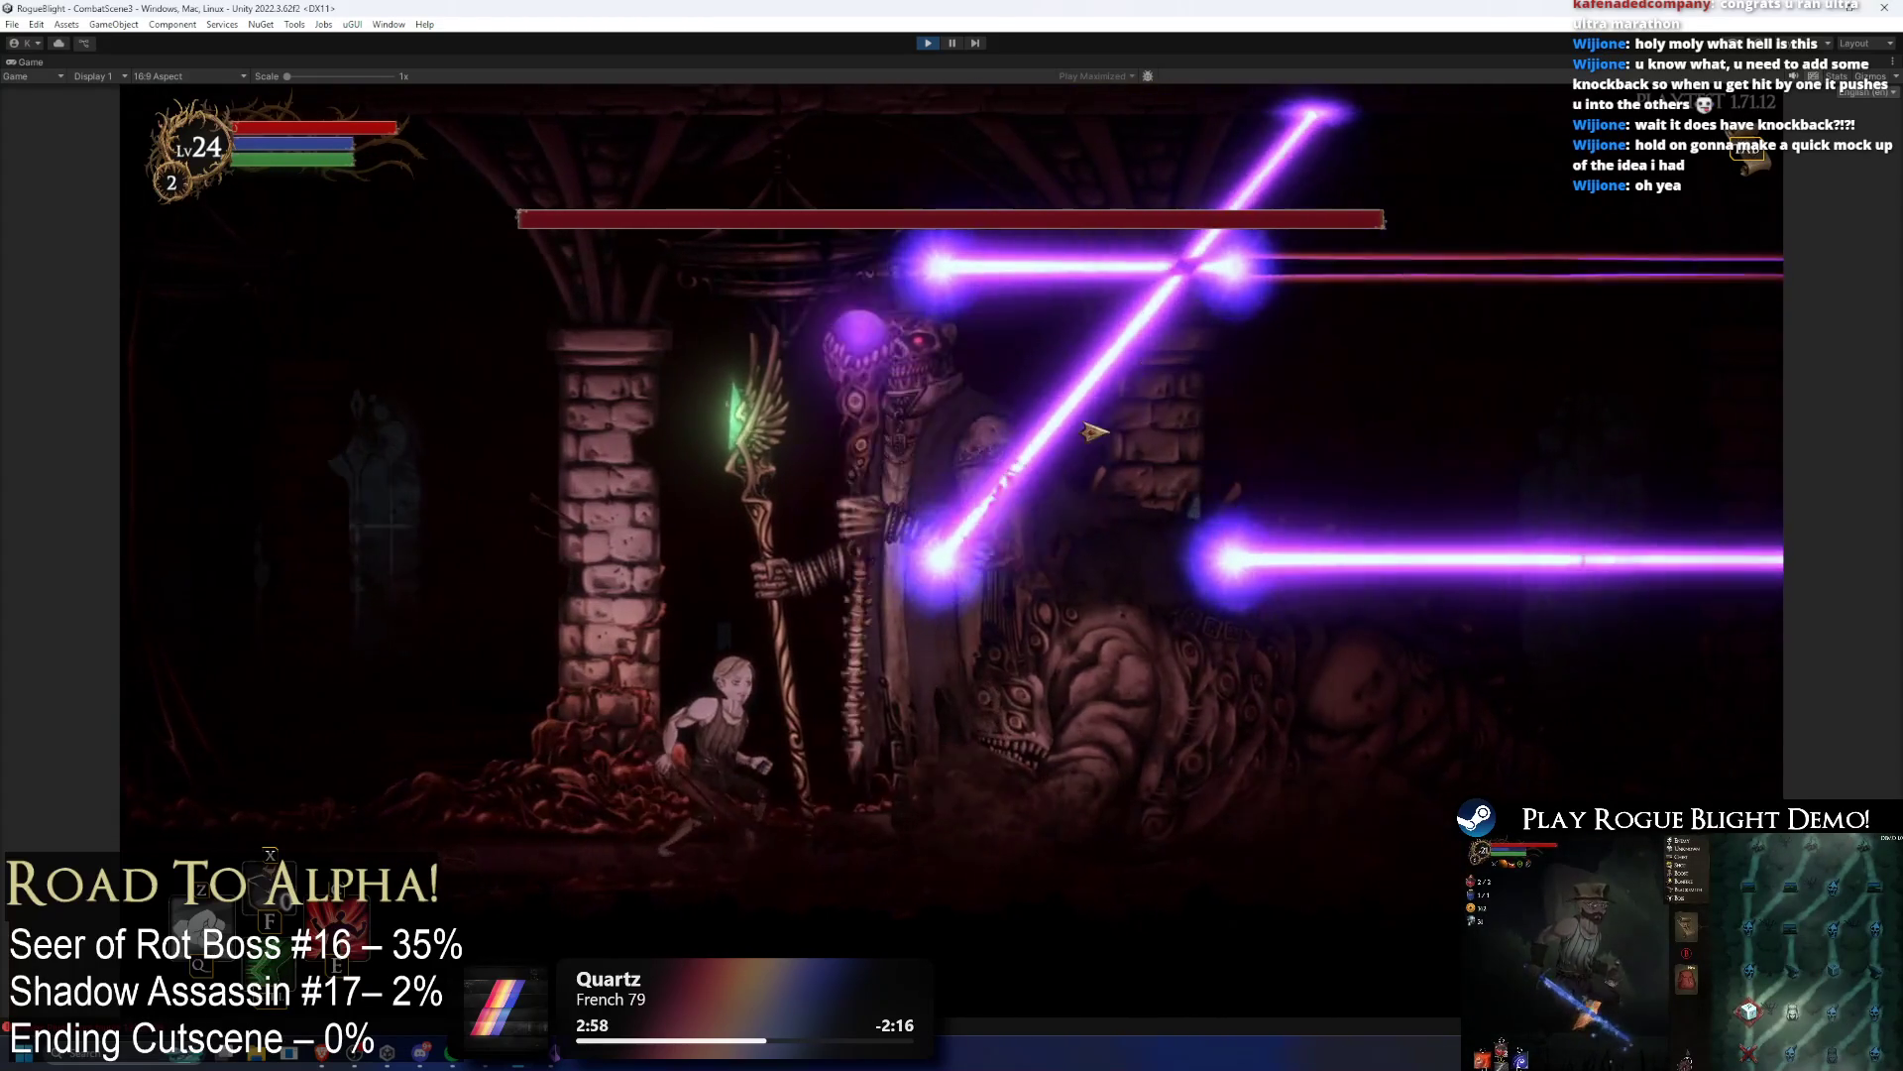
Step: Run left and right to watch the four purple lasers fire, then stop play mode
{"action": "key", "text": "Left"}
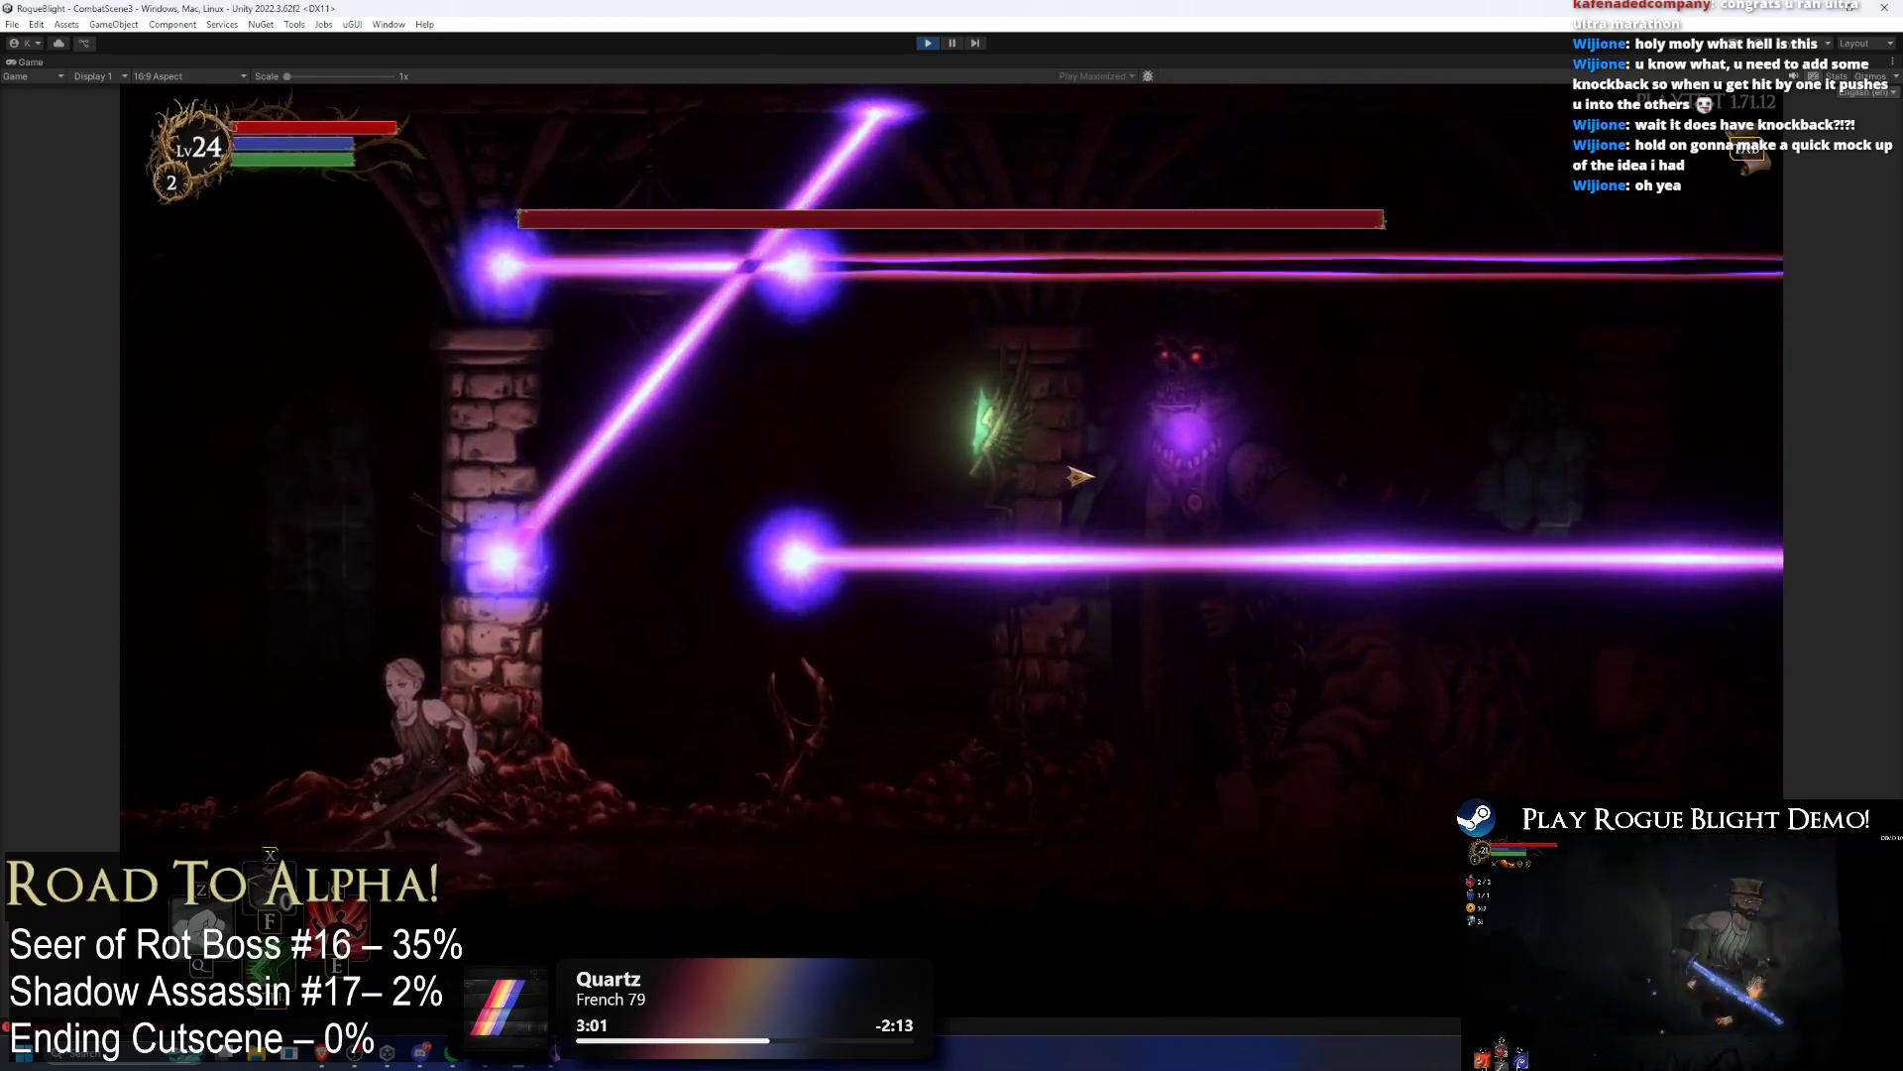
{"action": "key", "text": "Left"}
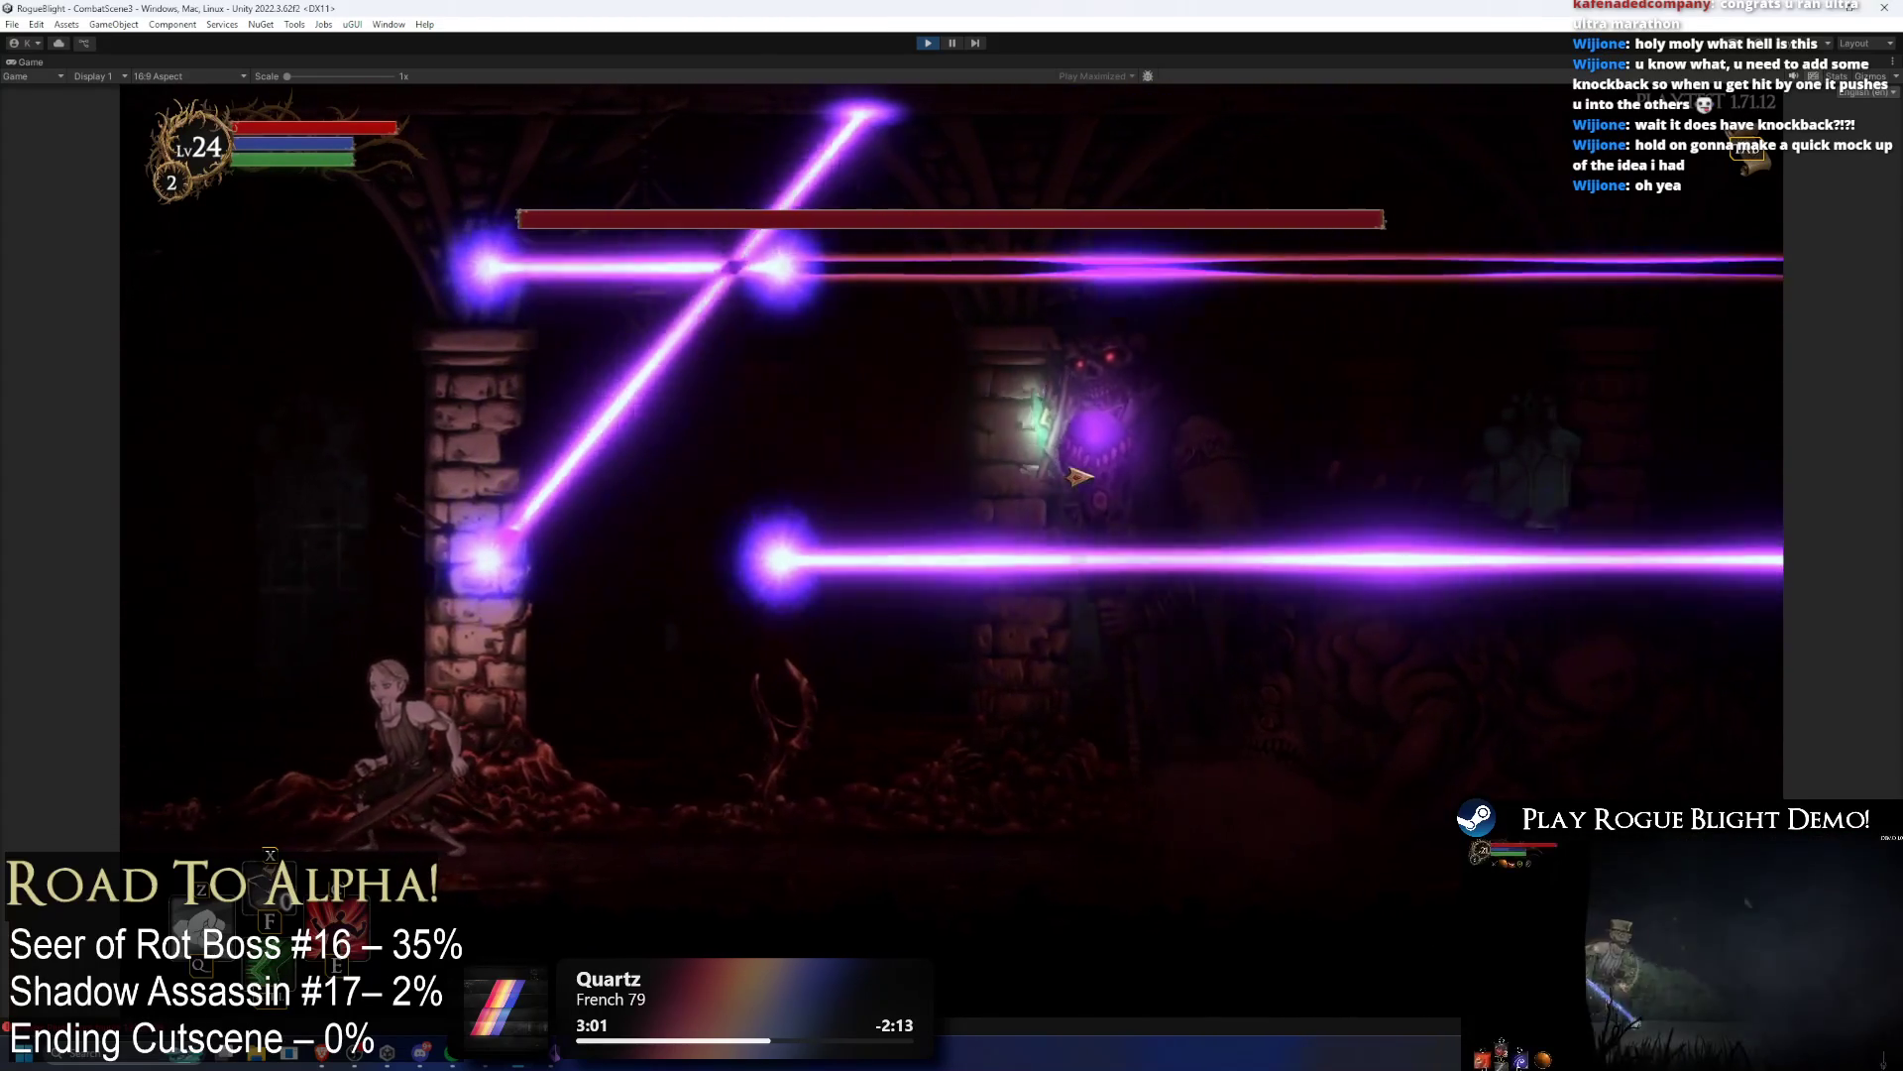
{"action": "key", "text": "Left"}
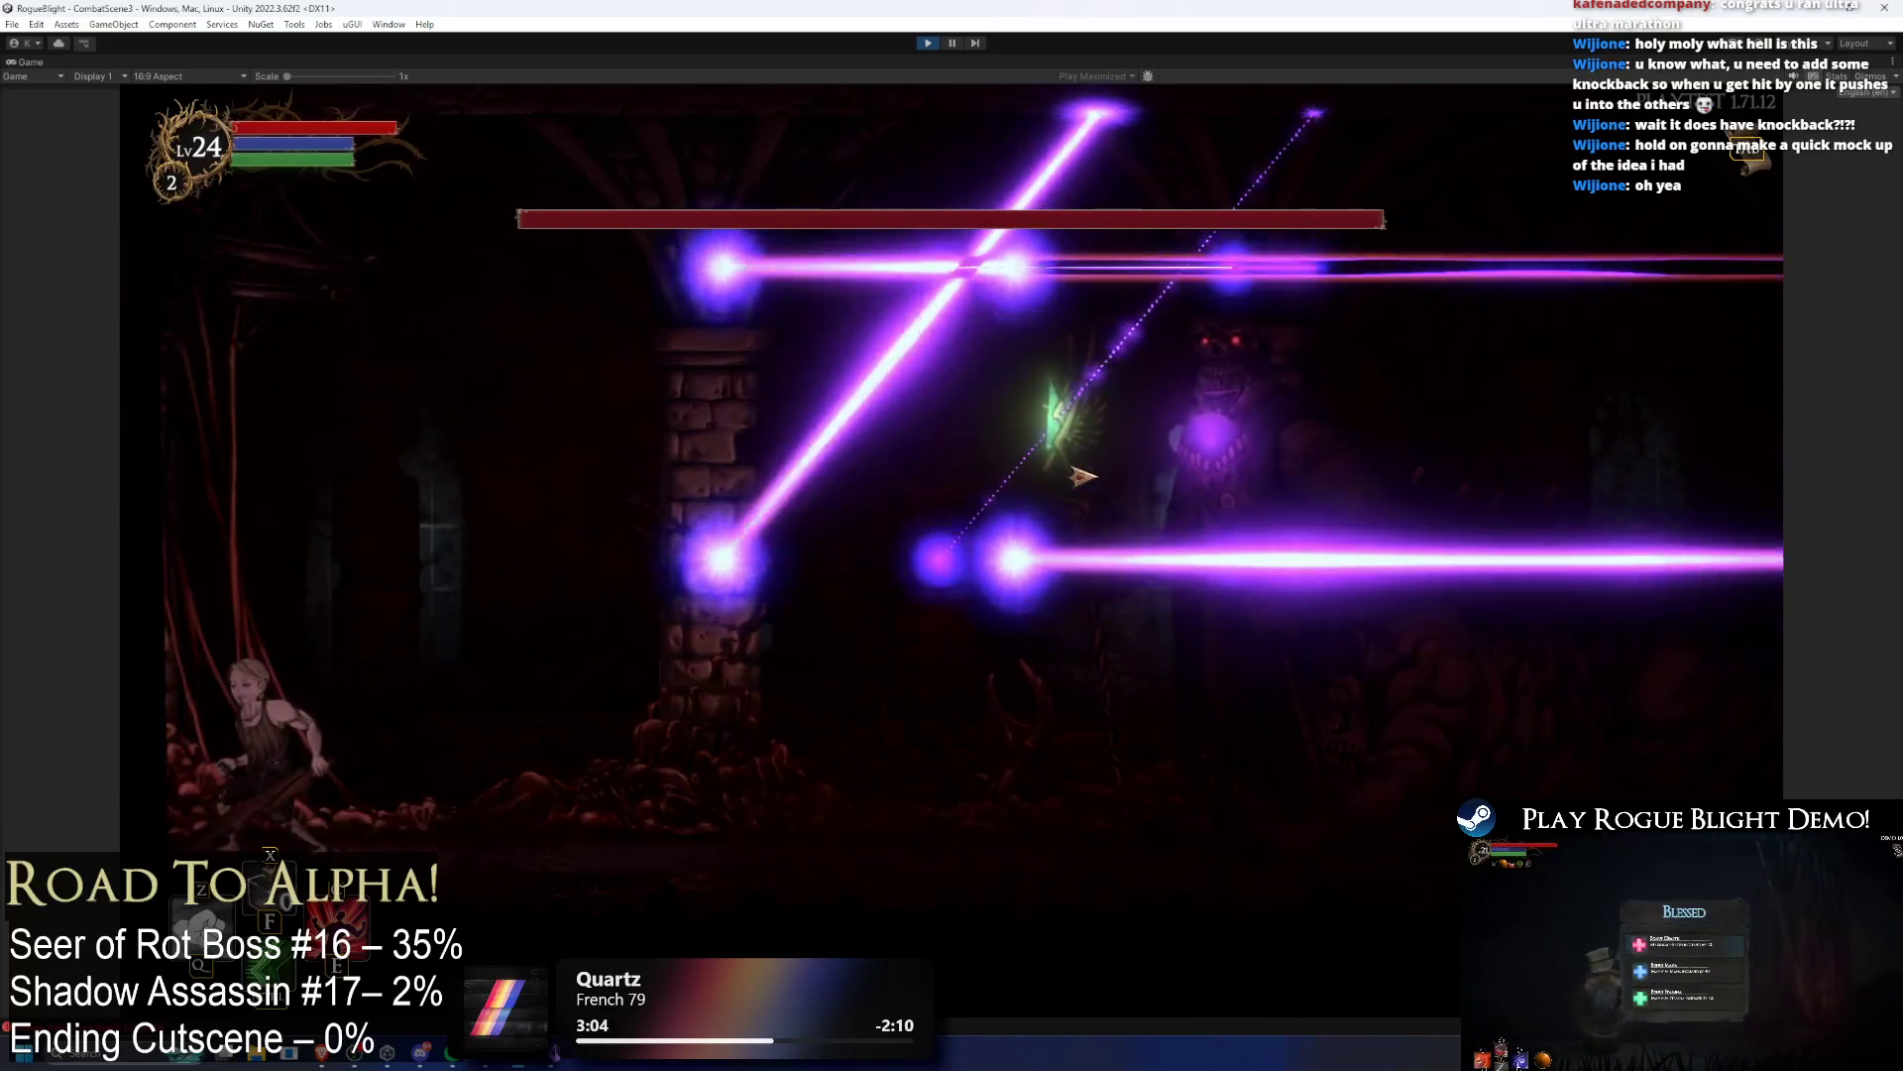
{"action": "key", "text": "Right"}
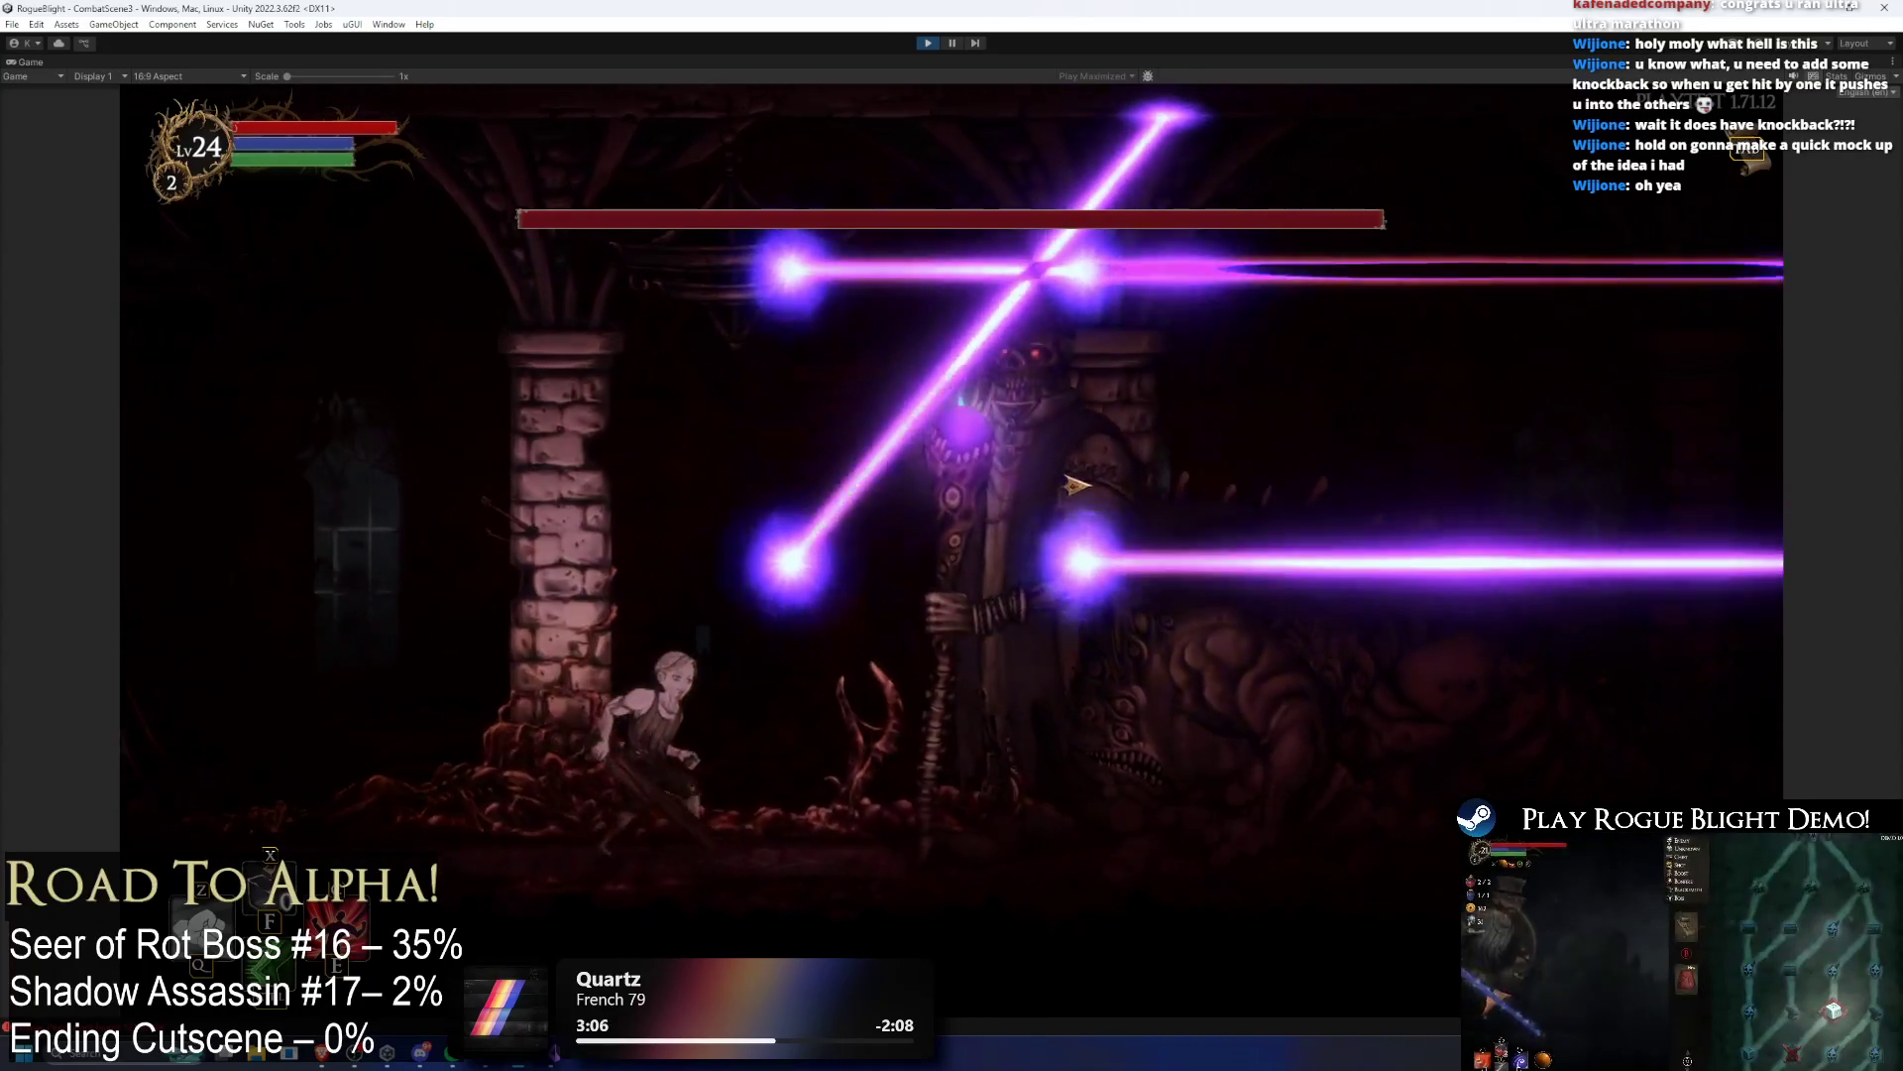
{"action": "key", "text": "Right"}
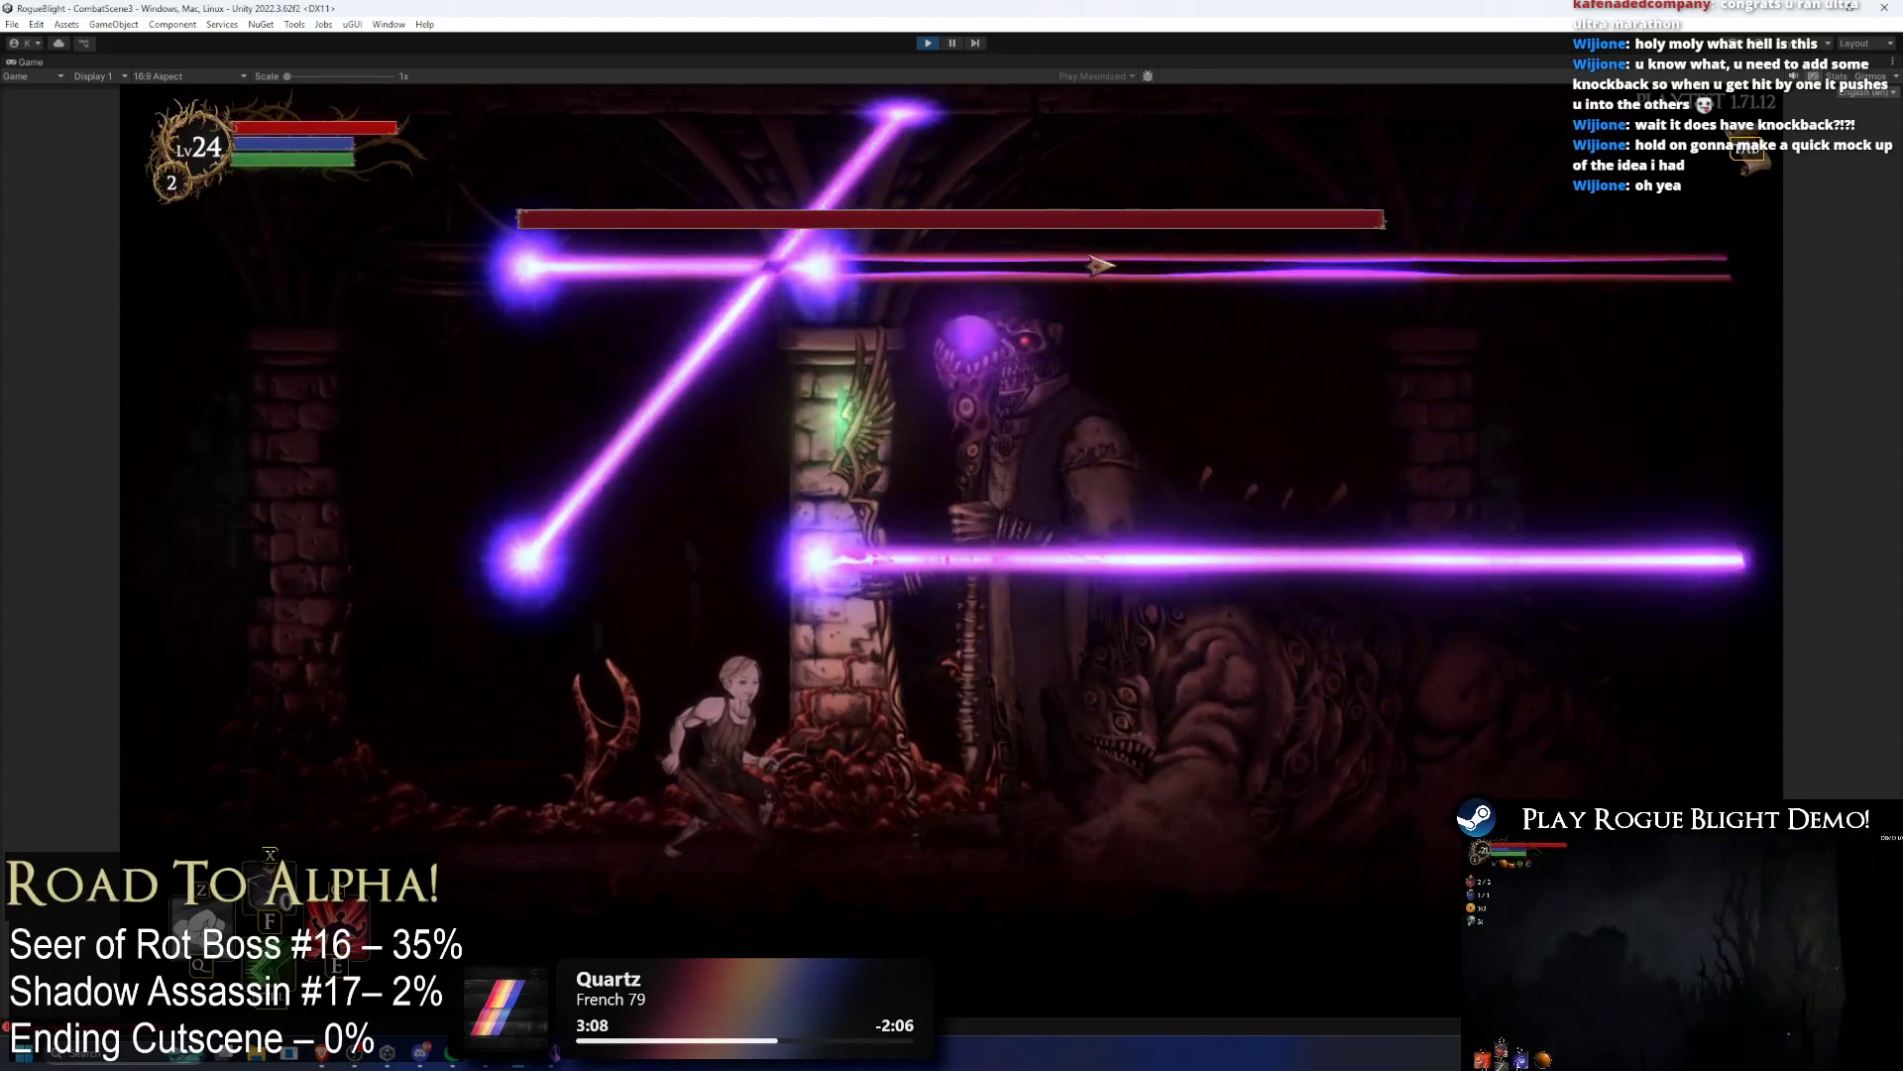
{"action": "key", "text": "Right"}
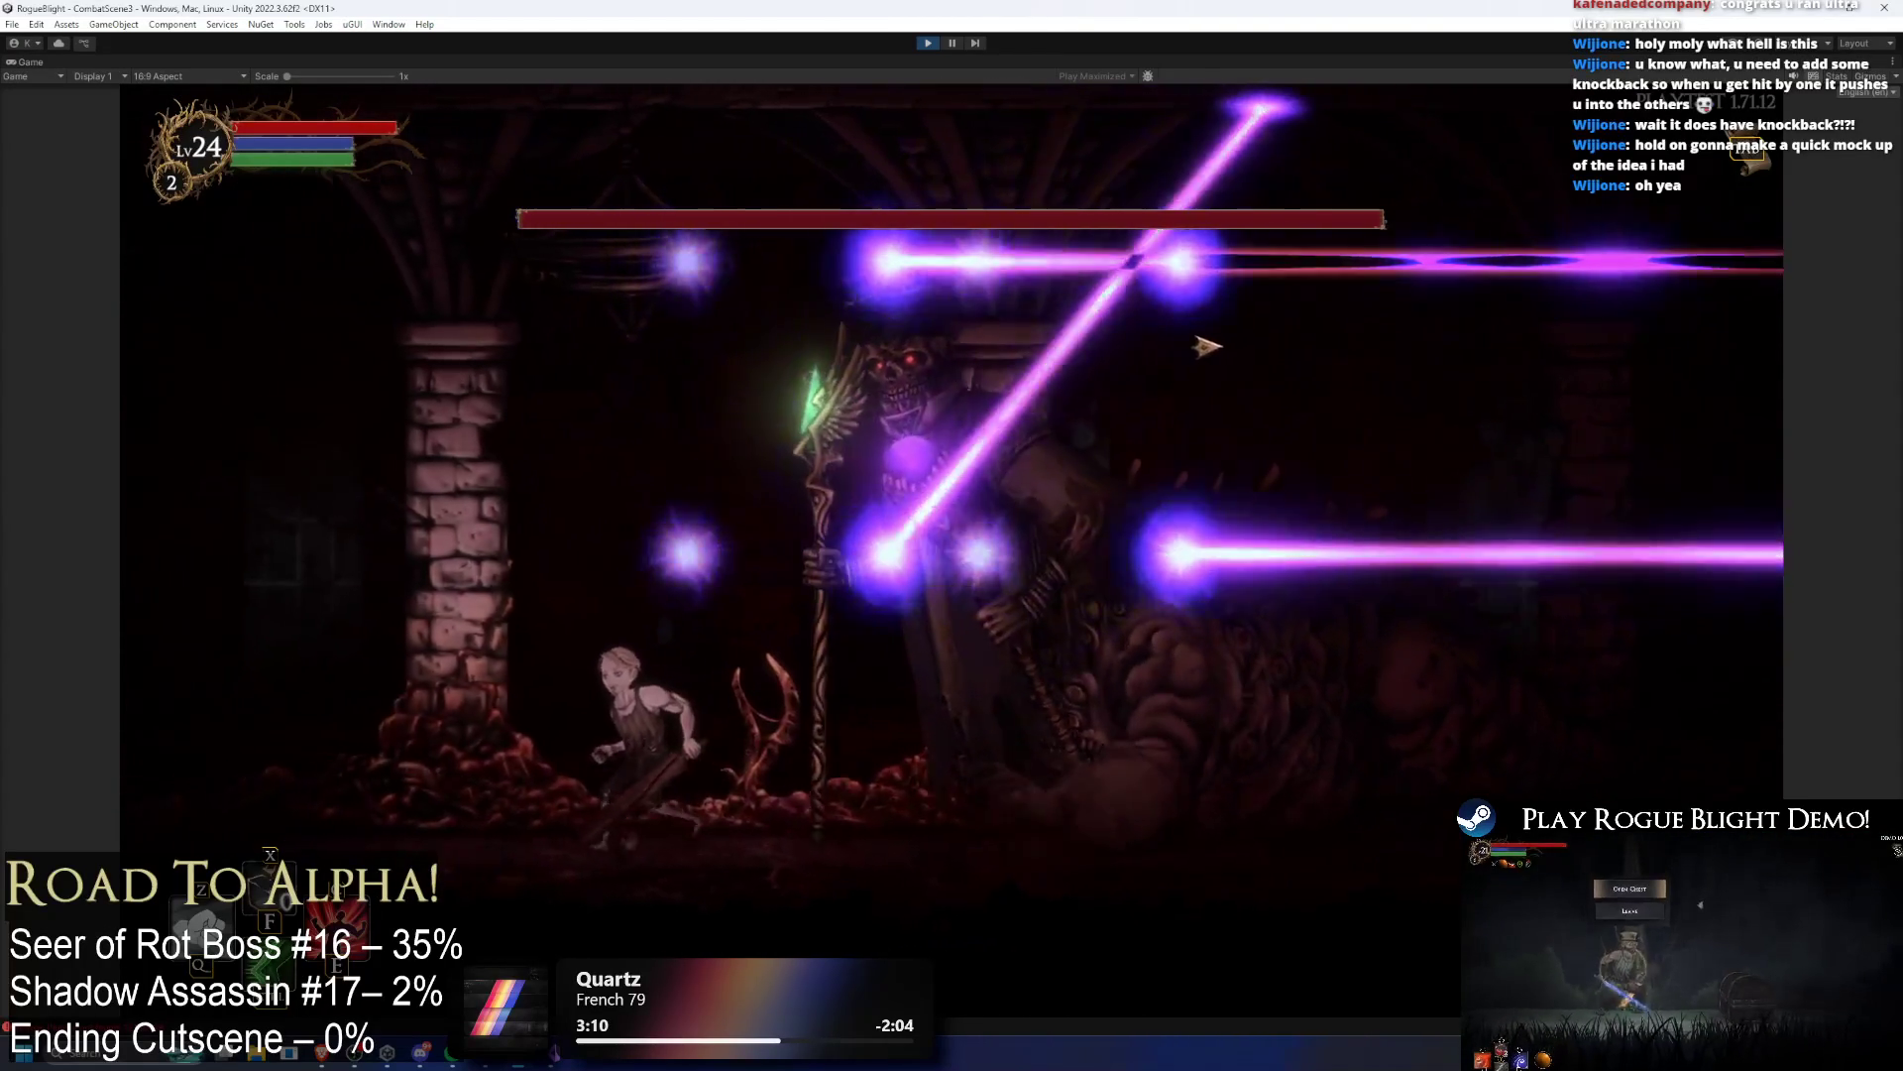
{"action": "key", "text": "Left"}
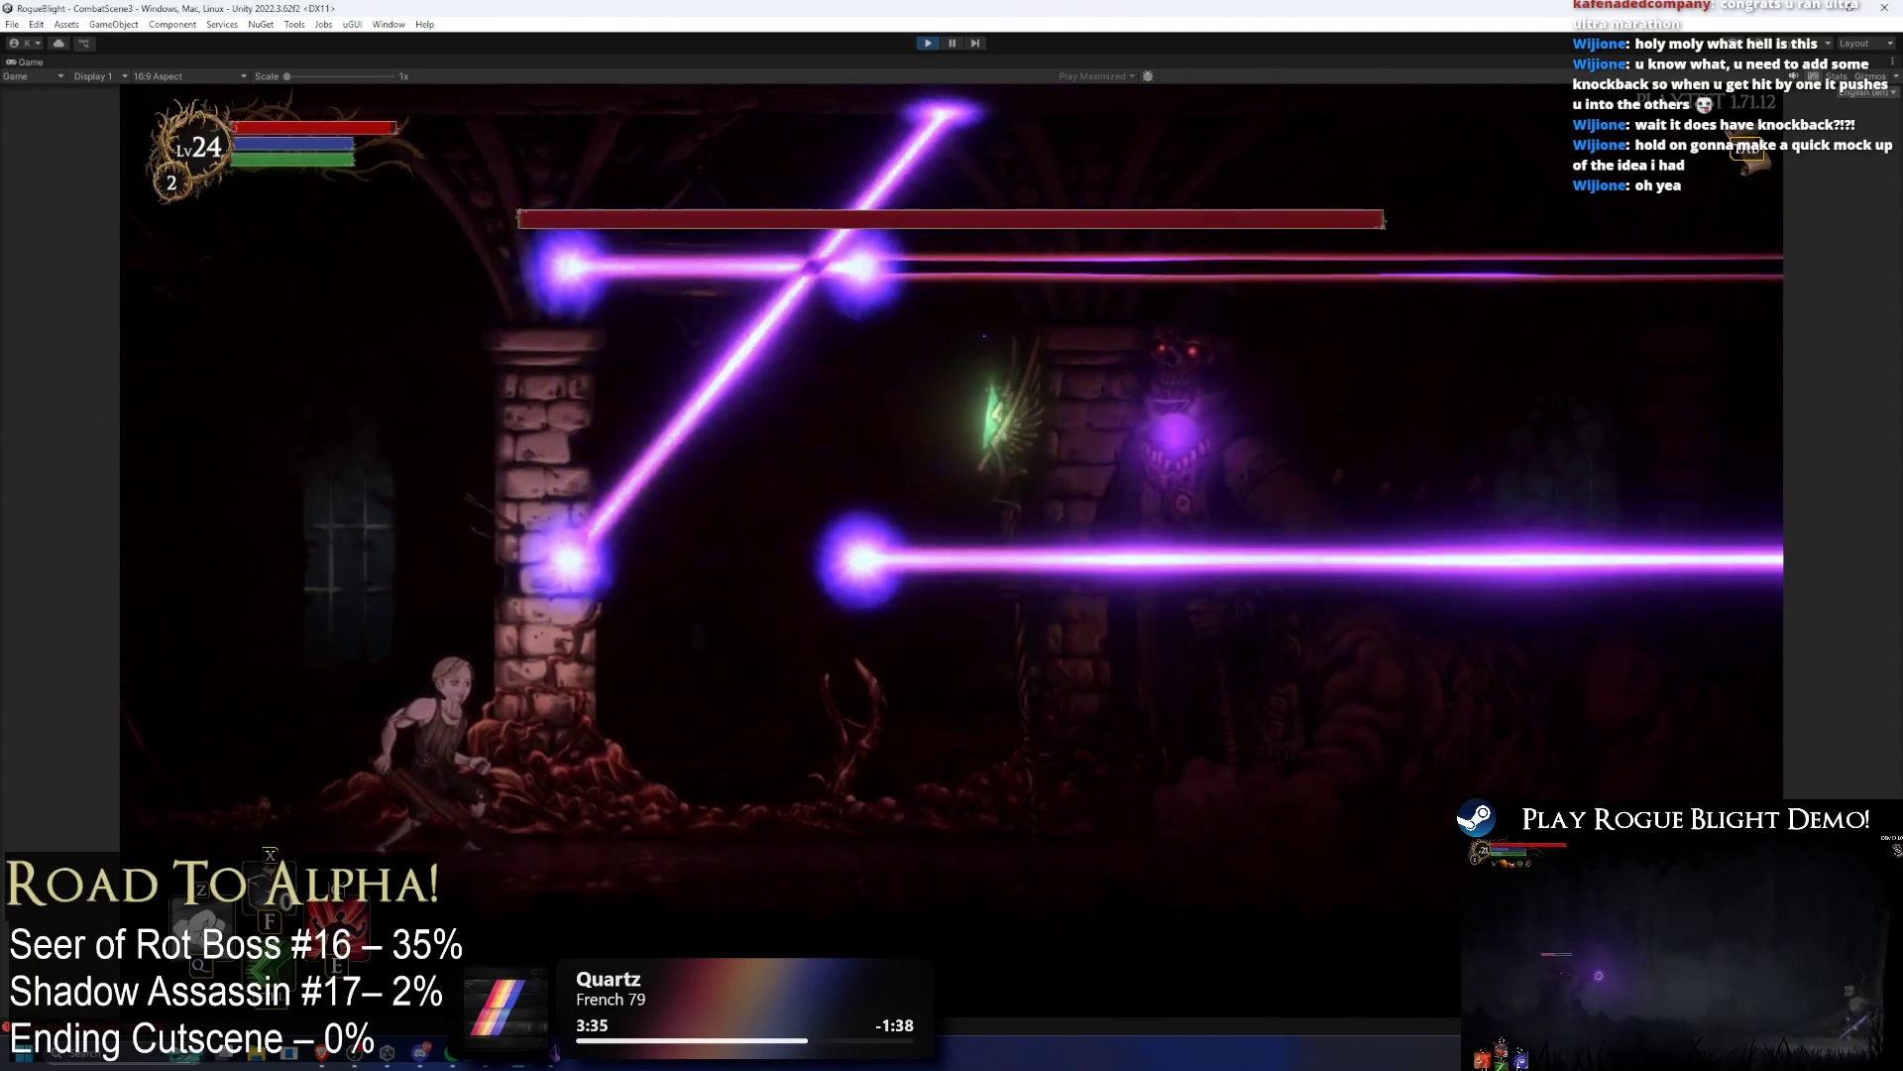
{"action": "key", "text": "ctrl+p"}
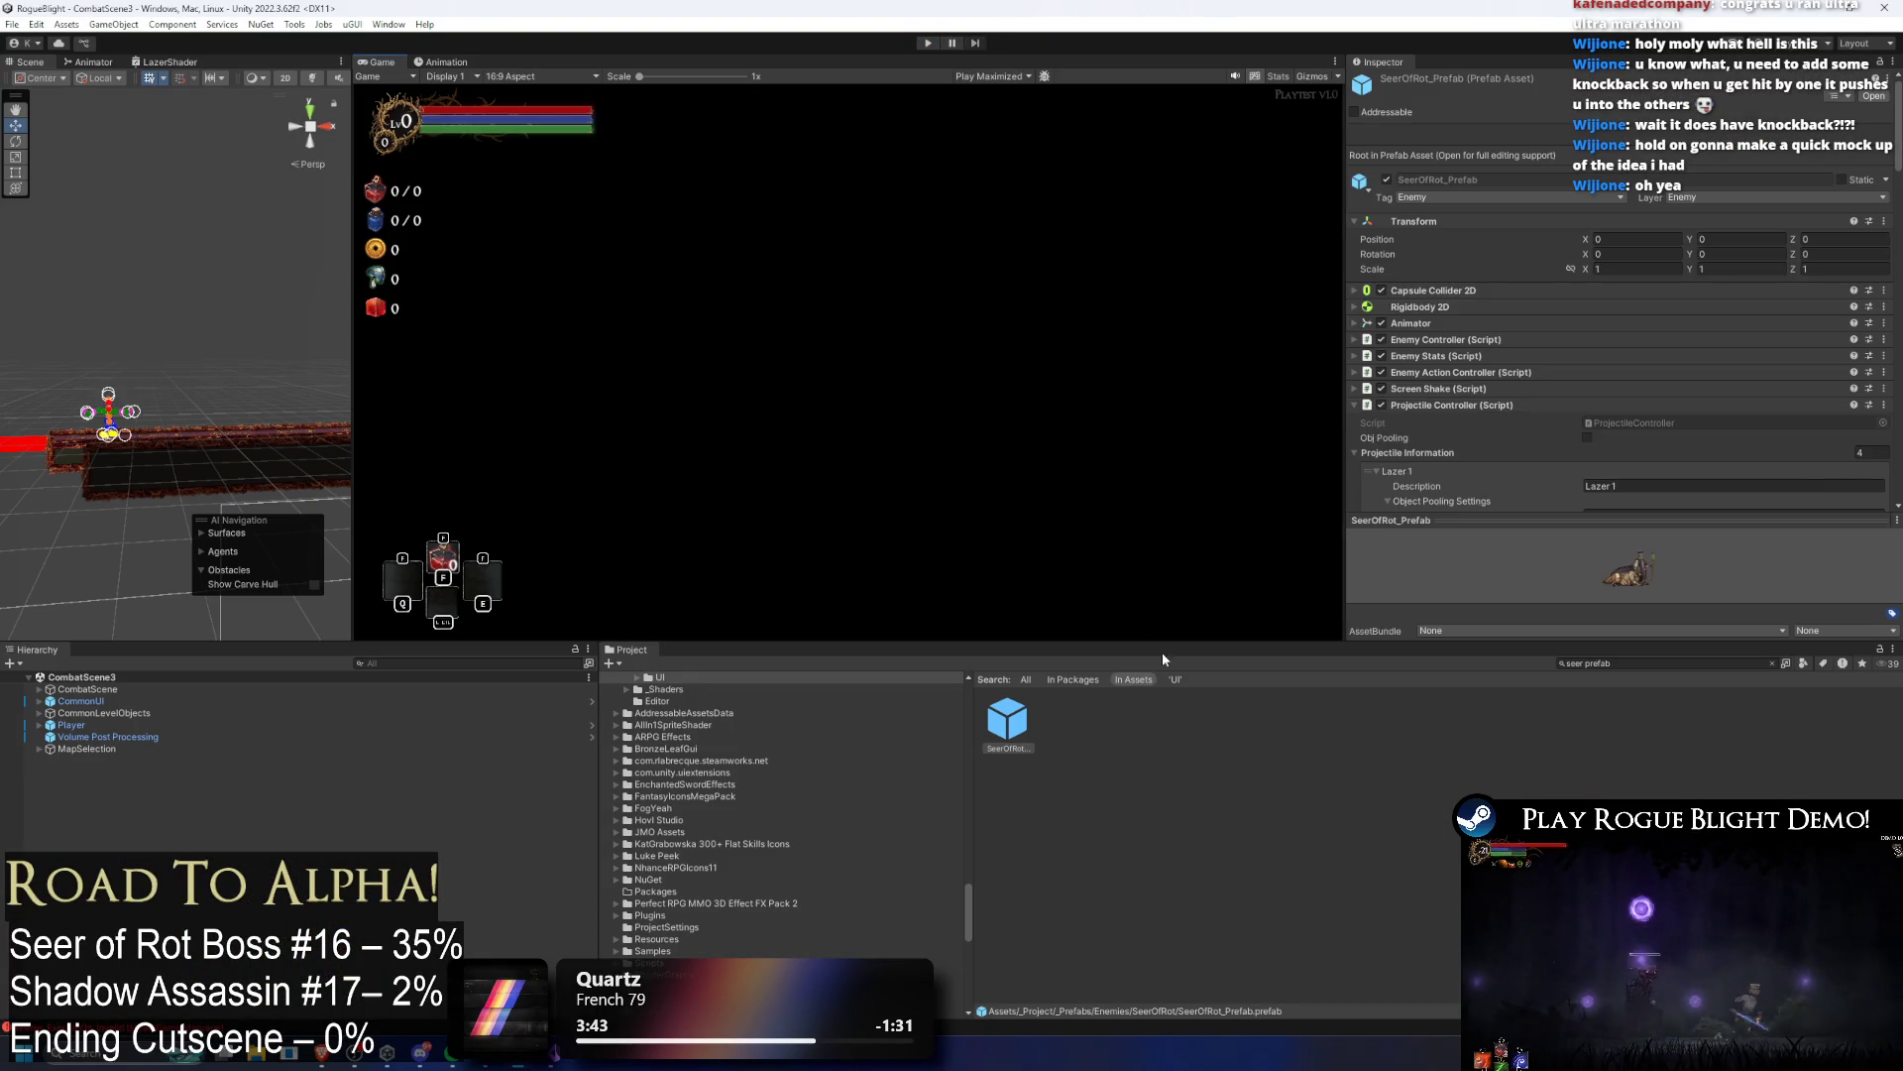
Step: Open the Seer of Rot prefab and show the summon_lazer_seer clip in the Animation window
{"action": "double_click", "coordinate": [1006, 718]}
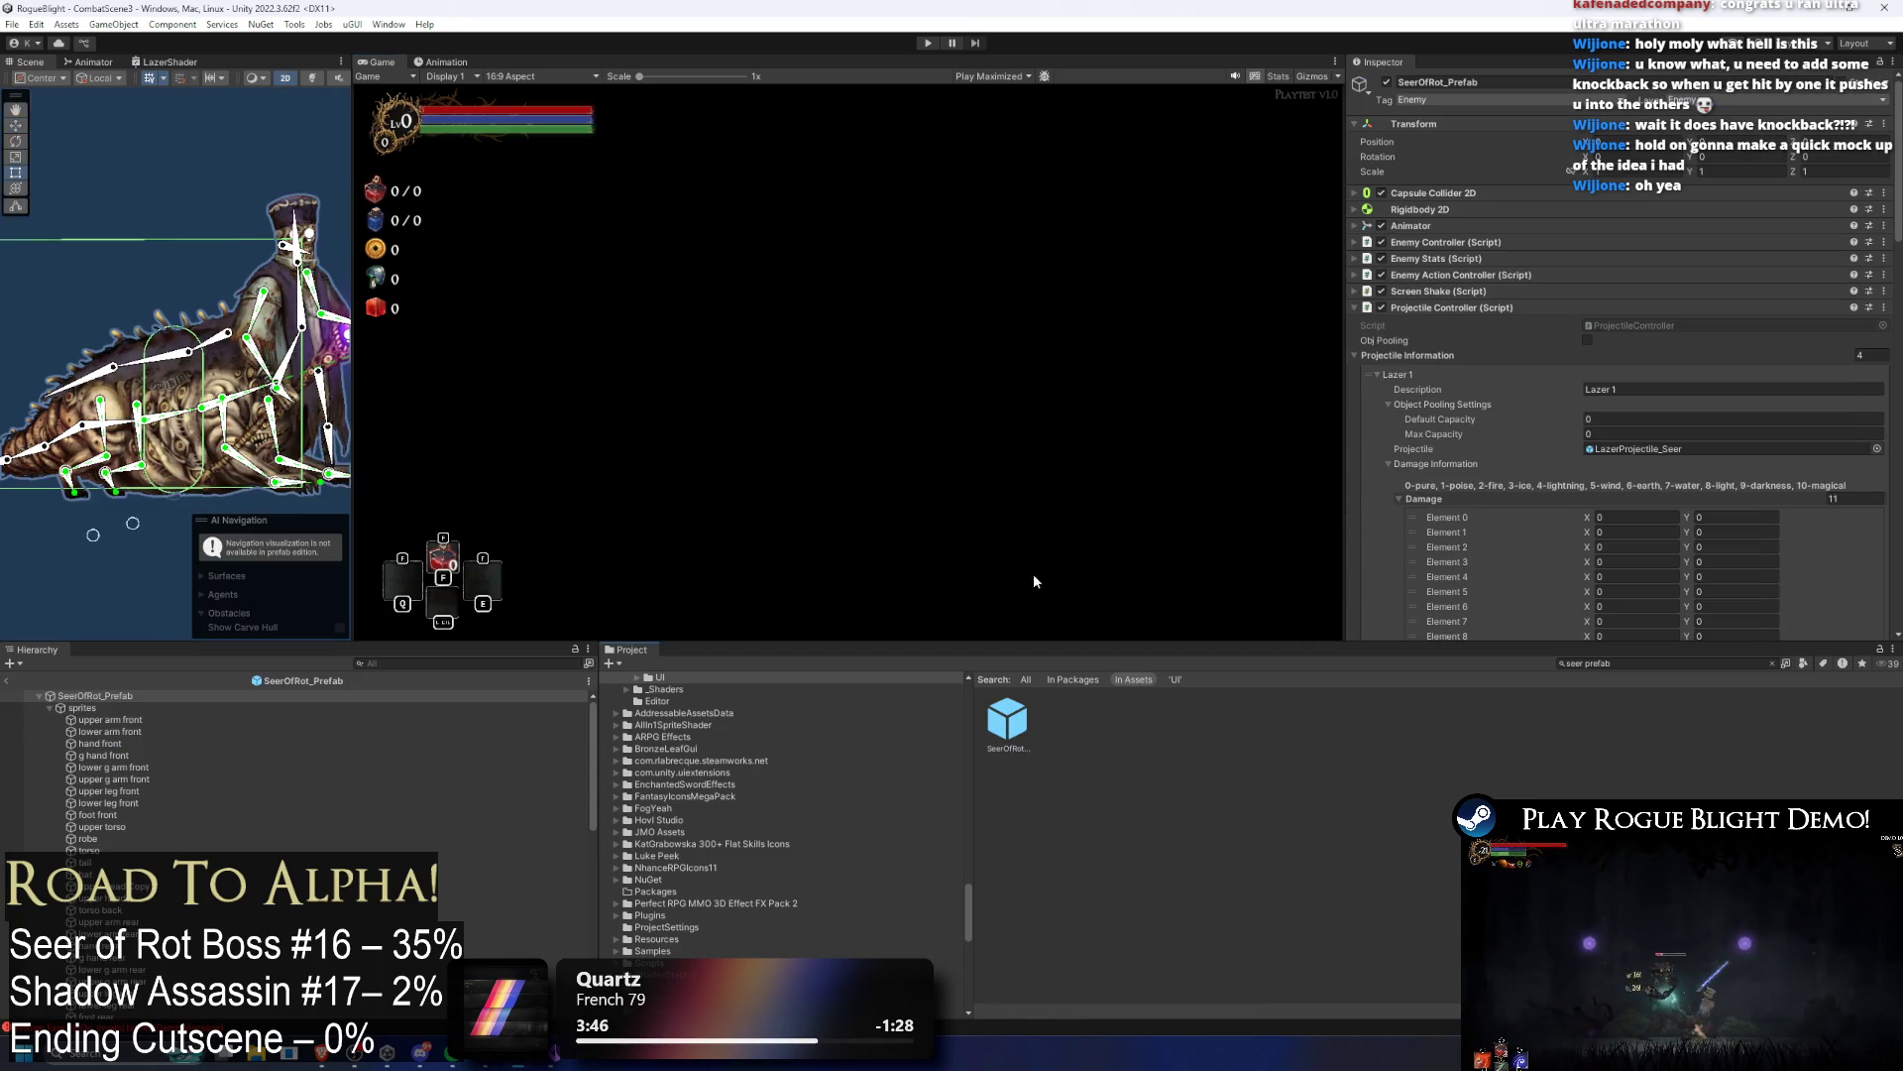
{"action": "left_click", "coordinate": [83, 707]}
{"action": "left_click", "coordinate": [87, 697]}
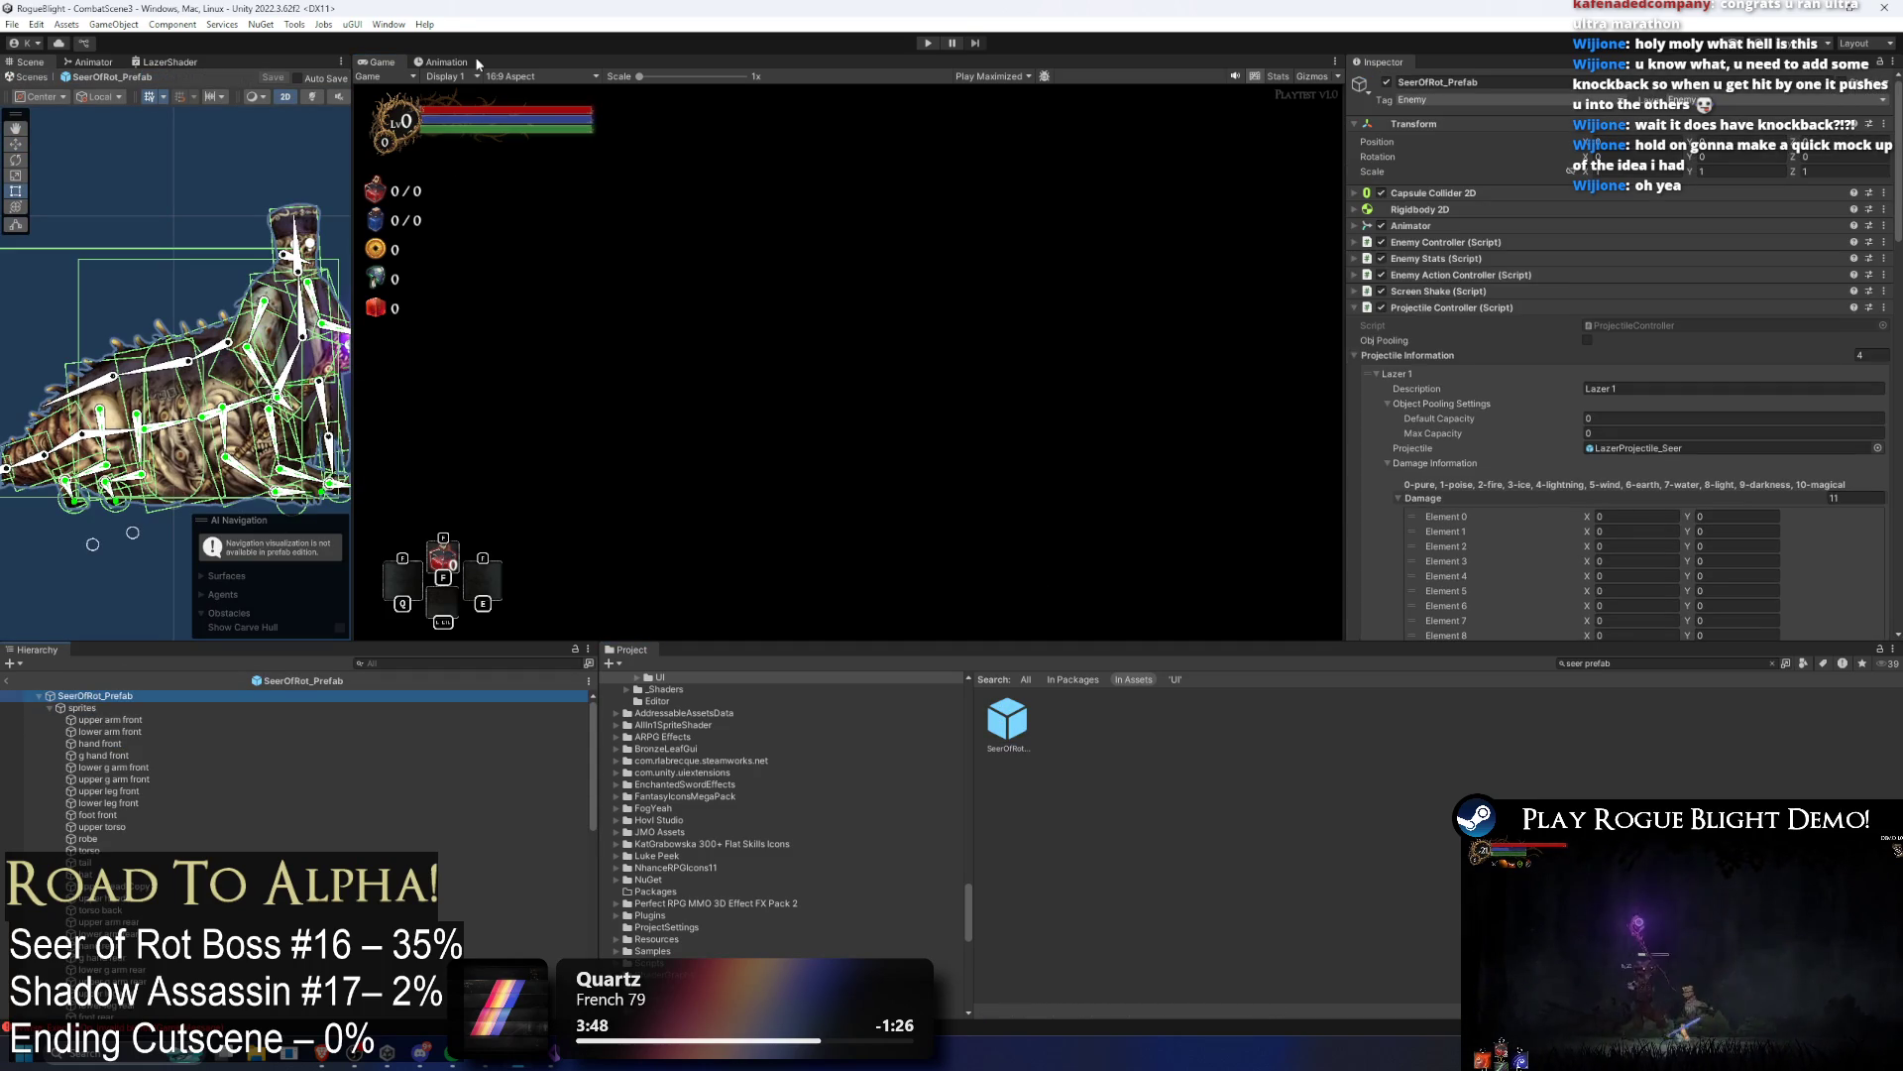
{"action": "left_click", "coordinate": [446, 76]}
{"action": "left_click", "coordinate": [446, 62]}
{"action": "left_click", "coordinate": [94, 61]}
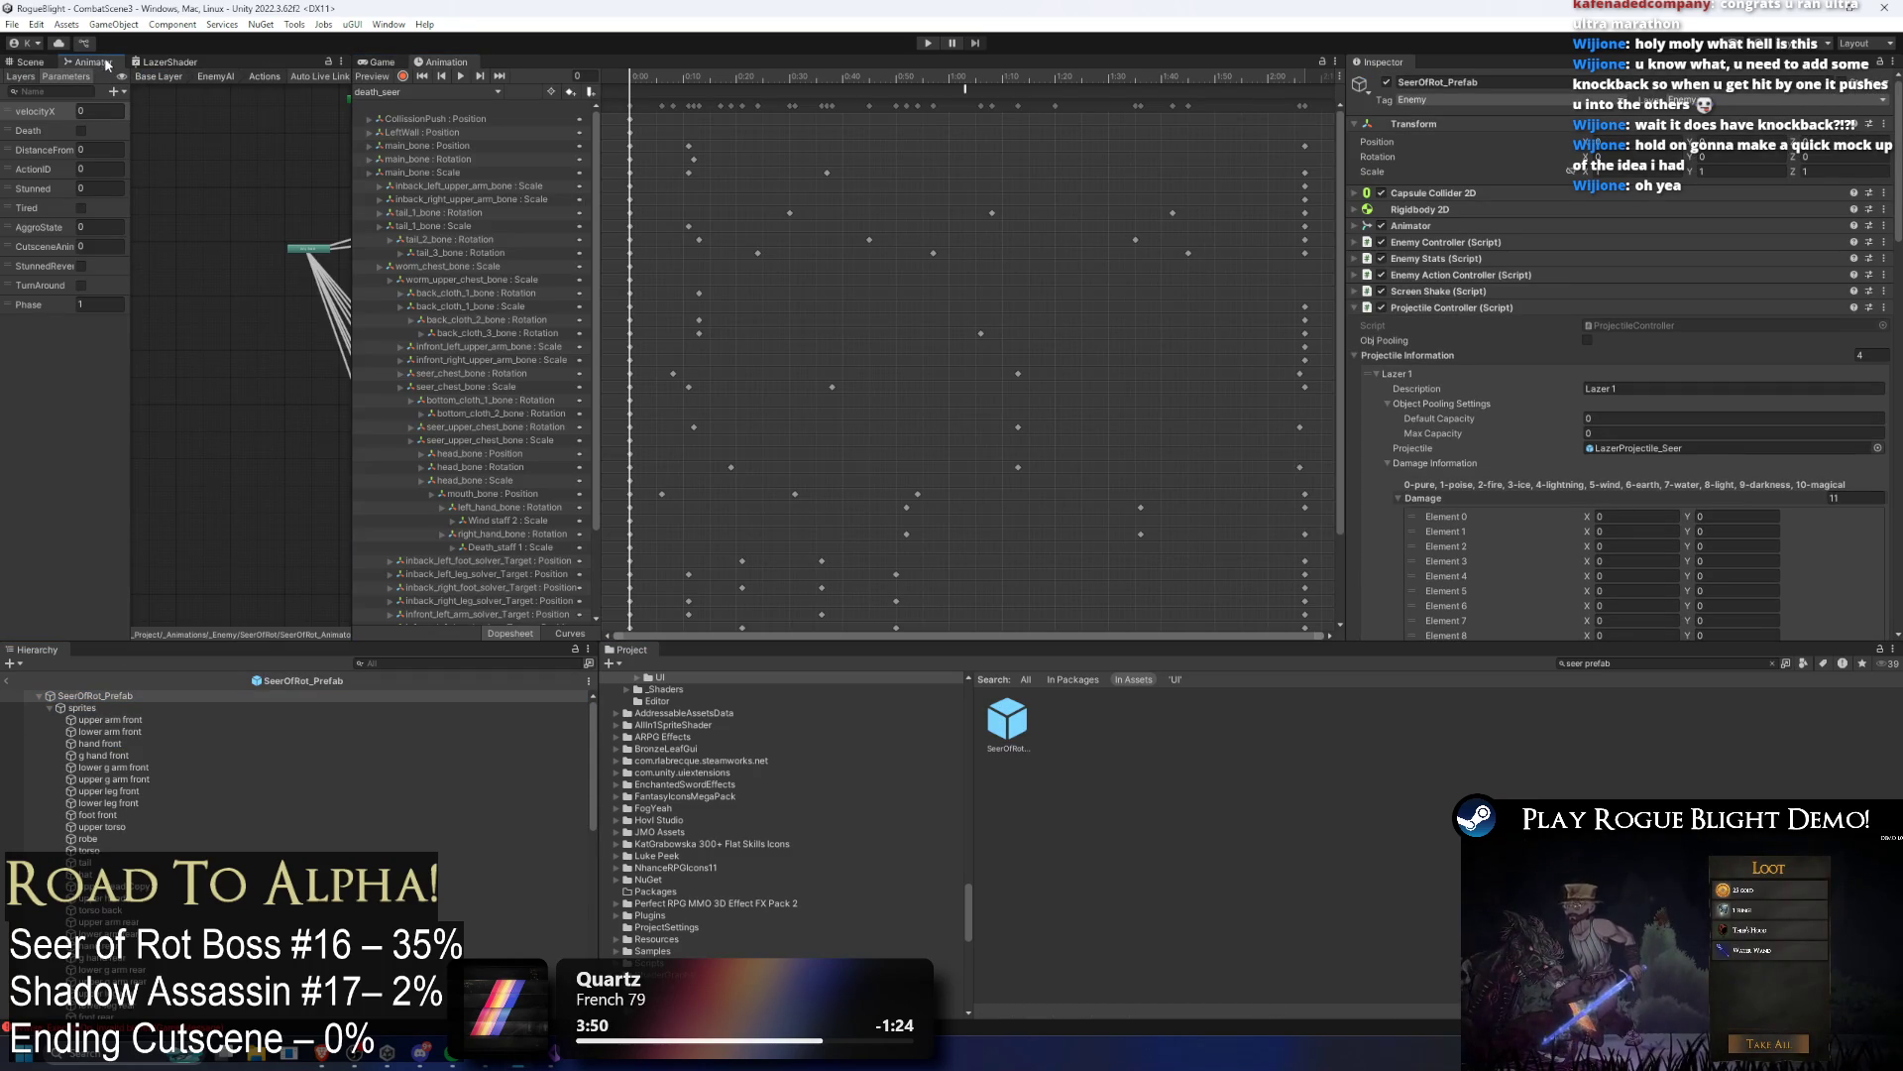
{"action": "left_click", "coordinate": [29, 61]}
{"action": "left_click", "coordinate": [423, 92]}
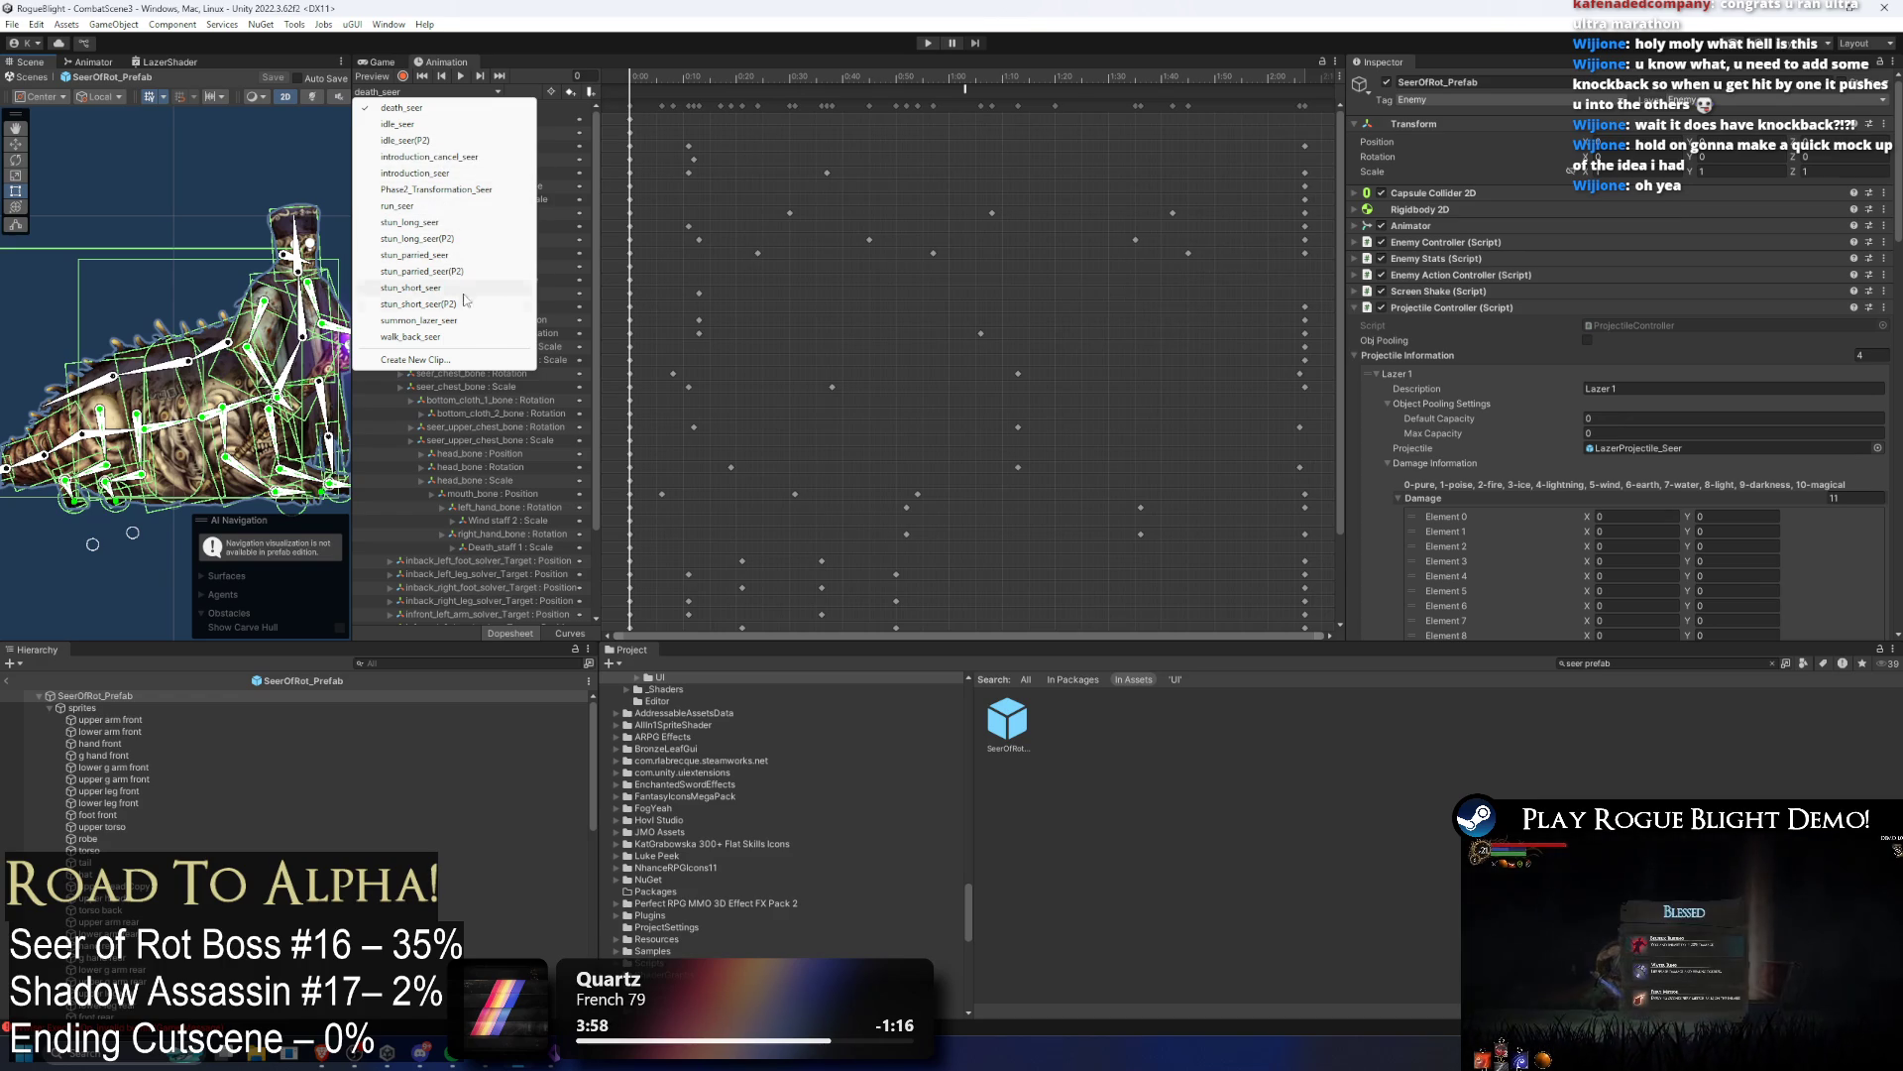
{"action": "left_click", "coordinate": [419, 321]}
Step: Delete the extra SpawnProjectile events, drag the rest together, and reselect the prefab root
{"action": "left_click_drag", "start_coordinate": [1024, 90], "coordinate": [994, 89]}
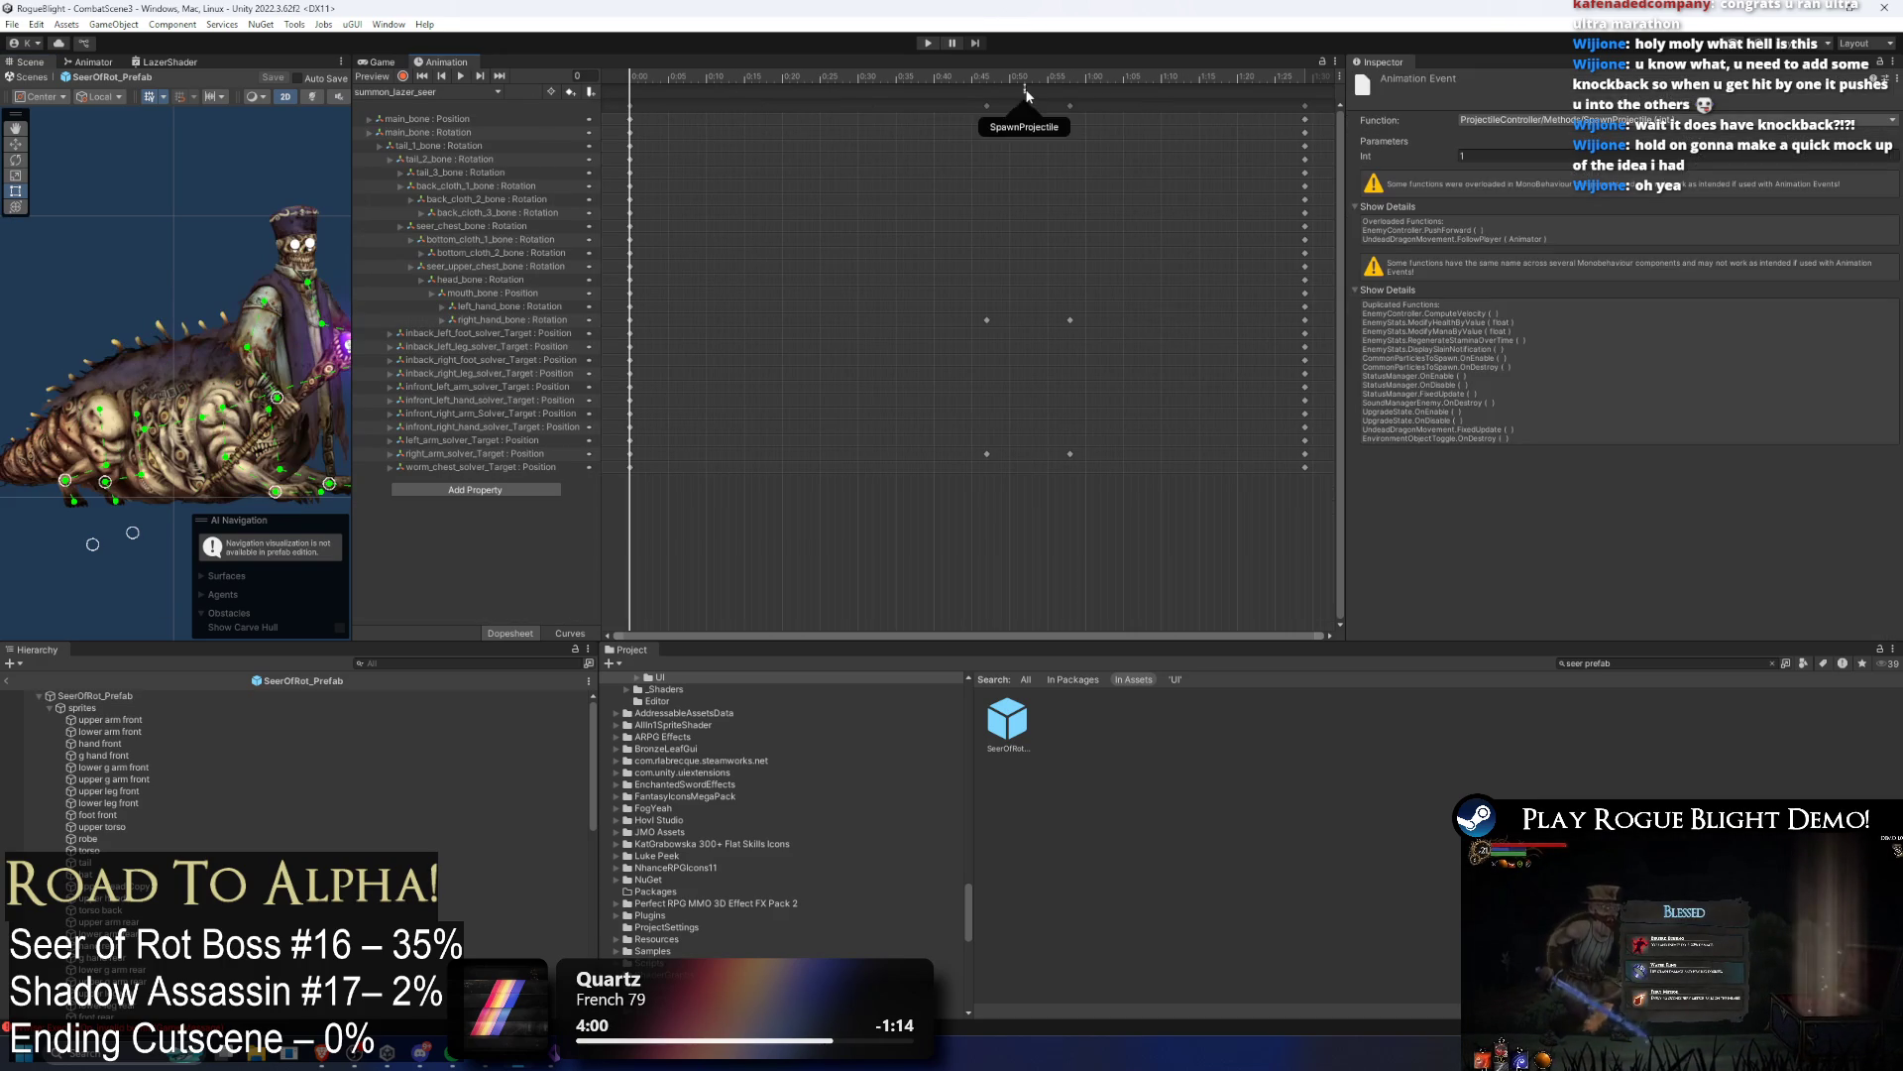
{"action": "left_click", "coordinate": [1024, 89]}
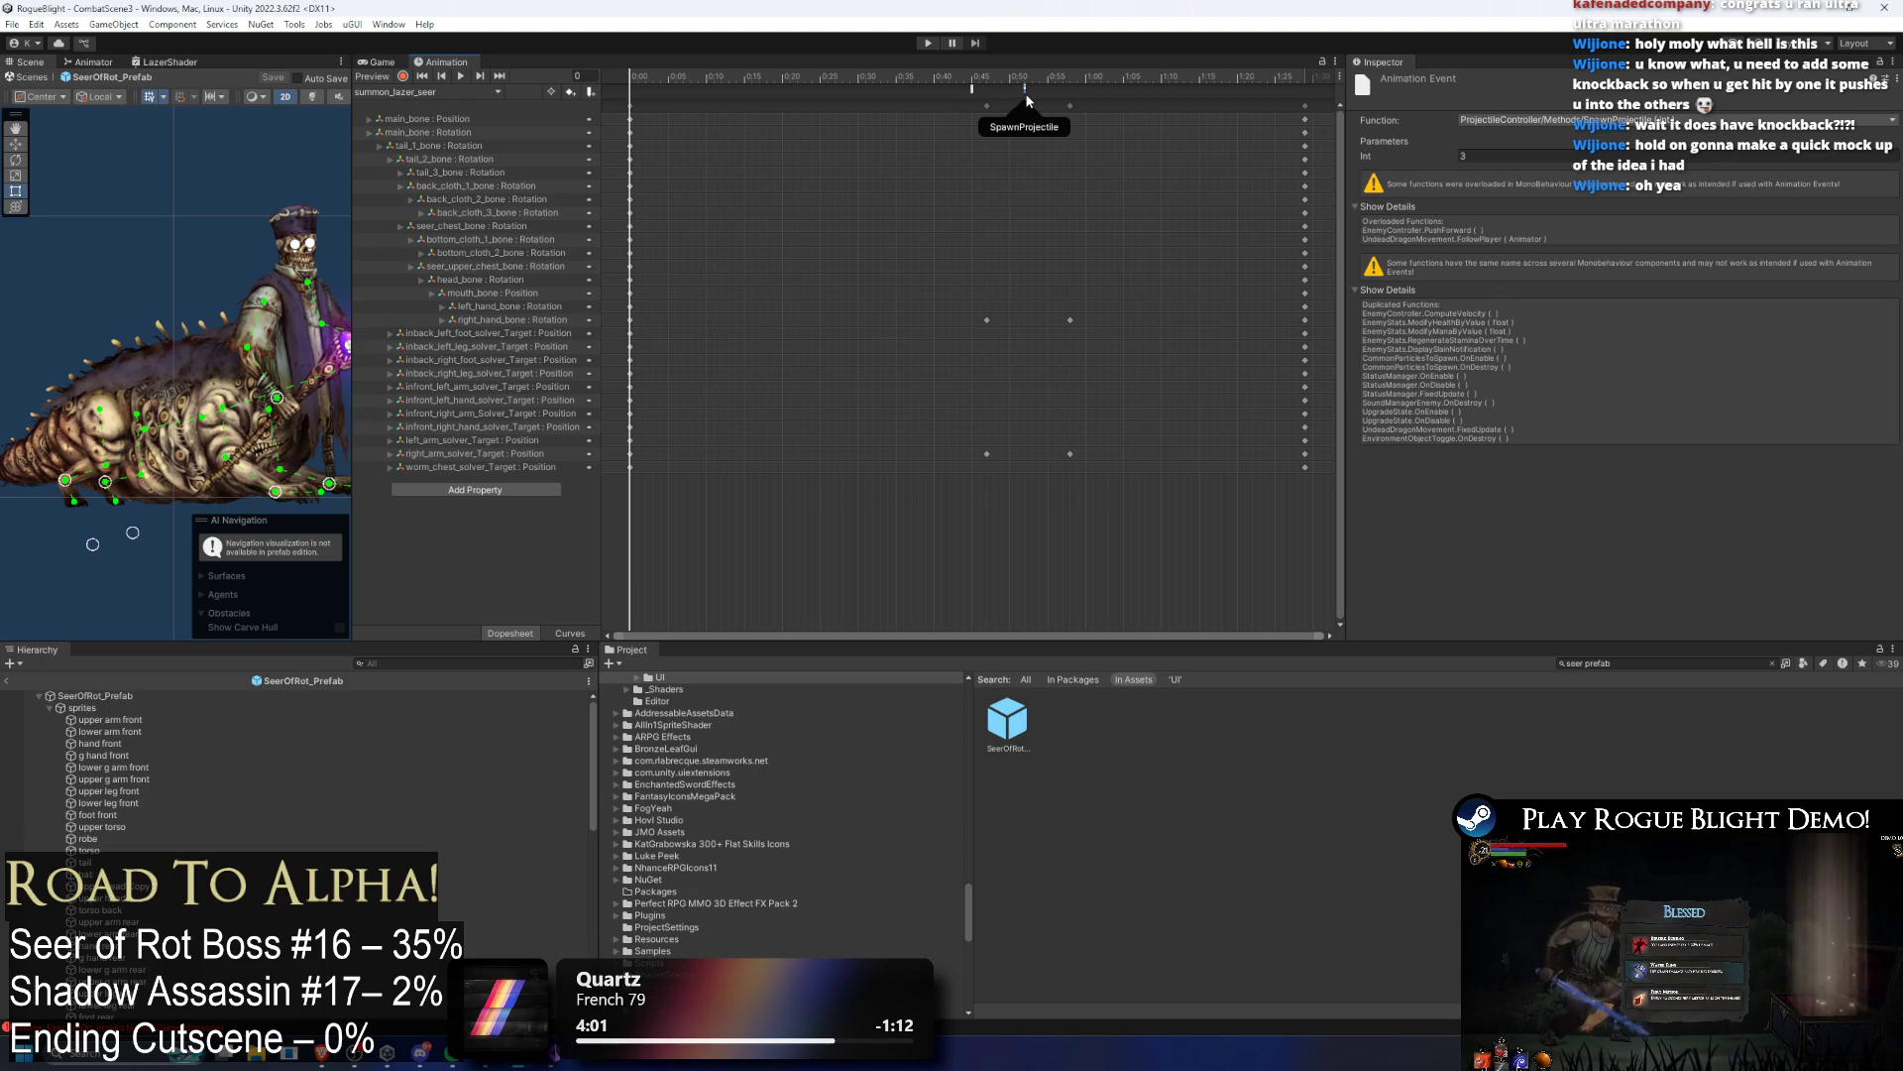
{"action": "left_click", "coordinate": [1031, 76]}
{"action": "left_click", "coordinate": [1027, 91]}
{"action": "left_click", "coordinate": [1026, 90]}
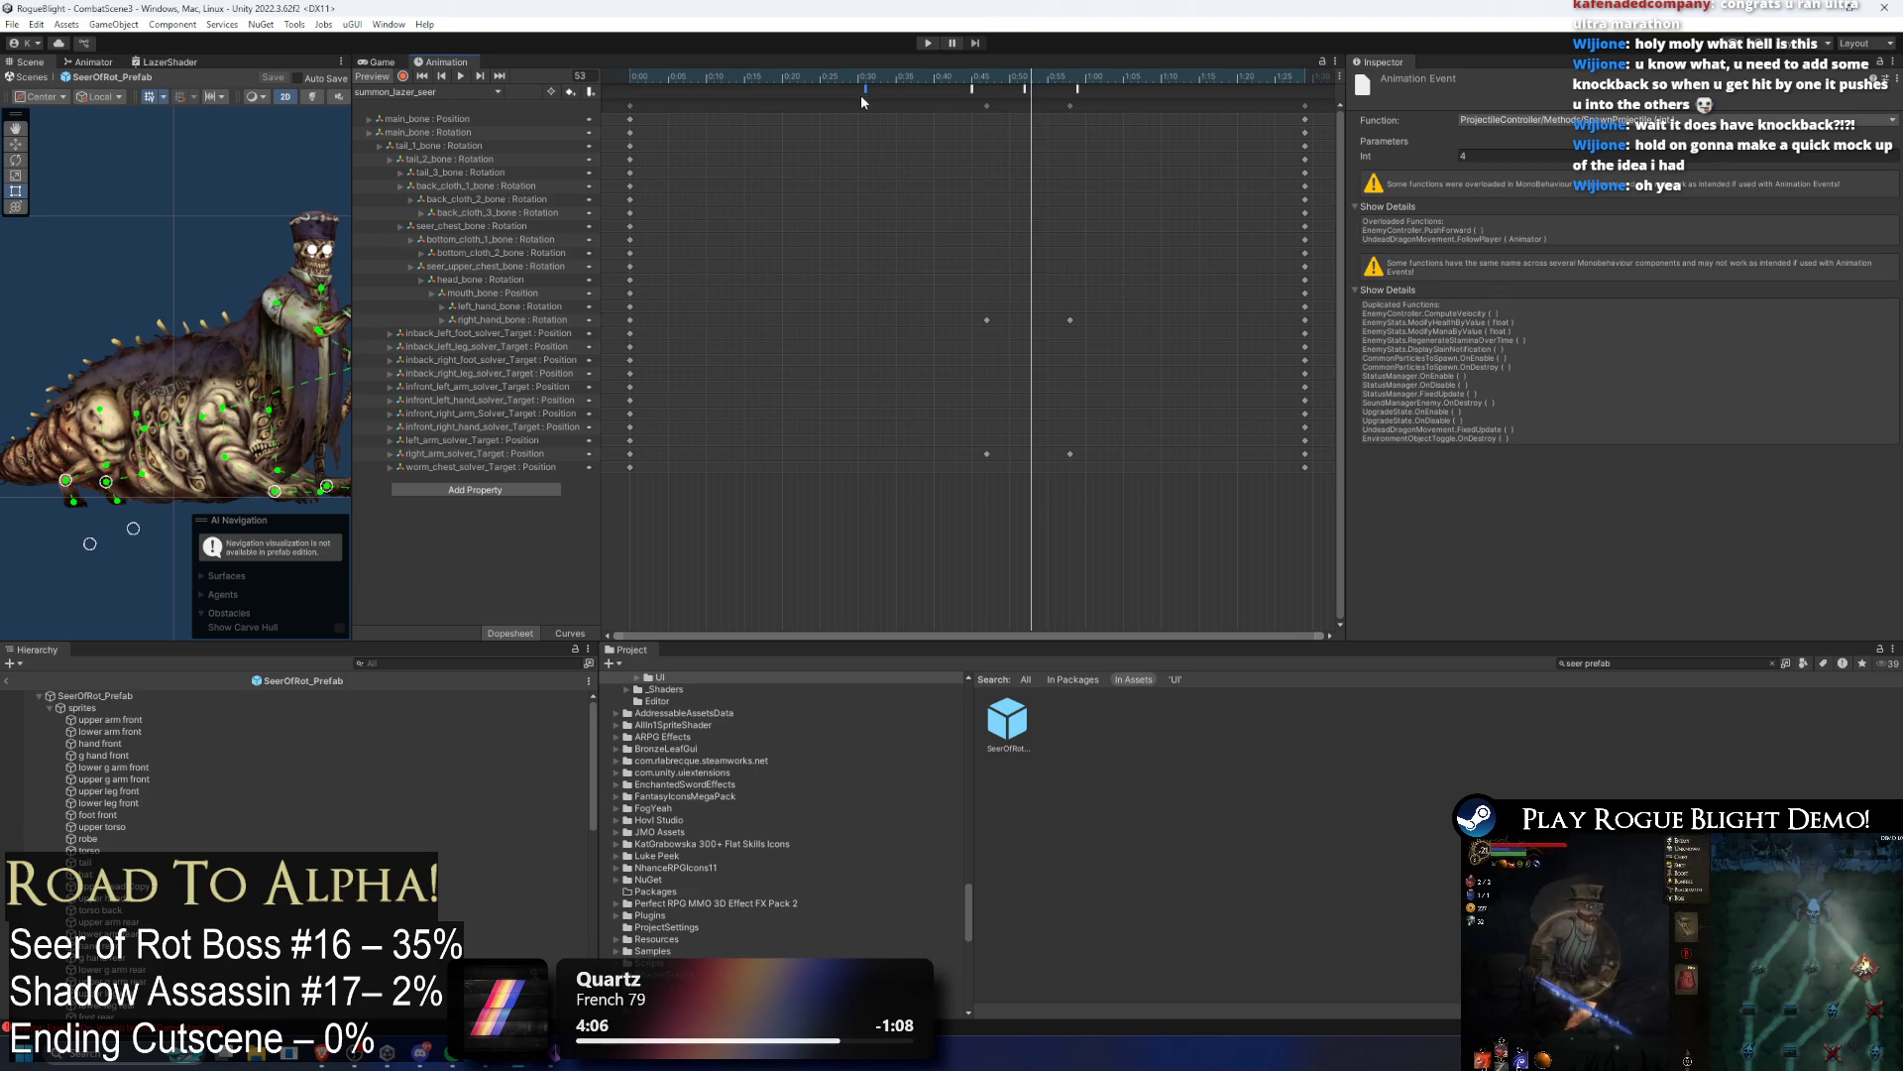
{"action": "key", "text": "Delete"}
{"action": "left_click", "coordinate": [1027, 97]}
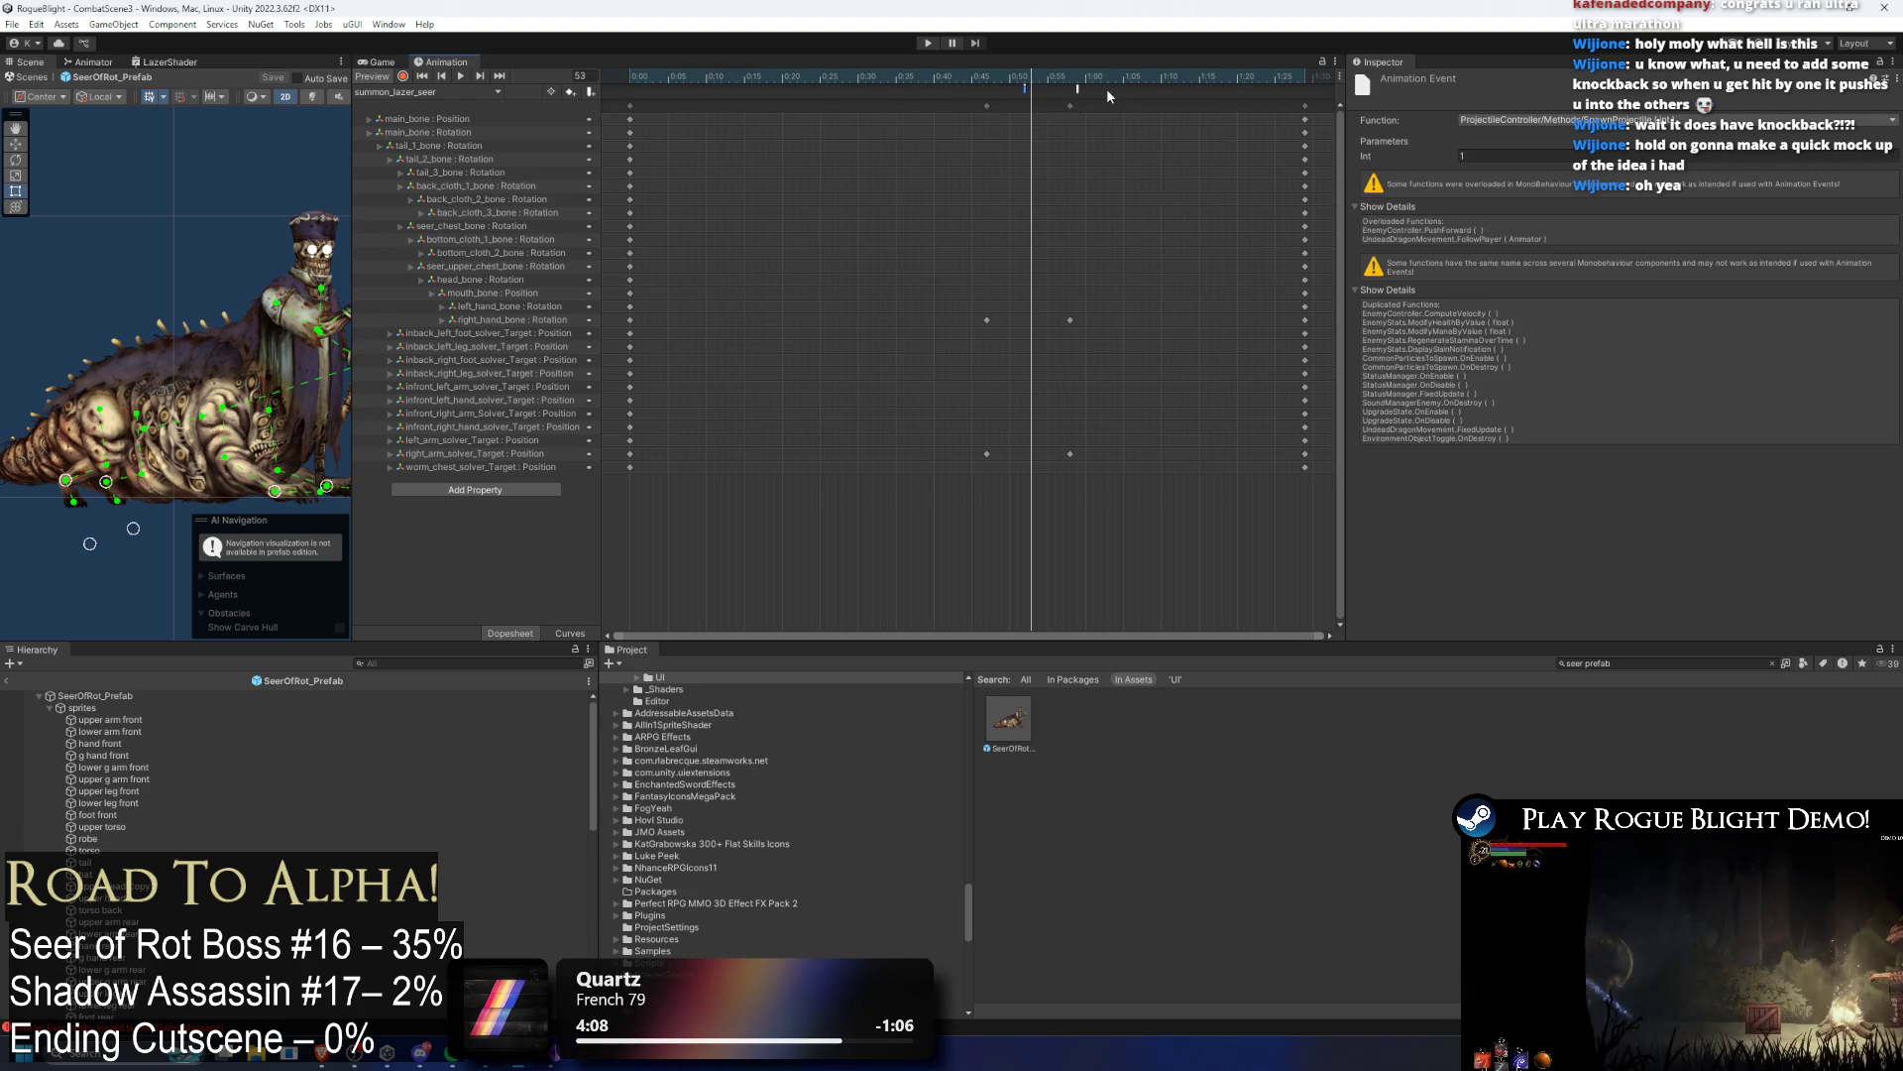
{"action": "mouse_move", "coordinate": [1078, 89]}
{"action": "left_mouse_down"}
{"action": "mouse_move", "coordinate": [955, 89]}
{"action": "mouse_move", "coordinate": [1031, 89]}
{"action": "left_mouse_up"}
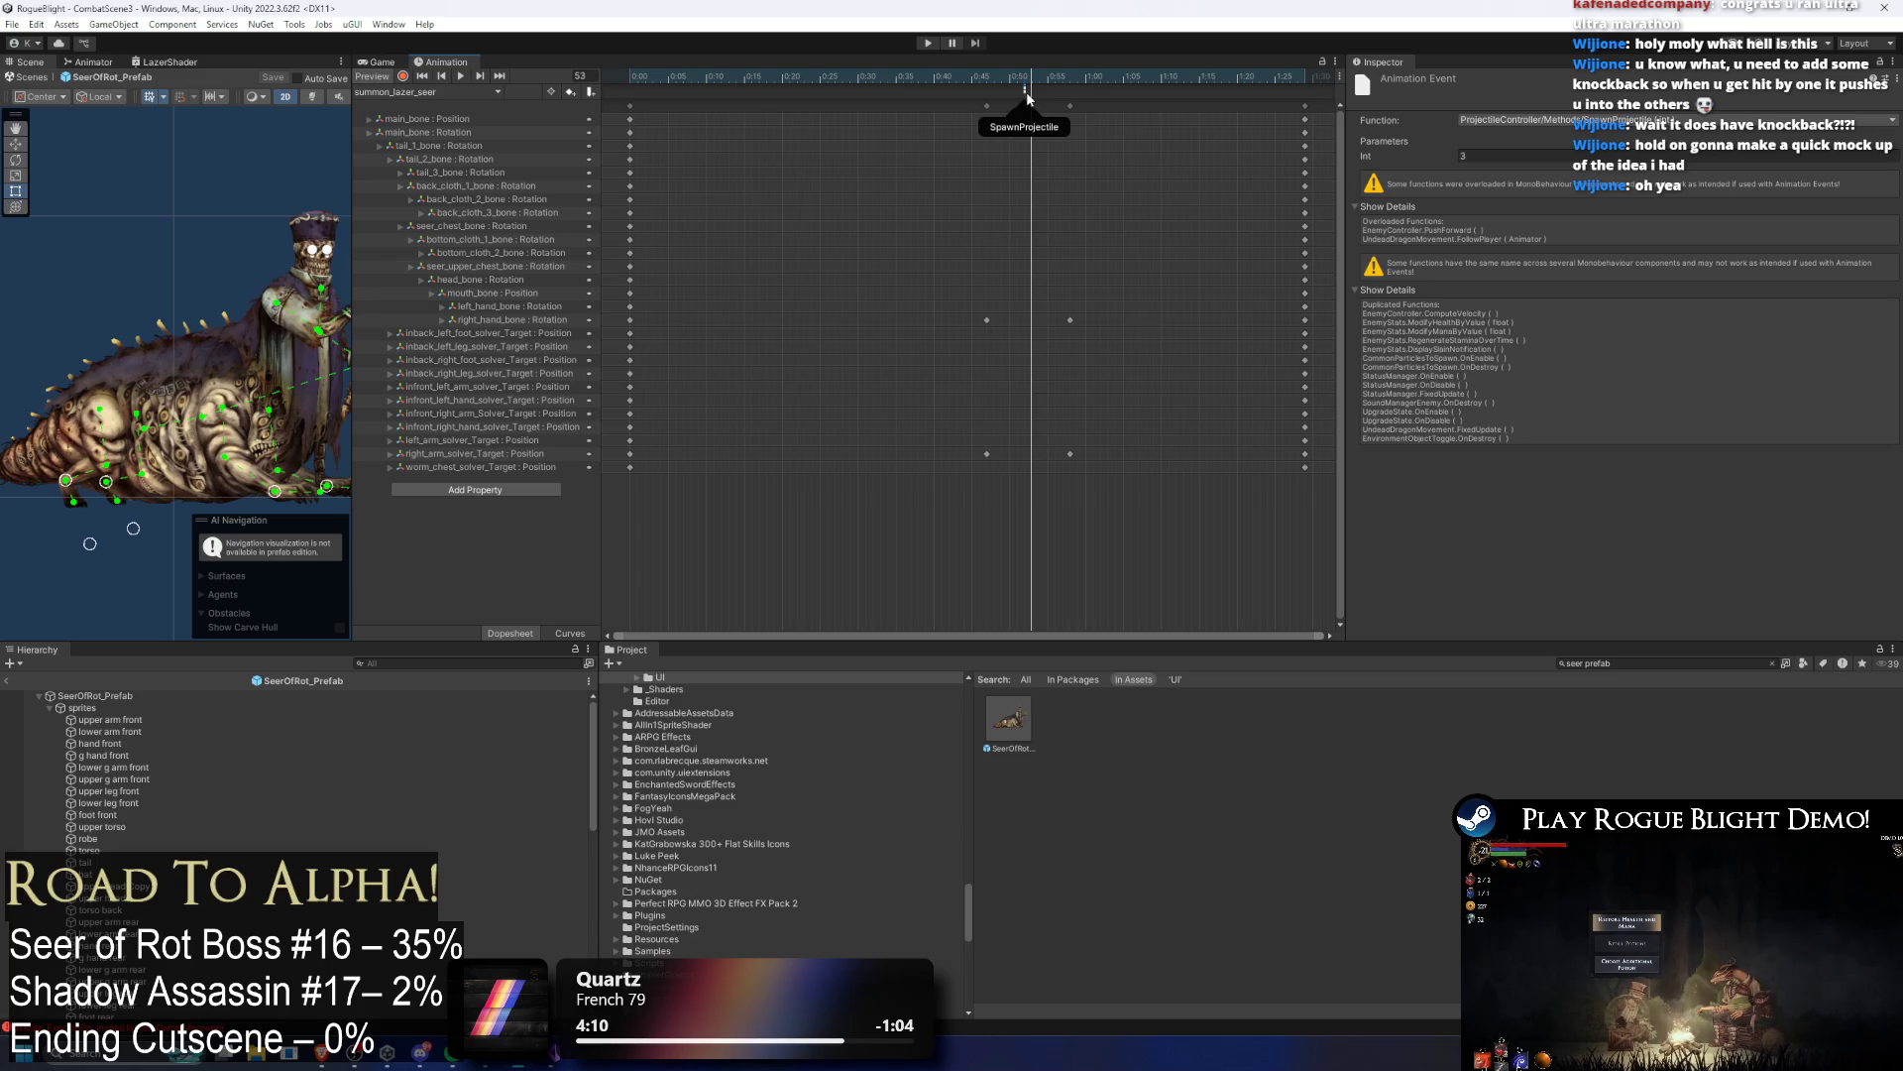
{"action": "left_click", "coordinate": [128, 694]}
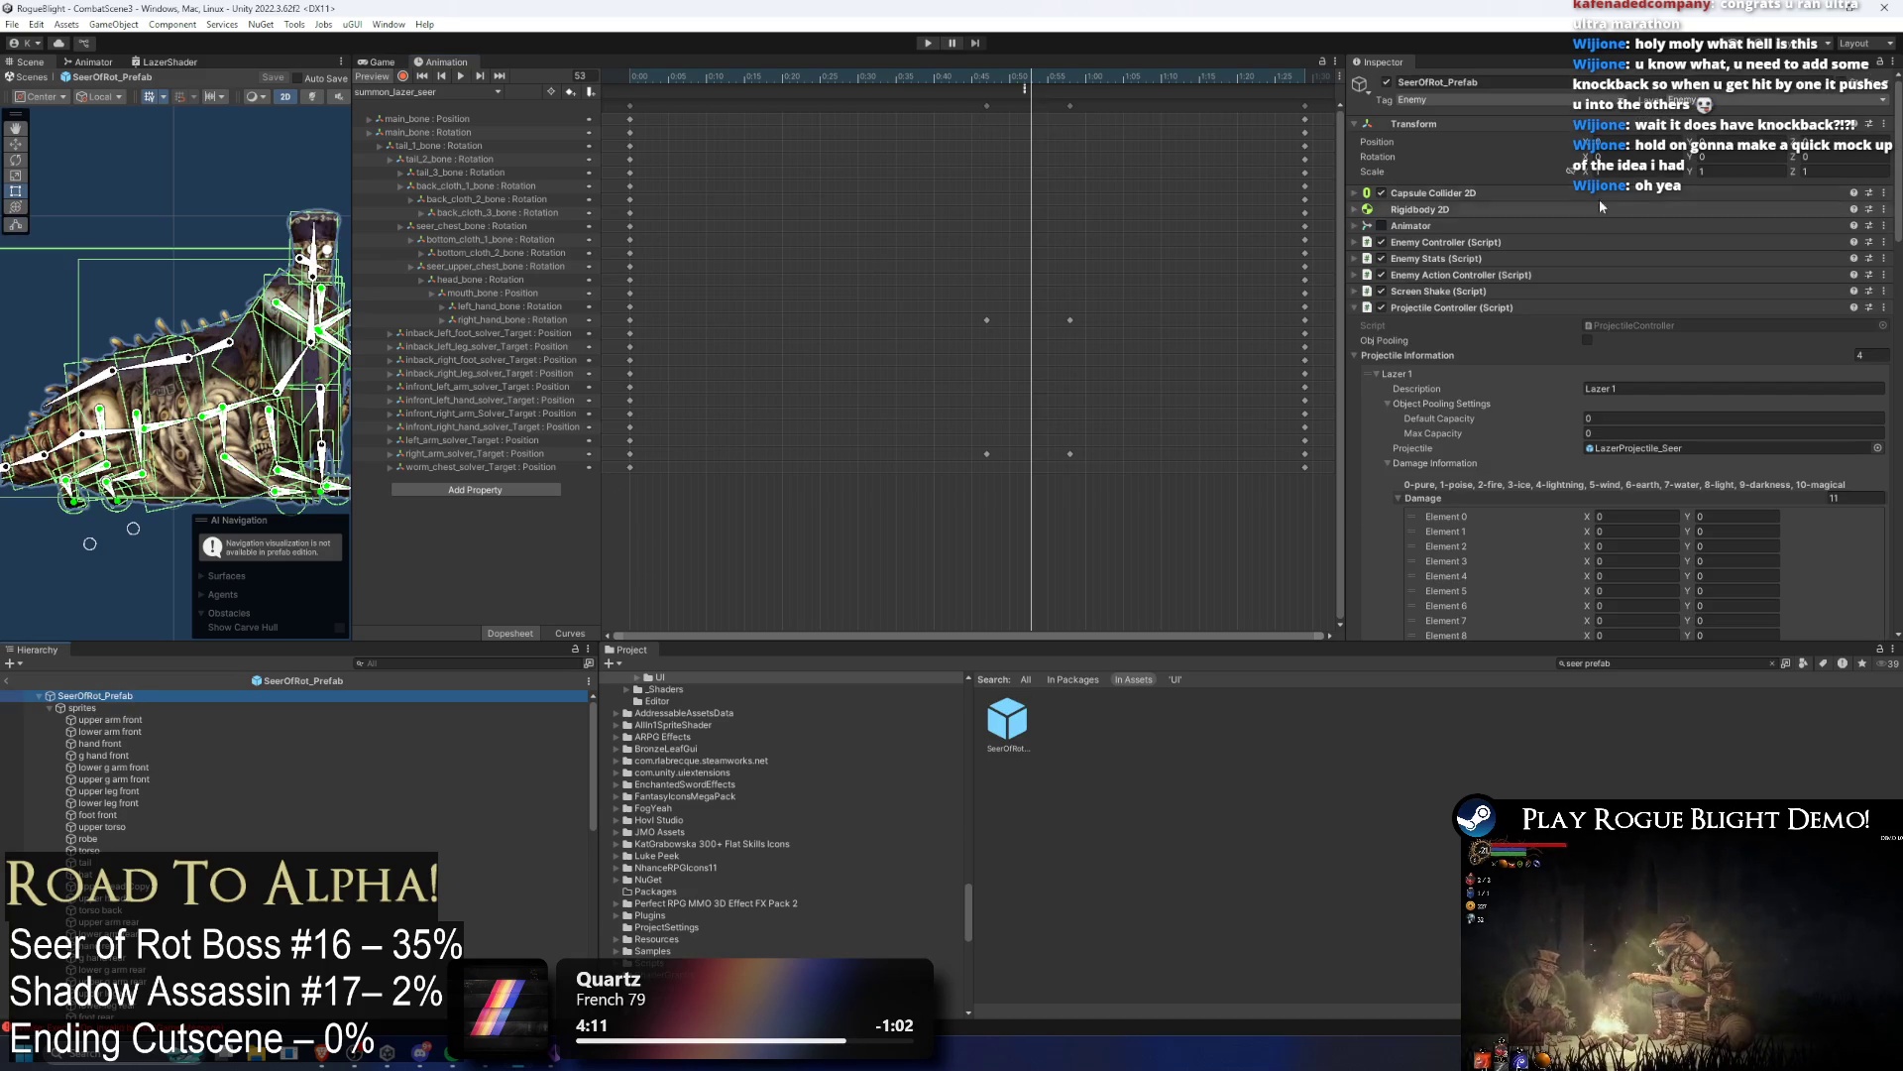
Step: Remove Lazer 4 from the Projectile Controller's laser list
{"action": "left_click", "coordinate": [1435, 374]}
{"action": "left_click", "coordinate": [1435, 375]}
{"action": "left_click", "coordinate": [1434, 374]}
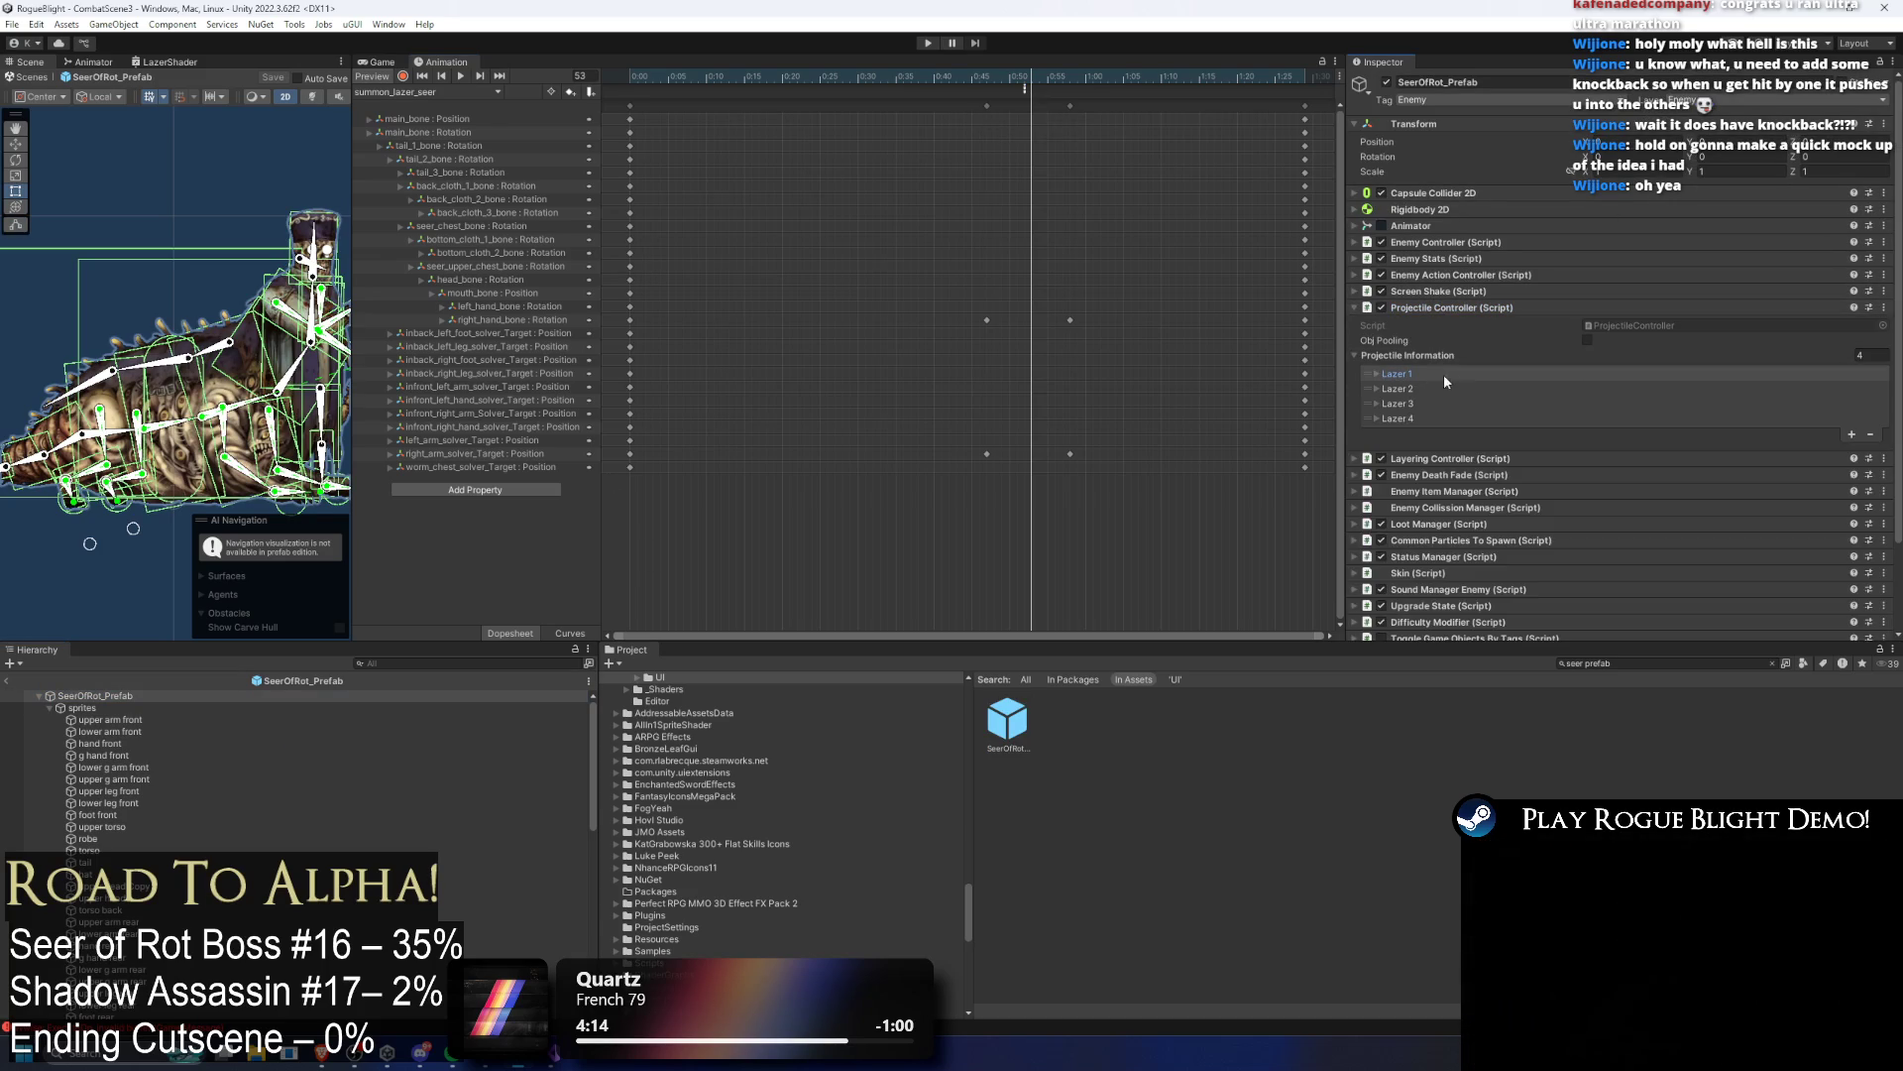
{"action": "left_click", "coordinate": [1377, 419]}
{"action": "left_click", "coordinate": [1377, 418]}
{"action": "key", "text": "Delete"}
Step: Set Lazer 3's Set Rotation Z to -90
{"action": "left_click", "coordinate": [1388, 403]}
{"action": "scroll", "coordinate": [1685, 361], "scroll_direction": "down", "scroll_amount": 10}
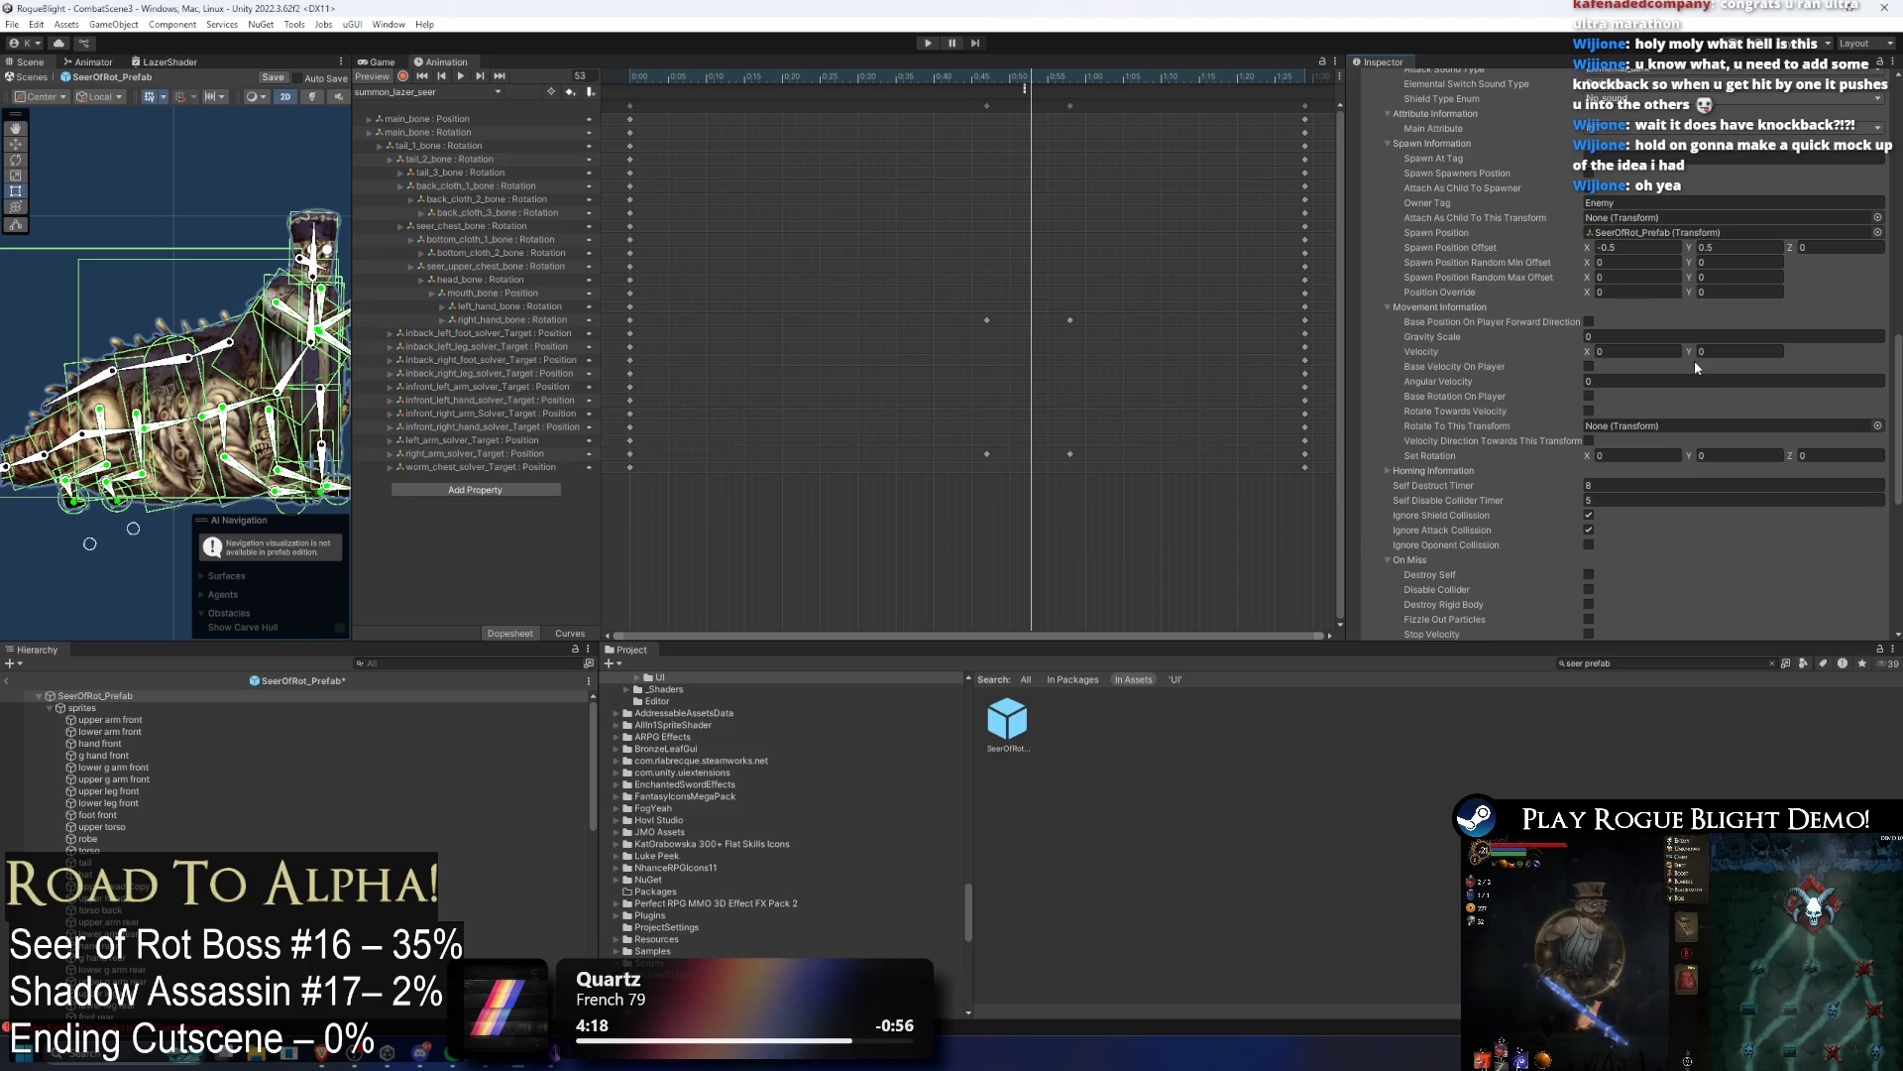
{"action": "scroll", "coordinate": [1759, 337], "scroll_direction": "up", "scroll_amount": 5}
{"action": "scroll", "coordinate": [1857, 479], "scroll_direction": "down", "scroll_amount": 3}
{"action": "left_click", "coordinate": [1827, 541]}
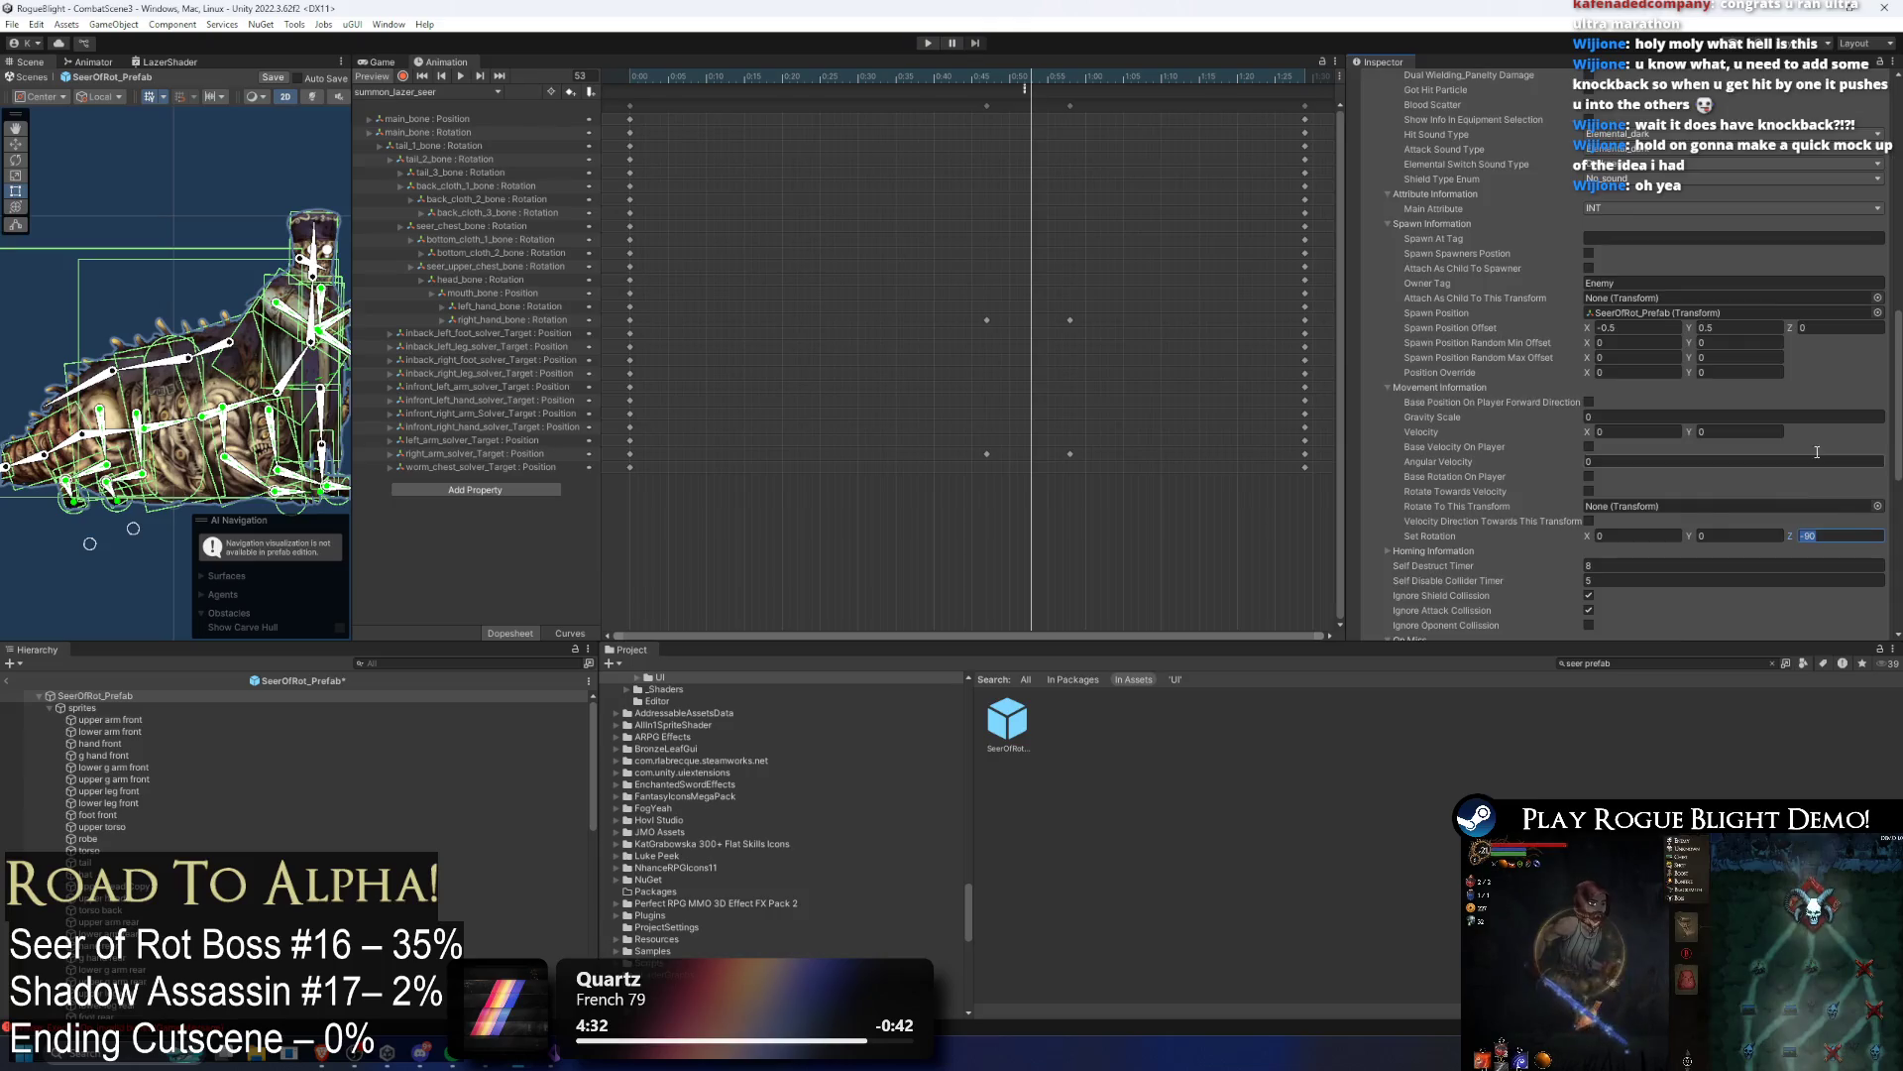
{"action": "scroll", "coordinate": [1736, 417], "scroll_direction": "up", "scroll_amount": 8}
{"action": "scroll", "coordinate": [1736, 417], "scroll_direction": "down", "scroll_amount": 5}
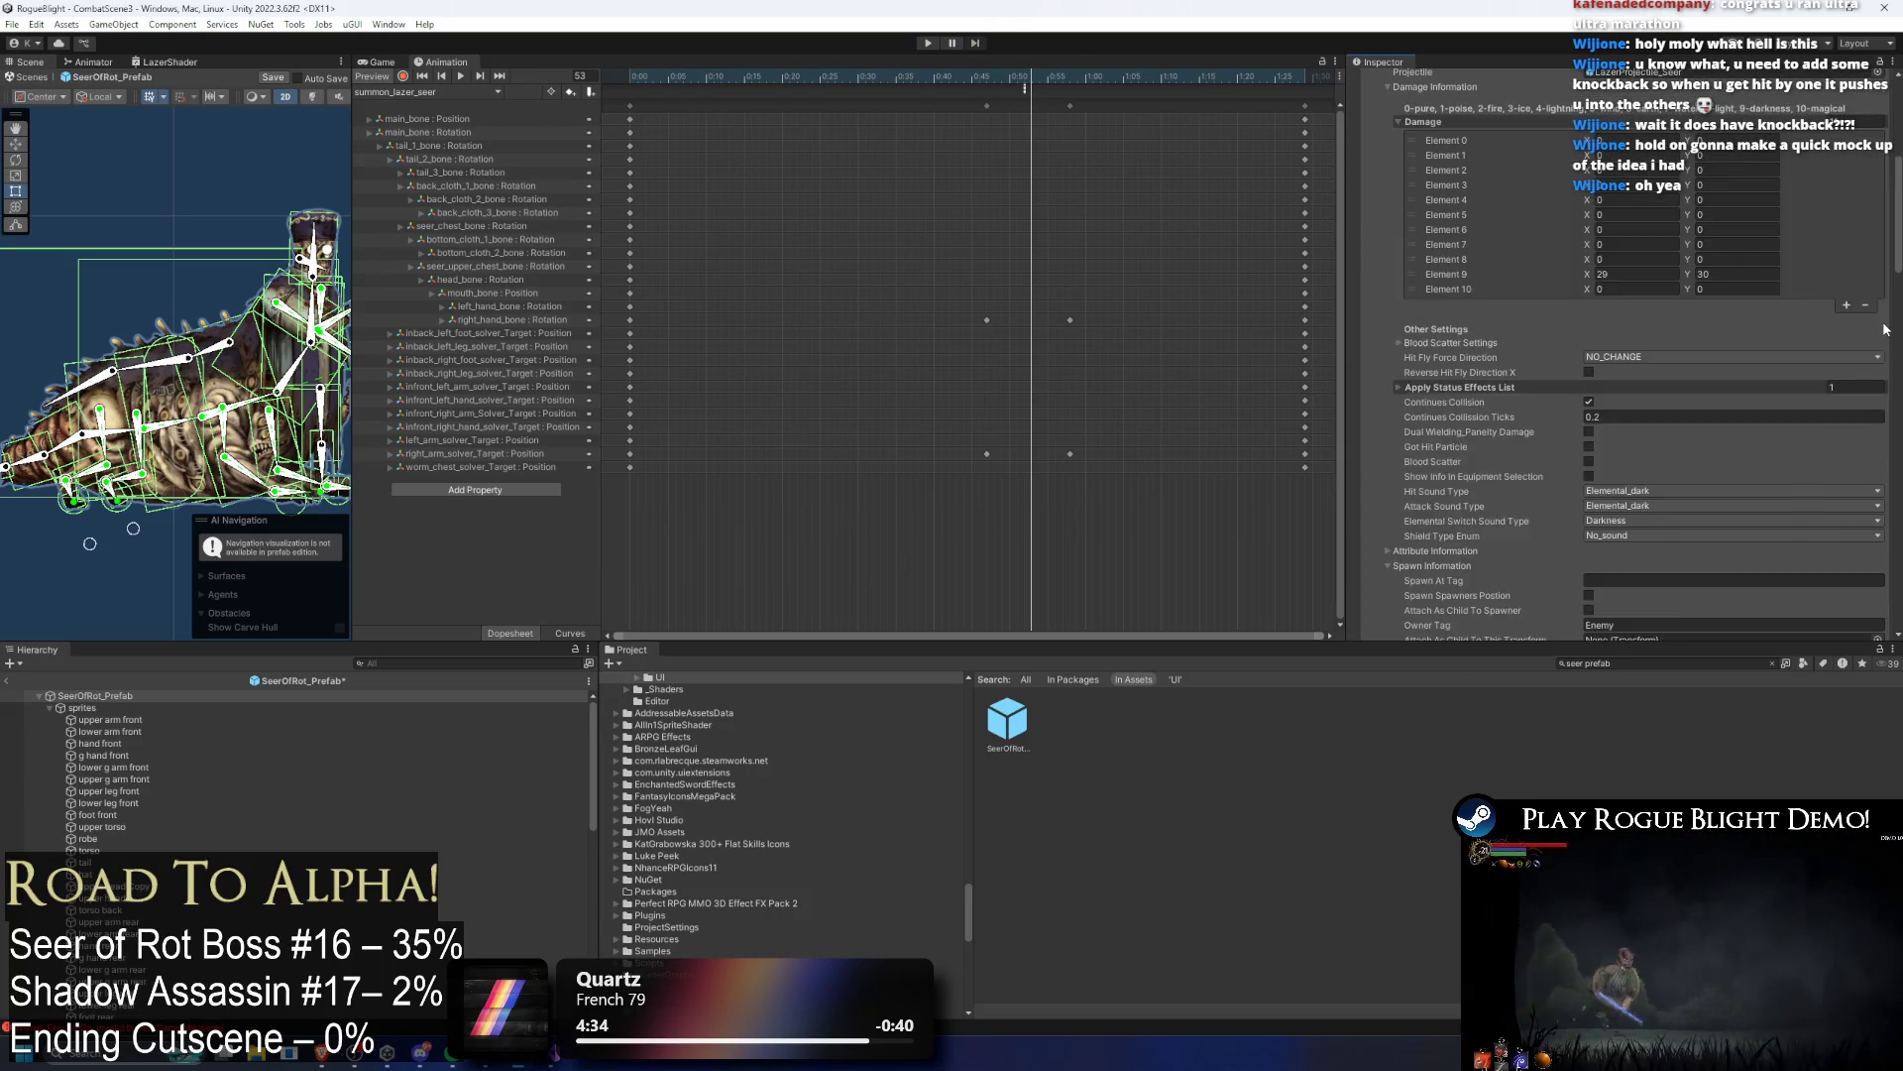
{"action": "scroll", "coordinate": [1844, 337], "scroll_direction": "up", "scroll_amount": 6}
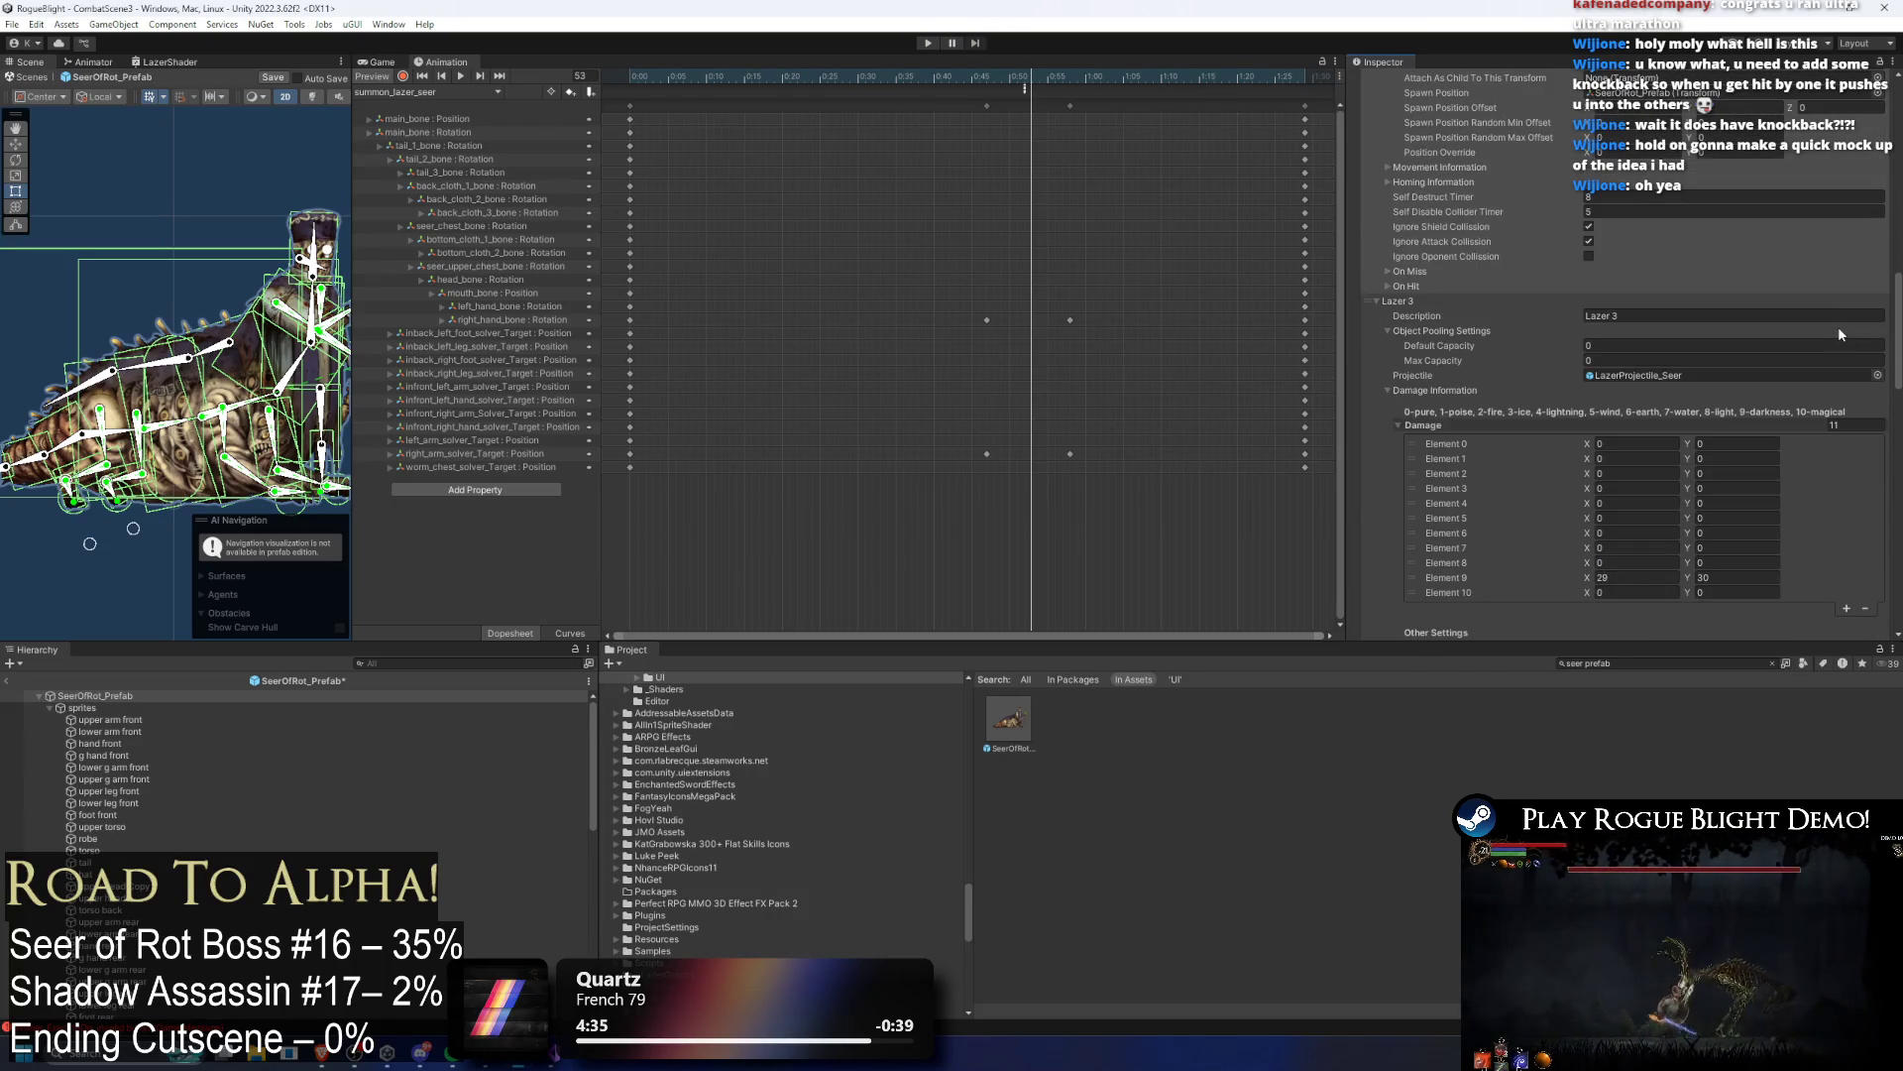
{"action": "scroll", "coordinate": [1827, 368], "scroll_direction": "down", "scroll_amount": 10}
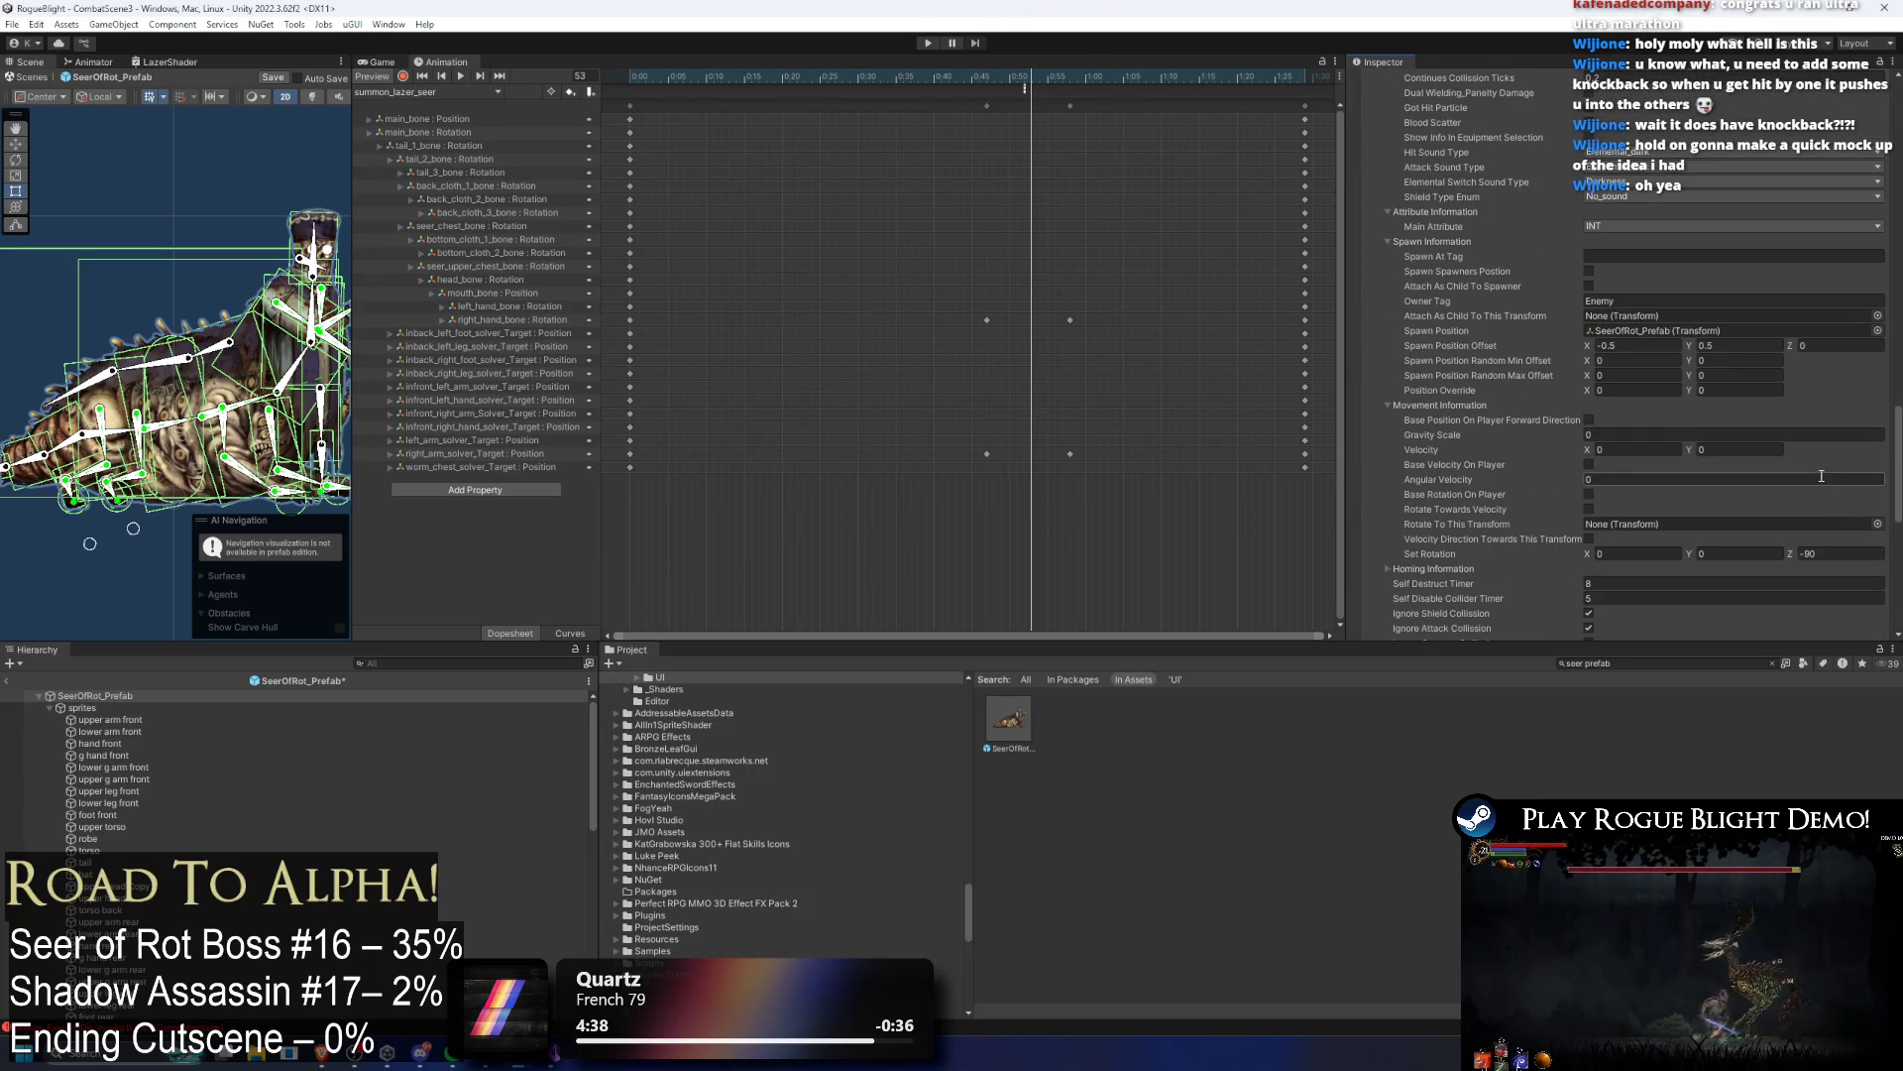
{"action": "scroll", "coordinate": [1756, 373], "scroll_direction": "up", "scroll_amount": 10}
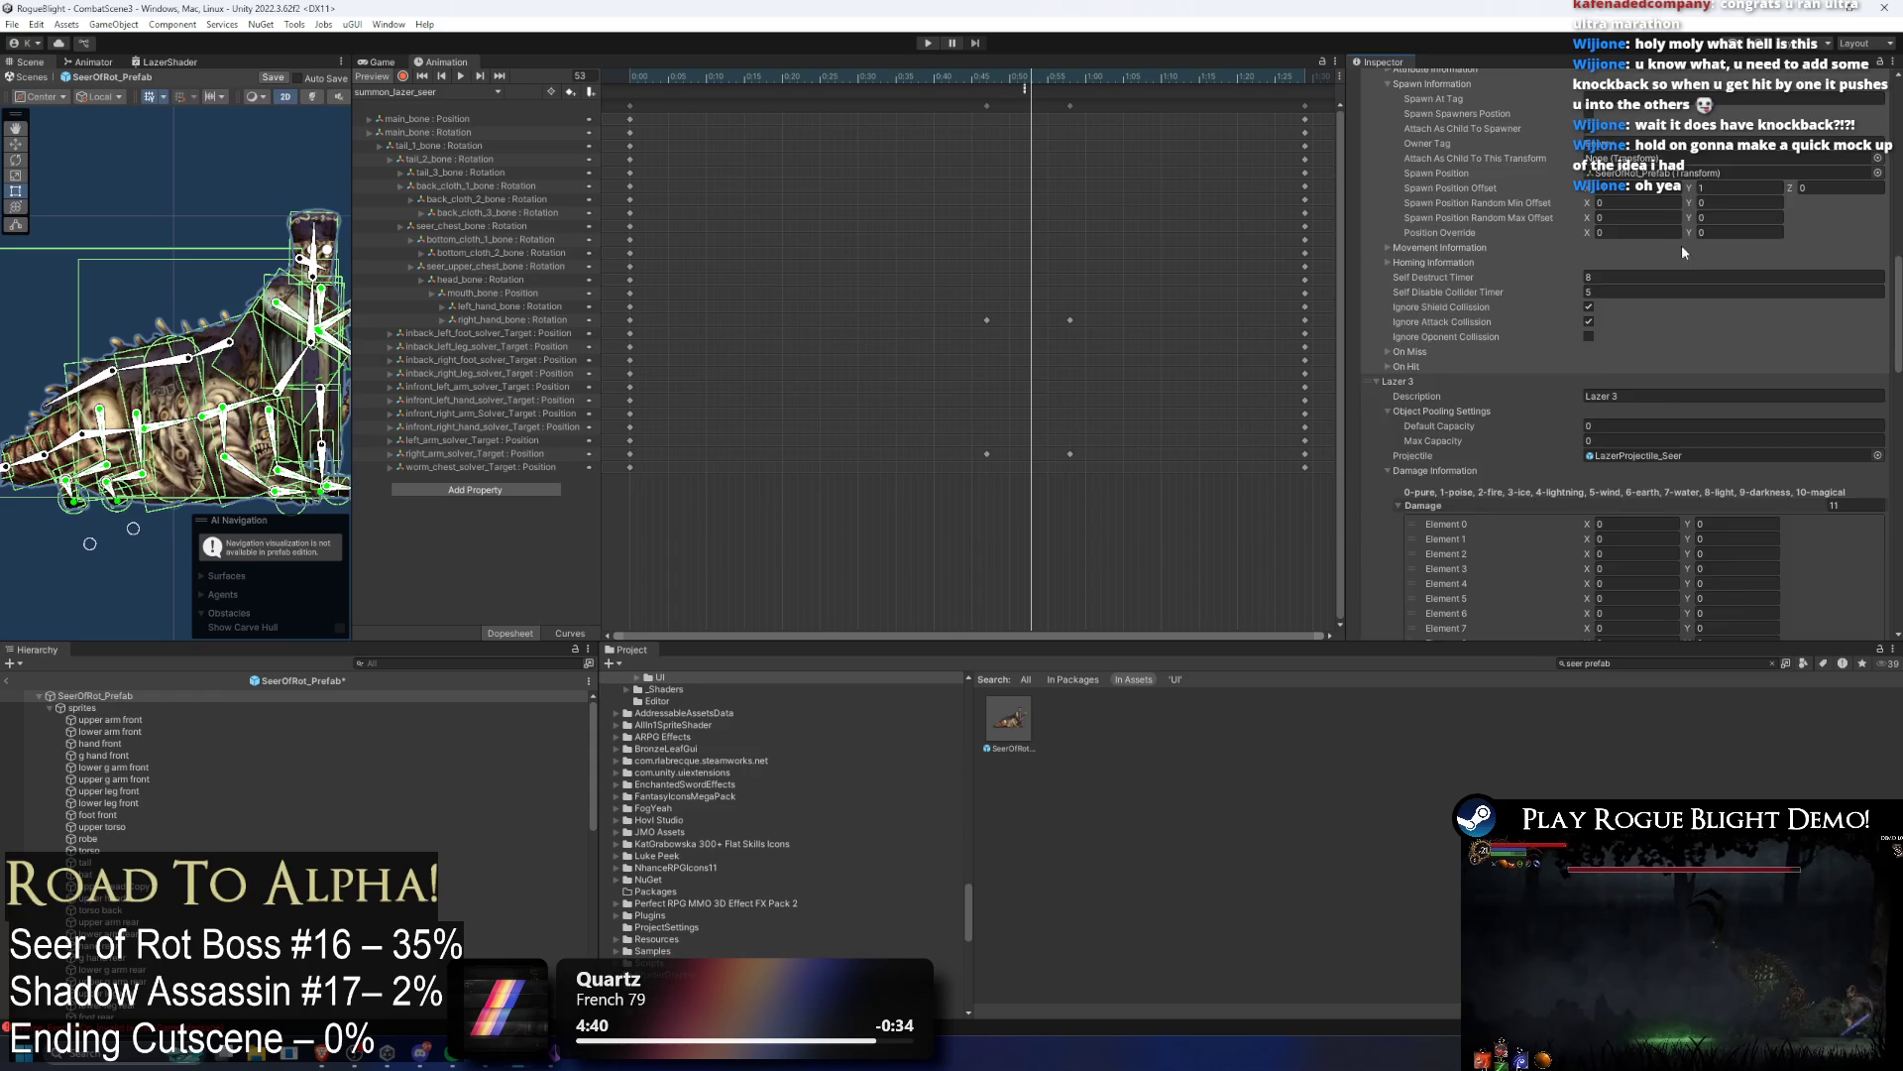
{"action": "scroll", "coordinate": [1759, 264], "scroll_direction": "up", "scroll_amount": 5}
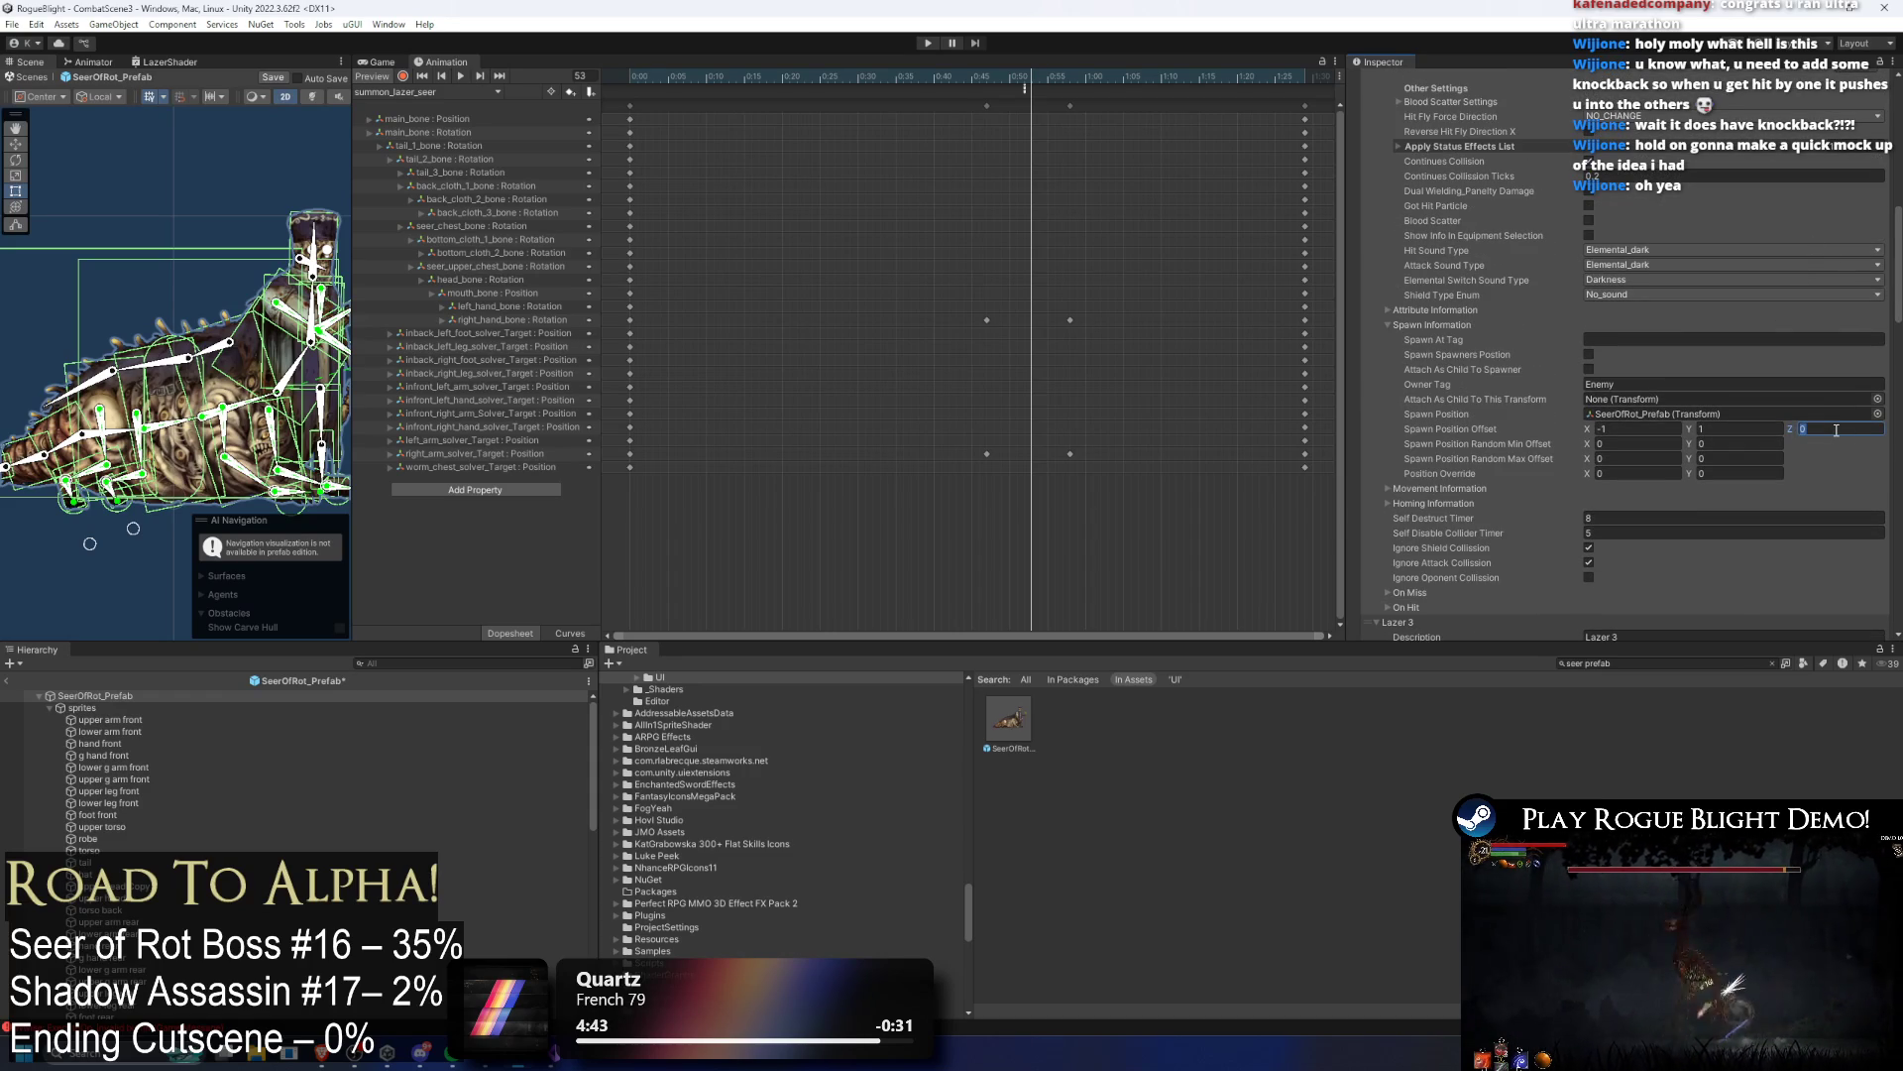
{"action": "scroll", "coordinate": [1825, 435], "scroll_direction": "down", "scroll_amount": 3}
Step: Give the laser a -0.75, 0.5 spawn position offset, save the prefab, and start Play
{"action": "left_click", "coordinate": [1438, 369]}
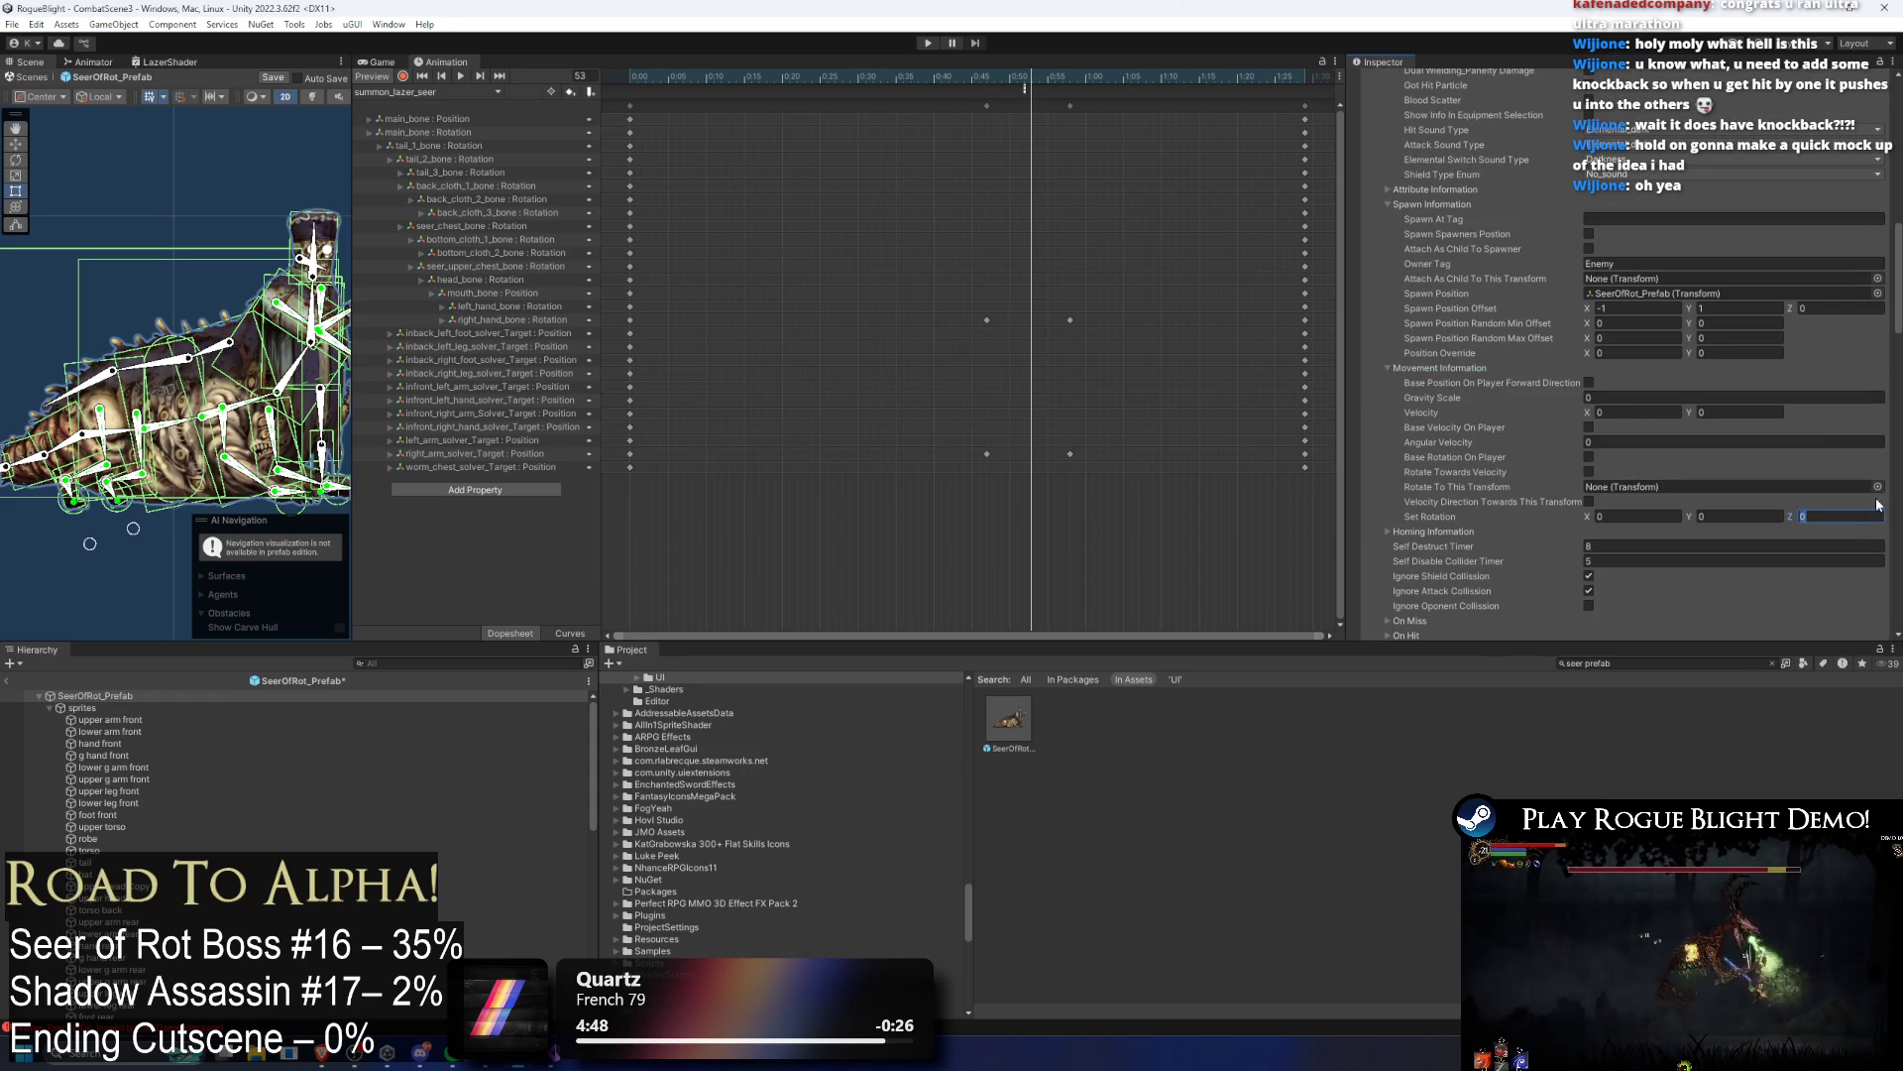
{"action": "scroll", "coordinate": [1823, 366], "scroll_direction": "up", "scroll_amount": 10}
{"action": "scroll", "coordinate": [1643, 284], "scroll_direction": "down", "scroll_amount": 5}
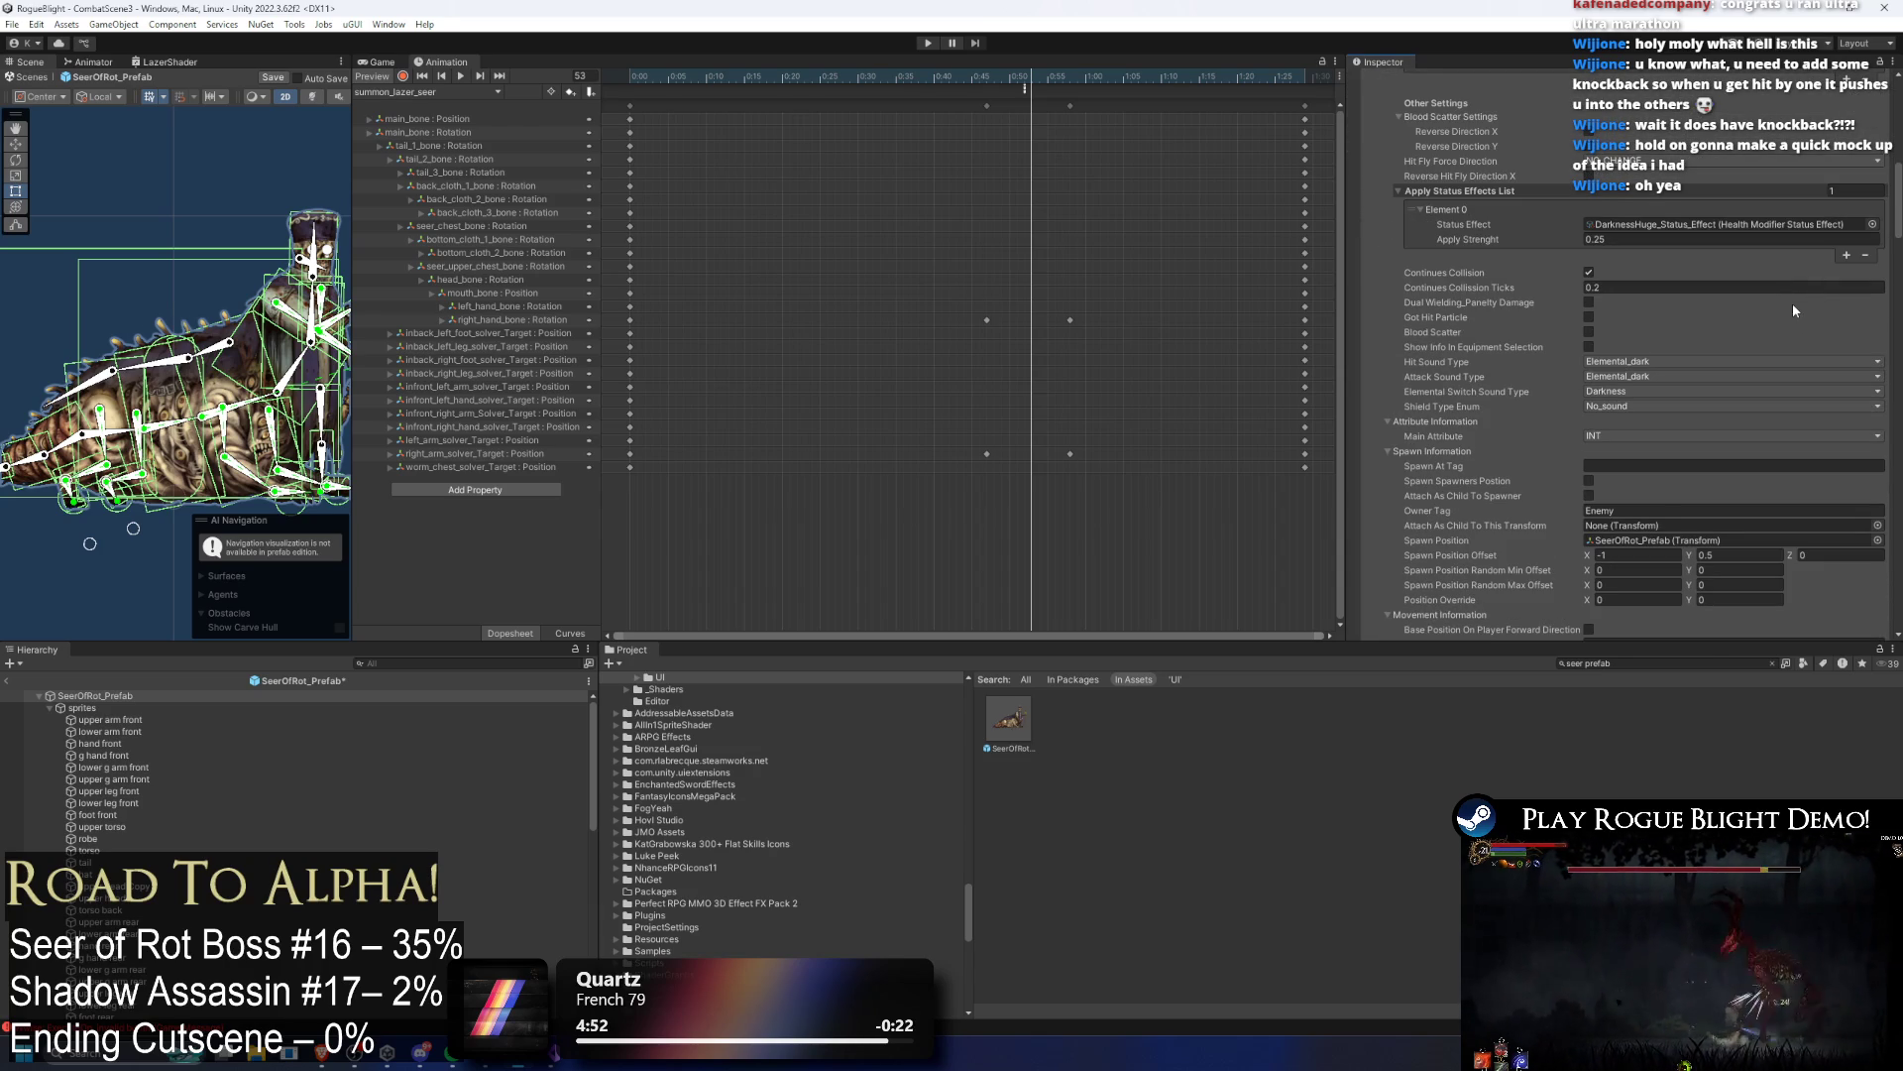
{"action": "scroll", "coordinate": [1801, 335], "scroll_direction": "down", "scroll_amount": 5}
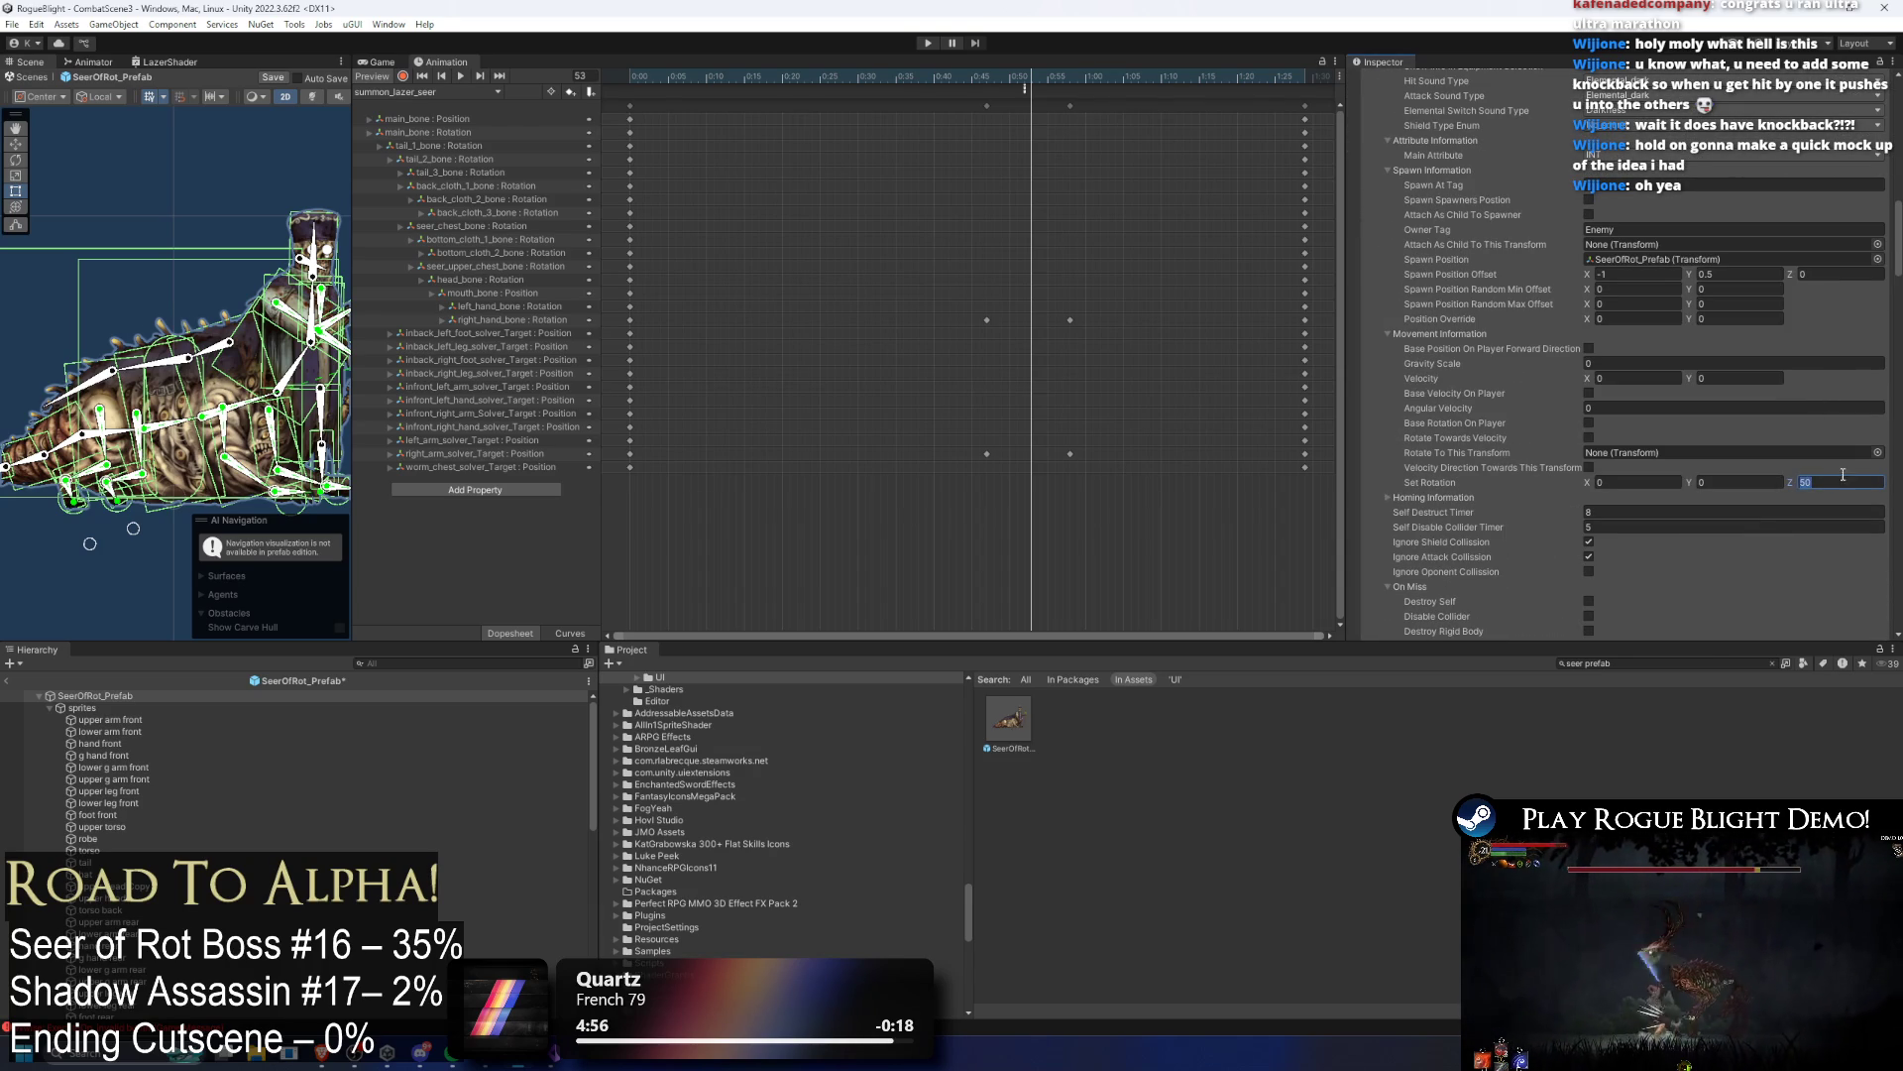
{"action": "type", "text": "-90"}
{"action": "key", "text": "ctrl+s"}
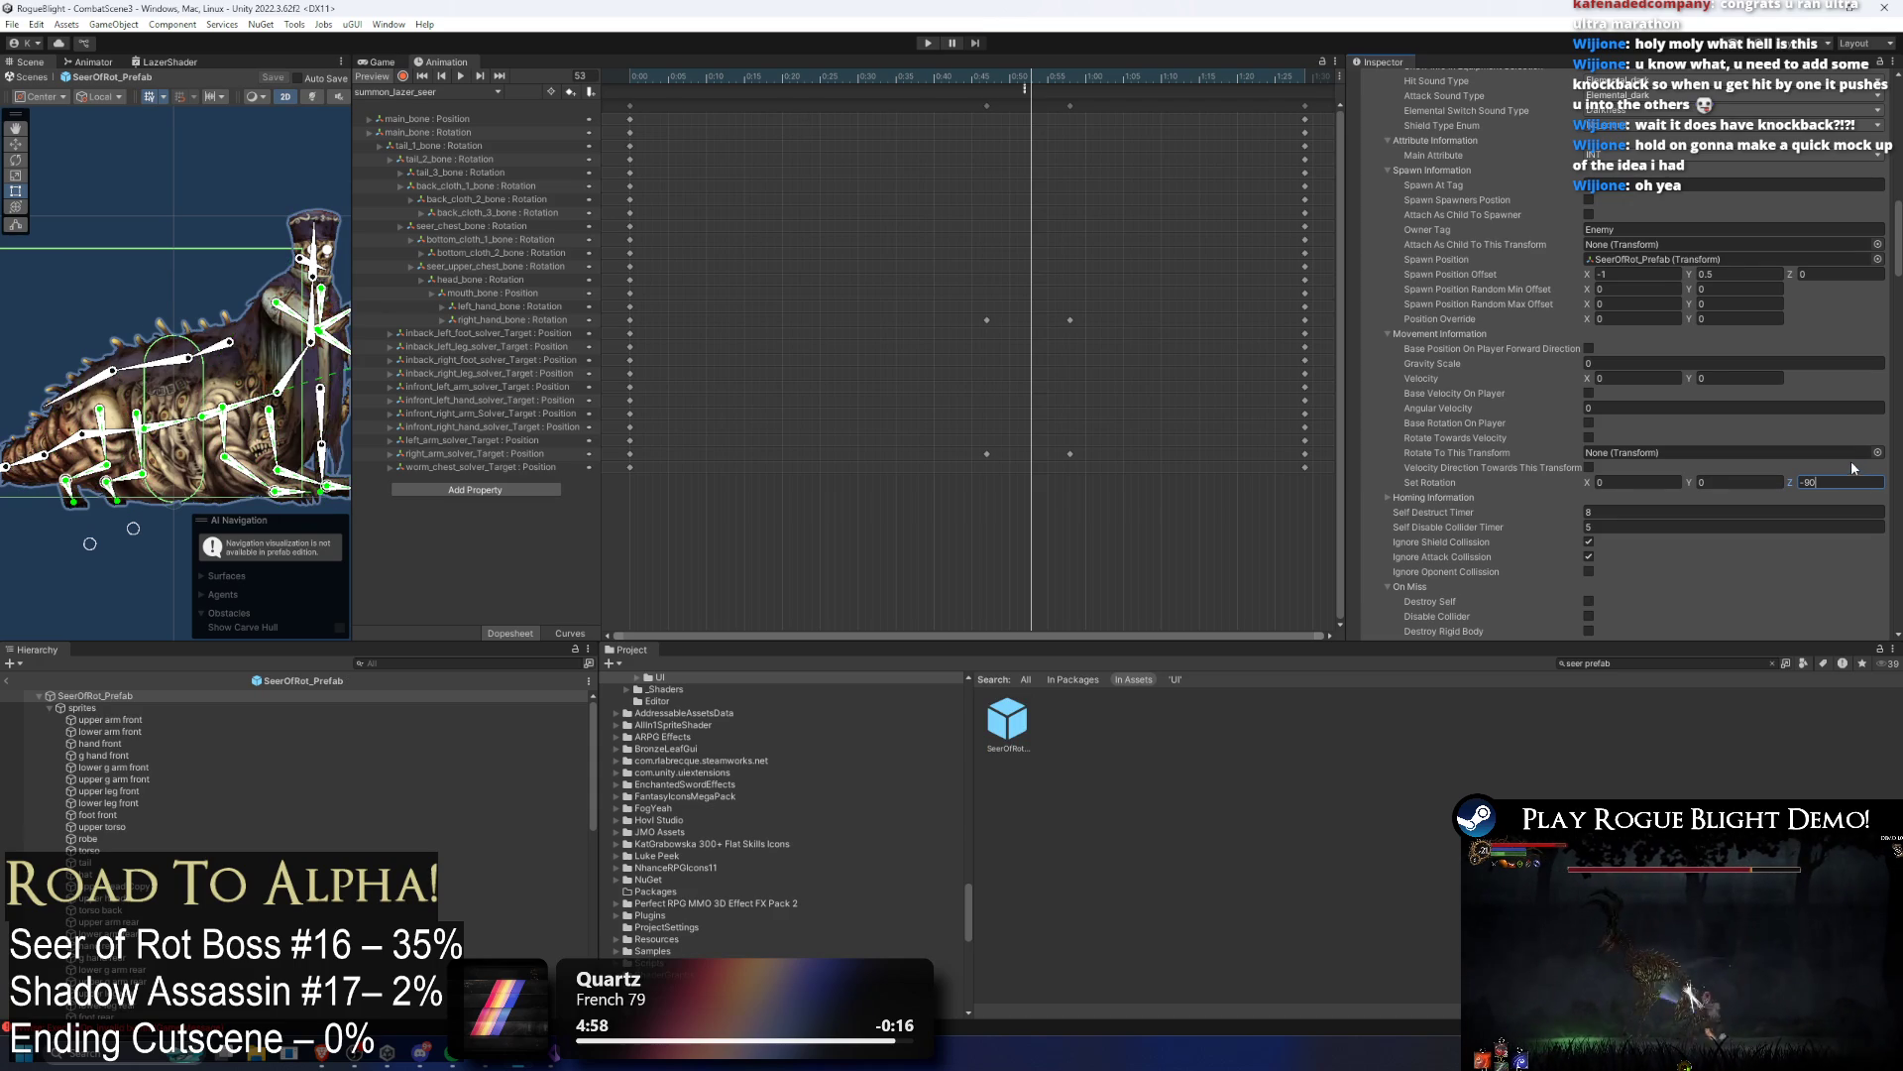
{"action": "left_click", "coordinate": [1634, 274]}
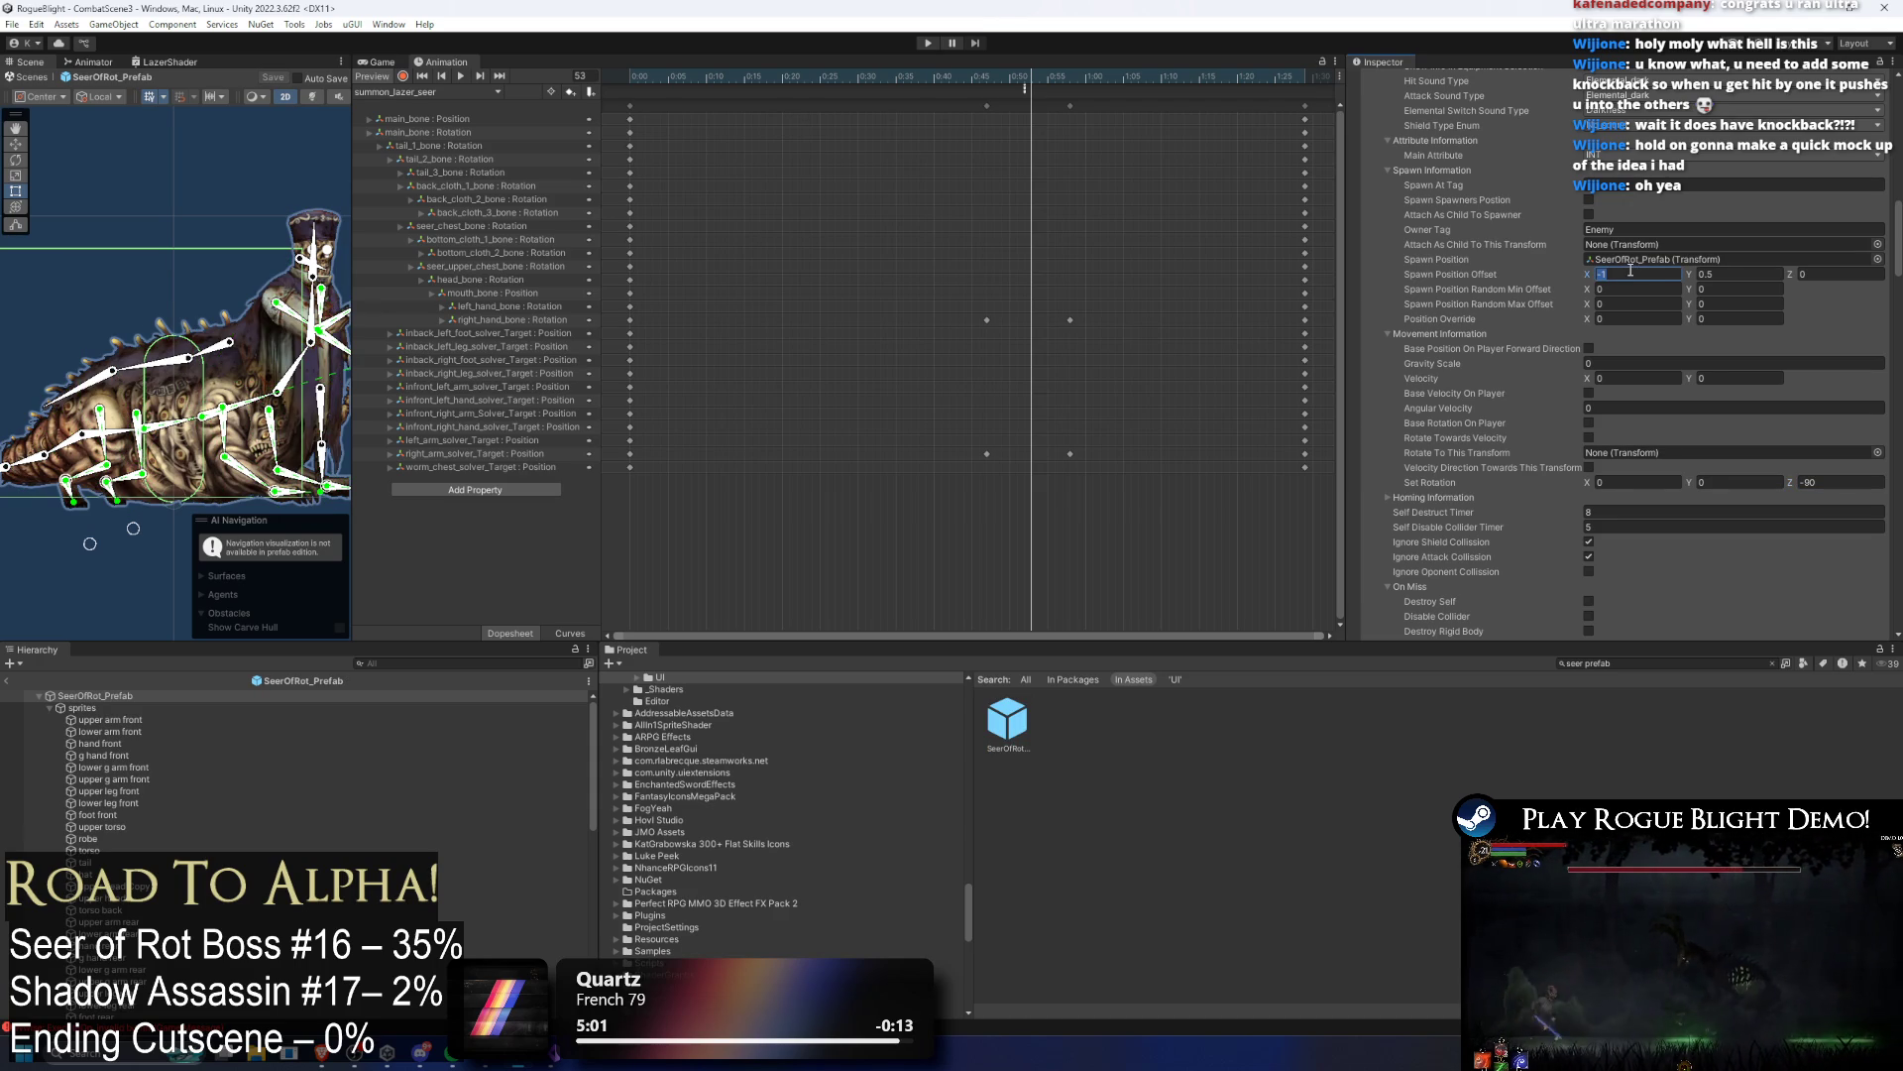
{"action": "type", "text": "-0.75"}
{"action": "key", "text": "ctrl+s"}
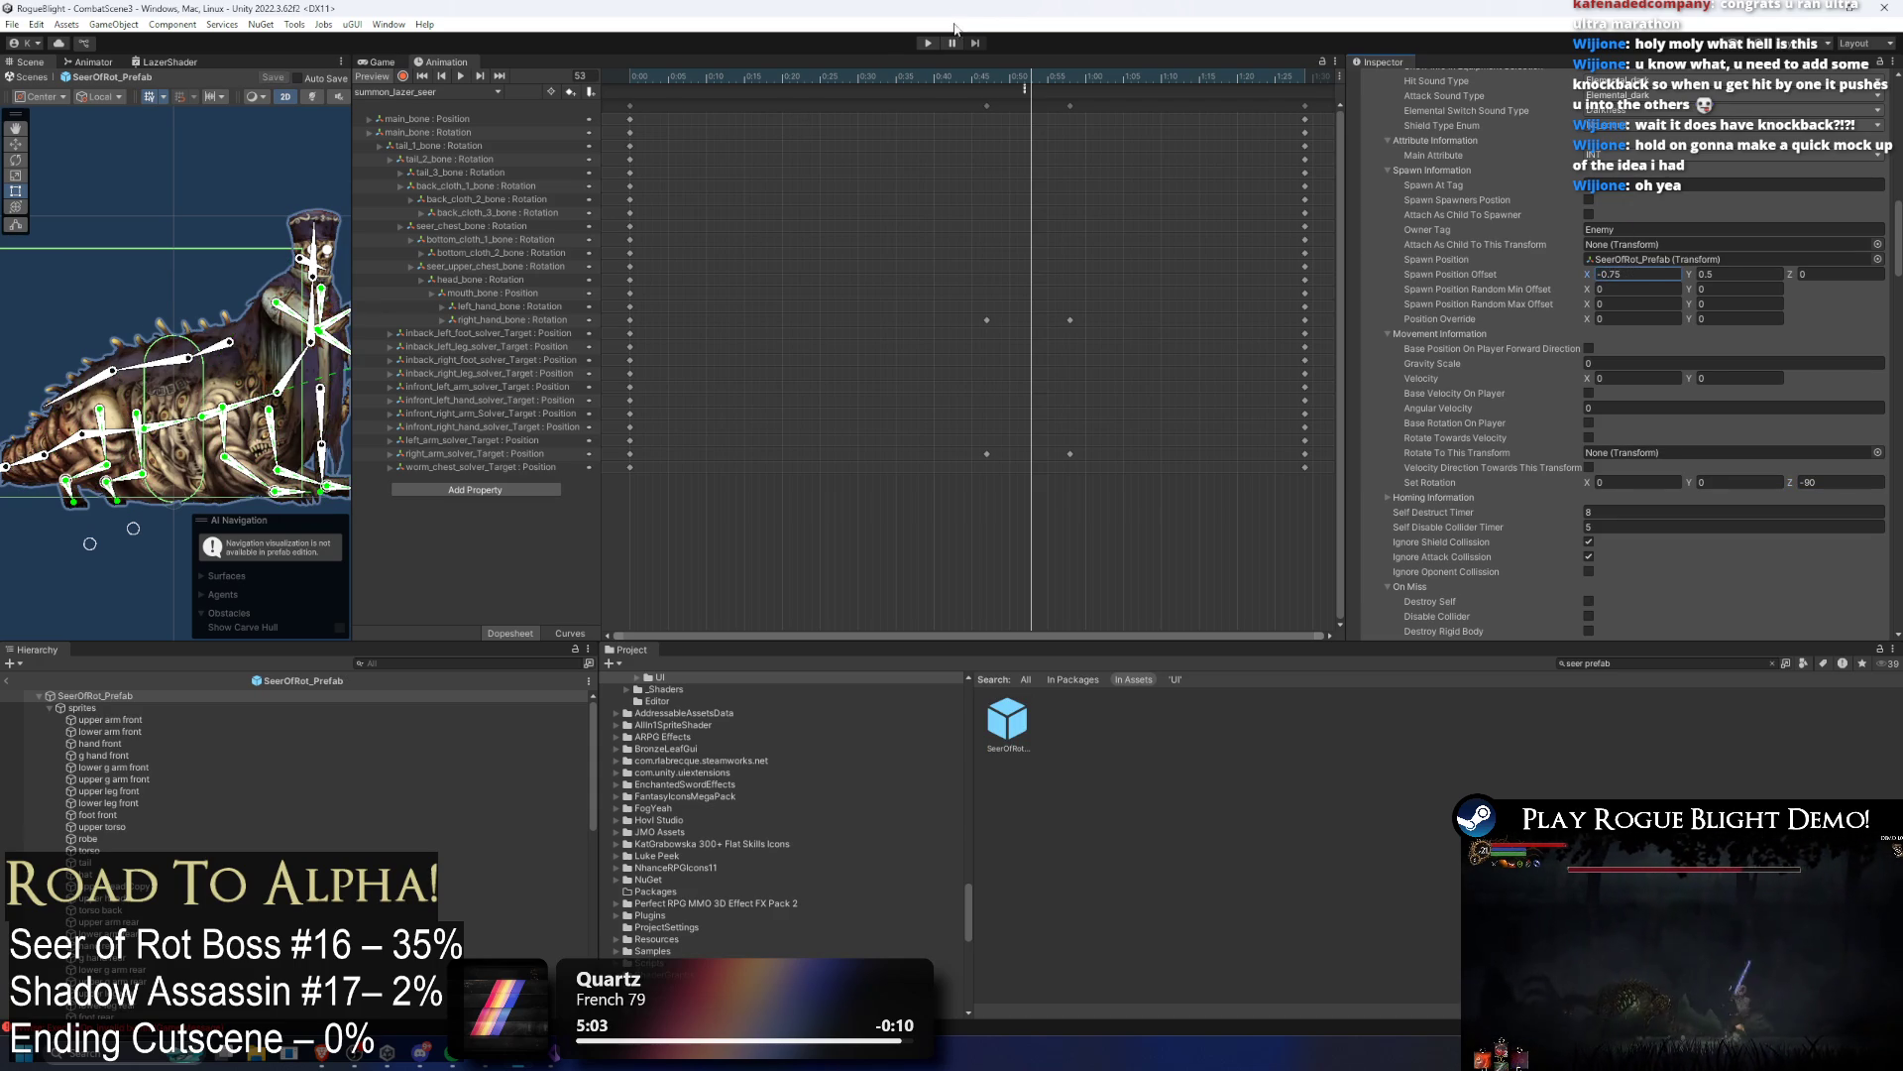
{"action": "left_click", "coordinate": [925, 43]}
{"action": "key", "text": "Return"}
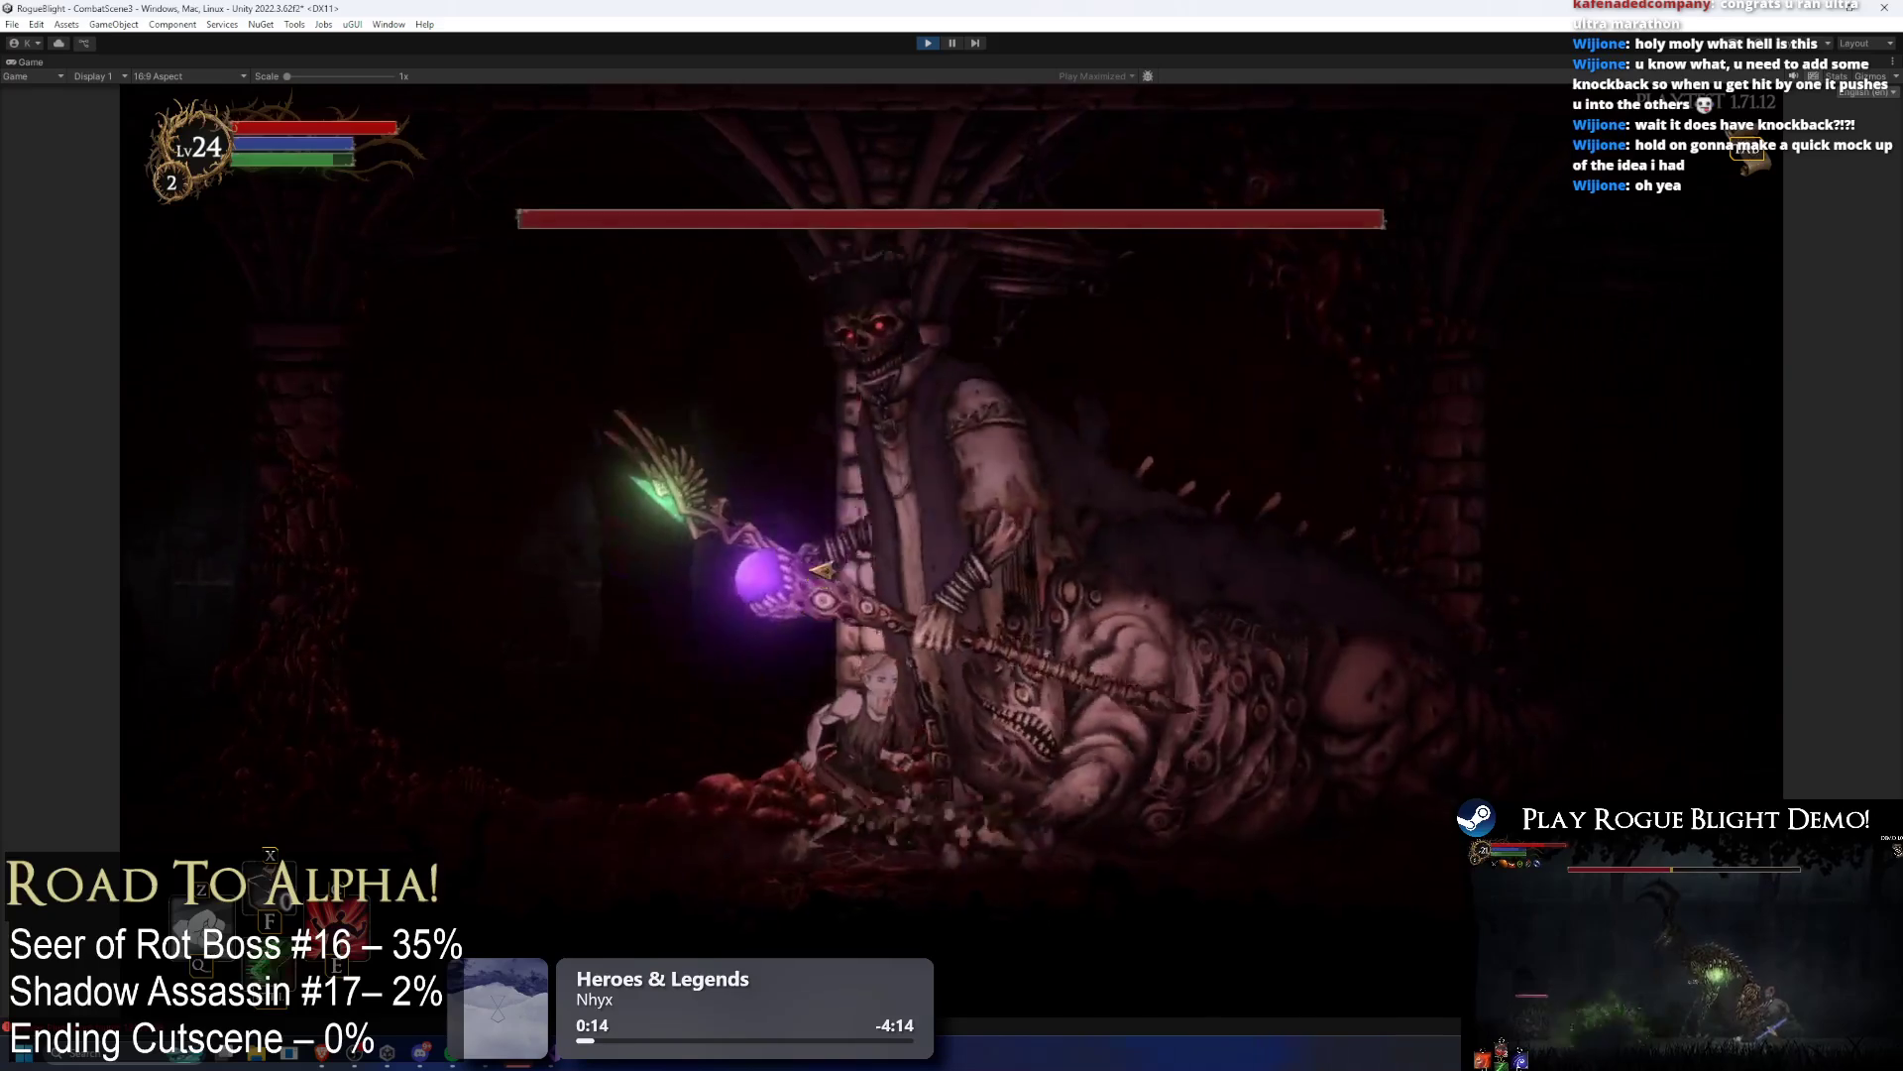
Step: Refill the boss's health with F2, then end the play test
{"action": "key", "text": "F2"}
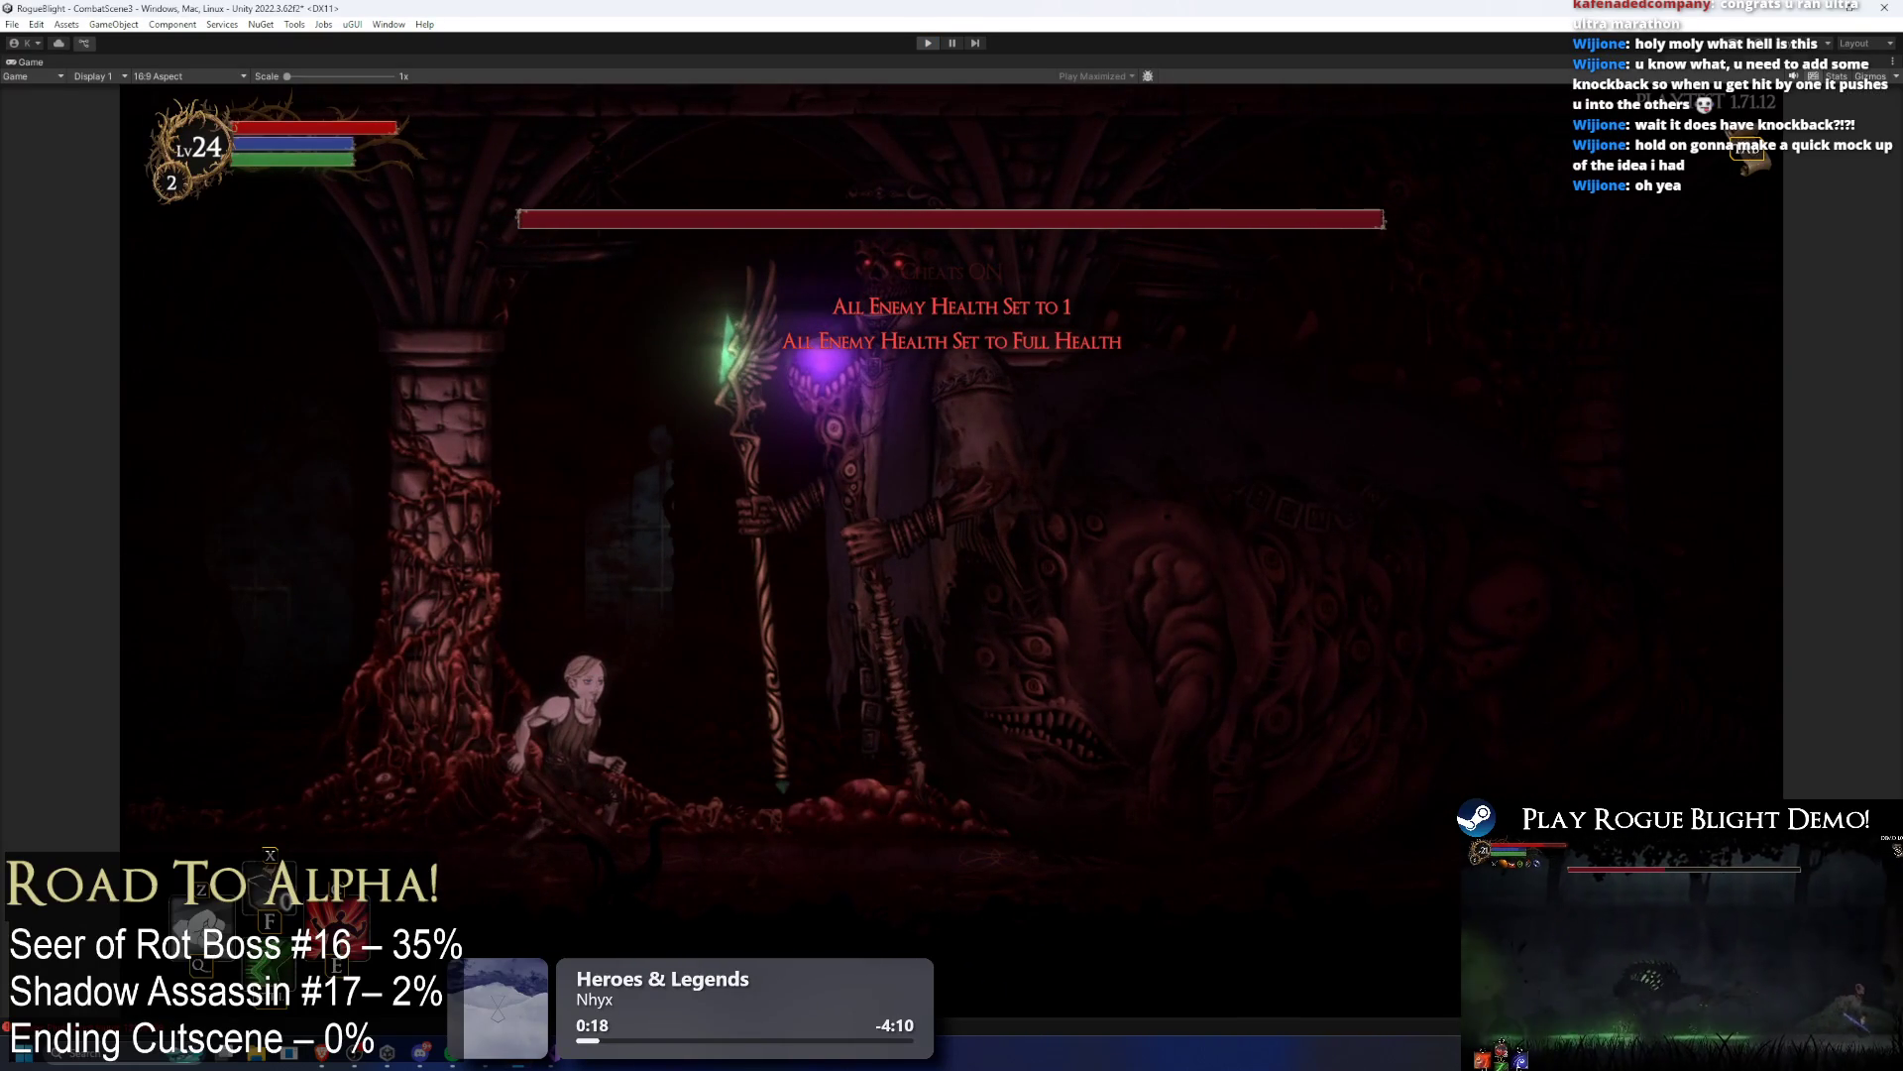
{"action": "key", "text": "ctrl+p"}
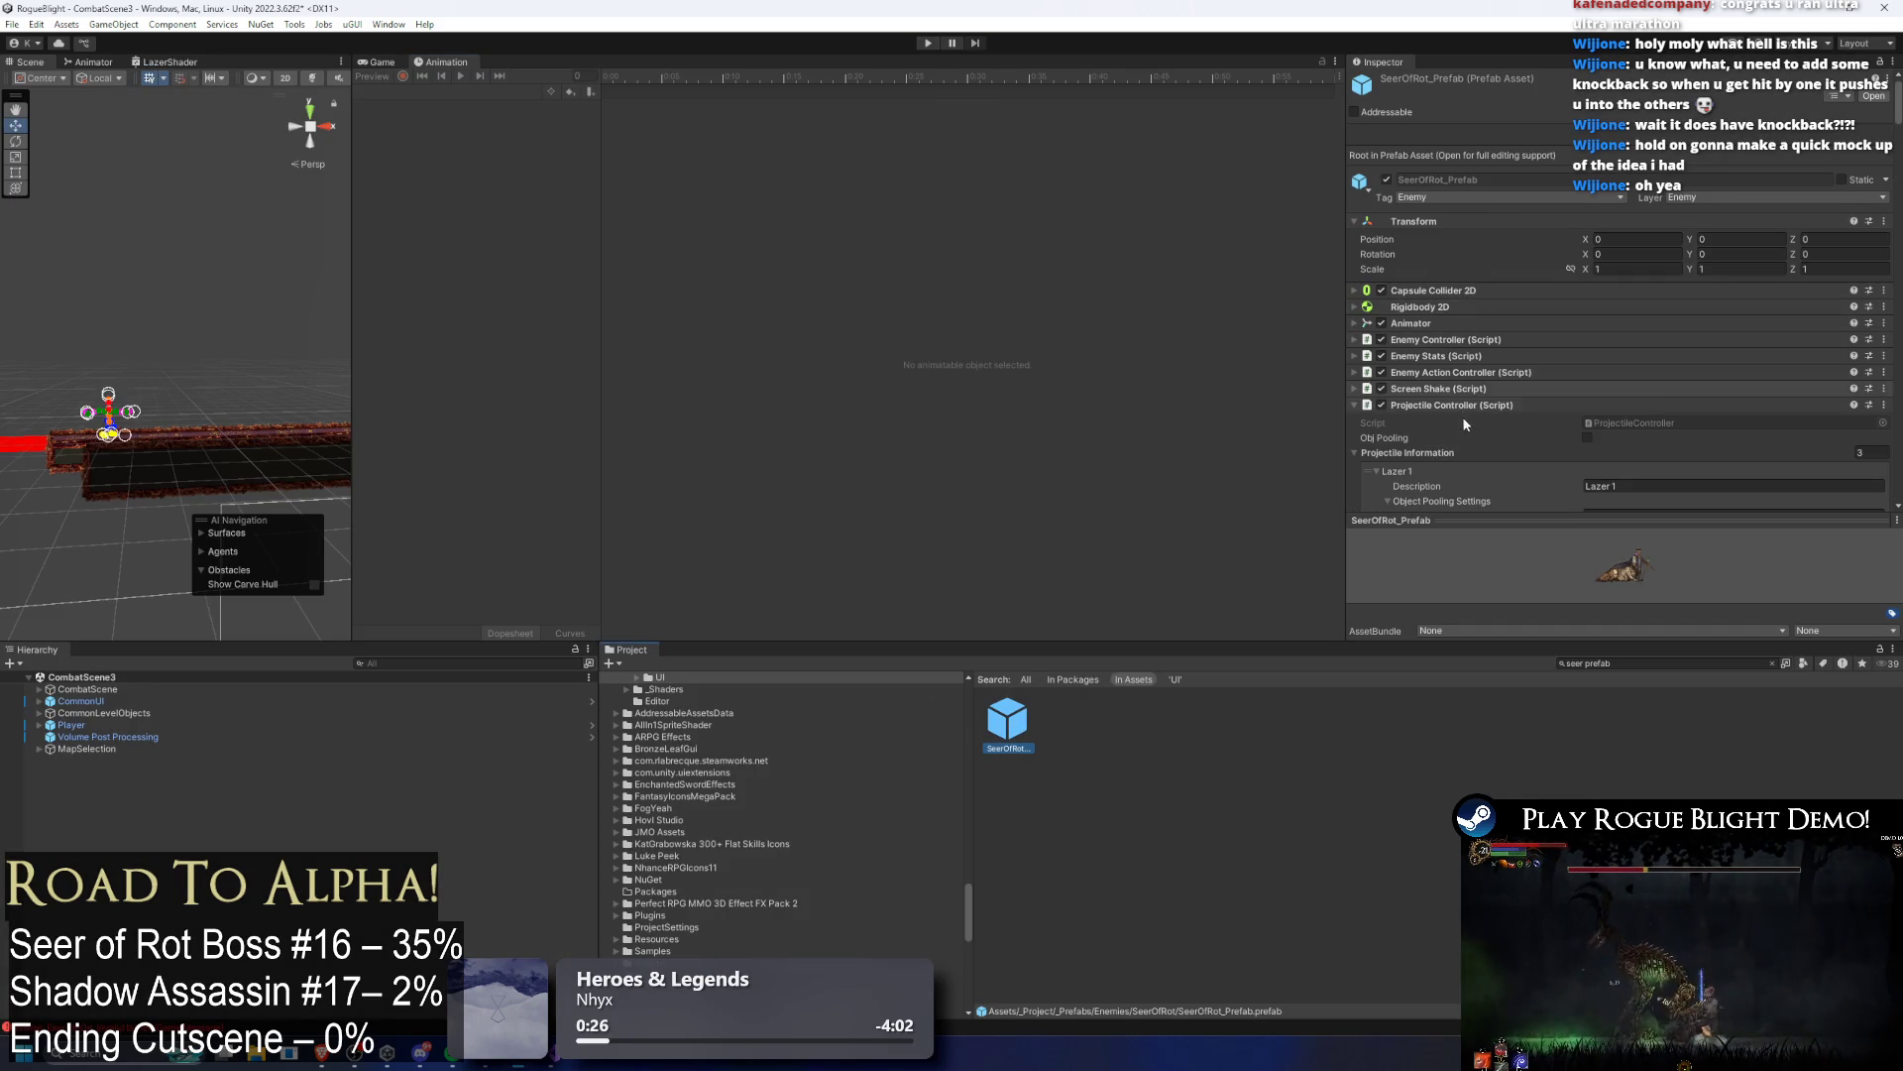
Step: Set Enemy Action Controller's Any Range Action Pattern Cooldown to 7 and save the prefab
{"action": "left_click", "coordinate": [1513, 341]}
{"action": "scroll", "coordinate": [1468, 144], "scroll_direction": "down", "scroll_amount": 3}
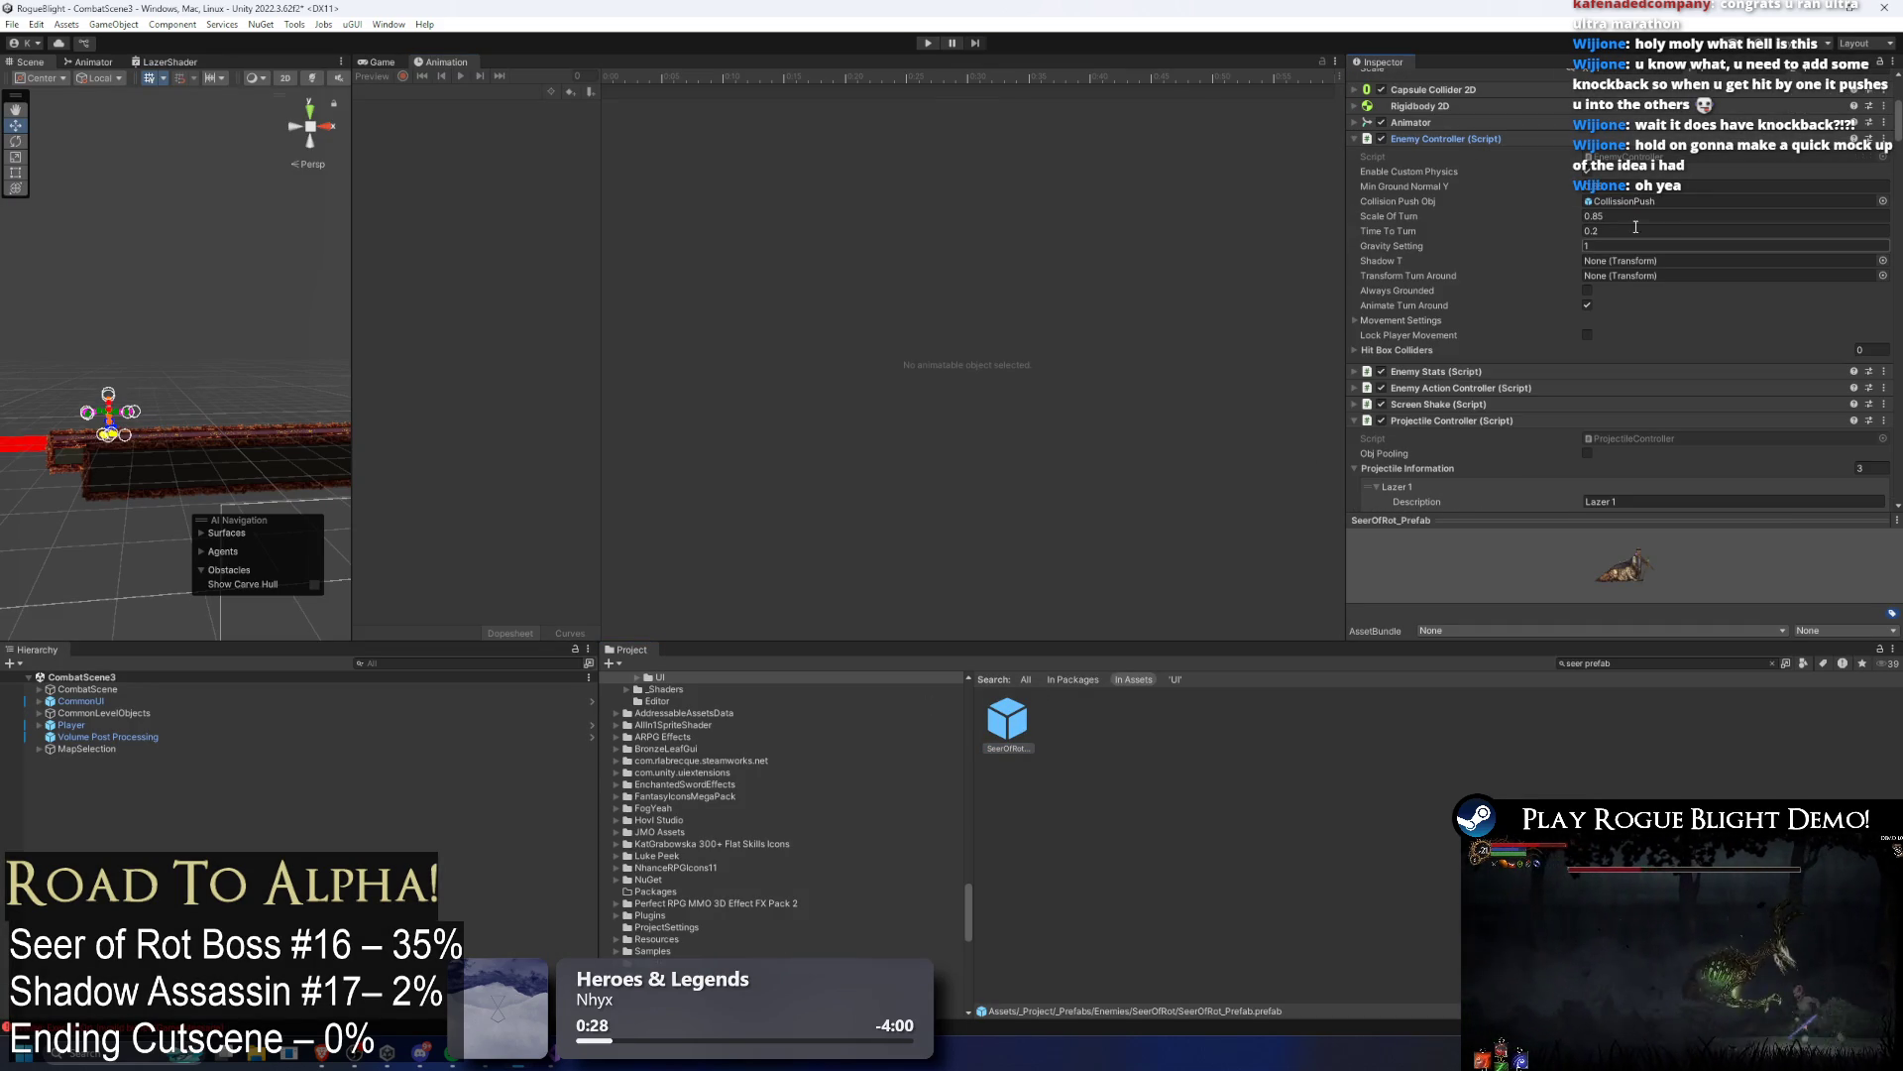
{"action": "left_click", "coordinate": [1457, 138]}
{"action": "left_click", "coordinate": [1471, 172]}
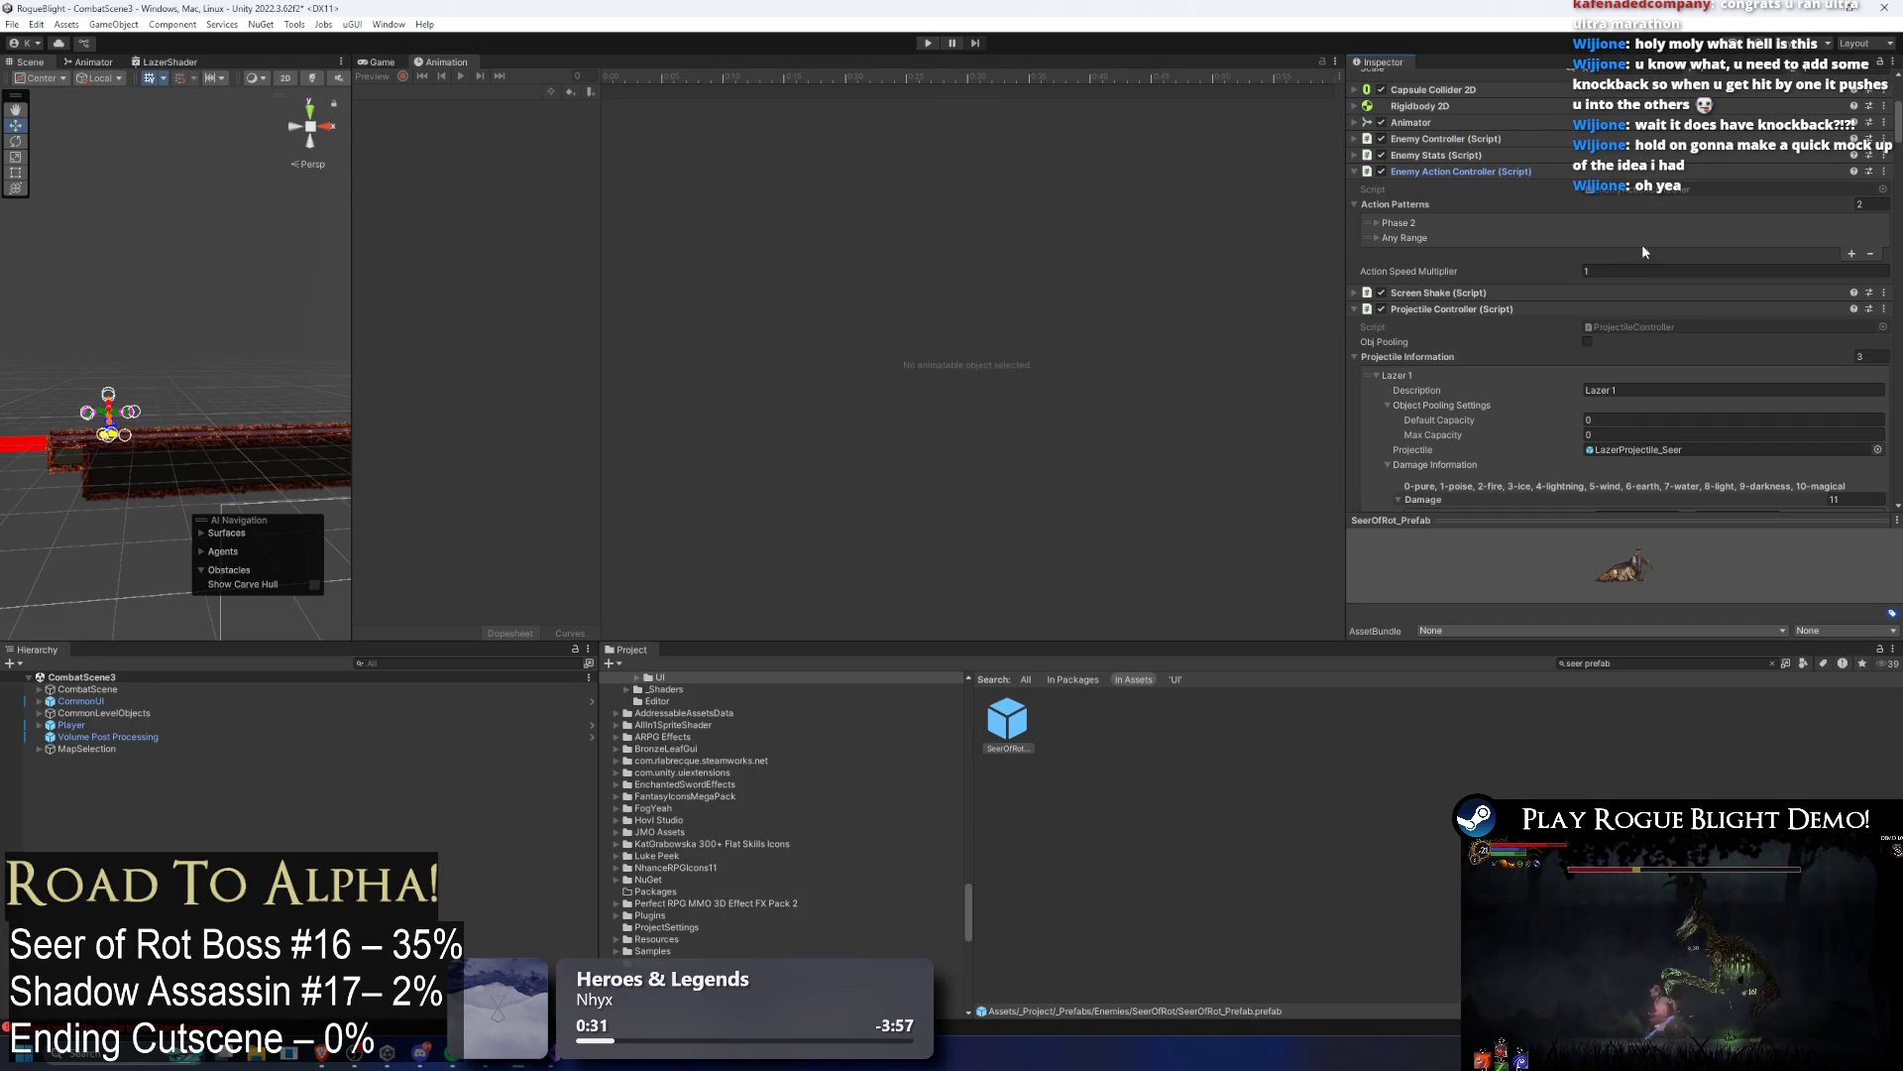
{"action": "left_click", "coordinate": [1485, 236]}
{"action": "left_click", "coordinate": [1618, 340]}
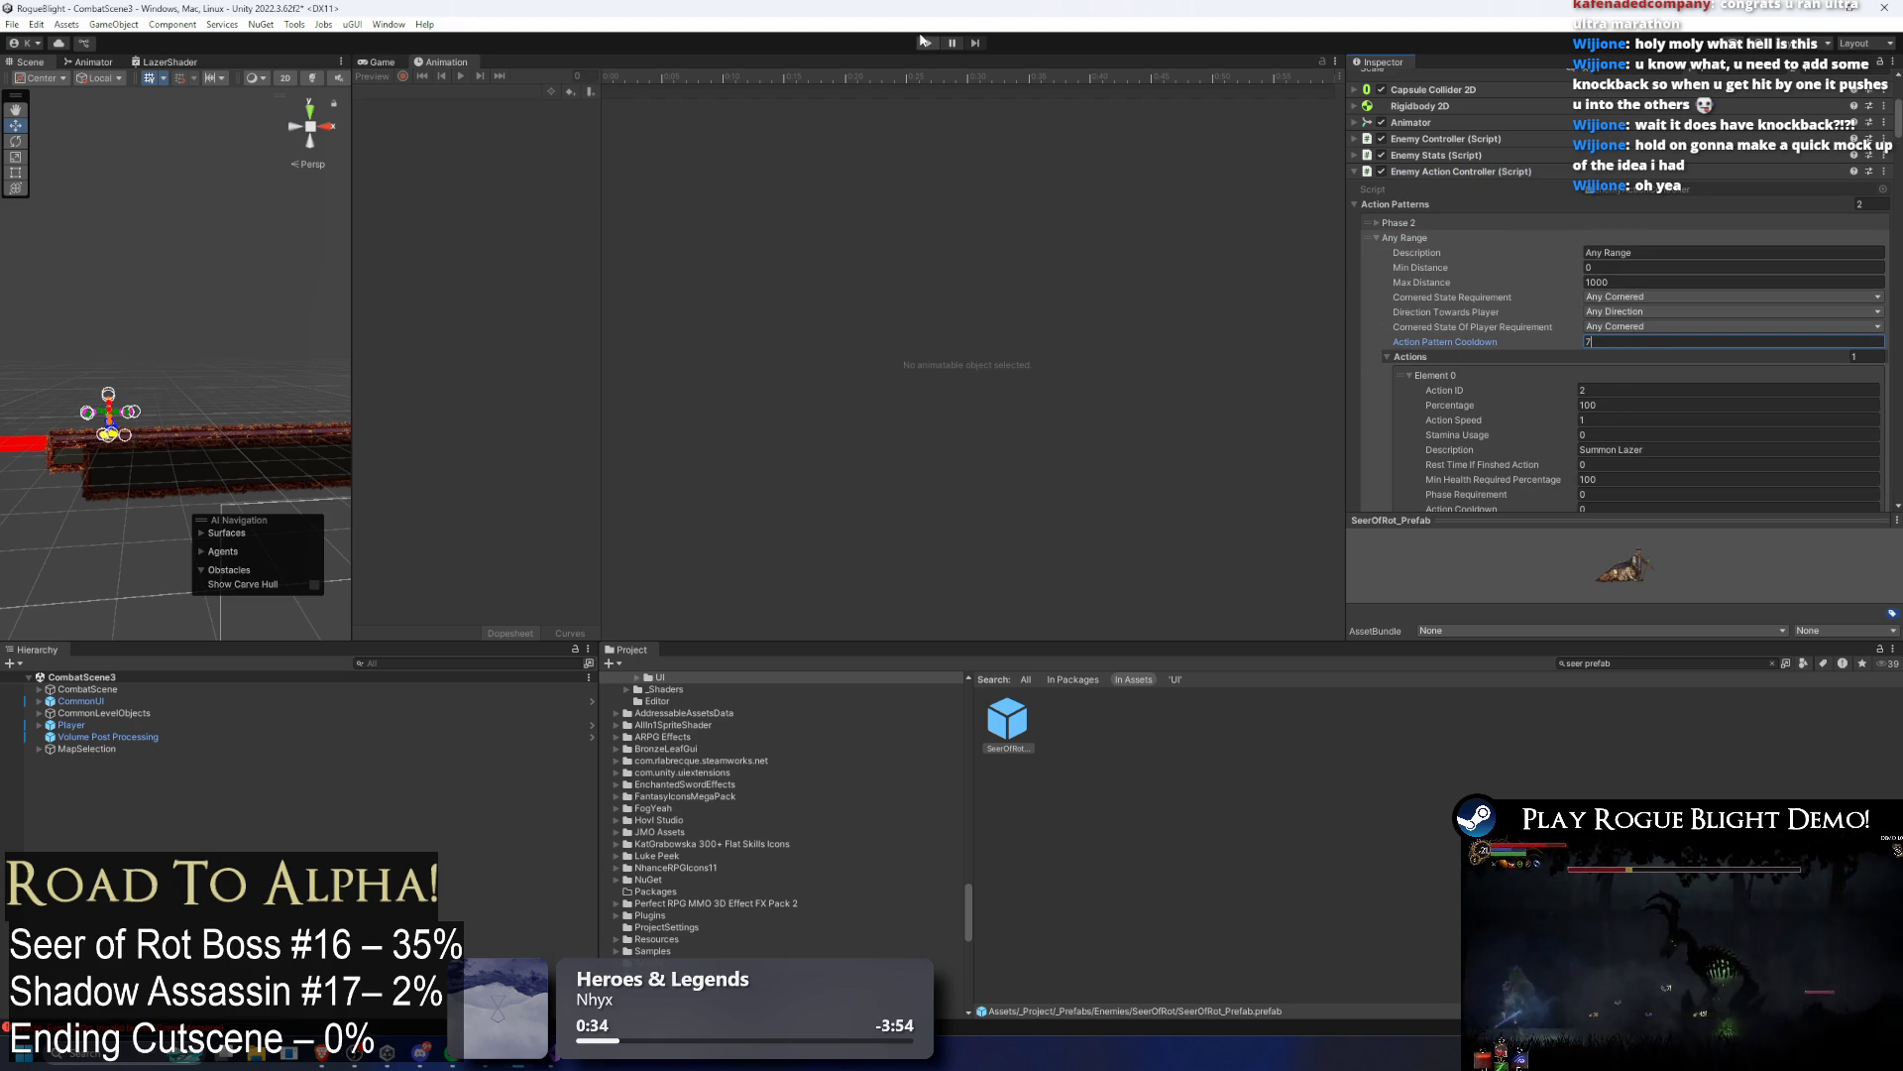
{"action": "key", "text": "ctrl+s"}
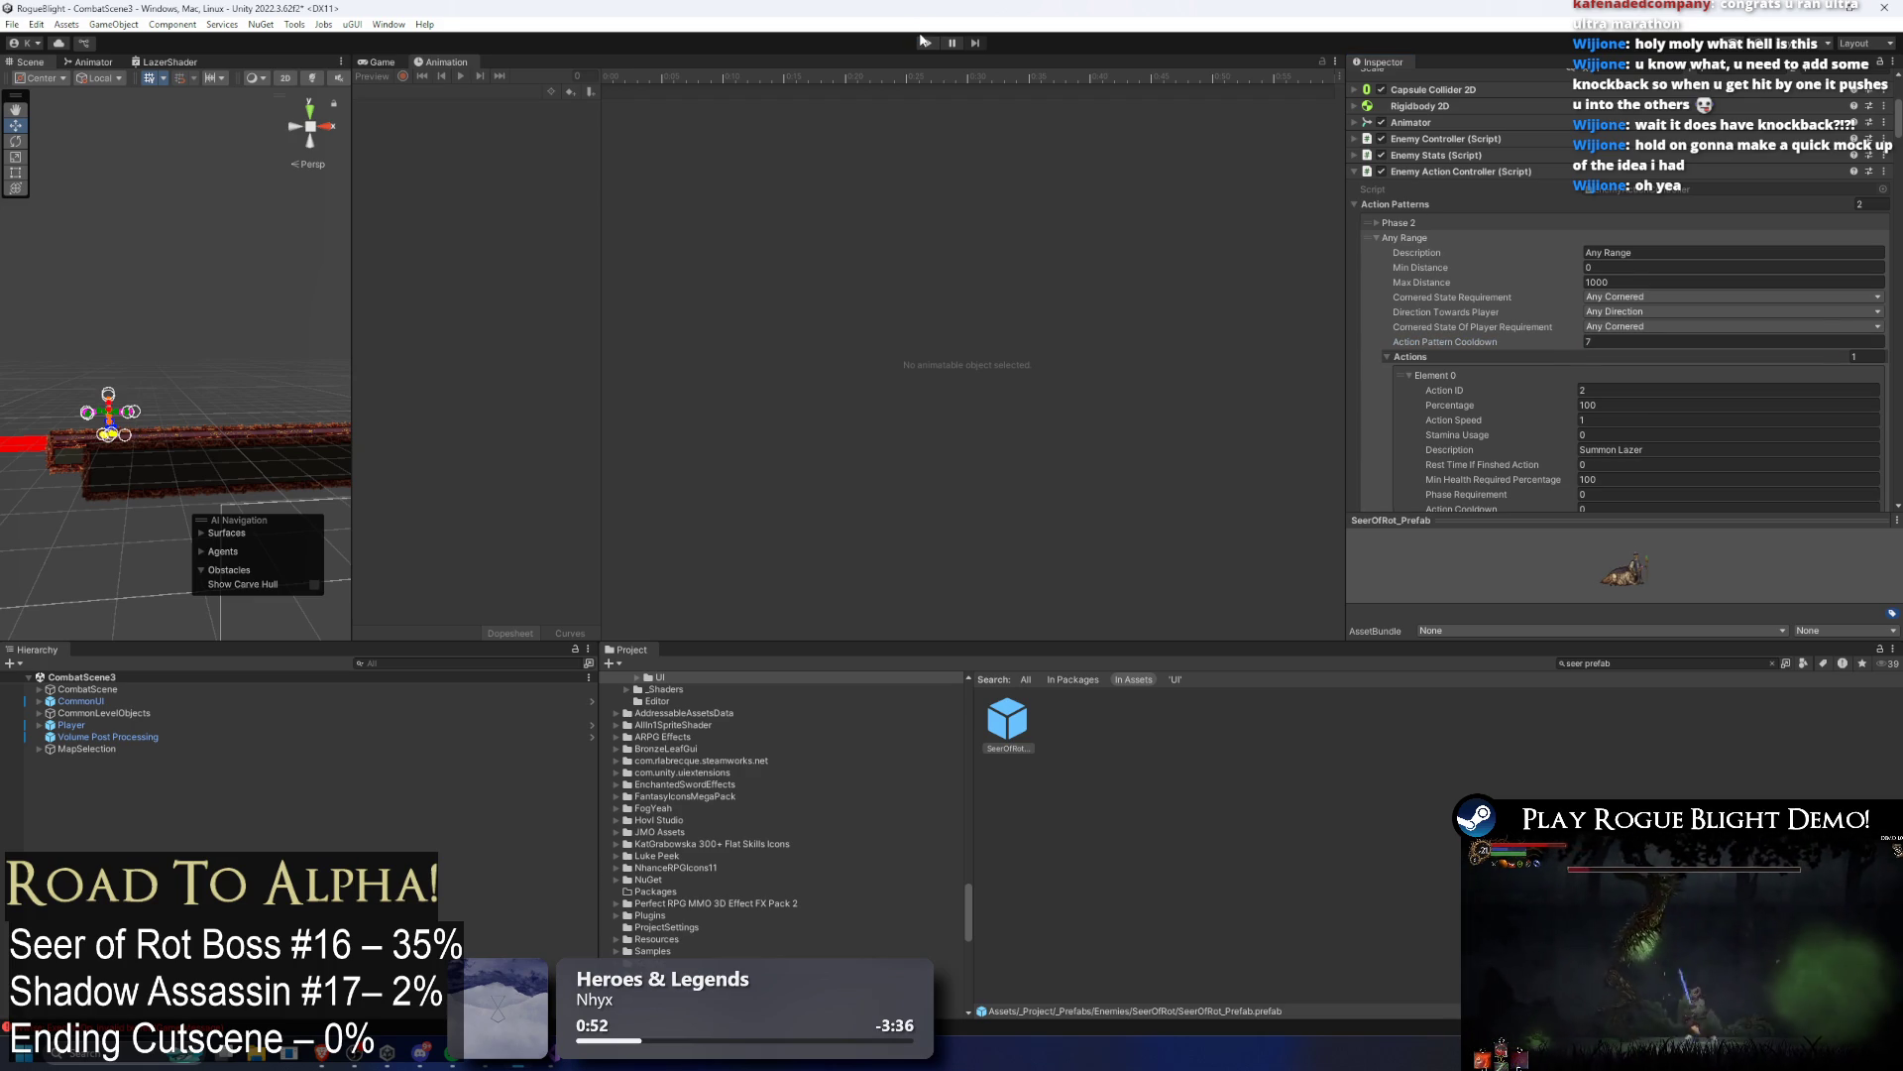
{"action": "left_click", "coordinate": [928, 43]}
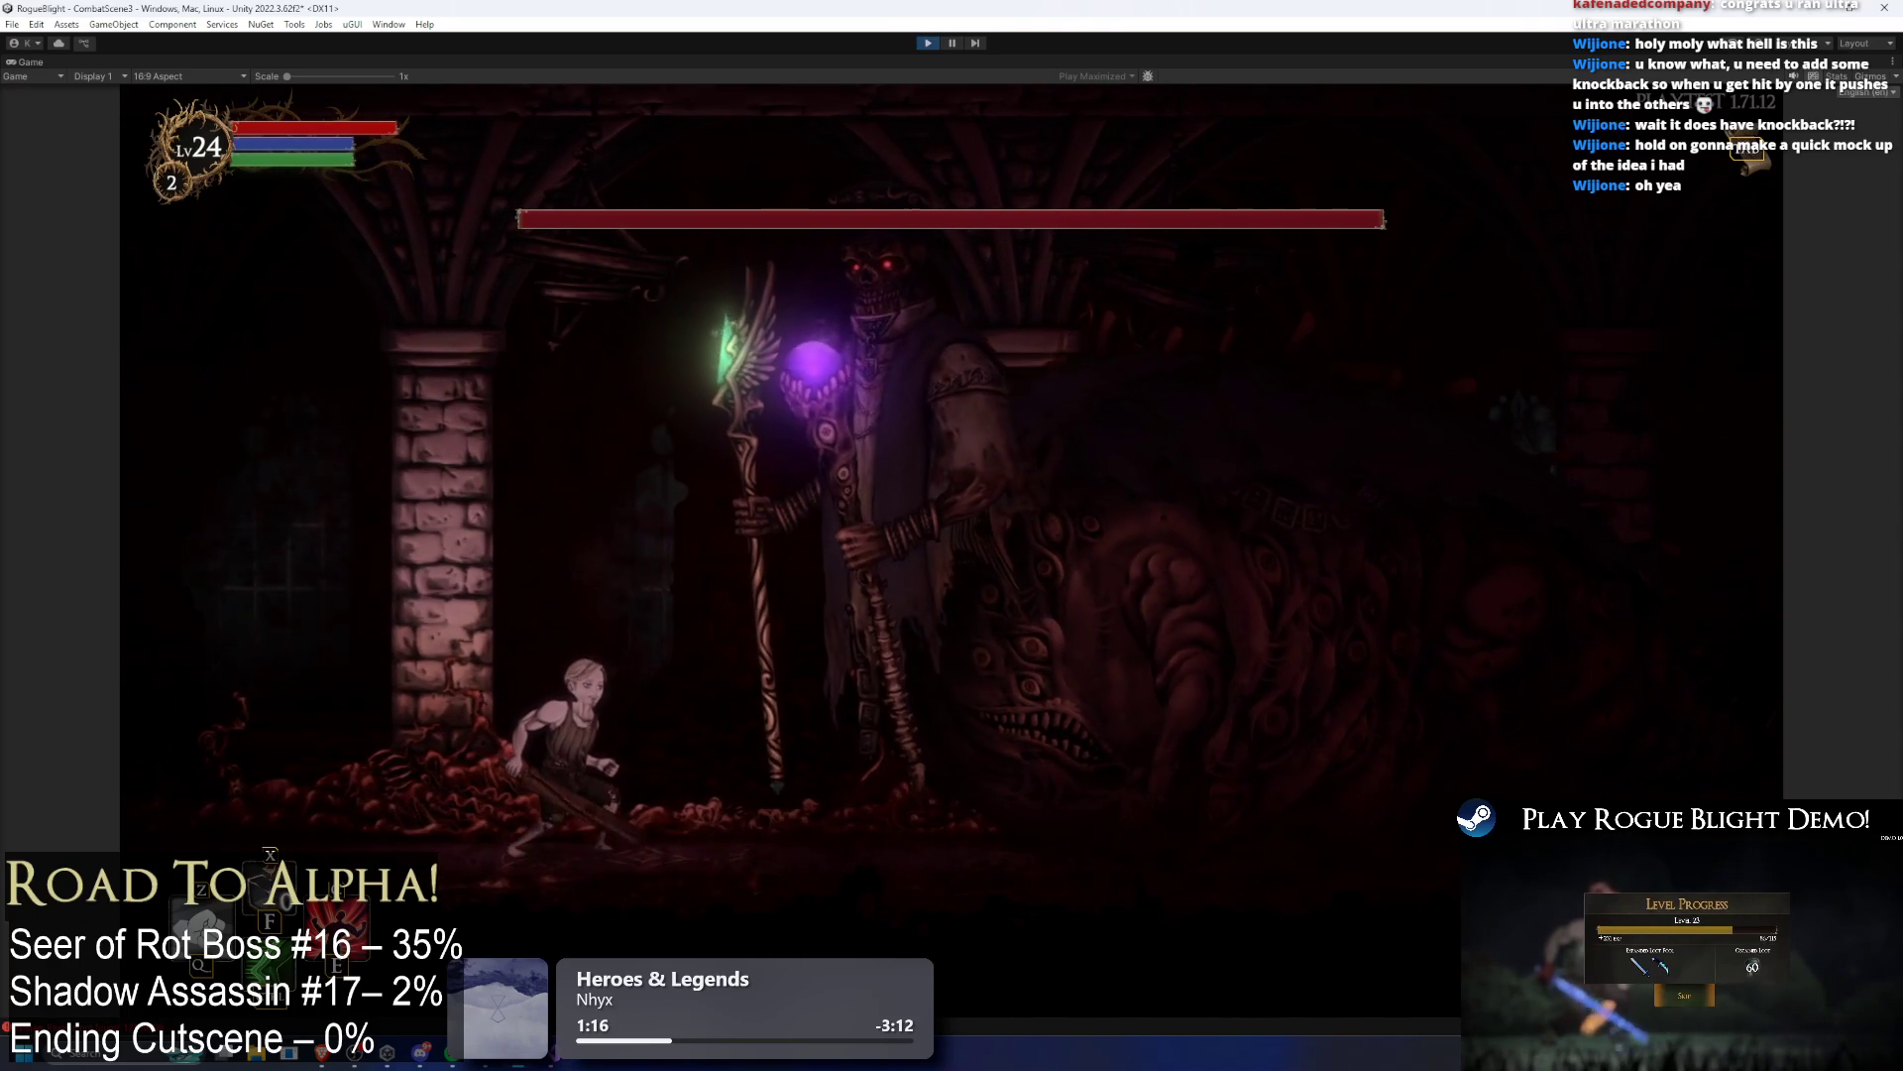
{"action": "left_click", "coordinate": [928, 42]}
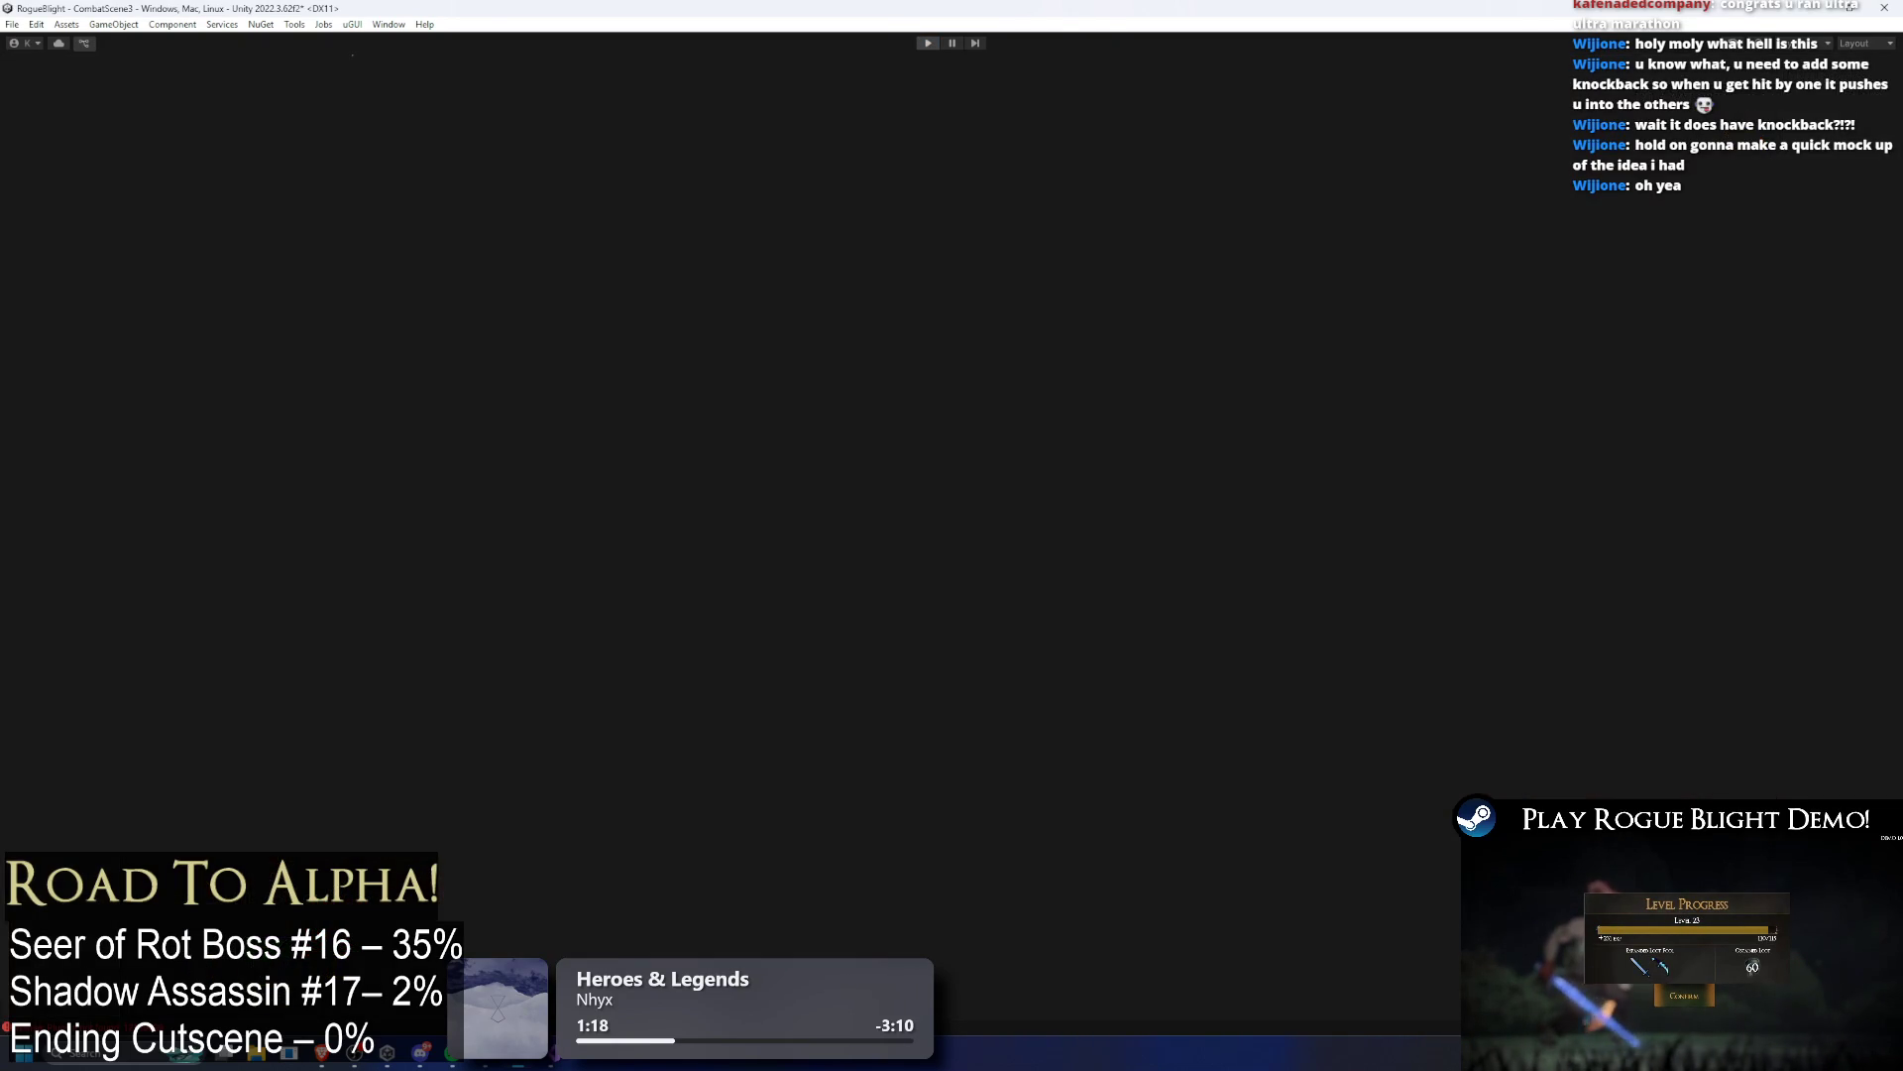
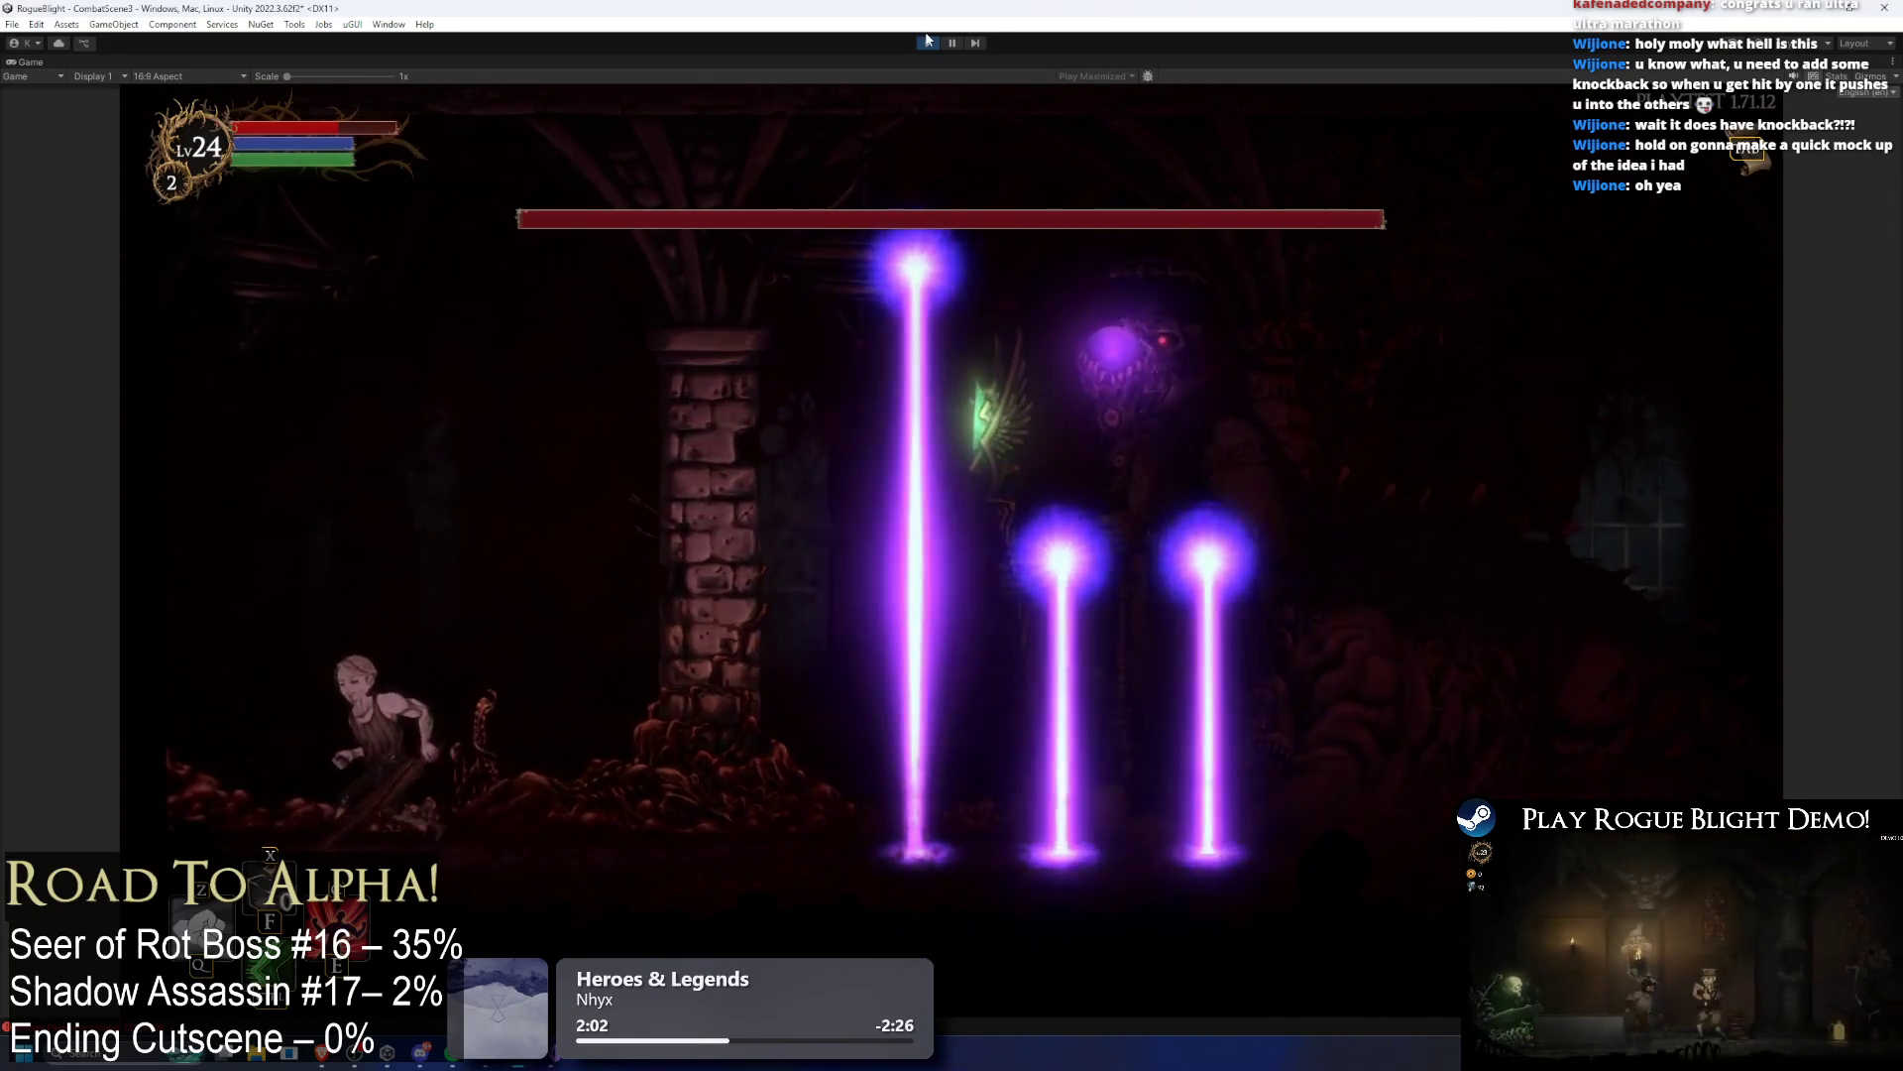
Step: Dodge the Seer of Rot's purple laser pillars until the character perishes, then stop Play mode
{"action": "key", "text": "a"}
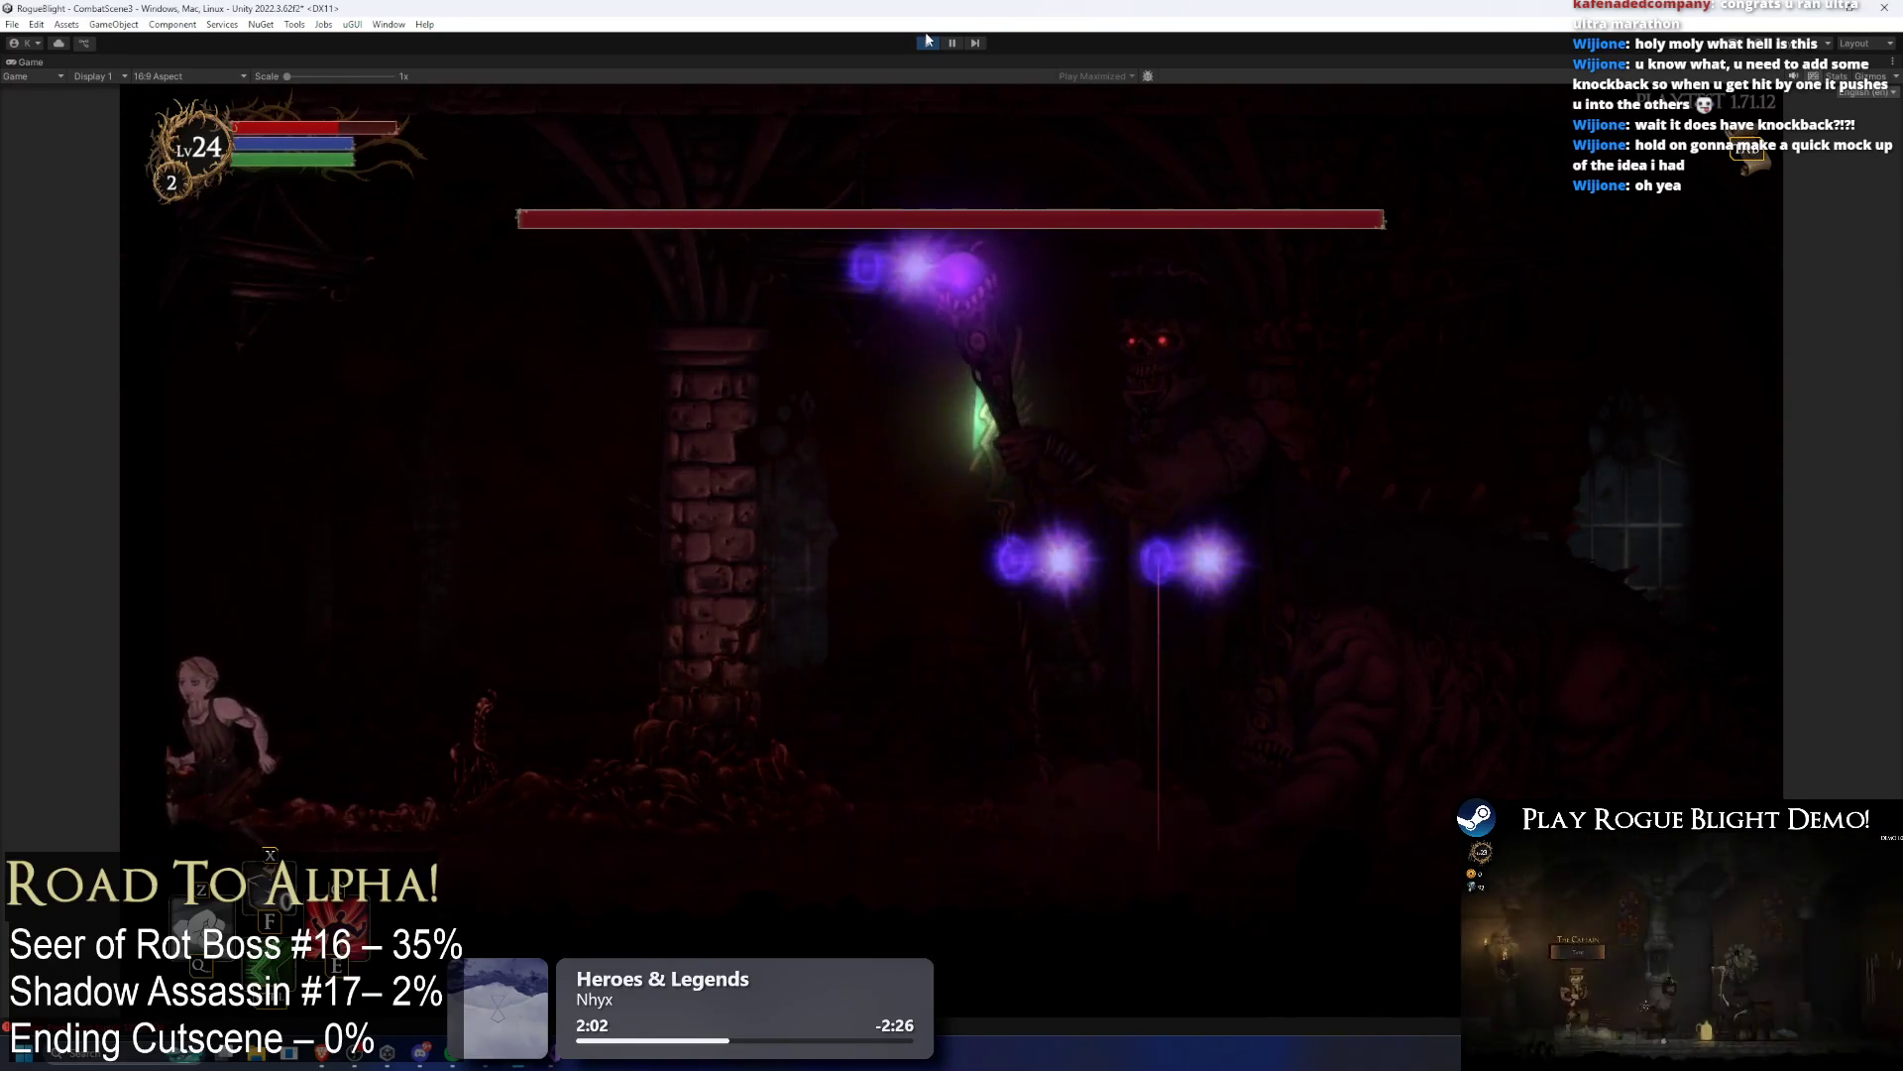
{"action": "key", "text": "d"}
{"action": "key", "text": "d"}
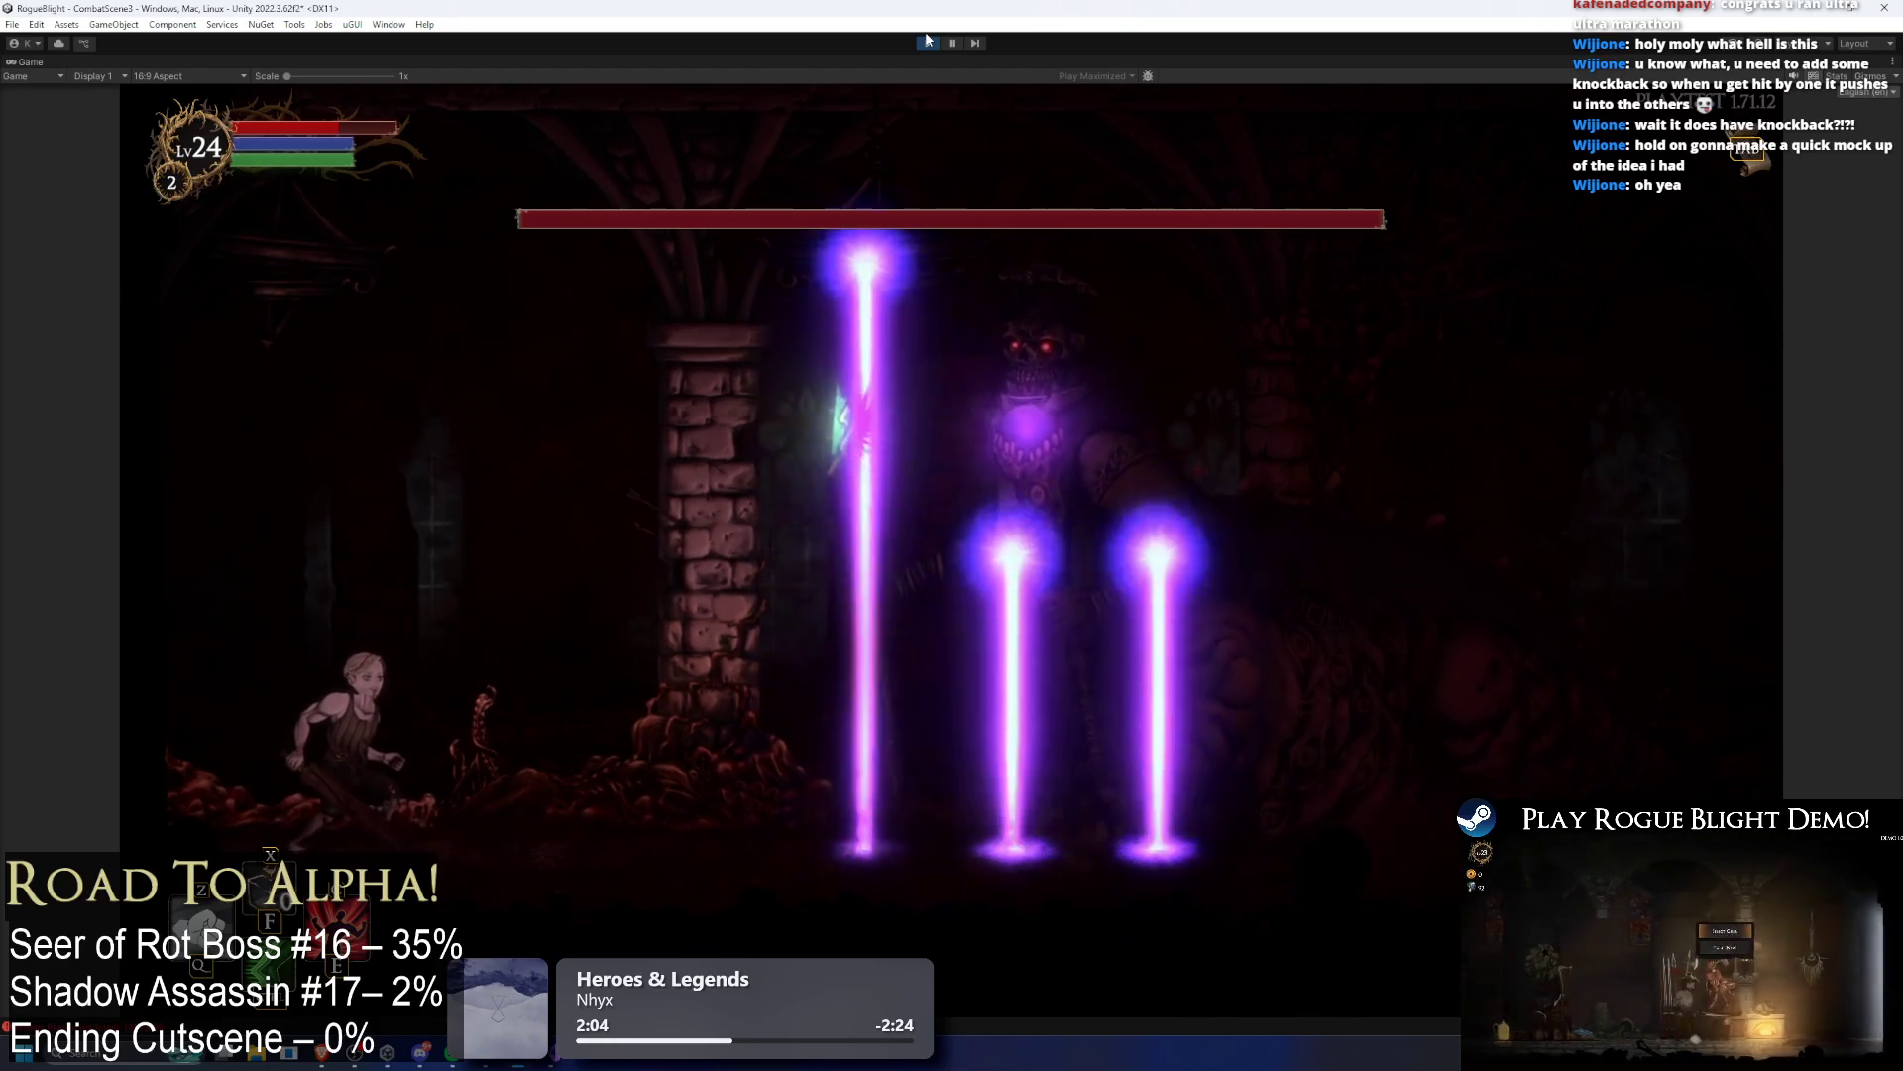
{"action": "key", "text": "d"}
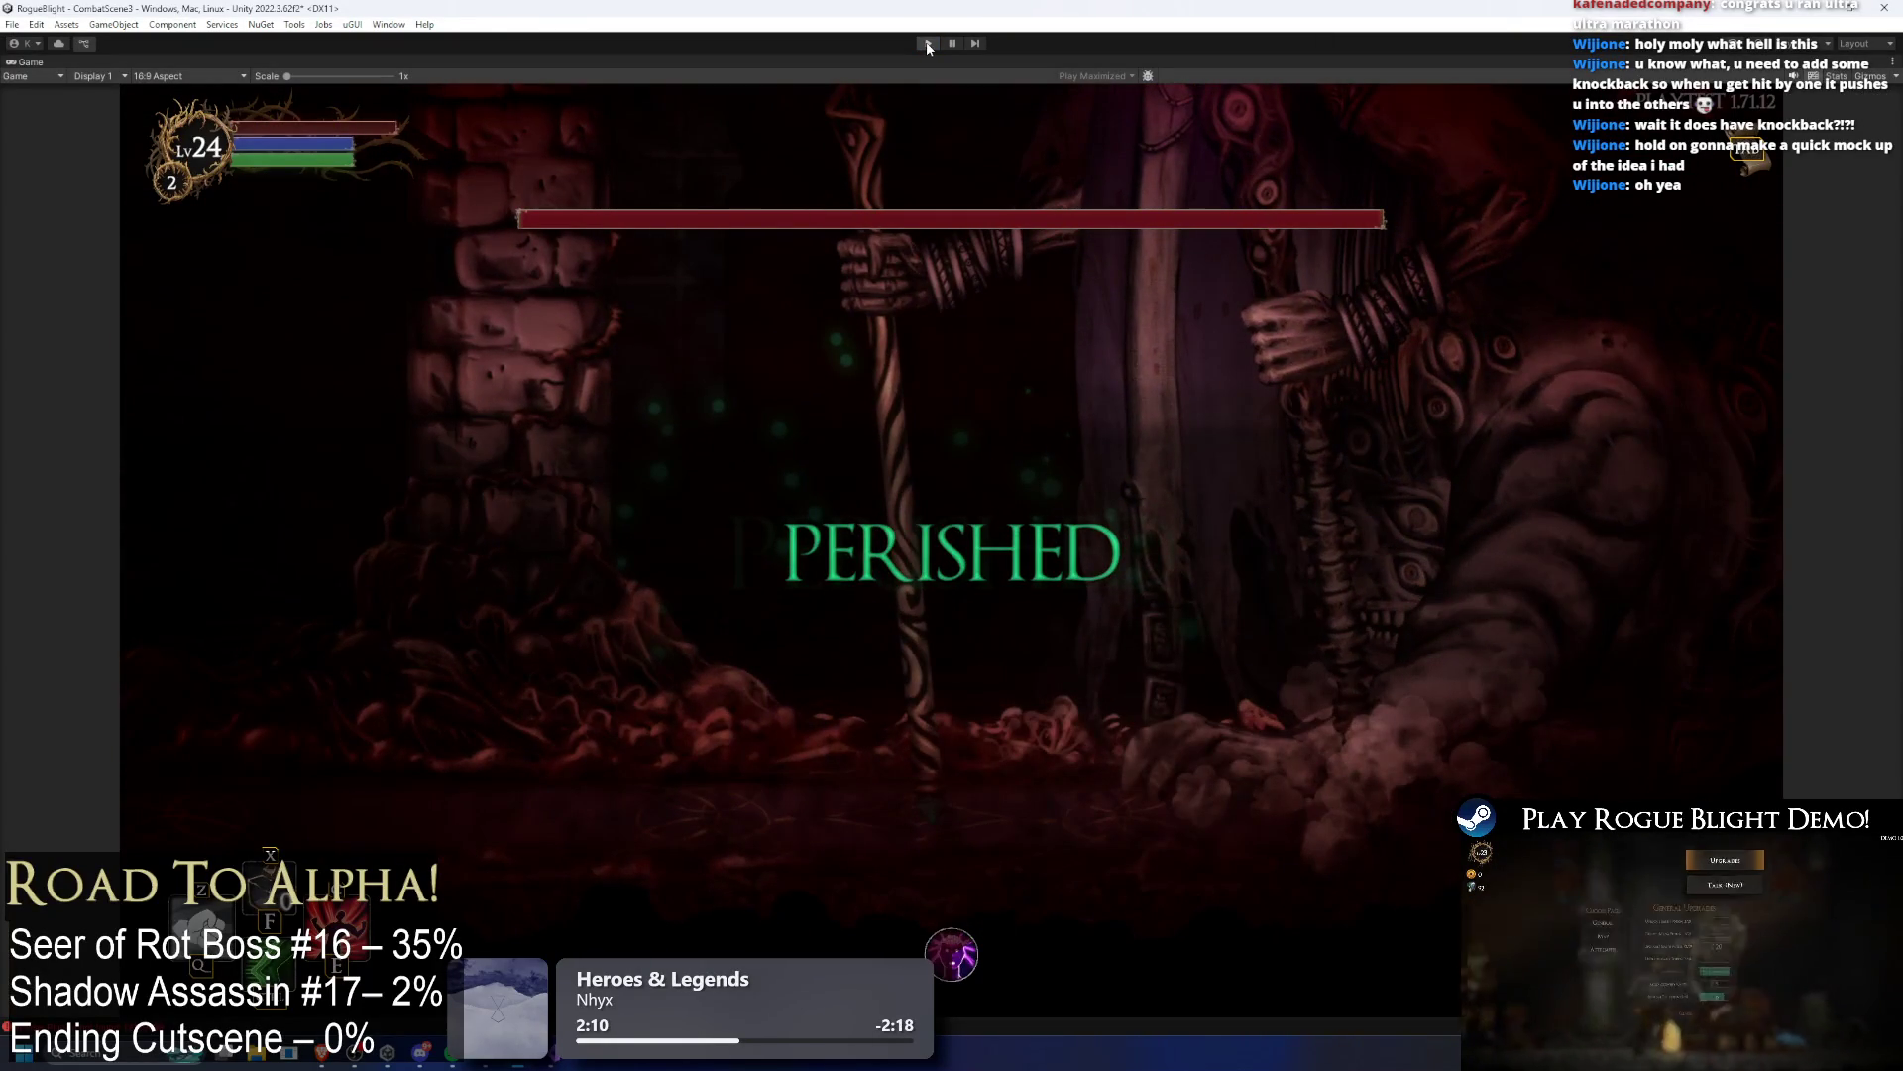
{"action": "left_click", "coordinate": [929, 45]}
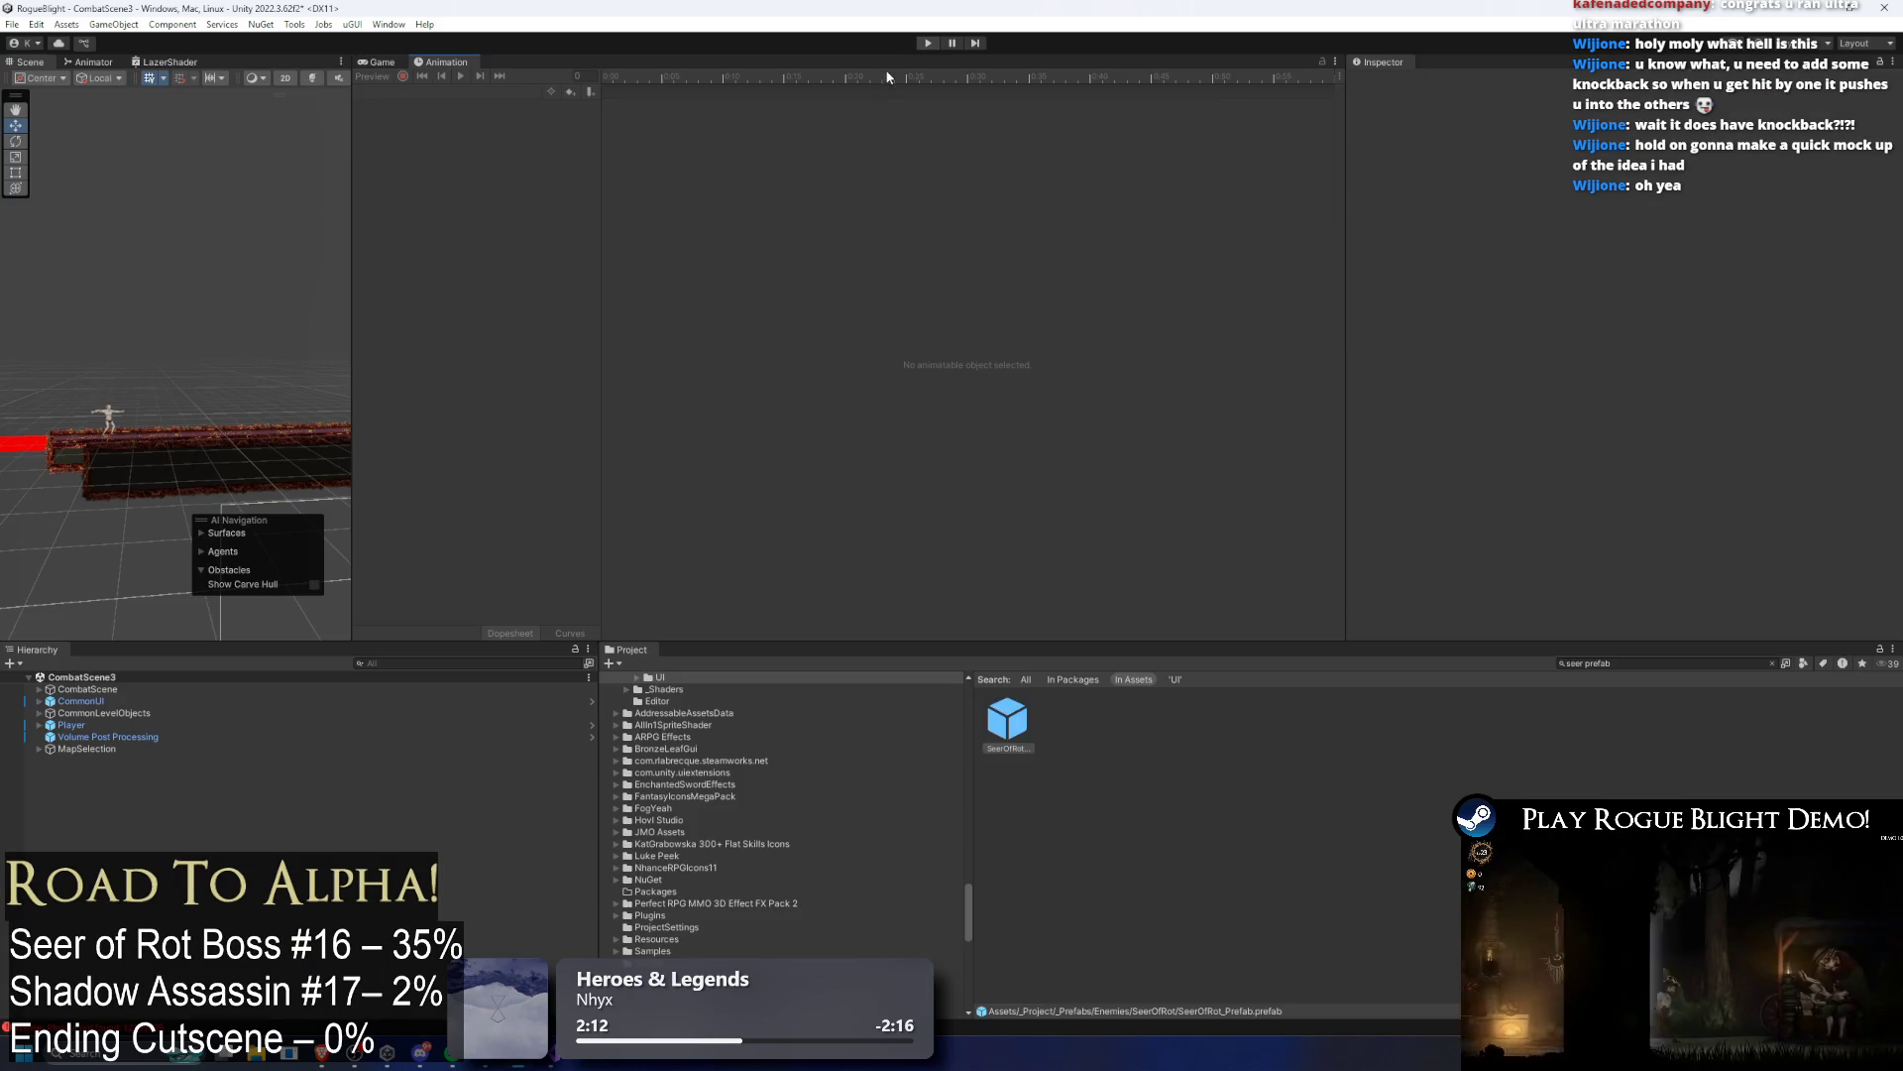
Step: Lower each Lazer entry's Element 9 darkness damage from 29–30 to 5/6 and save
{"action": "scroll", "coordinate": [1497, 400], "scroll_direction": "down", "scroll_amount": 15}
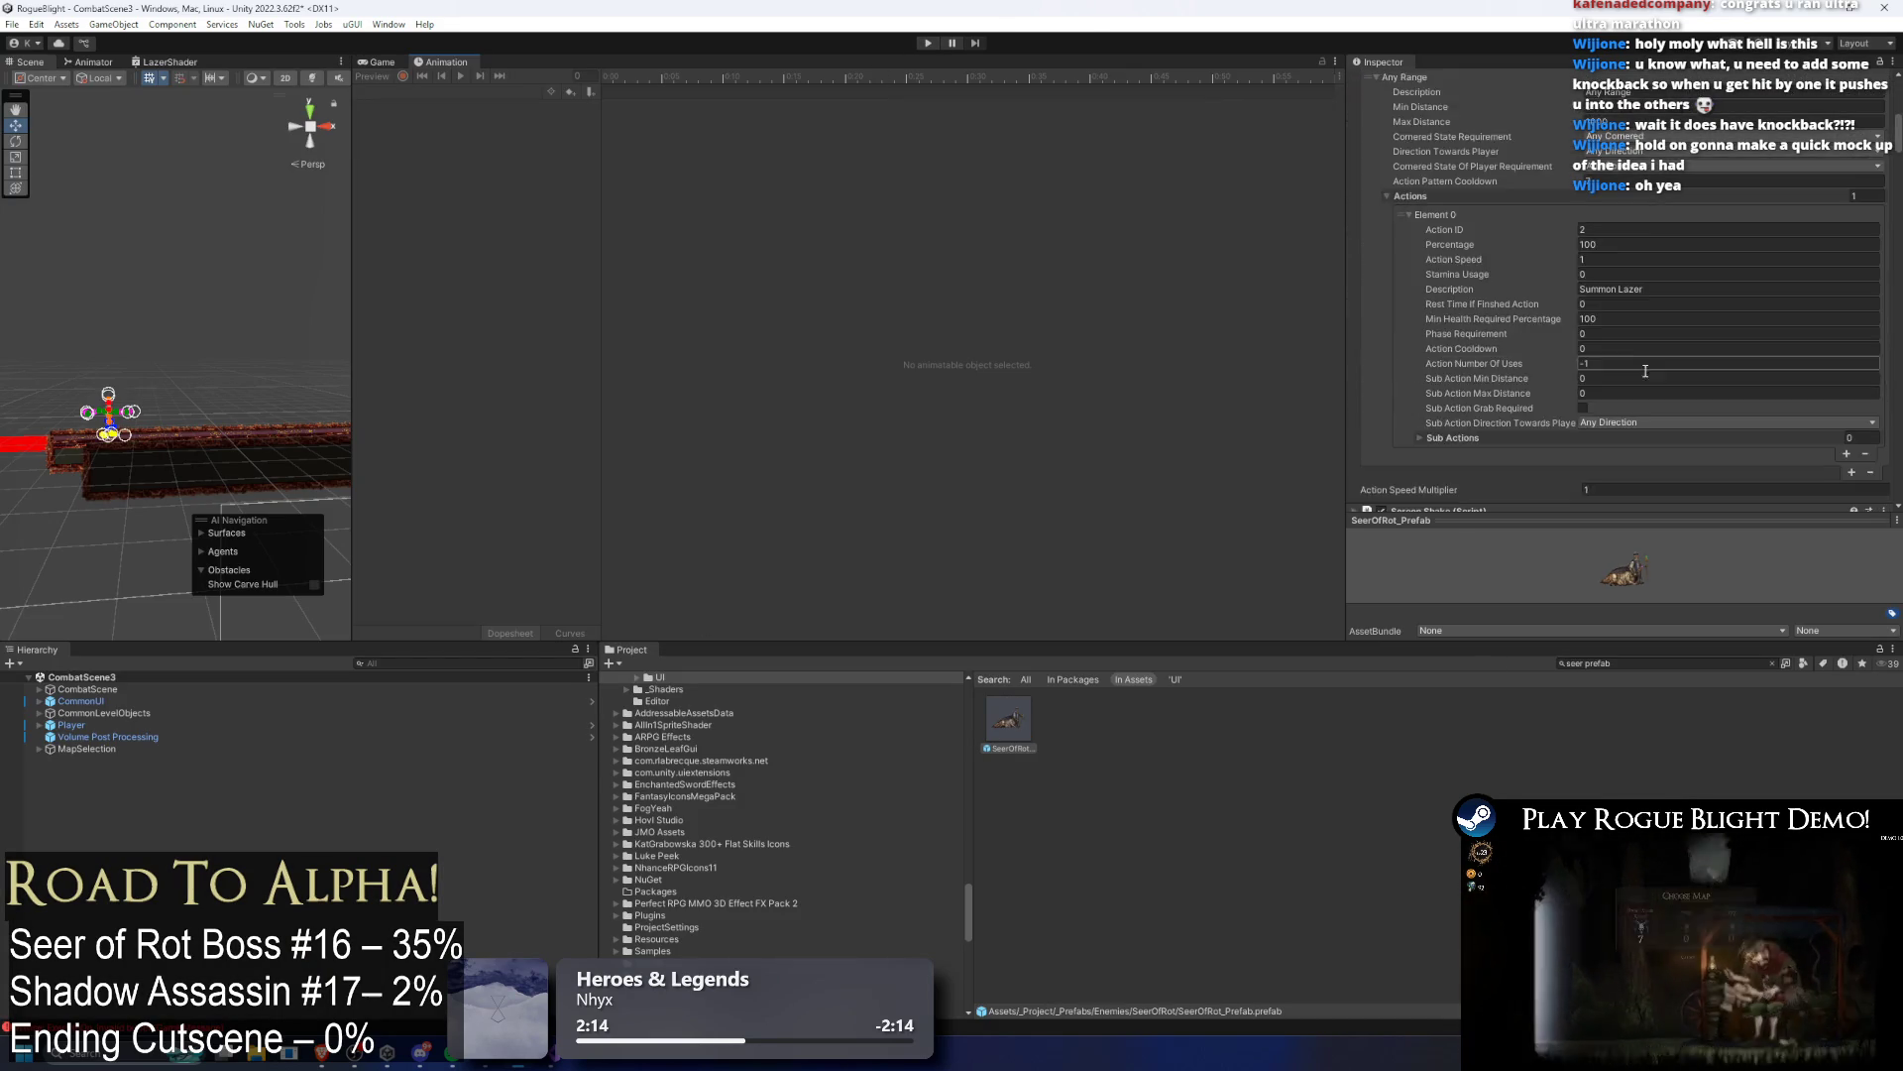
{"action": "left_click", "coordinate": [1673, 429]}
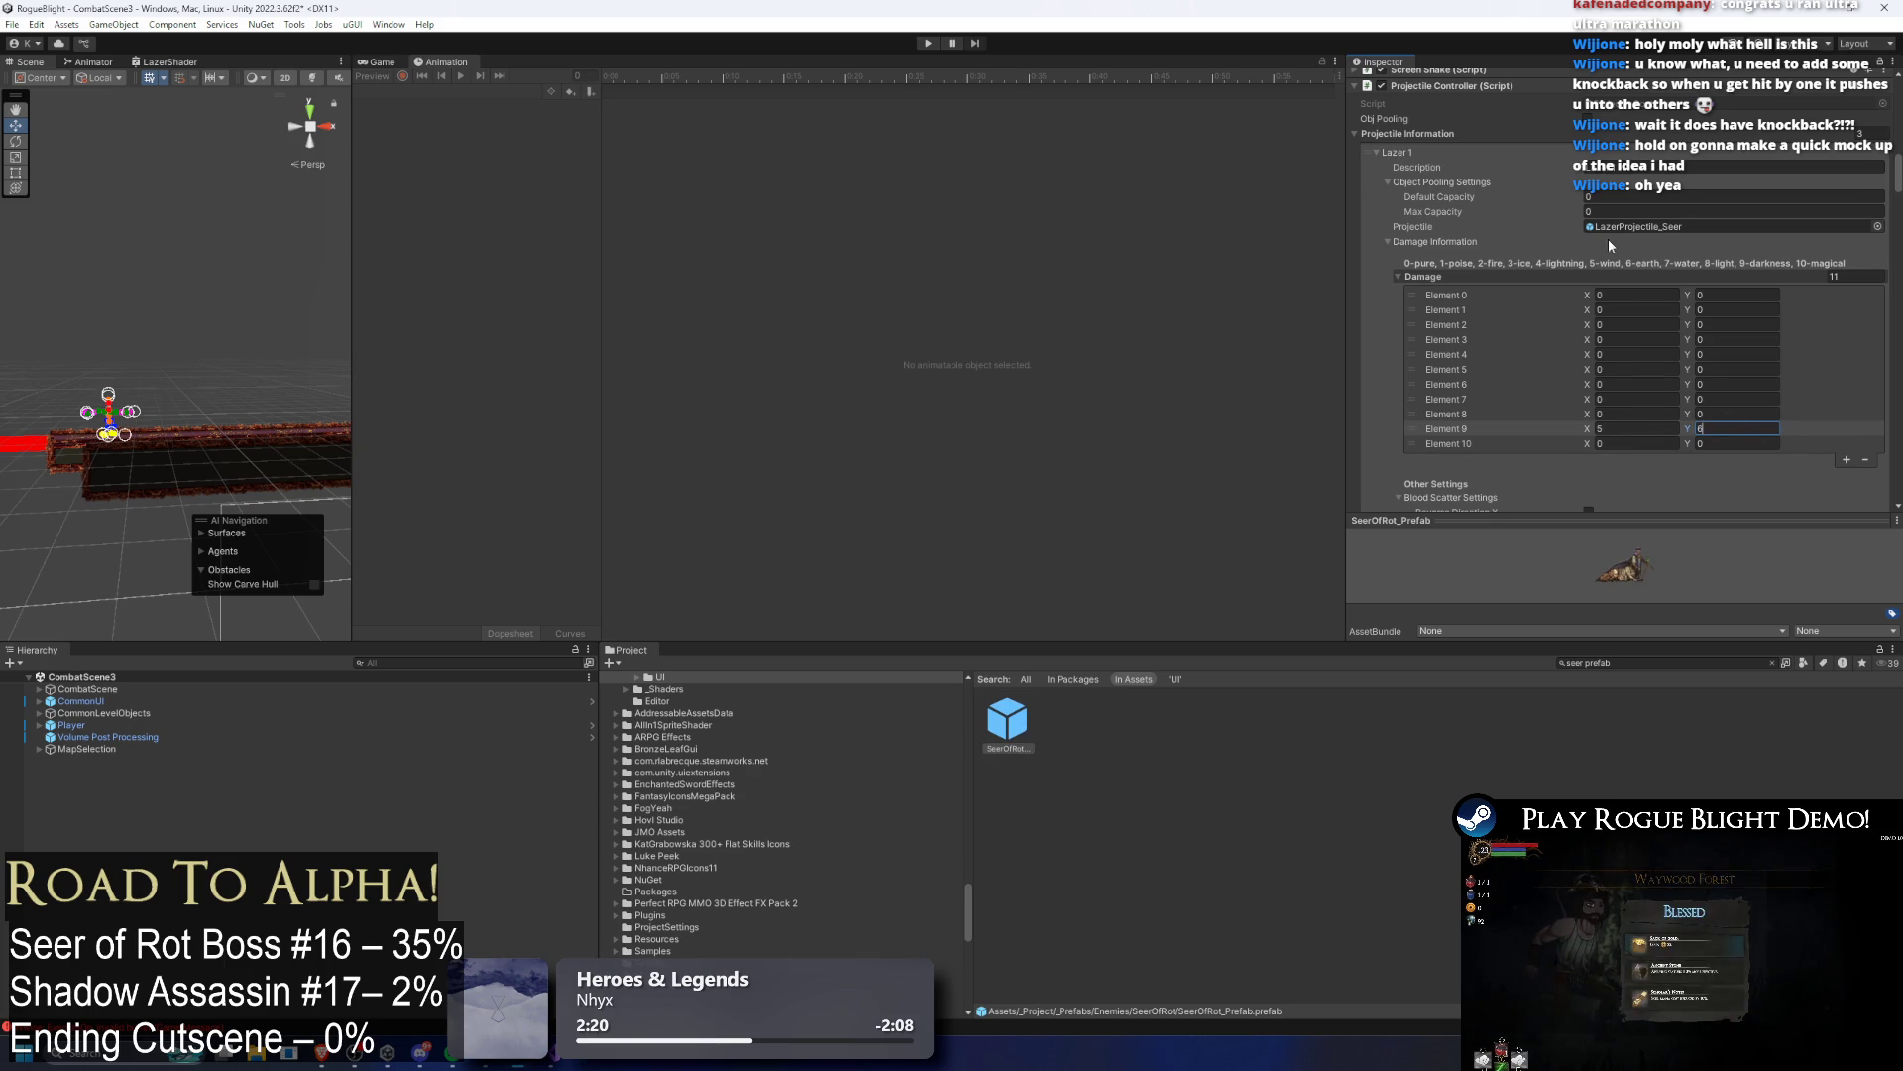
{"action": "left_click", "coordinate": [1415, 154]}
{"action": "key", "text": "Tab"}
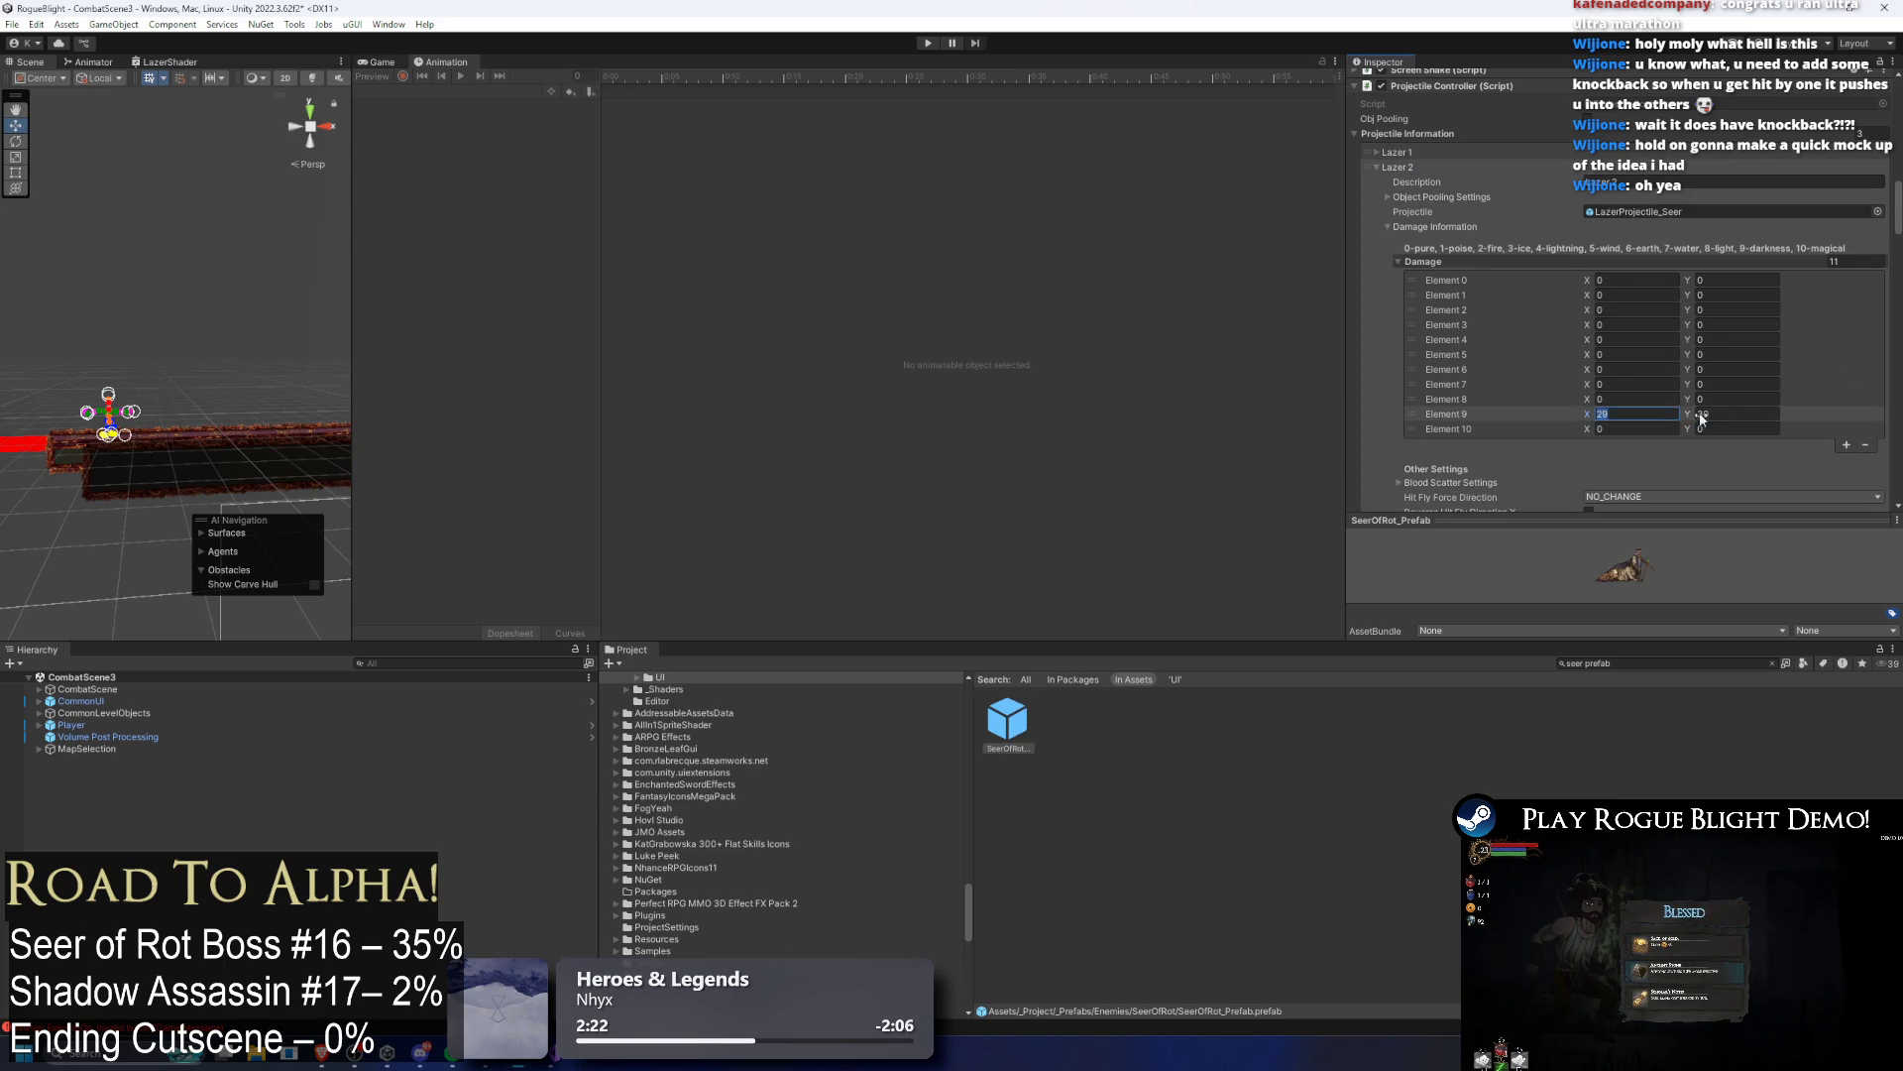
{"action": "left_click", "coordinate": [1397, 166]}
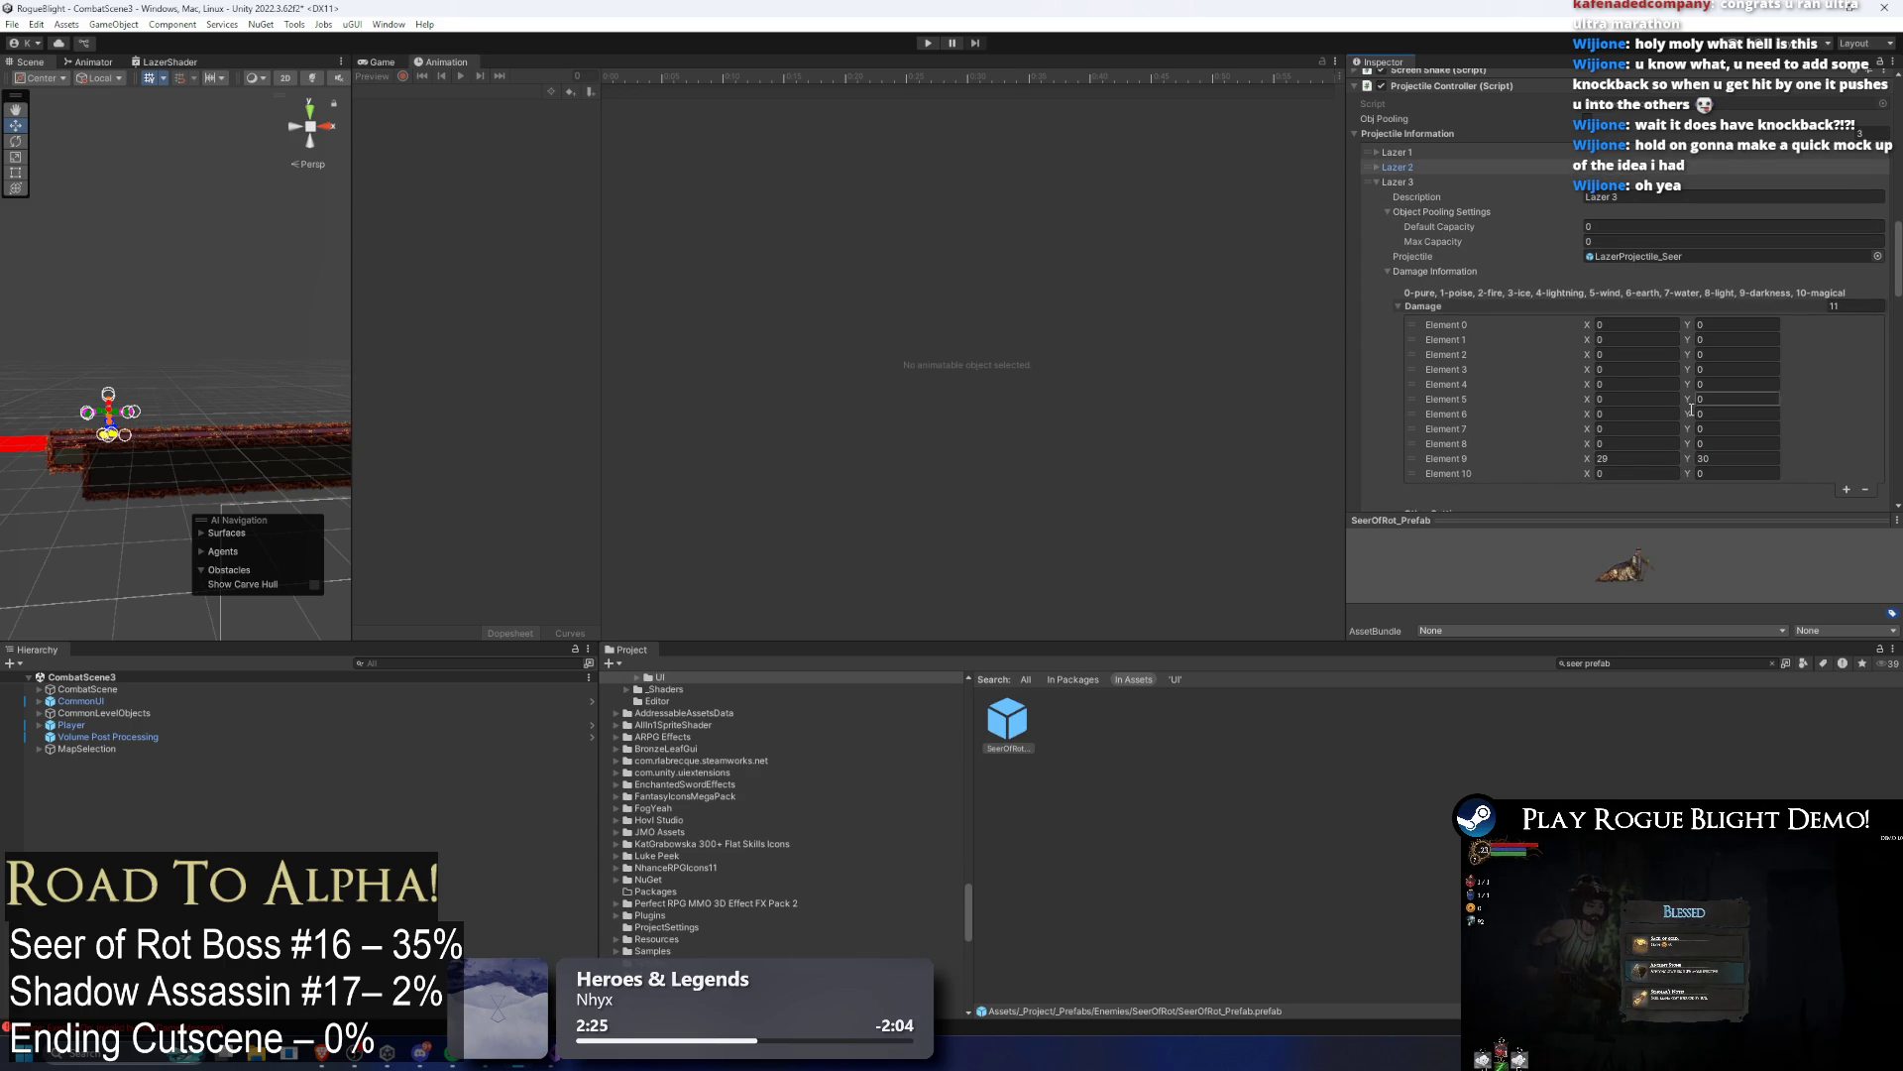
{"action": "left_click", "coordinate": [1398, 182]}
{"action": "left_click", "coordinate": [1767, 458]}
{"action": "type", "text": "0"}
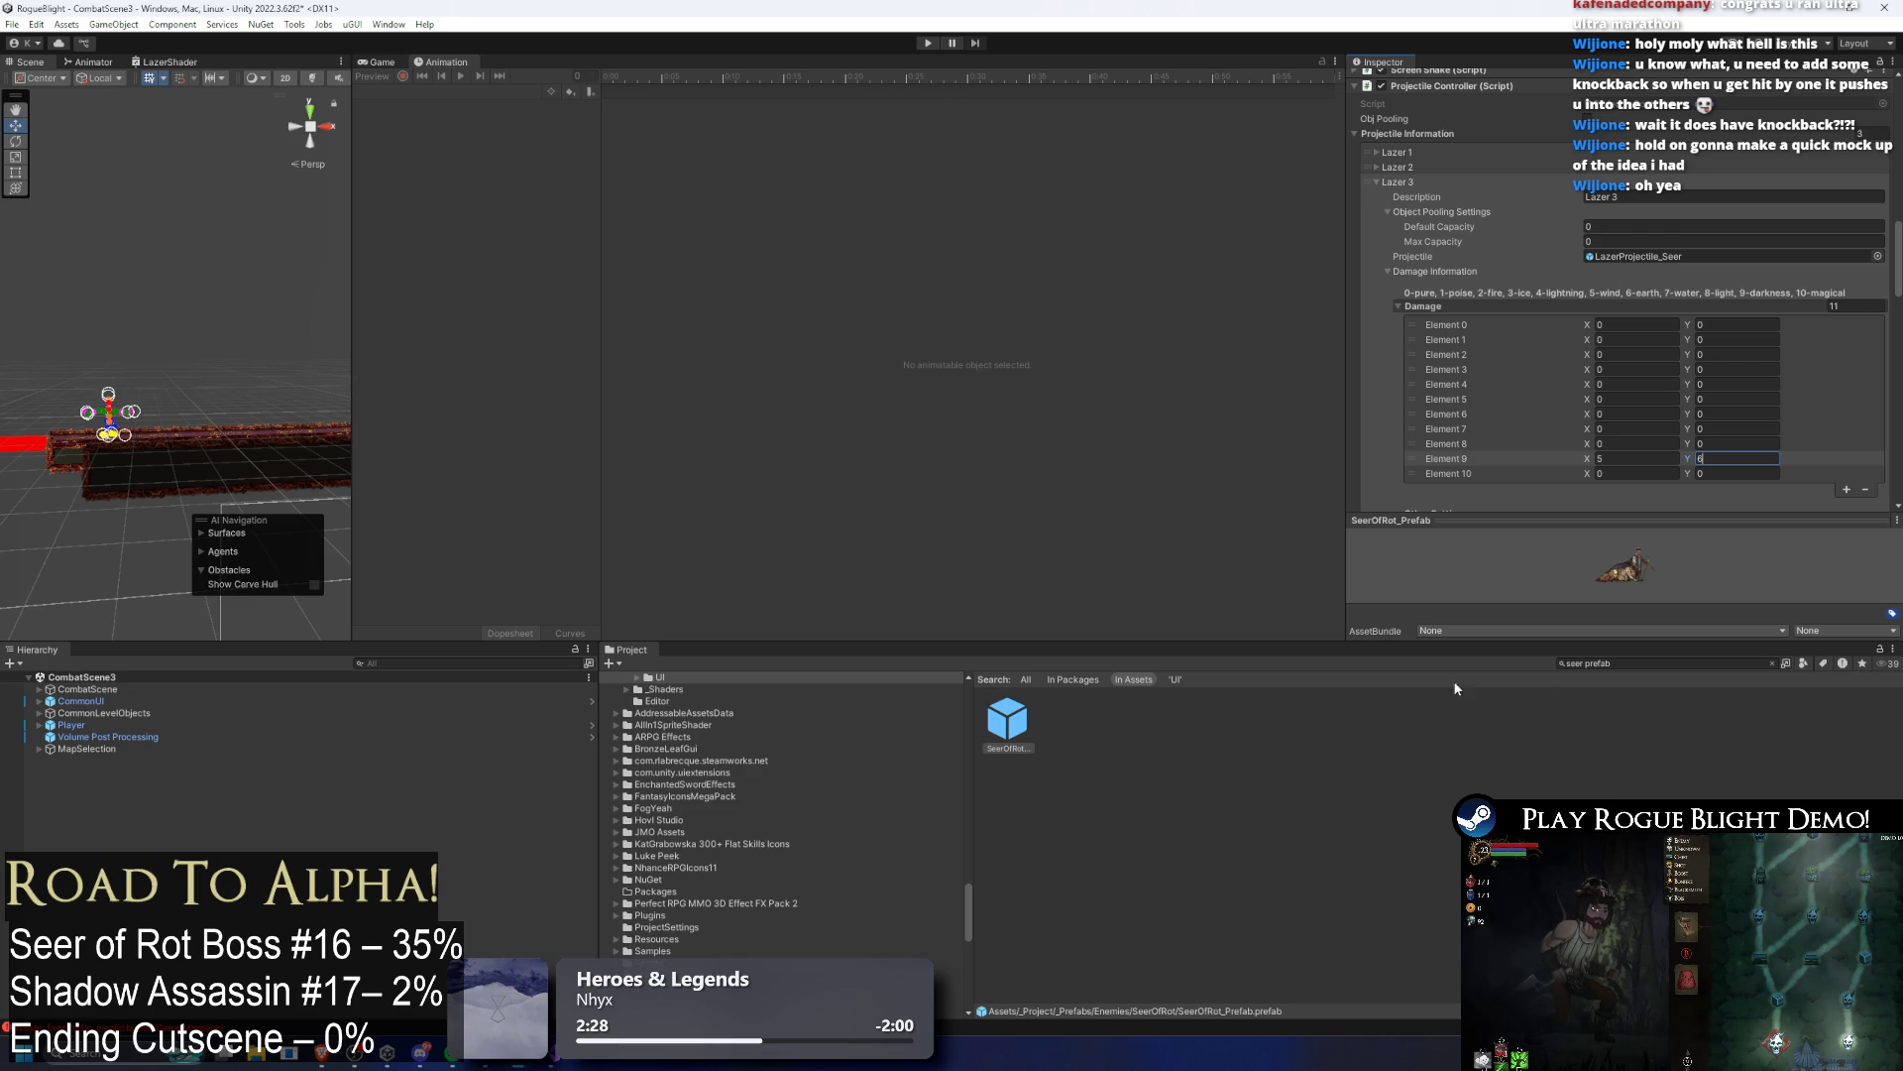
{"action": "key", "text": "ctrl+s"}
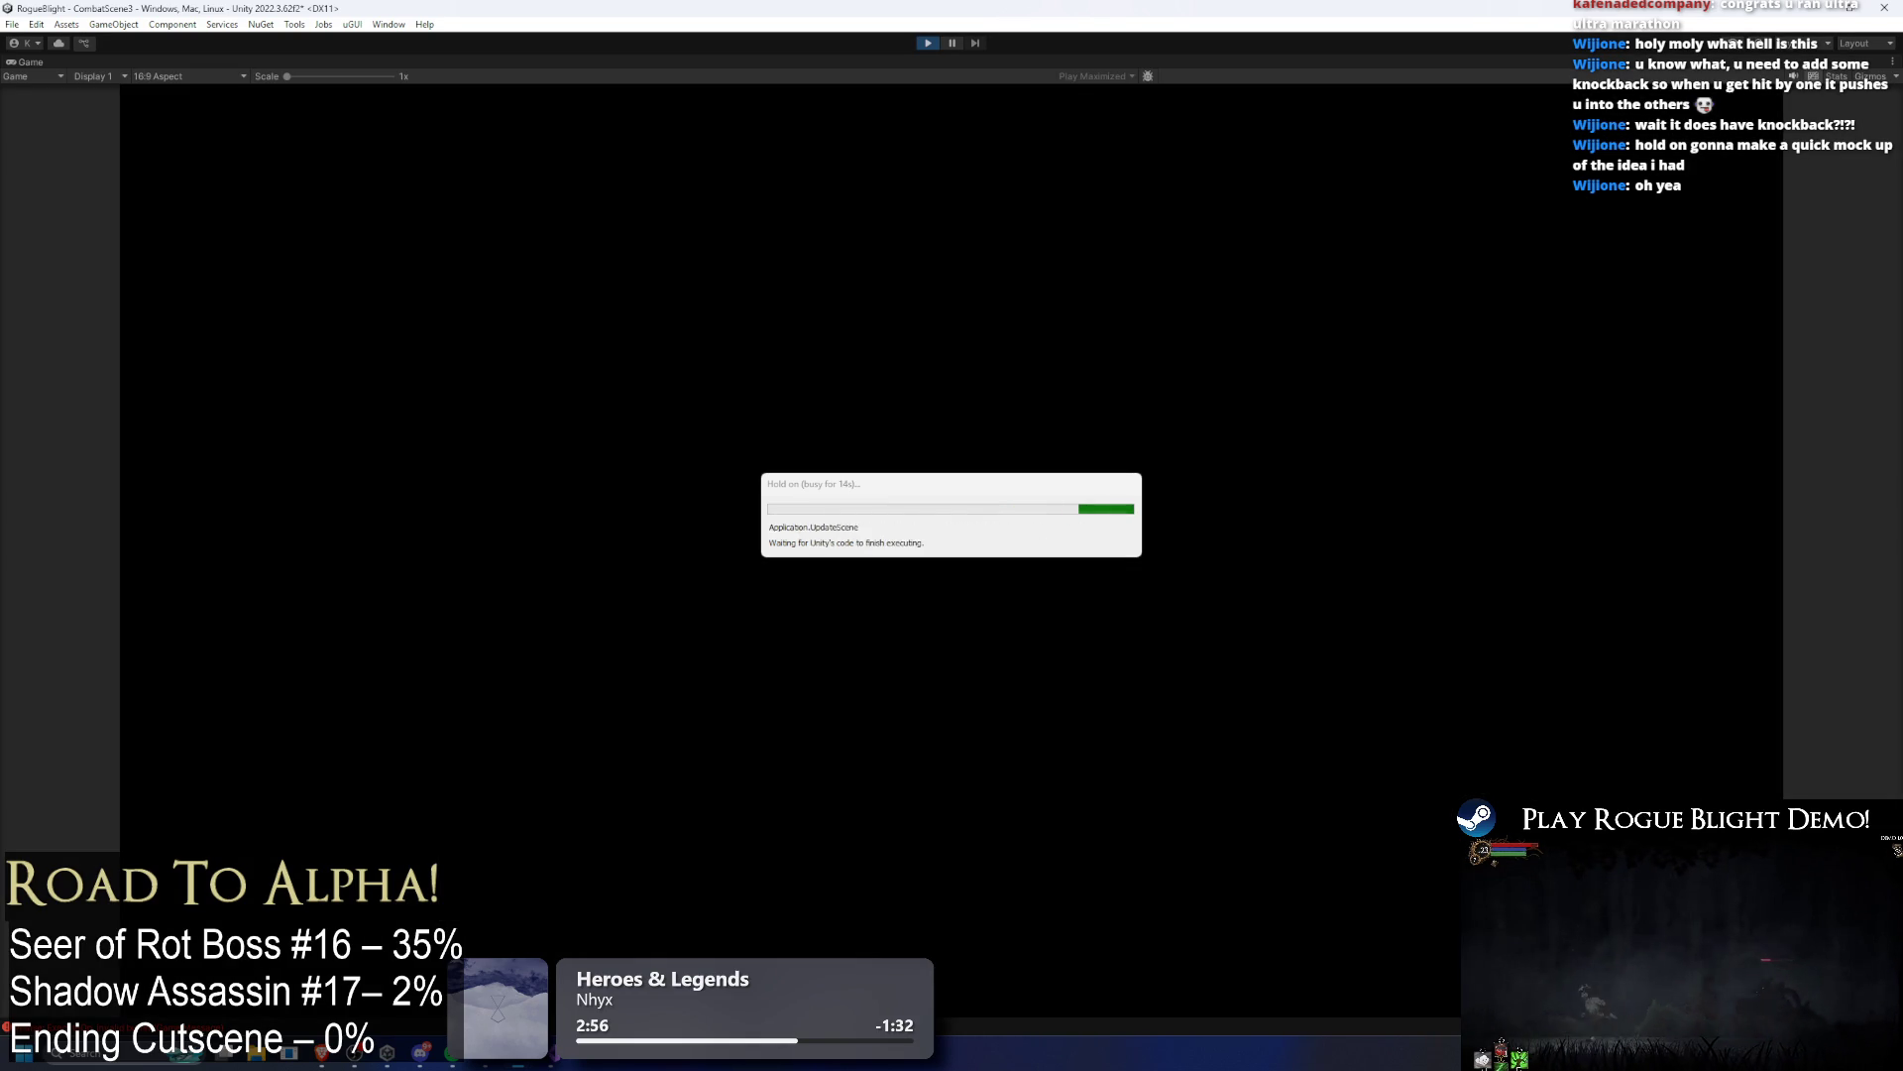
Step: Pick a weapon and run through Blight Castle with F1 cheats into the Seer of Rot fight
{"action": "key", "text": "Tab"}
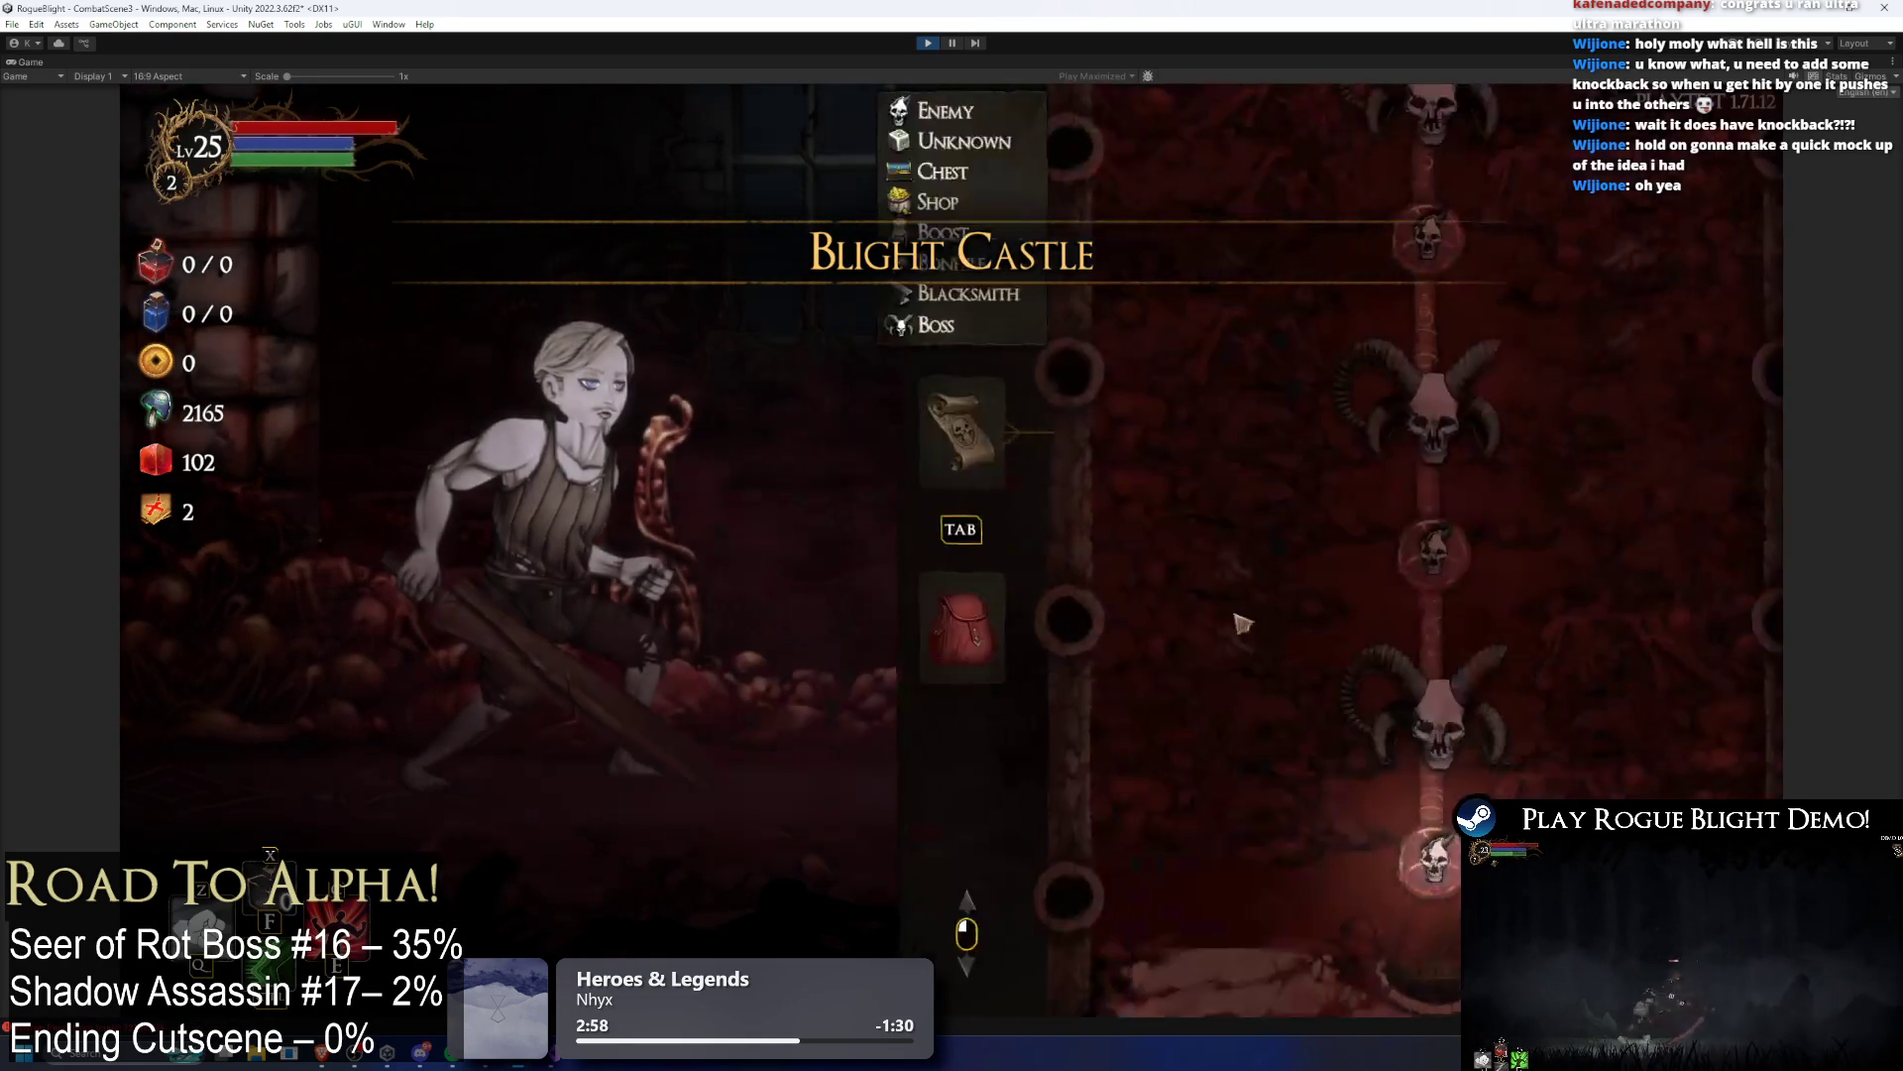
{"action": "key", "text": "Tab"}
{"action": "key", "text": "d"}
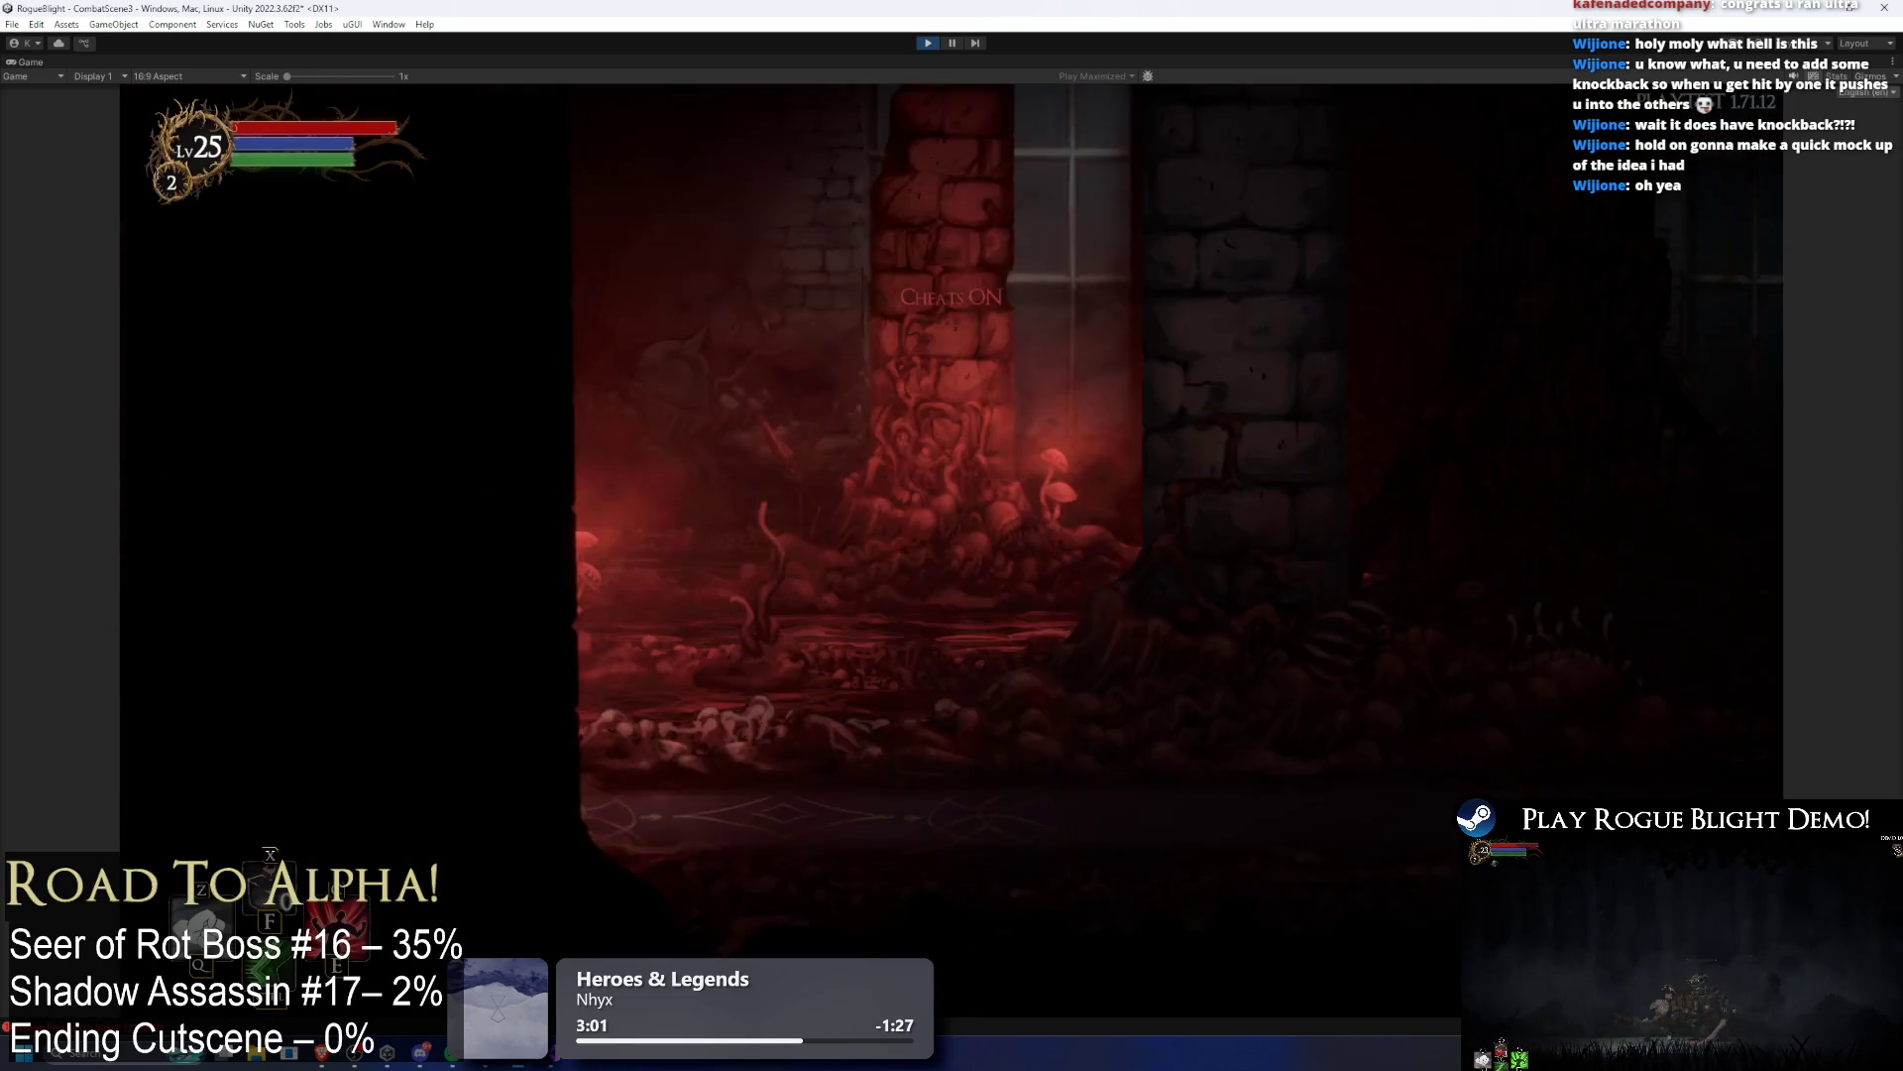
{"action": "key", "text": "F1"}
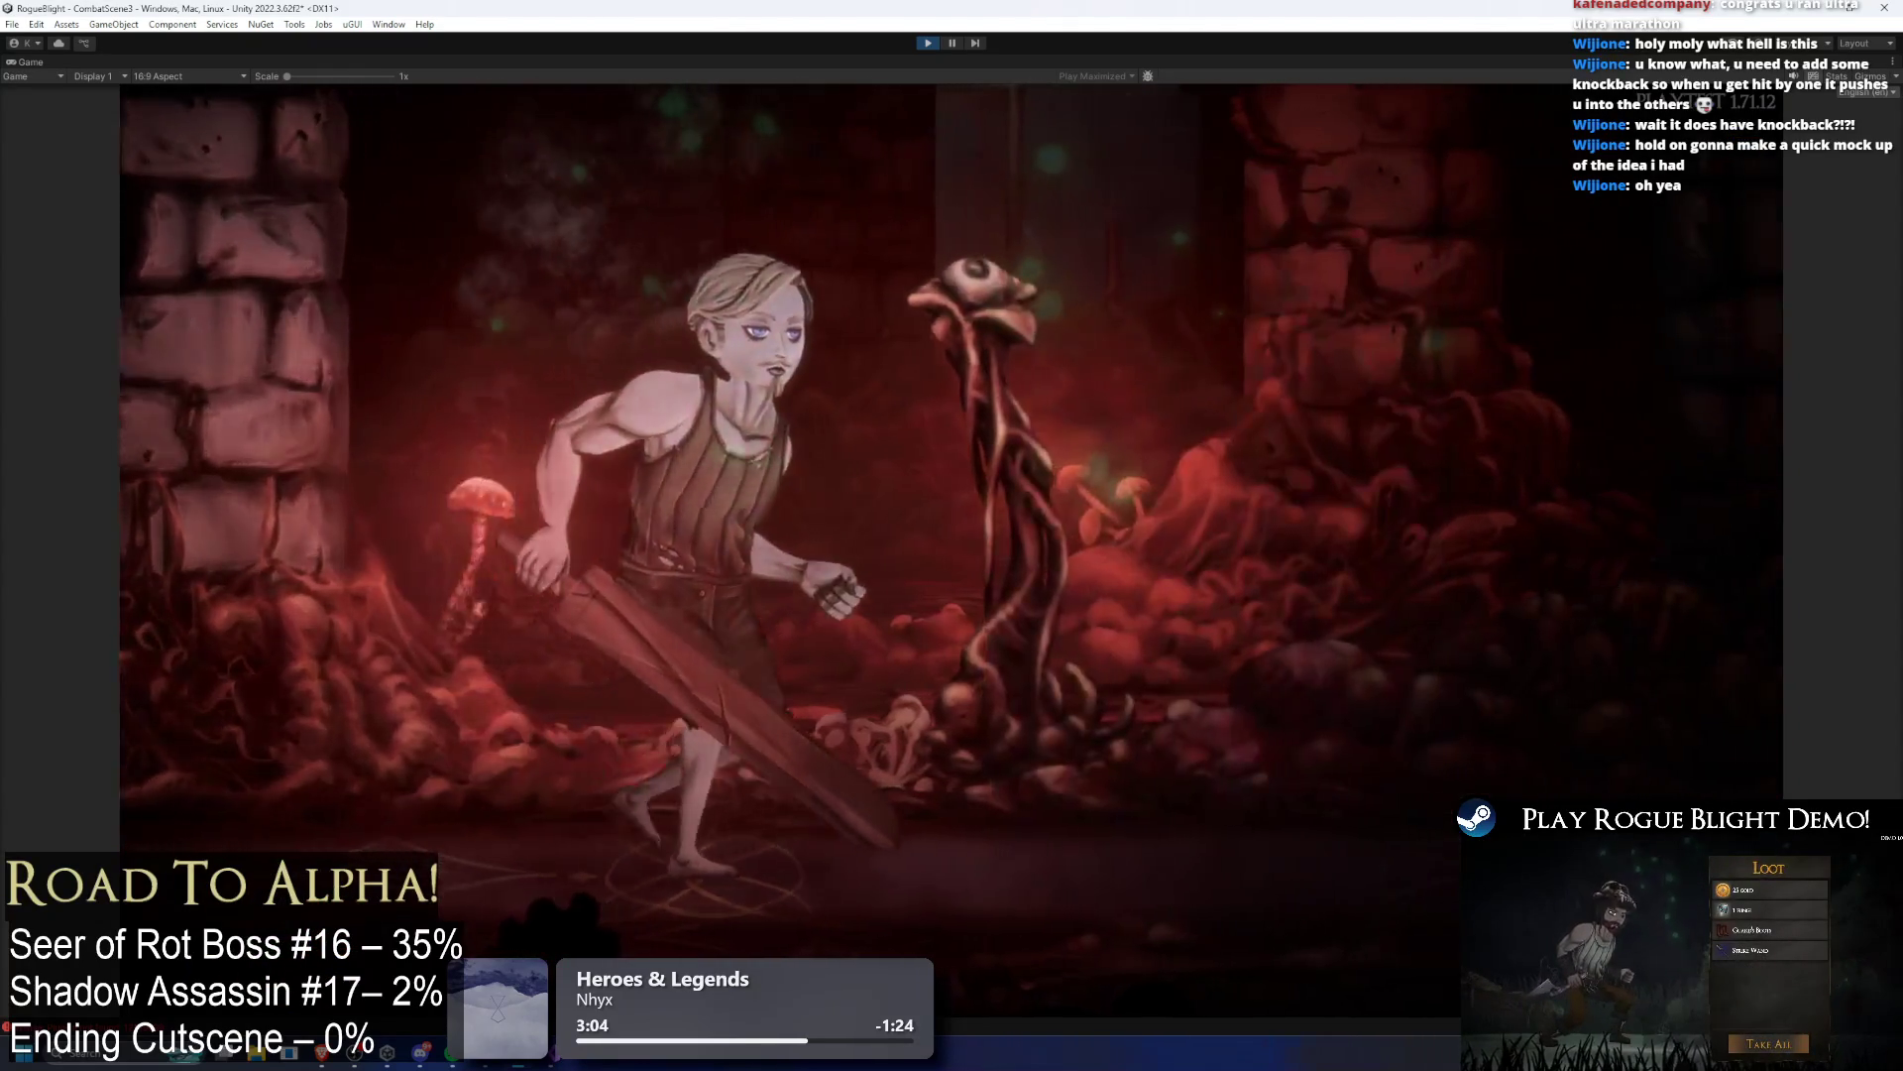
{"action": "key", "text": "Tab"}
{"action": "key", "text": "Tab"}
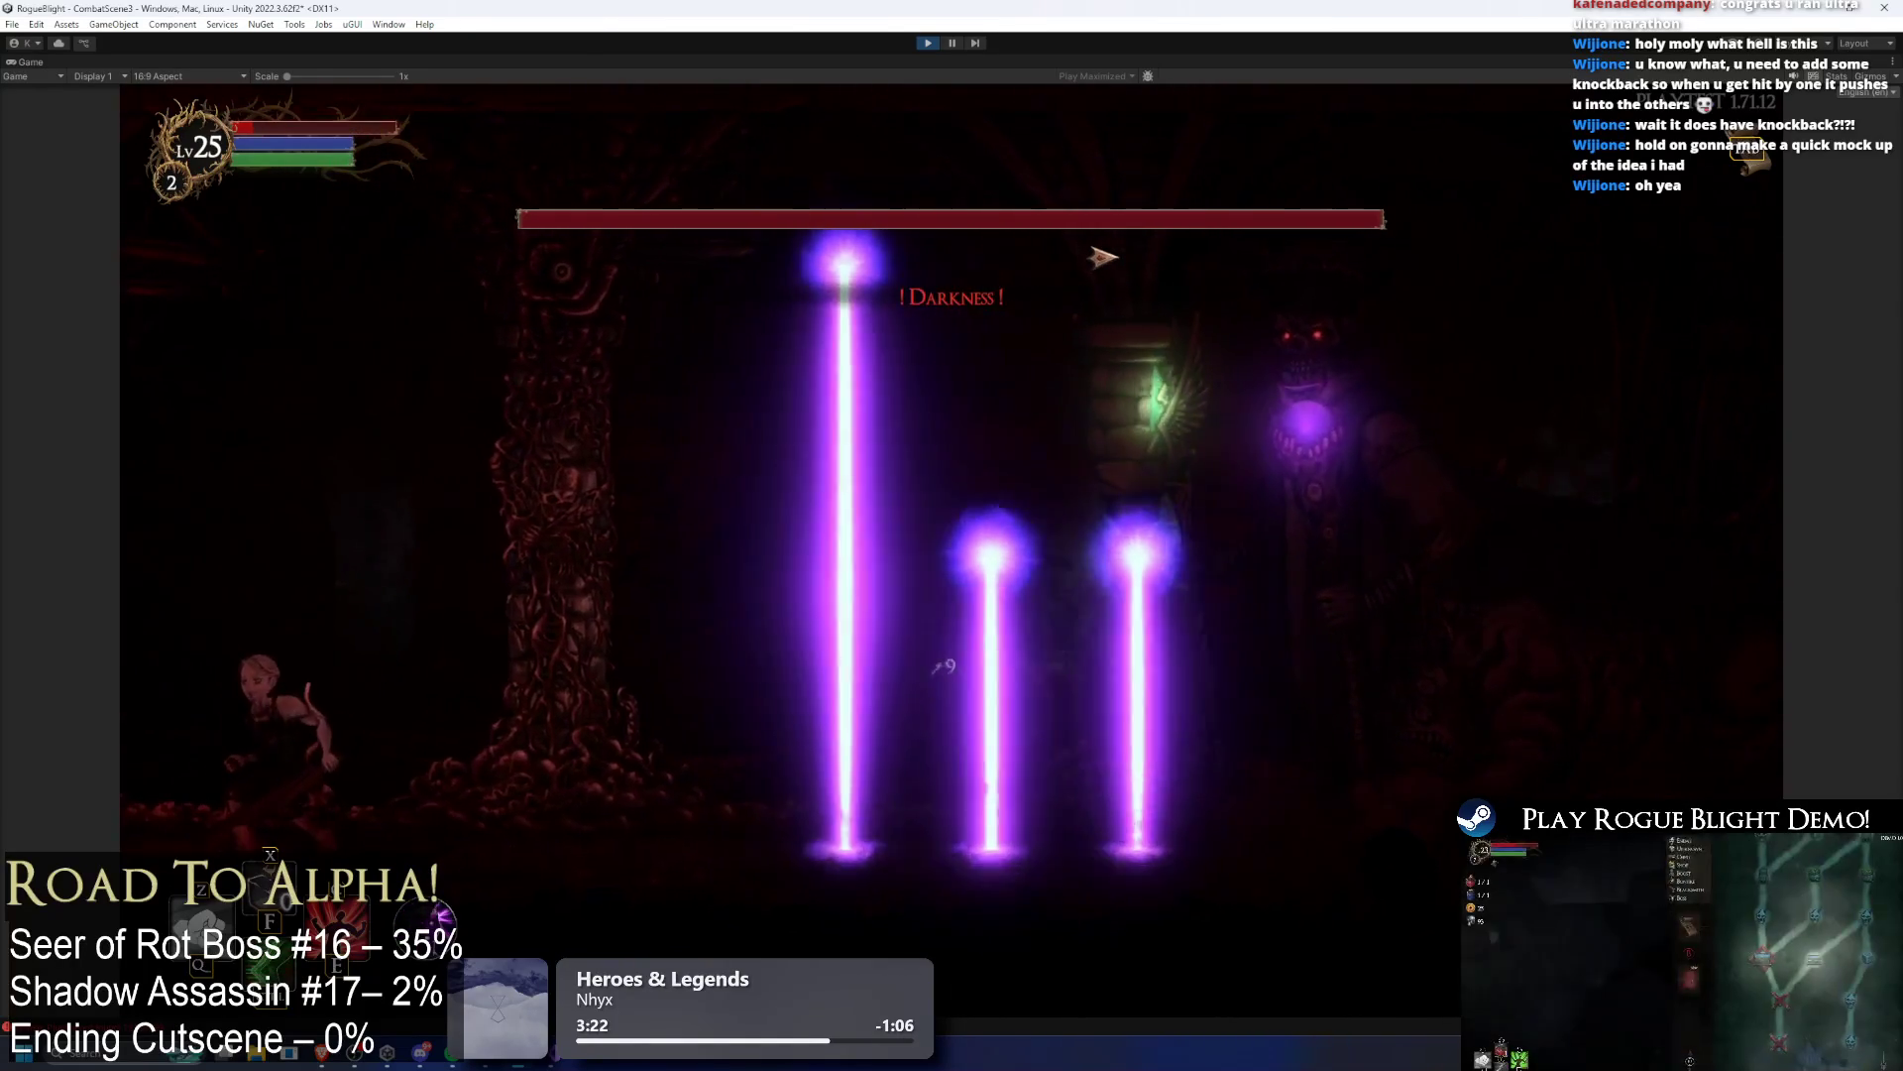
{"action": "key", "text": "F1"}
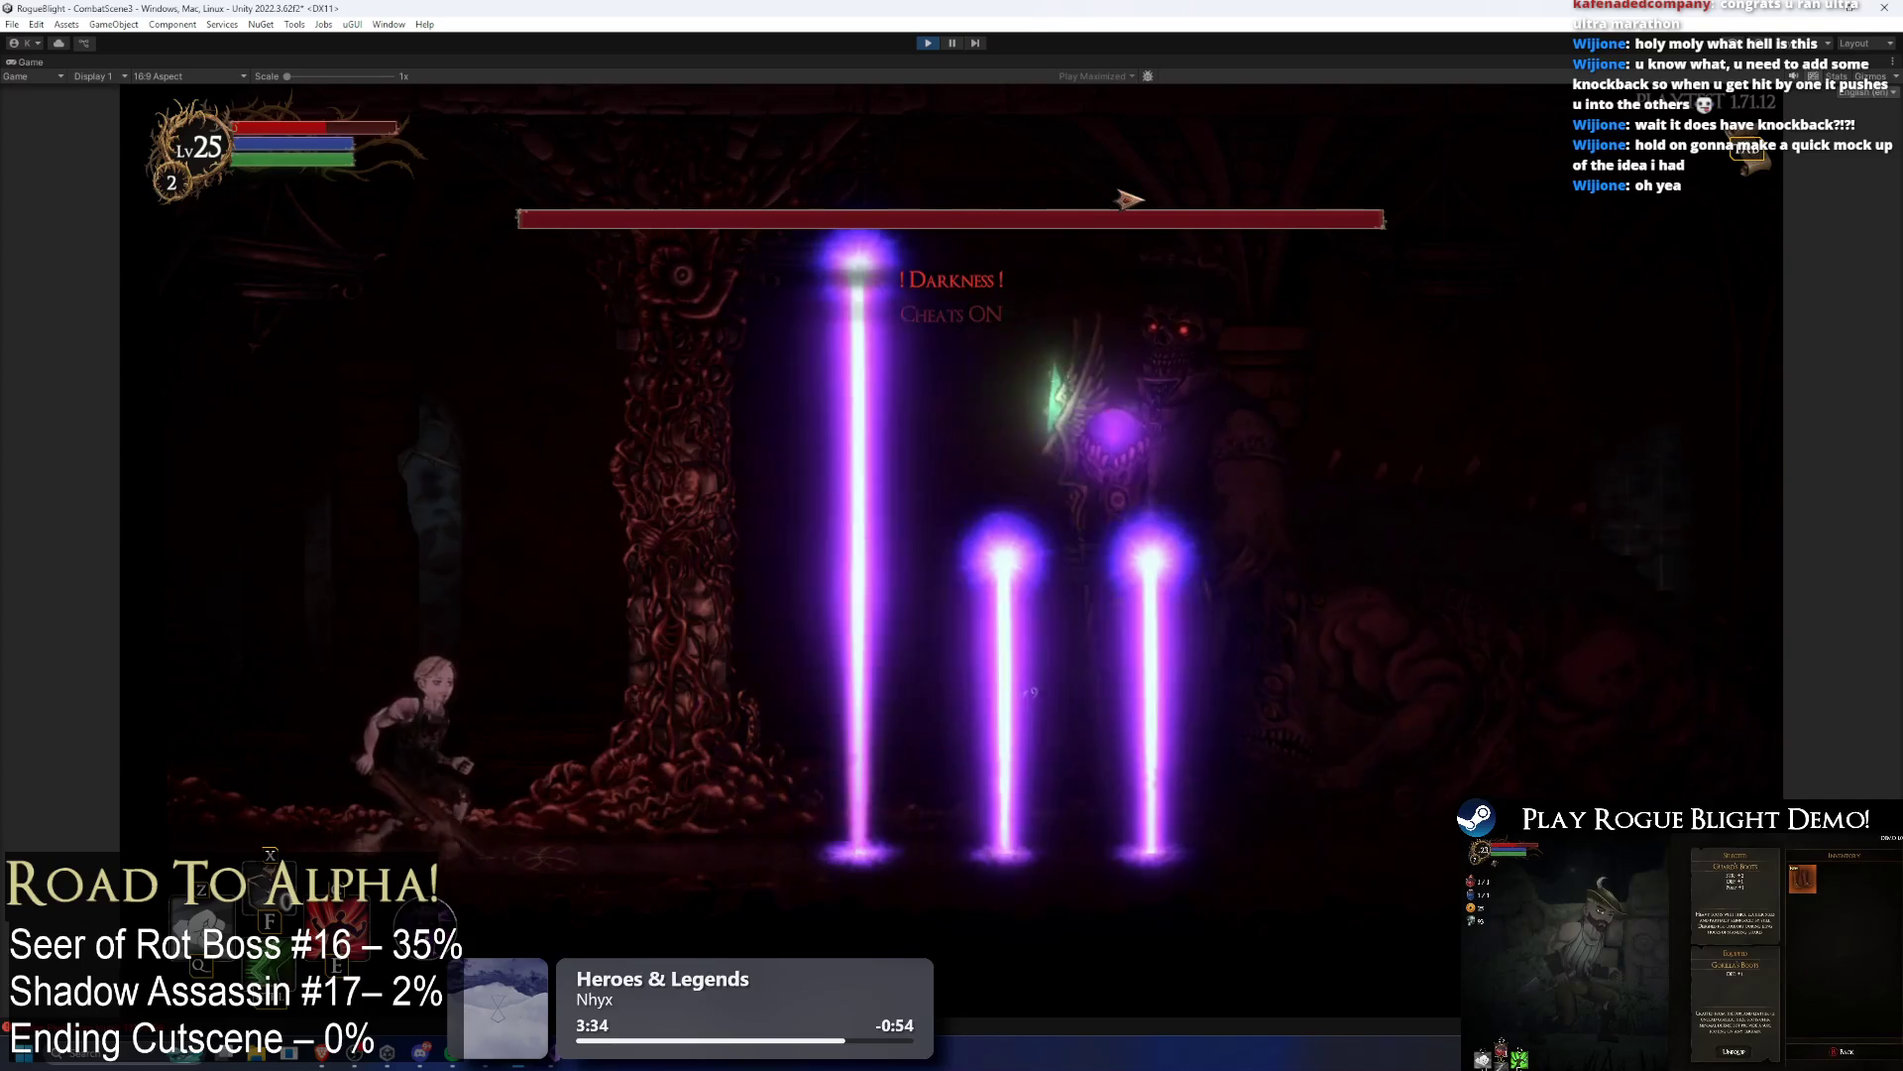
{"action": "key", "text": "F1"}
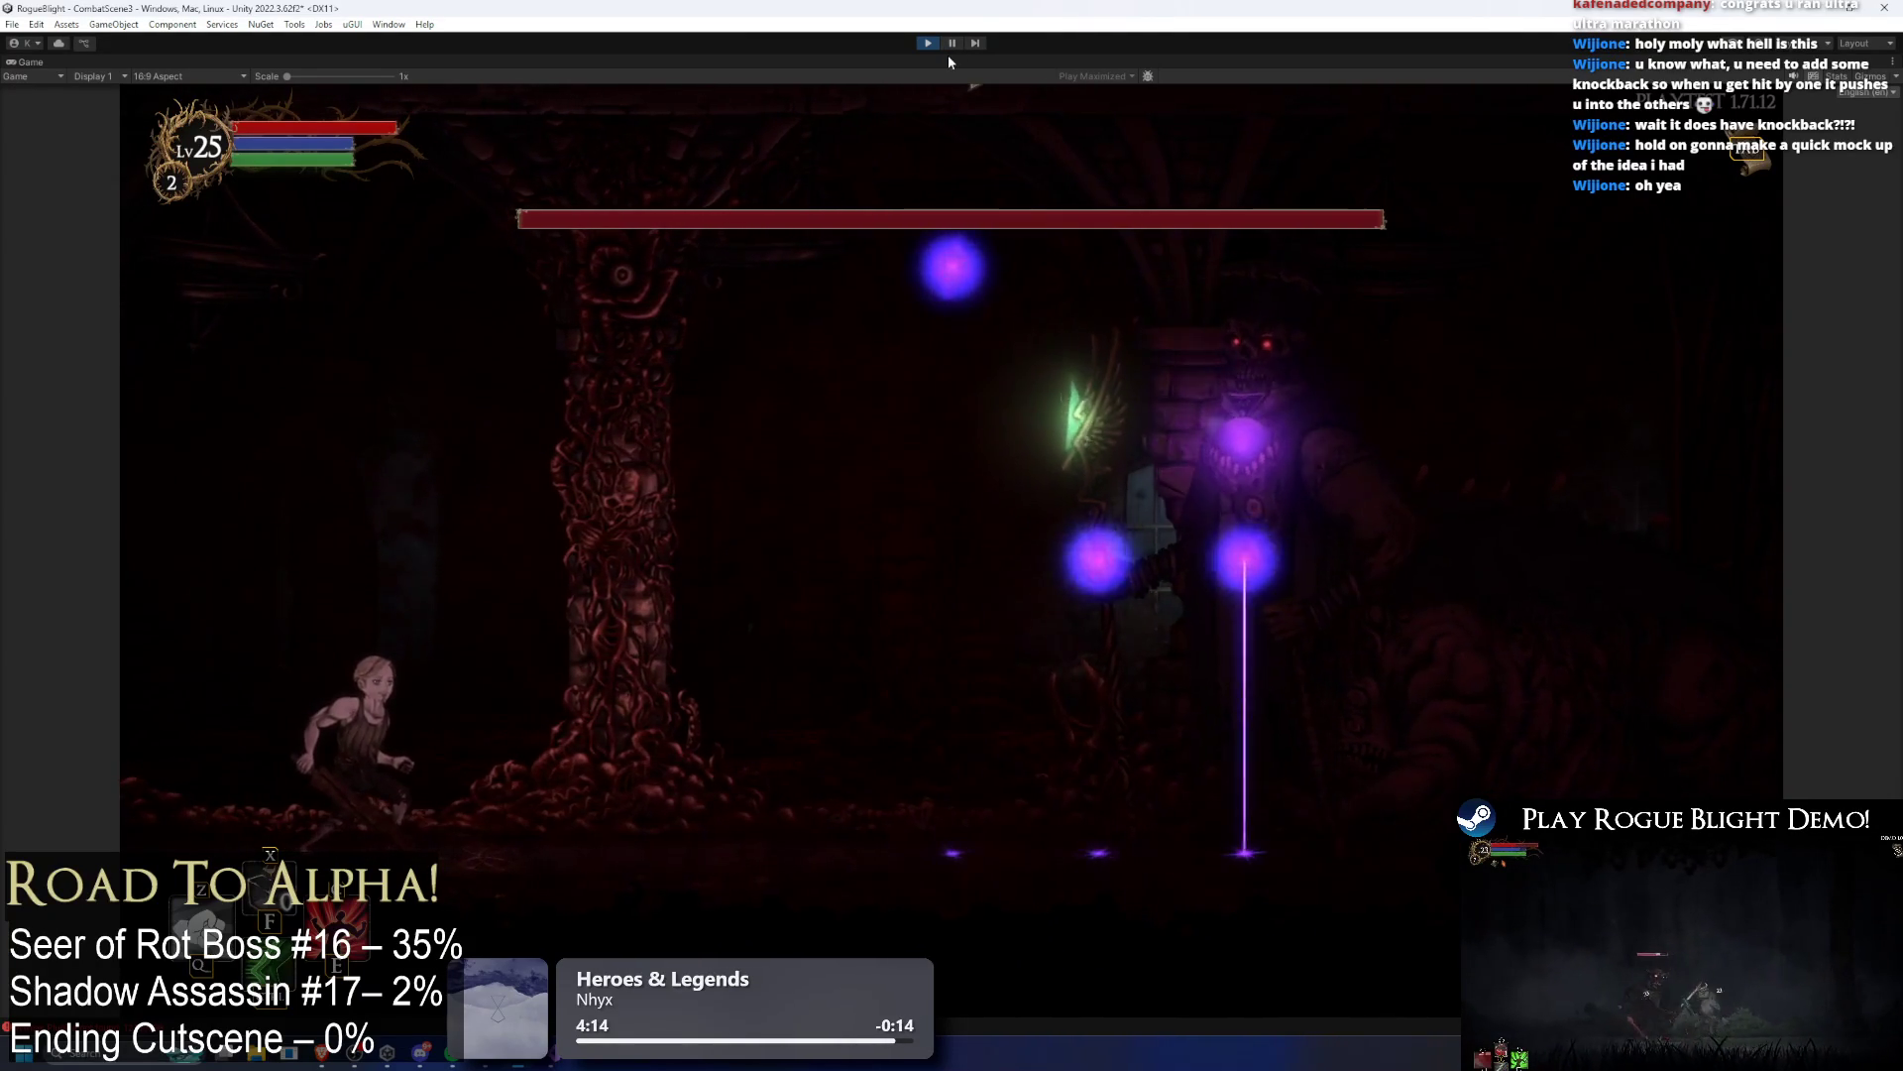
Step: Stop the playtest and open the Seer of Rot prefab for editing
{"action": "left_click", "coordinate": [953, 42]}
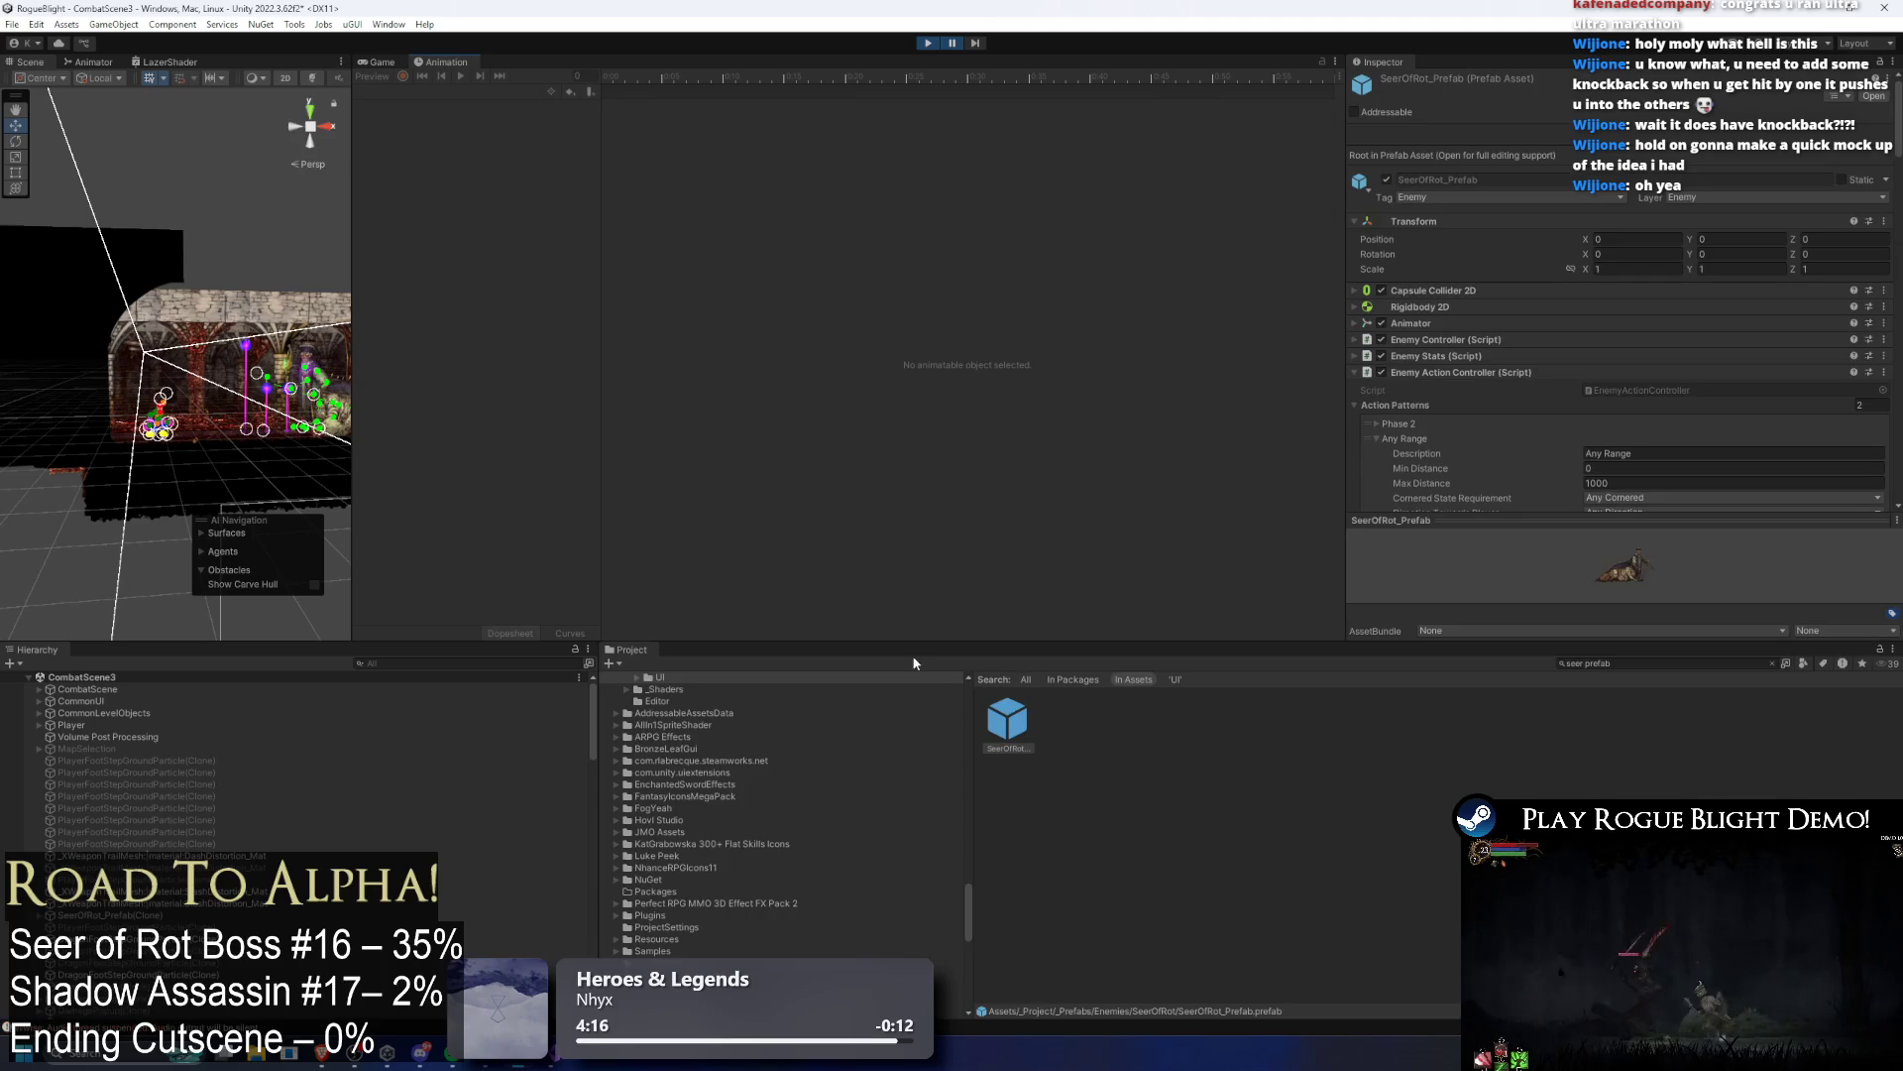
{"action": "left_click", "coordinate": [926, 46]}
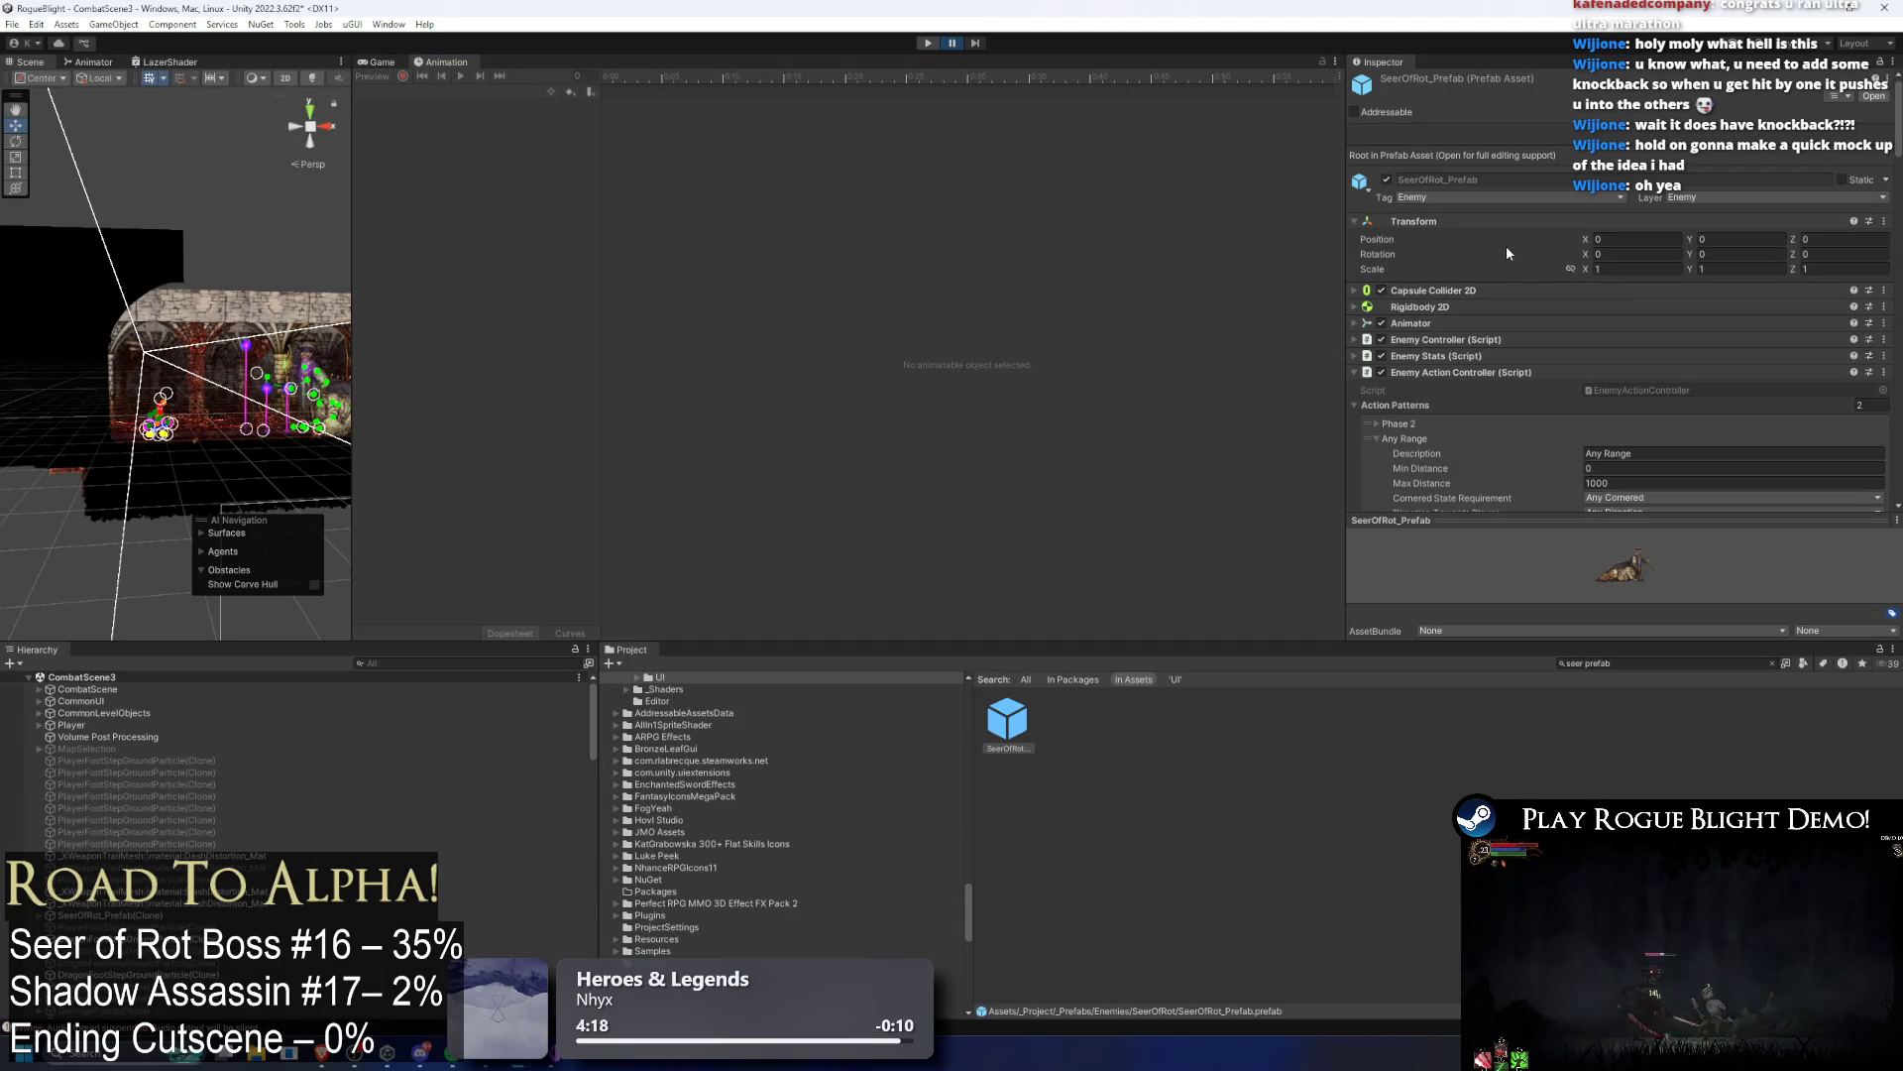
{"action": "double_click", "coordinate": [1007, 722]}
{"action": "scroll", "coordinate": [1765, 300], "scroll_direction": "down", "scroll_amount": 5}
{"action": "scroll", "coordinate": [1765, 300], "scroll_direction": "down", "scroll_amount": 10}
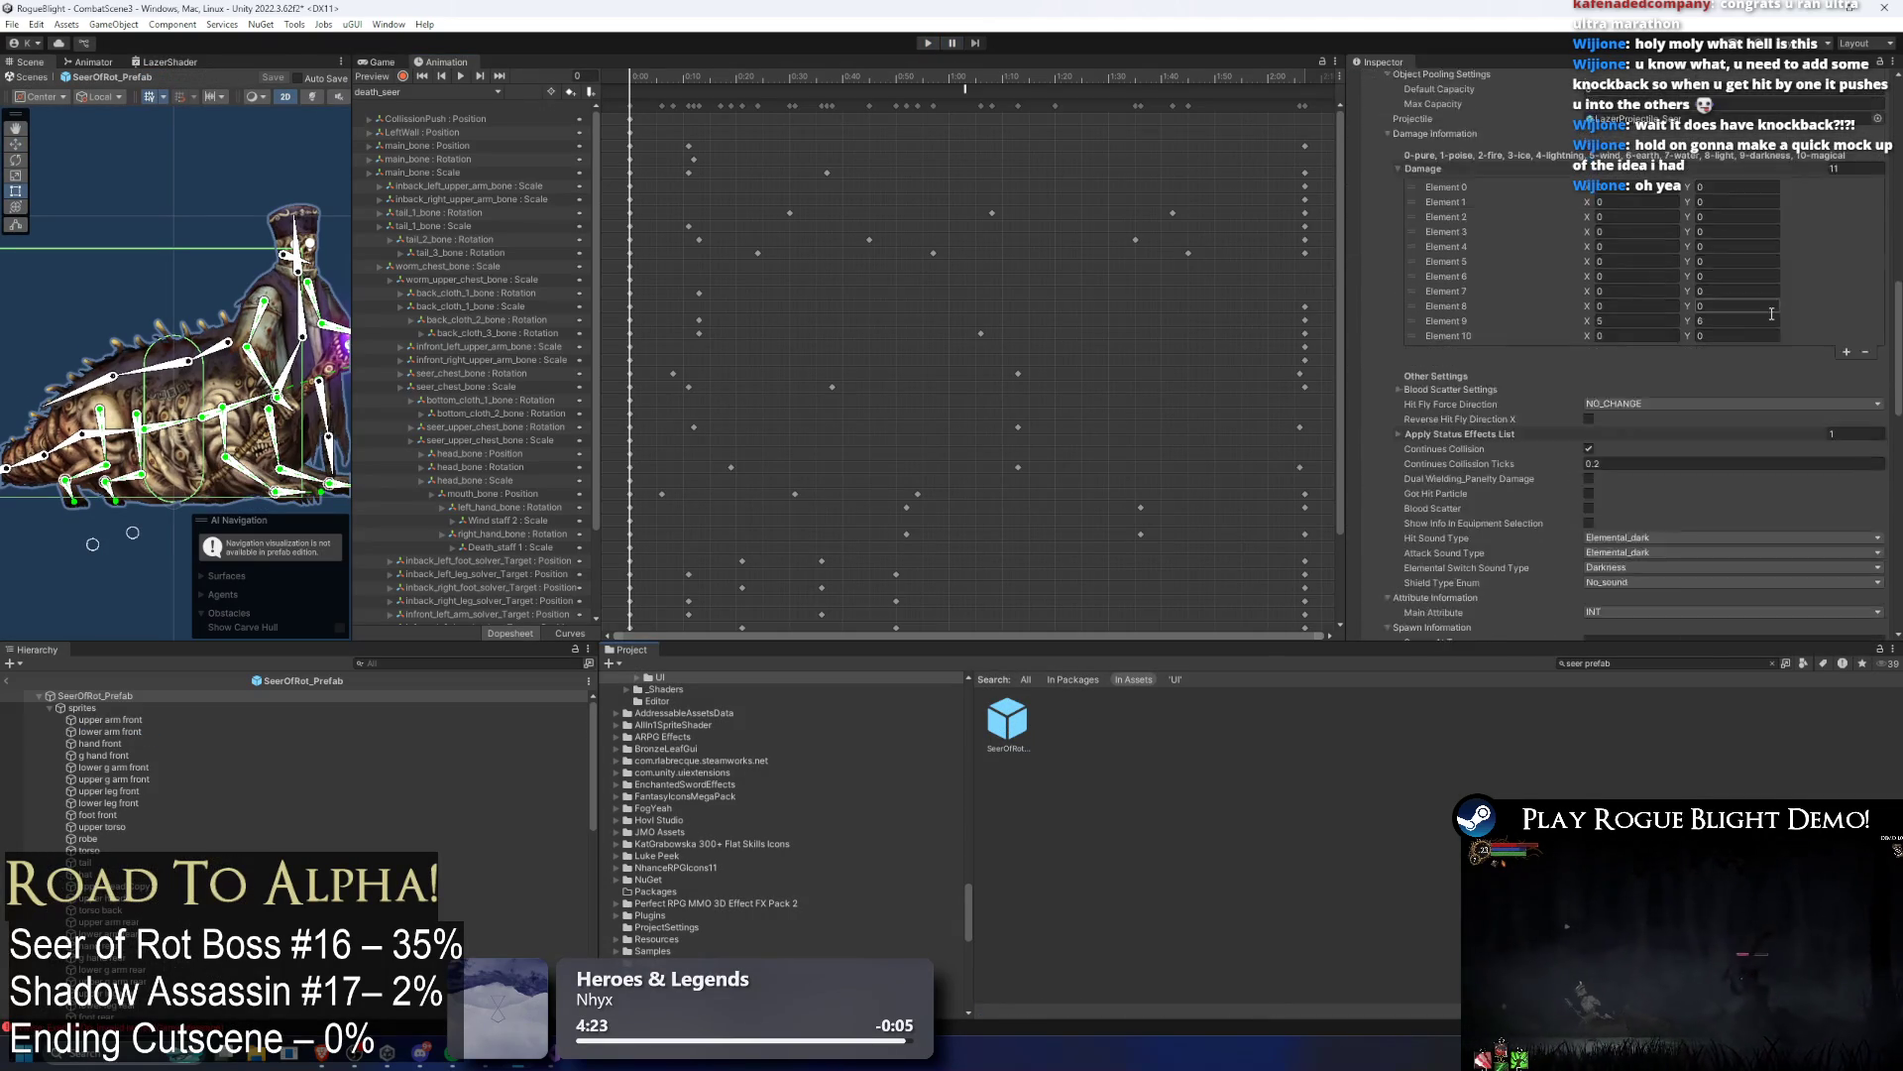
{"action": "scroll", "coordinate": [1762, 319], "scroll_direction": "up", "scroll_amount": 5}
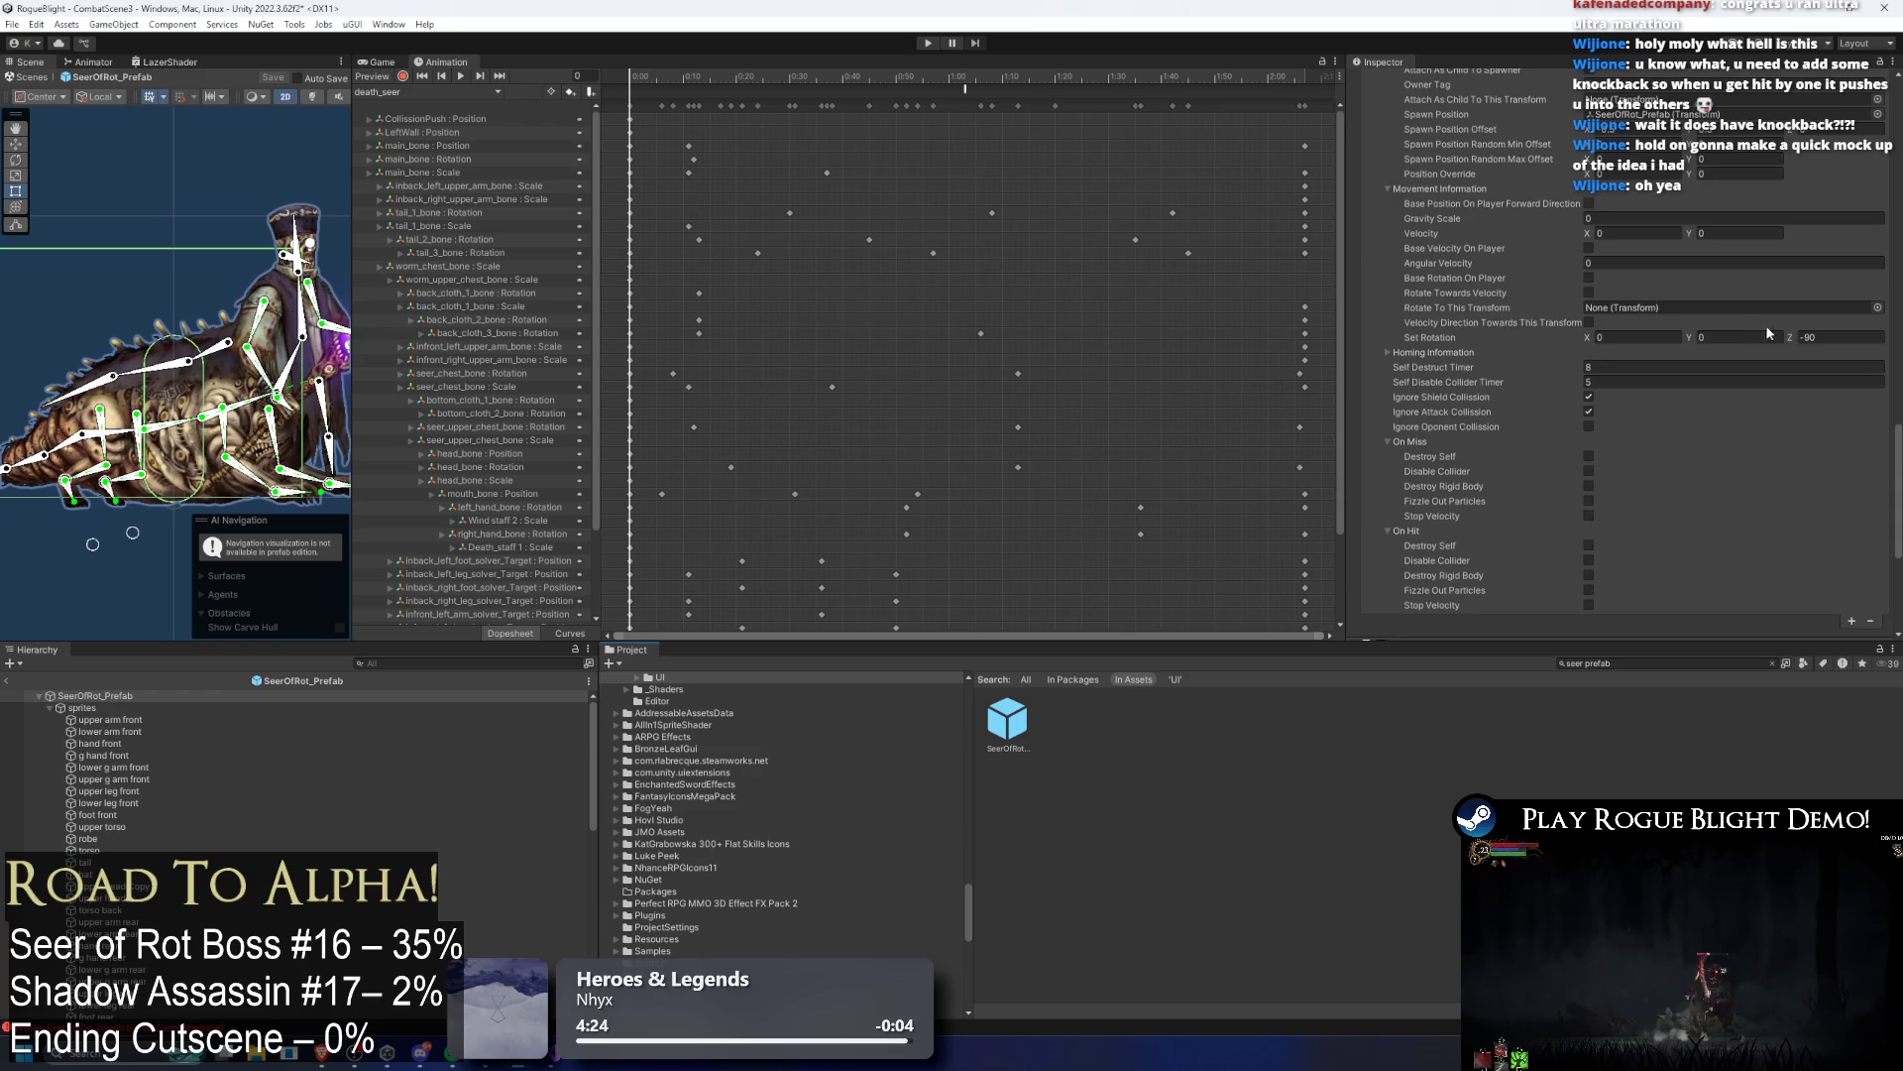
{"action": "scroll", "coordinate": [1633, 294], "scroll_direction": "up", "scroll_amount": 2}
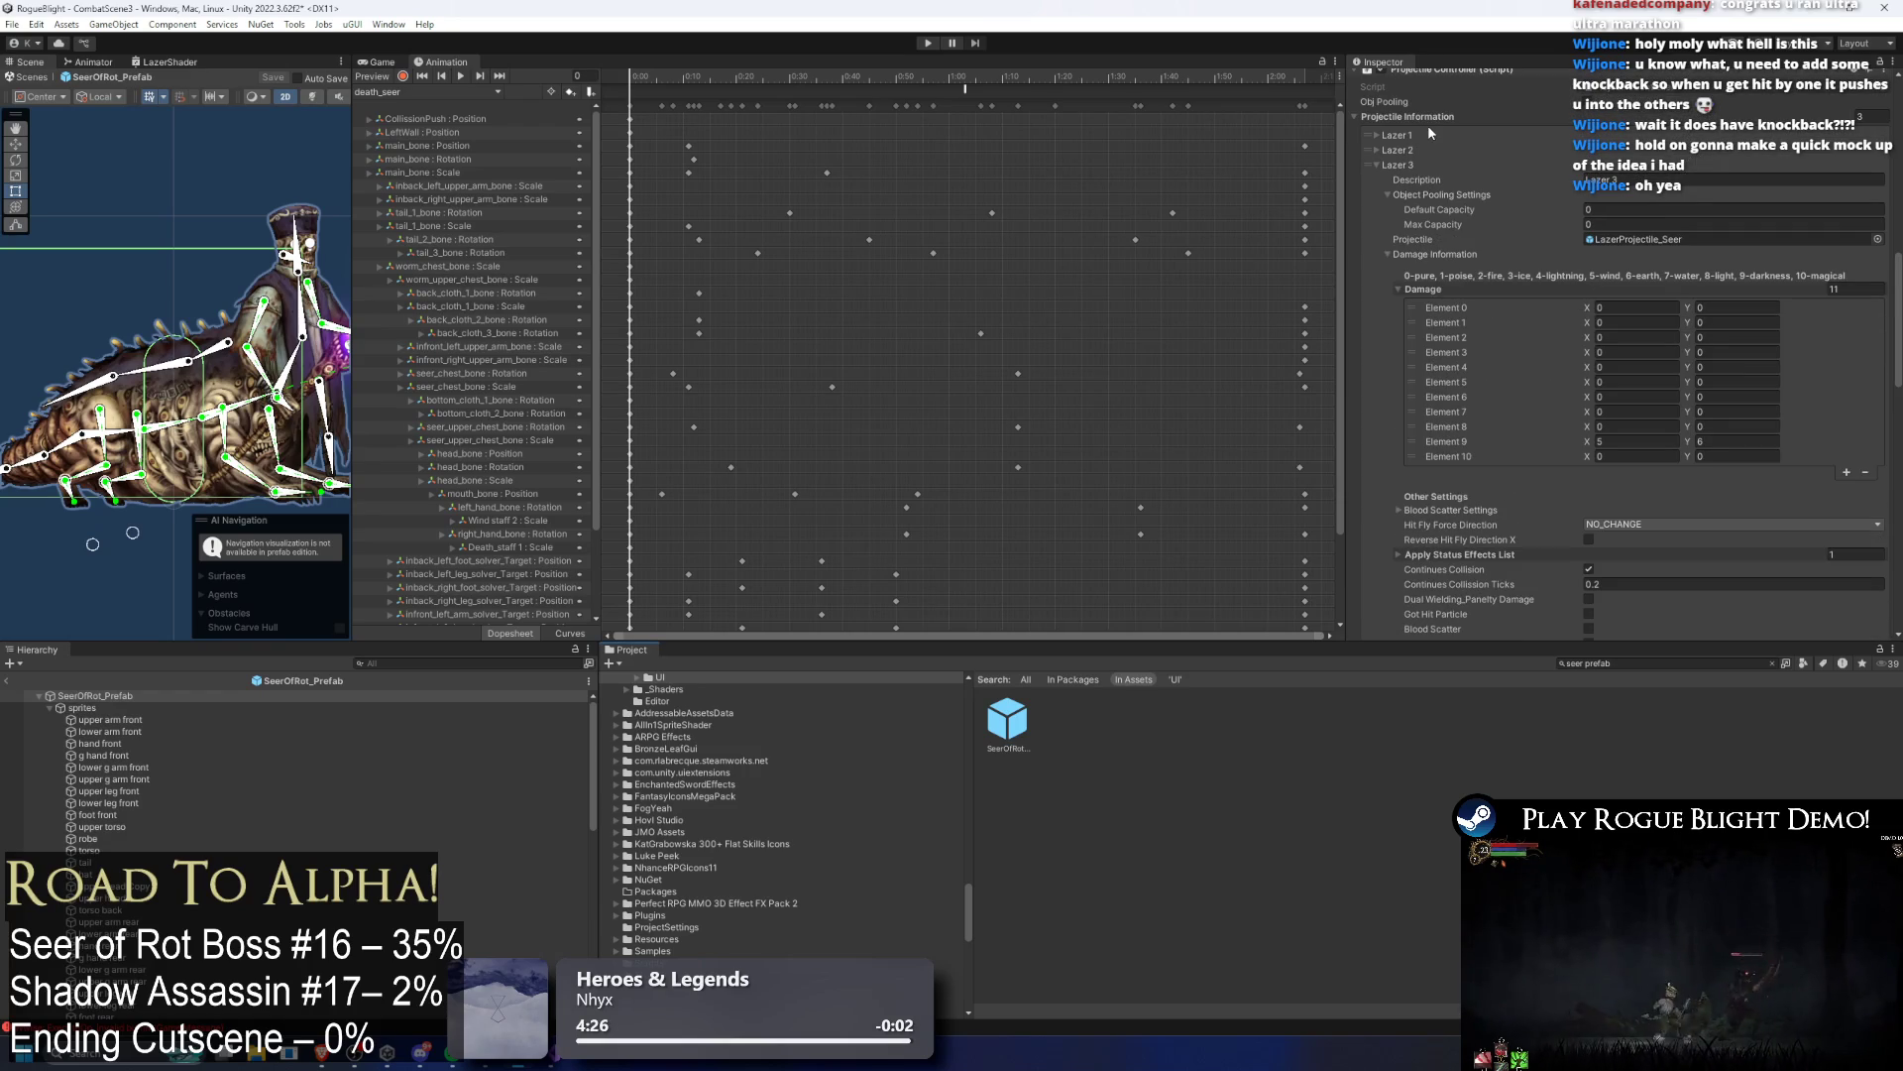
Step: Set Lazer 1's Movement Information Angular Velocity to -90 and start a playtest
{"action": "left_click", "coordinate": [1431, 131]}
{"action": "scroll", "coordinate": [1593, 206], "scroll_direction": "down", "scroll_amount": 5}
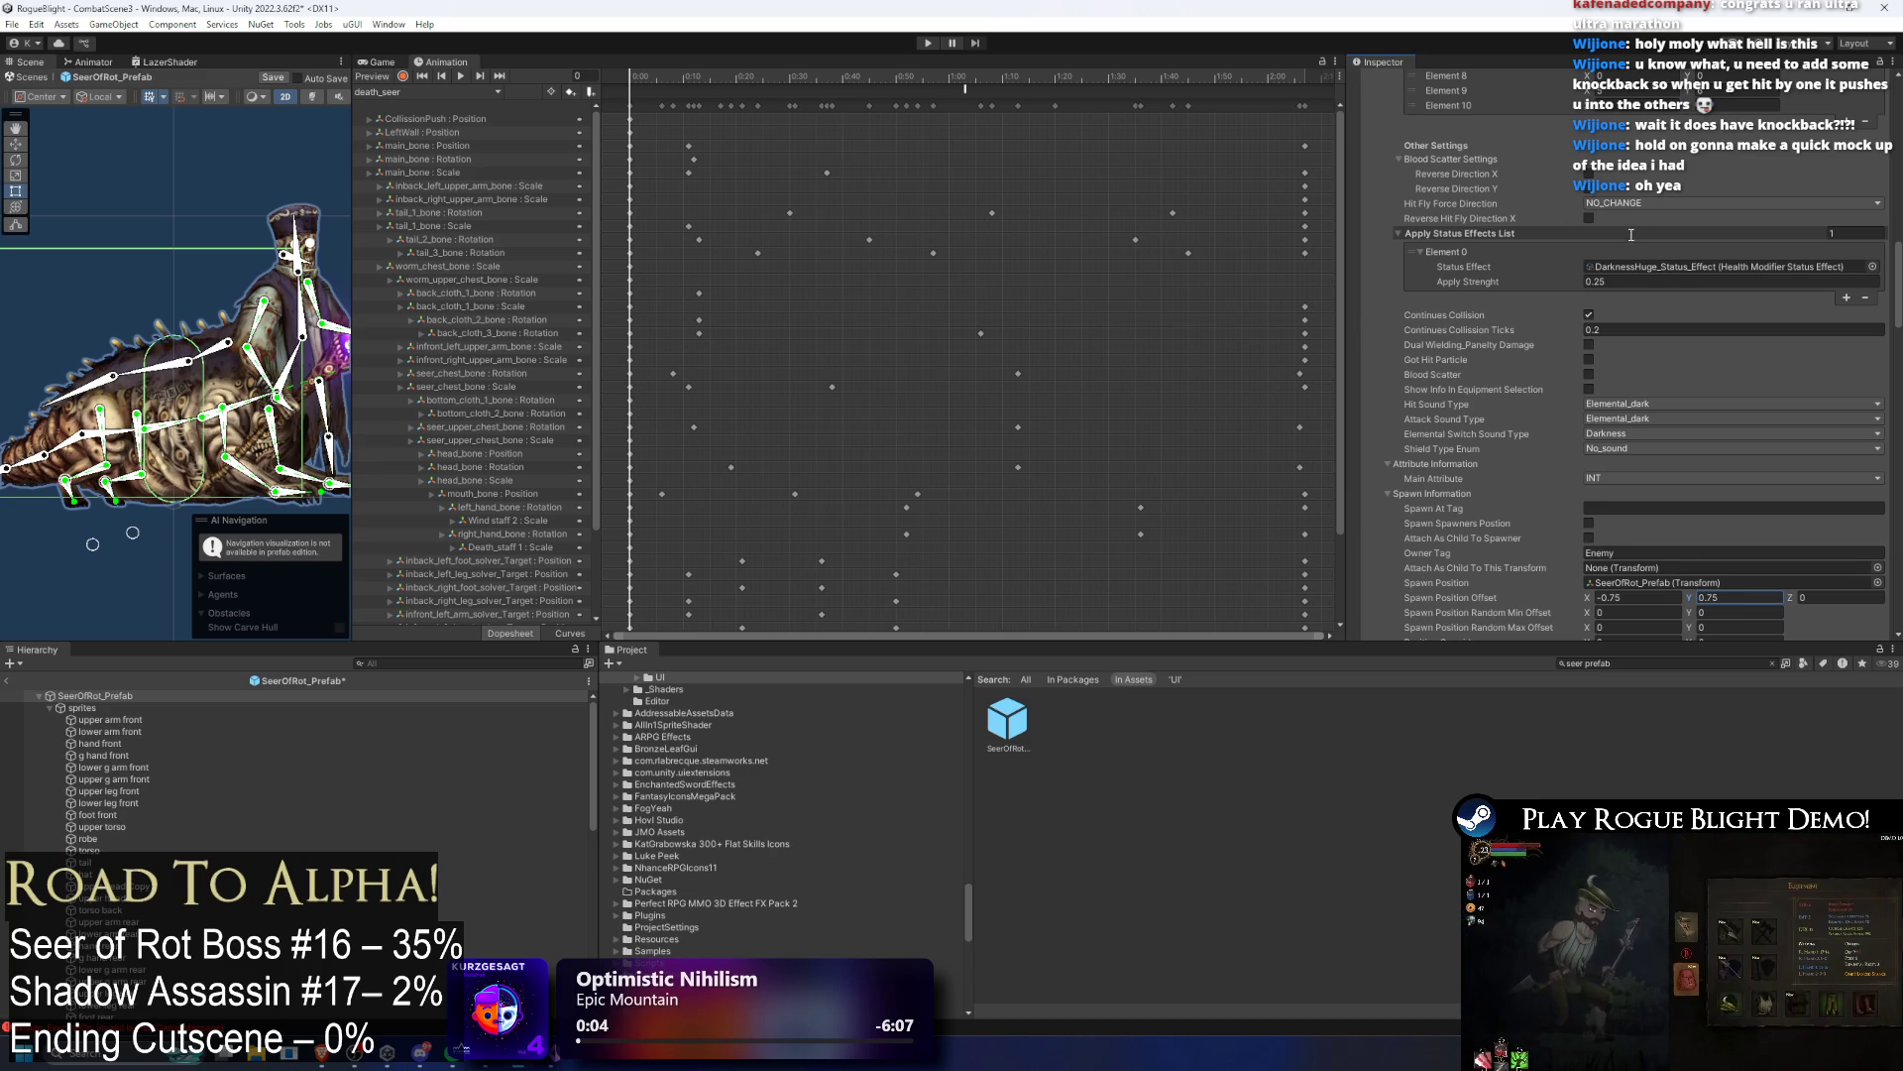
{"action": "scroll", "coordinate": [1640, 258], "scroll_direction": "down", "scroll_amount": 4}
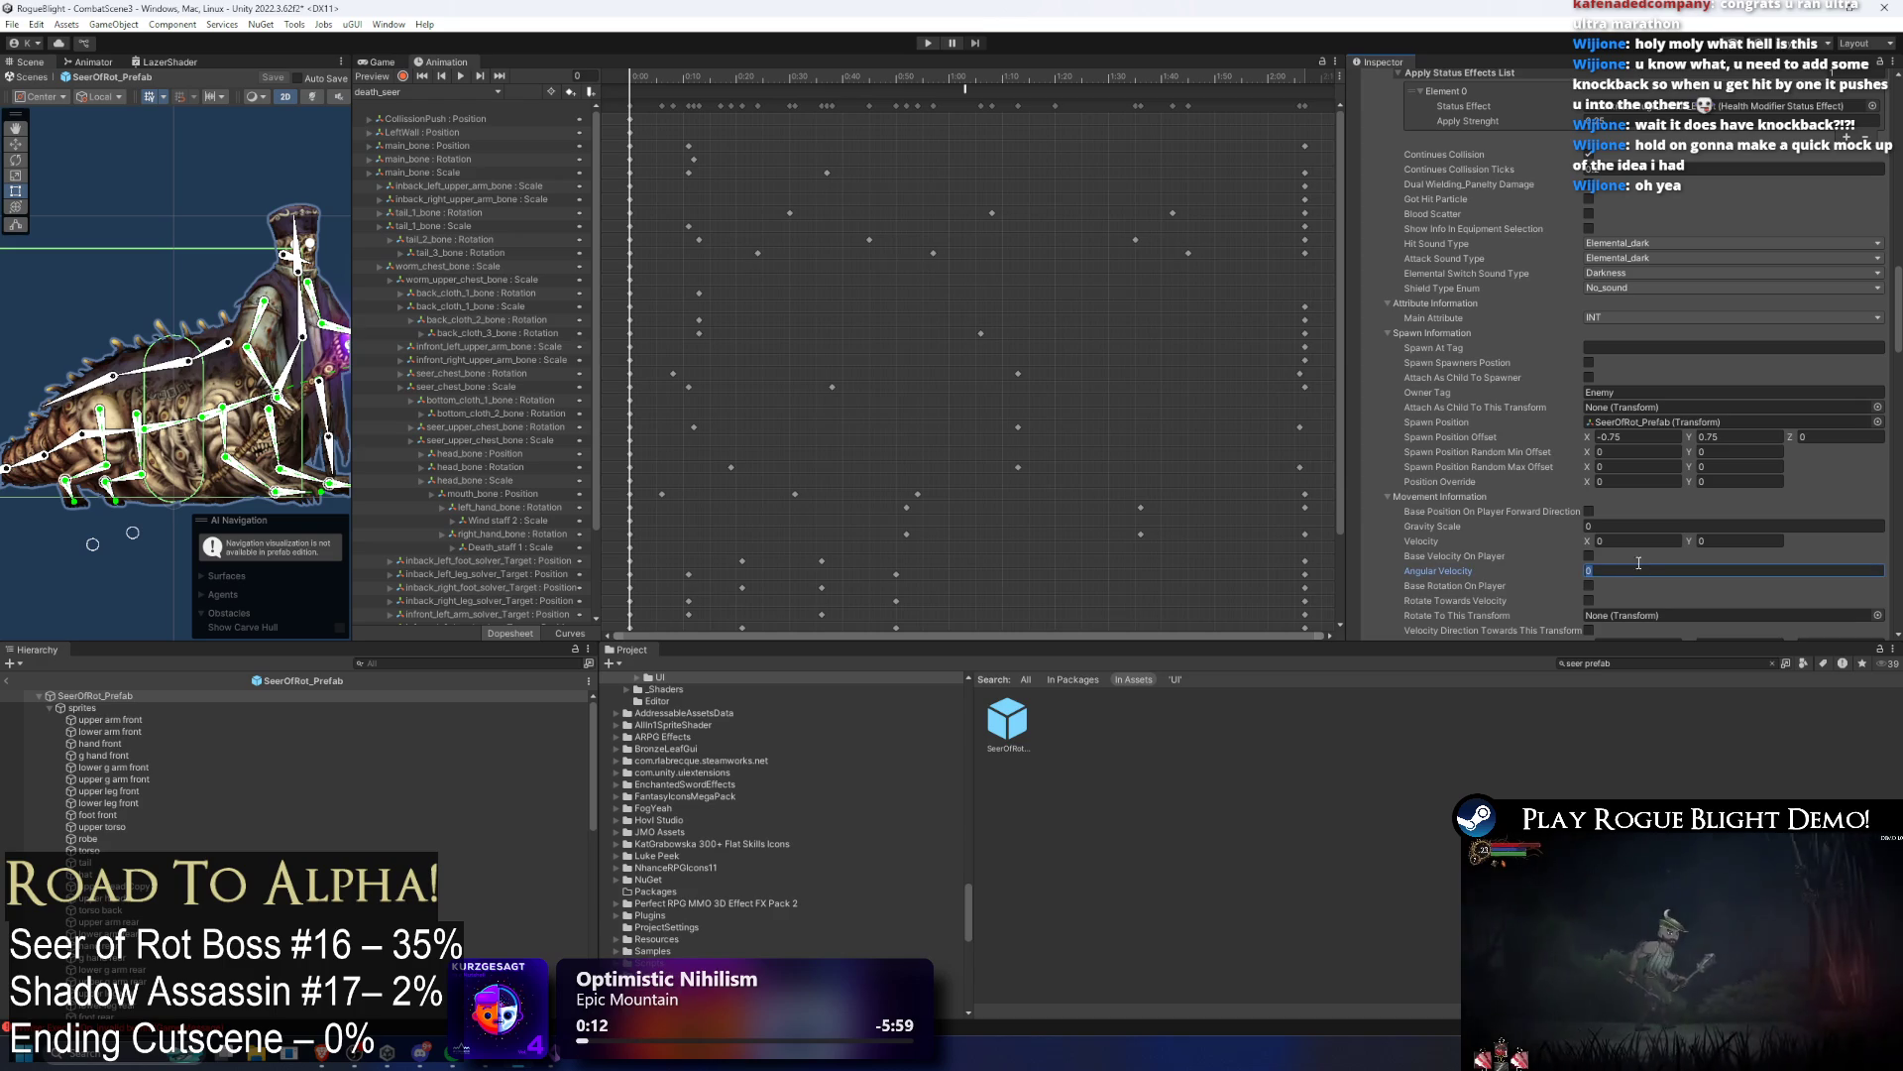
{"action": "type", "text": "-90"}
{"action": "left_click", "coordinate": [928, 44]}
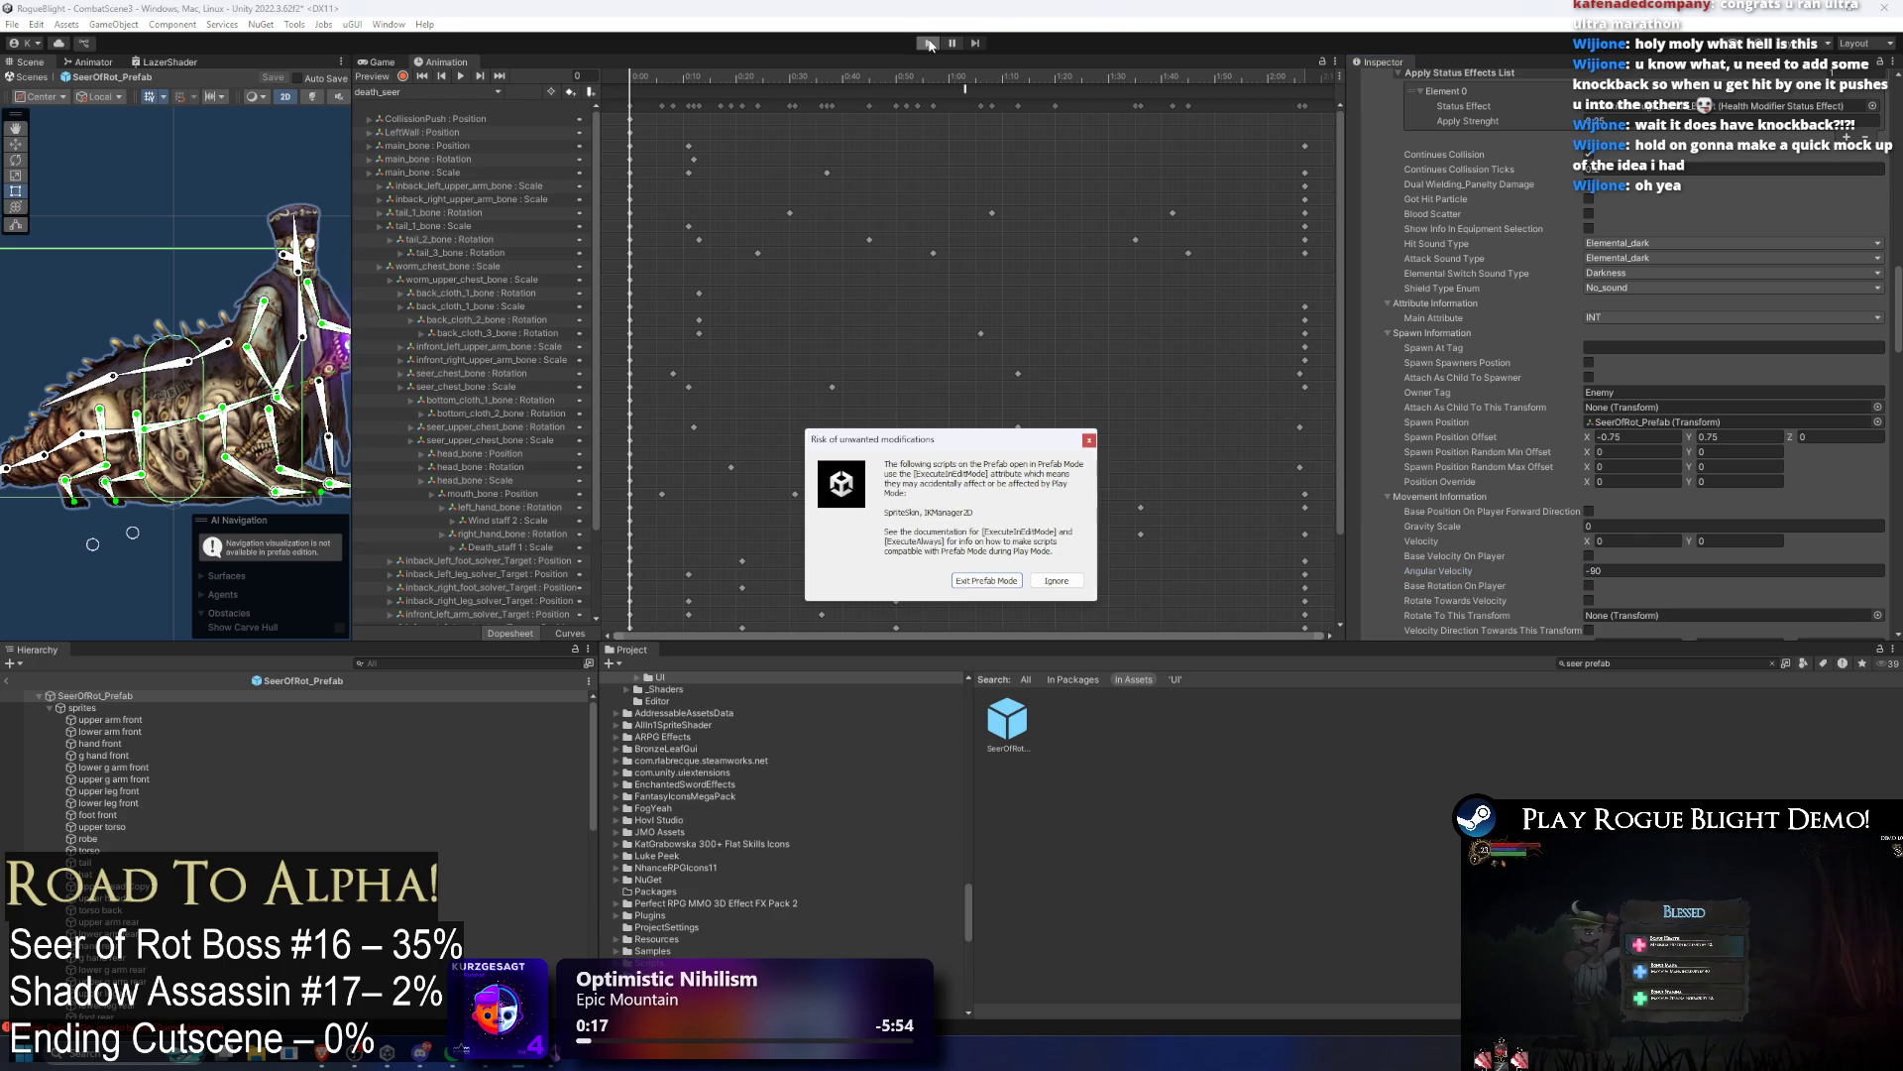
Step: Dismiss the prefab-mode warning, watch the spinning laser in the boss fight, then exit with Ctrl+P
{"action": "key", "text": "Escape"}
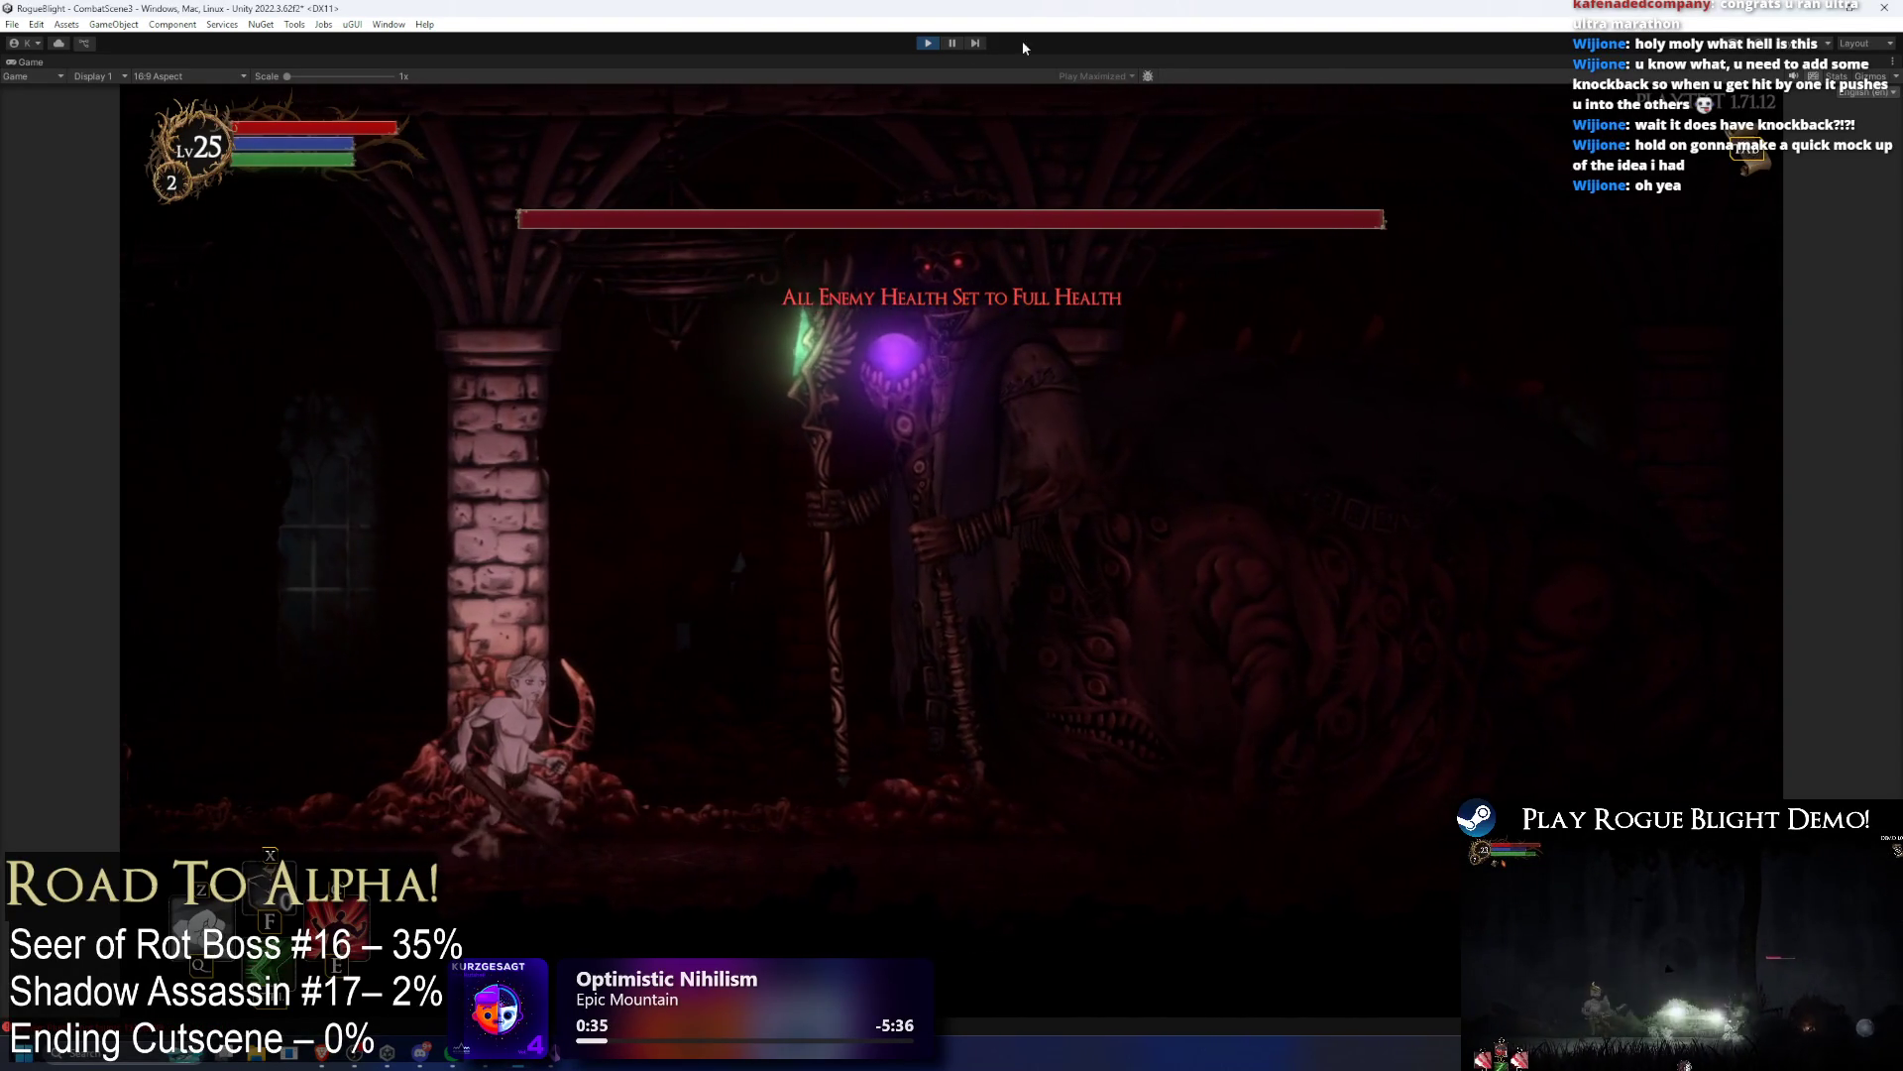
{"action": "key", "text": "ctrl+p"}
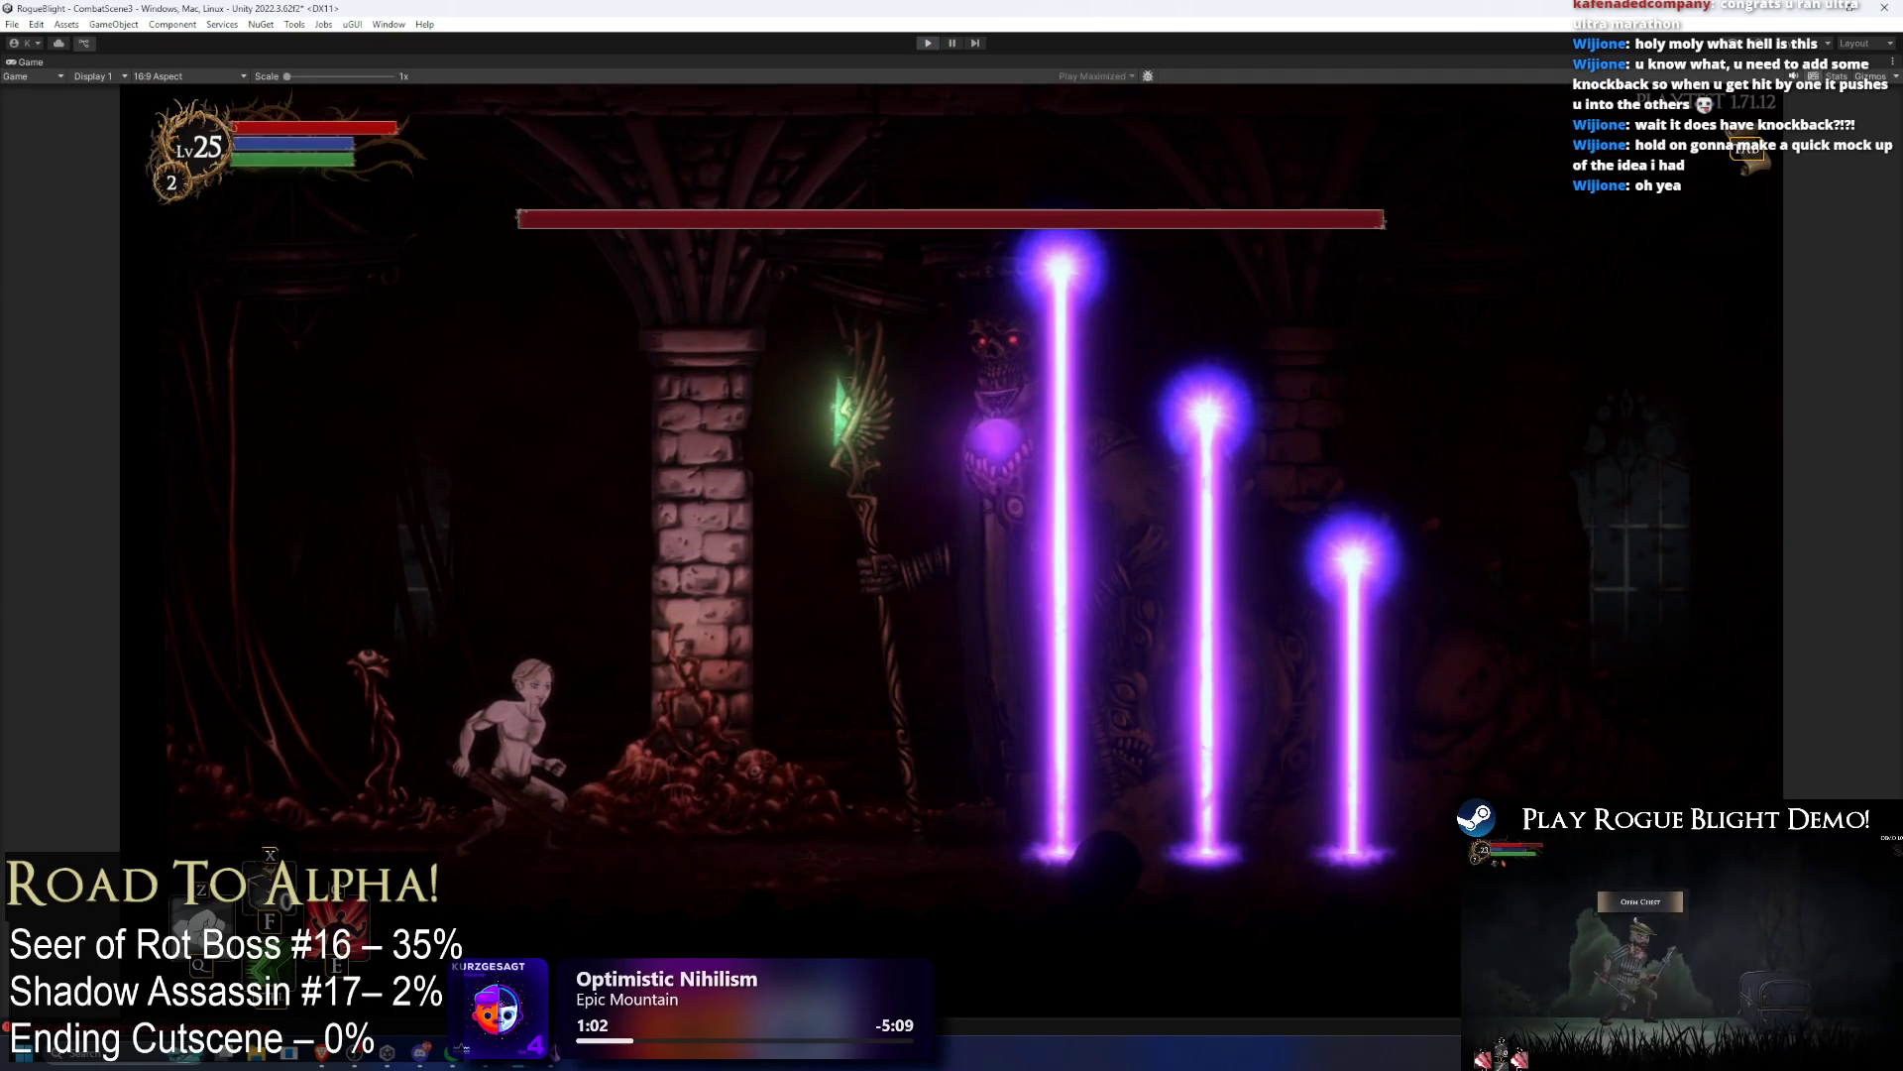
{"action": "key", "text": "ctrl+p"}
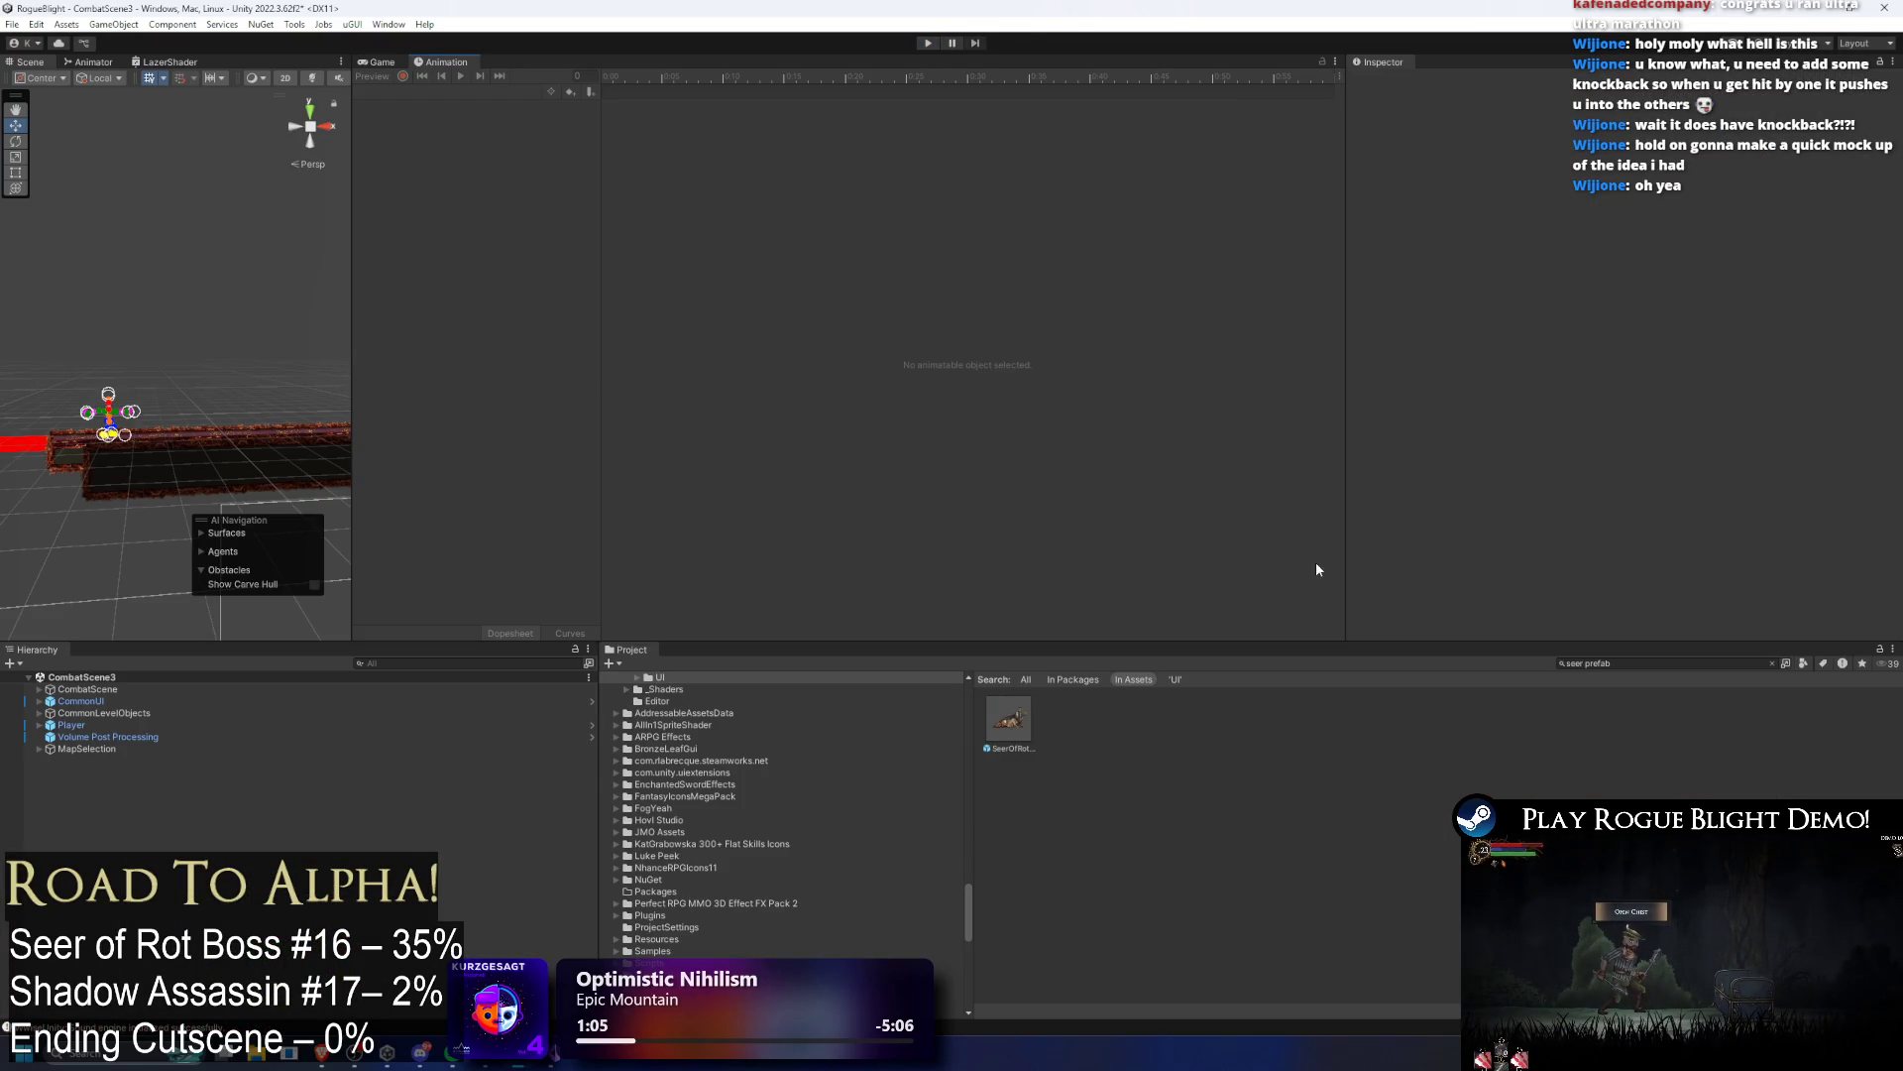
Step: Reopen the SeerOfRot prefab and reset the laser's Angular Velocity from -90 to 0
{"action": "double_click", "coordinate": [1025, 716]}
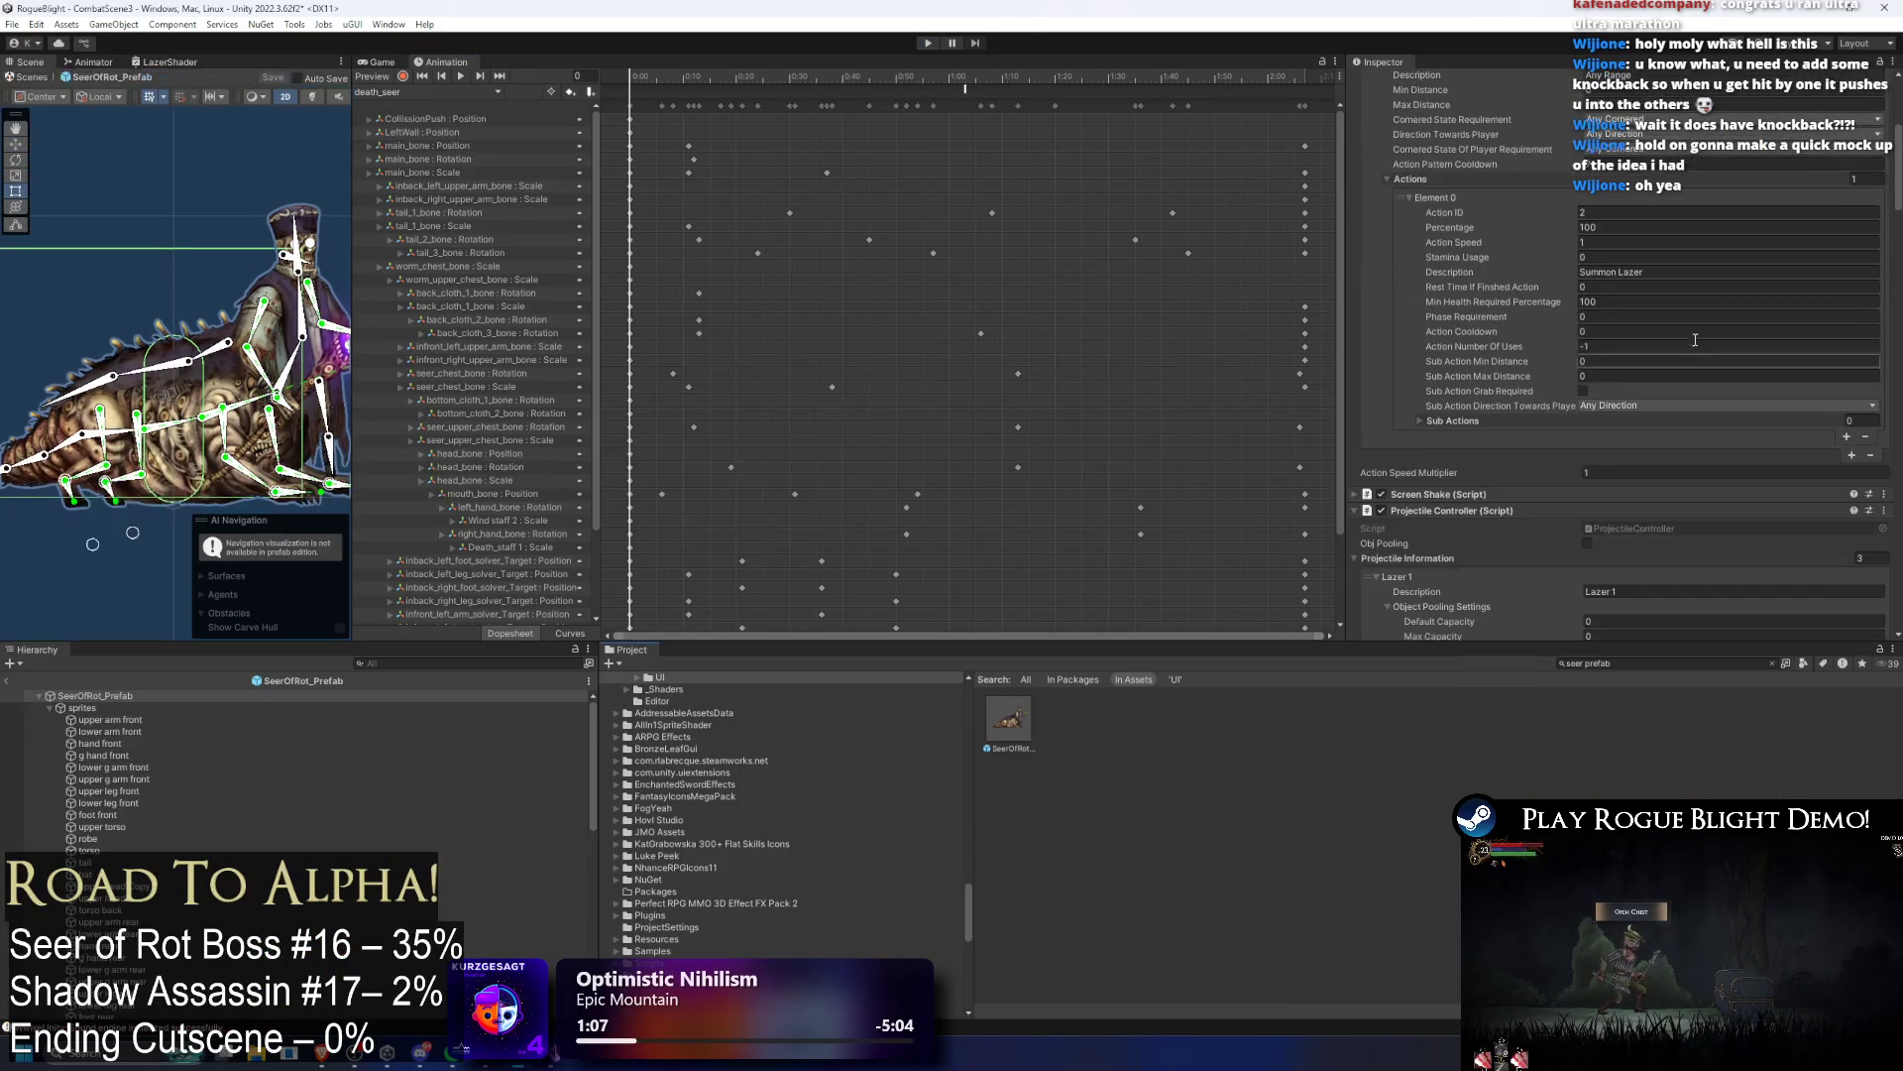
{"action": "scroll", "coordinate": [1747, 325], "scroll_direction": "down", "scroll_amount": 15}
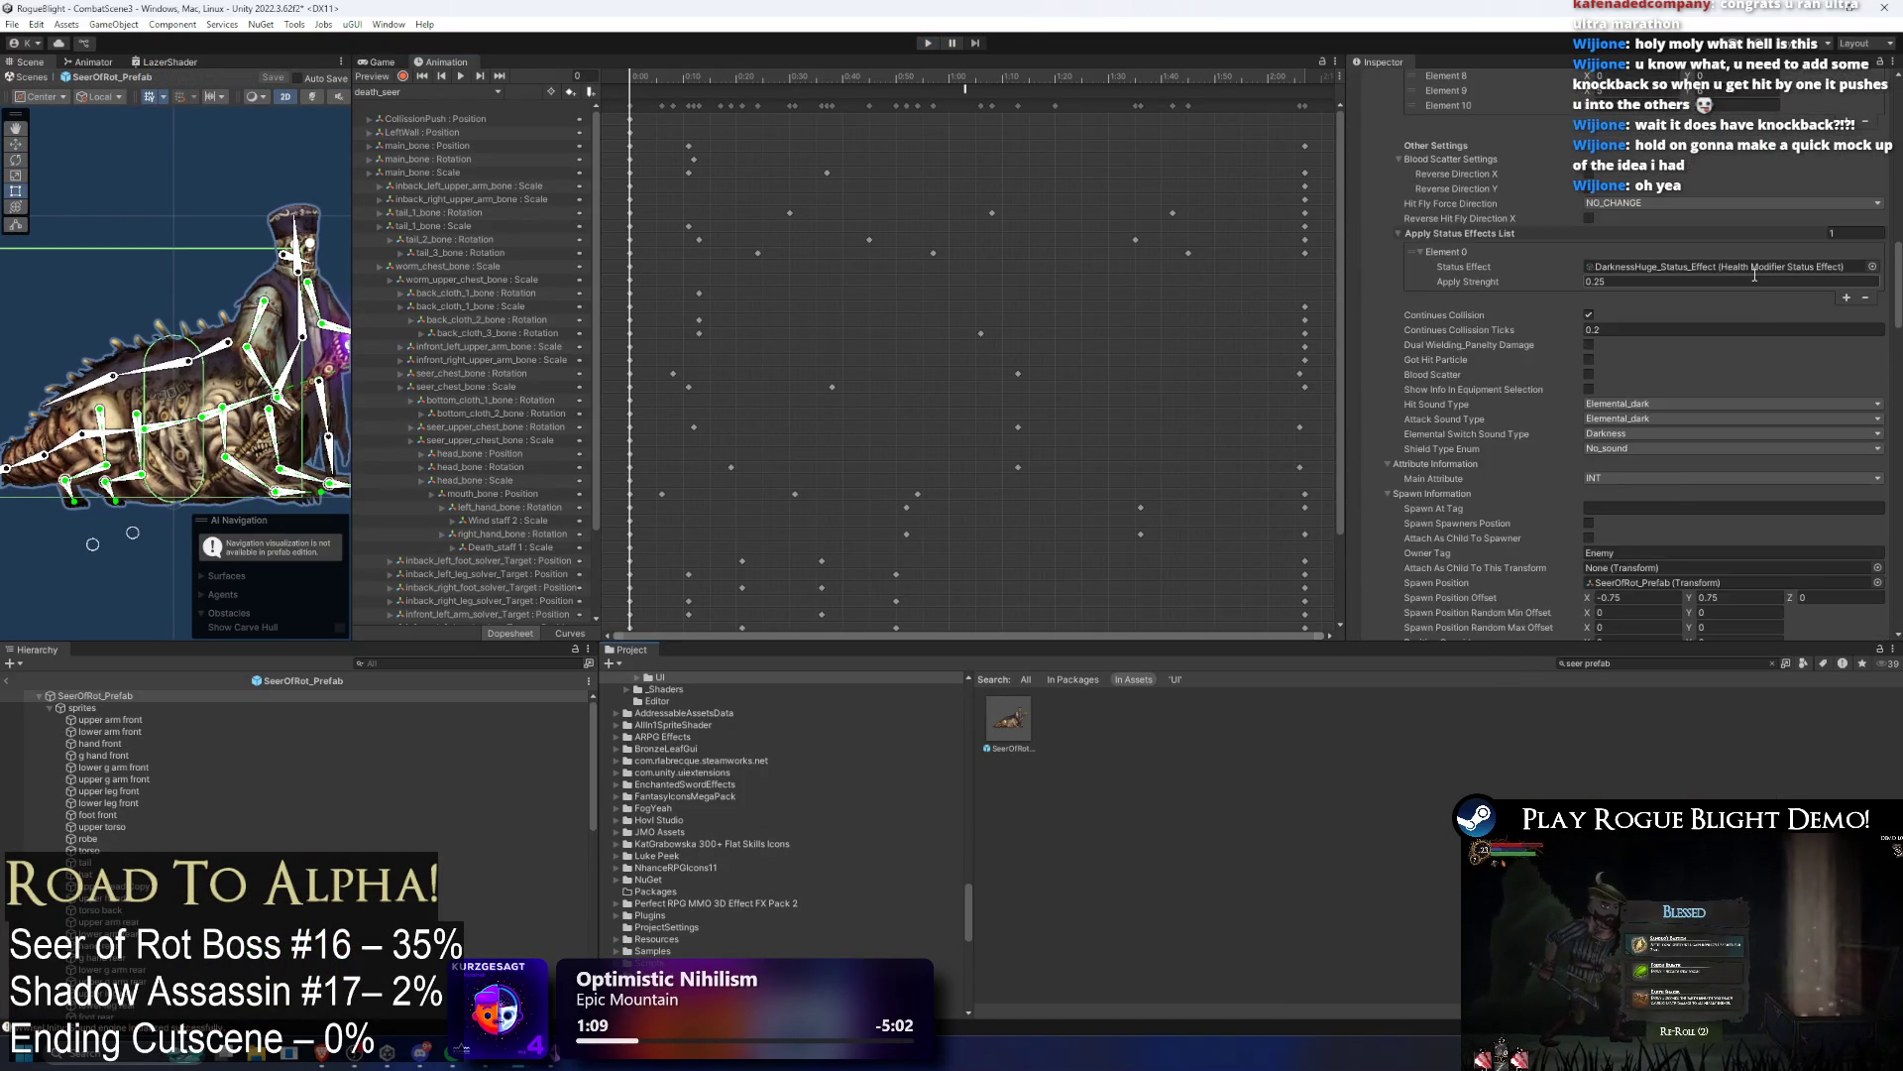
{"action": "scroll", "coordinate": [1761, 278], "scroll_direction": "down", "scroll_amount": 1}
{"action": "left_click", "coordinate": [1632, 450]}
{"action": "key", "text": "BackSpace"}
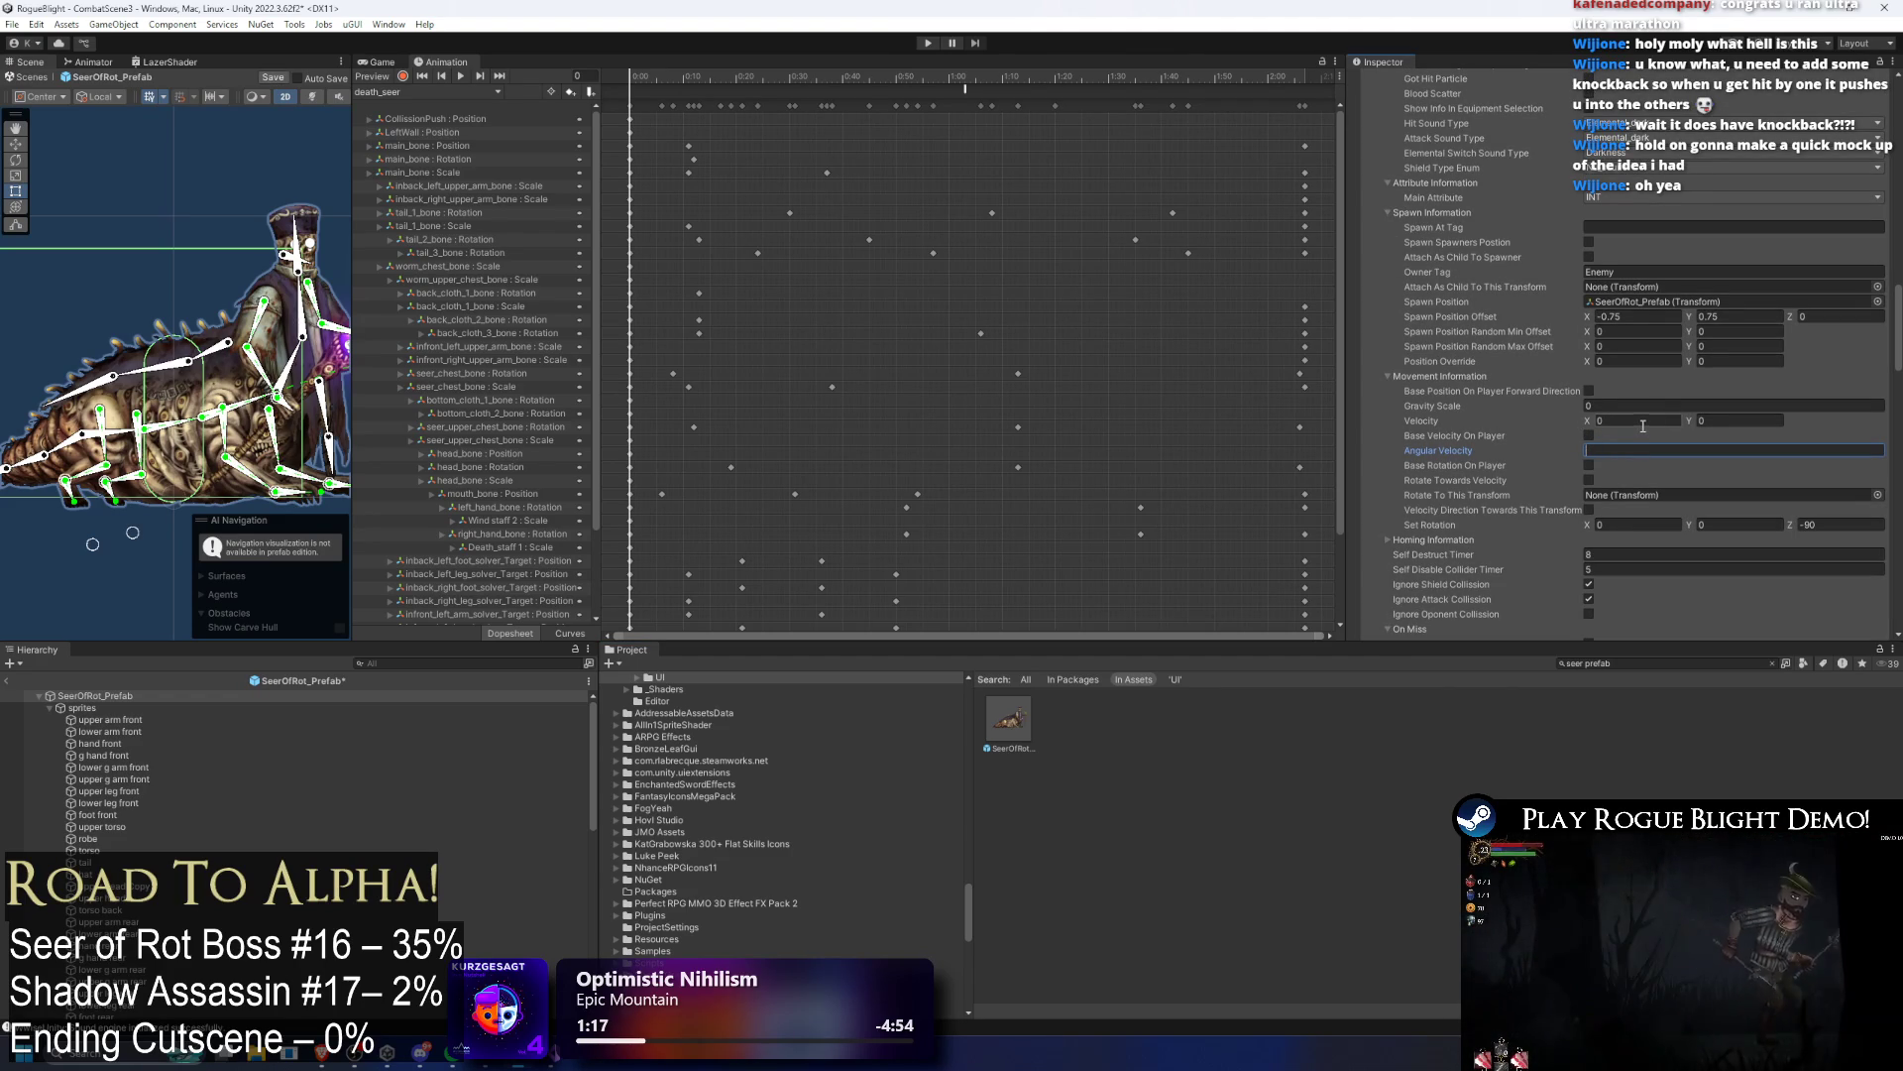
{"action": "key", "text": "Return"}
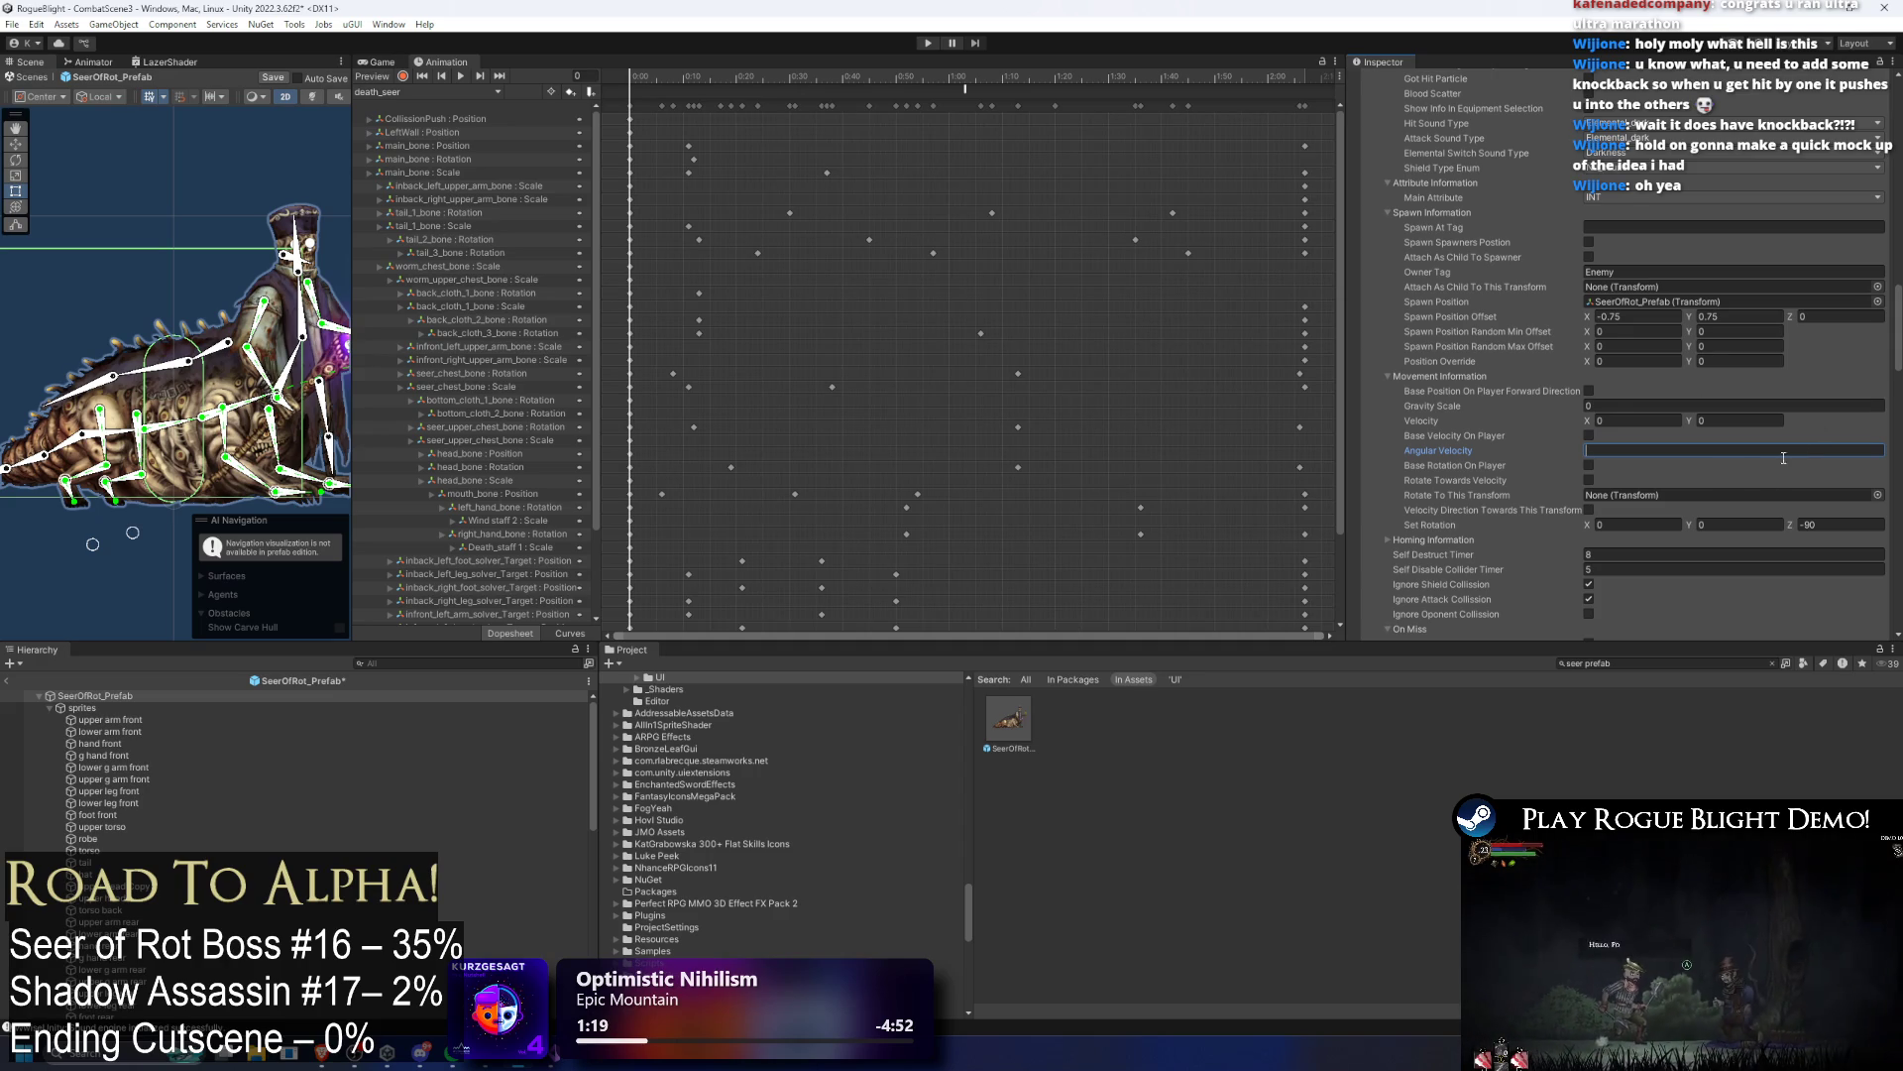
Step: Locate and select the LazerProjectile_Seer prefab via the laser's Projectile field
{"action": "scroll", "coordinate": [1745, 433], "scroll_direction": "down", "scroll_amount": 2}
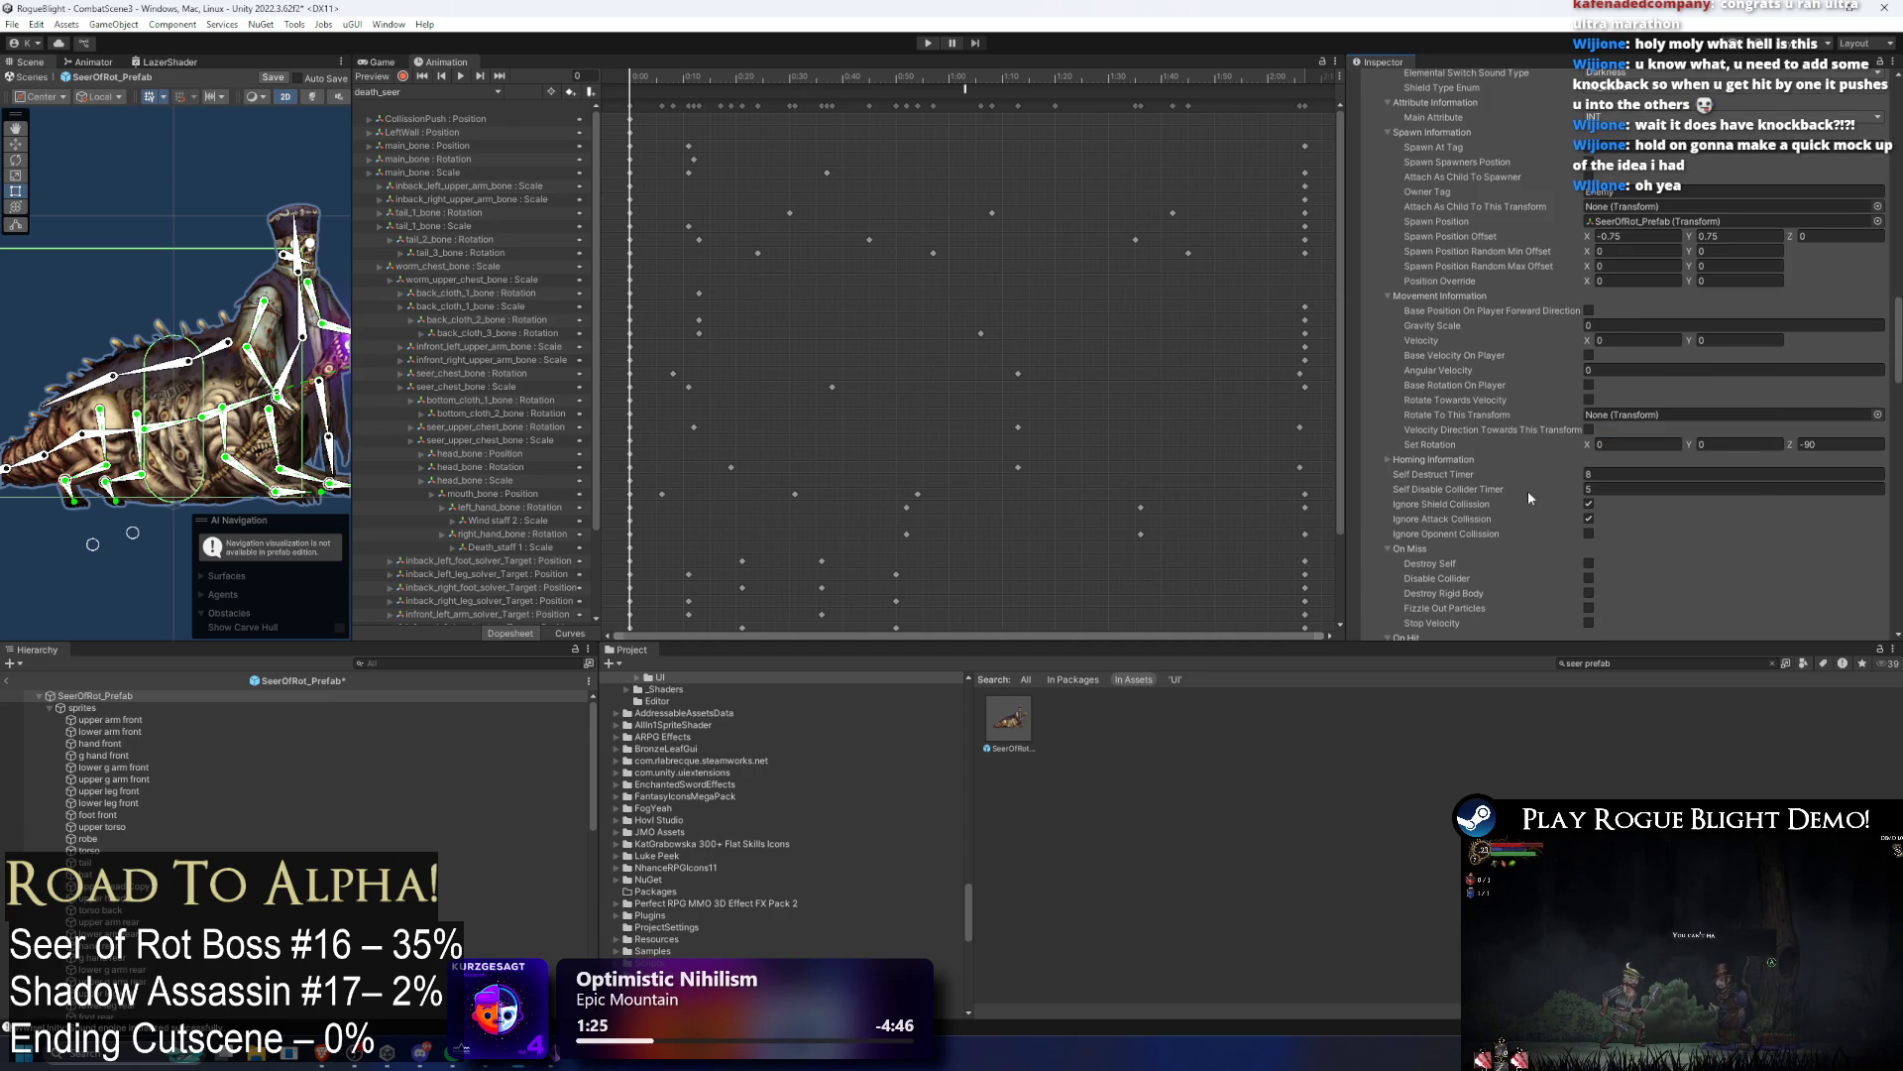
{"action": "scroll", "coordinate": [1681, 183], "scroll_direction": "up", "scroll_amount": 5}
{"action": "scroll", "coordinate": [1705, 253], "scroll_direction": "up", "scroll_amount": 10}
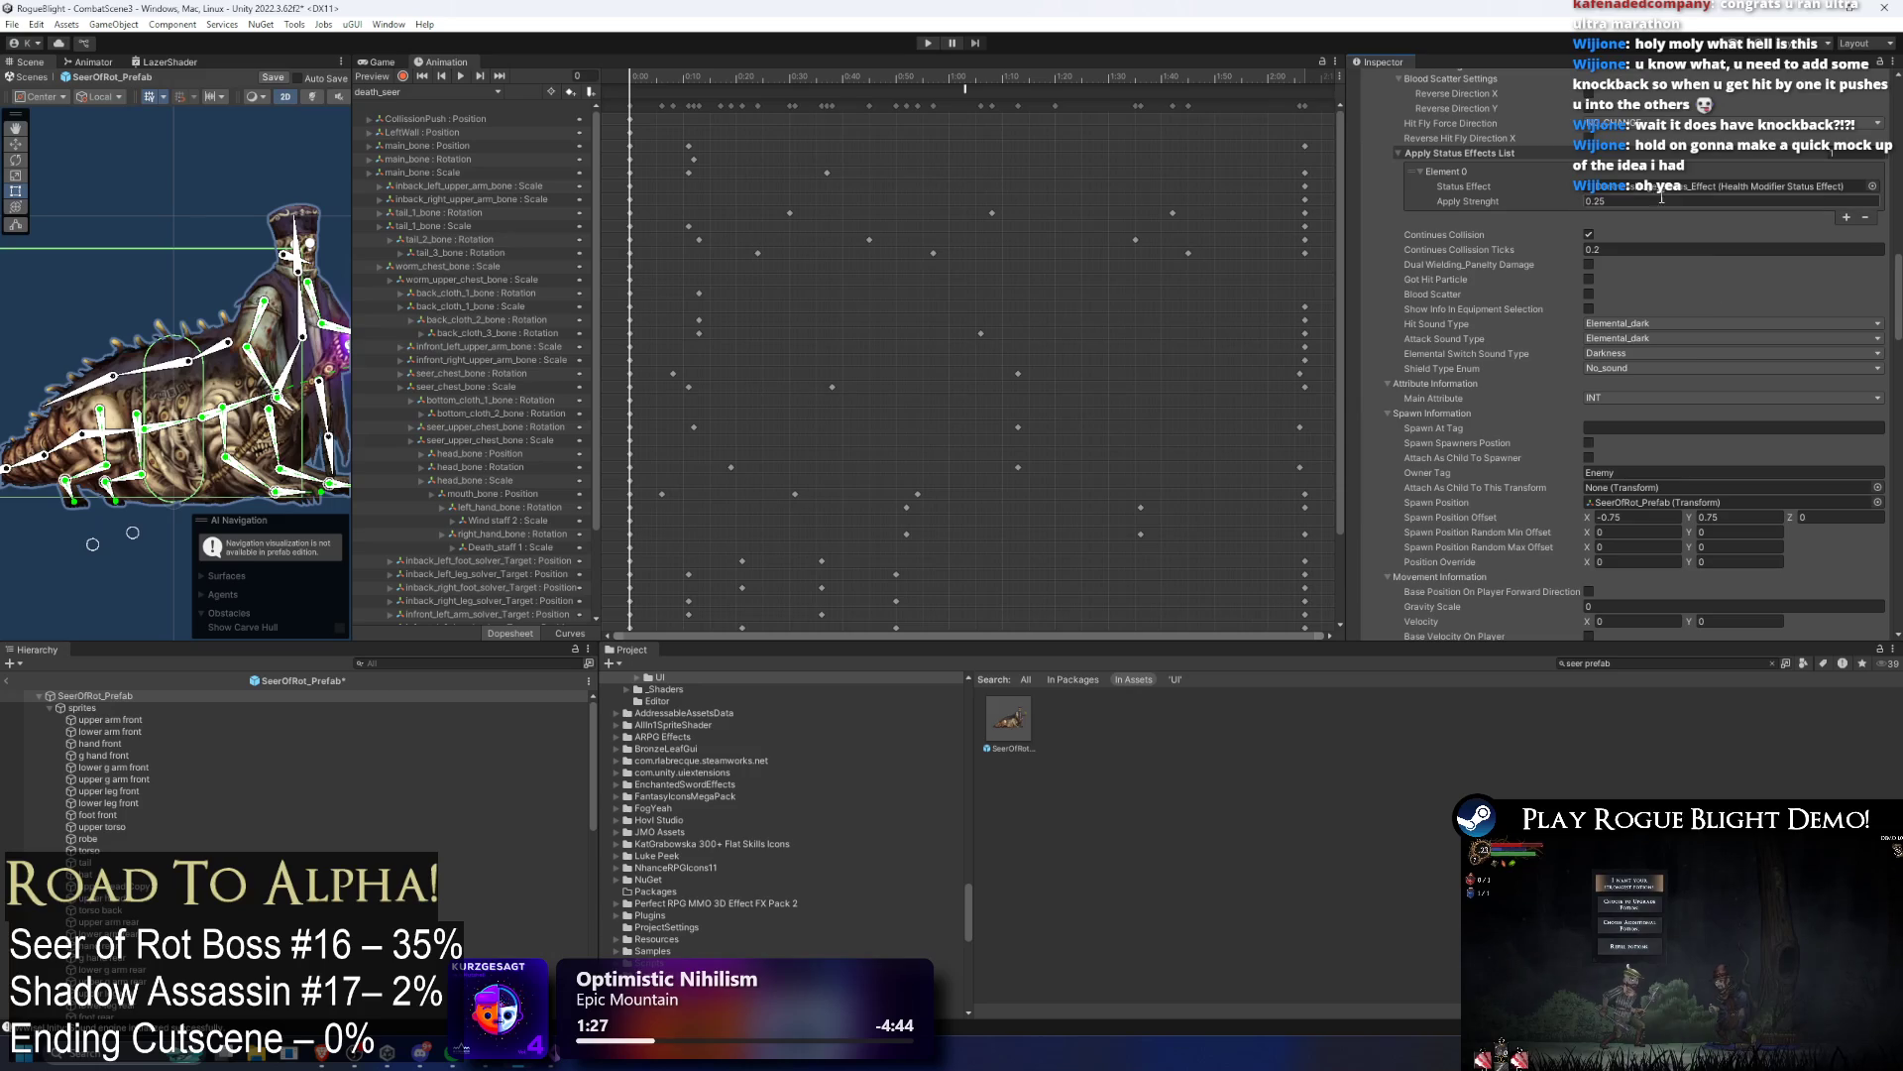
{"action": "scroll", "coordinate": [1667, 193], "scroll_direction": "up", "scroll_amount": 3}
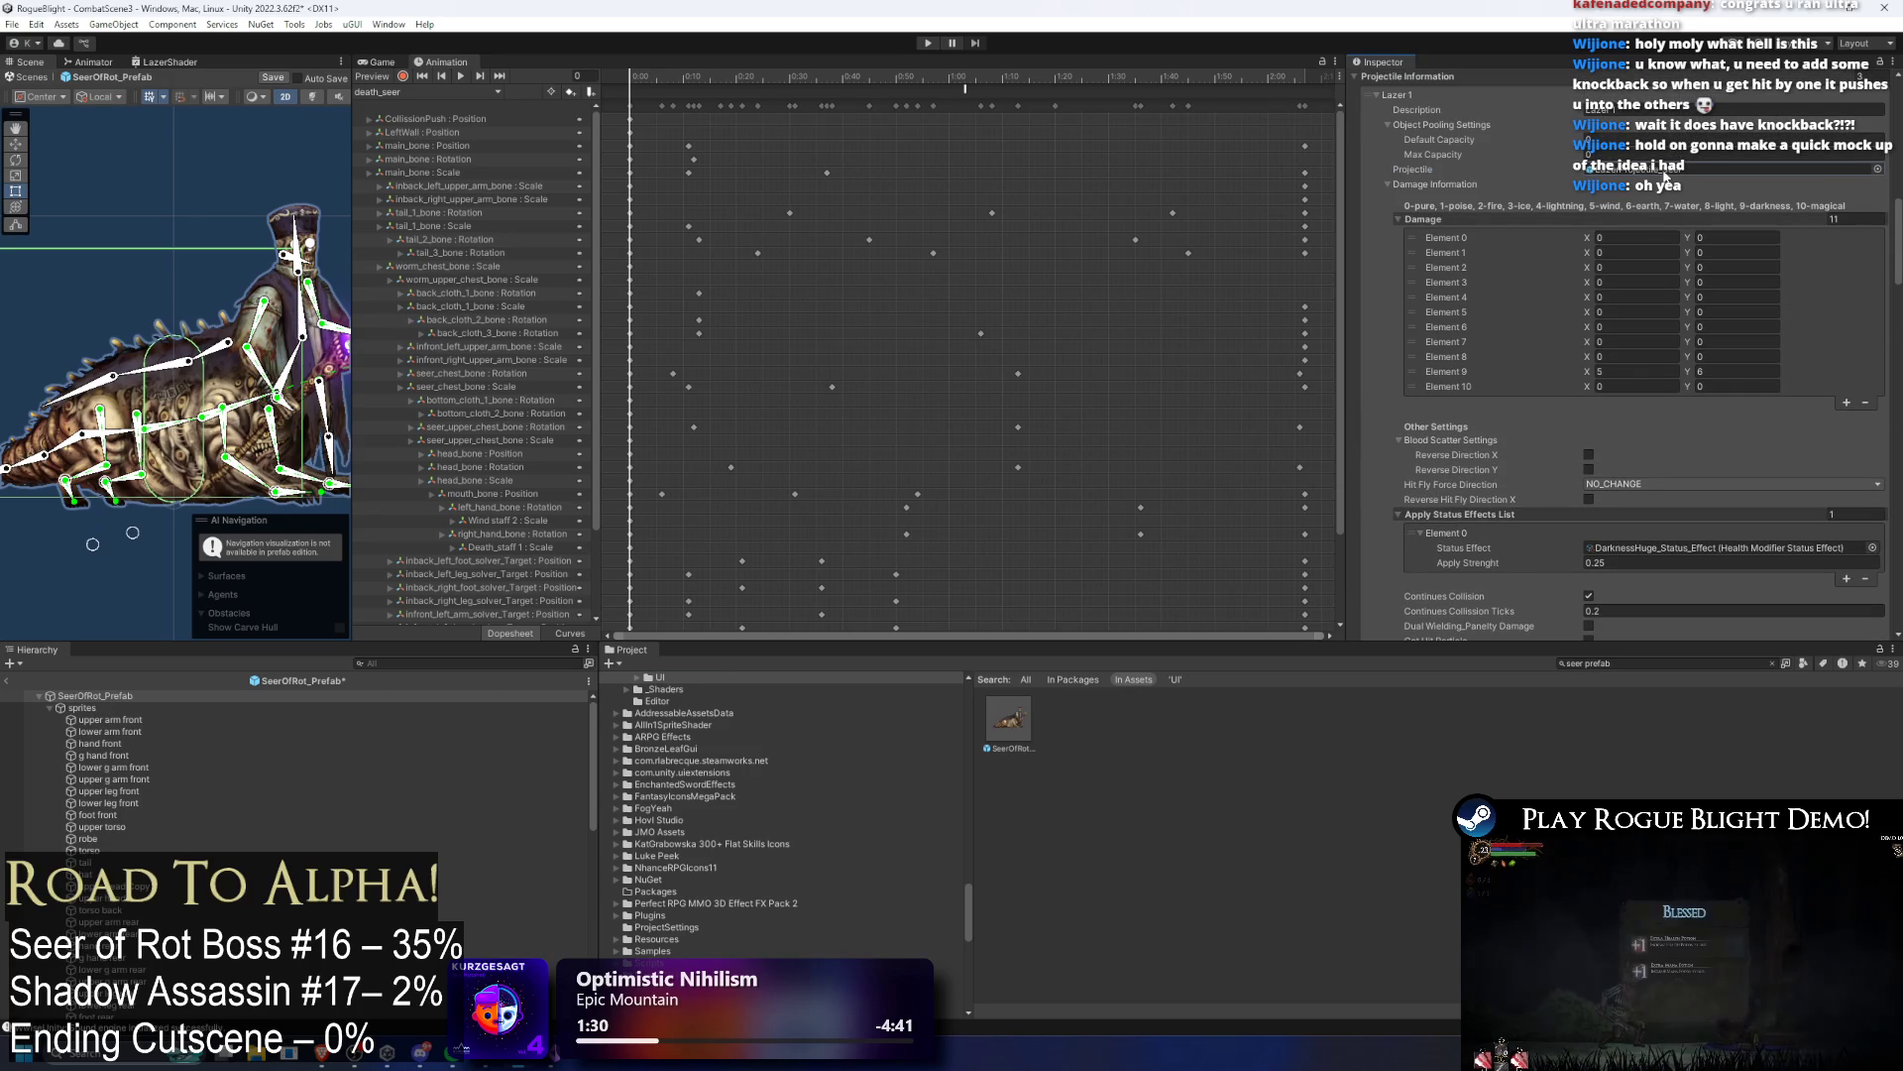
{"action": "left_click", "coordinate": [1665, 169]}
{"action": "left_click", "coordinate": [1007, 716]}
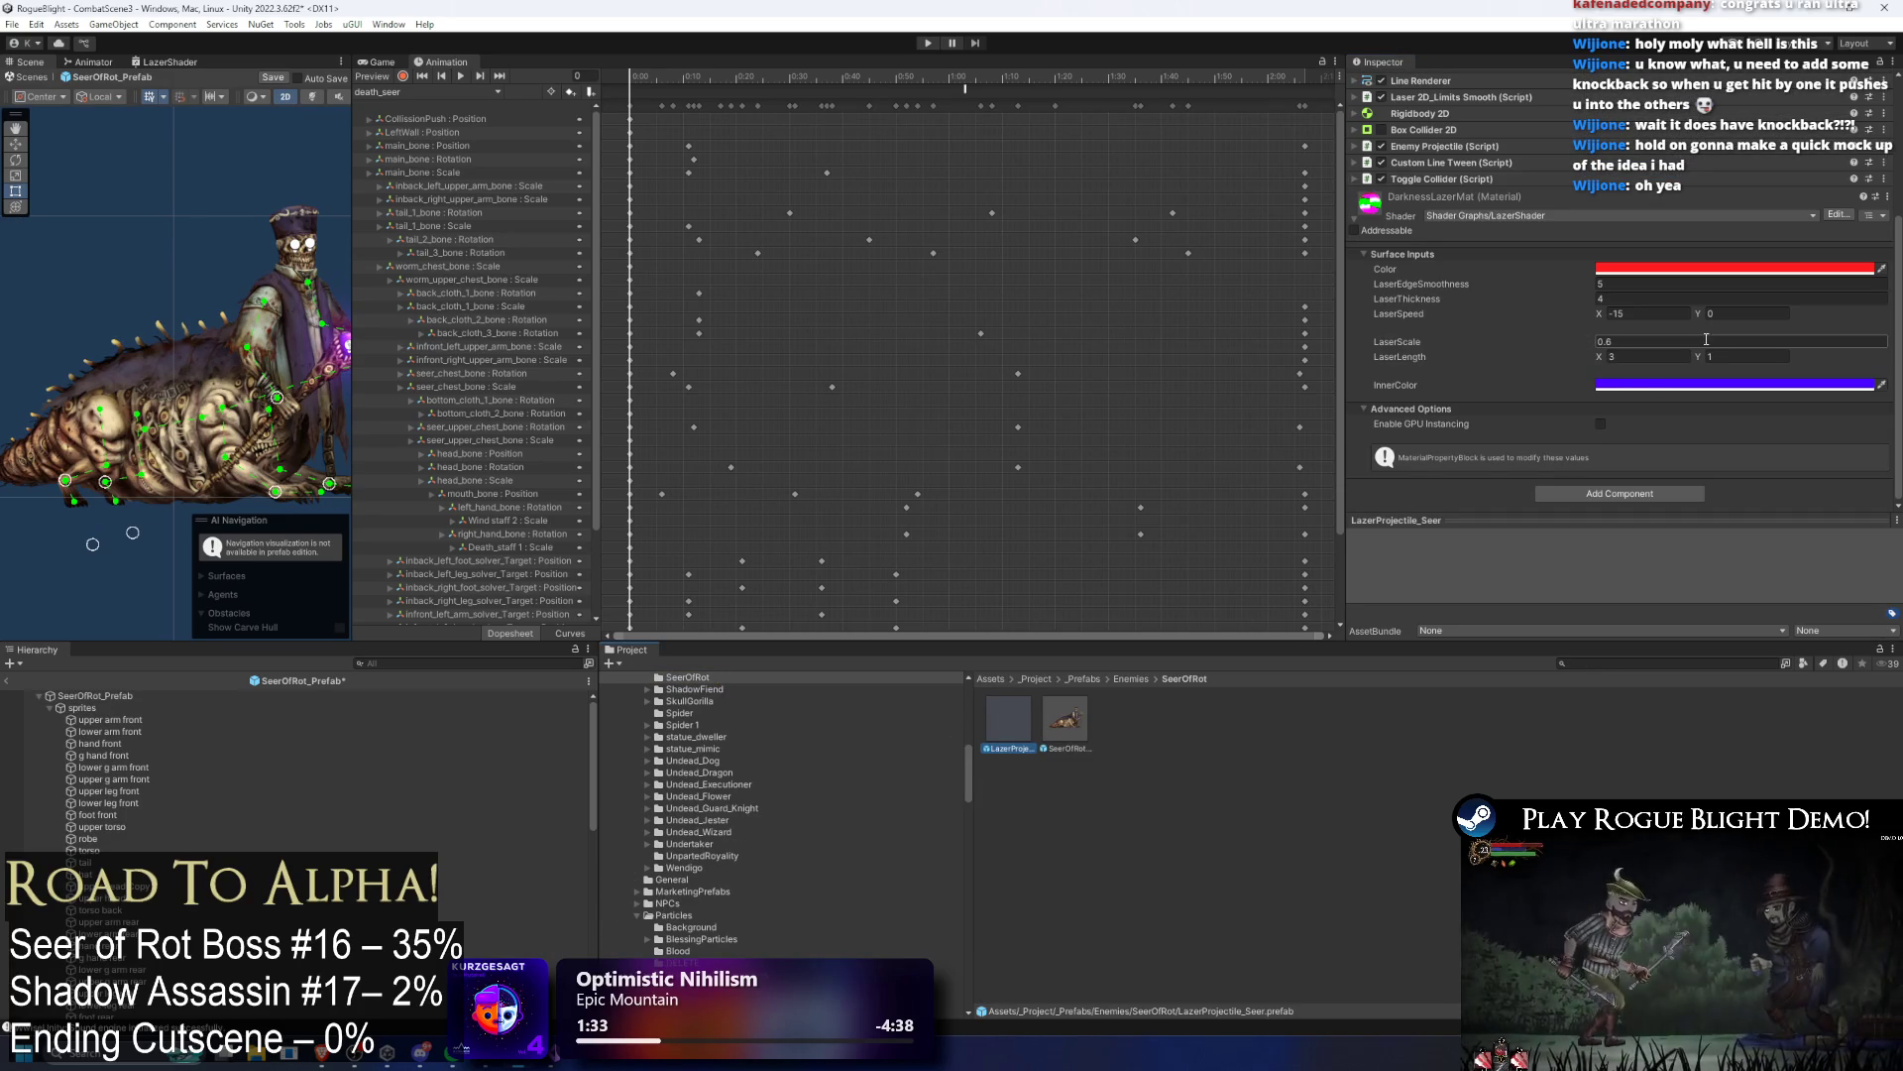
Step: Inspect the Toggle Collider and Laser 2D_Limits Smooth components, then switch to Discord
{"action": "scroll", "coordinate": [1639, 318], "scroll_direction": "up", "scroll_amount": 2}
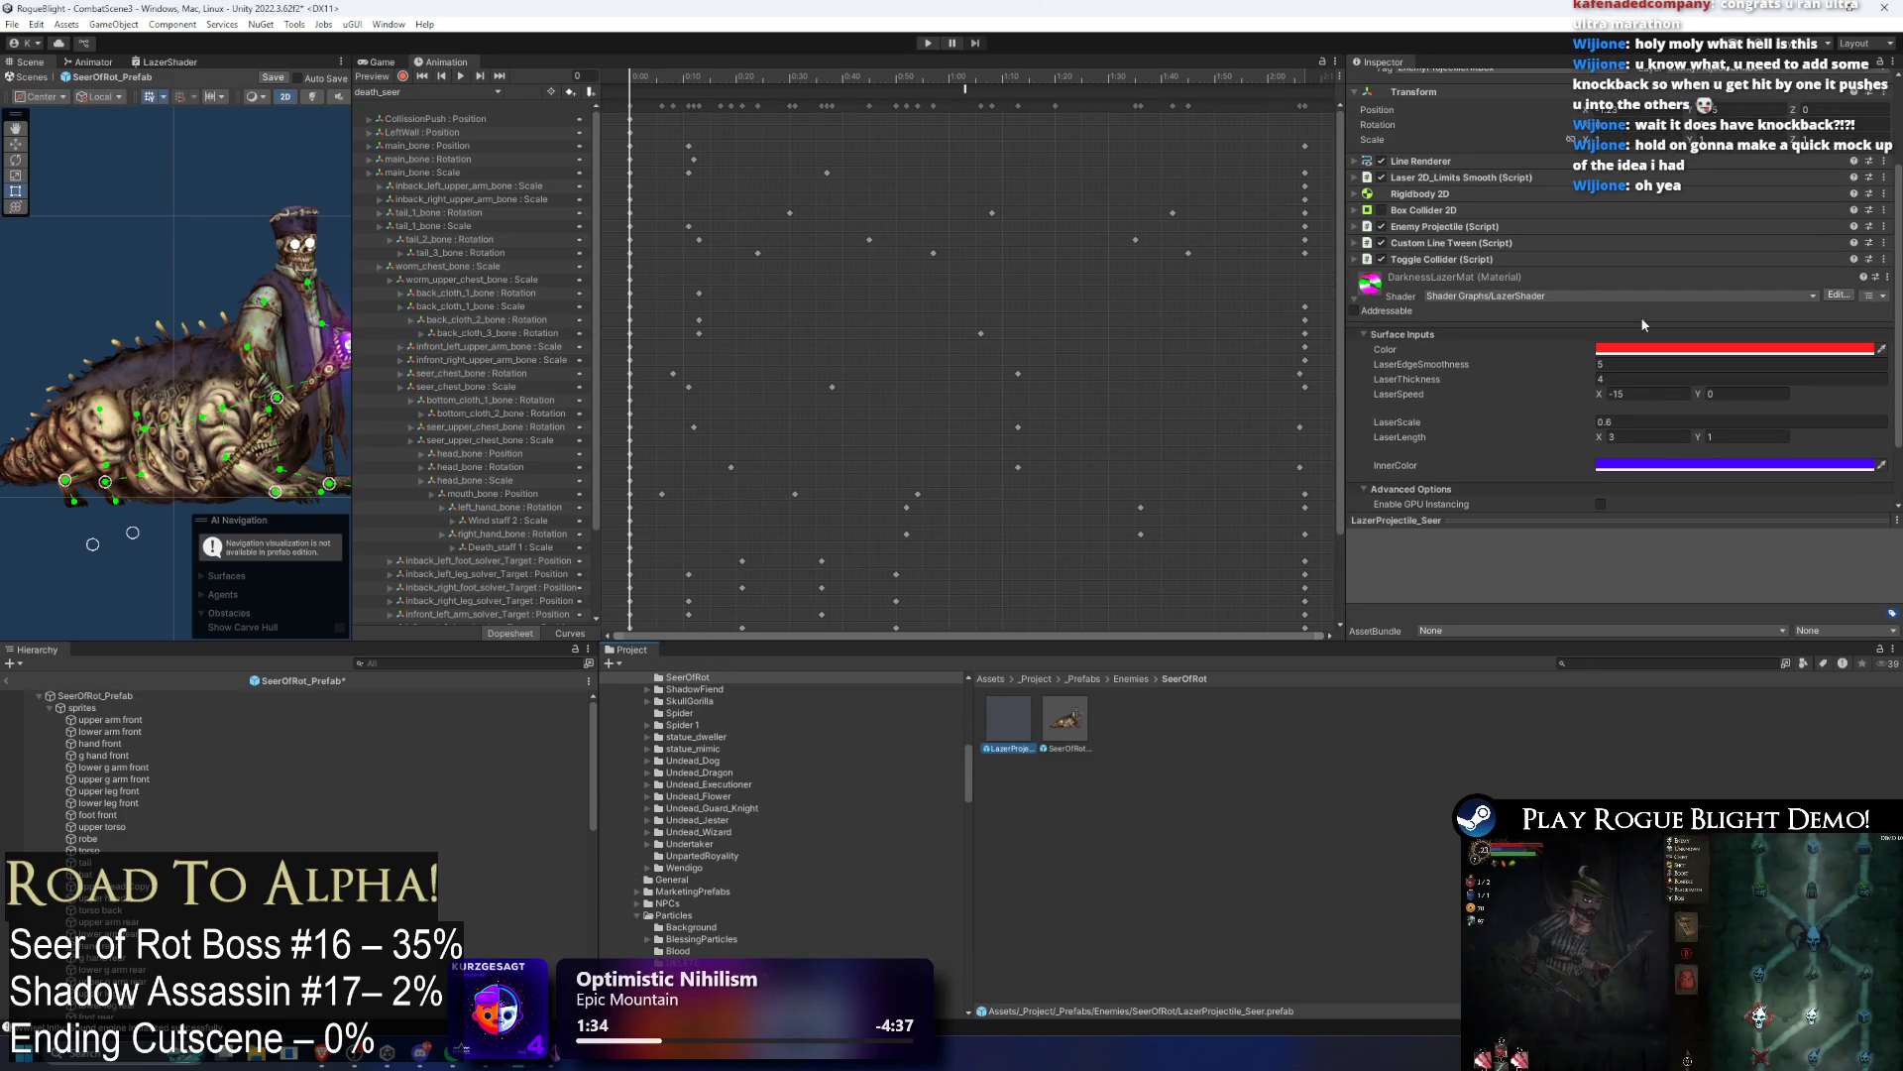
{"action": "left_click", "coordinate": [1479, 261]}
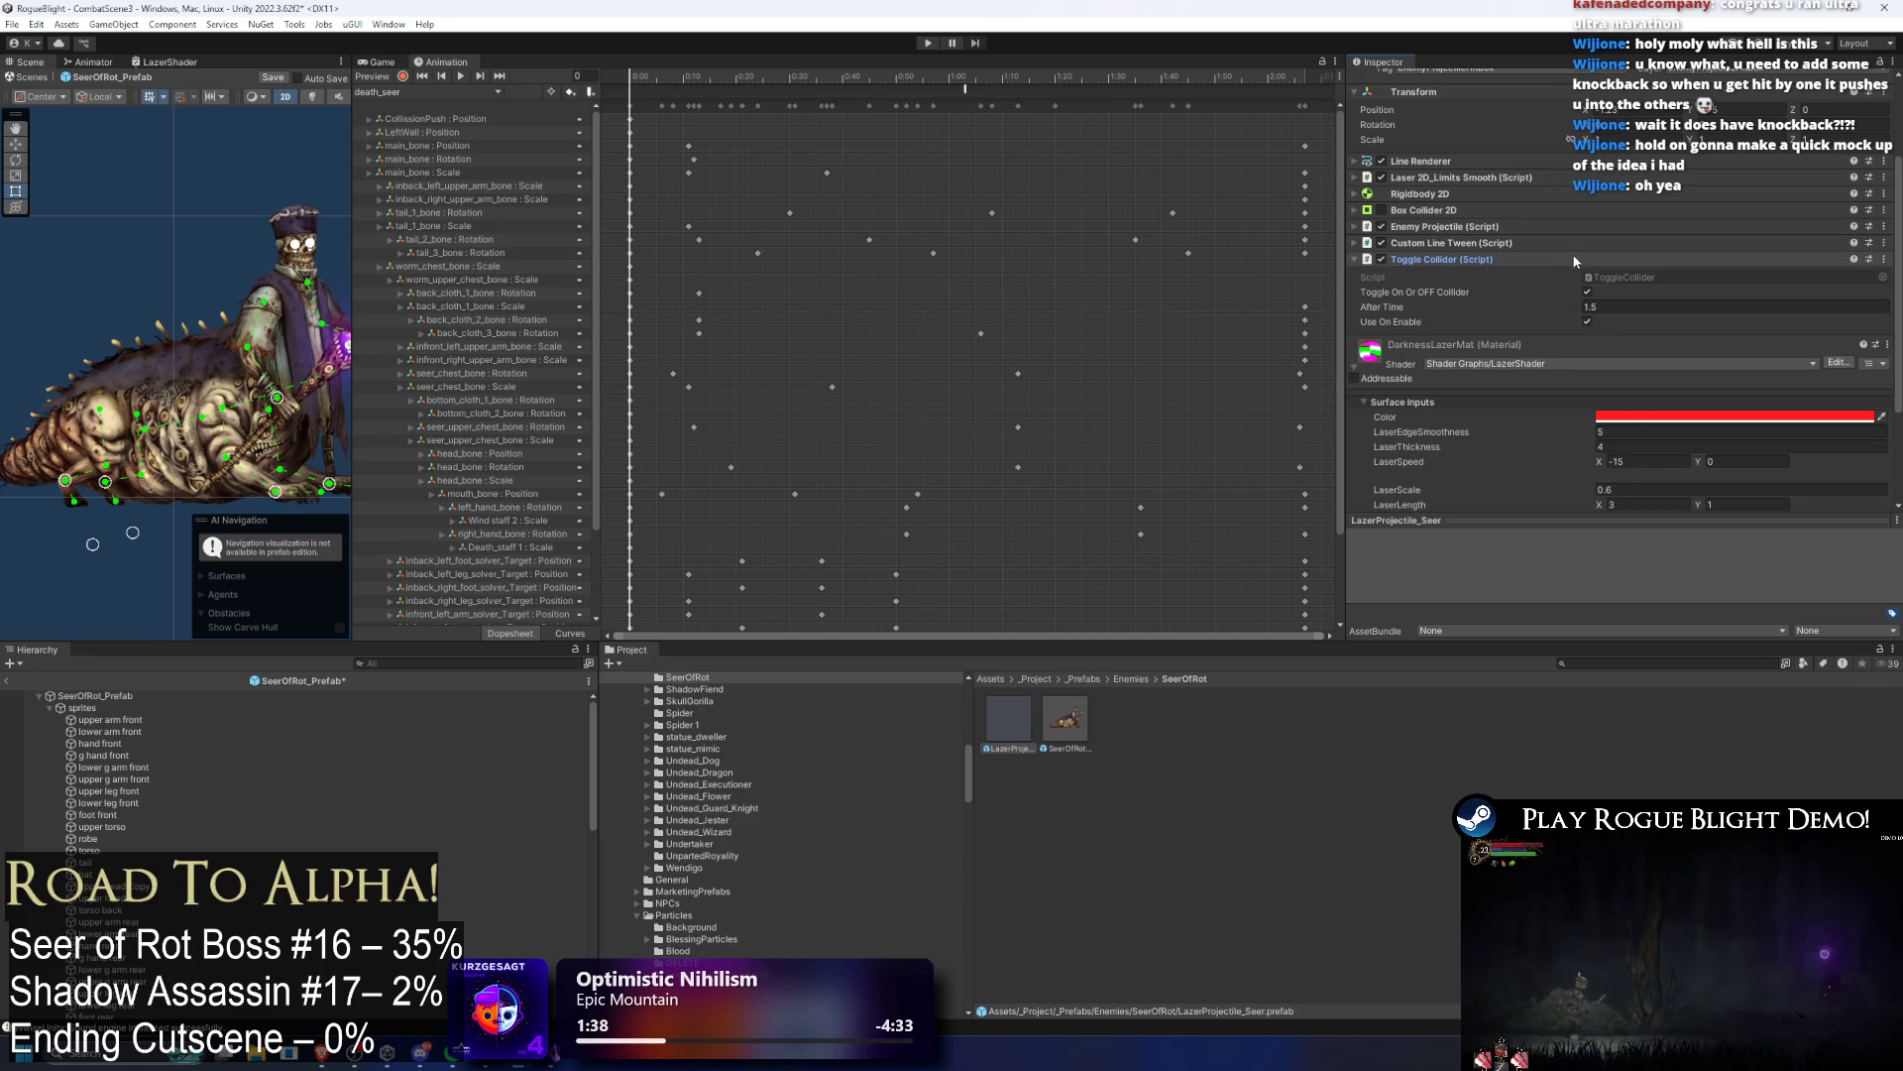
{"action": "left_click", "coordinate": [1556, 178]}
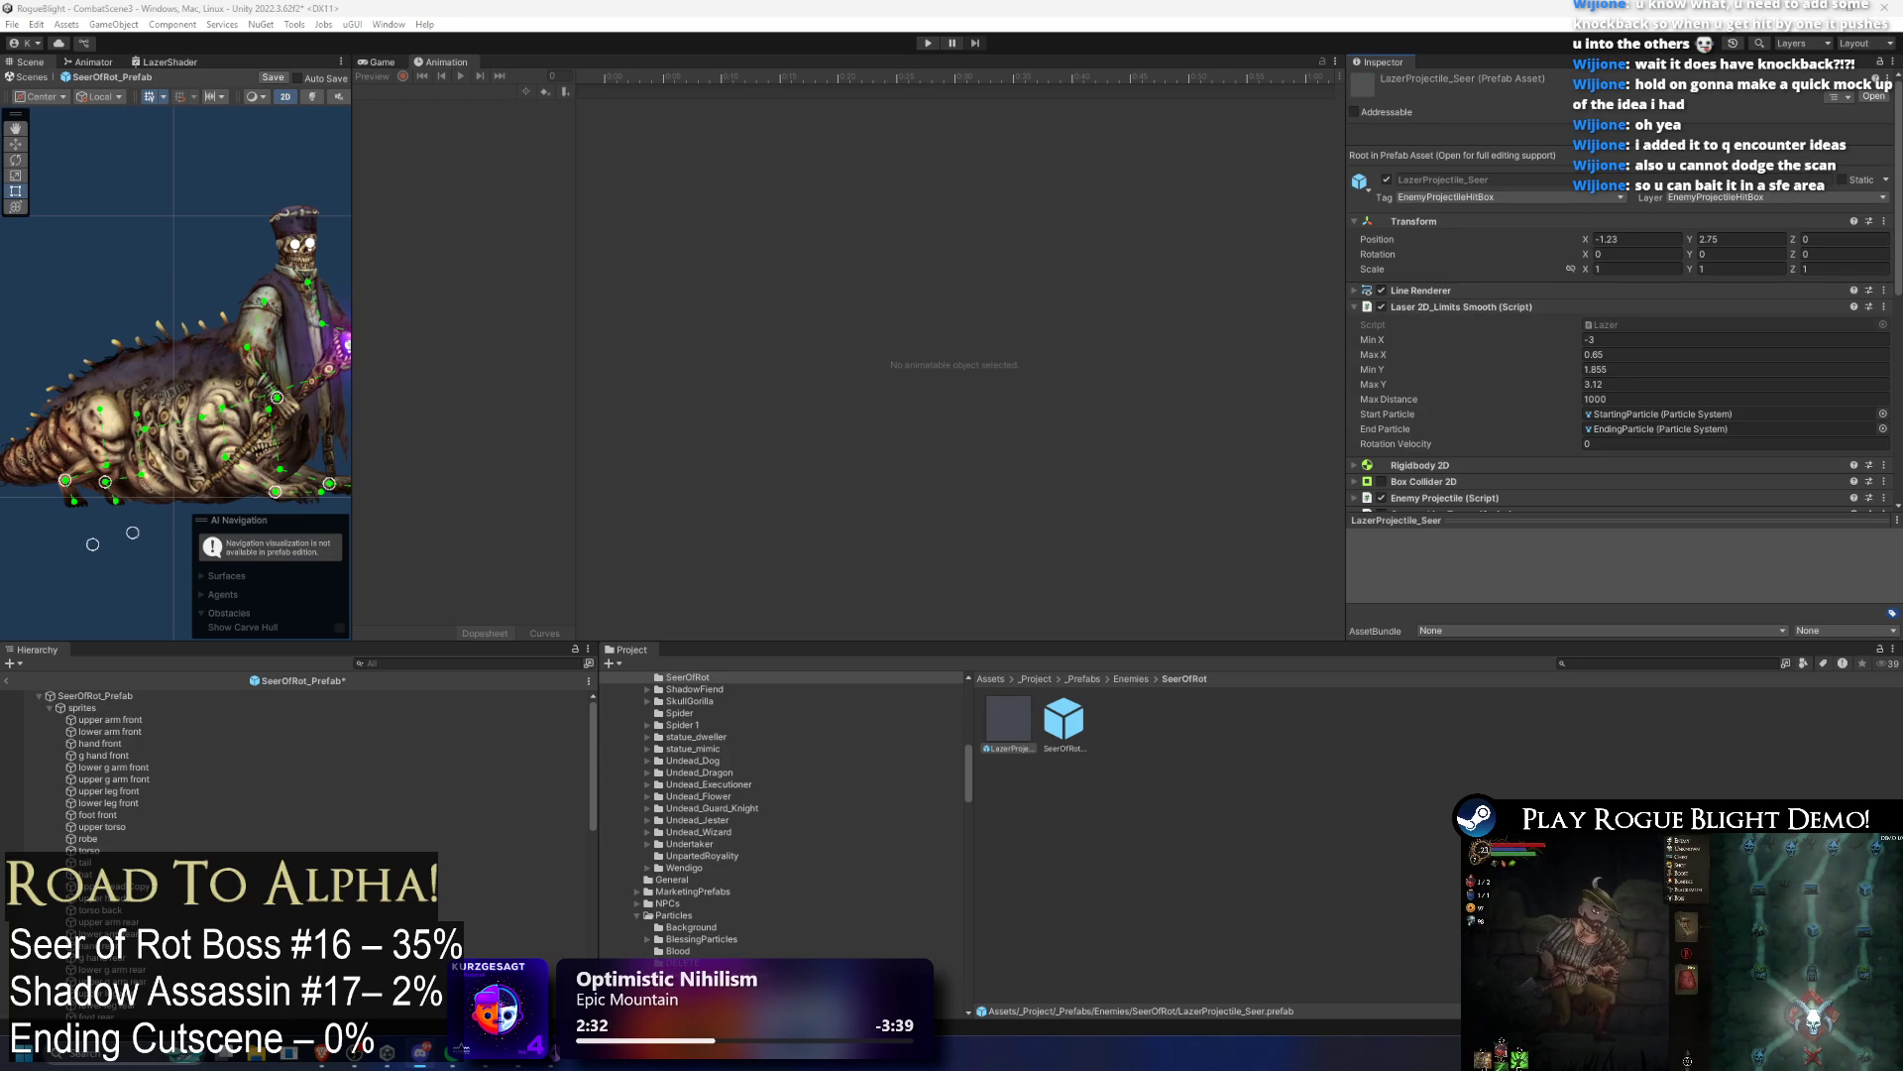
{"action": "key", "text": "alt+Tab"}
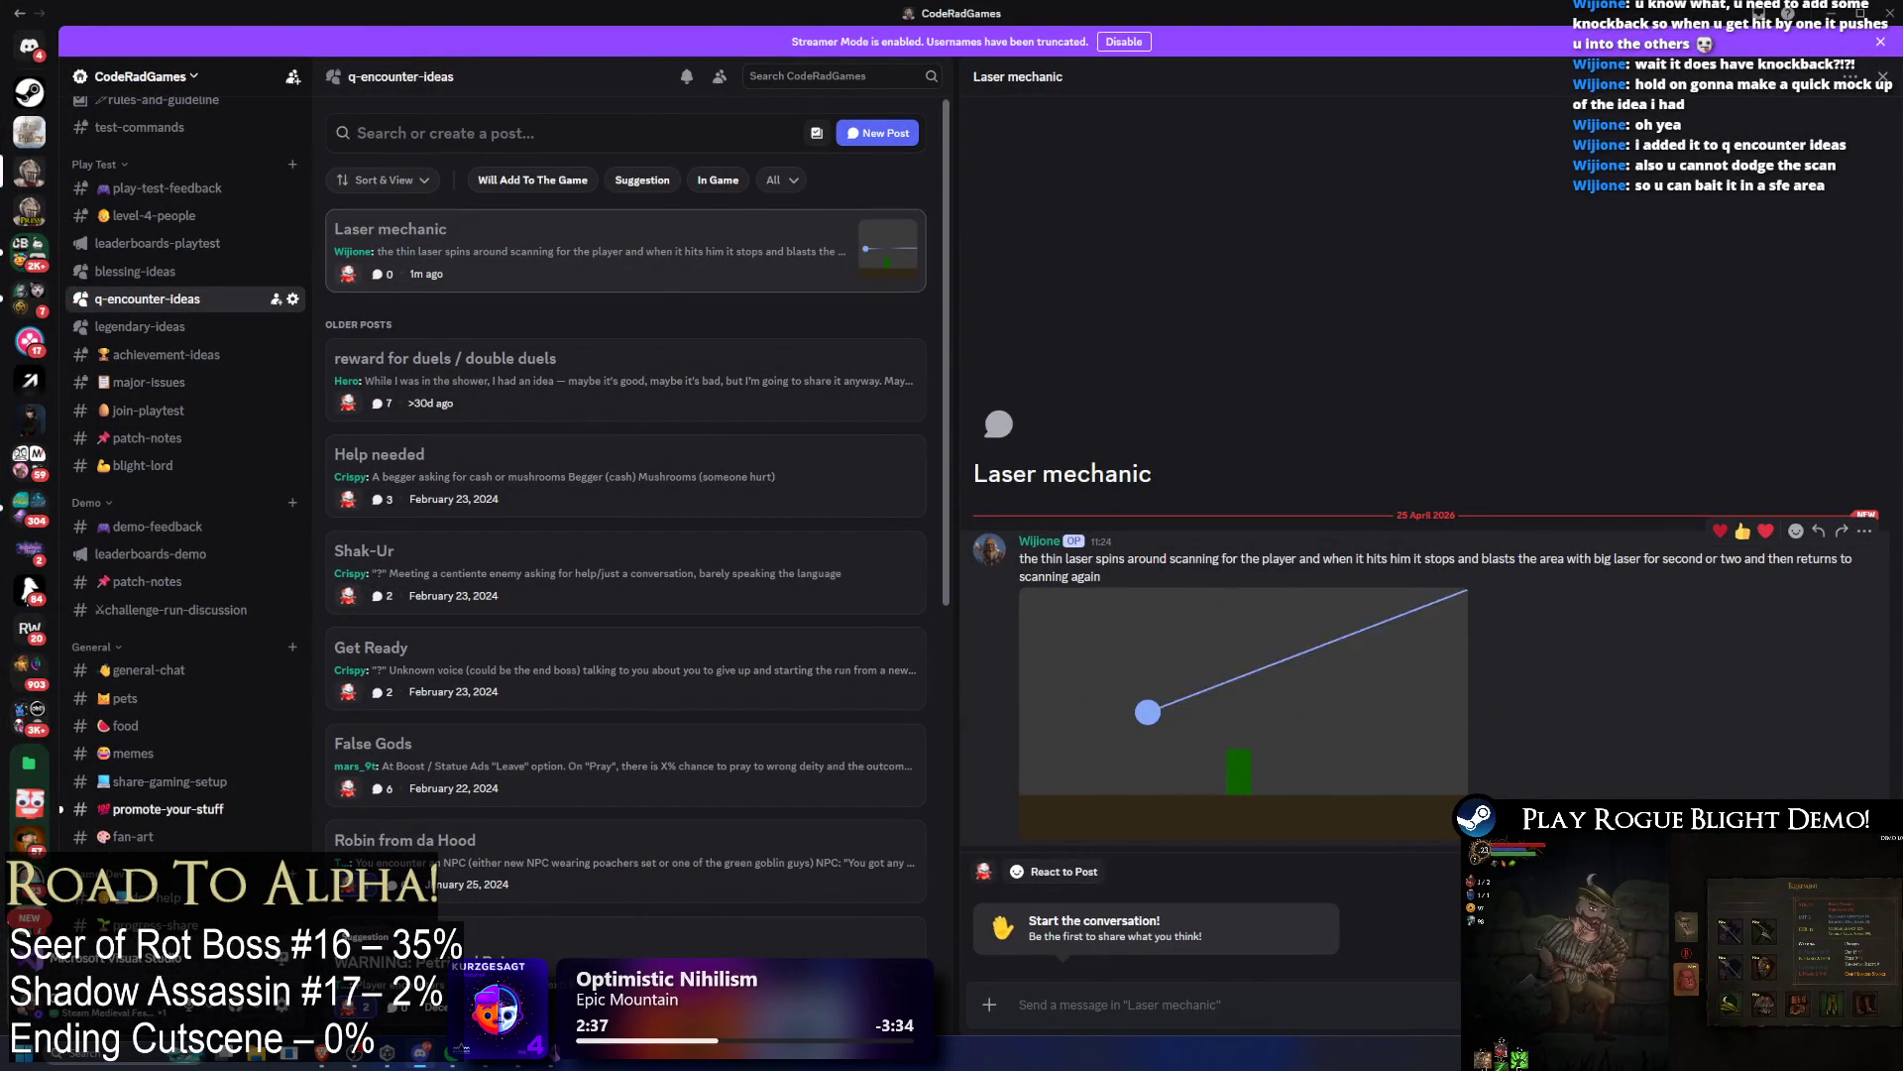
Step: Scrub the Laser mechanic mock-up video back and forth to compare the laser's sweep angles
{"action": "mouse_move", "coordinate": [1275, 790]}
{"action": "mouse_move", "coordinate": [1277, 828]}
{"action": "left_mouse_down"}
{"action": "mouse_move", "coordinate": [1237, 841]}
{"action": "mouse_move", "coordinate": [1289, 840]}
{"action": "mouse_move", "coordinate": [1199, 845]}
{"action": "left_mouse_up"}
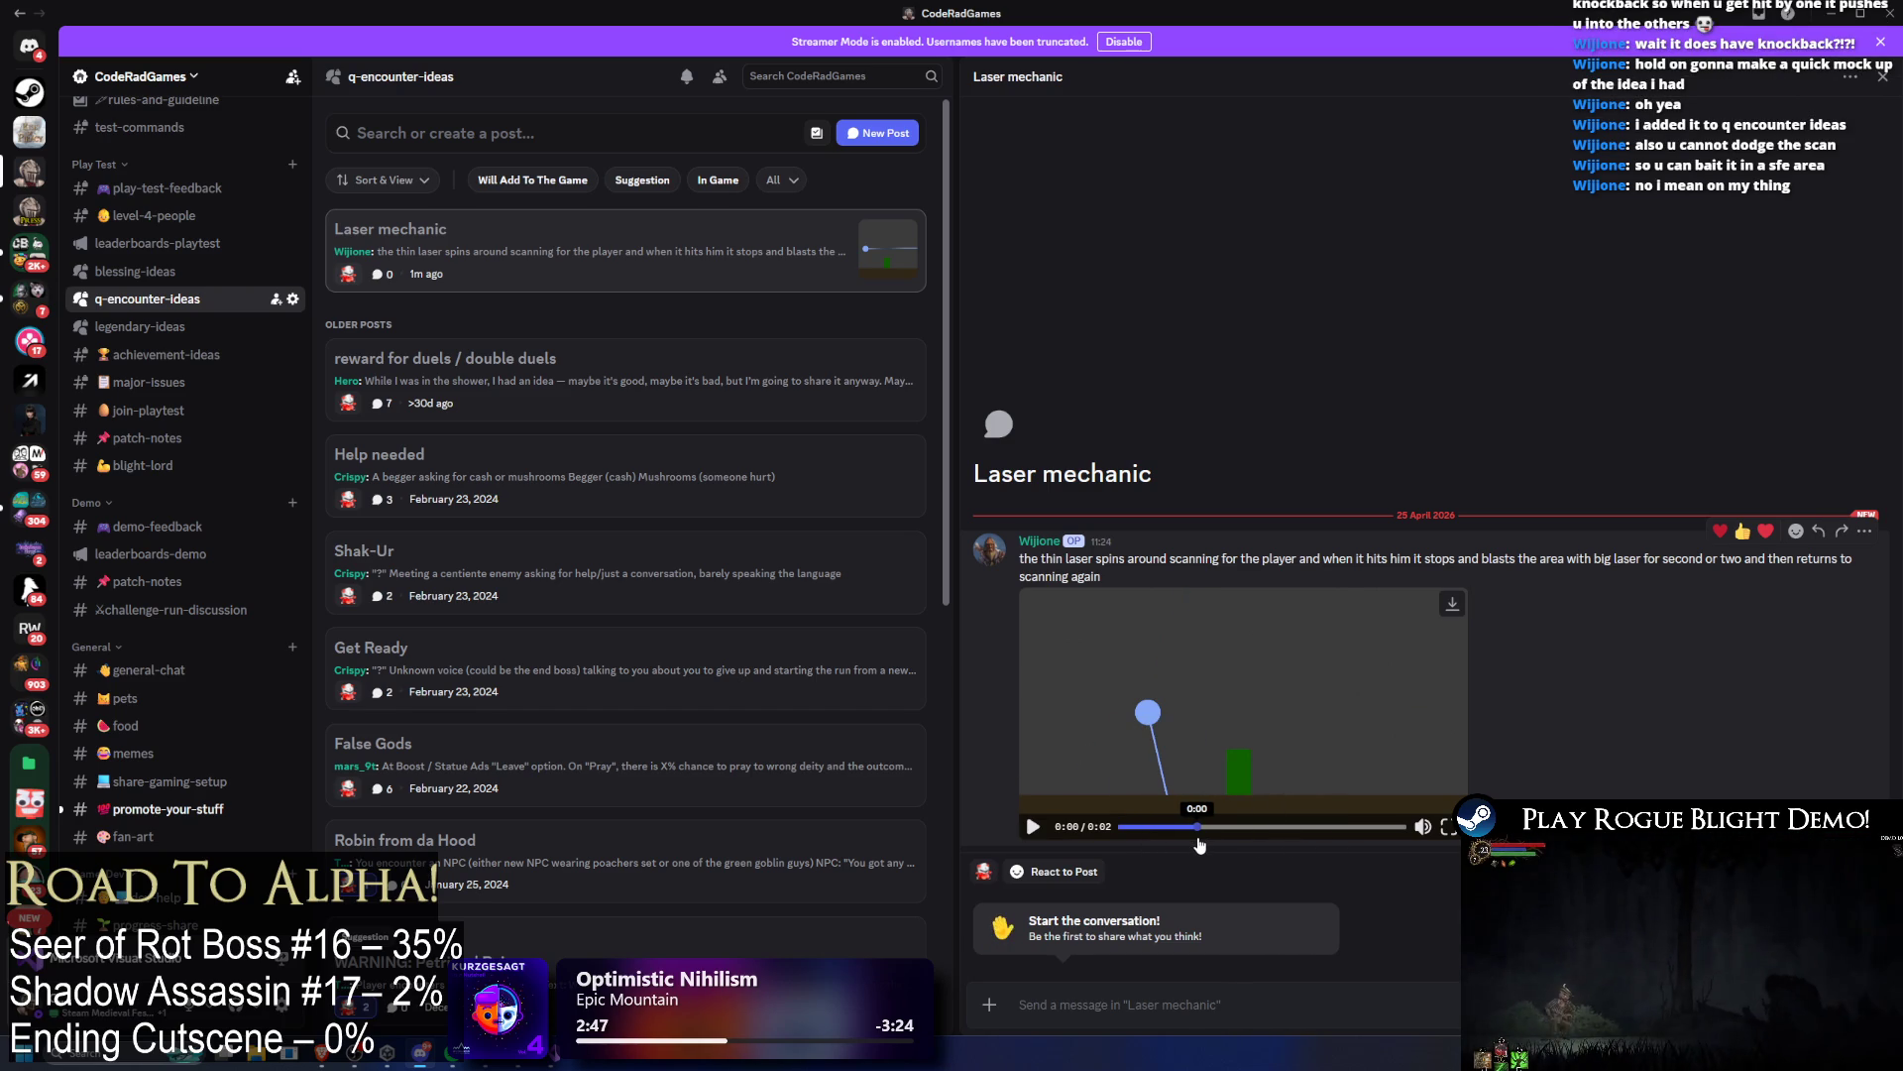
{"action": "mouse_move", "coordinate": [1199, 844]}
{"action": "left_mouse_down"}
{"action": "mouse_move", "coordinate": [1350, 845]}
{"action": "mouse_move", "coordinate": [1230, 851]}
{"action": "mouse_move", "coordinate": [1249, 826]}
{"action": "mouse_move", "coordinate": [1188, 845]}
{"action": "mouse_move", "coordinate": [1269, 829]}
{"action": "left_mouse_up"}
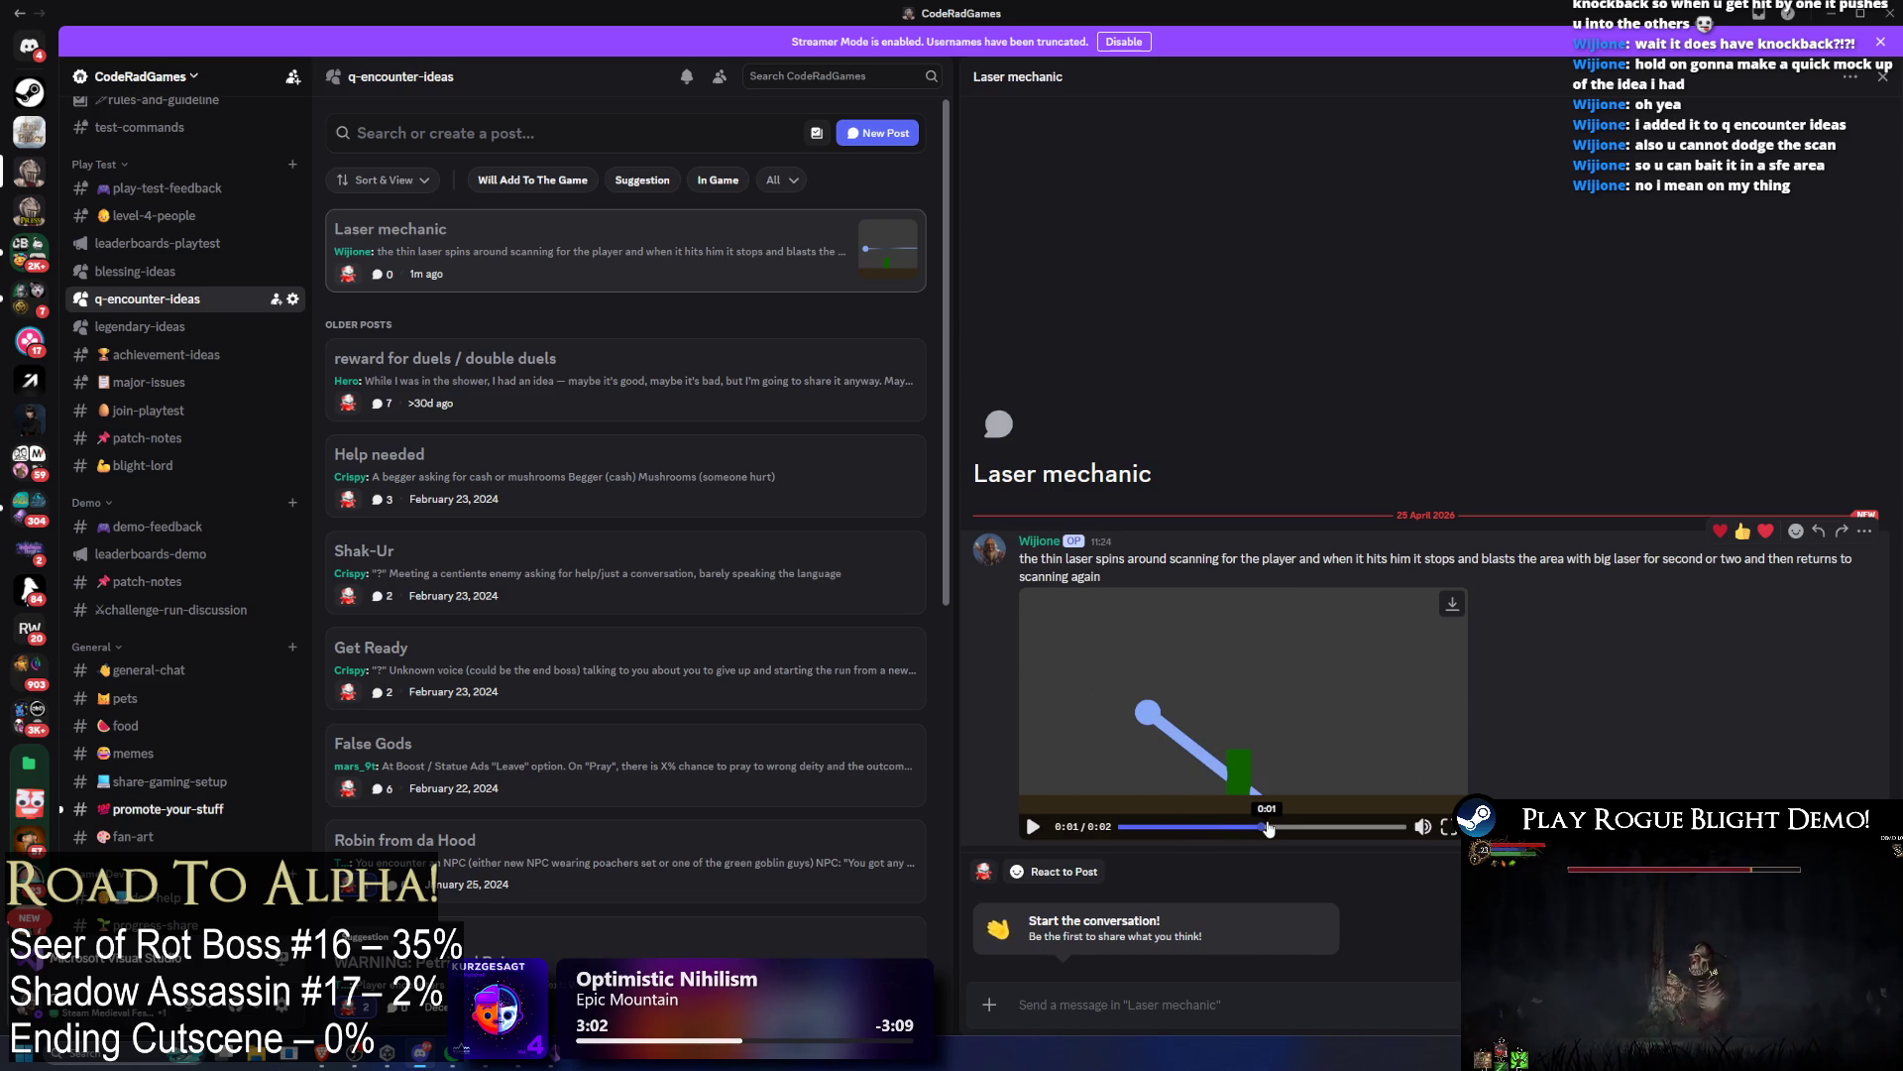
{"action": "left_click_drag", "start_coordinate": [1269, 828], "coordinate": [1214, 855]}
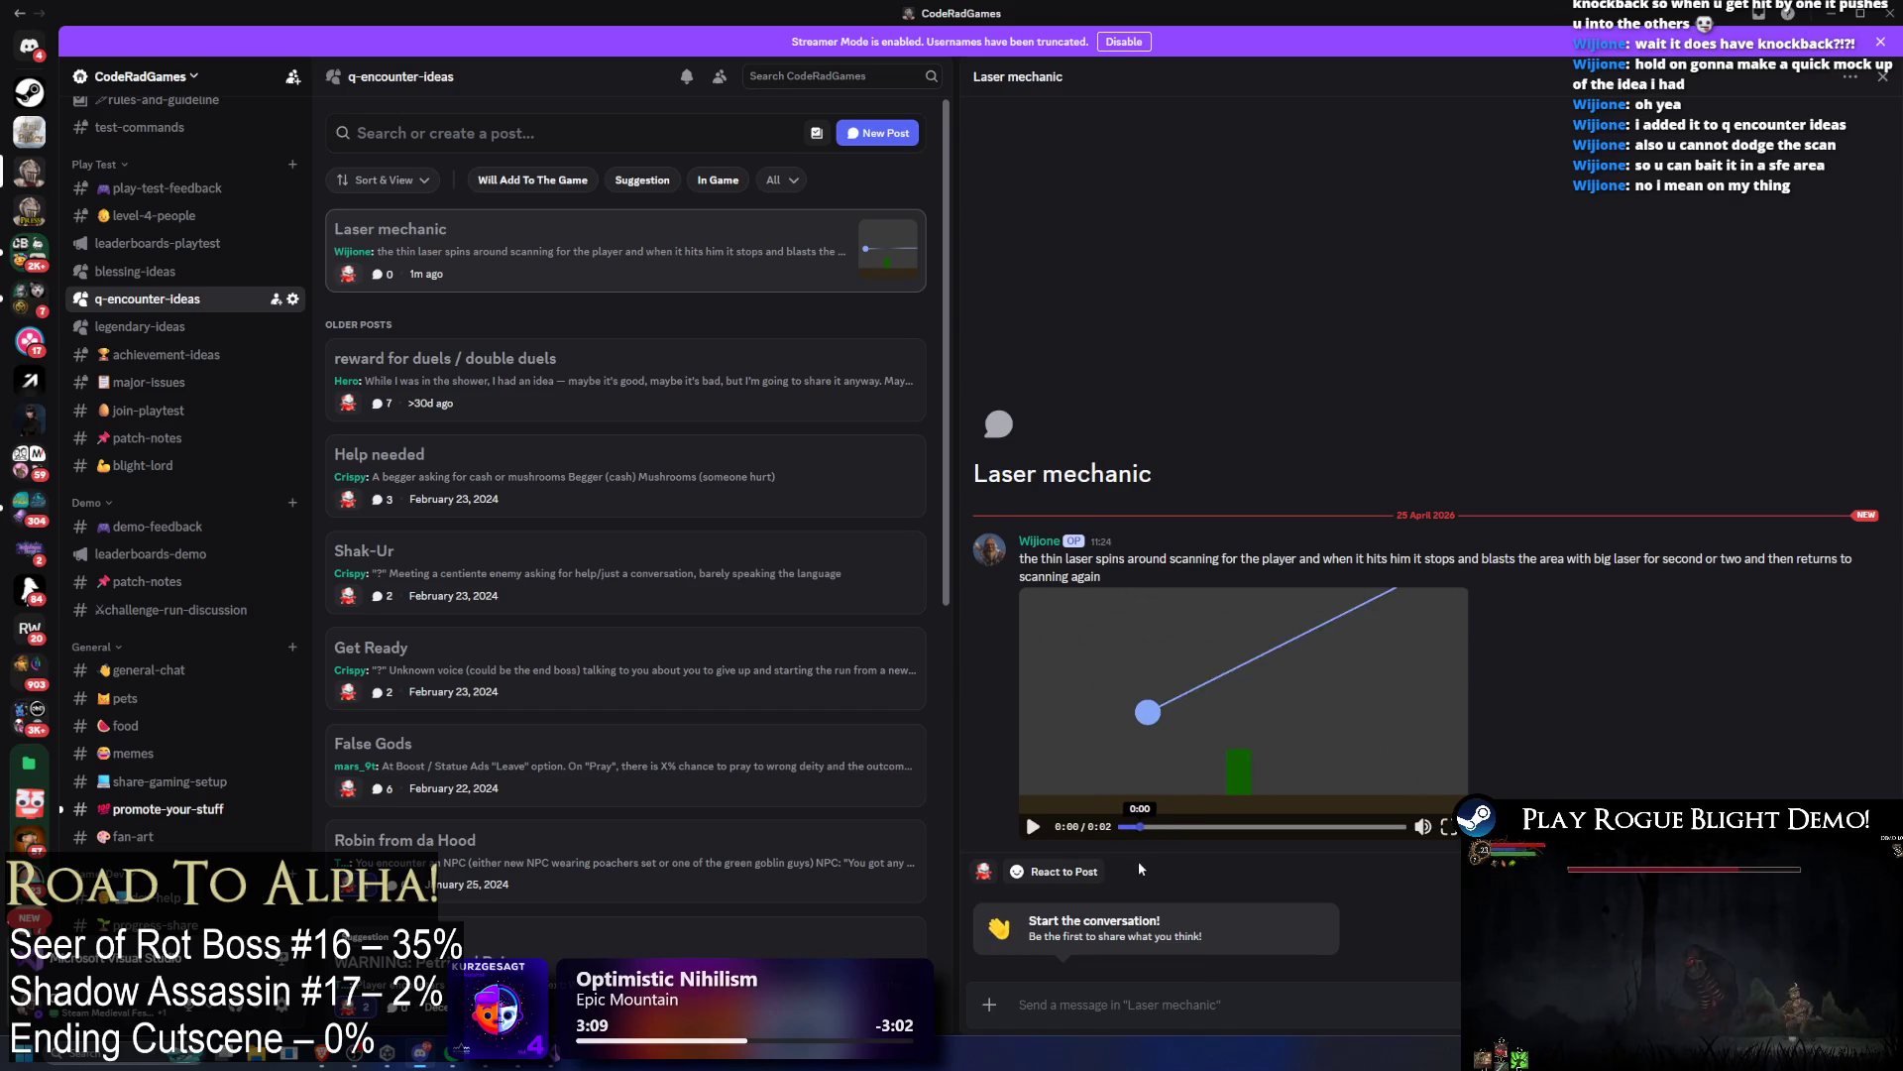
{"action": "left_click_drag", "start_coordinate": [1114, 854], "coordinate": [1263, 867]}
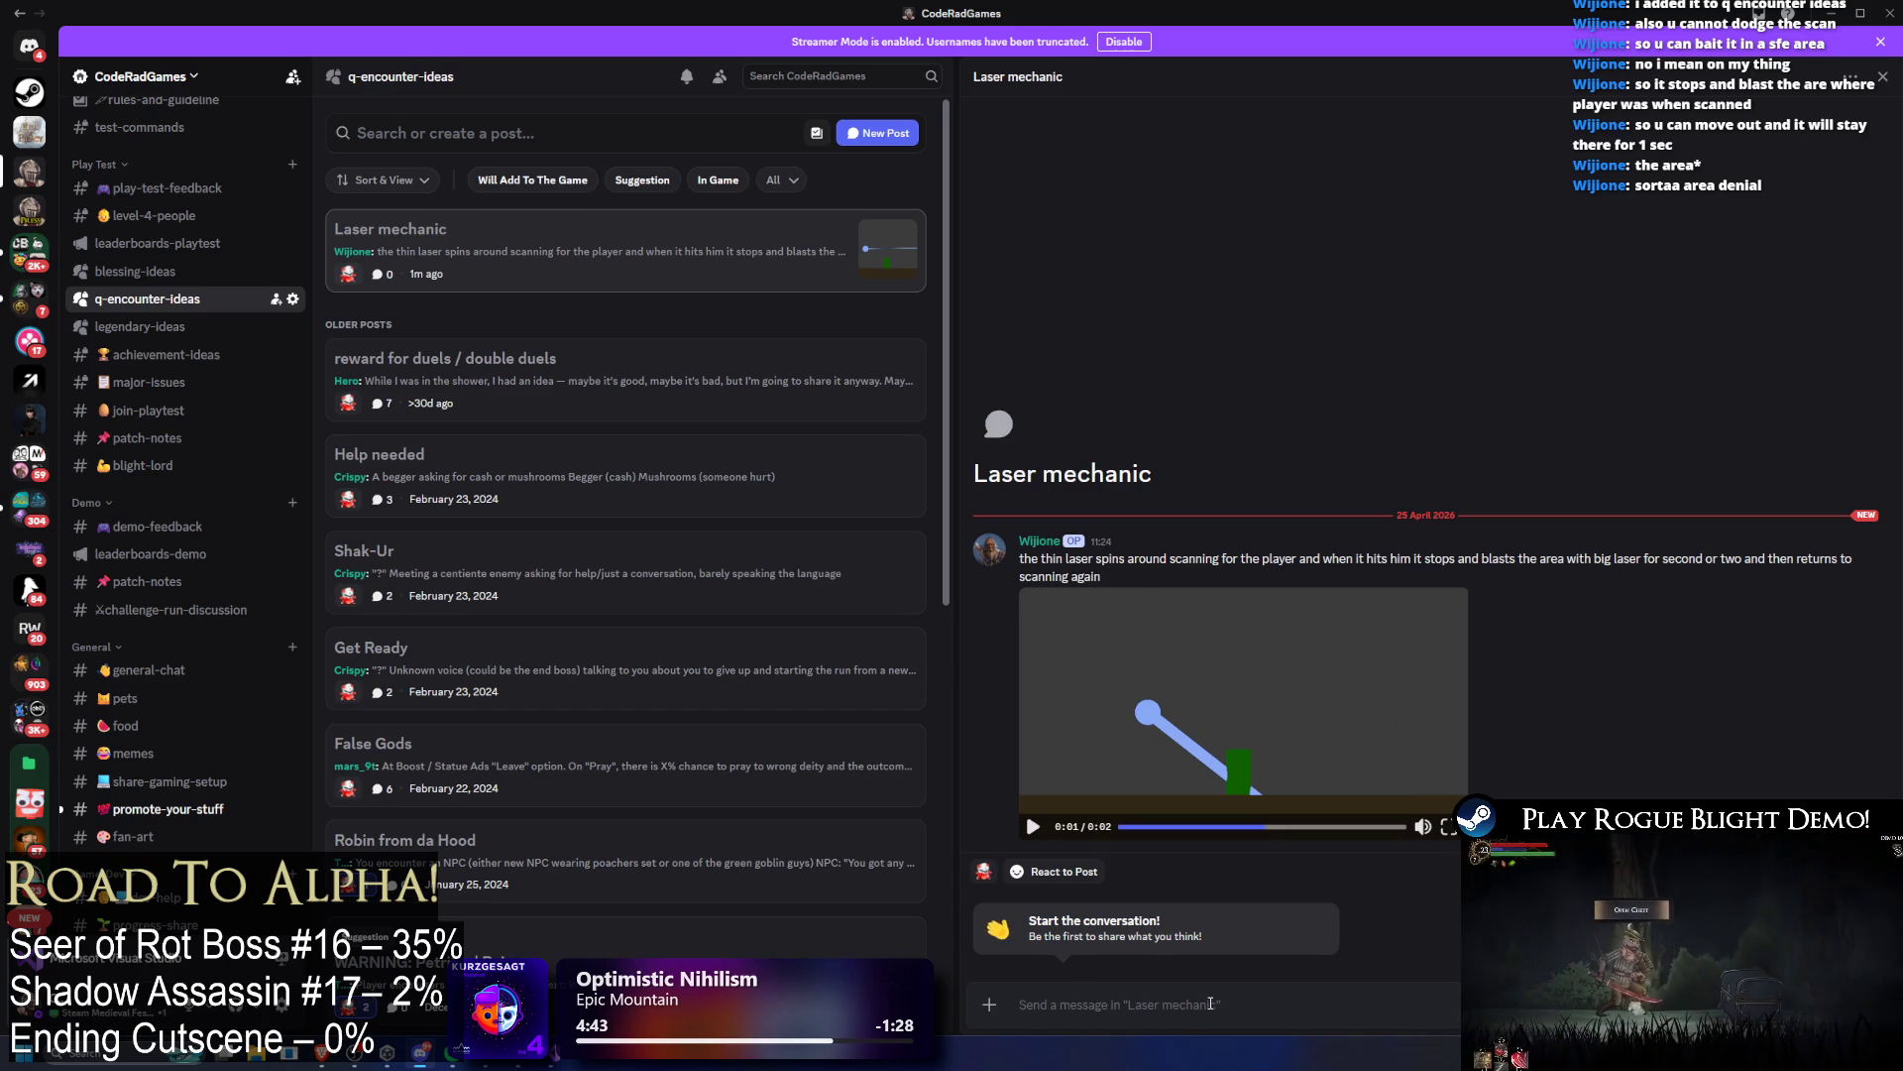
Step: Minimize Discord, start Play, dismiss the prefab warning and save the modified laser prefab
{"action": "left_click", "coordinate": [1833, 14]}
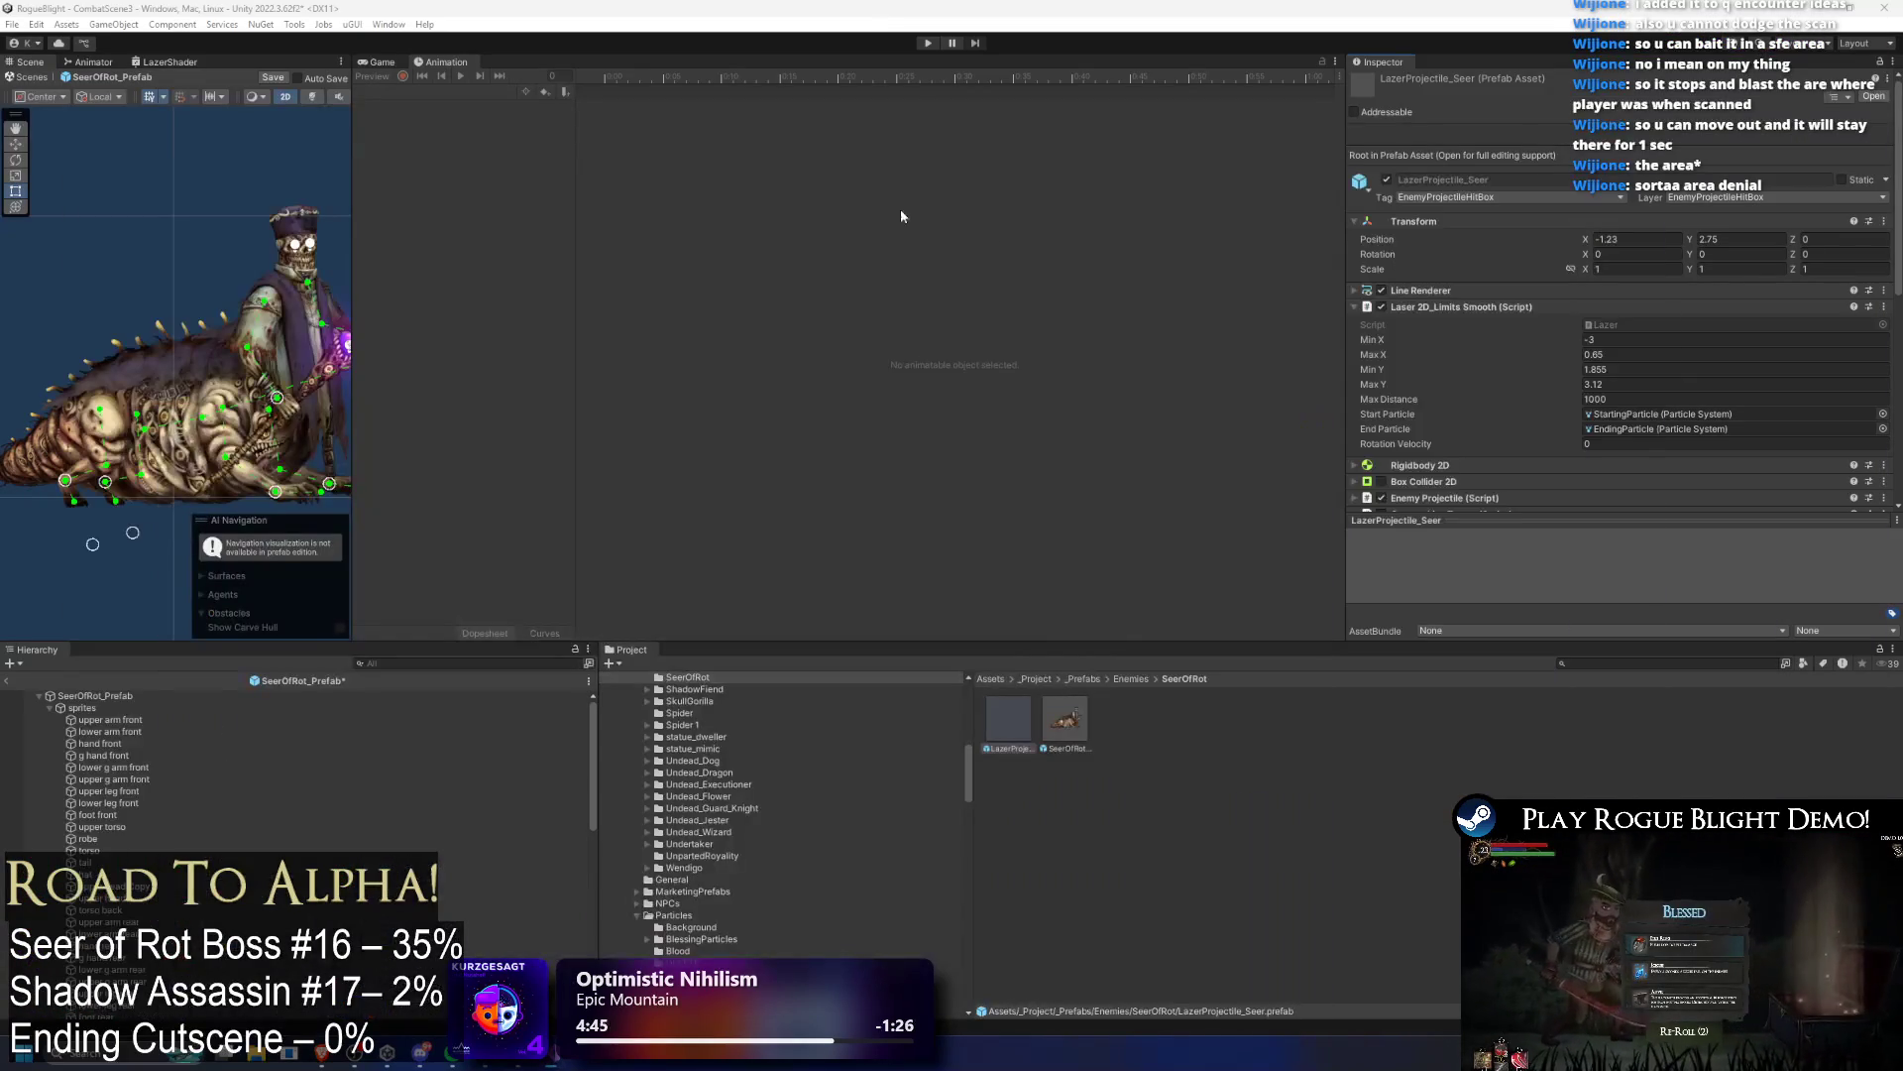
{"action": "left_click", "coordinate": [926, 45]}
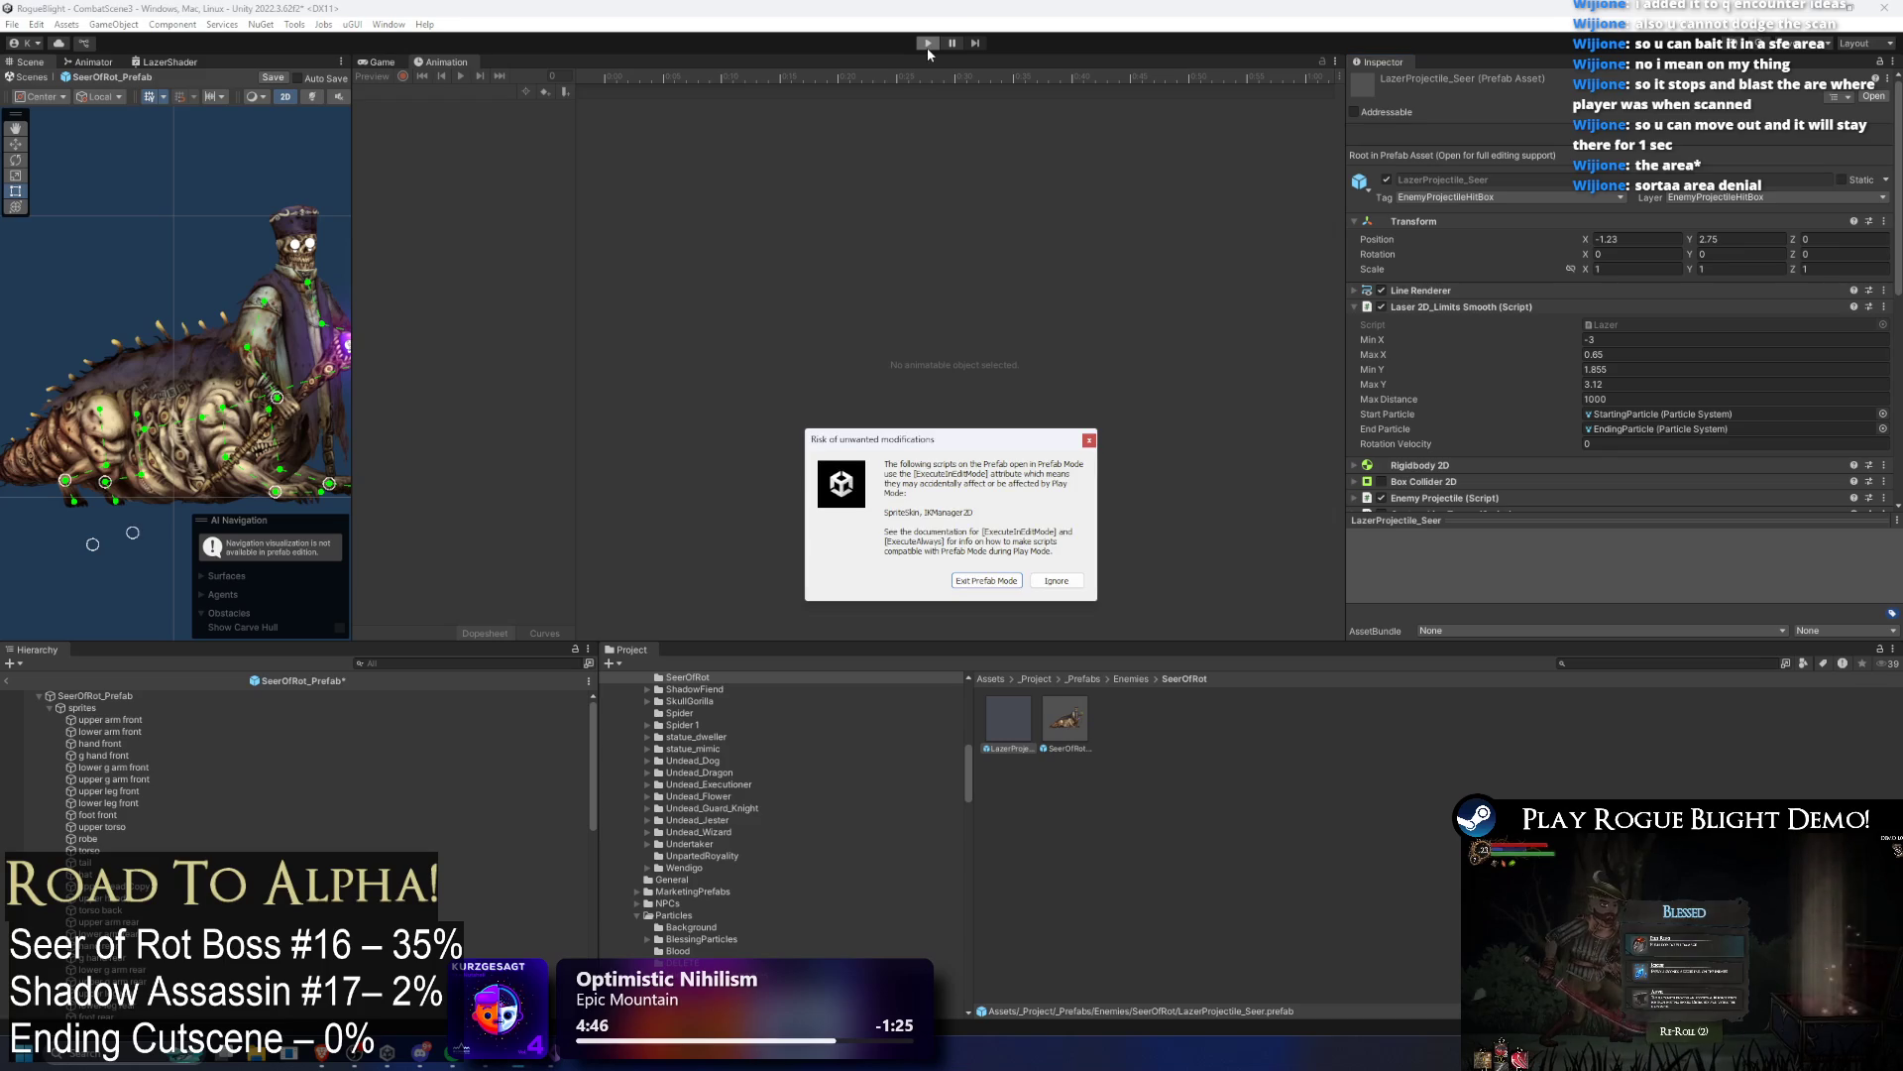
{"action": "key", "text": "Return"}
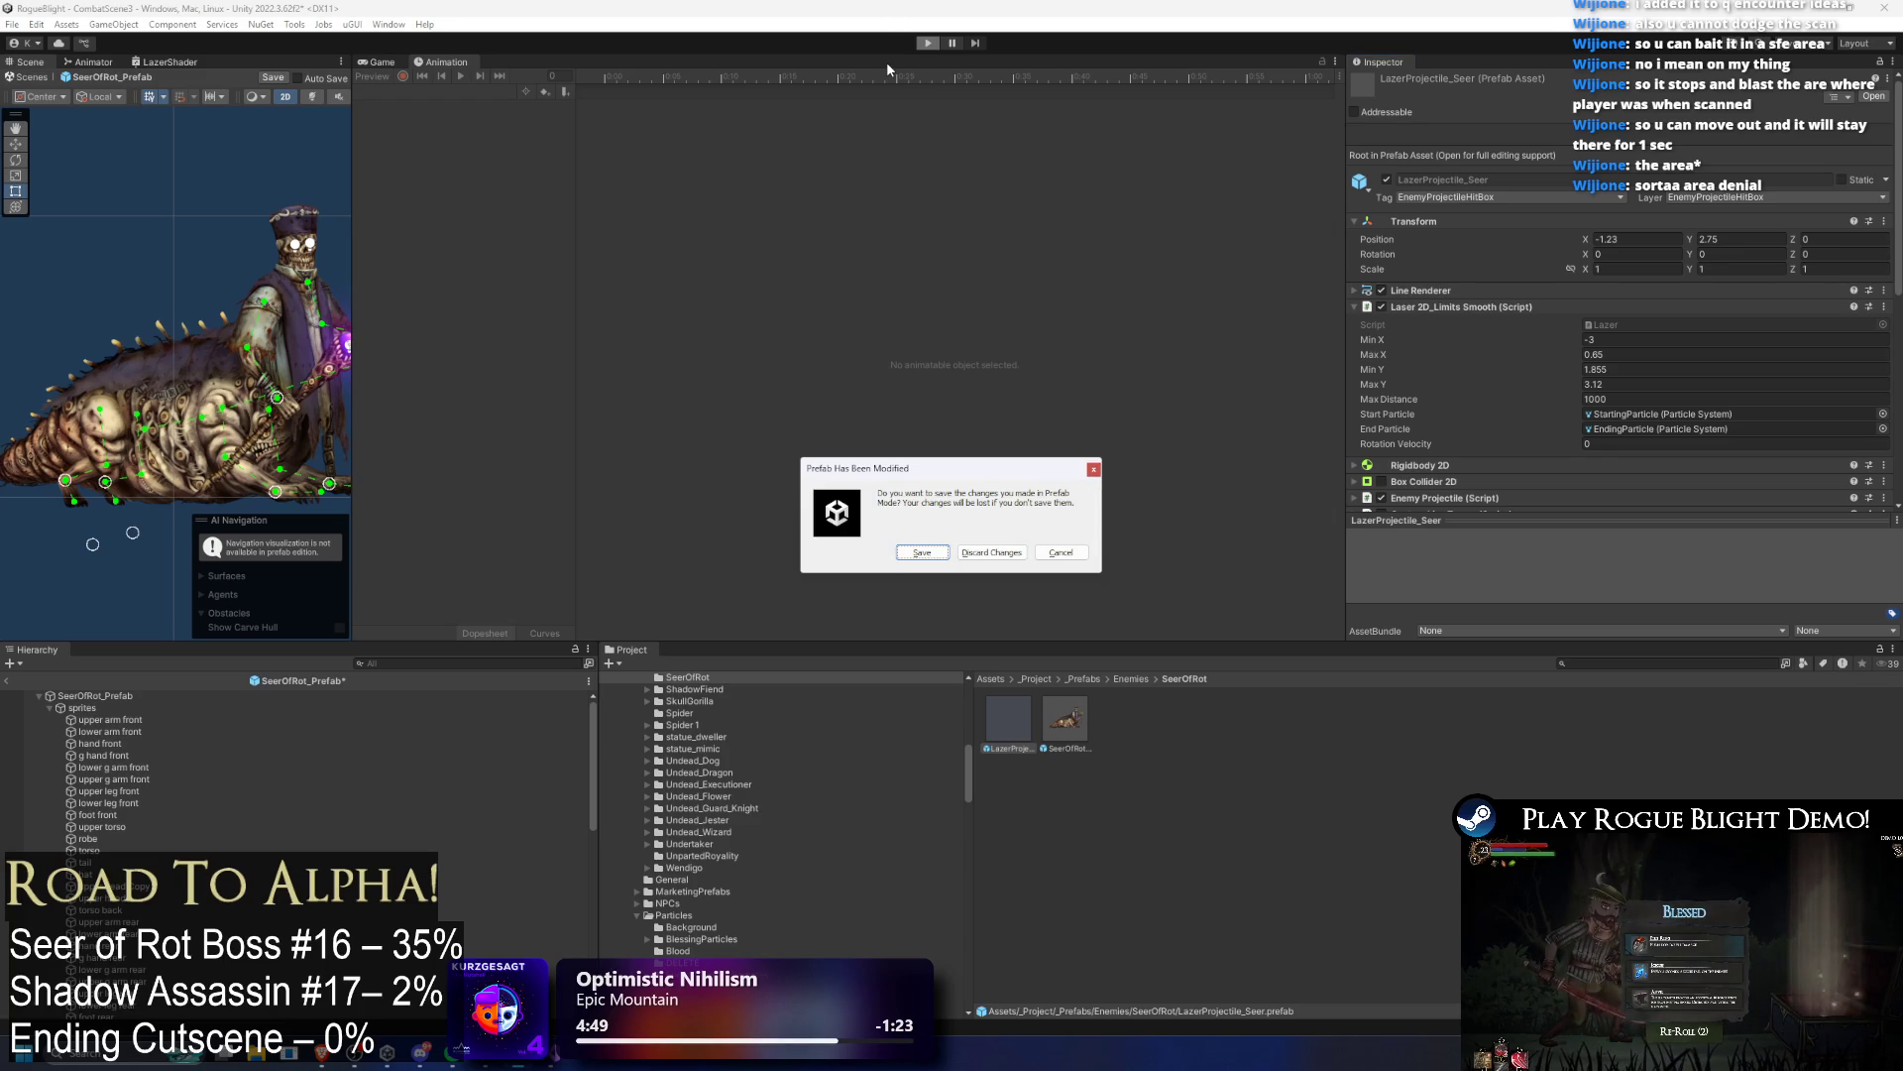
{"action": "key", "text": "Return"}
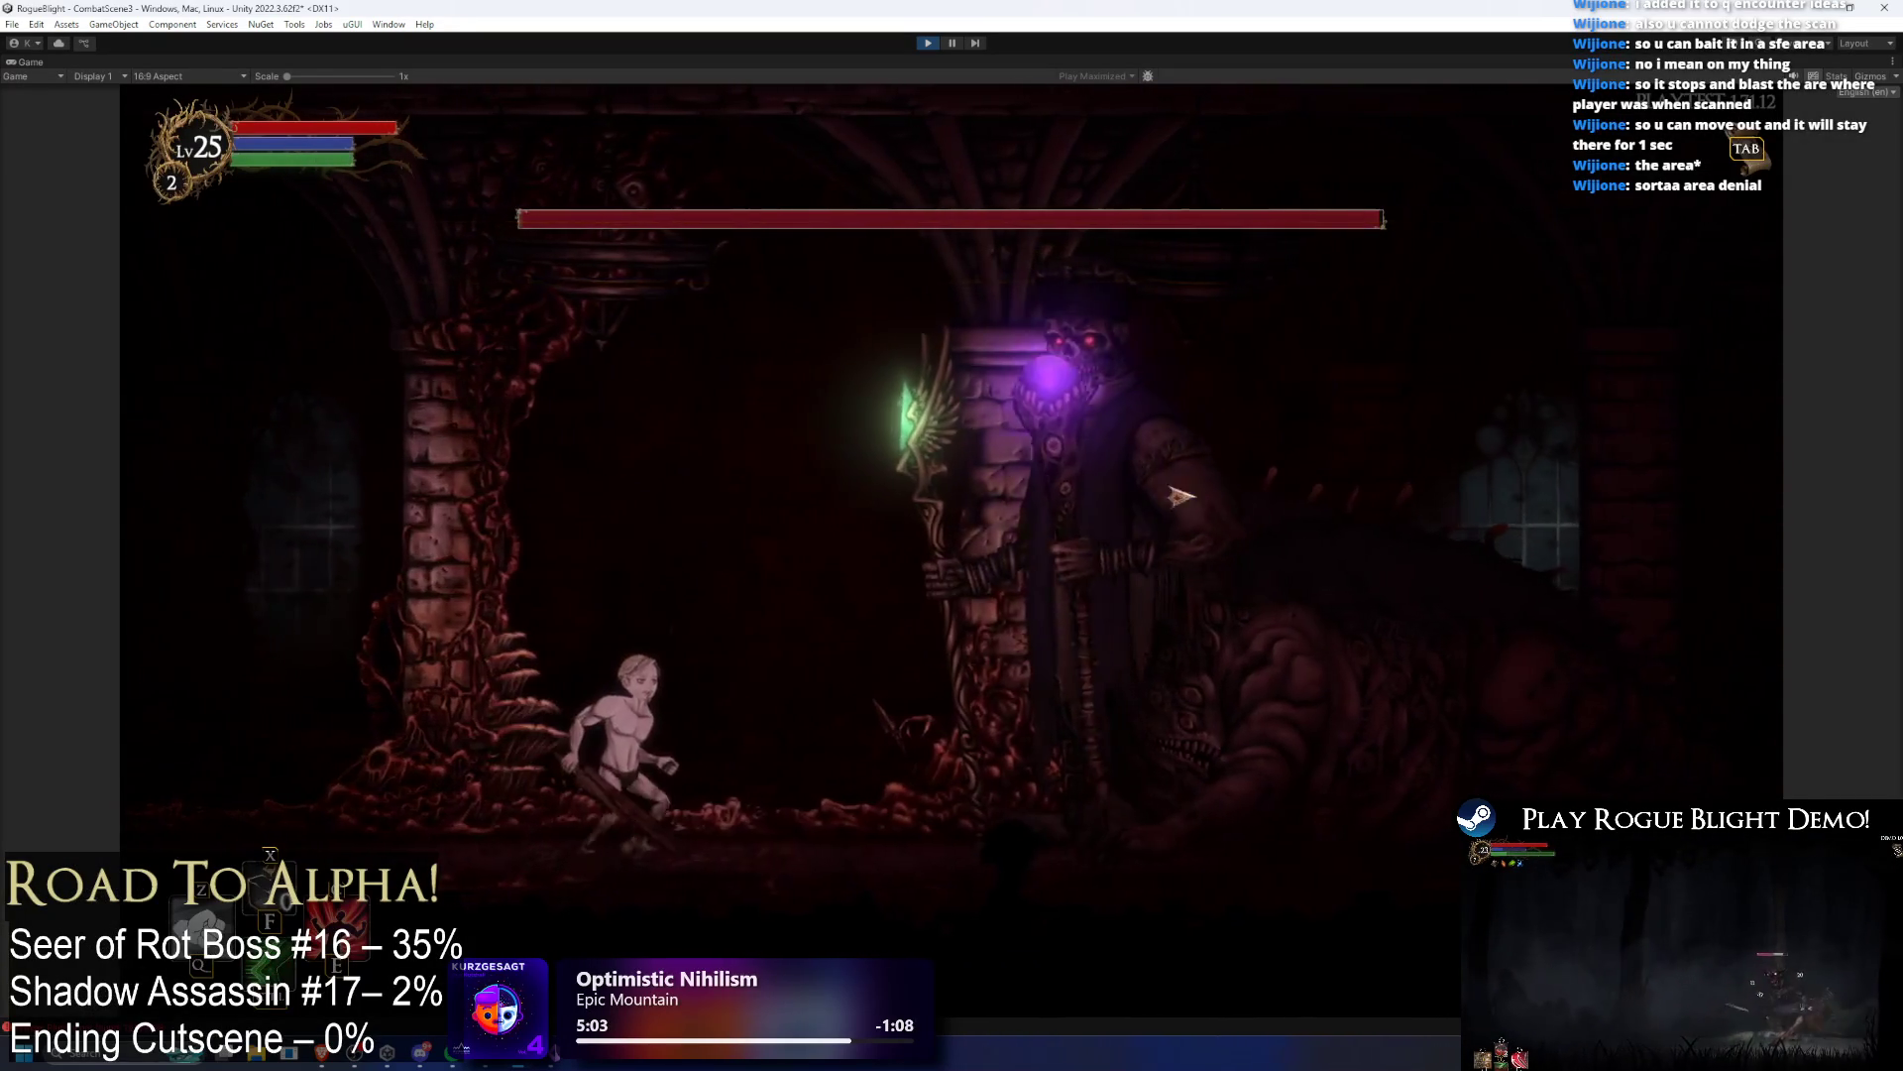
Step: Move the player right and left among the purple laser pillars, then exit Play with Ctrl+P
{"action": "key", "text": "d"}
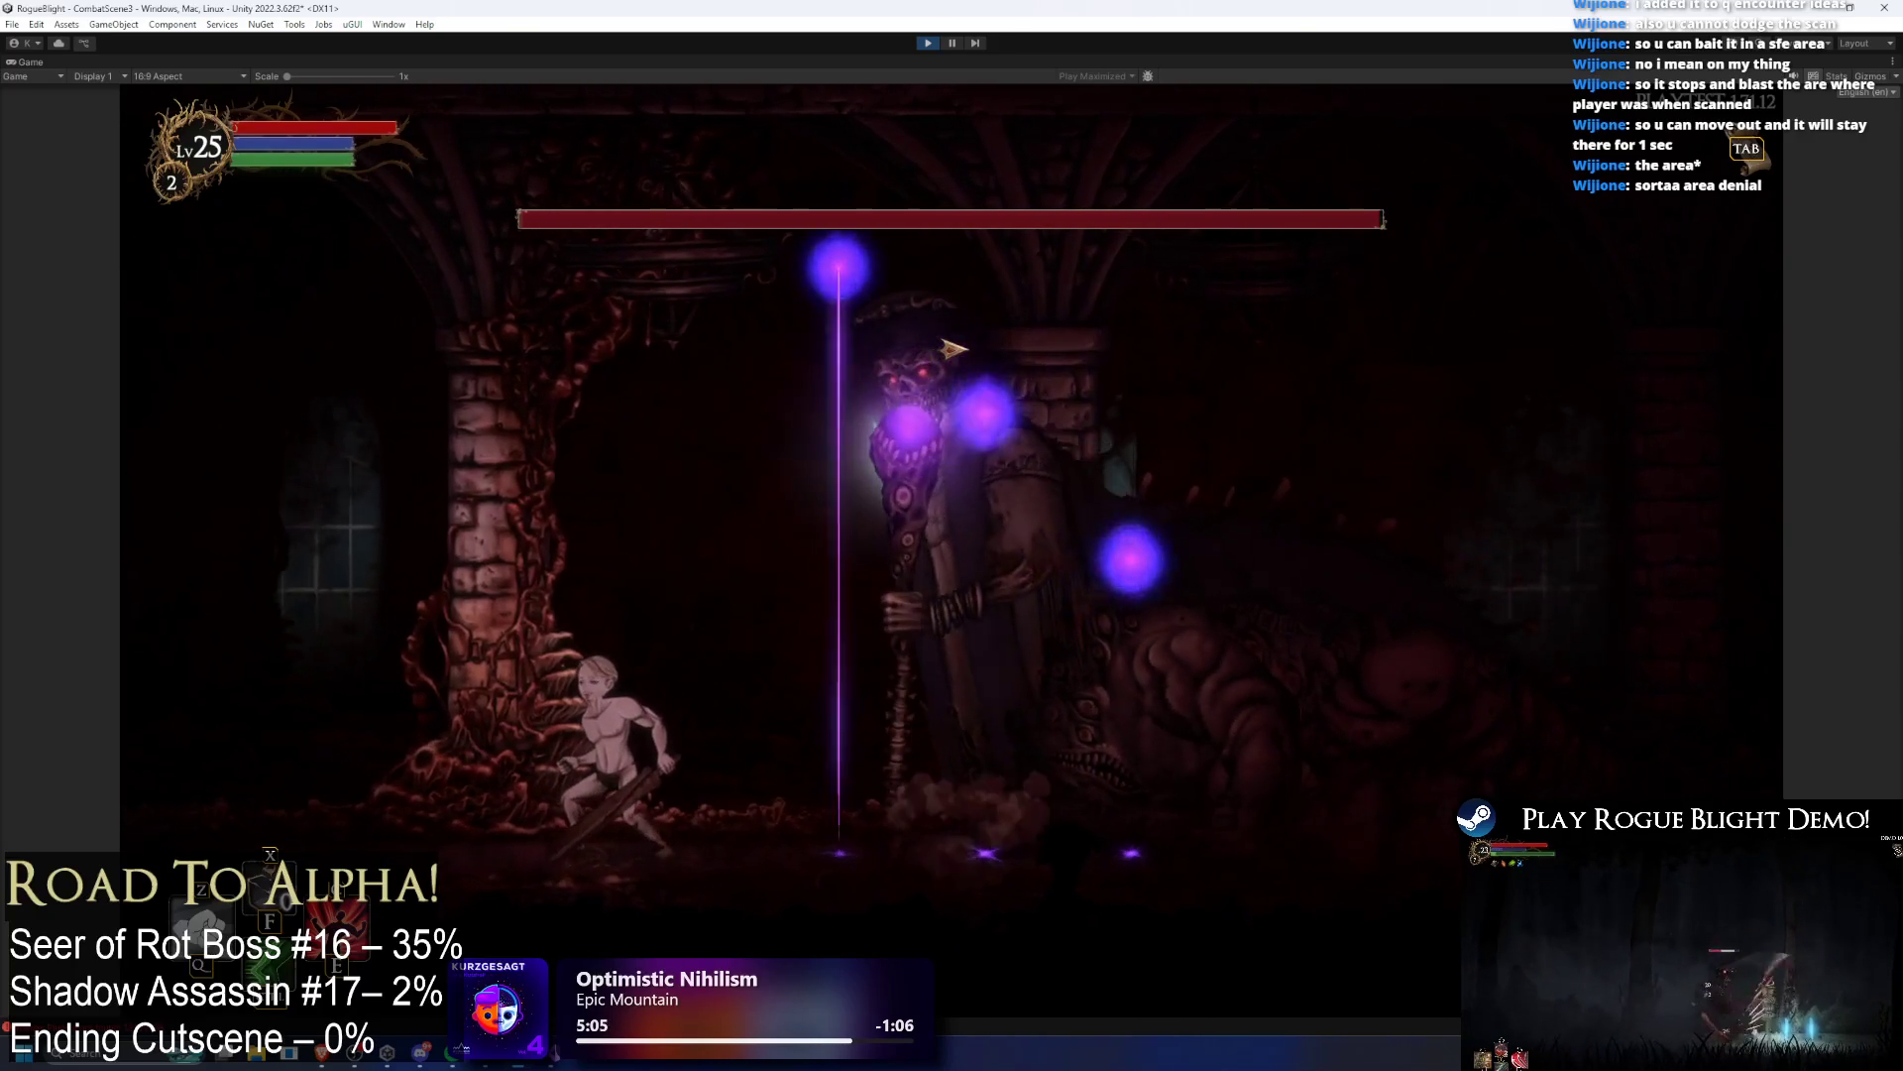
{"action": "key", "text": "a"}
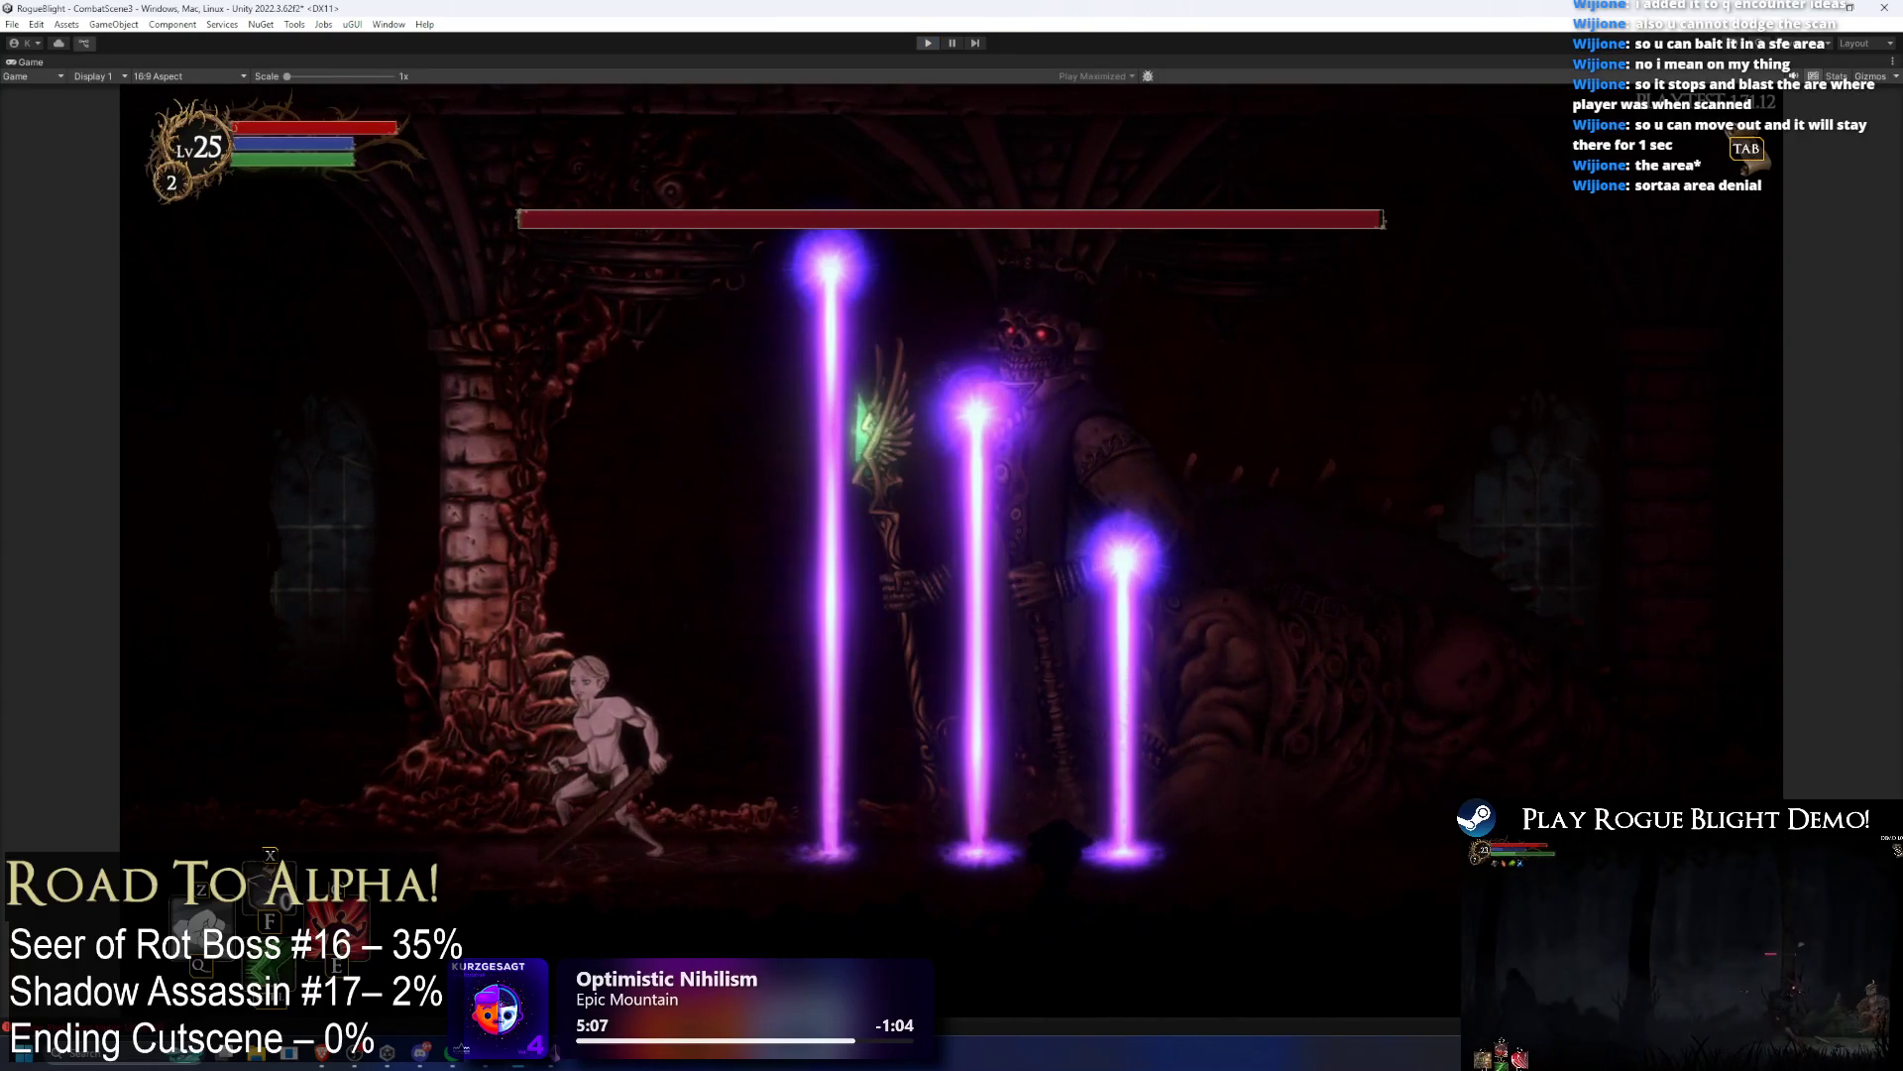
{"action": "key", "text": "ctrl+p"}
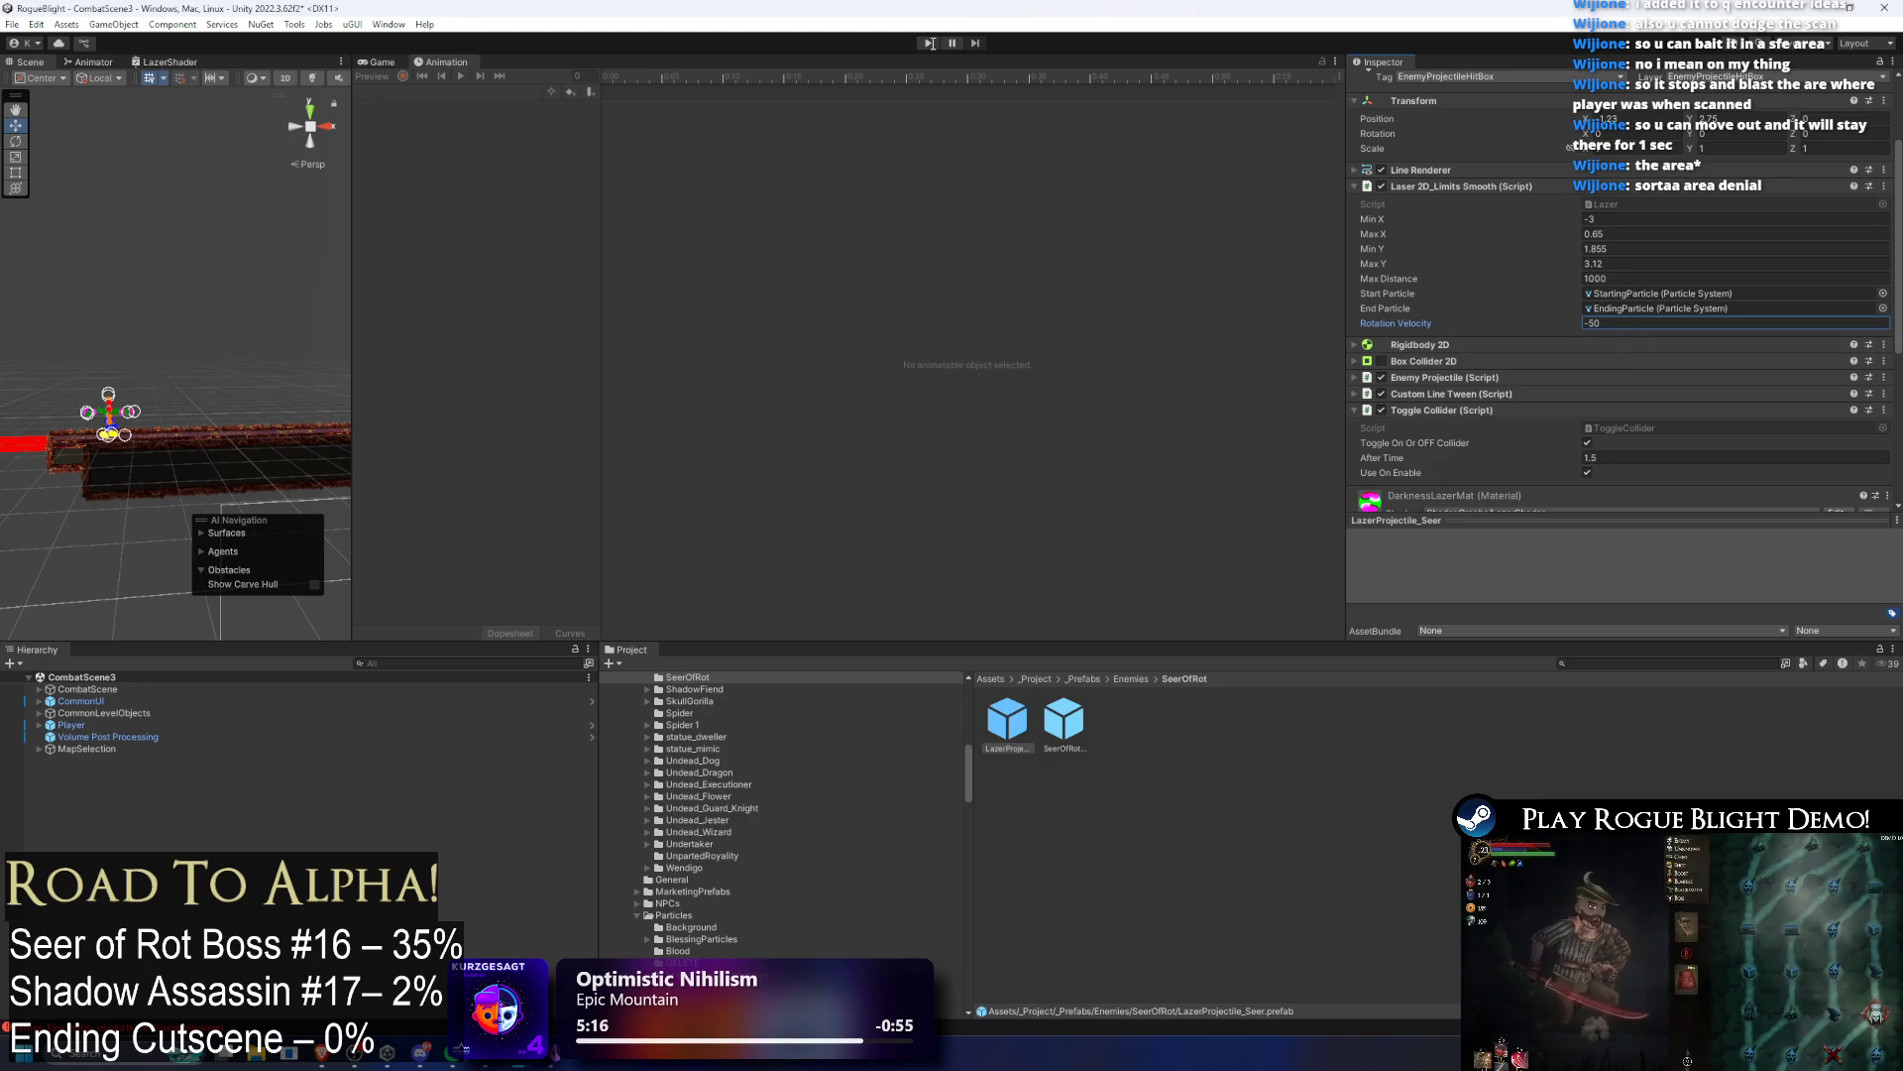
Step: Save the laser projectile's -50 Rotation Velocity change and run the game again
{"action": "key", "text": "ctrl+s"}
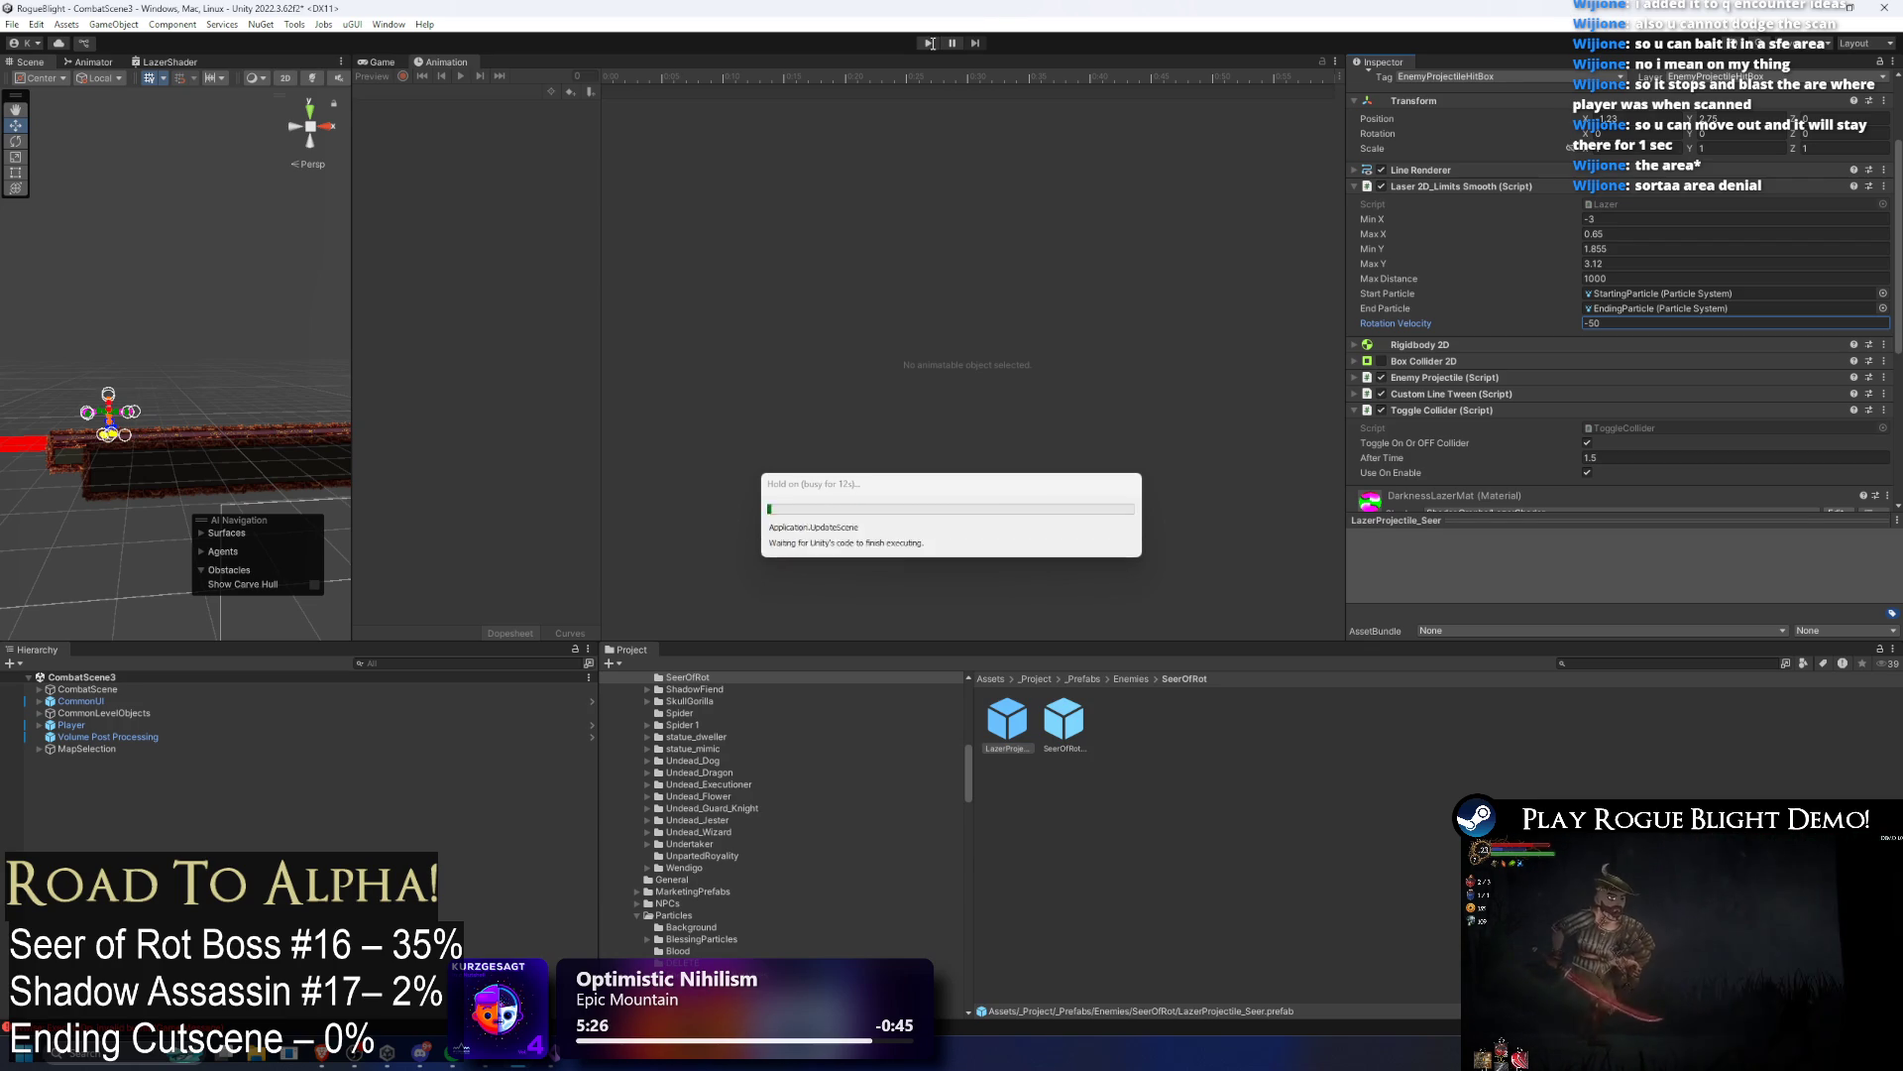
{"action": "left_click", "coordinate": [930, 43]}
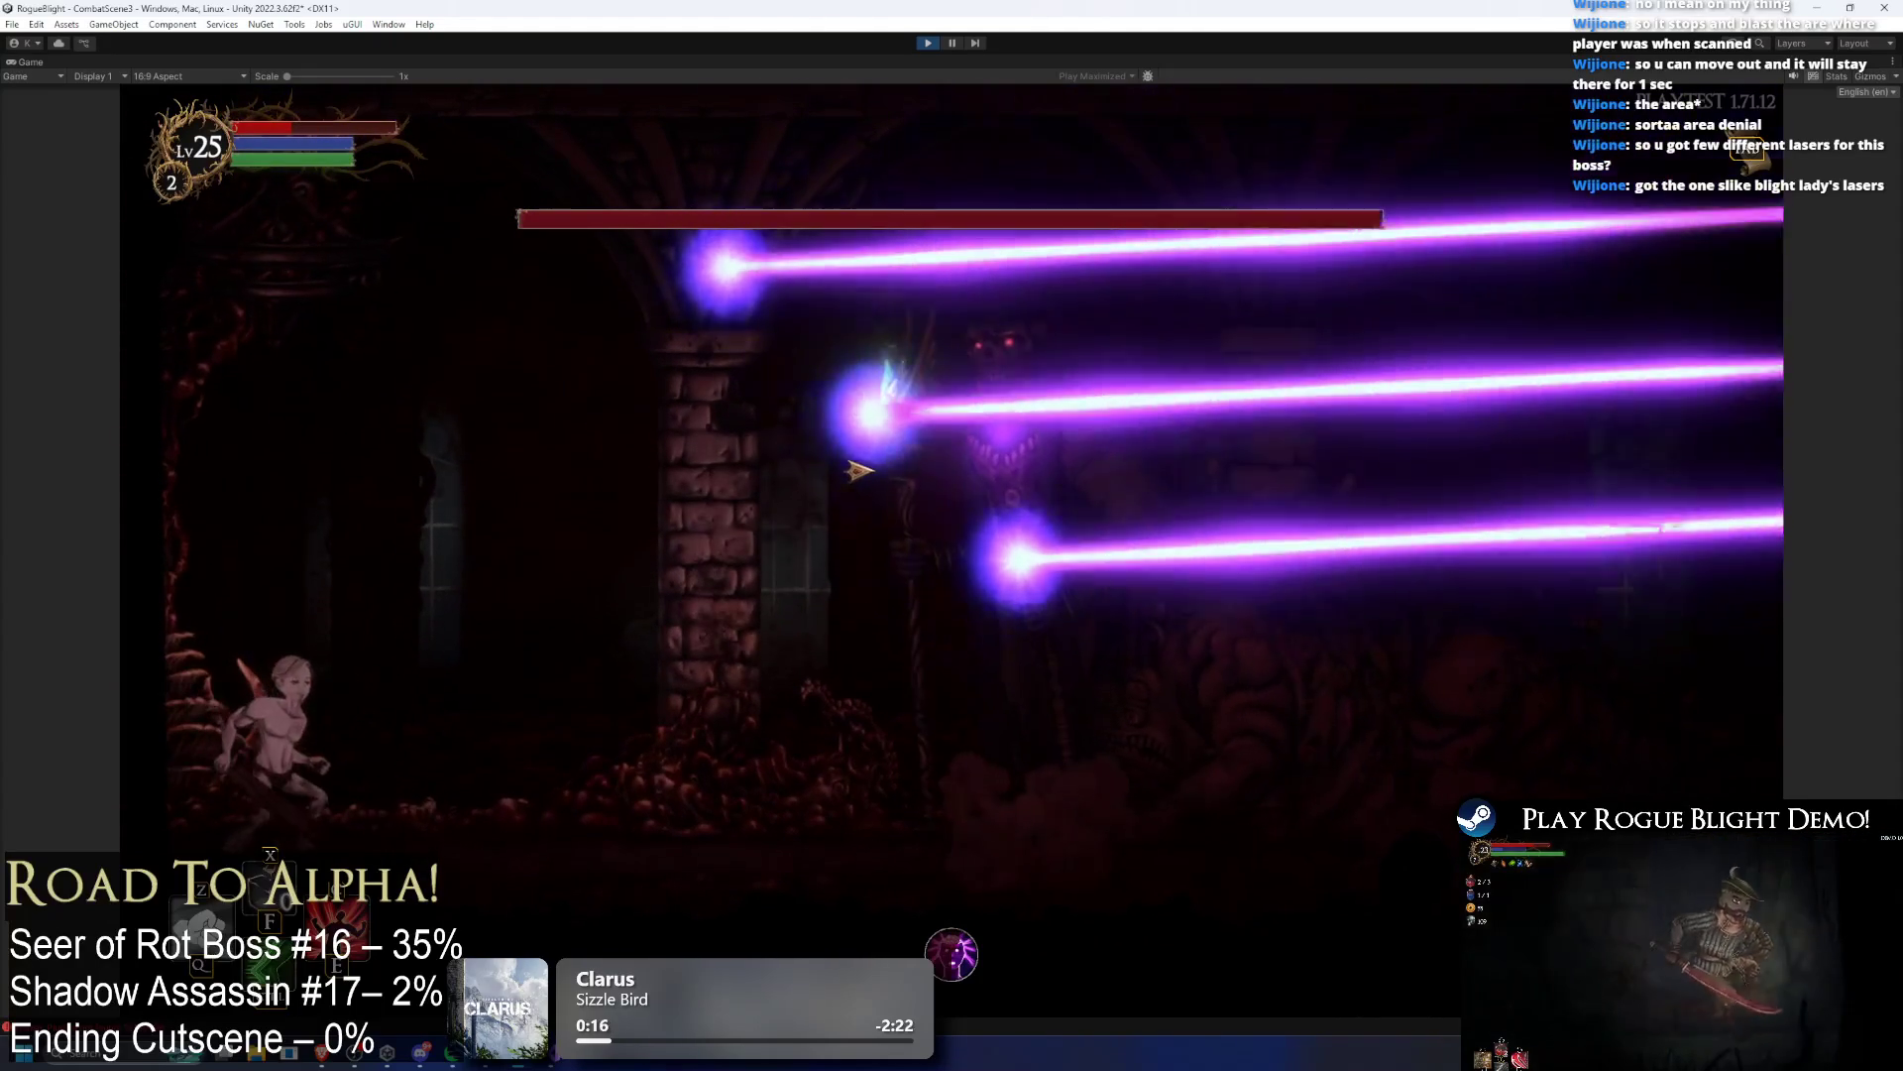
Step: Restore the player's health and mana with the cheat key while the three purple lasers sweep
{"action": "key", "text": "F1"}
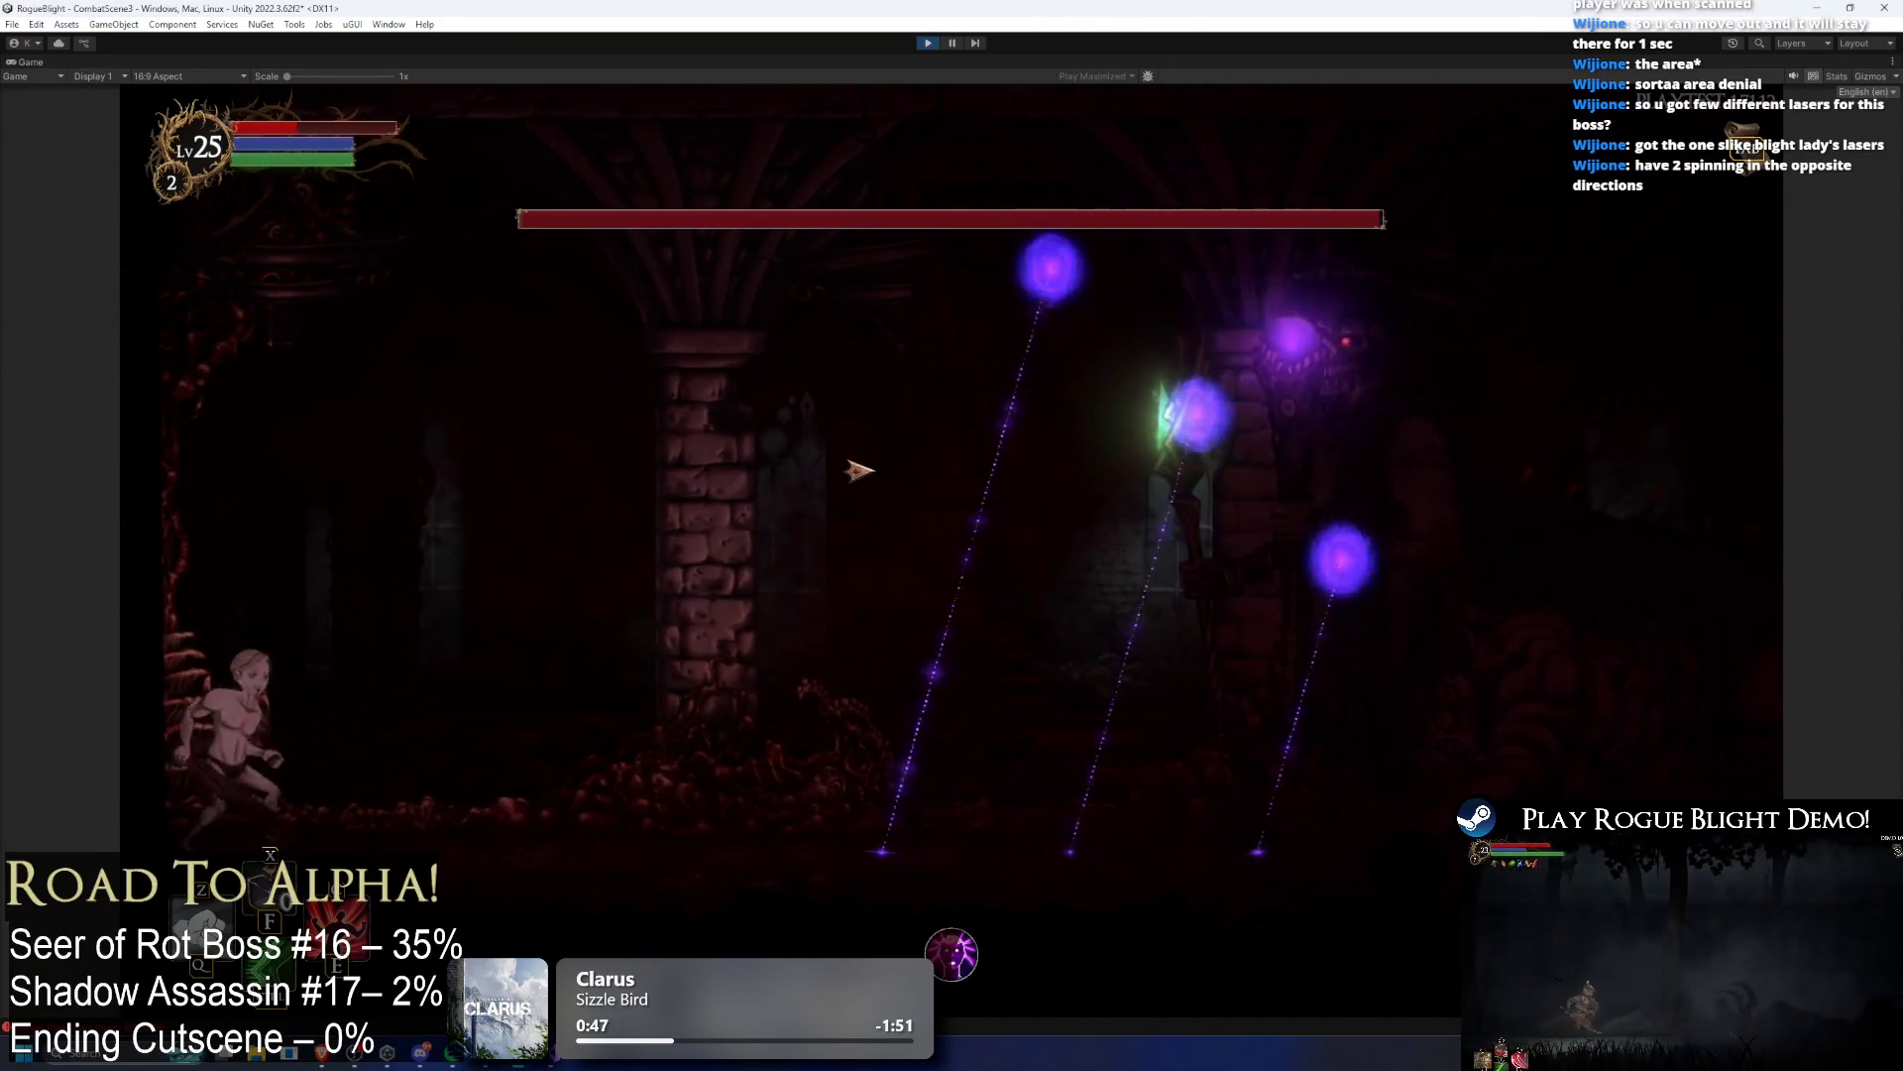
Step: Refill health, pause the game, then play the Discord laser mock-up video full screen
{"action": "key", "text": "h"}
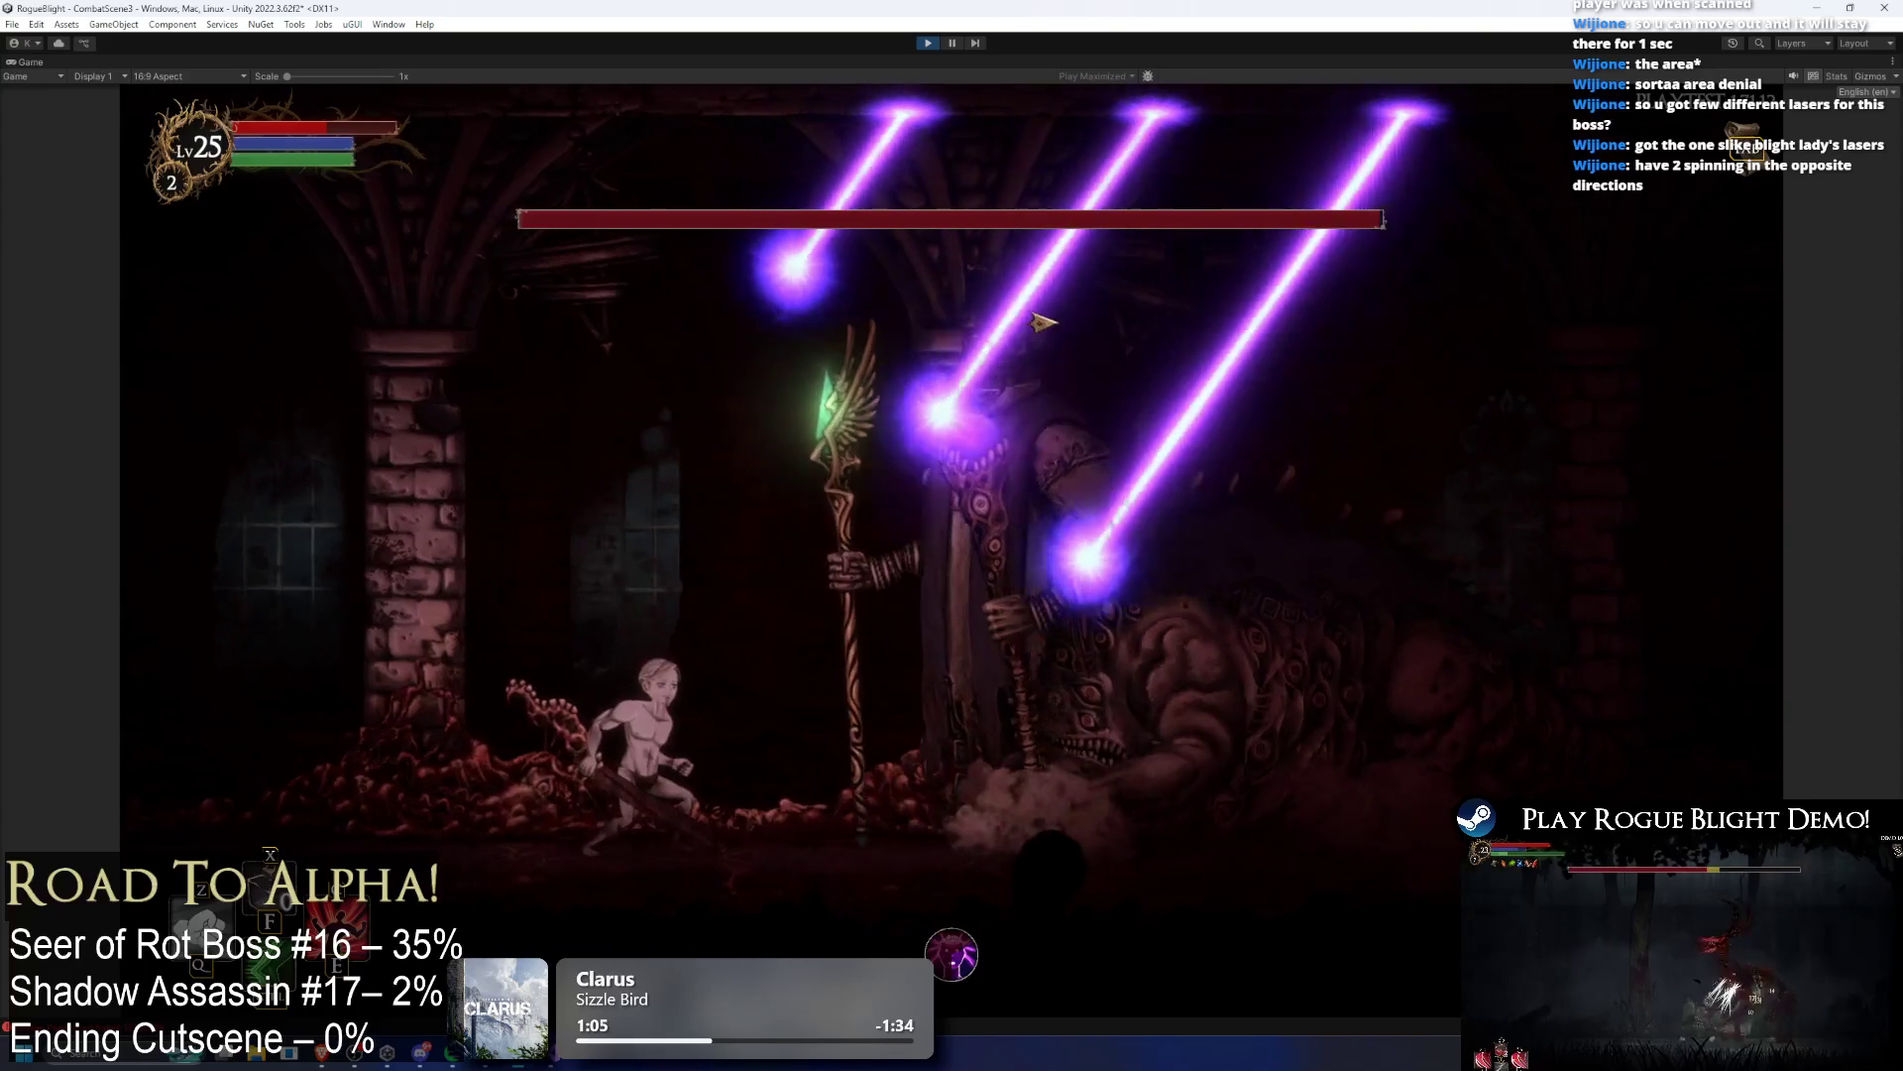
{"action": "key", "text": "Escape"}
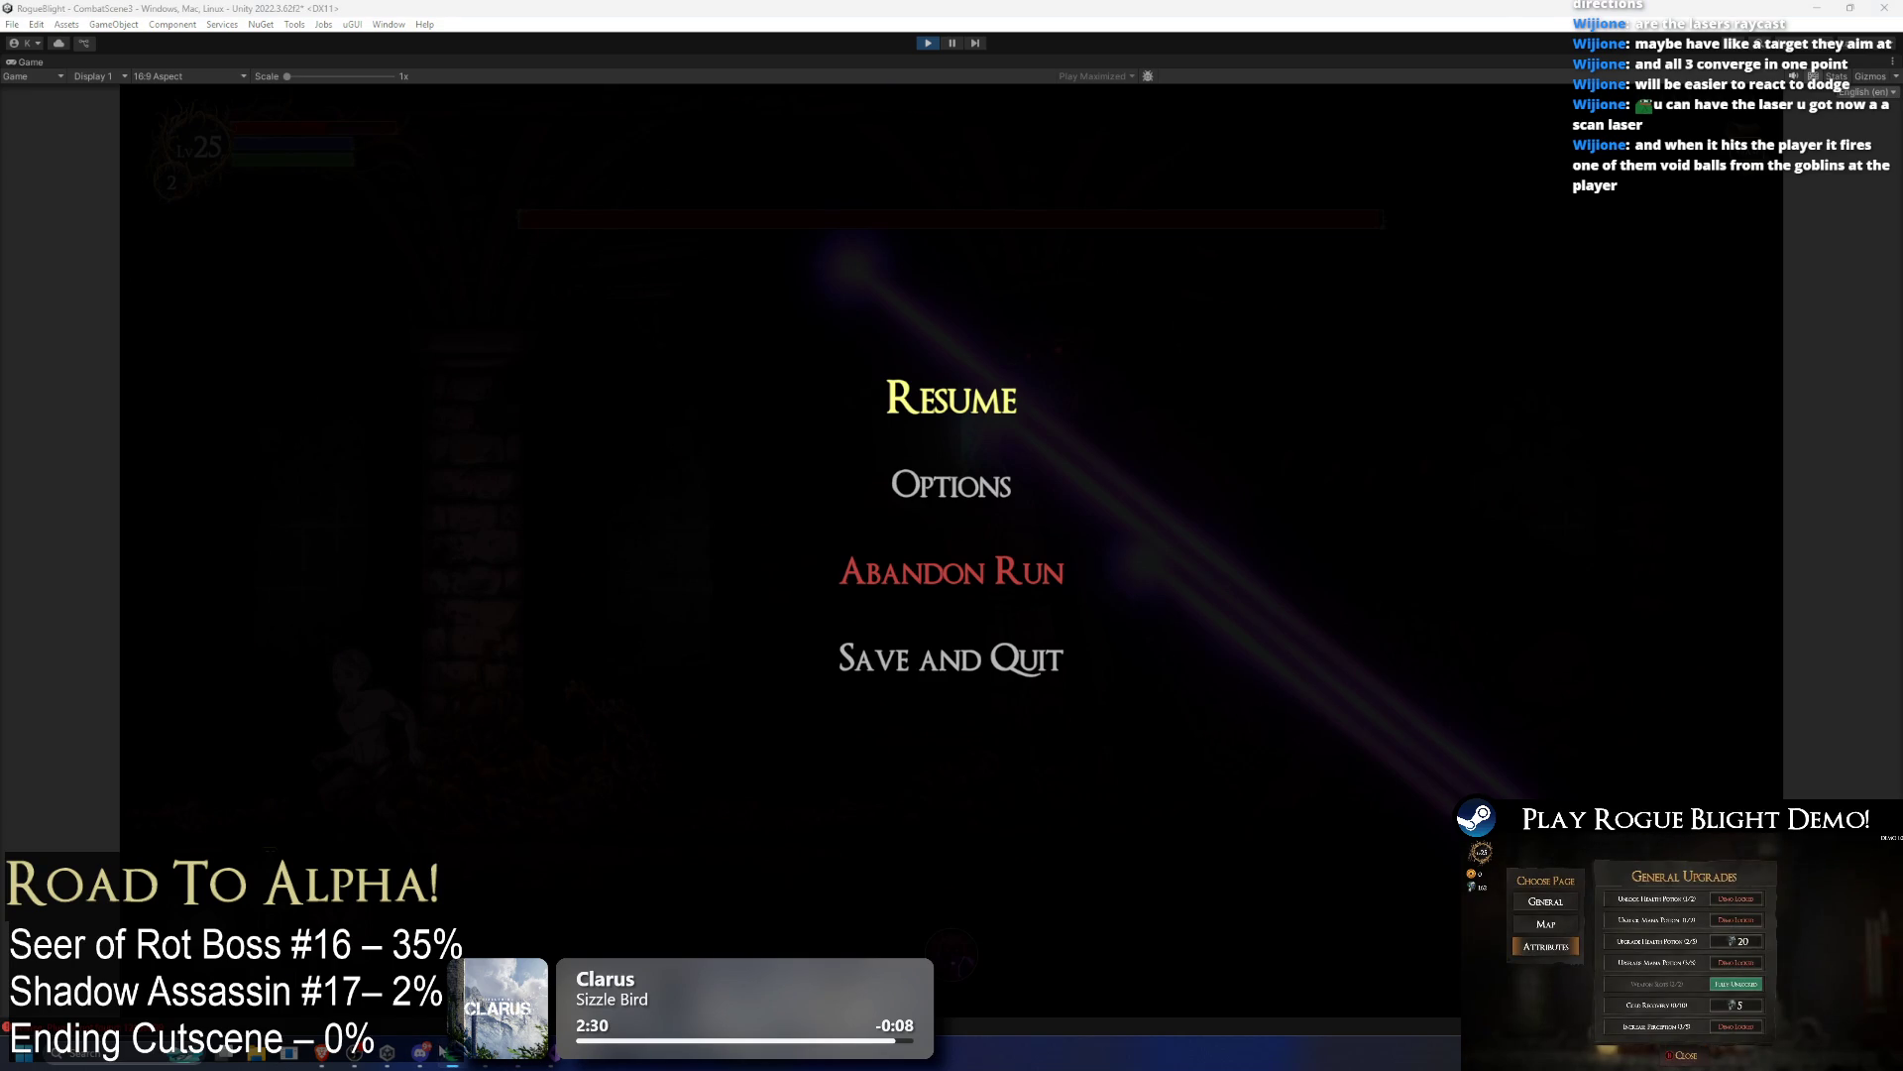
{"action": "key", "text": "alt+Tab"}
{"action": "left_click", "coordinate": [1069, 618]}
{"action": "left_click", "coordinate": [1447, 826]}
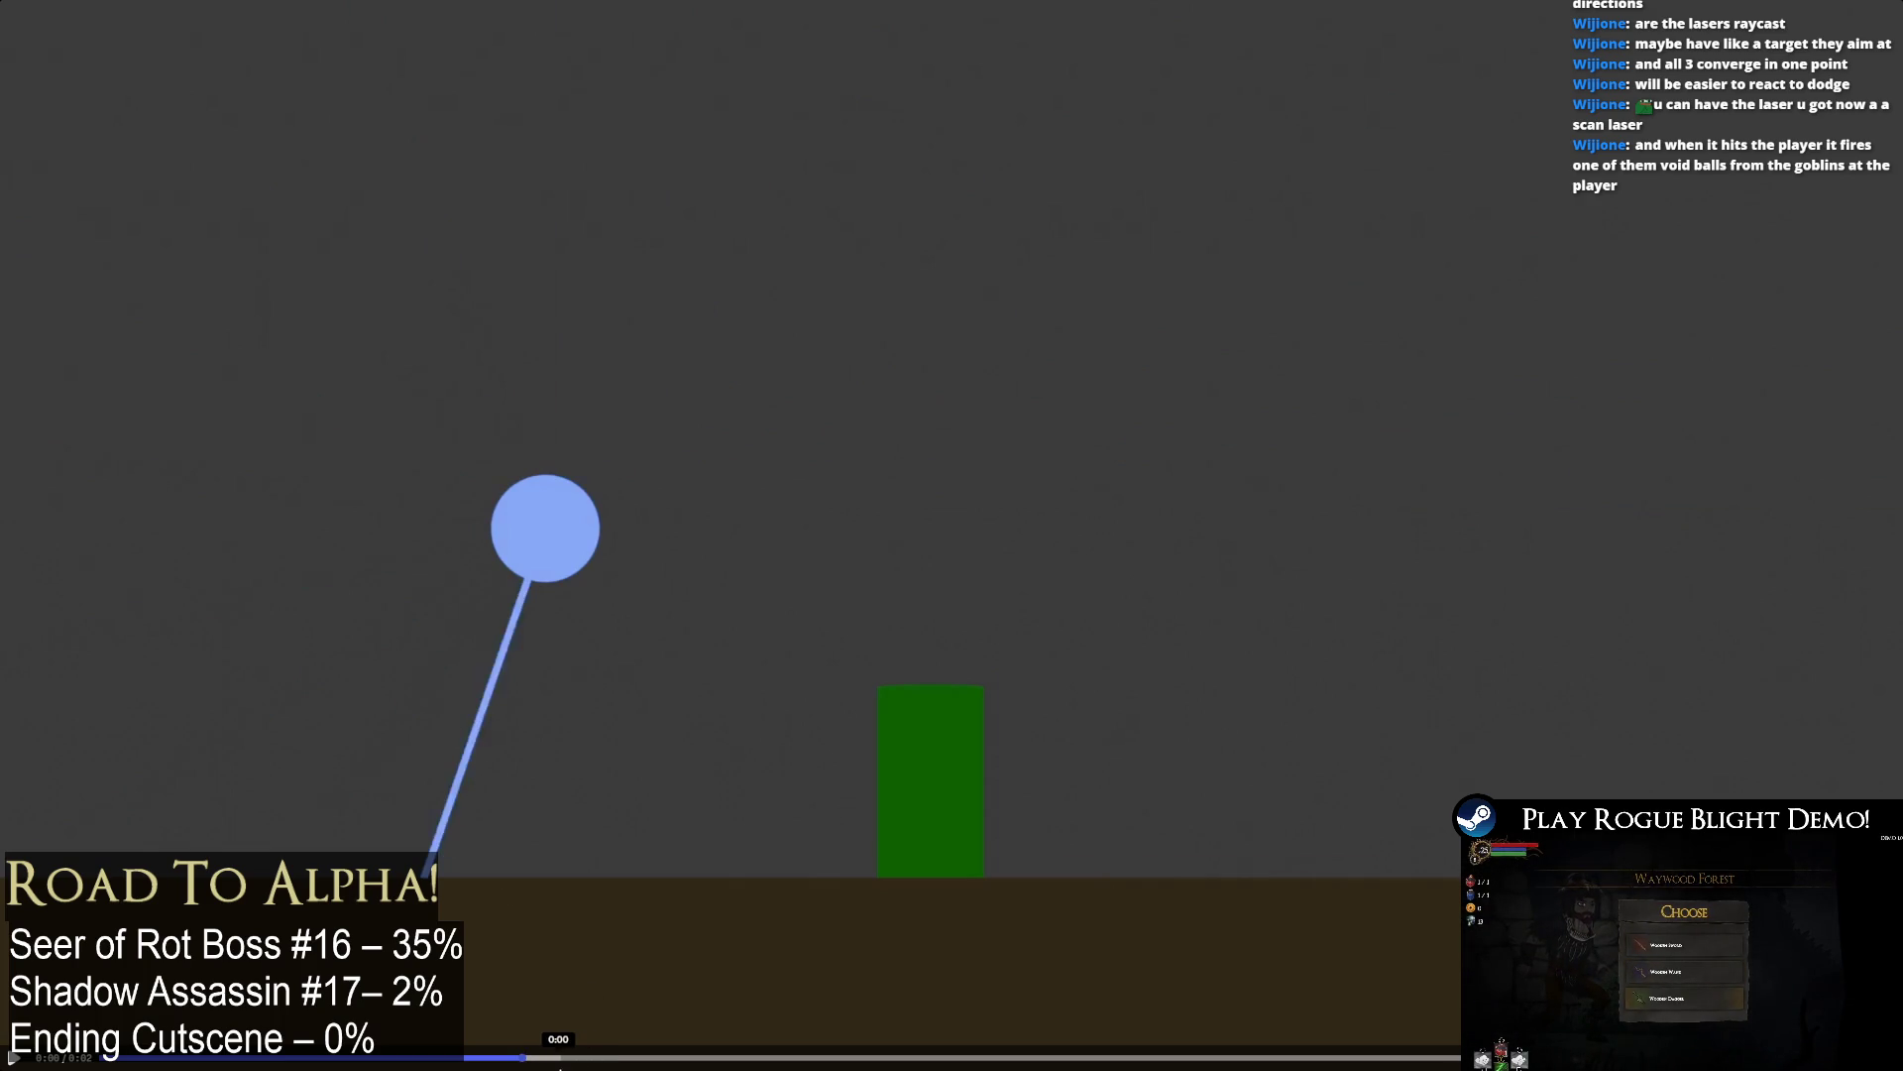
Step: Scrub the reference clip back and forth until the laser hits the green block
{"action": "mouse_move", "coordinate": [614, 1057]}
{"action": "left_mouse_down"}
{"action": "mouse_move", "coordinate": [1378, 1057]}
{"action": "mouse_move", "coordinate": [586, 1054]}
{"action": "mouse_move", "coordinate": [877, 1056]}
{"action": "mouse_move", "coordinate": [731, 1041]}
{"action": "mouse_move", "coordinate": [1007, 1032]}
{"action": "mouse_move", "coordinate": [861, 1025]}
{"action": "mouse_move", "coordinate": [991, 1041]}
{"action": "left_mouse_up"}
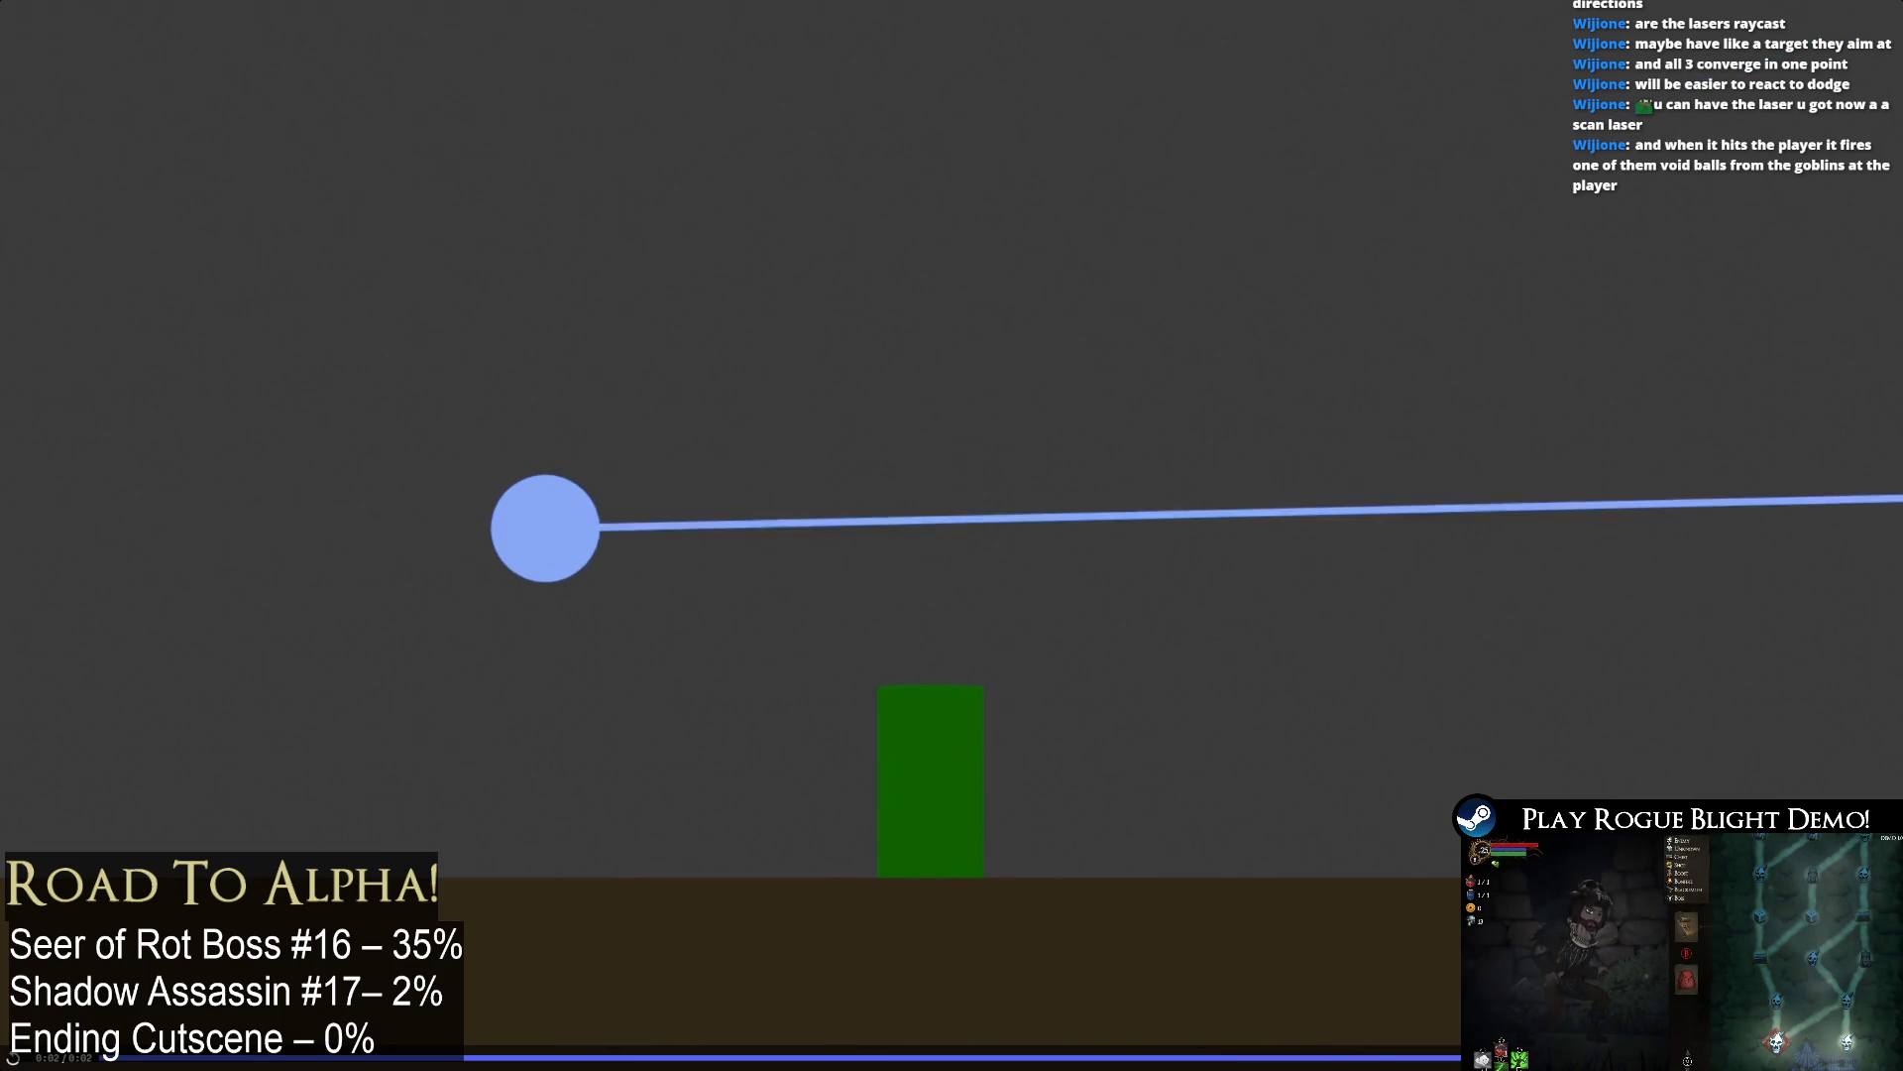
{"action": "left_click_drag", "start_coordinate": [973, 1028], "coordinate": [472, 1057]}
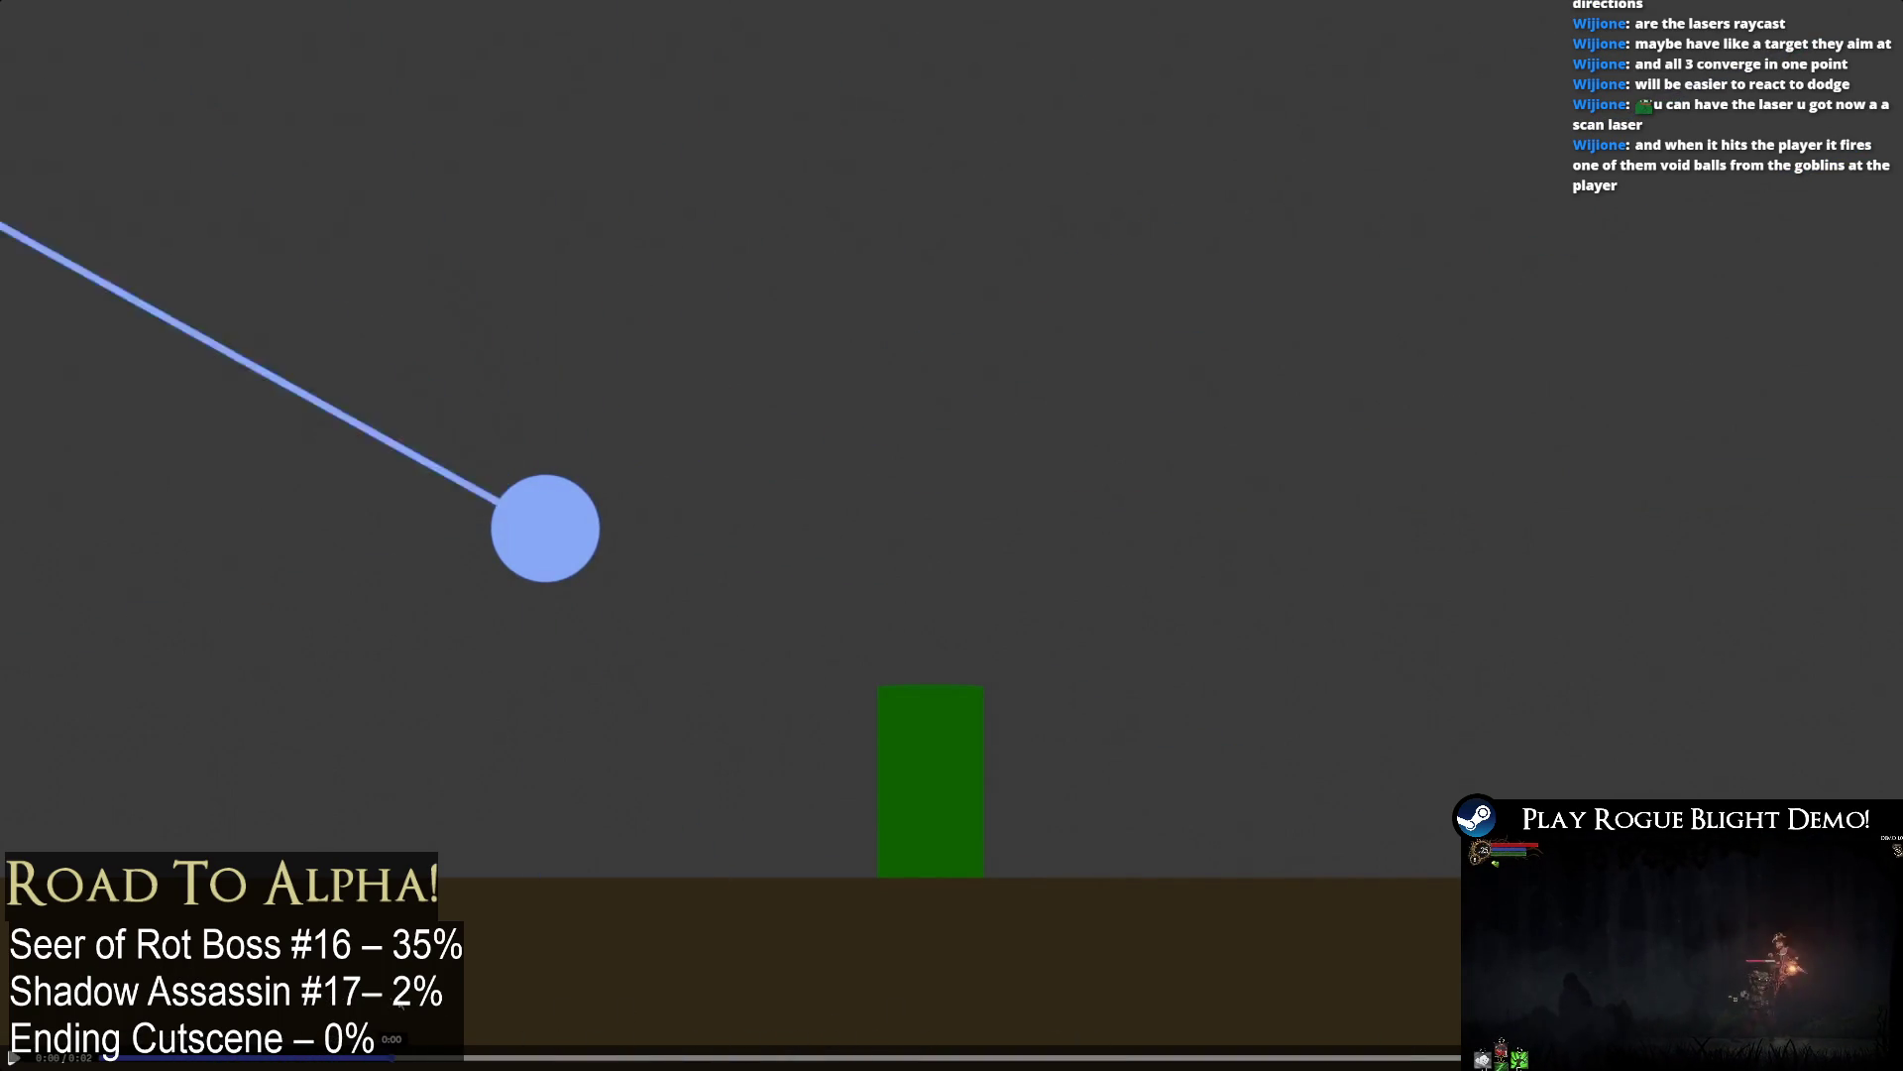
{"action": "mouse_move", "coordinate": [582, 1036]}
{"action": "left_mouse_down"}
{"action": "mouse_move", "coordinate": [807, 1041]}
{"action": "mouse_move", "coordinate": [797, 1059]}
{"action": "mouse_move", "coordinate": [658, 1041]}
{"action": "mouse_move", "coordinate": [1453, 1056]}
{"action": "left_mouse_up"}
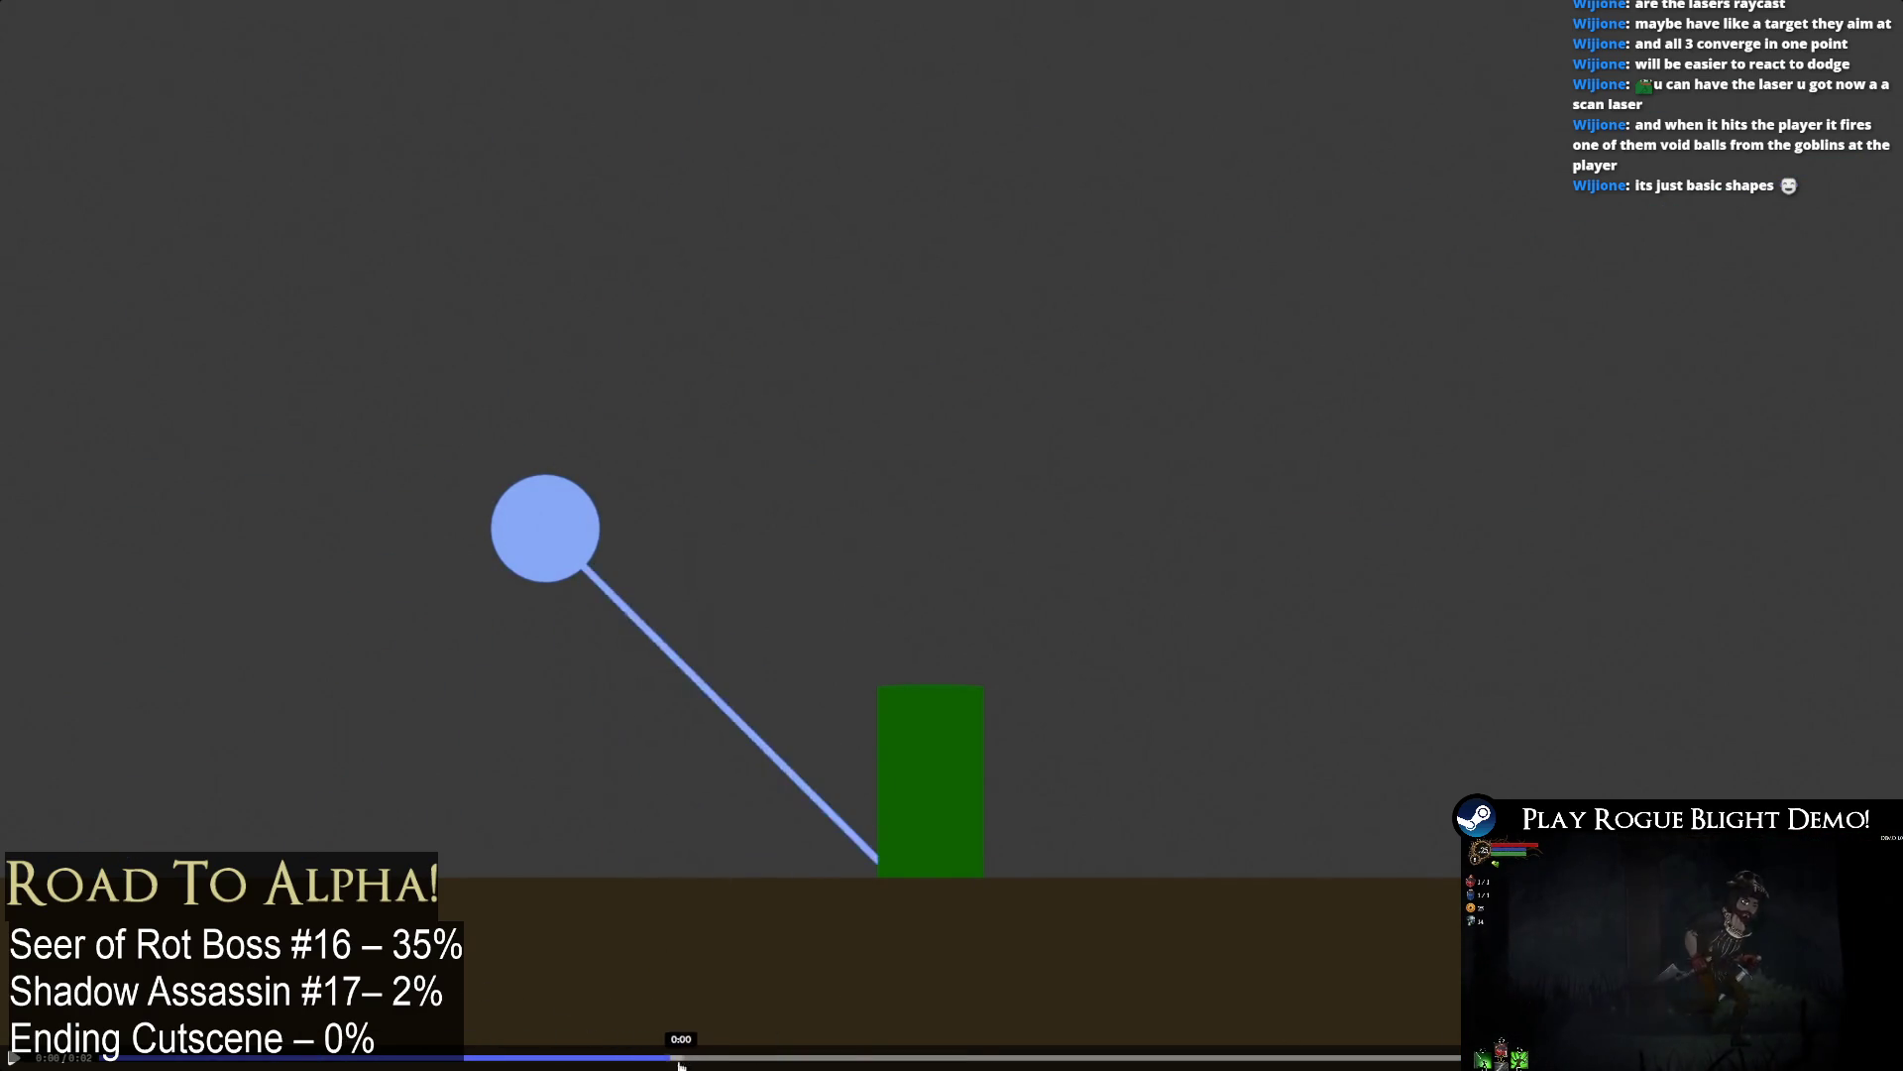
Step: Scrub the clip as the beam swings down into the green block and back up
{"action": "left_click", "coordinate": [715, 1059]}
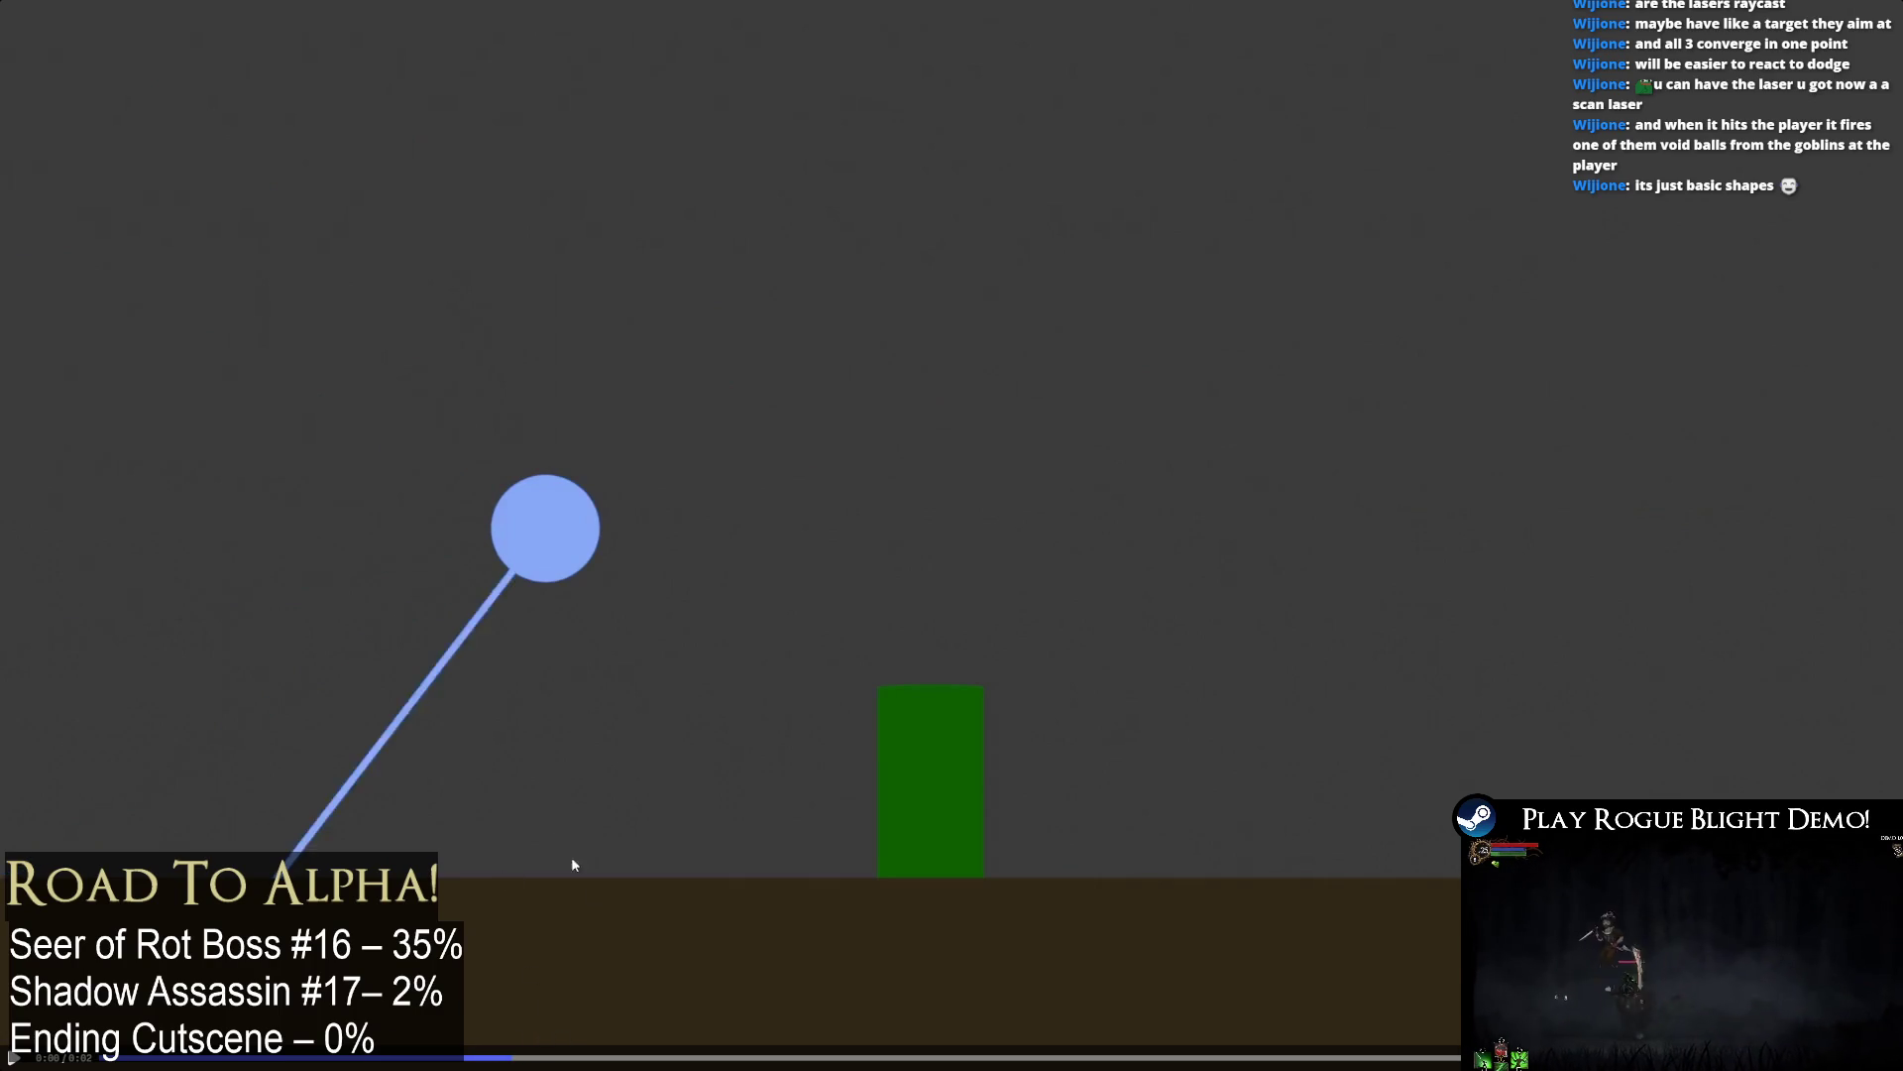
{"action": "mouse_move", "coordinate": [510, 1062]}
{"action": "left_mouse_down"}
{"action": "mouse_move", "coordinate": [905, 1059]}
{"action": "mouse_move", "coordinate": [862, 1059]}
{"action": "left_mouse_up"}
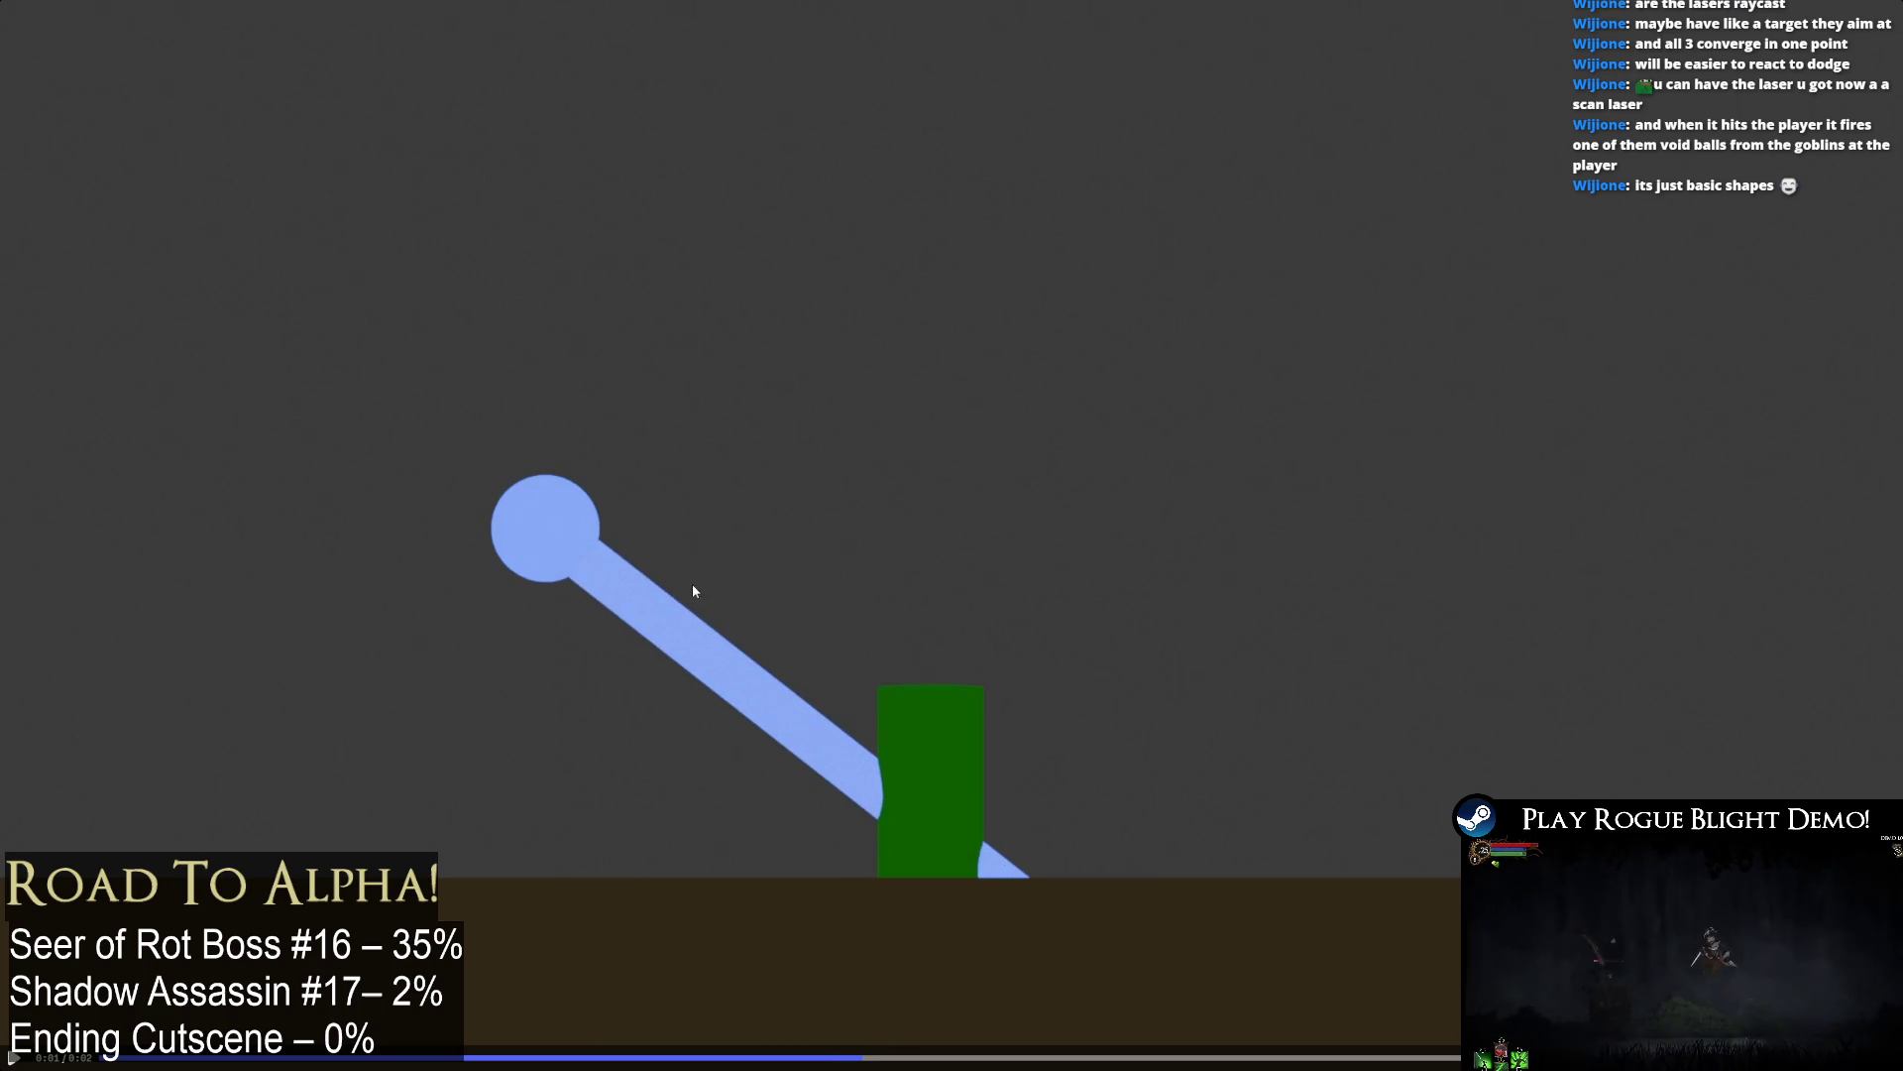
{"action": "mouse_move", "coordinate": [864, 1058]}
{"action": "left_mouse_down"}
{"action": "mouse_move", "coordinate": [1387, 1058]}
{"action": "mouse_move", "coordinate": [441, 1058]}
{"action": "left_mouse_up"}
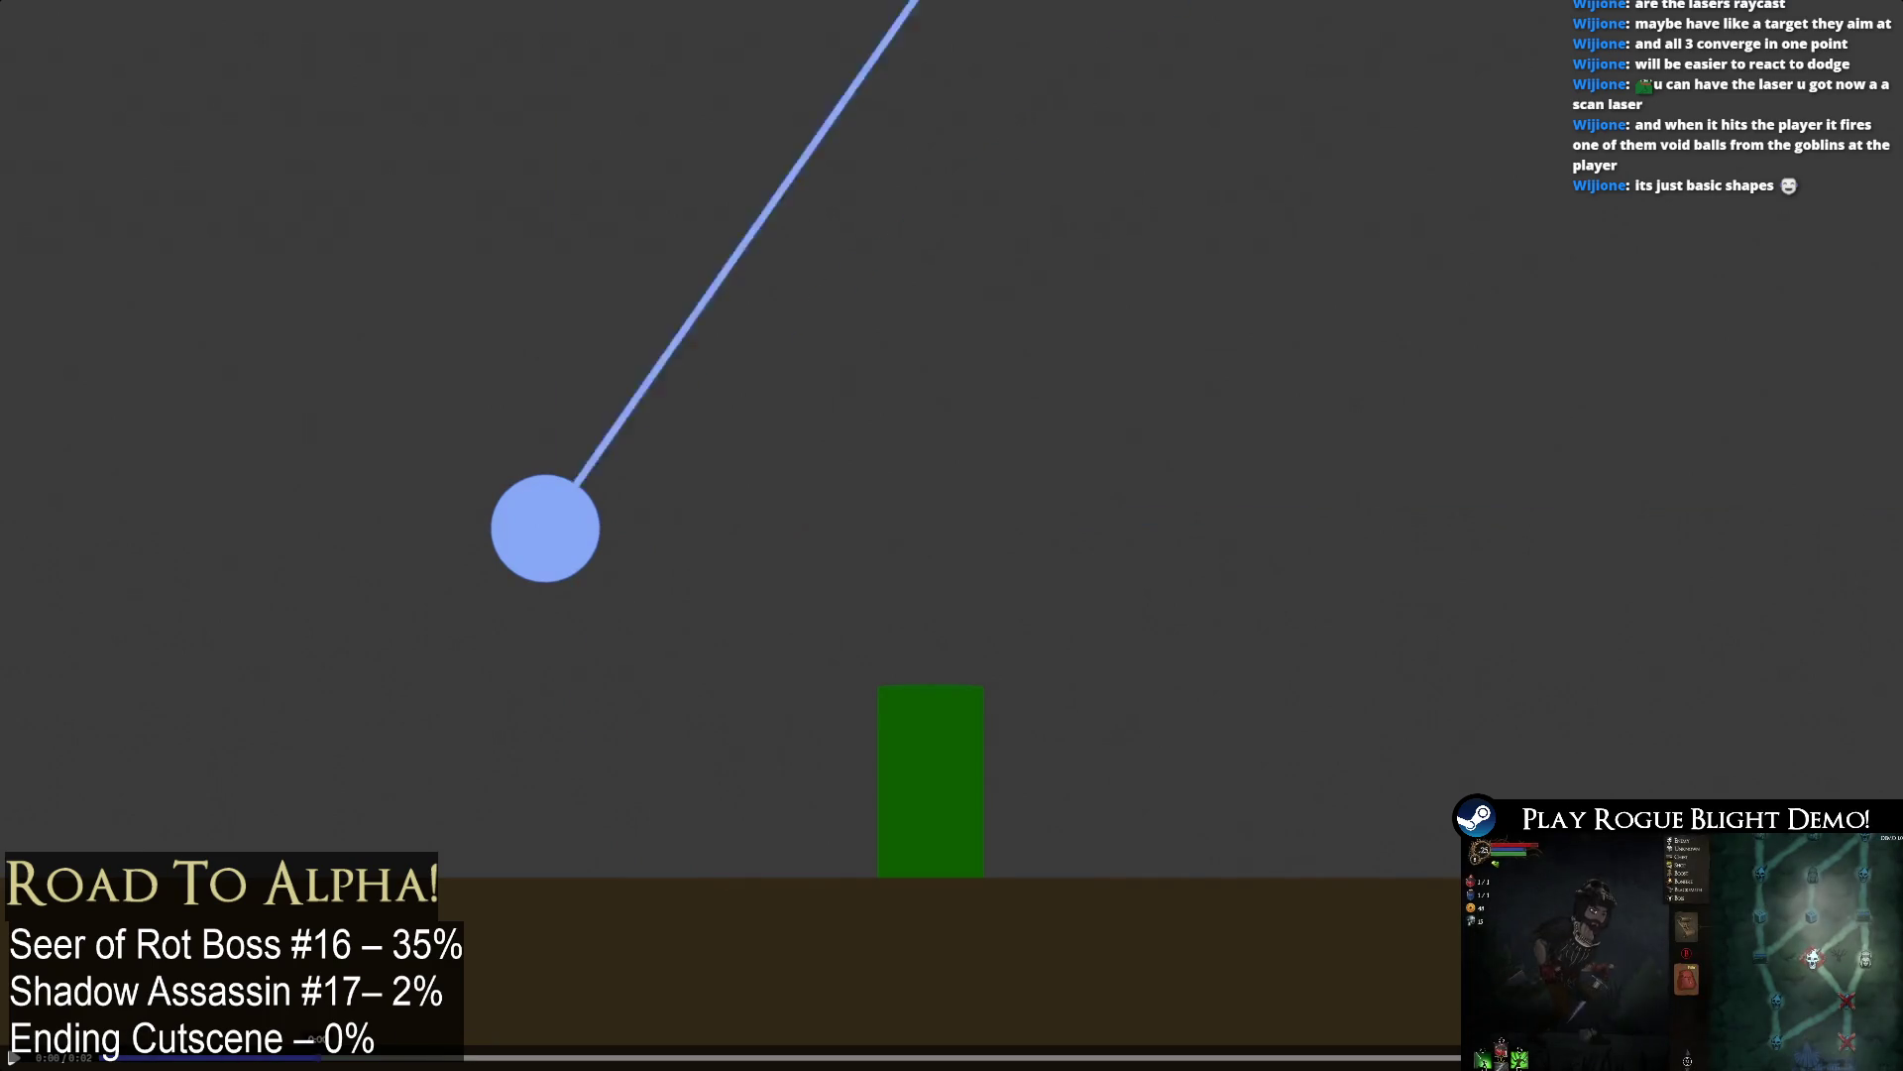